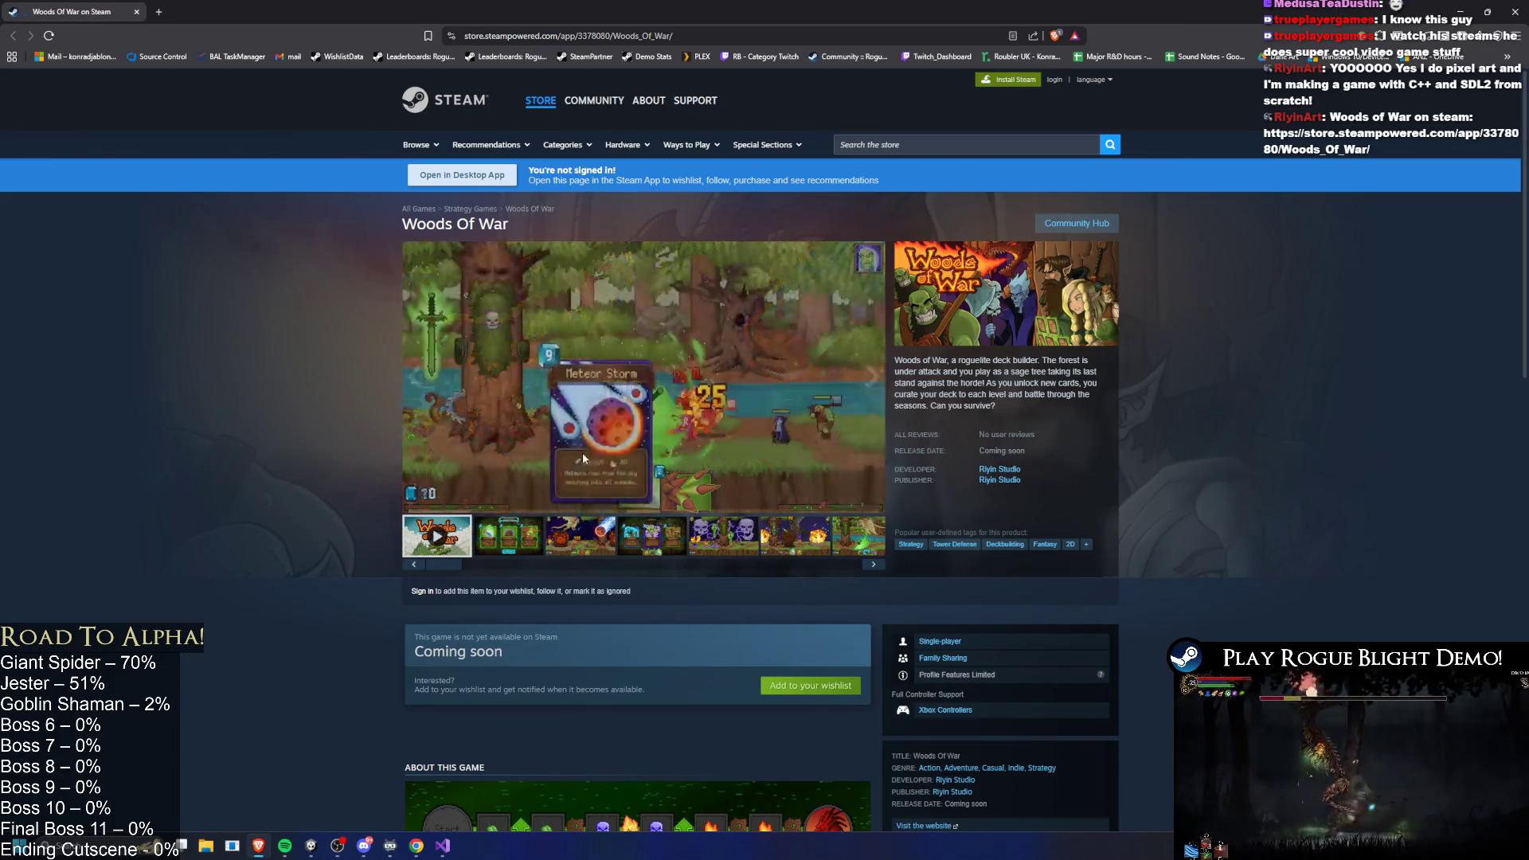
- Switch the Woods of War trailer player to full screen
click(873, 503)
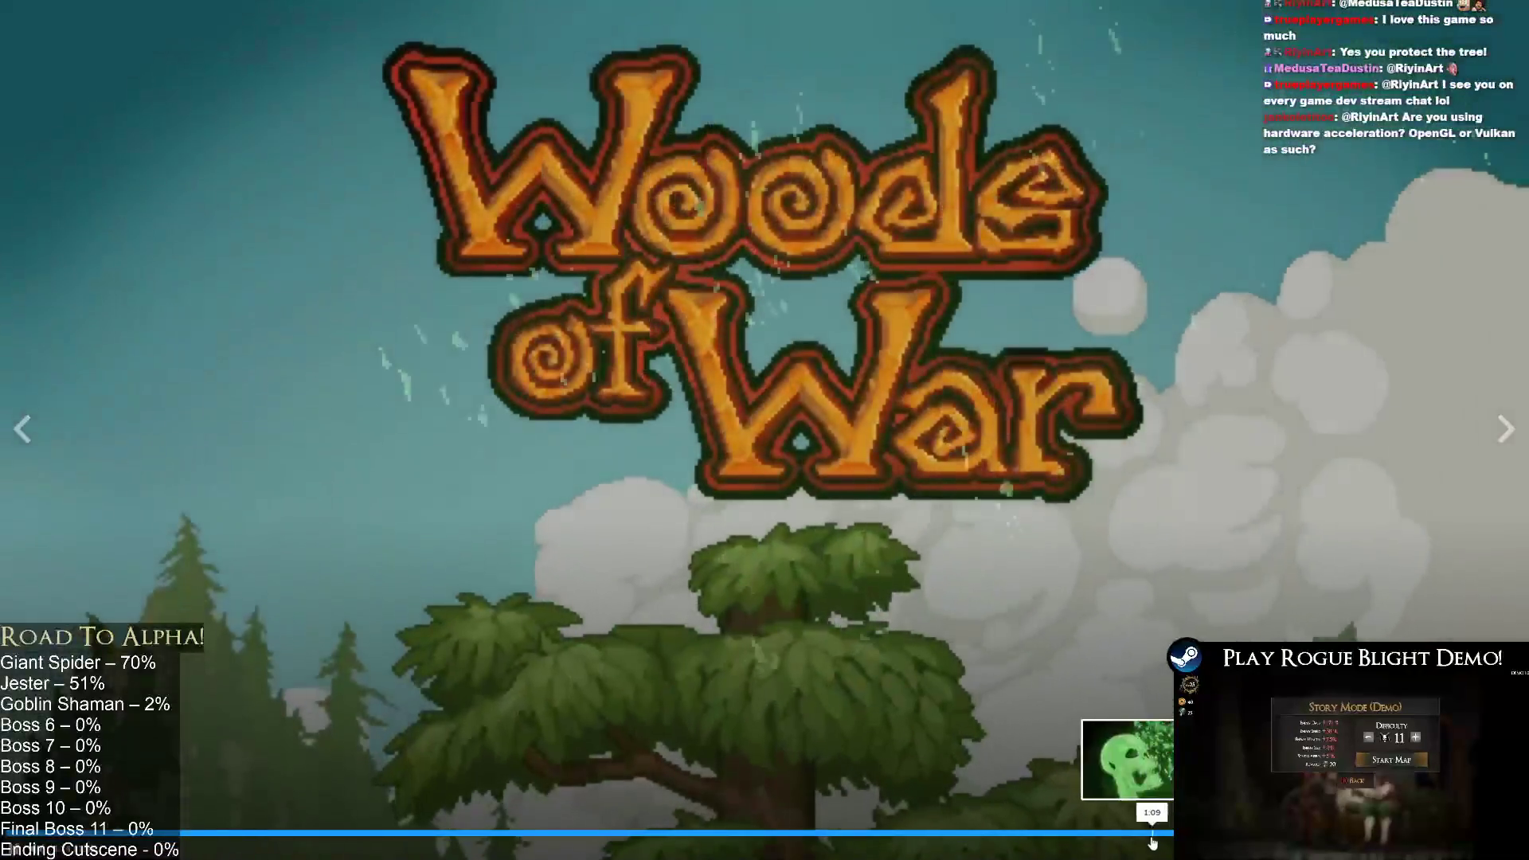
- Skip the Woods of War trailer ahead, pause it at 1:29, and leave full screen
click(1109, 834)
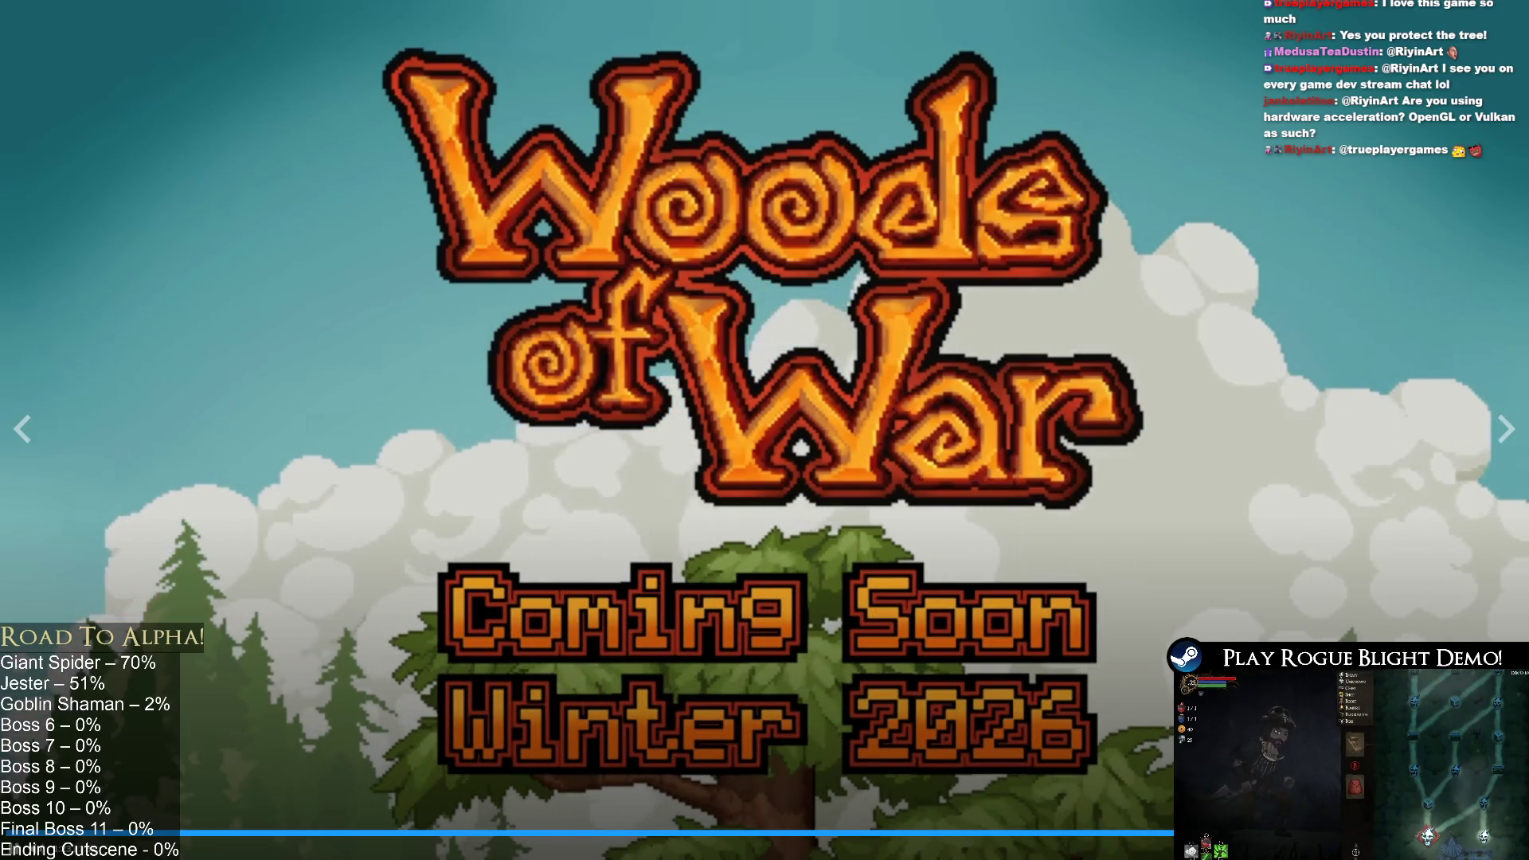
key(space)
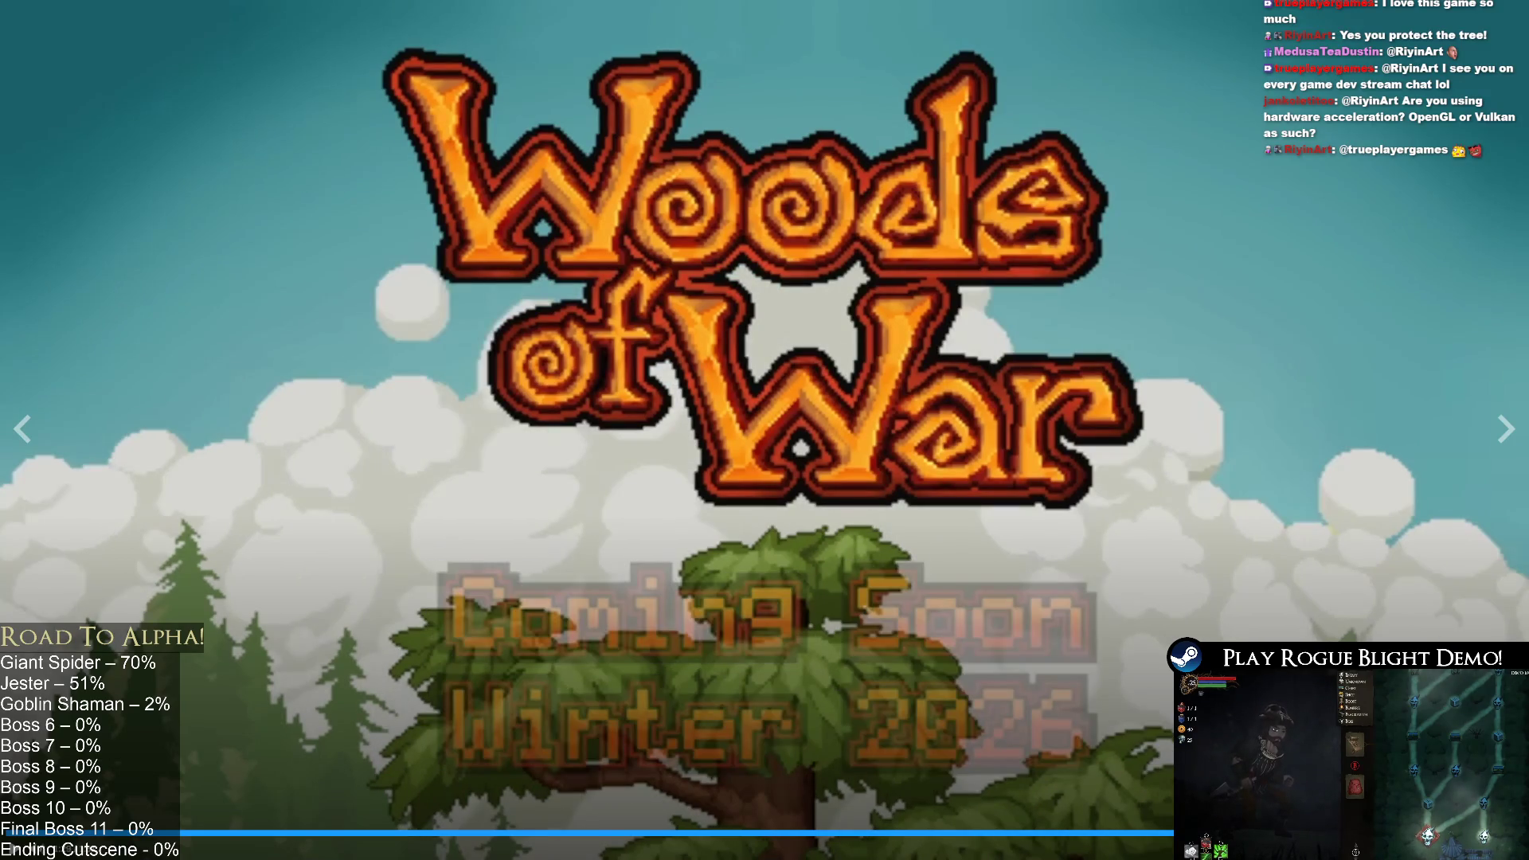
key(Escape)
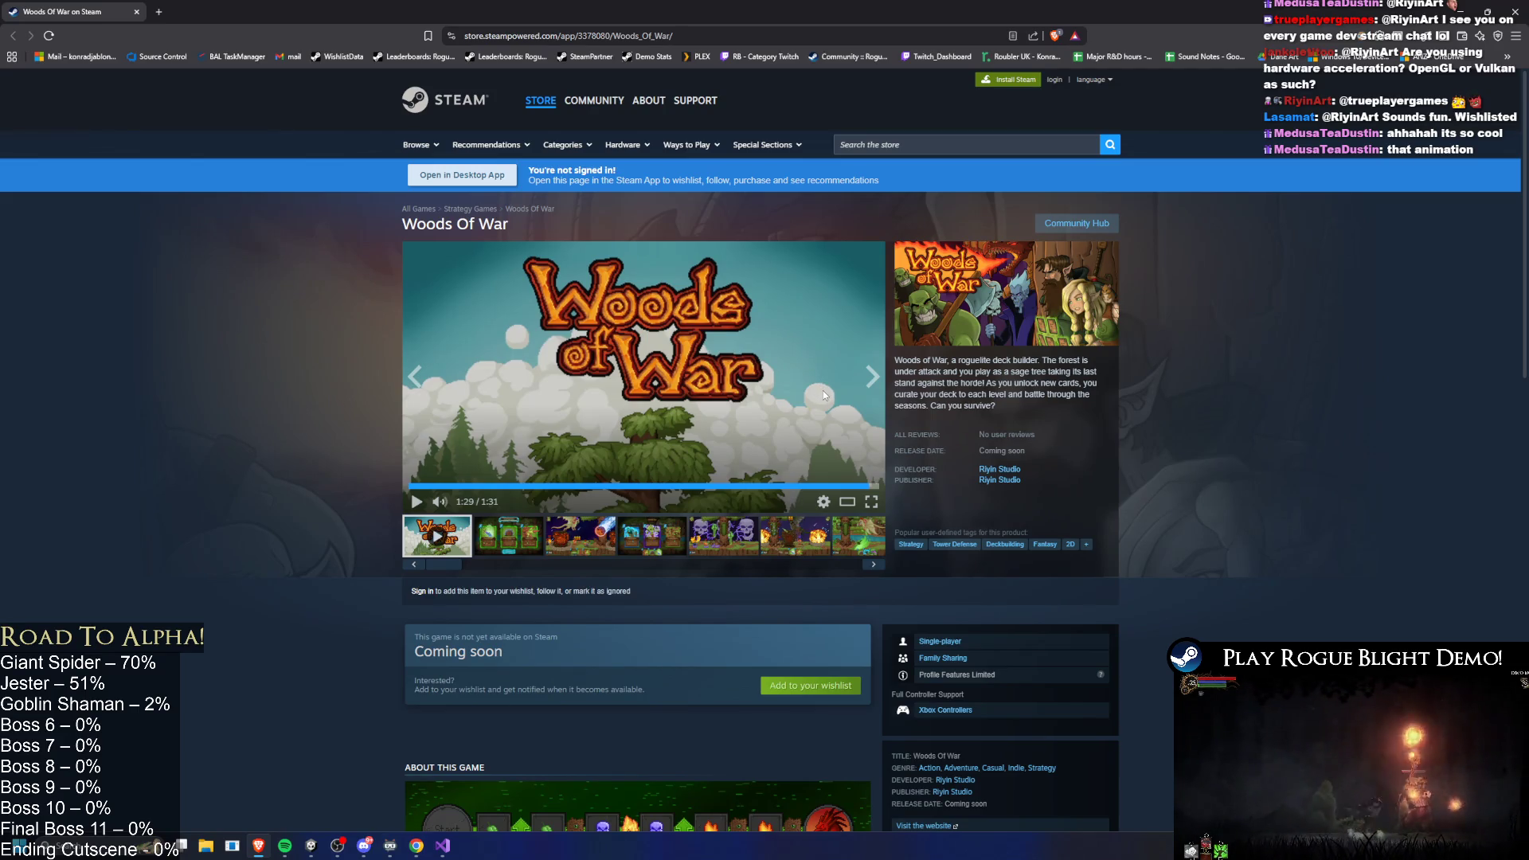
- Read Woods of War's full About This Game description, then focus the store search box
scroll(824, 395, down, 8)
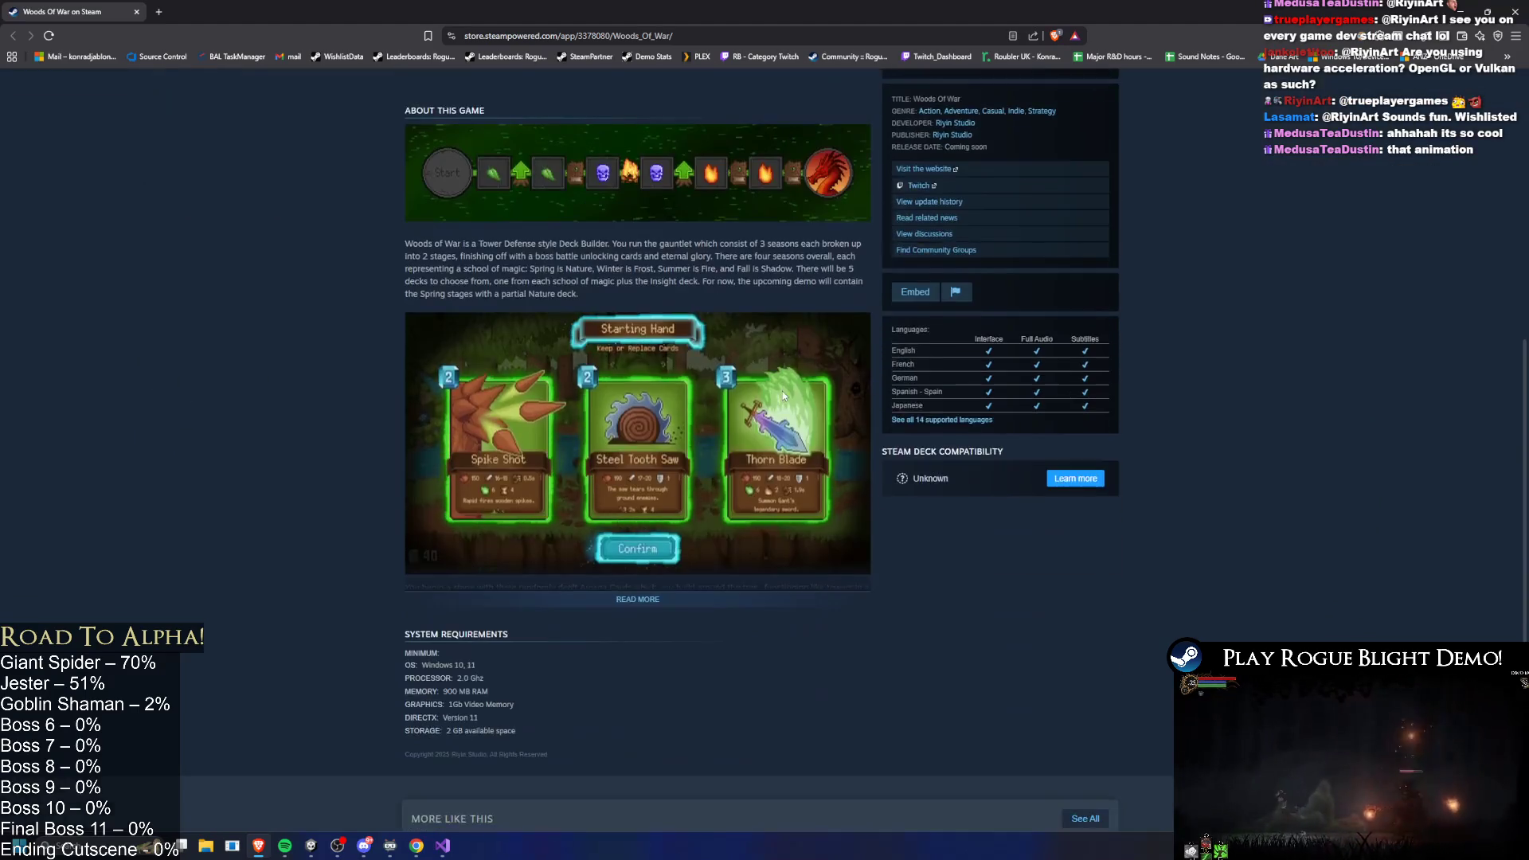
click(638, 599)
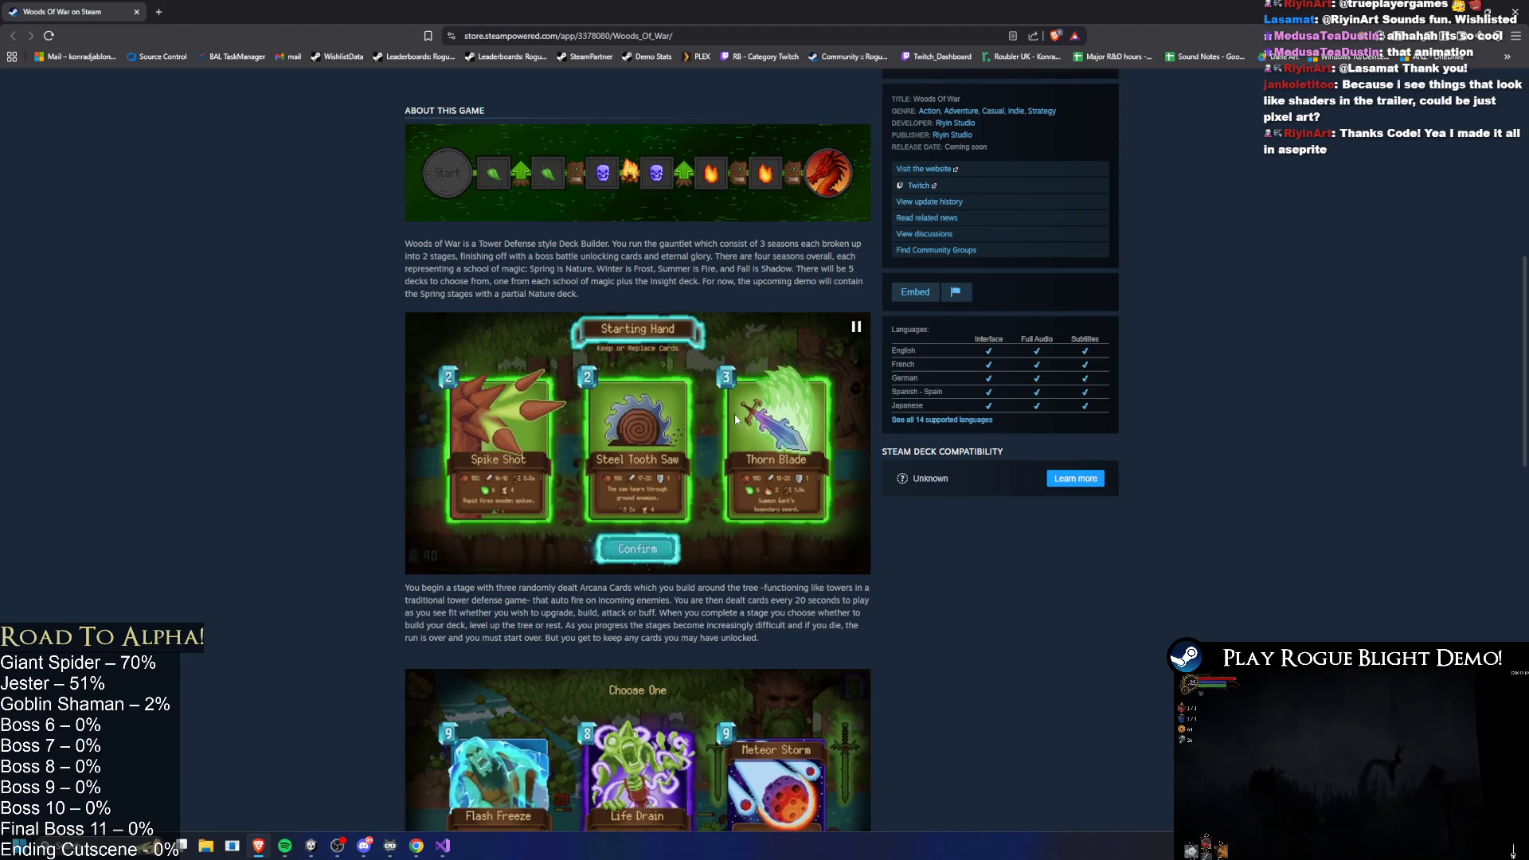
scroll(727, 419, down, 5)
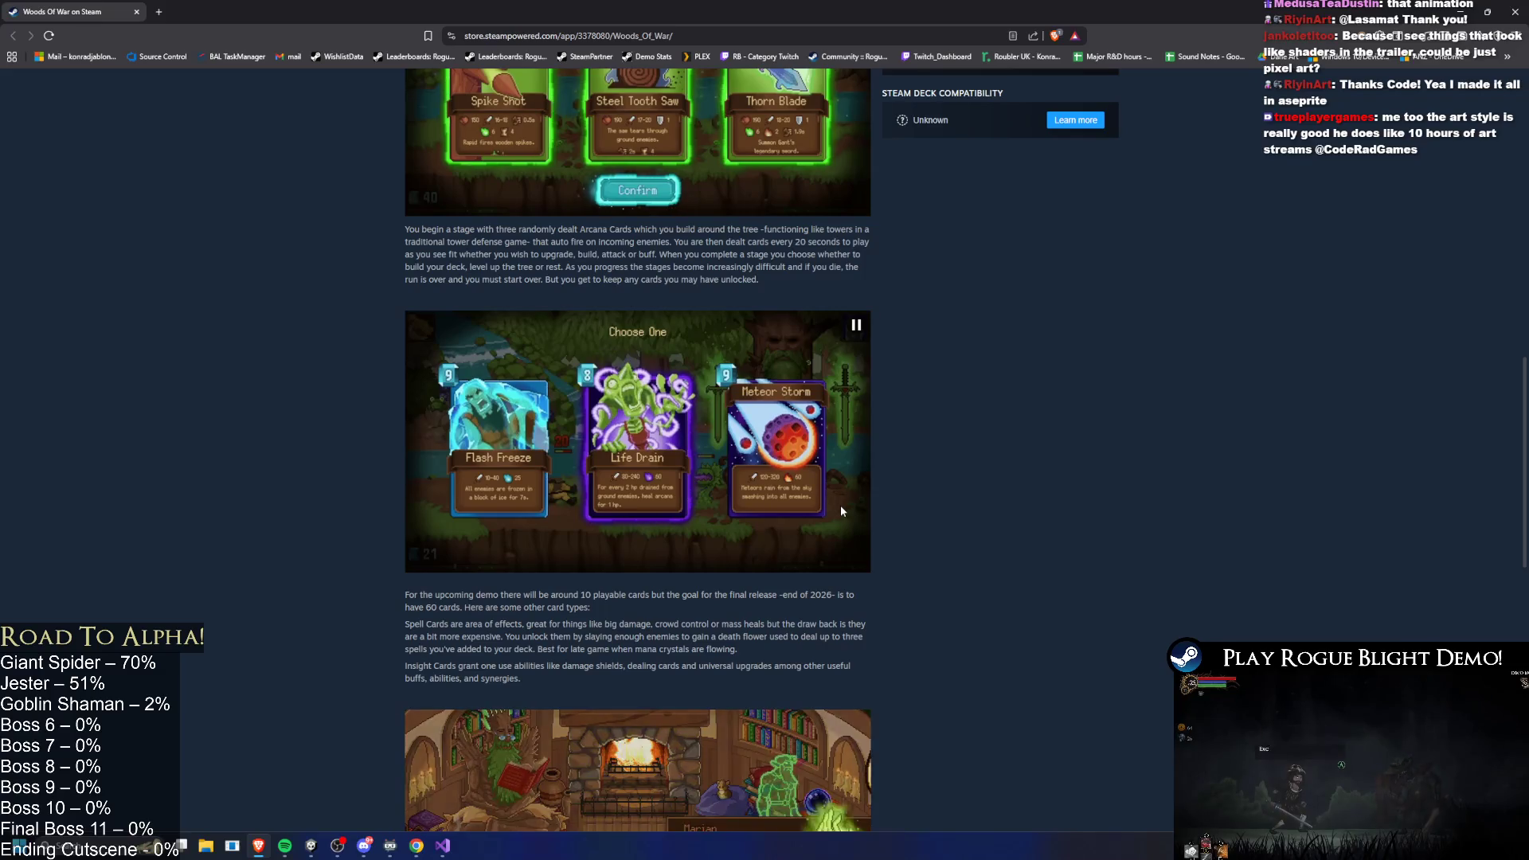
scroll(870, 473, down, 2)
scroll(870, 473, down, 3)
scroll(870, 402, up, 2)
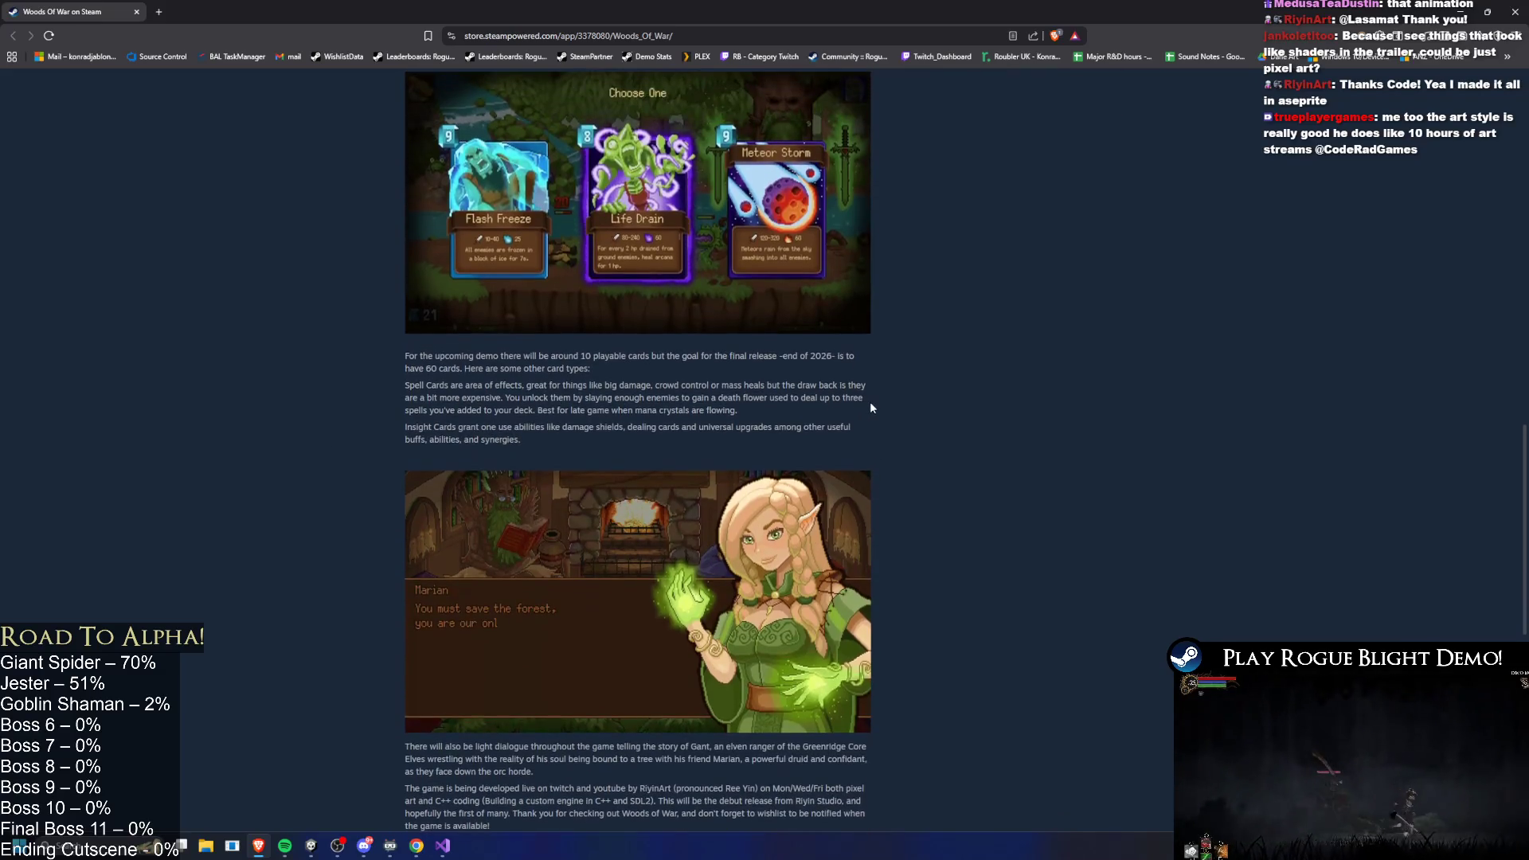
scroll(850, 417, down, 7)
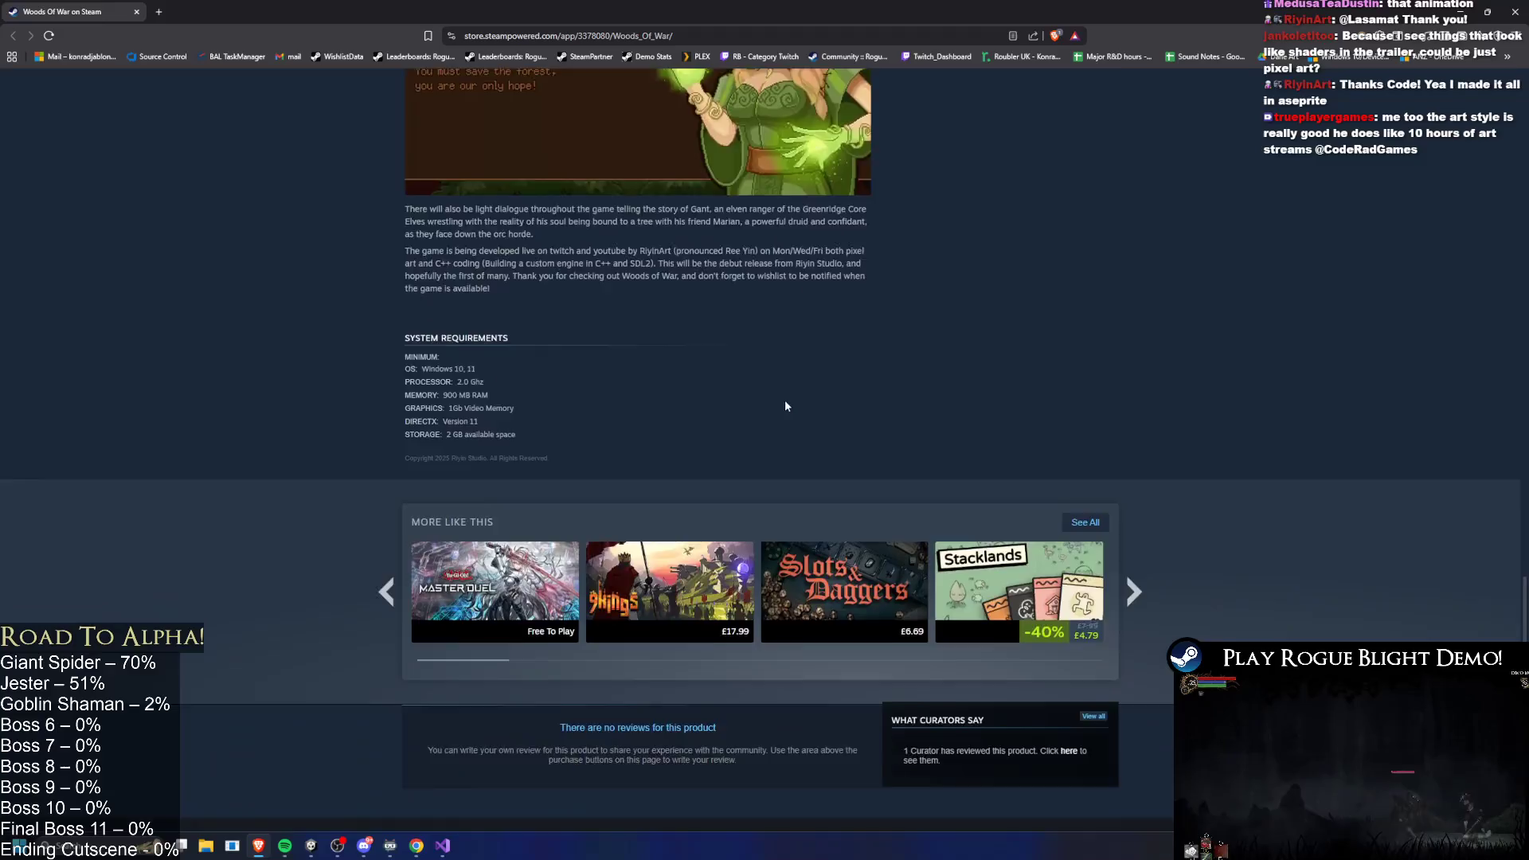
scroll(785, 401, up, 15)
scroll(815, 446, up, 5)
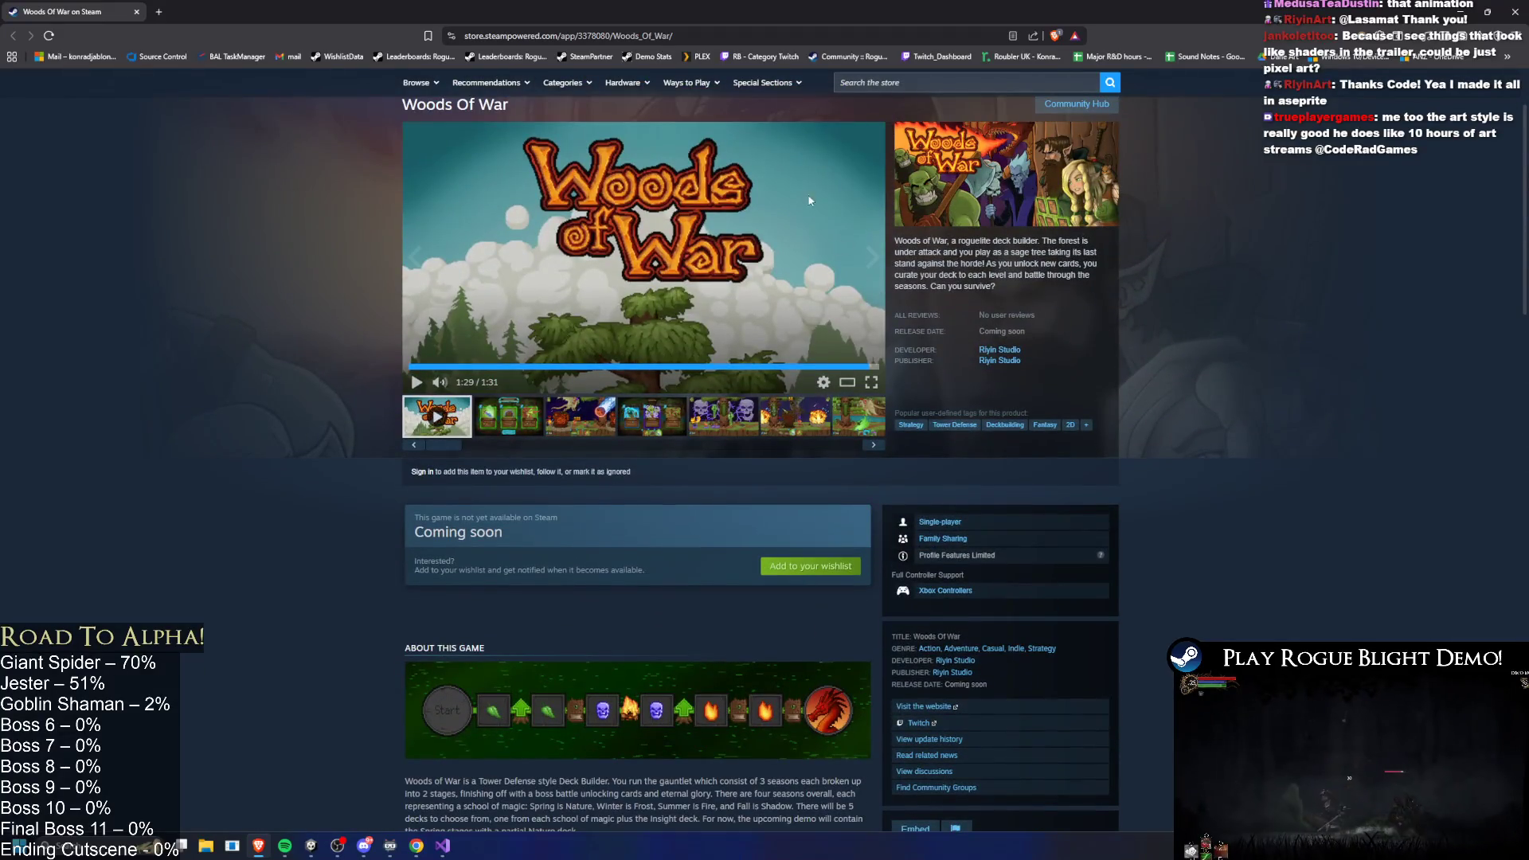
click(914, 86)
text(rogue bl)
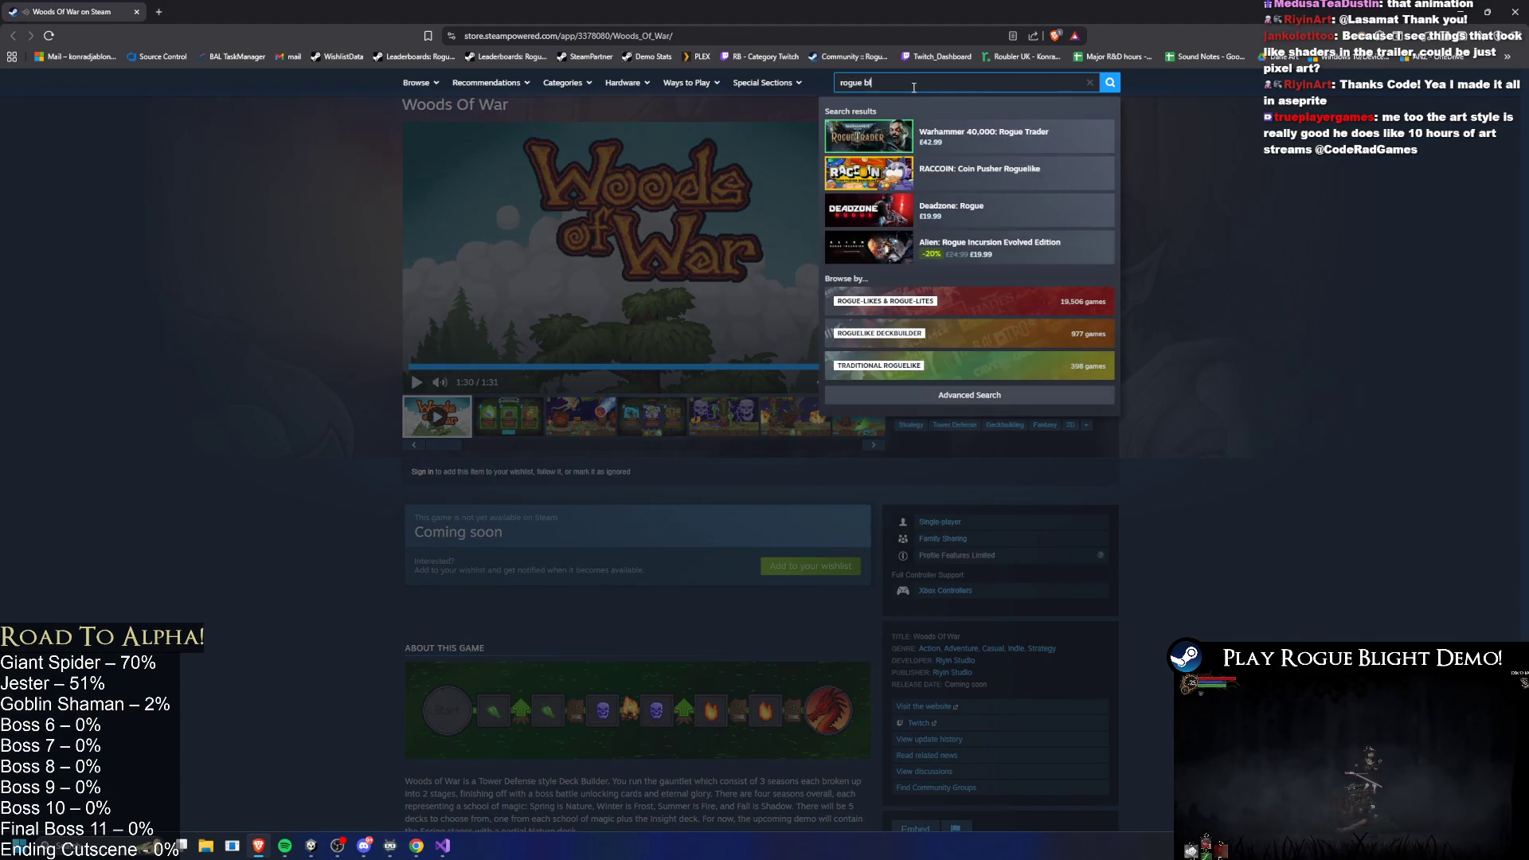
- Search for 'rogue blight' and open the Rogue Blight store page
text(ig)
click(956, 135)
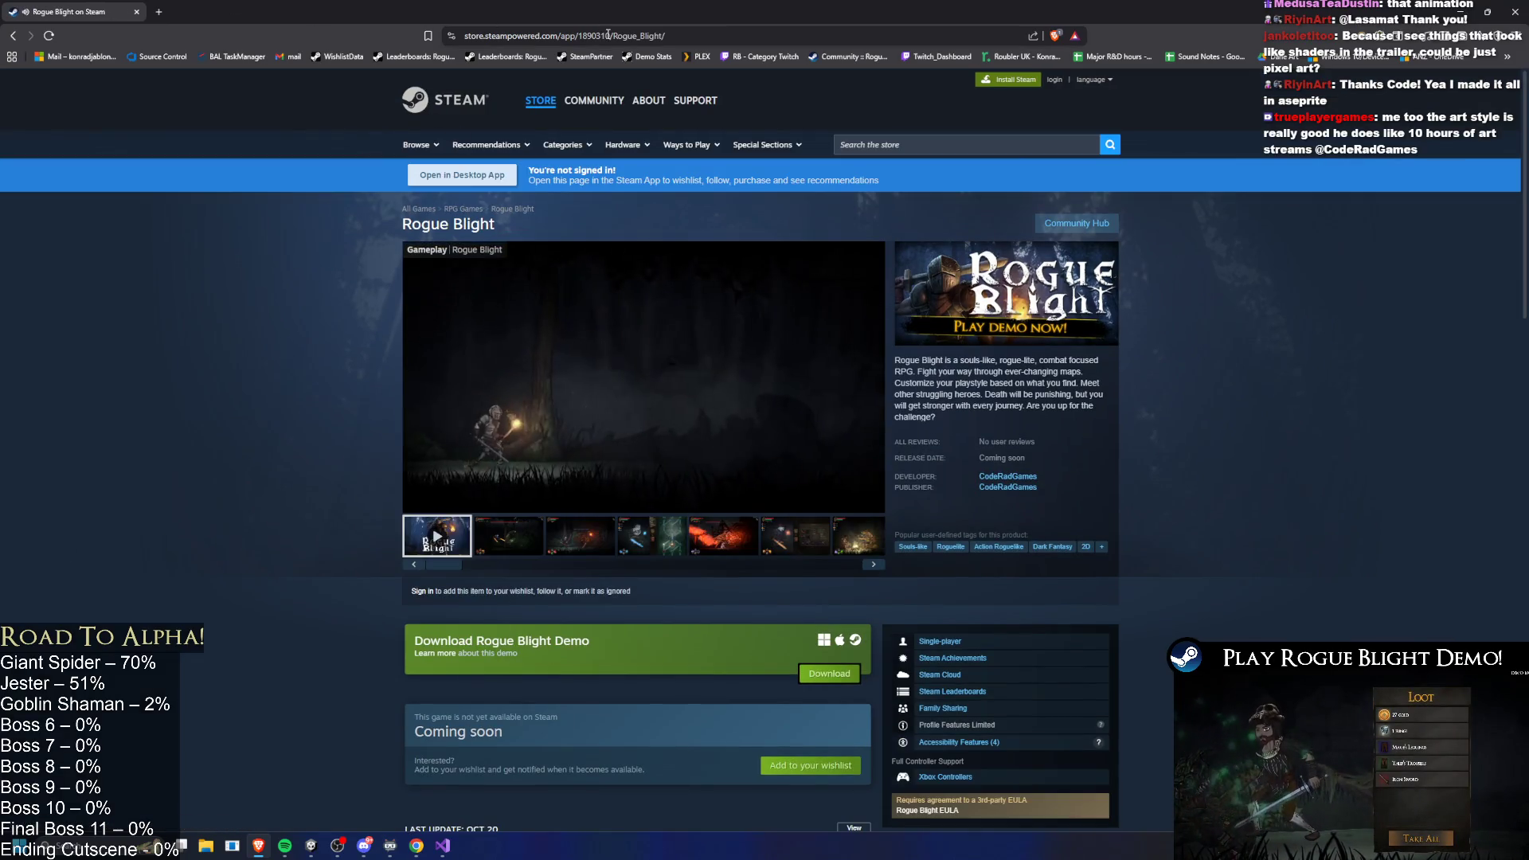
click(638, 36)
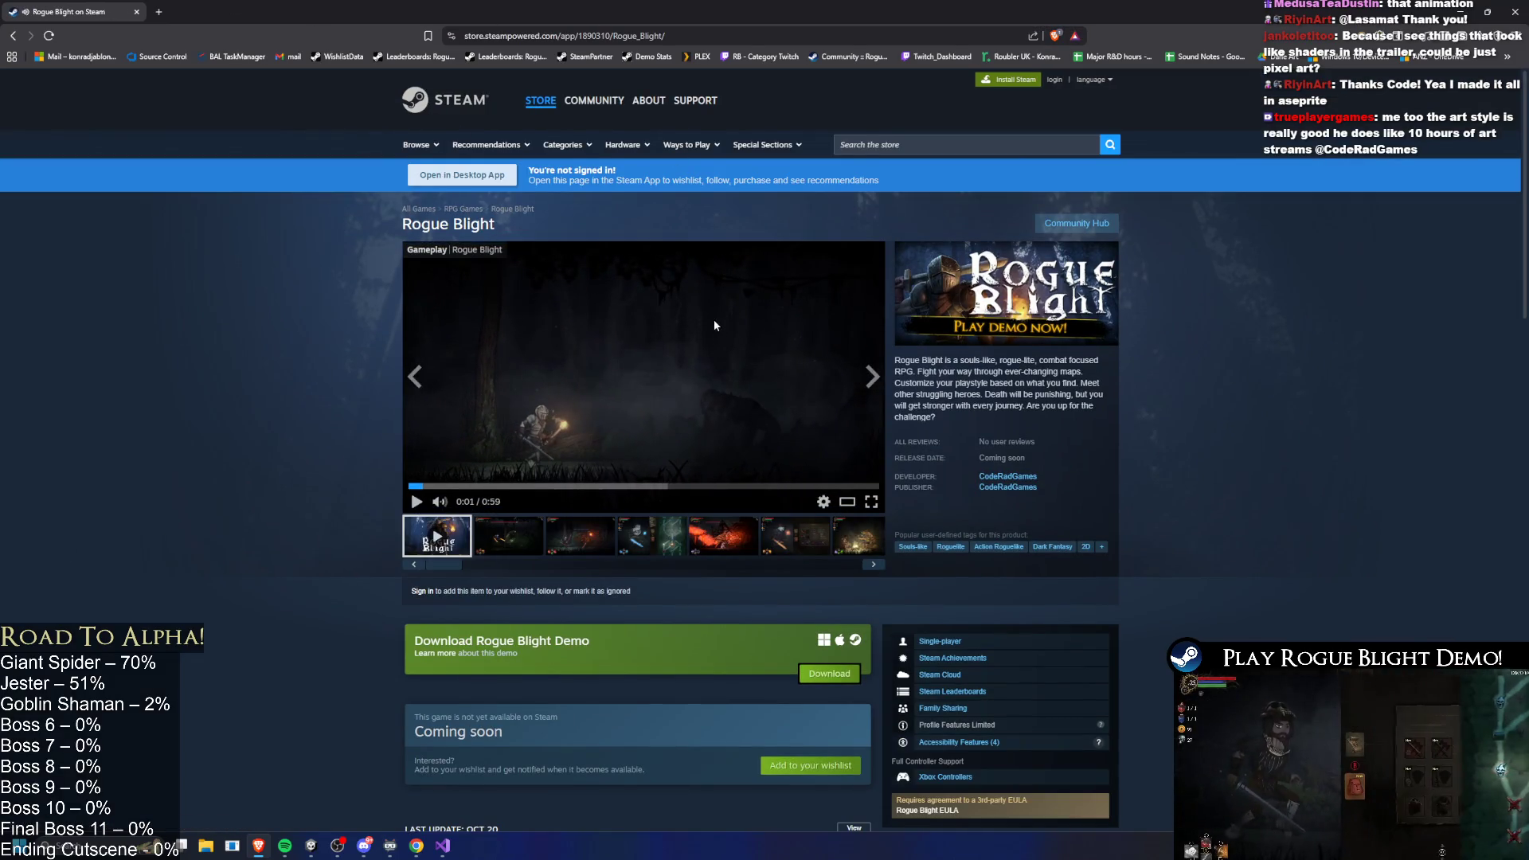
scroll(732, 314, down, 1)
- View the second screenshot full size and step through to the campfire screenshot
click(507, 483)
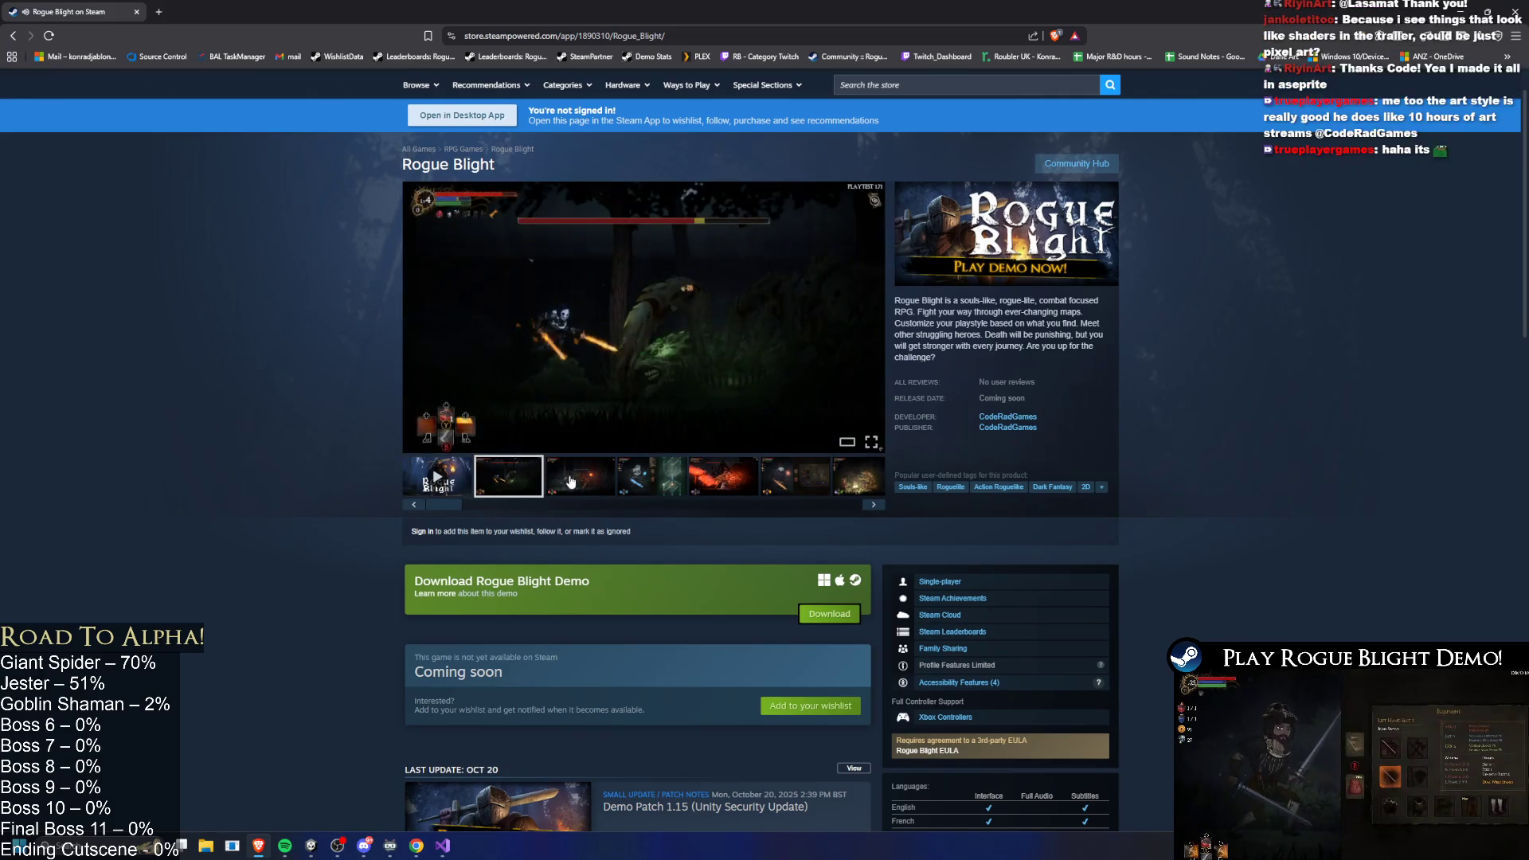
click(697, 309)
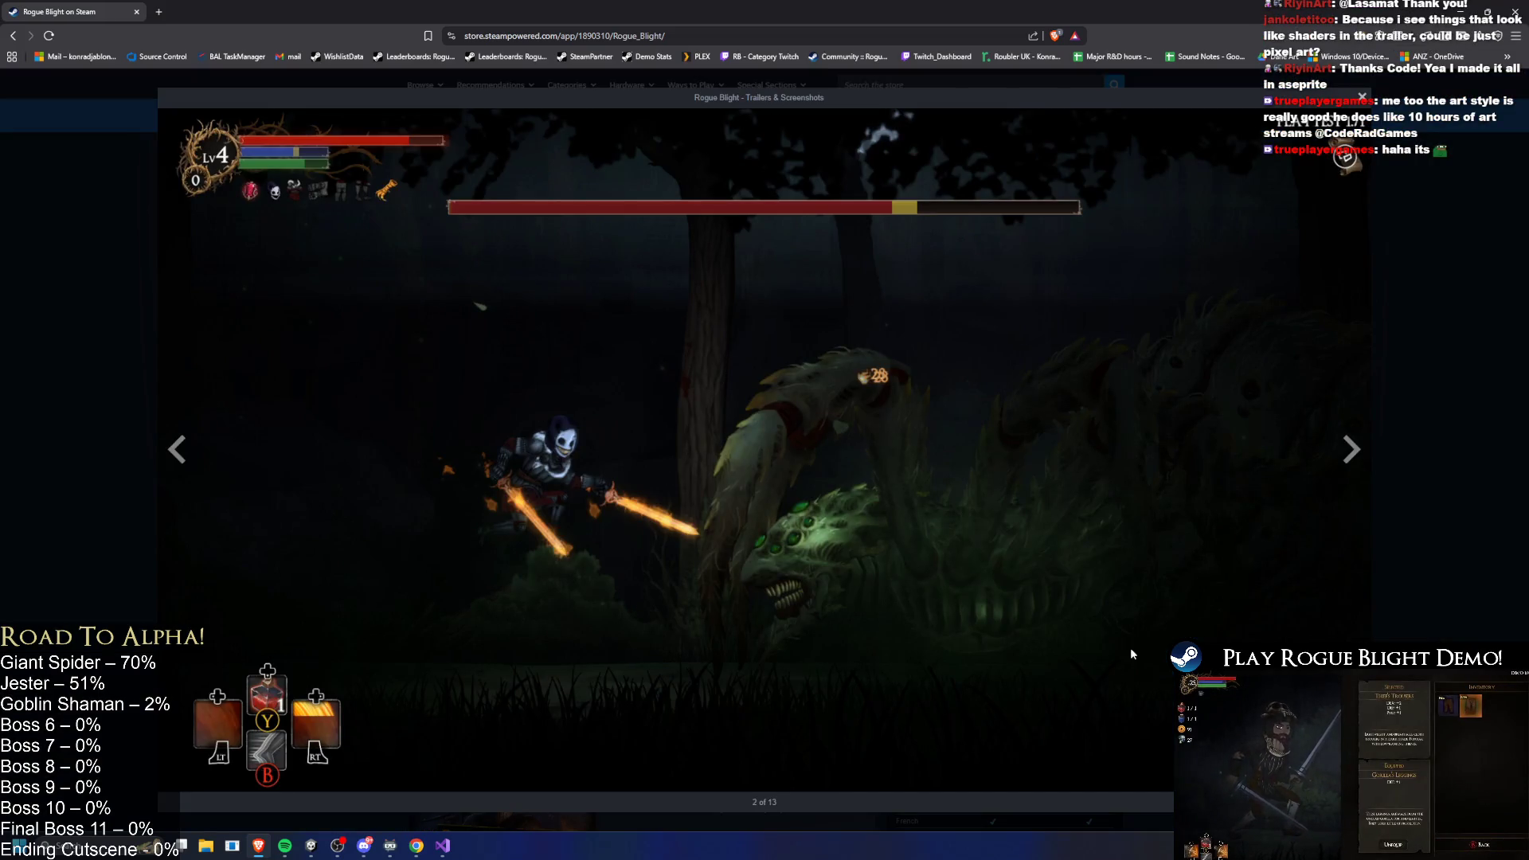
click(1347, 447)
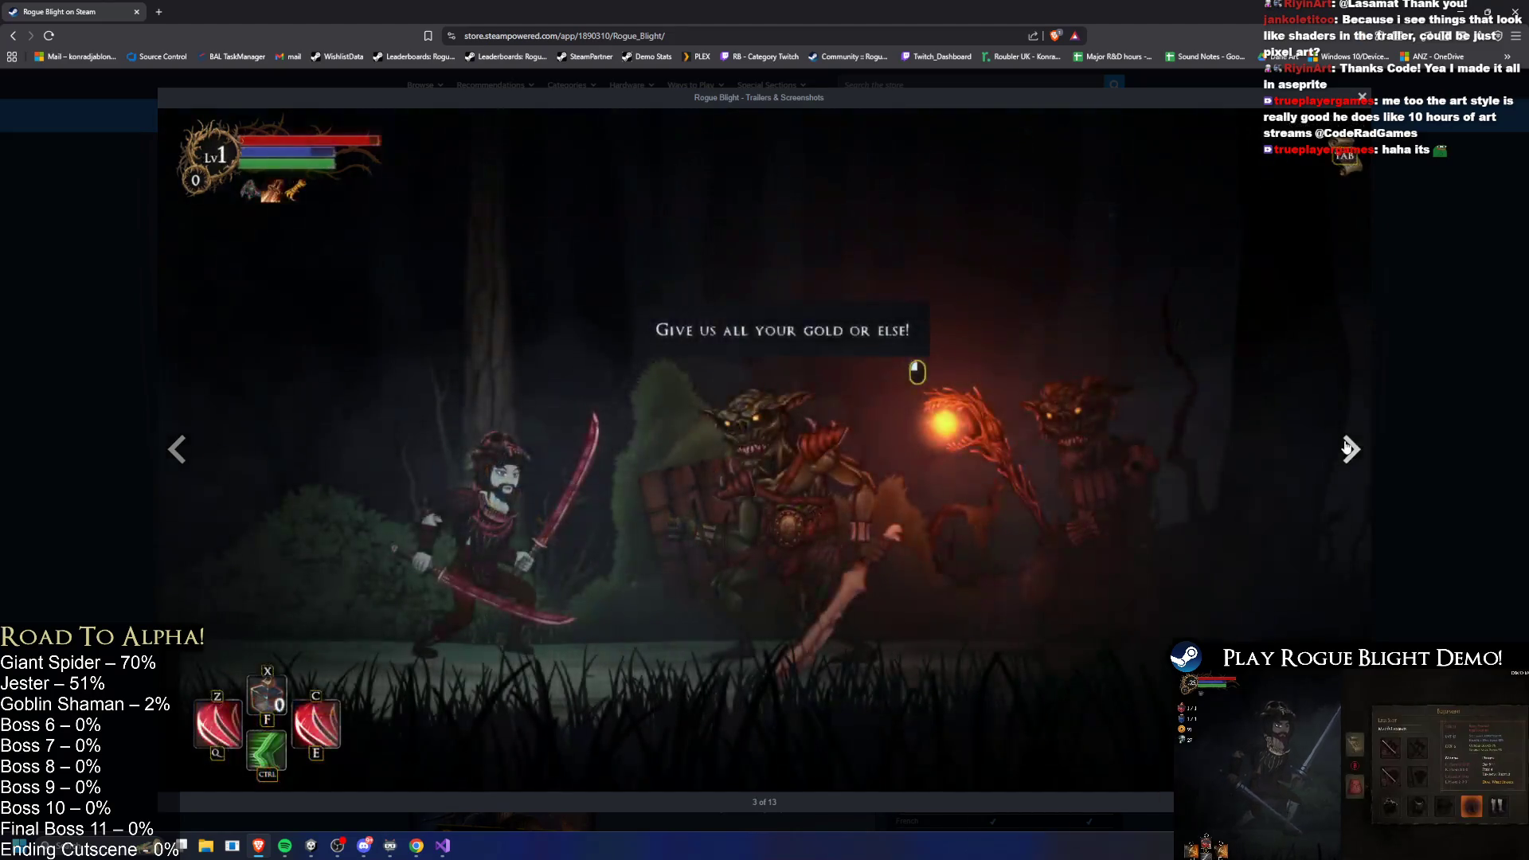
click(1346, 447)
click(1346, 447)
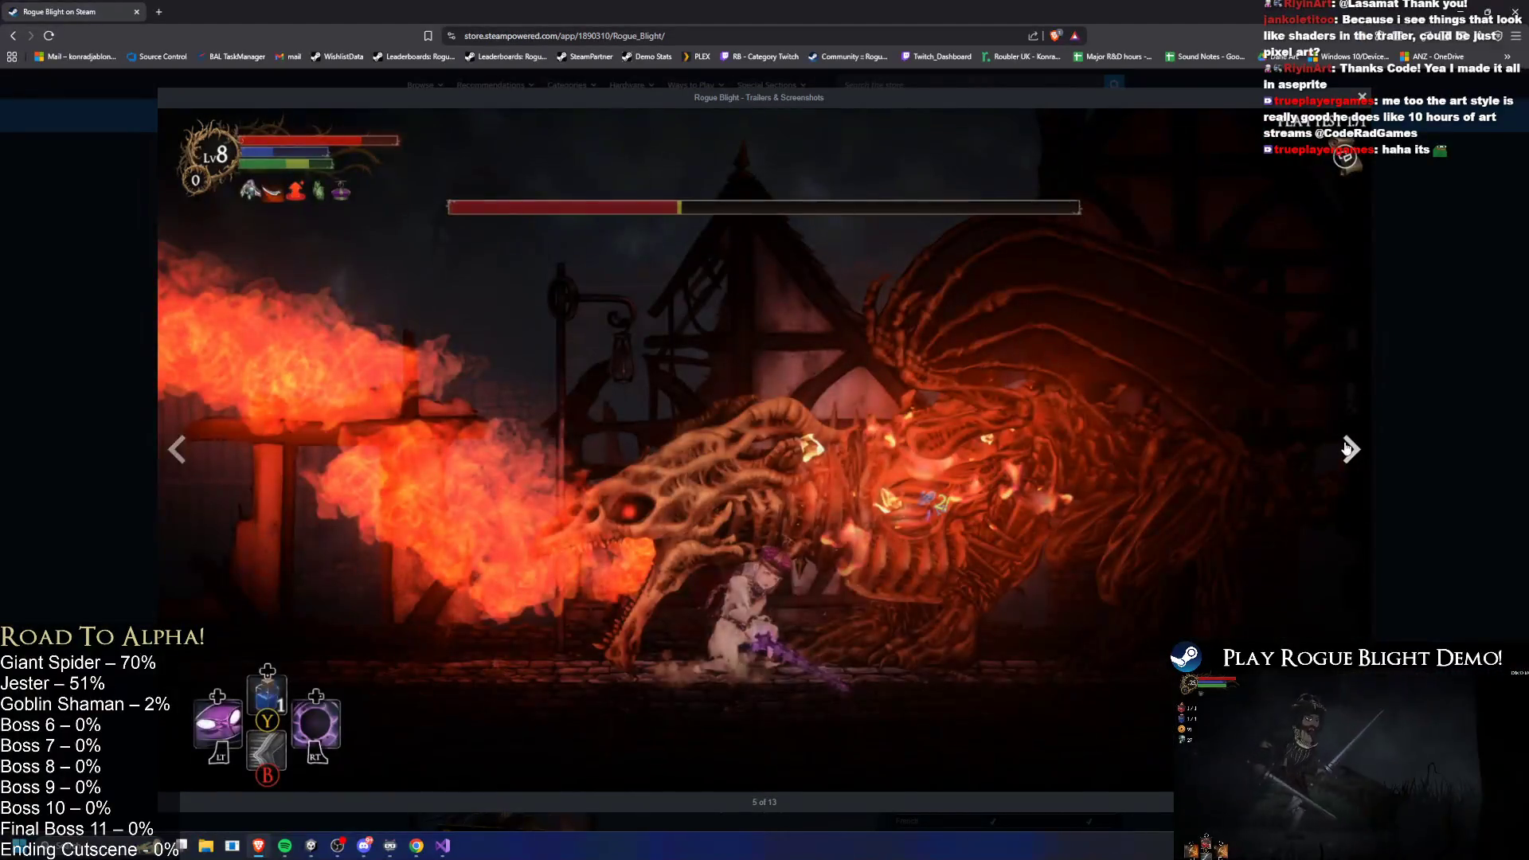
click(1346, 447)
click(1346, 447)
key(Escape)
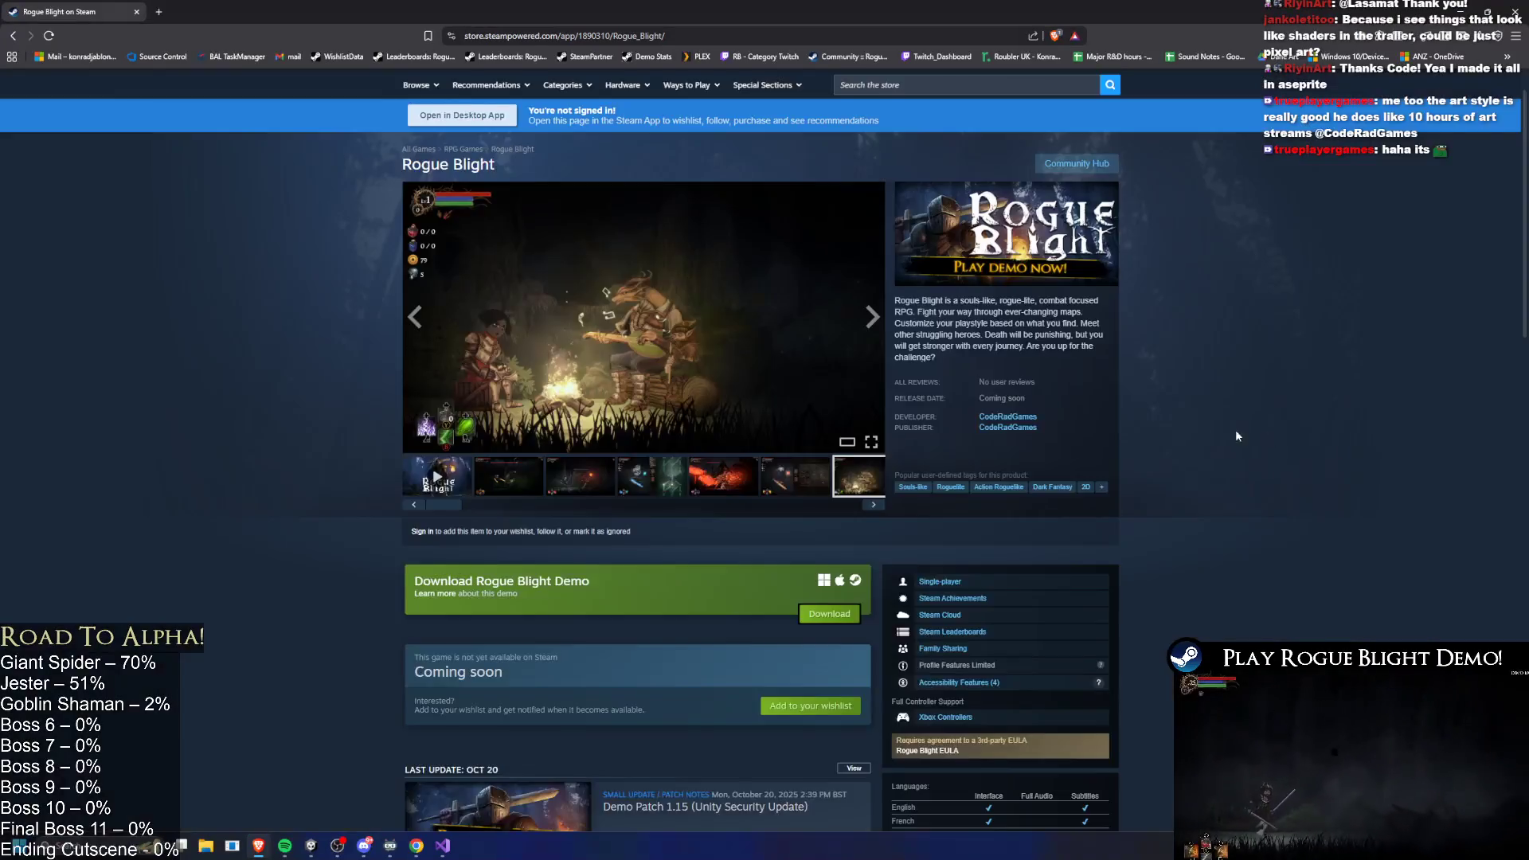
- Expand Rogue Blight's About This Game description and read through its sections
scroll(1269, 433, down, 10)
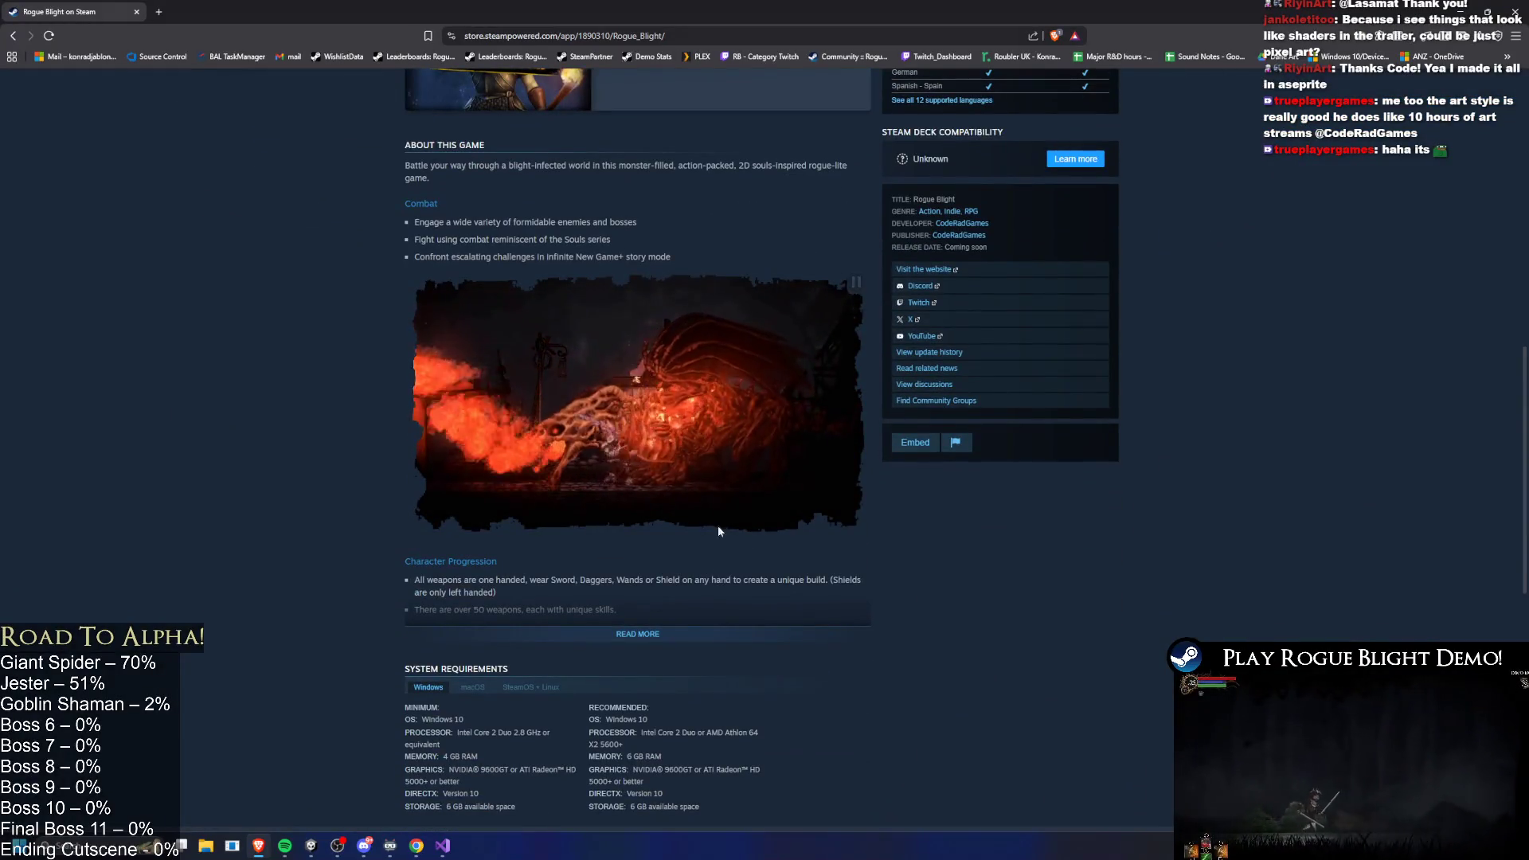
click(690, 638)
scroll(906, 412, down, 3)
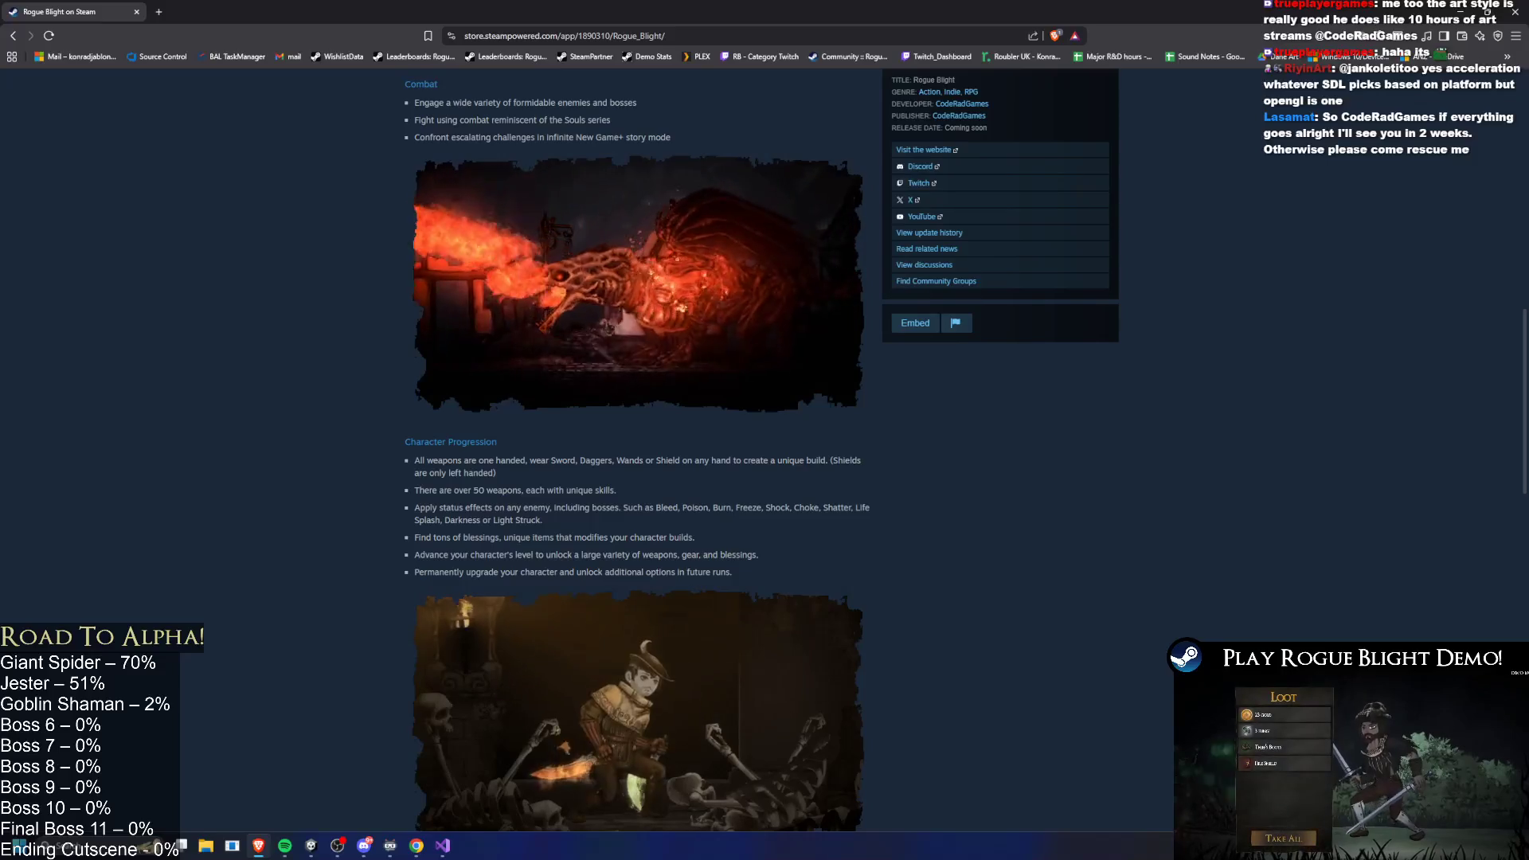
mouse_move(450, 605)
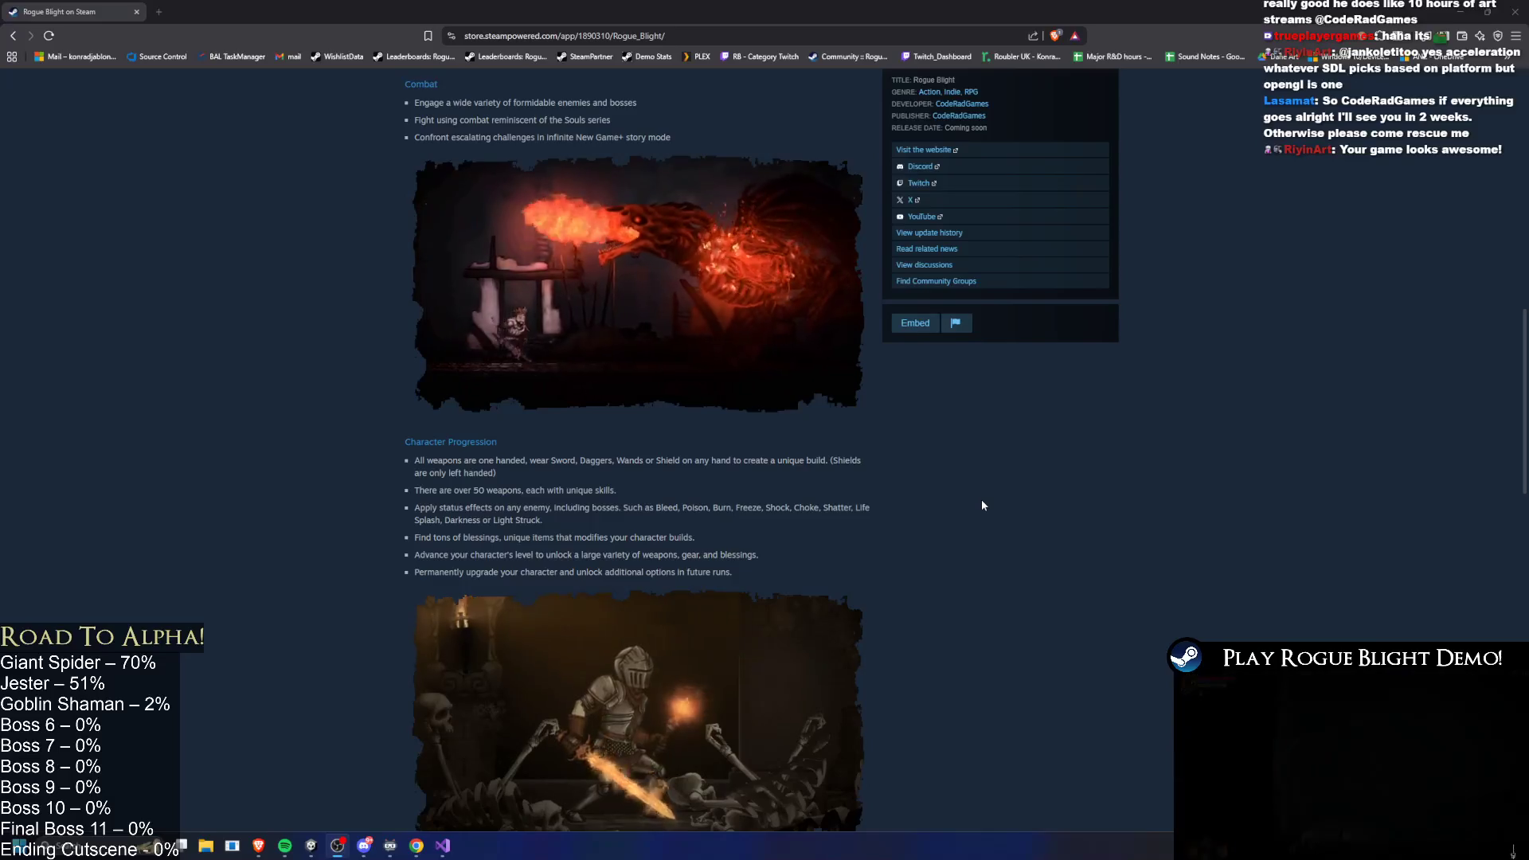
scroll(948, 478, down, 4)
scroll(912, 509, down, 3)
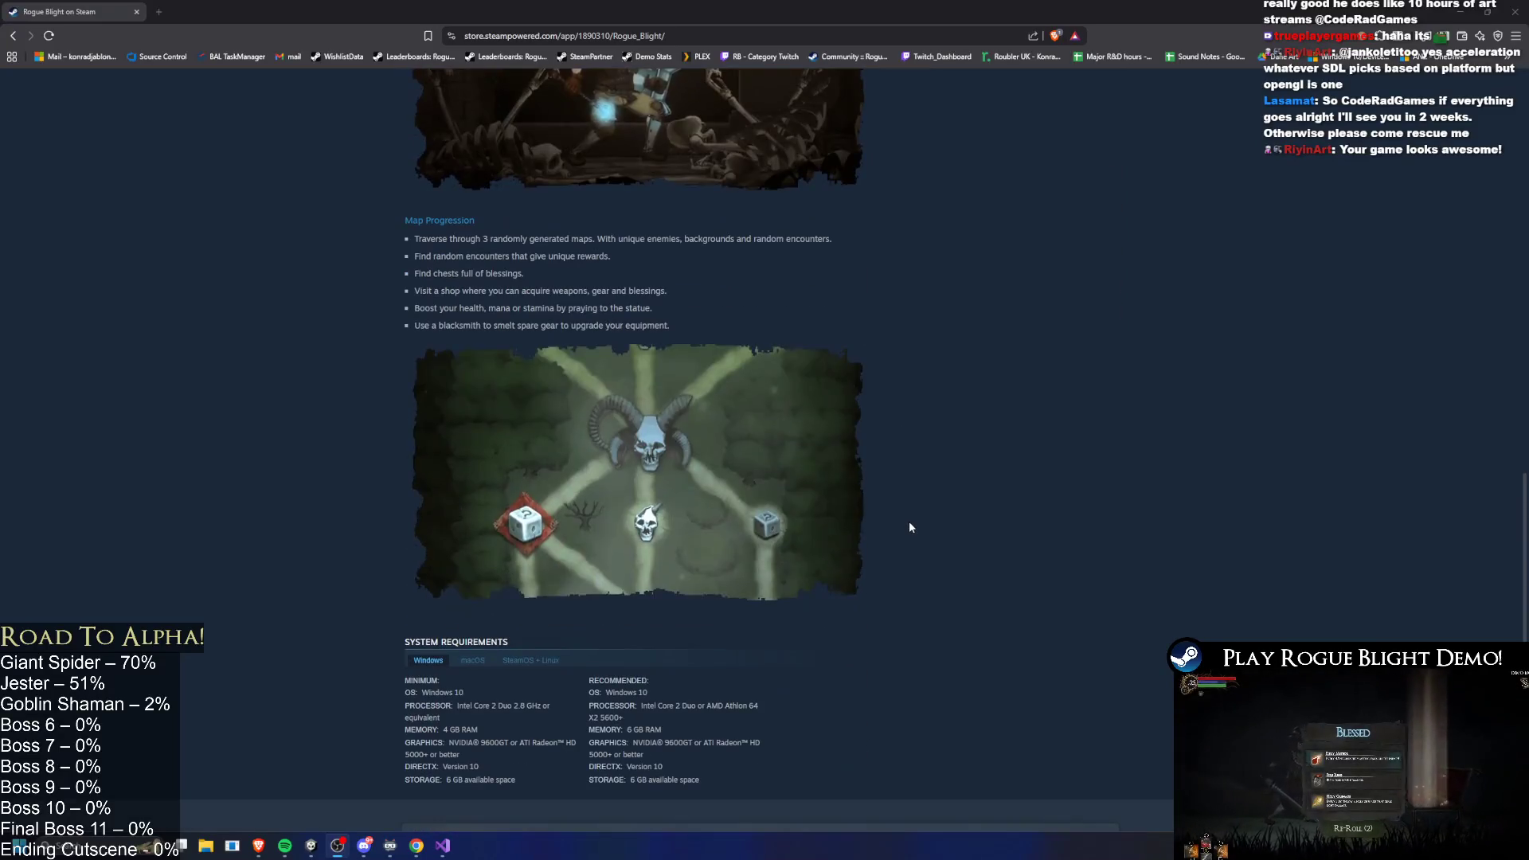
mouse_move(599, 515)
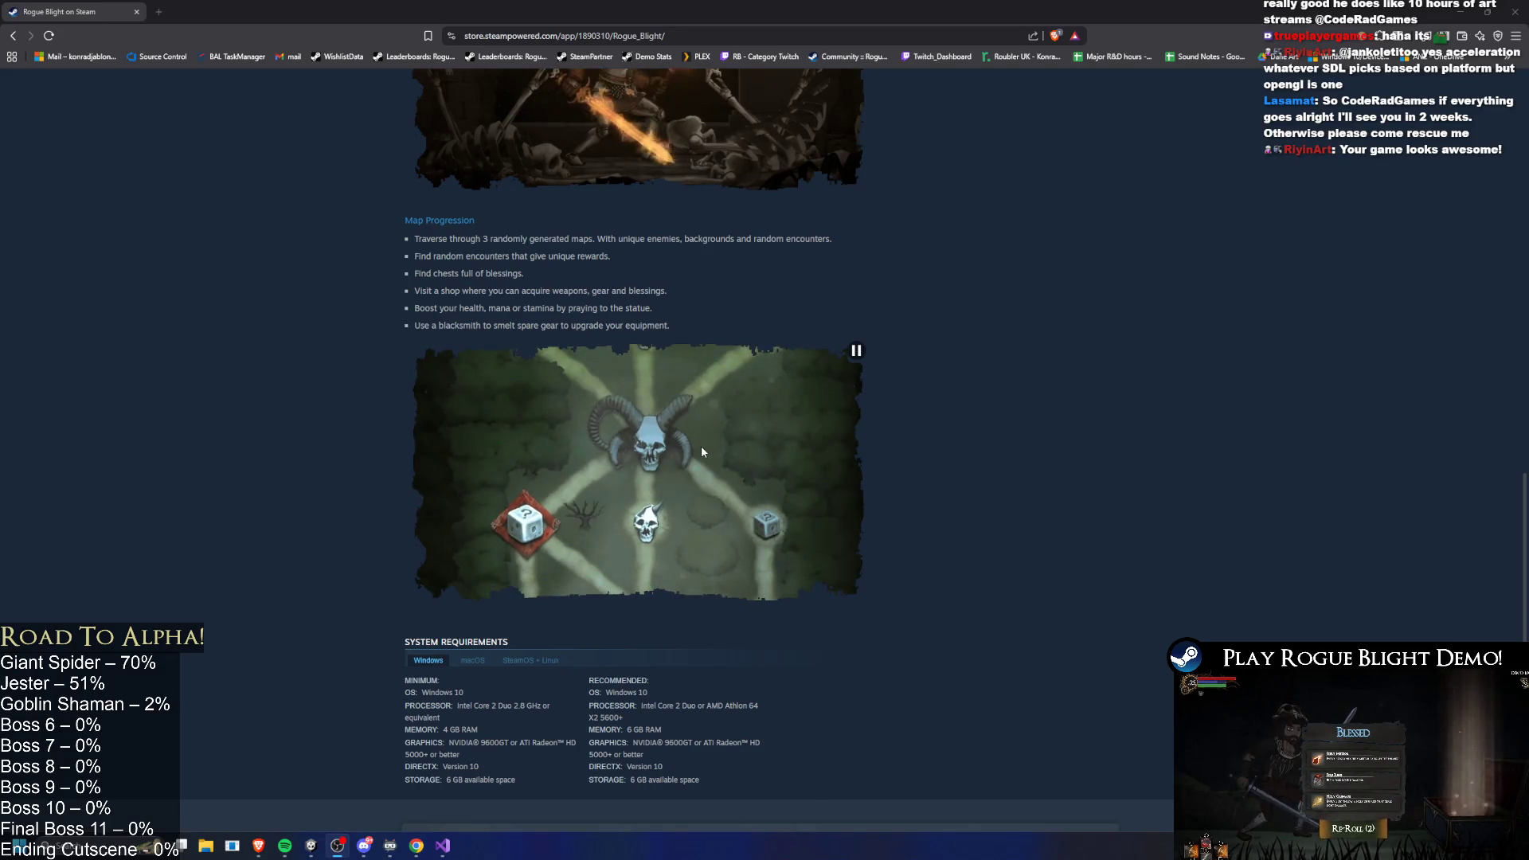
- Show the second screenshot in the main media view, then close the browser
scroll(733, 470, up, 2)
scroll(762, 492, up, 5)
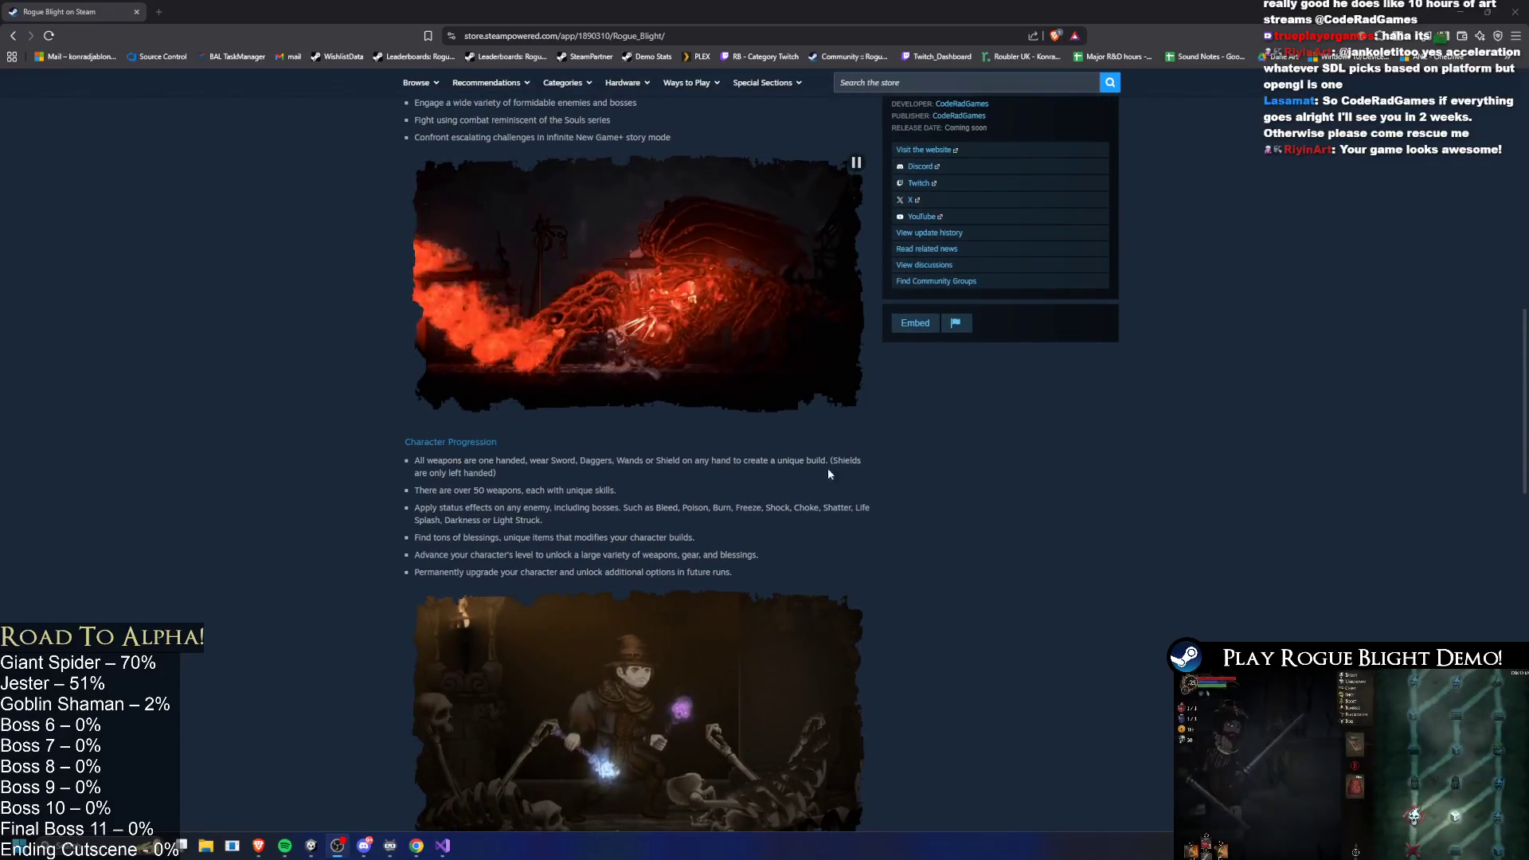
scroll(812, 478, down, 1)
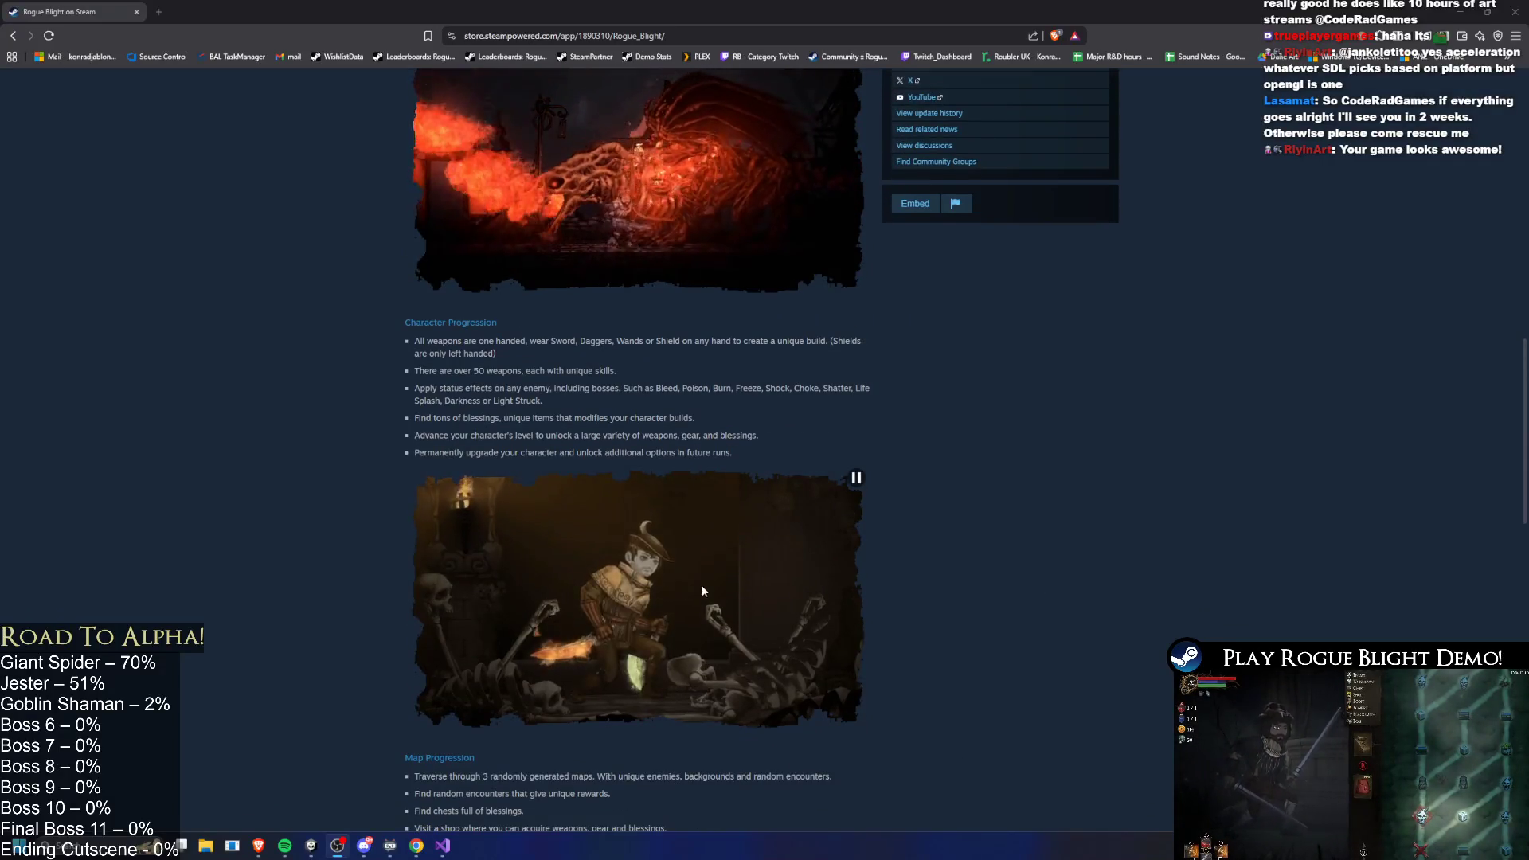
scroll(672, 606, up, 9)
scroll(715, 643, up, 1)
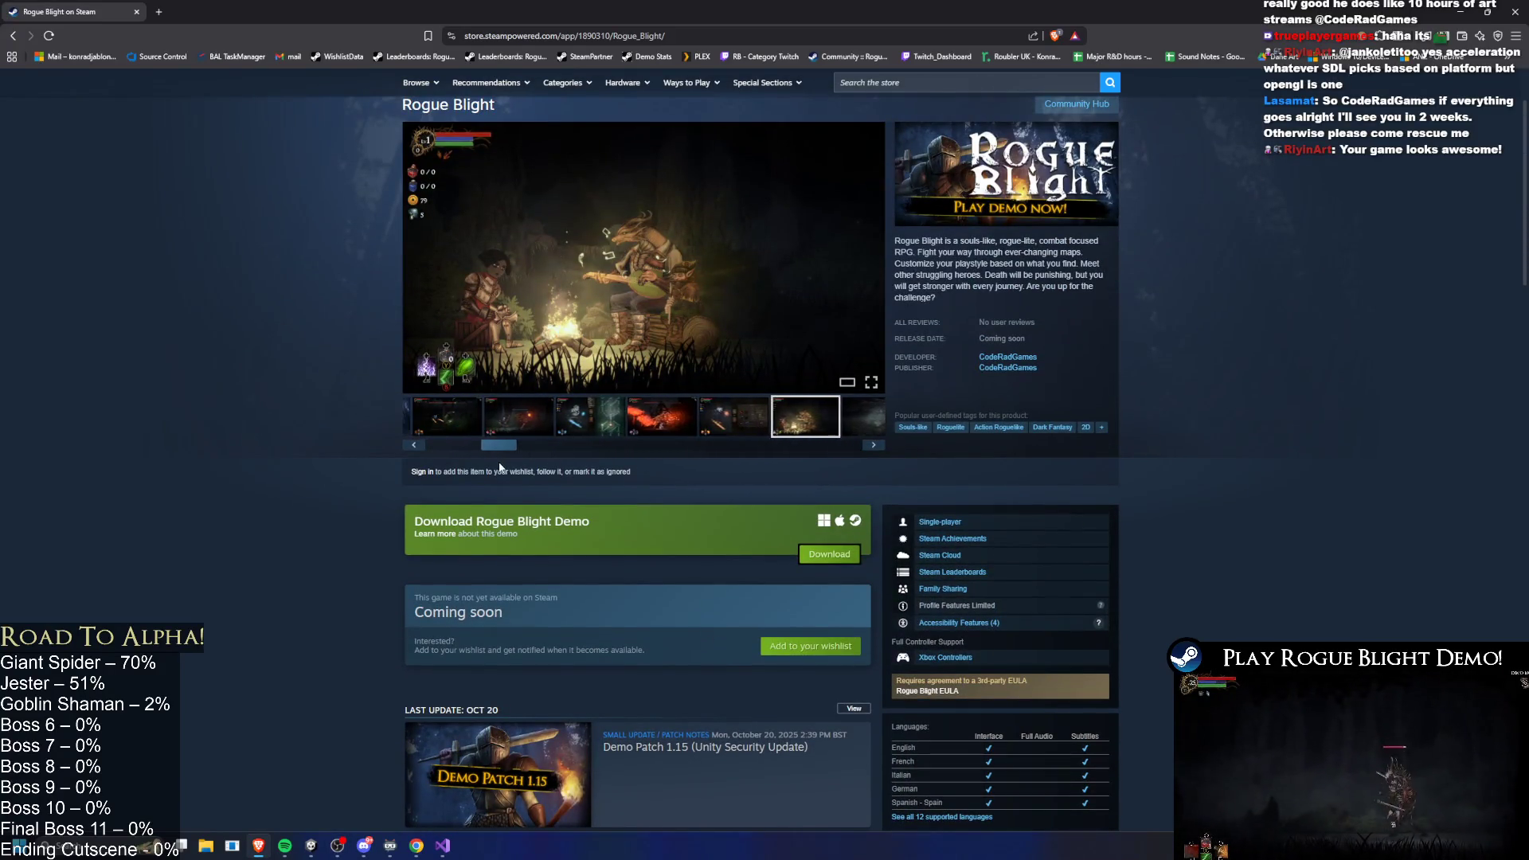
click(519, 422)
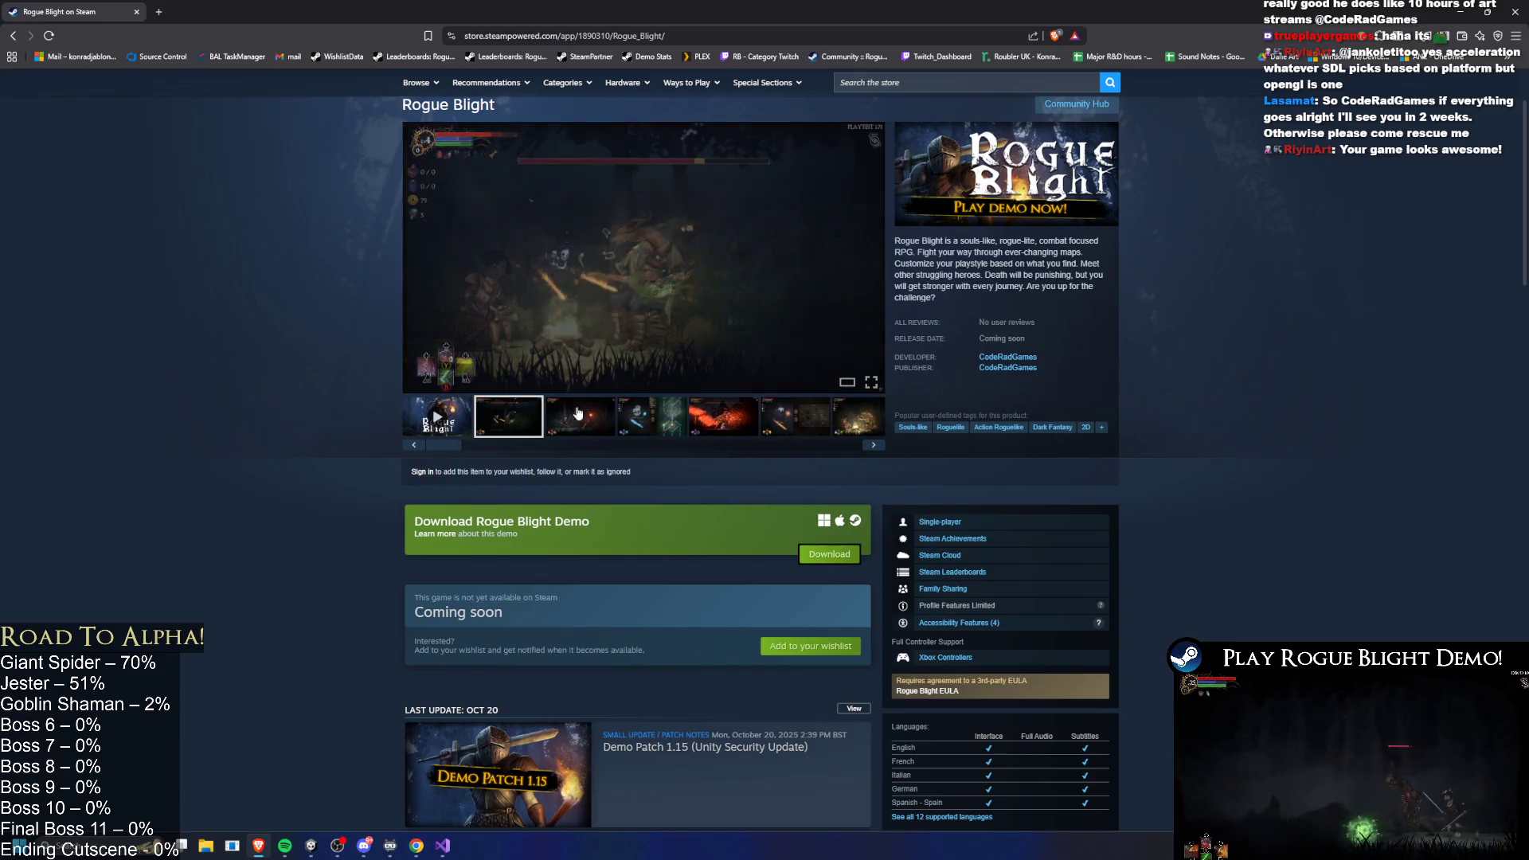
click(1519, 11)
scroll(314, 266, up, 5)
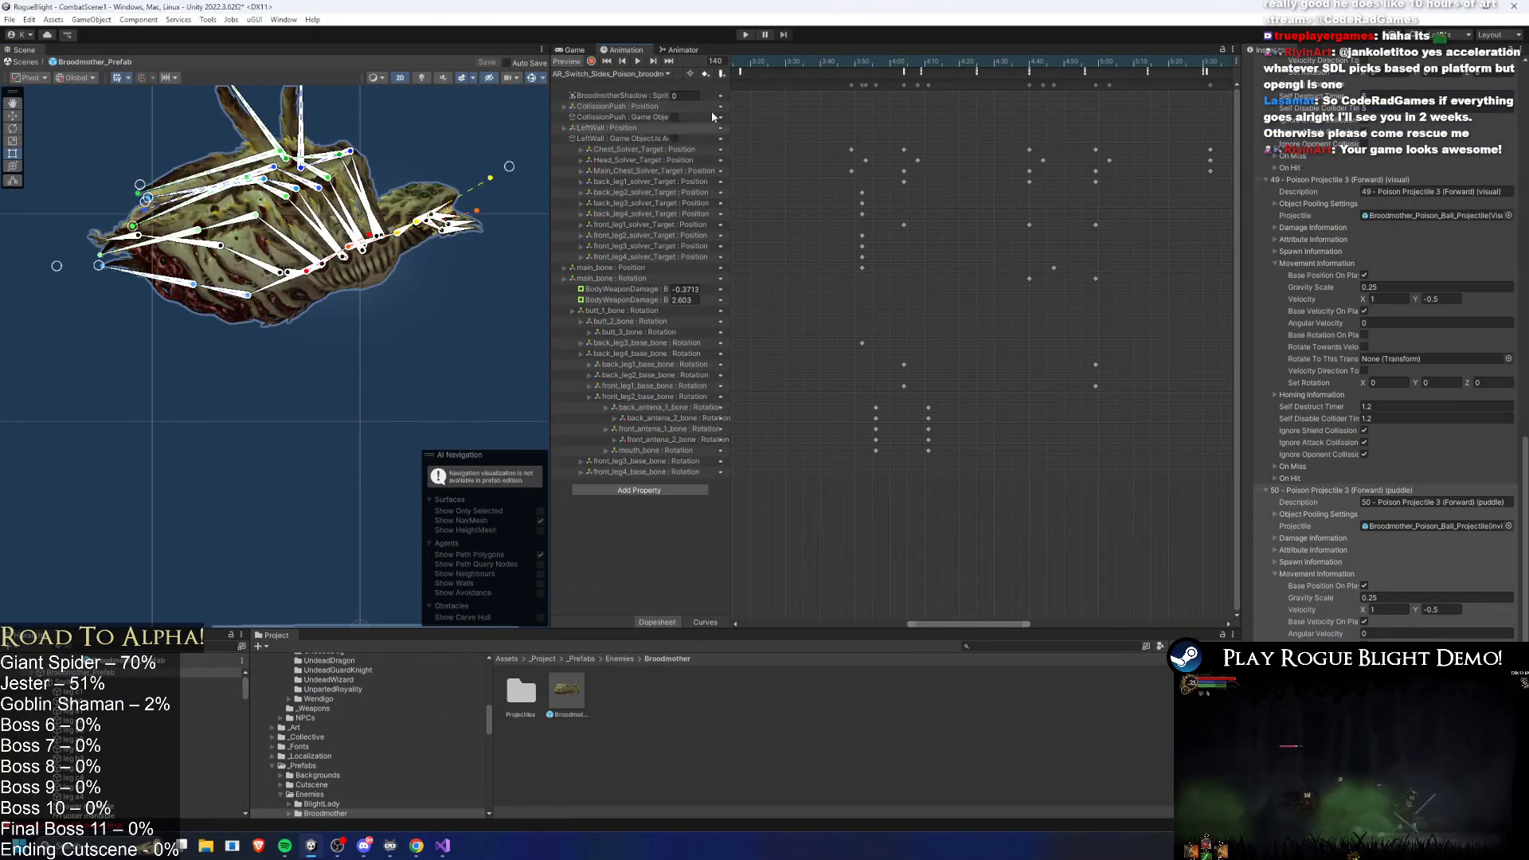
key(a)
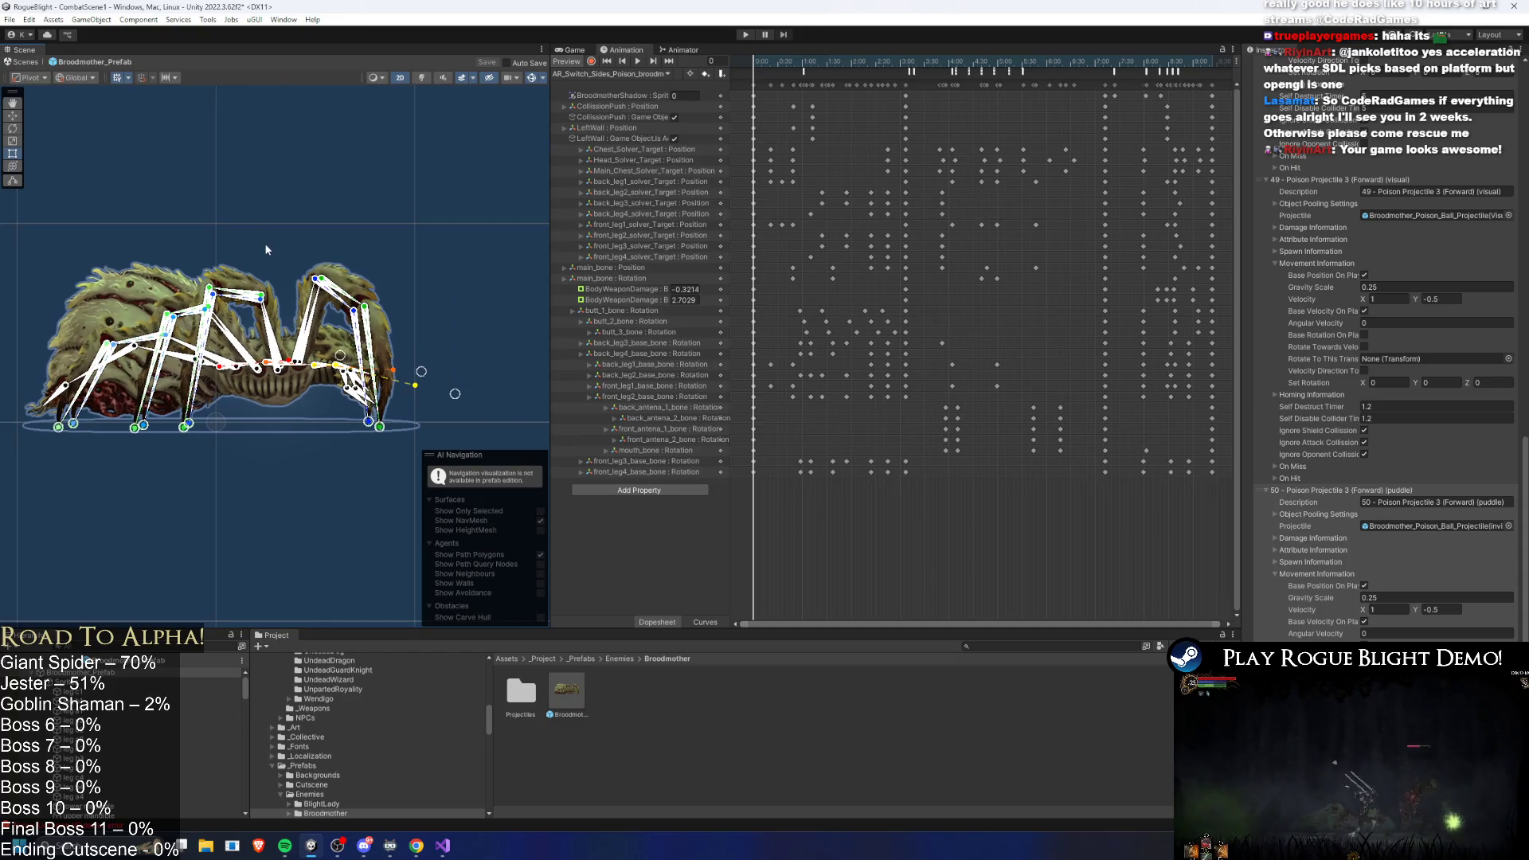
click(637, 62)
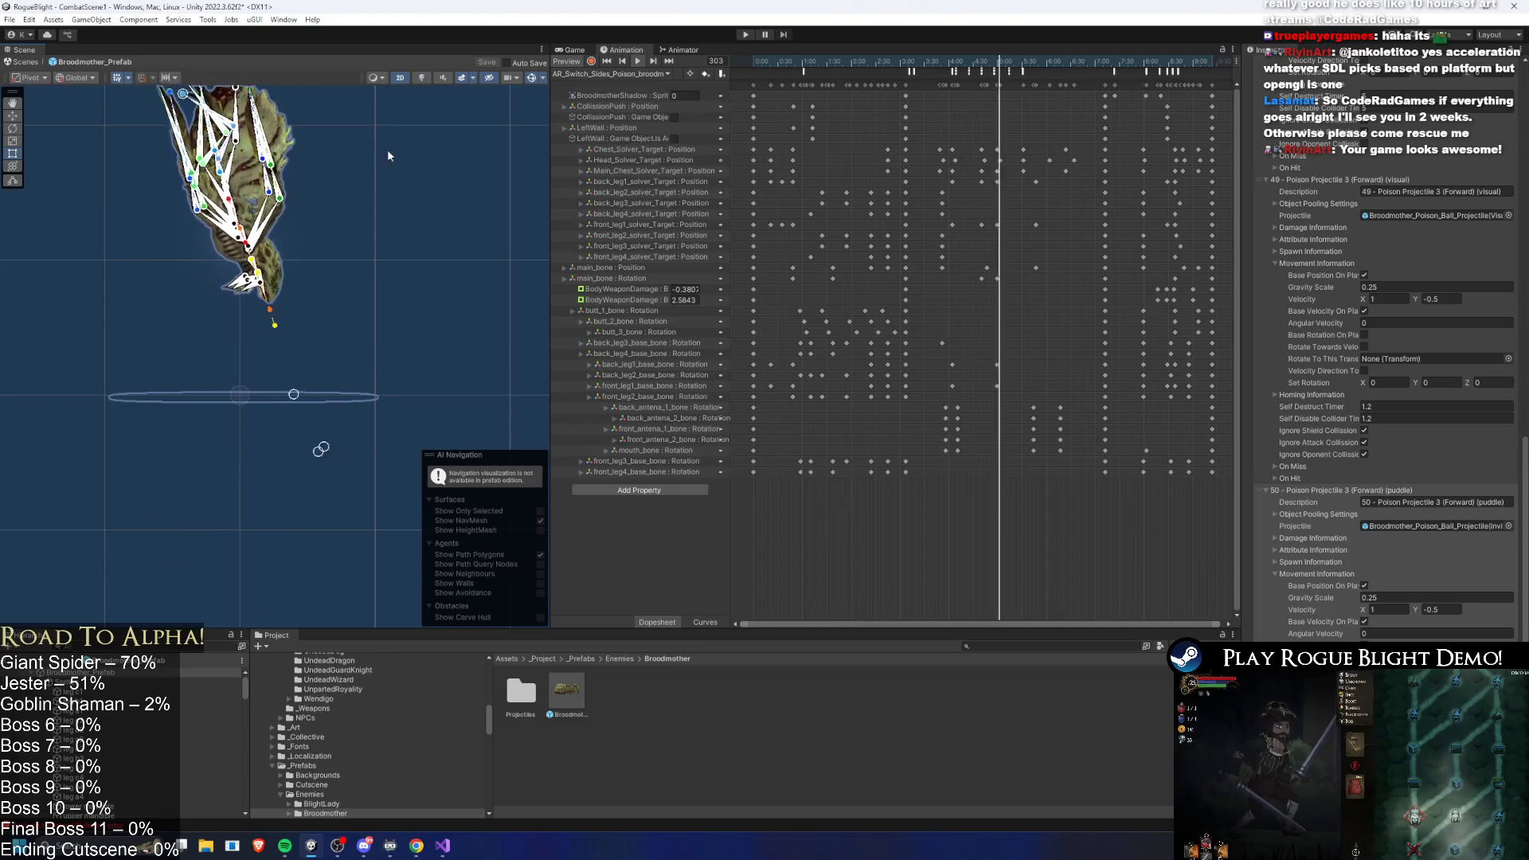
scroll(1004, 87, up, 3)
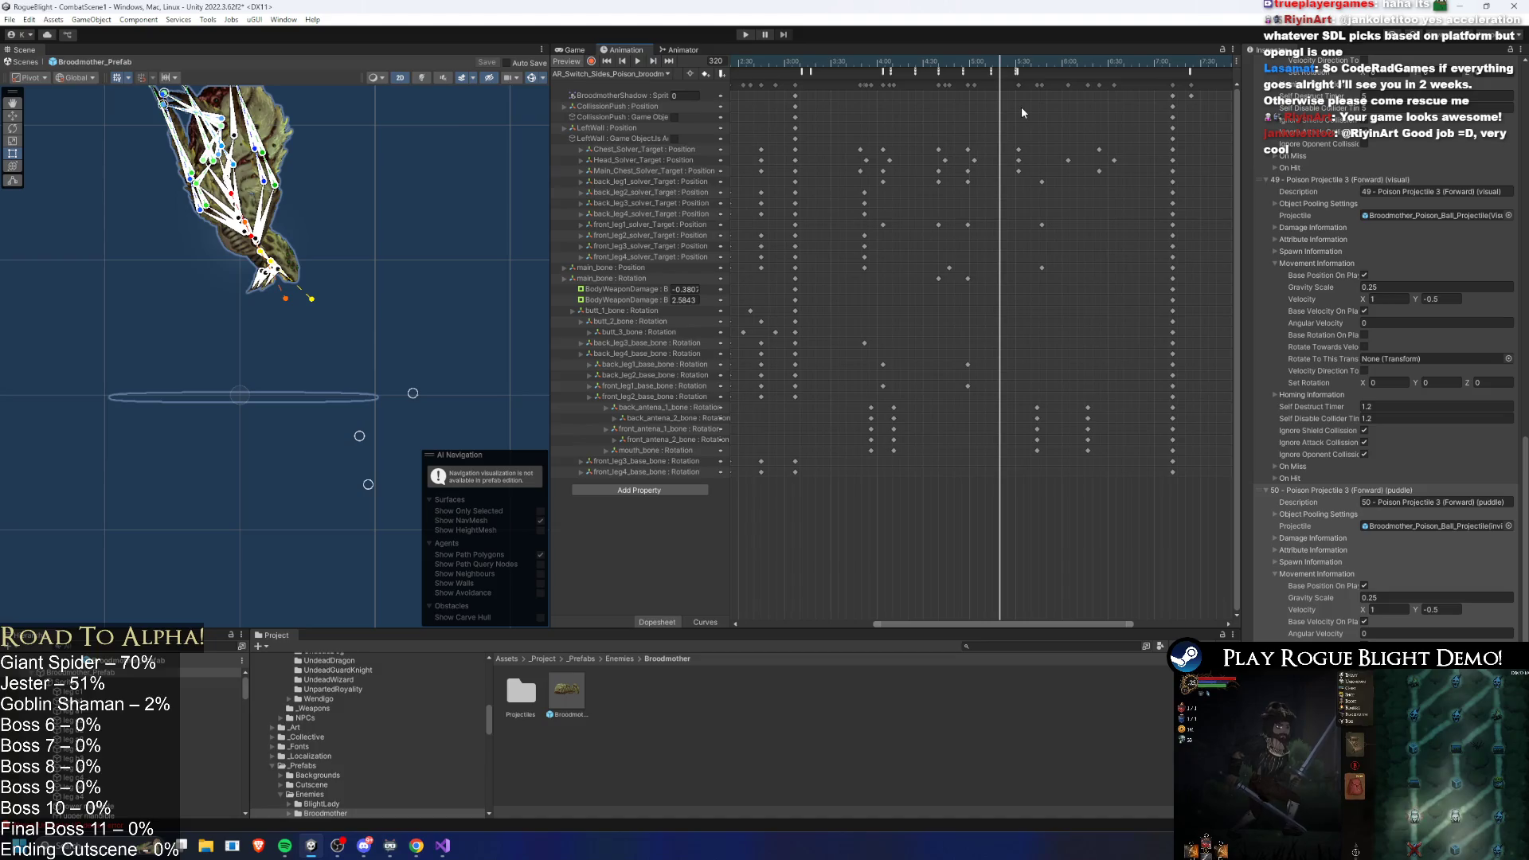
scroll(268, 292, up, 2)
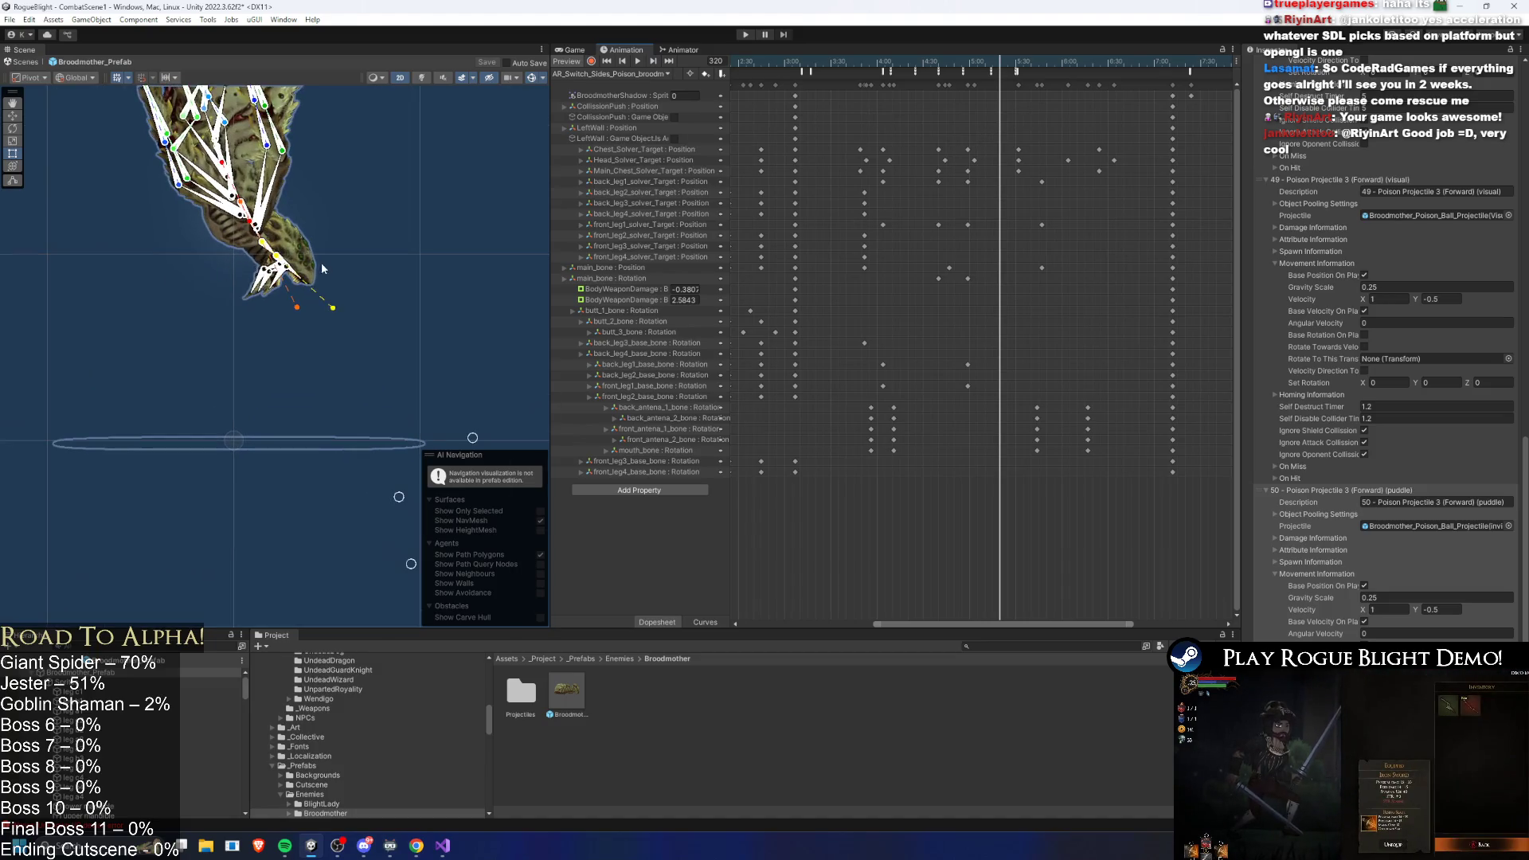
scroll(282, 251, up, 4)
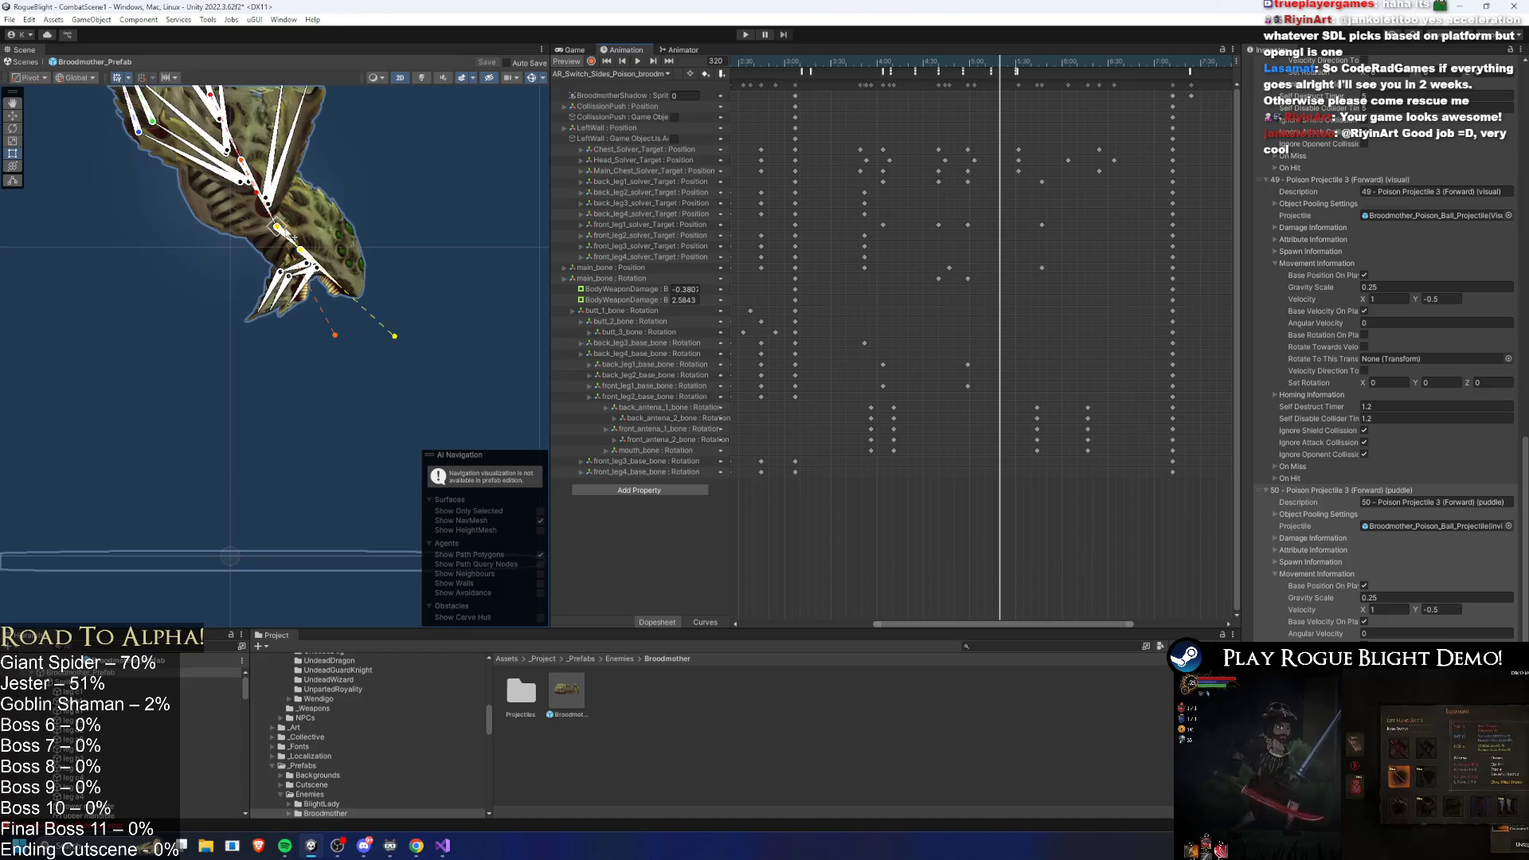
scroll(321, 250, up, 5)
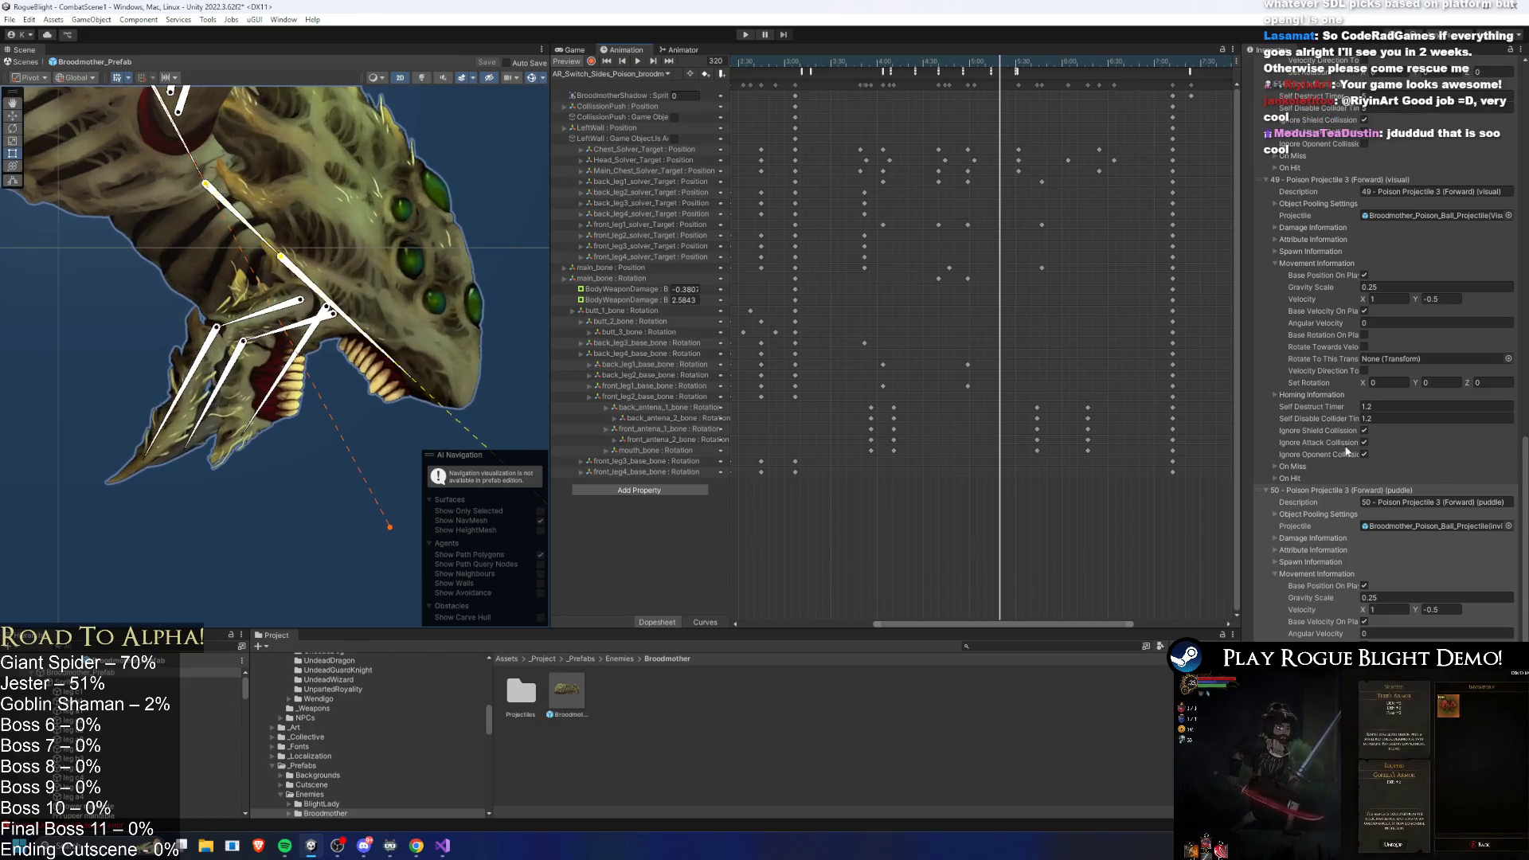
scroll(1435, 468, down, 5)
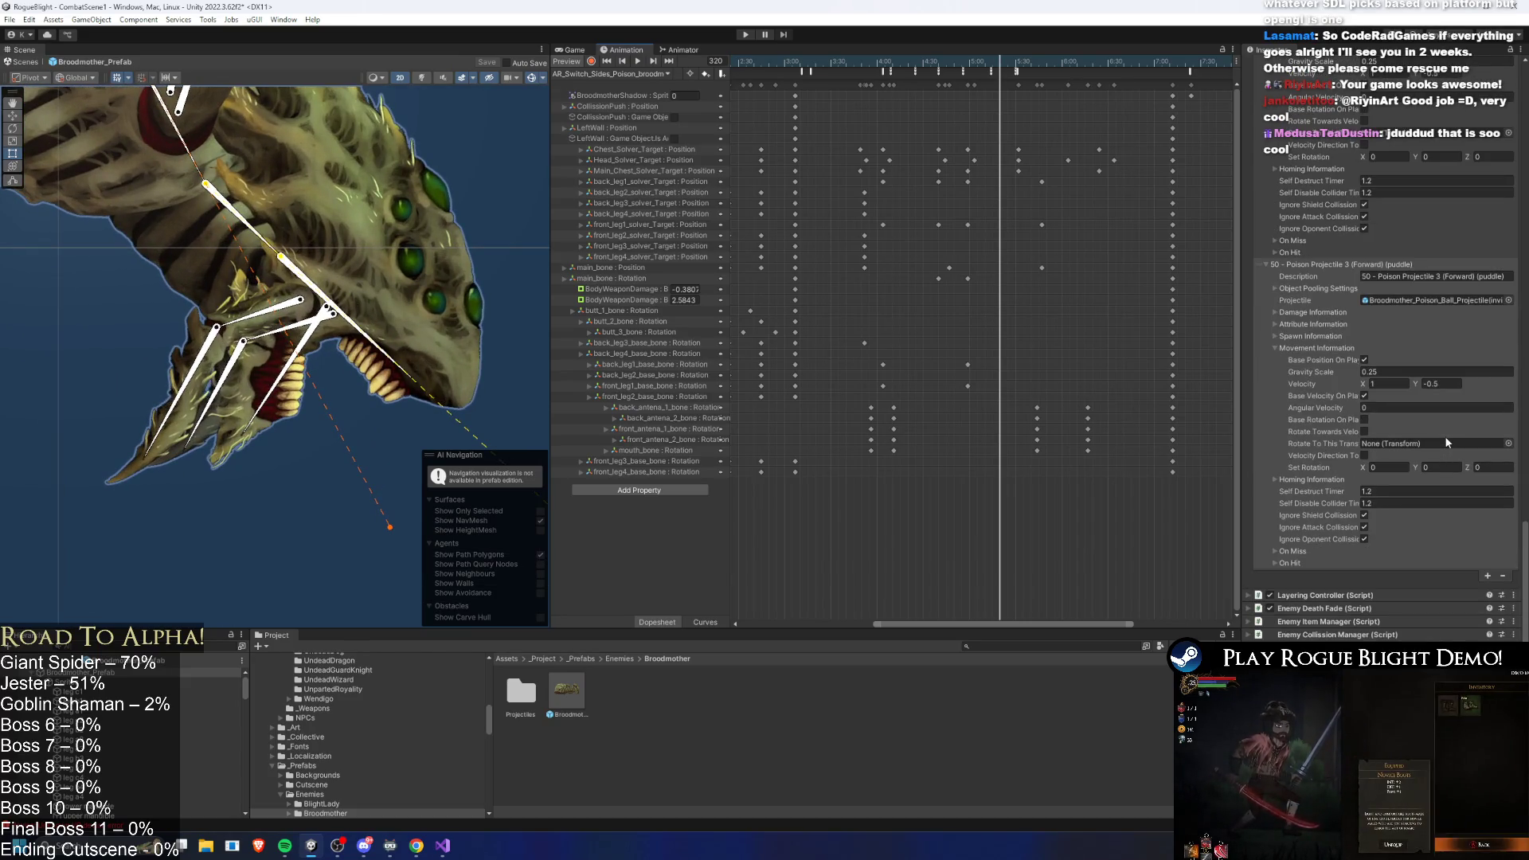
- Inspect three neighbouring SpawnProjectile event markers in the poison side-switch clip
click(1016, 74)
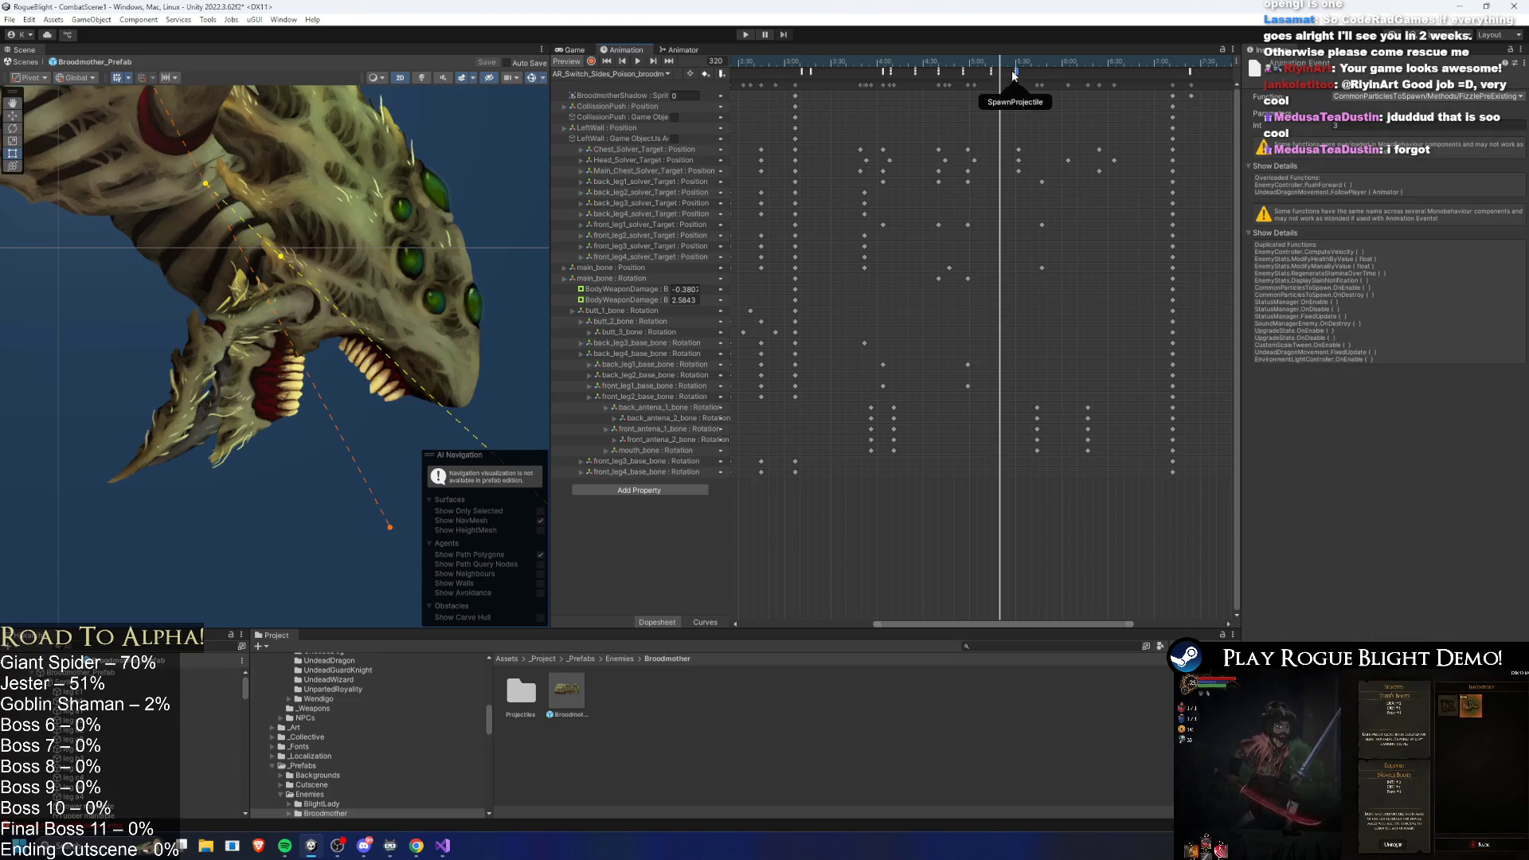
click(990, 74)
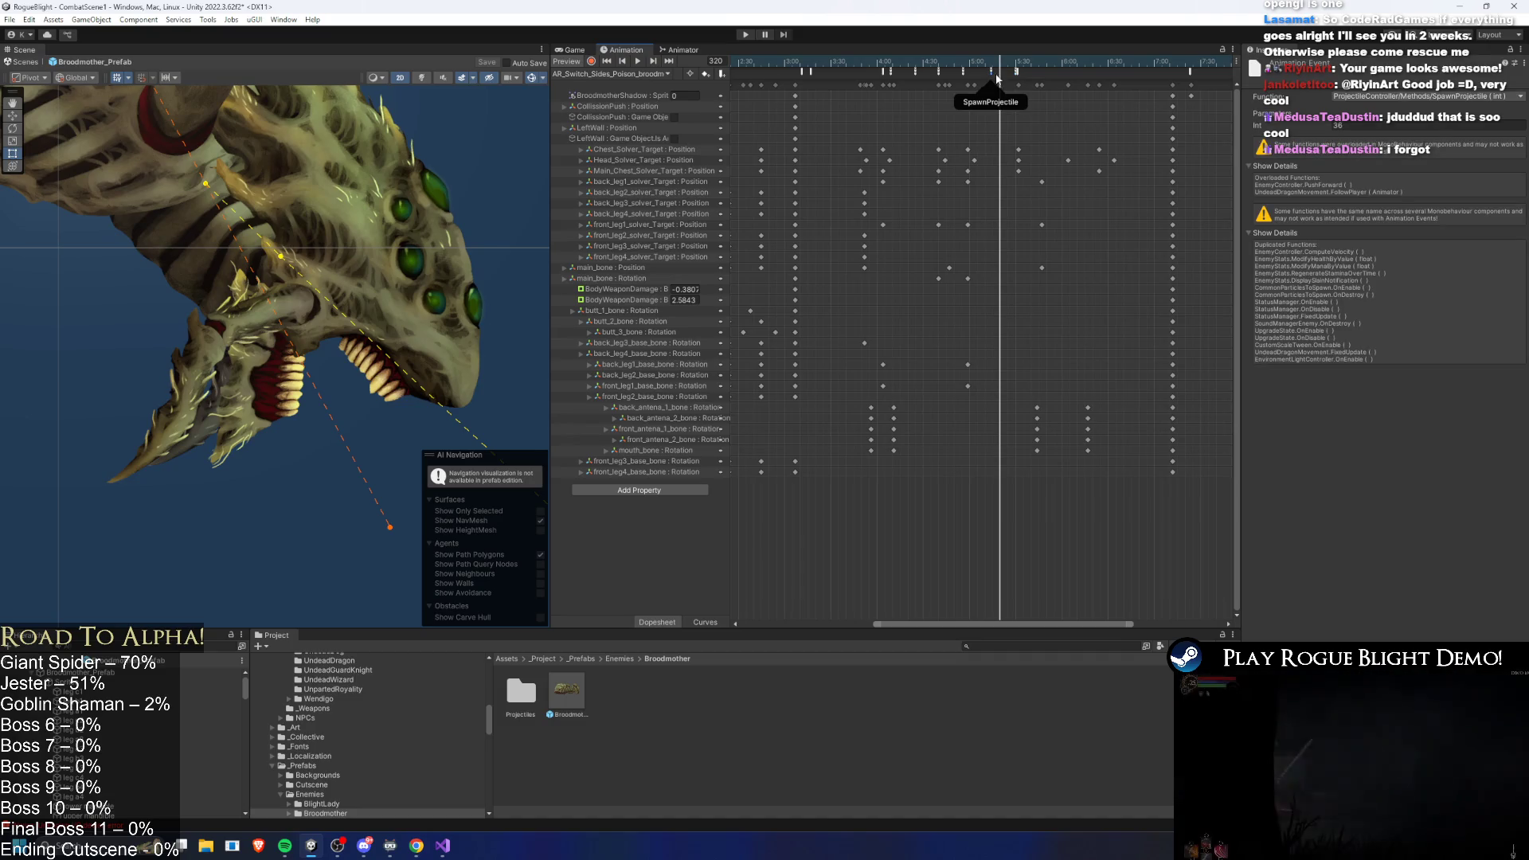
scroll(1026, 106, up, 3)
scroll(1023, 120, up, 3)
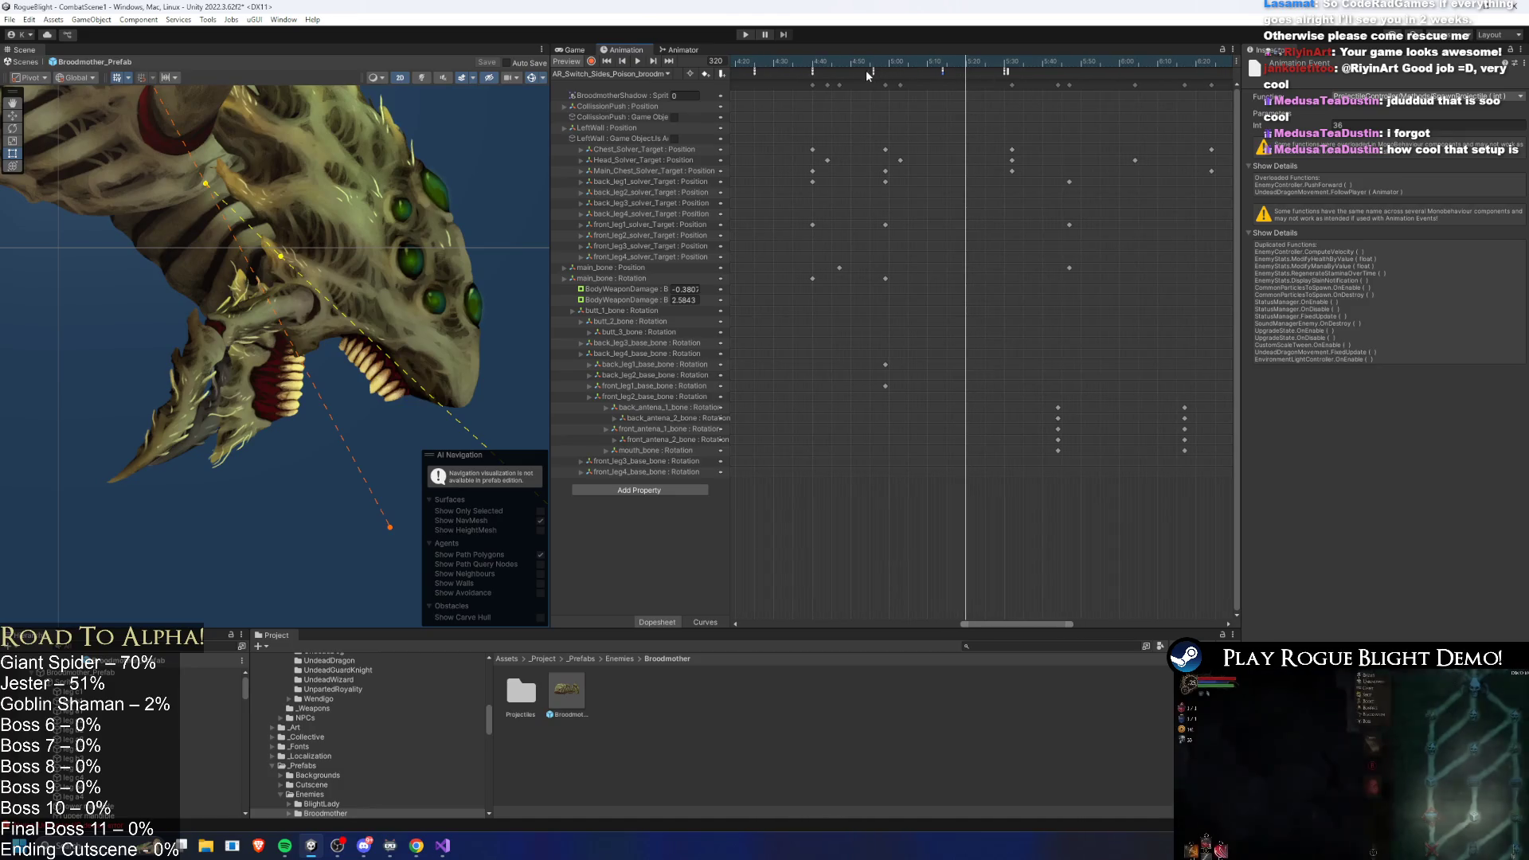
click(943, 73)
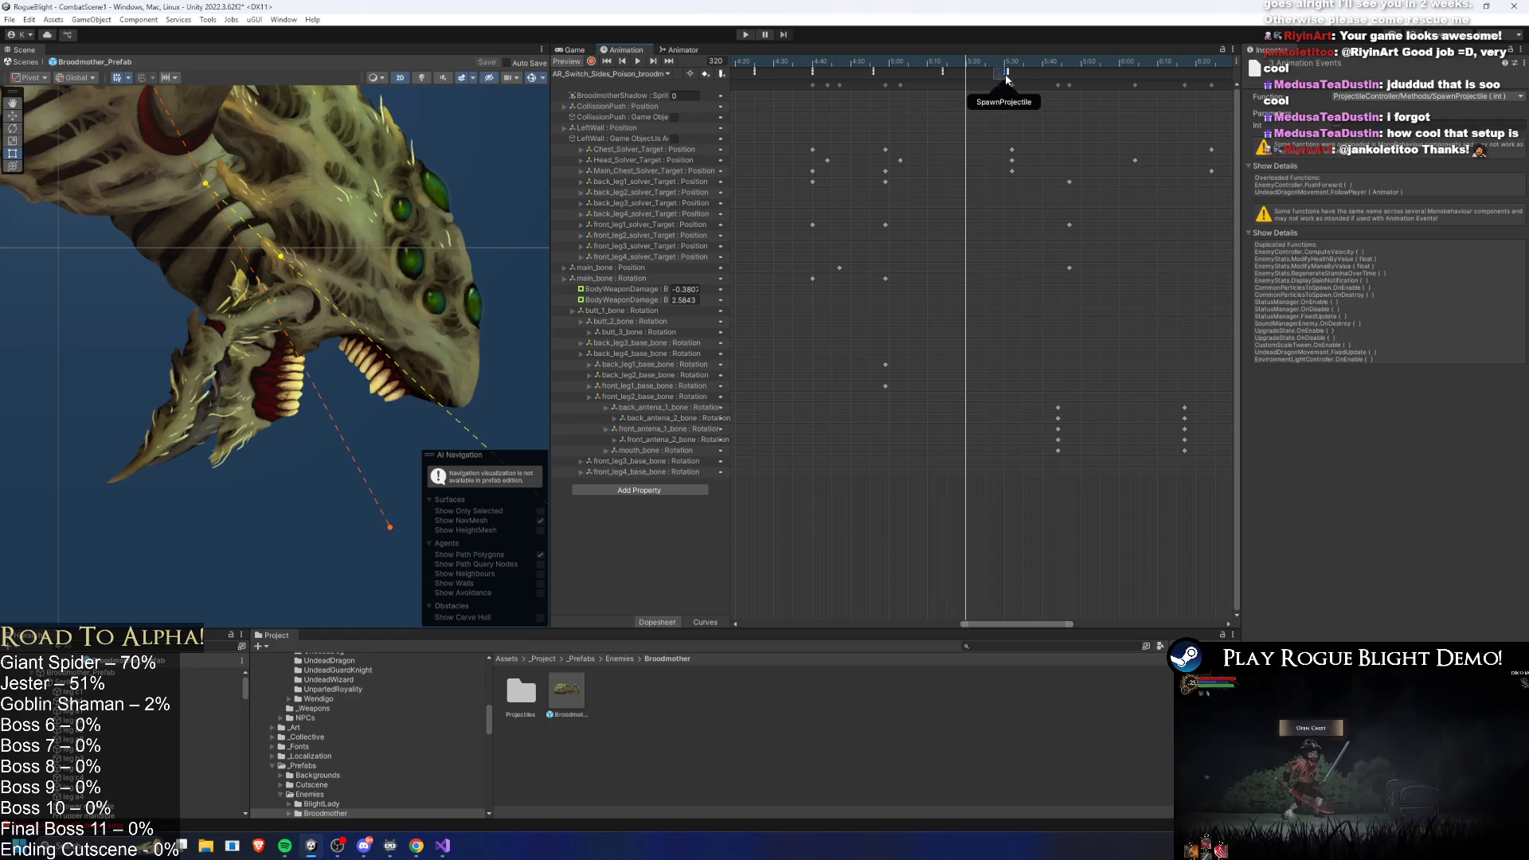
- At frame 313, drag a SpawnProjectile event slightly later in the Dopesheet
click(940, 62)
scroll(952, 100, up, 2)
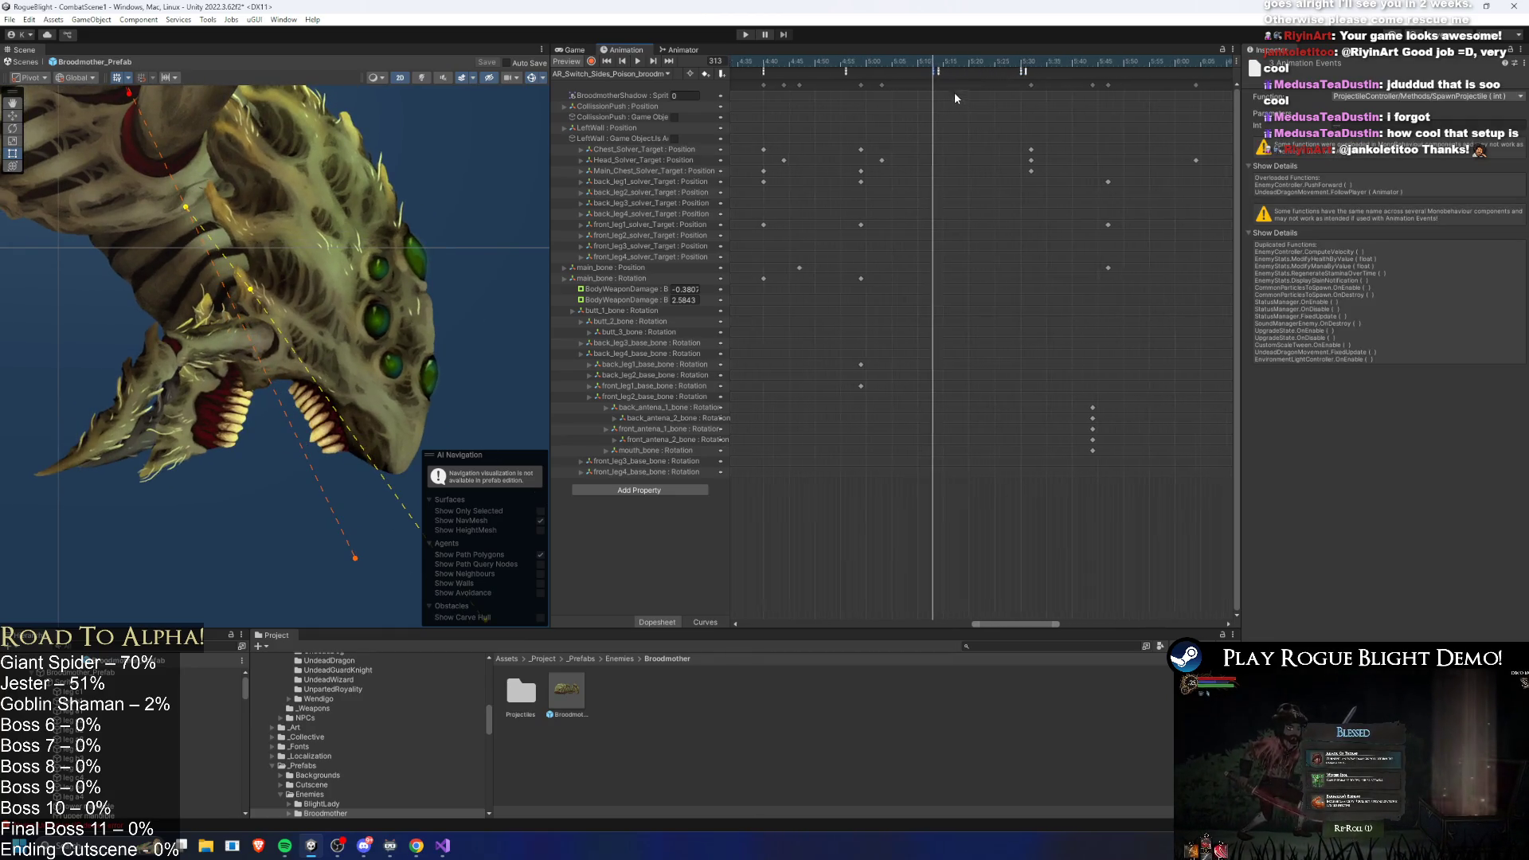
scroll(935, 59, up, 1)
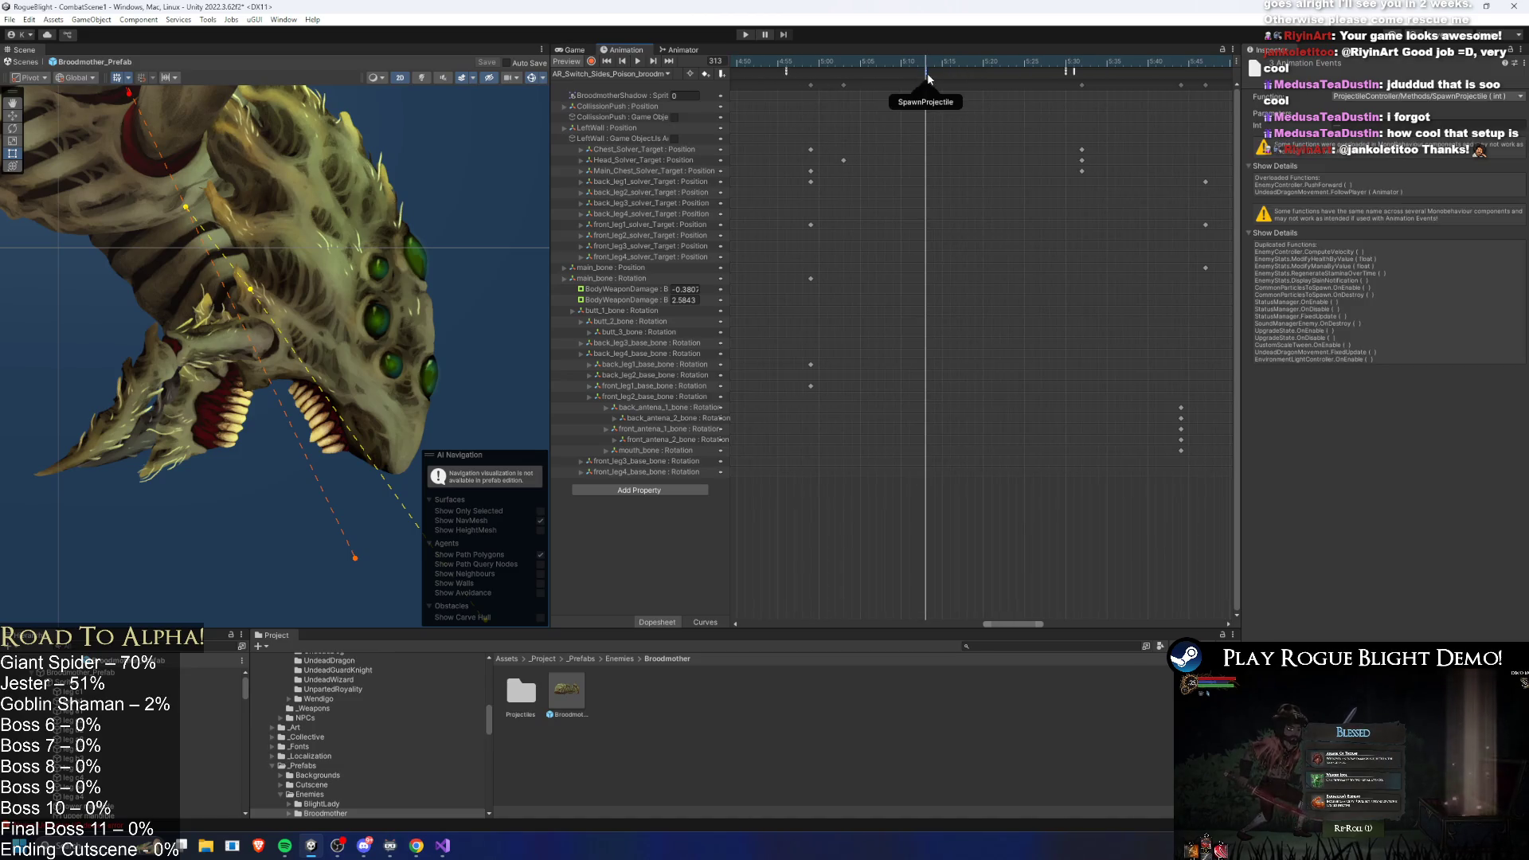
drag(930, 74, 938, 75)
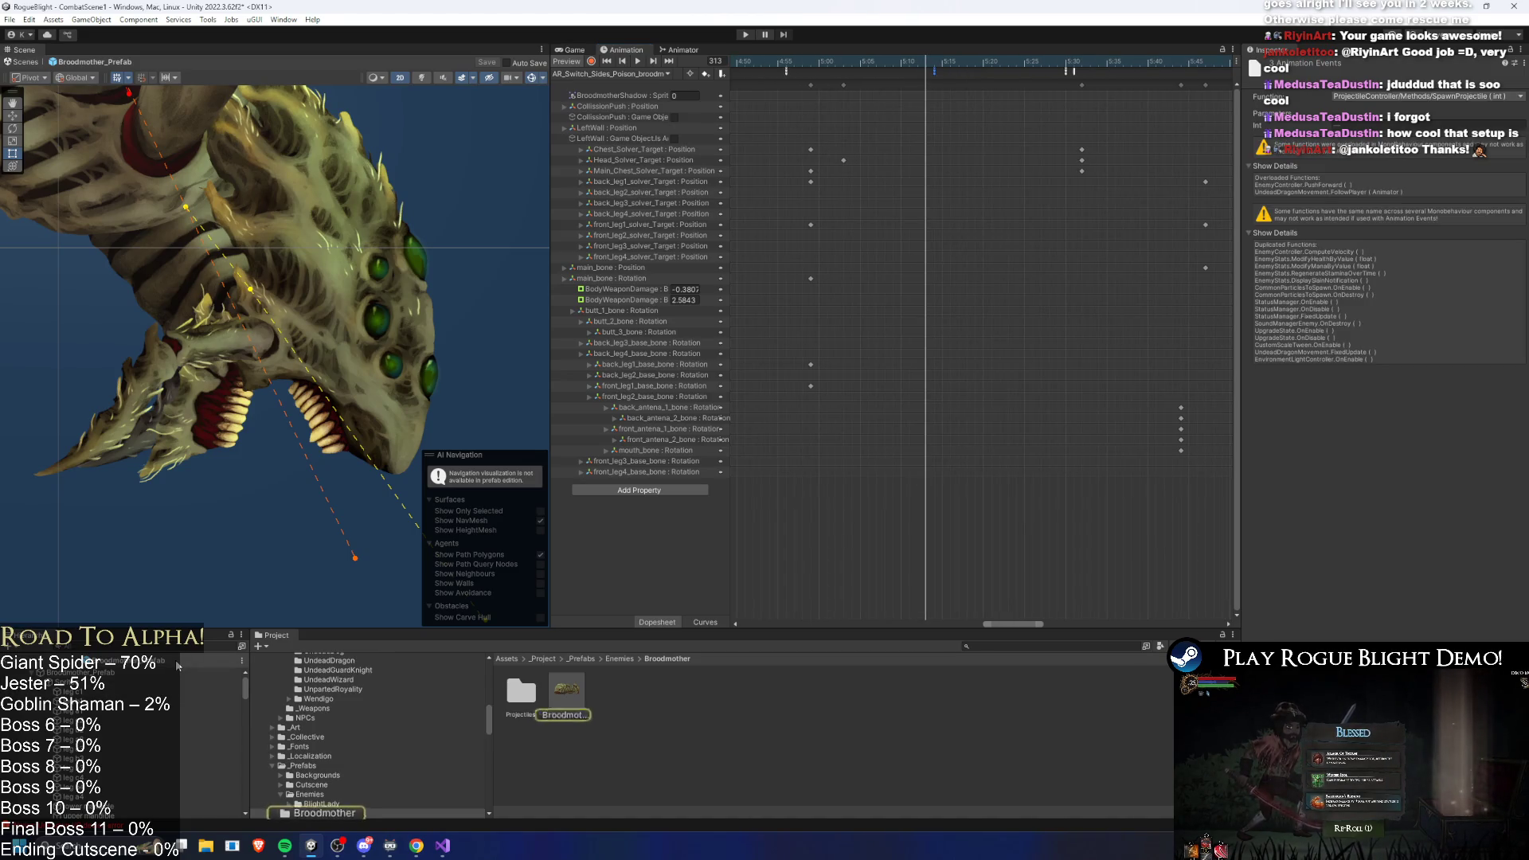
- Review the Broodmother's projectile list, collapsing entry 48, and recheck the event at frame 330
click(173, 672)
click(1314, 410)
scroll(1335, 428, up, 3)
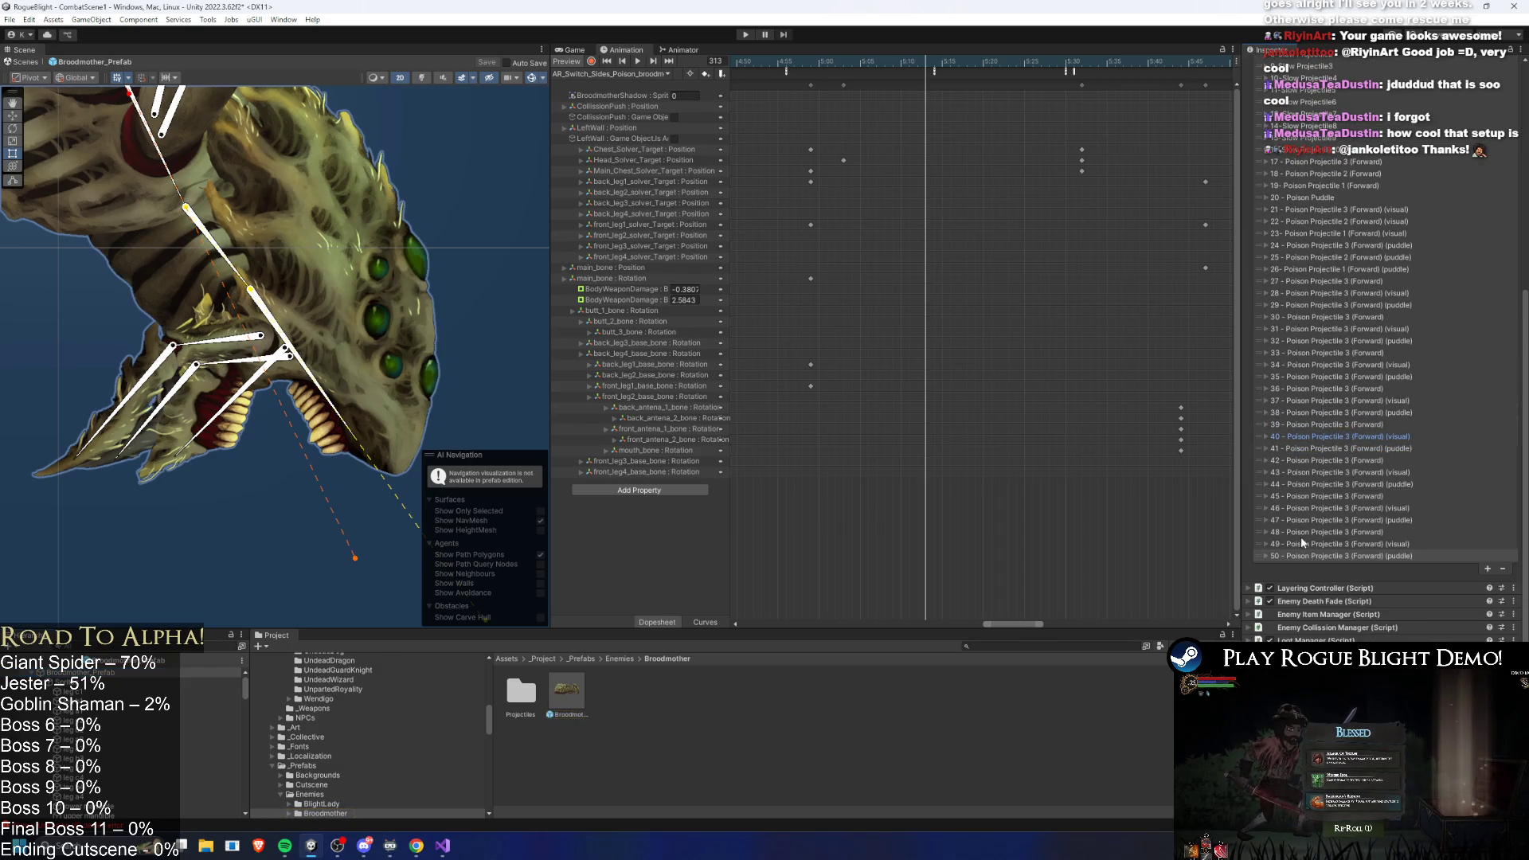
click(1066, 64)
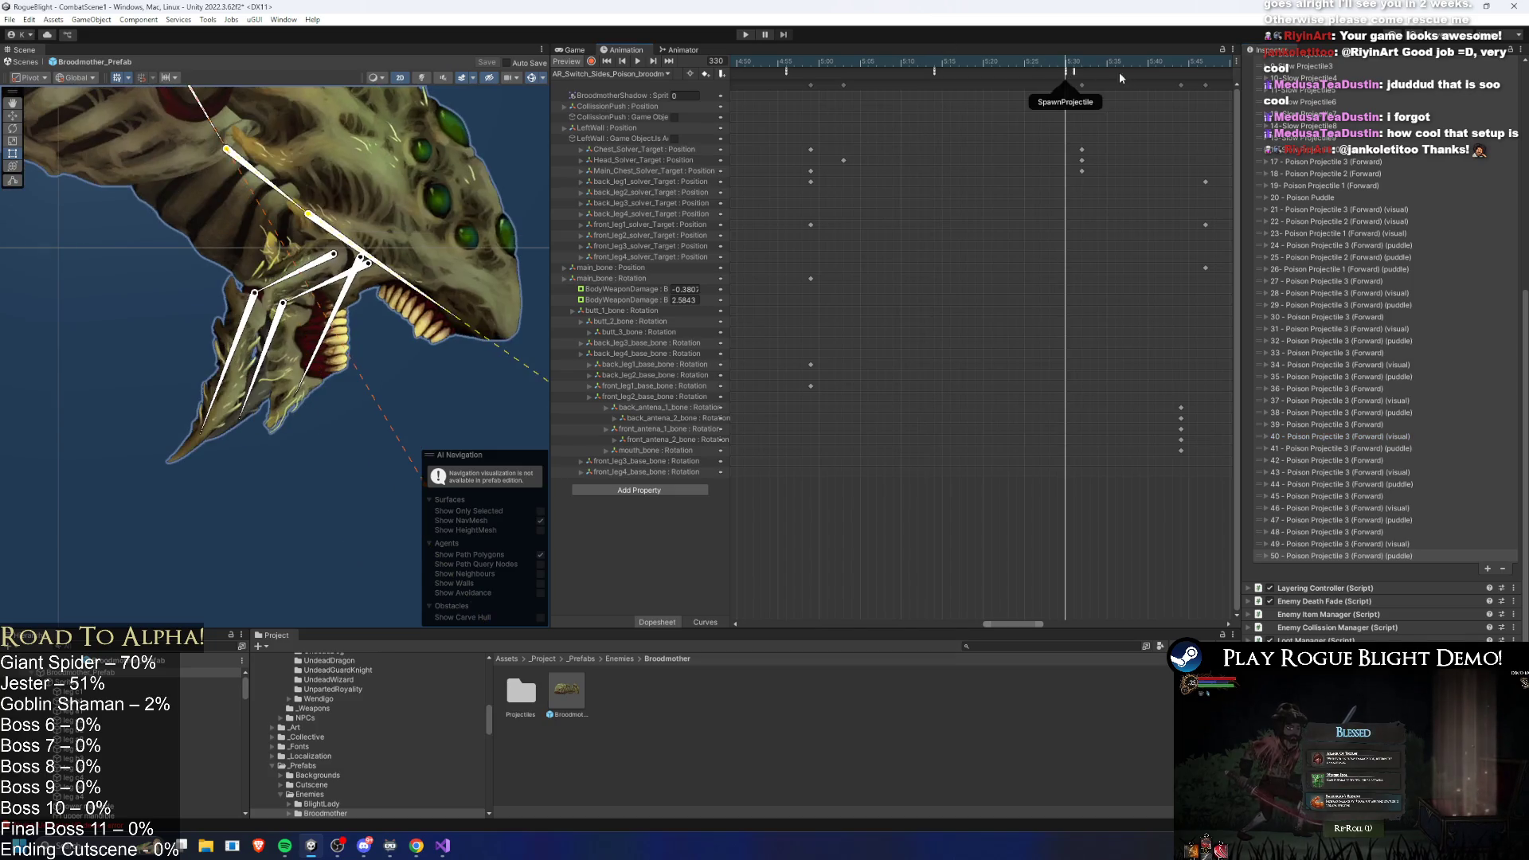
click(1067, 73)
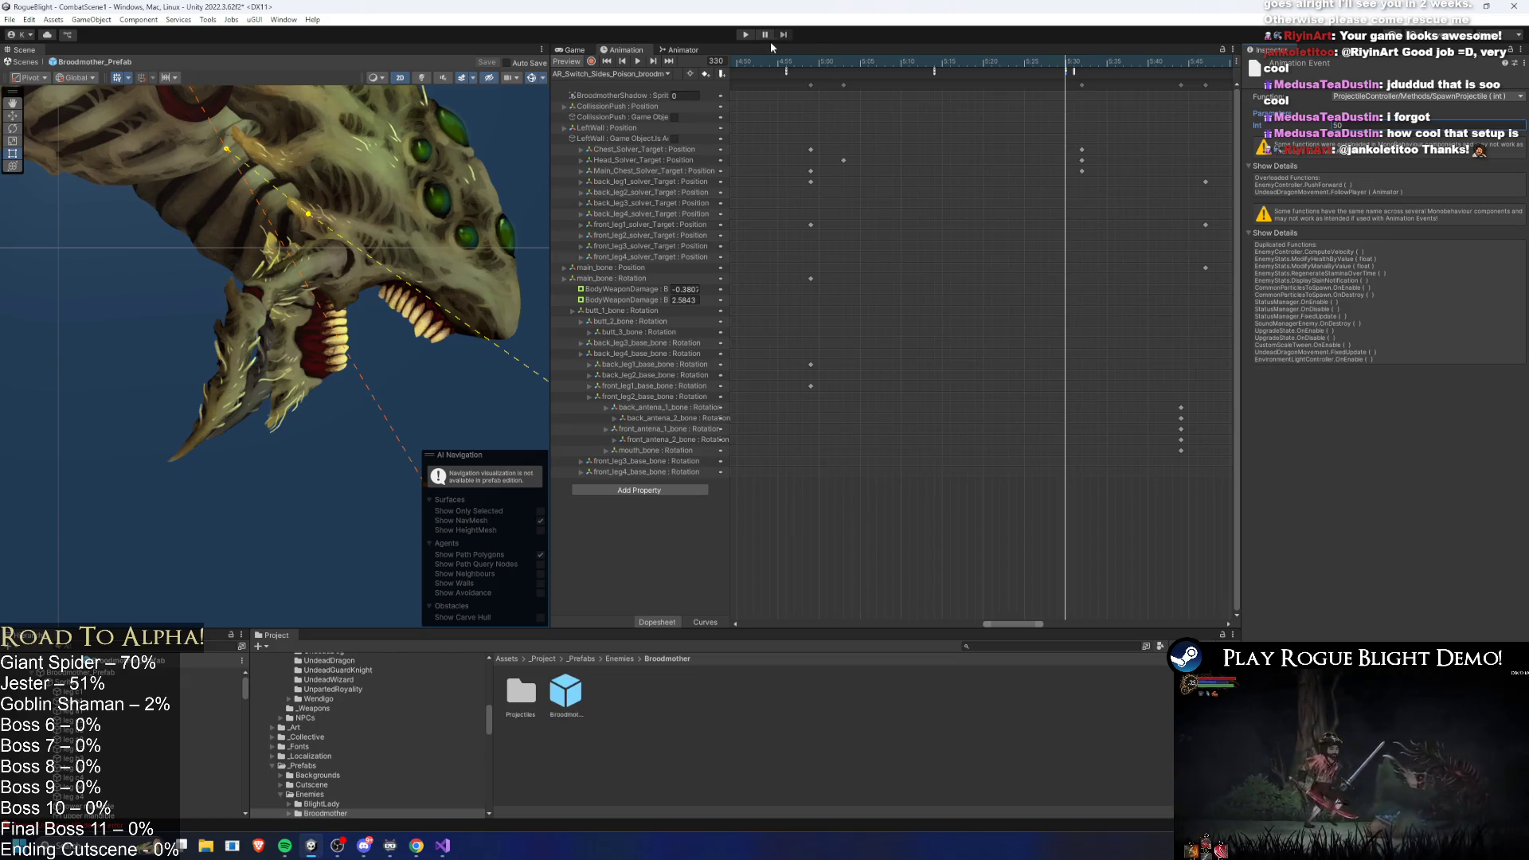
click(746, 35)
- Enter Play mode and move the knight under the hanging spider, leaping and dashing
click(849, 466)
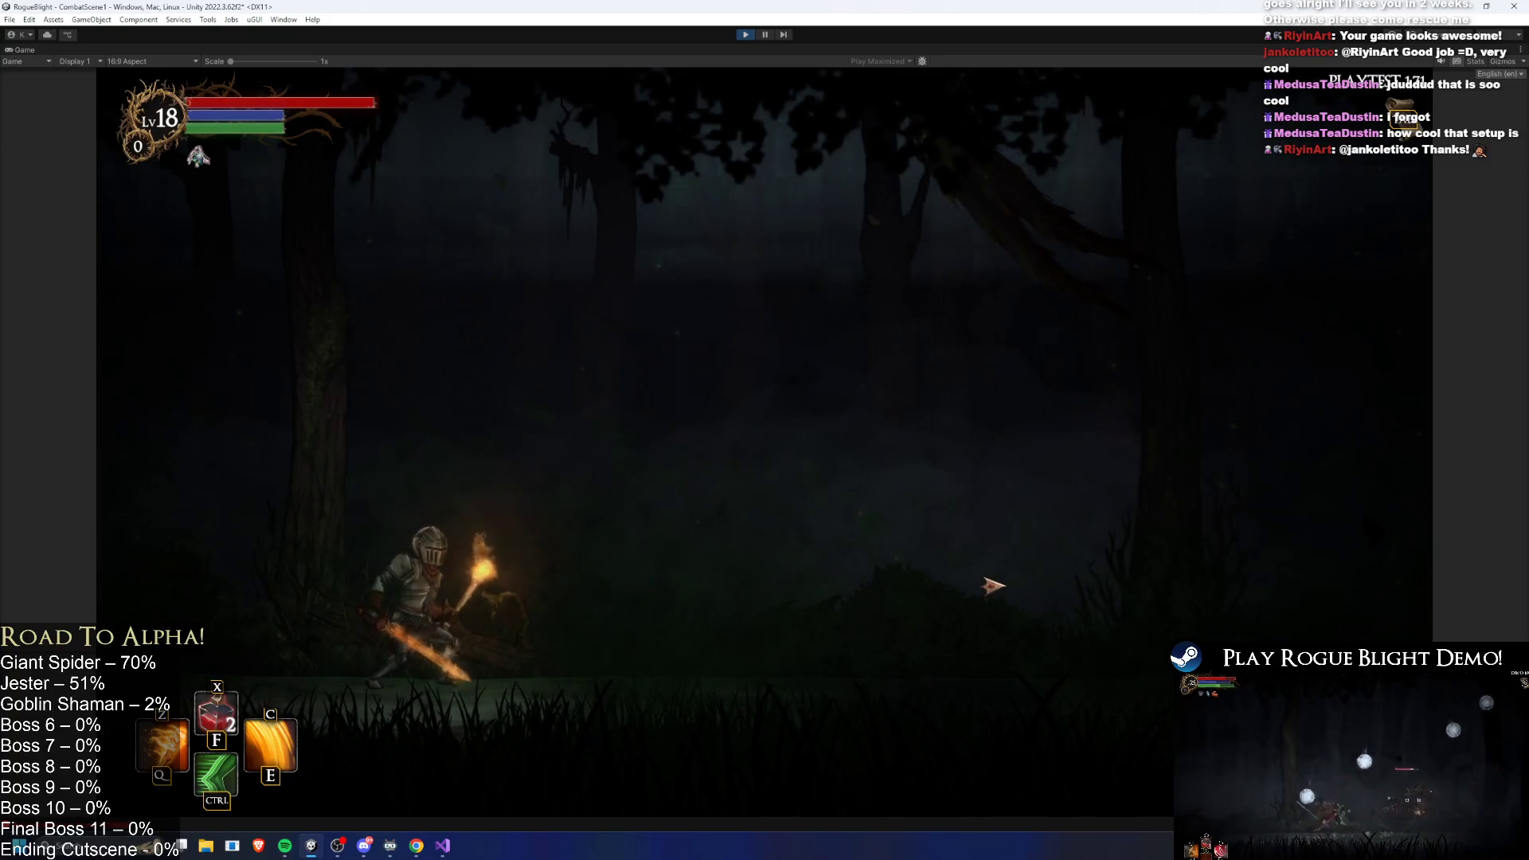
key(a)
key(d)
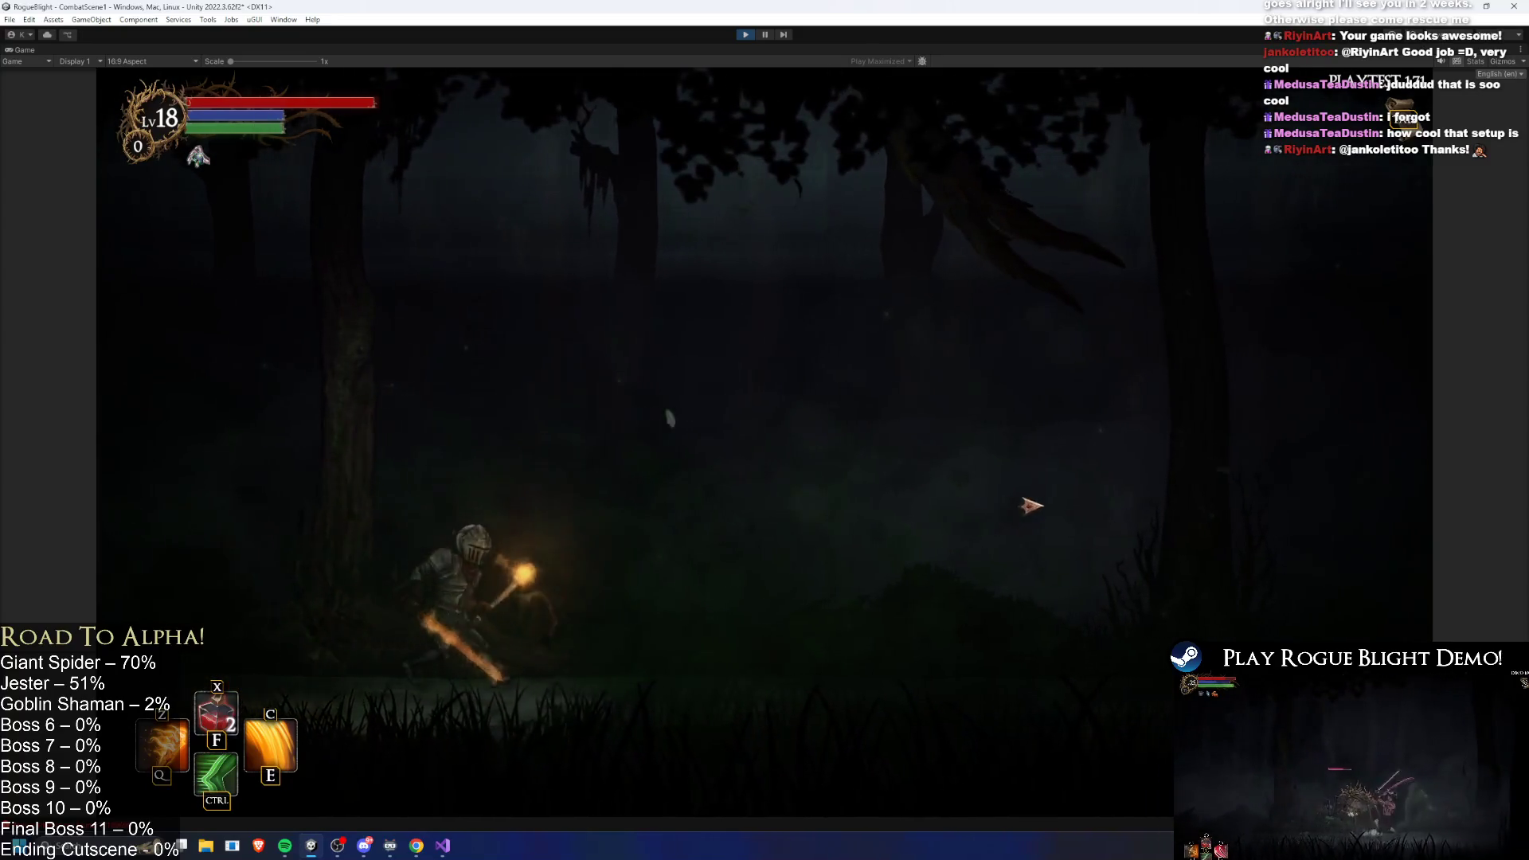
key(d)
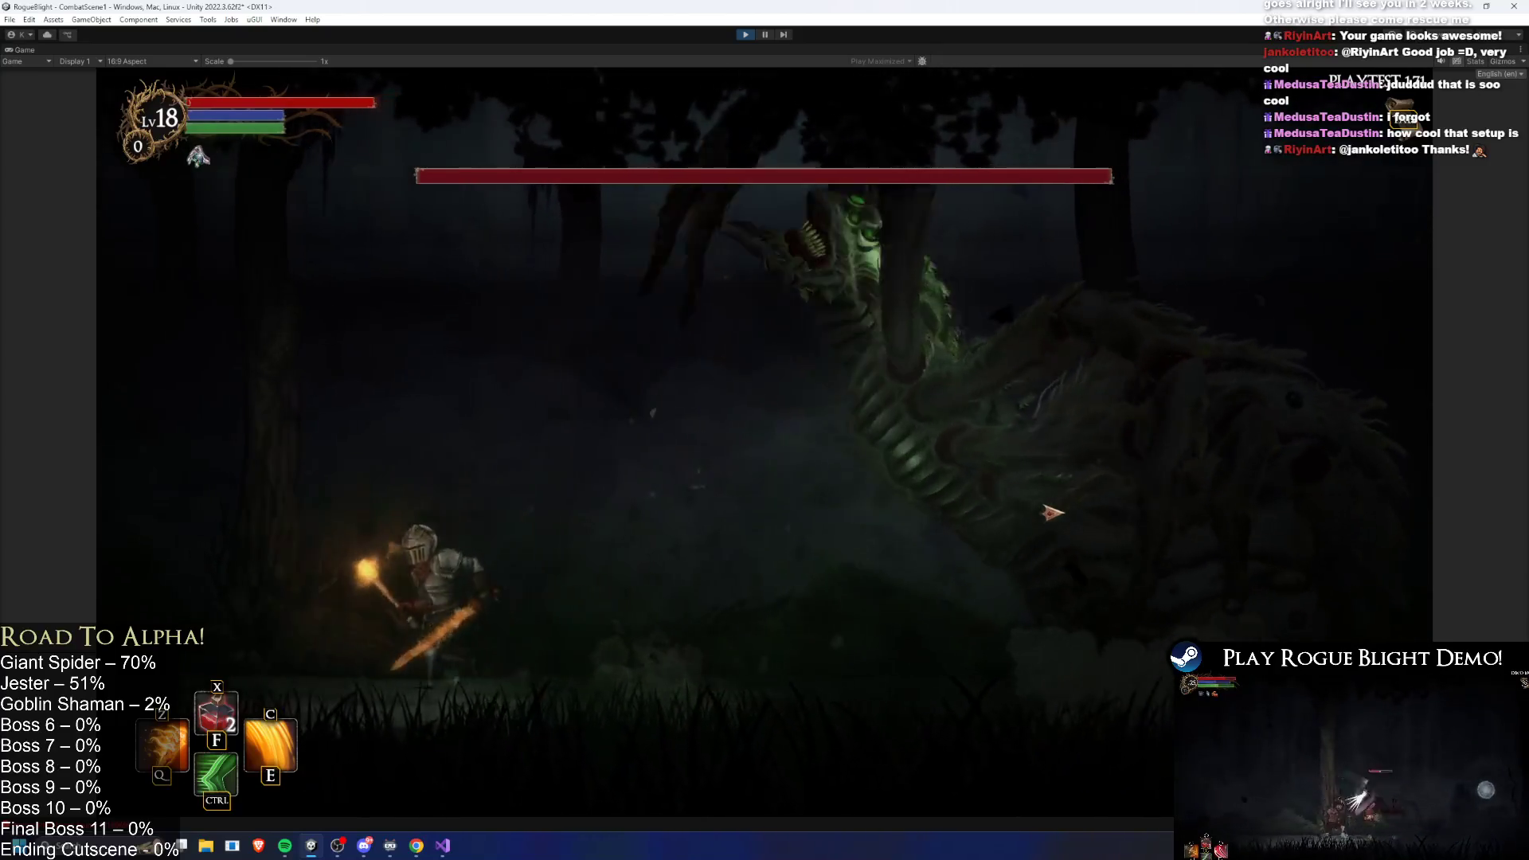
key(a)
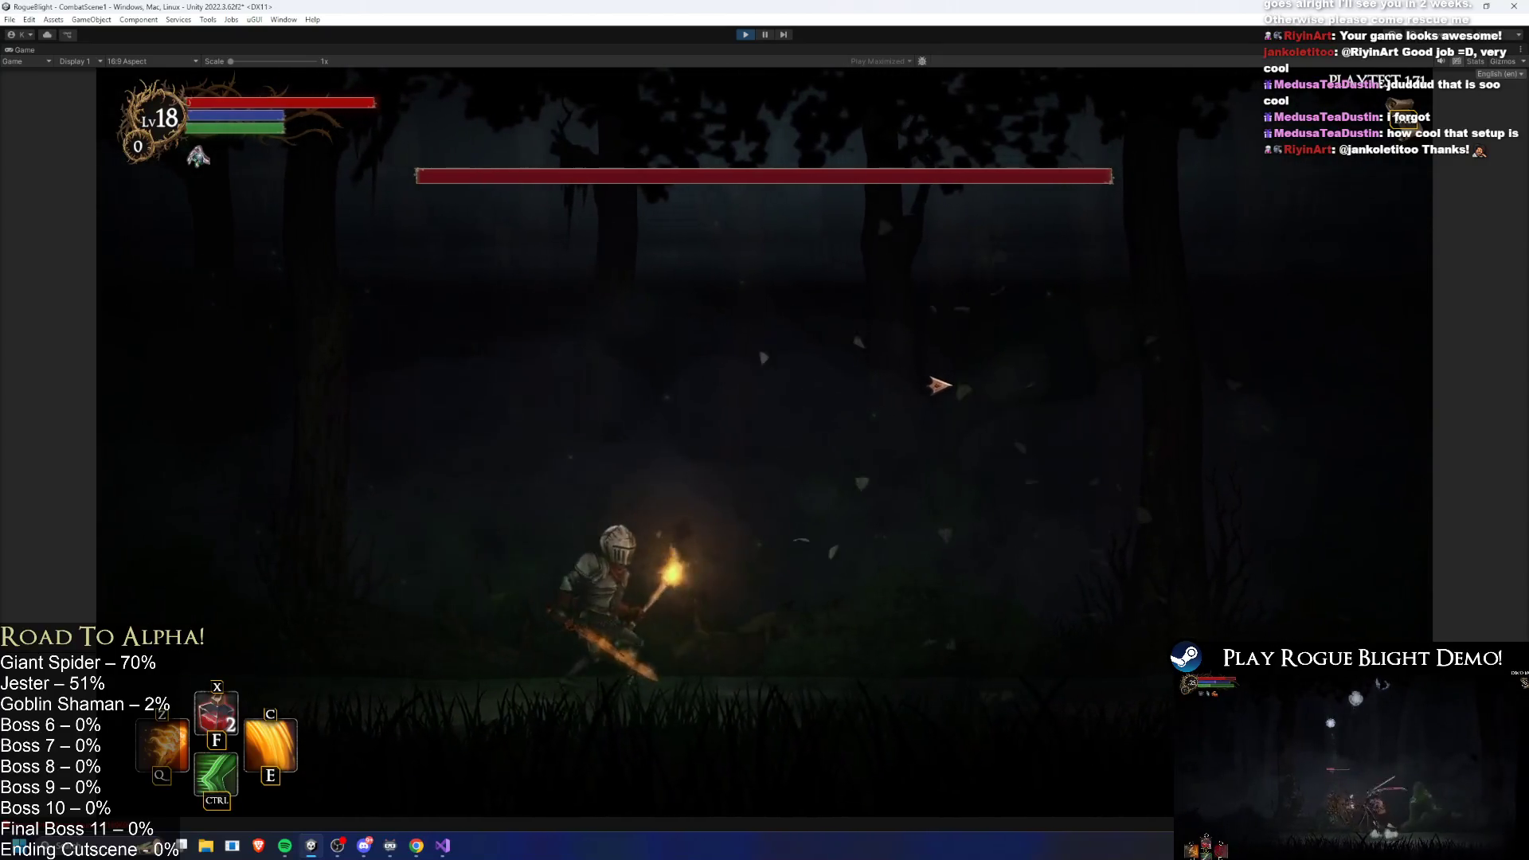
key(d)
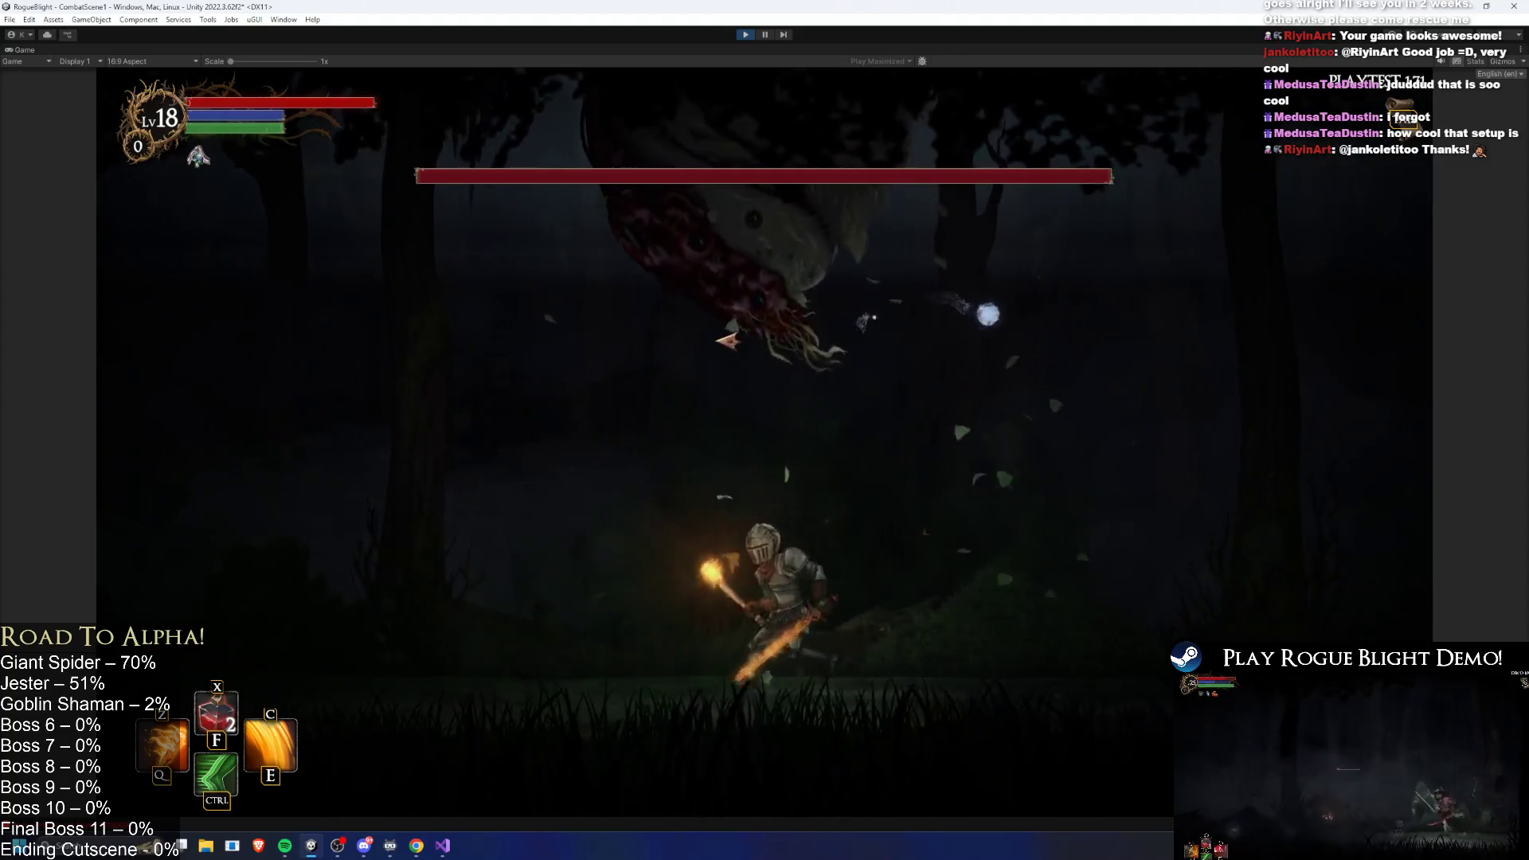
key(a)
key(space)
key(ctrl)
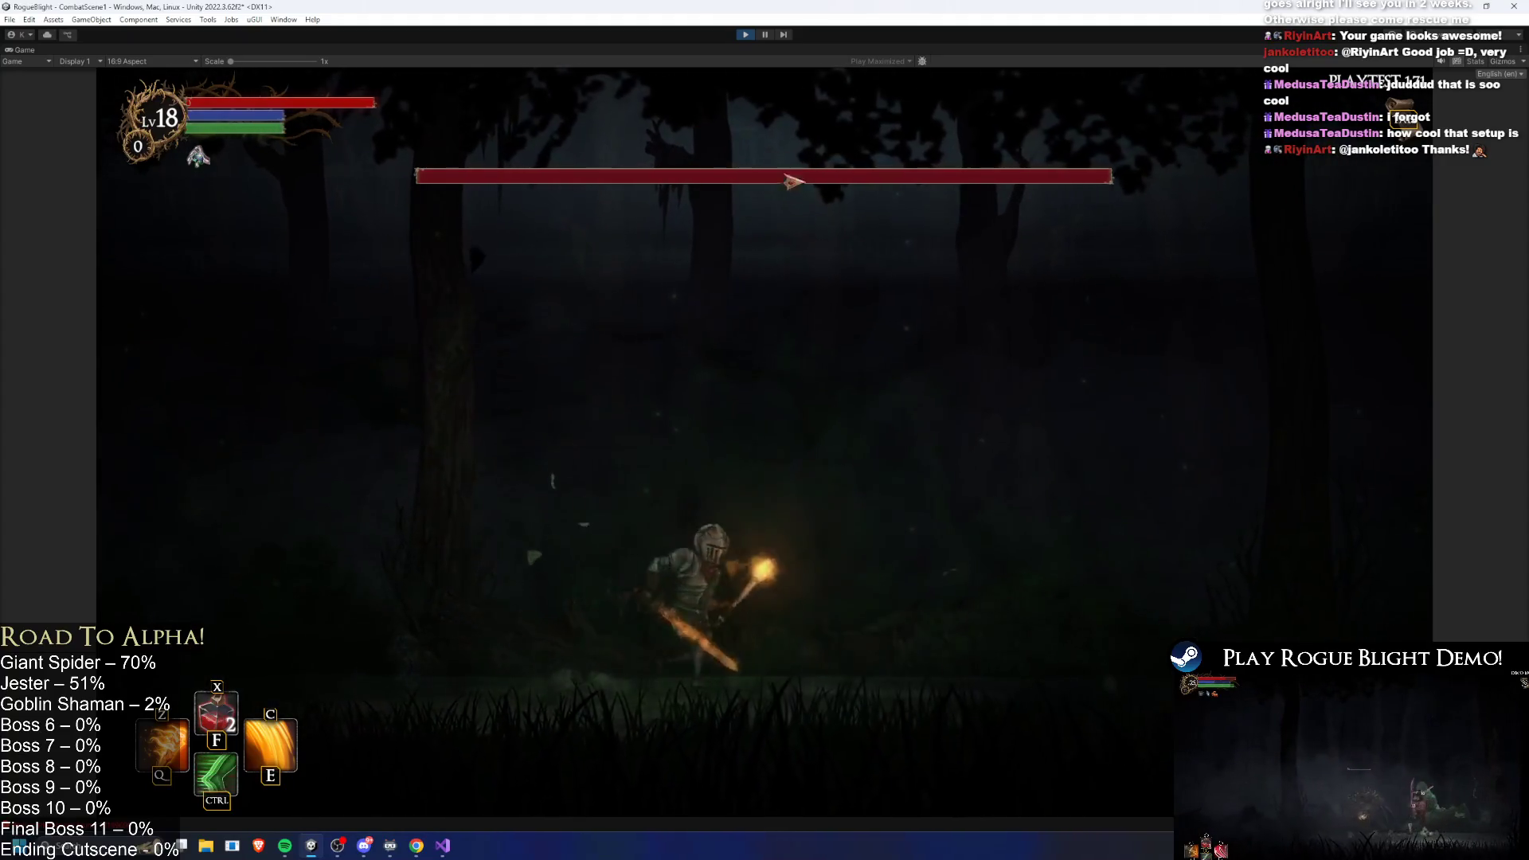
- Hit the spider with fire slashes and dashing strikes, dodging between attacks
key(d)
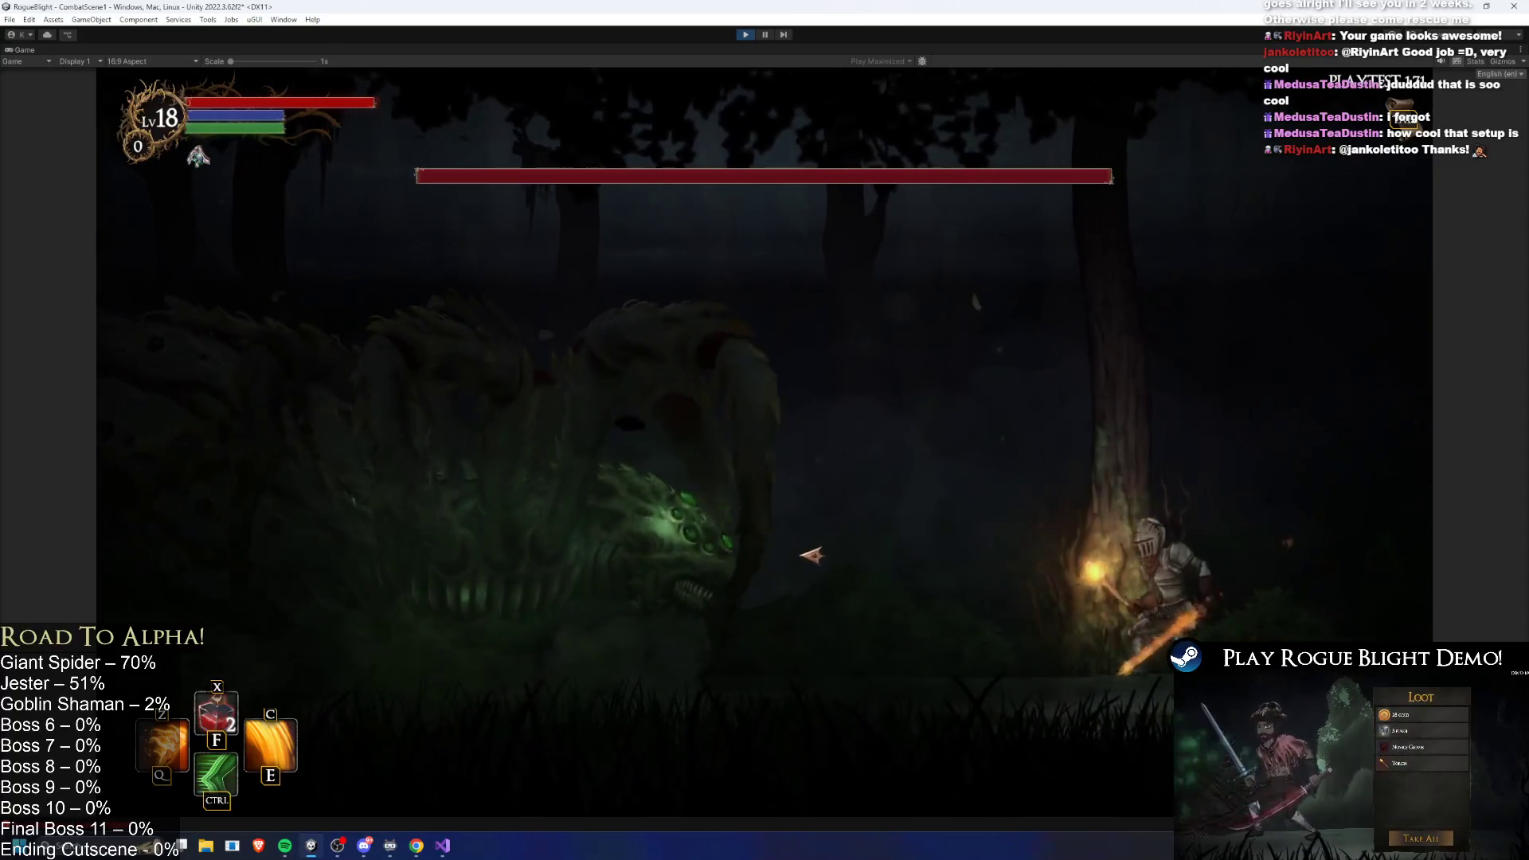
key(d)
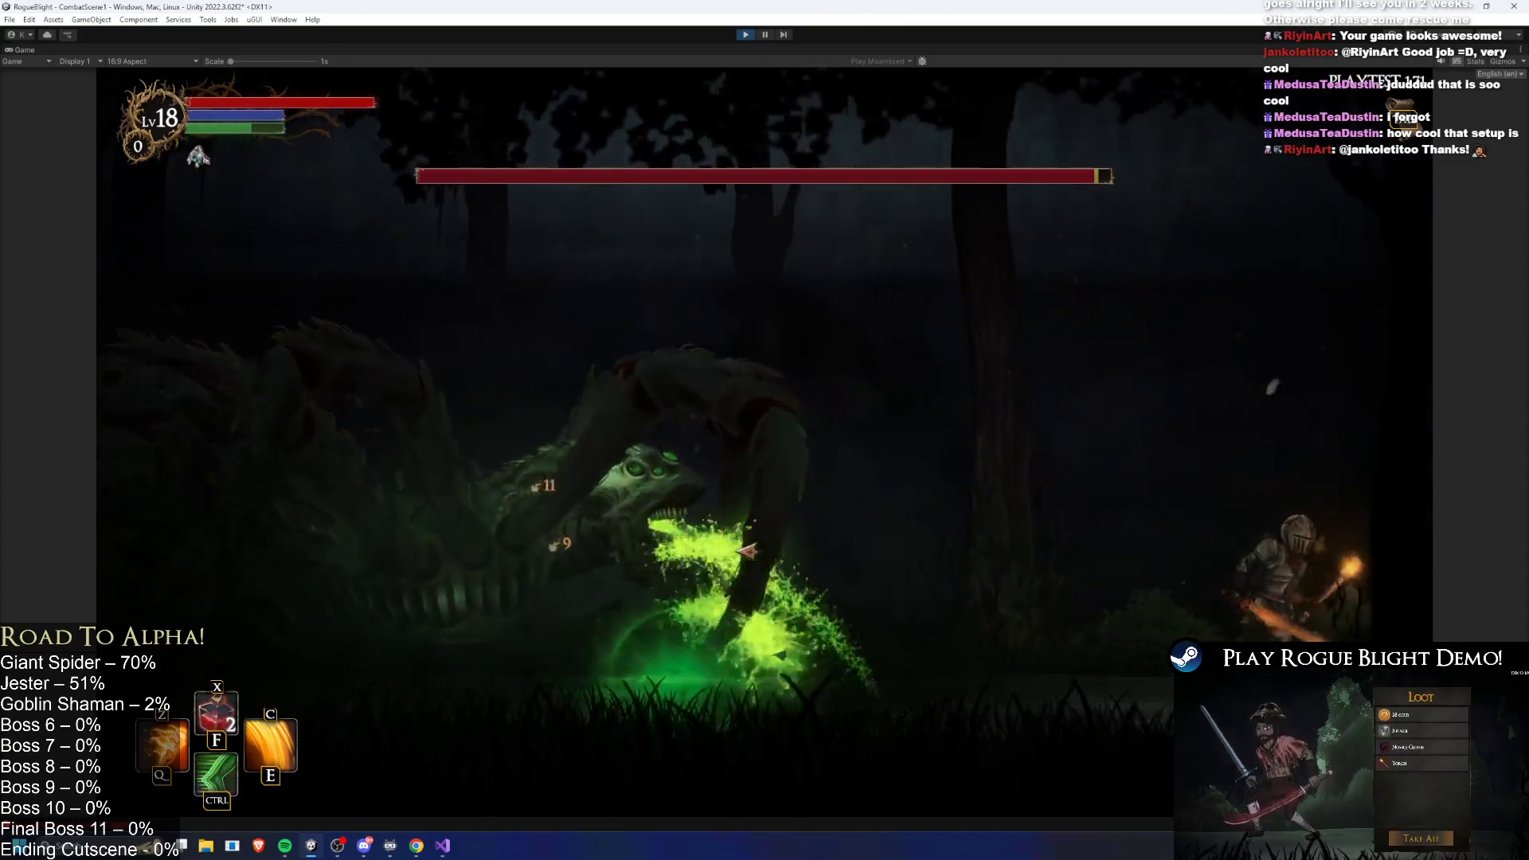
key(a)
key(space)
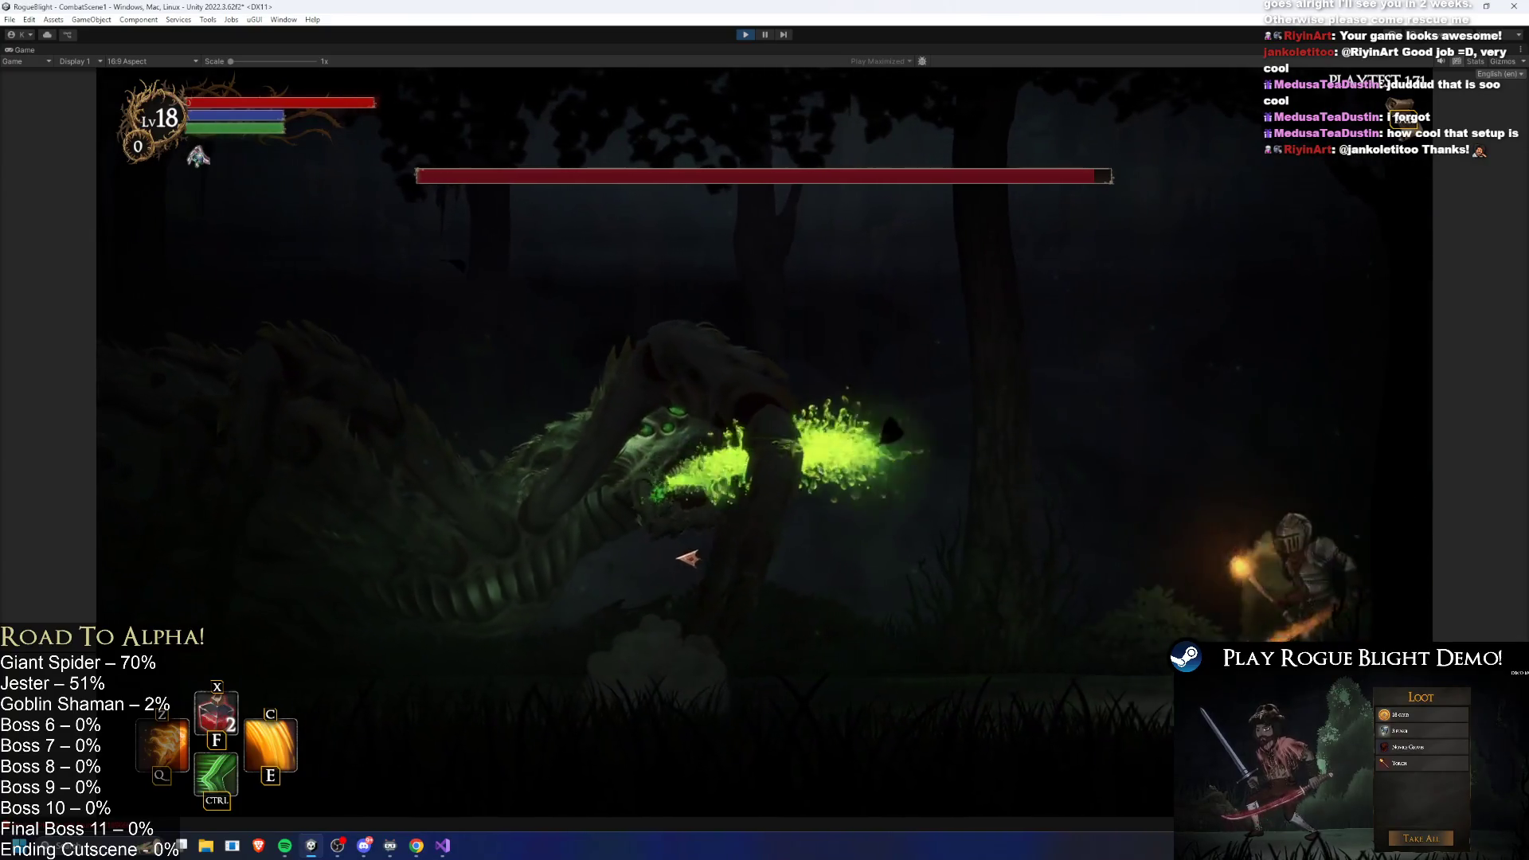
key(a)
key(ctrl)
key(d)
key(e)
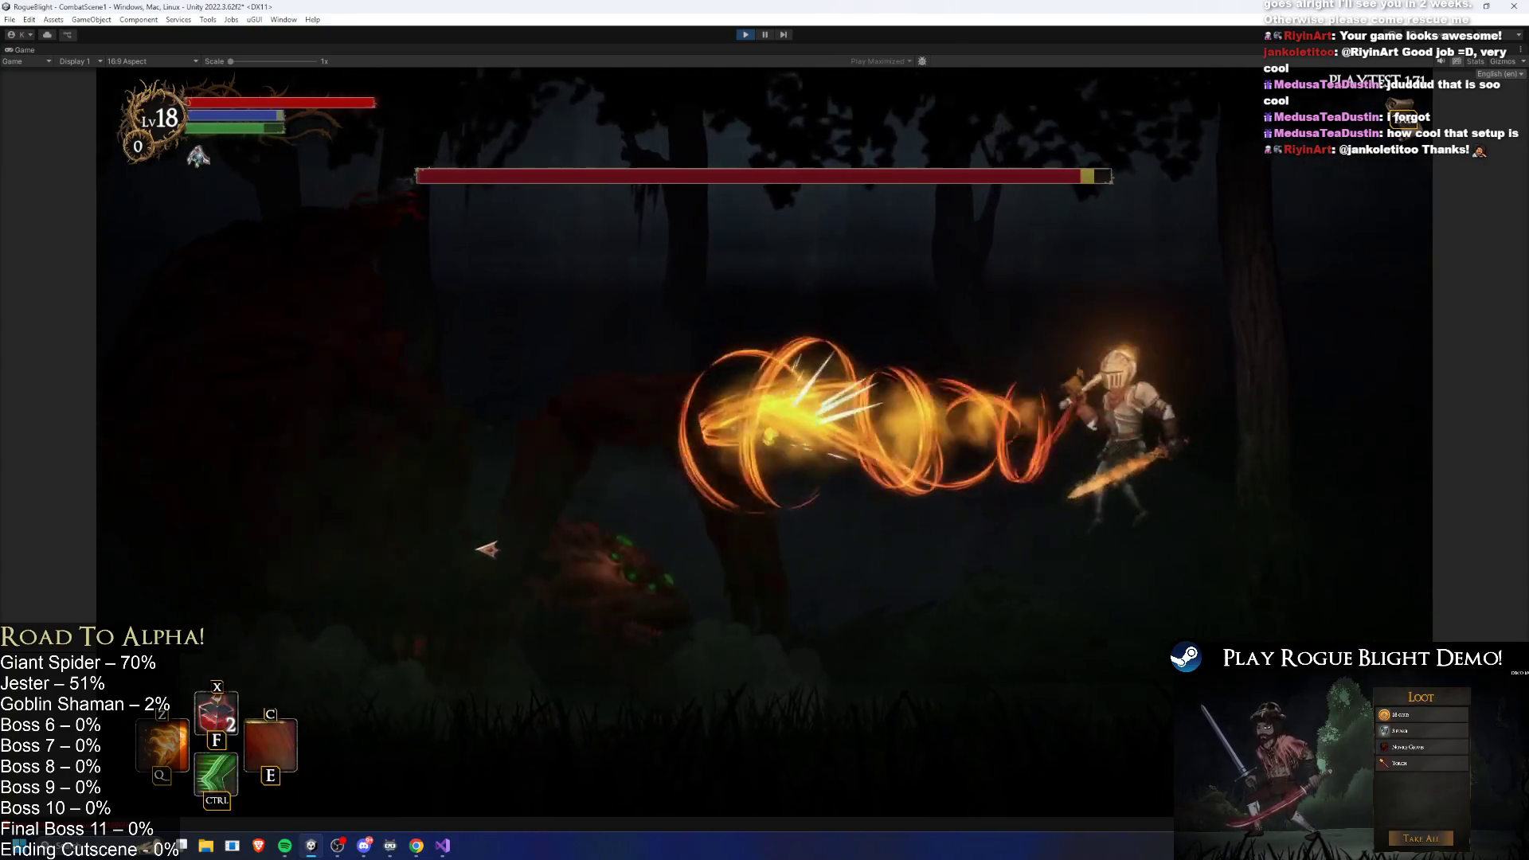
key(a)
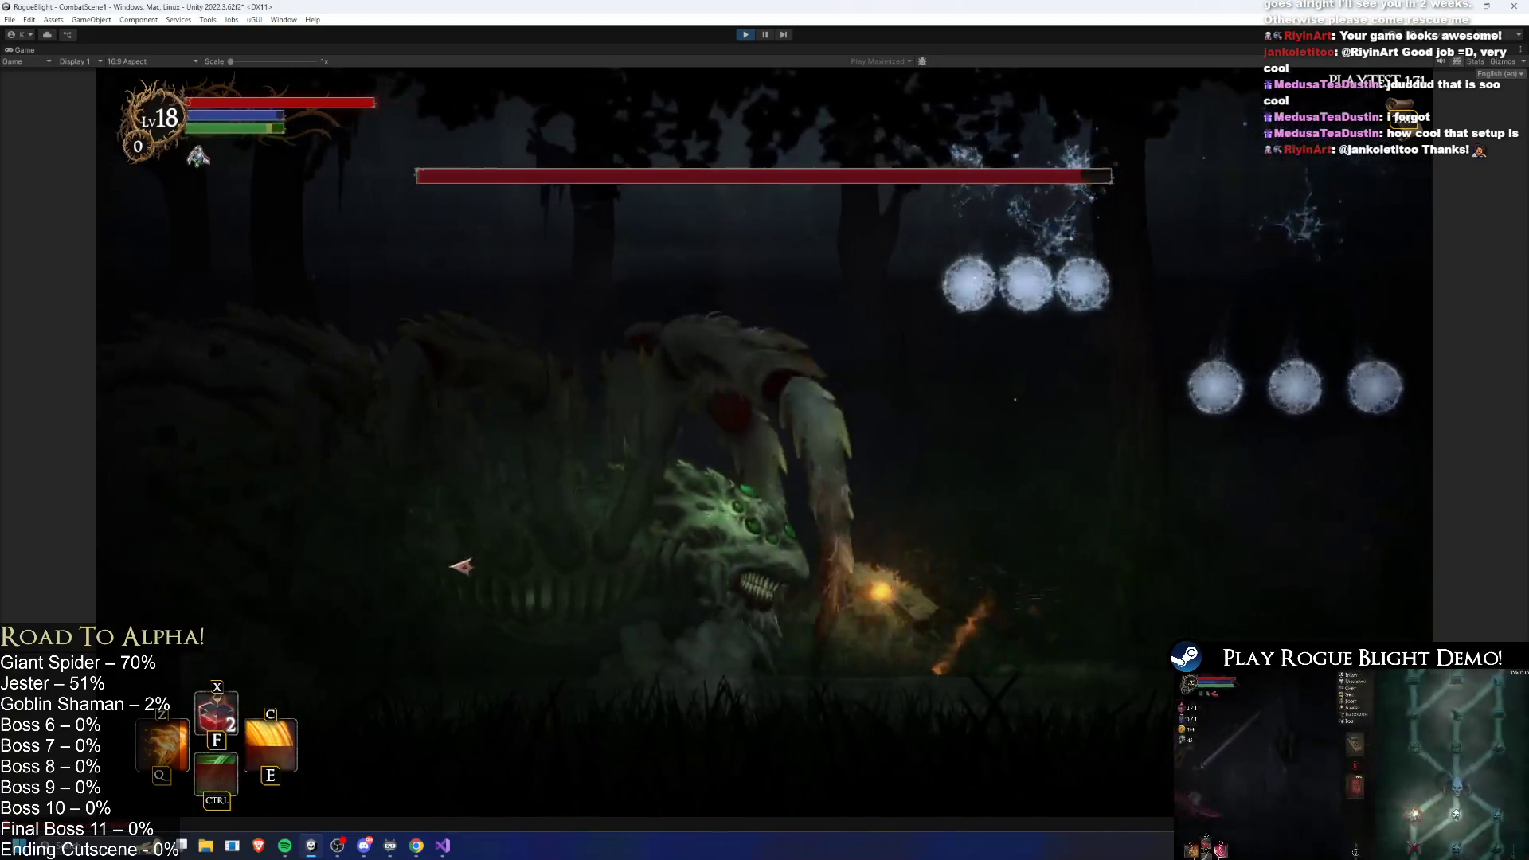
key(ctrl)
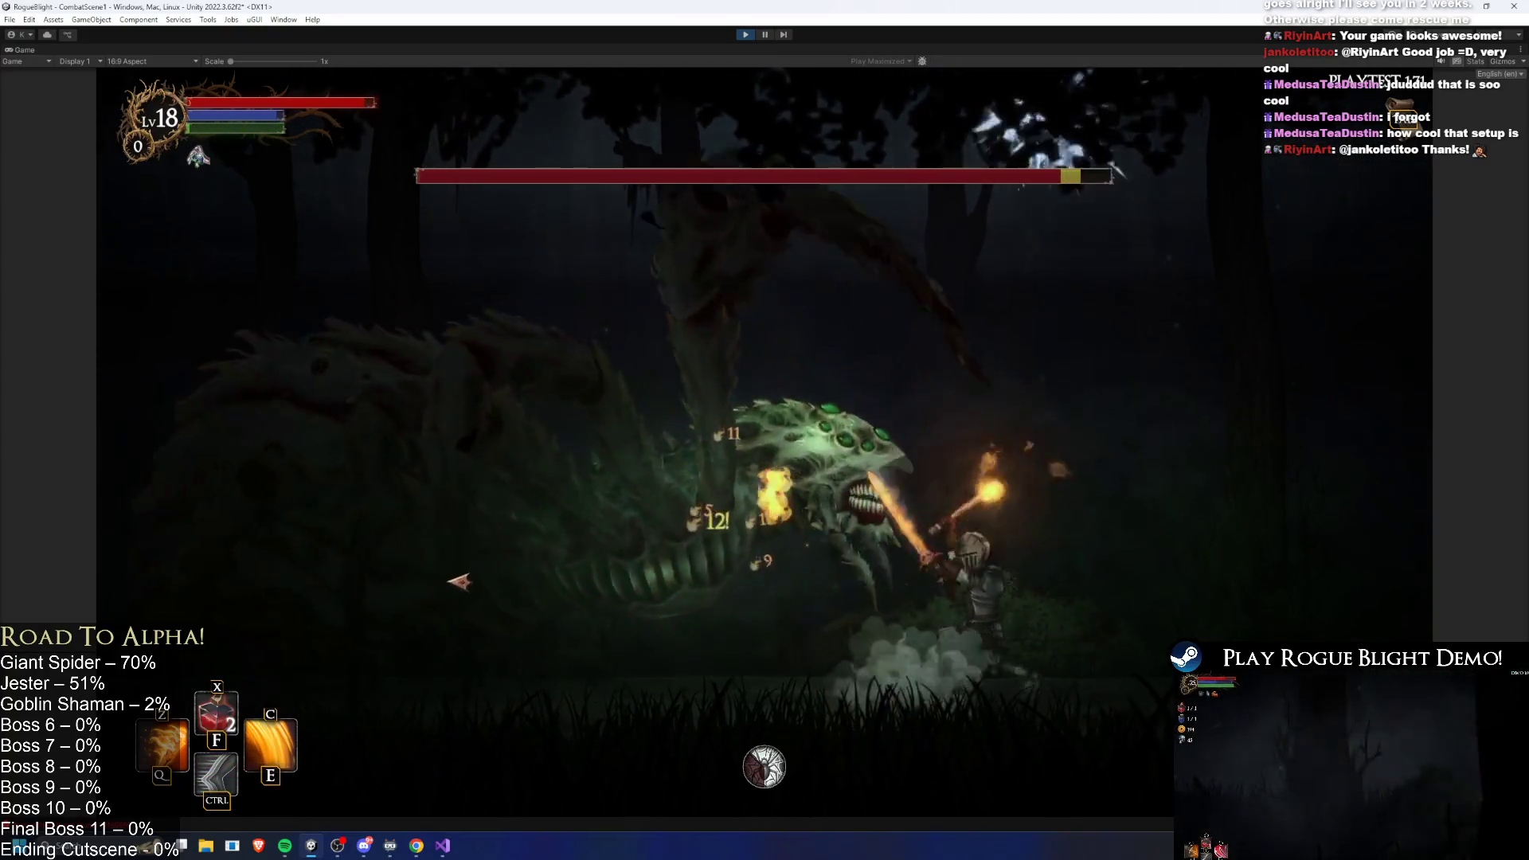
key(d)
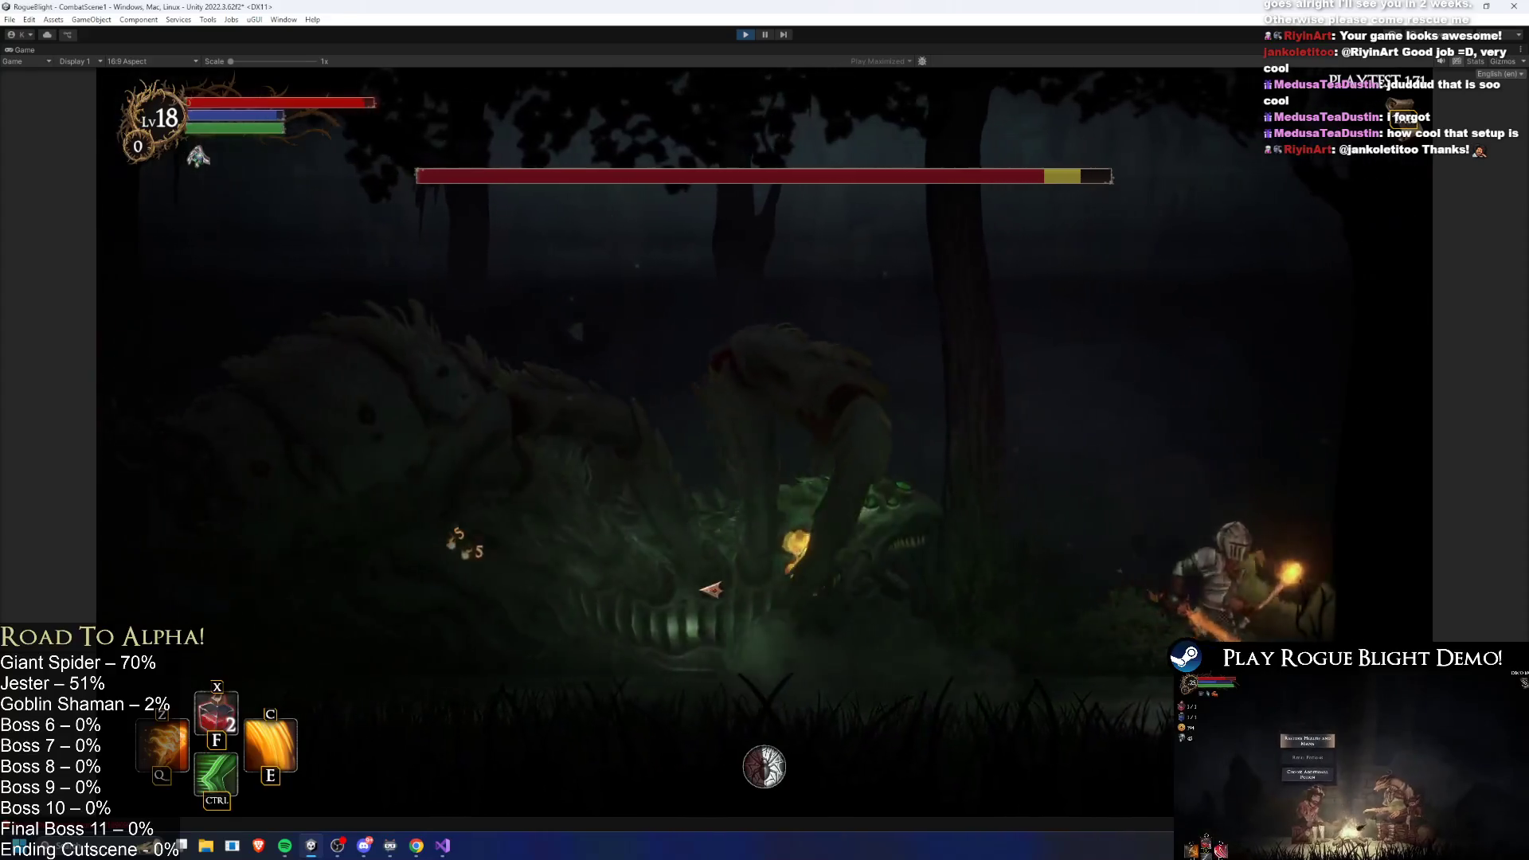
key(a)
key(ctrl)
key(a)
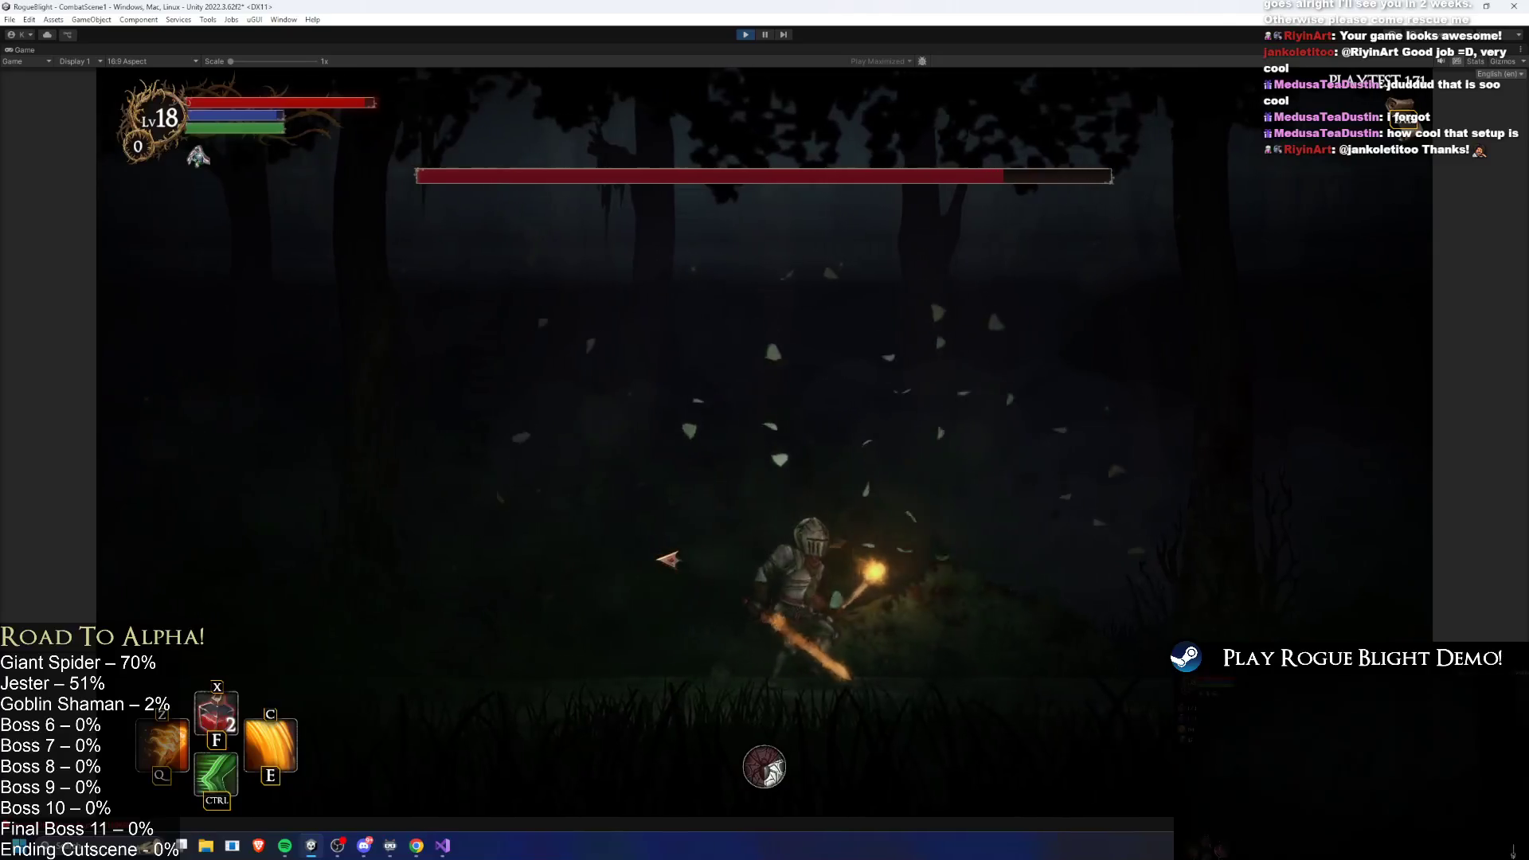
- Dodge the falling orbs, strike the boss again, then pause and open the audio settings
key(d)
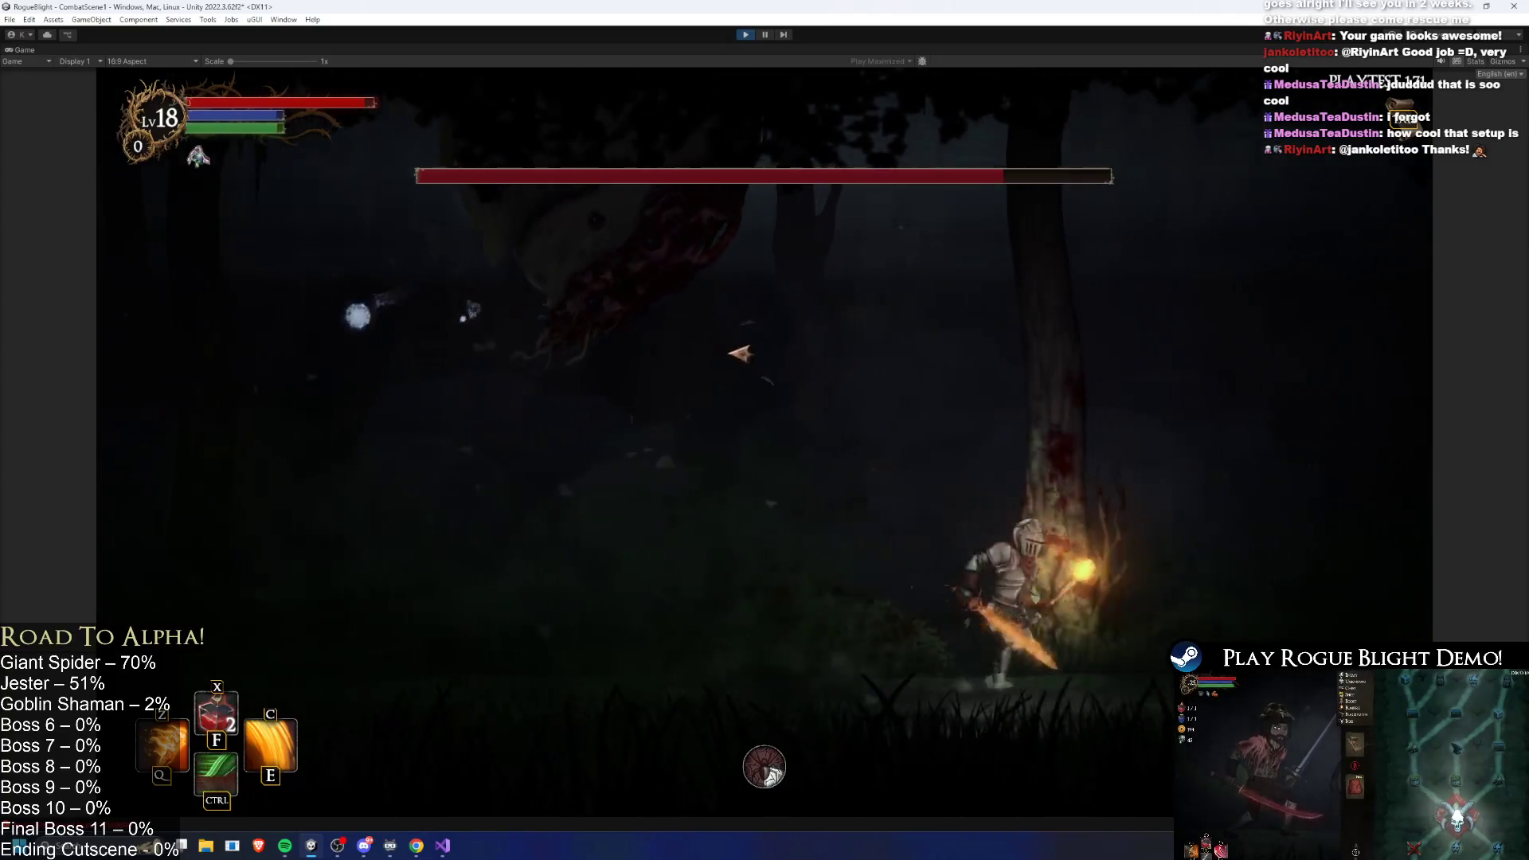
key(space)
key(a)
key(ctrl)
key(a)
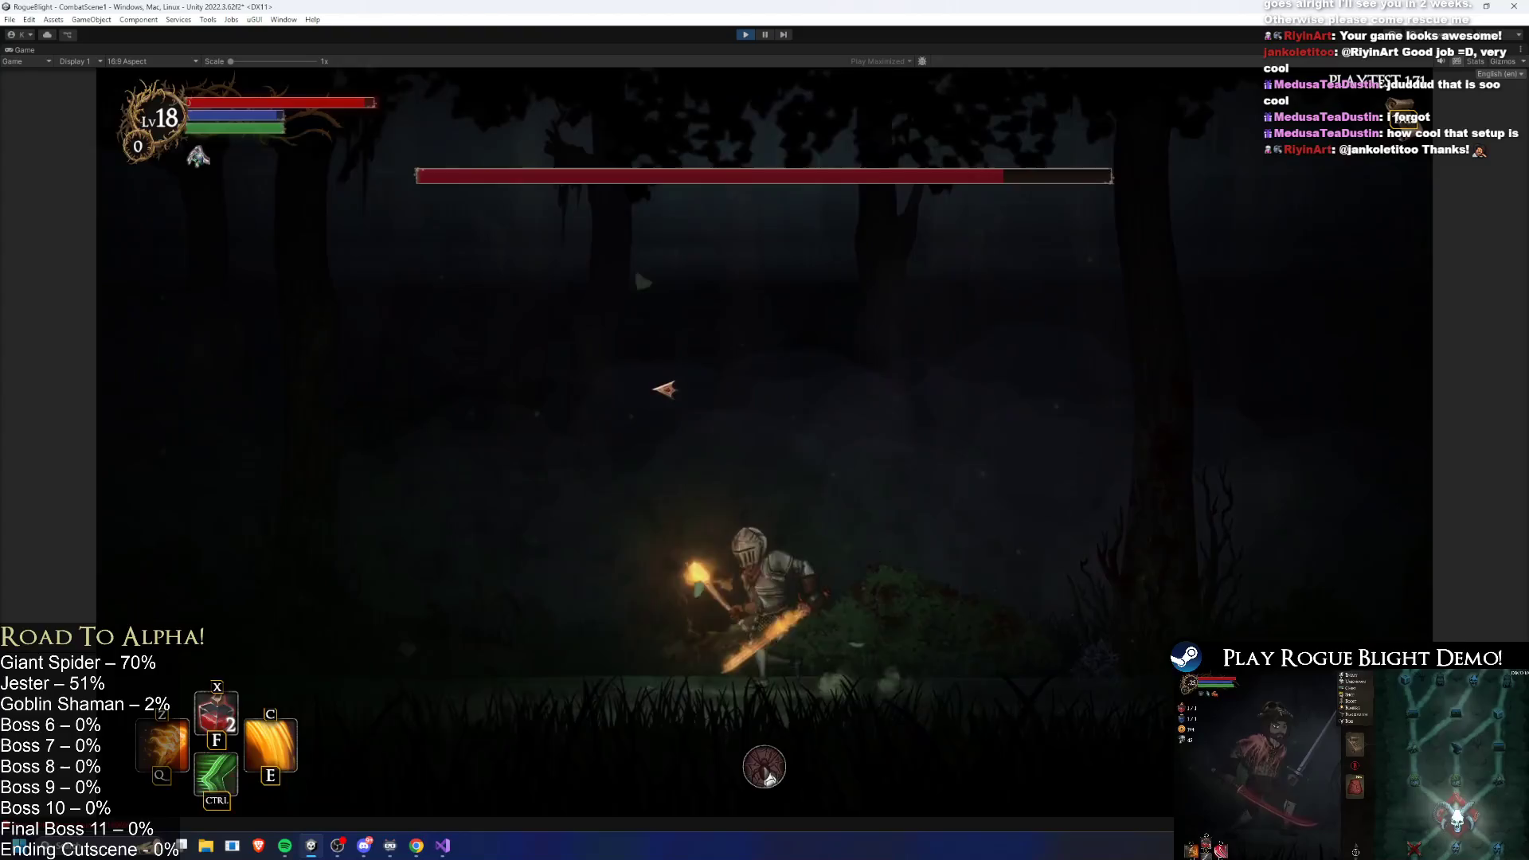
key(d)
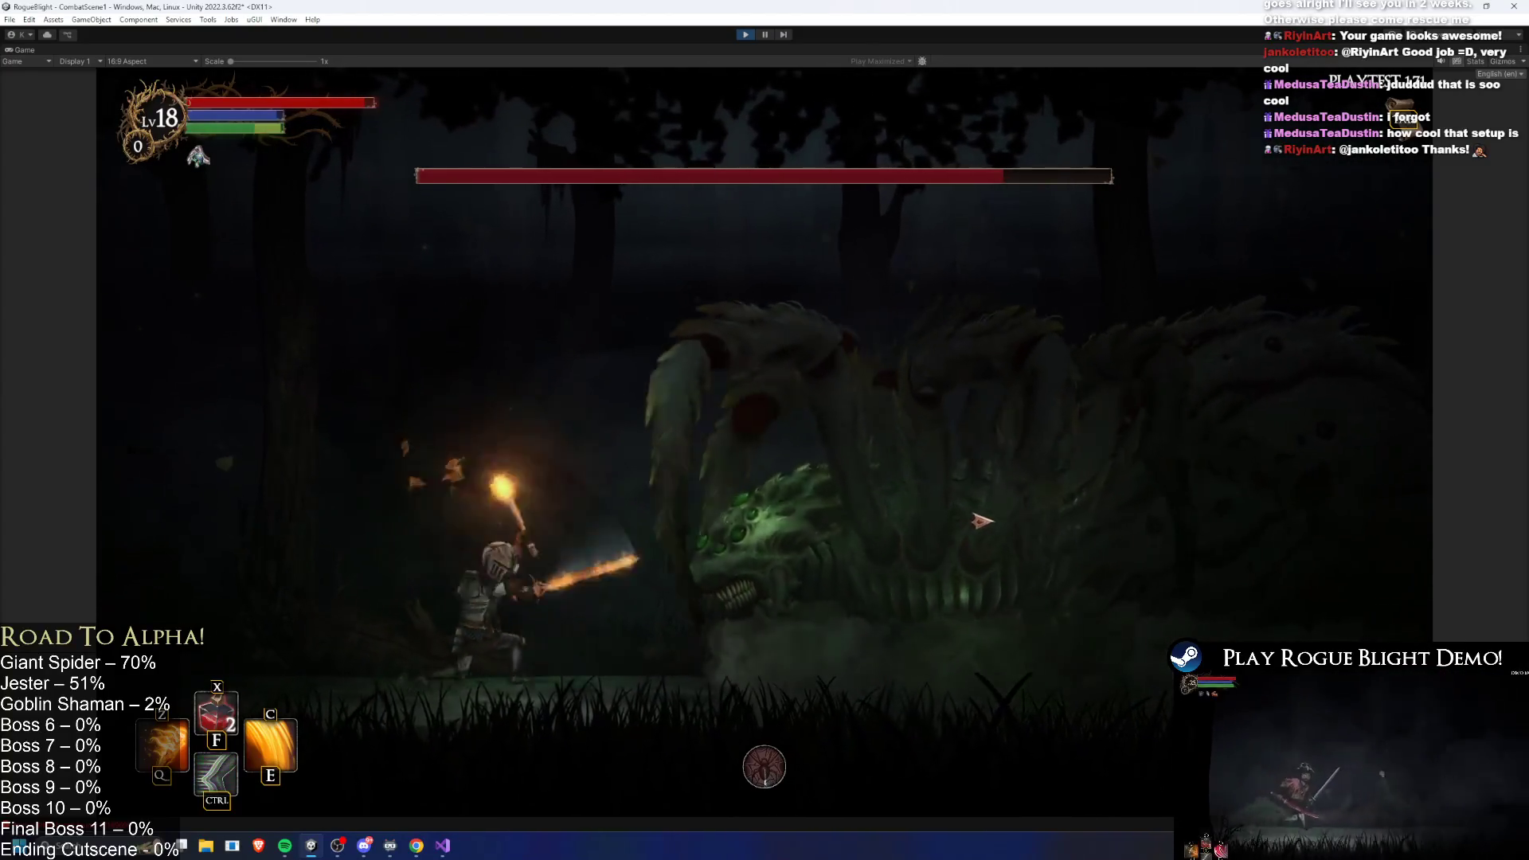
key(e)
key(a)
key(ctrl)
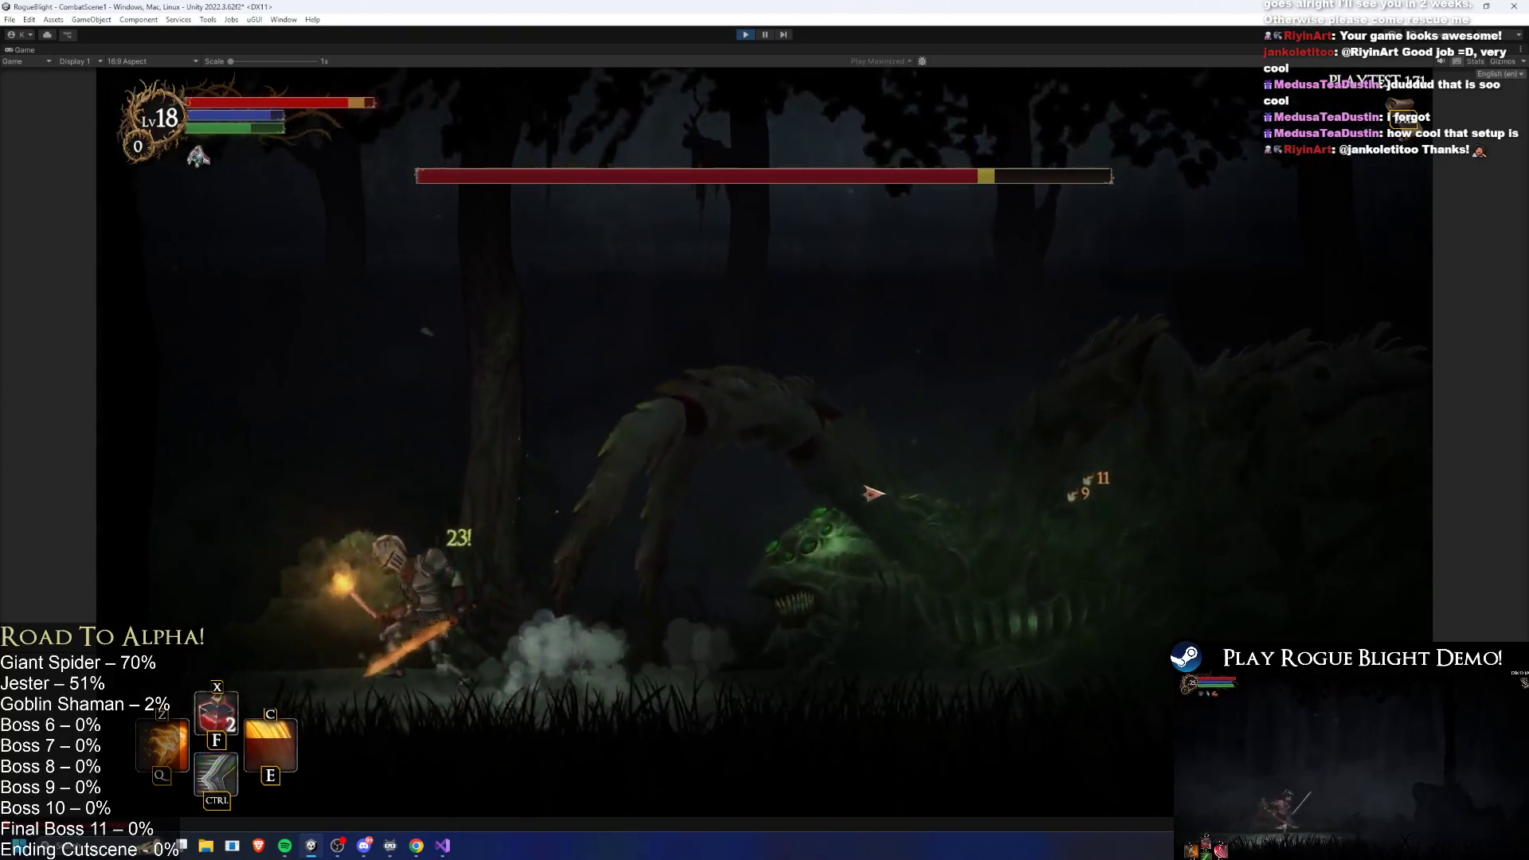
key(Escape)
click(765, 285)
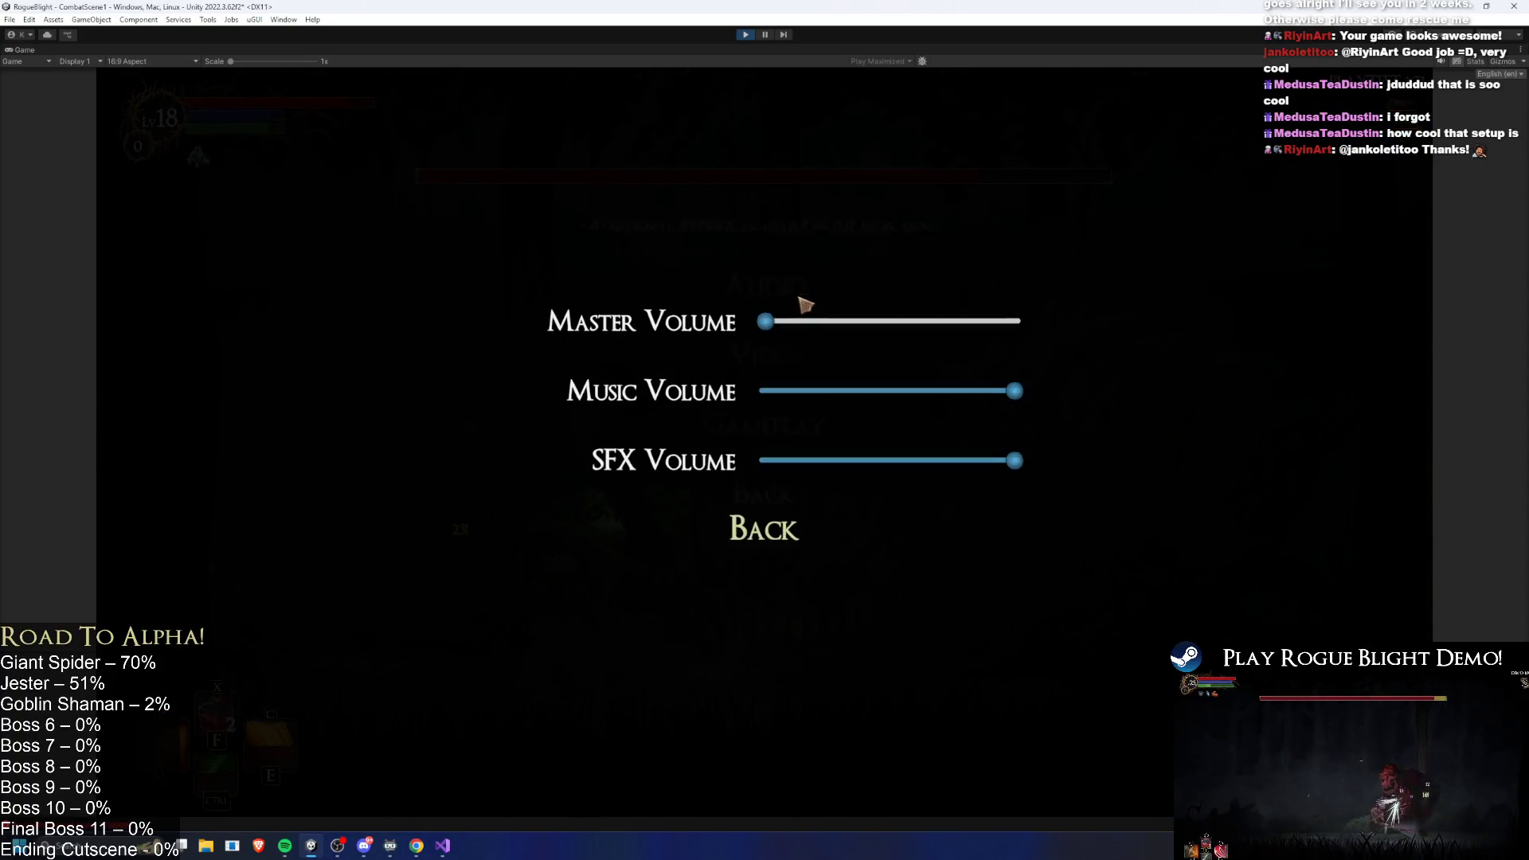
- Close the options and resume fighting the boss with jumps, fire attacks and dashes
click(786, 532)
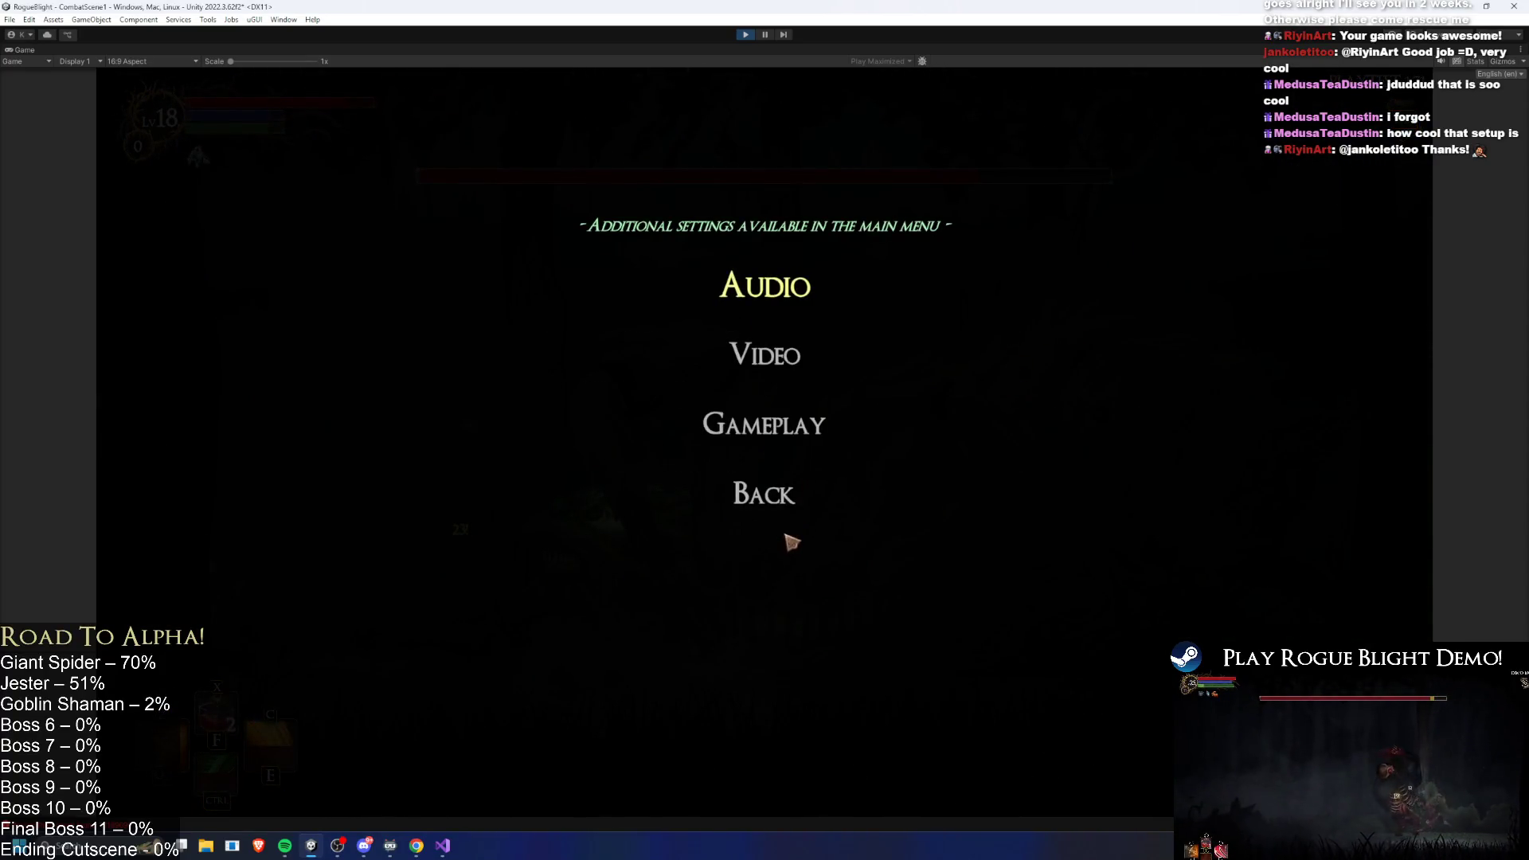
key(Escape)
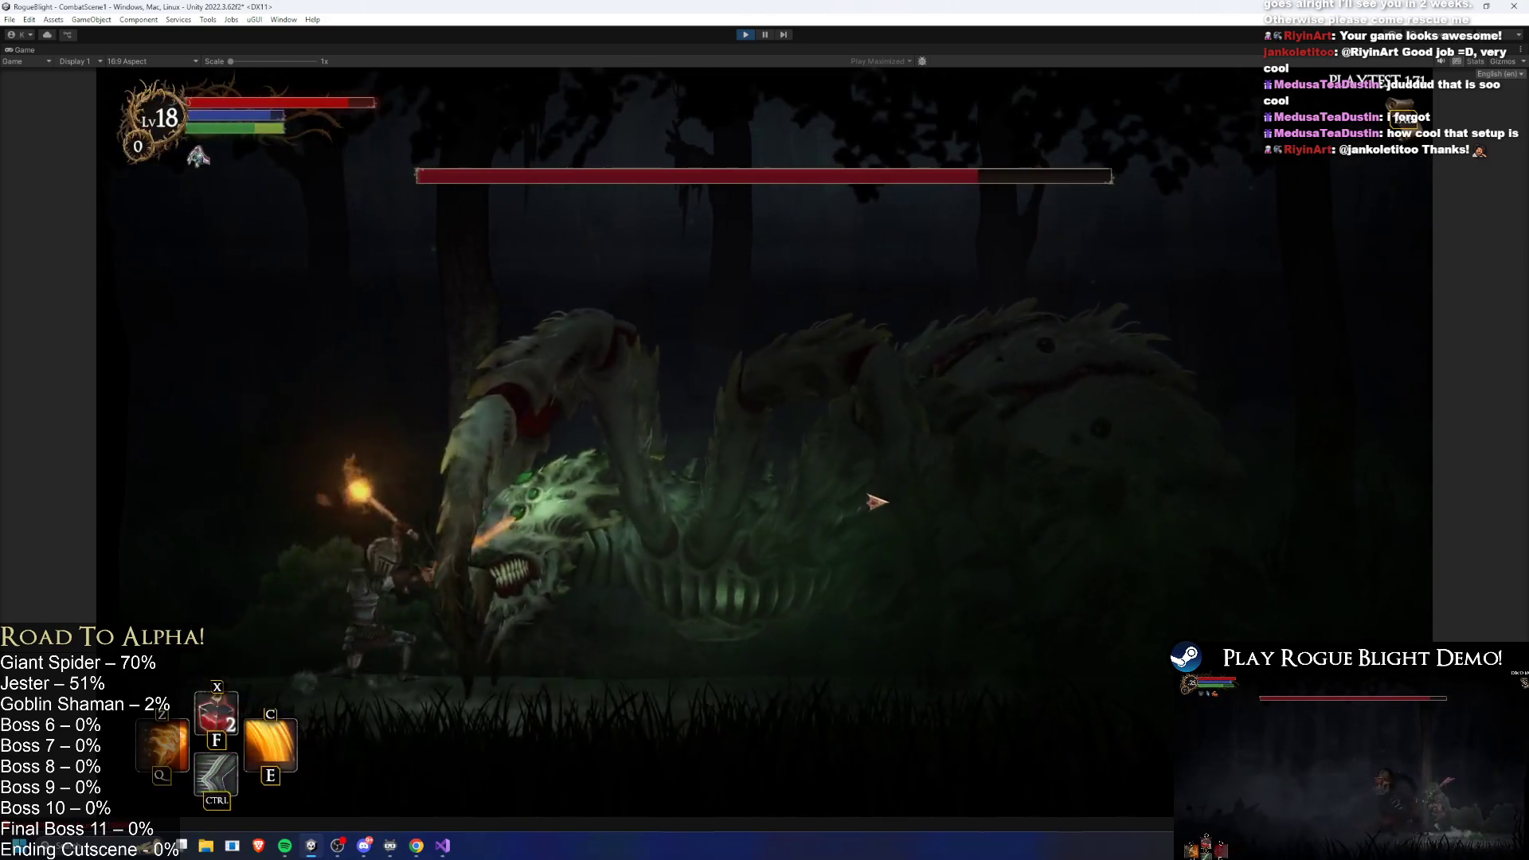
key(space)
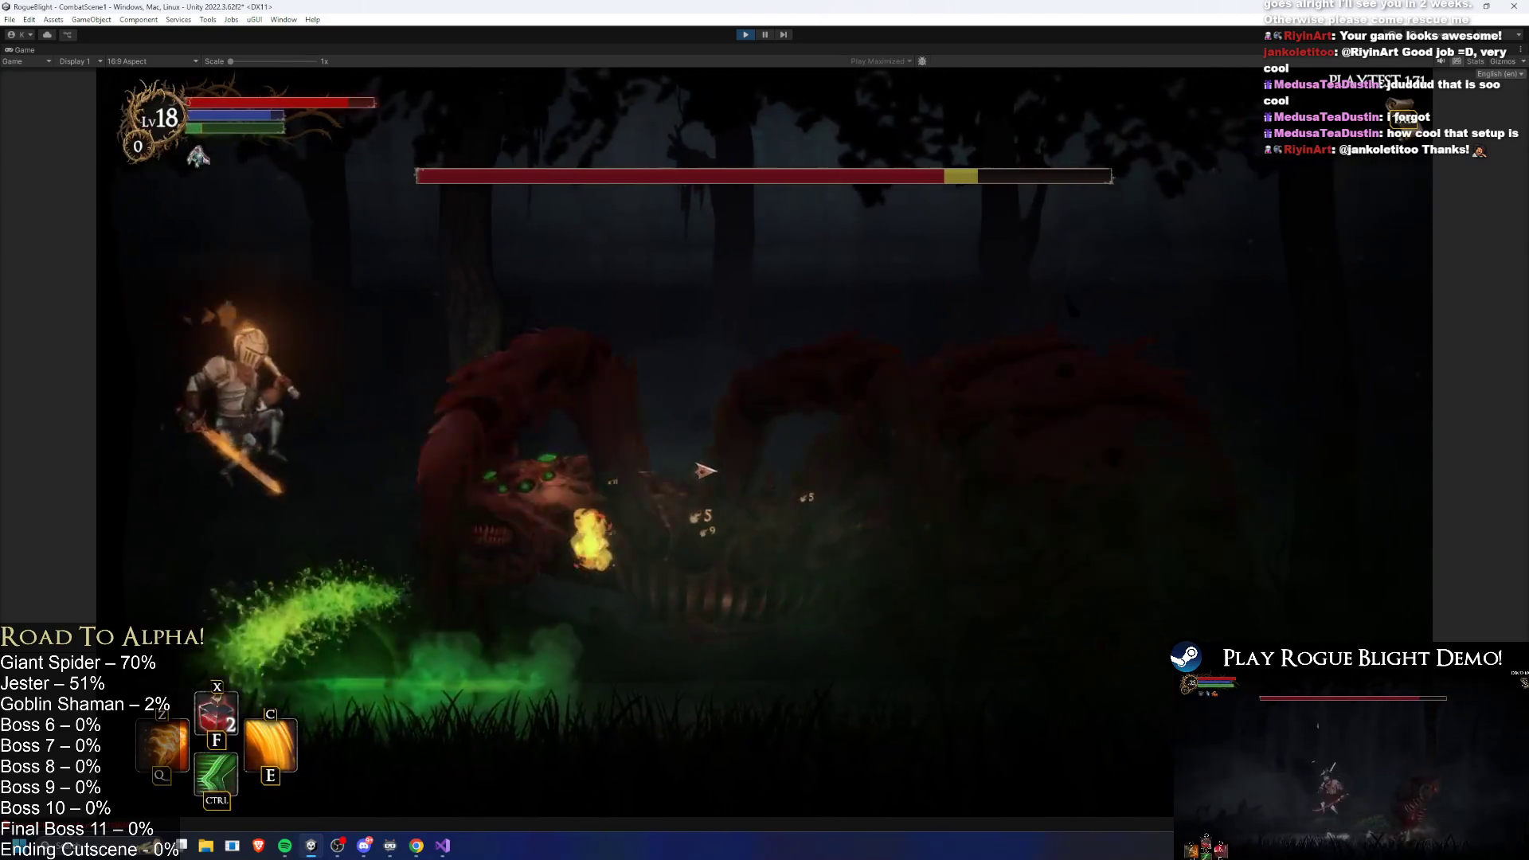
key(e)
key(ctrl)
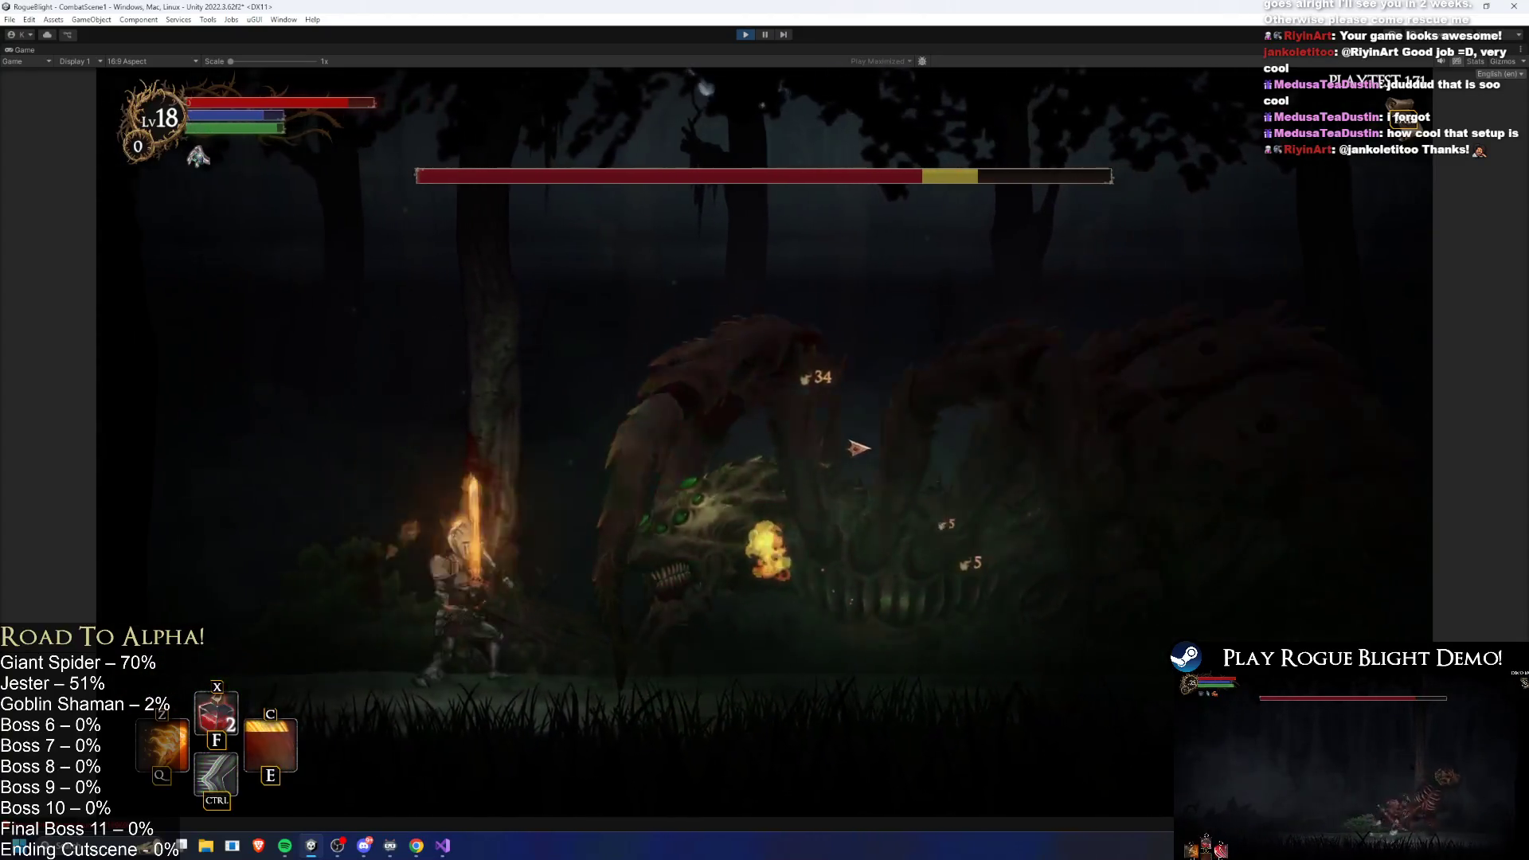
key(a)
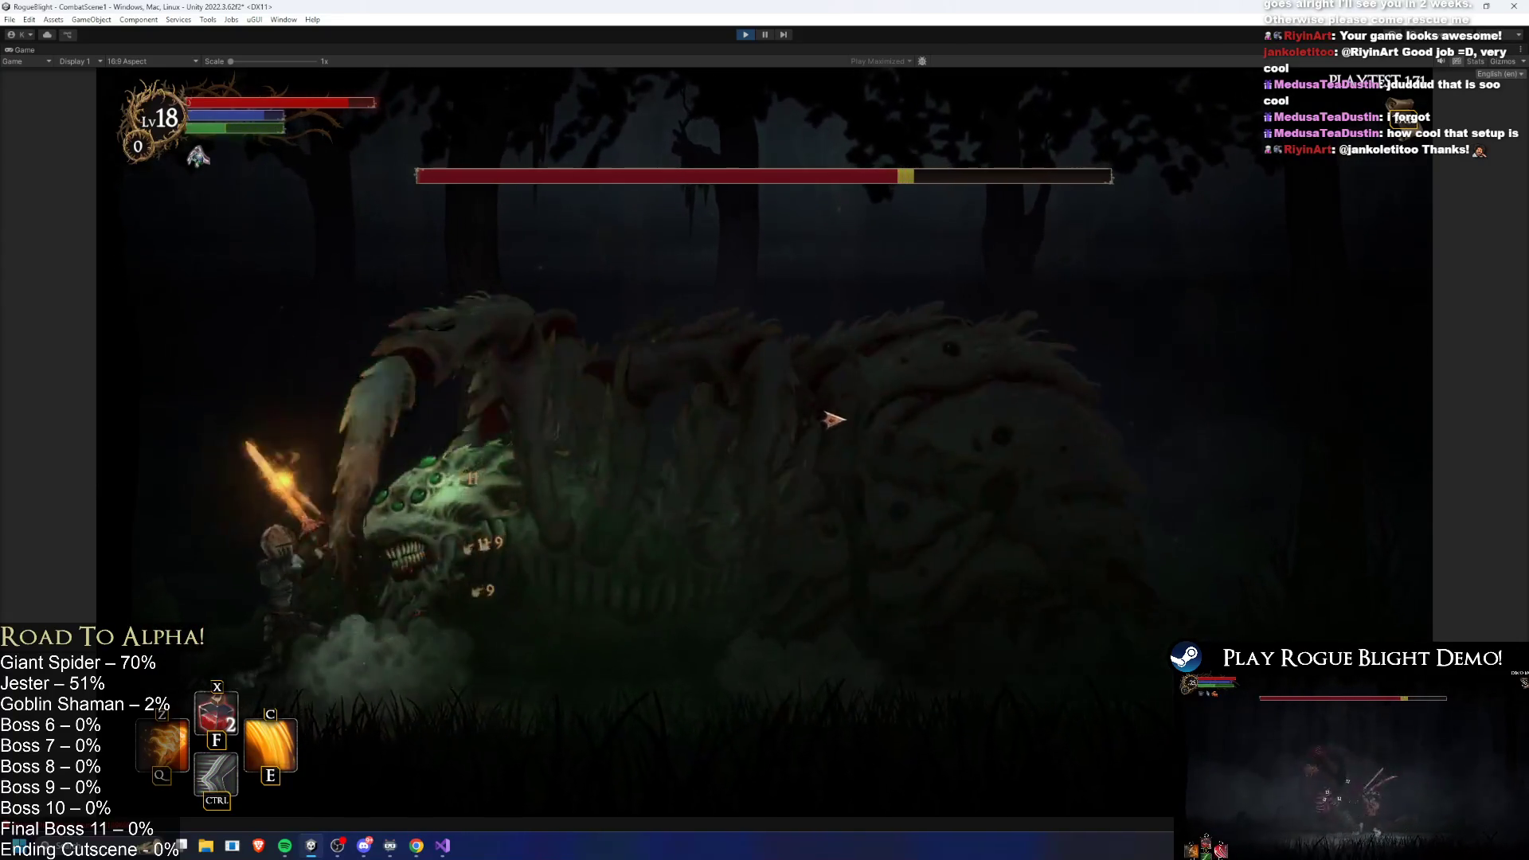
key(ctrl)
key(q)
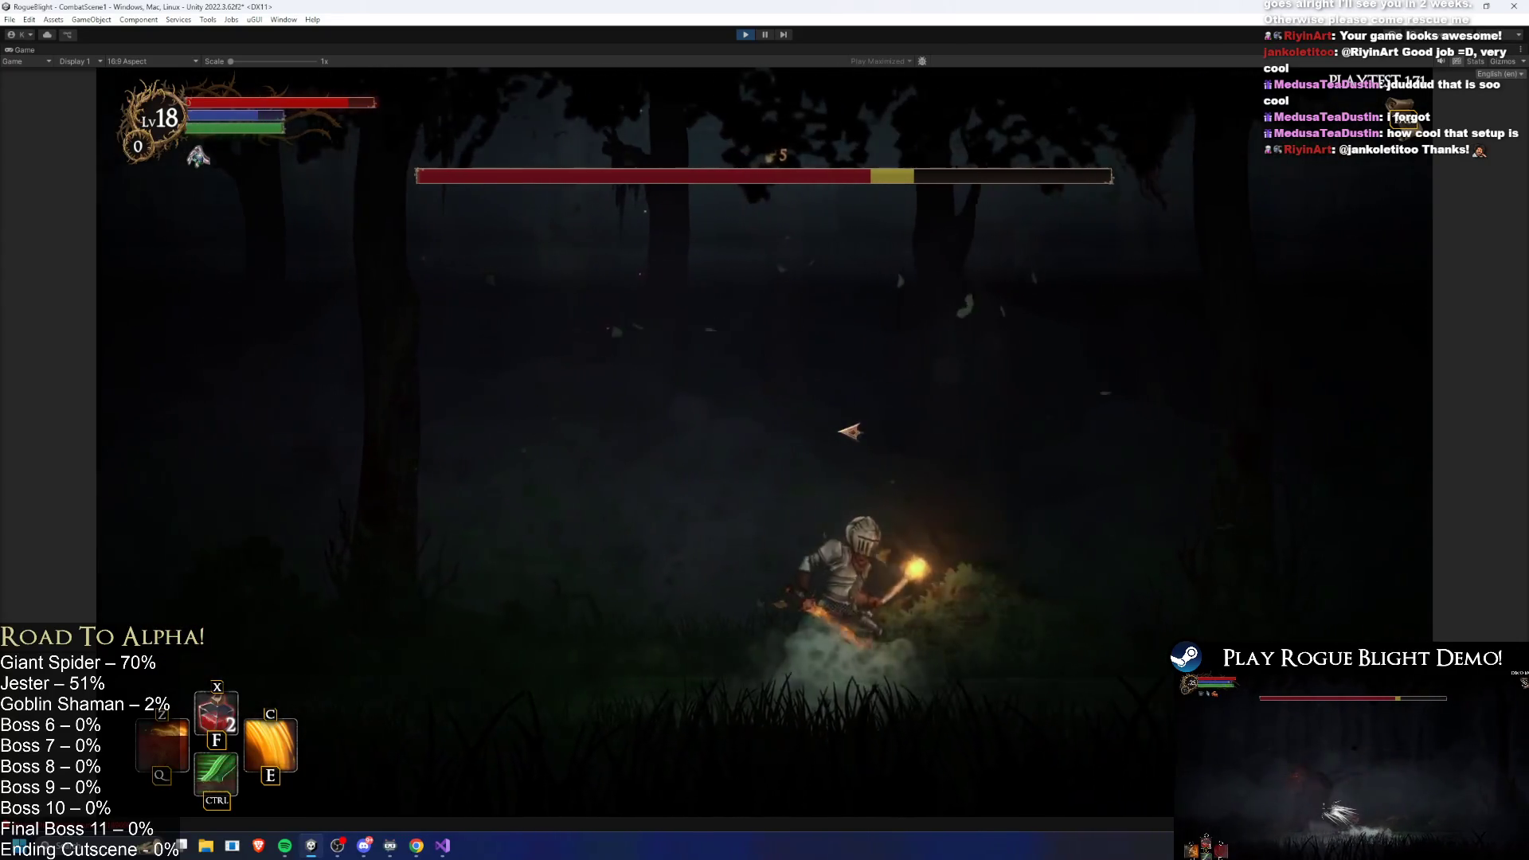
key(a)
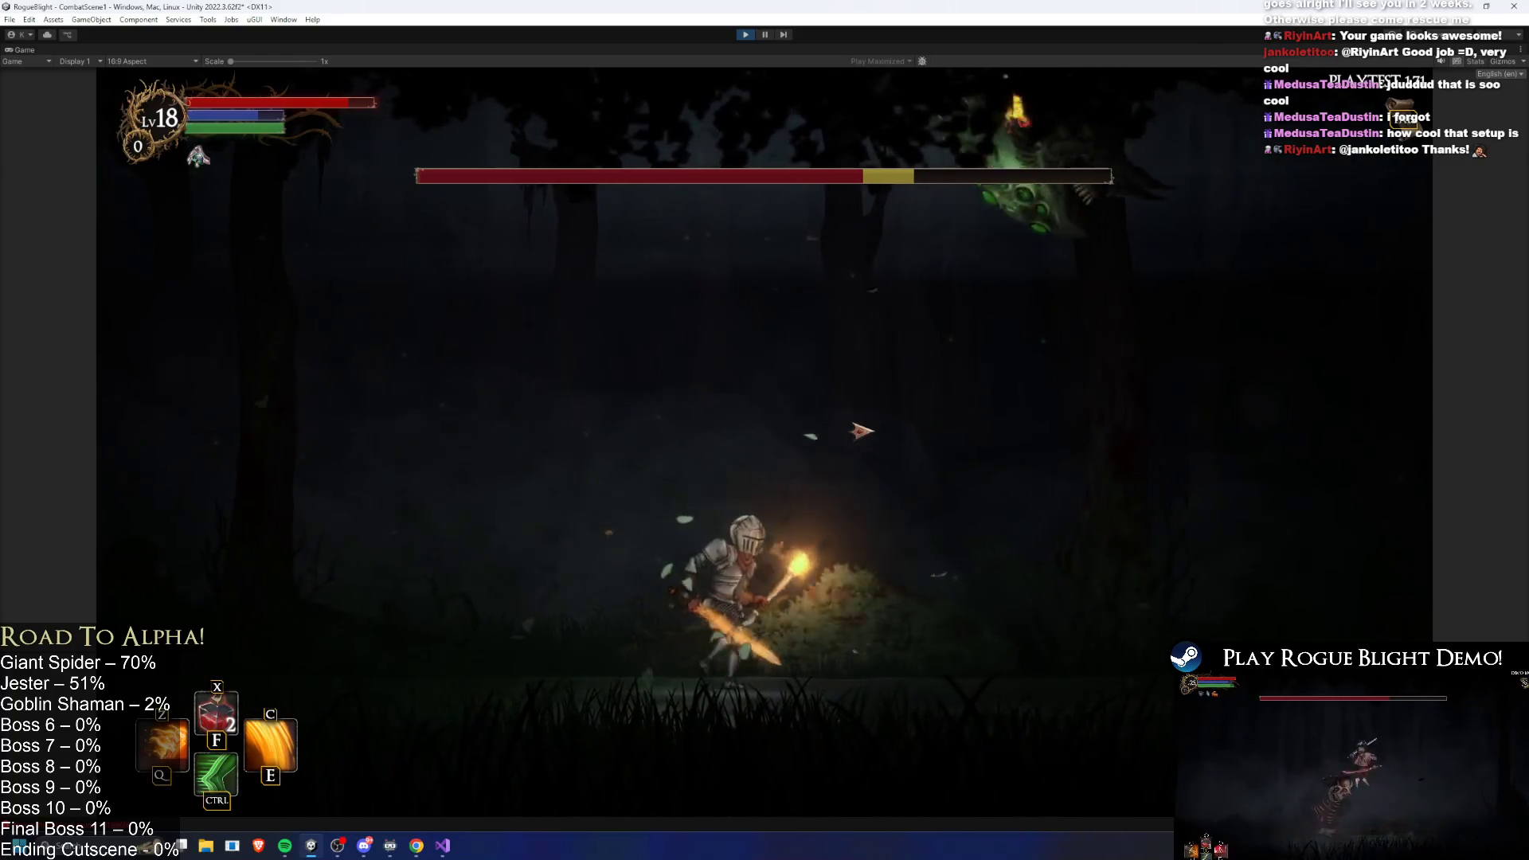
key(a)
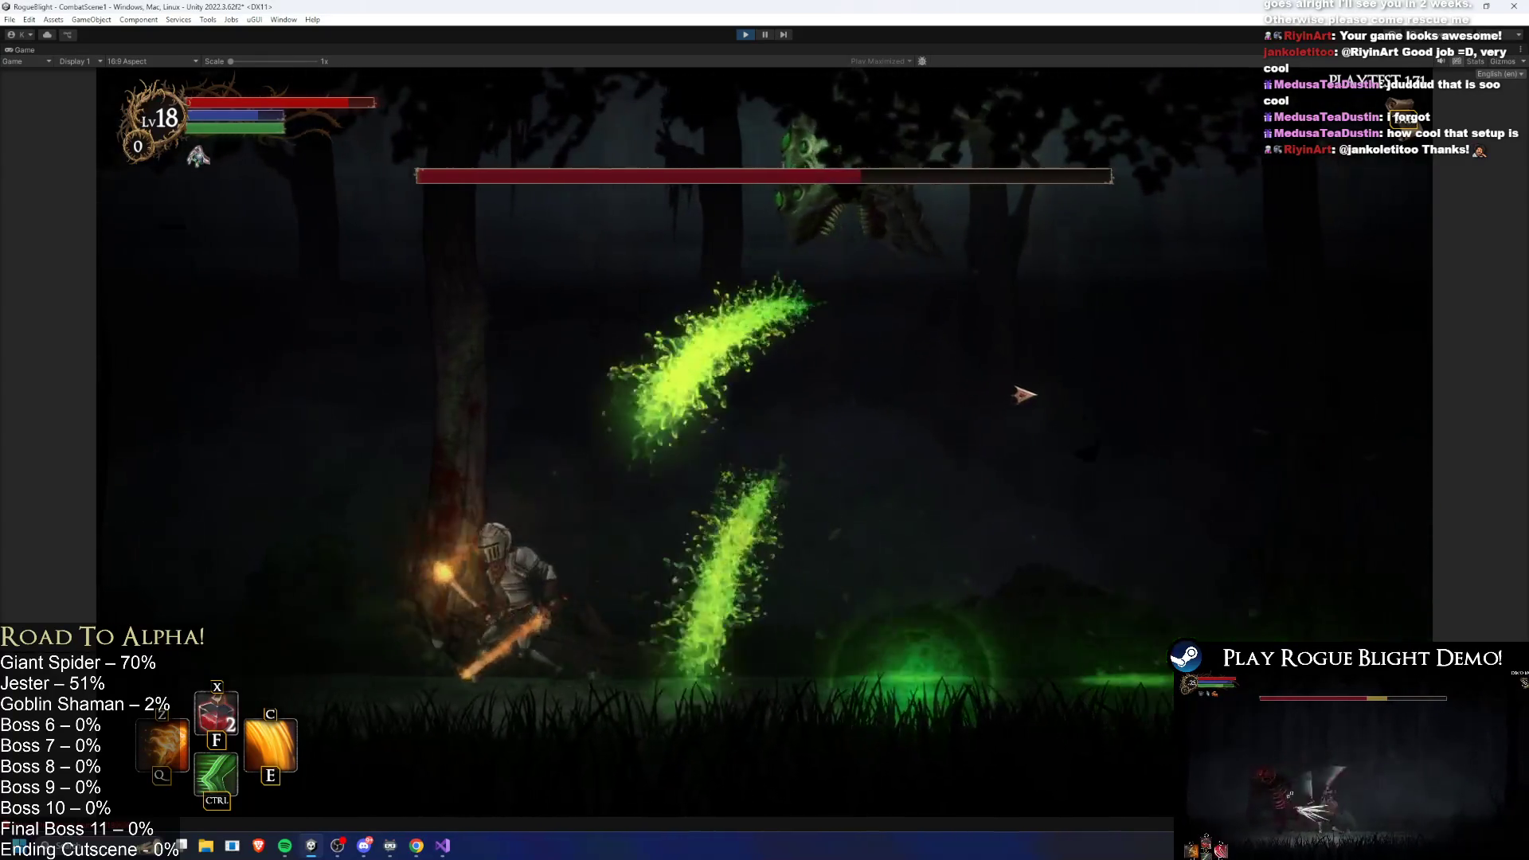
key(space)
key(ctrl)
key(d)
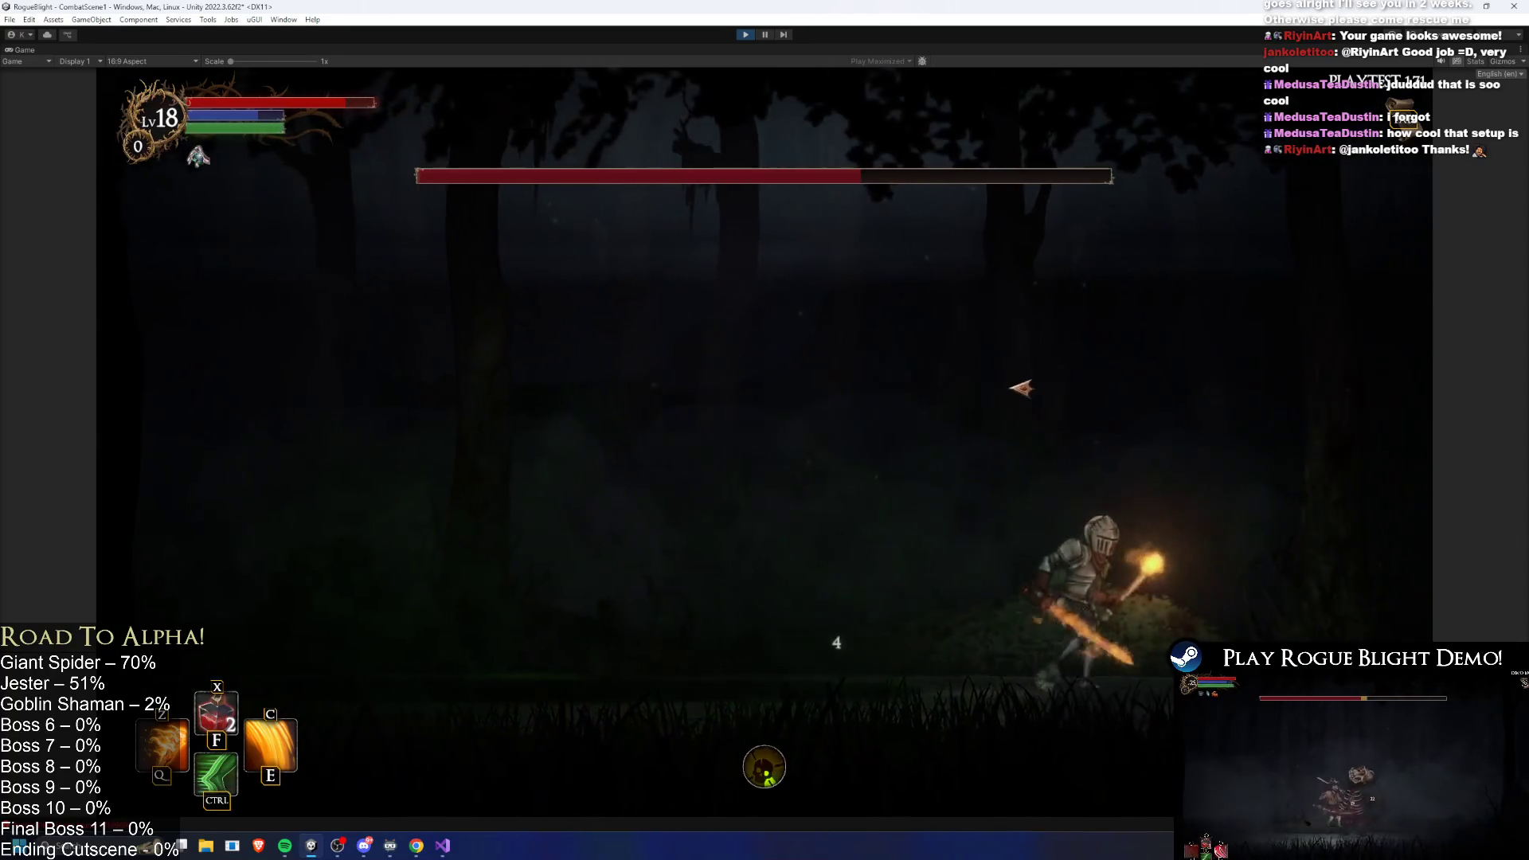
key(e)
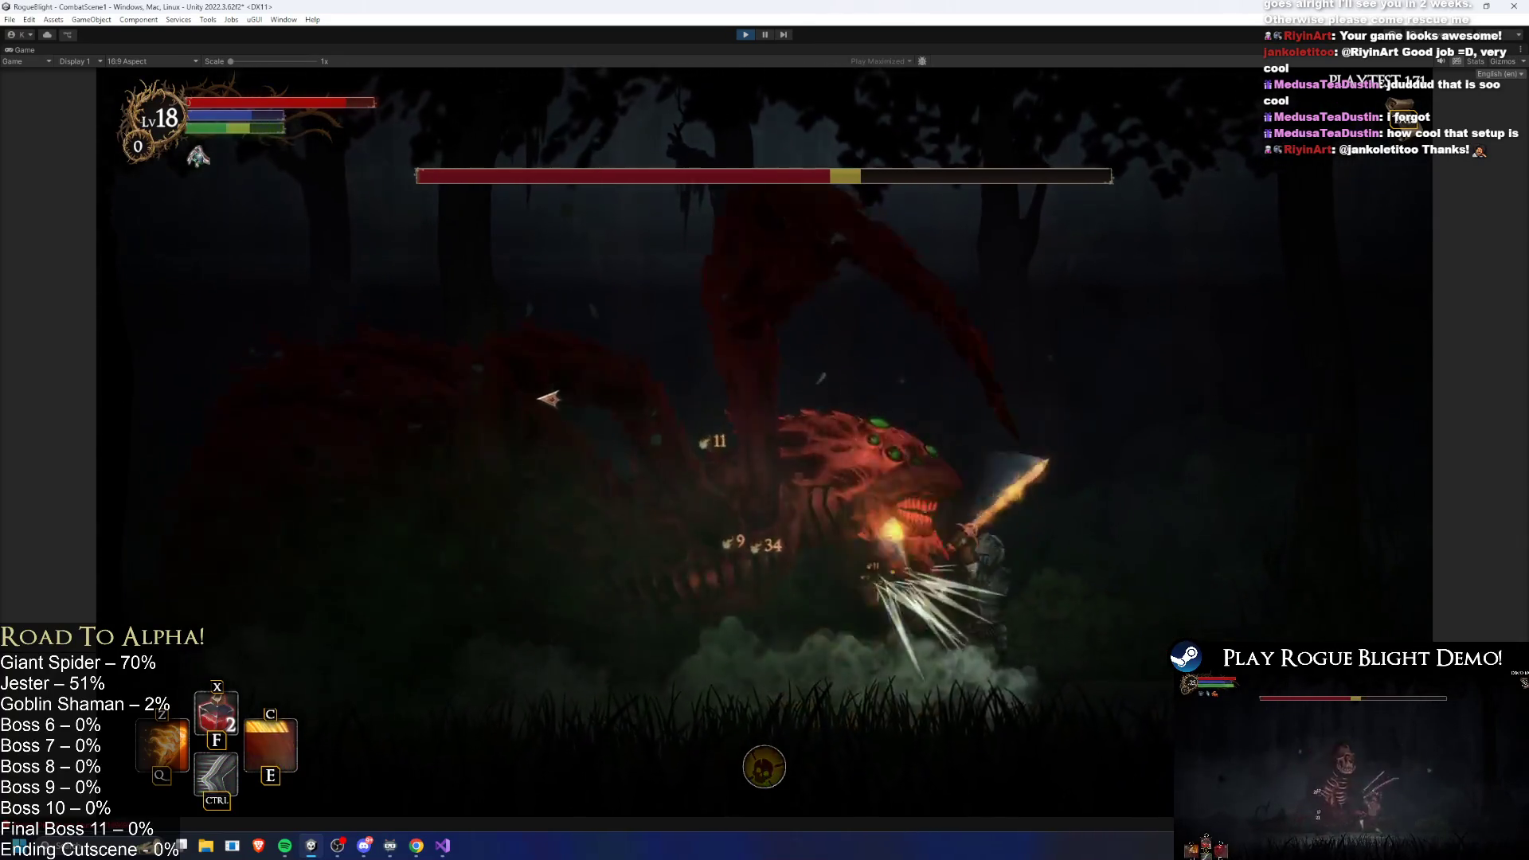
- Dash beneath the spider, strike it and unleash a special attack while avoiding acid
key(d)
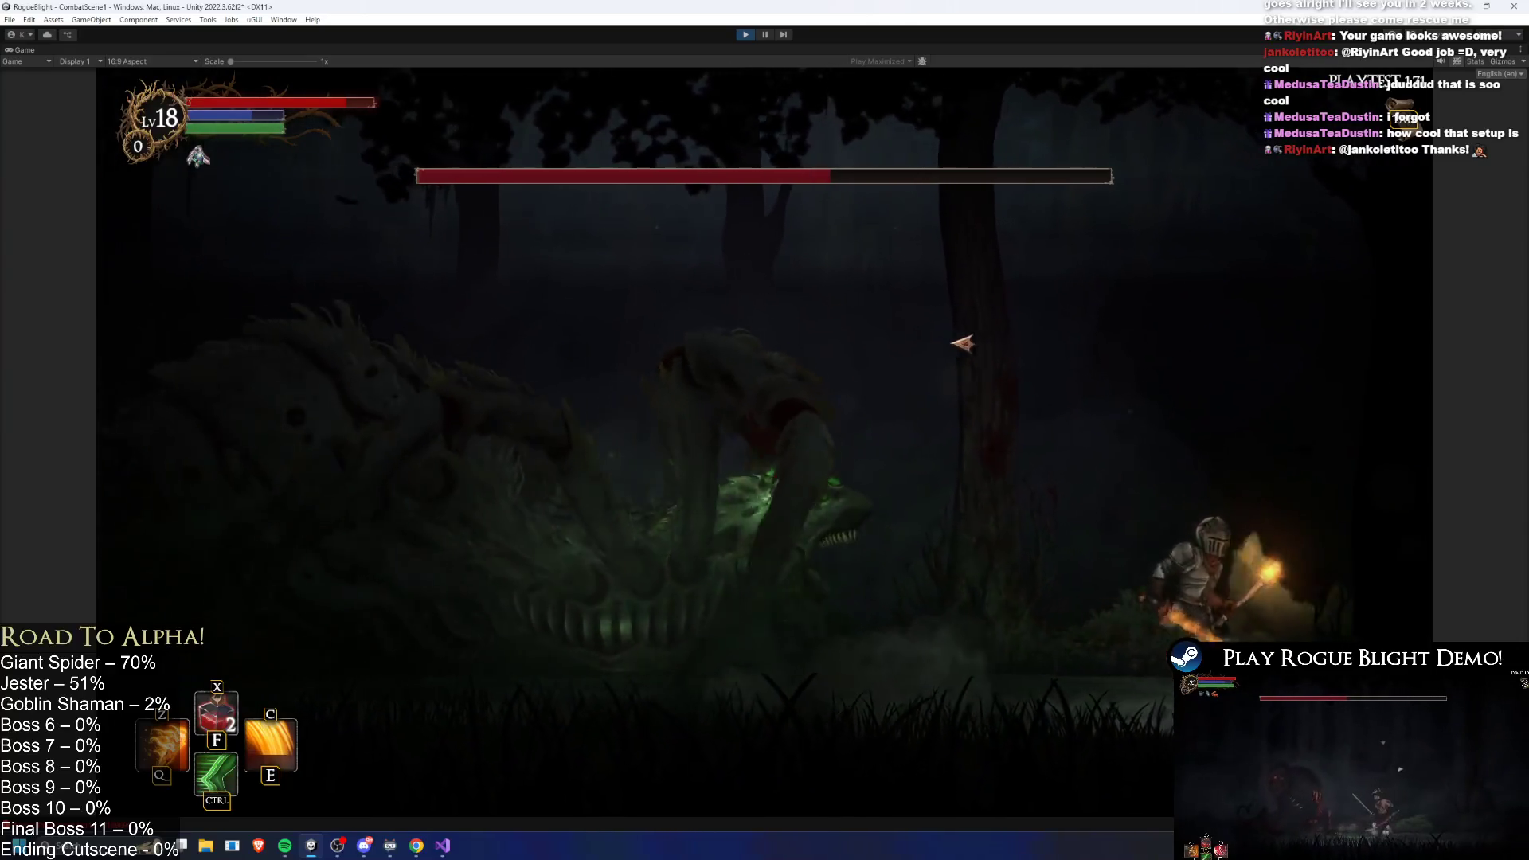
key(a)
key(ctrl)
key(q)
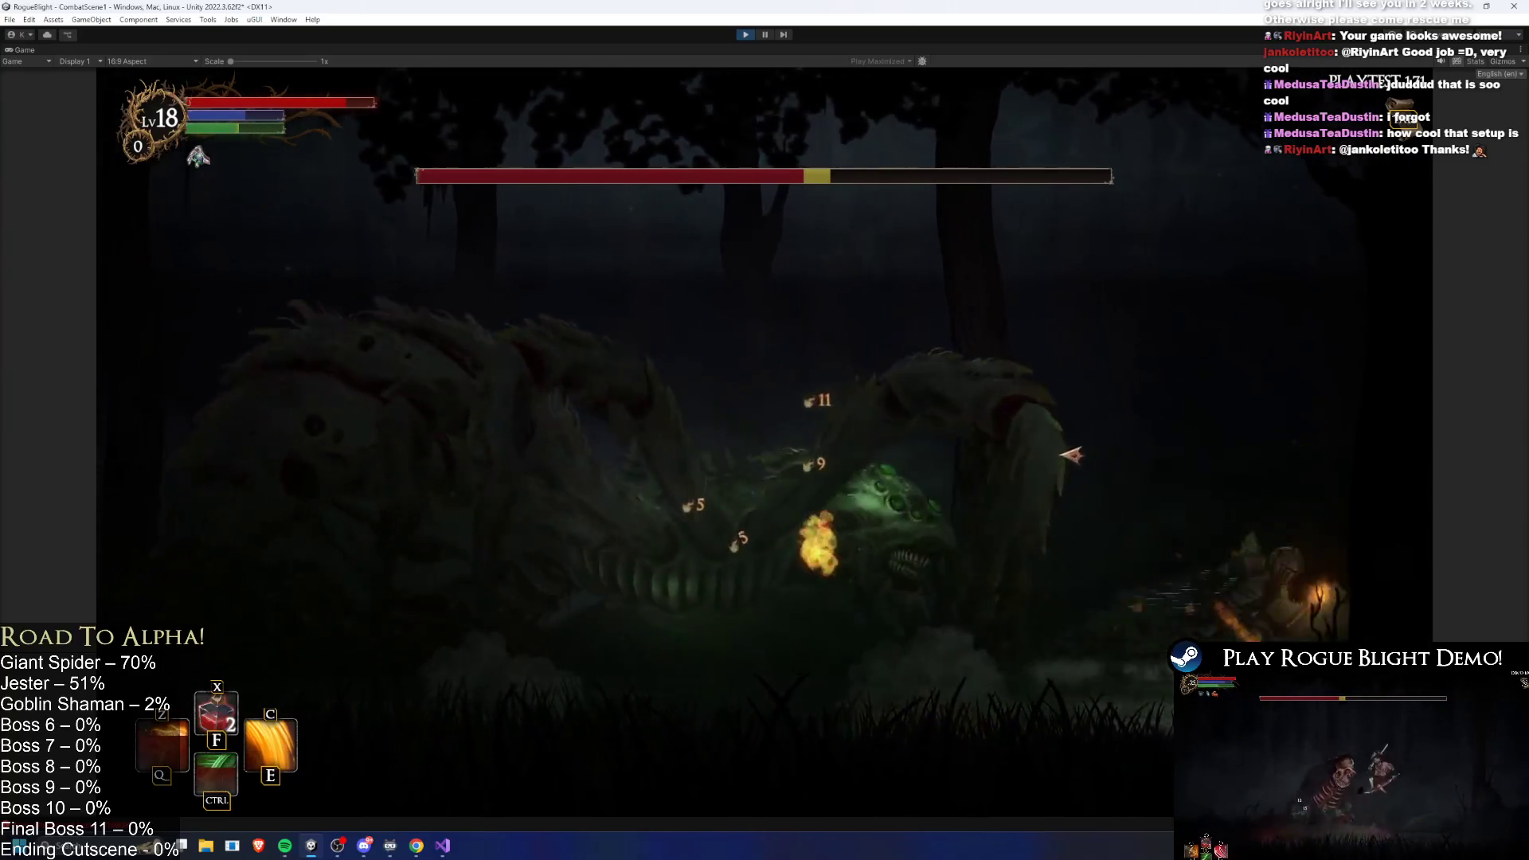
key(d)
key(a)
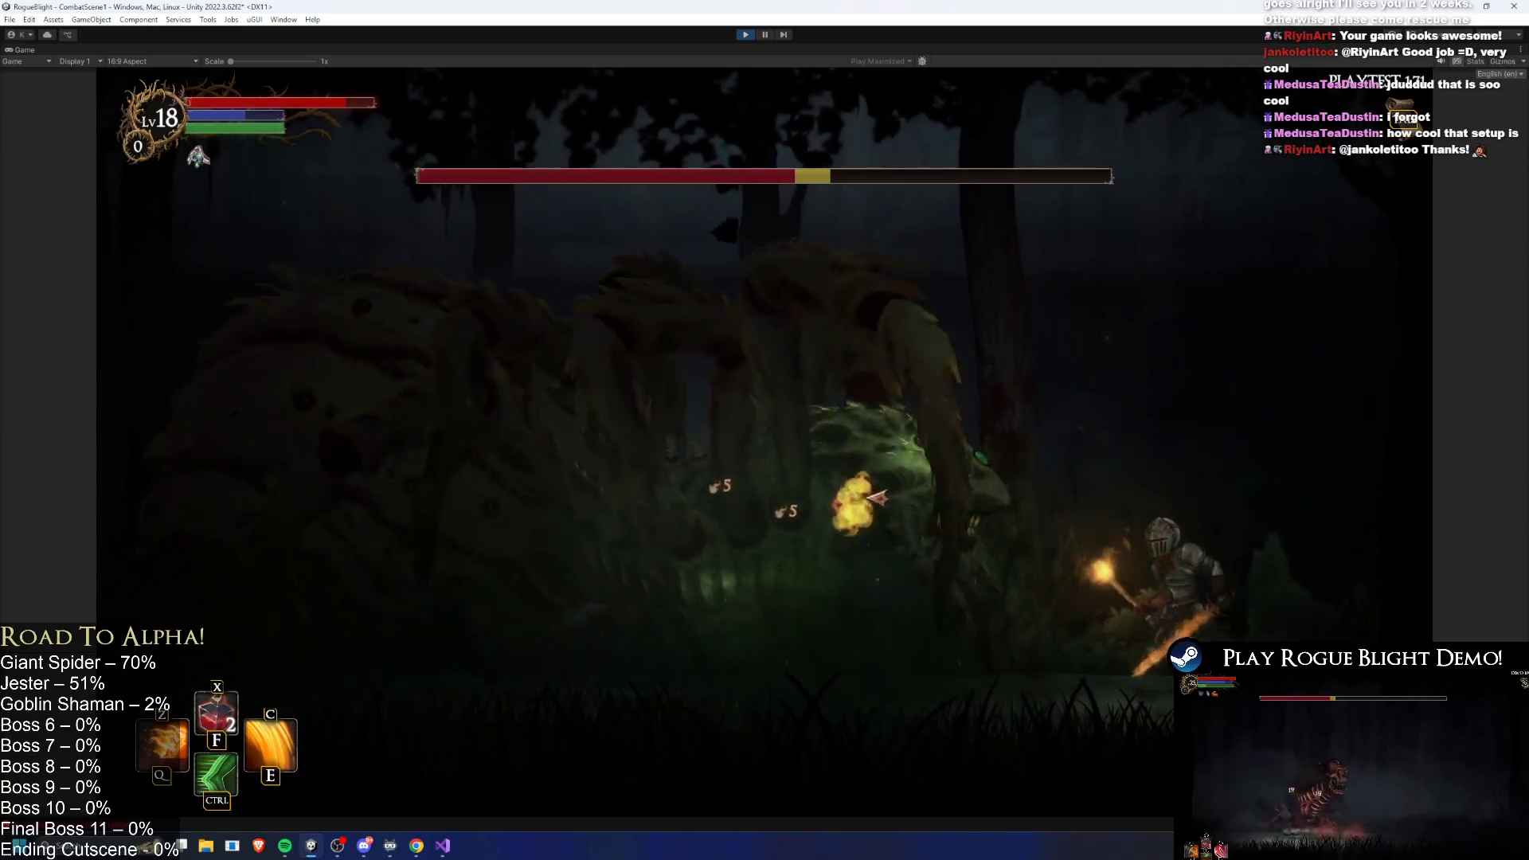
key(a)
key(a)
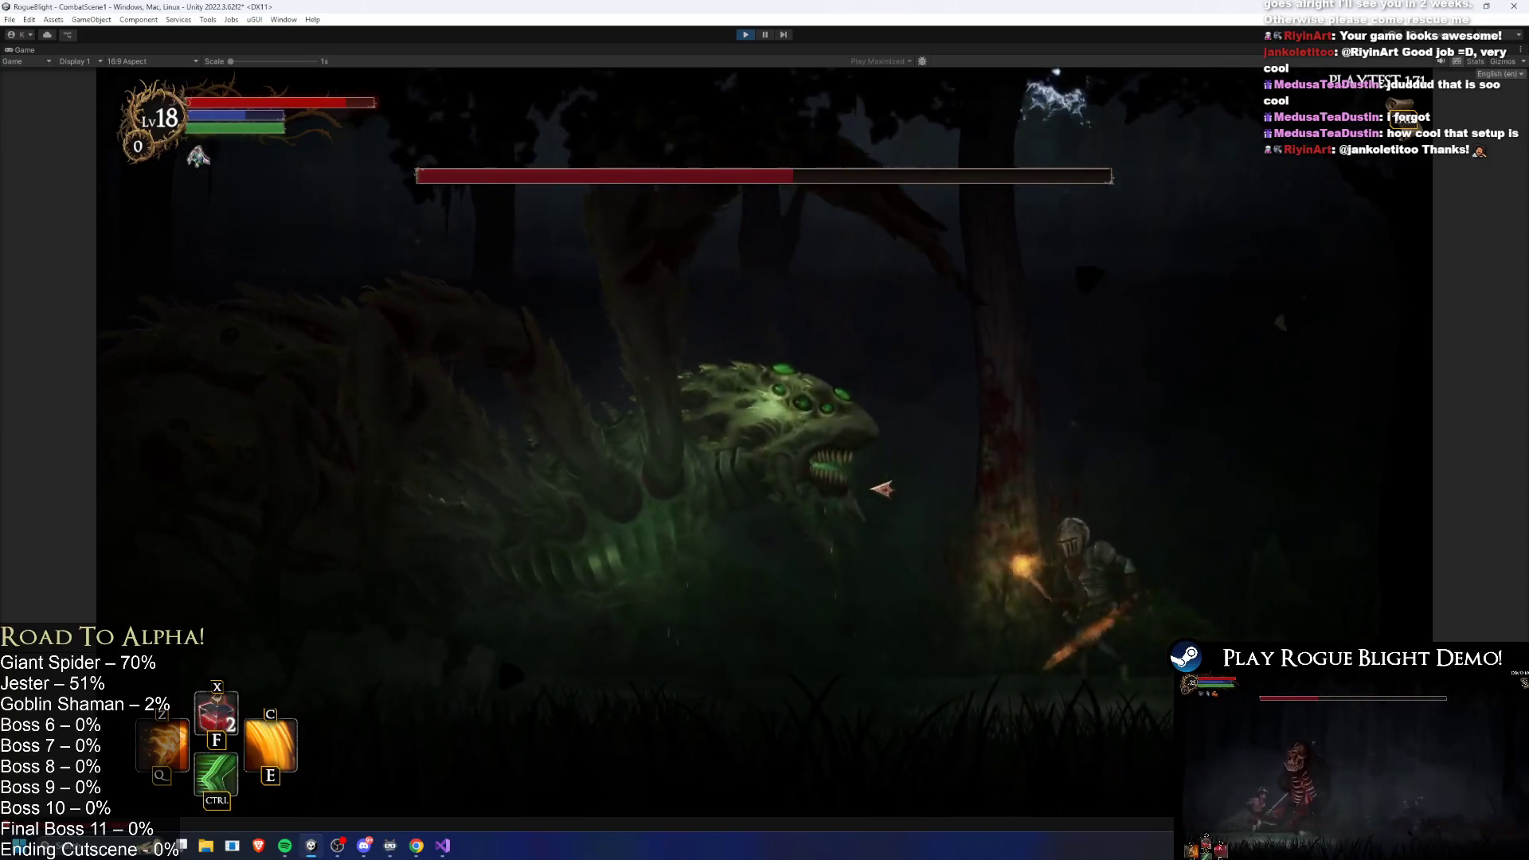
key(ctrl)
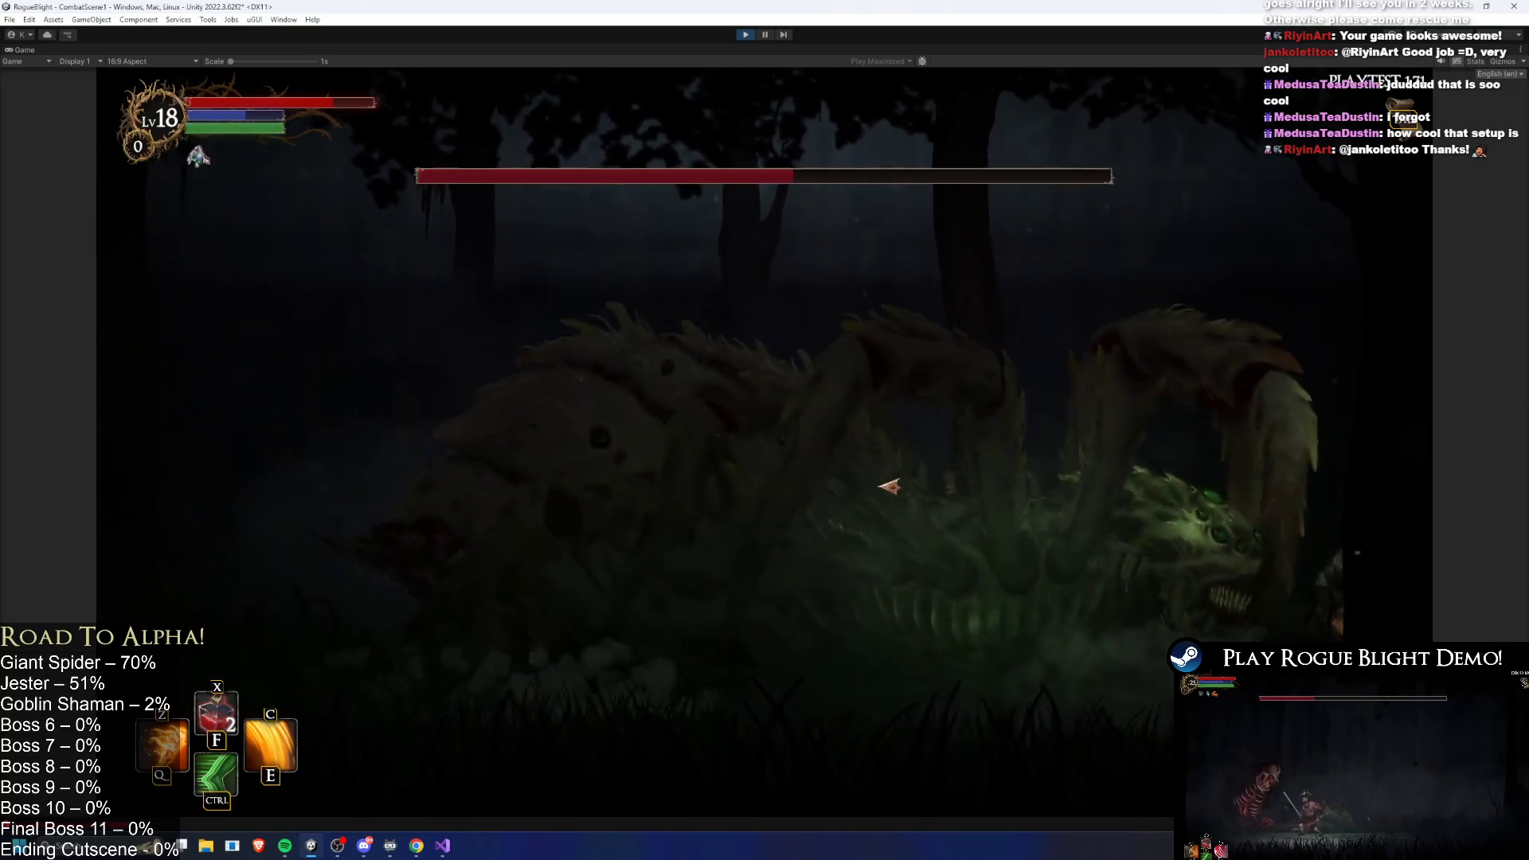
click(889, 485)
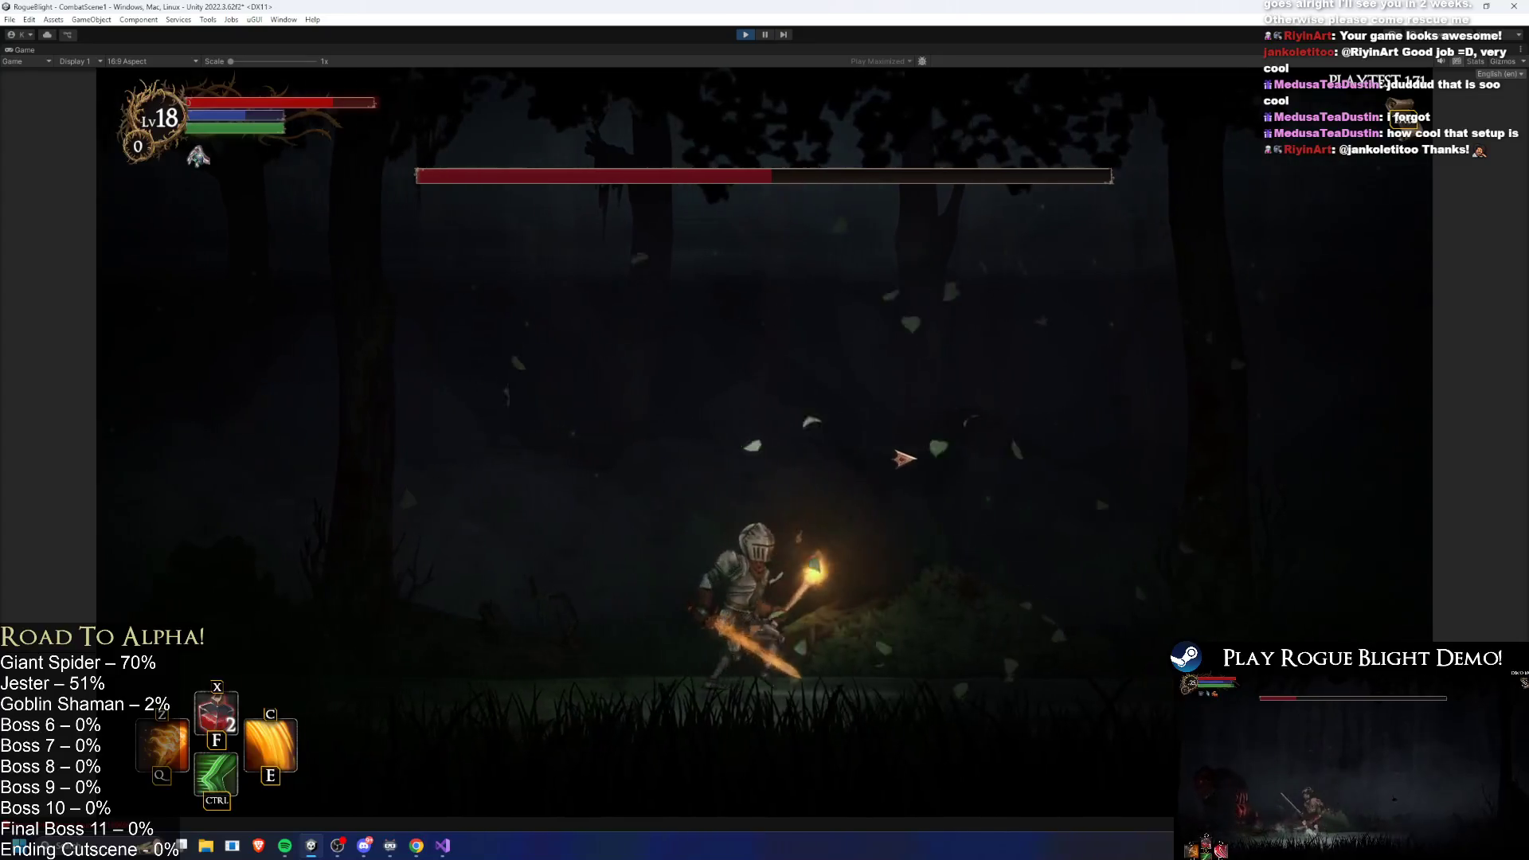
key(d)
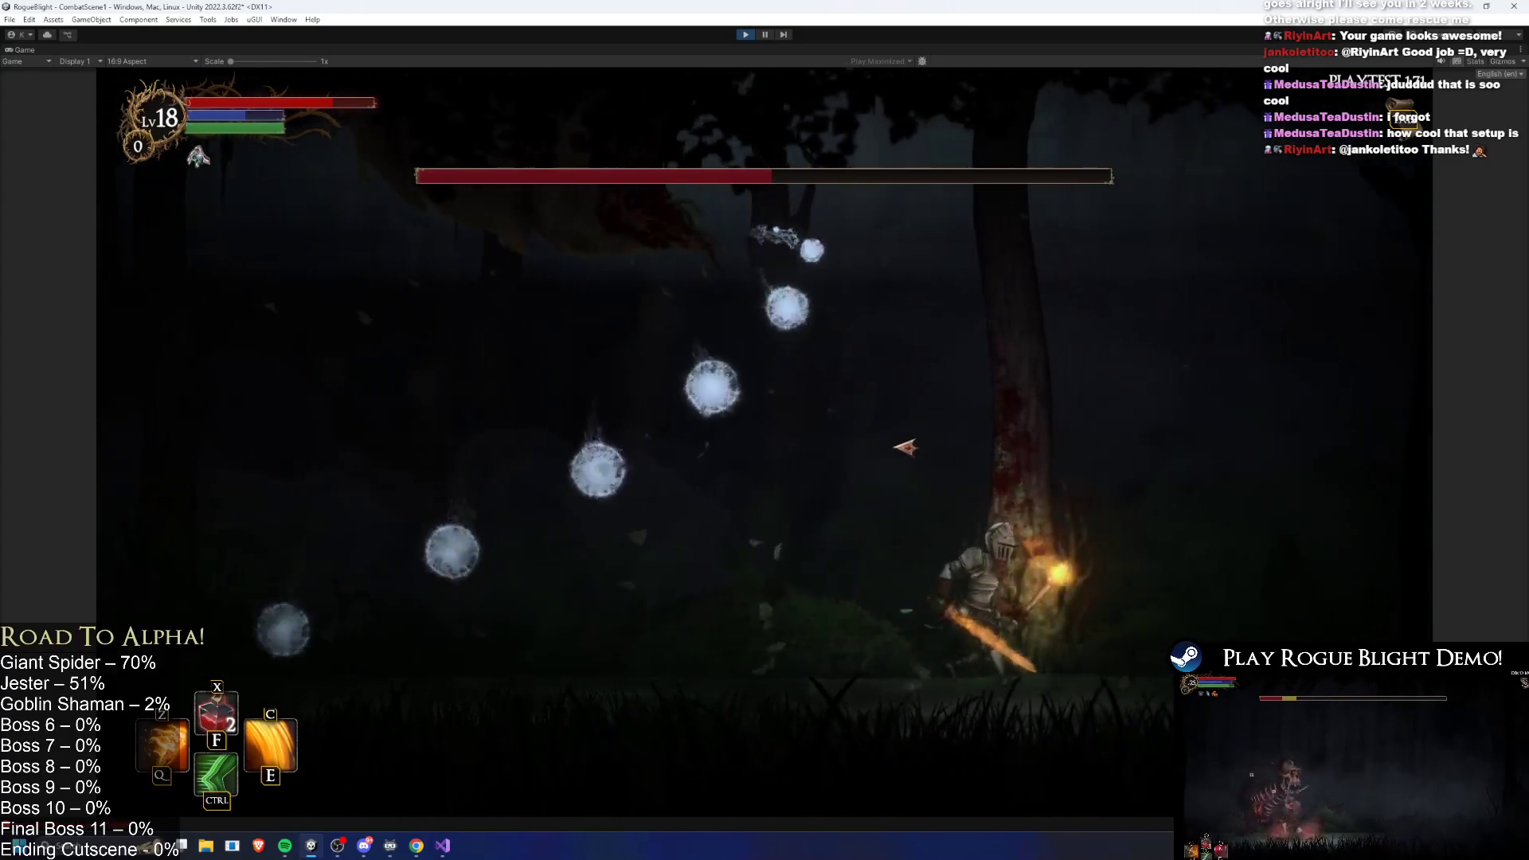
key(a)
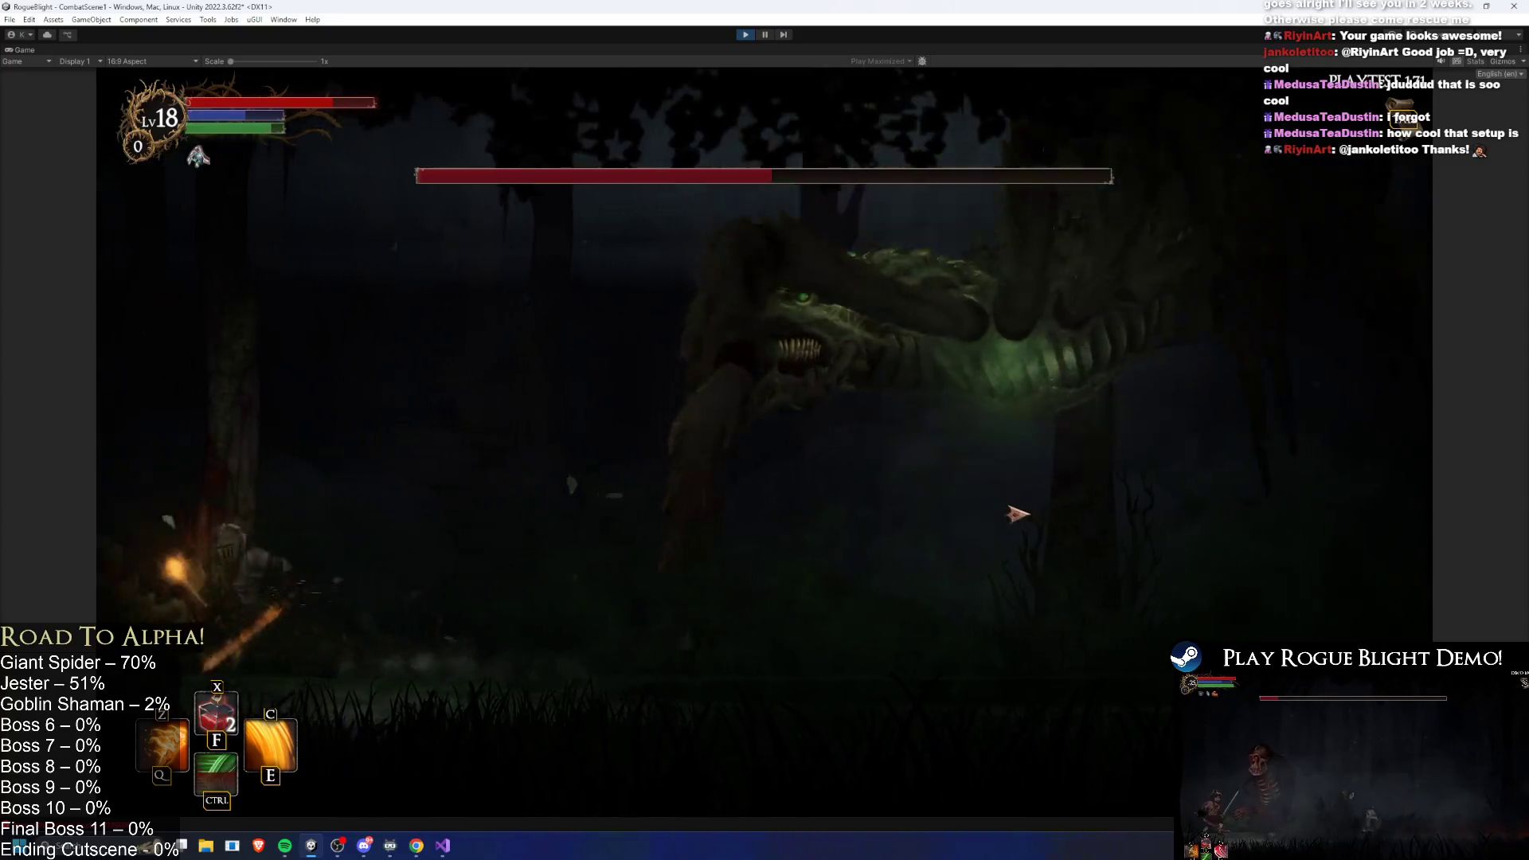
key(c)
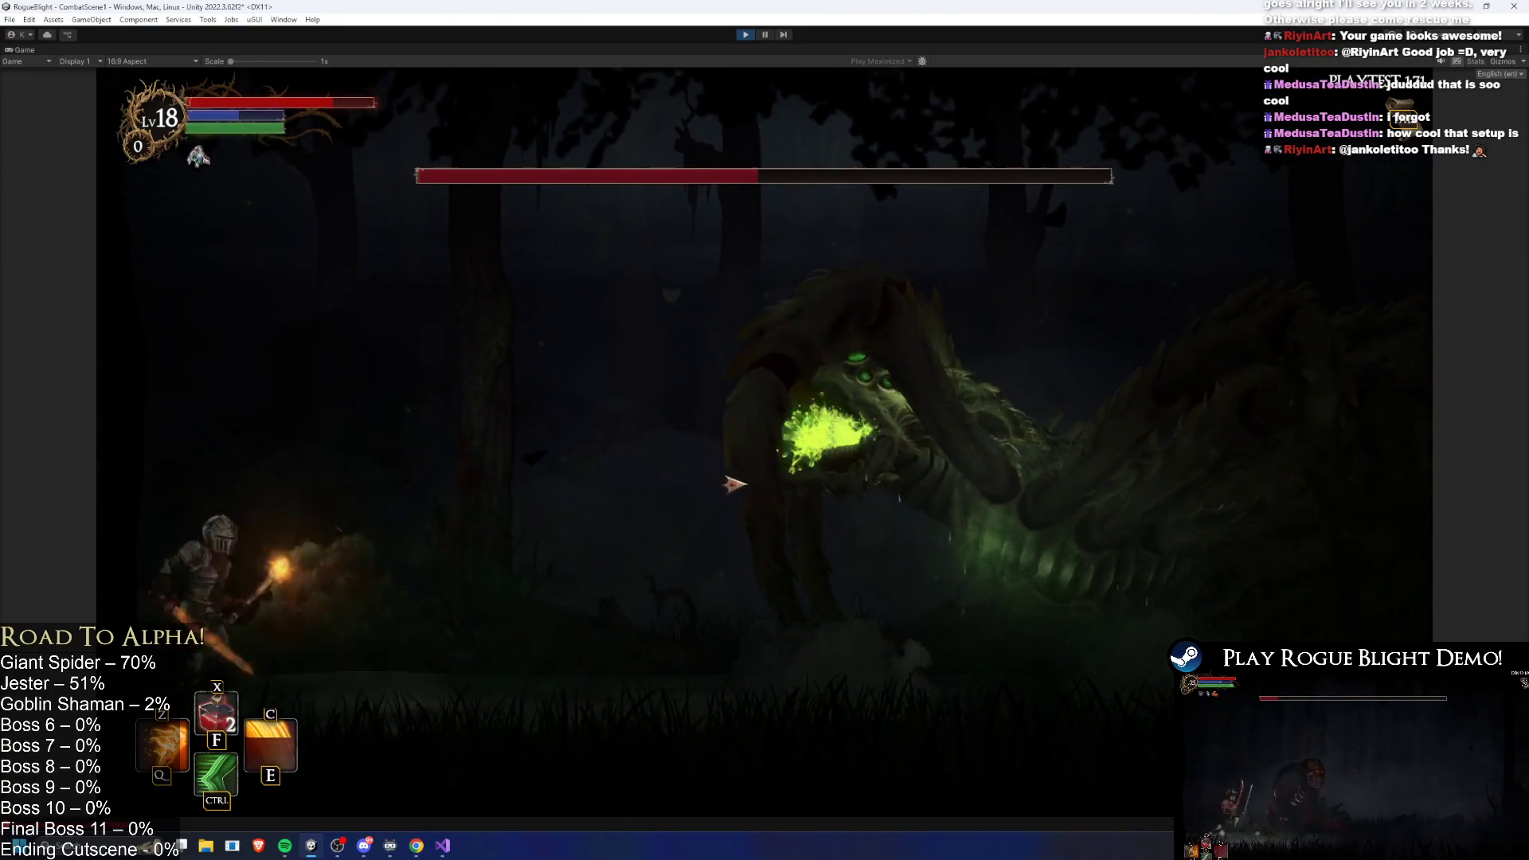
key(d)
key(a)
key(space)
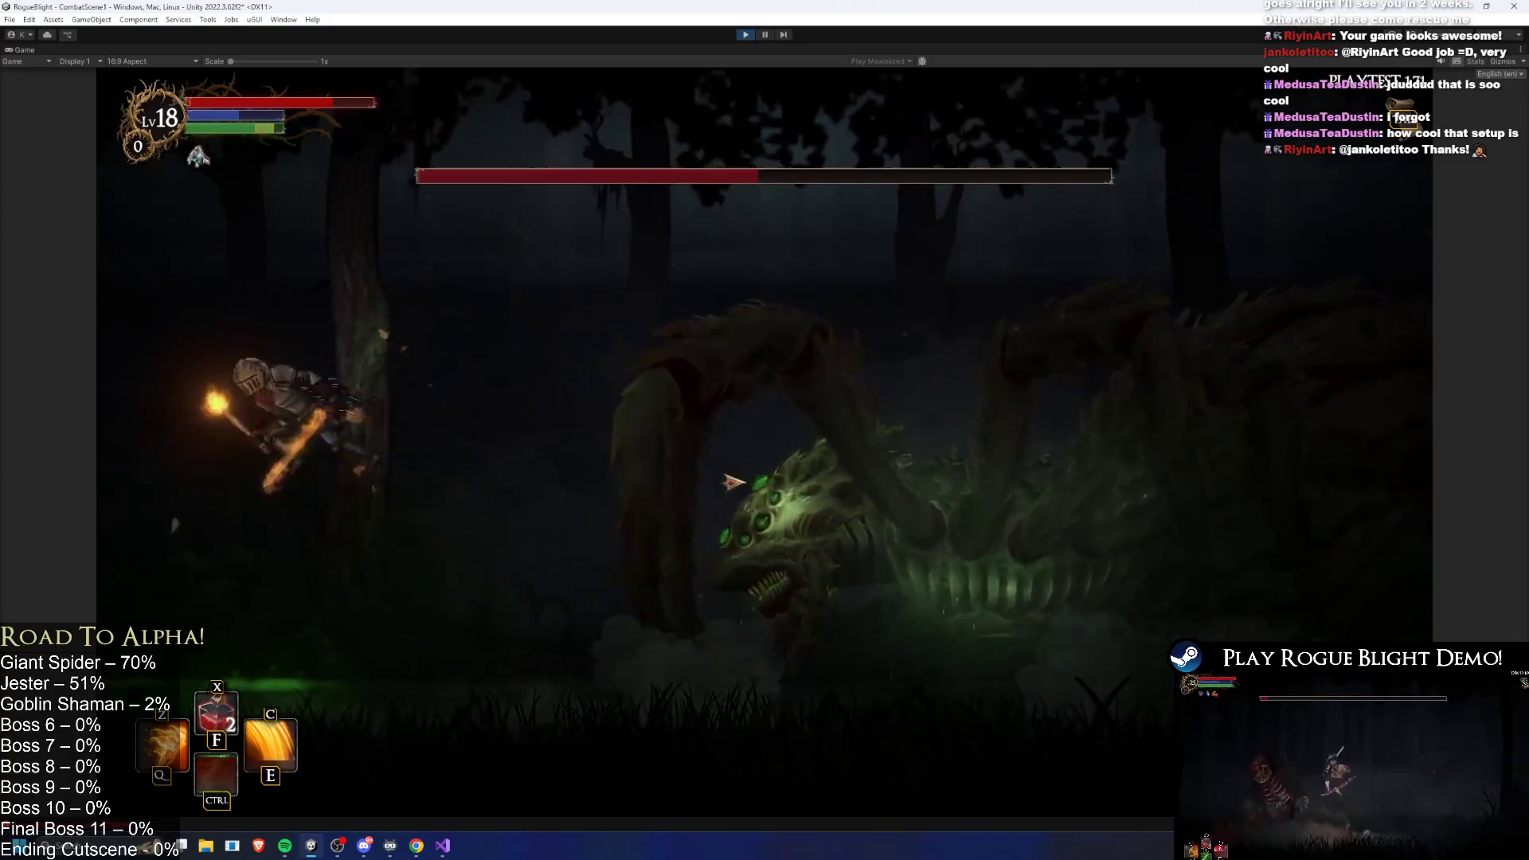
- Keep trading swings and dashes around the acid spit, then stop the playtest with Ctrl+P
key(d)
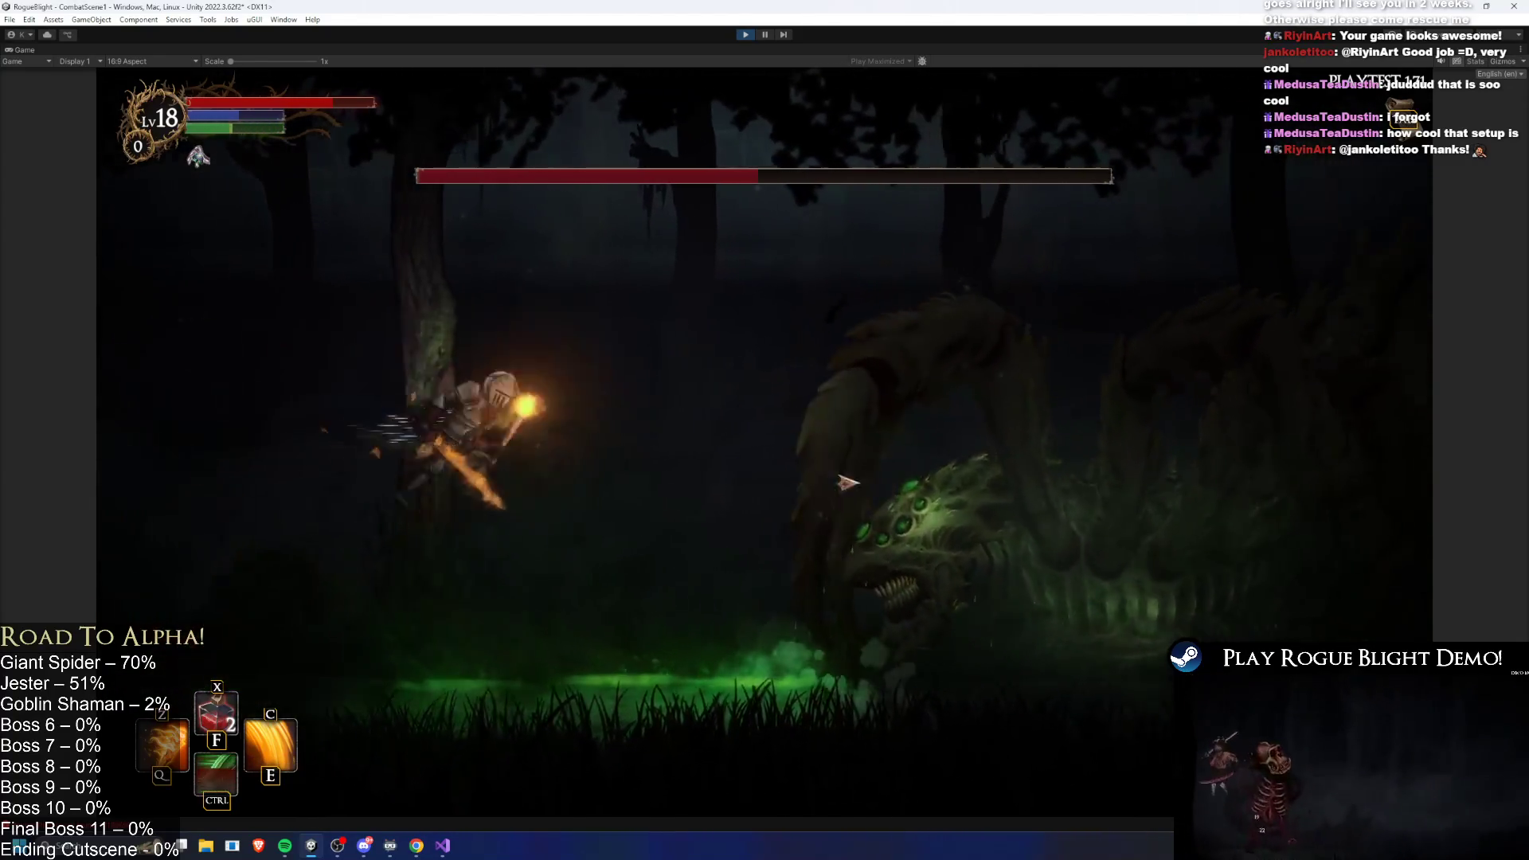
key(a)
key(space)
key(d)
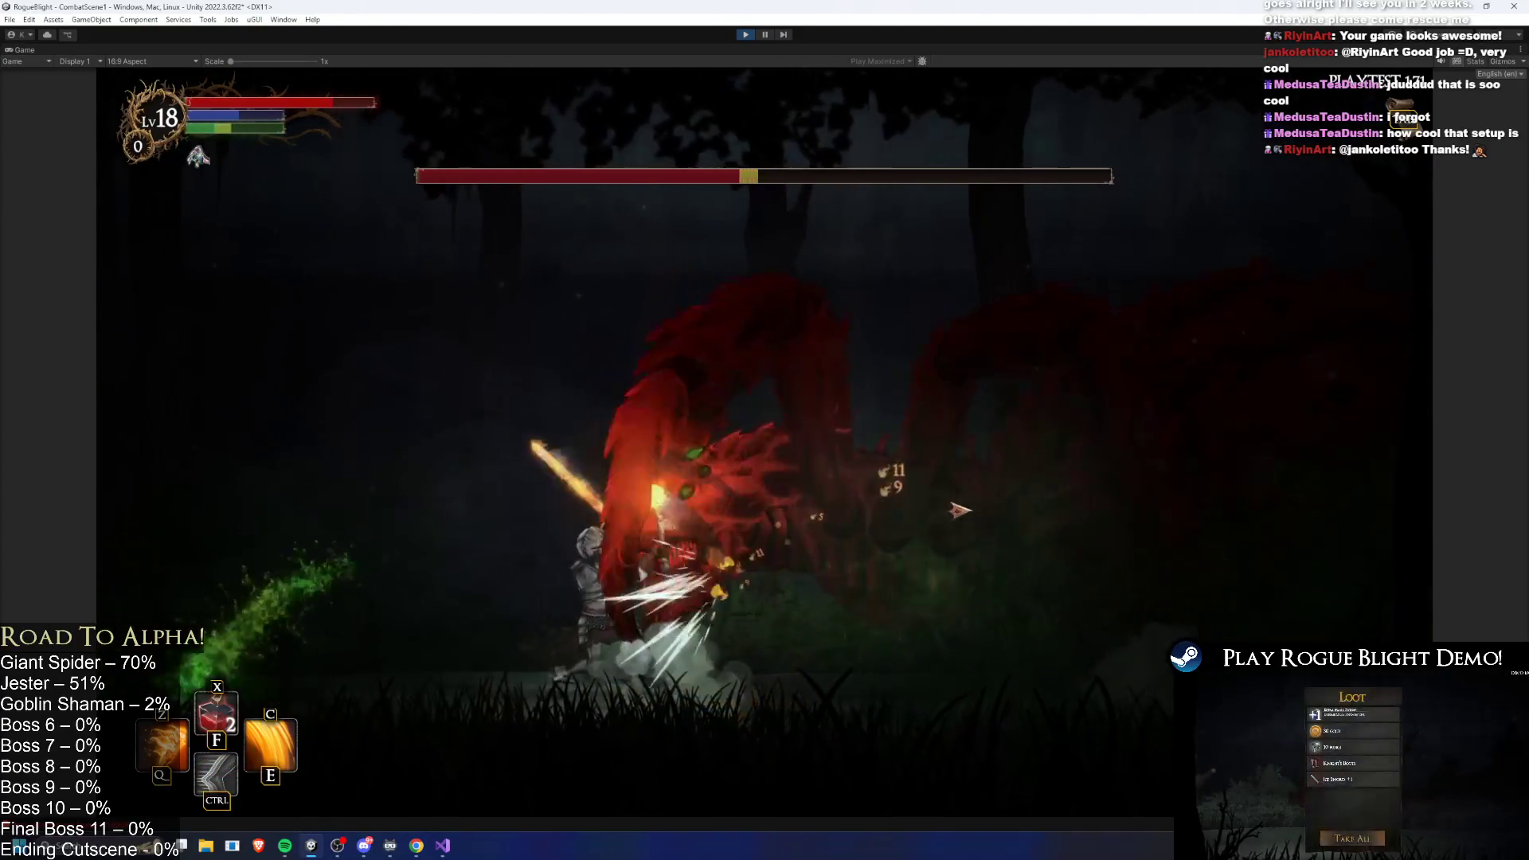
key(a)
key(ctrl)
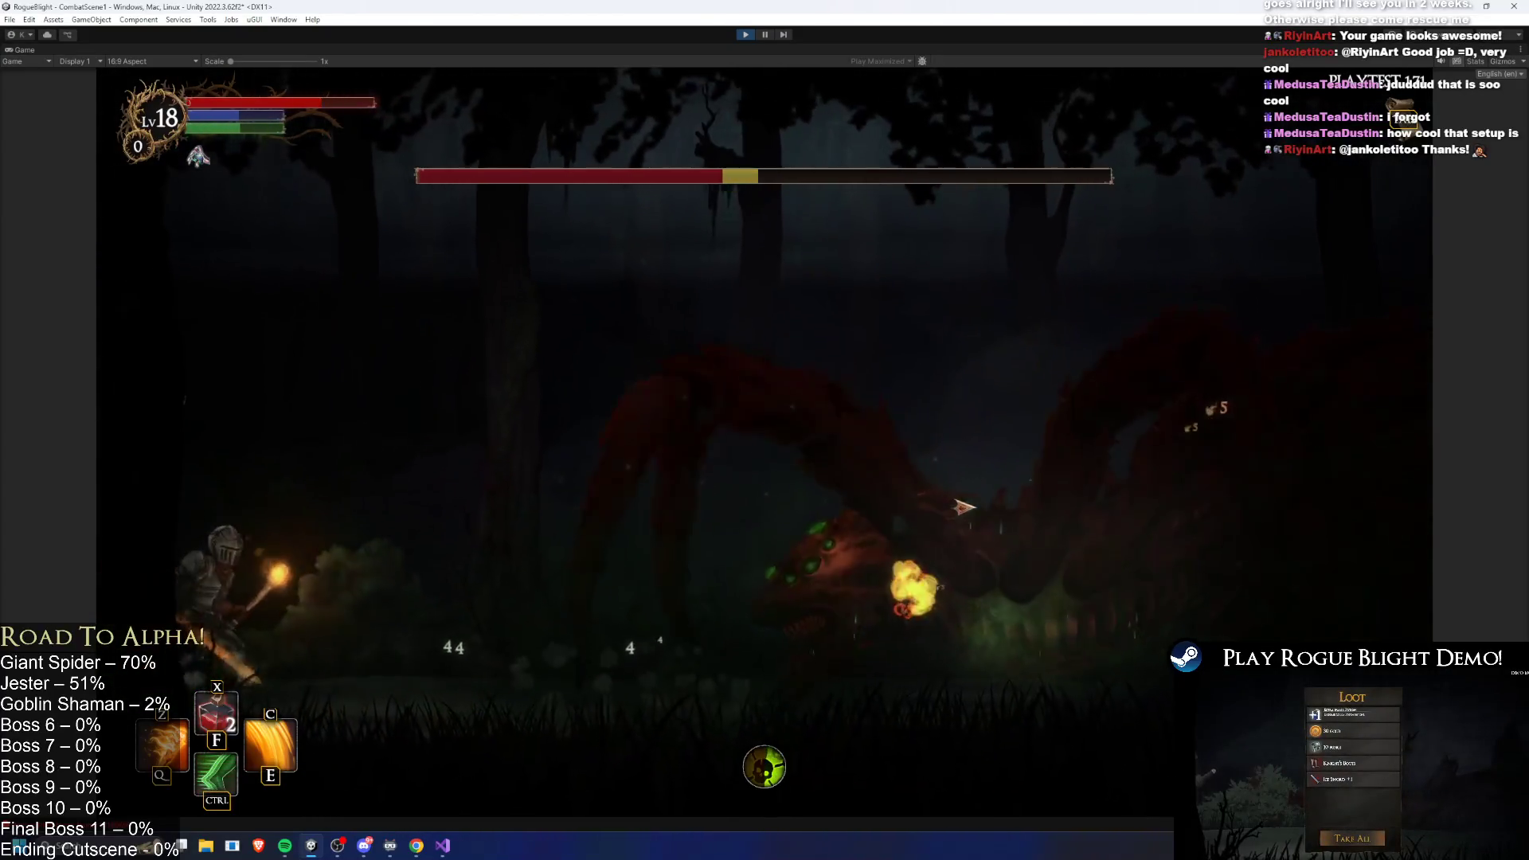
key(d)
key(d)
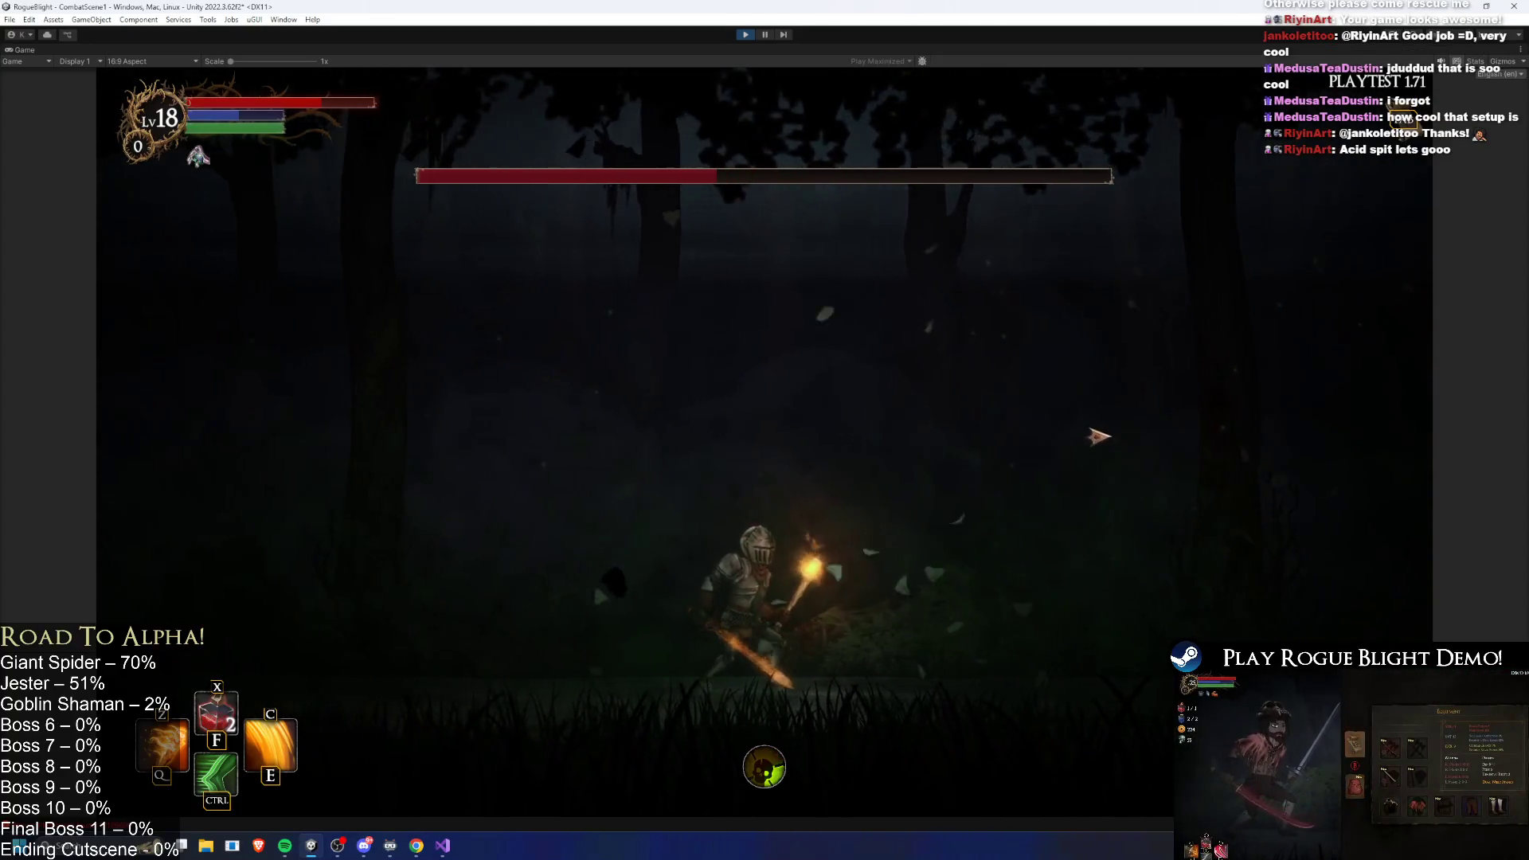
key(a)
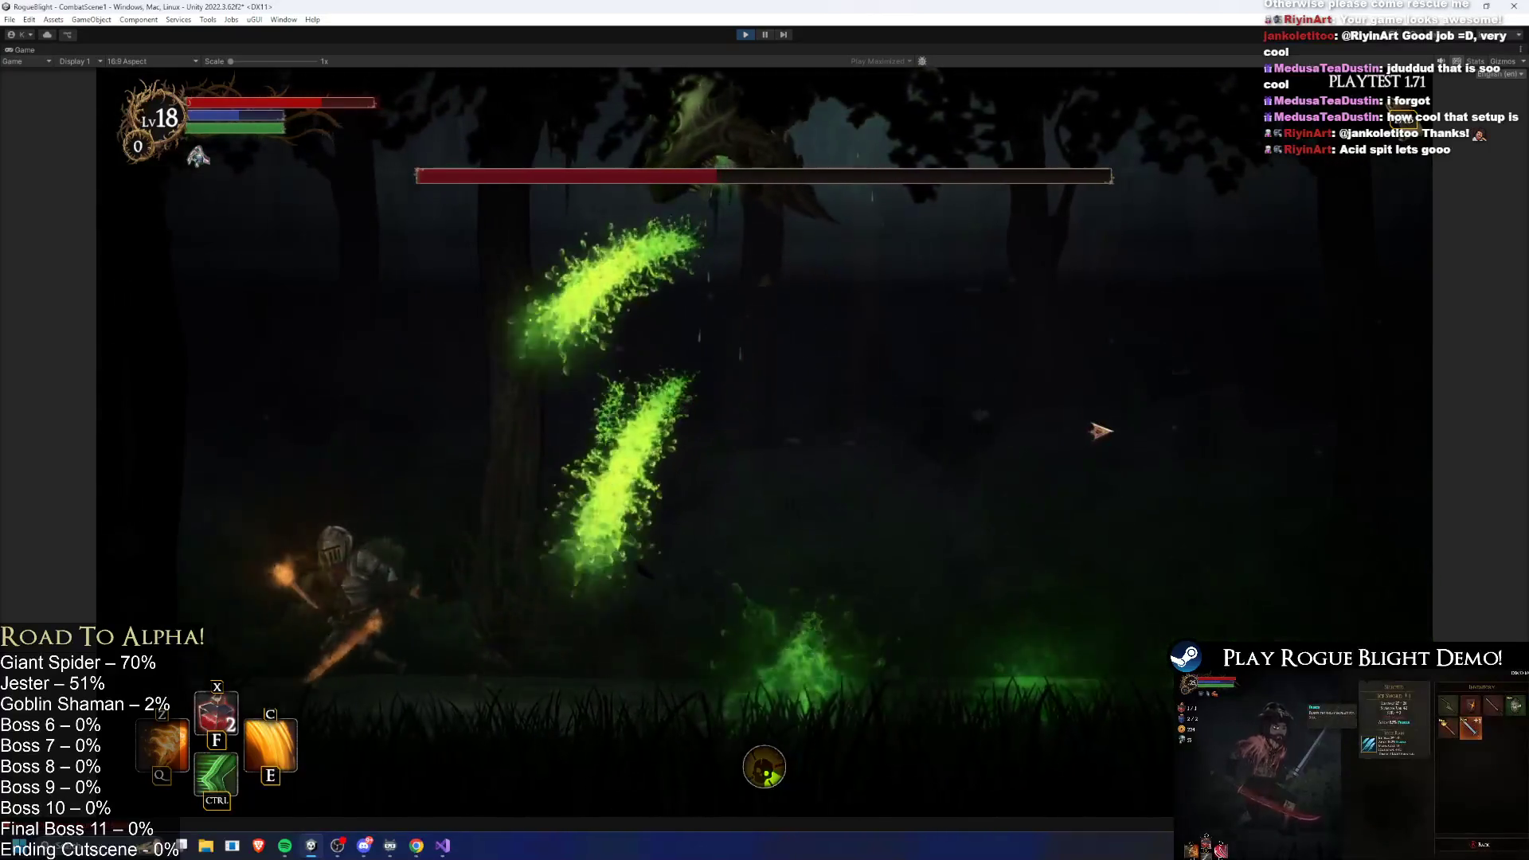
key(d)
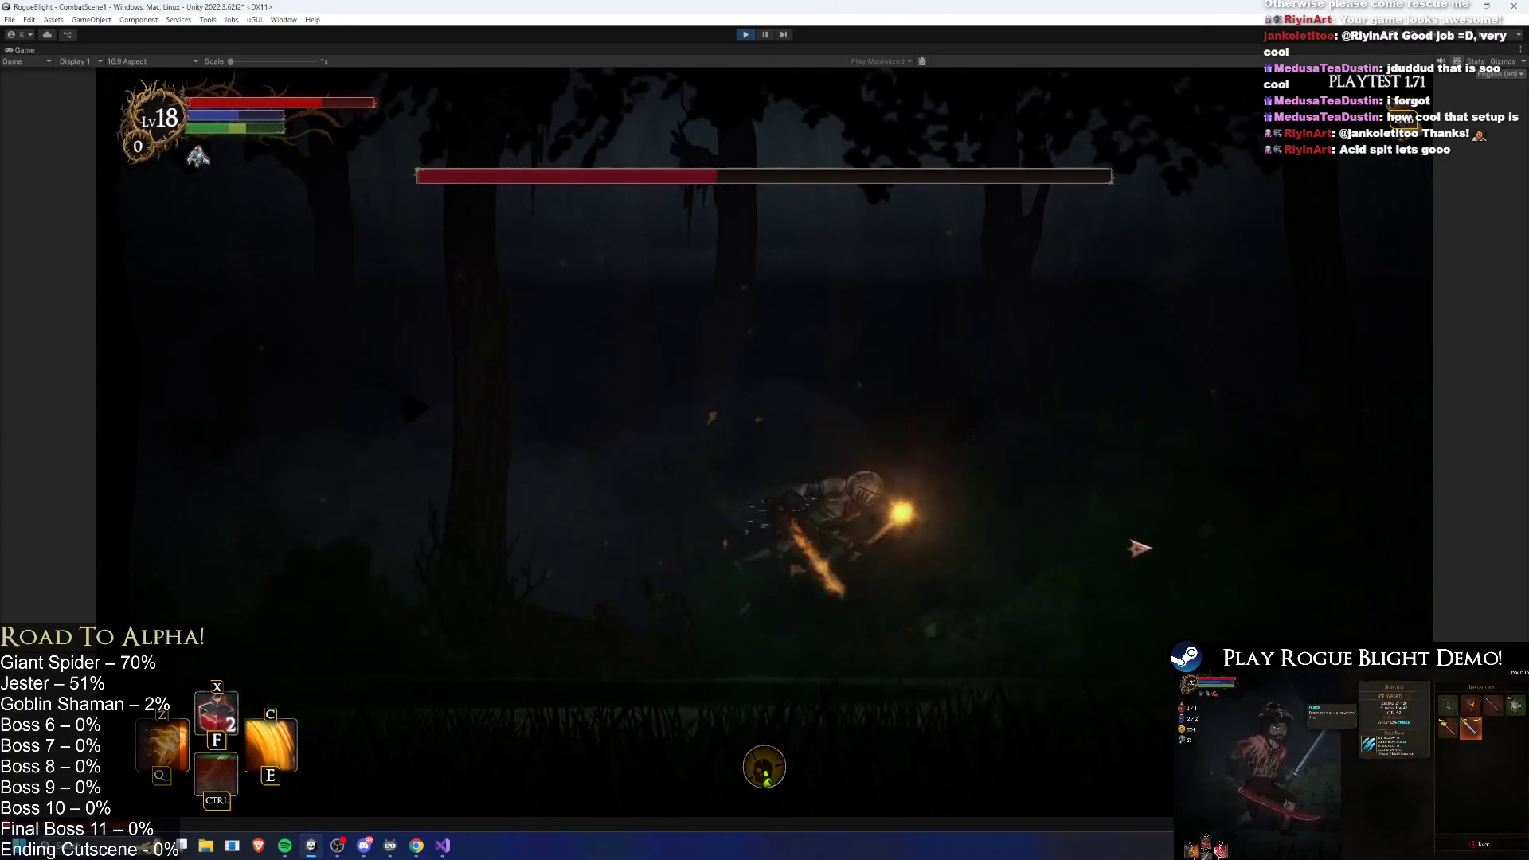
key(d)
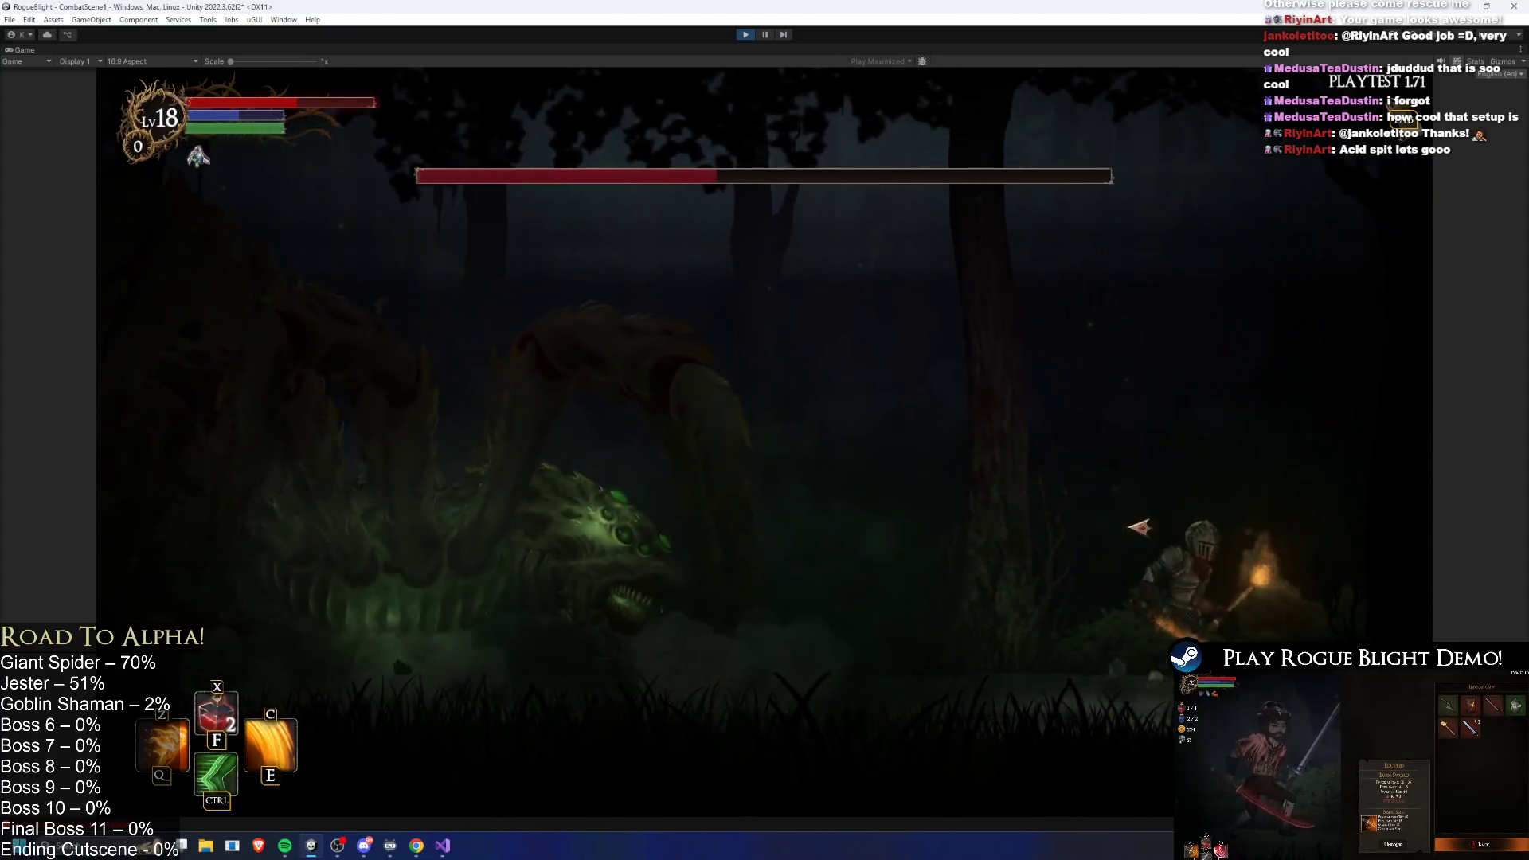
key(a)
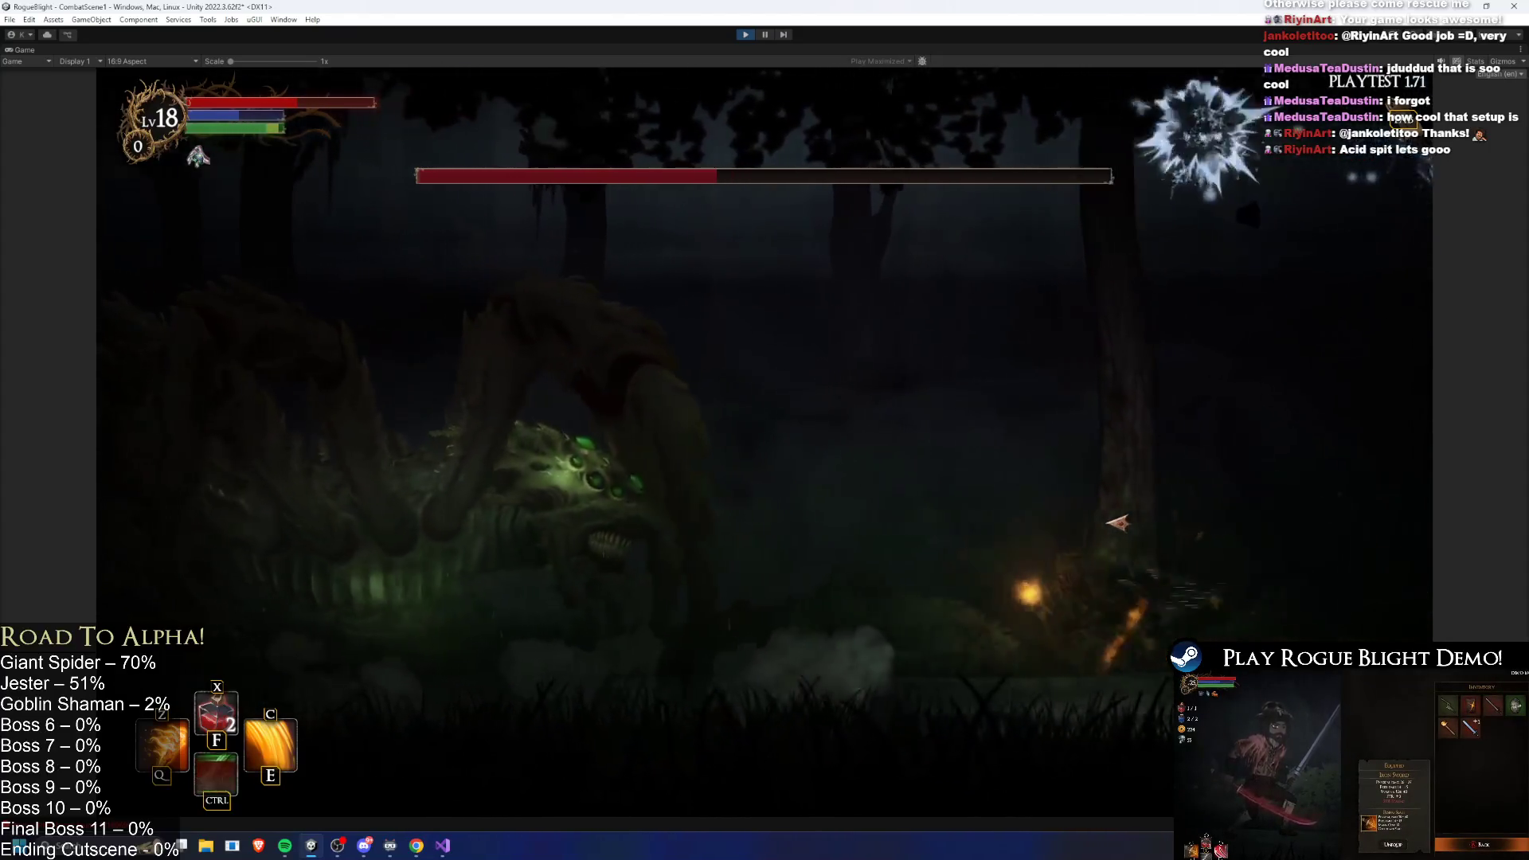
key(ctrl)
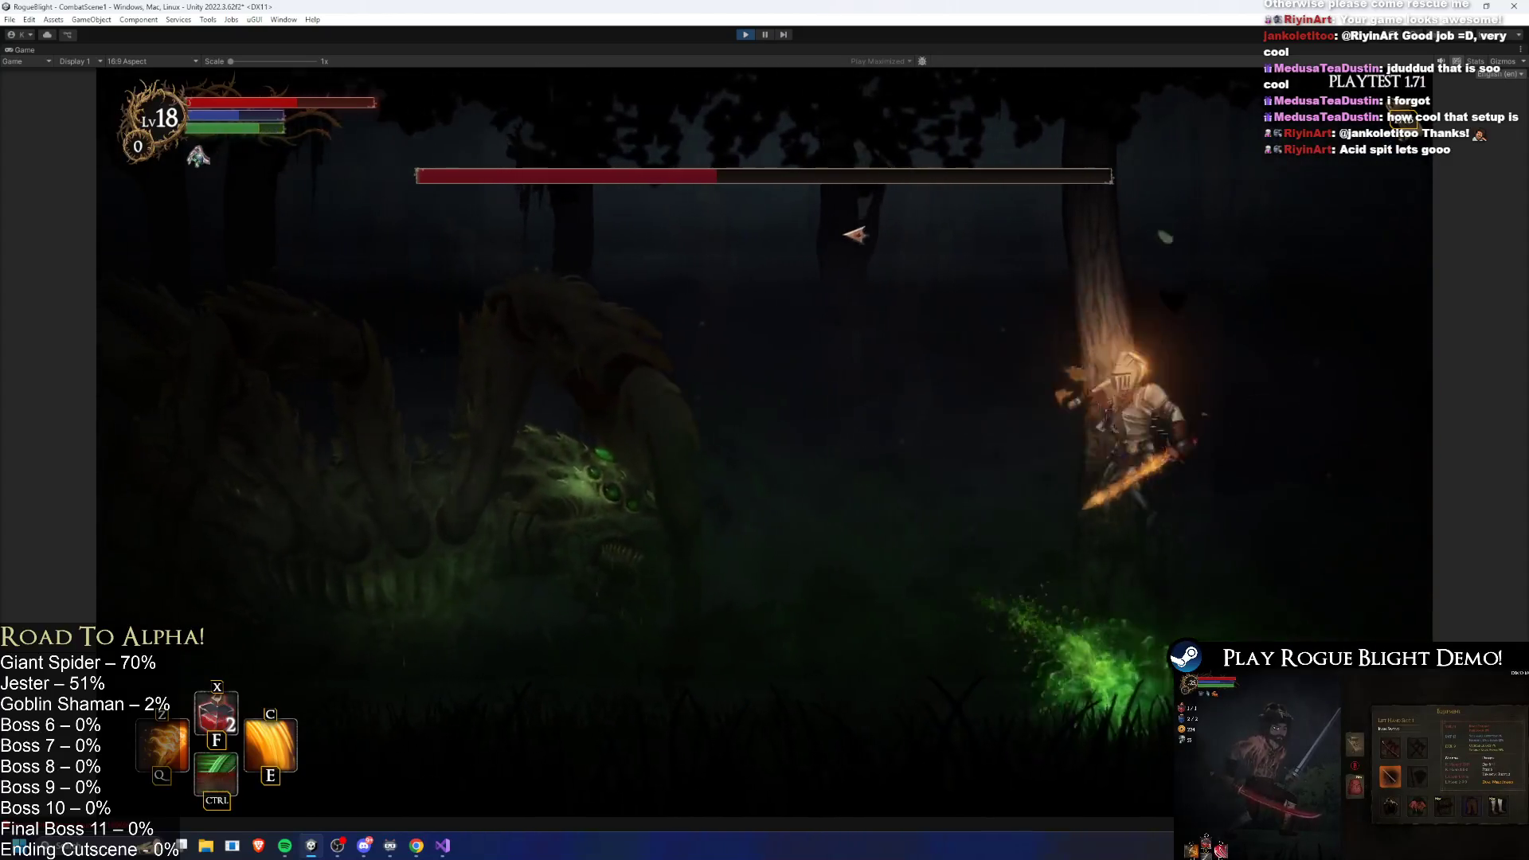
key(space)
key(d)
key(a)
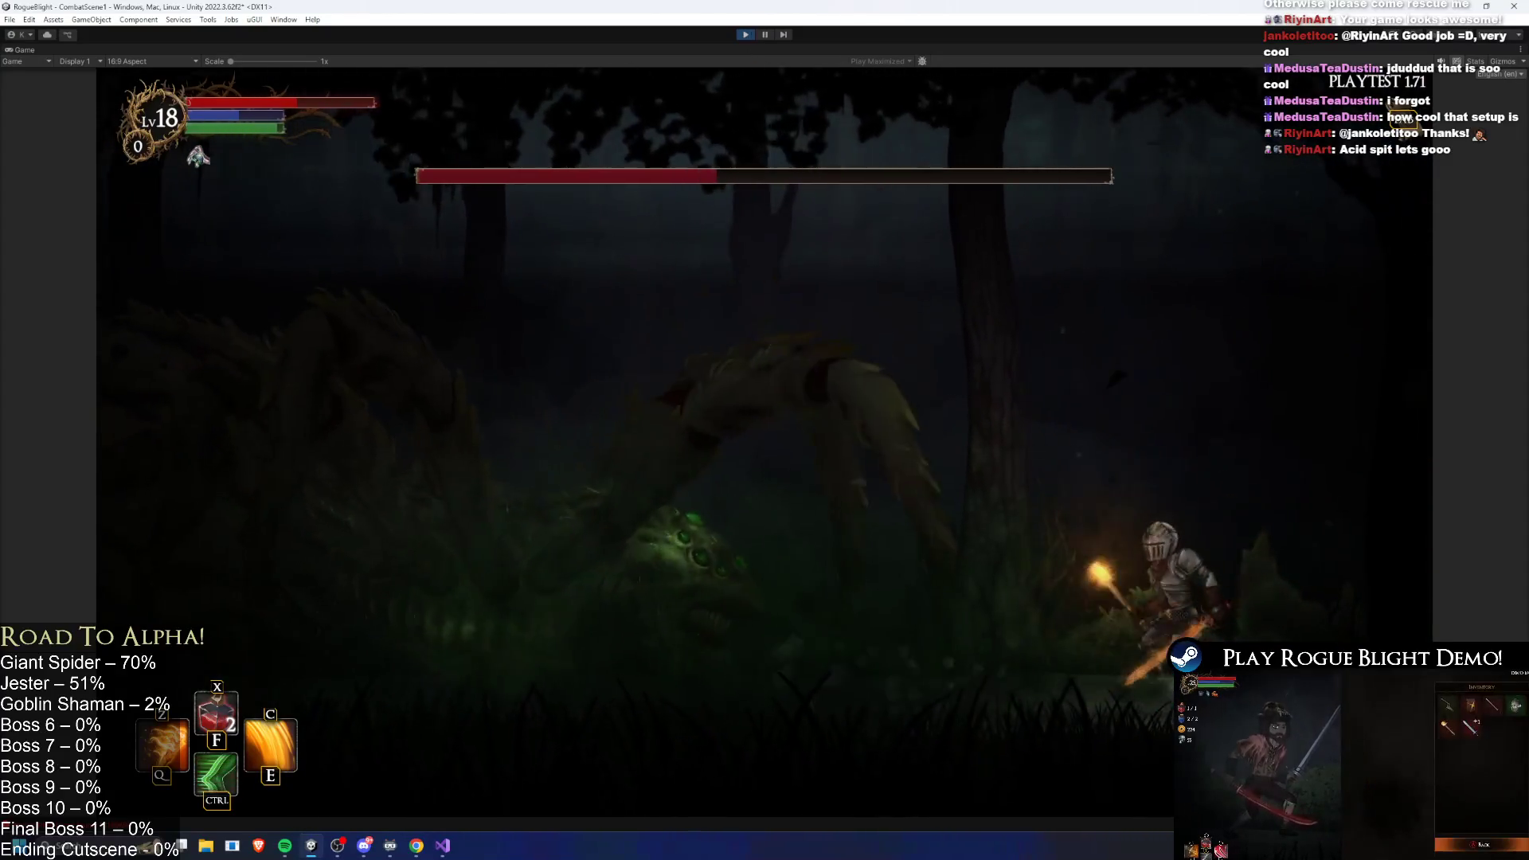
key(ctrl+p)
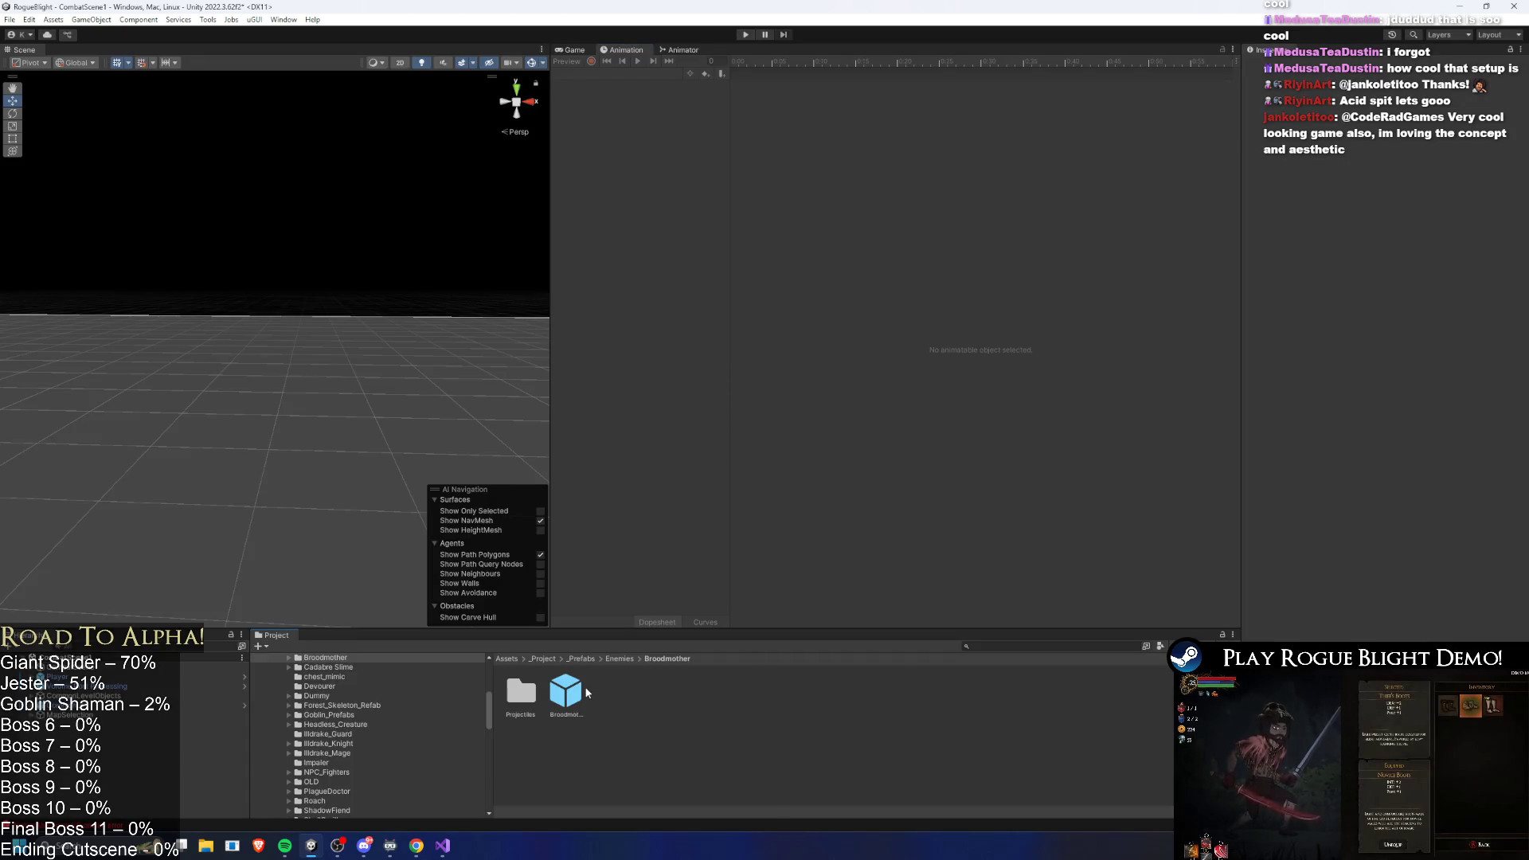
- Open the Broodmother prefab and preview the AR_Switch_Sides_Poison clip's poses
double_click(584, 691)
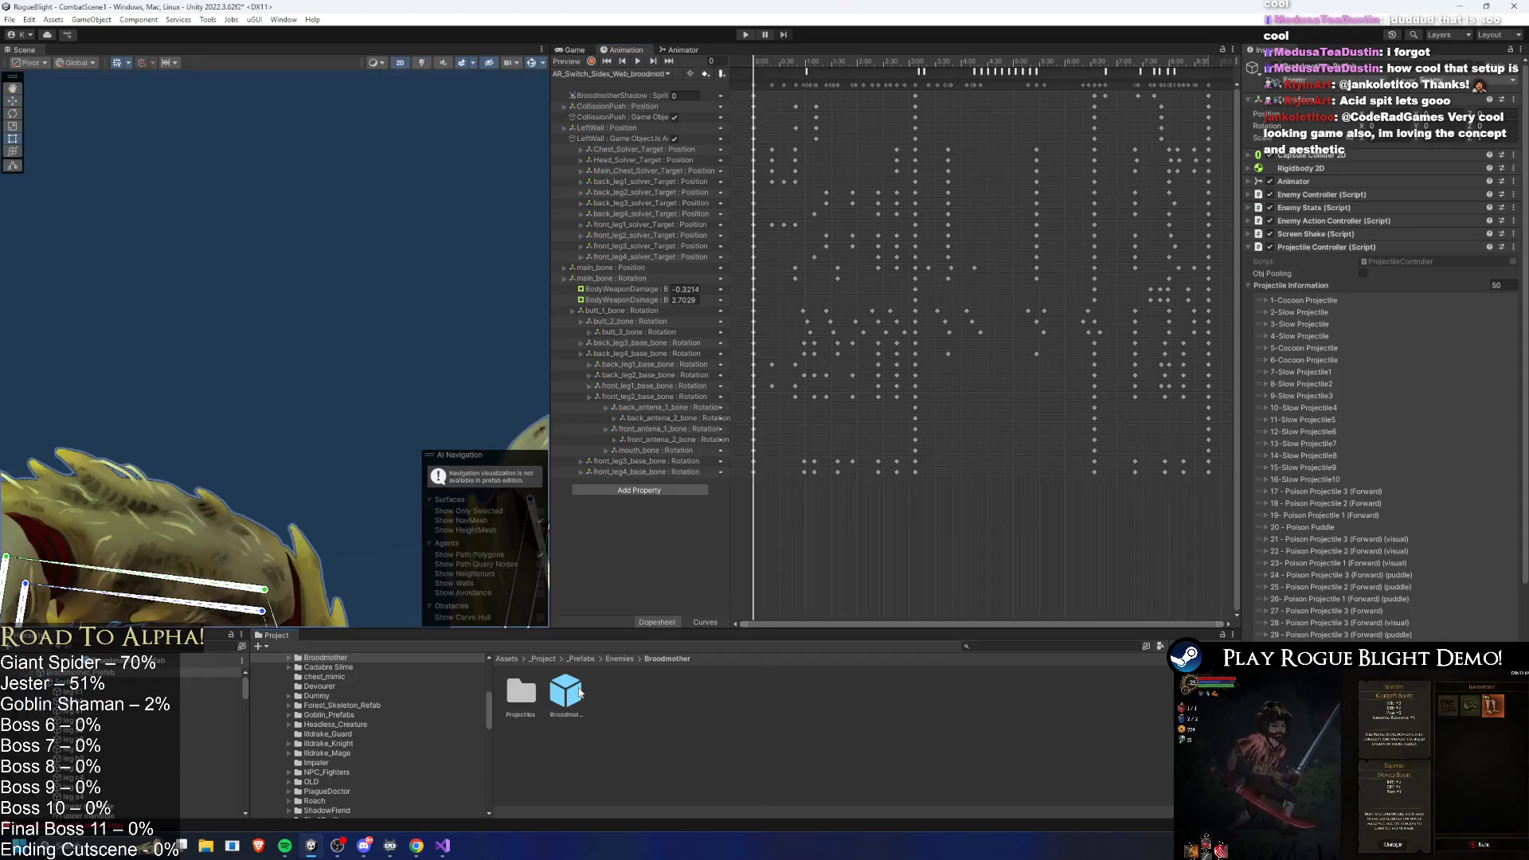
mouse_move(795, 65)
mouse_down()
mouse_move(1003, 65)
mouse_move(981, 65)
mouse_up()
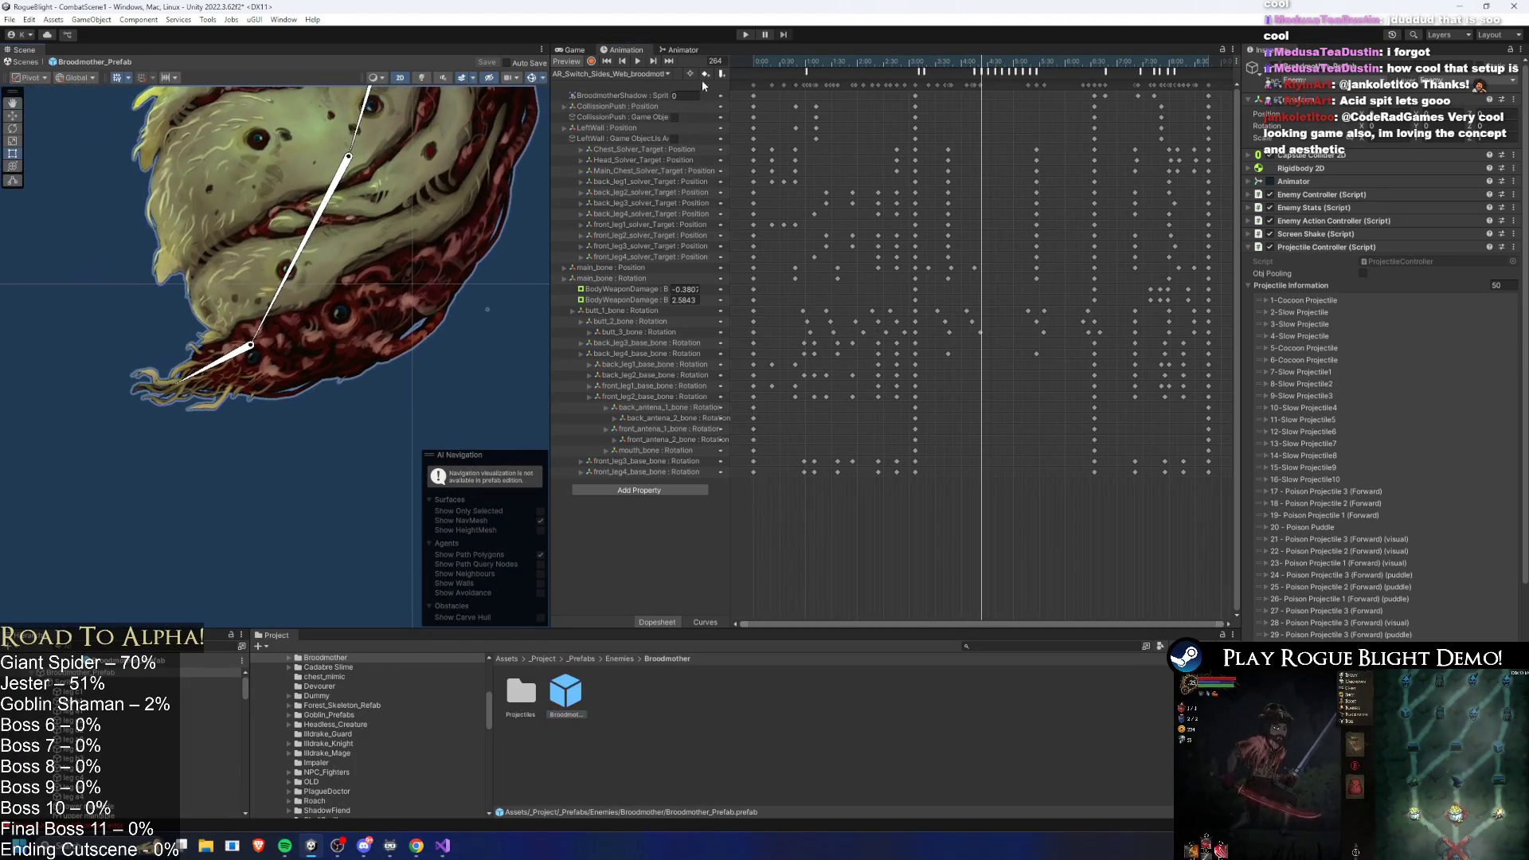
click(629, 73)
click(613, 112)
drag(869, 65, 1038, 77)
scroll(259, 290, down, 2)
- Fit all the poison clip's keyframes into view, then start a new animation clip
key(ctrl+a)
key(f)
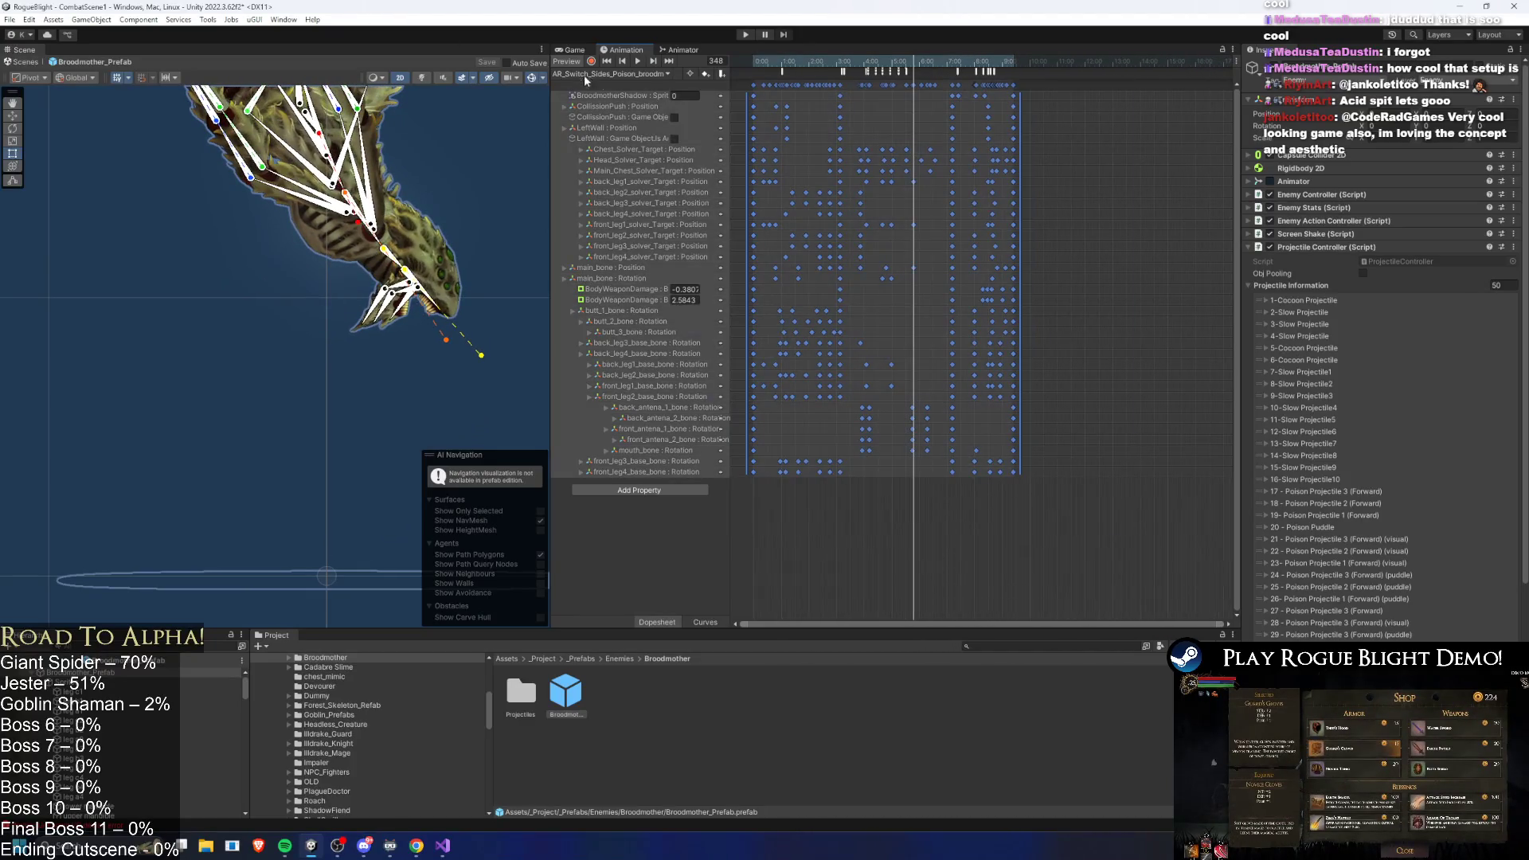
click(621, 74)
click(660, 344)
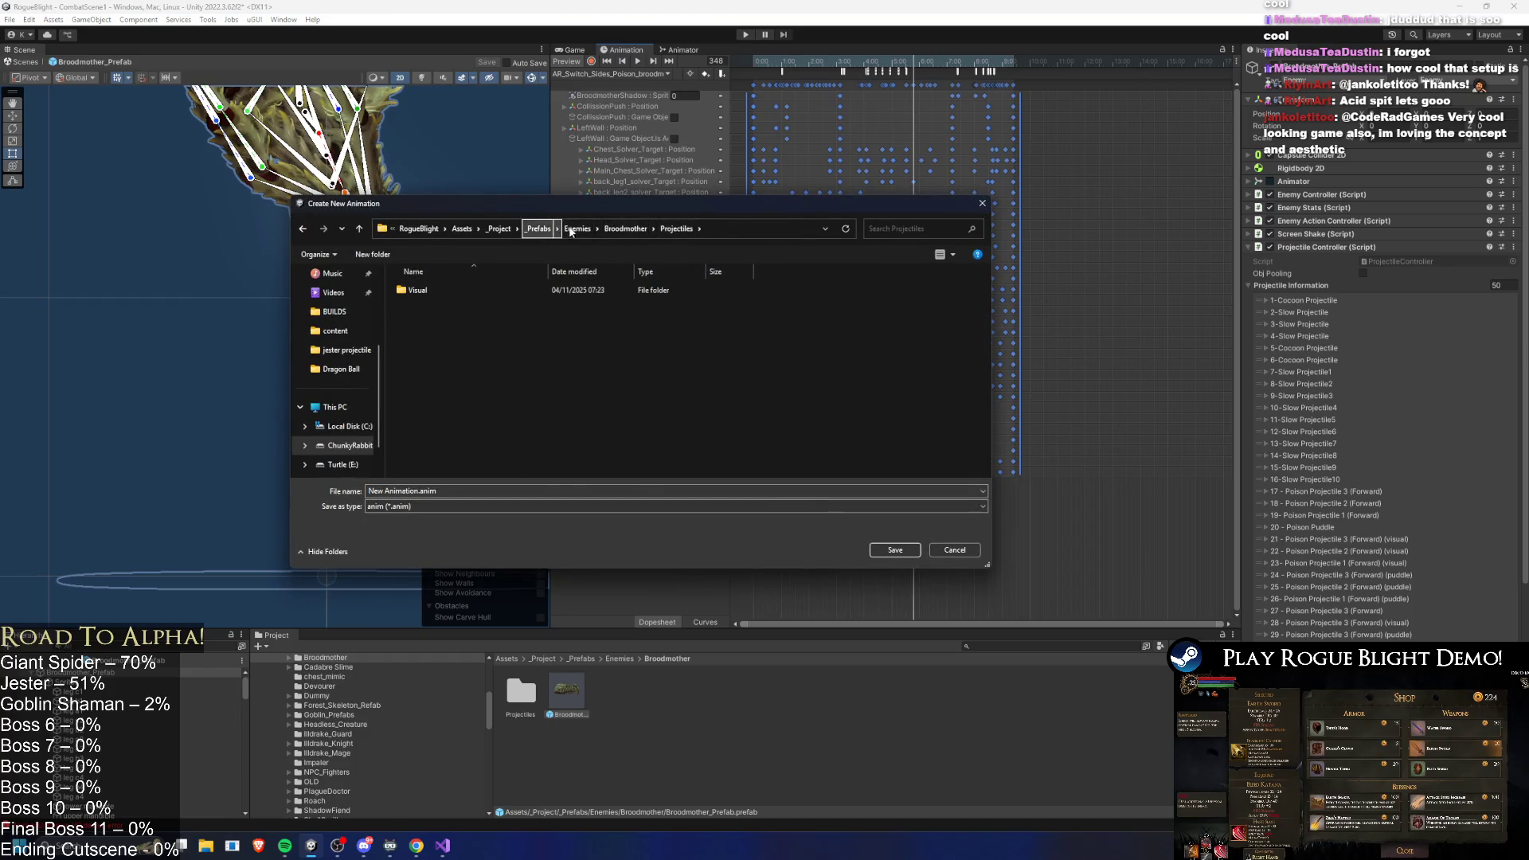
- Browse the save dialog to Assets/_Project/_Animations/_Enemy
click(419, 229)
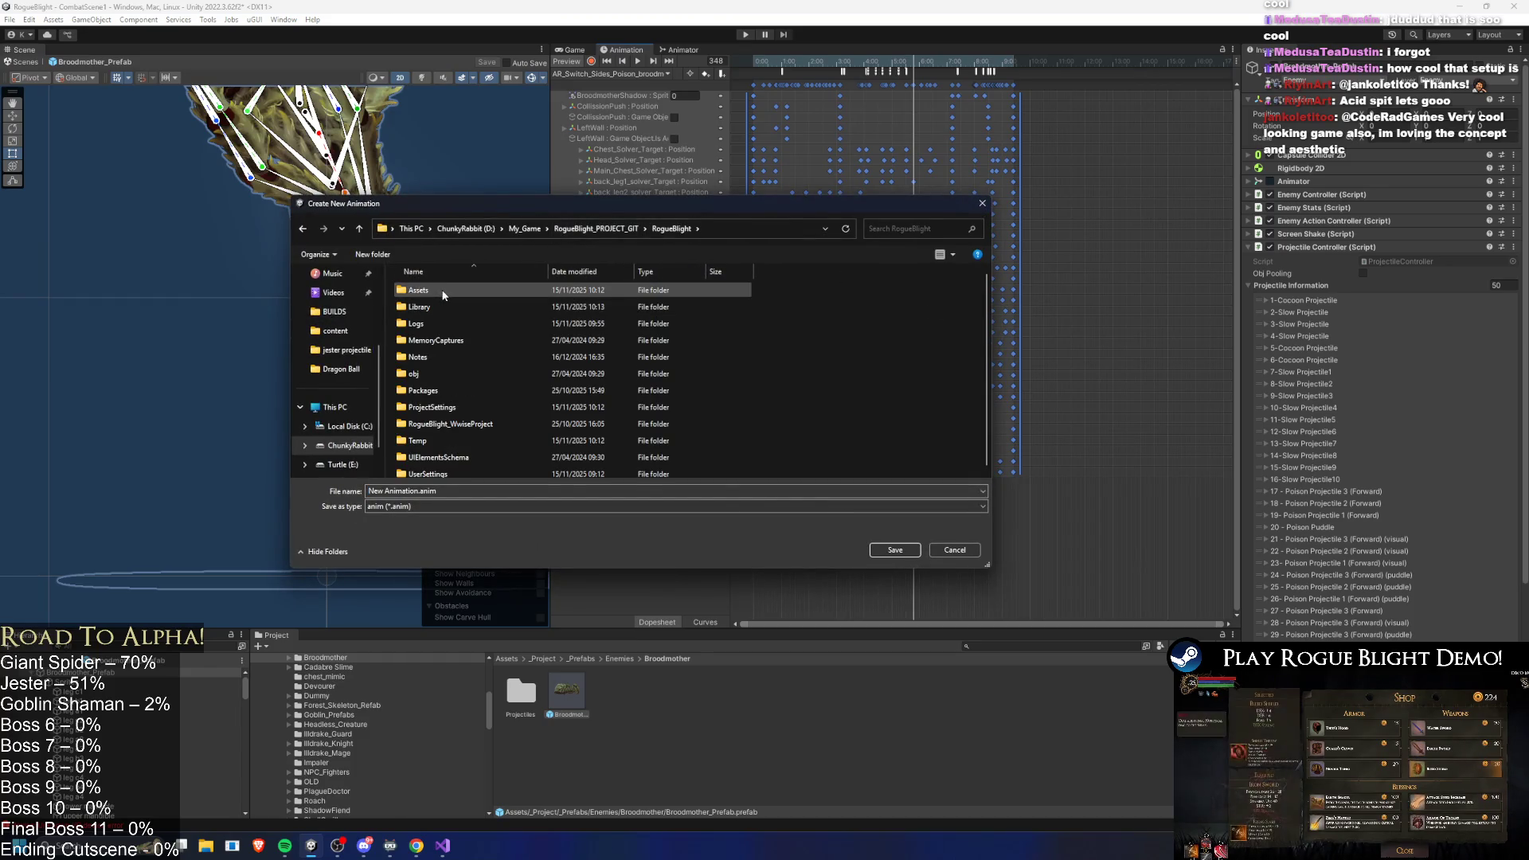
double_click(444, 292)
click(574, 291)
double_click(574, 291)
double_click(575, 290)
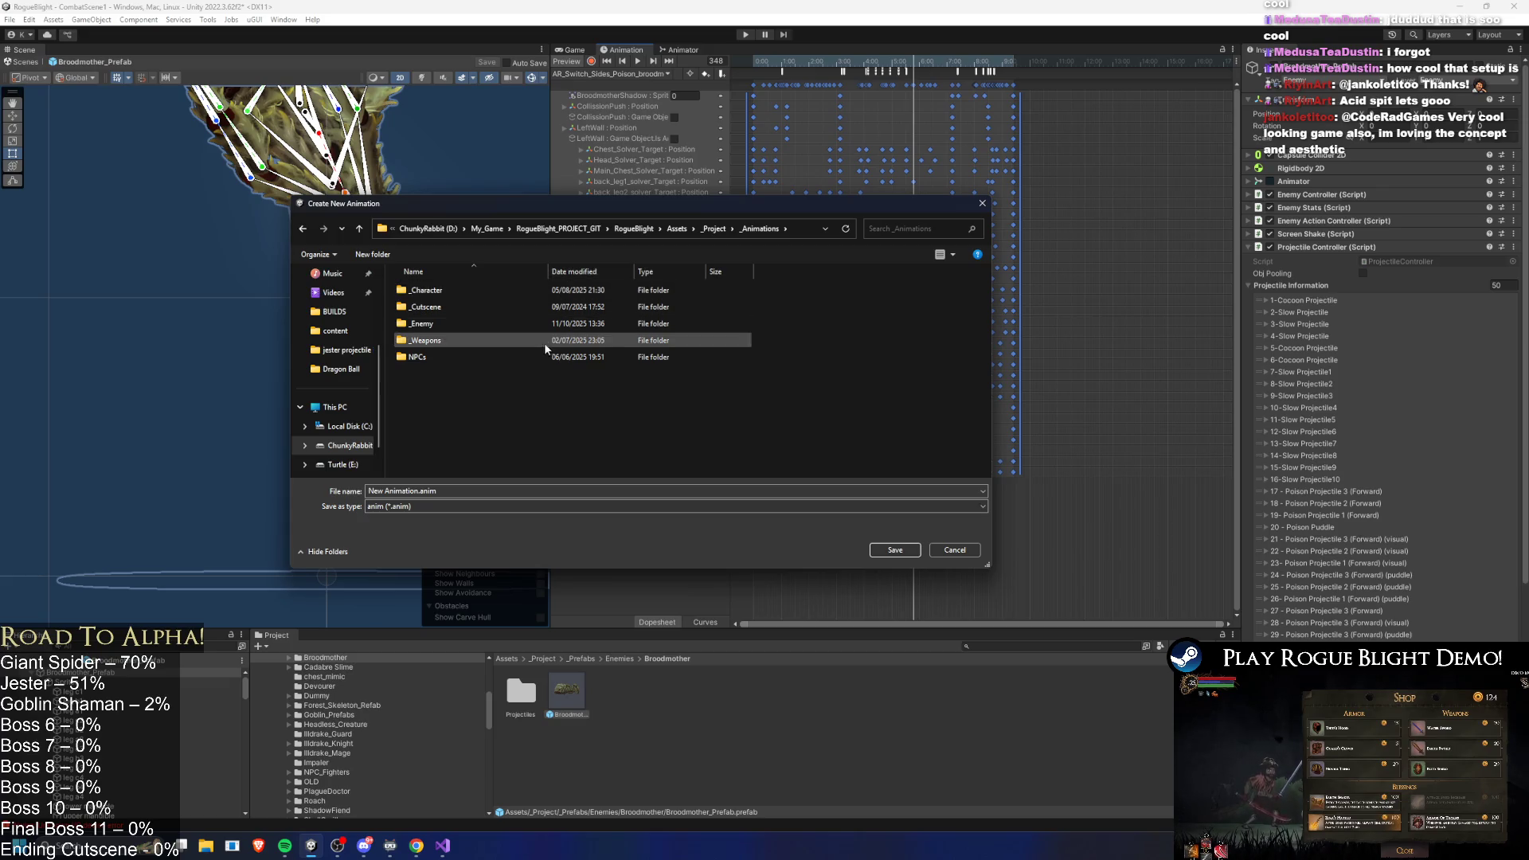
drag(592, 202, 657, 351)
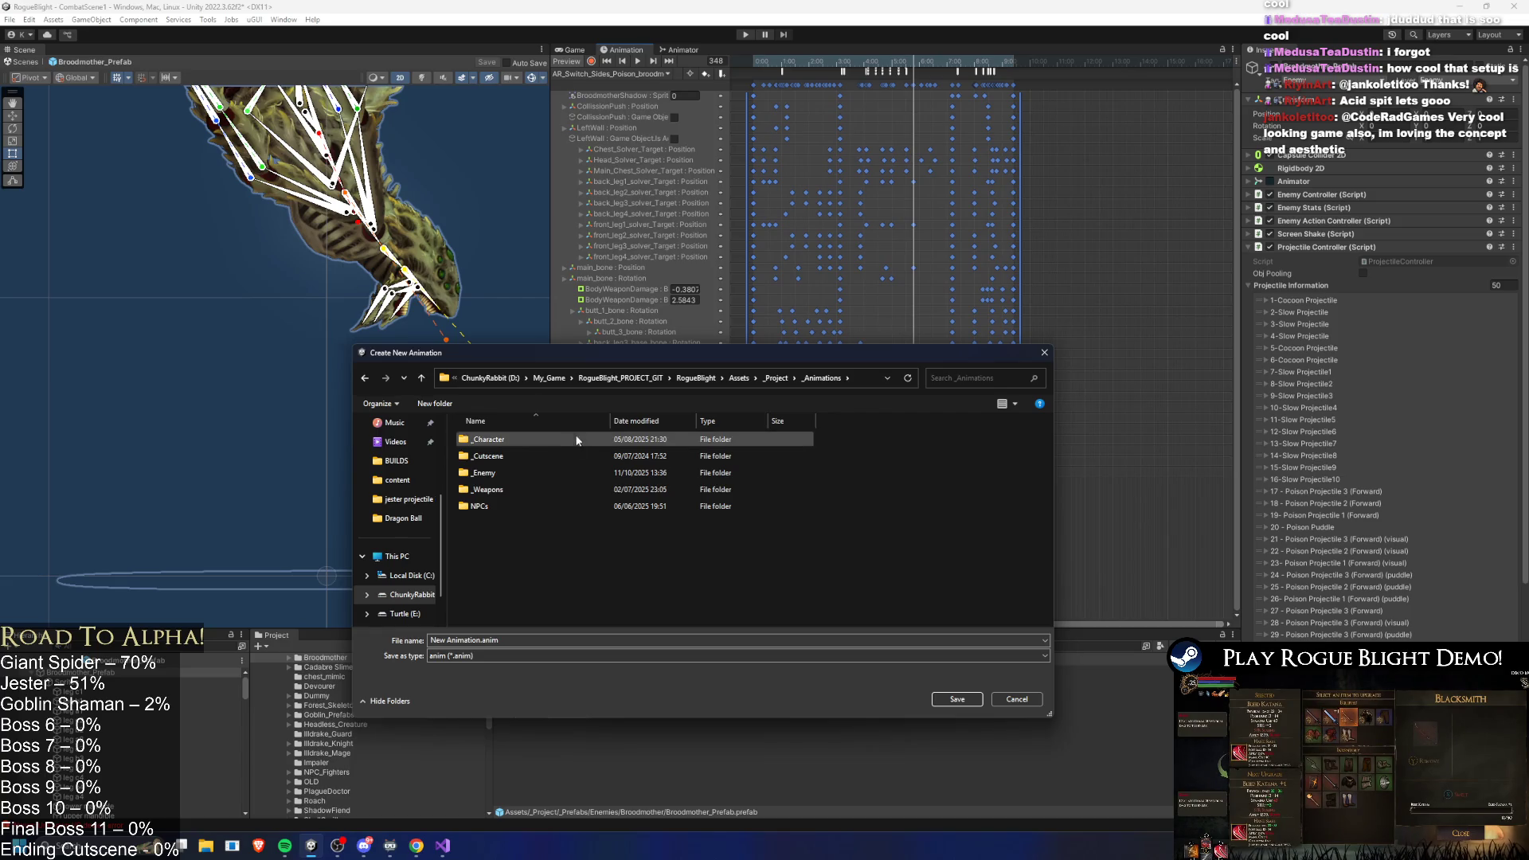
double_click(556, 472)
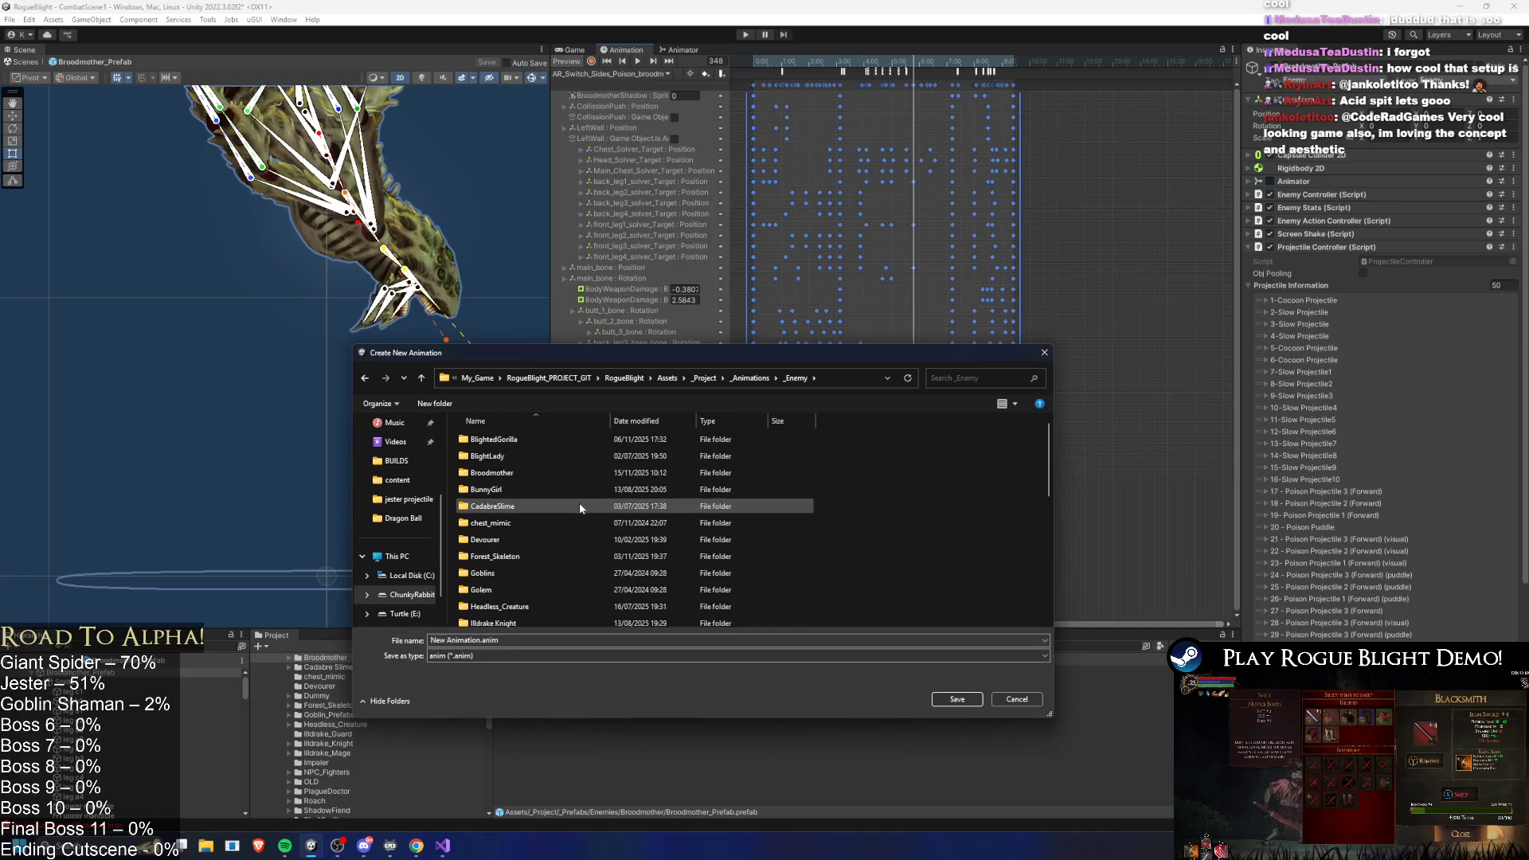
- Save AI_Switch_Sides_Poison_broodmother(P2).anim in the Broodmother animations folder
scroll(580, 503, down, 2)
scroll(553, 475, up, 2)
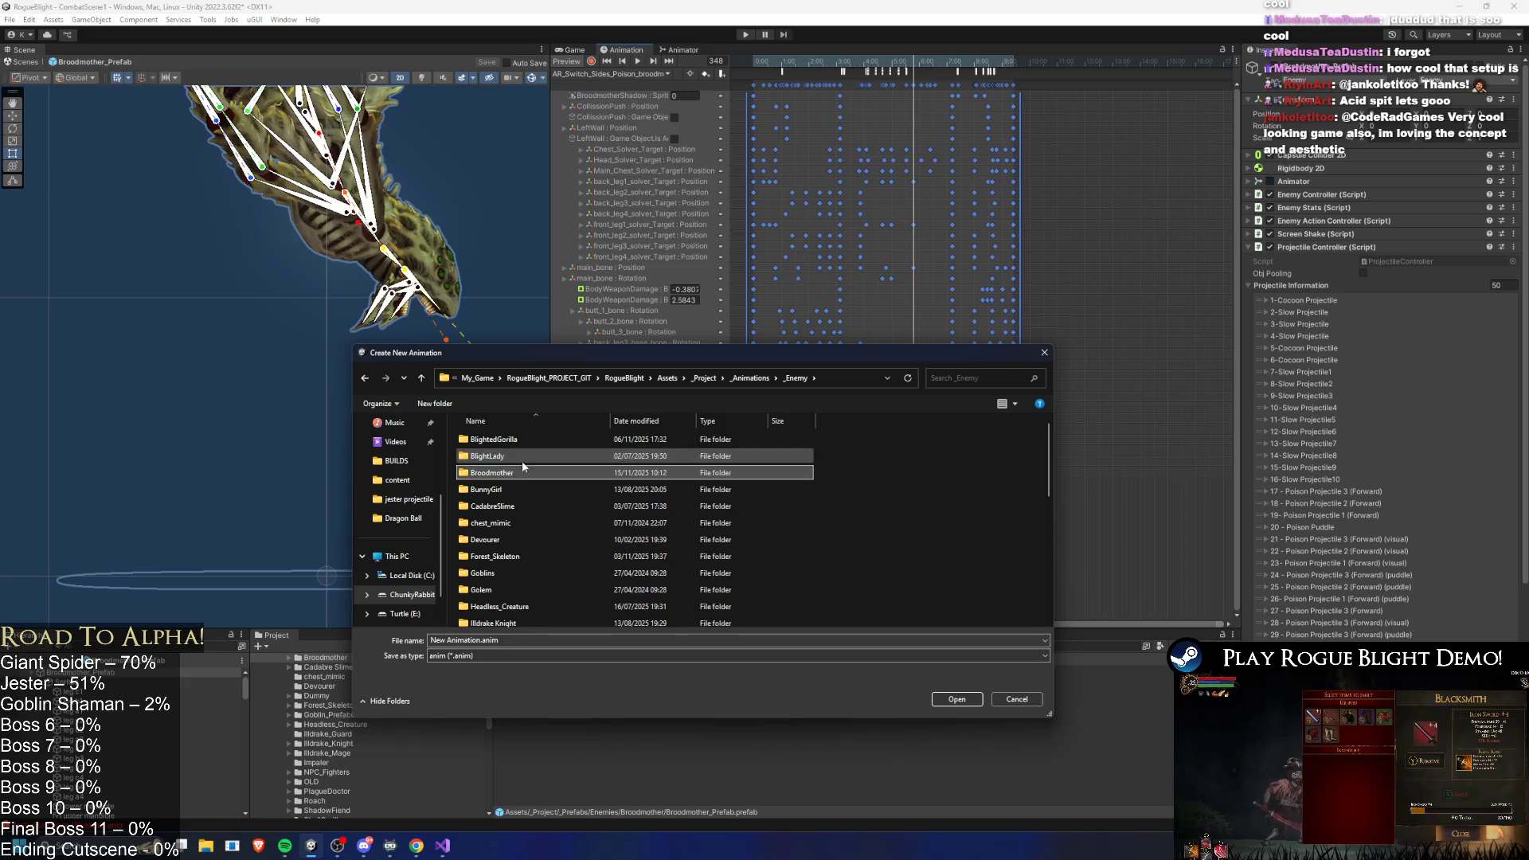
double_click(514, 475)
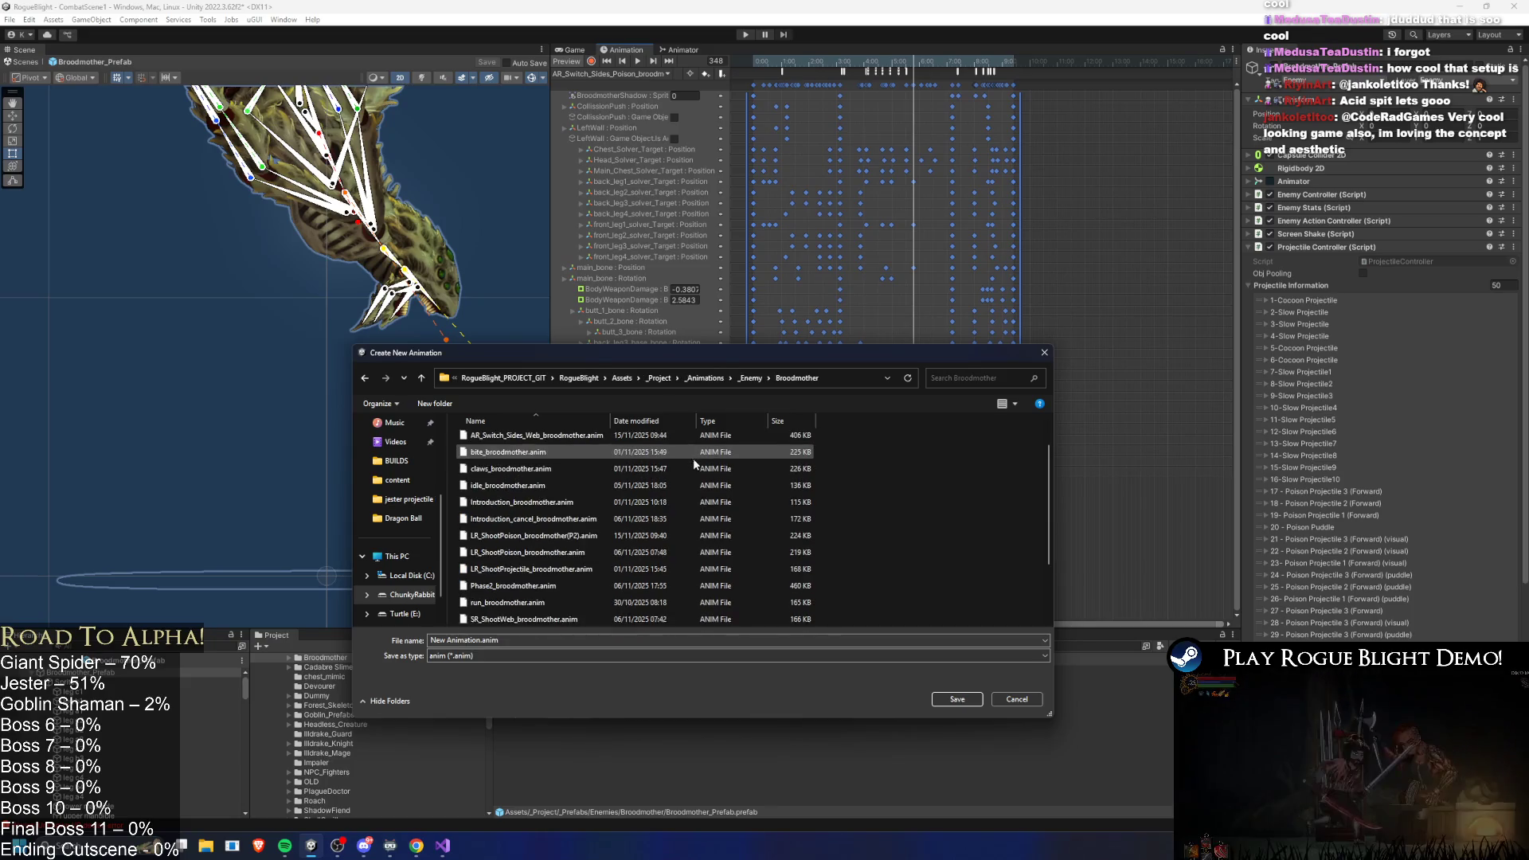
click(558, 640)
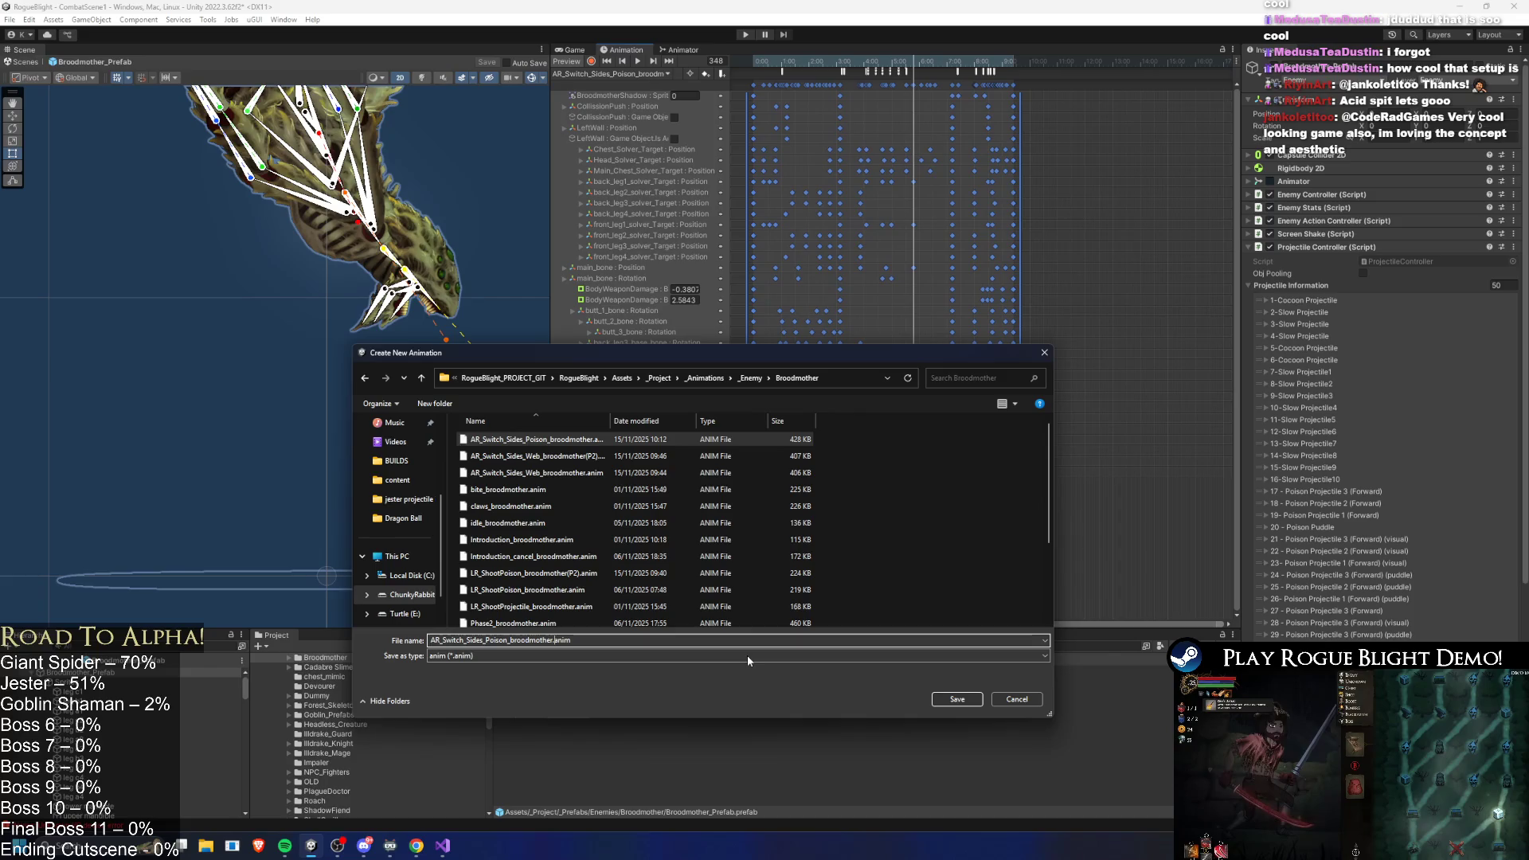
text((P2)
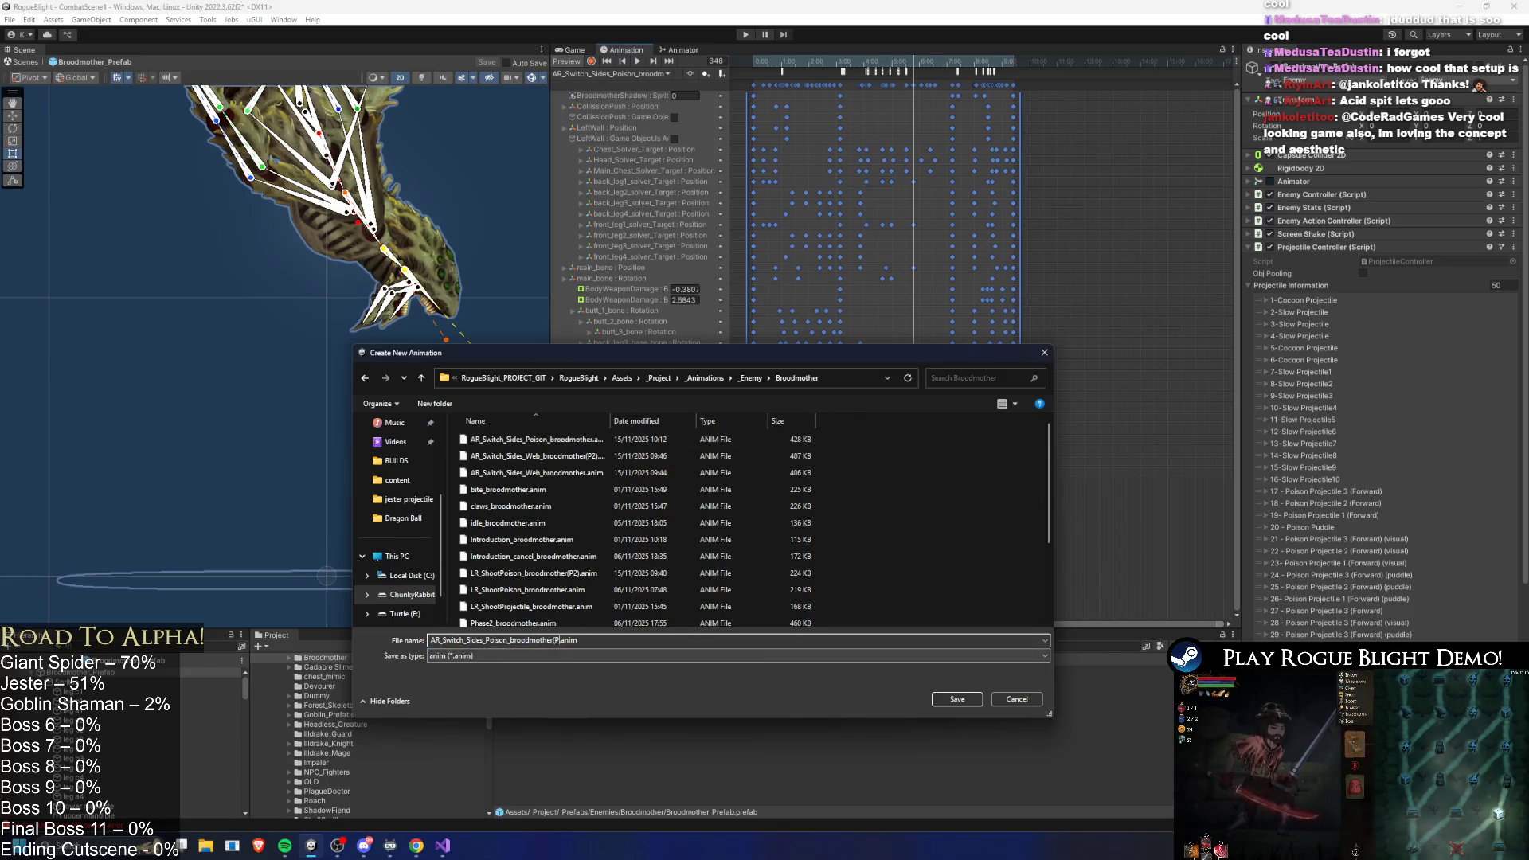
key(Return)
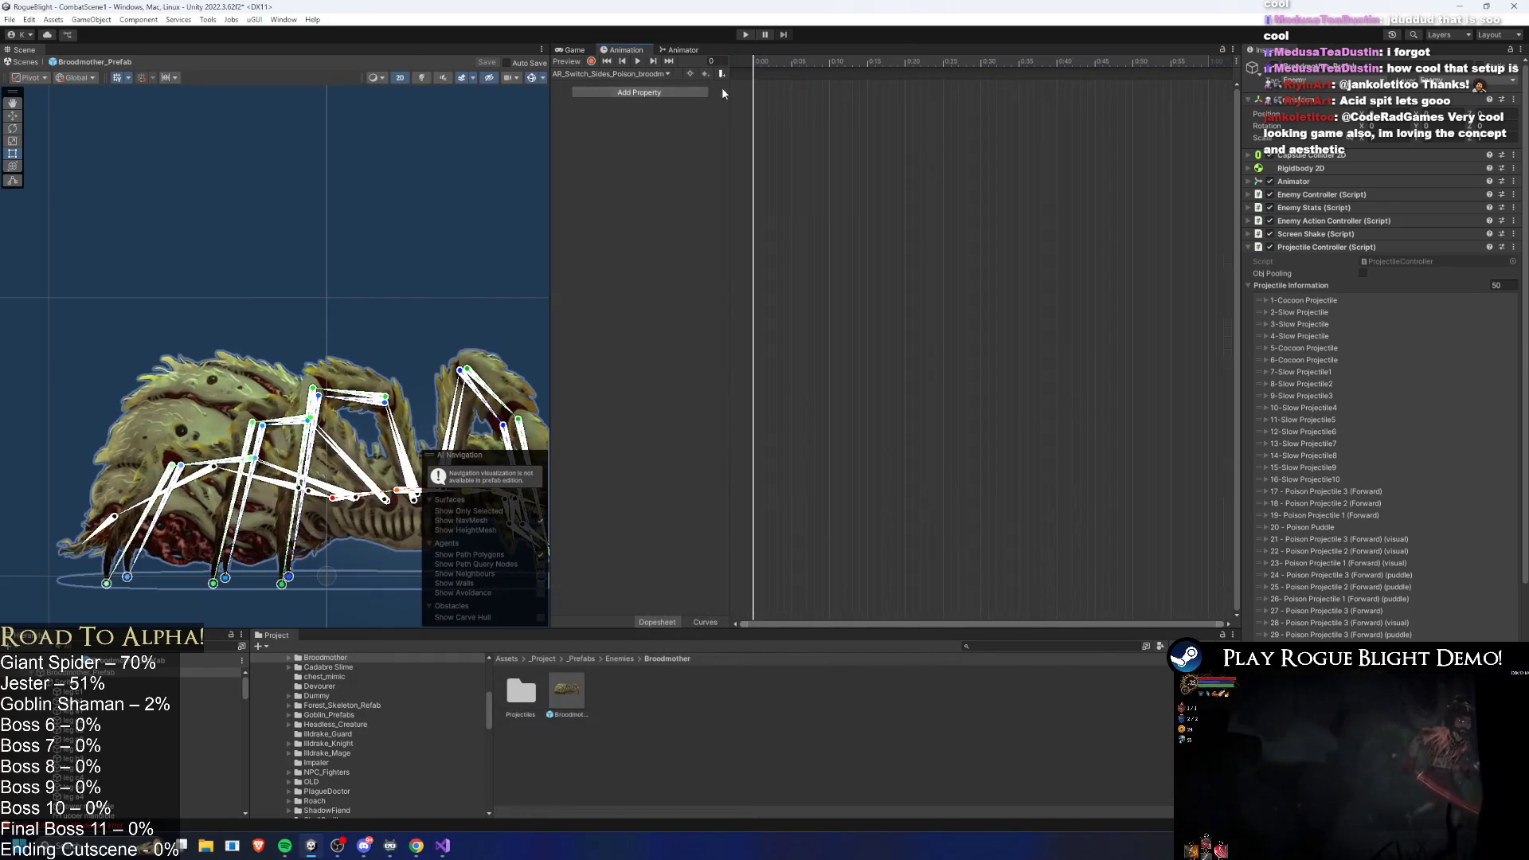
- Reload AR_Switch_Sides_Poison_broodmother, select its event markers, and view the pose at frame 62
click(667, 74)
click(663, 86)
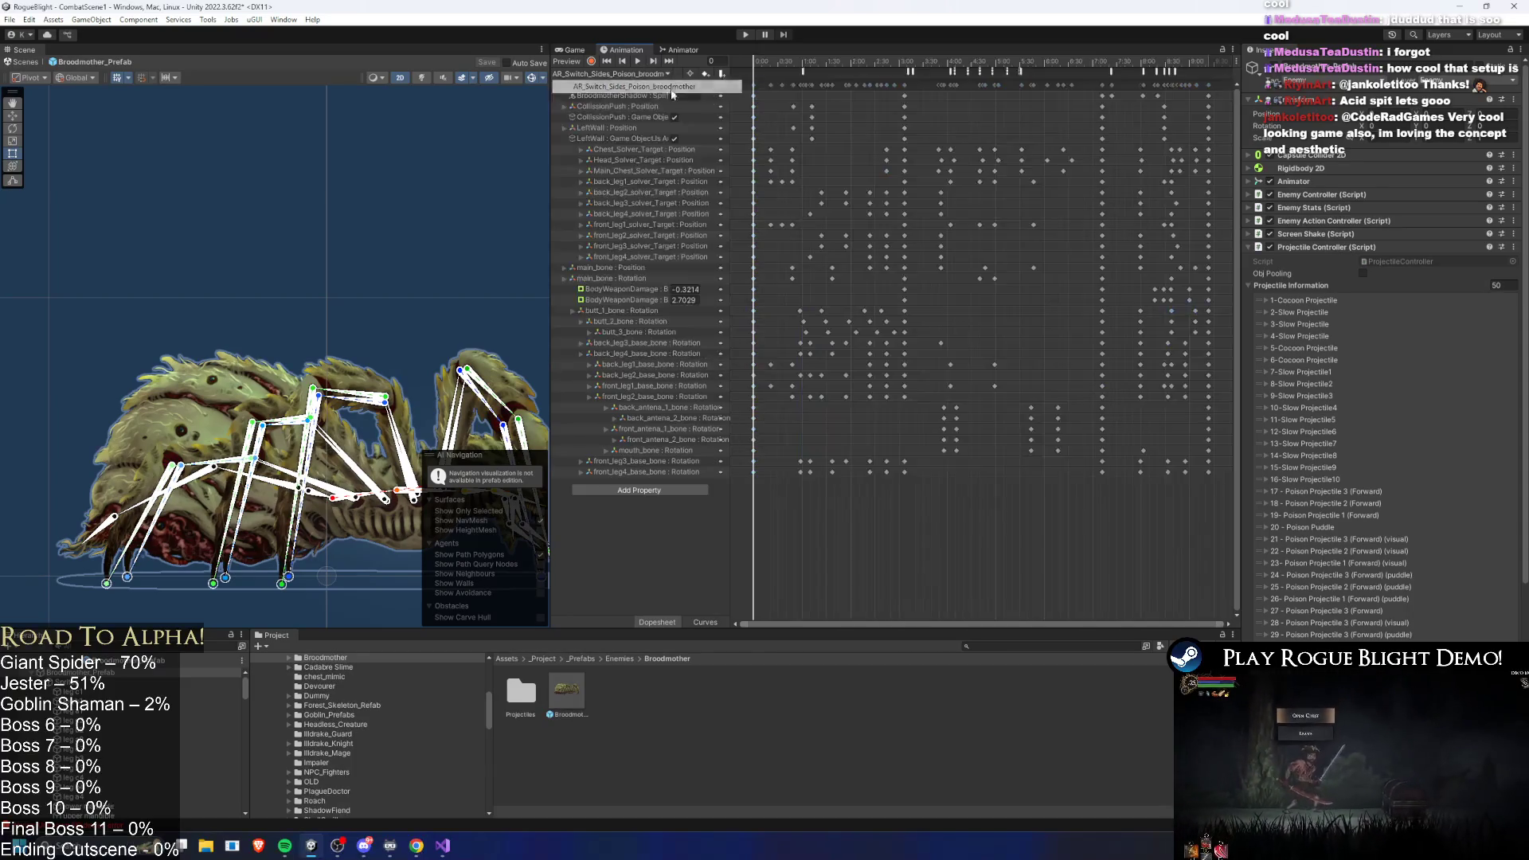
drag(1003, 74, 838, 193)
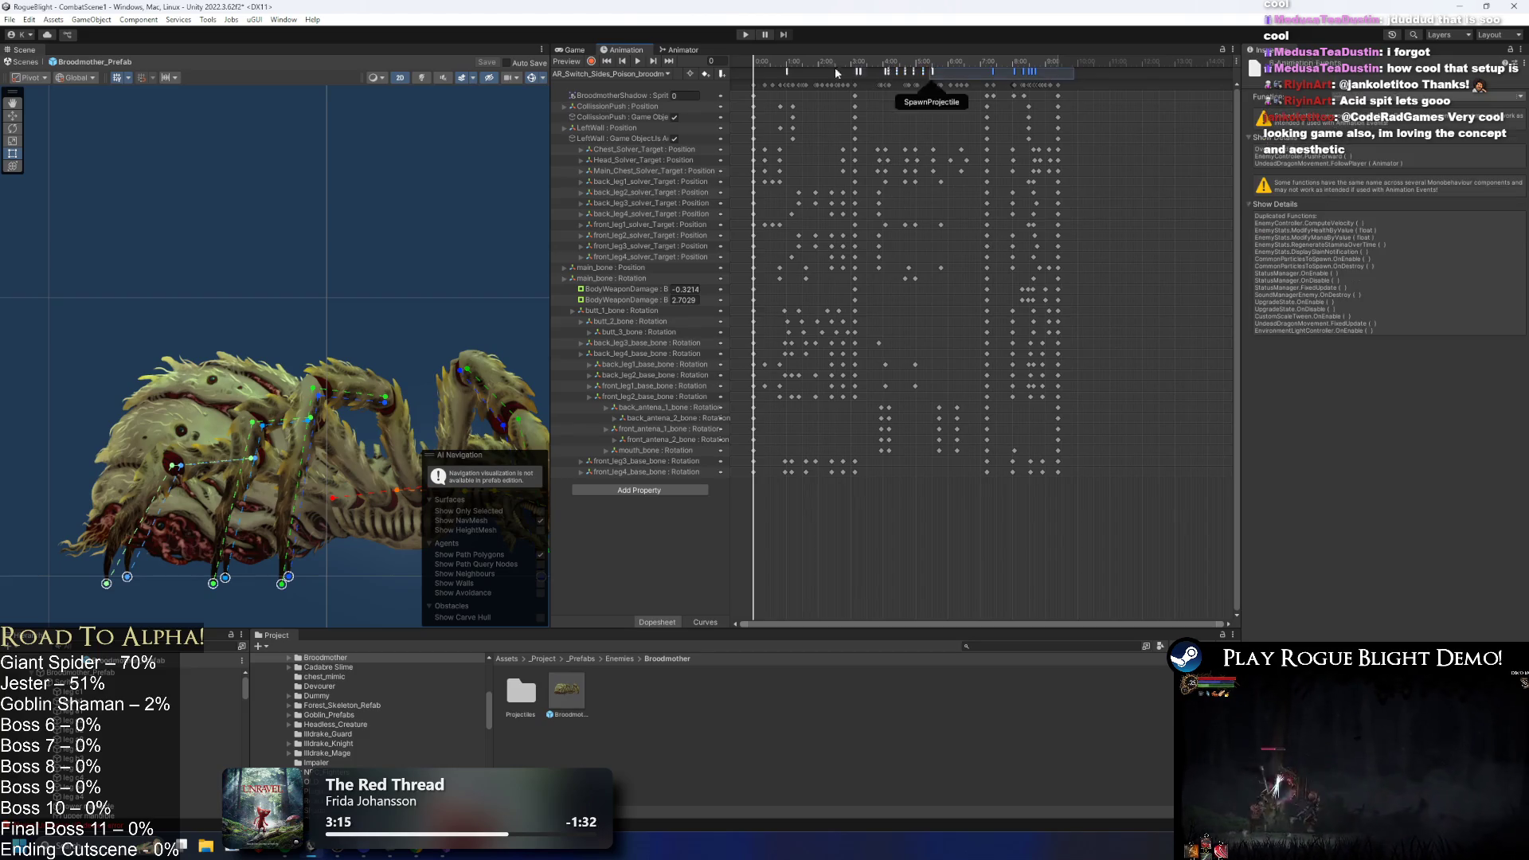
click(788, 62)
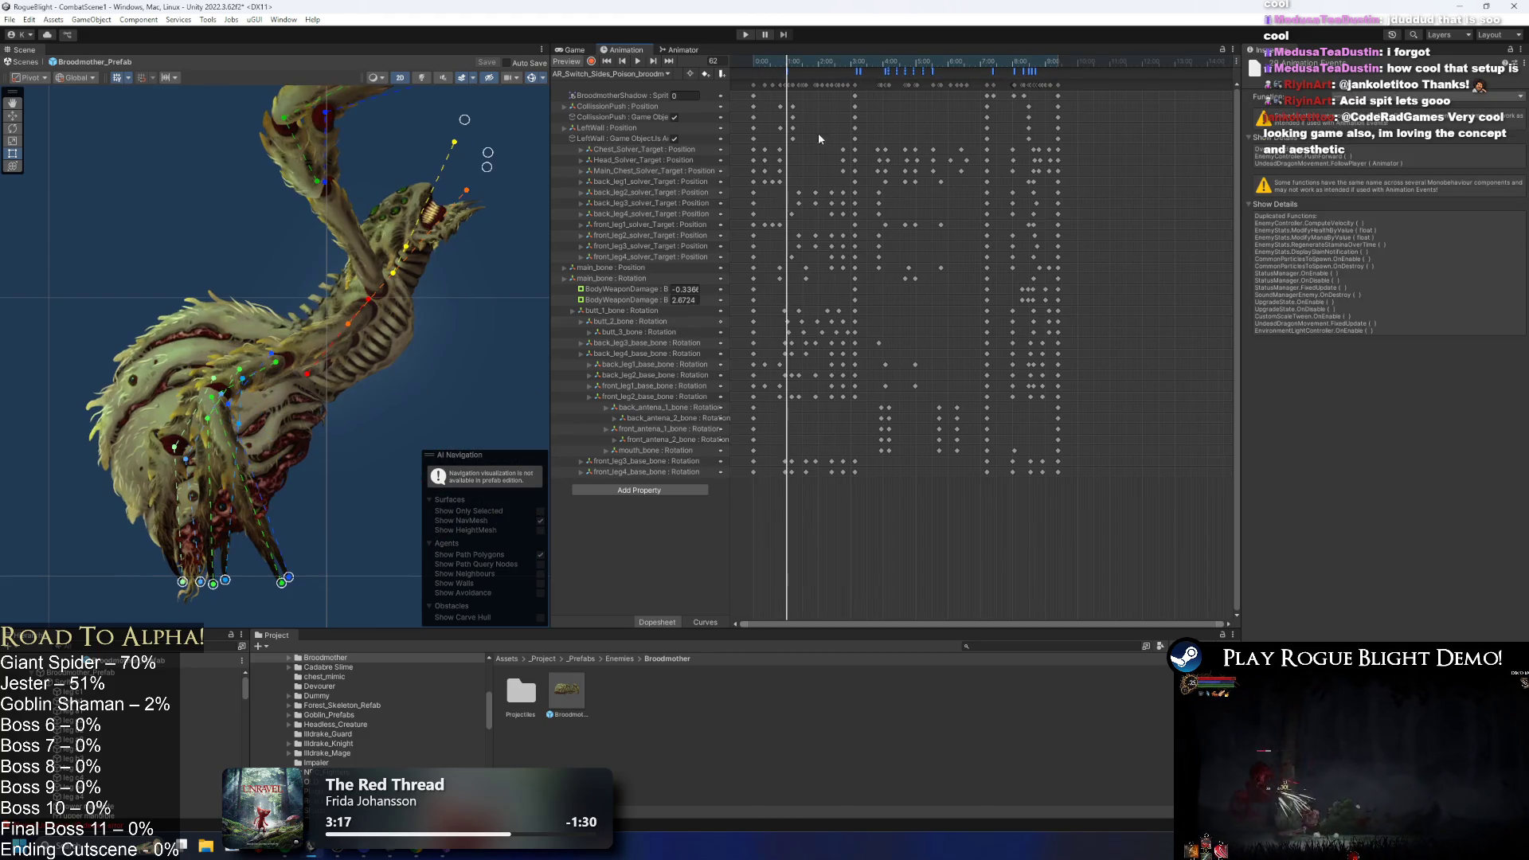
scroll(819, 135, up, 3)
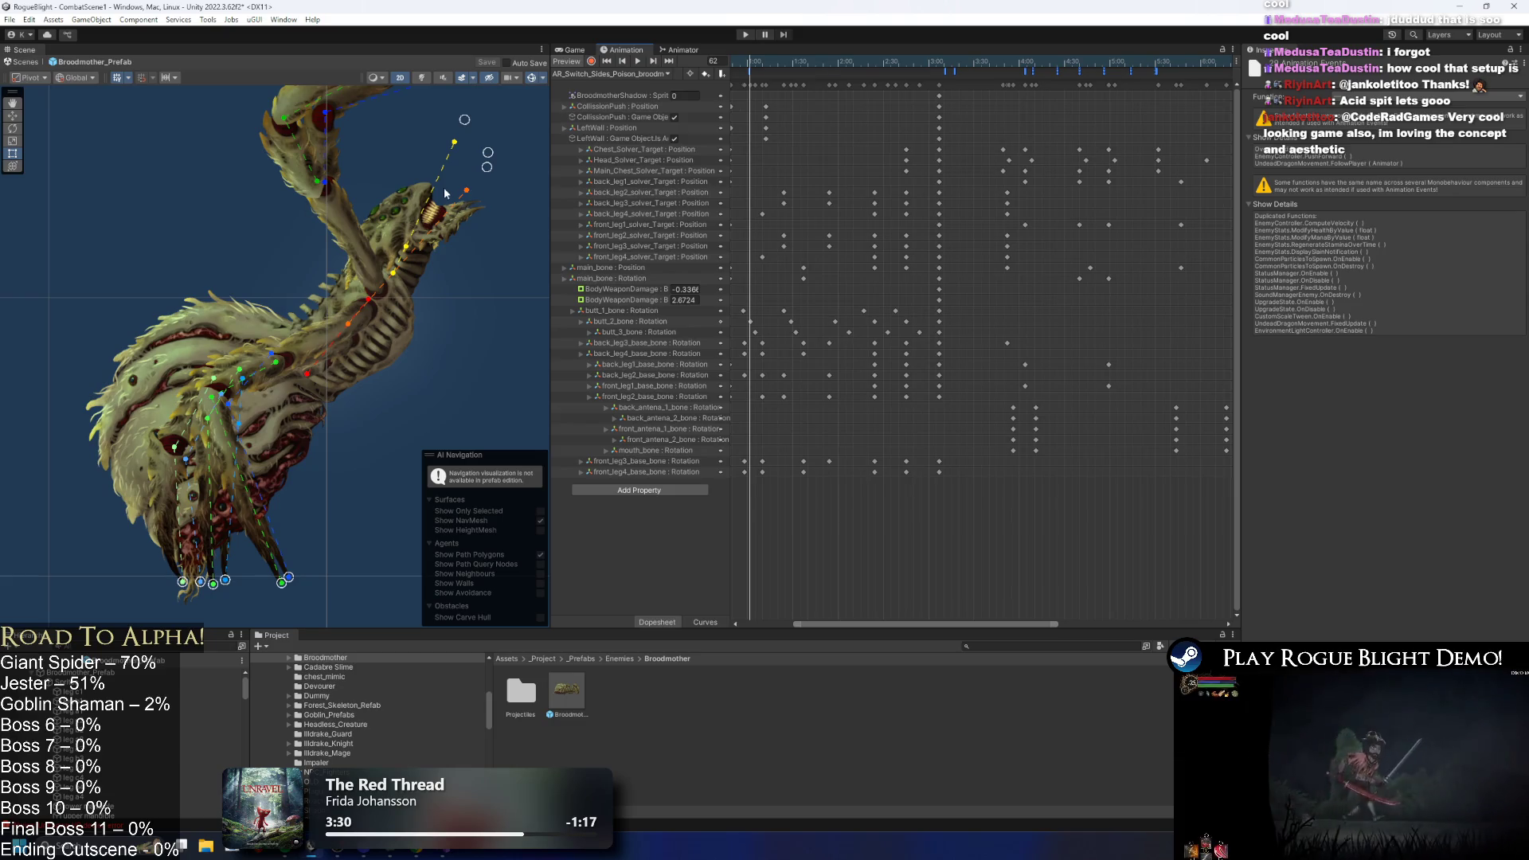
scroll(936, 207, down, 3)
scroll(935, 207, down, 2)
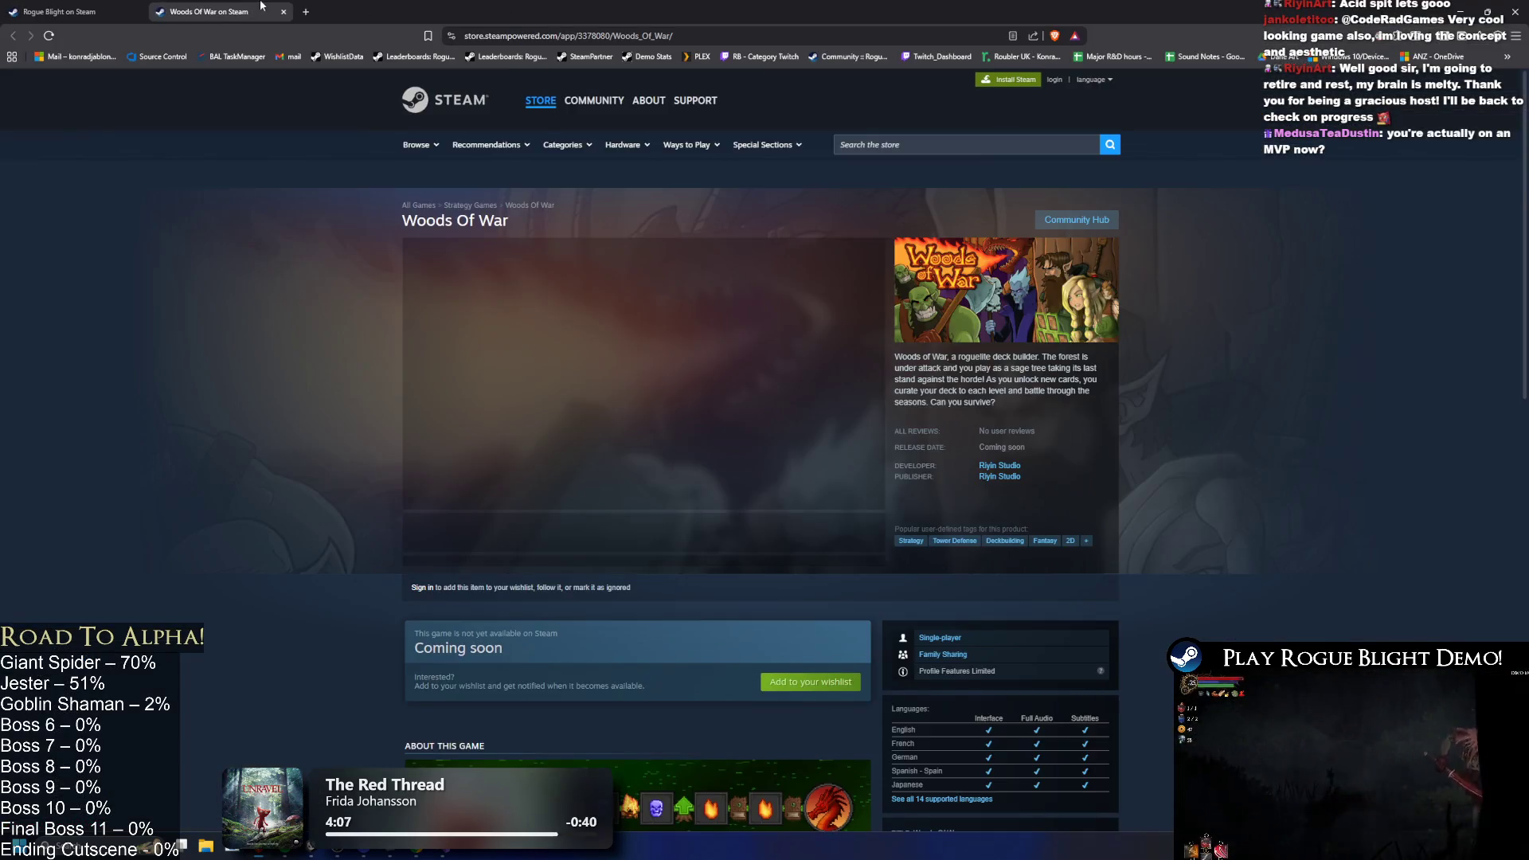
- Load the Woods Of War store page and browse its Choose One cards screenshot
key(ctrl+l)
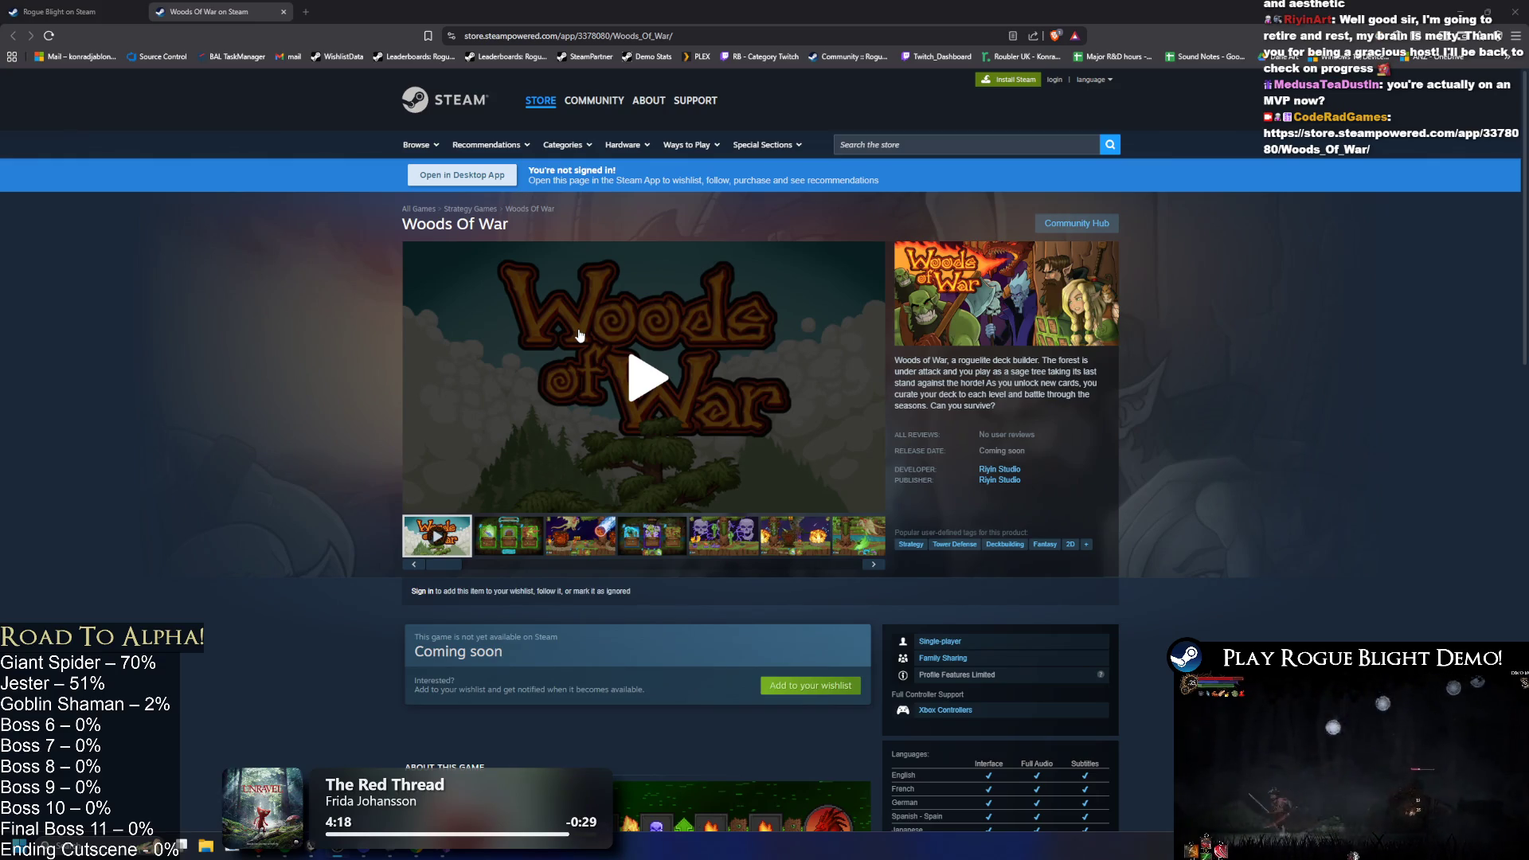
click(652, 535)
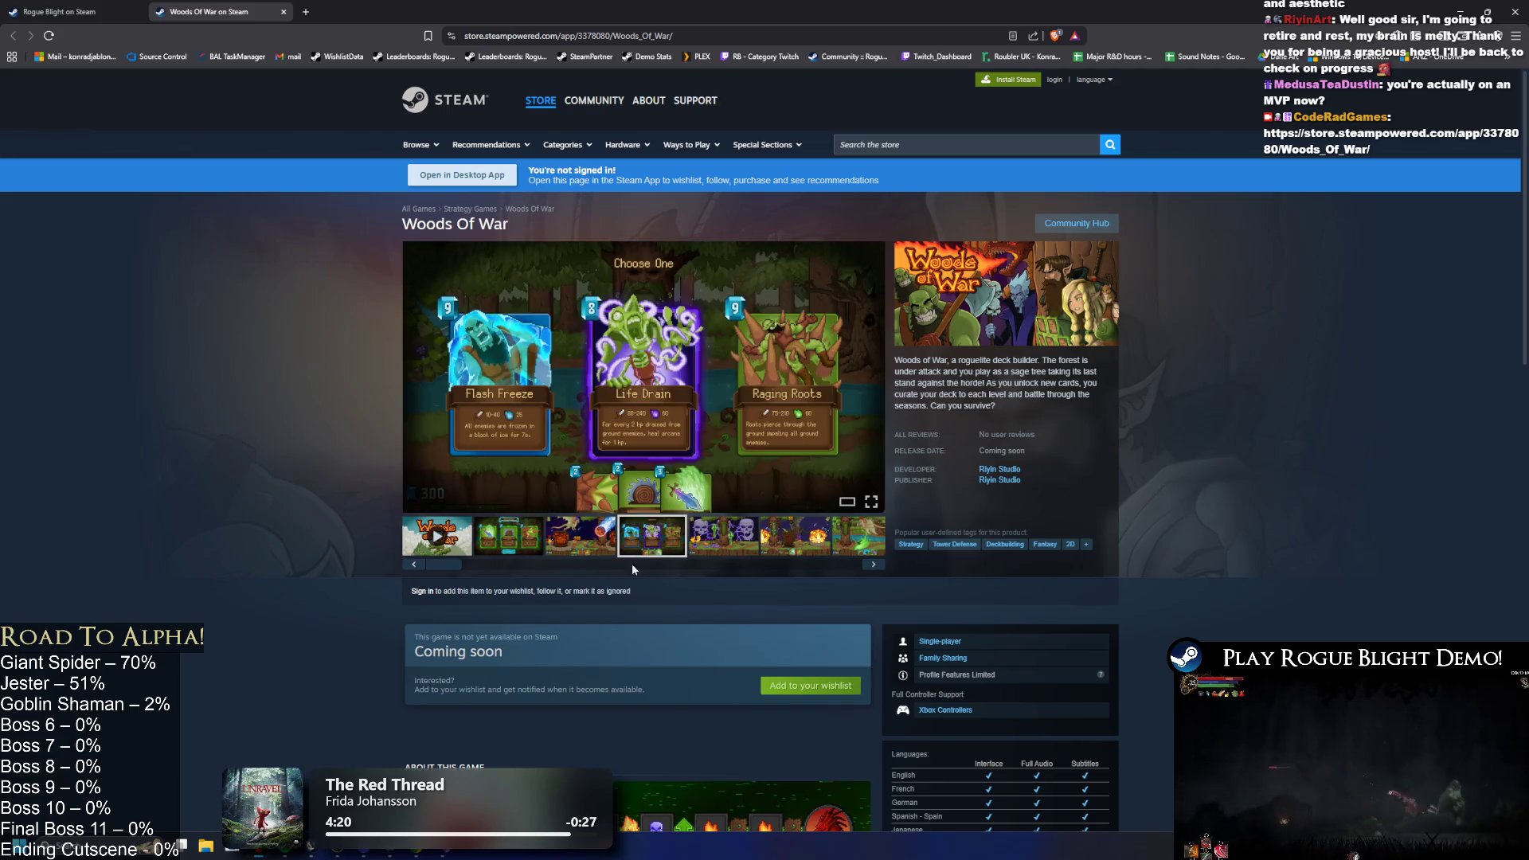
mouse_move(764, 572)
mouse_down()
mouse_move(875, 580)
mouse_move(390, 597)
mouse_up()
scroll(324, 180, down, 2)
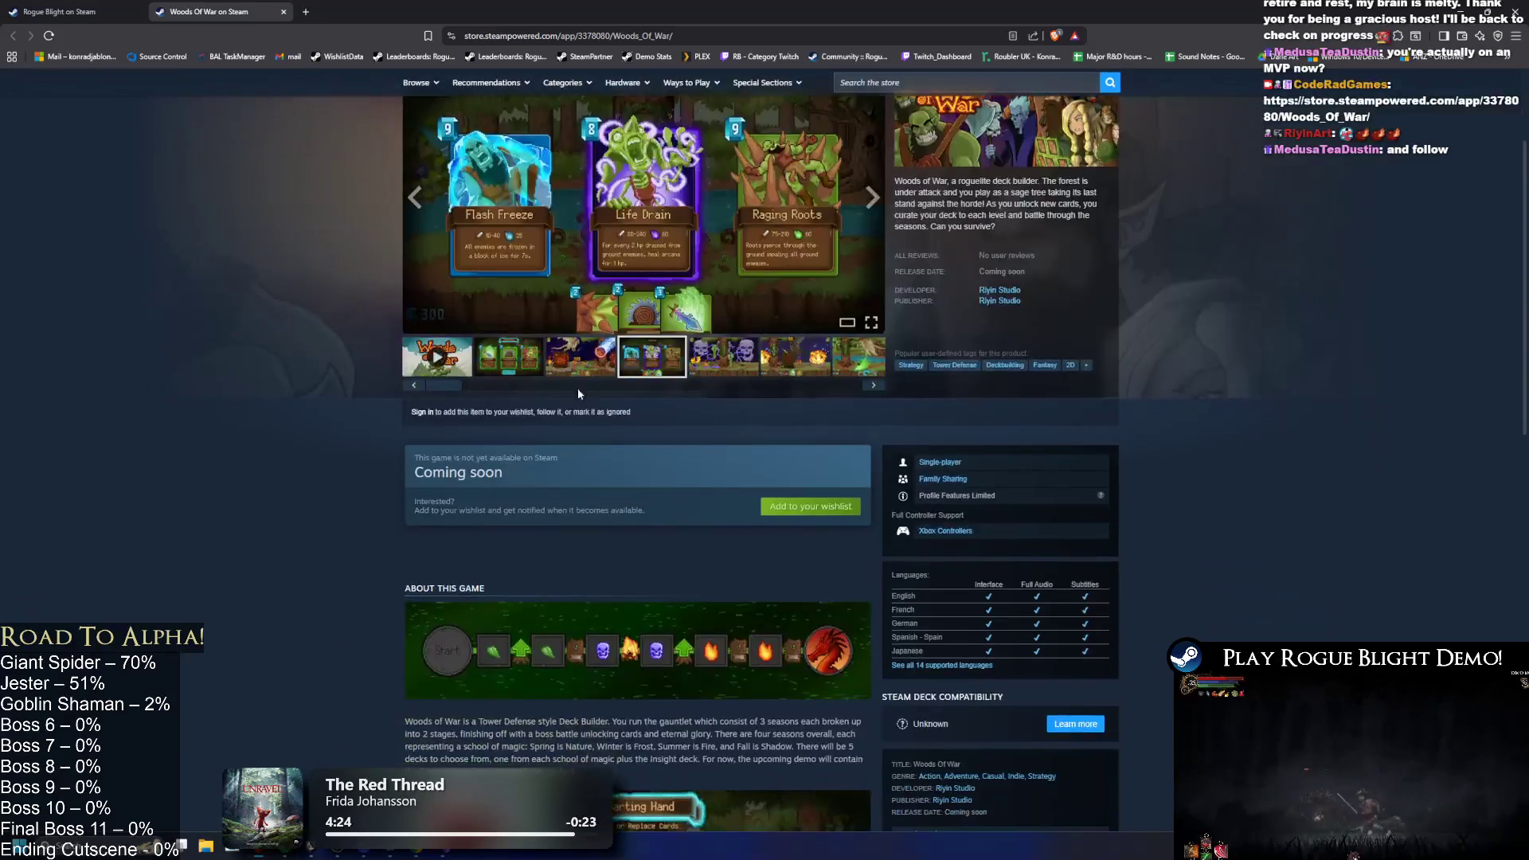
scroll(793, 518, up, 2)
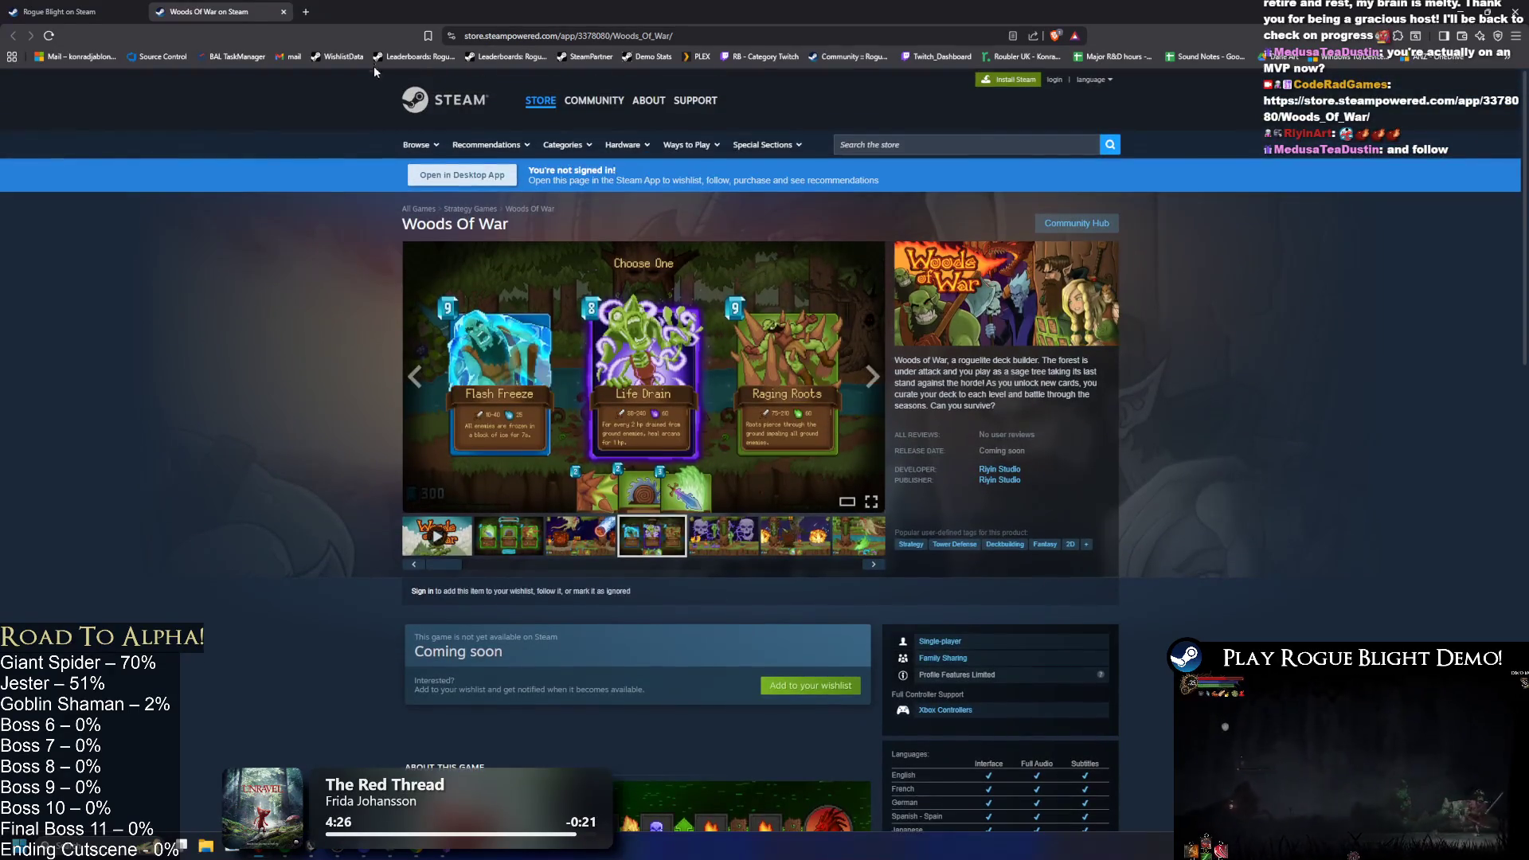
- Select the Woods Of War title, close the page, and open Windows search
drag(596, 226, 401, 225)
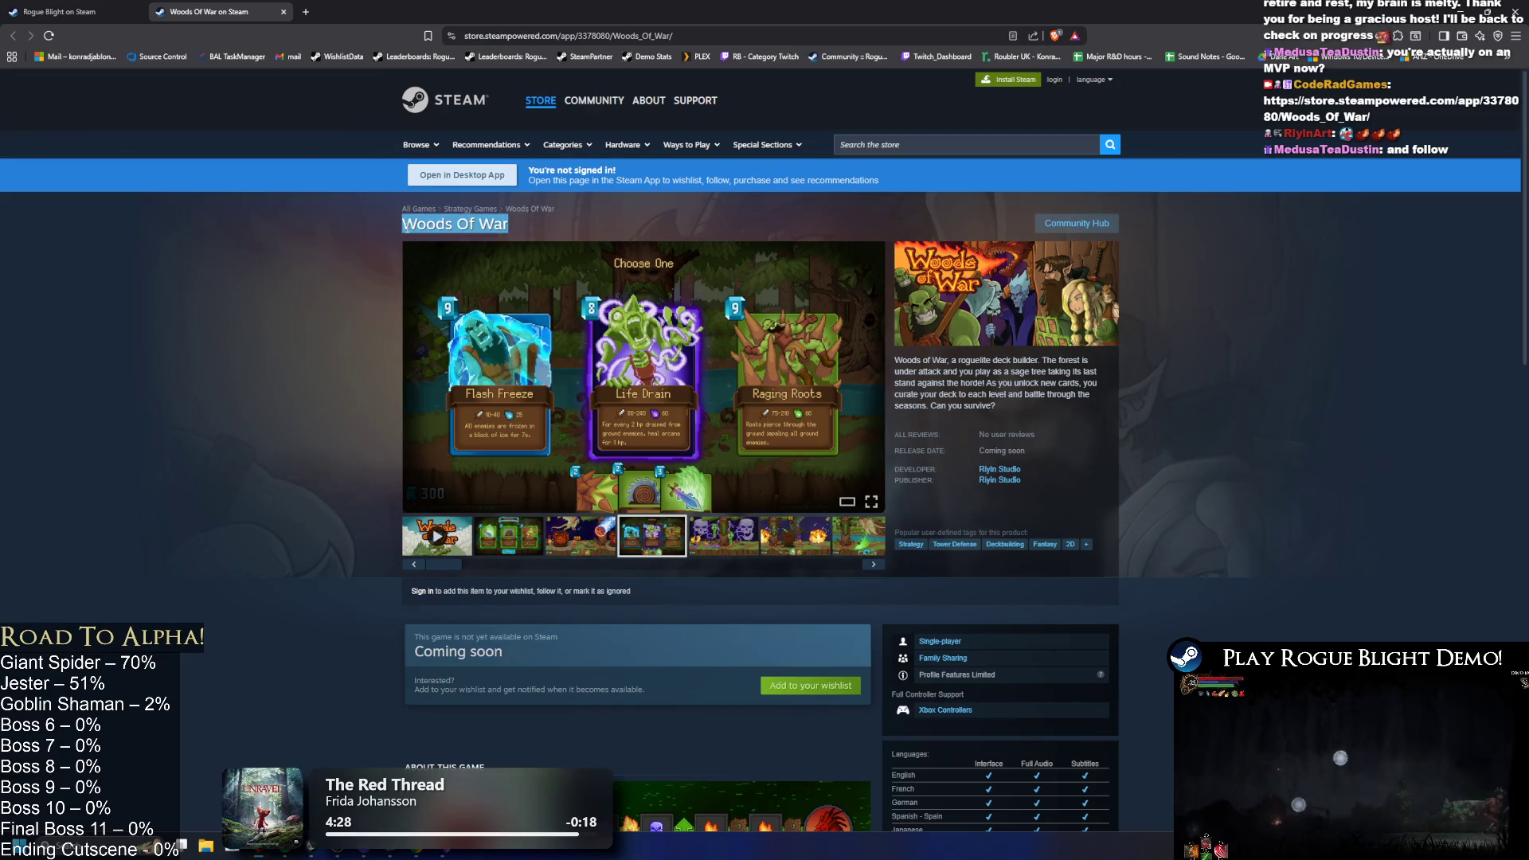
key(ctrl+w)
key(ctrl+w)
key(super)
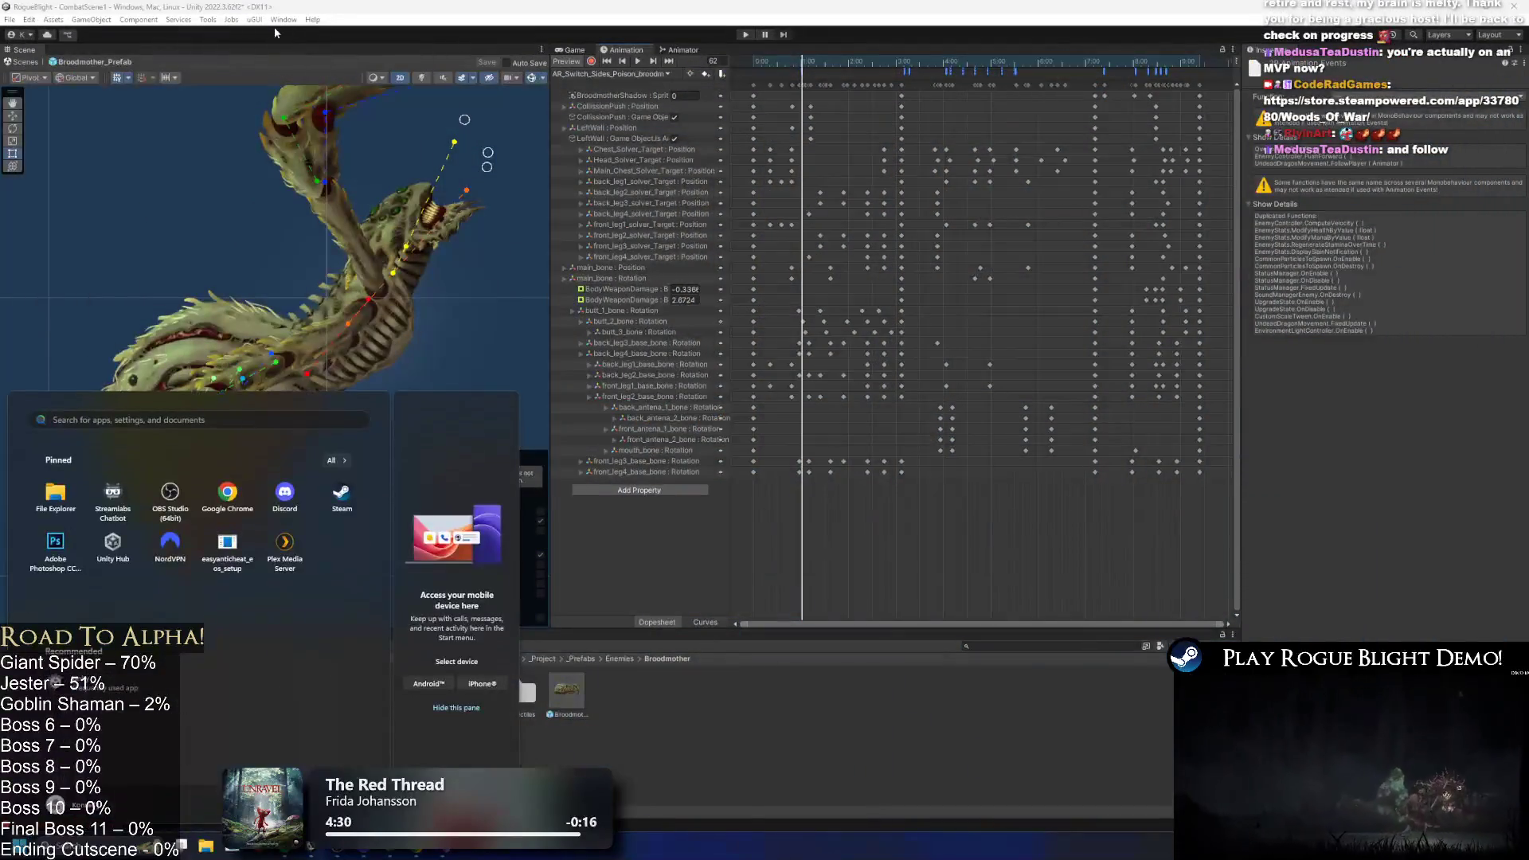
- Launch Steam and open the Woods Of War store page from a store search
text(steam)
key(Return)
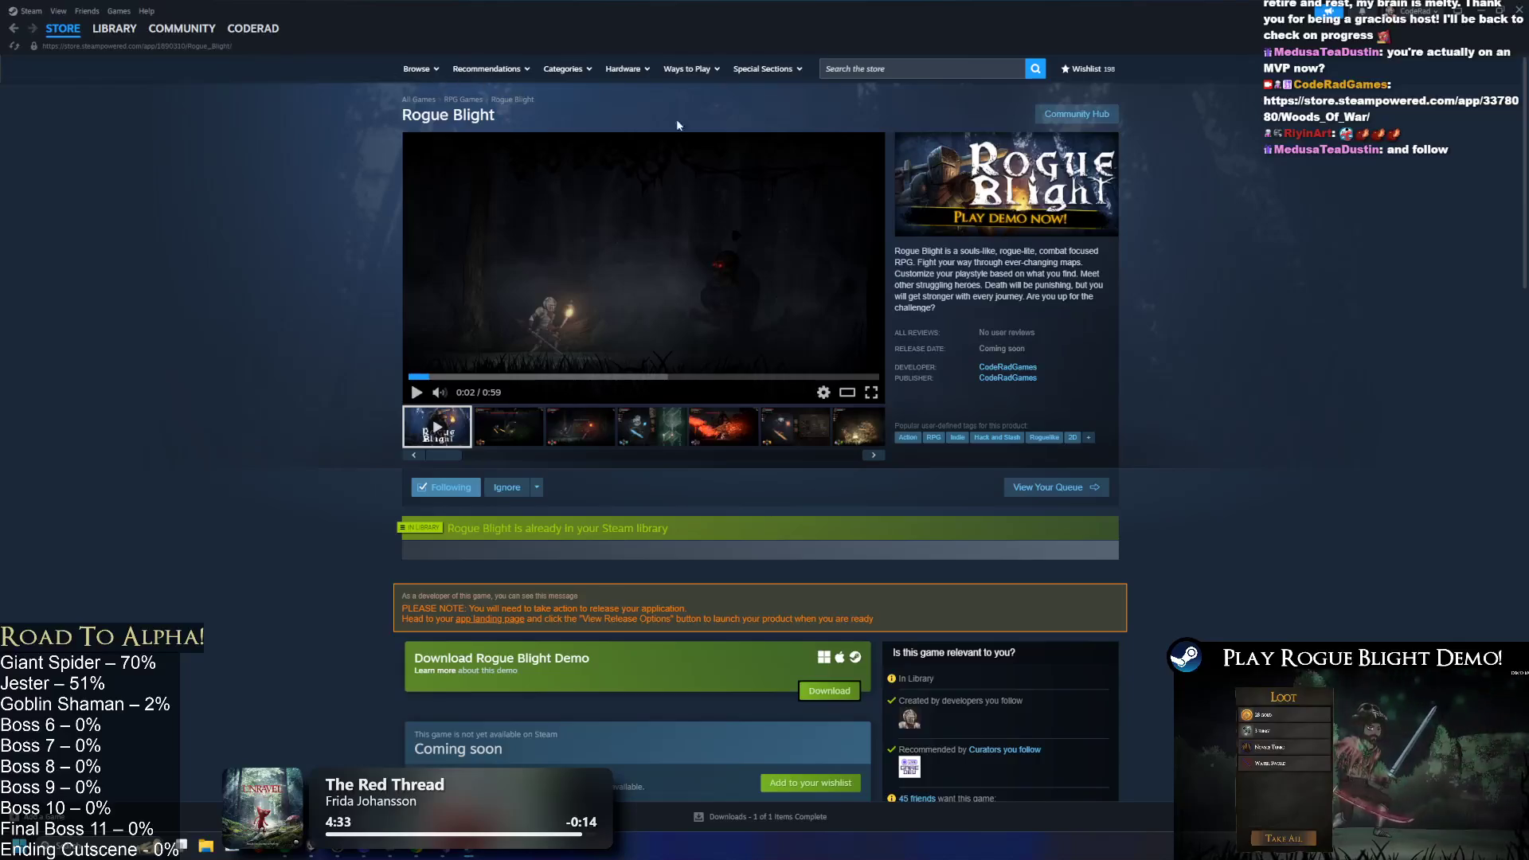
click(939, 68)
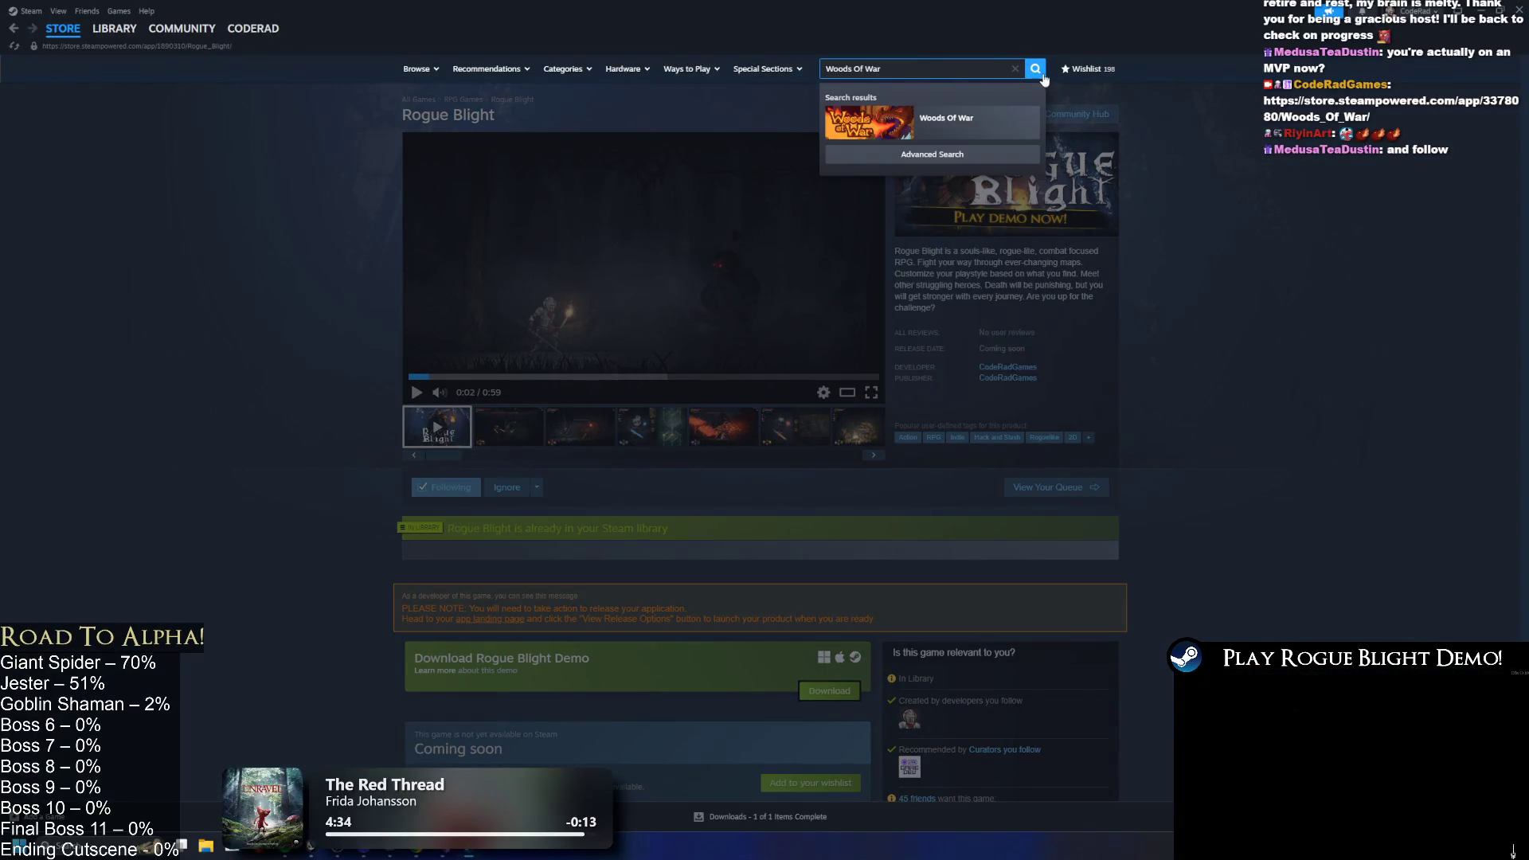
key(Return)
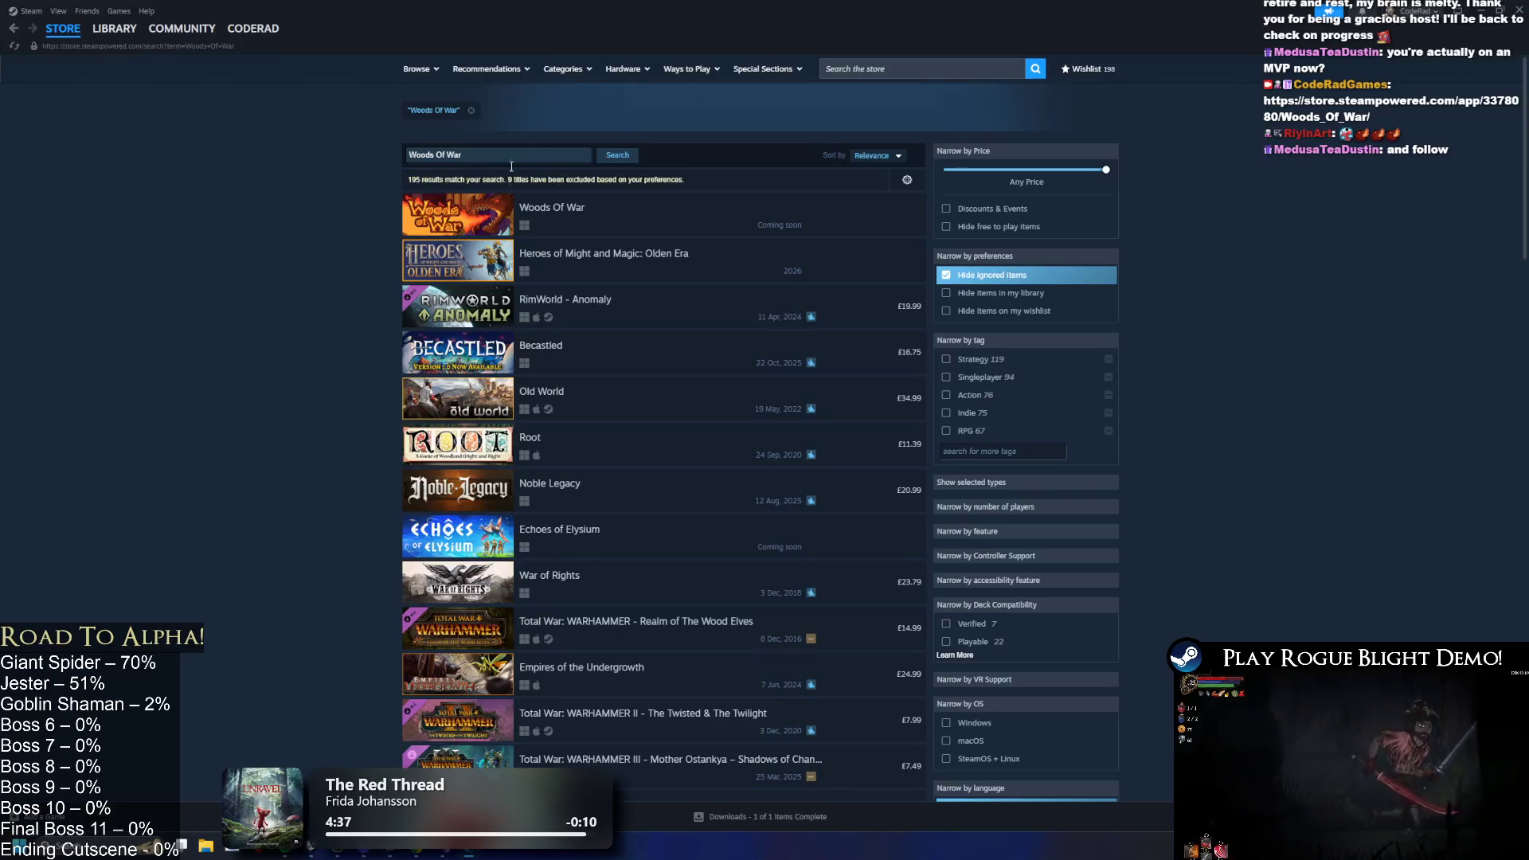
click(625, 195)
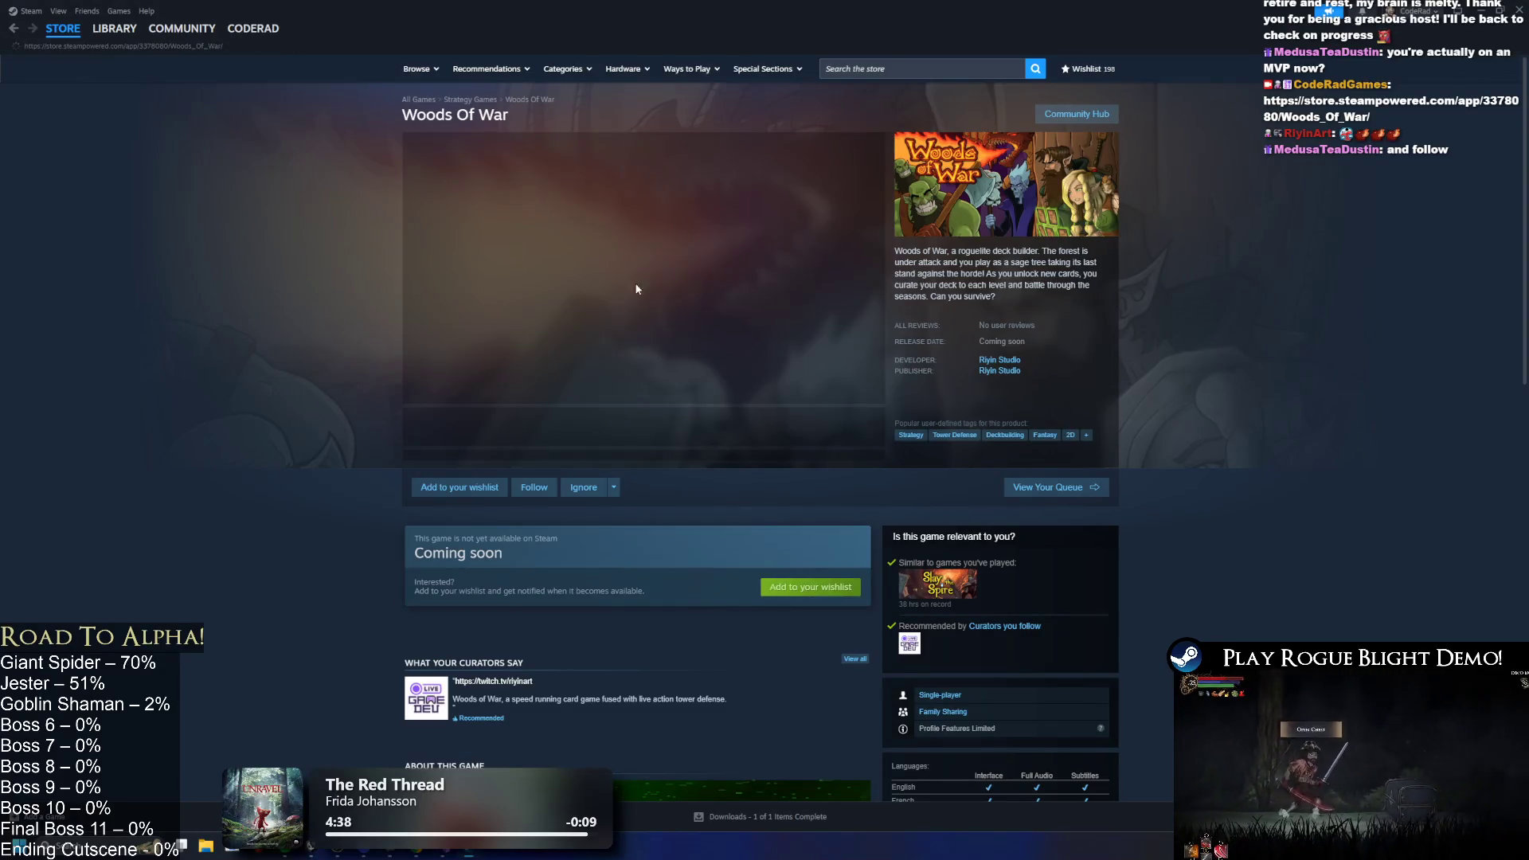
- Add Woods Of War to the wishlist and follow it
click(534, 436)
click(456, 486)
click(533, 487)
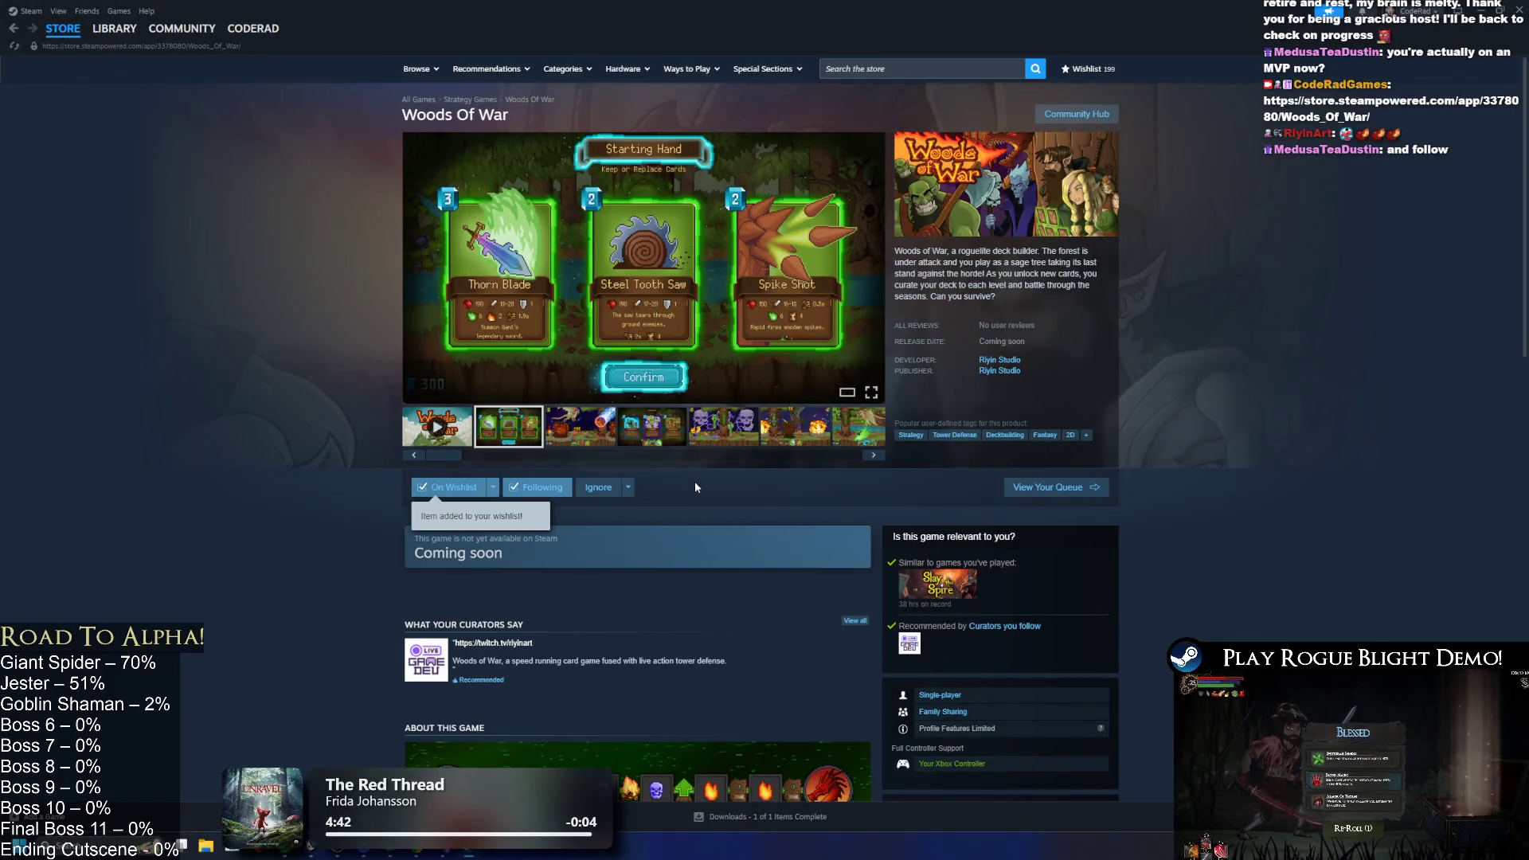
scroll(771, 346, down, 10)
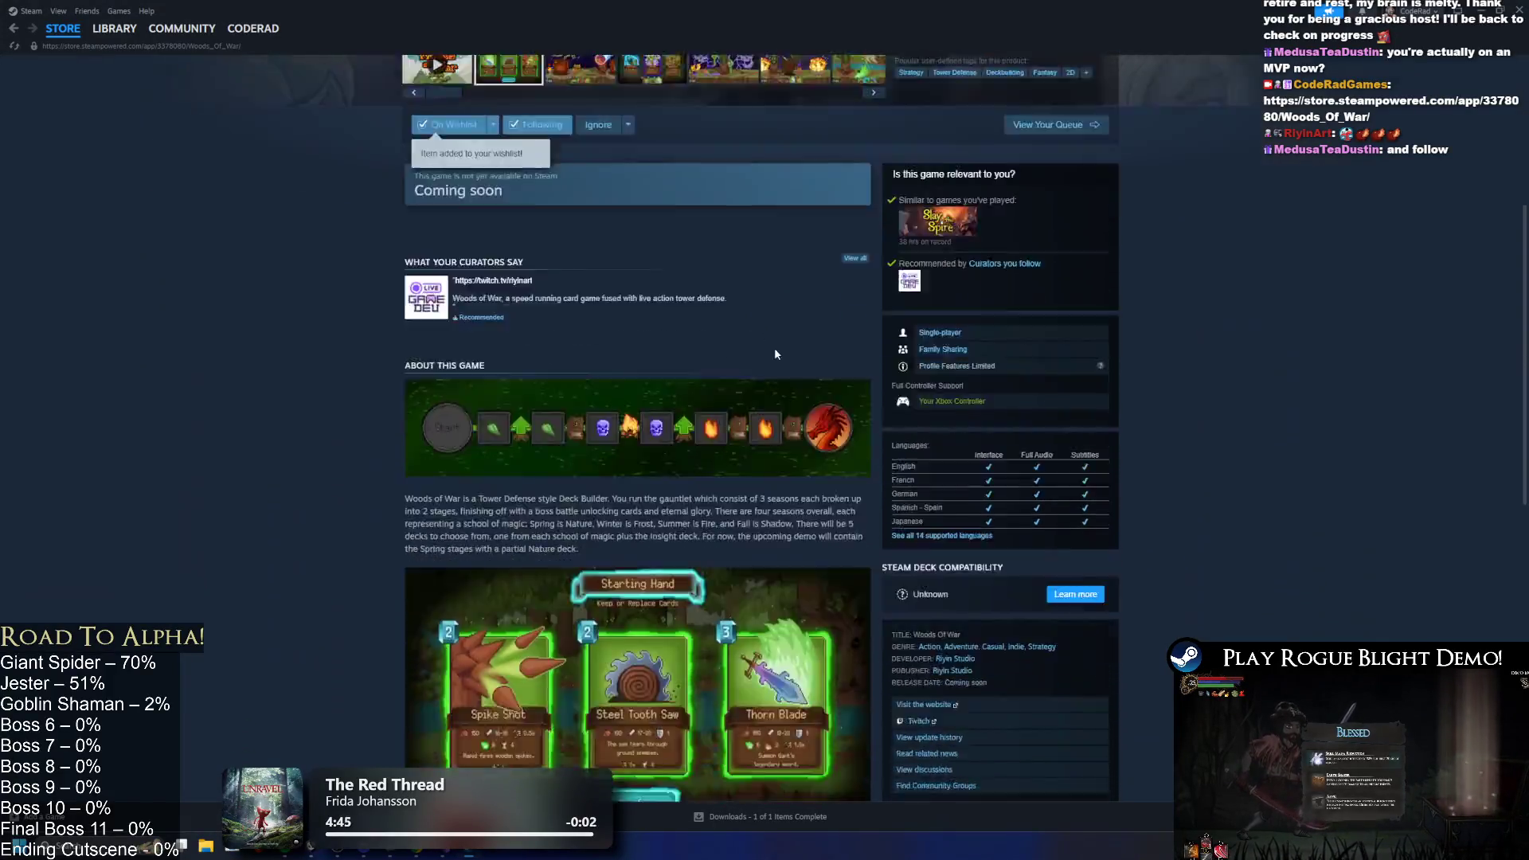
scroll(776, 389, up, 10)
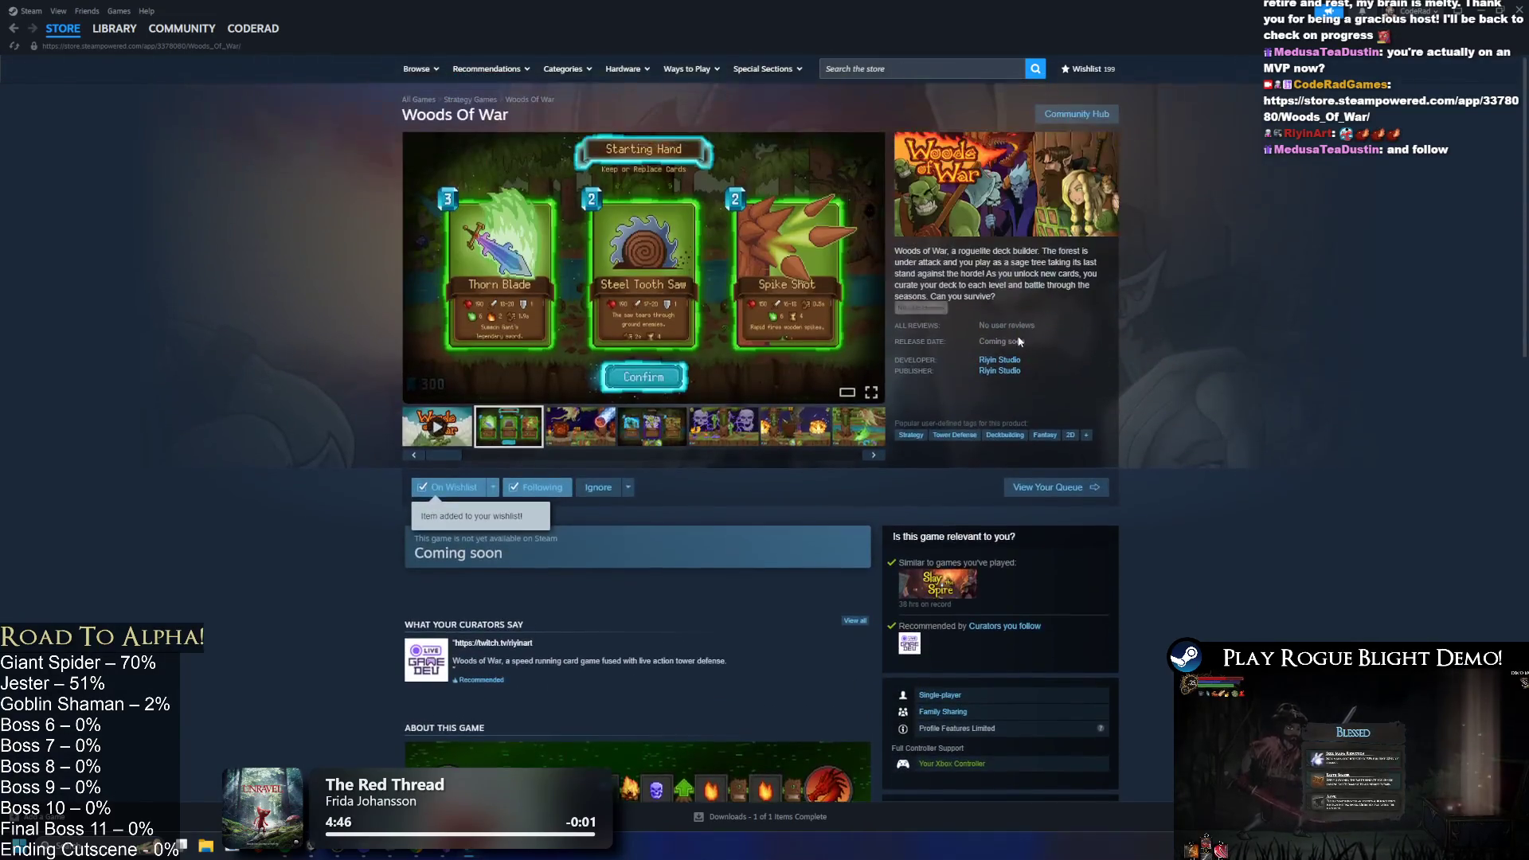
- Follow the developer Riyin Studio, then return to the Woods Of War page
click(1002, 363)
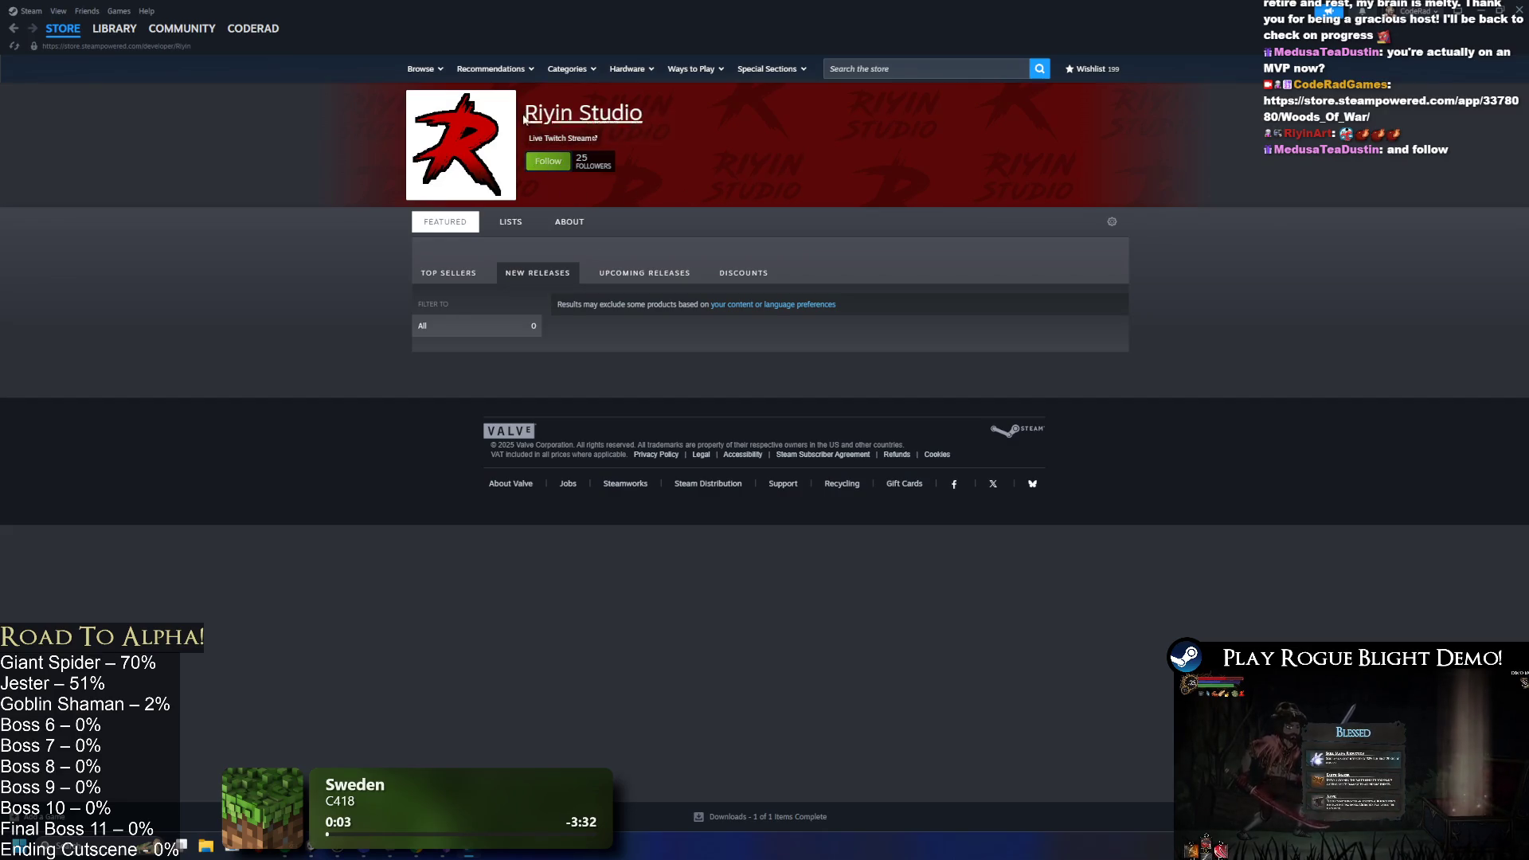
click(541, 163)
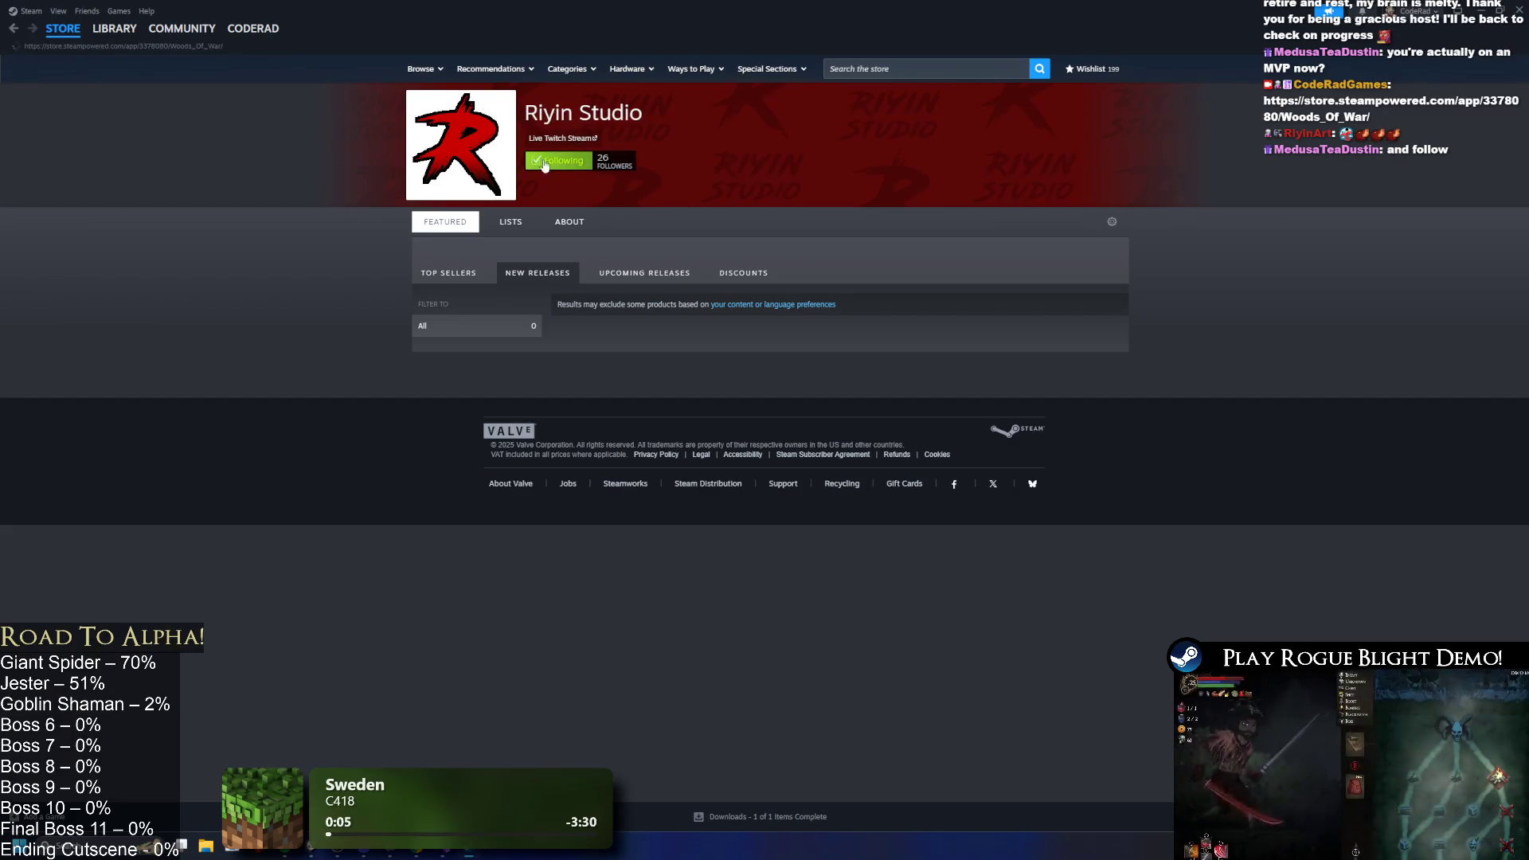
key(alt+Left)
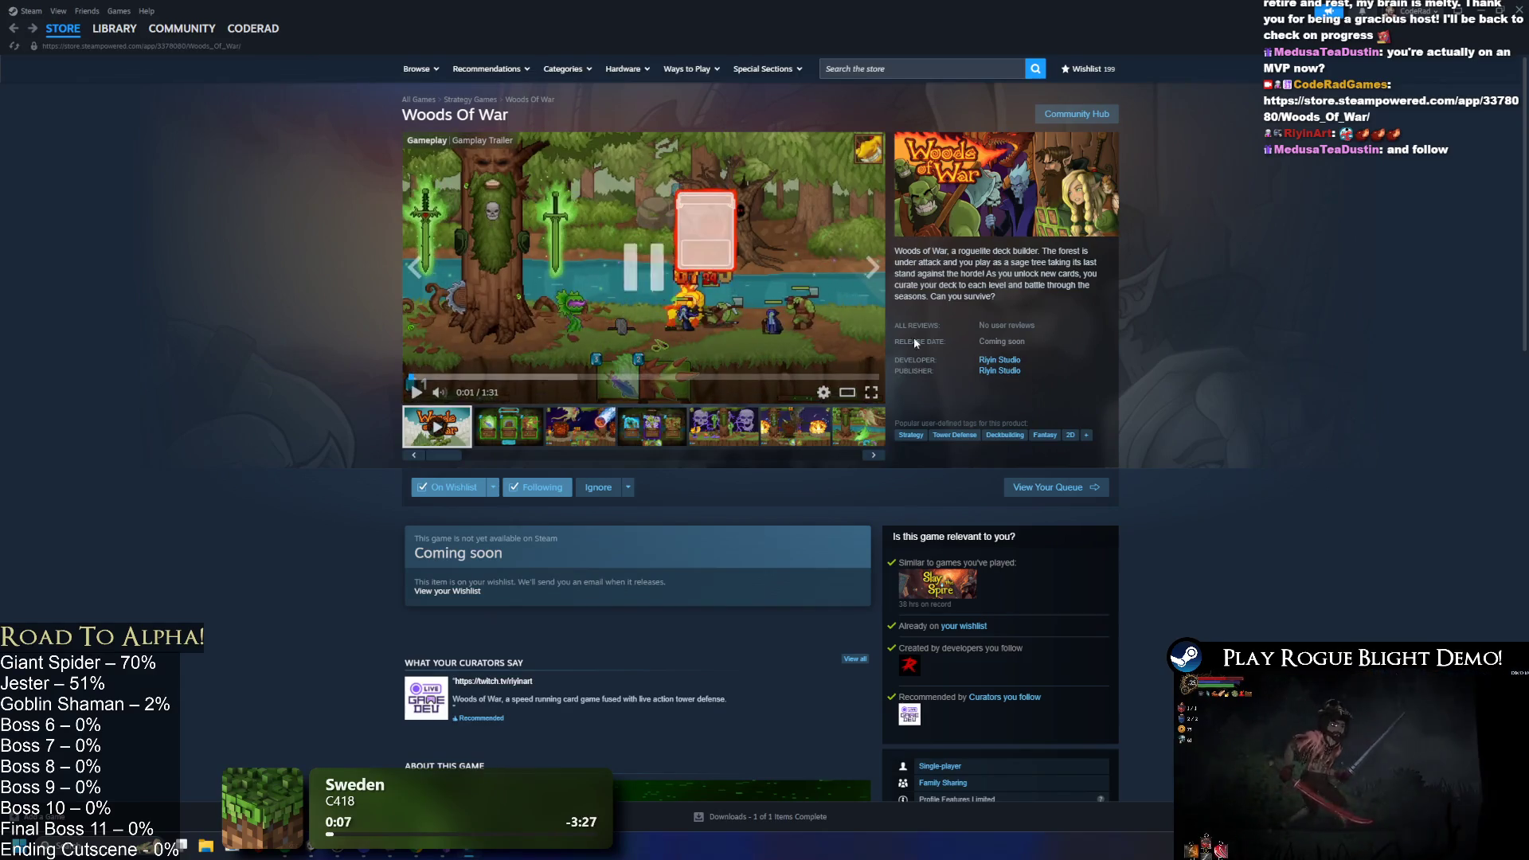
click(1001, 364)
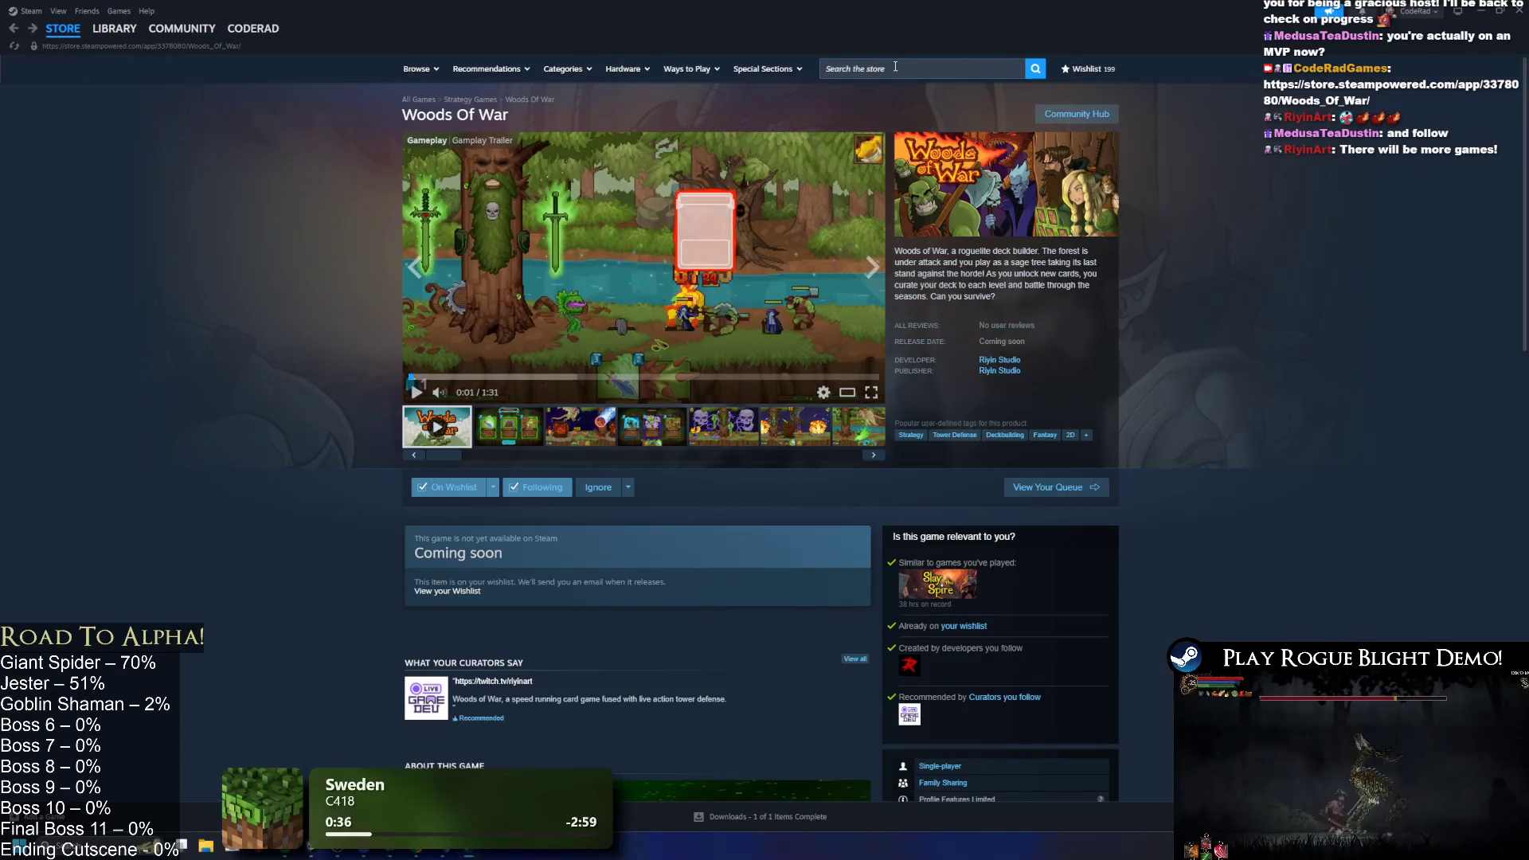
- Search 'clight' to open Rogue Blight, visit the CodeRadGames developer page, then close Steam
click(893, 67)
text(c)
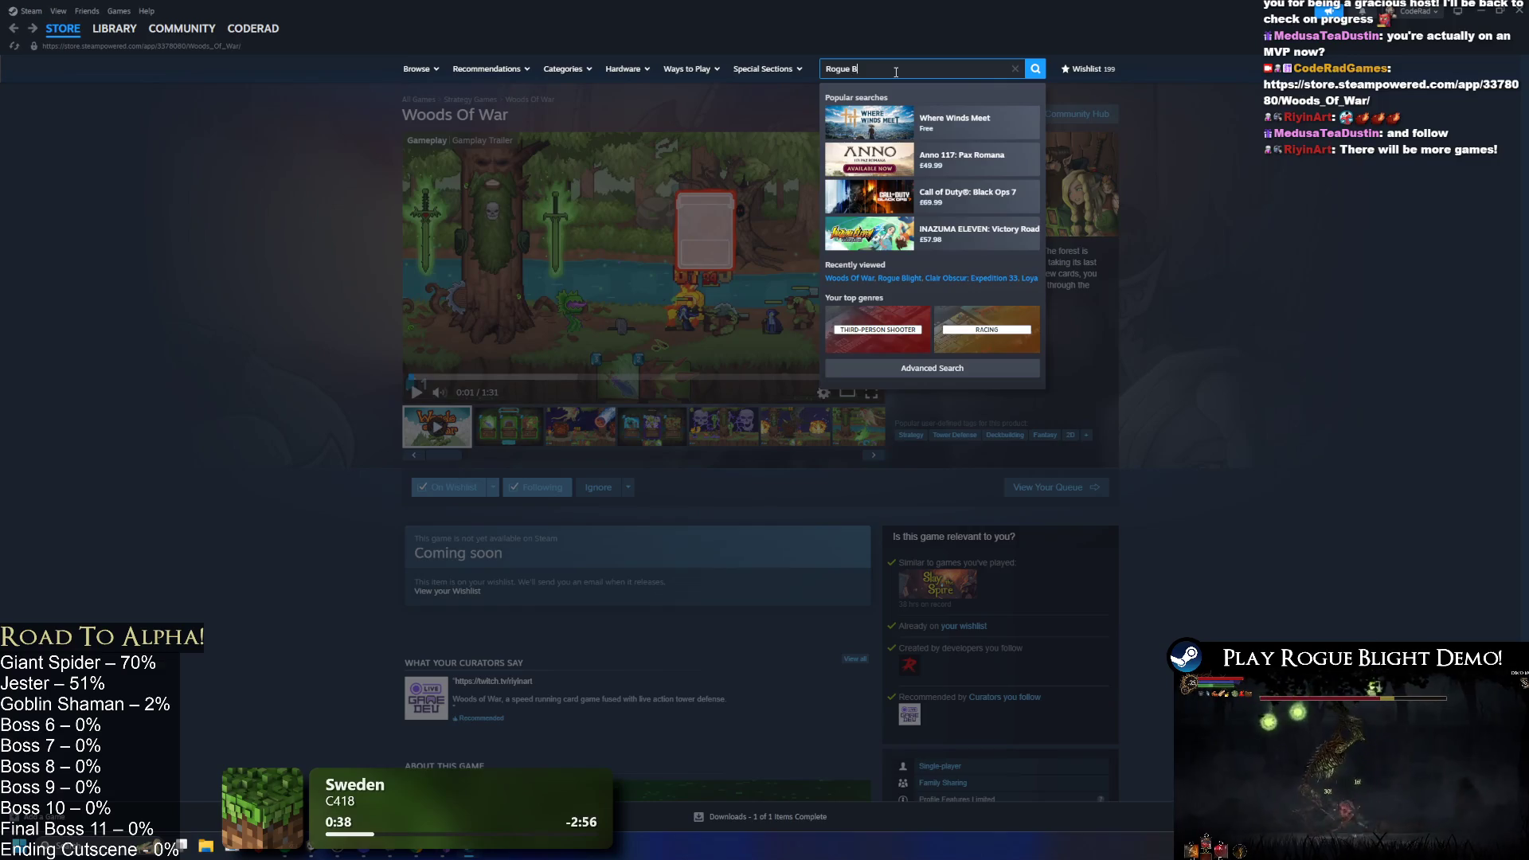
text(light)
click(887, 131)
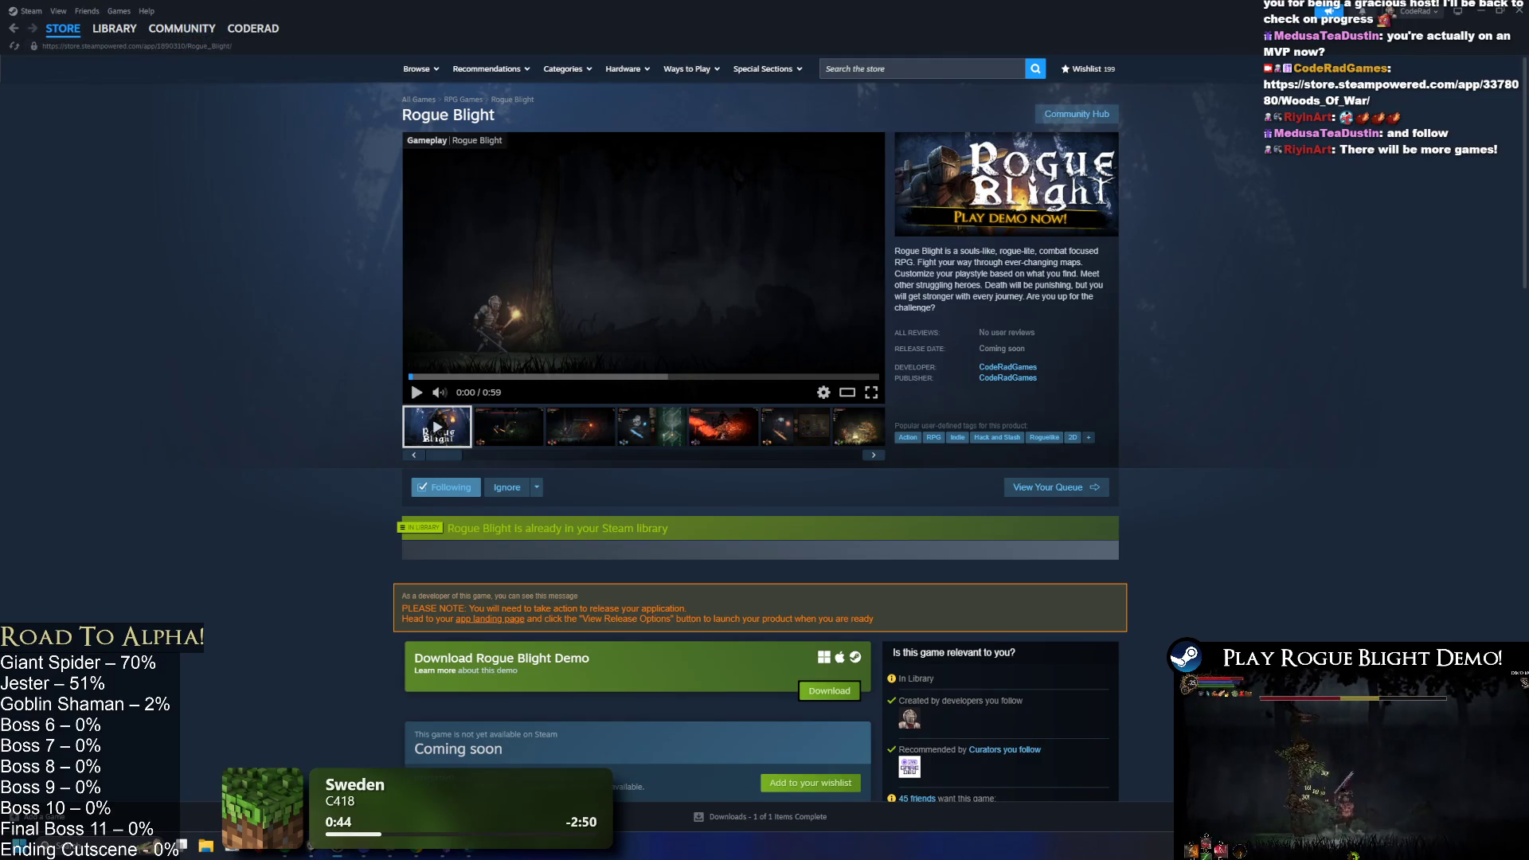
scroll(886, 548, down, 3)
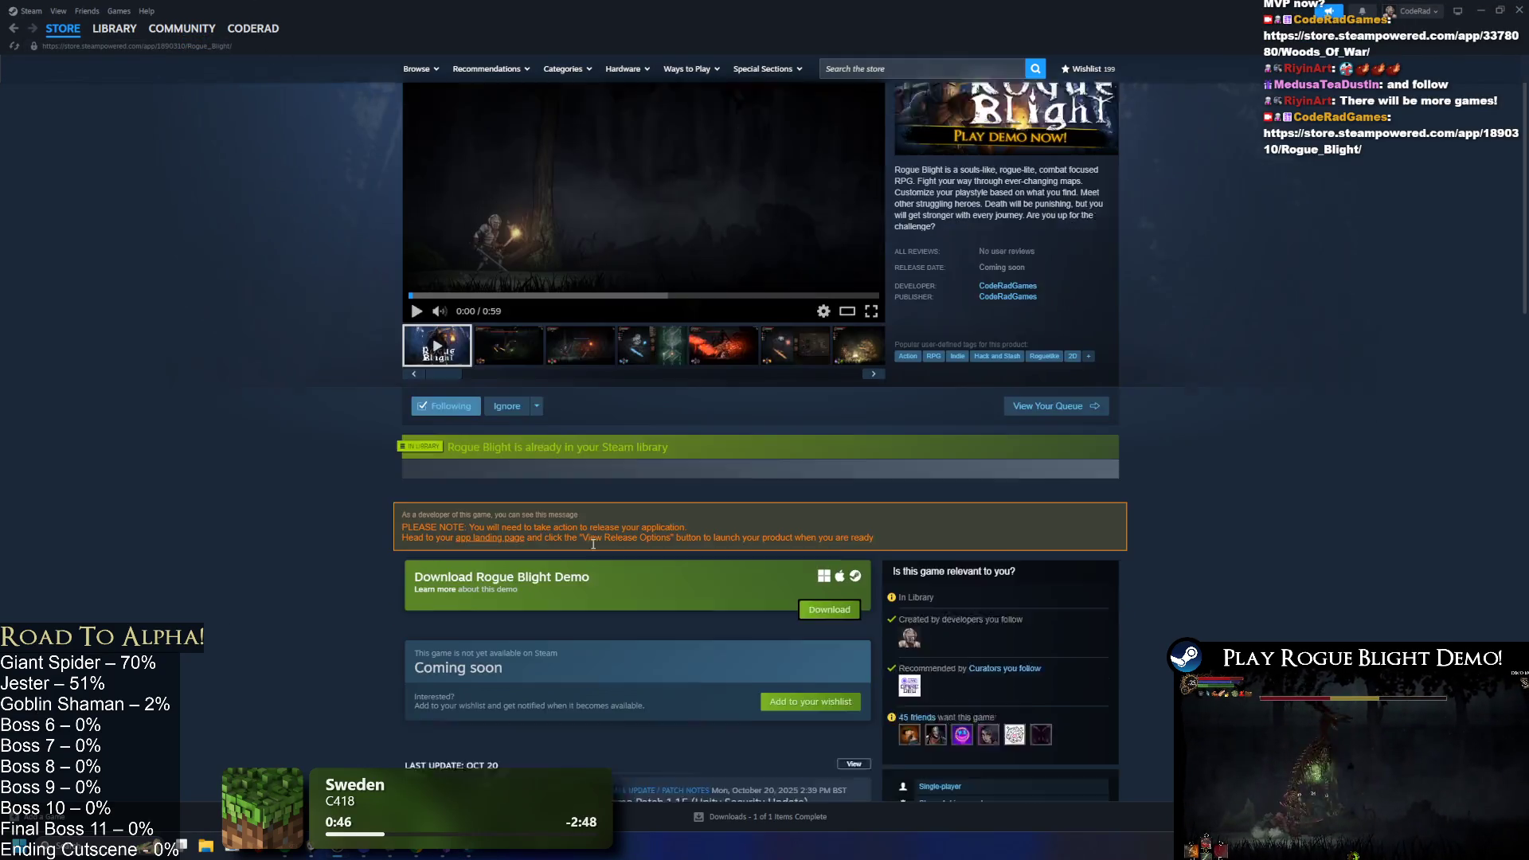
click(1023, 249)
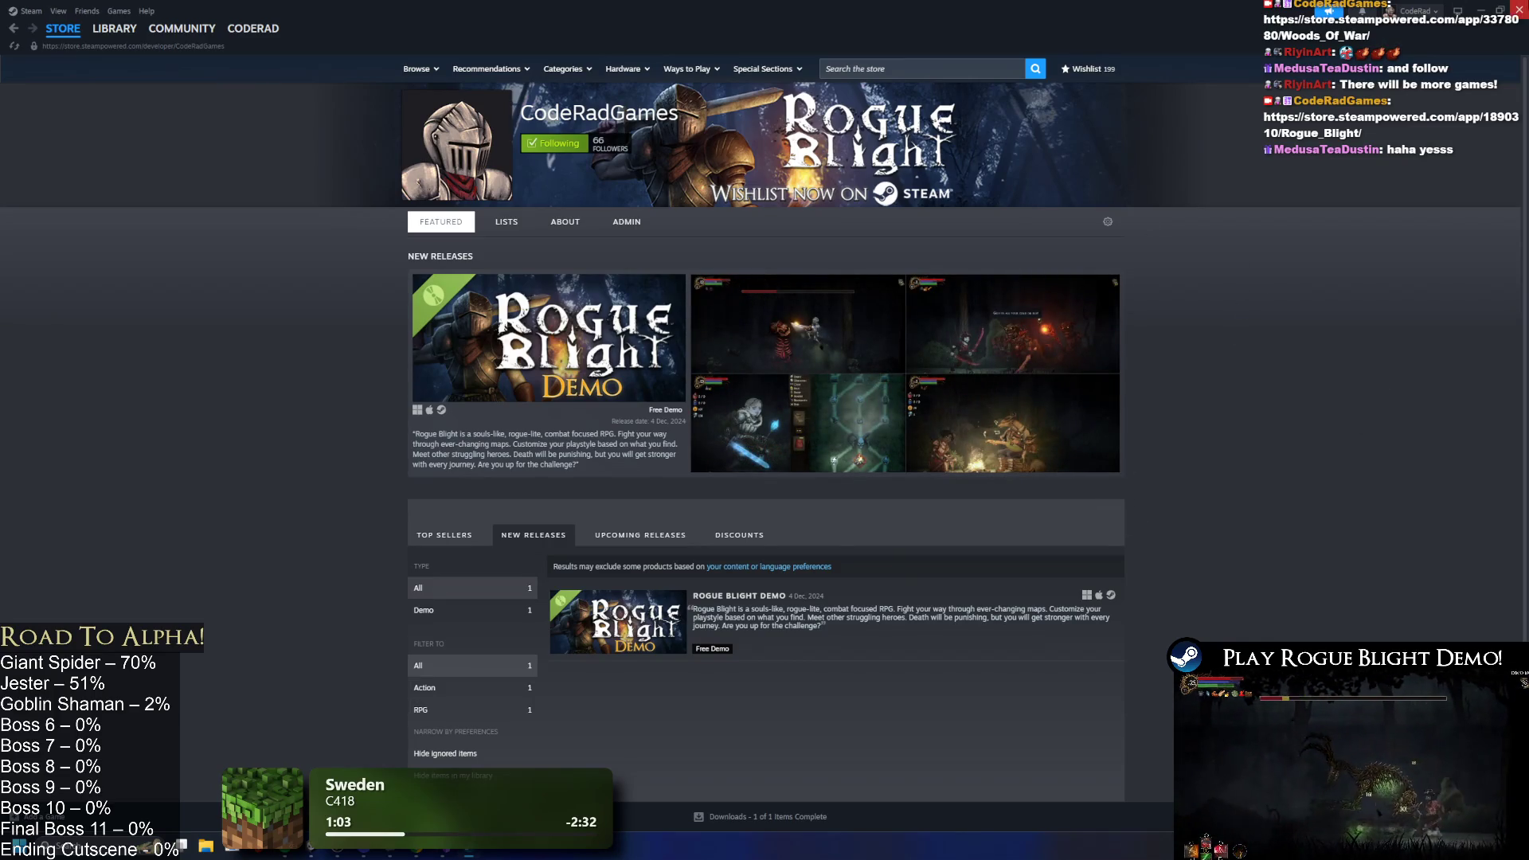
click(1519, 8)
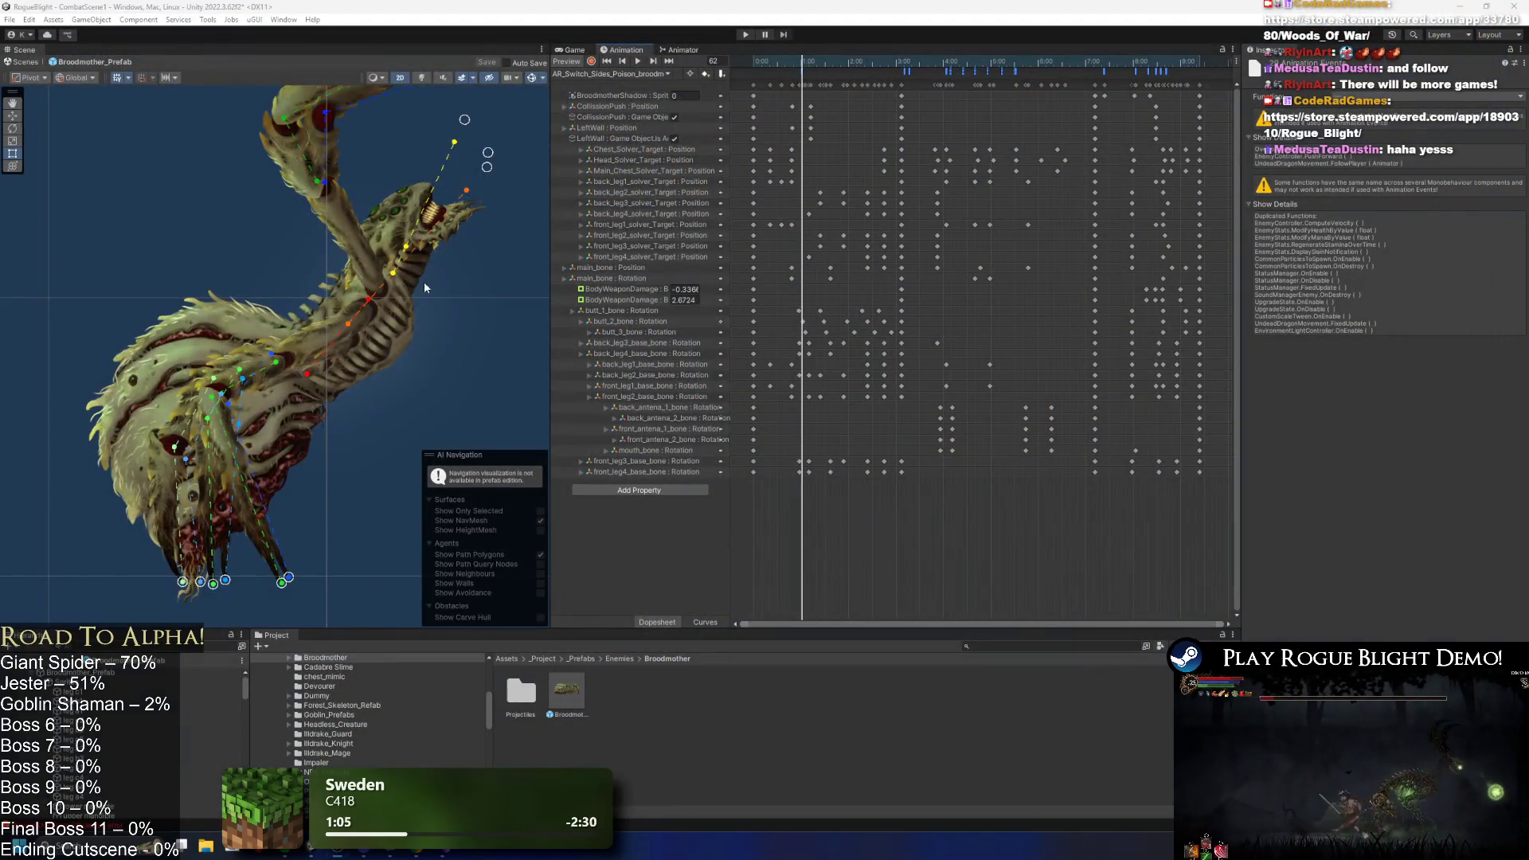
- Scrub the poison clip to frame 133, then relaunch Steam from Windows search
drag(830, 64, 857, 62)
click(962, 112)
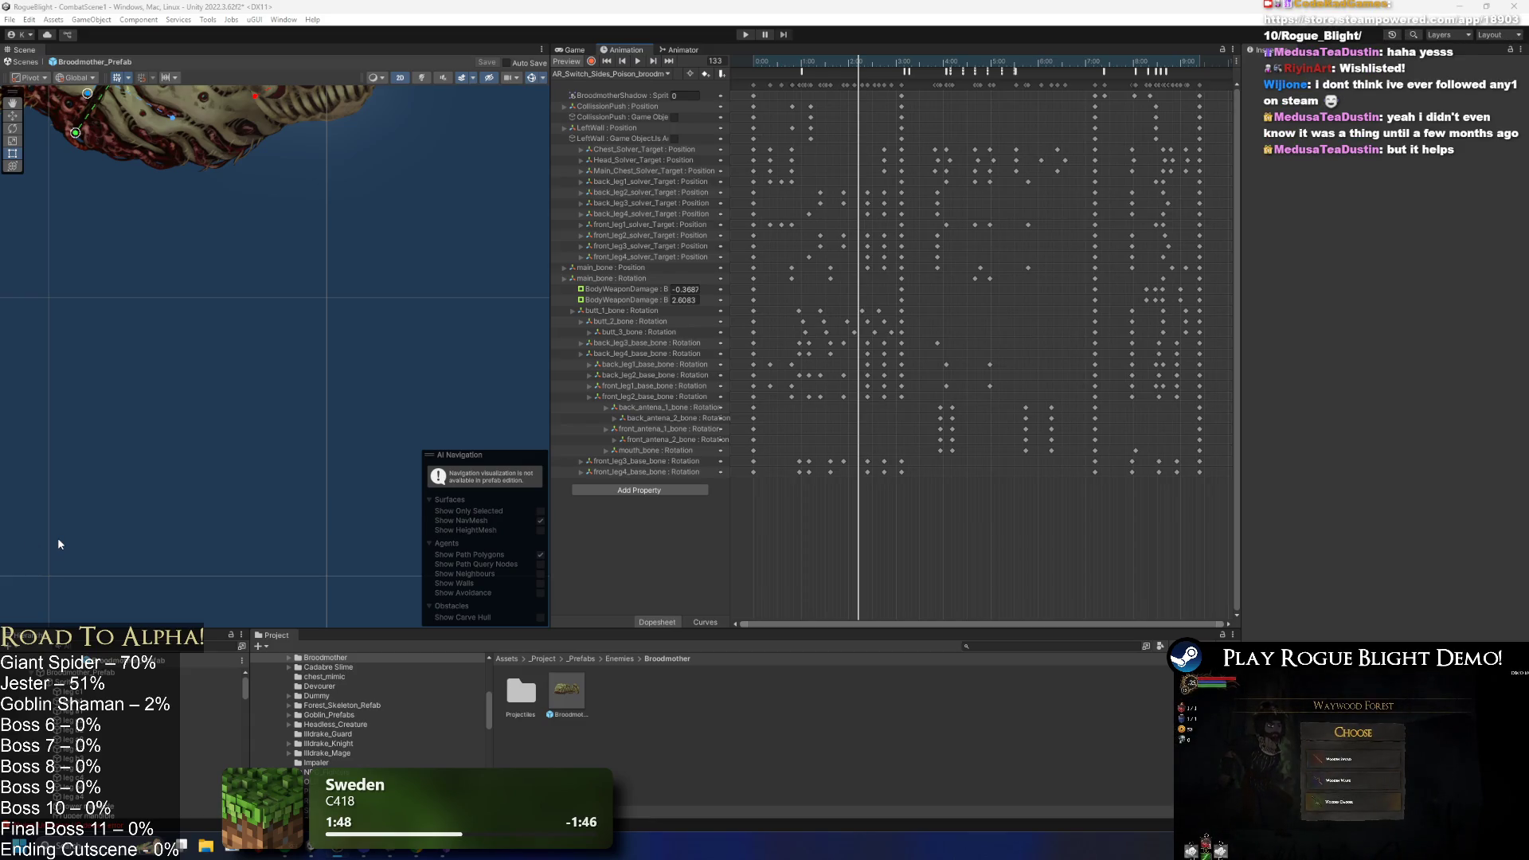
key(super)
text(steam)
key(Return)
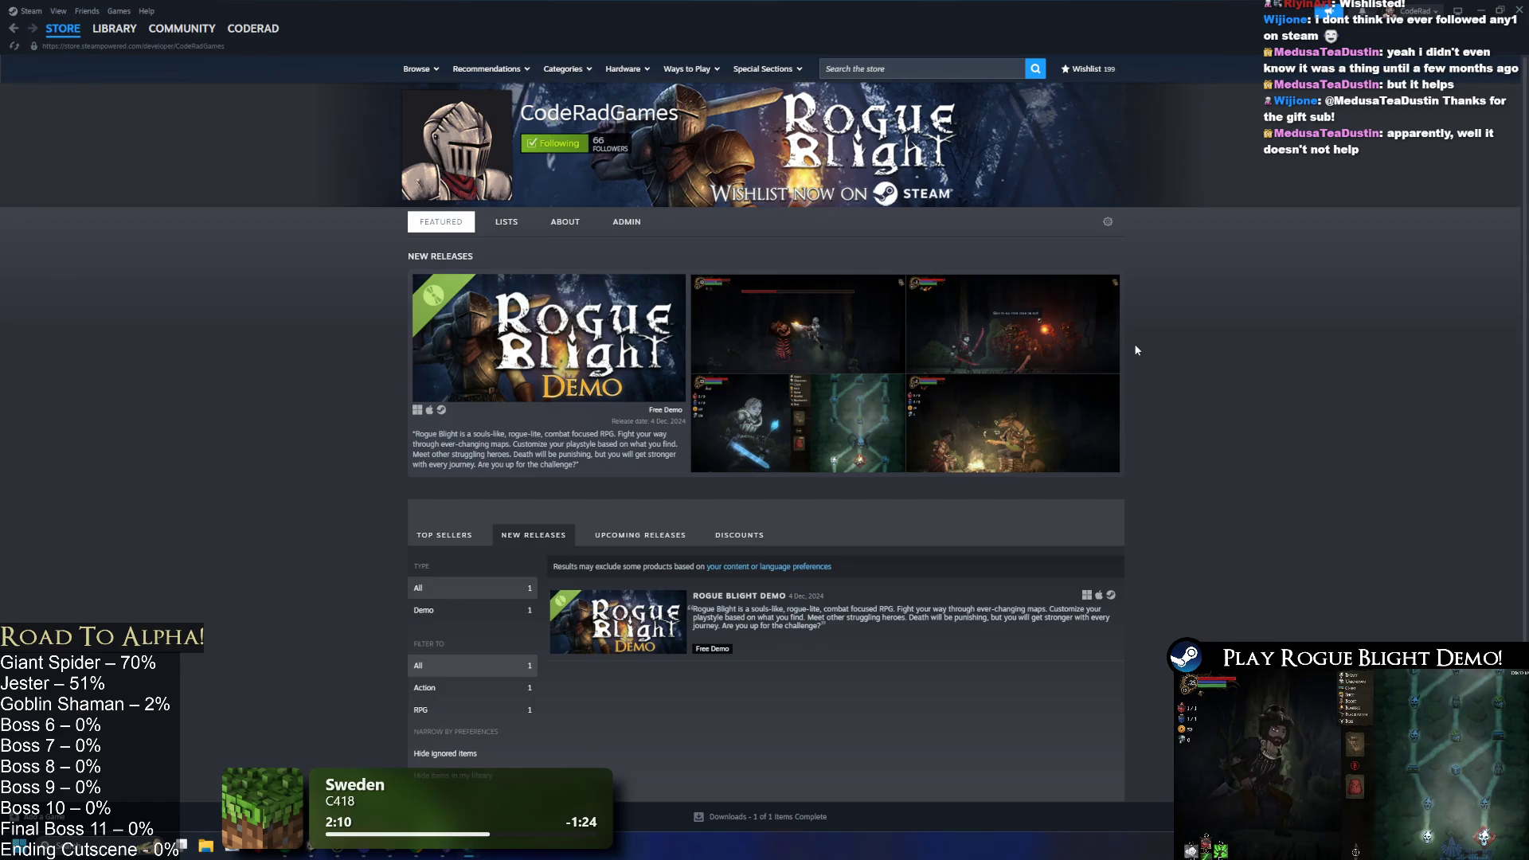
- Open Steam's Library Home, then Alt+Tab back to the Unity editor
mouse_move(114, 32)
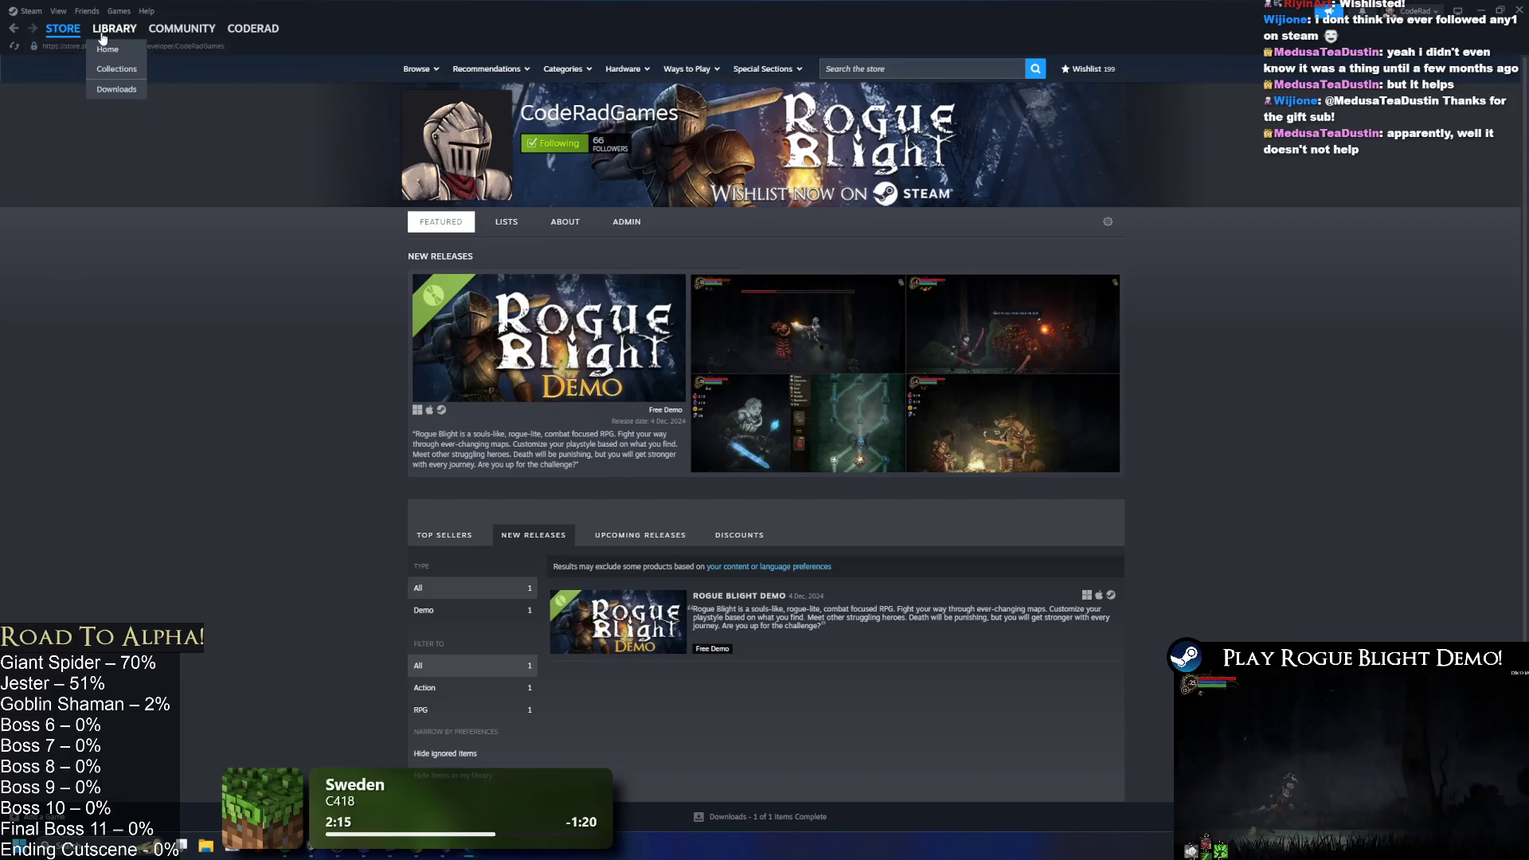
click(161, 49)
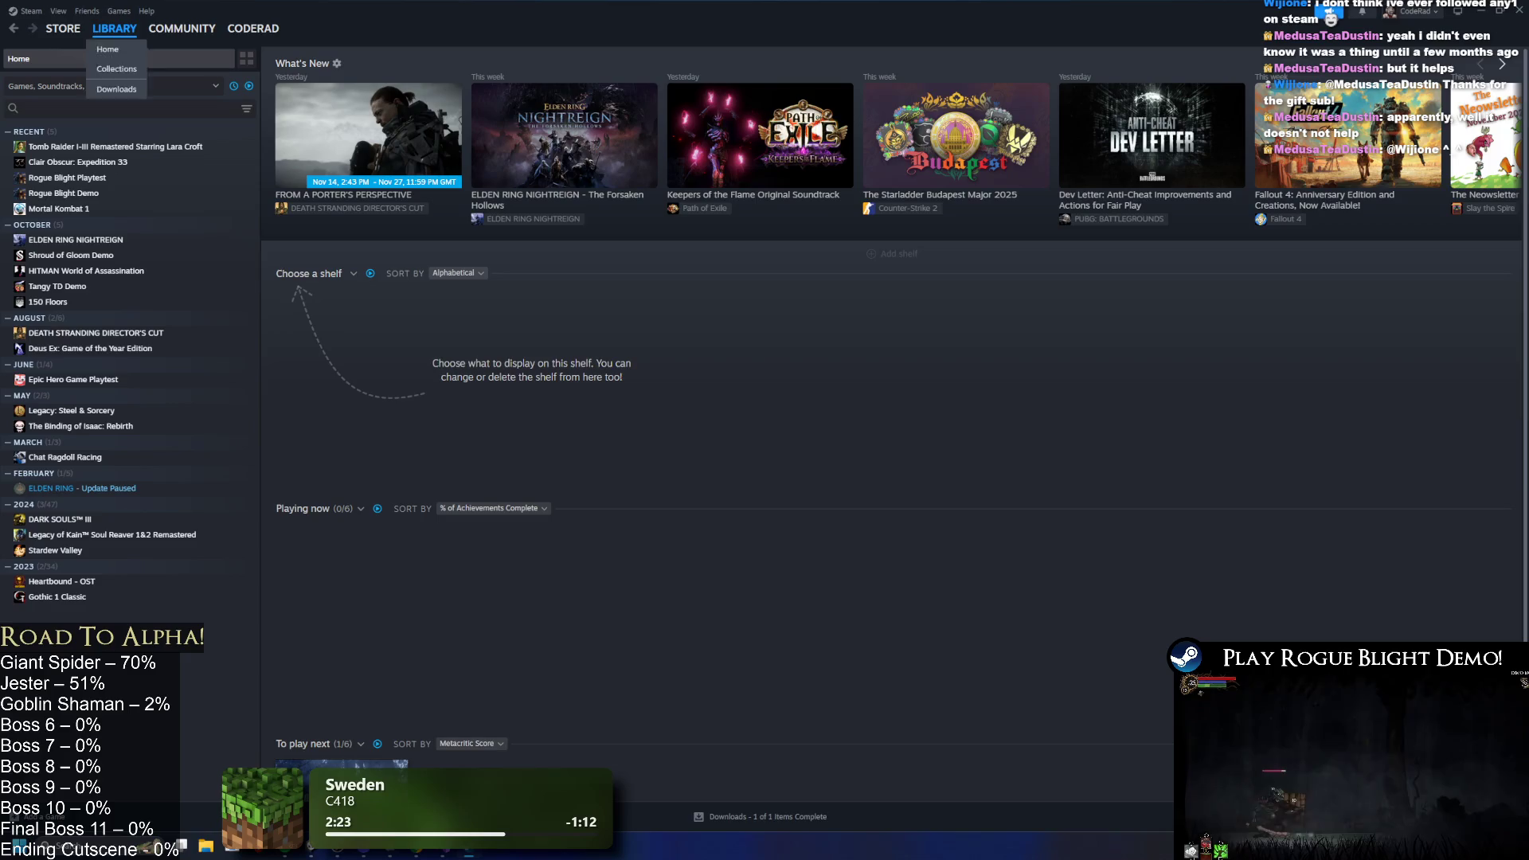
key(alt+Tab)
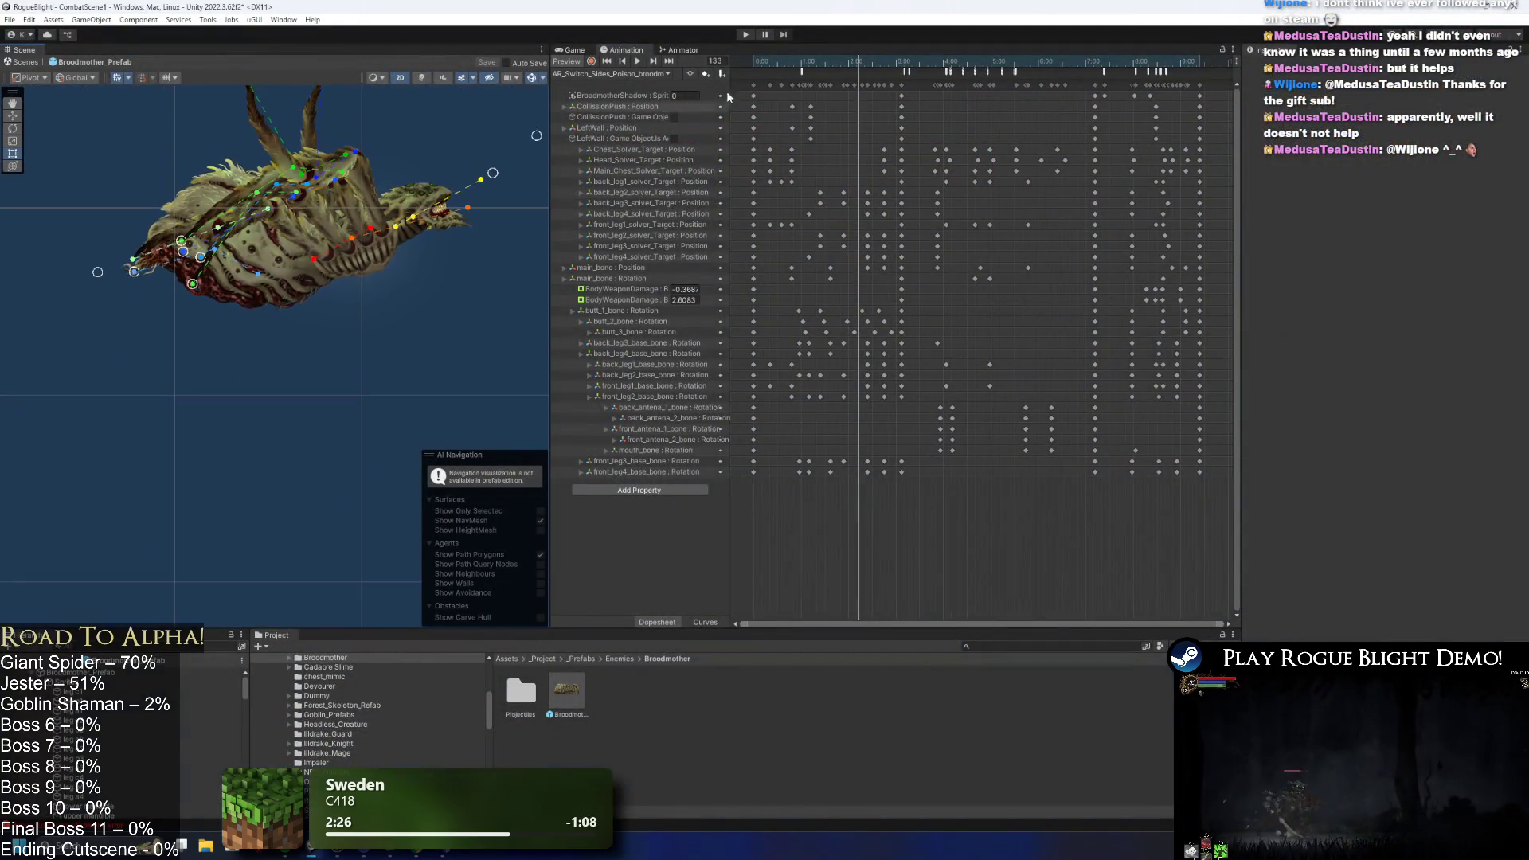
- Reload the poison side-switch clip and inspect its animation event near frame 61–63
click(669, 74)
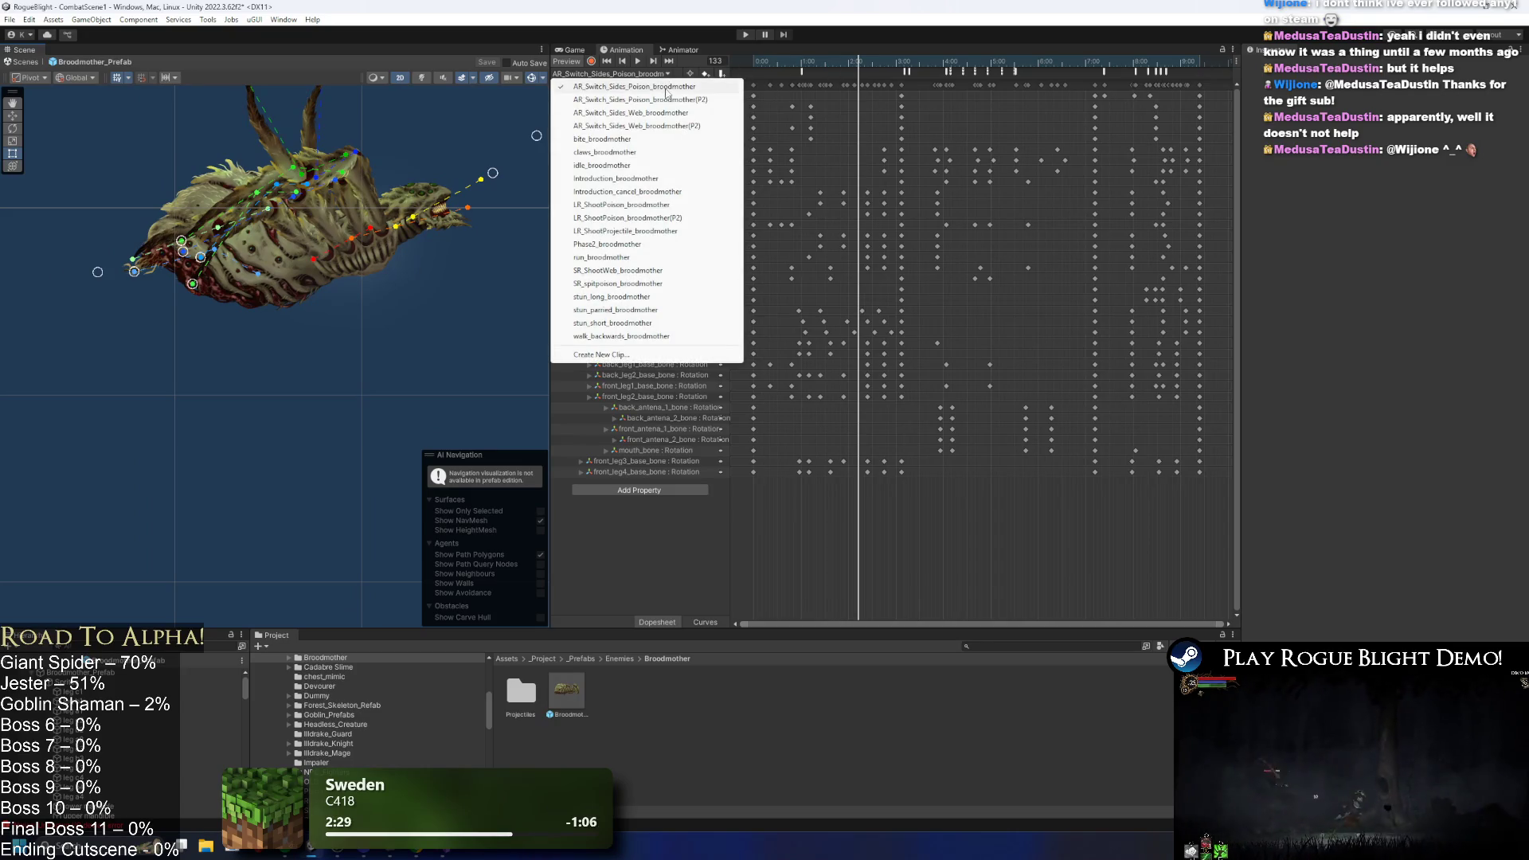
click(721, 100)
click(604, 71)
click(1147, 86)
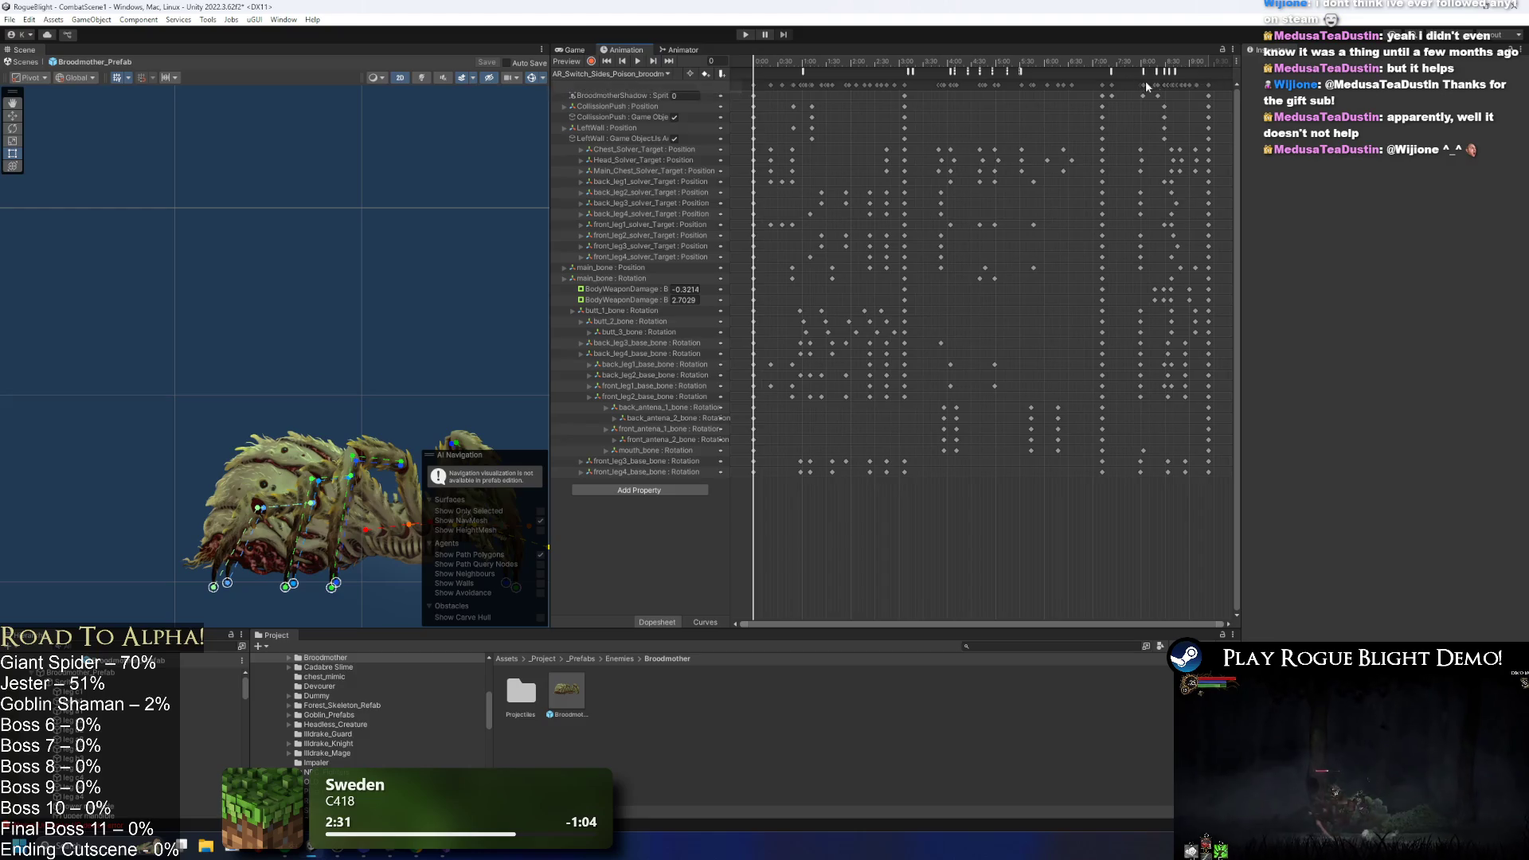
click(805, 63)
scroll(805, 62, up, 2)
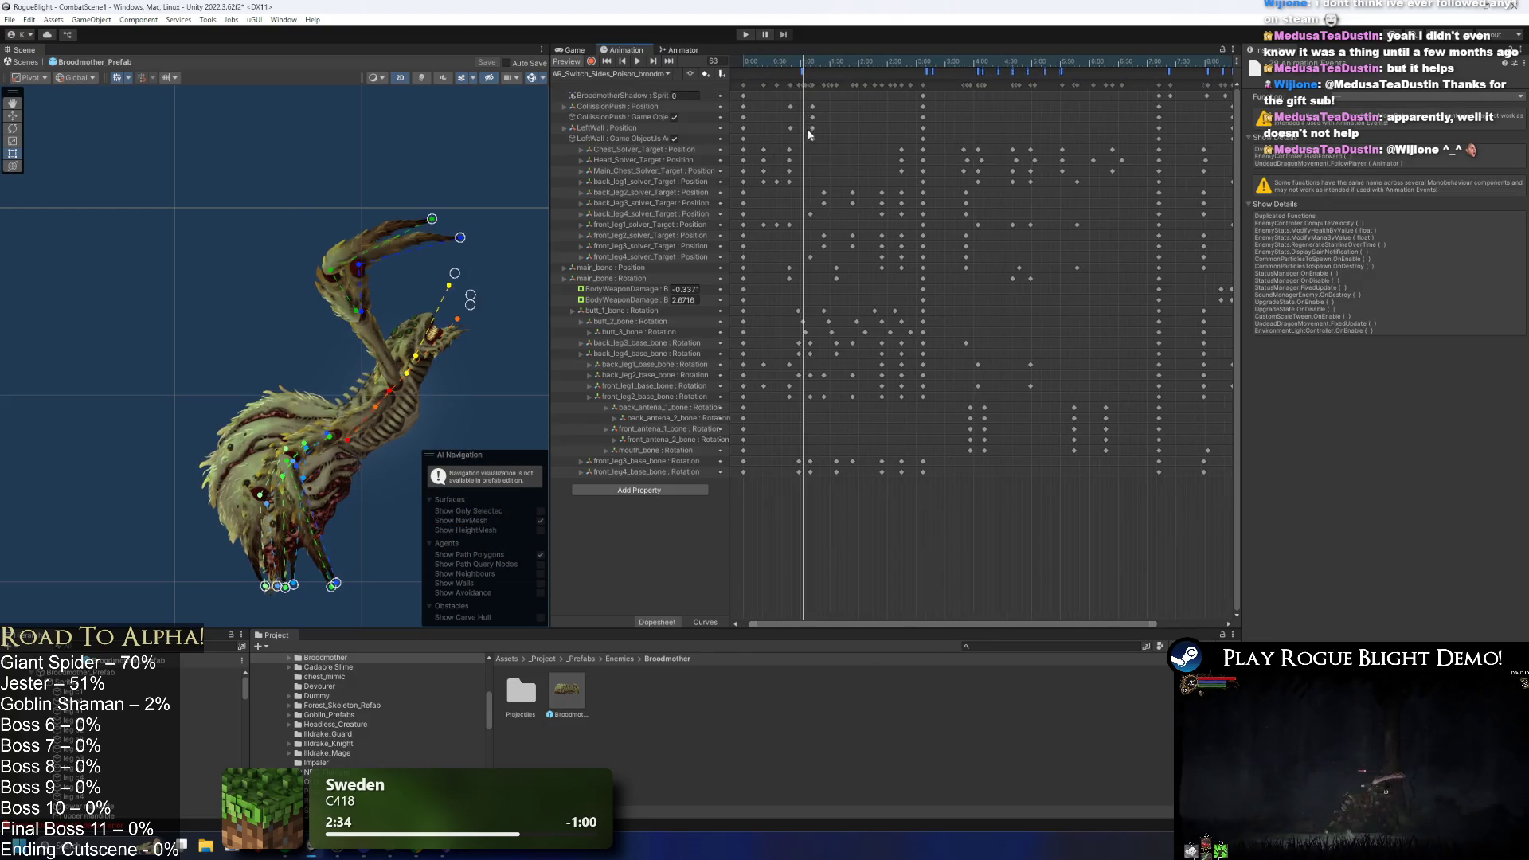
click(802, 64)
scroll(812, 76, up, 5)
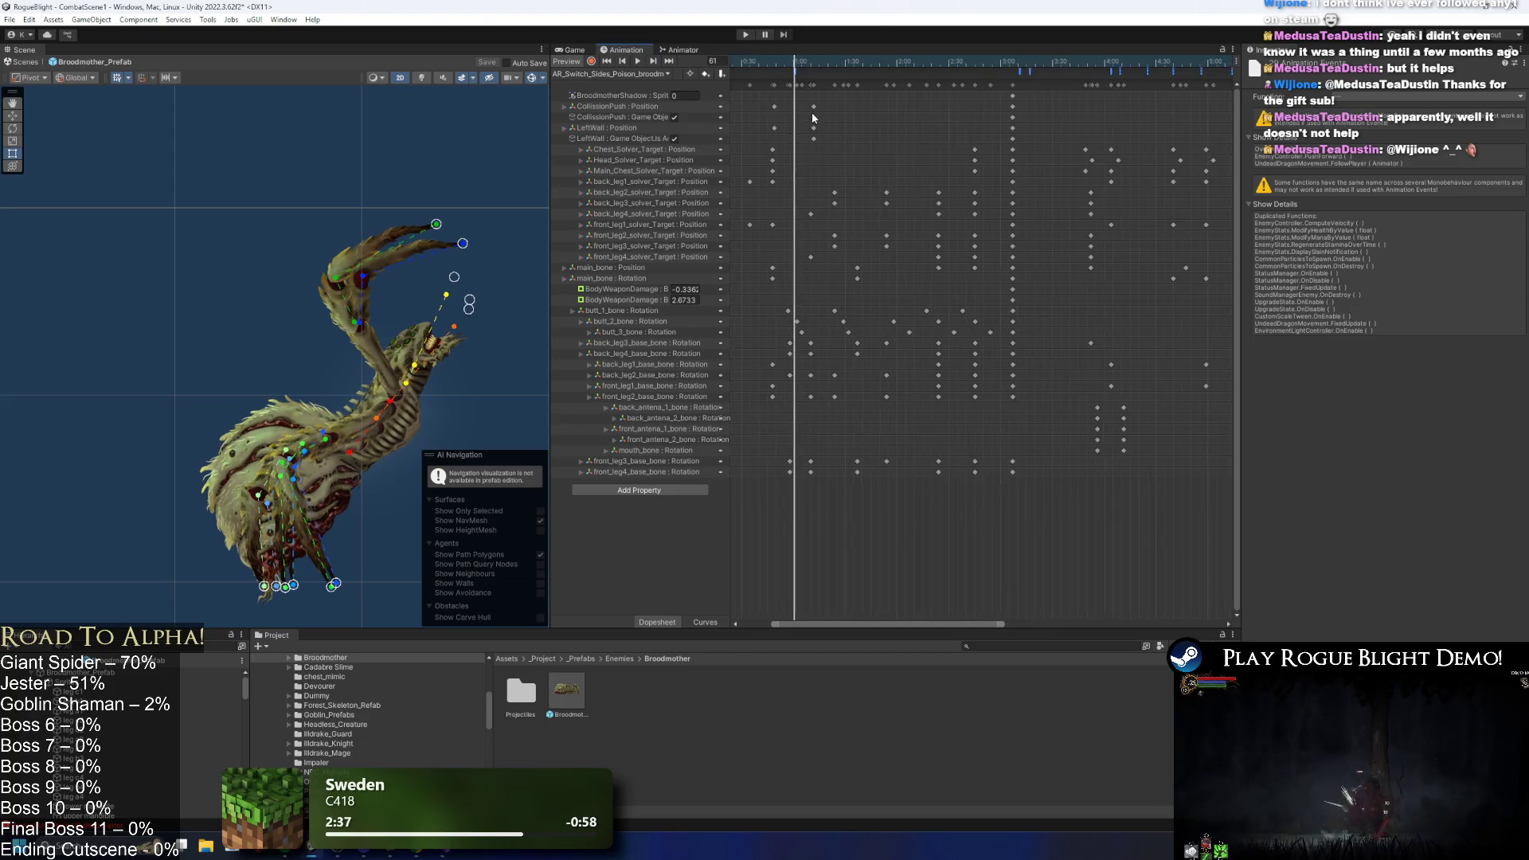
- Review other Broodmother clips, checking poses at frame 58 and around frame 252
click(621, 73)
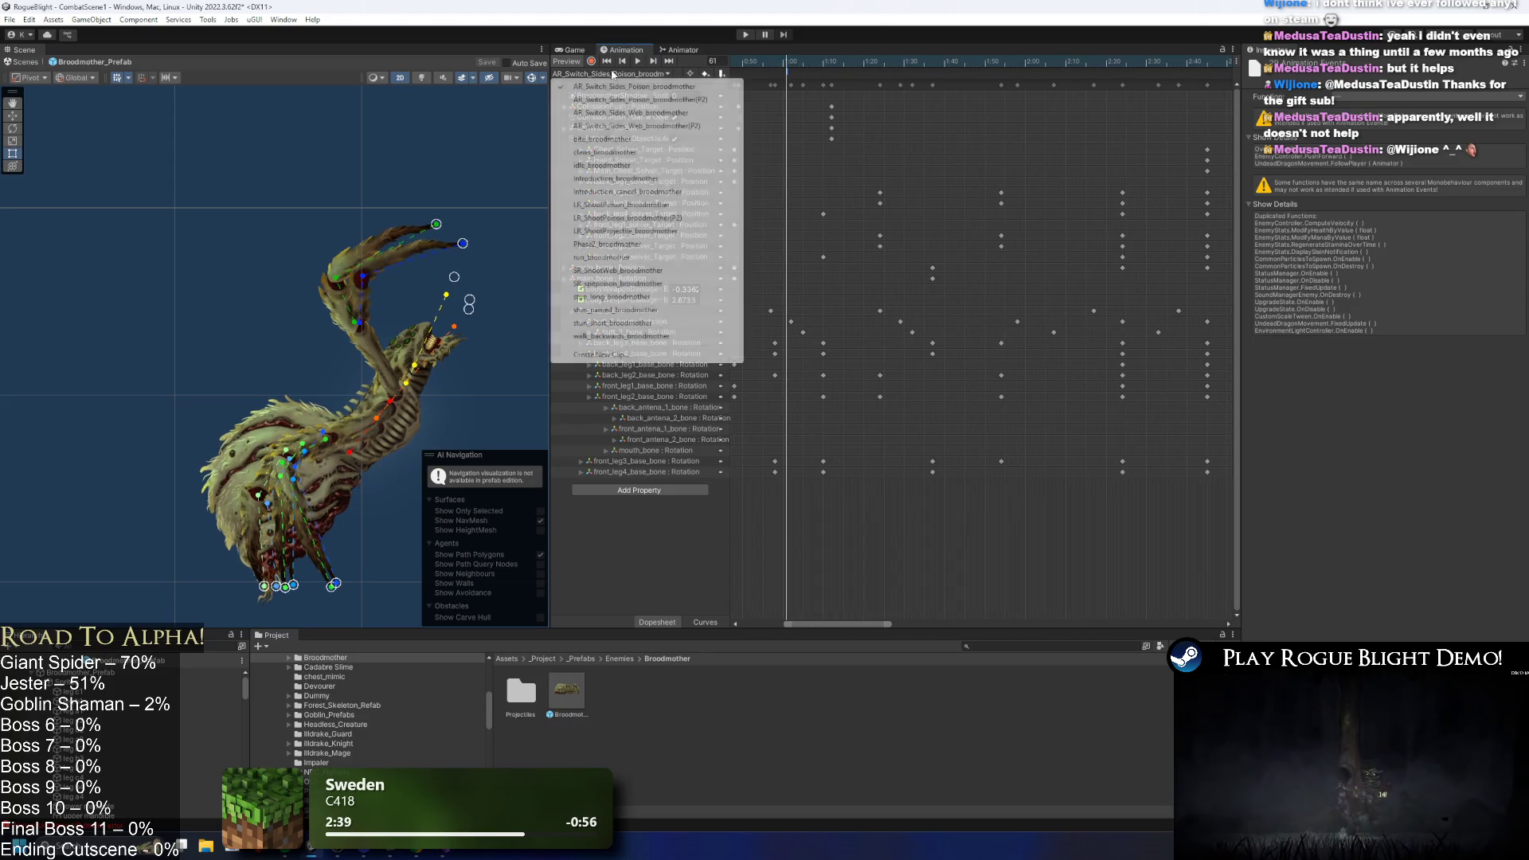
click(638, 87)
drag(761, 60, 806, 66)
click(1061, 76)
click(650, 74)
click(629, 111)
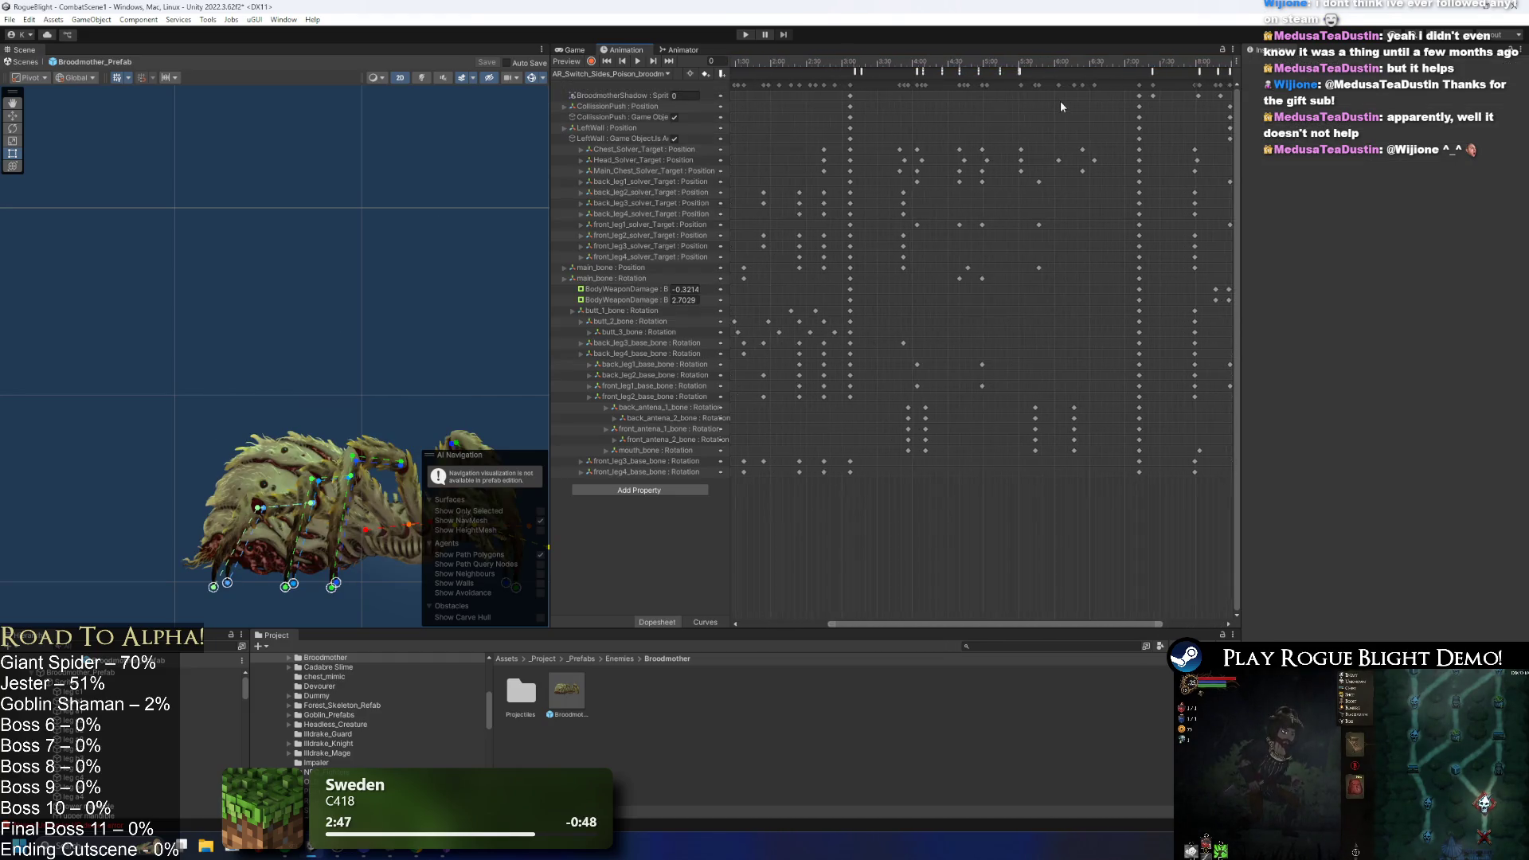
scroll(1061, 106, up, 3)
mouse_move(846, 62)
mouse_down()
mouse_move(868, 62)
mouse_move(873, 353)
mouse_up()
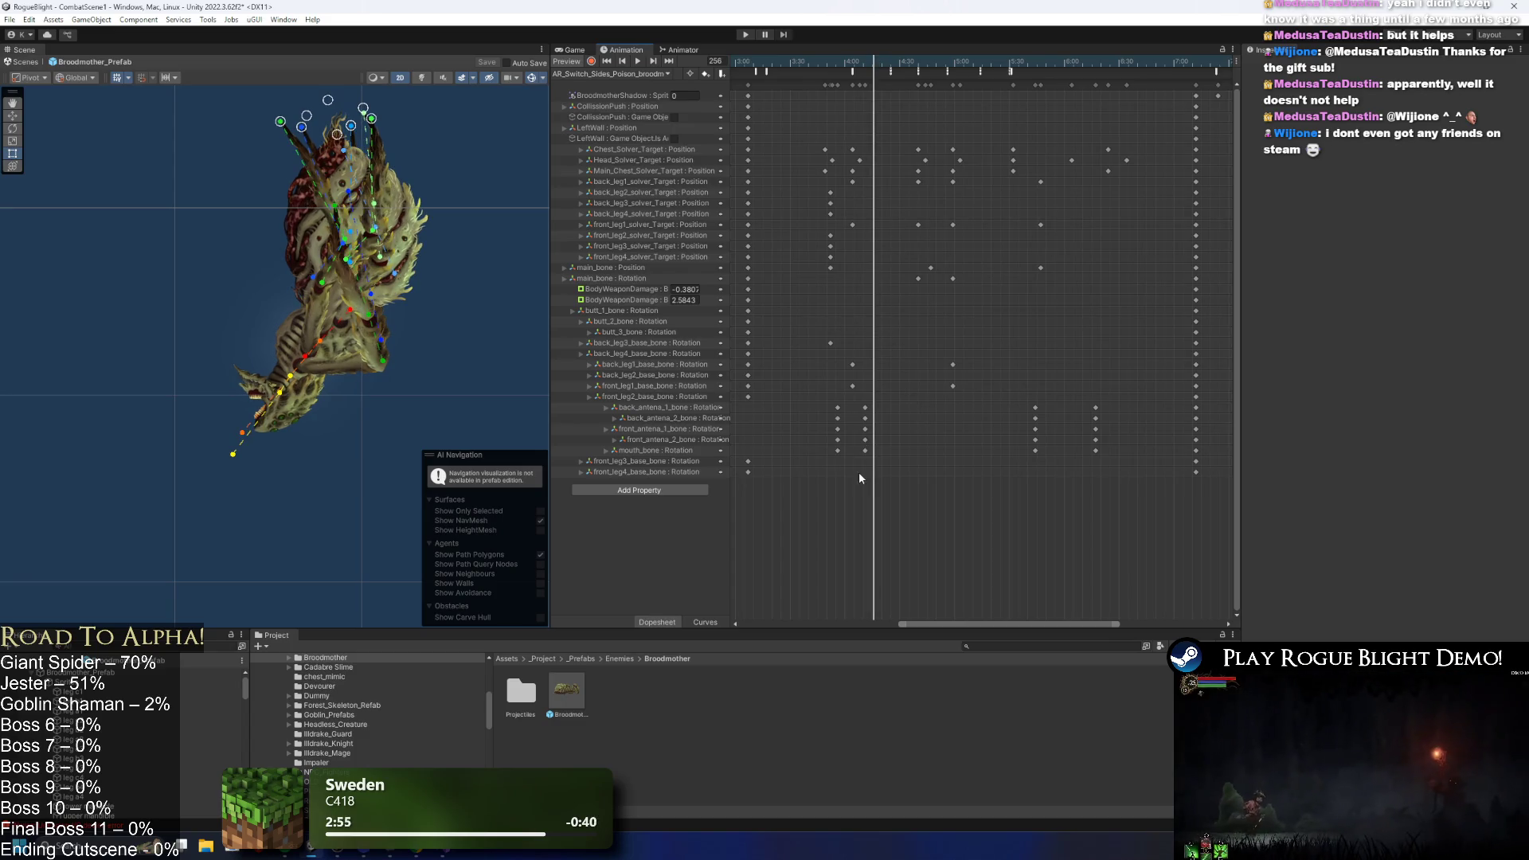
- Shift the mouth_bone keyframes and PlayPreExistingParticle event later, then play the preview
drag(867, 454, 881, 457)
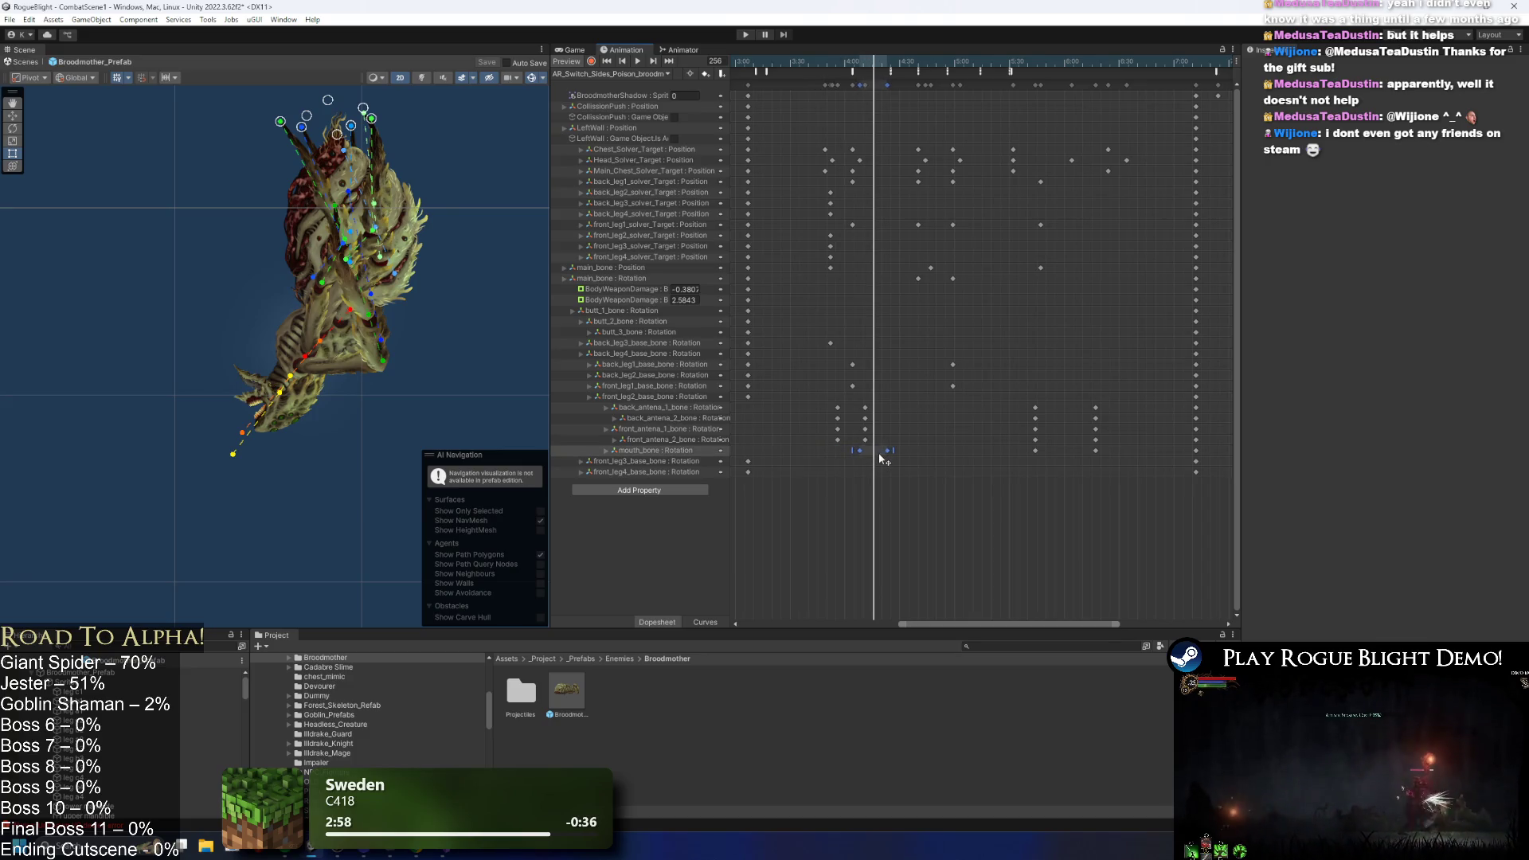
drag(854, 76, 875, 79)
key(space)
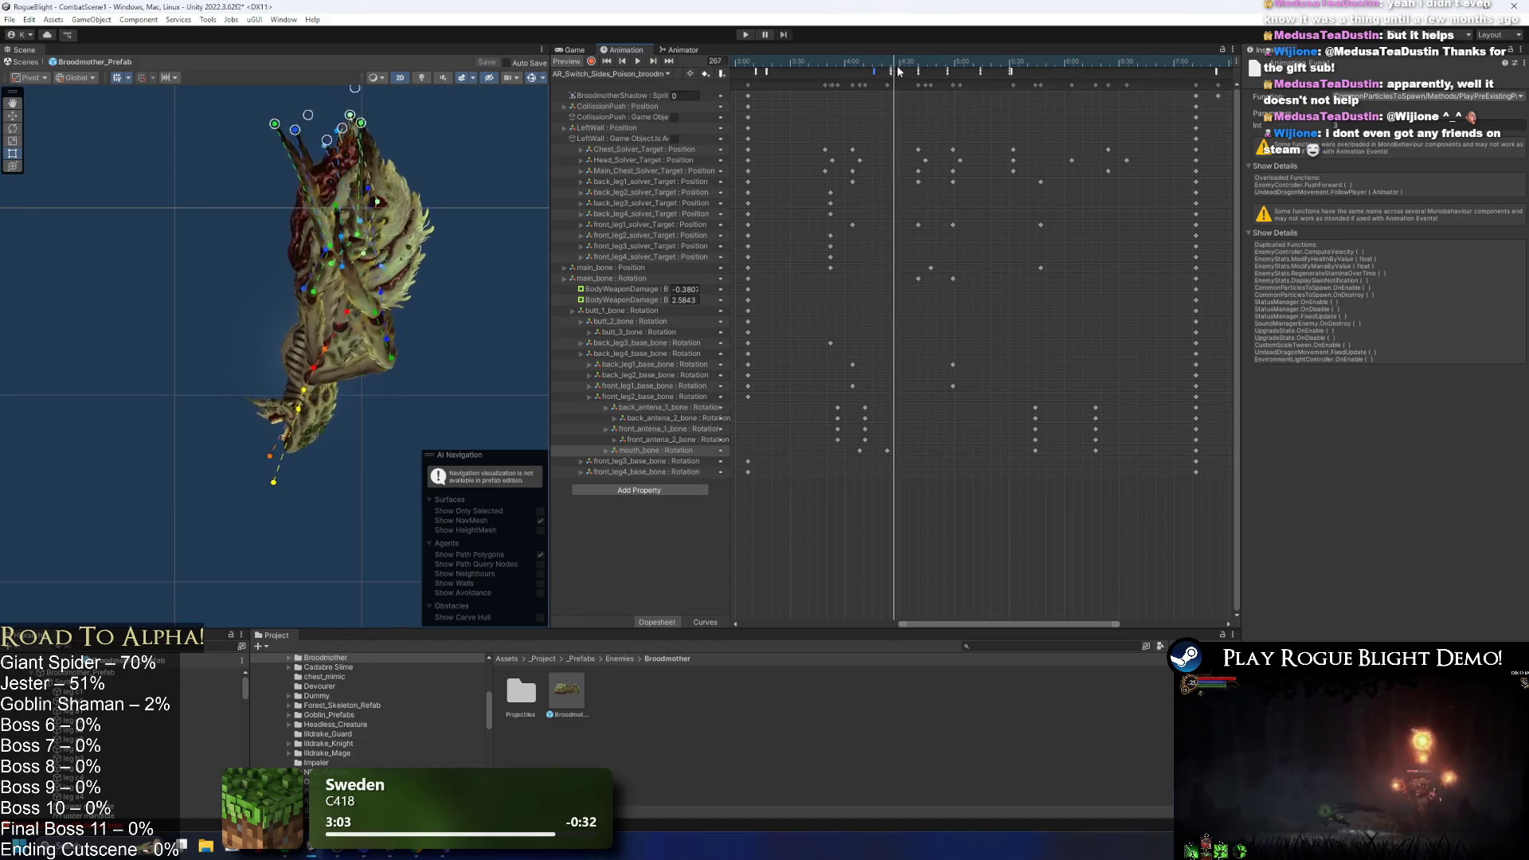
- Inspect the SpawnProjectile event and move the FizzlePreExisting event earlier to frame 323
click(1011, 74)
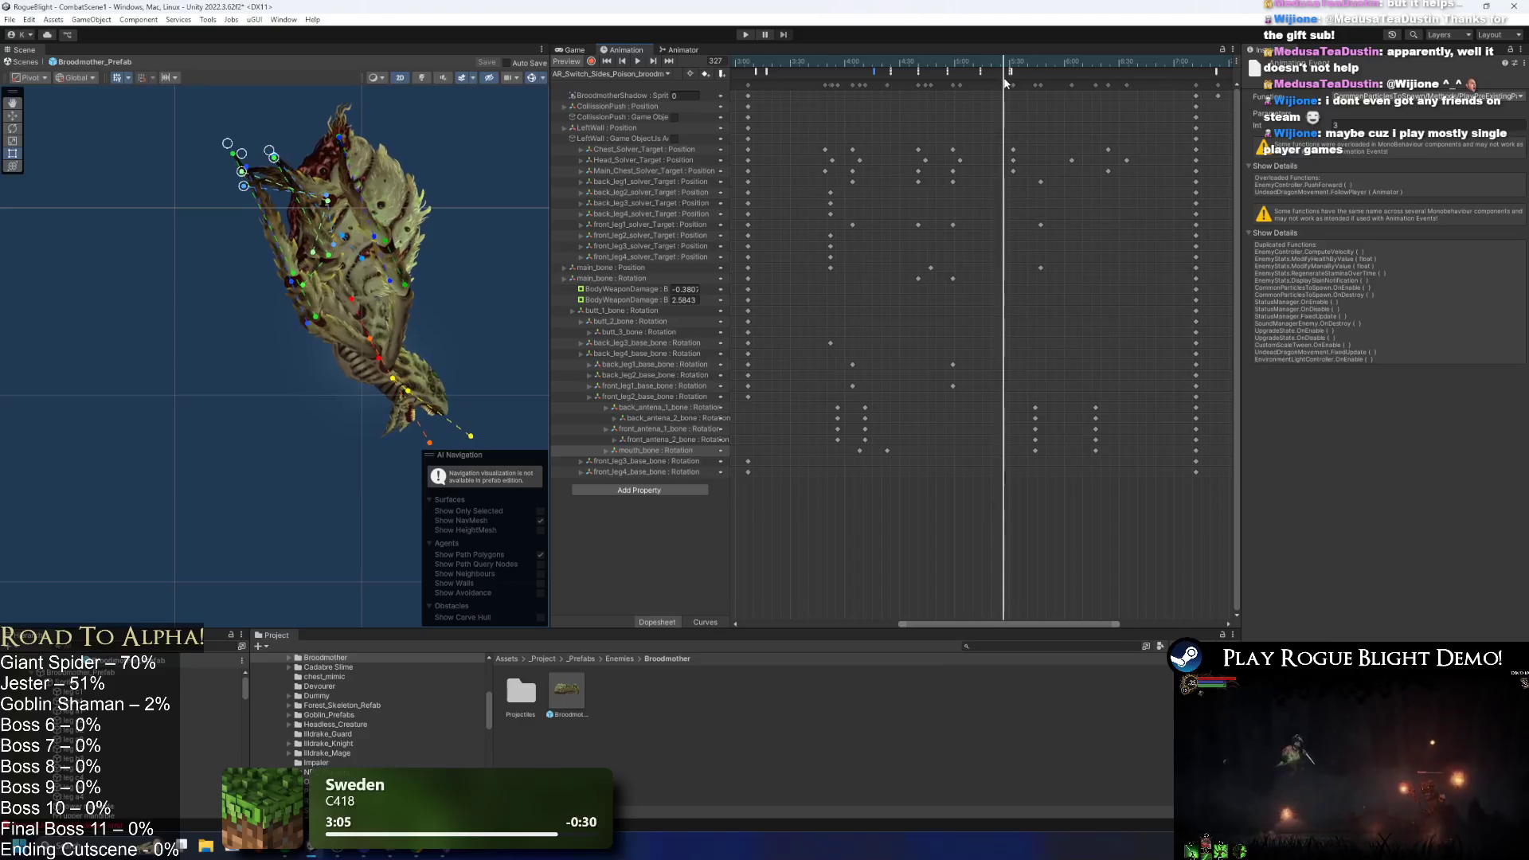
click(1006, 74)
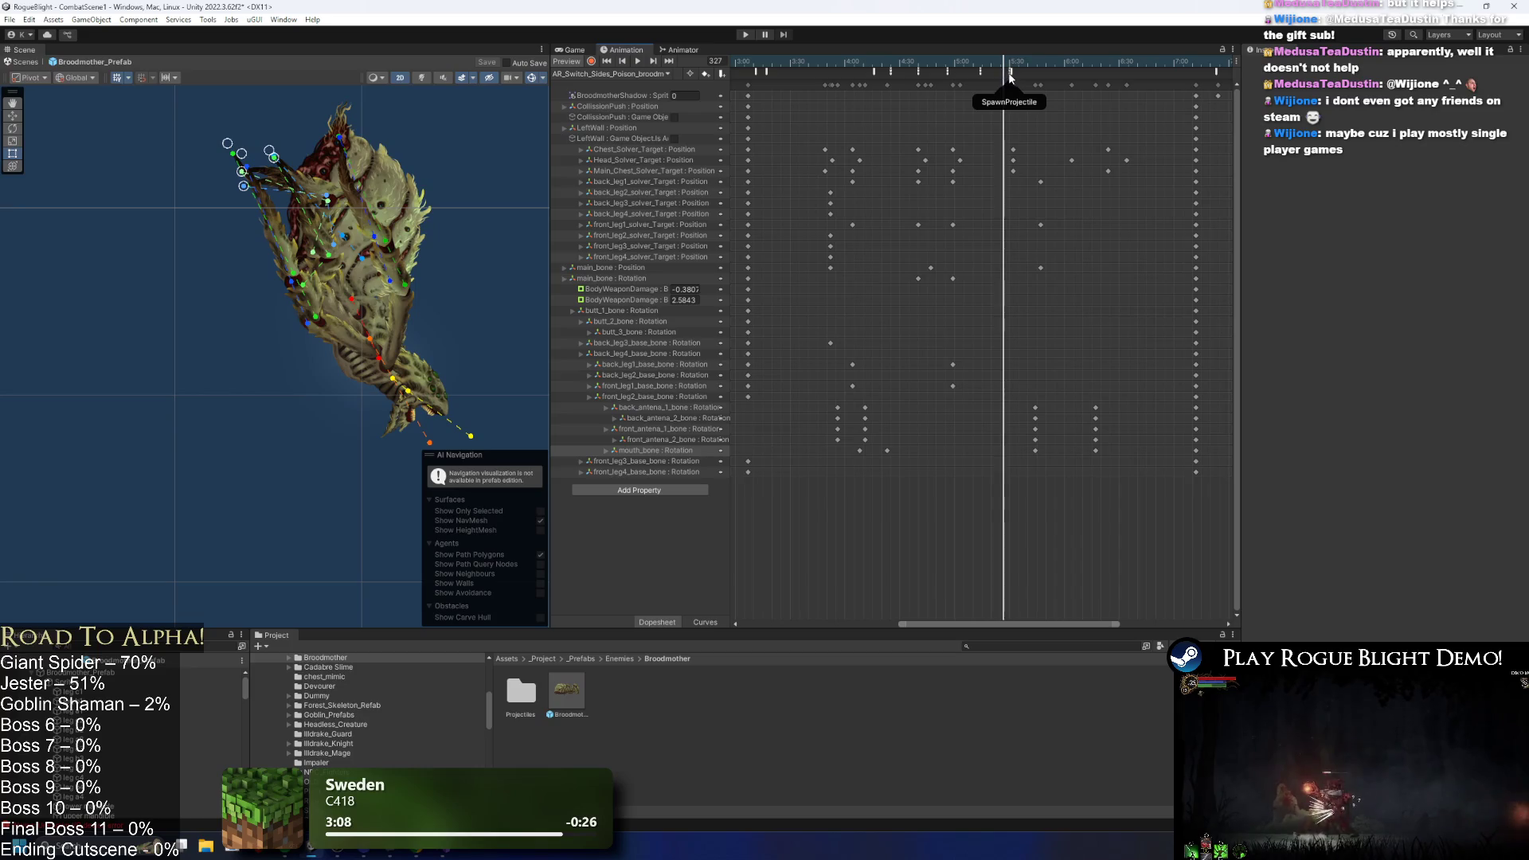
click(1010, 73)
scroll(1056, 136, up, 3)
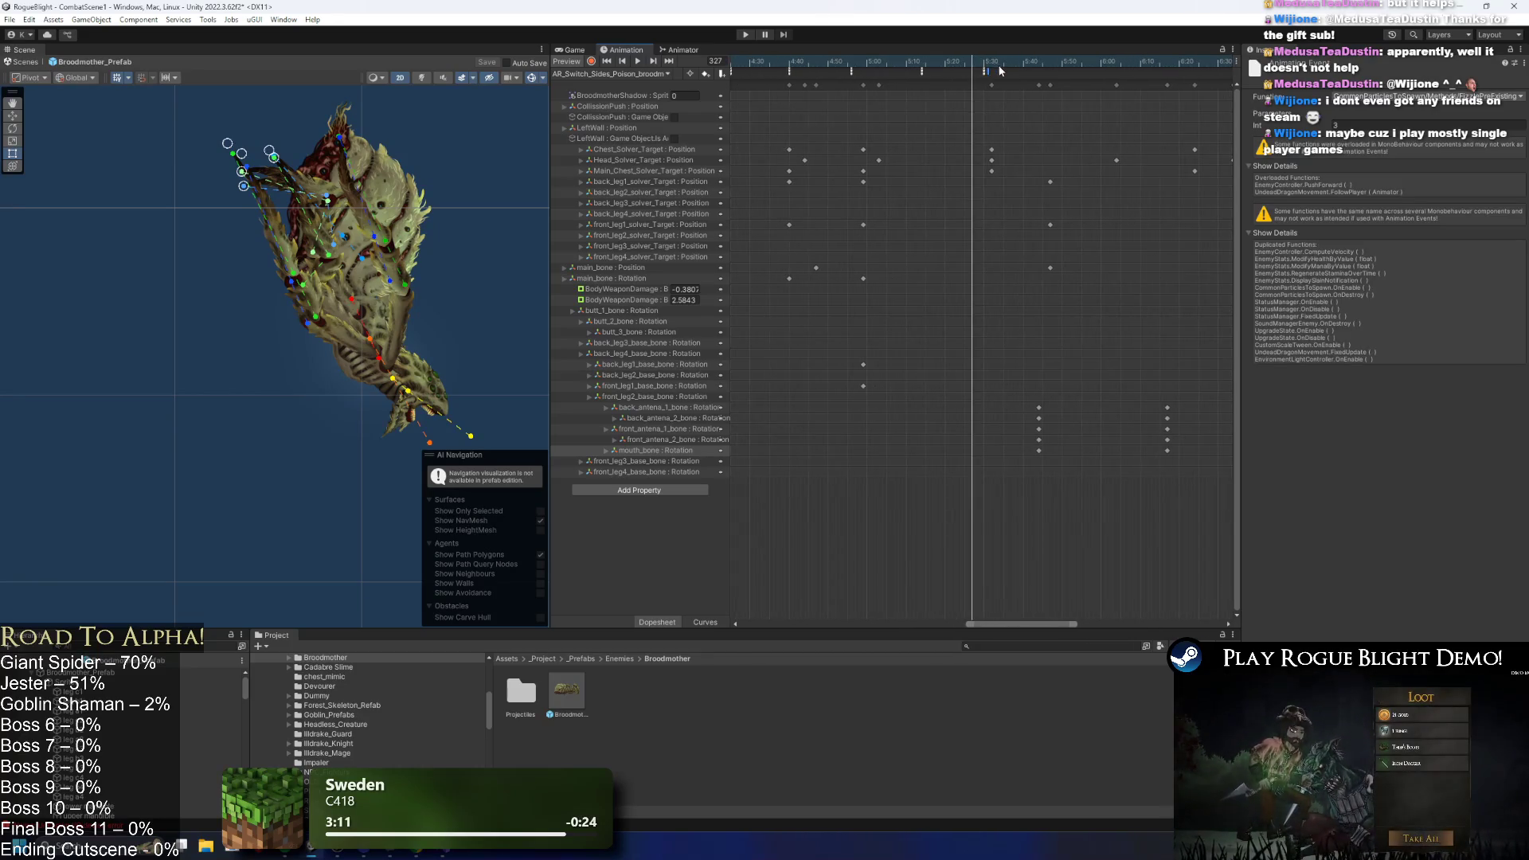
key(period)
key(period)
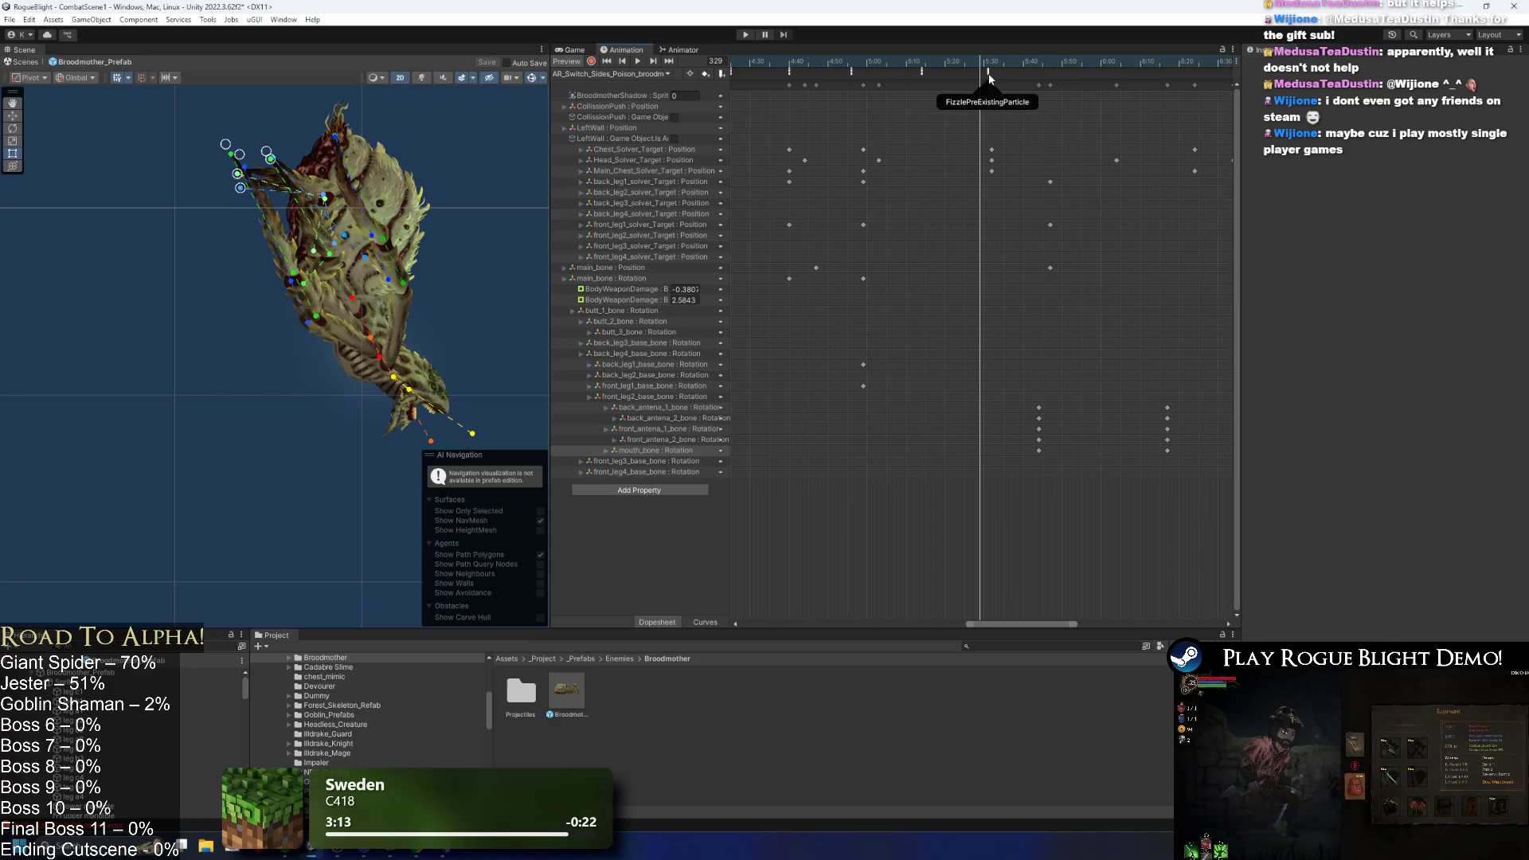
drag(976, 65, 952, 73)
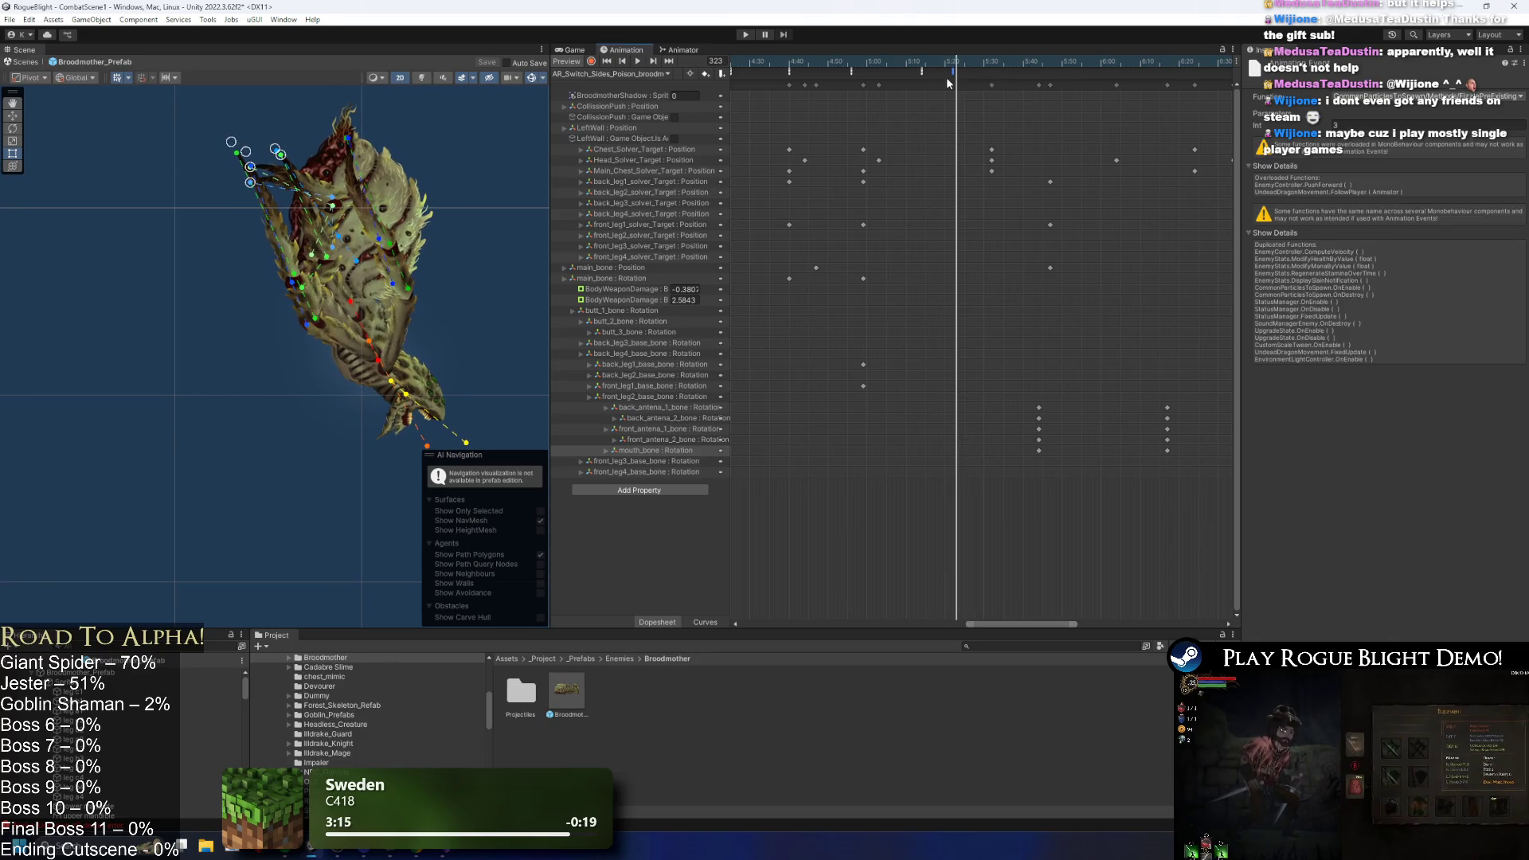
scroll(1081, 276, down, 5)
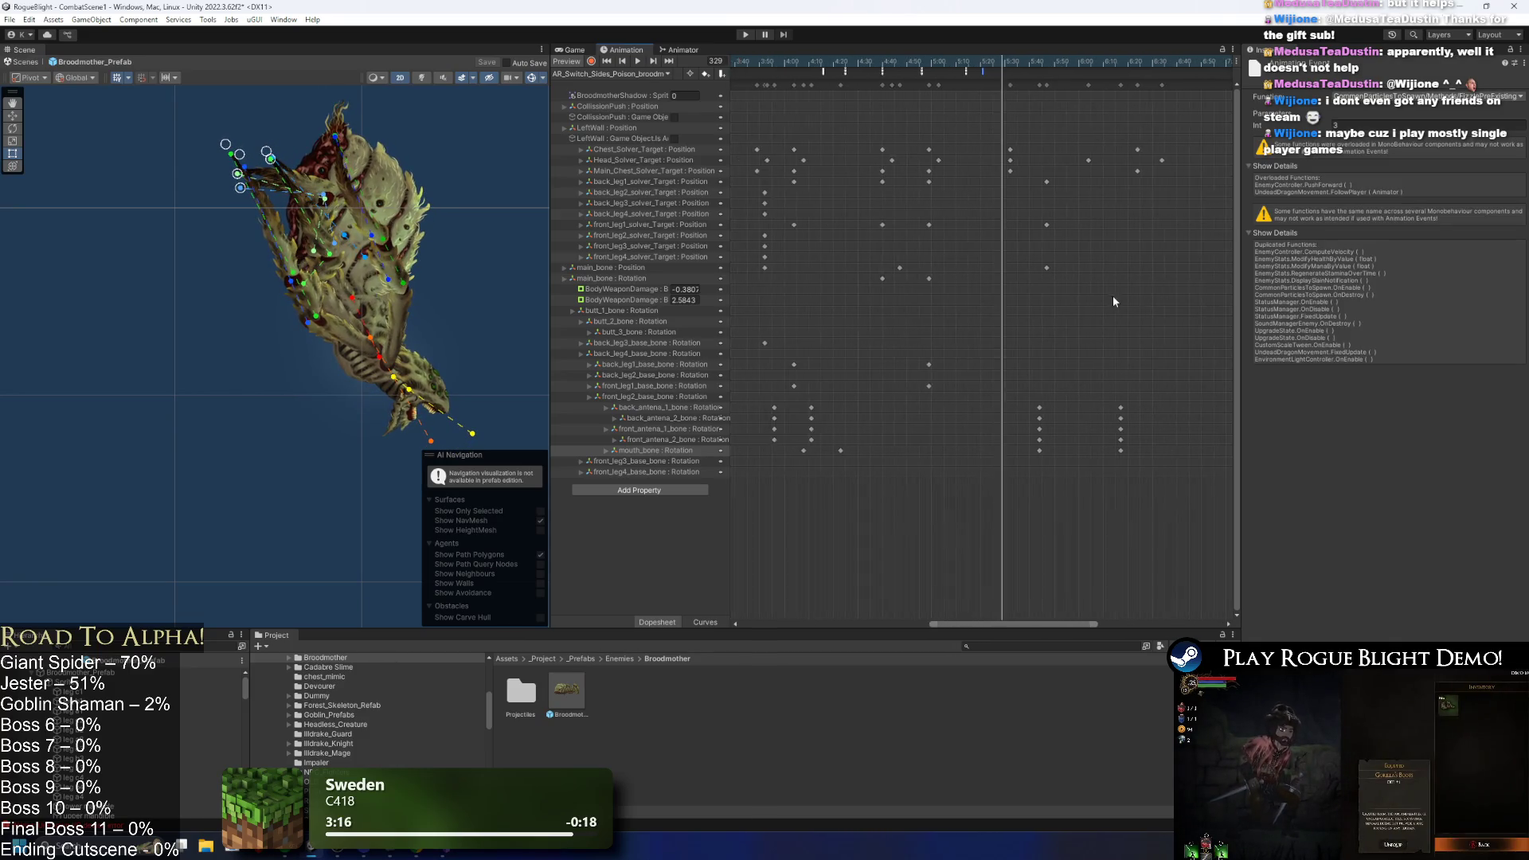
- Shift the front_antena_2, antenna and mouth keys earlier, previewing around frame 332
mouse_move(1065, 60)
mouse_down()
mouse_move(1036, 63)
mouse_move(1111, 67)
mouse_move(1042, 70)
mouse_move(1043, 84)
mouse_up()
mouse_move(1127, 437)
mouse_down()
mouse_move(990, 444)
mouse_move(1110, 440)
mouse_up()
click(1127, 451)
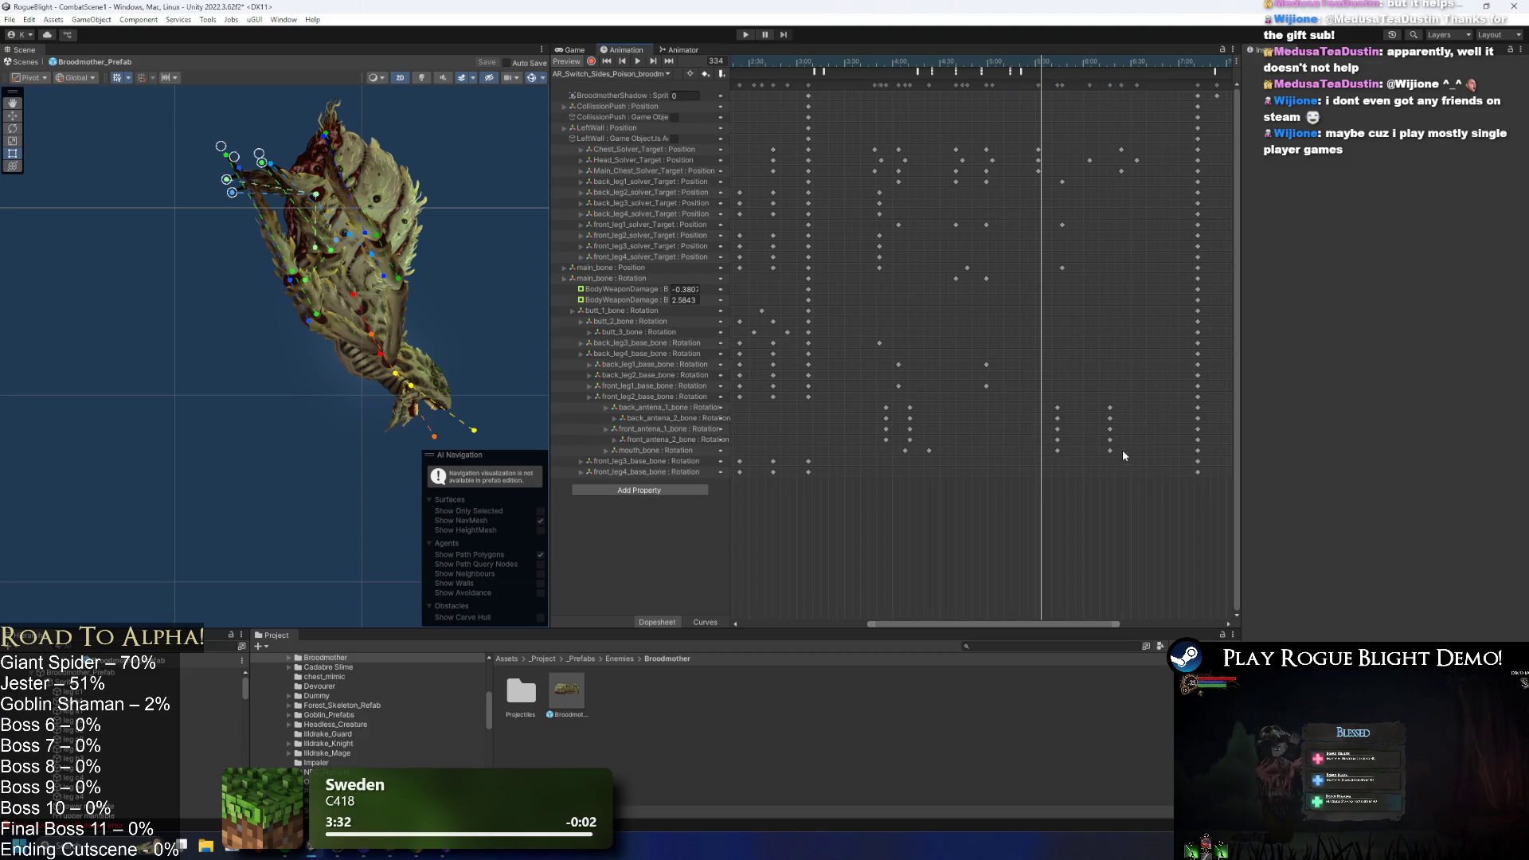
mouse_move(1035, 398)
mouse_down()
mouse_move(1123, 456)
mouse_move(1041, 423)
mouse_up()
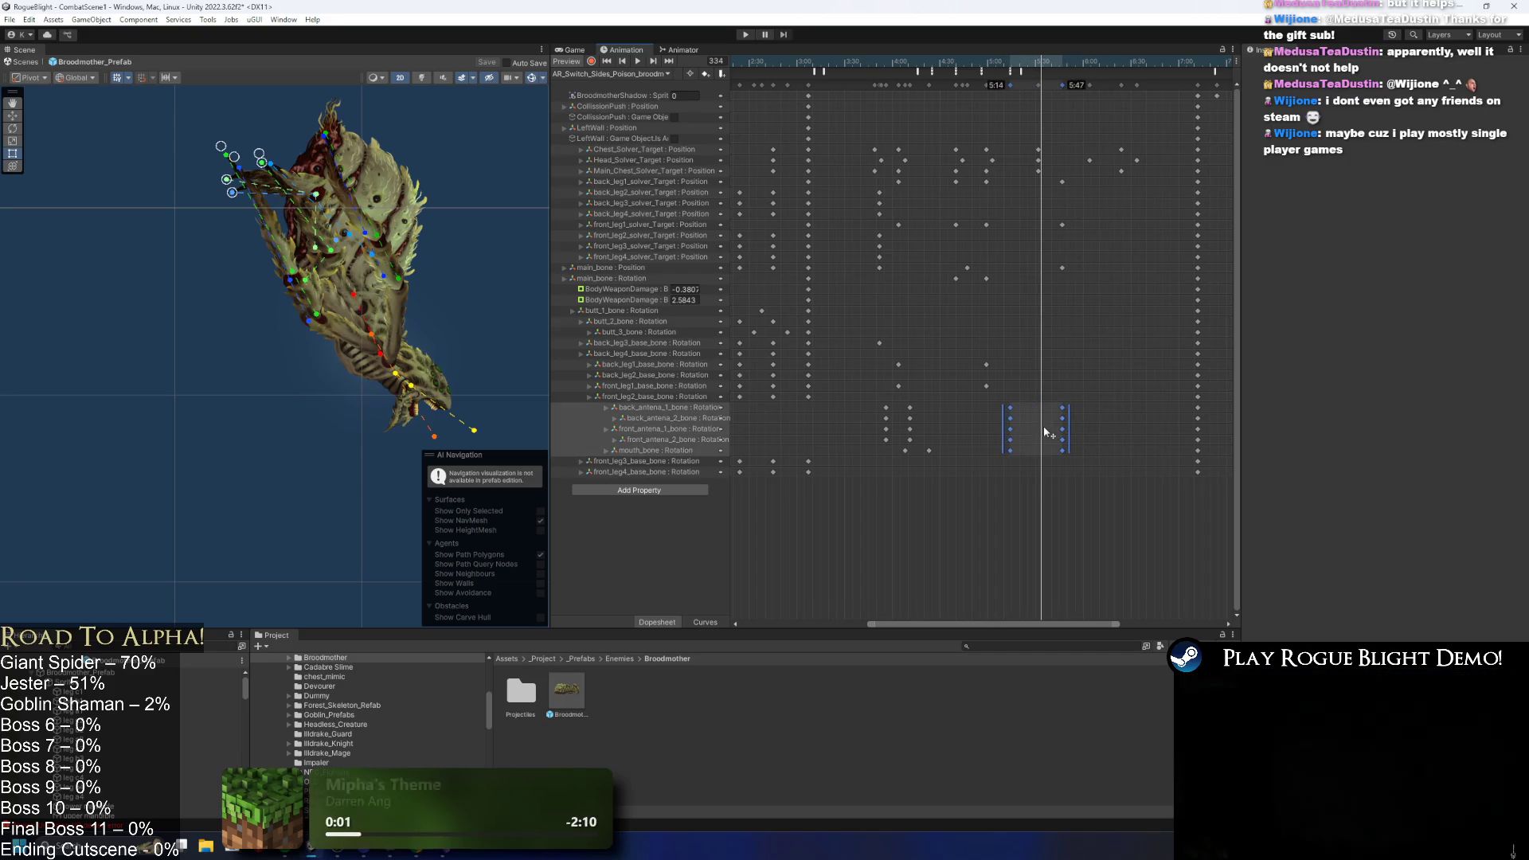
drag(1006, 63, 1056, 70)
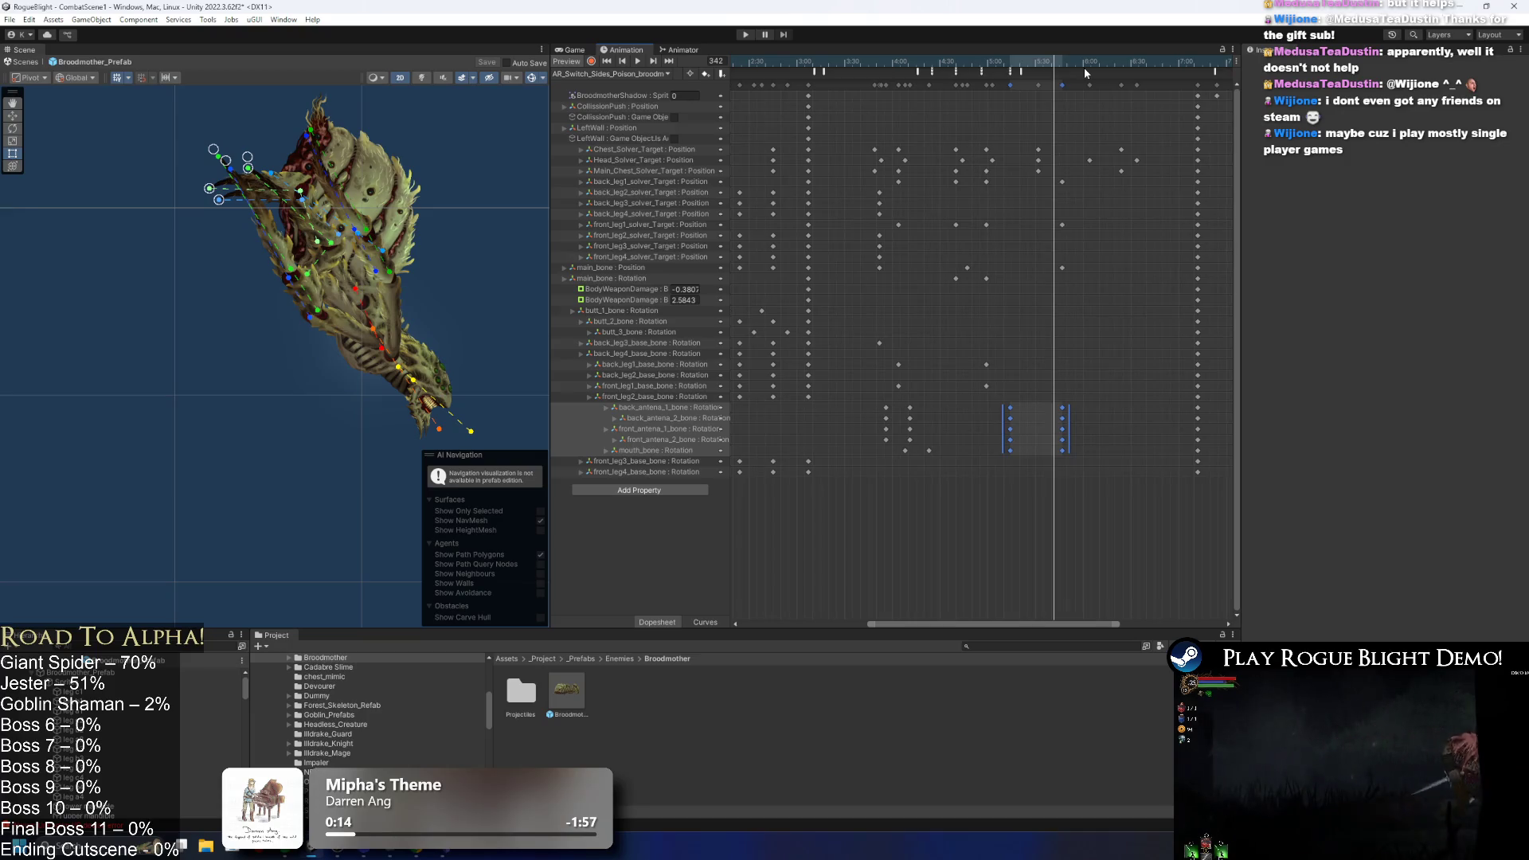
key(super)
- Launch Steam from the Start menu search and show its friends list full-screen
text(s)
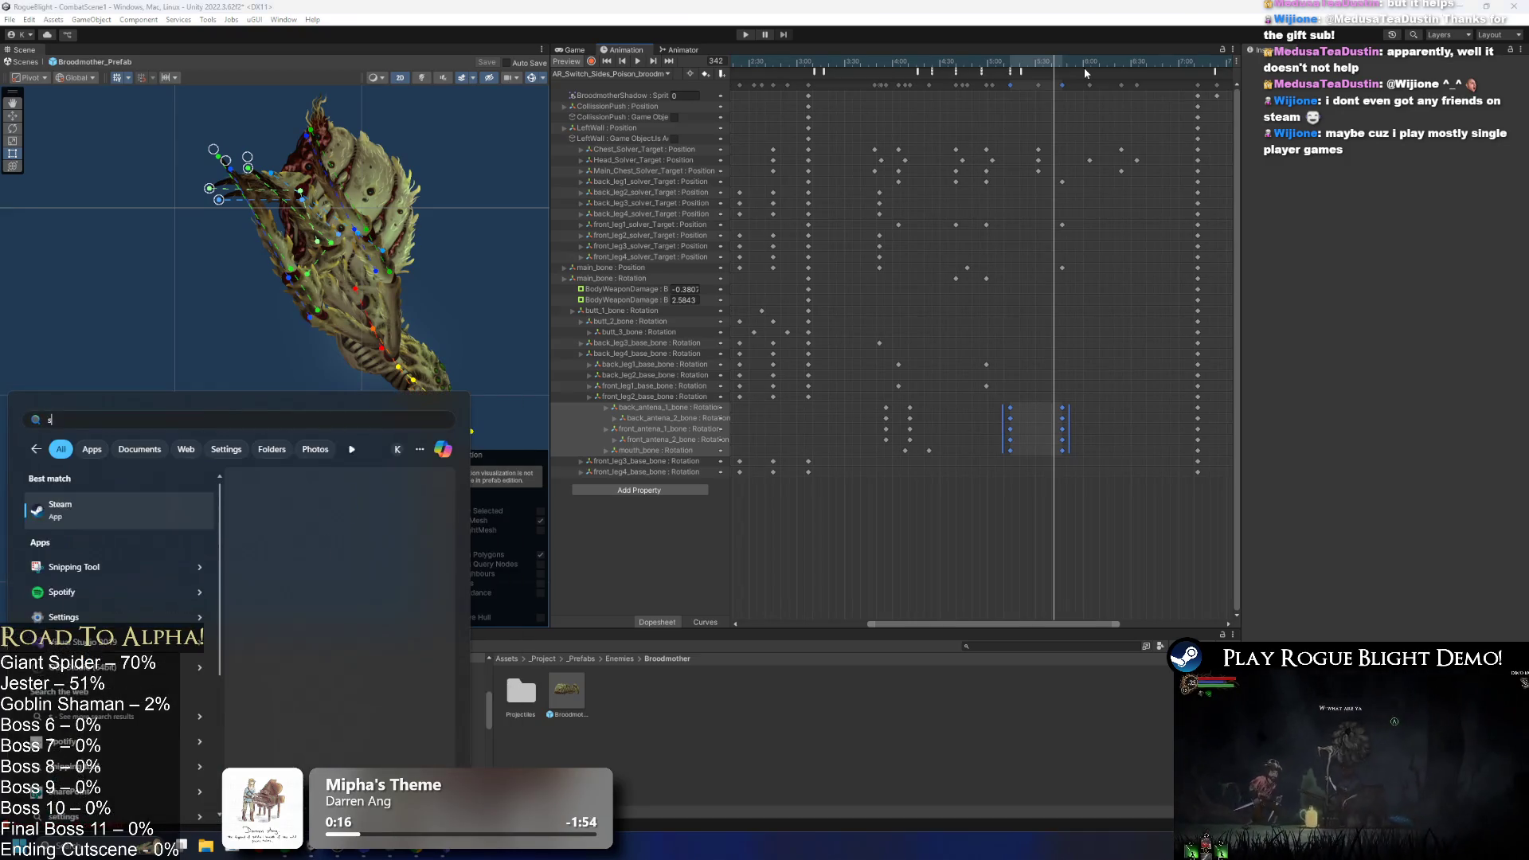
text(t6ea)
key(Return)
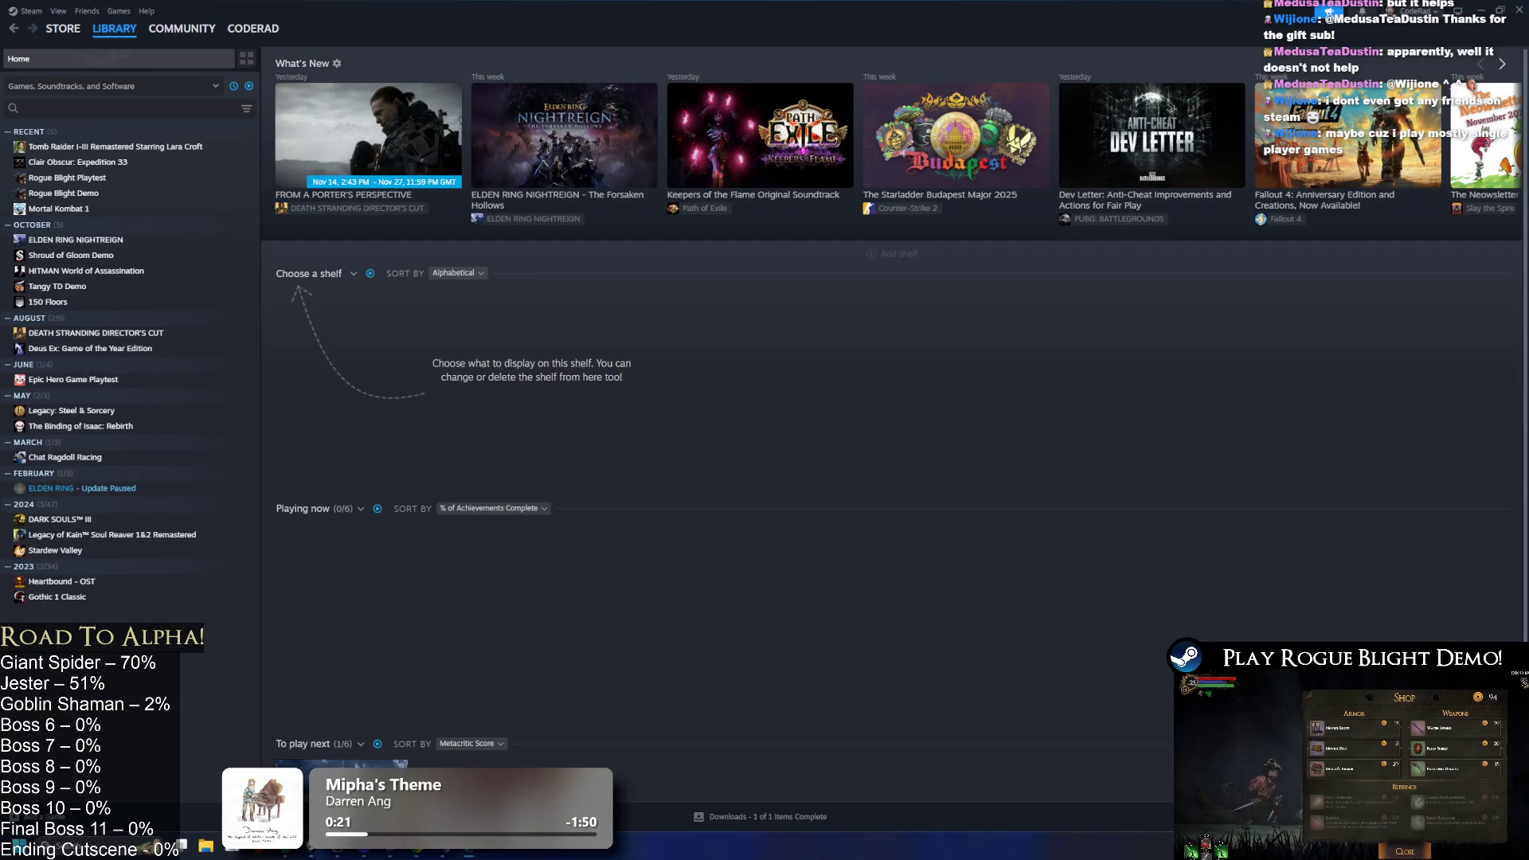
click(1474, 816)
key(super+Up)
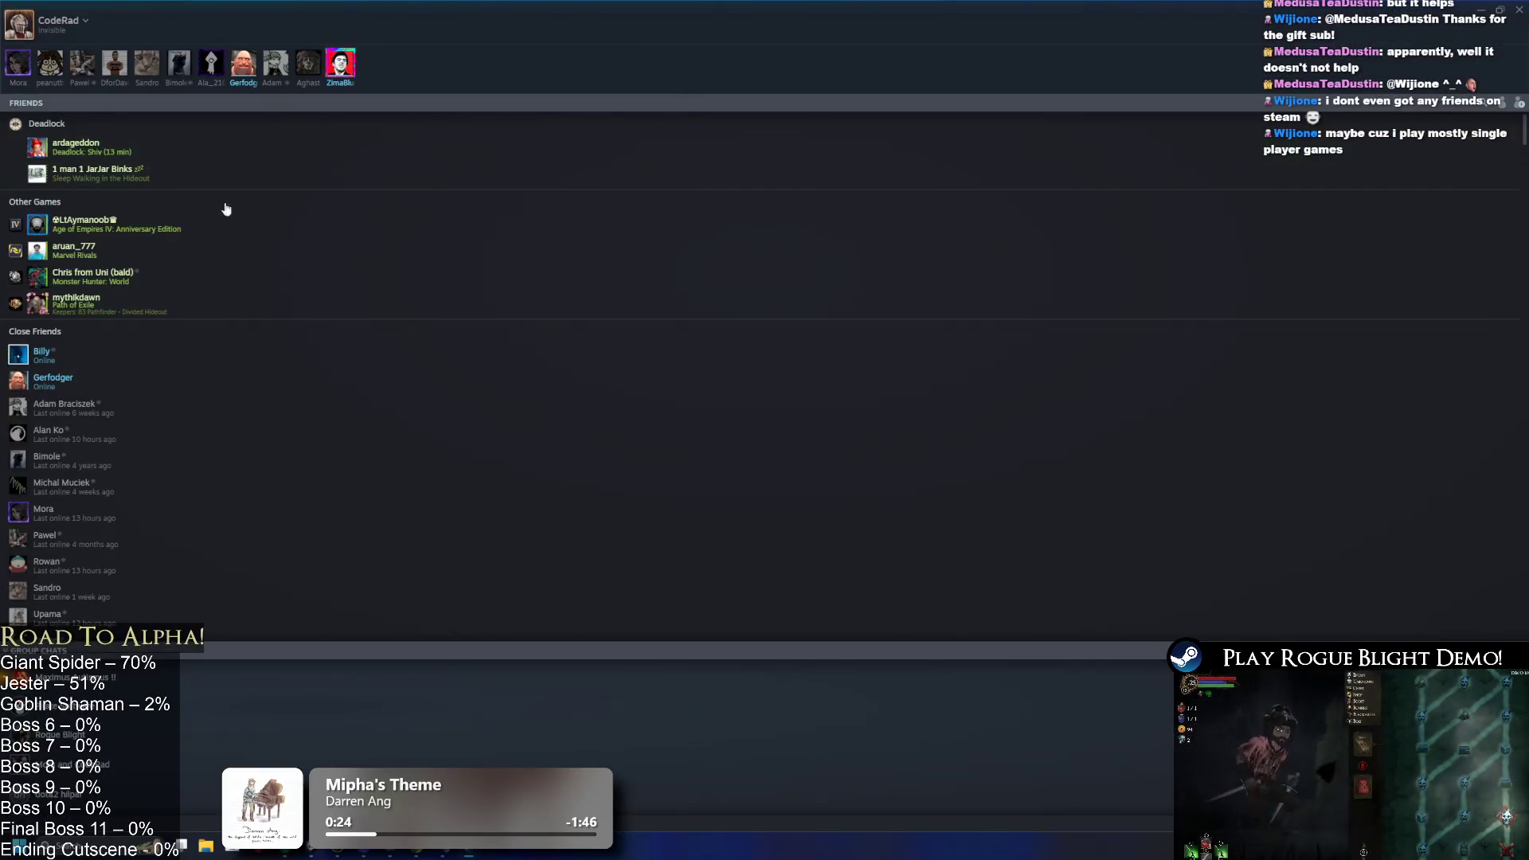
- Browse the friends list, then restore the Friends window to a smaller size and move it aside
scroll(309, 219, down, 10)
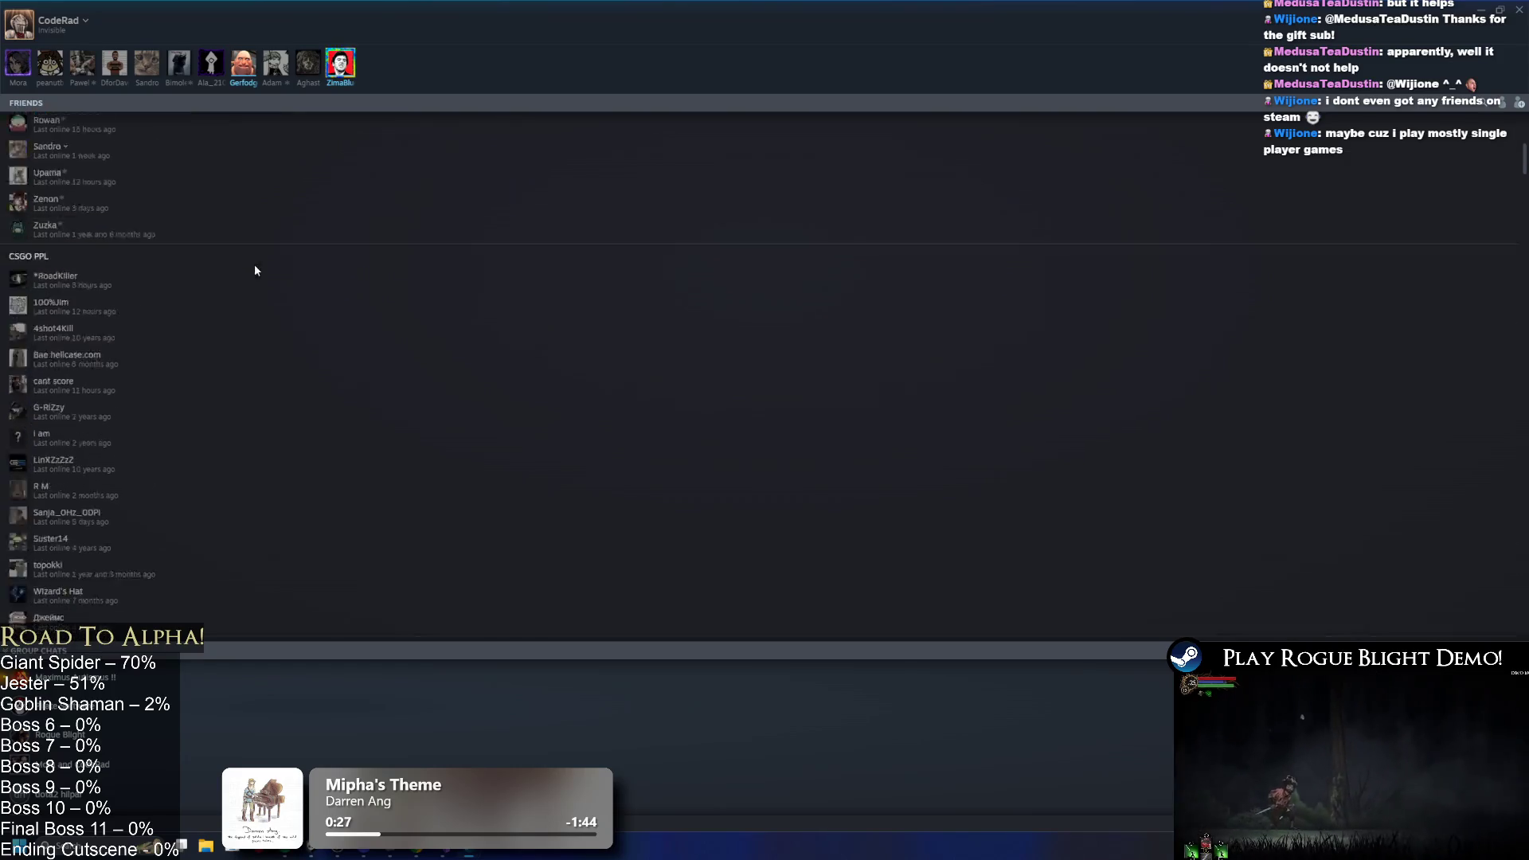
scroll(312, 279, up, 10)
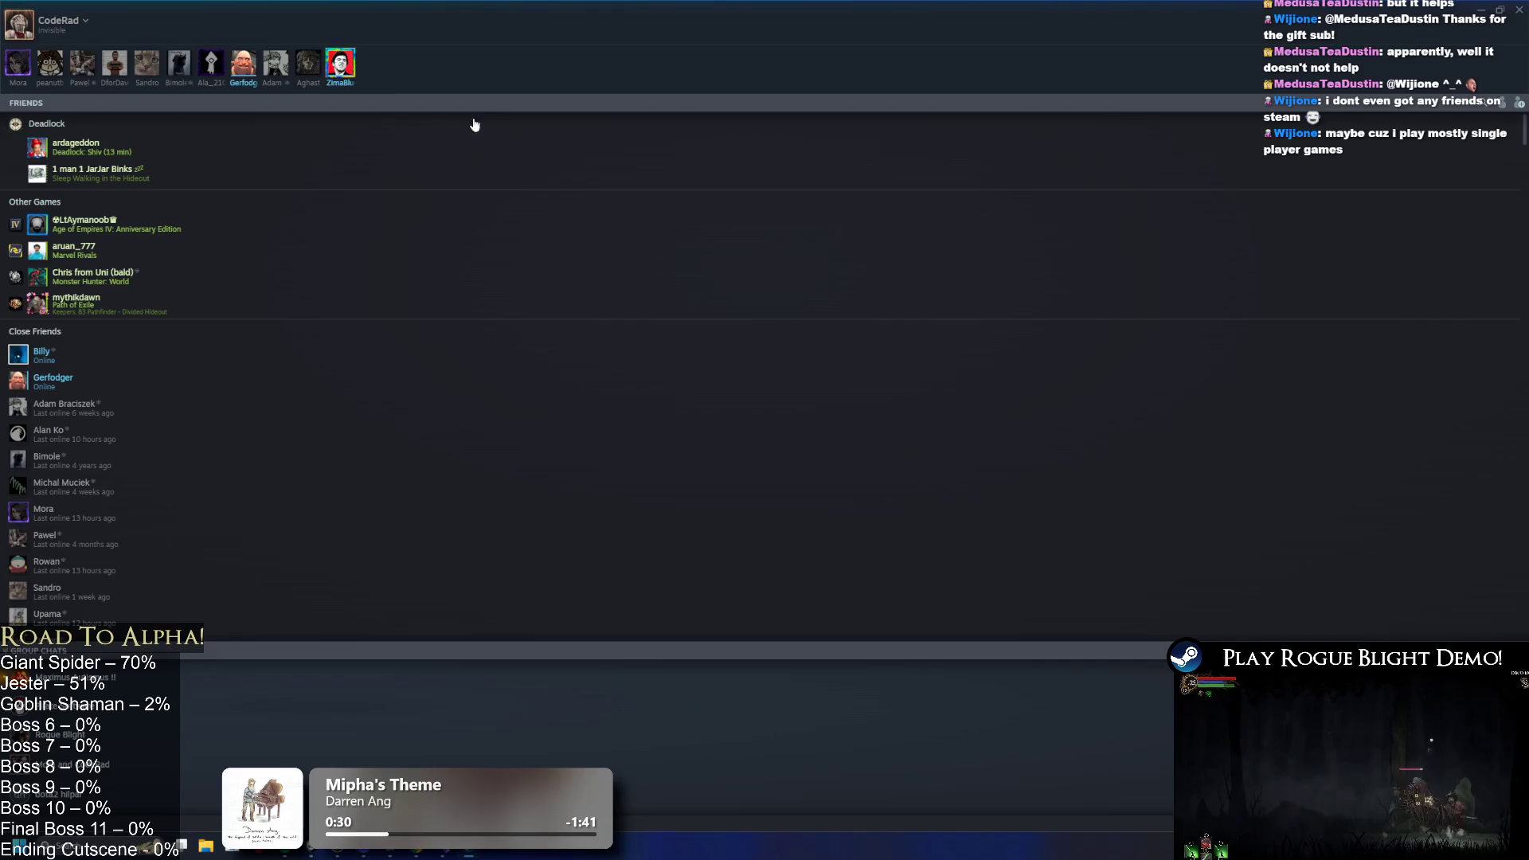
double_click(489, 6)
mouse_move(496, 38)
mouse_down()
mouse_move(1528, 56)
mouse_move(446, 2)
mouse_up()
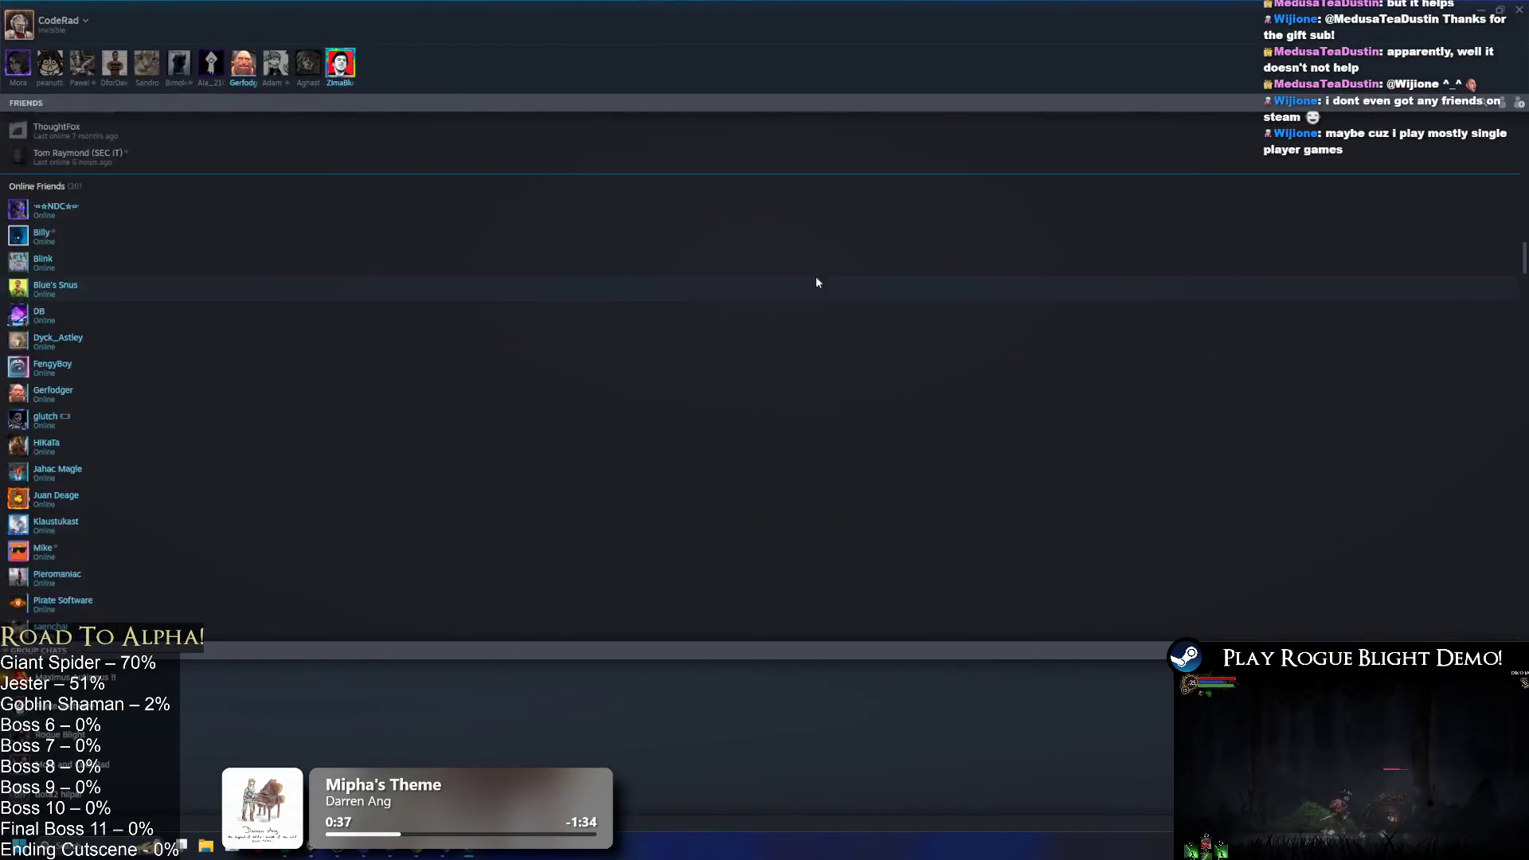
scroll(824, 254, up, 1)
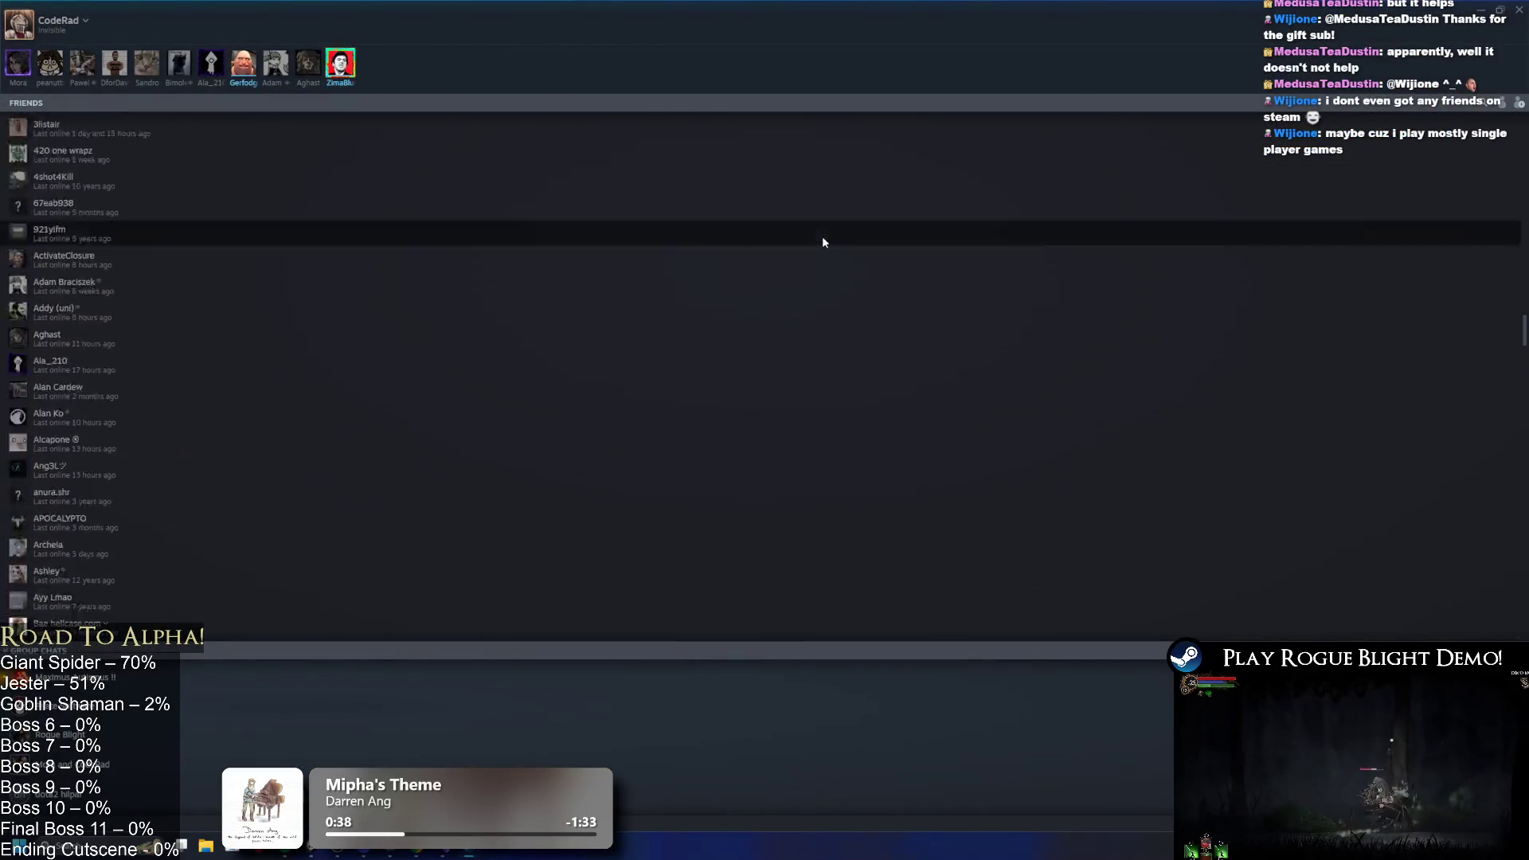
scroll(717, 271, down, 20)
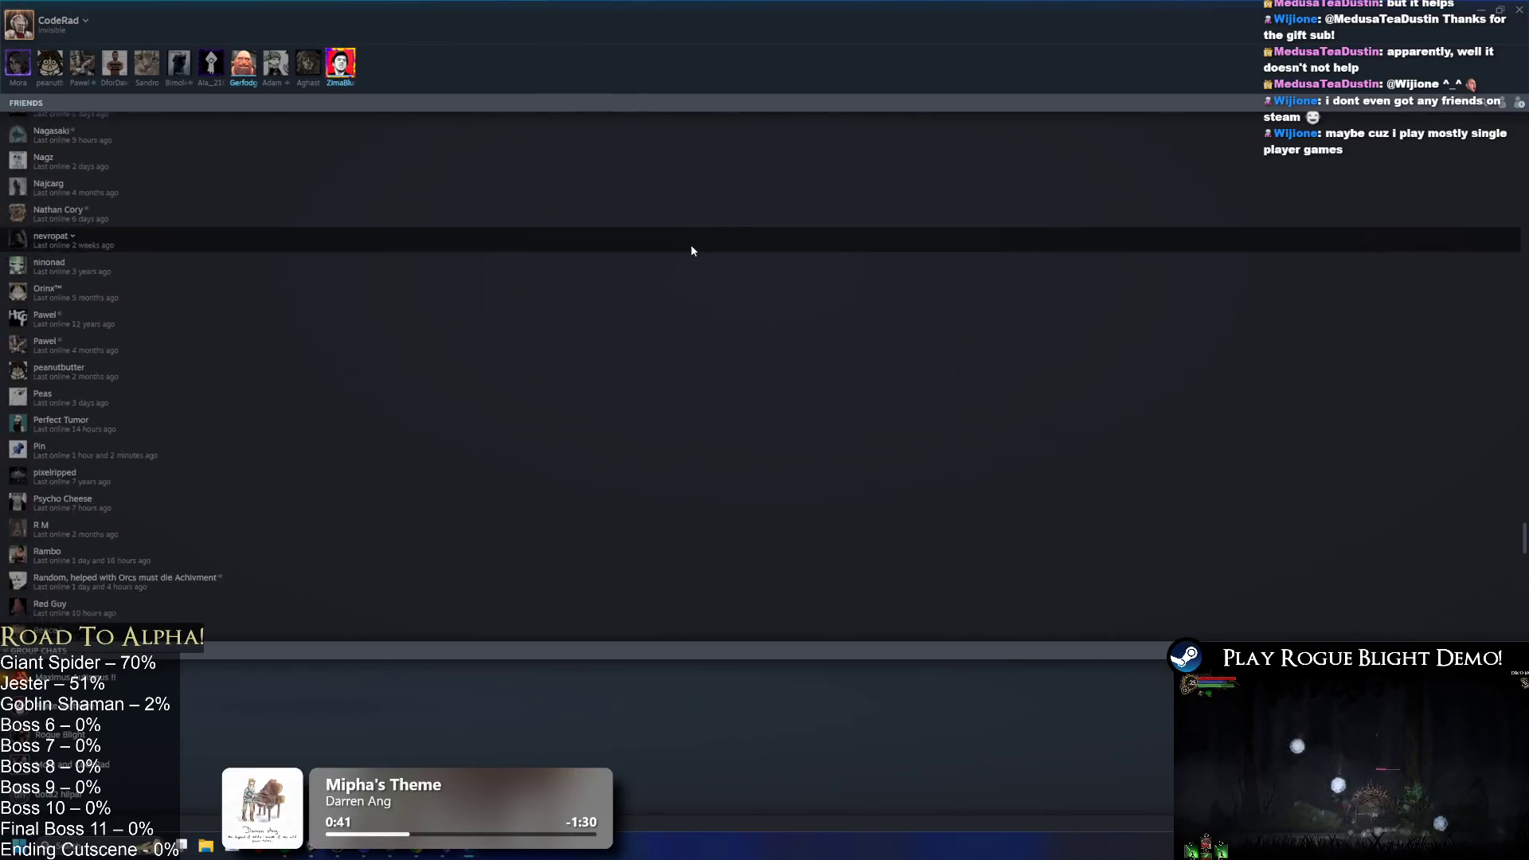
mouse_move(558, 6)
mouse_down()
mouse_move(1009, 183)
mouse_move(1528, 438)
mouse_up()
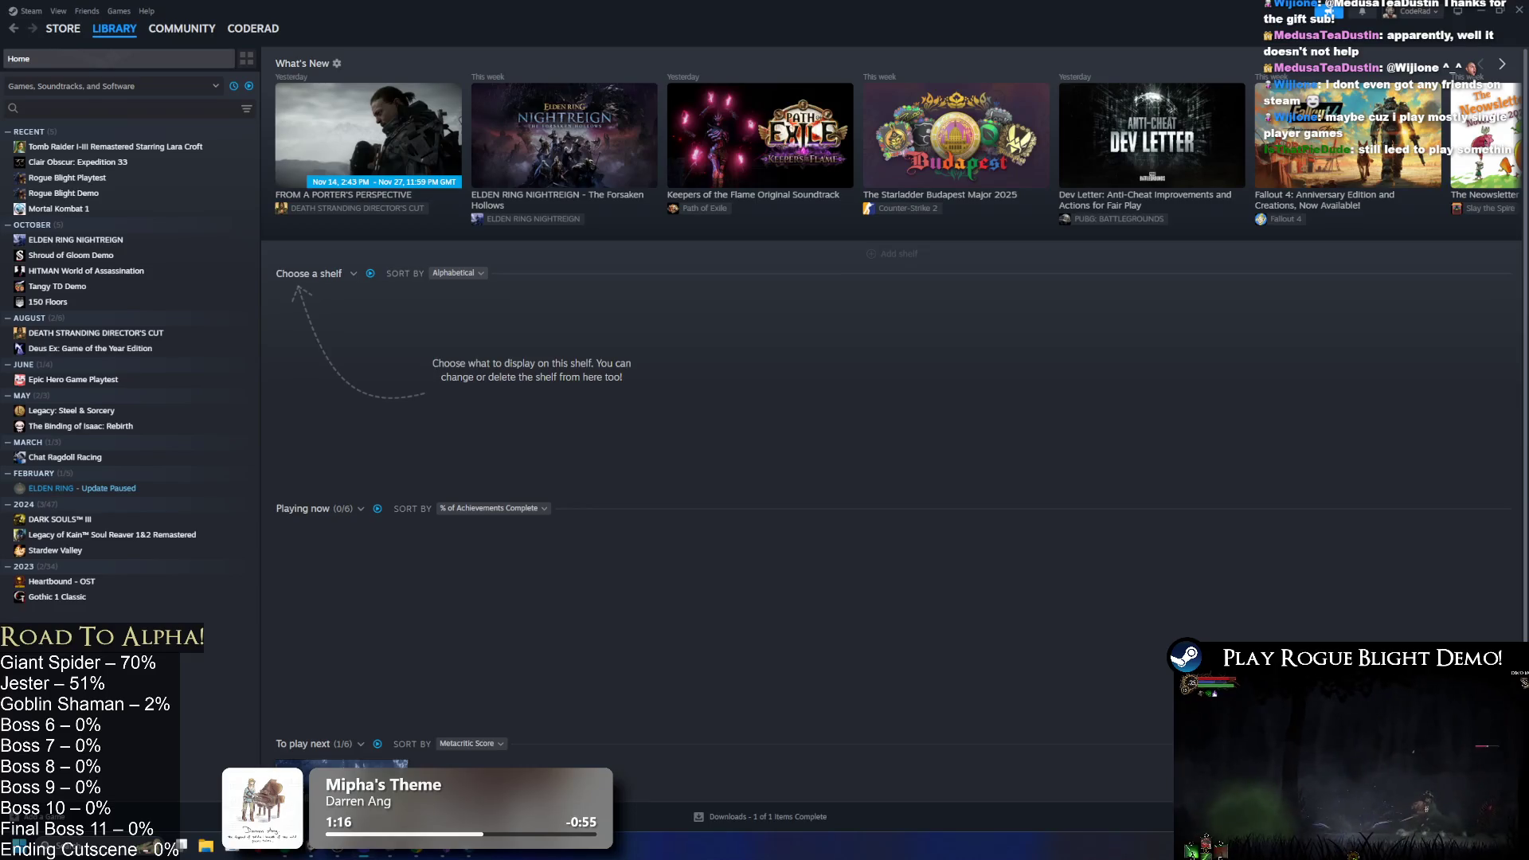
- Back in Unity, shift the selected antenna and mouth keys slightly earlier, checking frames 340–344
key(alt+Tab)
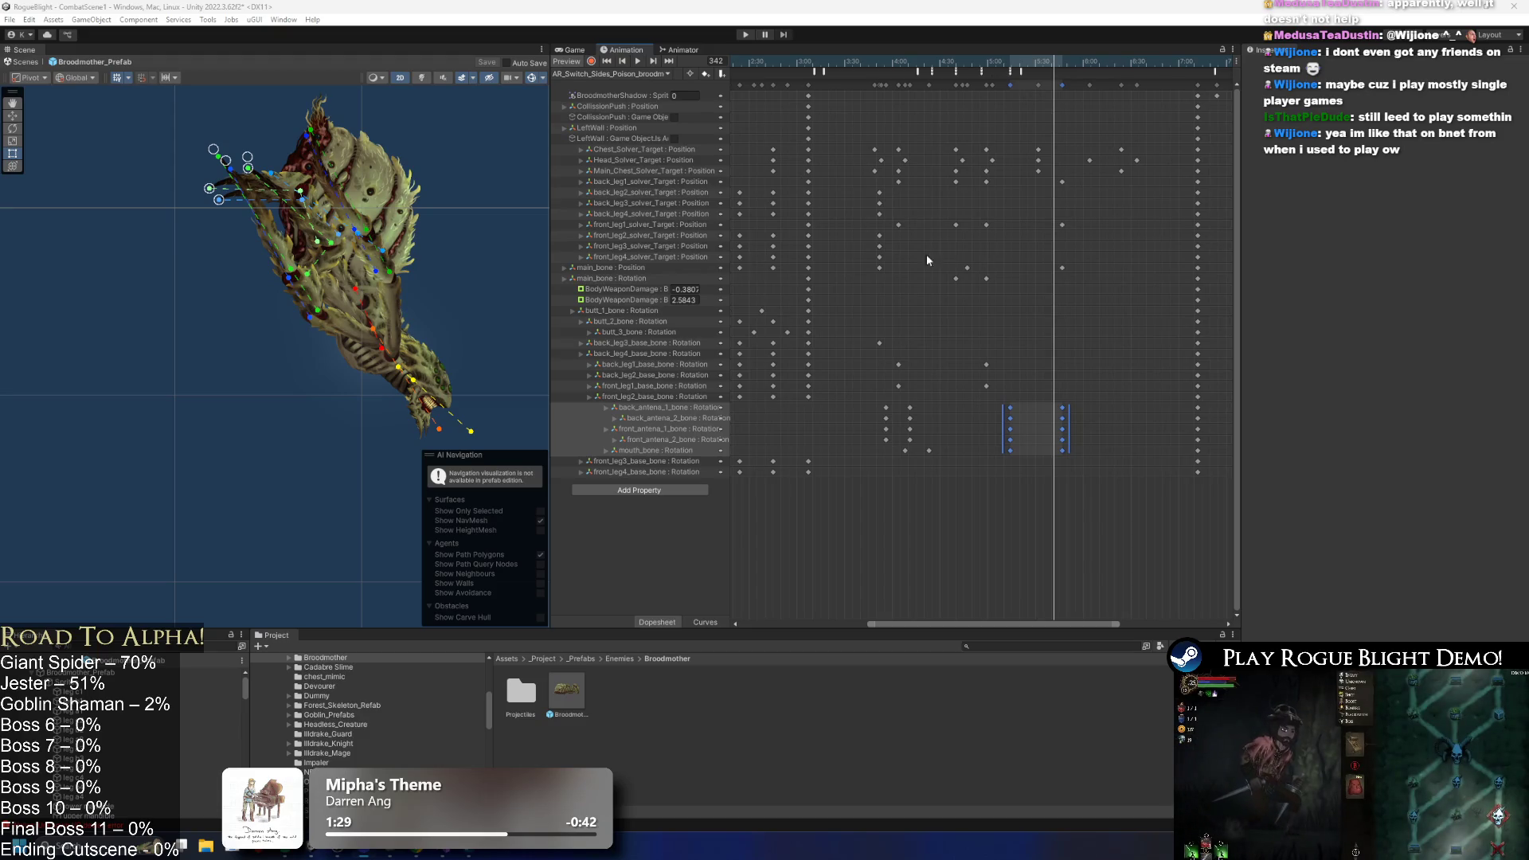
drag(1016, 64, 1052, 68)
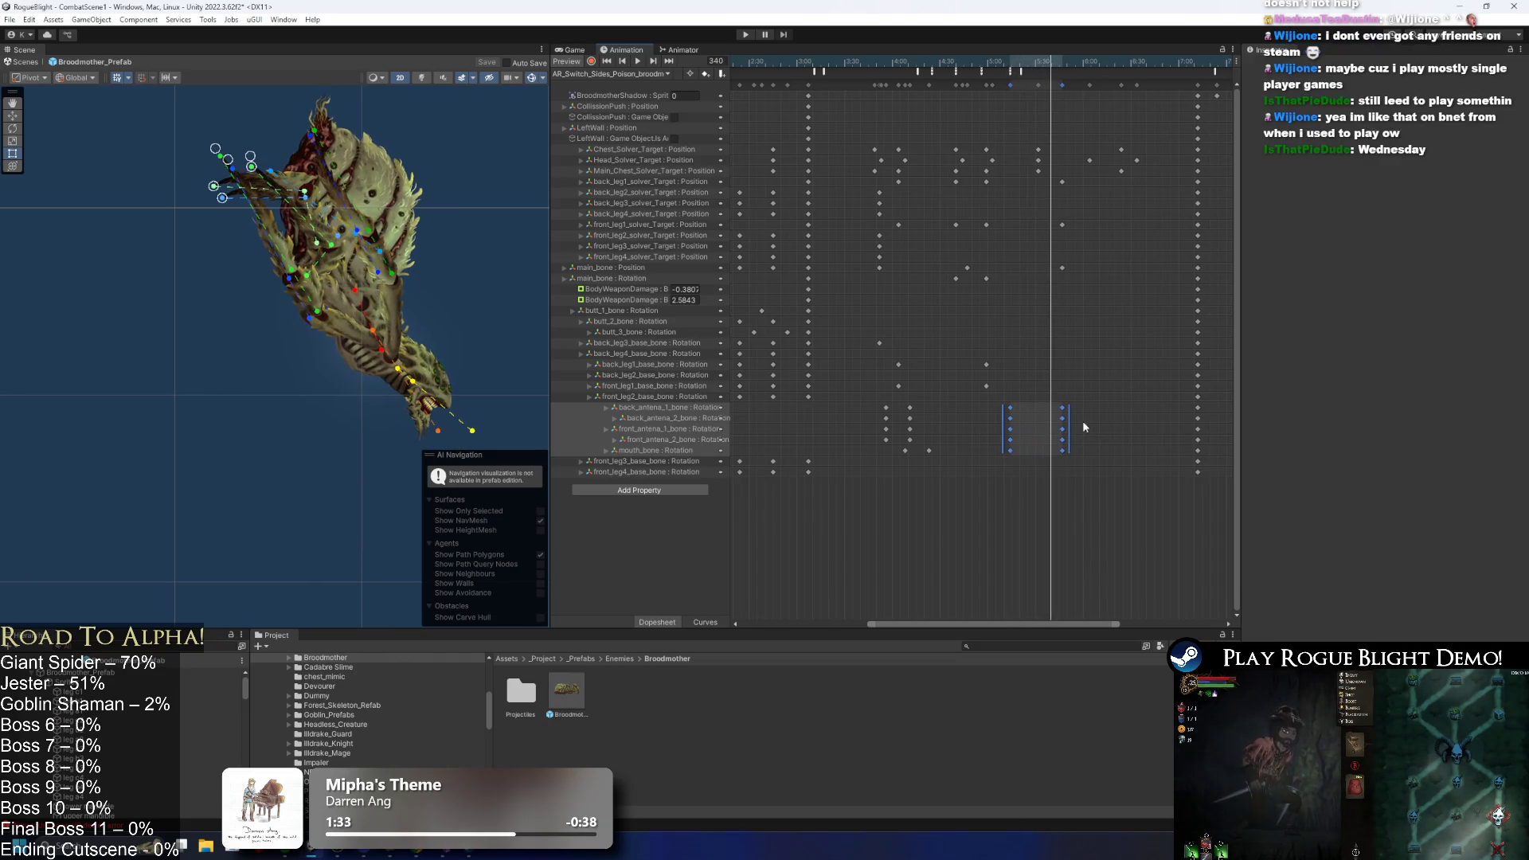
drag(1069, 417, 1061, 417)
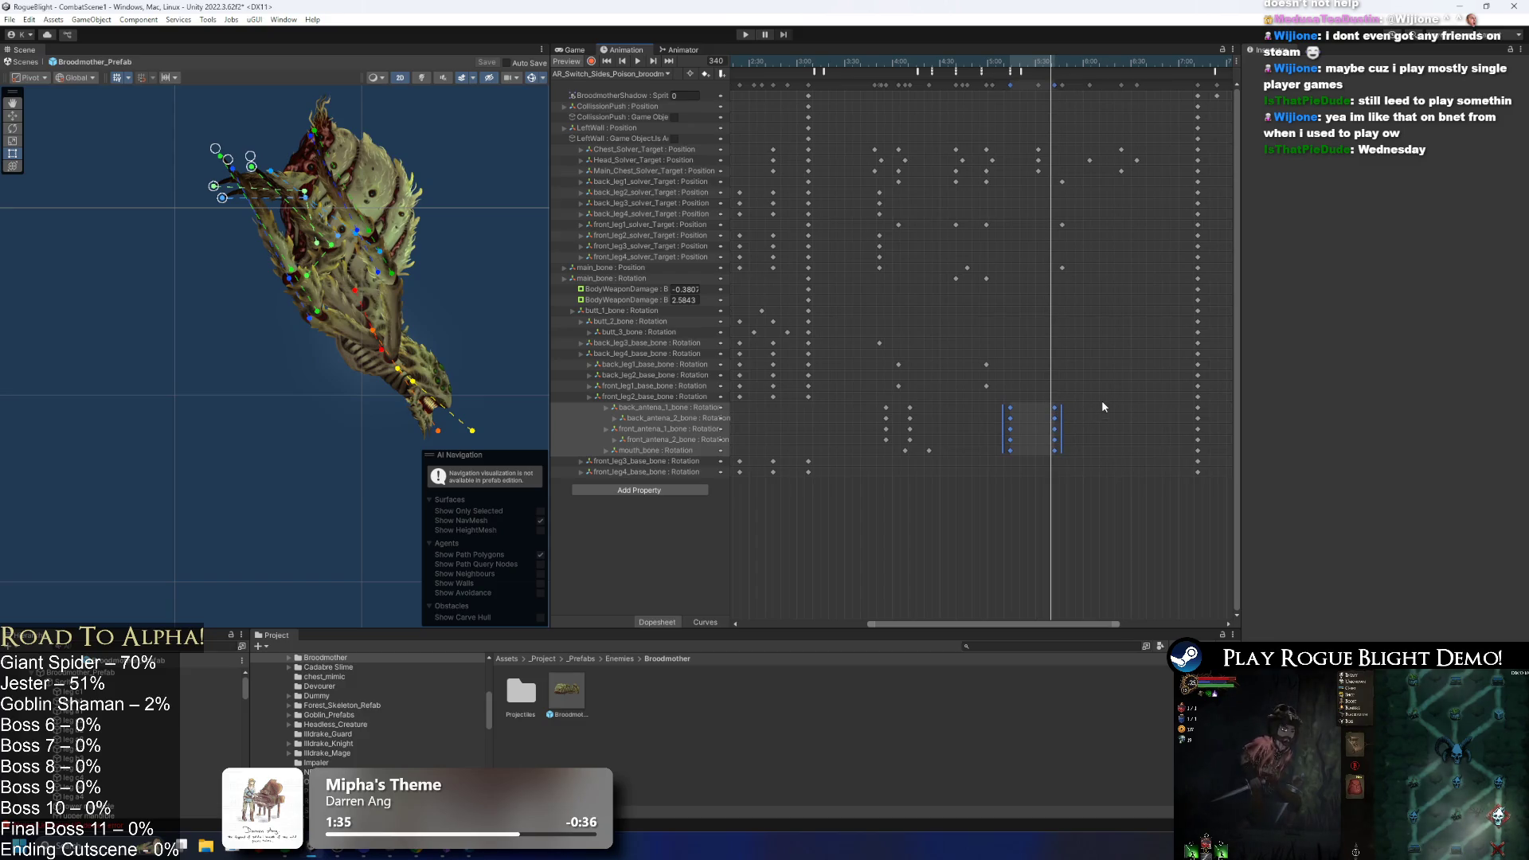
mouse_move(1011, 62)
mouse_down()
mouse_move(1048, 67)
mouse_move(1158, 143)
mouse_move(1190, 143)
mouse_up()
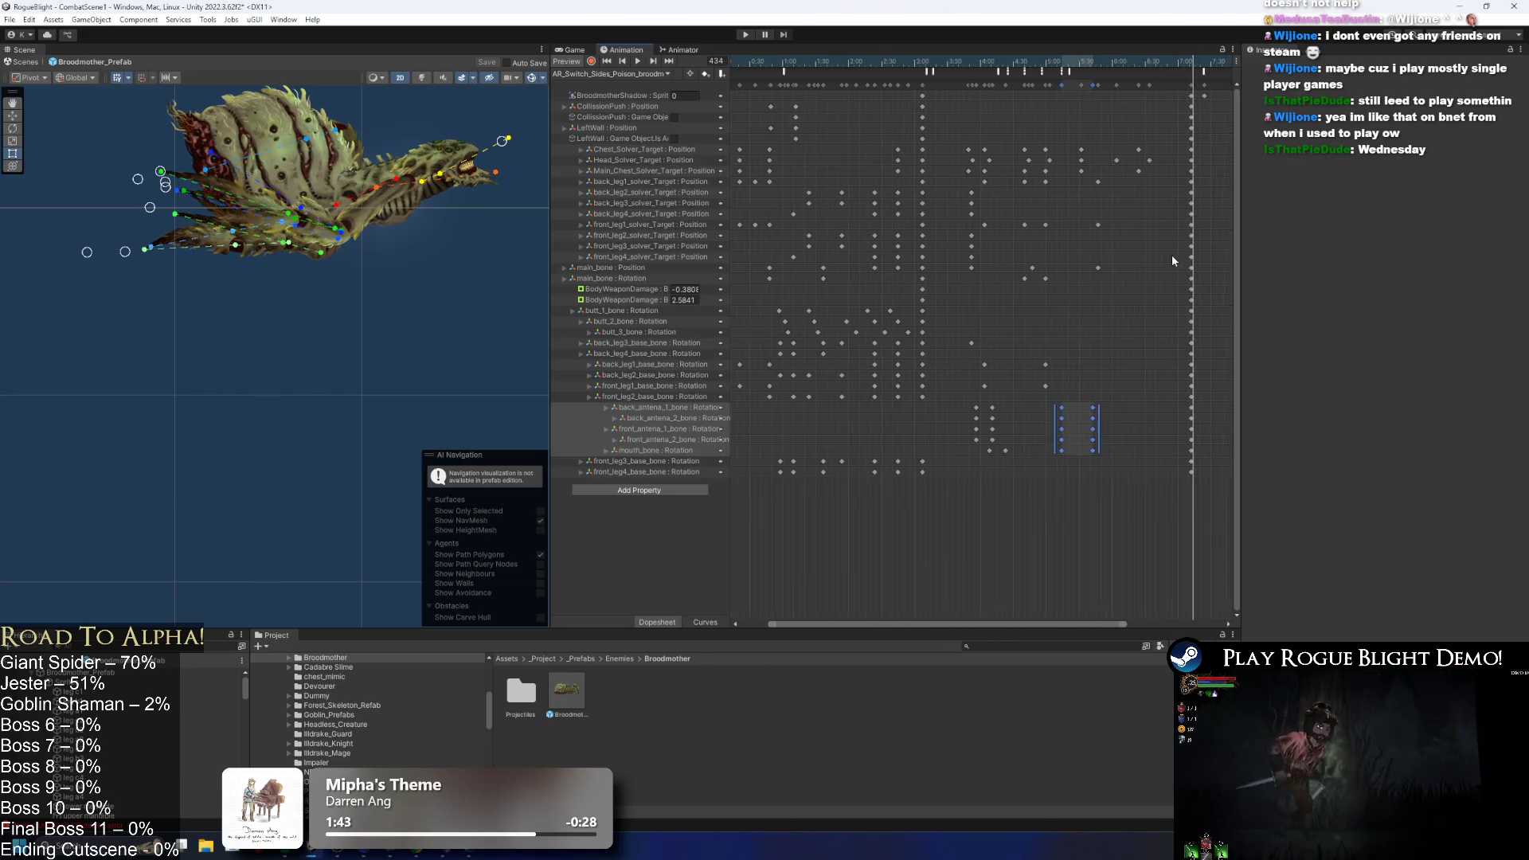
scroll(1161, 289, down, 5)
click(1115, 183)
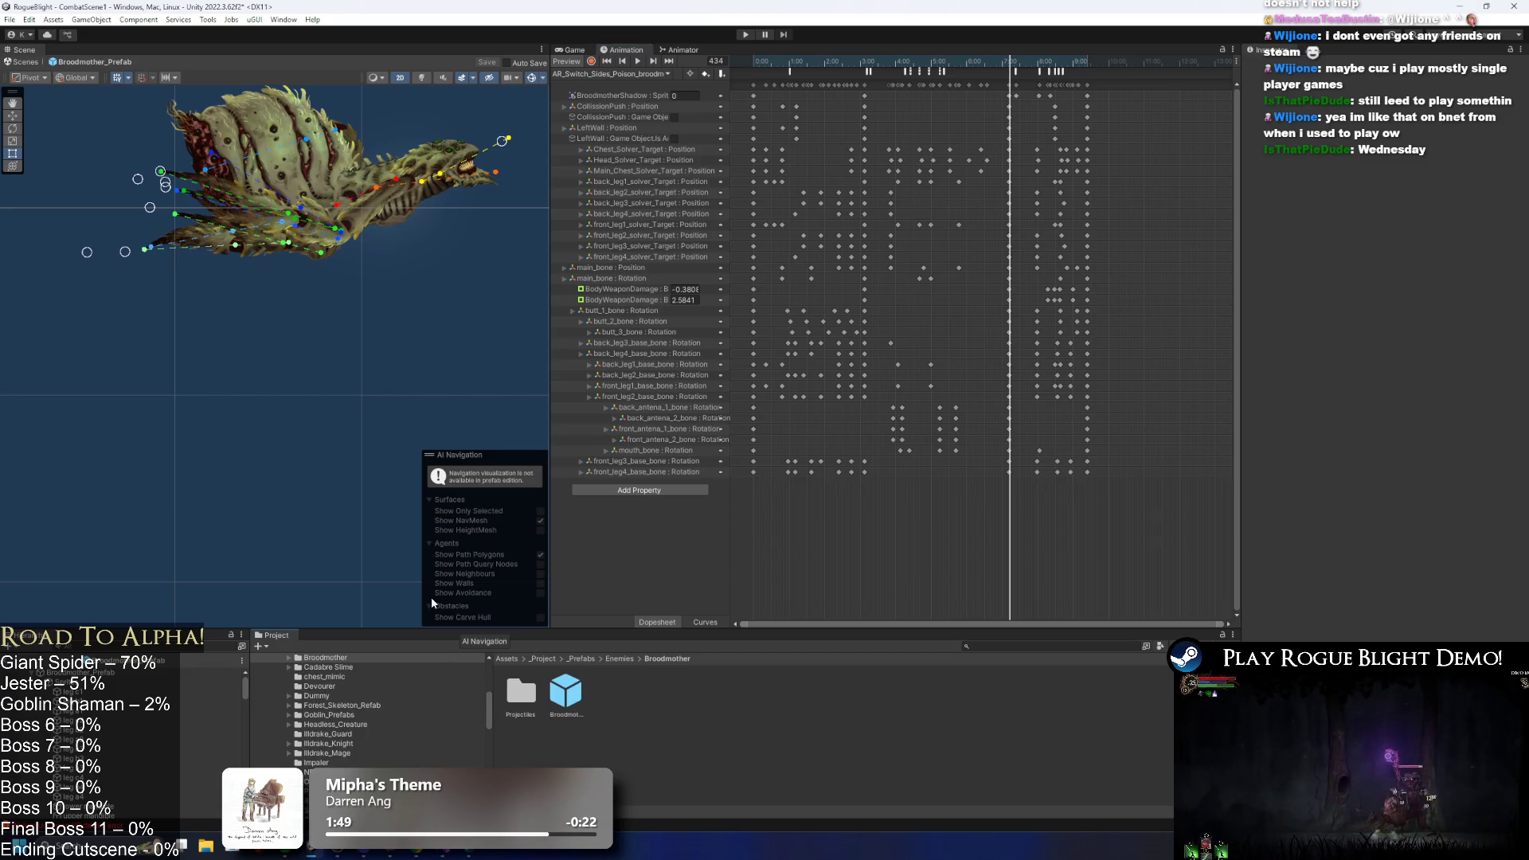
- Scrub the AI_Switch_Sides_Poison clip through frames 483 to 489 to review it
mouse_move(1009, 62)
mouse_down()
mouse_move(1039, 77)
mouse_move(1085, 63)
mouse_move(1058, 75)
mouse_move(1073, 80)
mouse_up()
scroll(433, 265, down, 3)
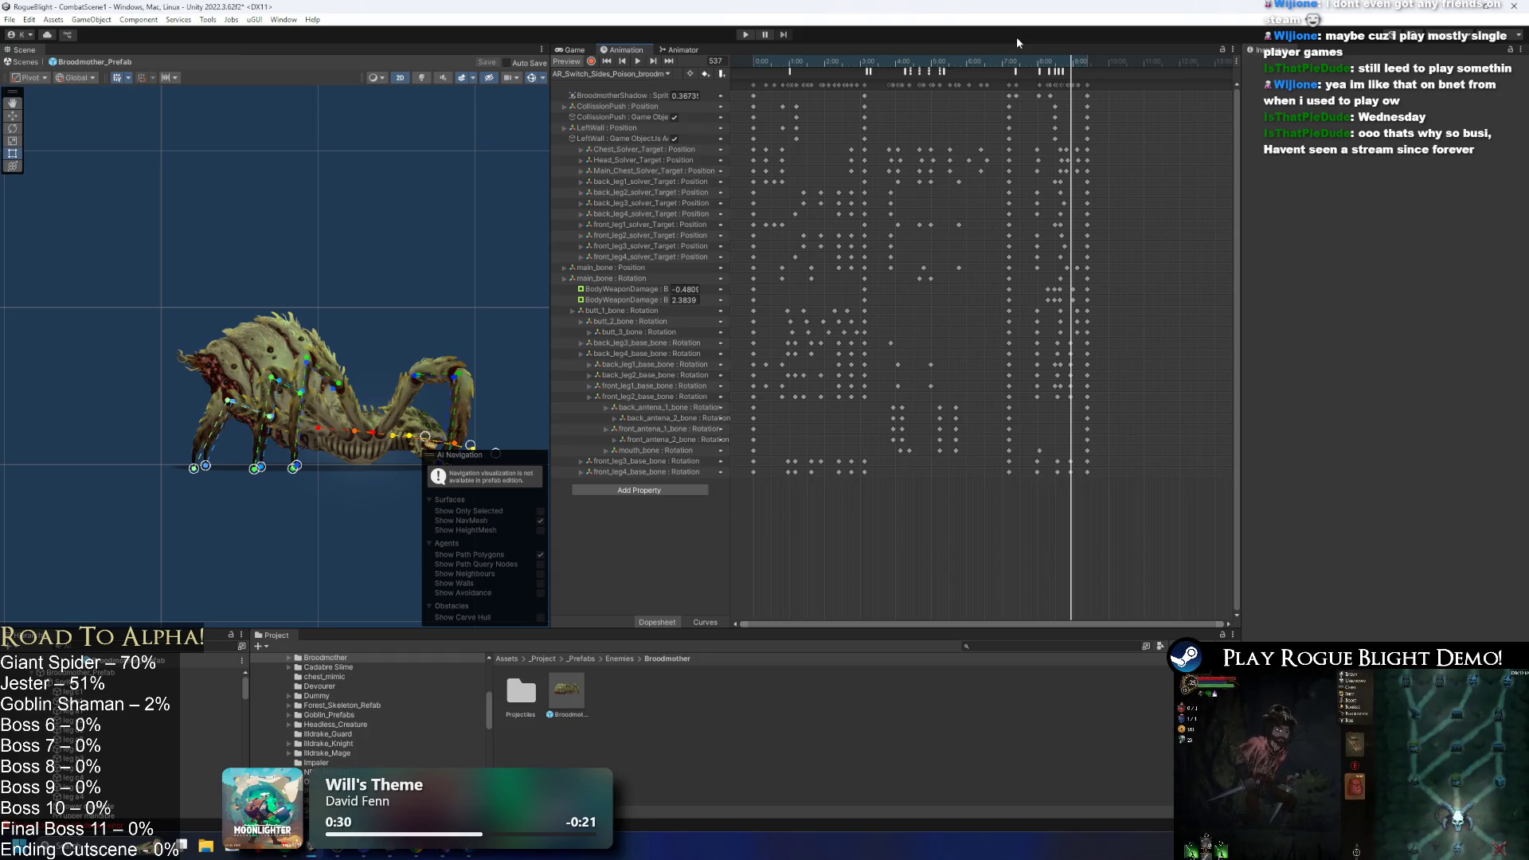
drag(947, 70, 1054, 73)
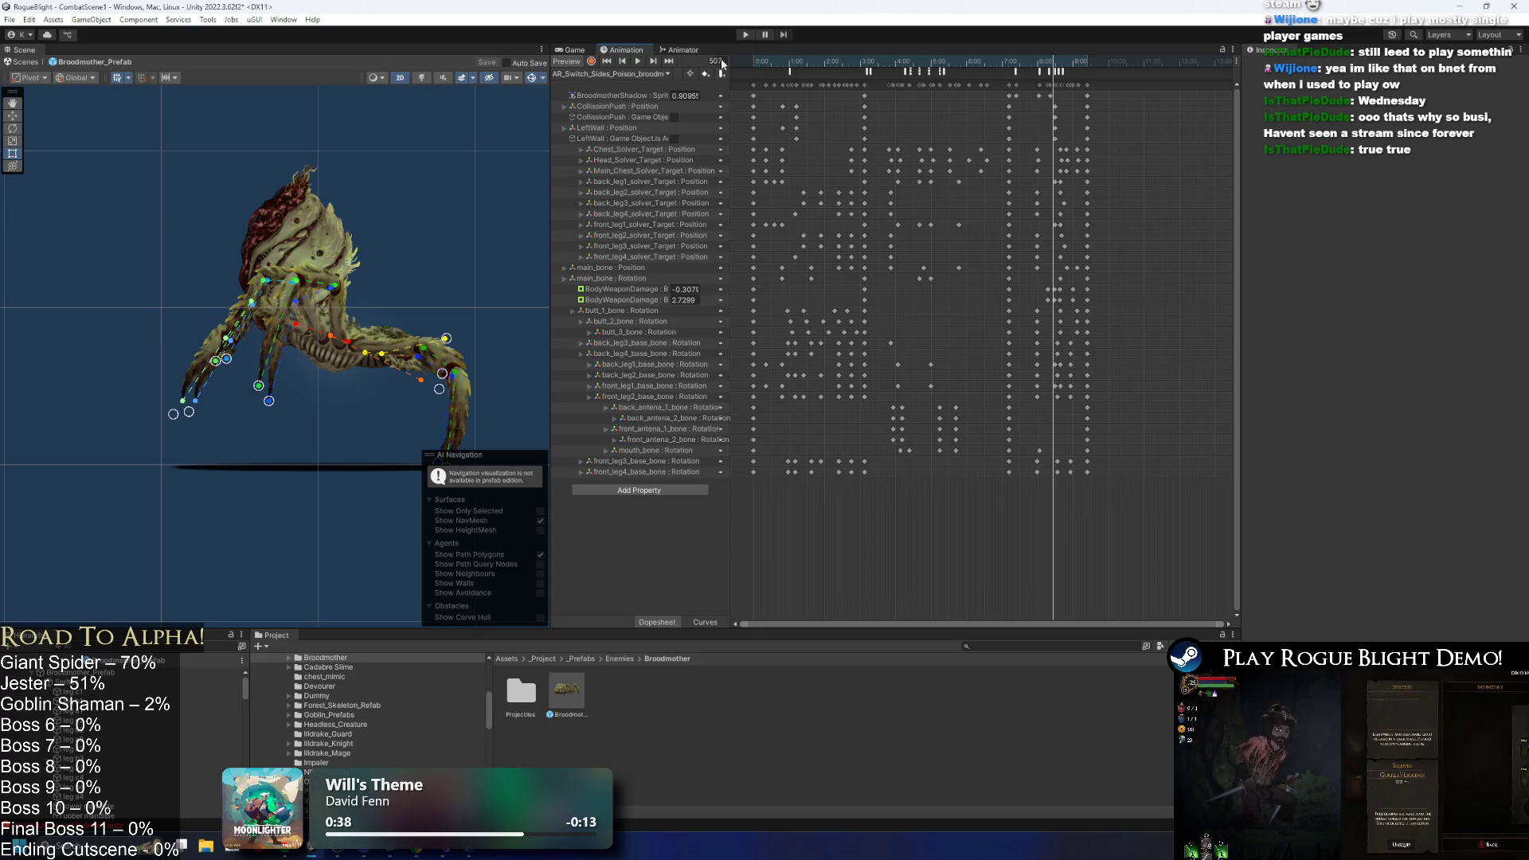
- Tidy the Broodmother state graph: poison states lower, Exit middle-right, (Up) EnemyAI further left
click(683, 50)
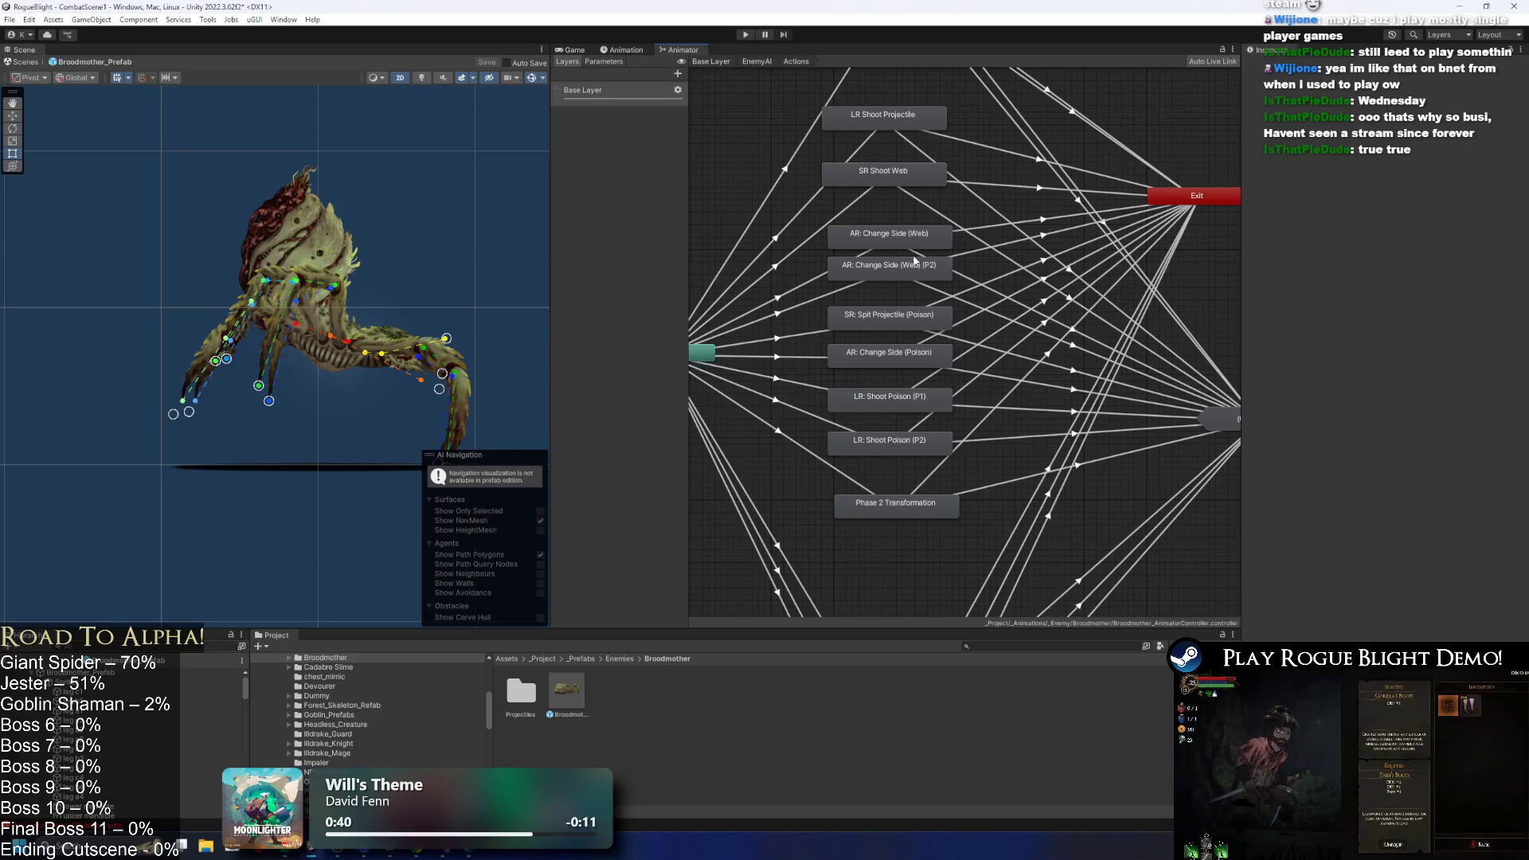
drag(901, 274, 906, 389)
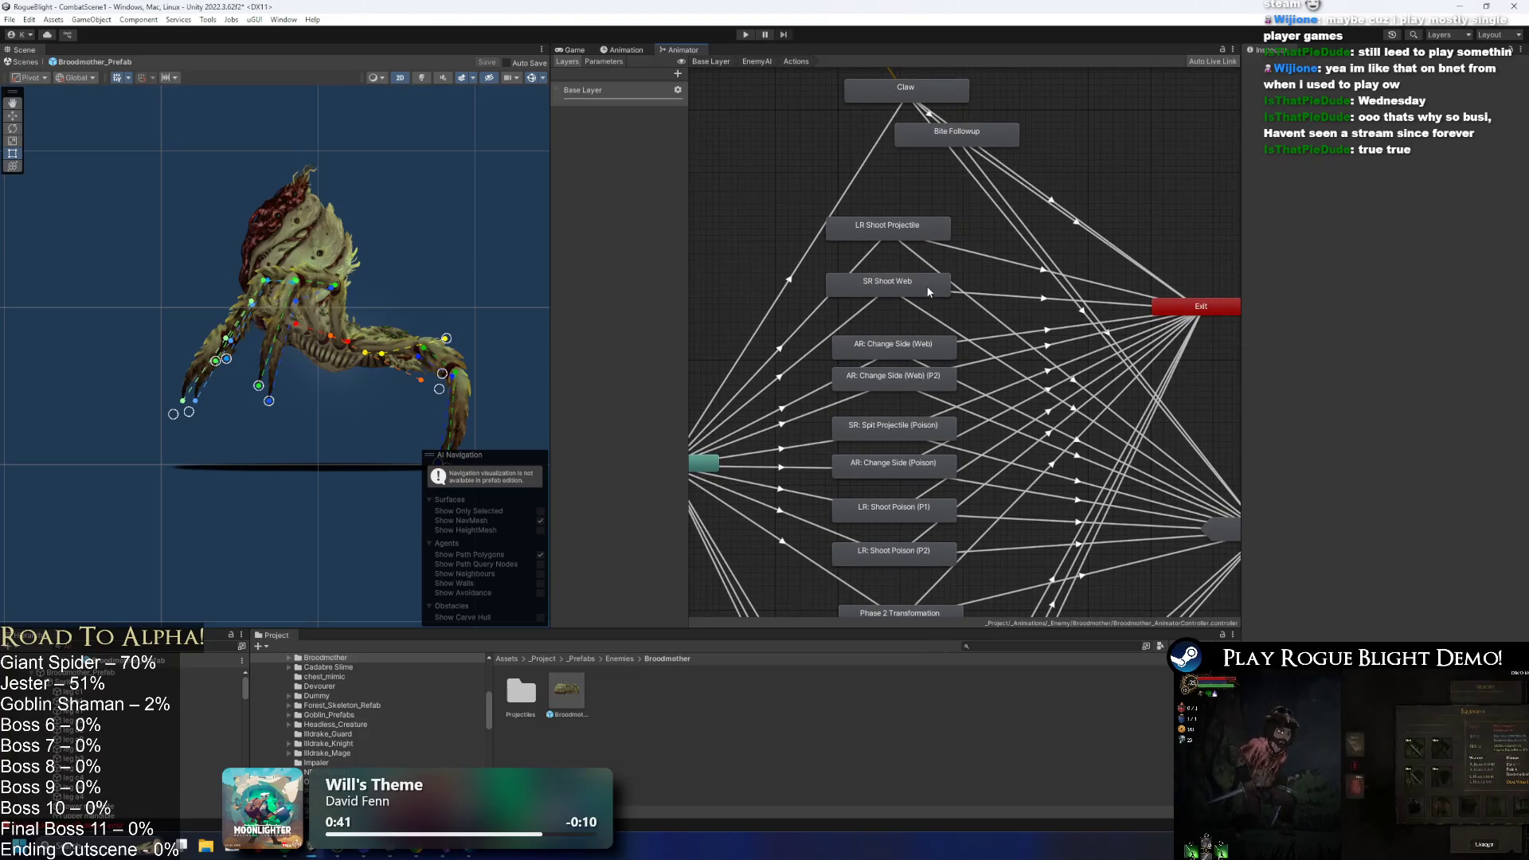
mouse_move(967, 330)
mouse_down()
mouse_move(956, 168)
mouse_move(986, 165)
mouse_up()
drag(921, 451, 845, 295)
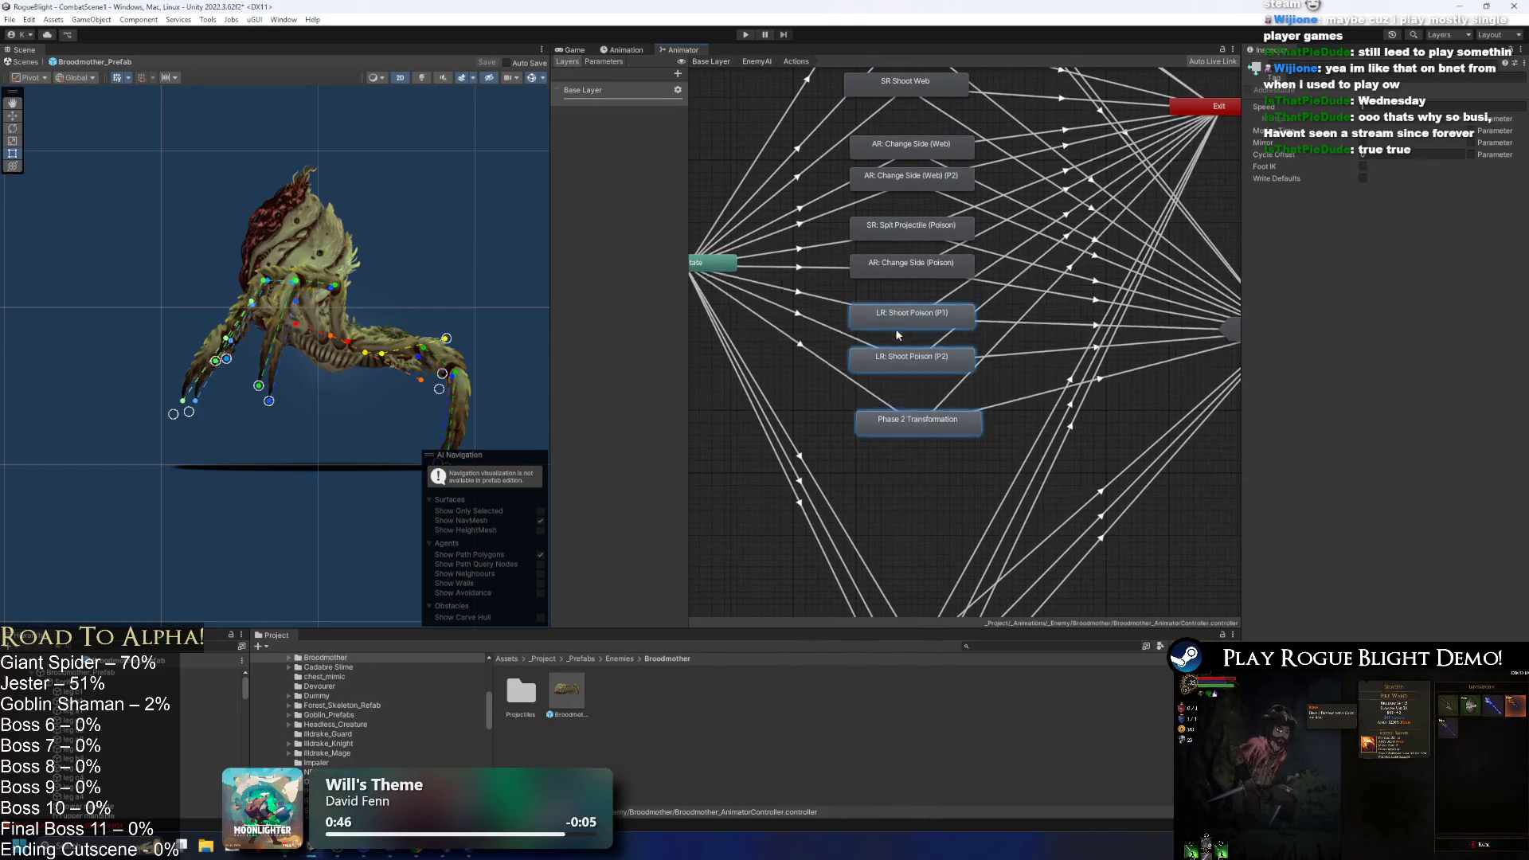
drag(916, 350, 916, 458)
drag(894, 267, 894, 317)
mouse_move(1203, 106)
mouse_down()
mouse_move(1123, 112)
mouse_move(1145, 239)
mouse_up()
drag(1179, 332, 1140, 326)
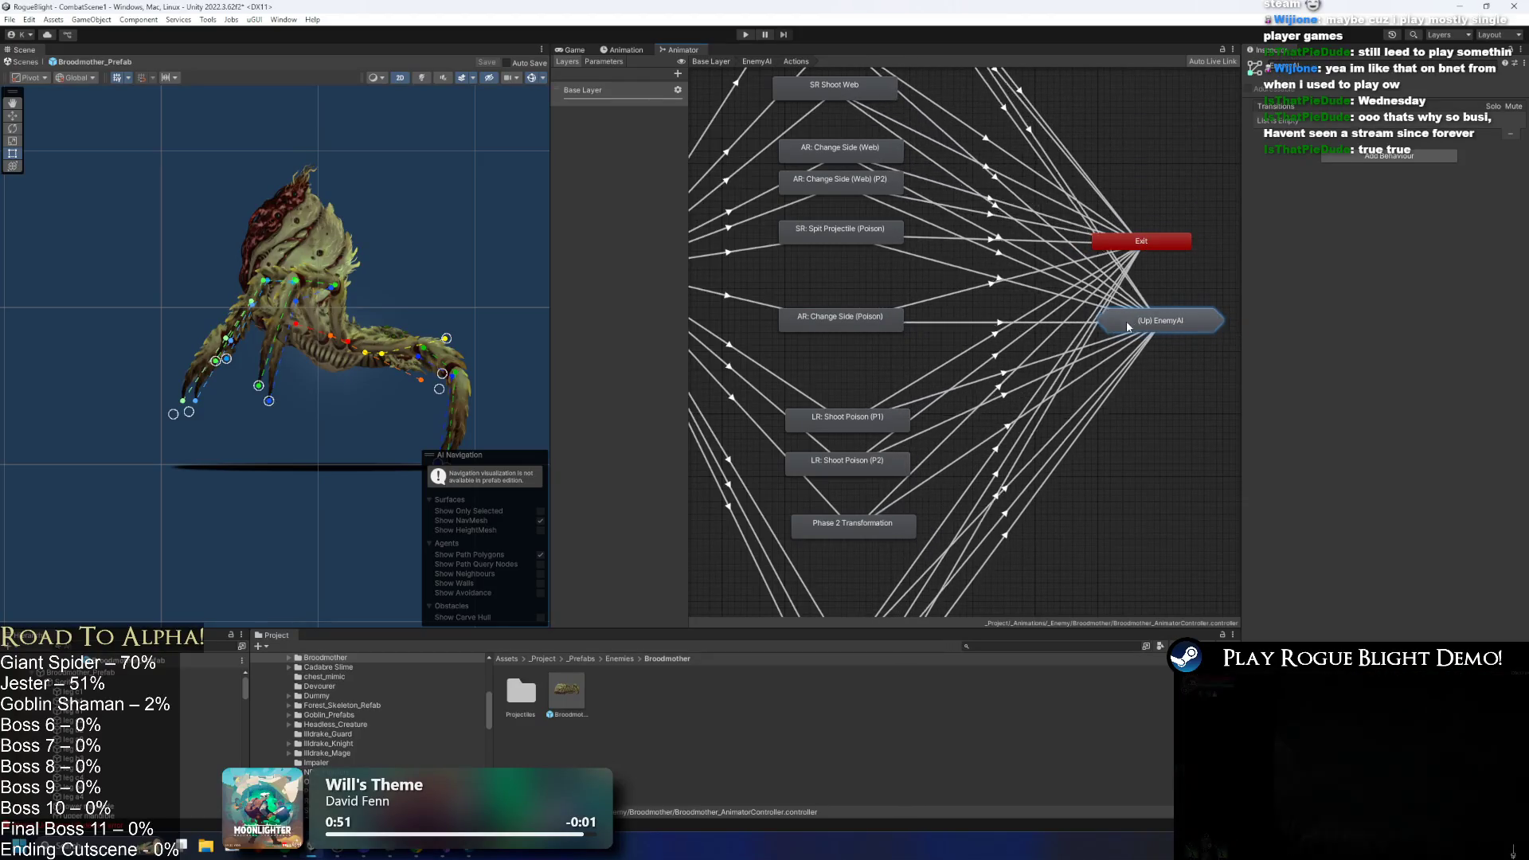
- Move AR: Change Side (Poison) to the graph's middle and select its duplicate, AR: Change Side (Poison) 0
drag(942, 326, 757, 301)
scroll(794, 219, down, 5)
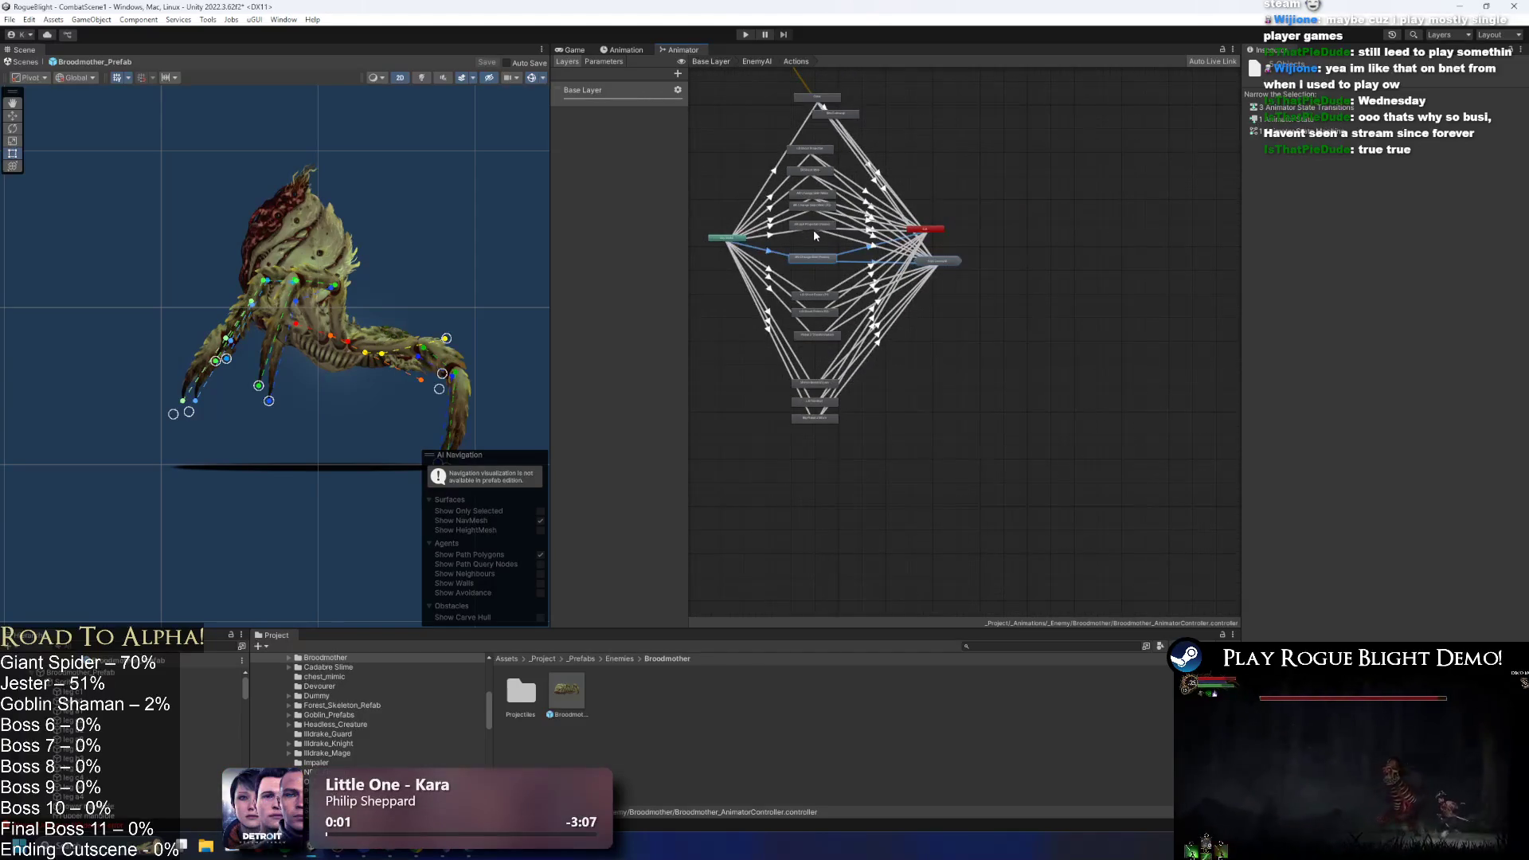
drag(755, 92, 826, 354)
scroll(825, 355, up, 5)
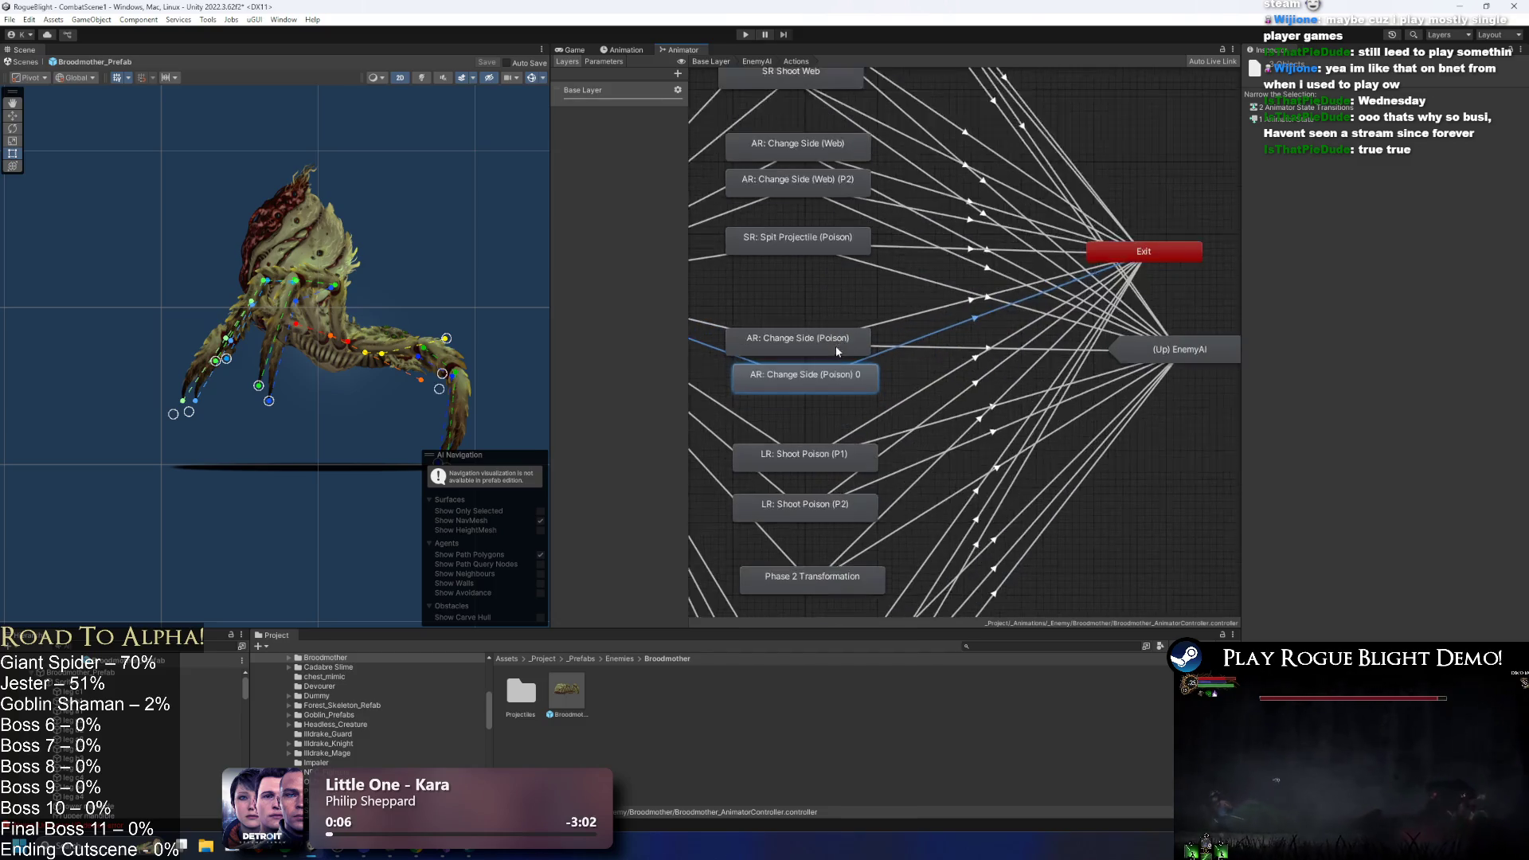
click(826, 378)
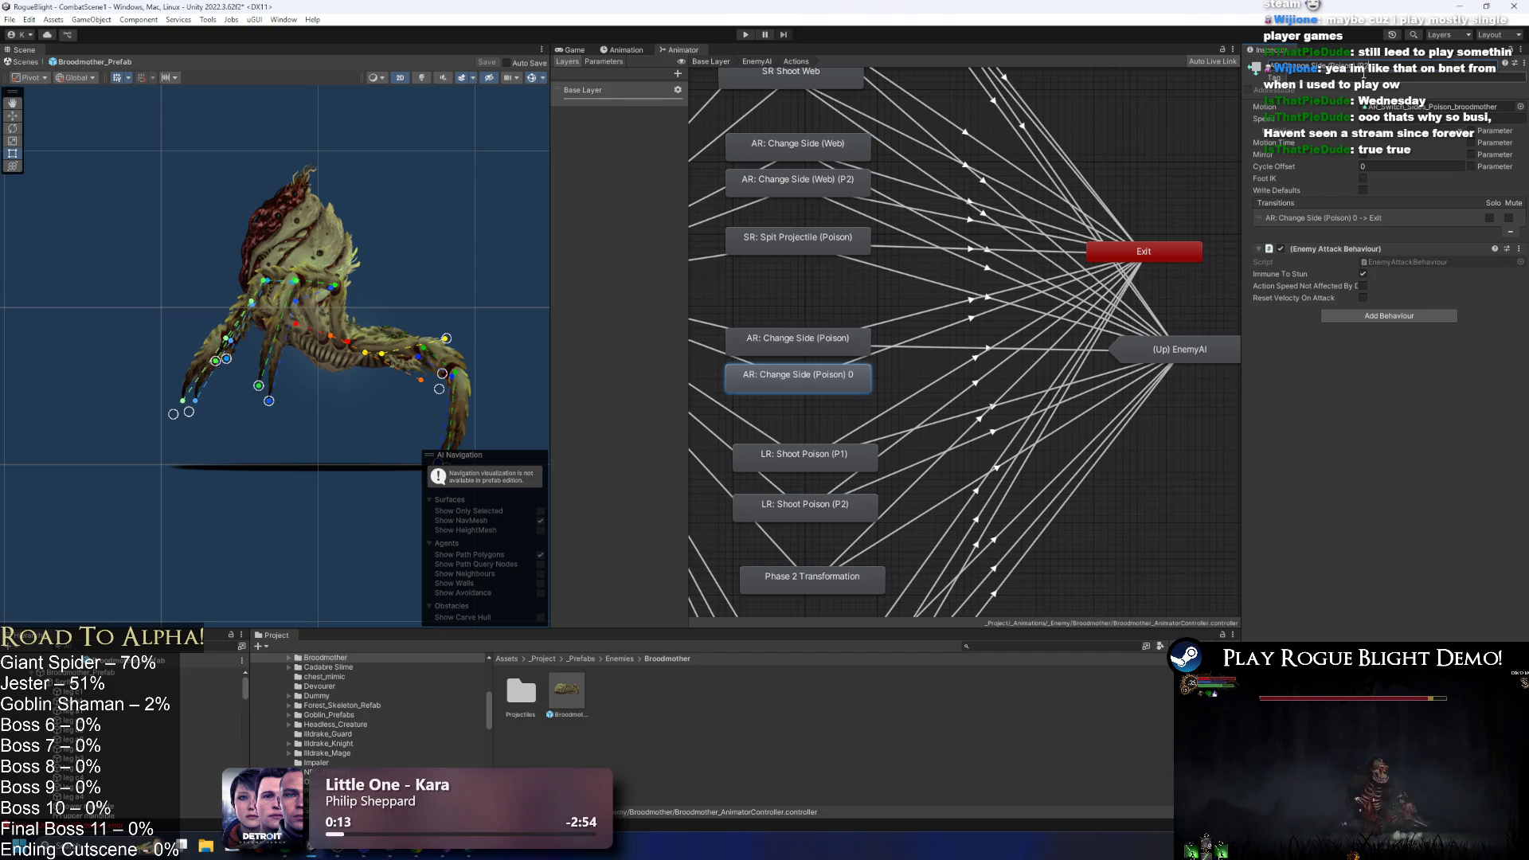
- Rename the duplicate AR: Change Side (Poison) (P2) and assign the AR_Switch_Sides_Poison_broodmother(P2) clip as Motion
key(Return)
click(1434, 106)
drag(568, 690, 1434, 106)
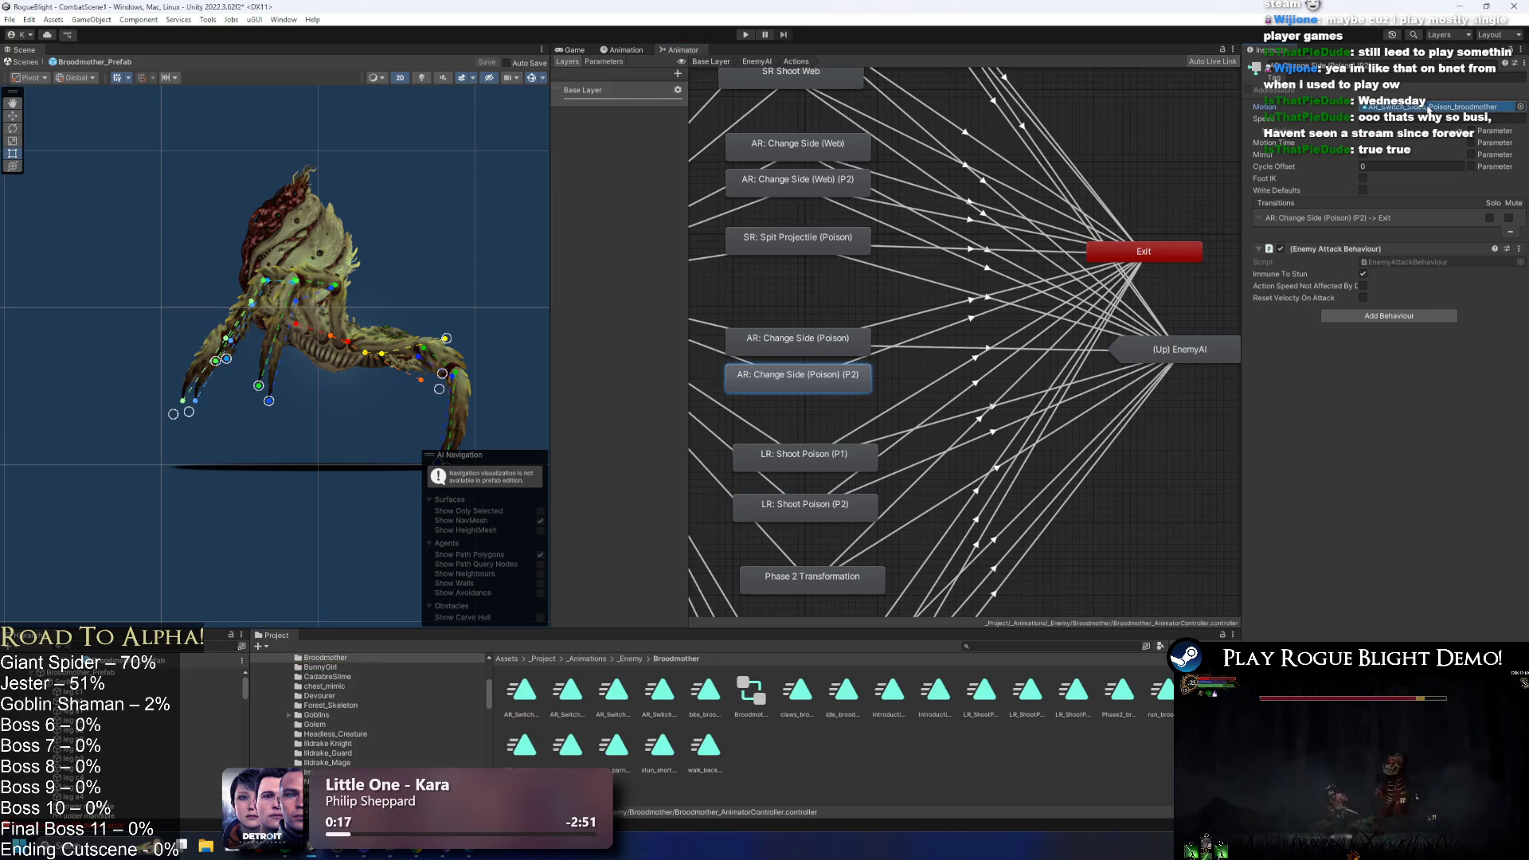
click(557, 717)
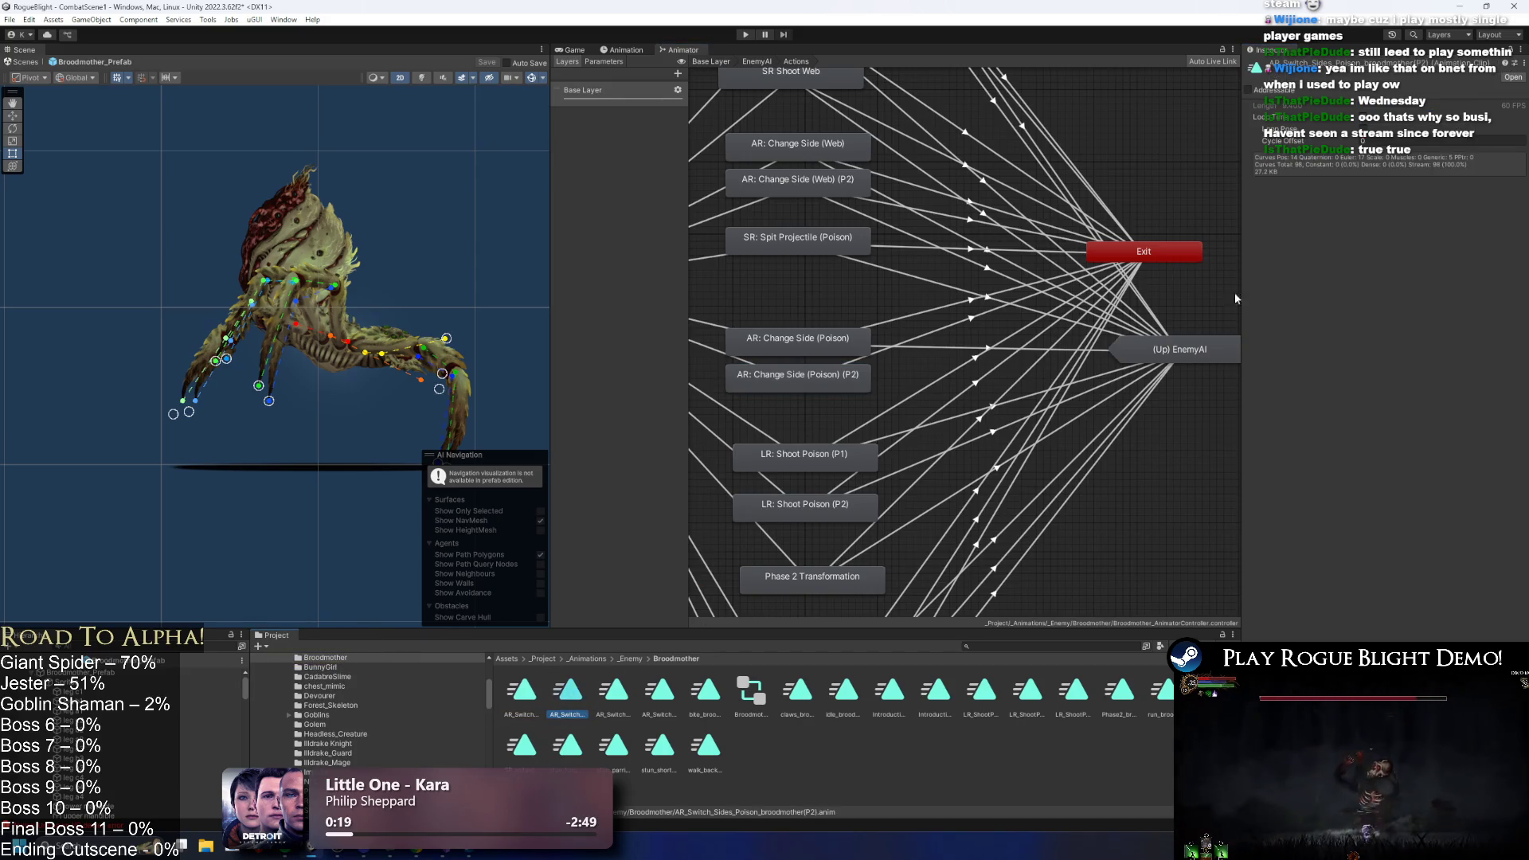
- Add a transition from the (P2) state to Tired via (Up) EnemyAI, then inspect its Any State entry
drag(874, 281, 949, 293)
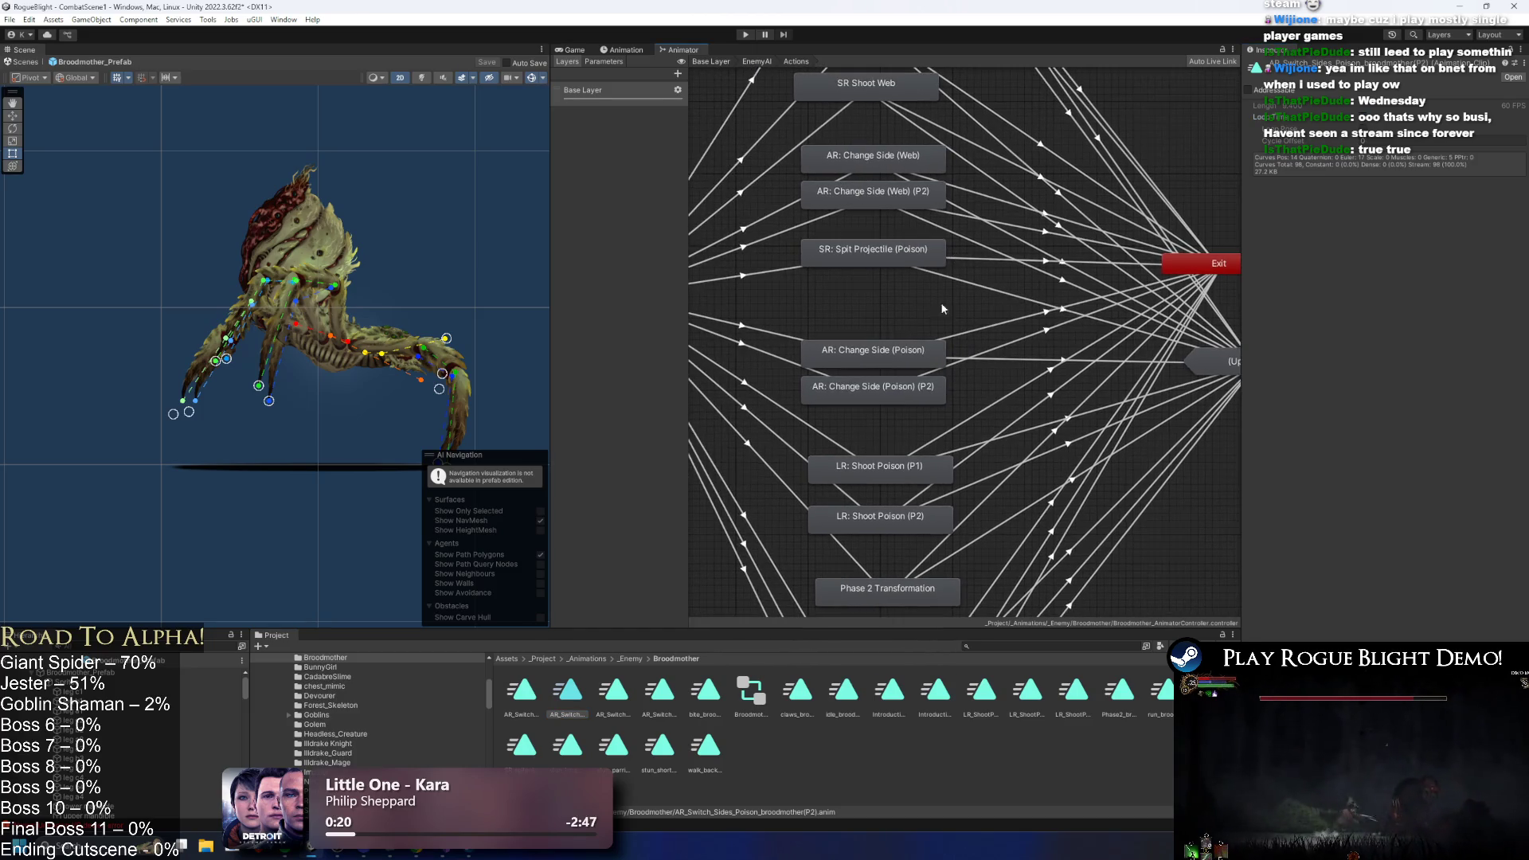
drag(972, 375, 923, 385)
right_click(880, 401)
click(904, 408)
click(1227, 390)
mouse_move(1258, 395)
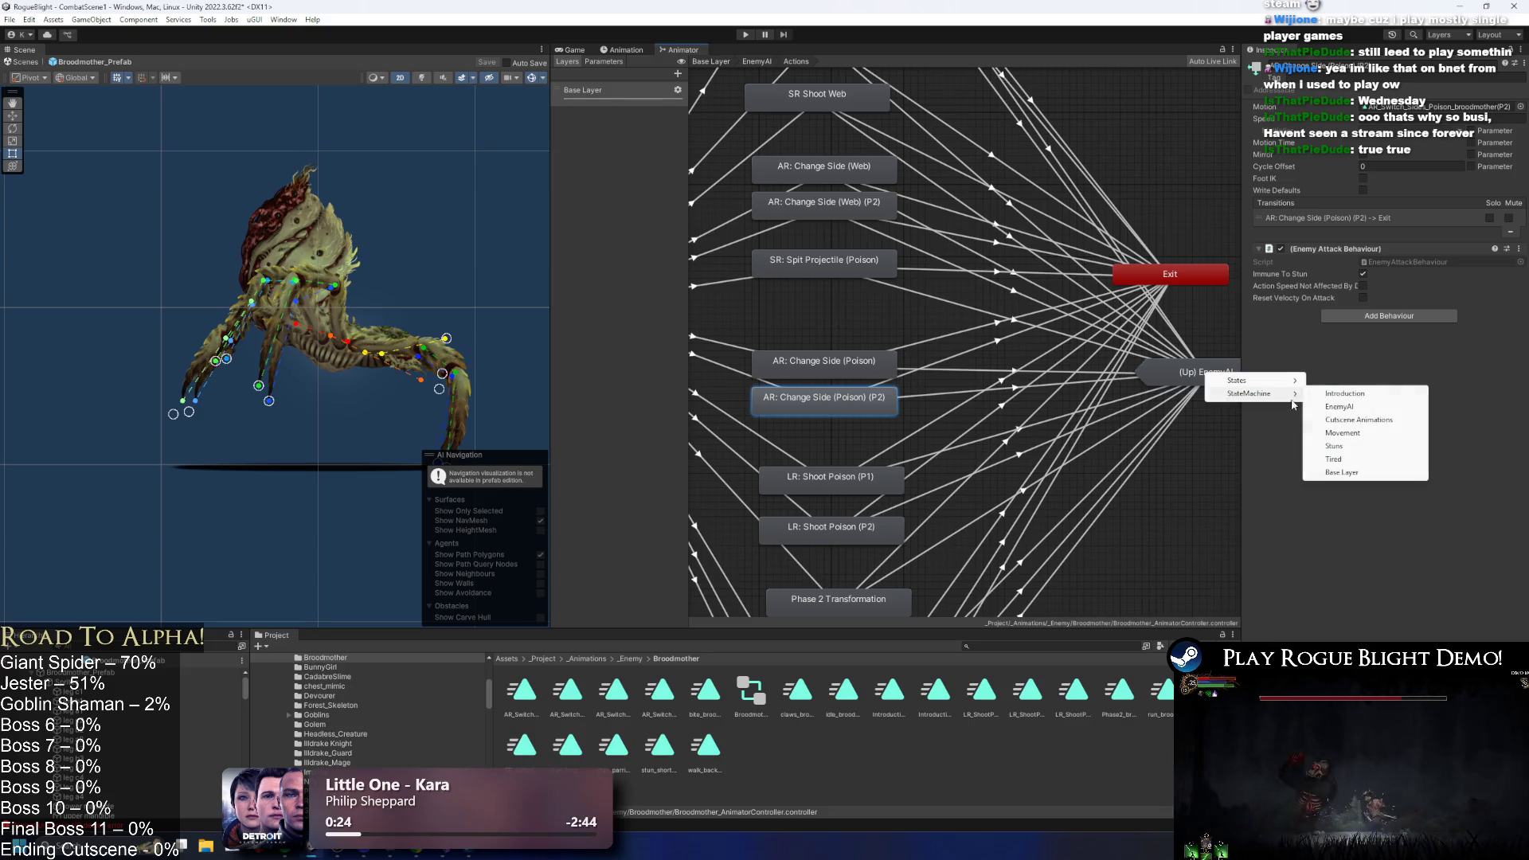
click(1354, 460)
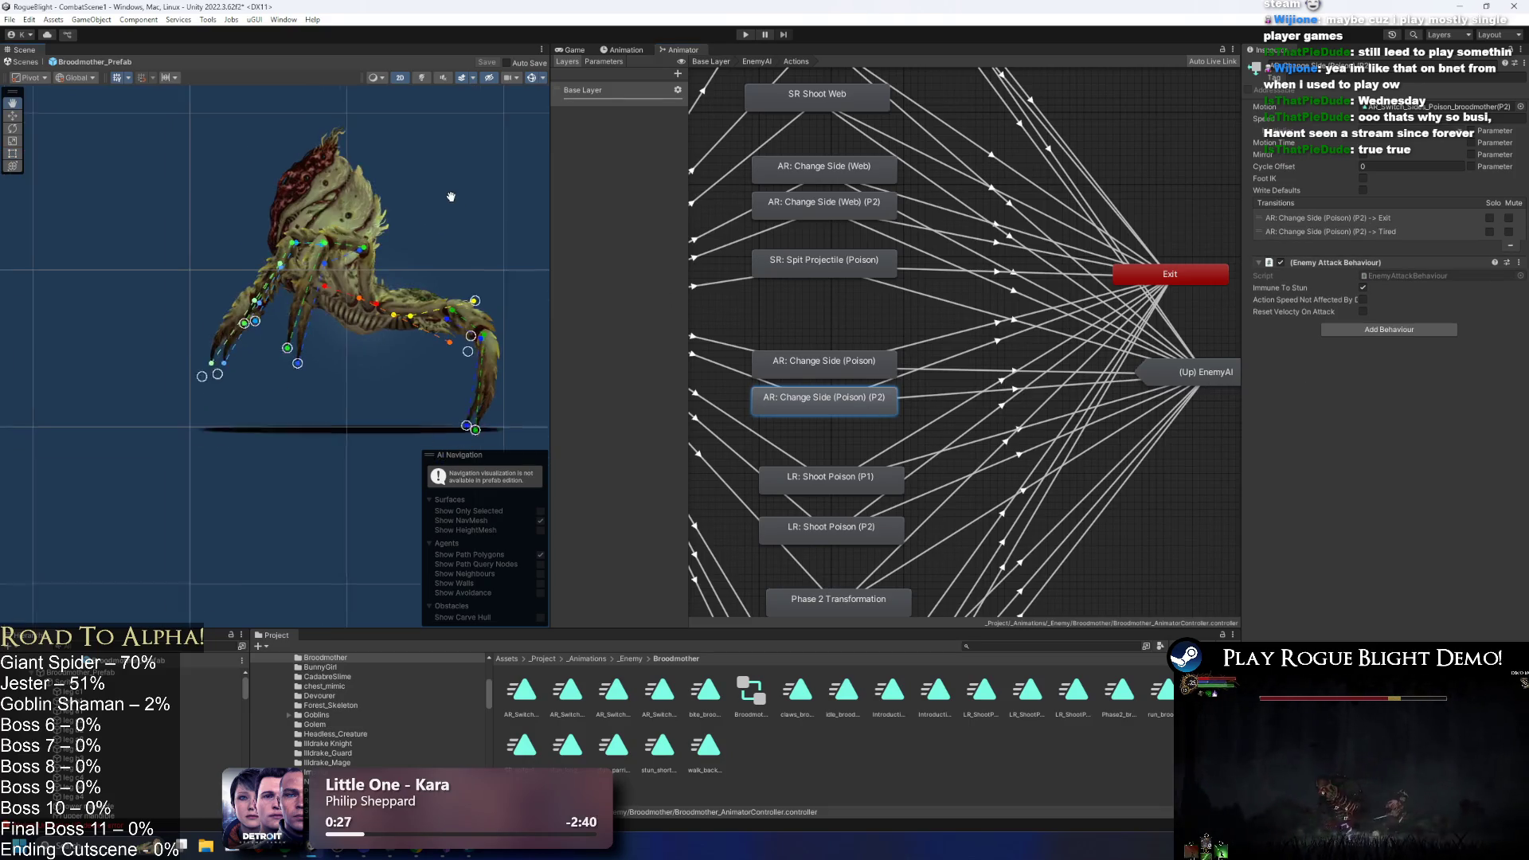
scroll(851, 264, down, 5)
scroll(851, 265, up, 5)
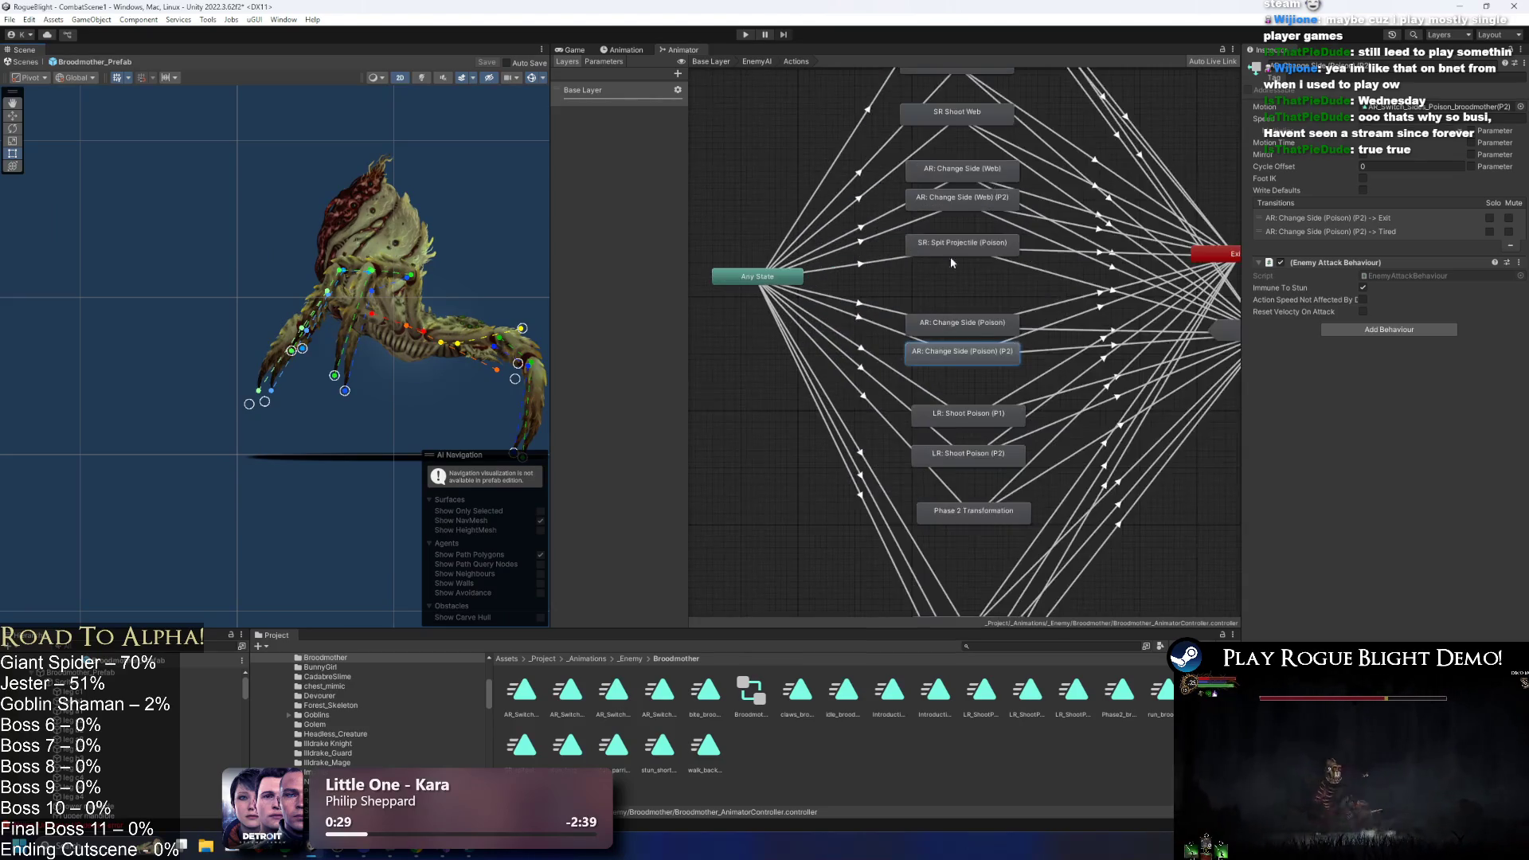
click(888, 332)
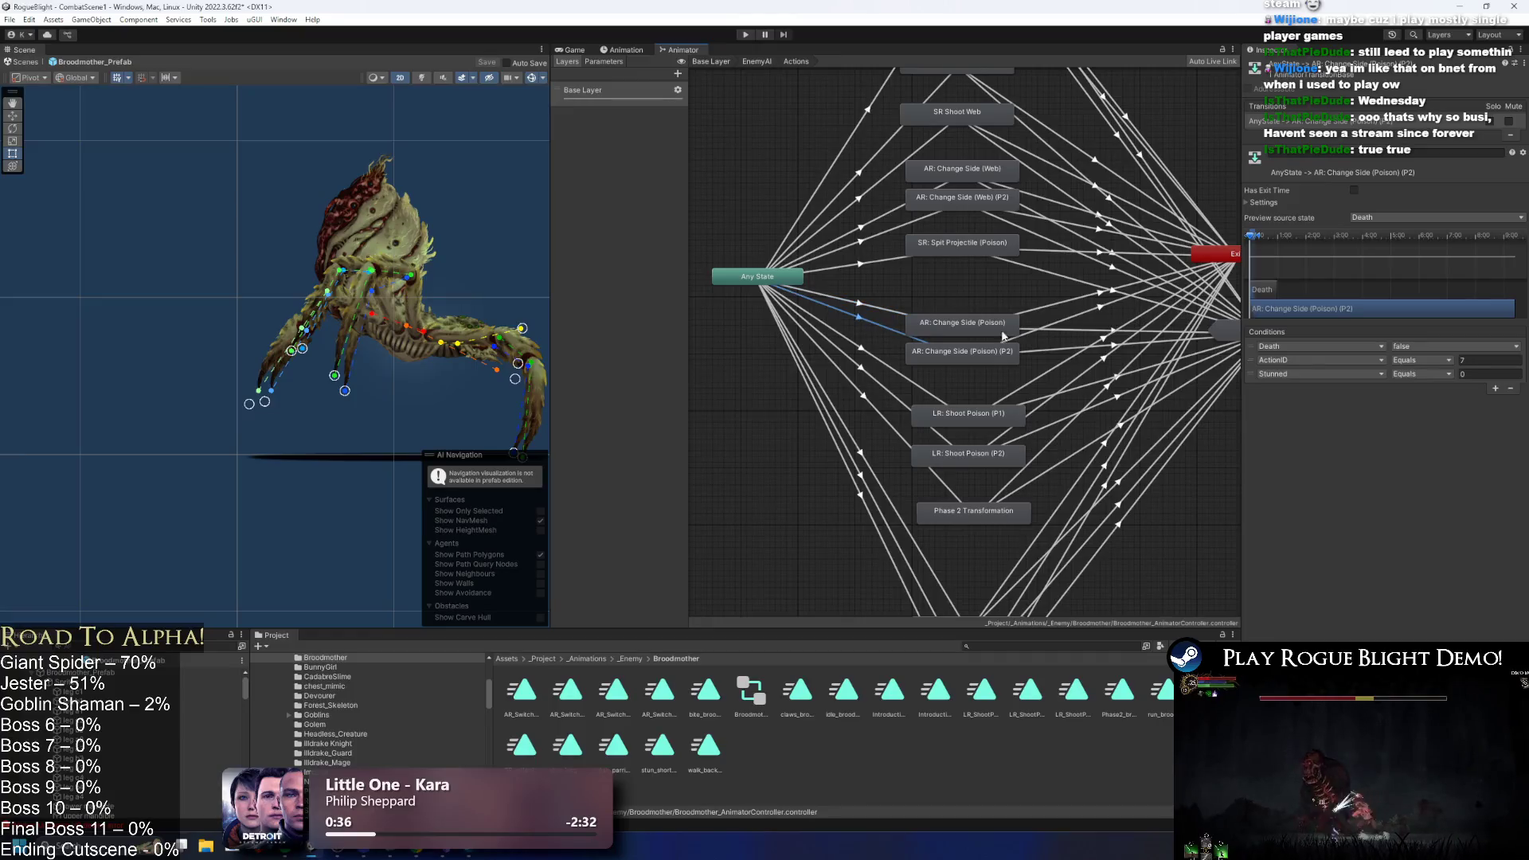
- Give the (P2)-to-Tired transition Exit Time 0.9, a non-fixed 0.1 duration and a Tired condition
click(1095, 349)
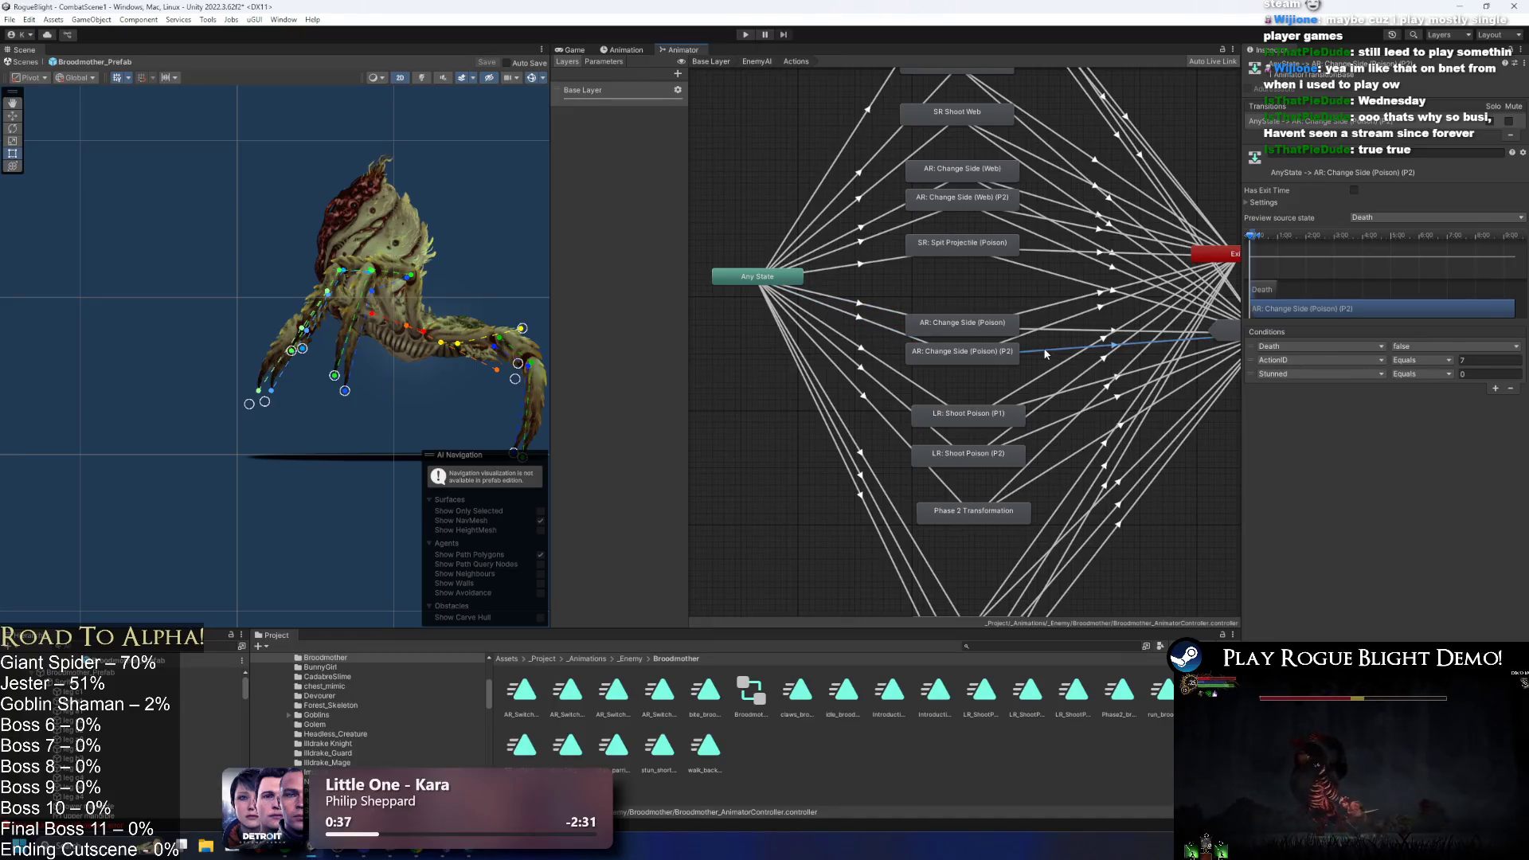
click(1273, 205)
click(1422, 215)
text(0.9)
key(Tab)
text(0.1)
click(1354, 226)
click(1496, 434)
click(1336, 419)
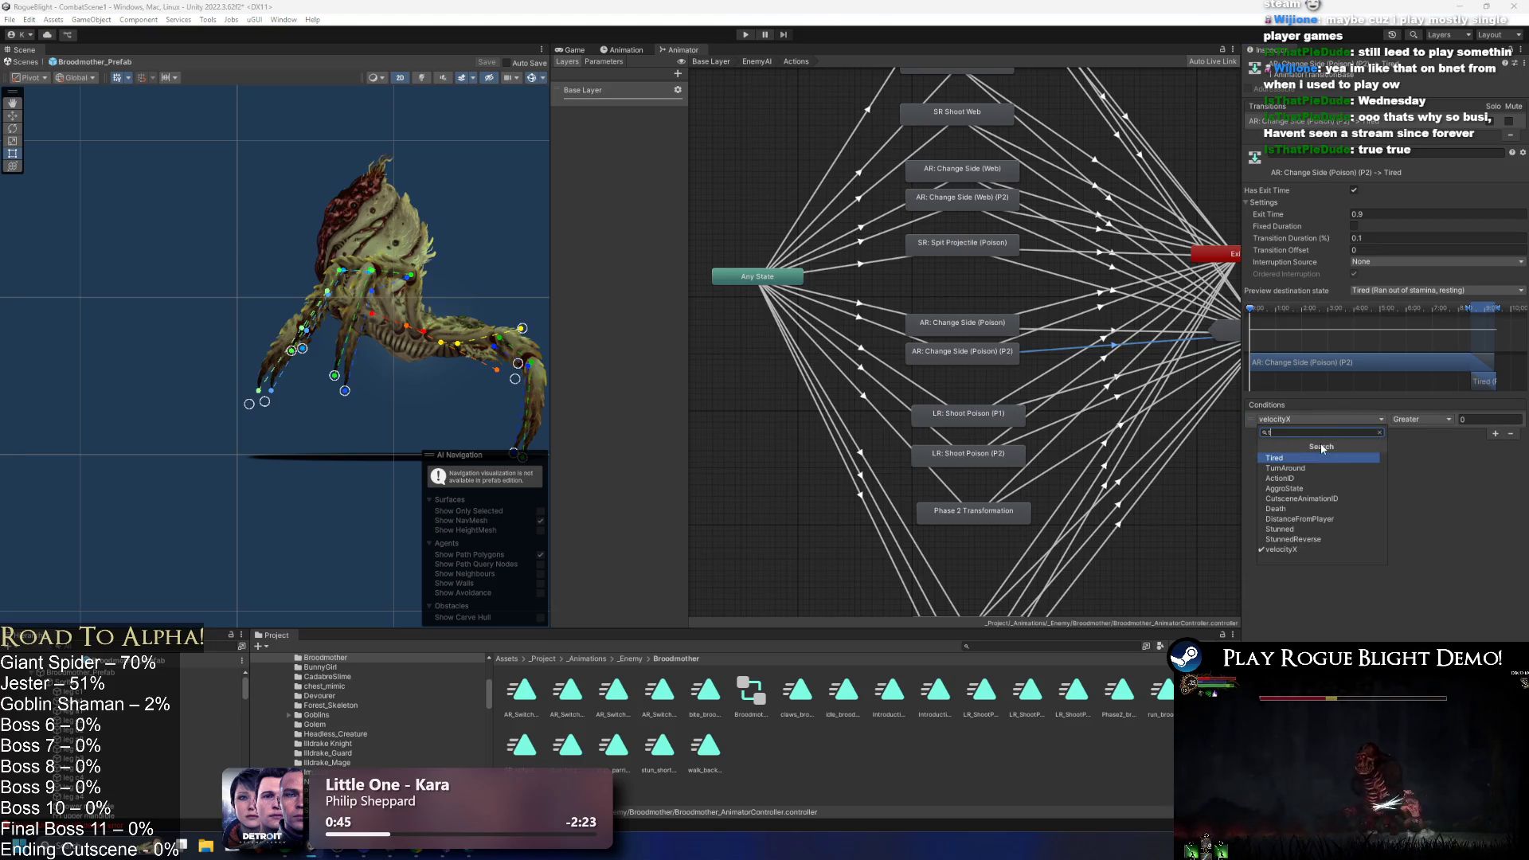
key(Return)
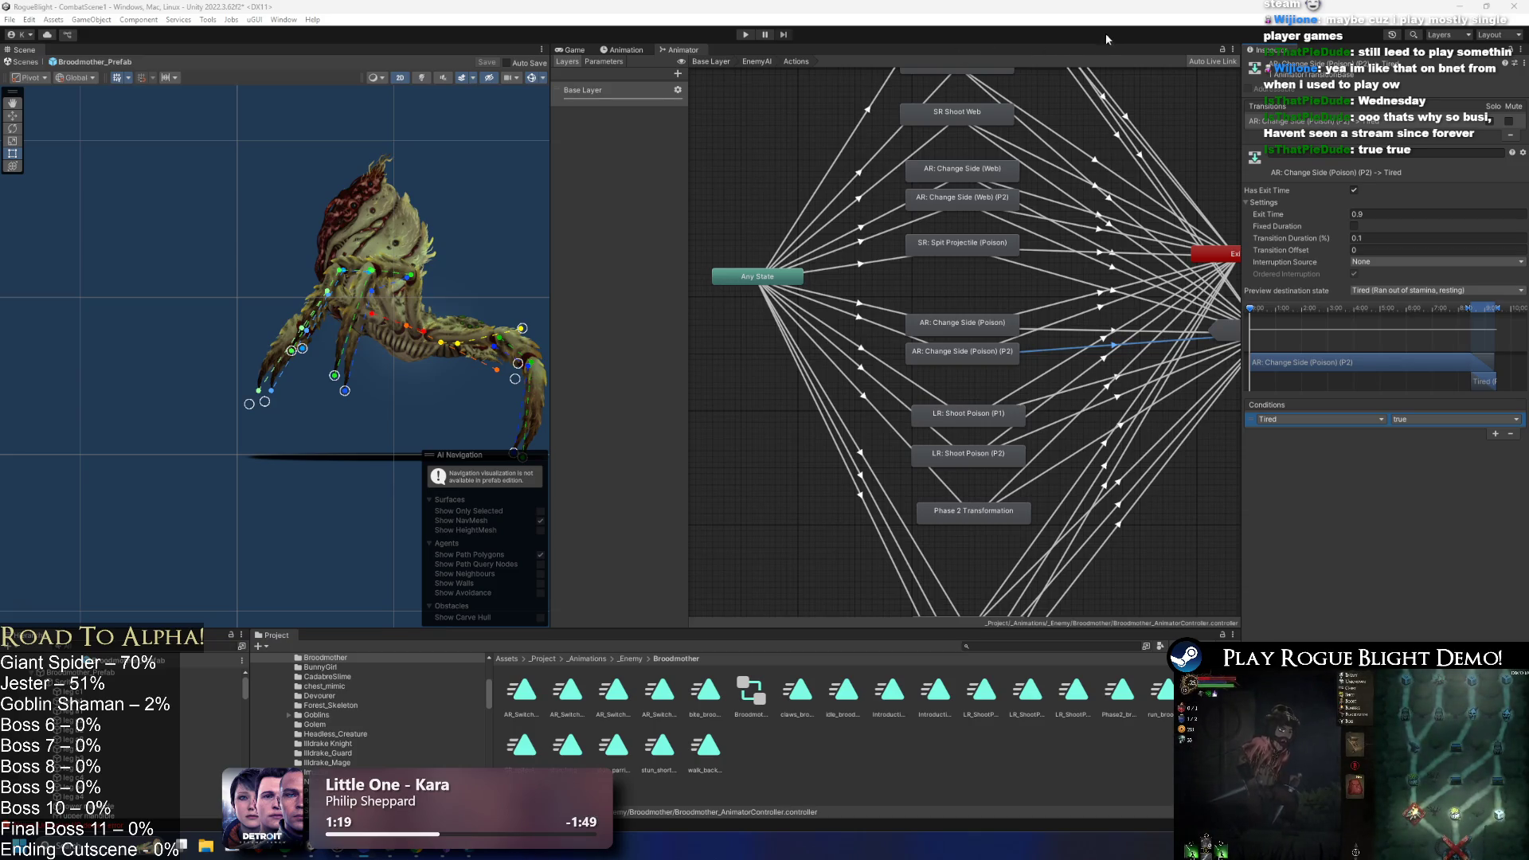
- Add a Phase Equals condition to the Any State transition into the (P2) state
click(850, 323)
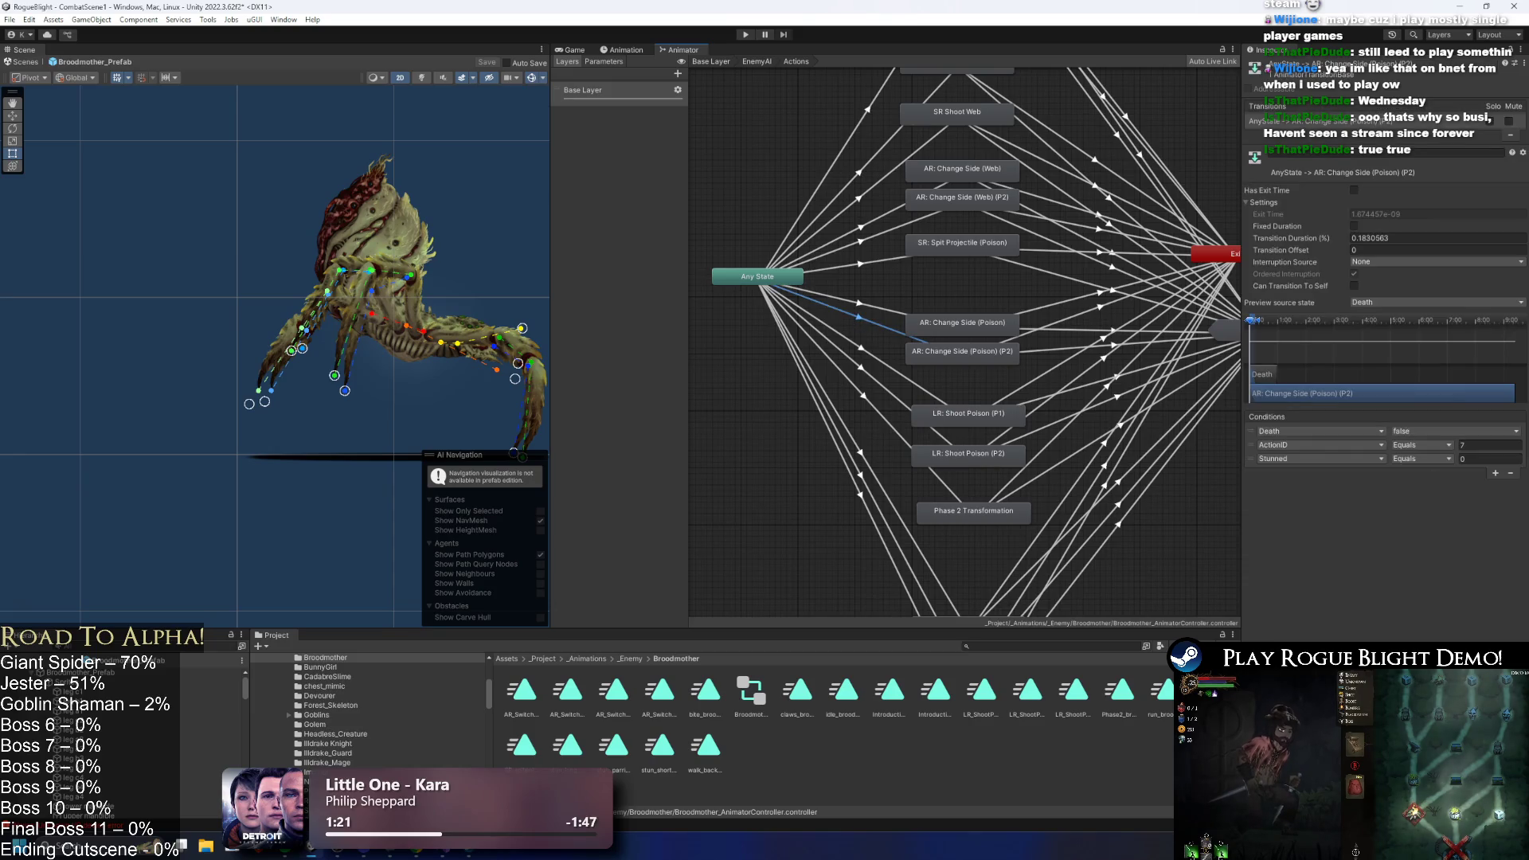
click(1496, 473)
click(1316, 473)
text(ph)
key(Return)
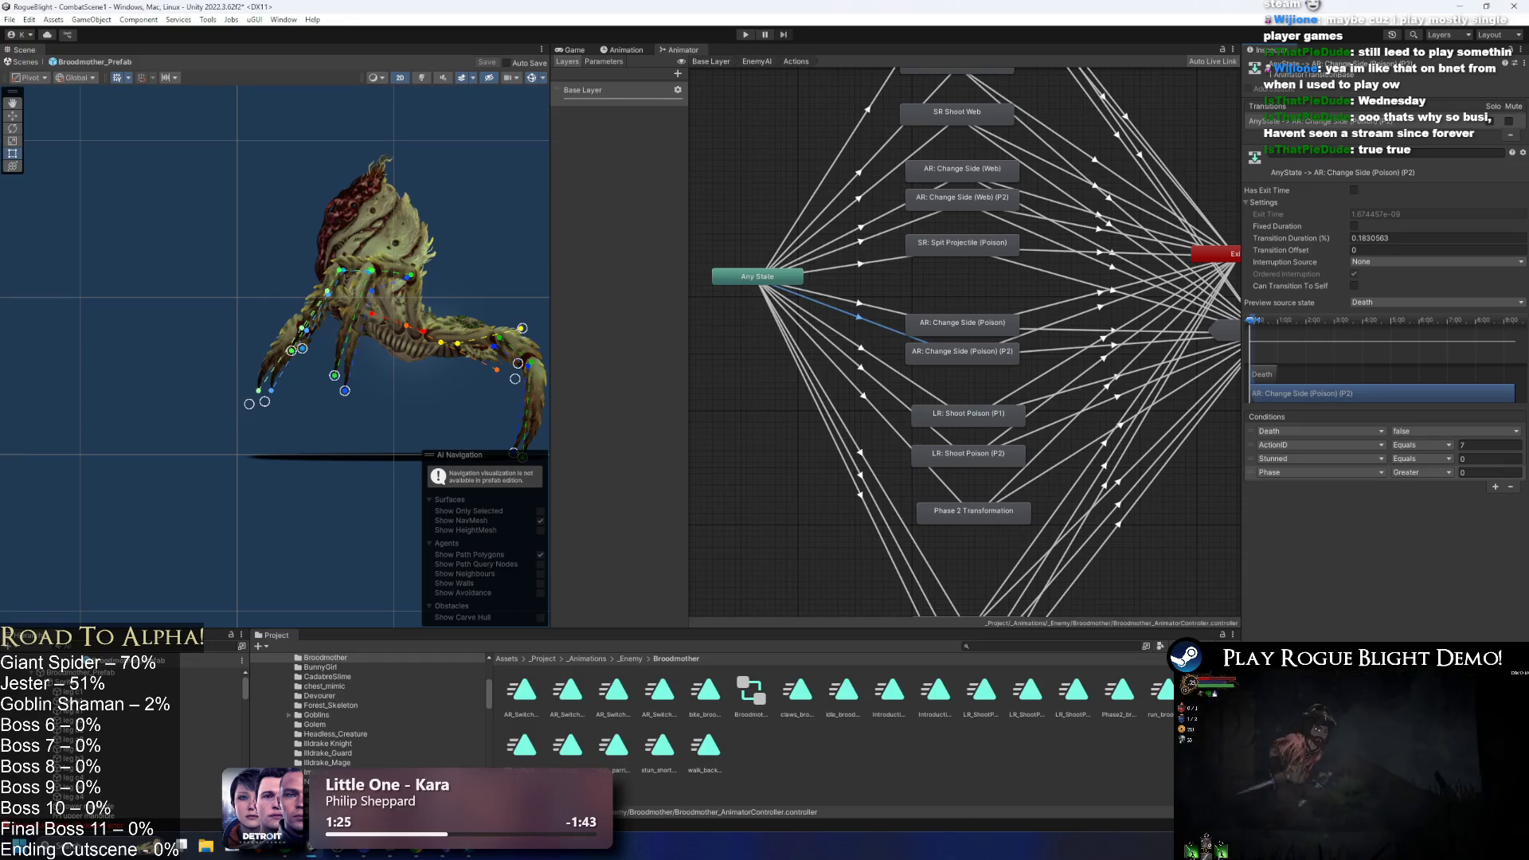
click(1404, 476)
click(1408, 503)
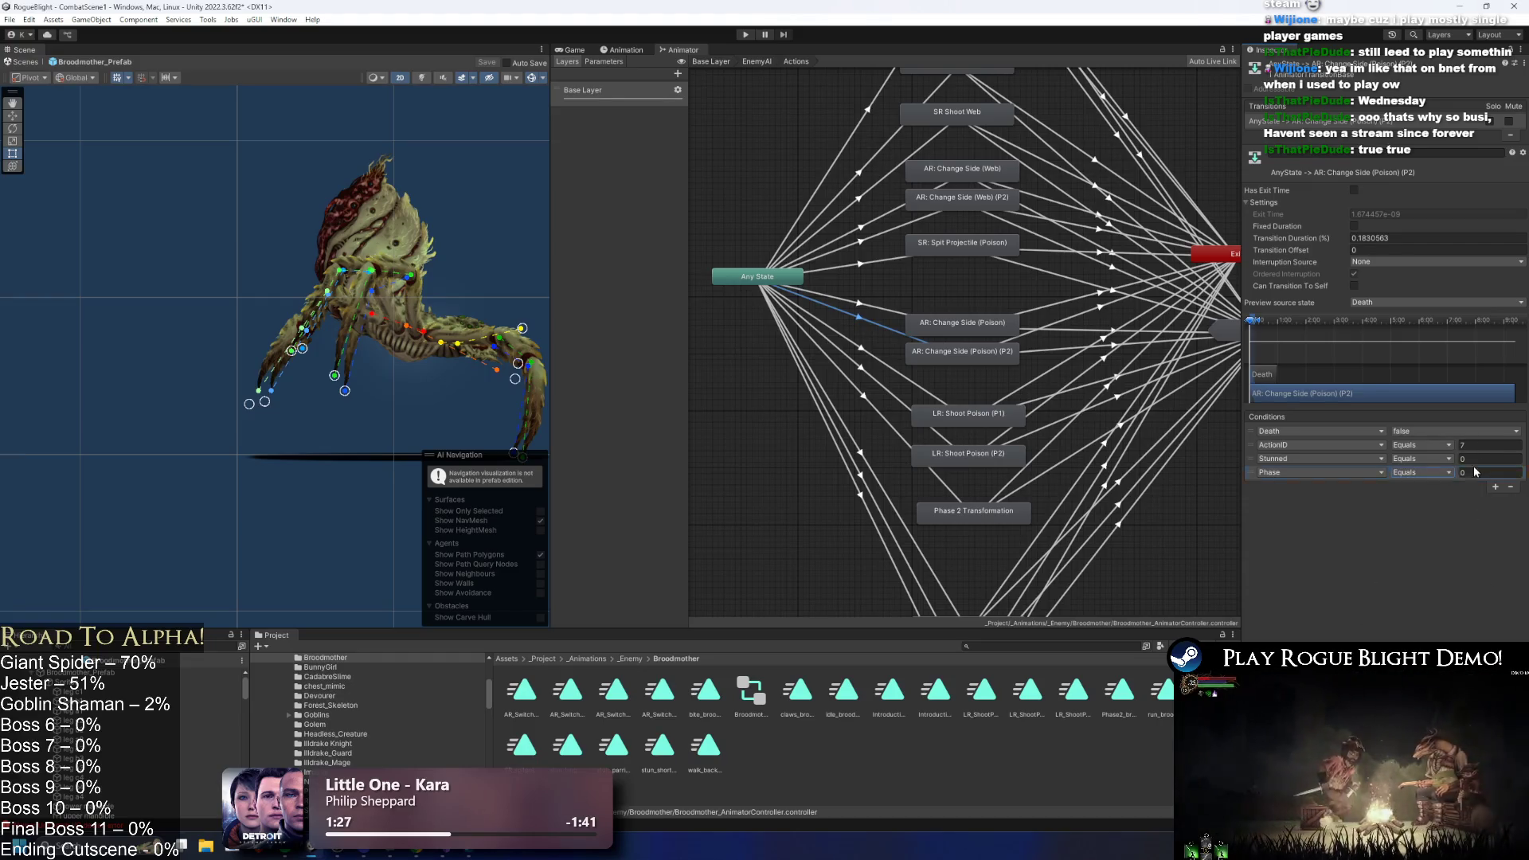
click(1478, 473)
- Add a Phase NotEqual 2 condition to the Any State transition into the original poison state
click(846, 301)
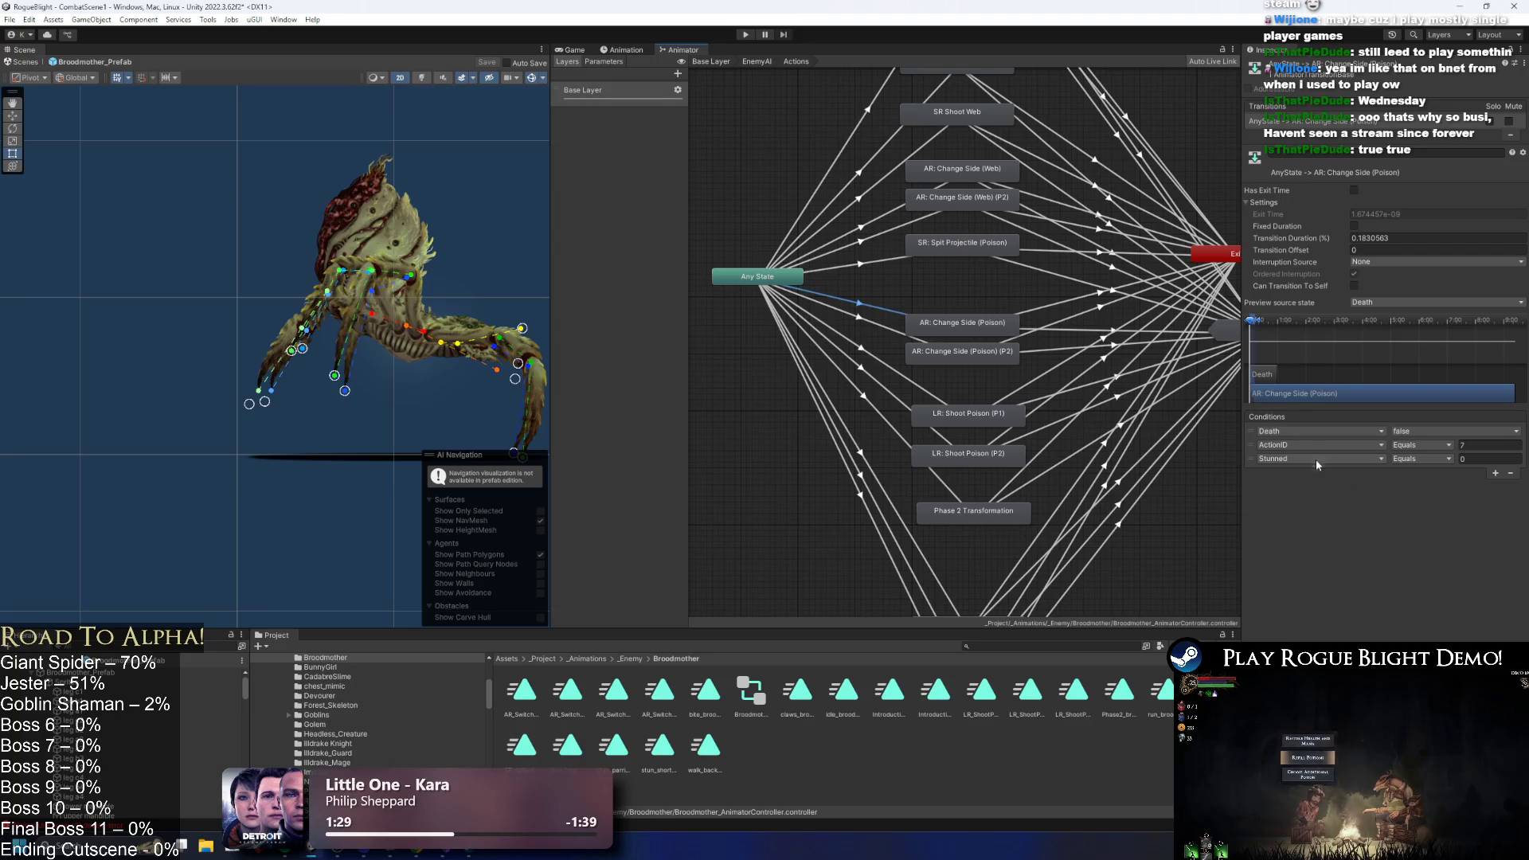
click(1495, 473)
click(1318, 473)
click(1314, 610)
click(1423, 473)
click(1429, 526)
click(1487, 473)
text(2)
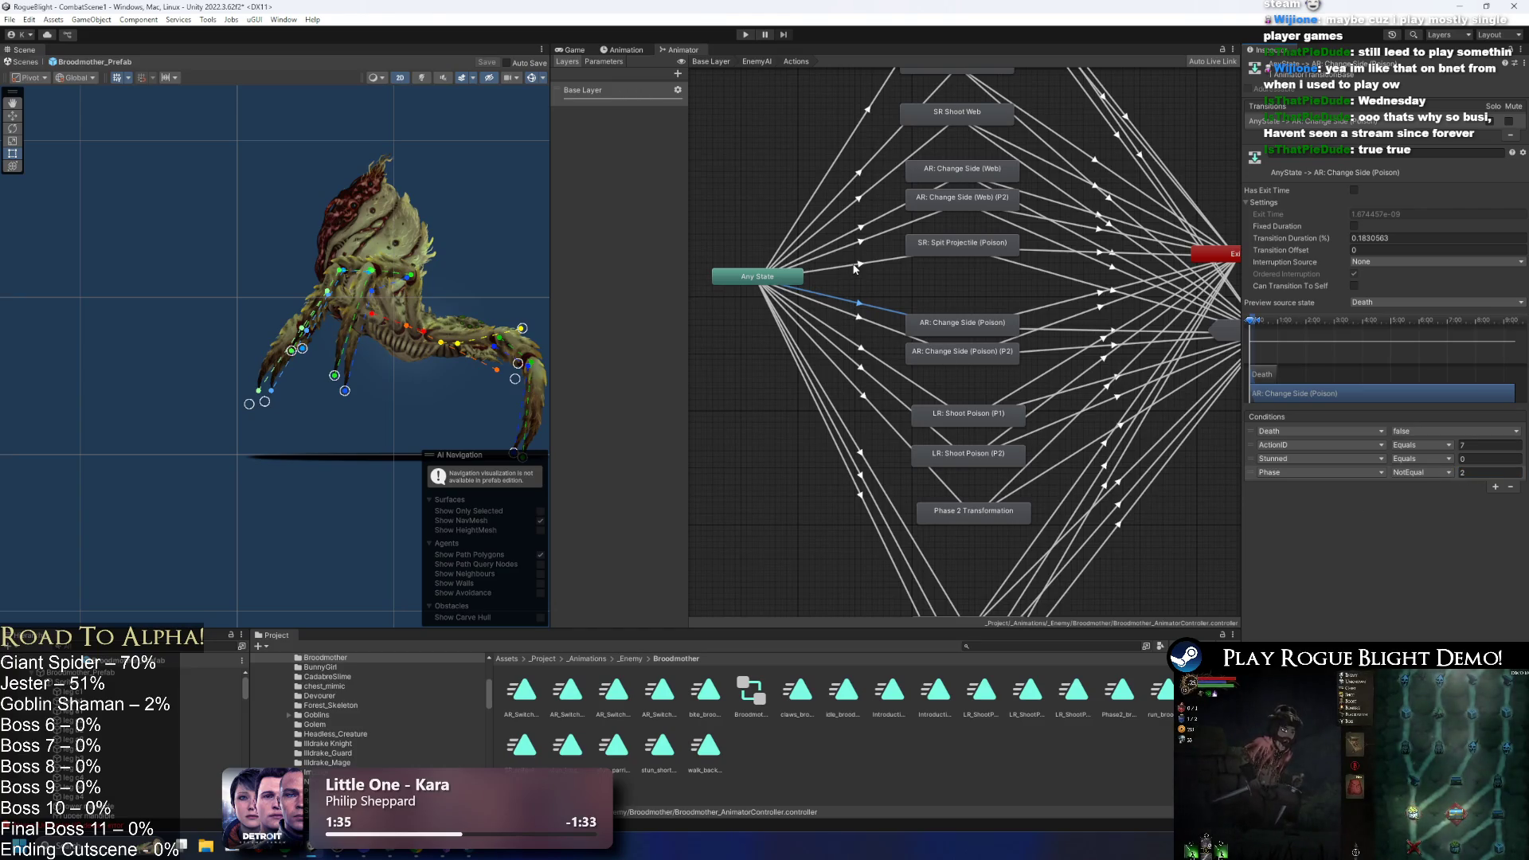
- Move both poison change-side states up slightly and check each one's exit transition
drag(970, 288, 967, 384)
drag(990, 332, 1009, 300)
click(995, 301)
click(1035, 288)
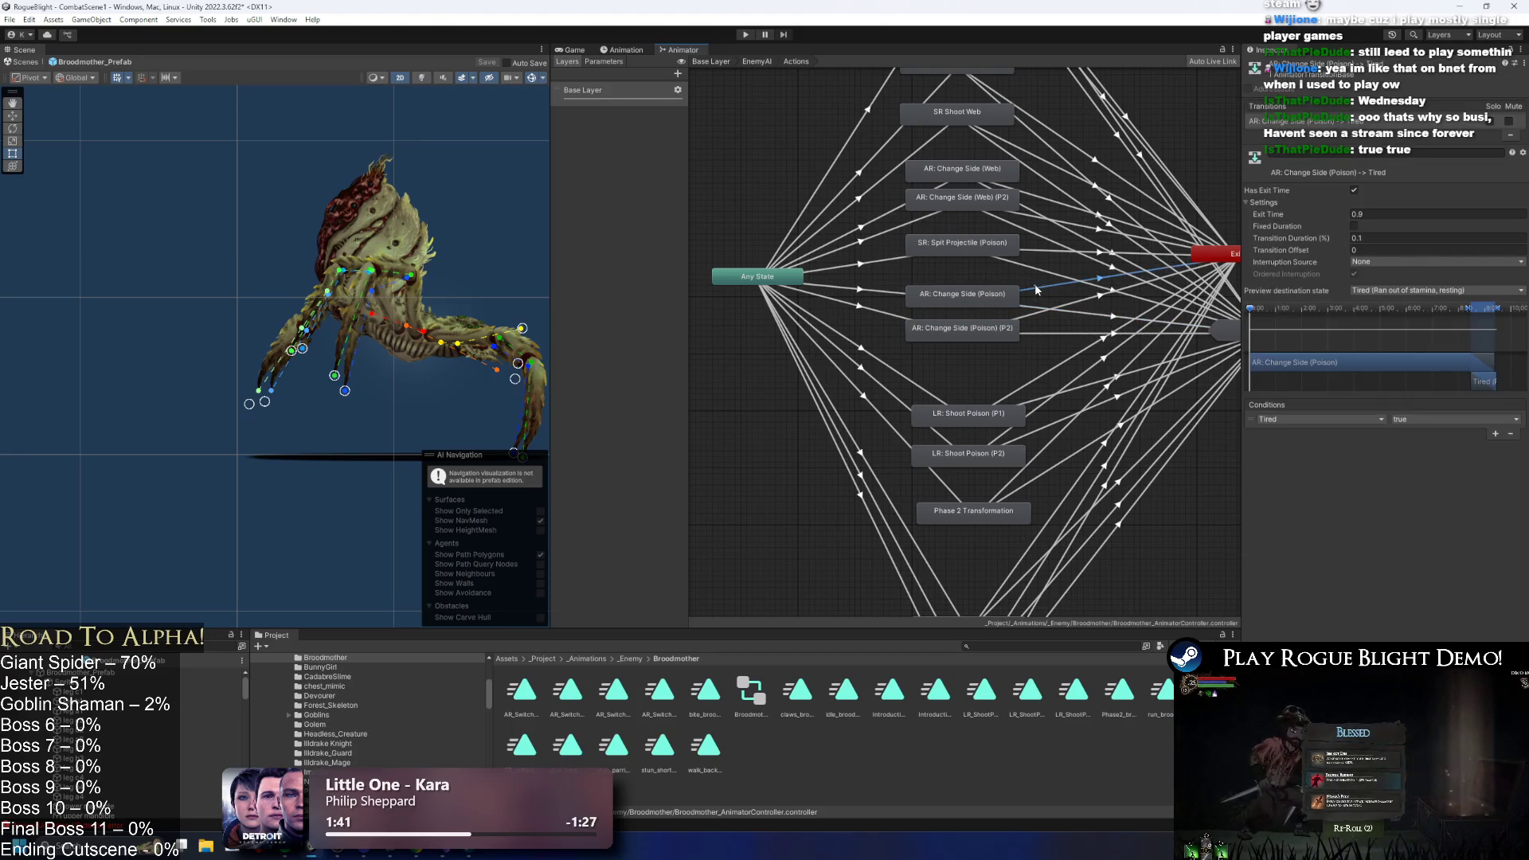
click(1032, 316)
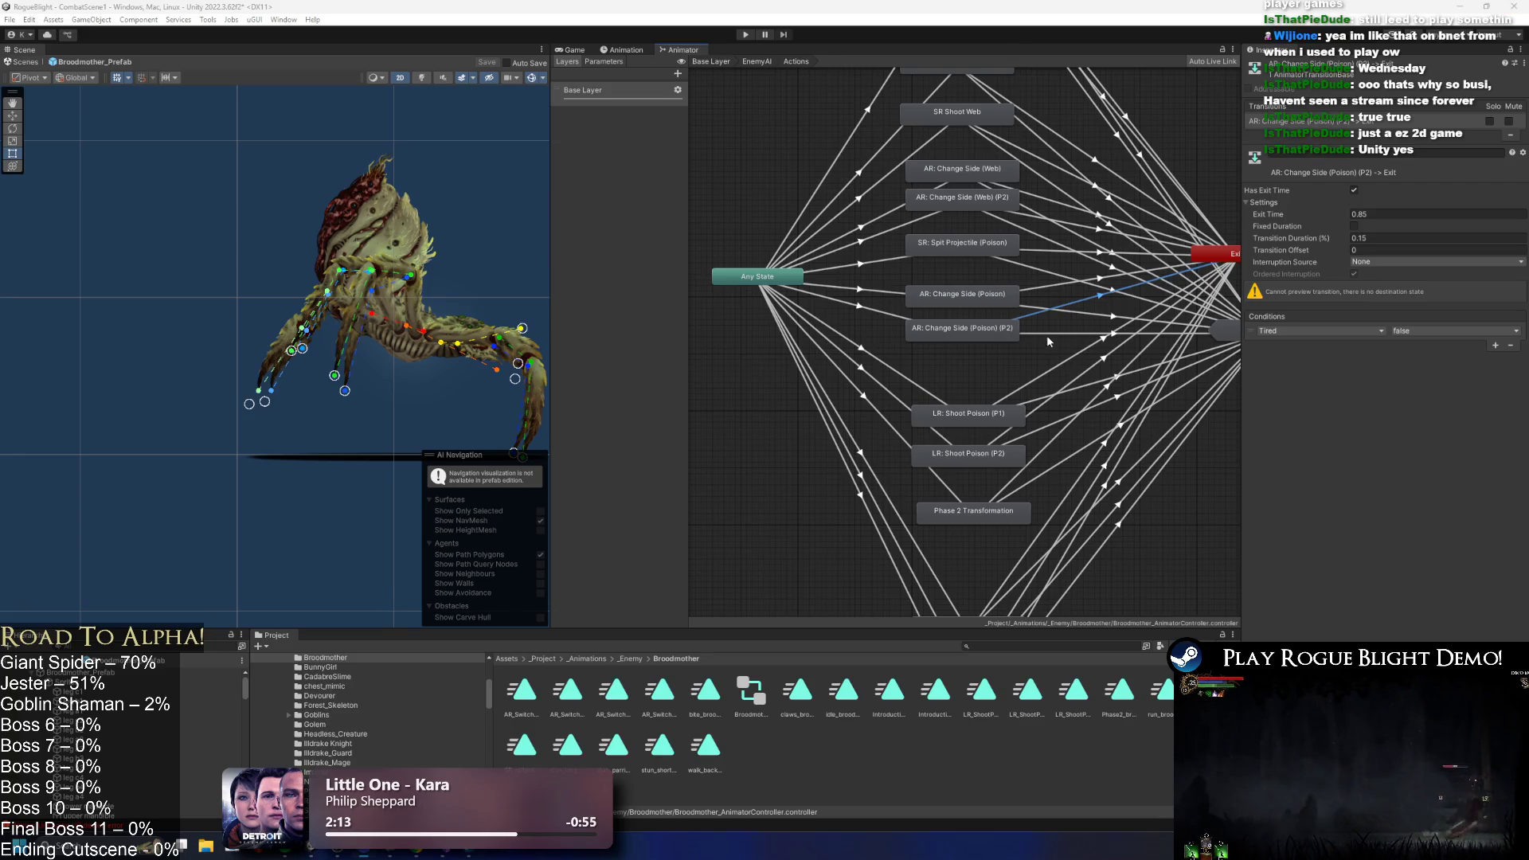
- Inspect the (P2)-to-Tired transition, the (P2) state and its Any State transition
click(1048, 334)
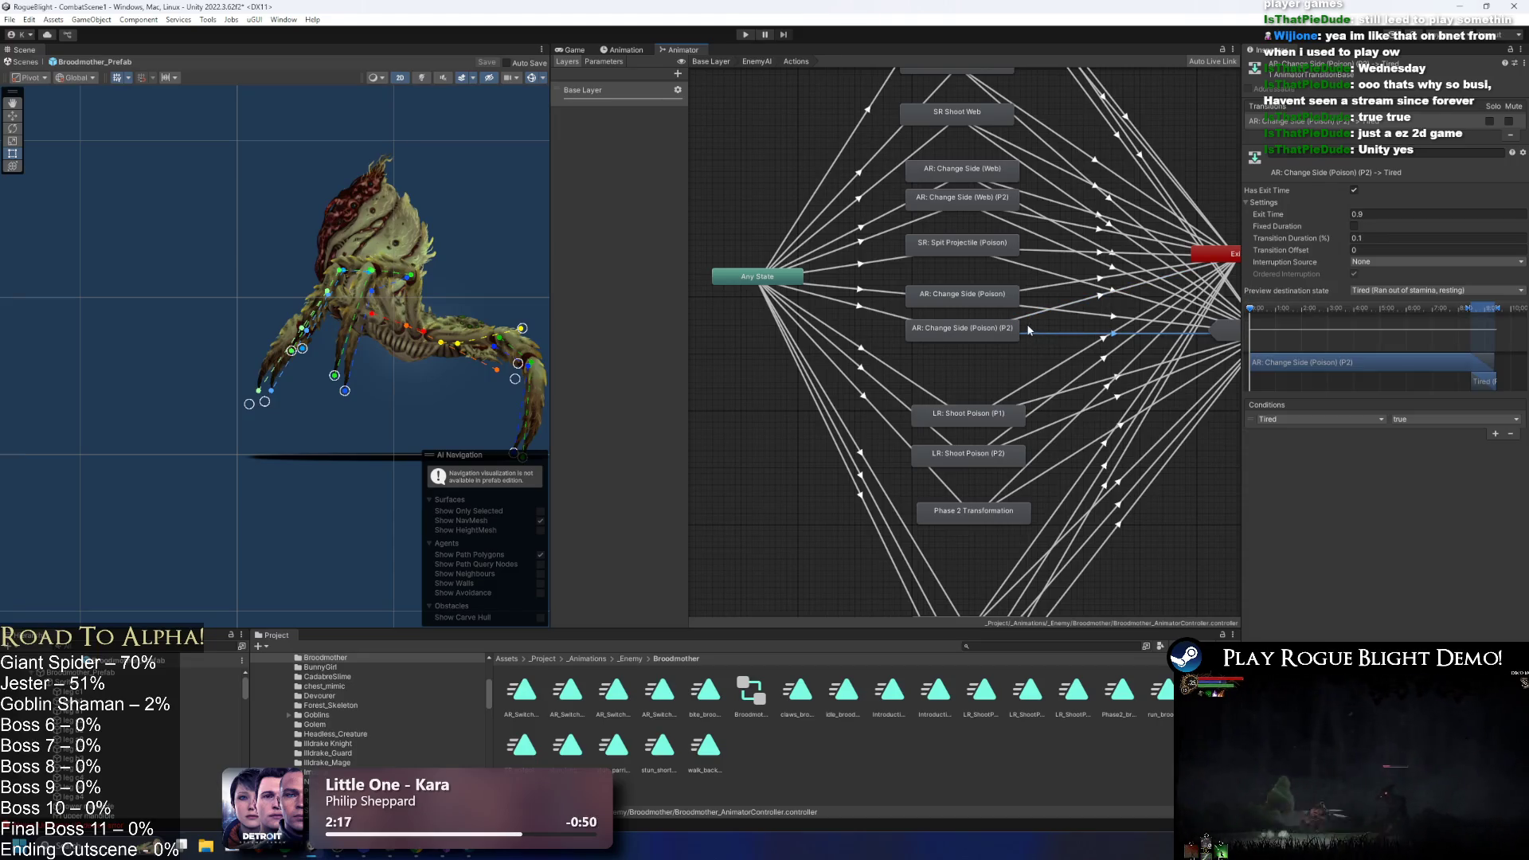
click(963, 327)
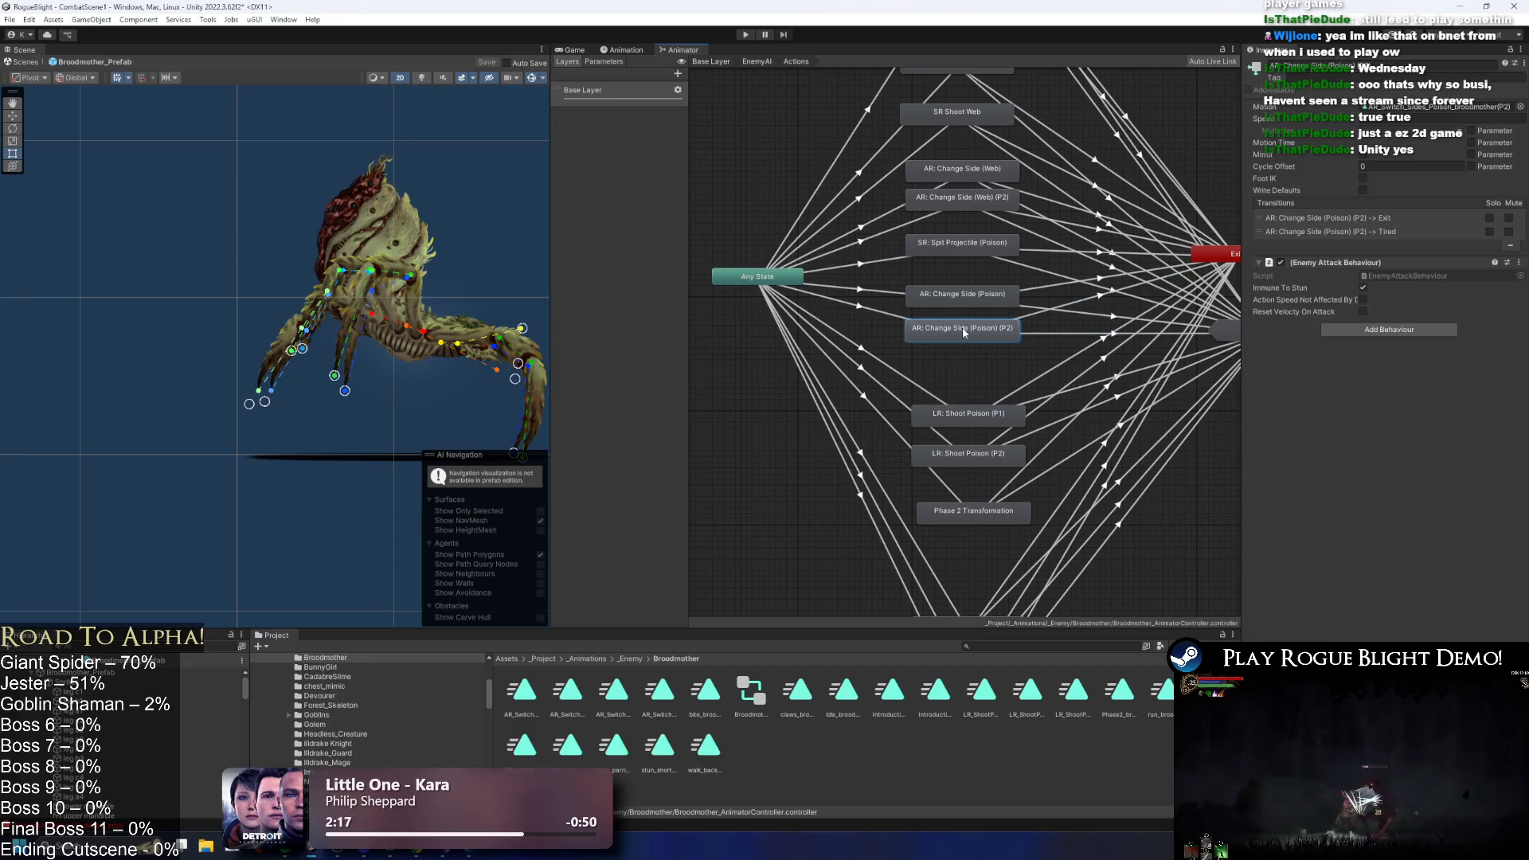
click(855, 304)
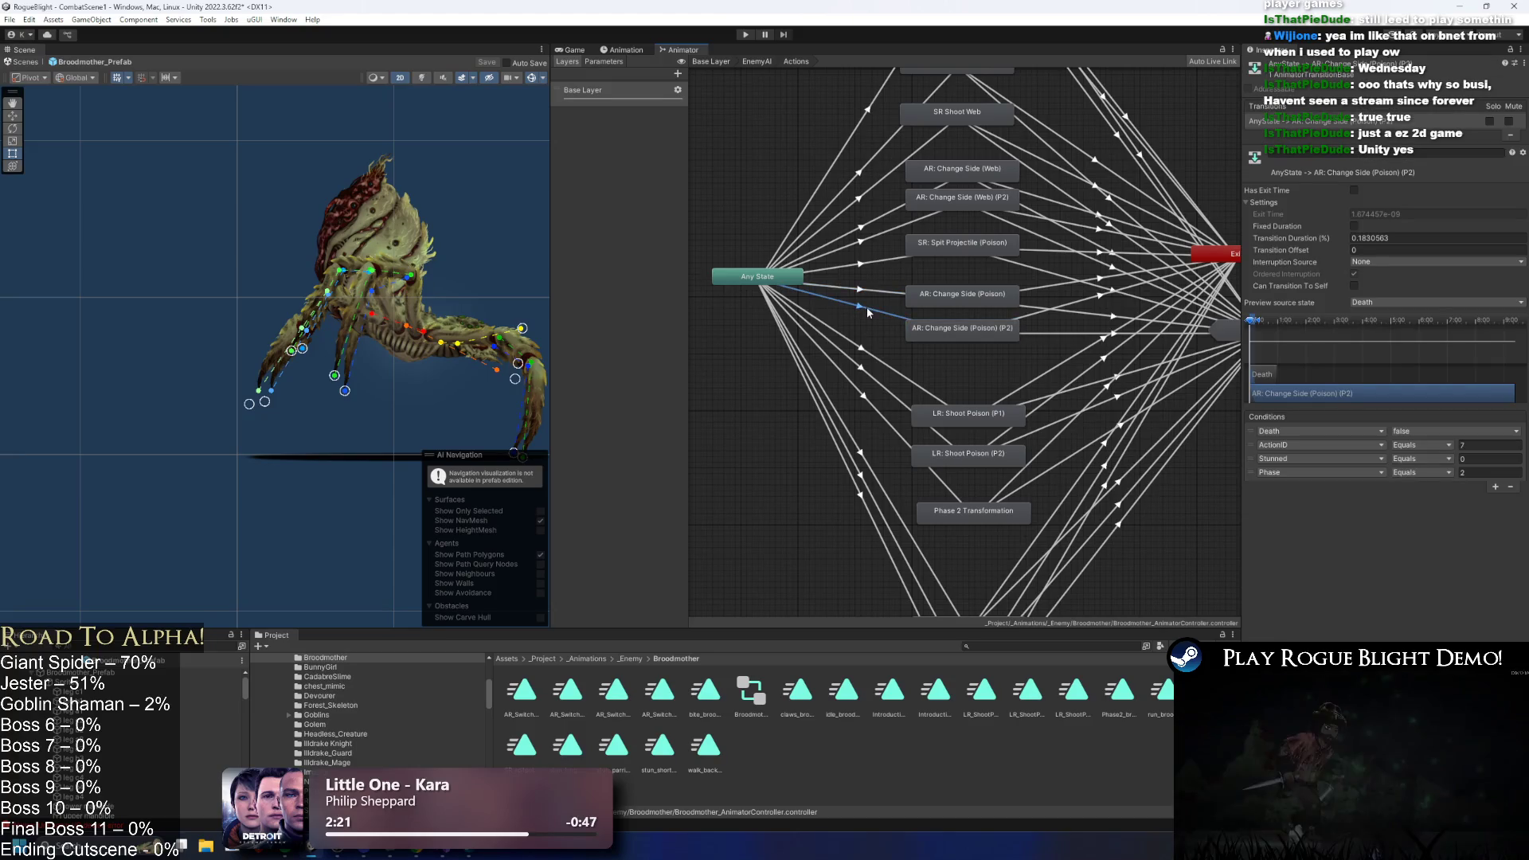
click(866, 309)
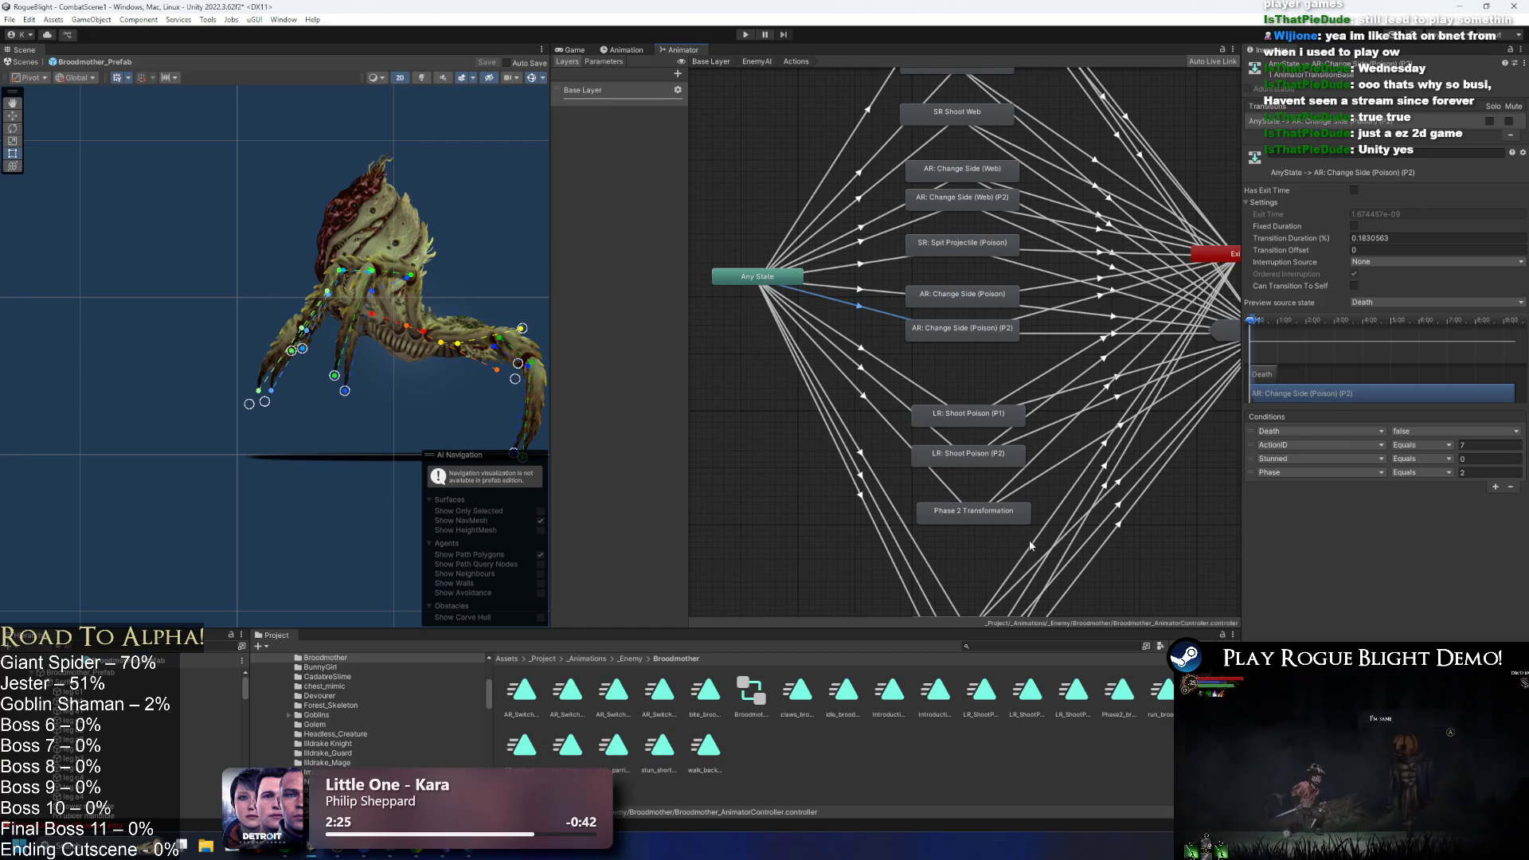
- Rearrange the graph: Shoot Poison and Phase 2 Transformation states, poison change-side states, and Web (P2)
drag(973, 526, 975, 386)
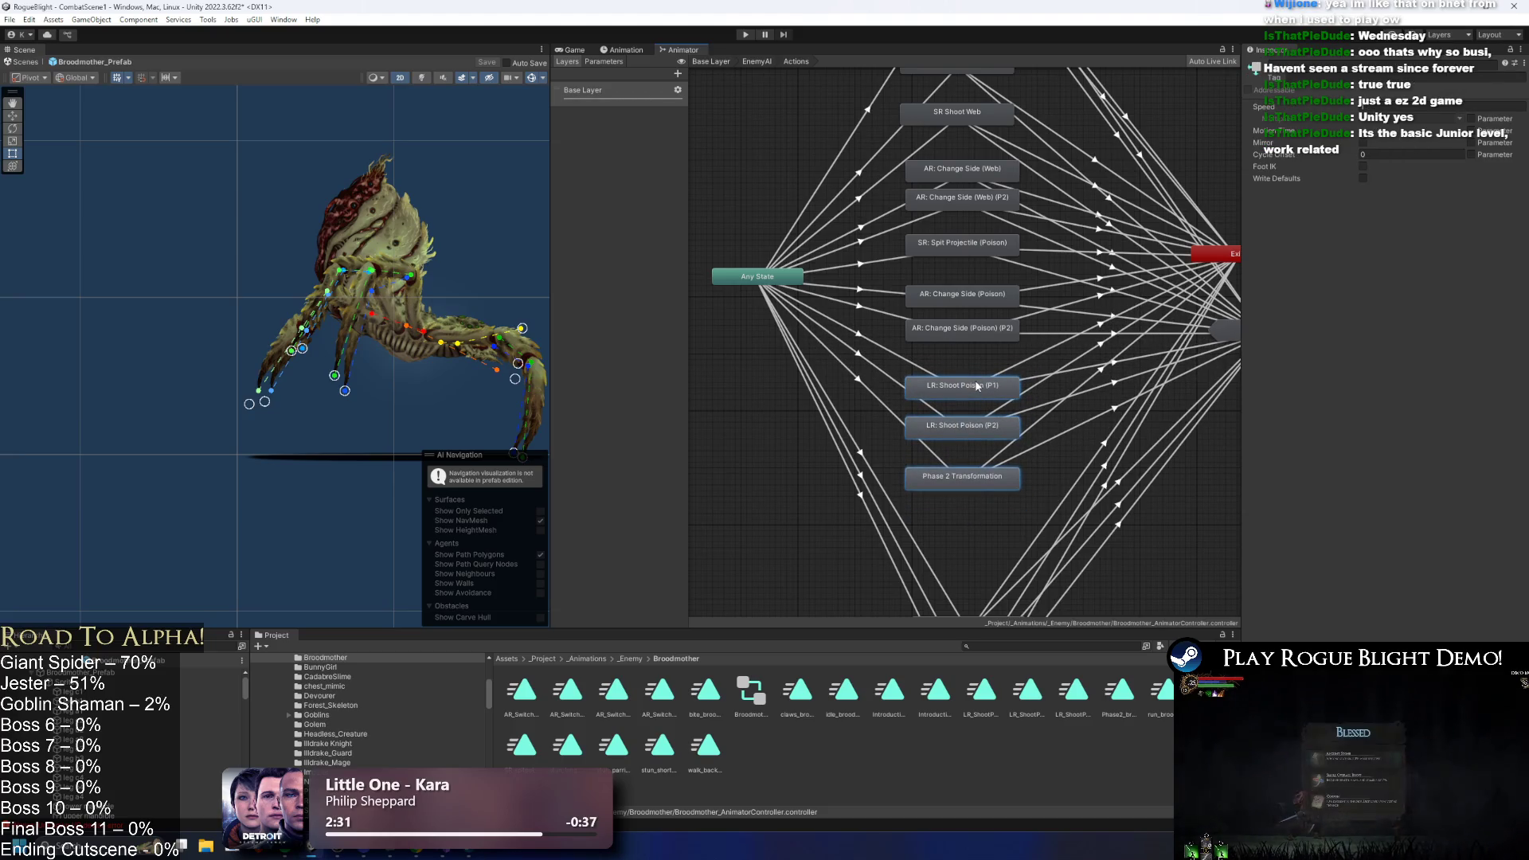
drag(978, 386, 980, 385)
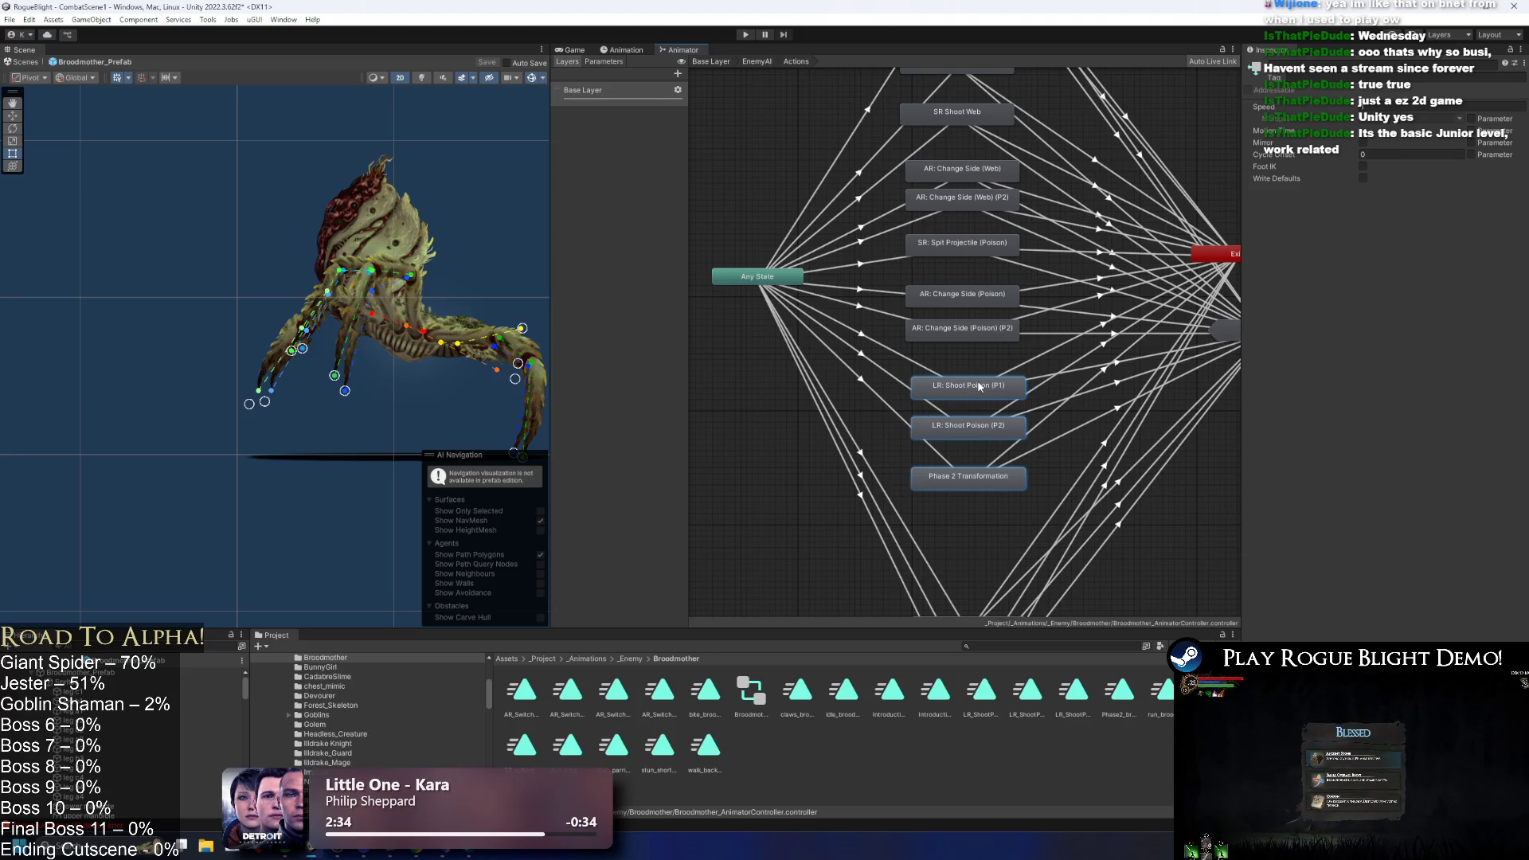
drag(978, 385, 972, 374)
drag(991, 261, 959, 326)
click(963, 333)
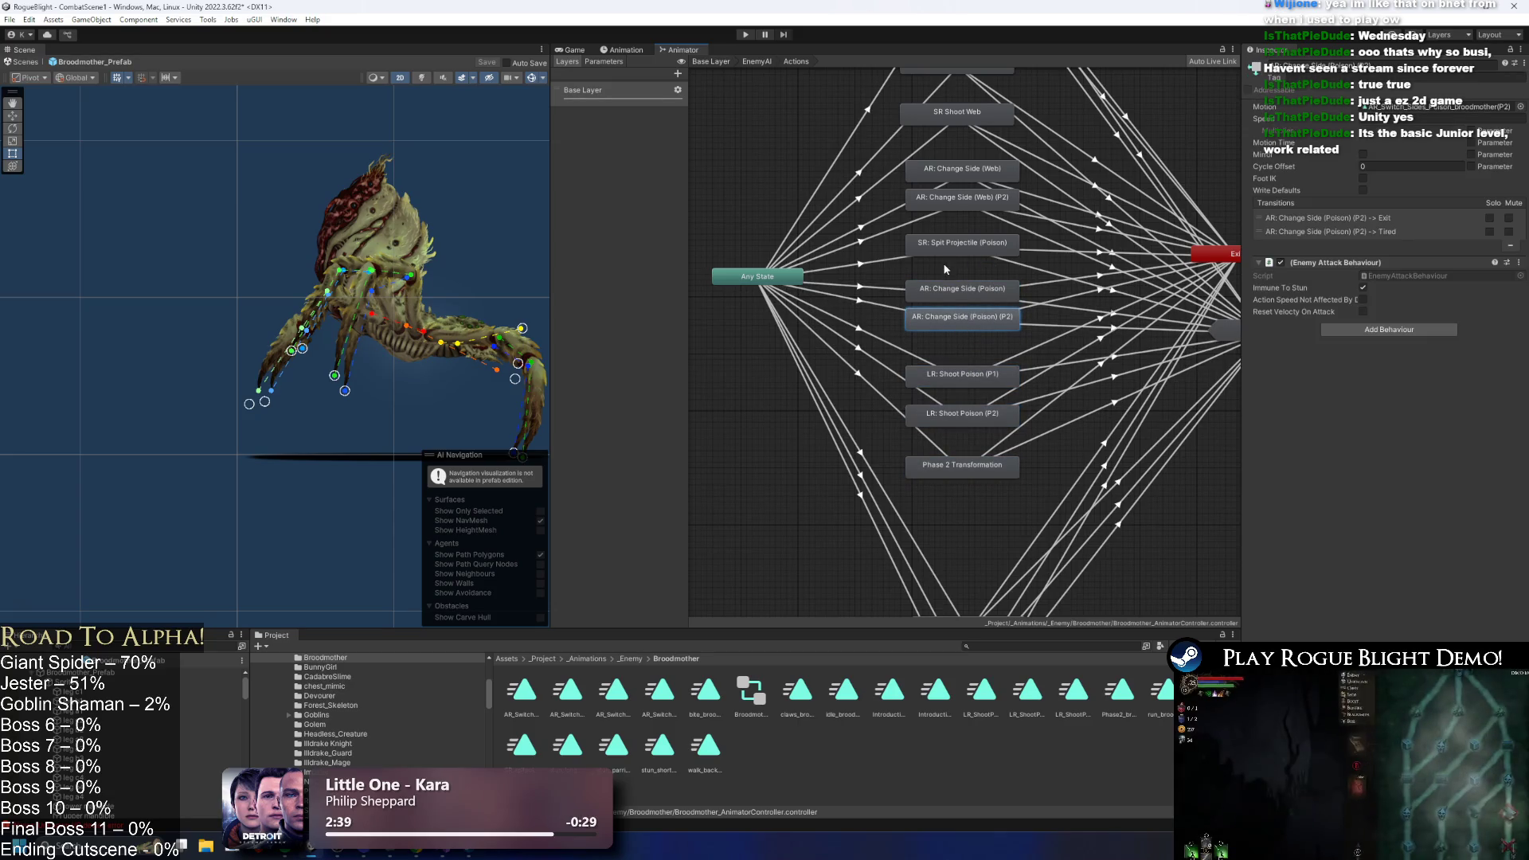
drag(946, 269, 928, 315)
click(965, 241)
drag(964, 237, 964, 242)
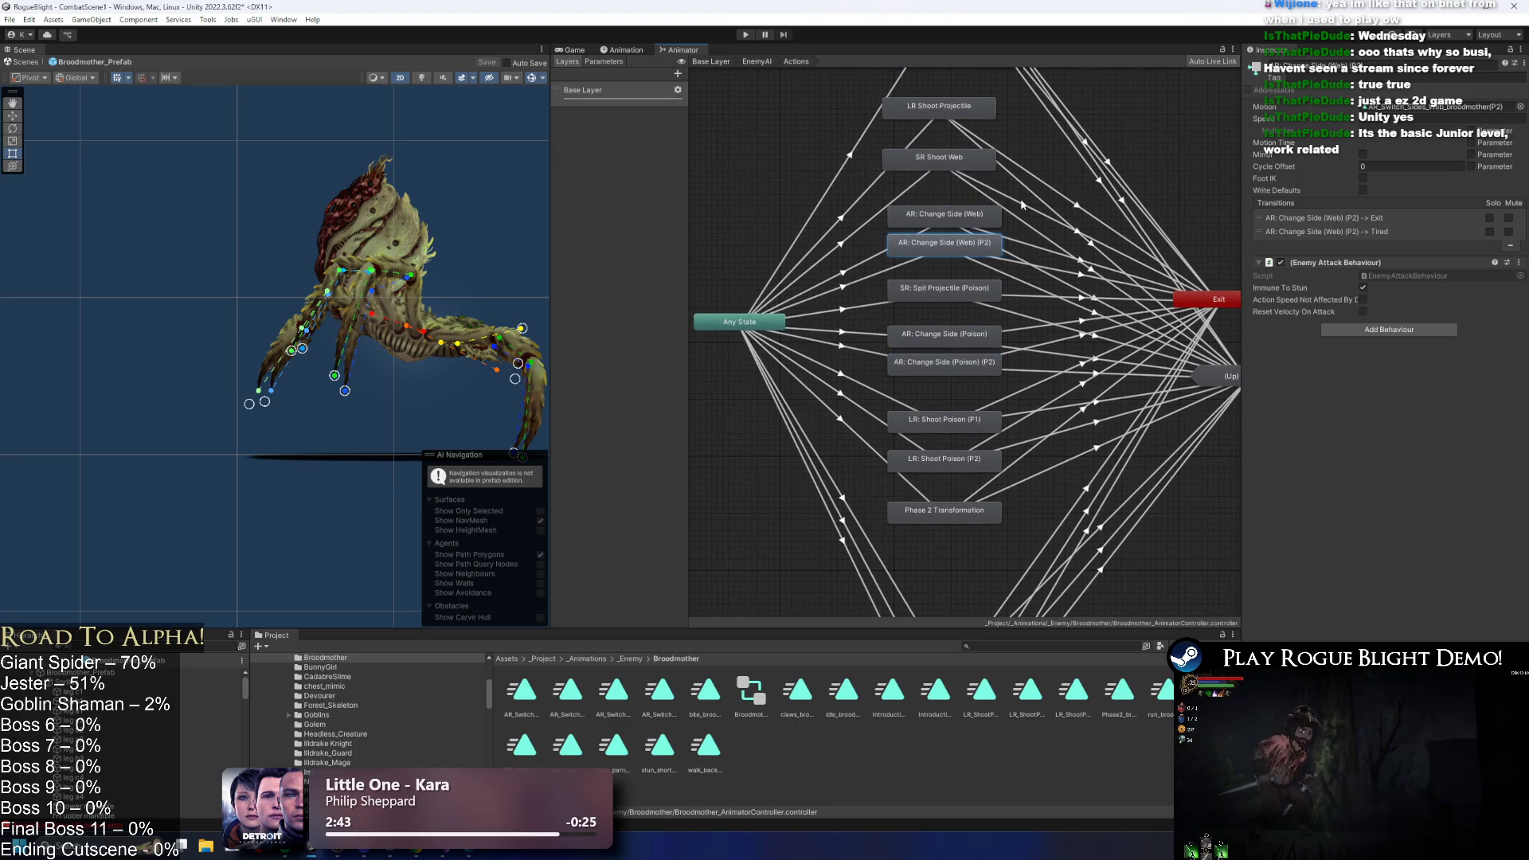
click(1069, 170)
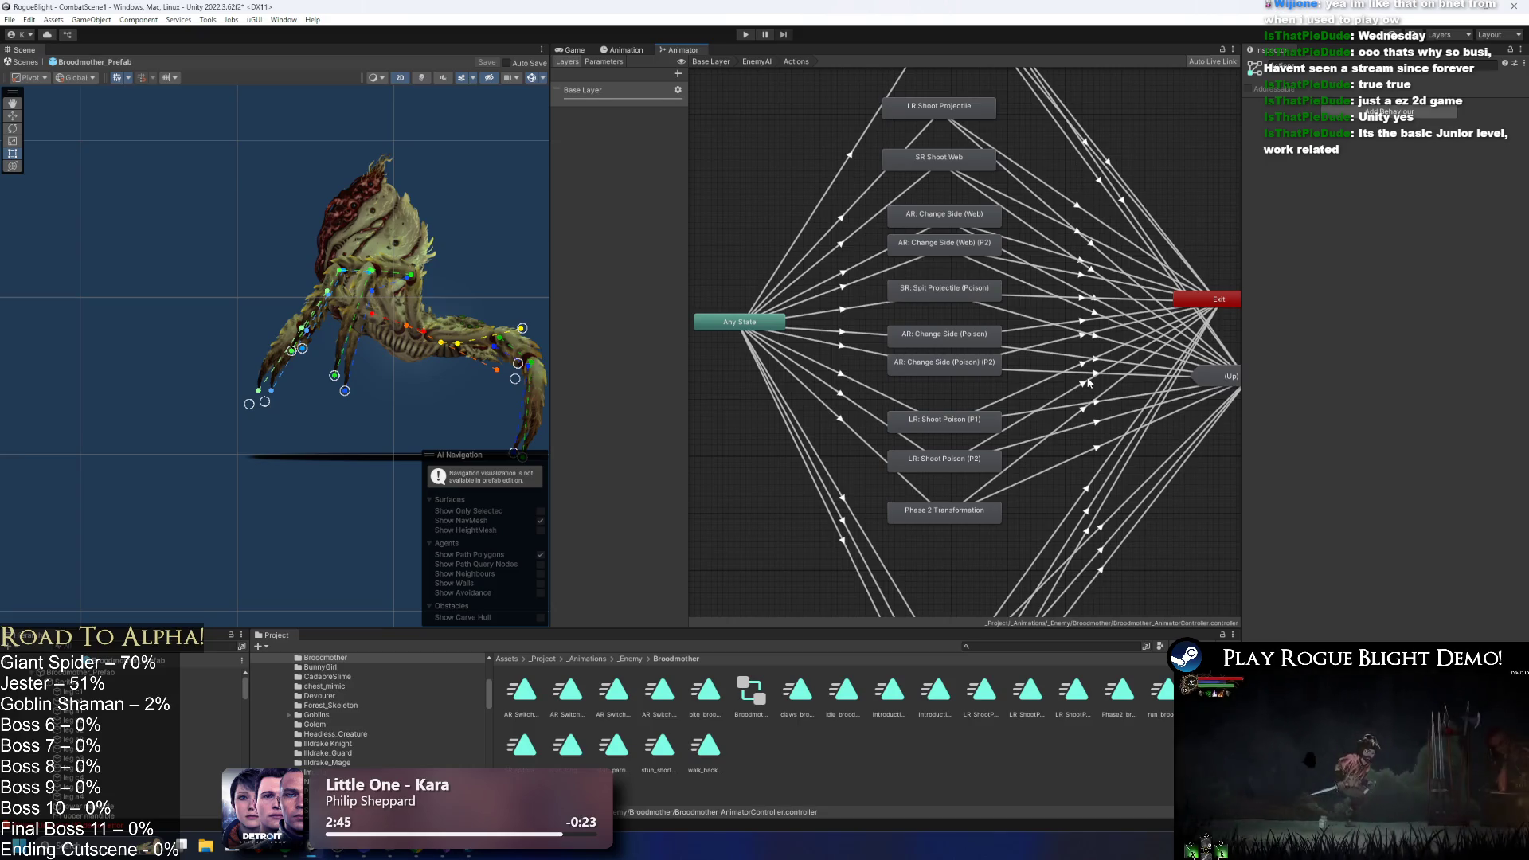
scroll(1089, 384, up, 1)
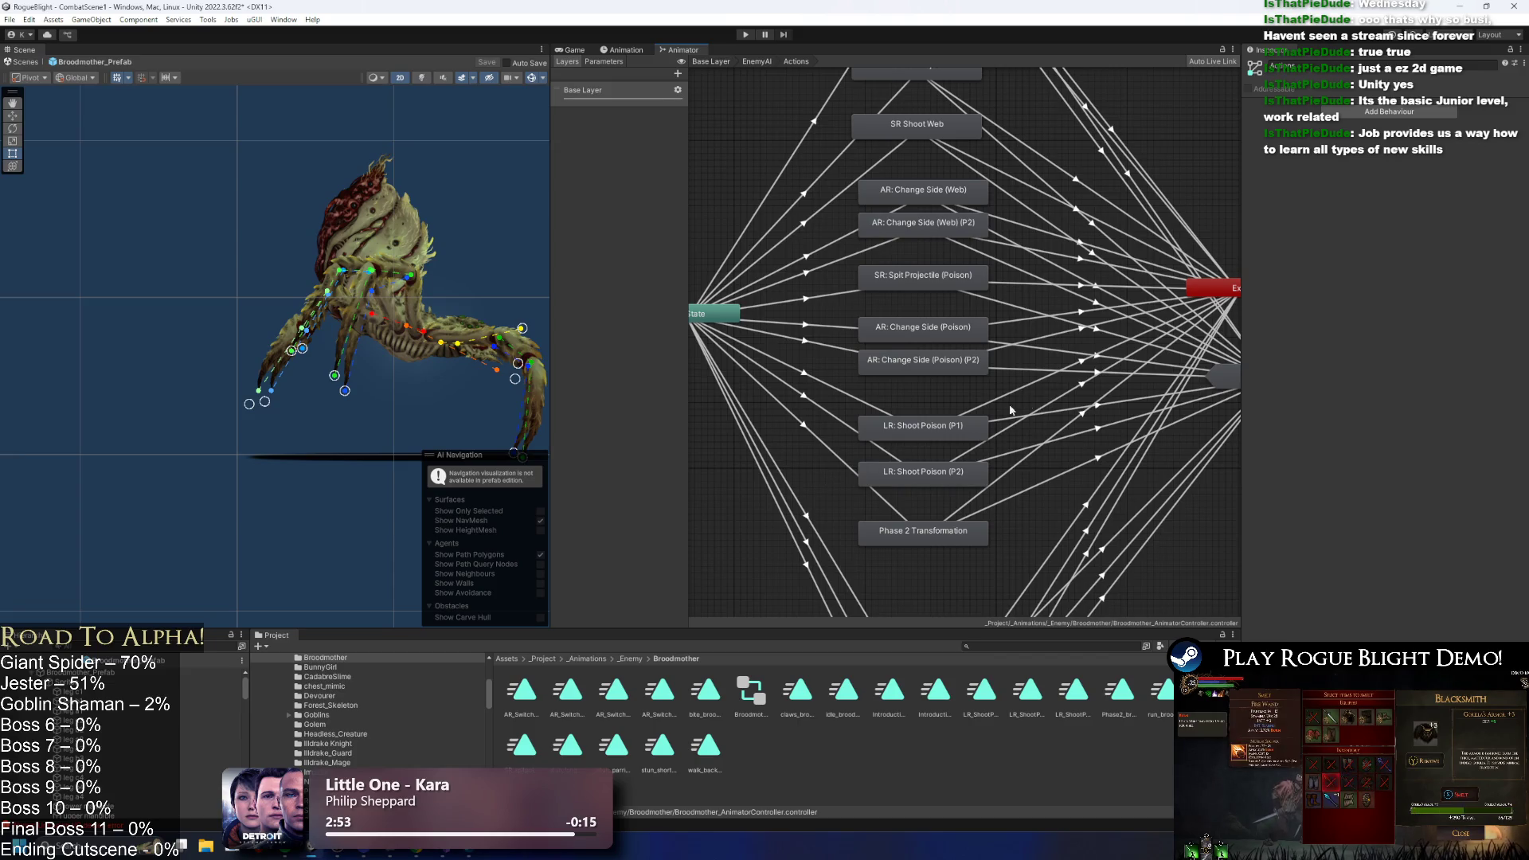
drag(924, 479, 916, 466)
click(952, 444)
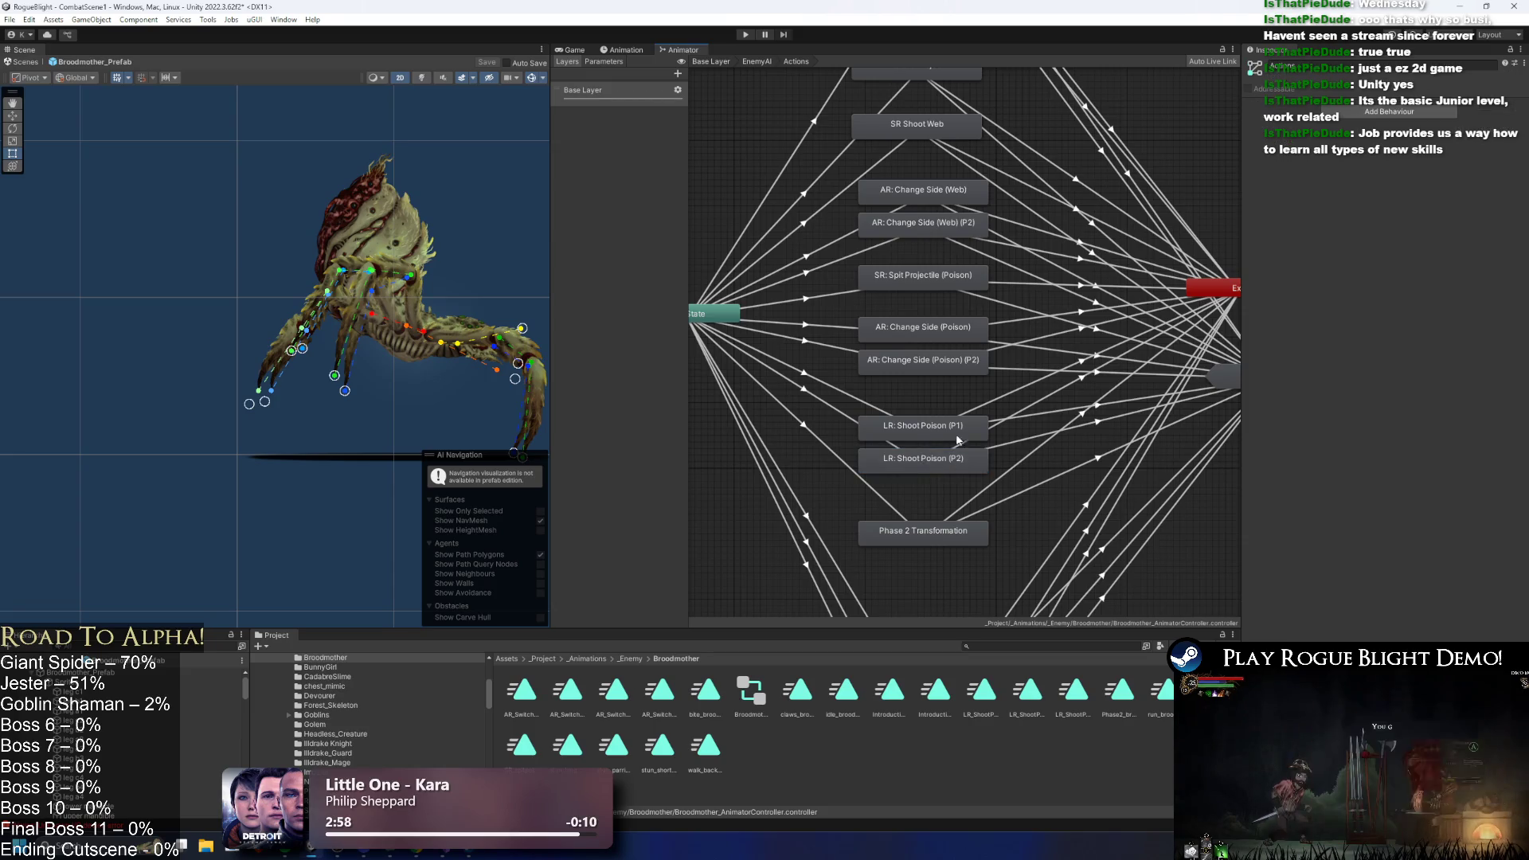
- Recheck the (P2) state and its Any State transition, then start Play mode
click(941, 362)
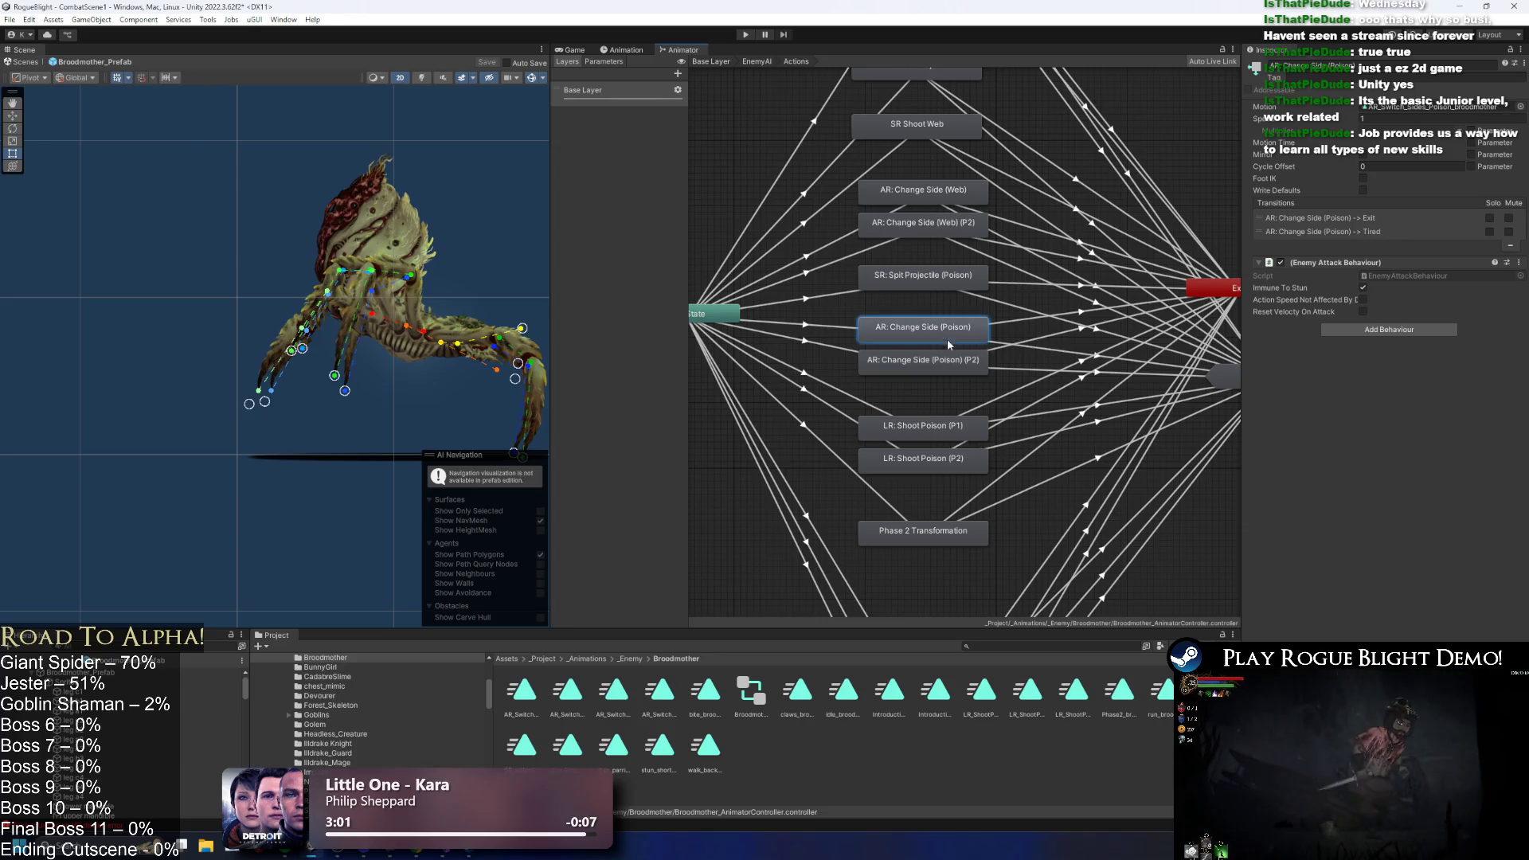
click(828, 344)
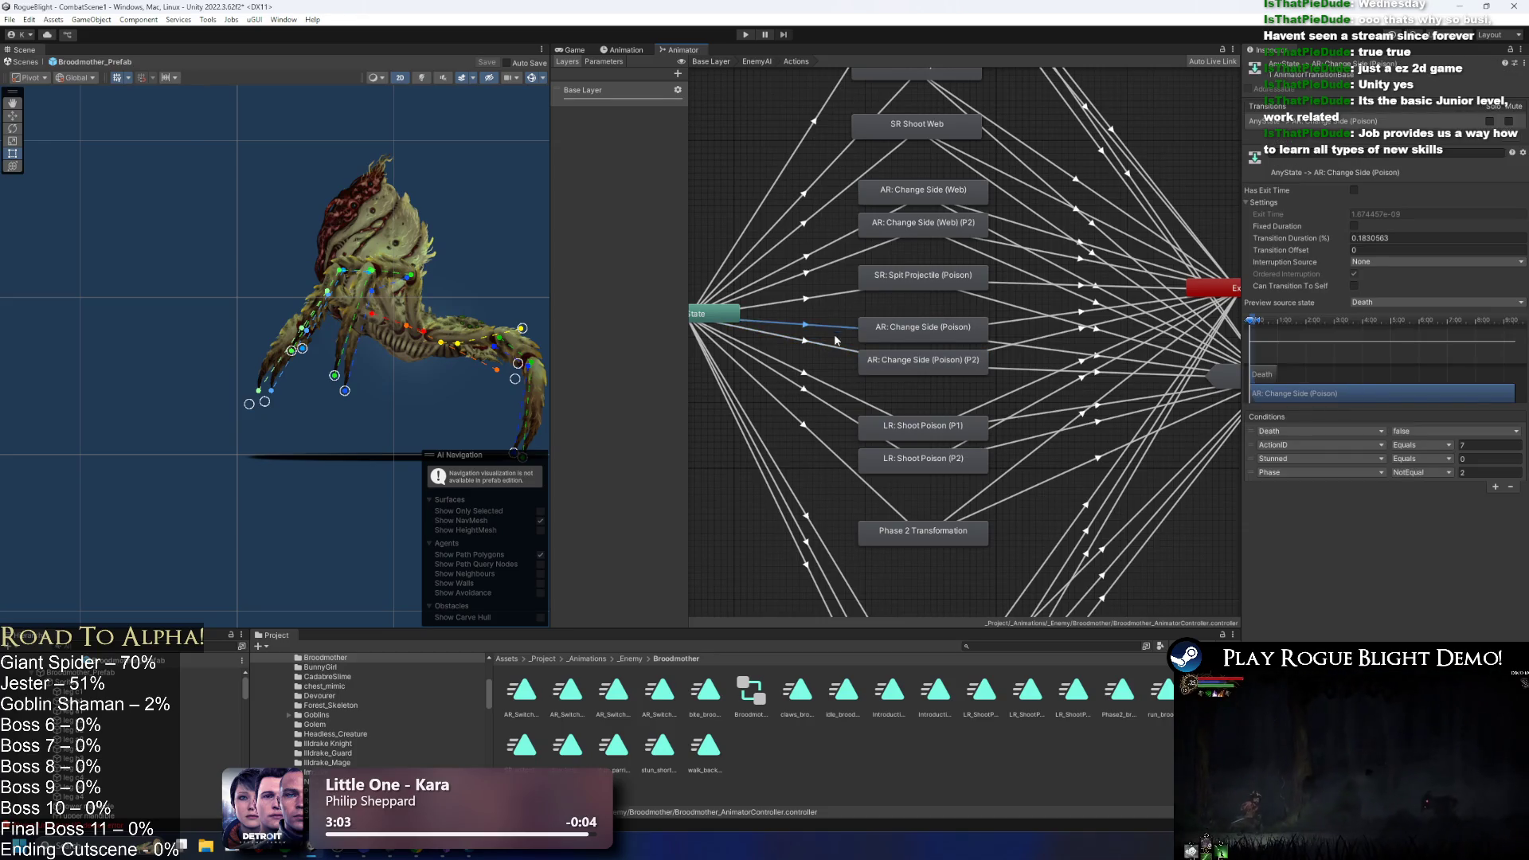
click(836, 329)
click(898, 324)
click(945, 368)
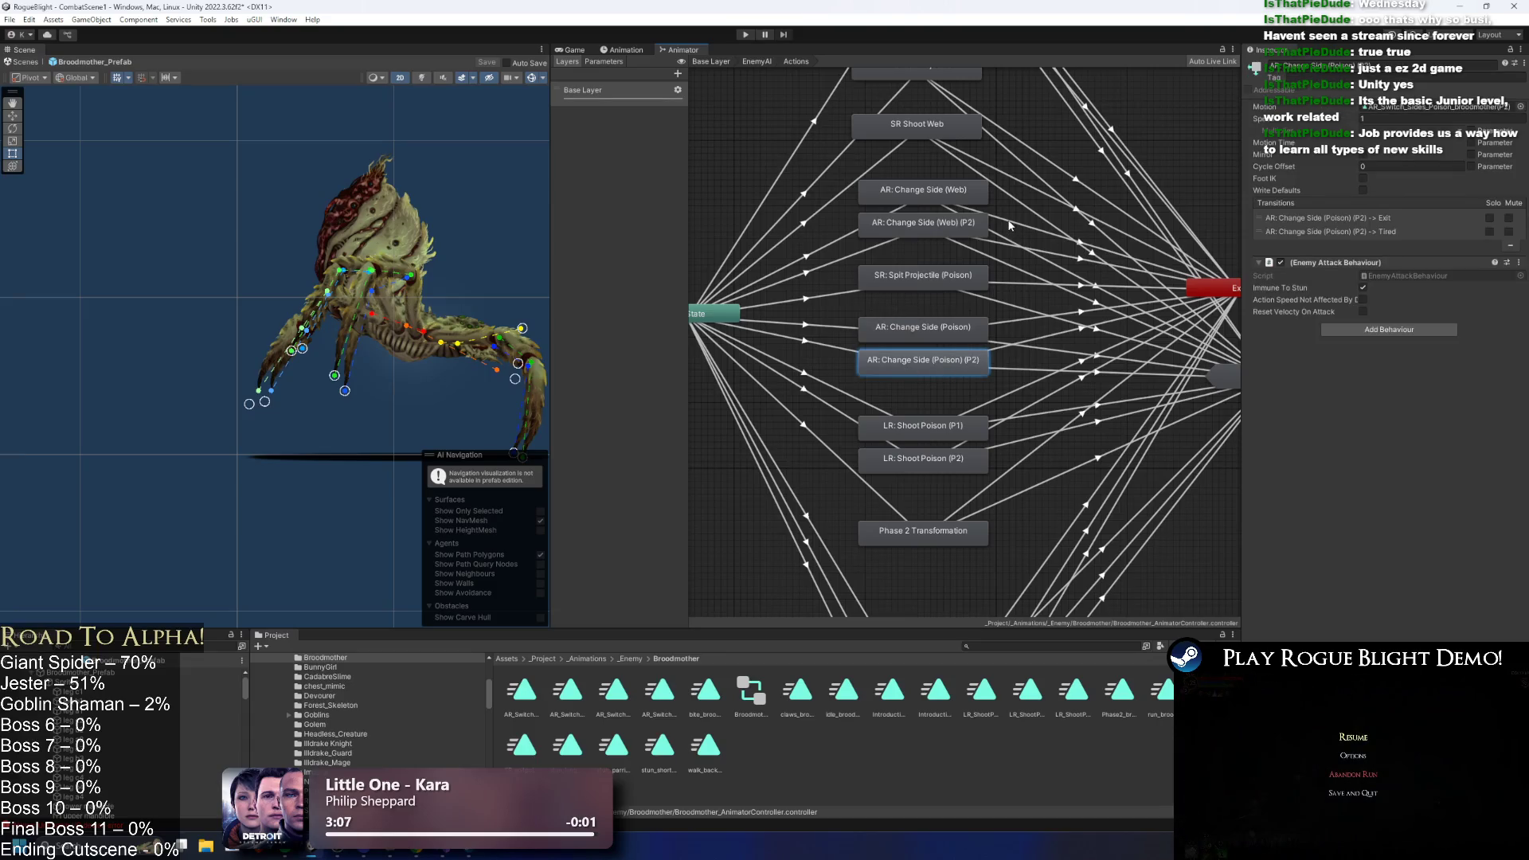
click(746, 35)
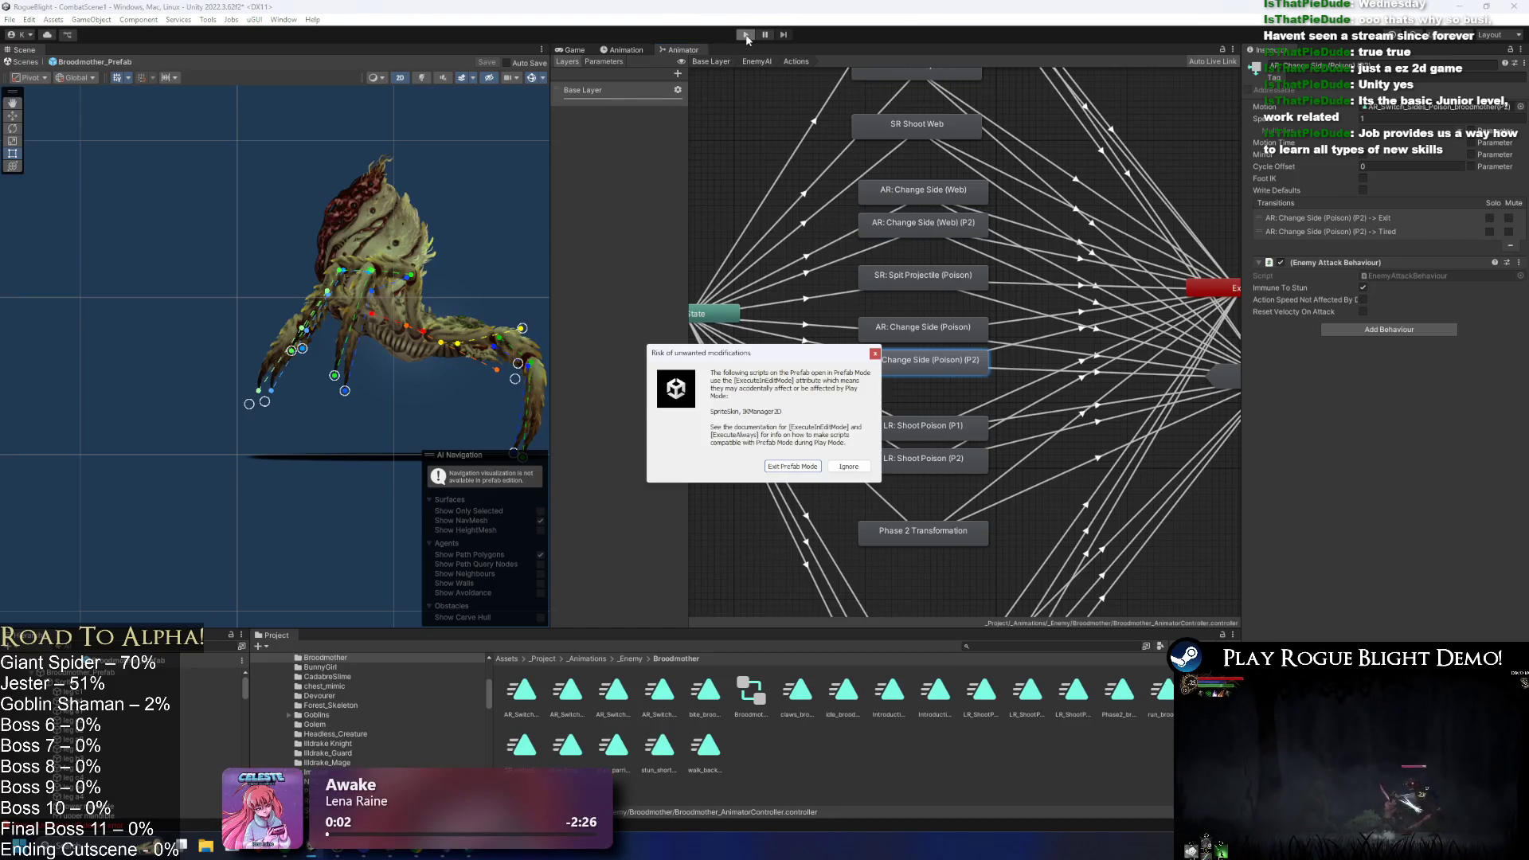
- Dismiss the prefab warning and engage the Broodmother, jumping, slashing and dodging left and right
key(Escape)
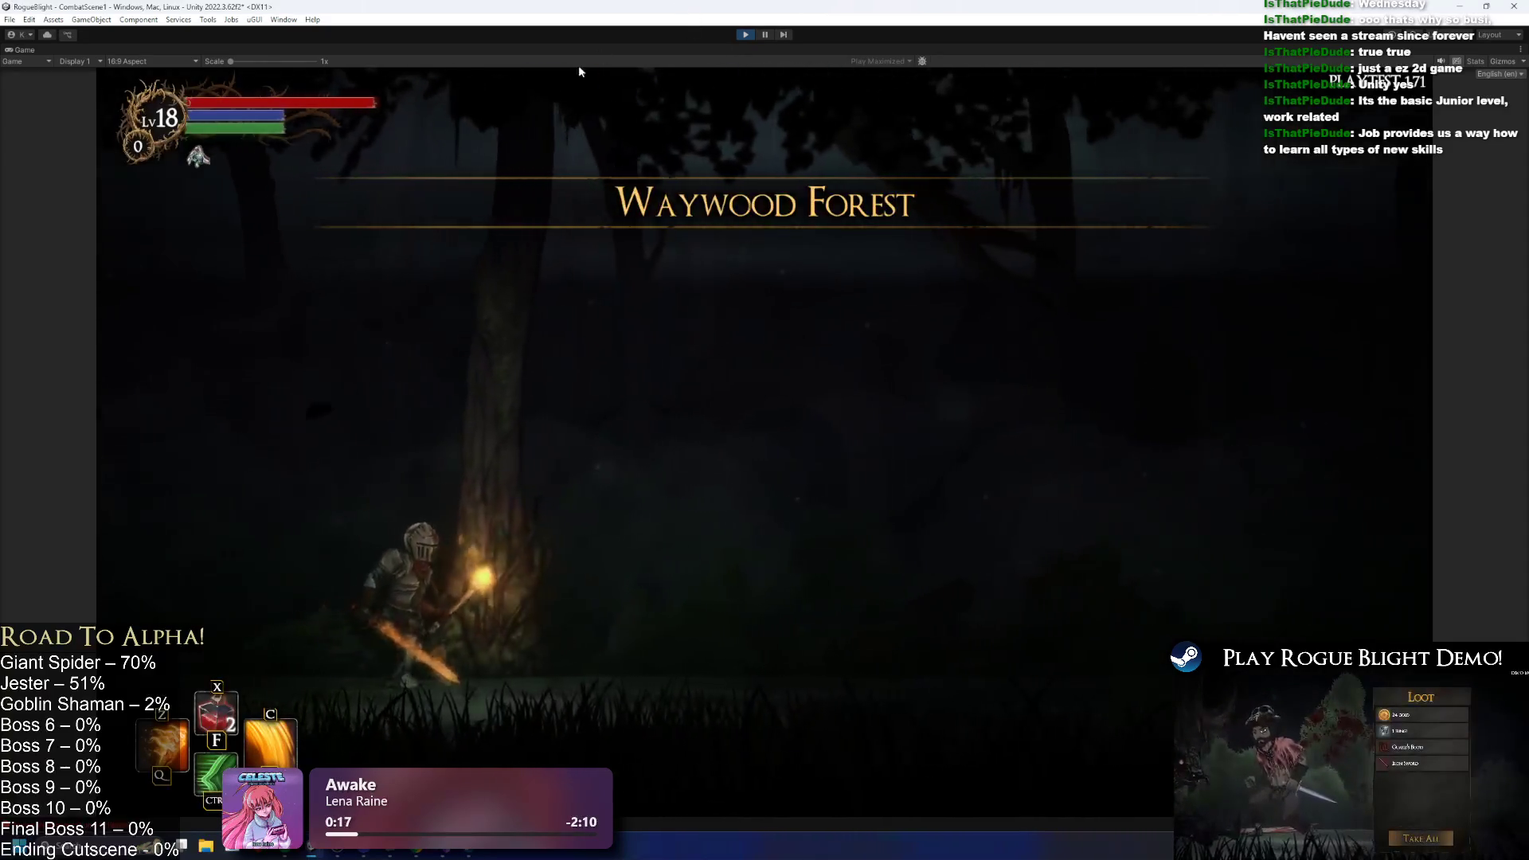
key(Right)
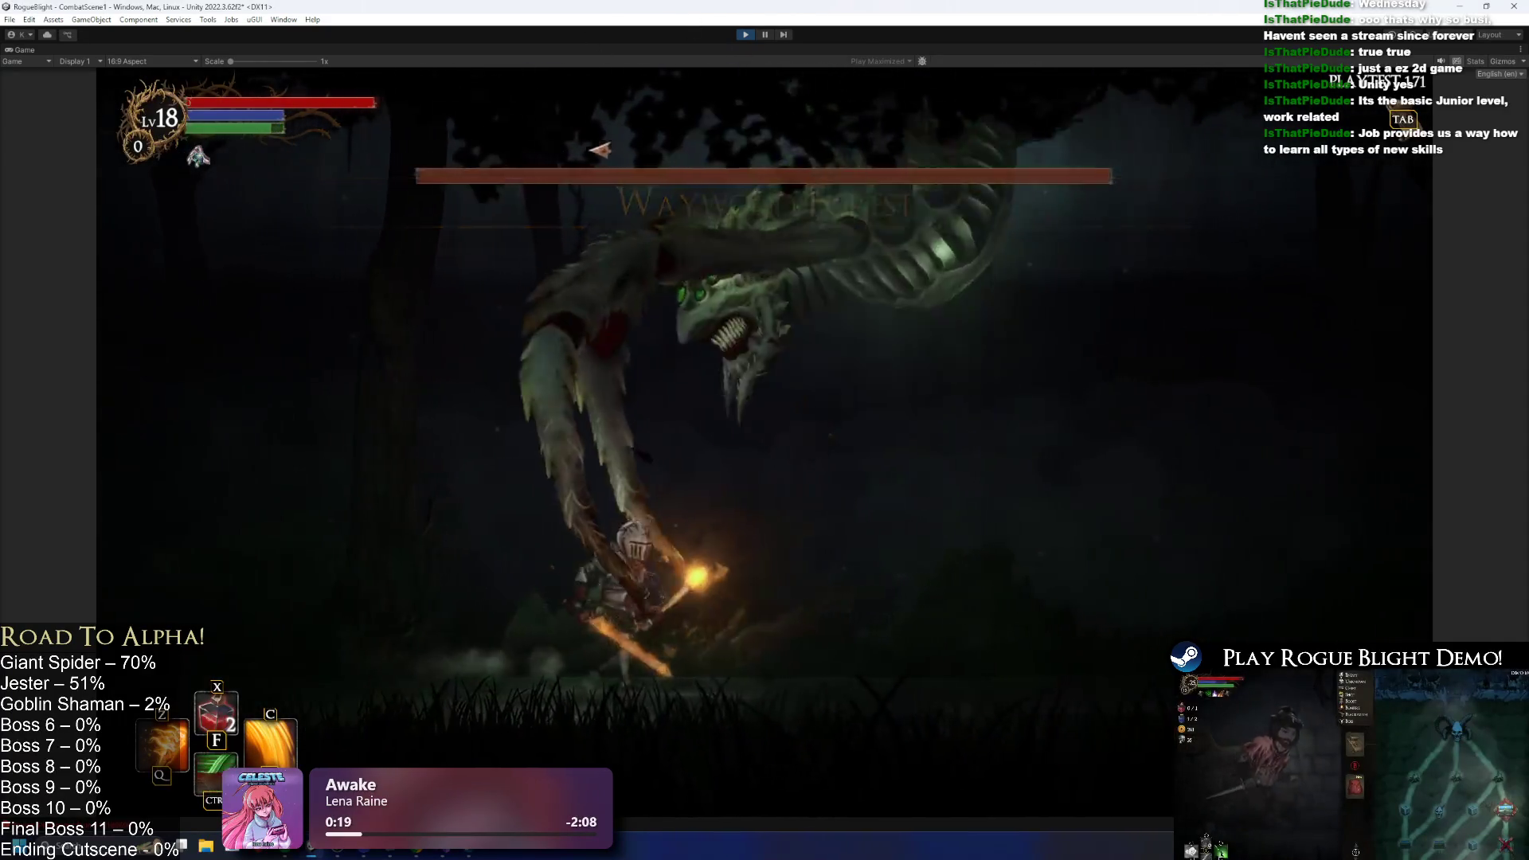
key(Left)
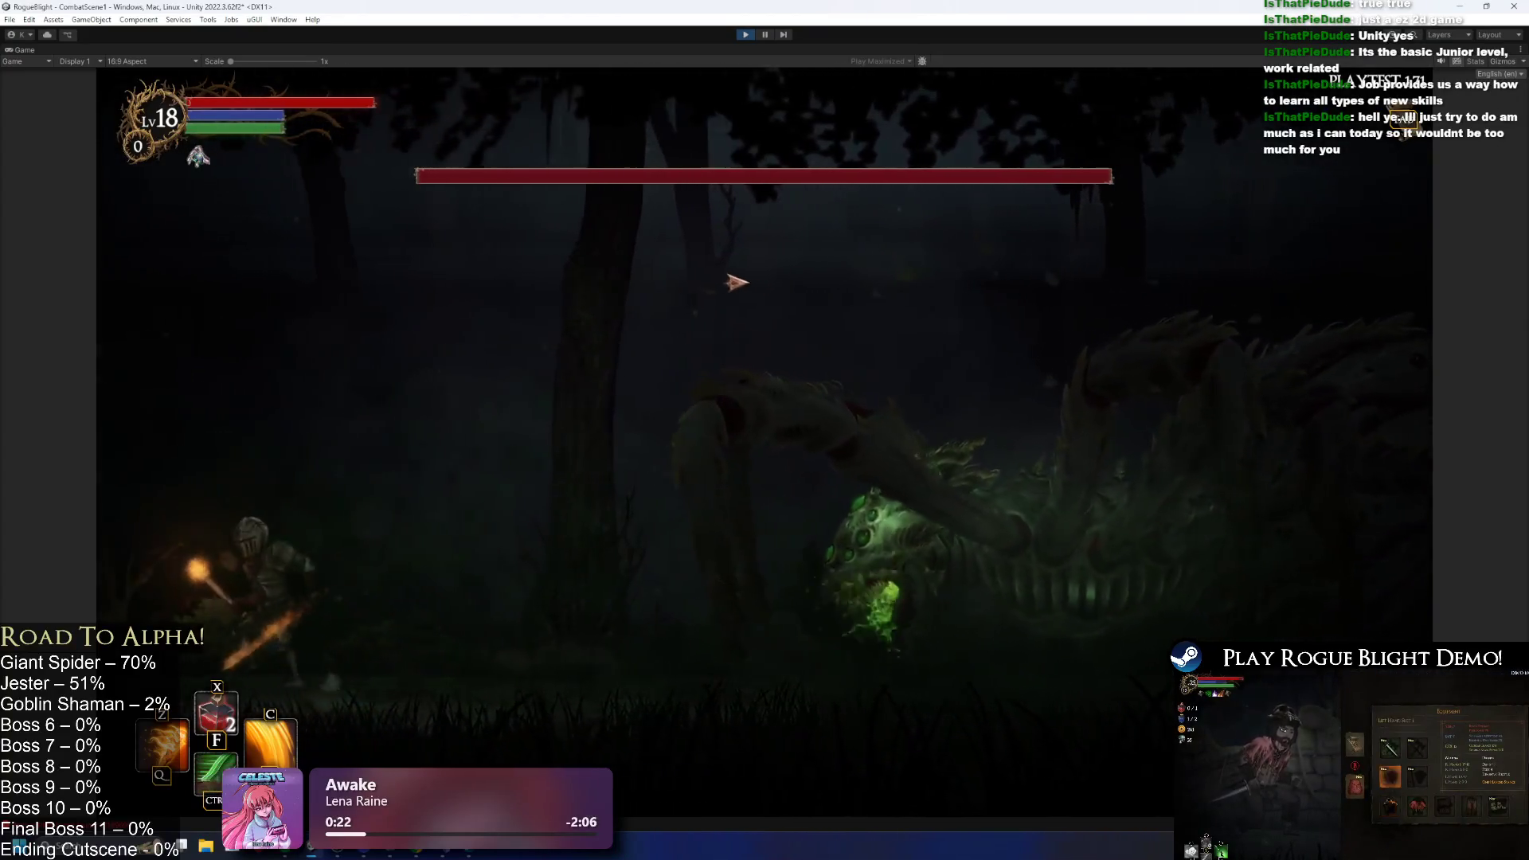
key(Right)
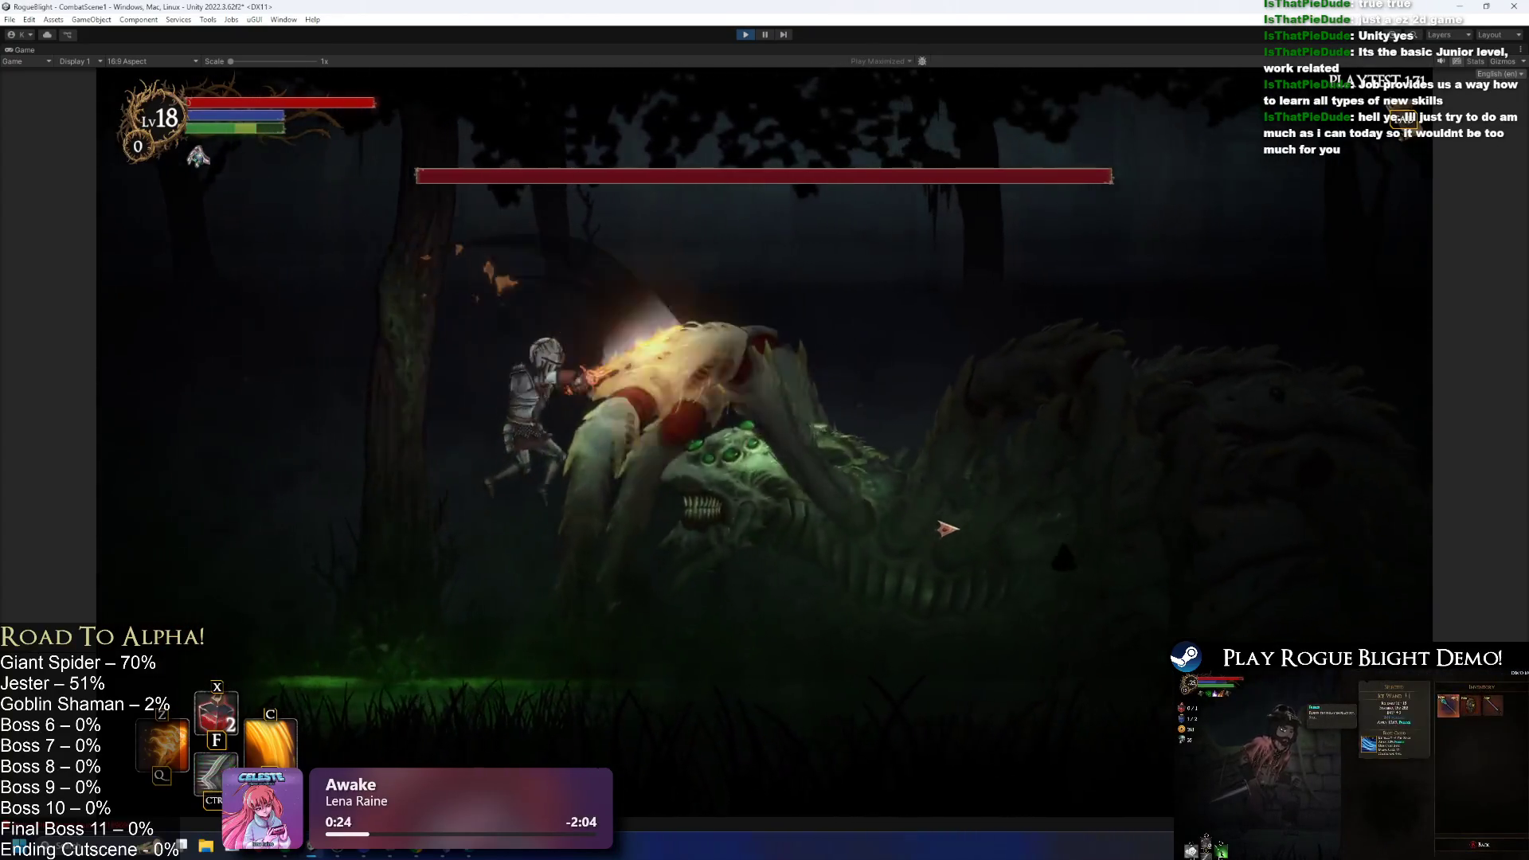
key(Left)
key(Right)
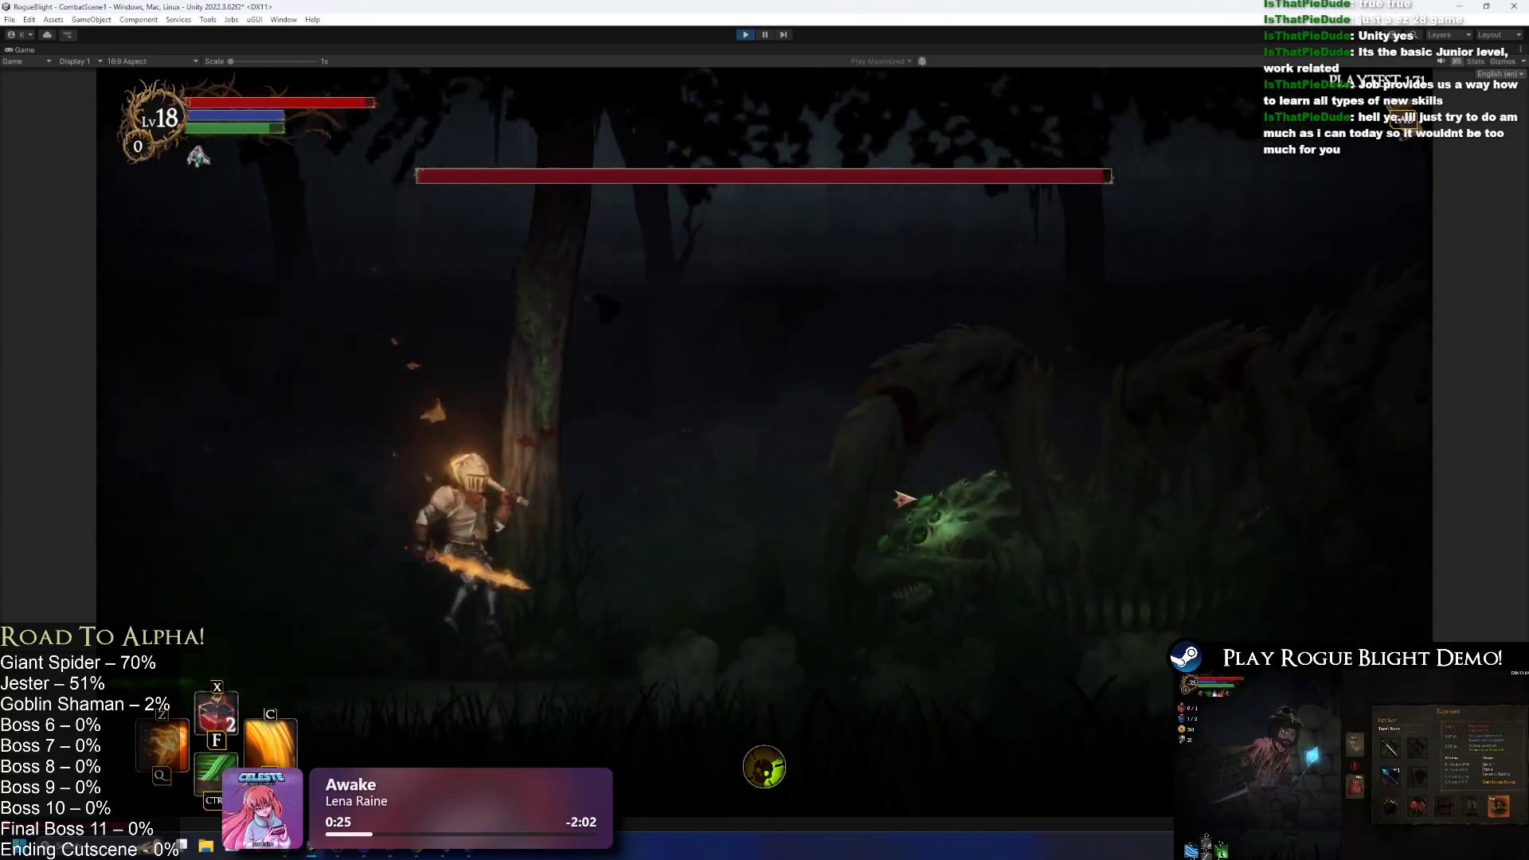
- Keep striking the boss and dodging its acid, then use F1/F2 cheats to set enemy health to 1
key(Left)
key(Right)
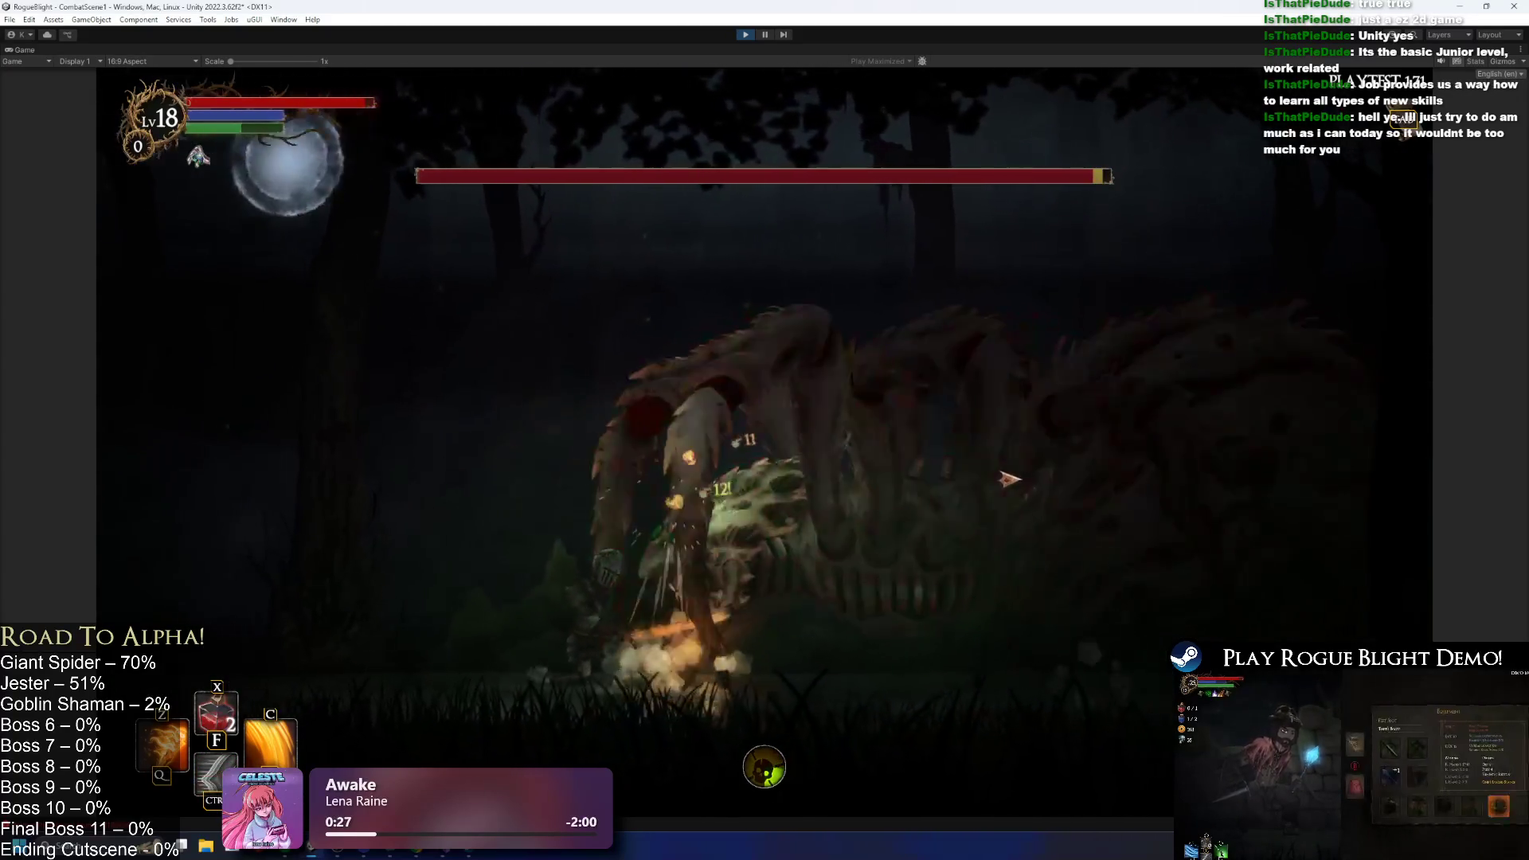
key(Right)
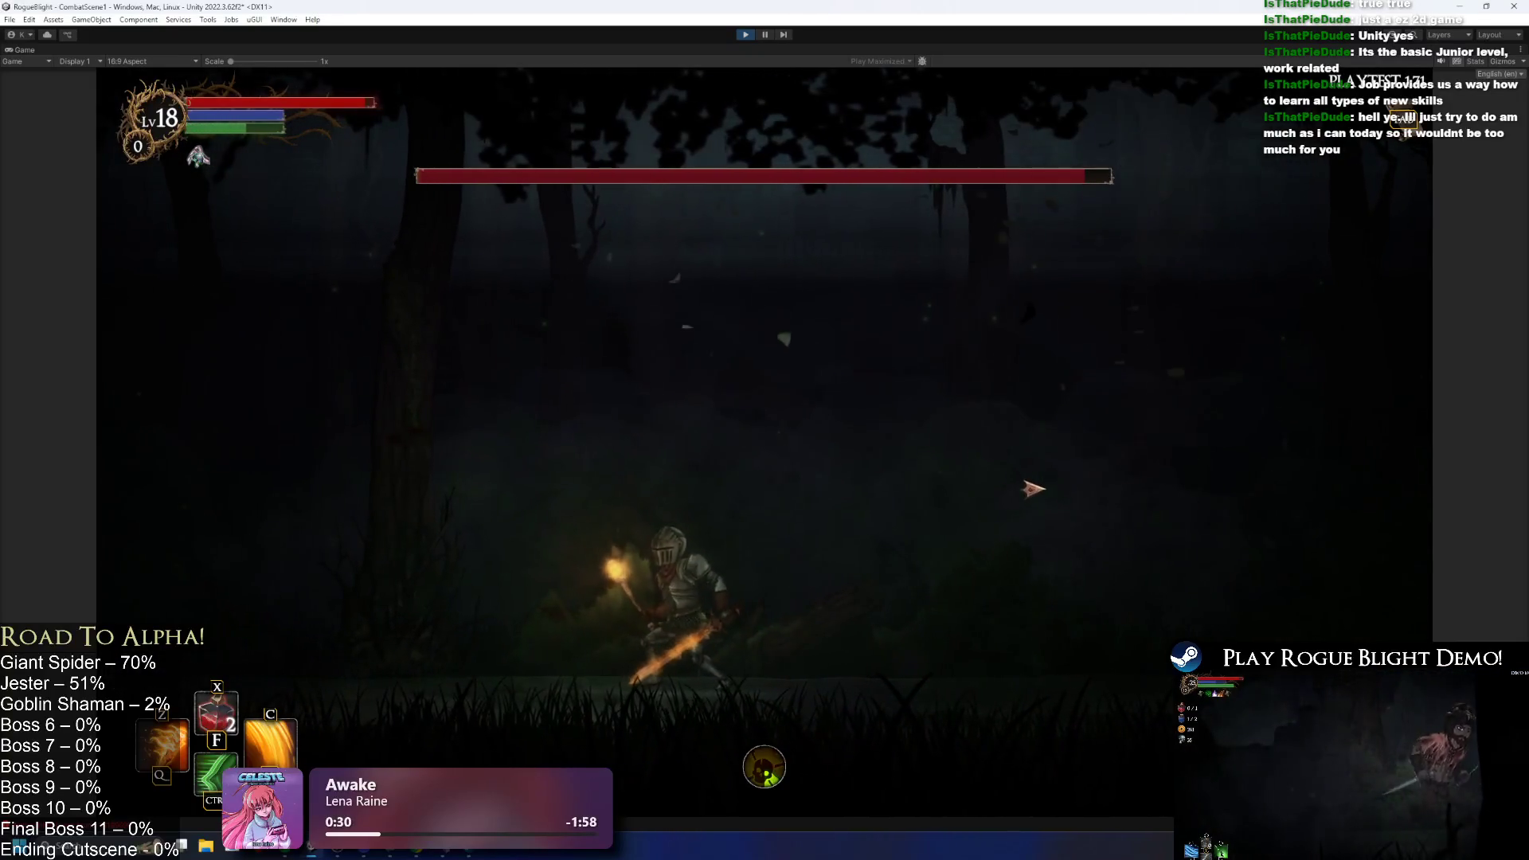
key(Left)
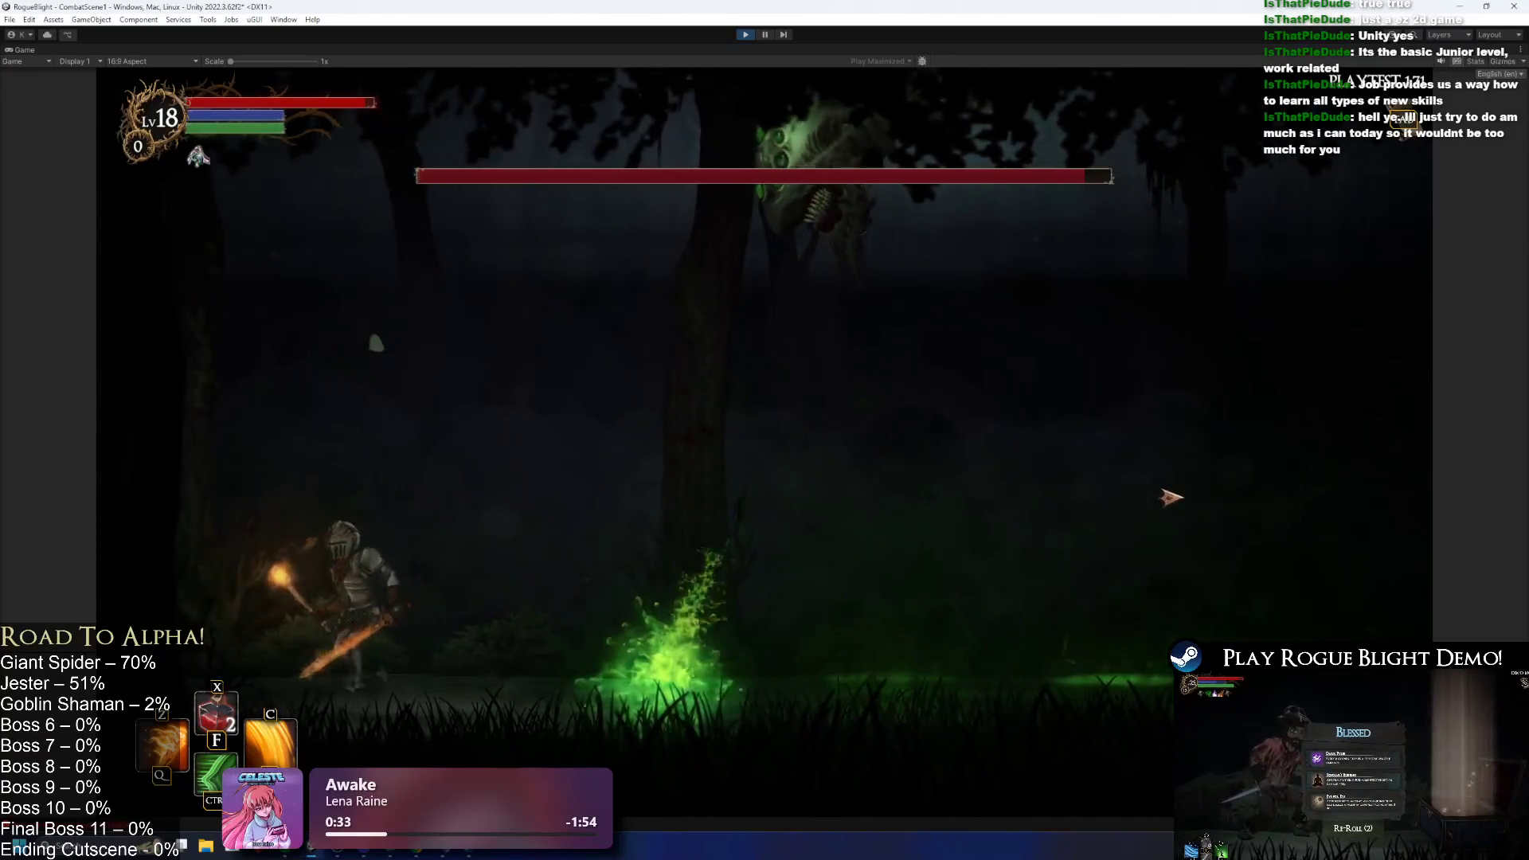
key(Right)
key(Right)
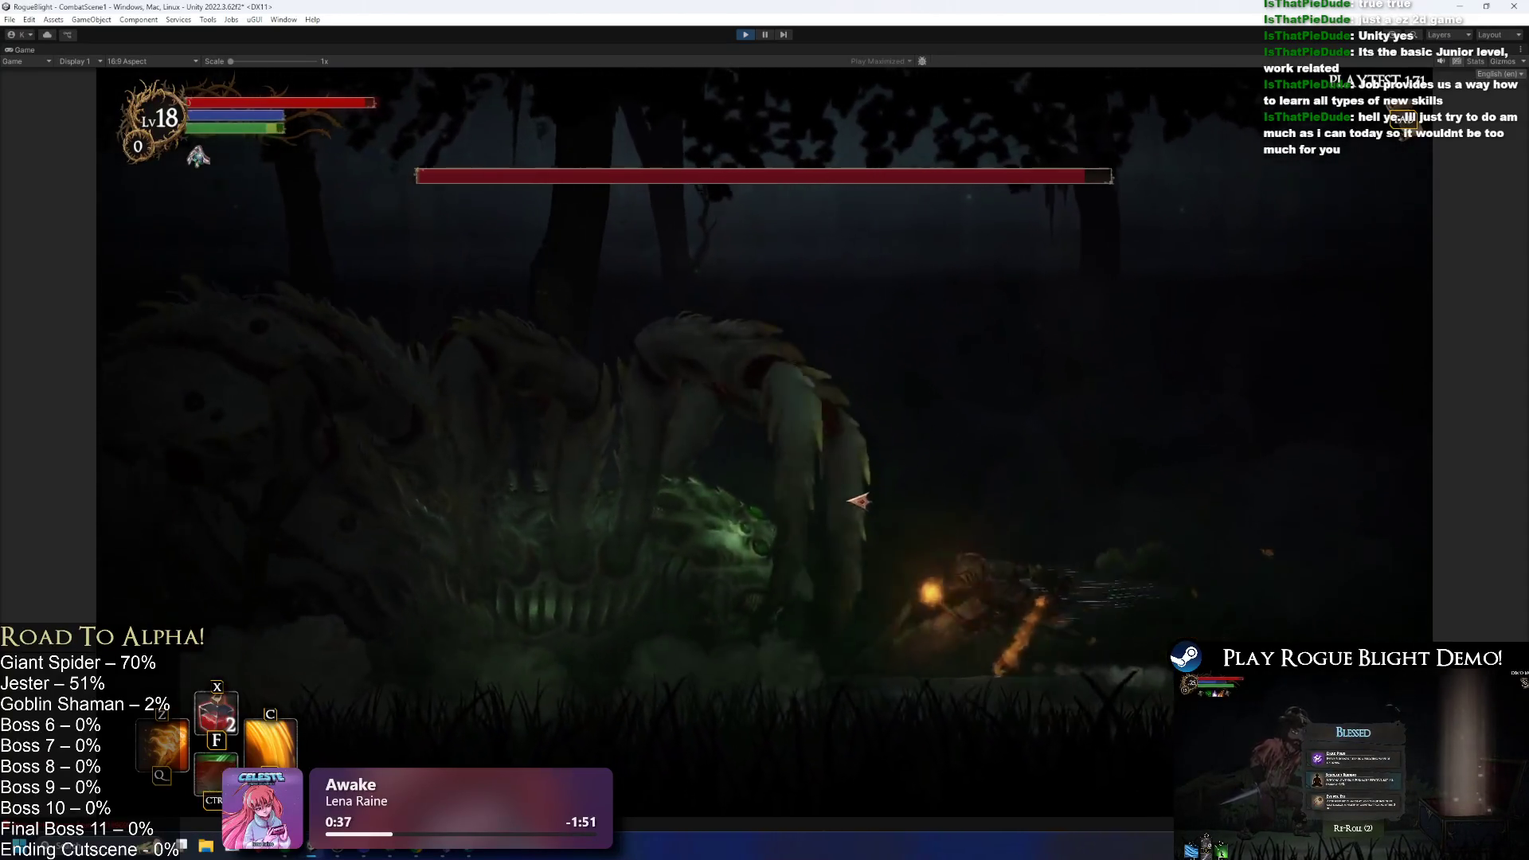
key(F1)
key(F2)
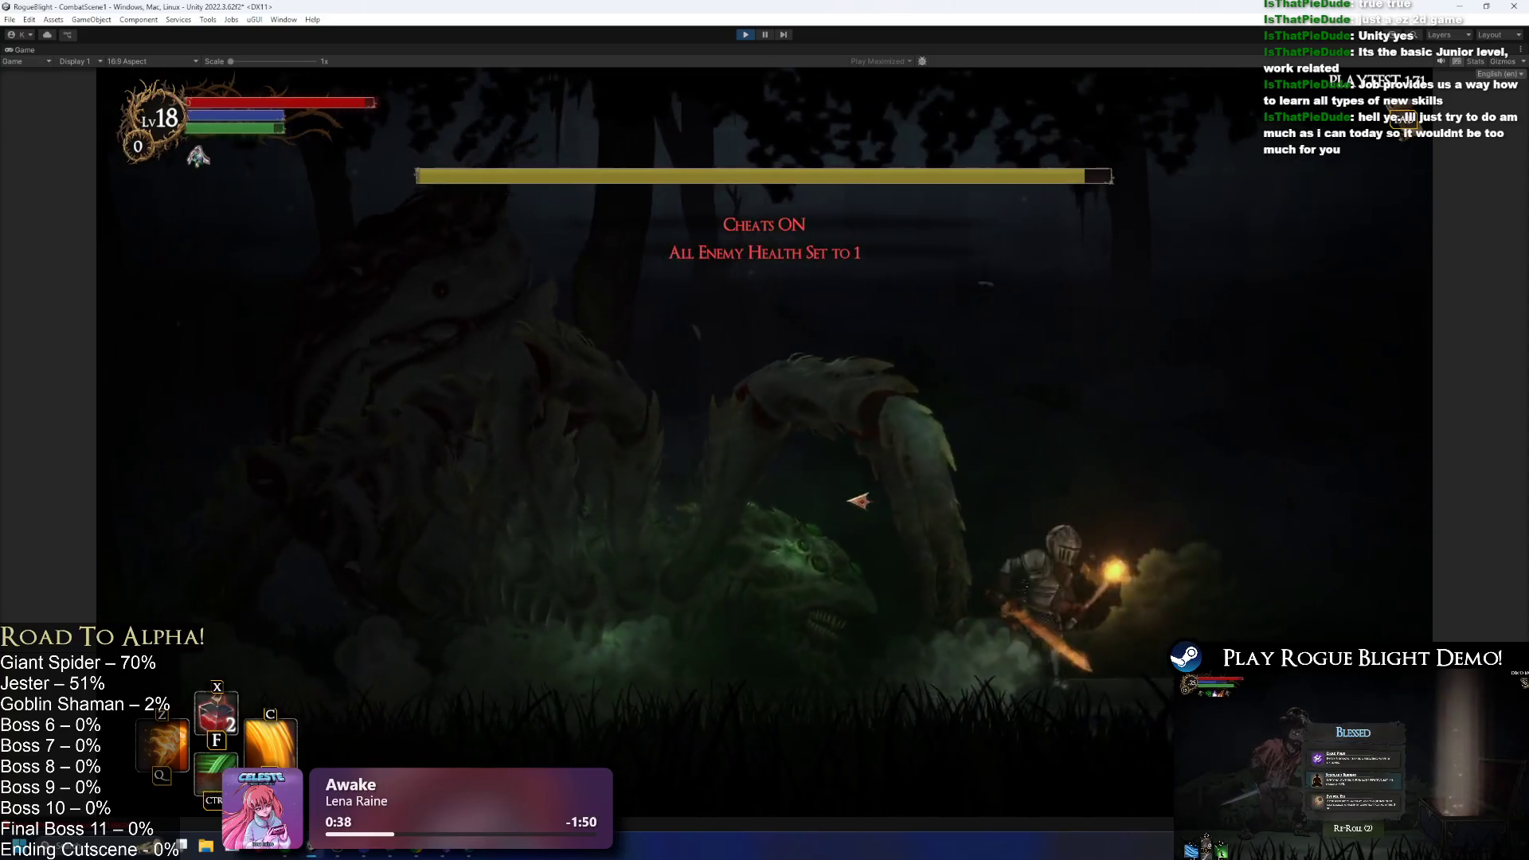
- Restore all enemies to full health with F2, then run and jump around the arena dodging poison and orbs
key(Right)
key(F2)
key(Right)
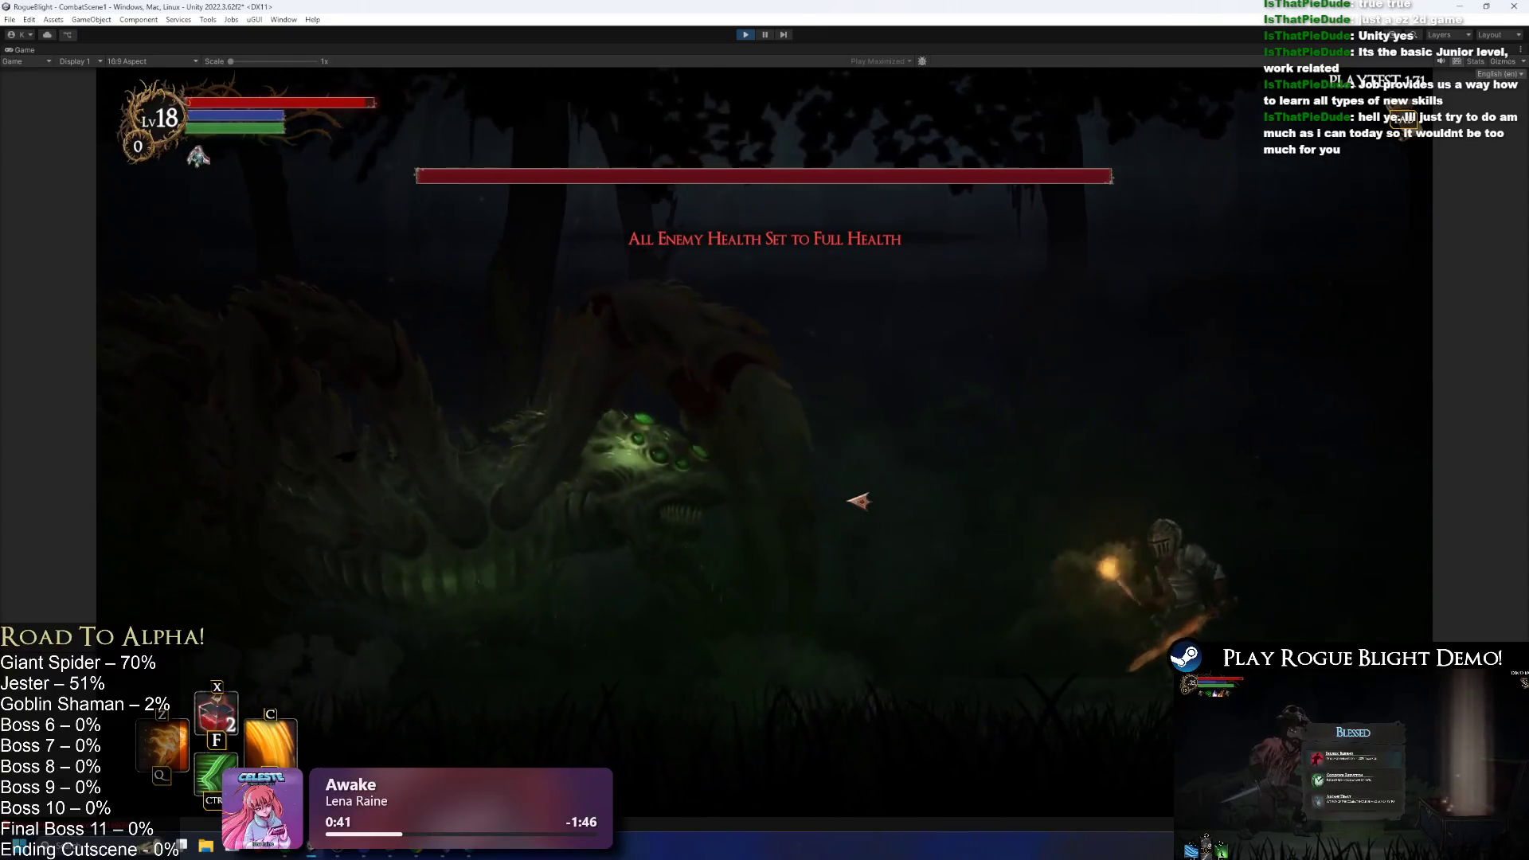
key(Left)
key(space)
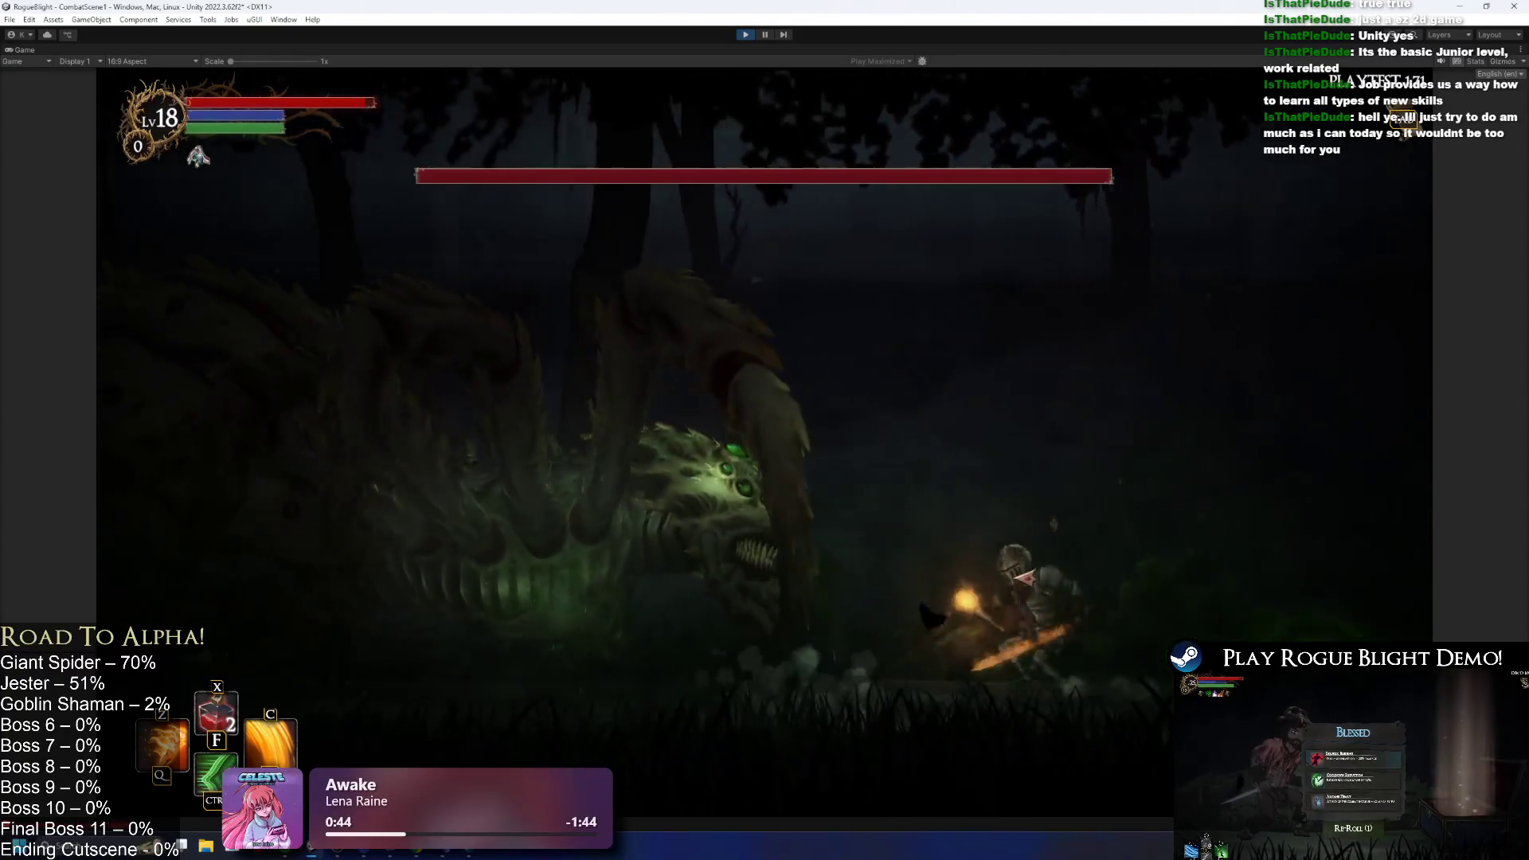
key(Right)
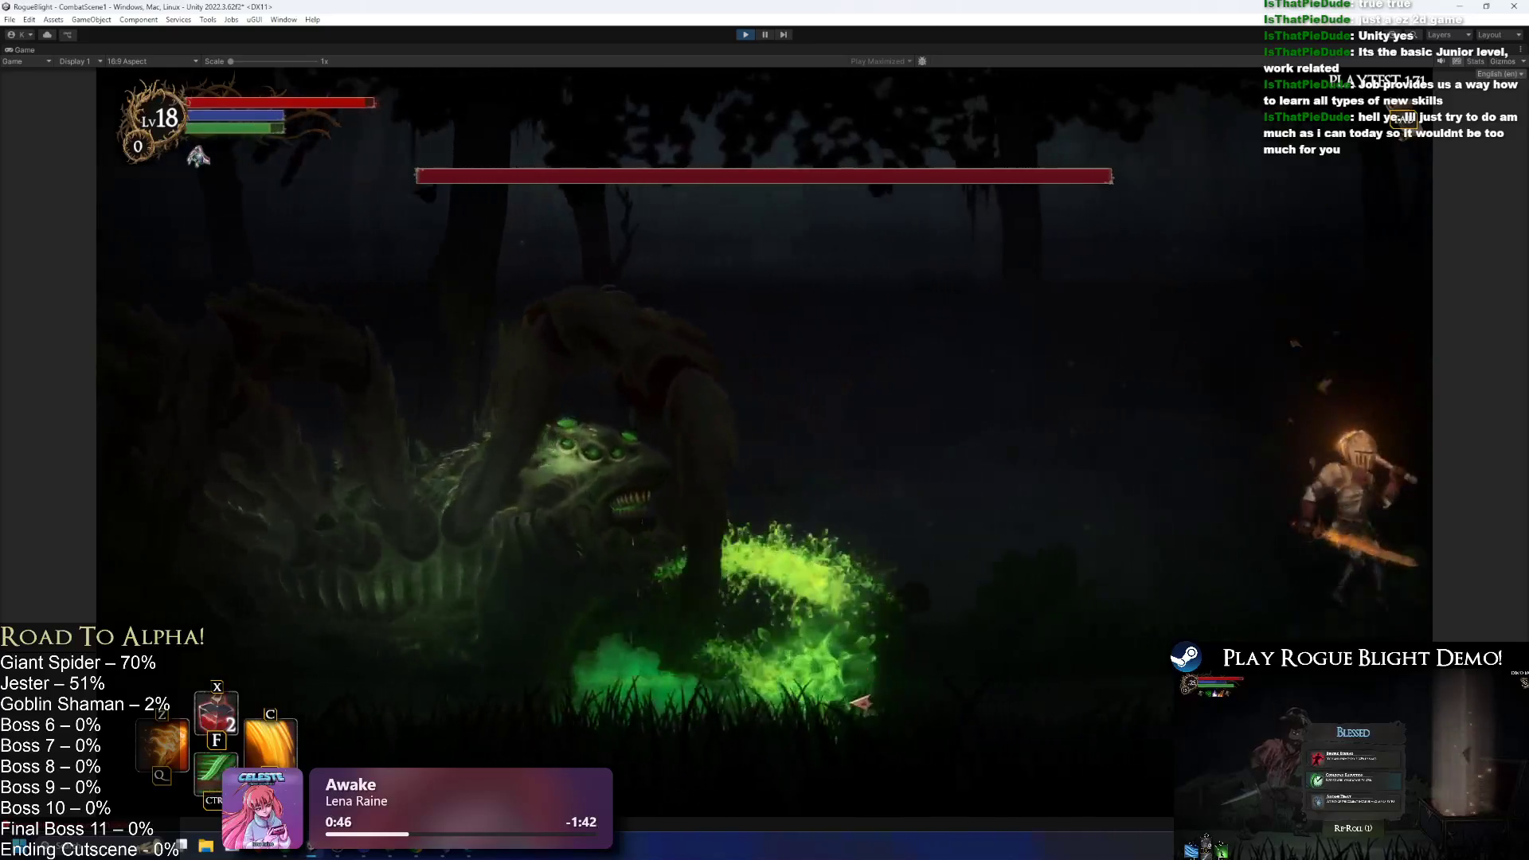
key(Left)
key(space)
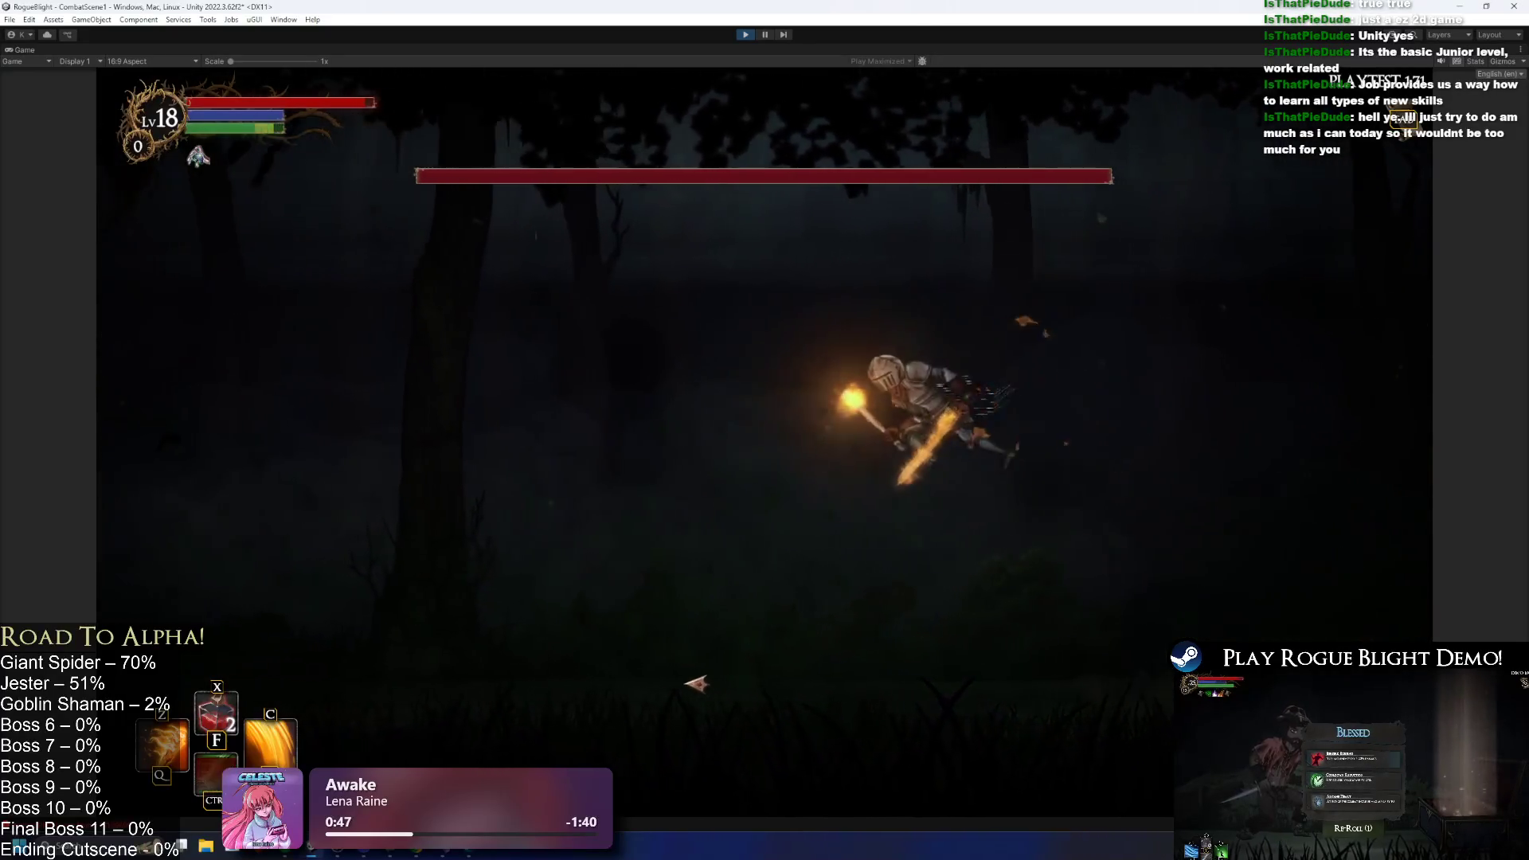
key(Left)
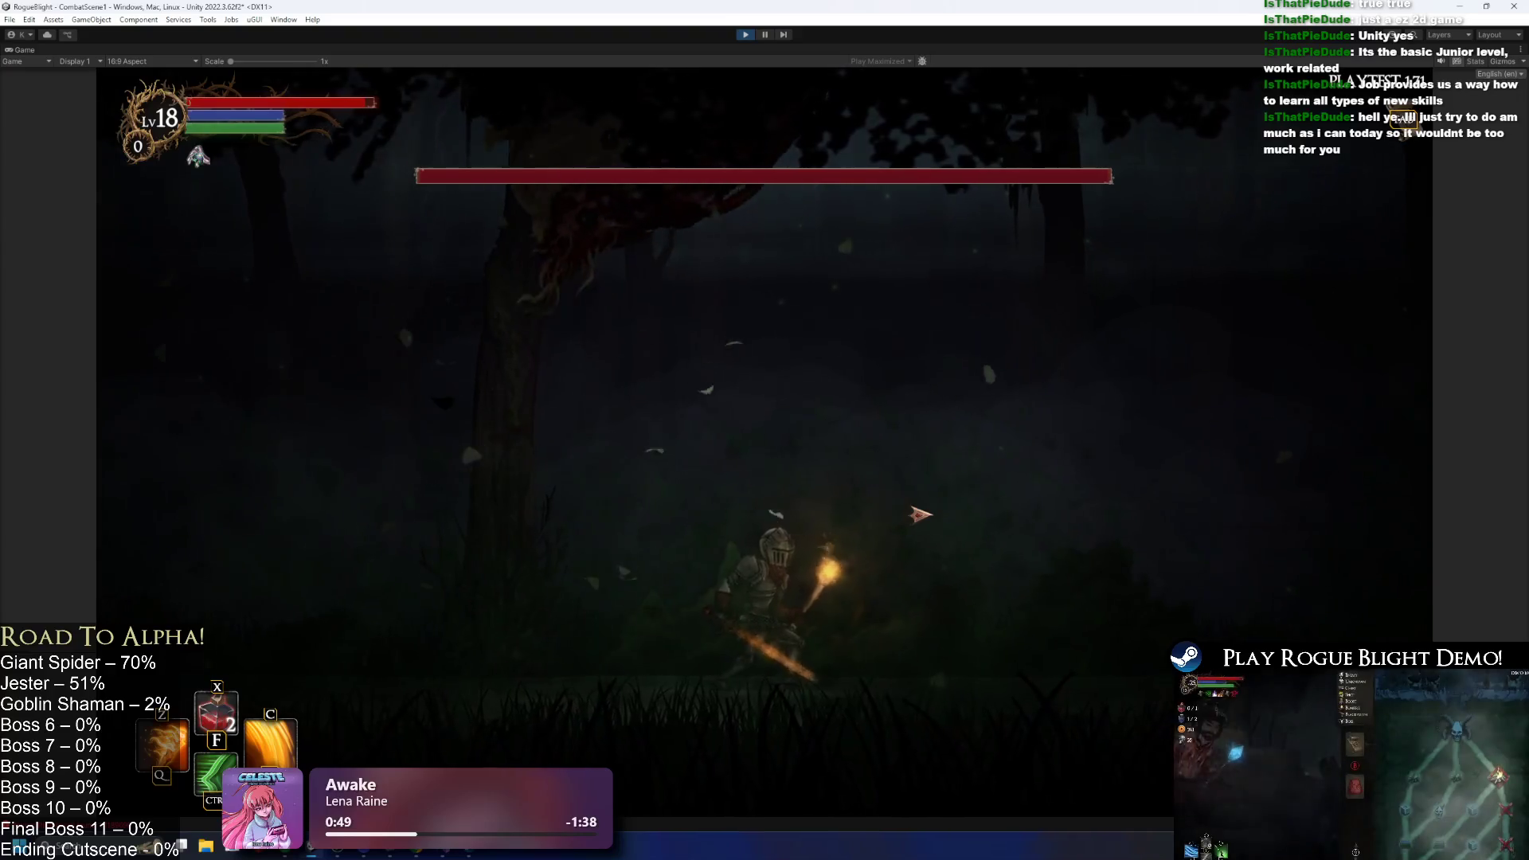
key(Right)
key(space)
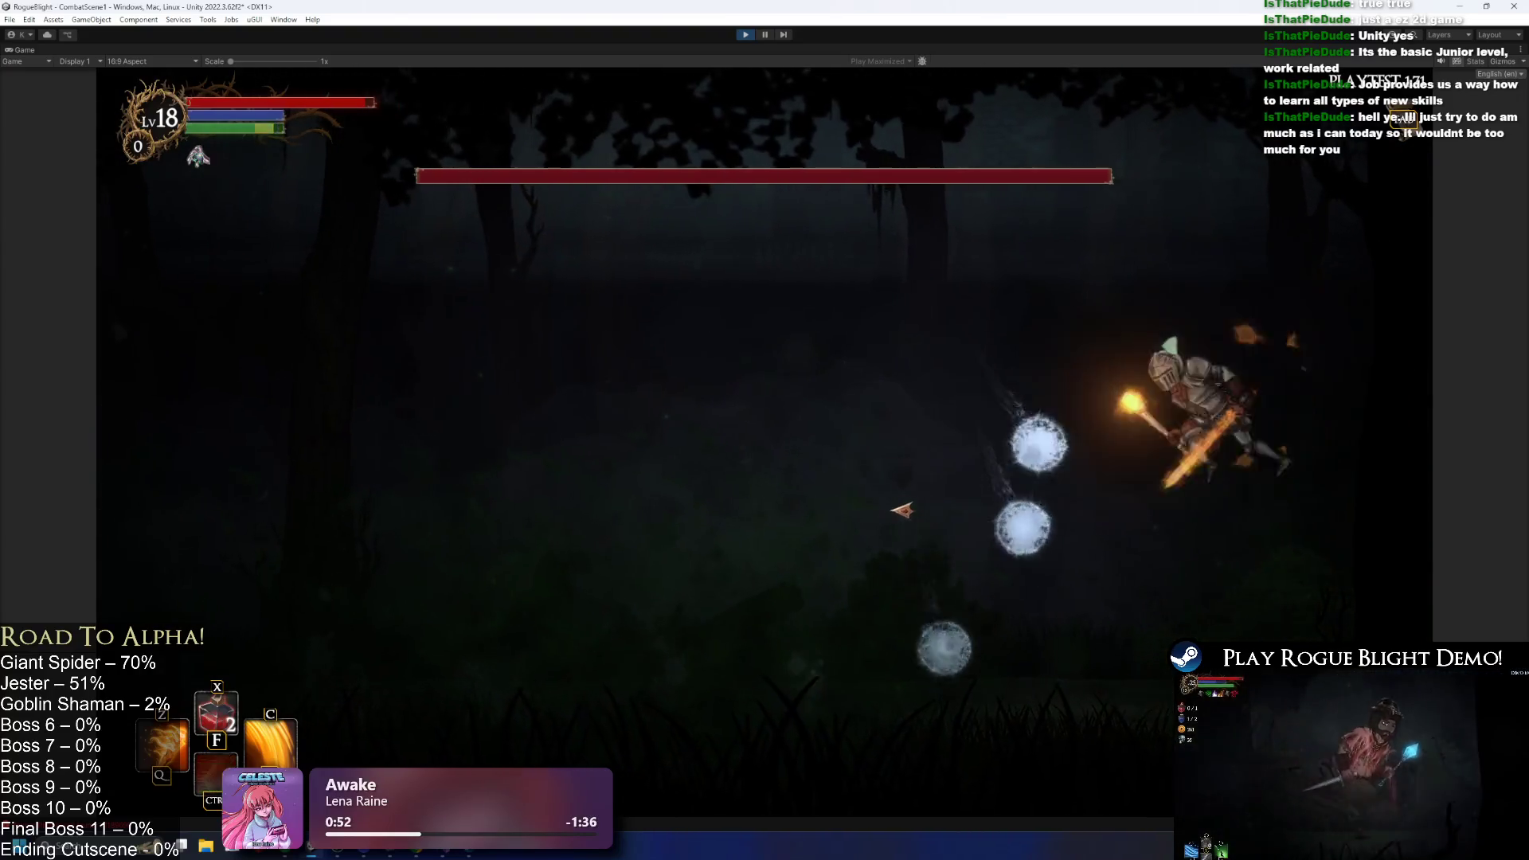
- Run in to slash the Broodmother while dodging its lunges and acid bursts
key(Left)
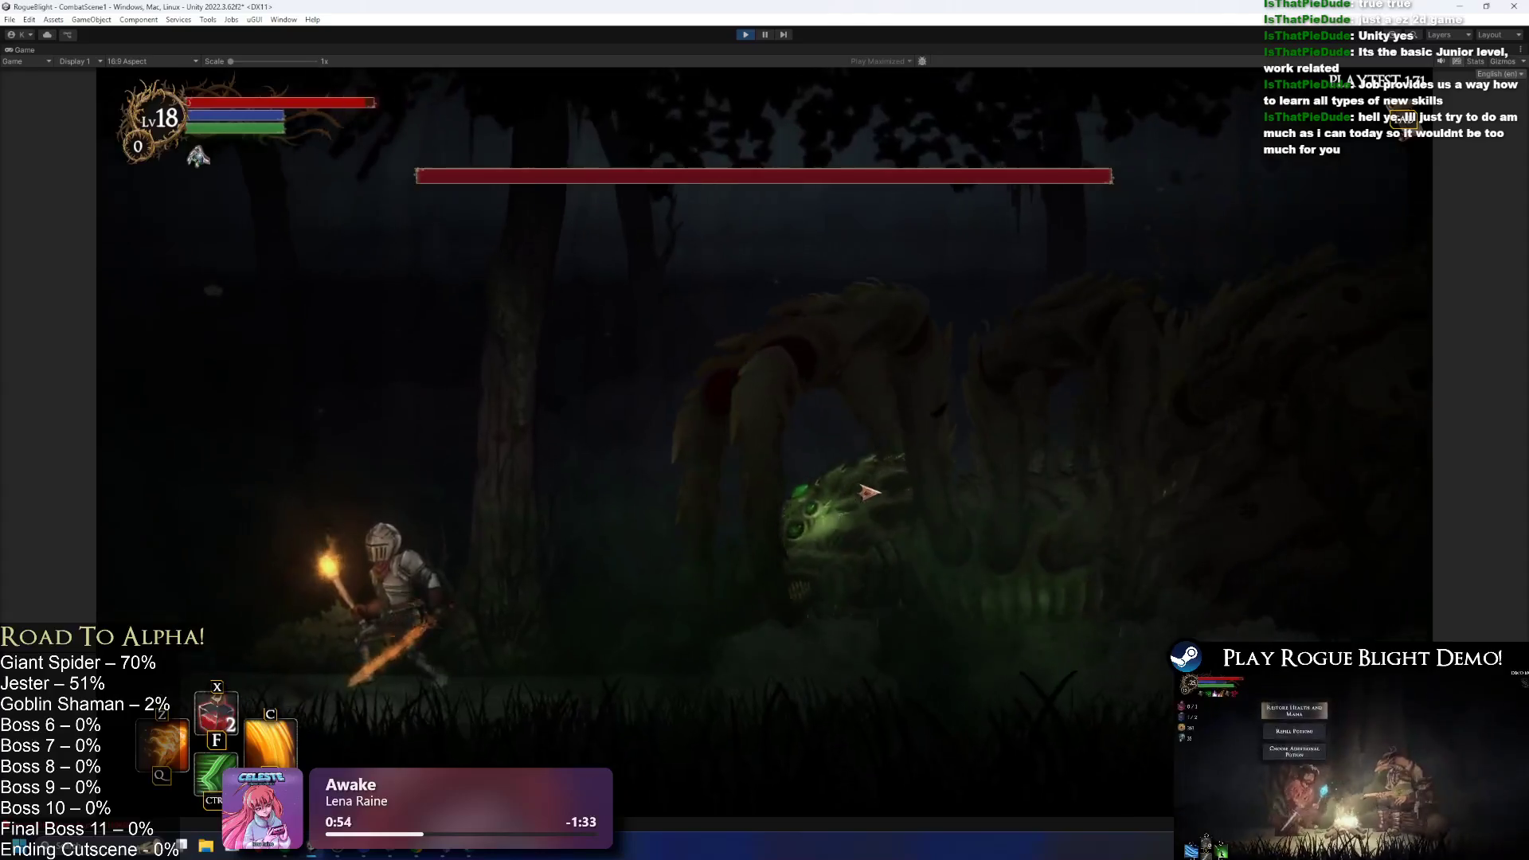
key(Left)
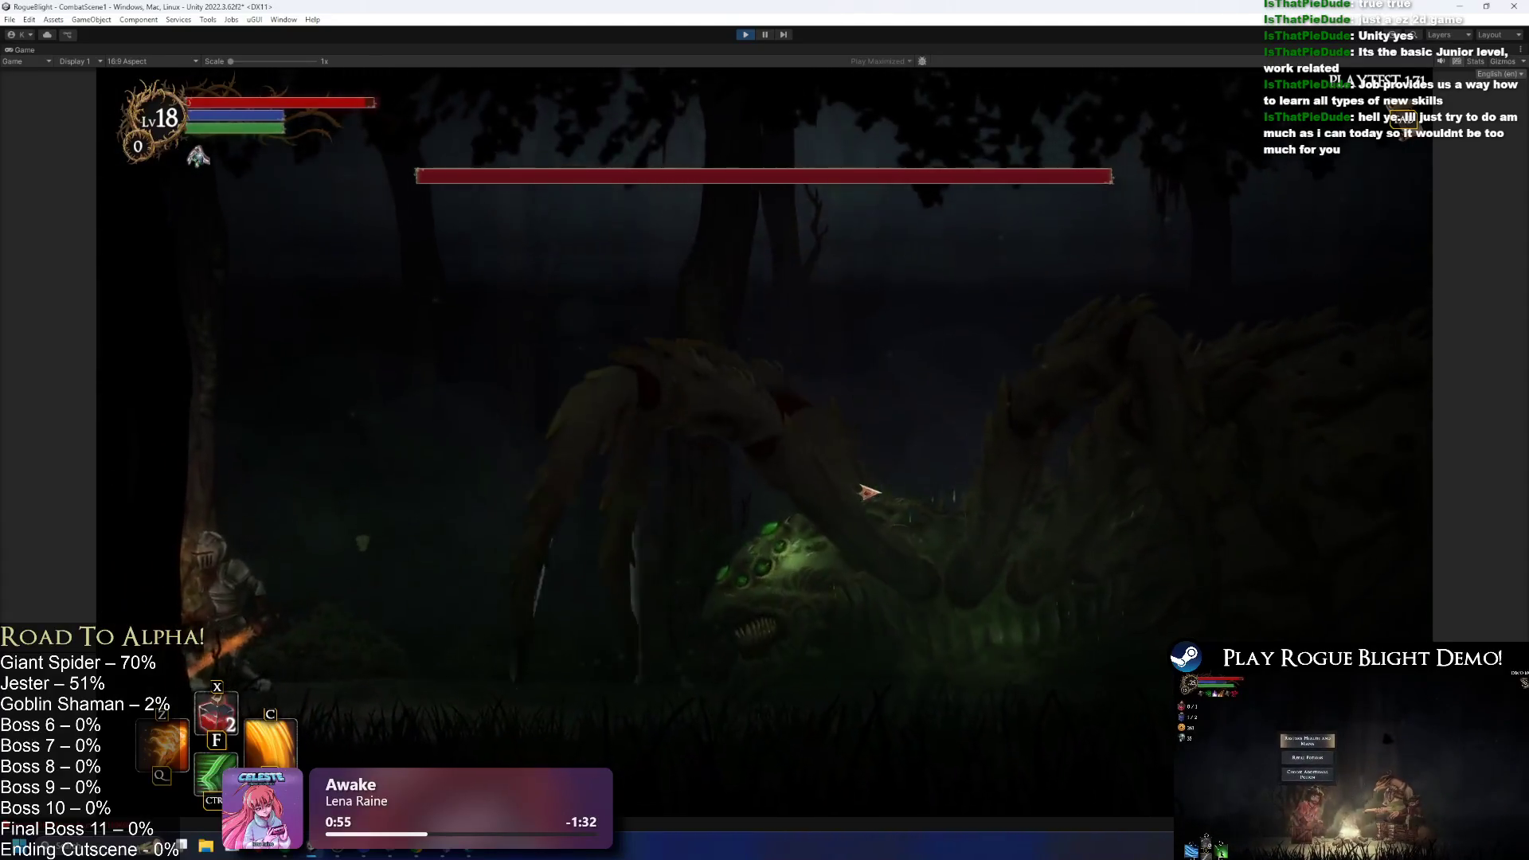
key(Right)
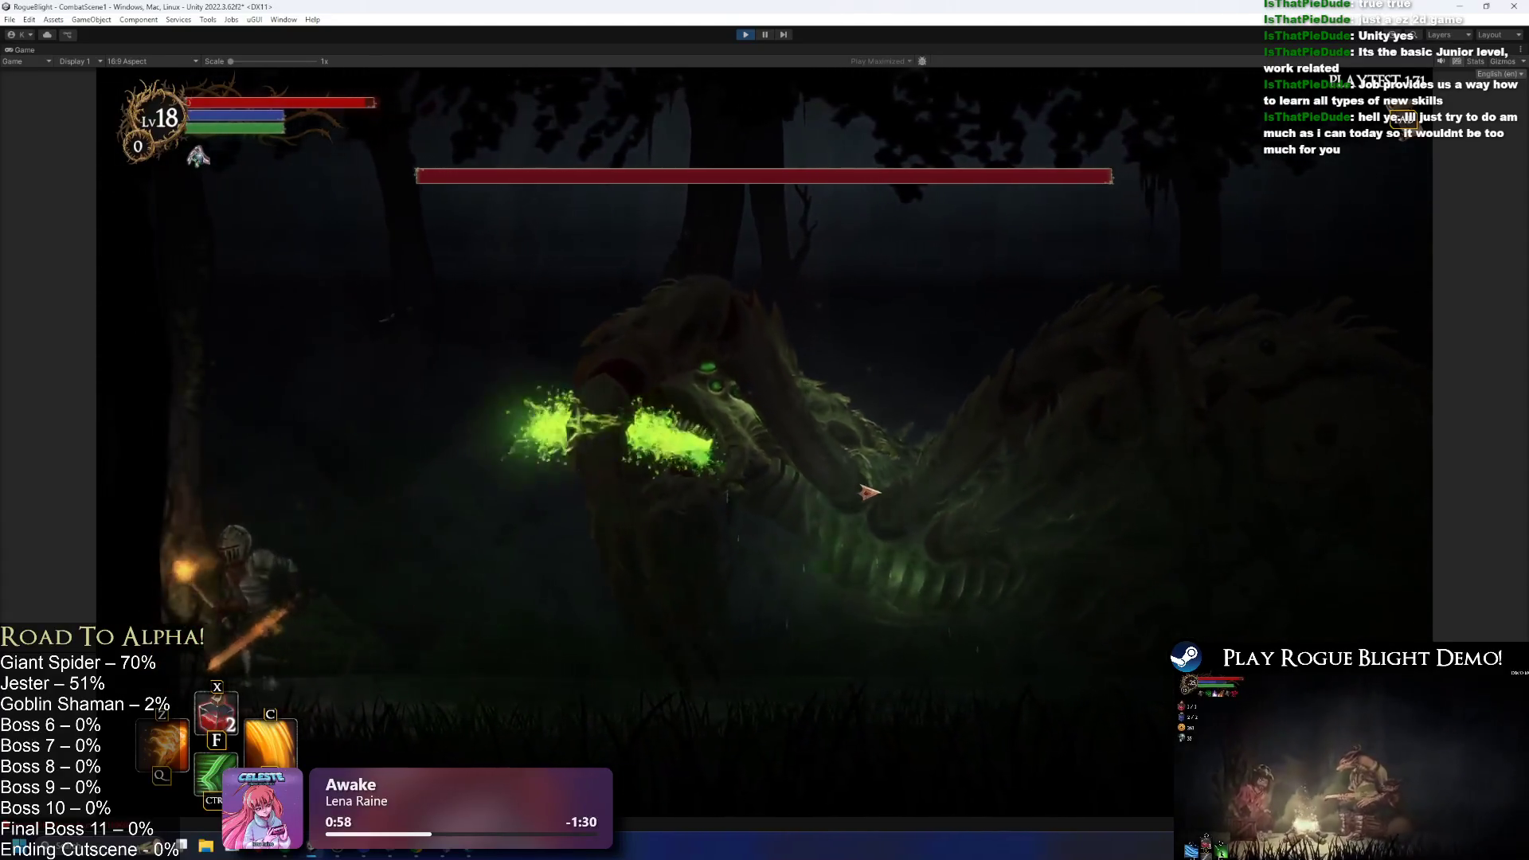
key(Left)
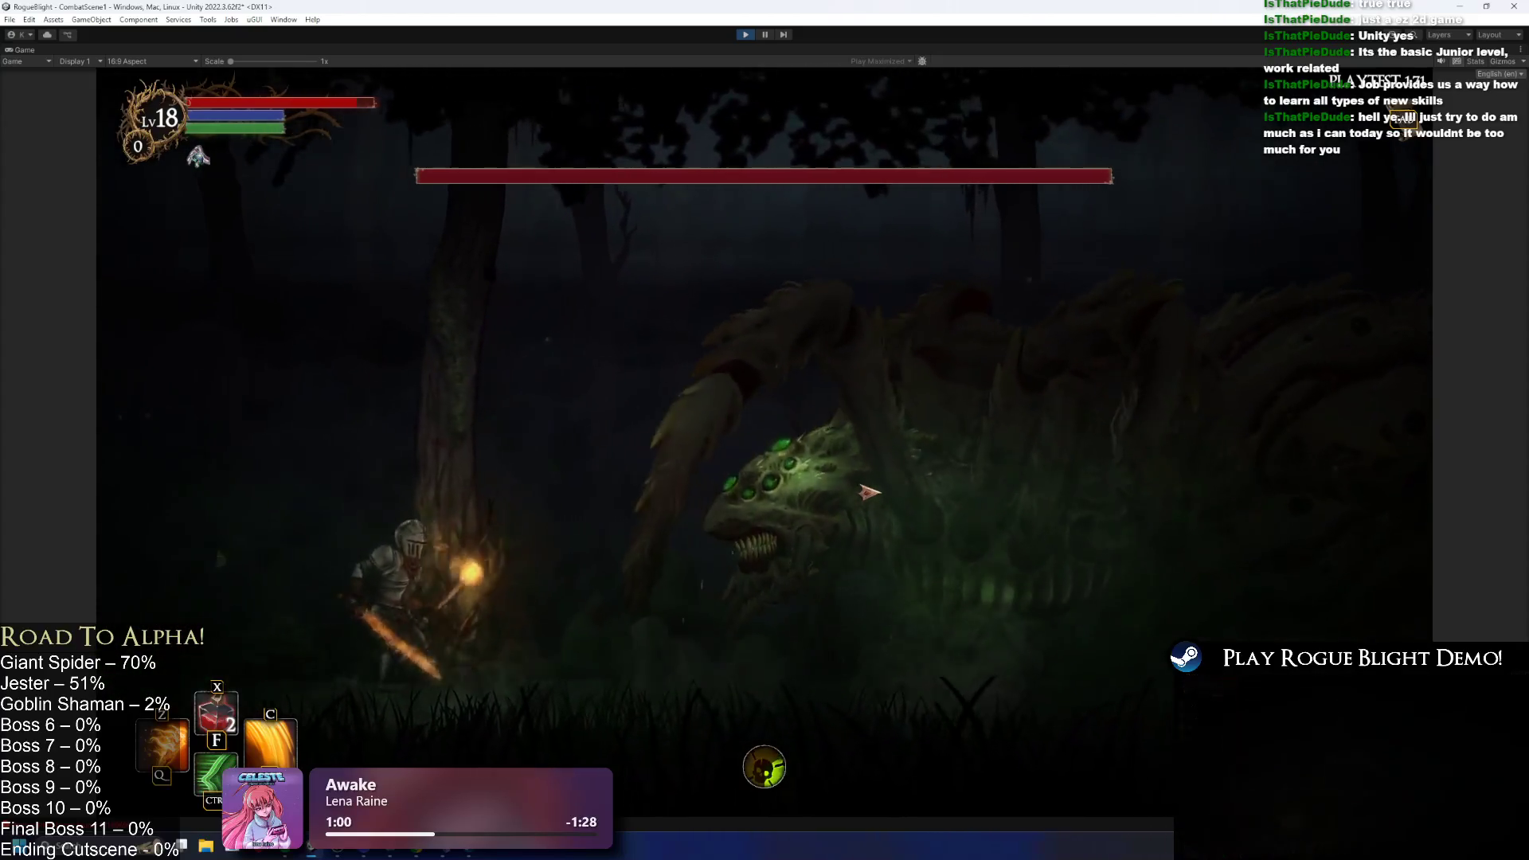
key(Left)
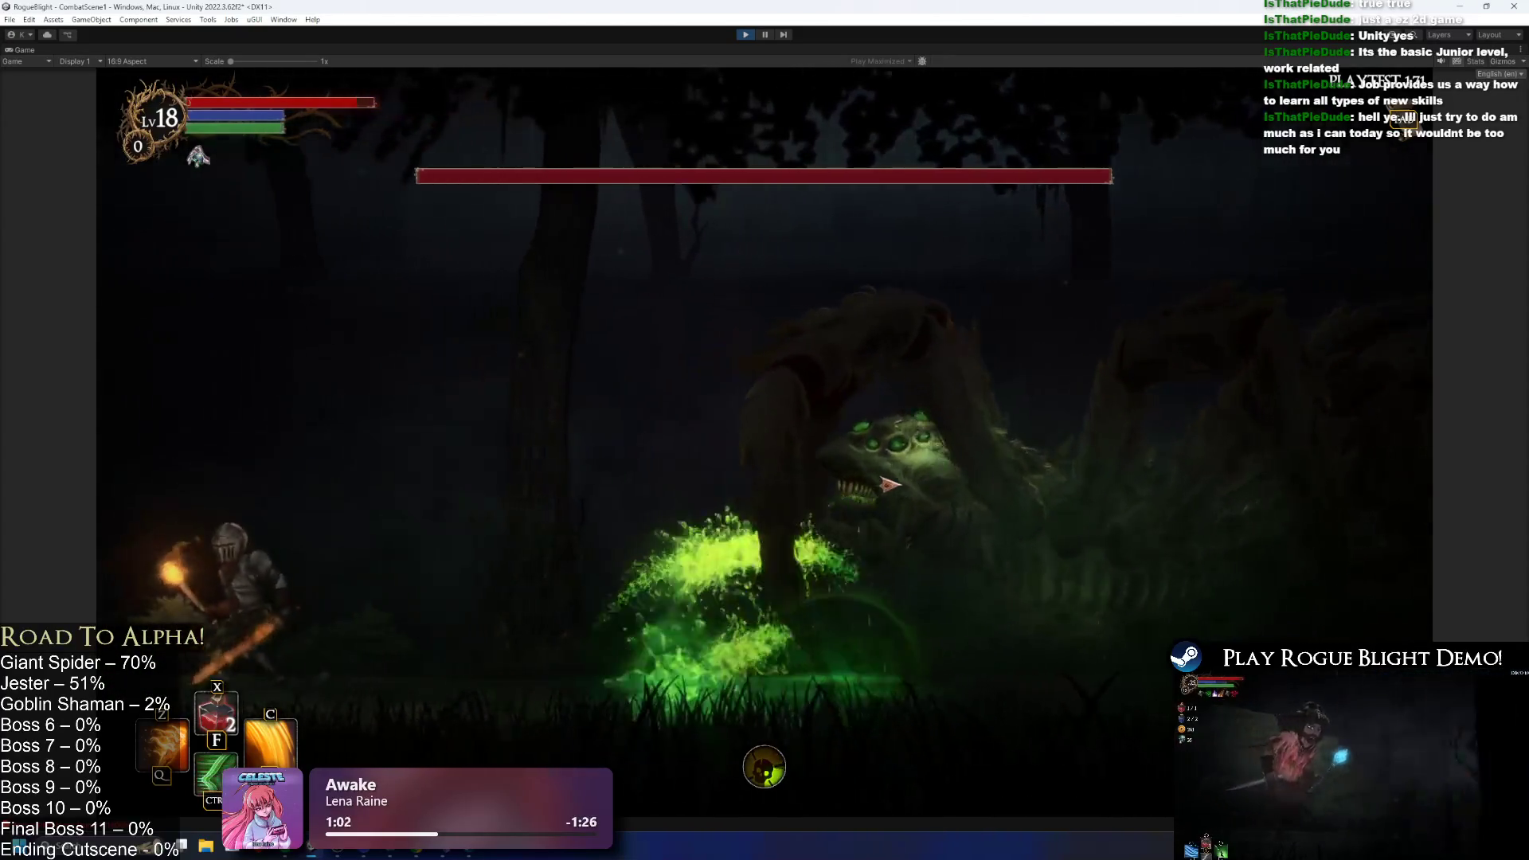
key(Left)
key(Right)
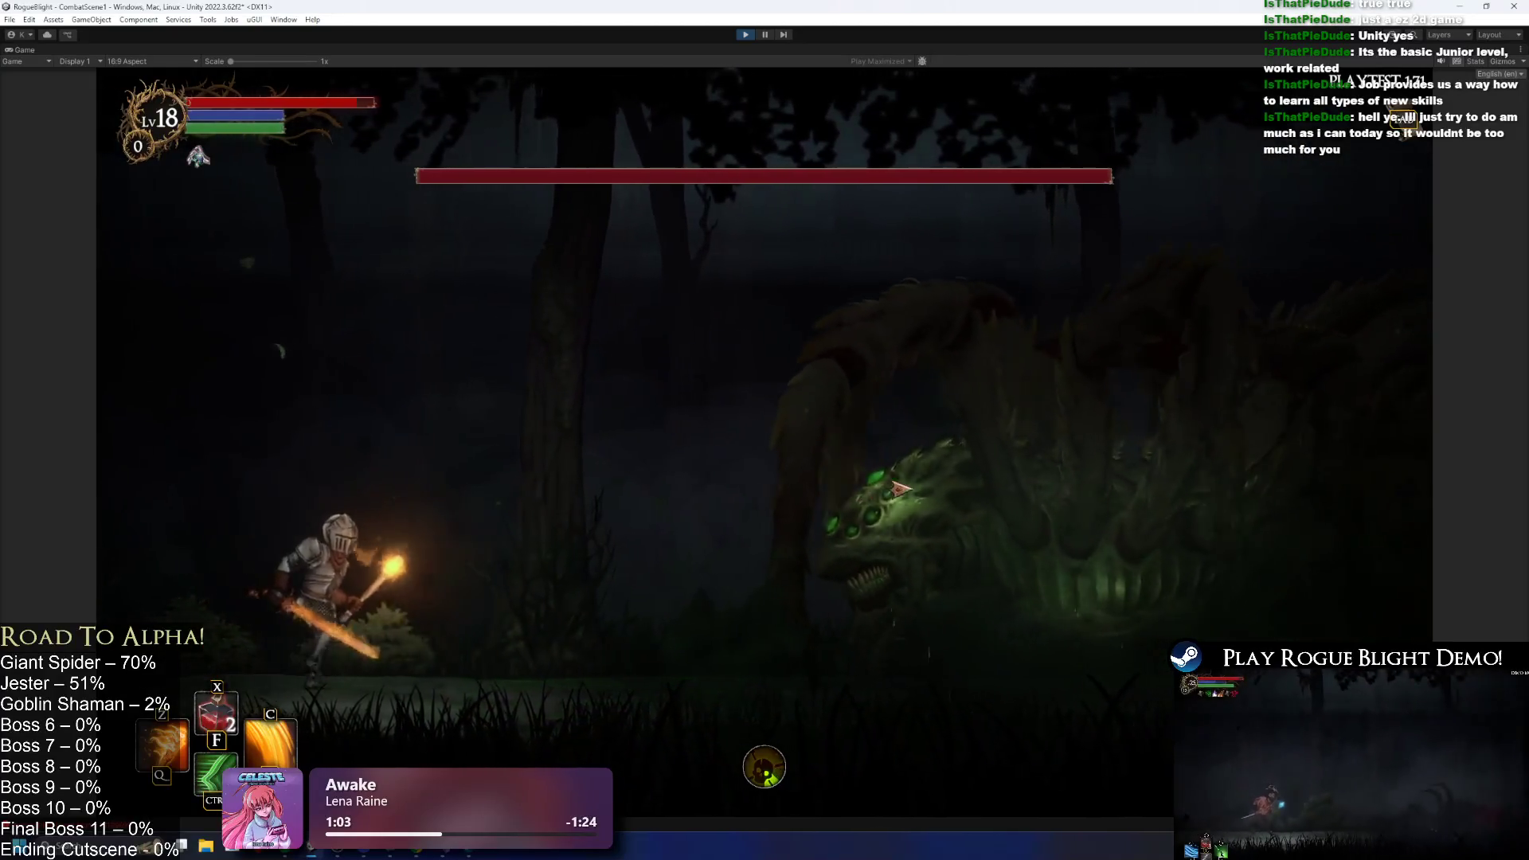
key(Left)
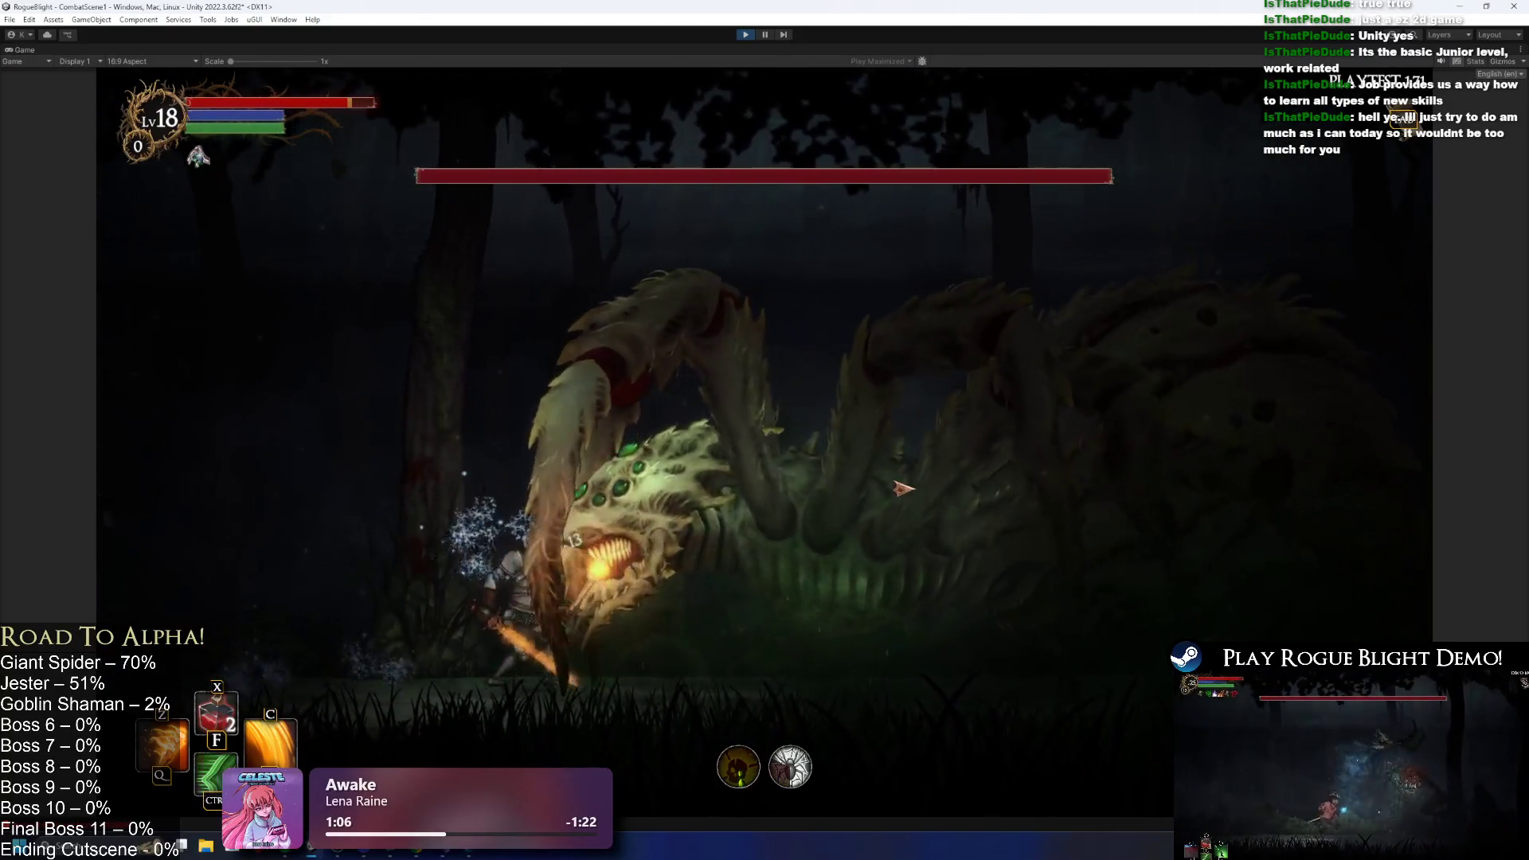
key(Right)
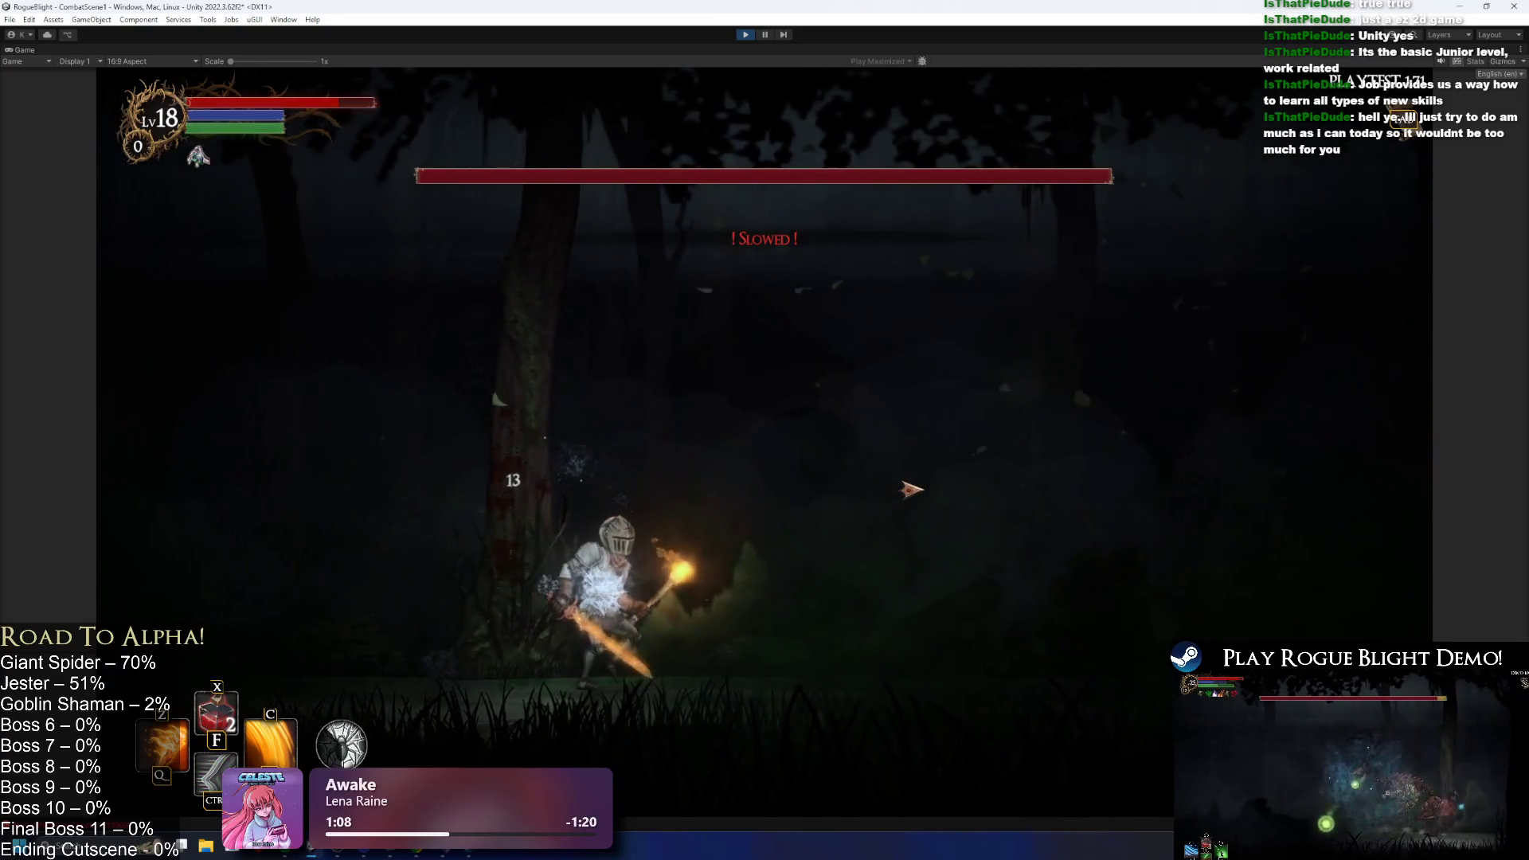
key(Left)
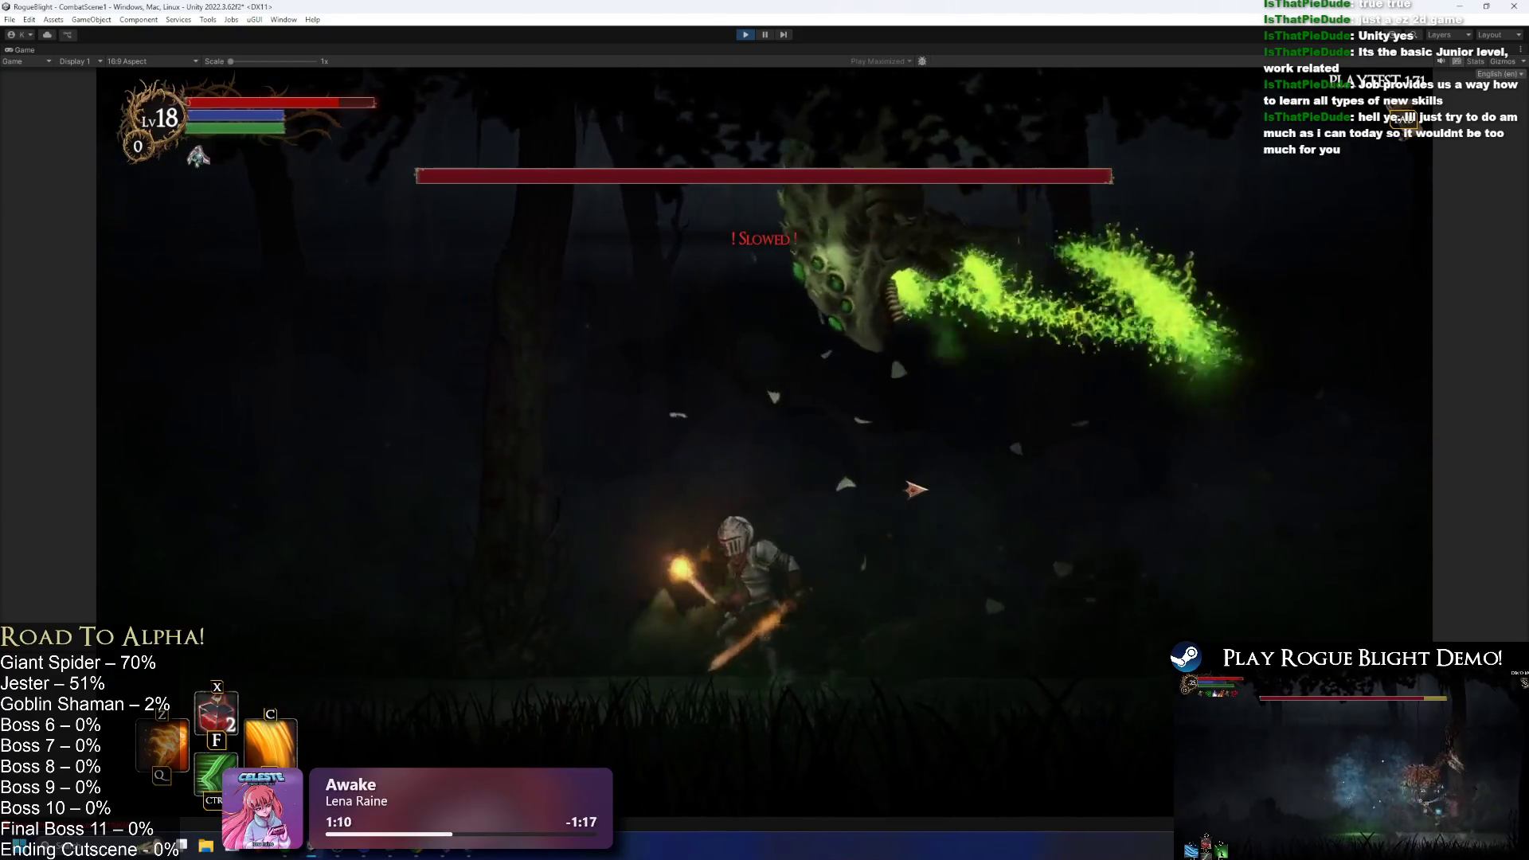
key(Right)
key(space)
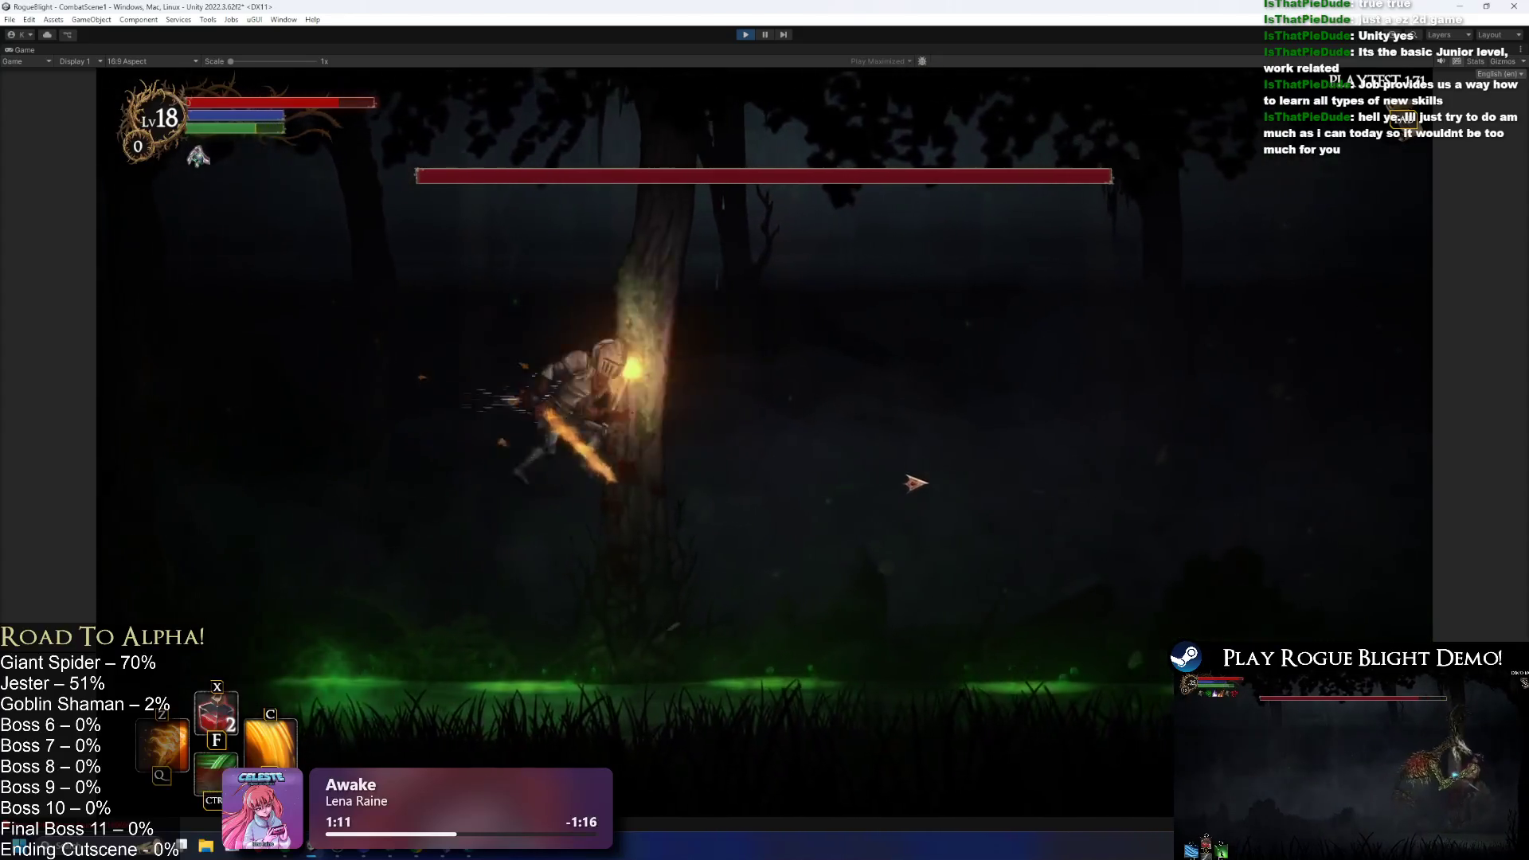
key(Right)
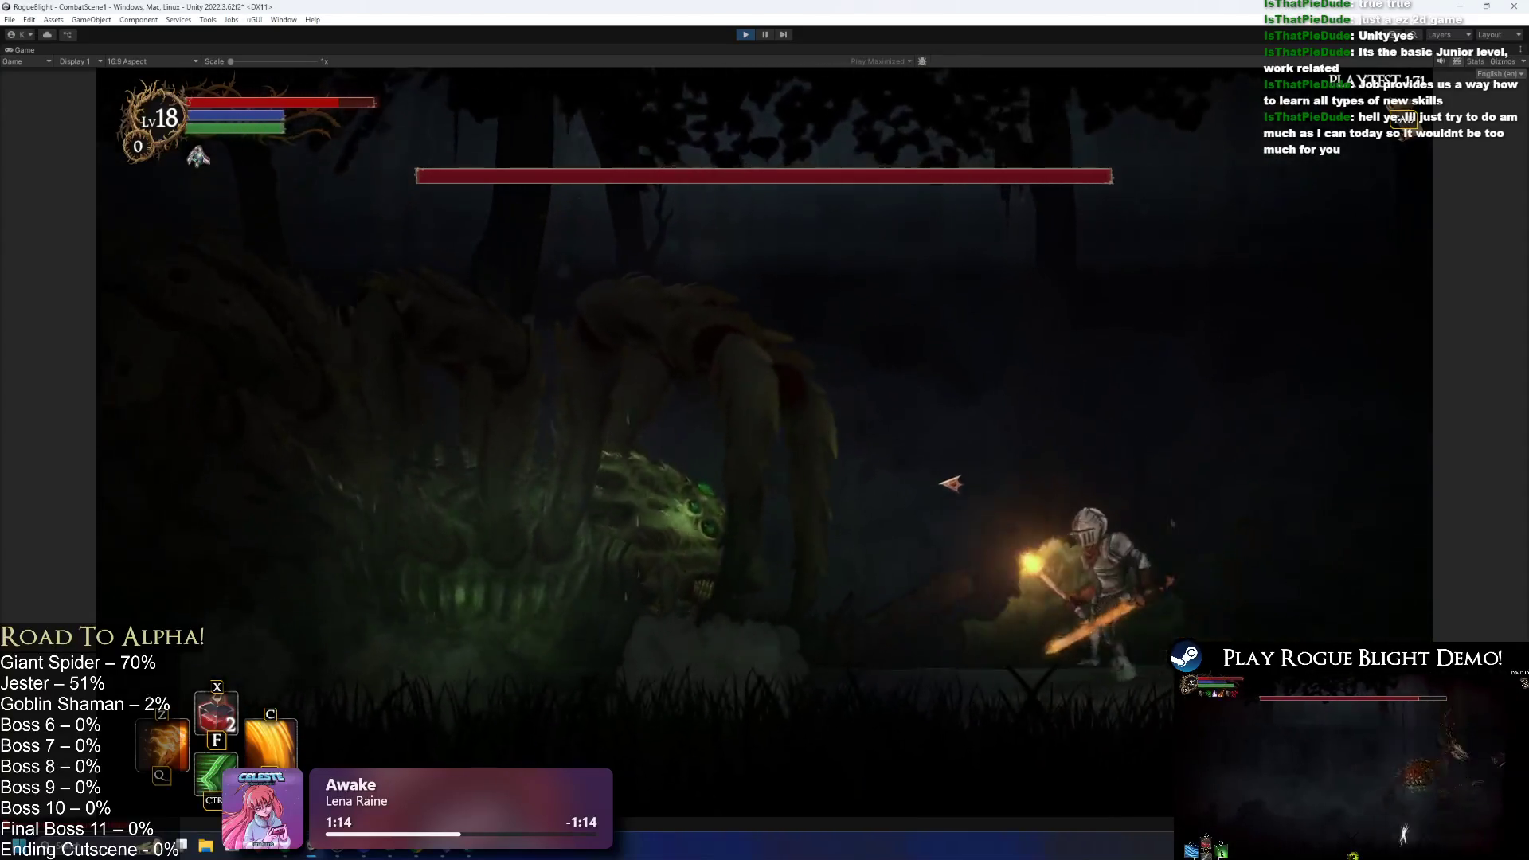
key(Left)
key(Right)
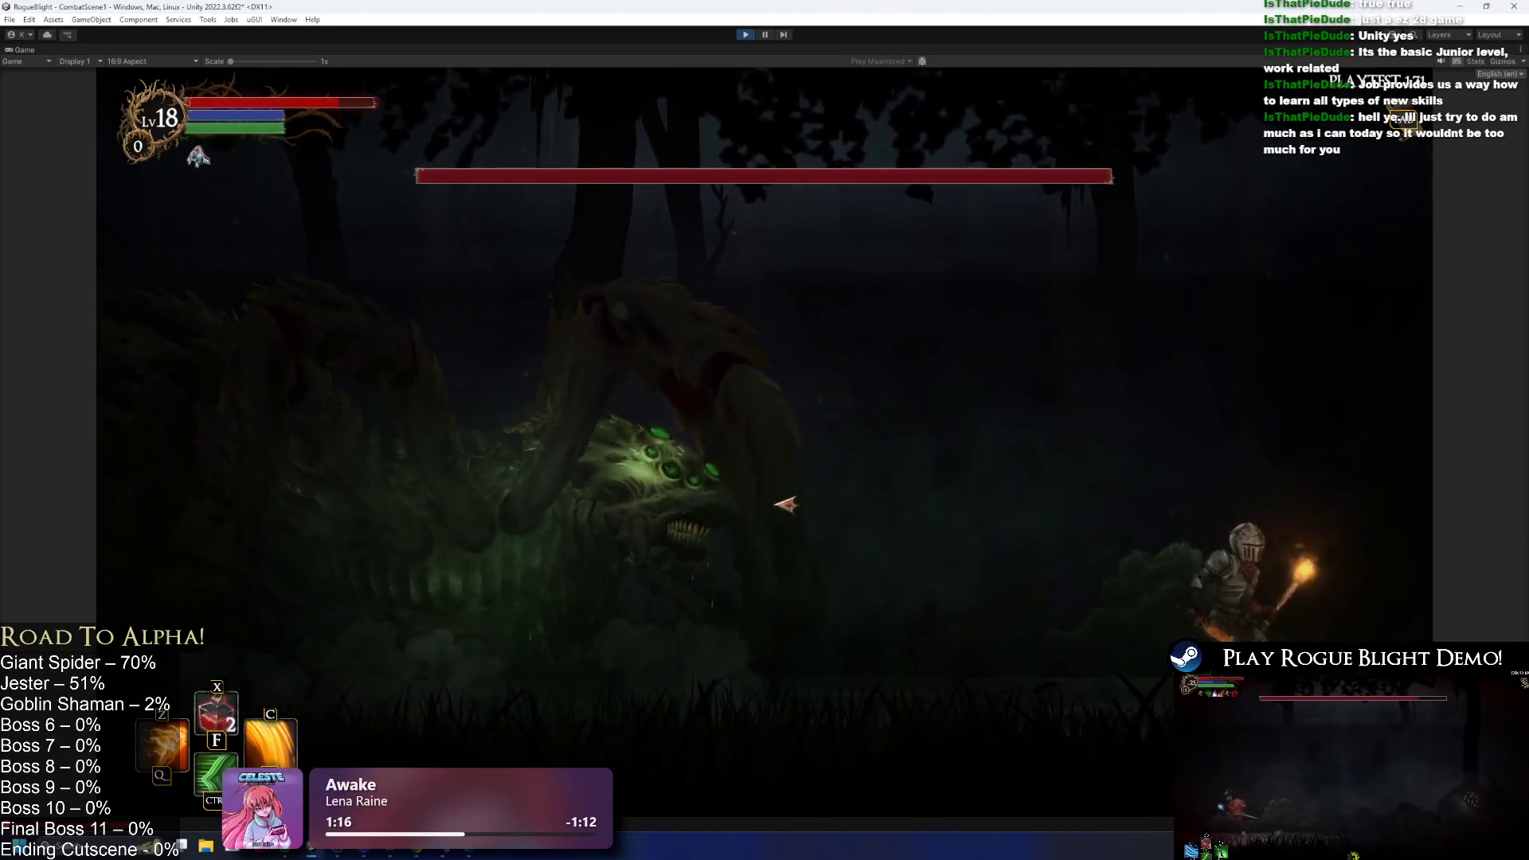
- Leap at the spider and strike it from above with skills, then dodge the drifting orbs
key(Left)
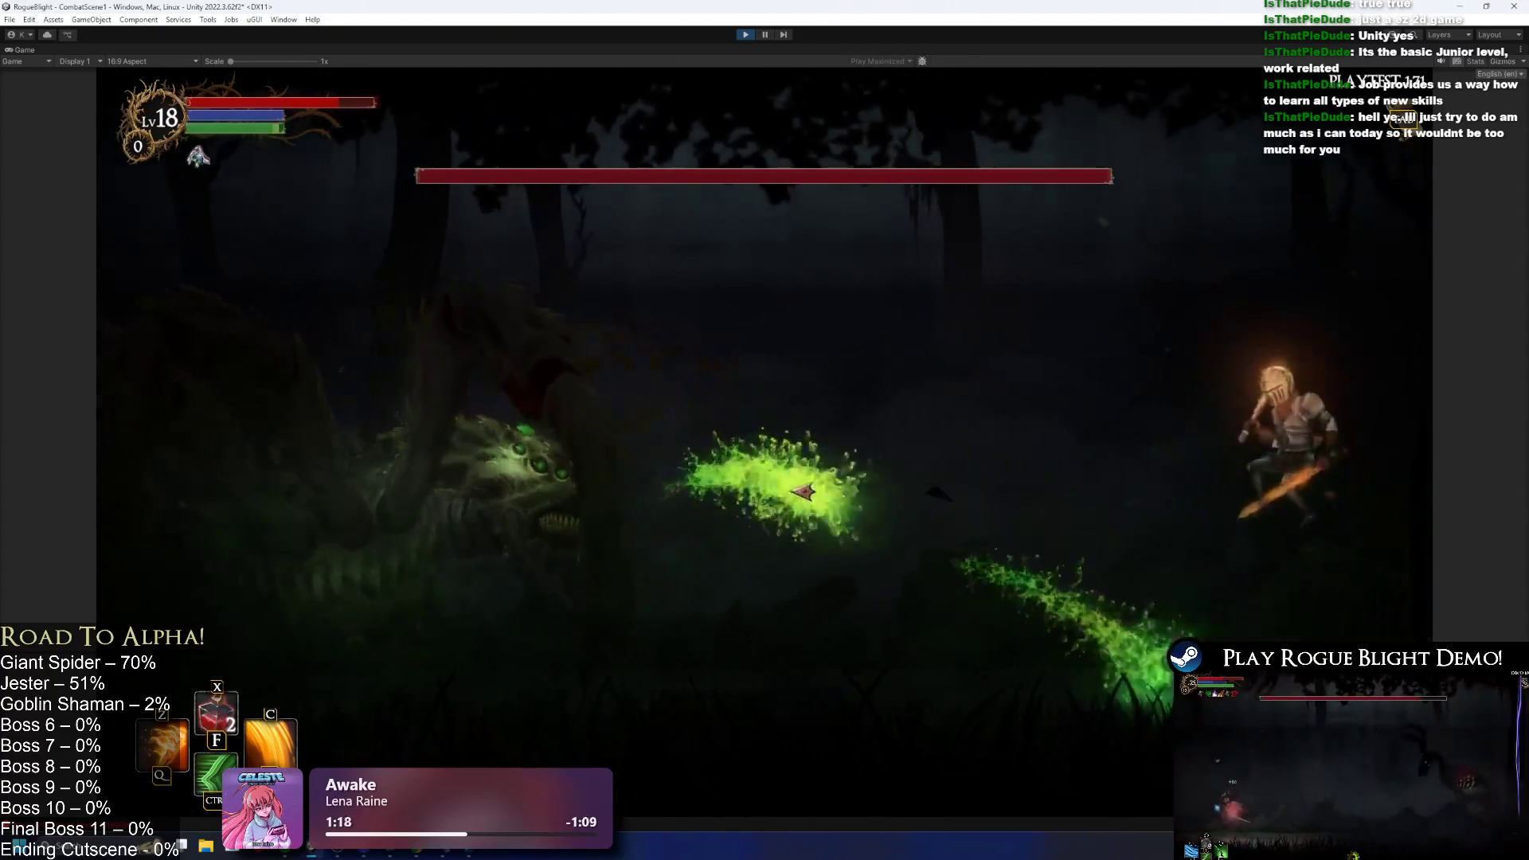
key(space)
key(Left)
key(ctrl)
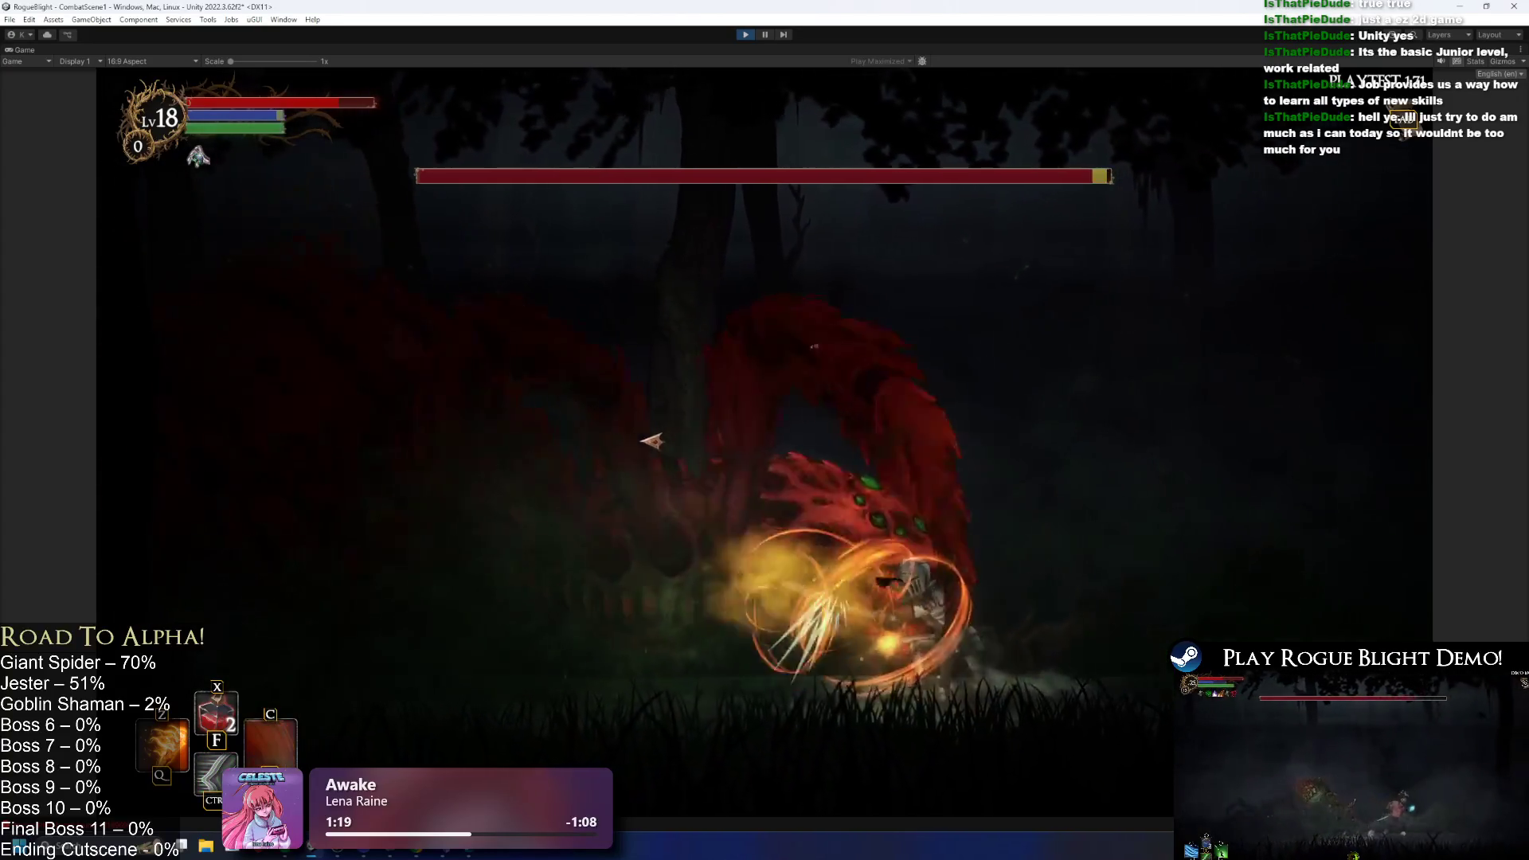
key(c)
key(Right)
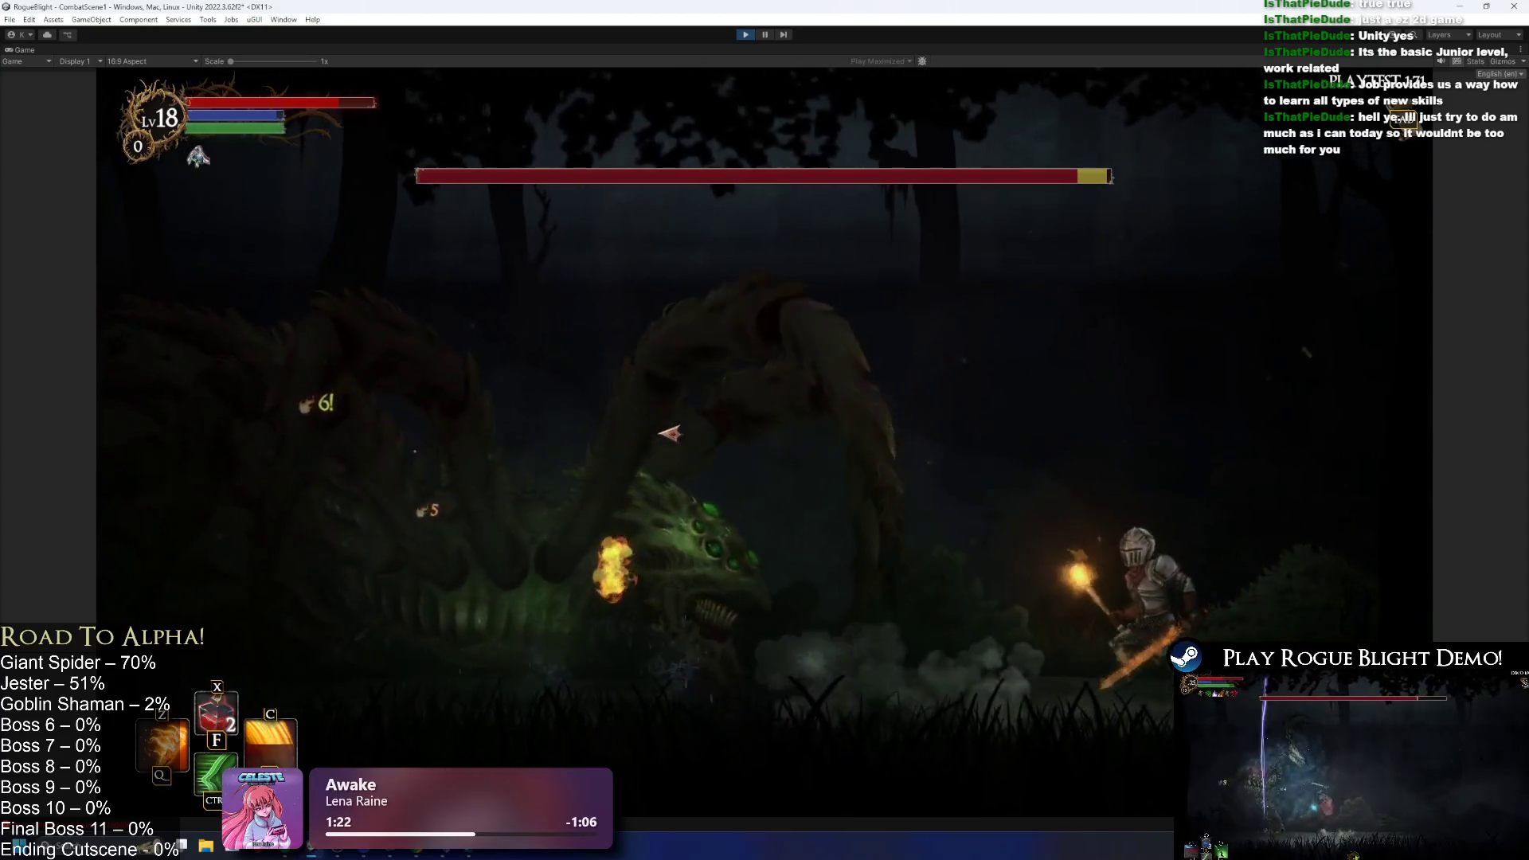
key(Left)
key(Right)
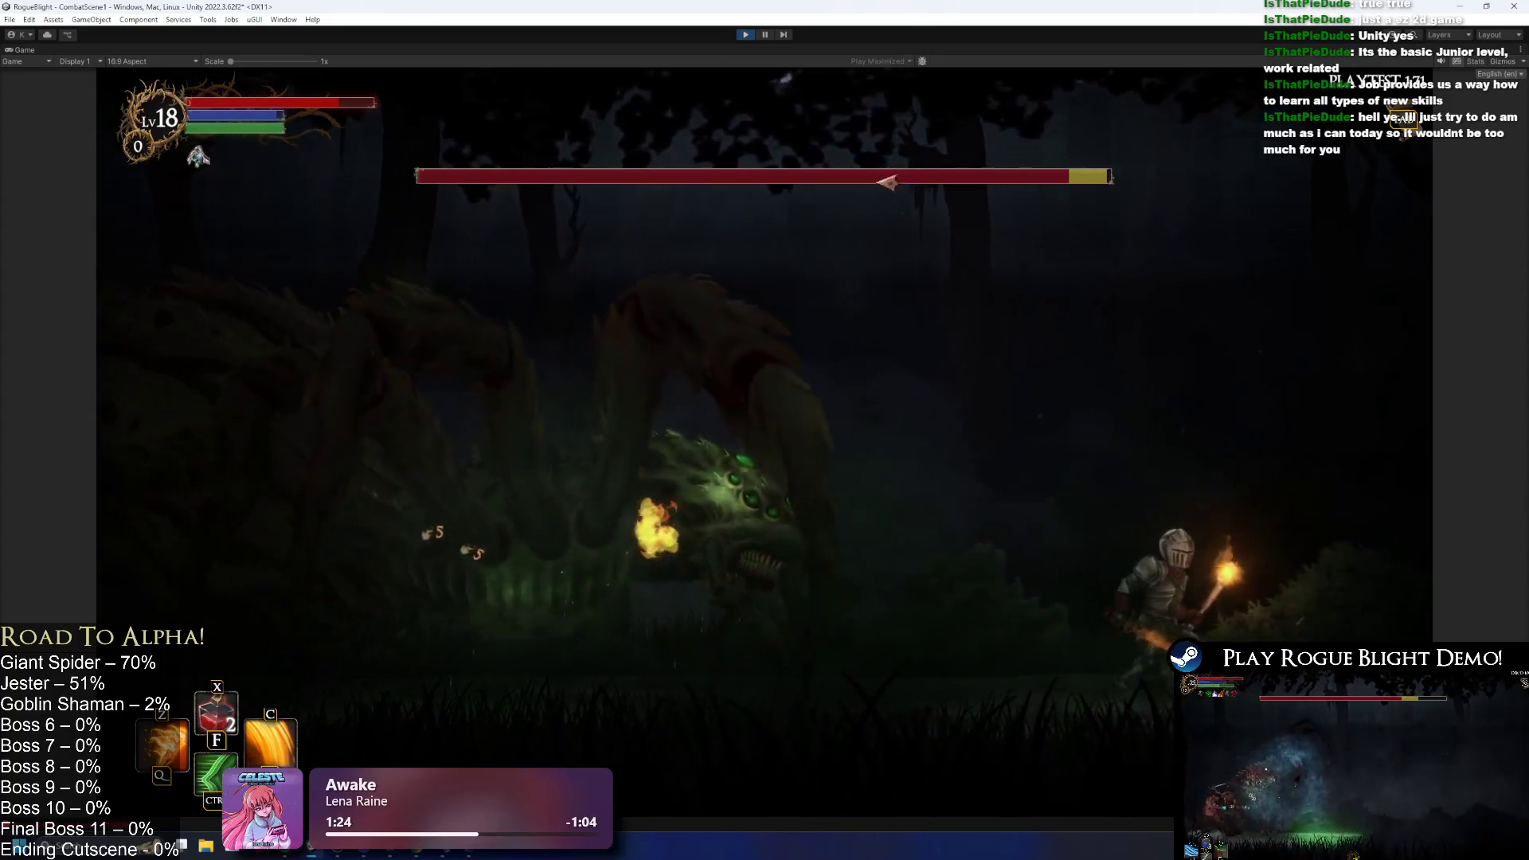
key(Left)
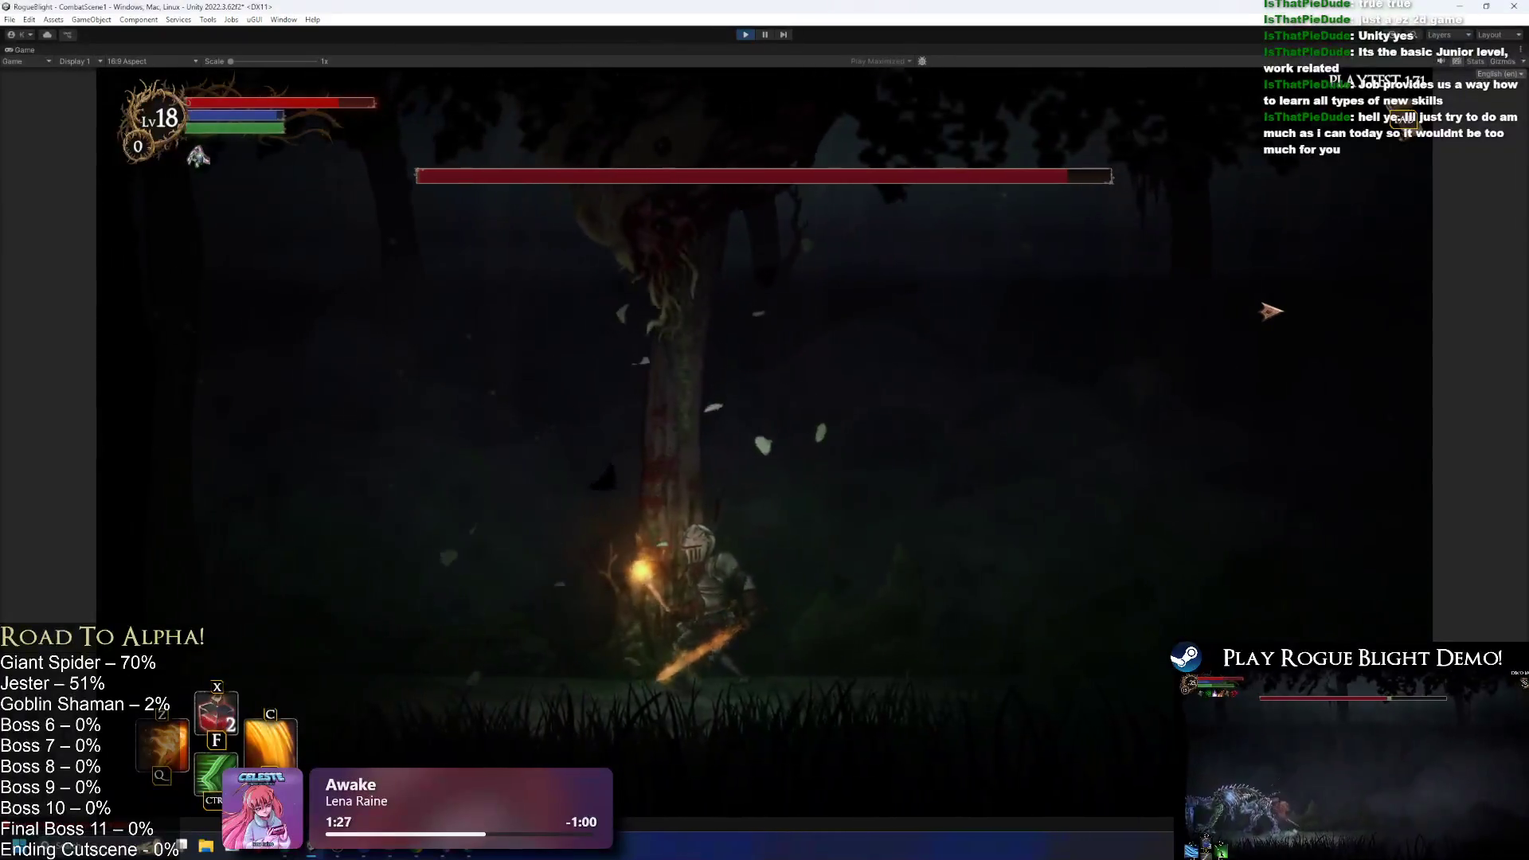
key(Right)
key(Left)
key(space)
key(Left)
key(Right)
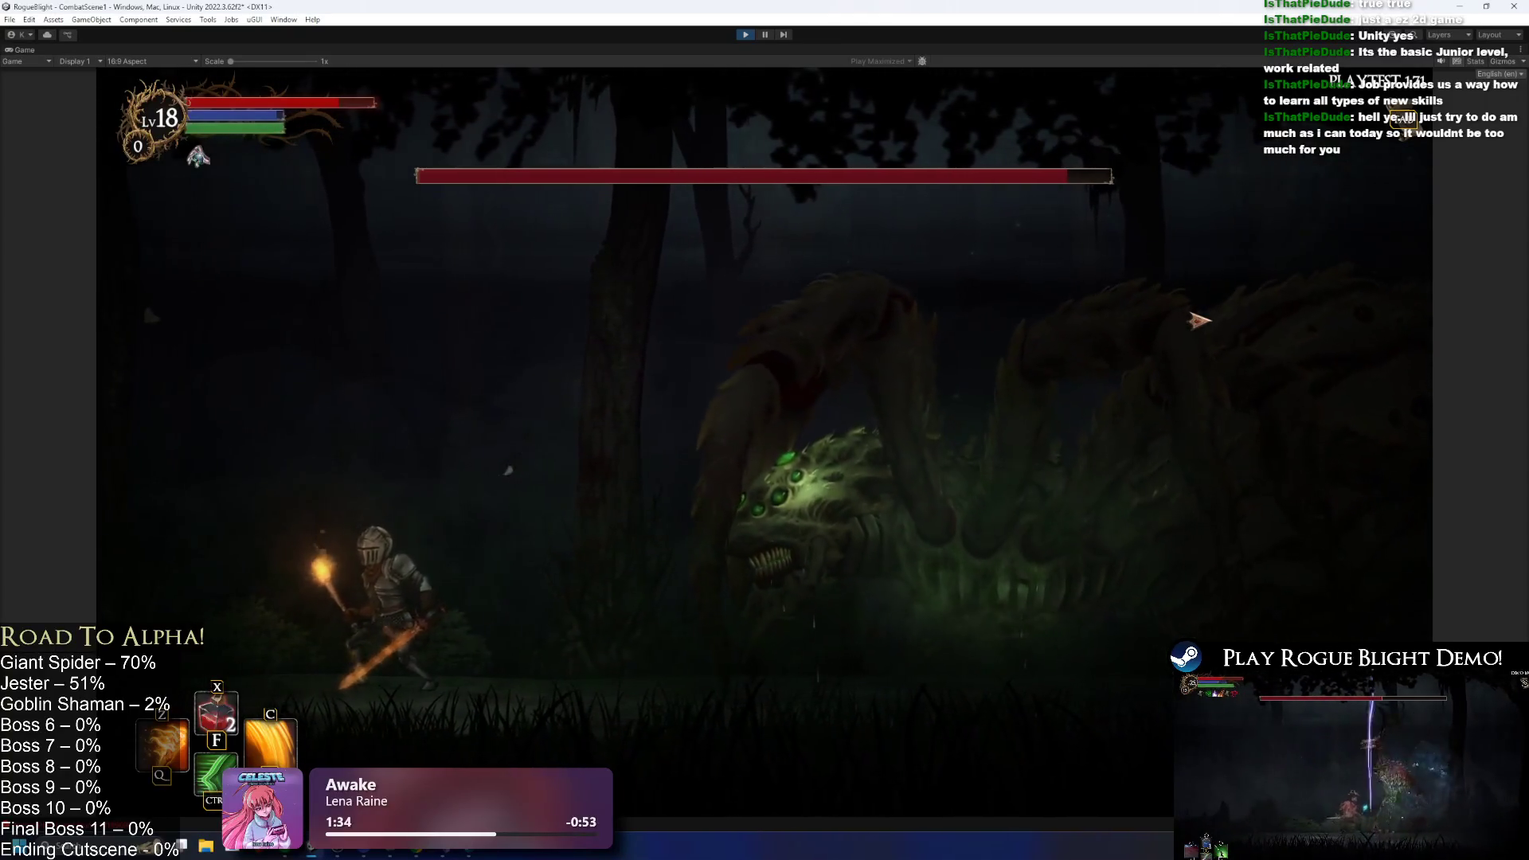
- Dodge the acid spit and hit the spider with a dash-in skill attack and slashes
key(Left)
key(Right)
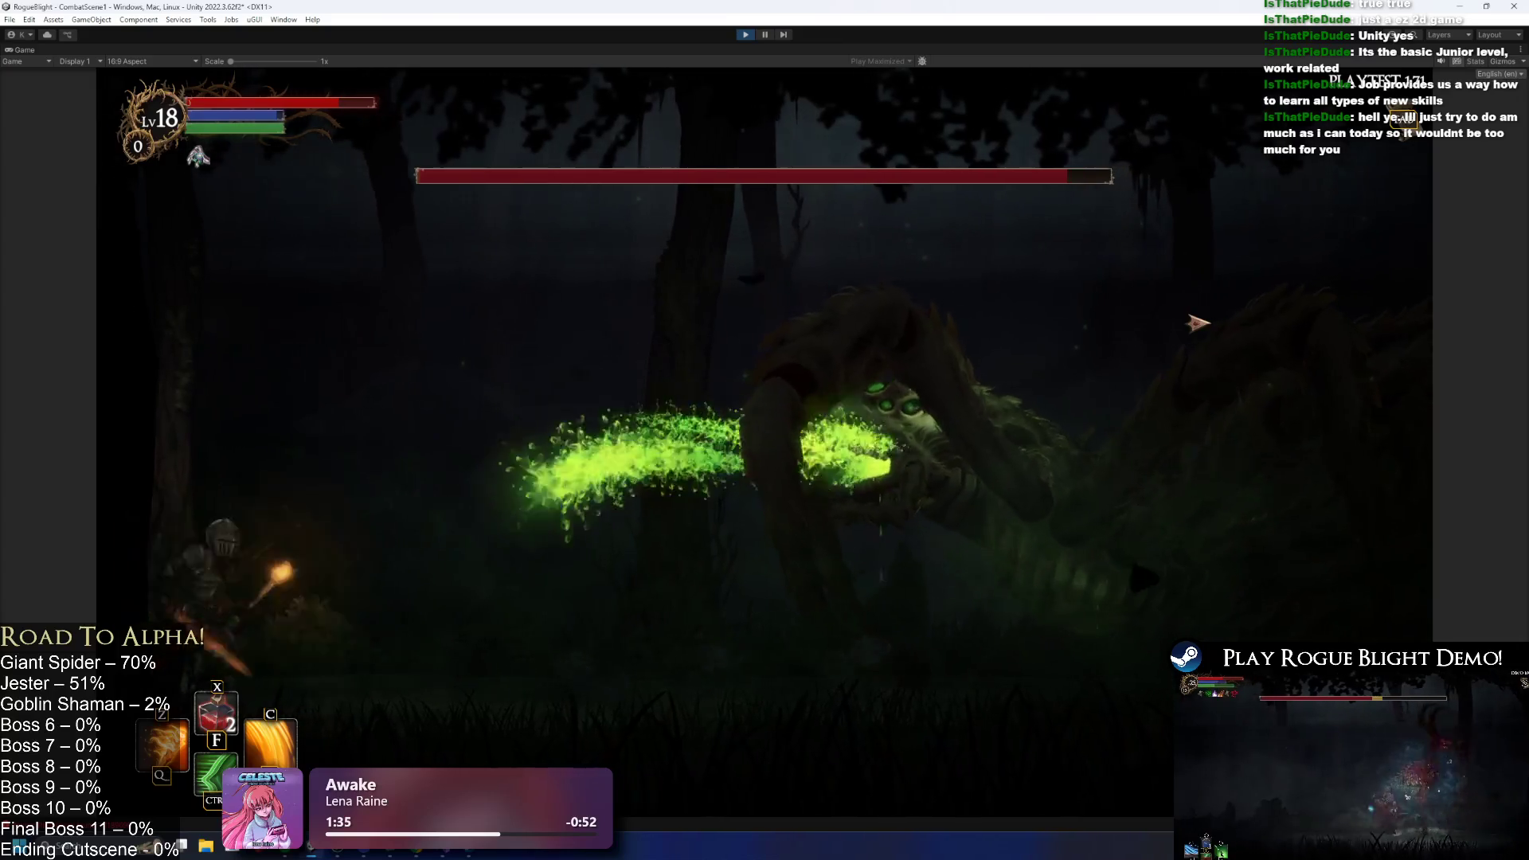
key(space)
key(Left)
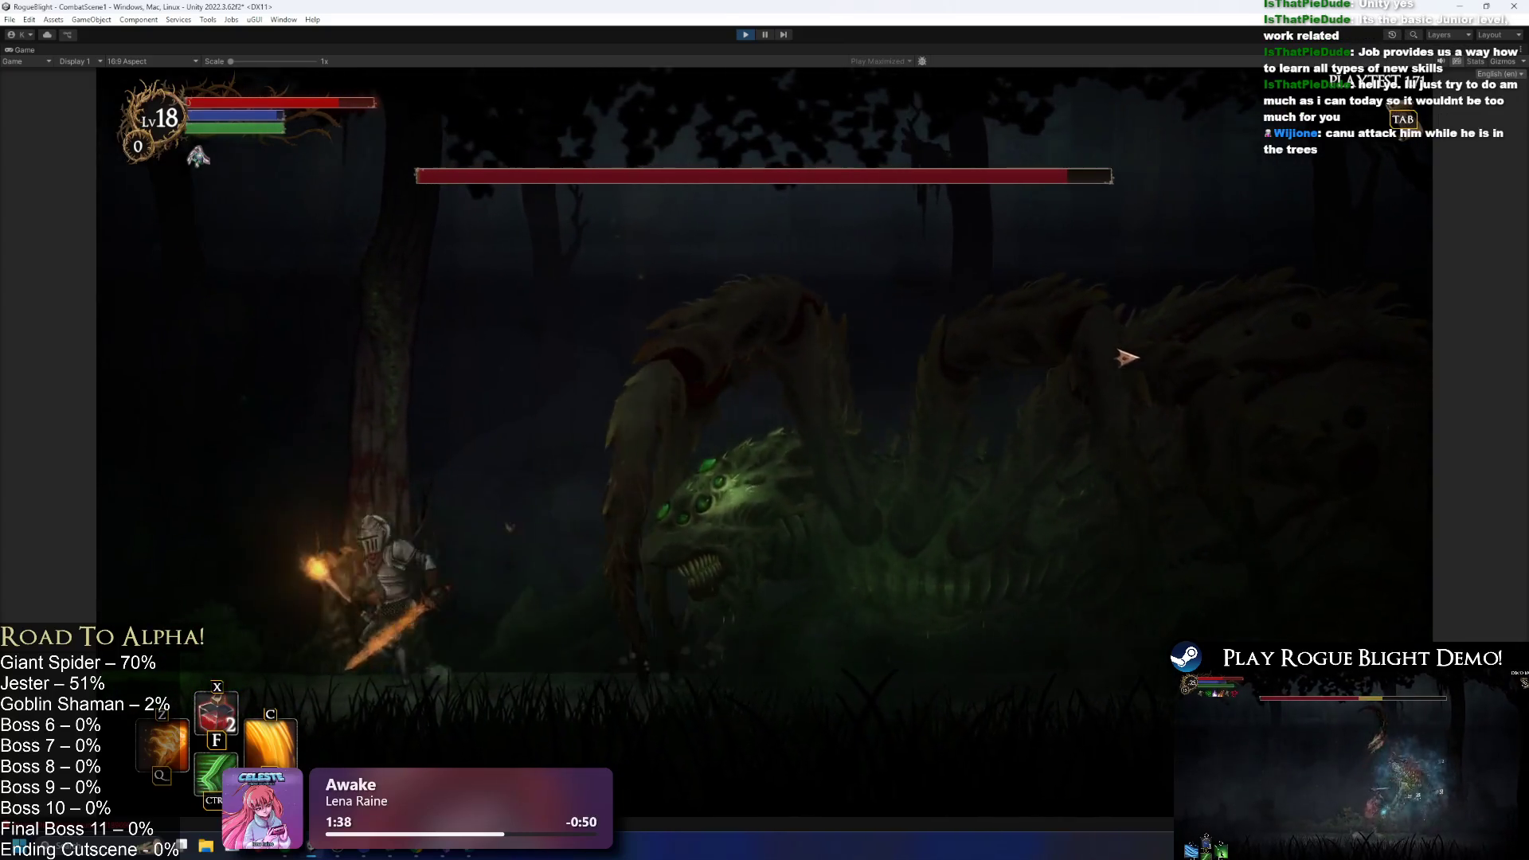
key(Right)
key(space)
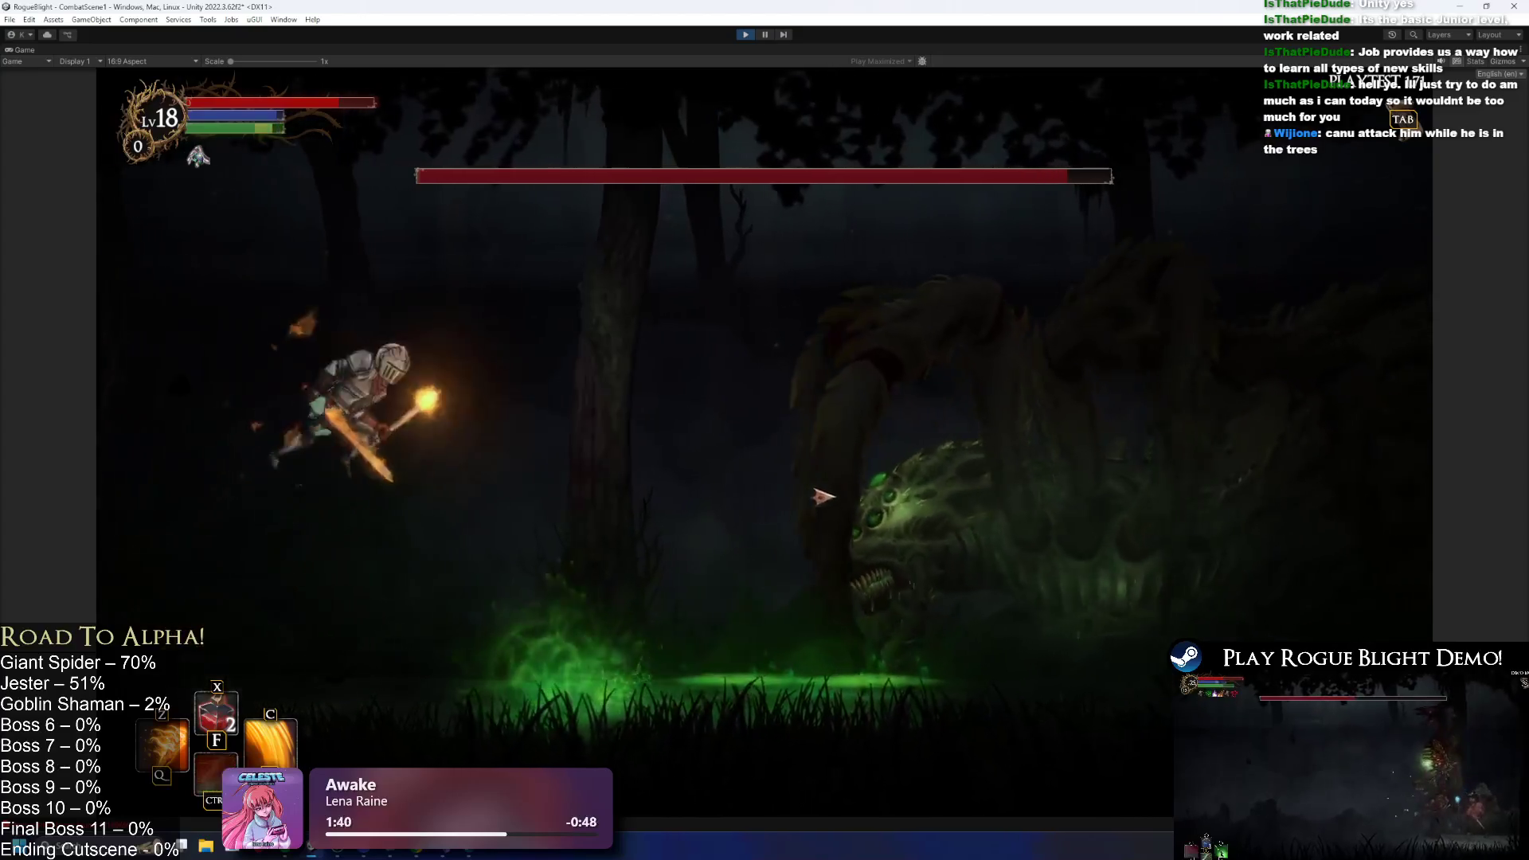
key(ctrl)
key(Left)
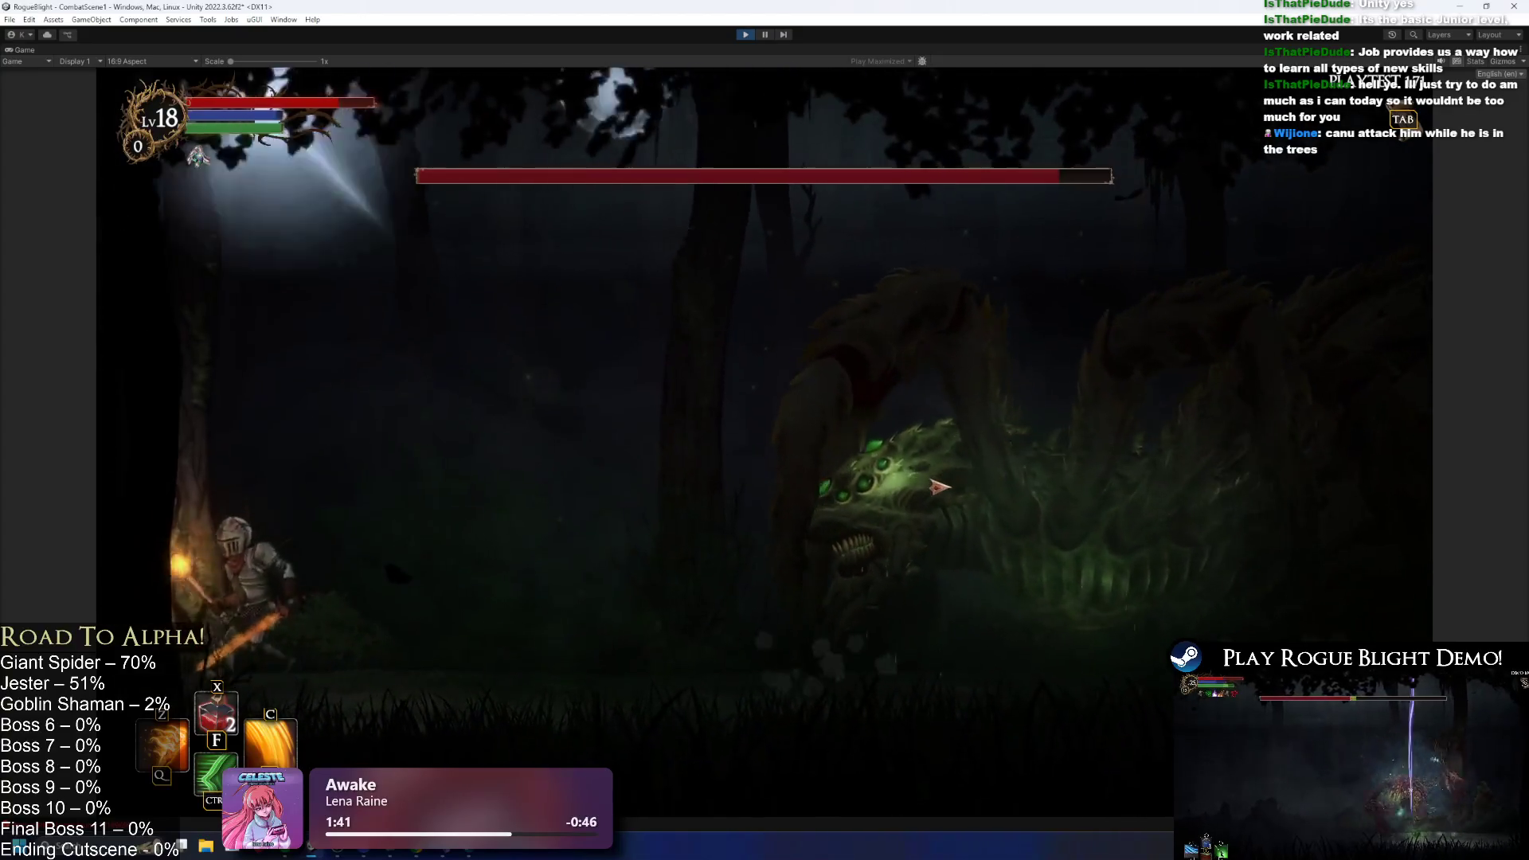
key(Right)
click(934, 488)
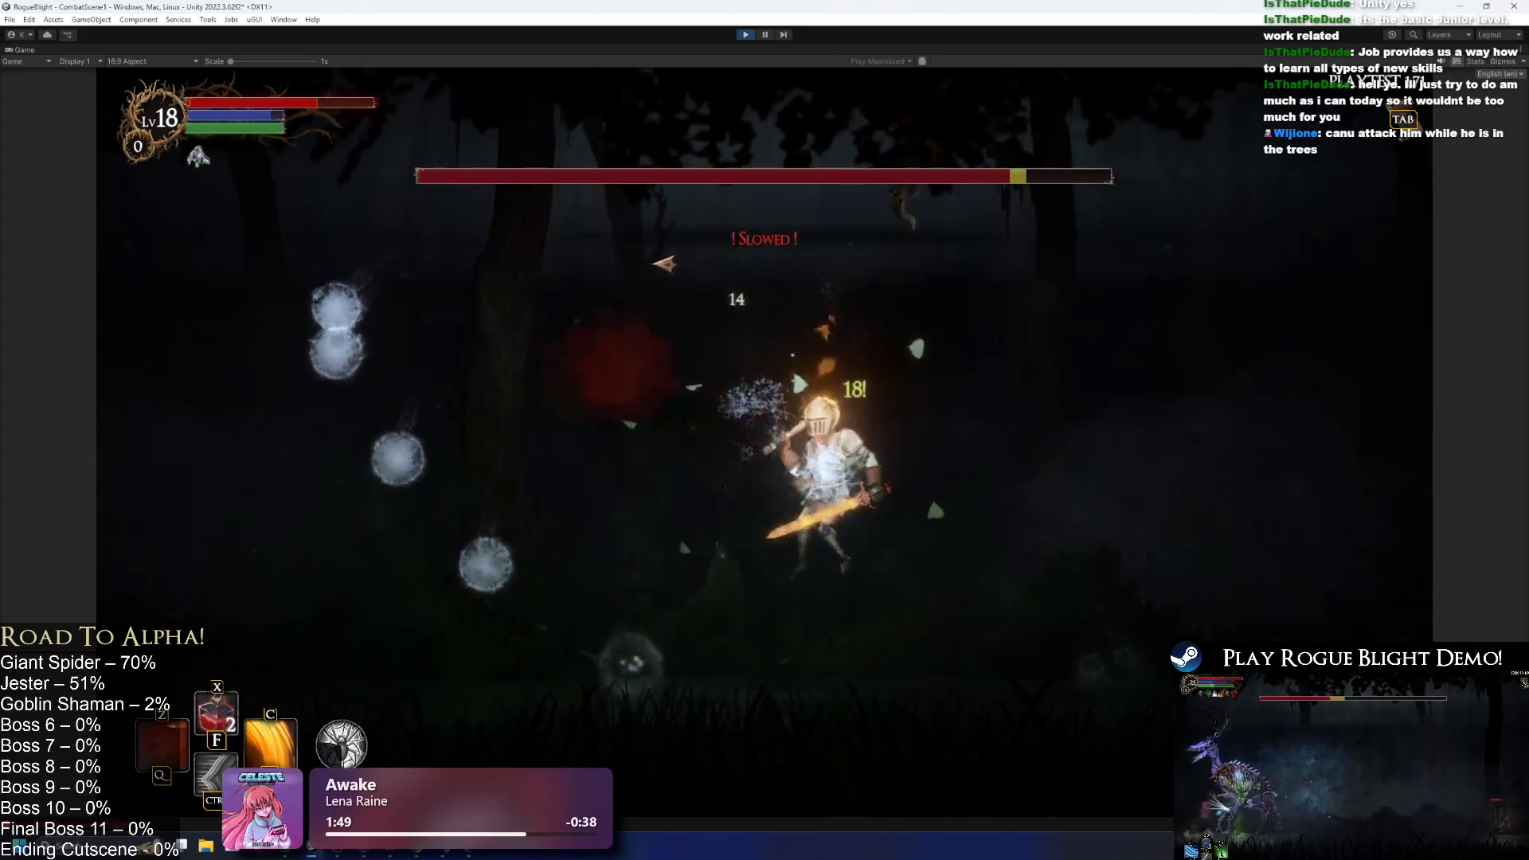
key(Right)
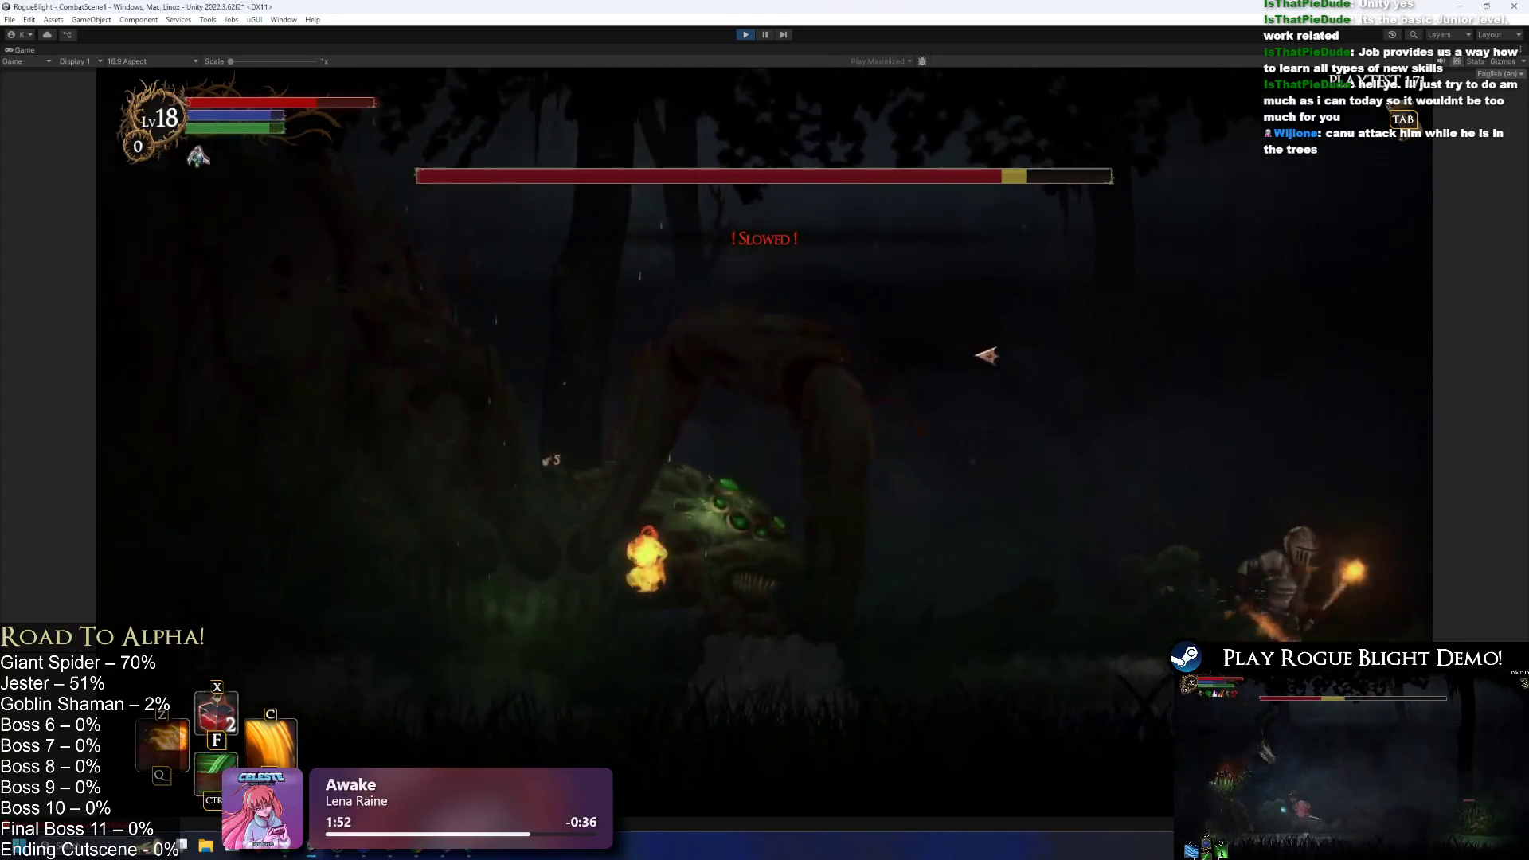
key(Left)
key(Tab)
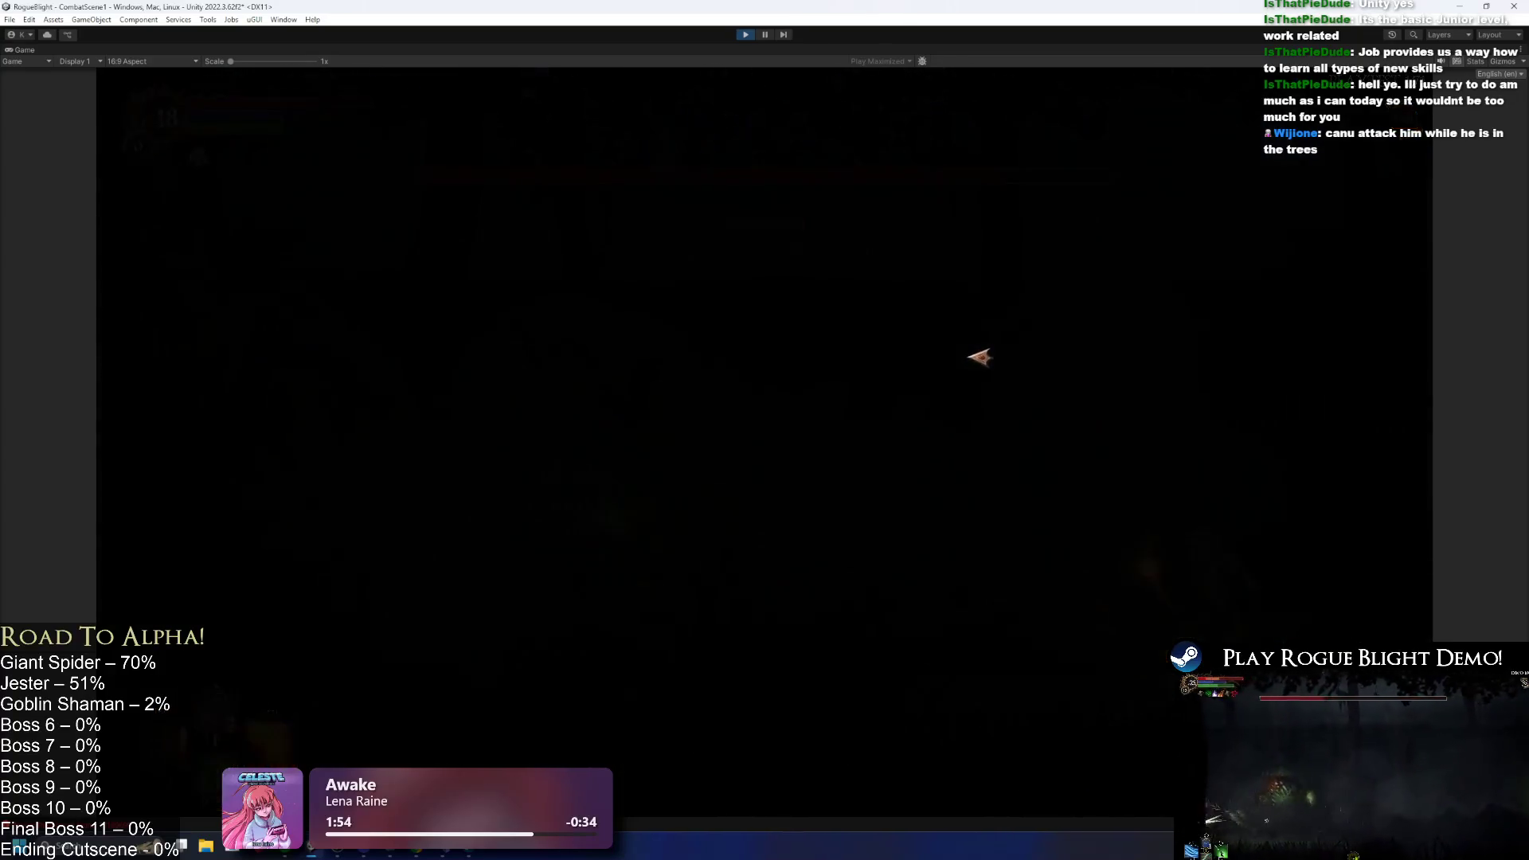
- Equip the Lightning Shield in the knight's left-hand slot
click(736, 539)
click(908, 462)
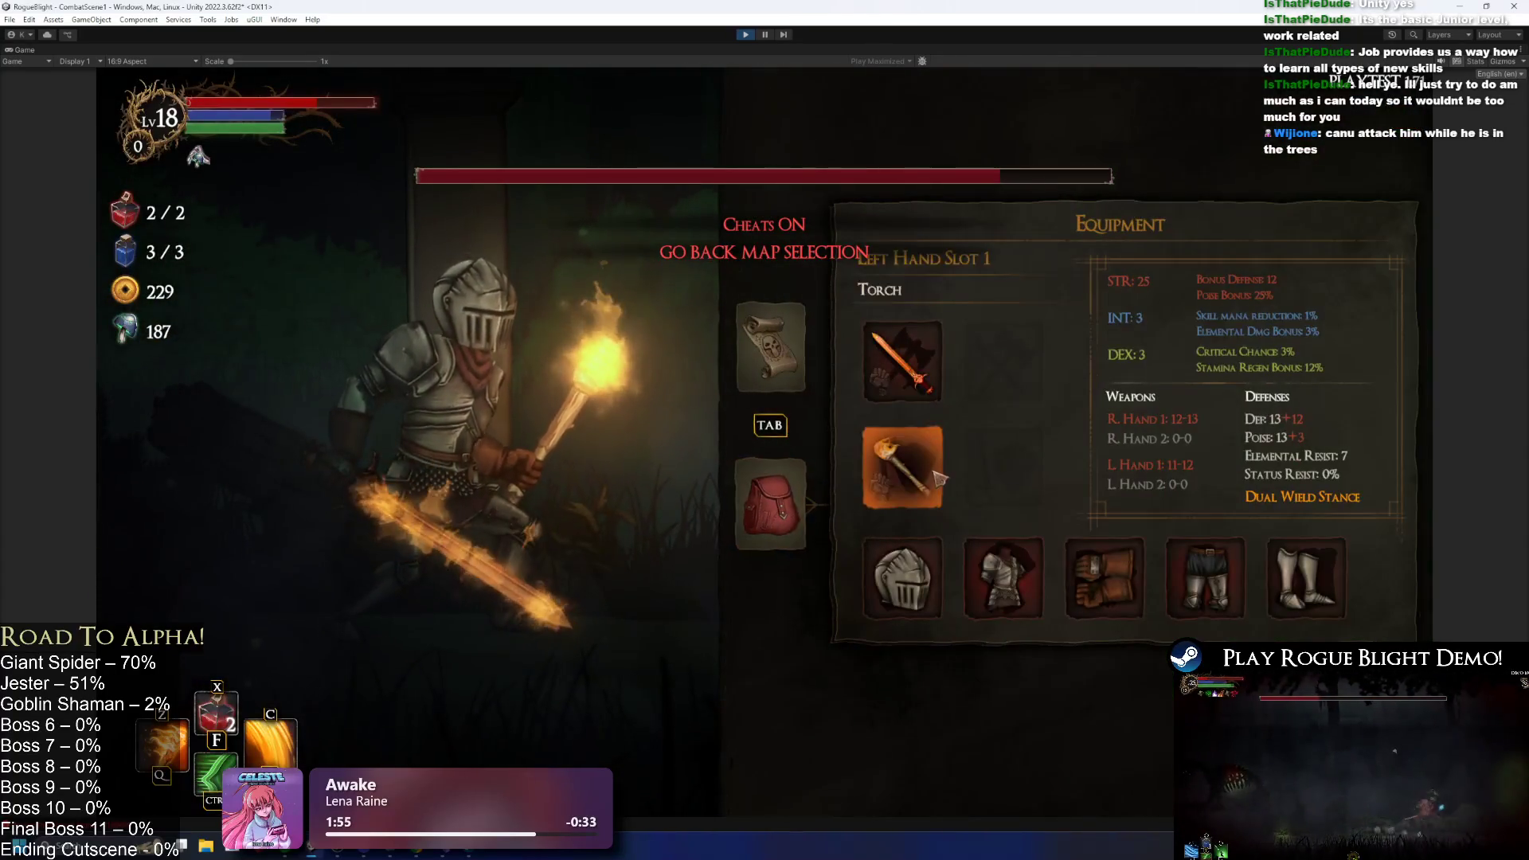
click(908, 478)
scroll(1348, 420, down, 5)
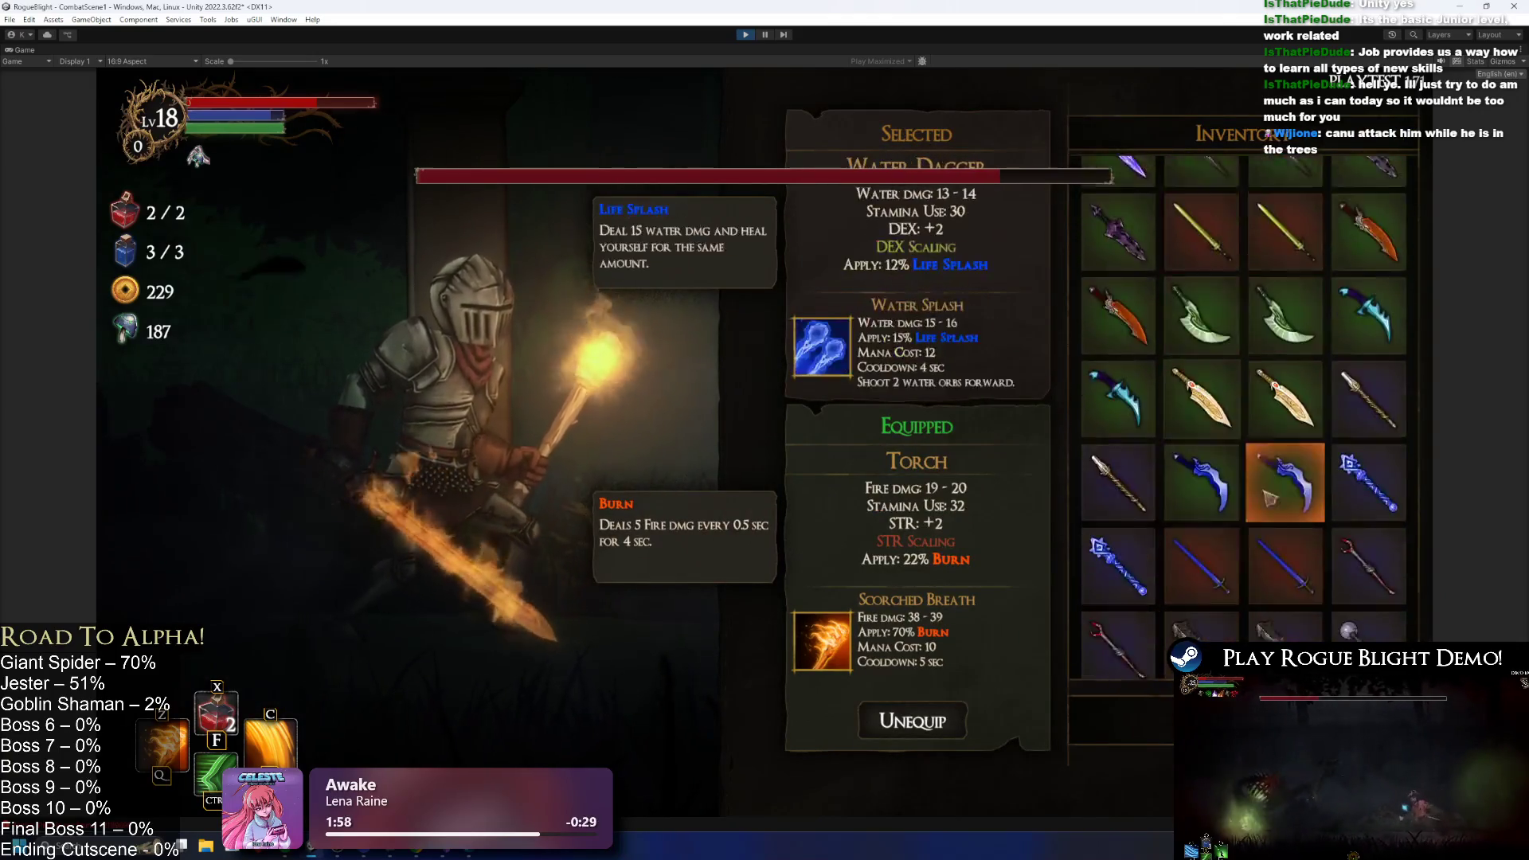
click(1284, 338)
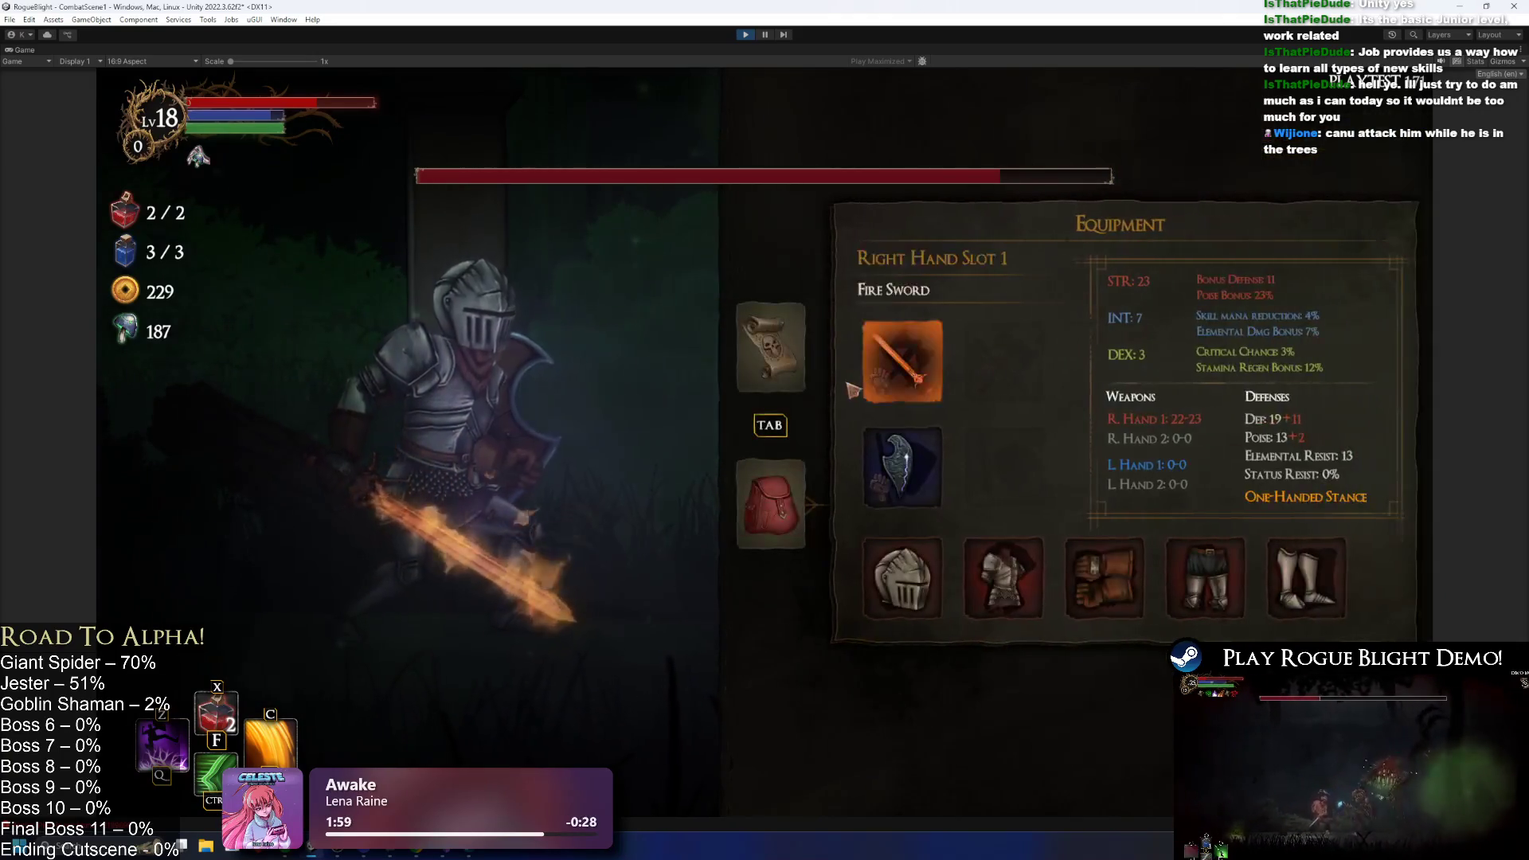
- Equip Earth Daggers in both the right-hand and left-hand slots
click(902, 361)
scroll(1322, 418, down, 2)
click(1147, 434)
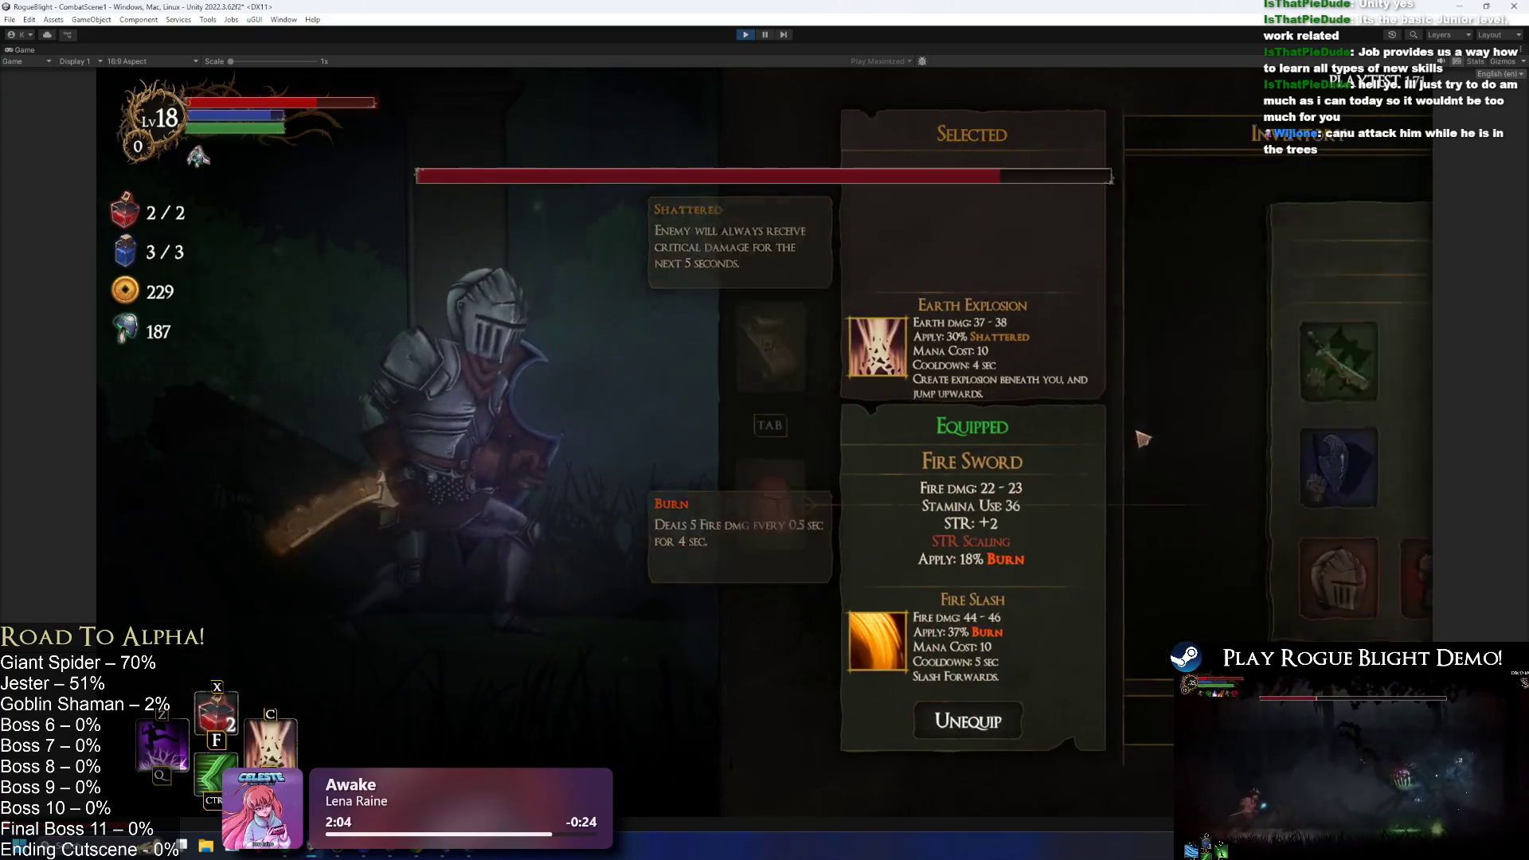
click(936, 472)
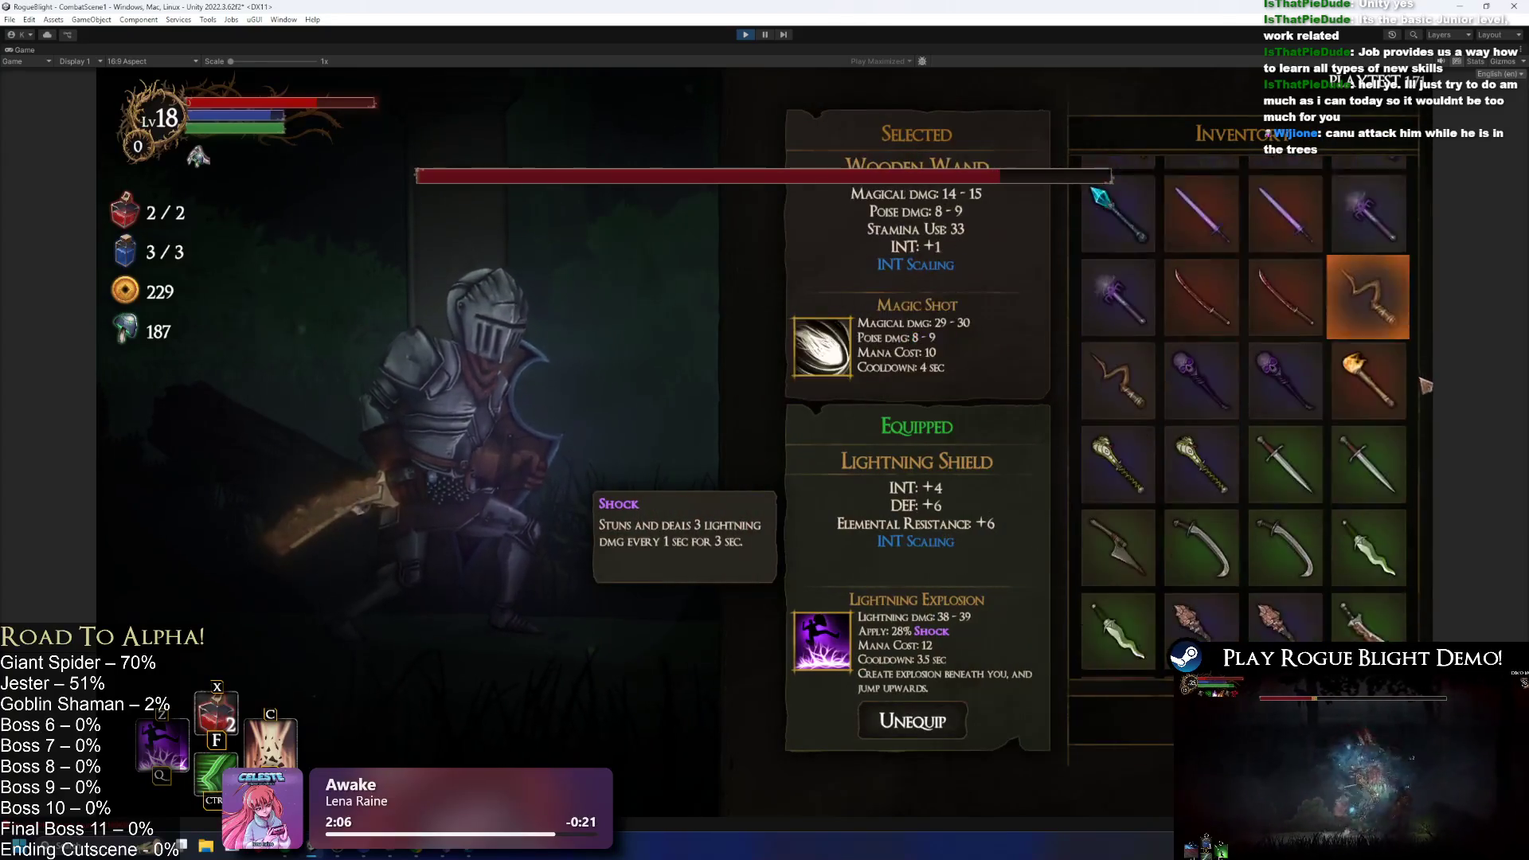
click(1147, 434)
- Browse the helmet list and map view, then close the menu to resume the fight
click(987, 578)
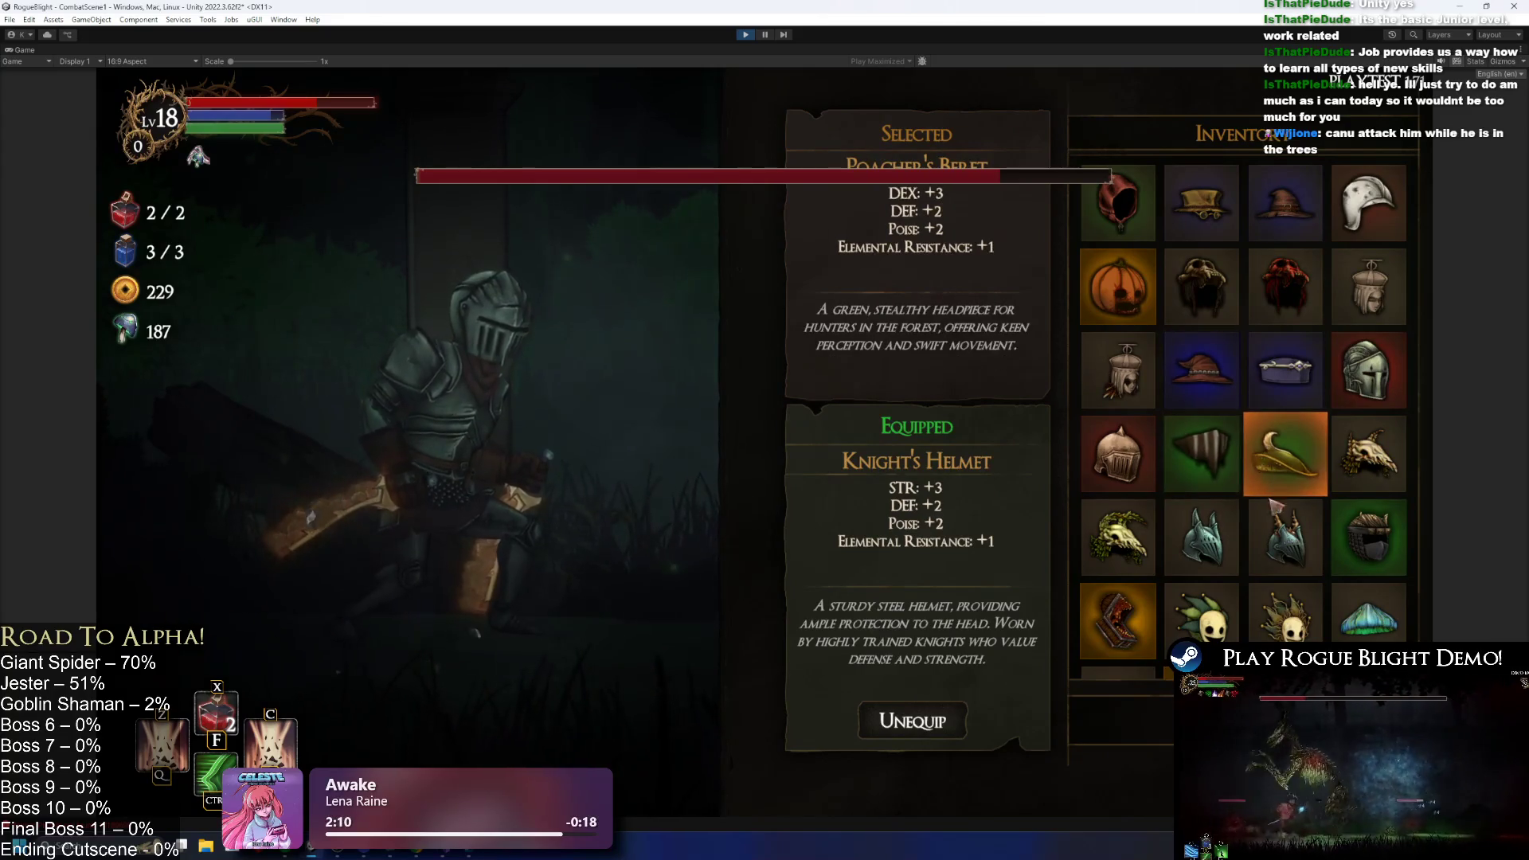
key(Escape)
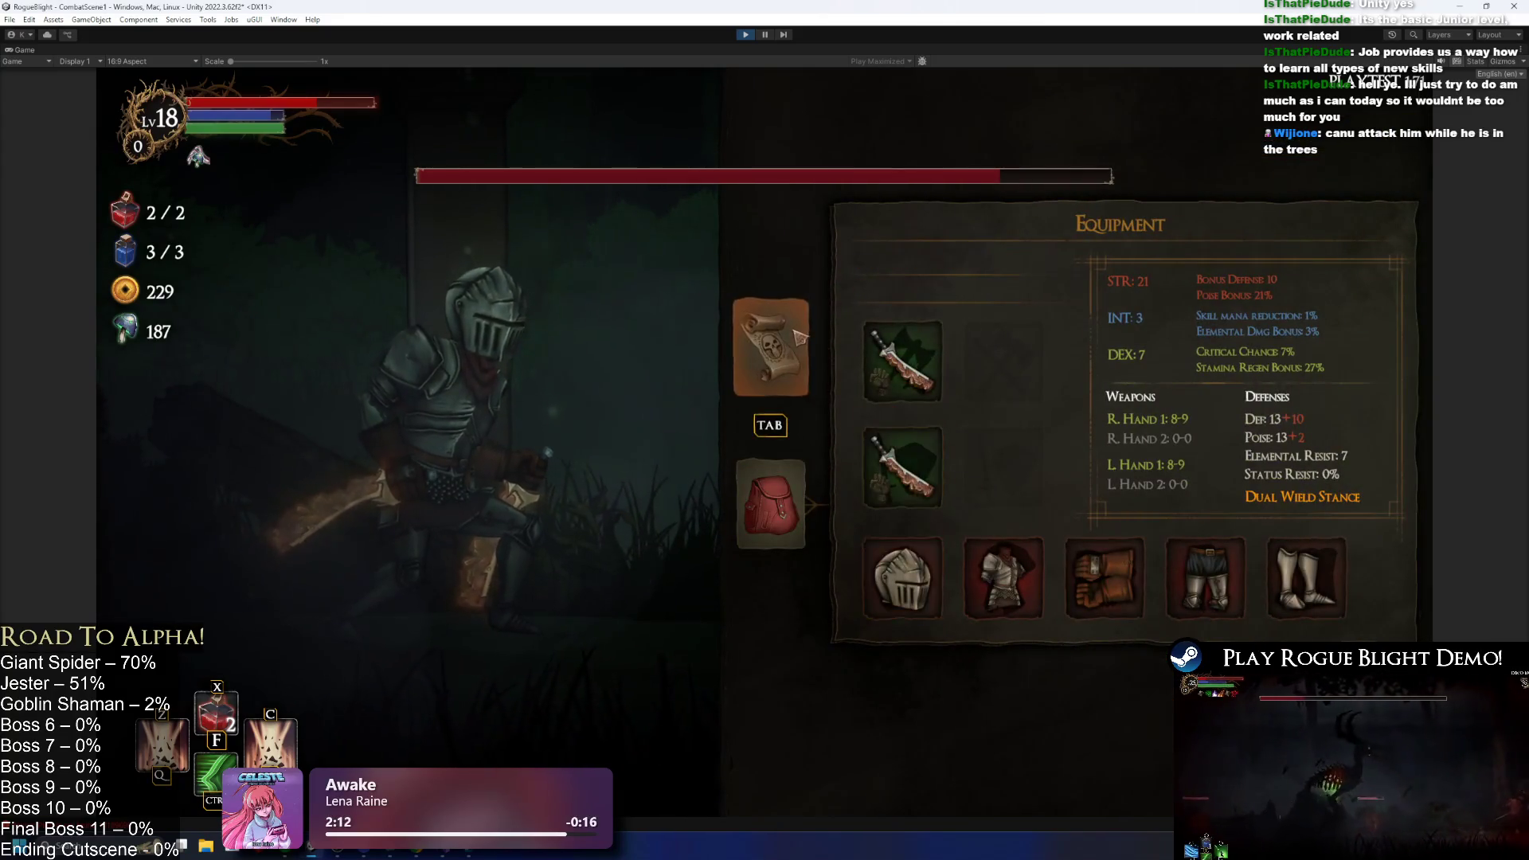
click(799, 338)
key(Escape)
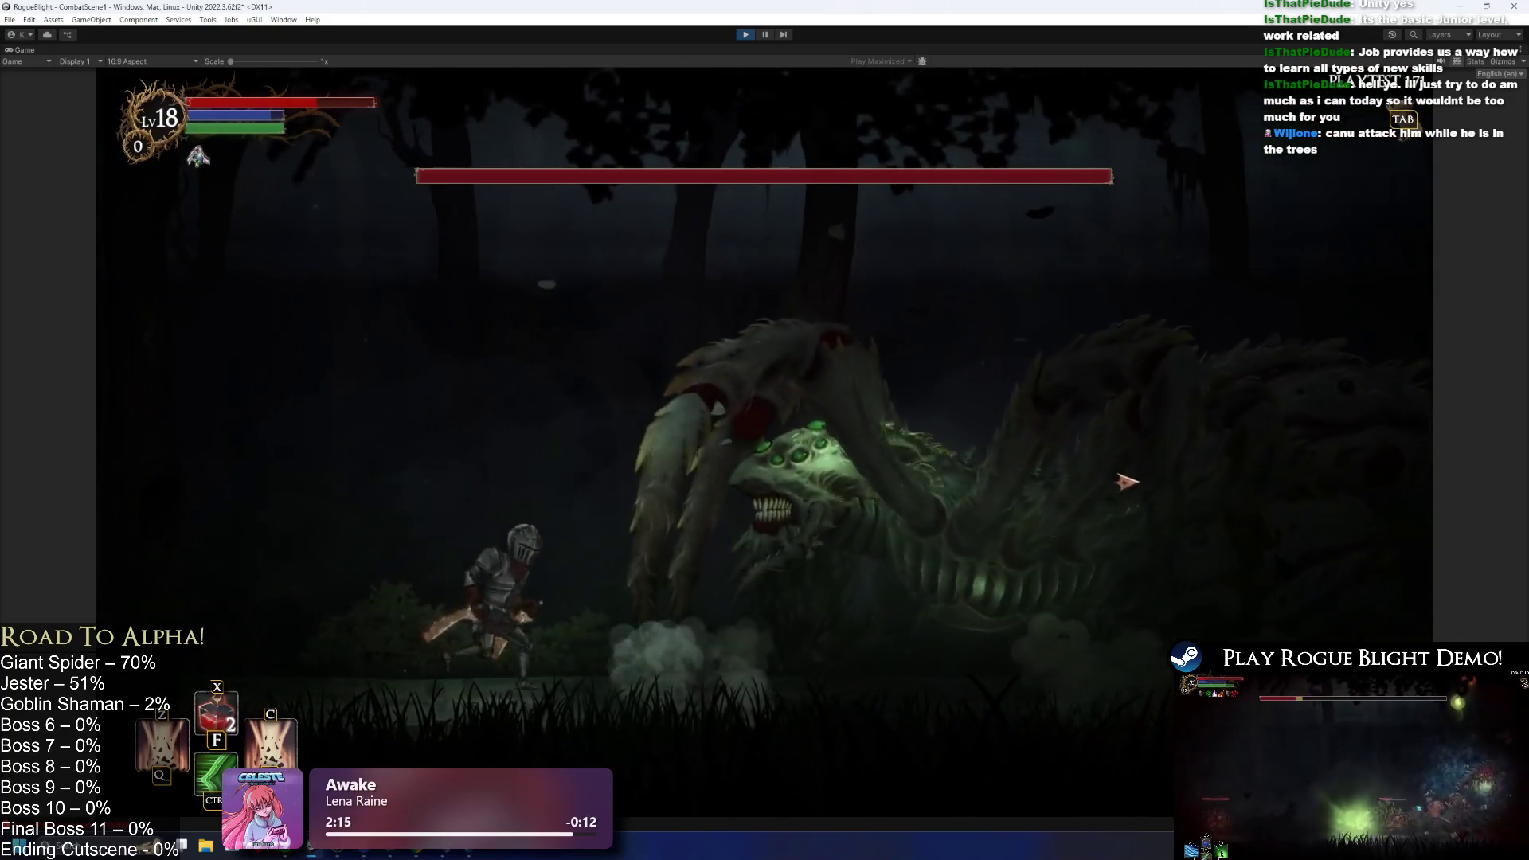
- Slash the Broodmother, leaping back from its lunge, then move right toward the tree
click(1124, 483)
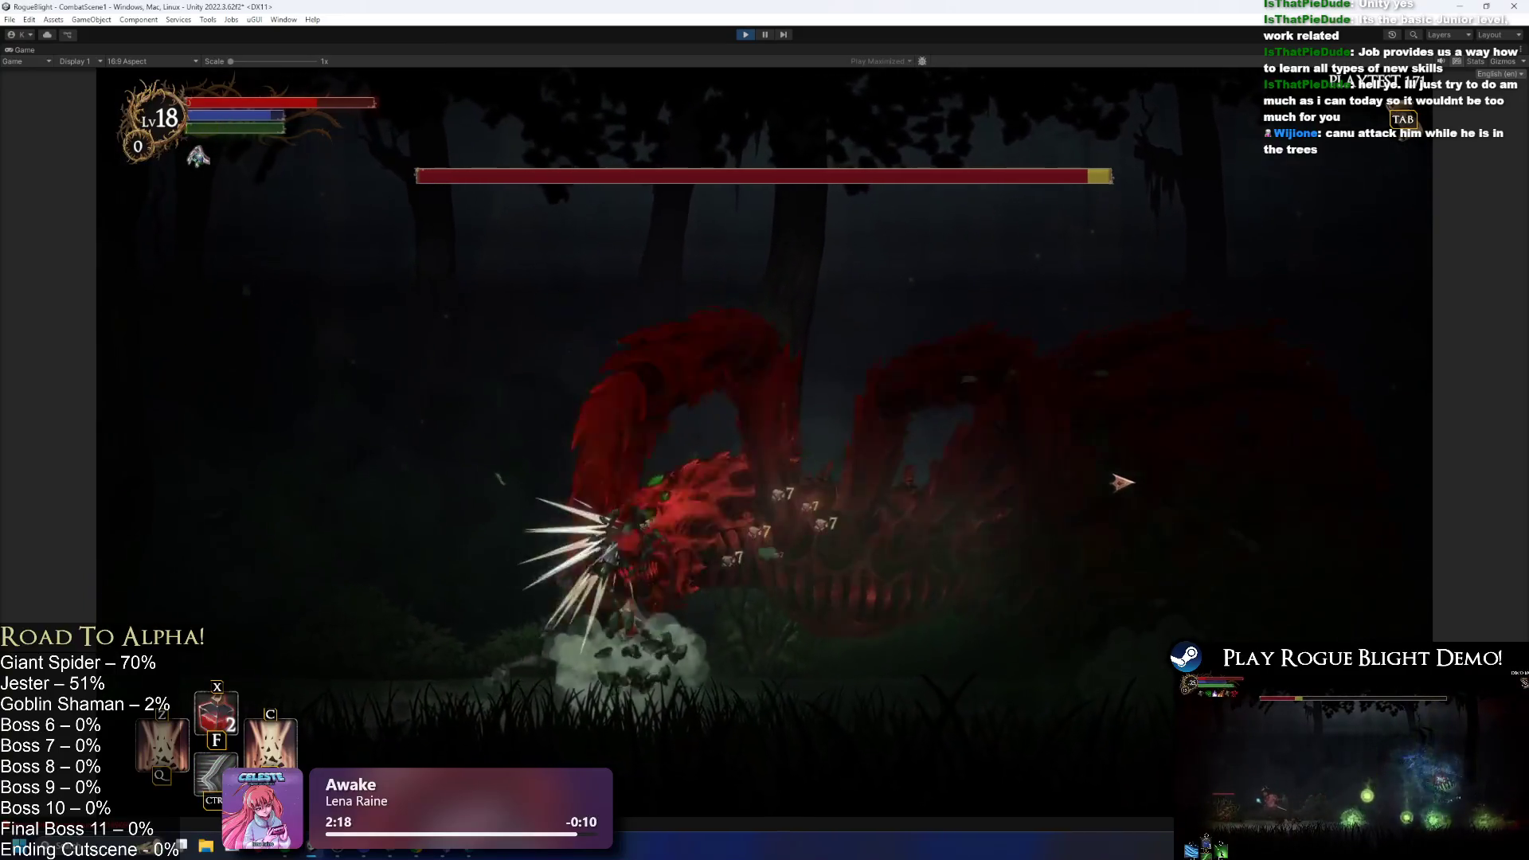
key(Left)
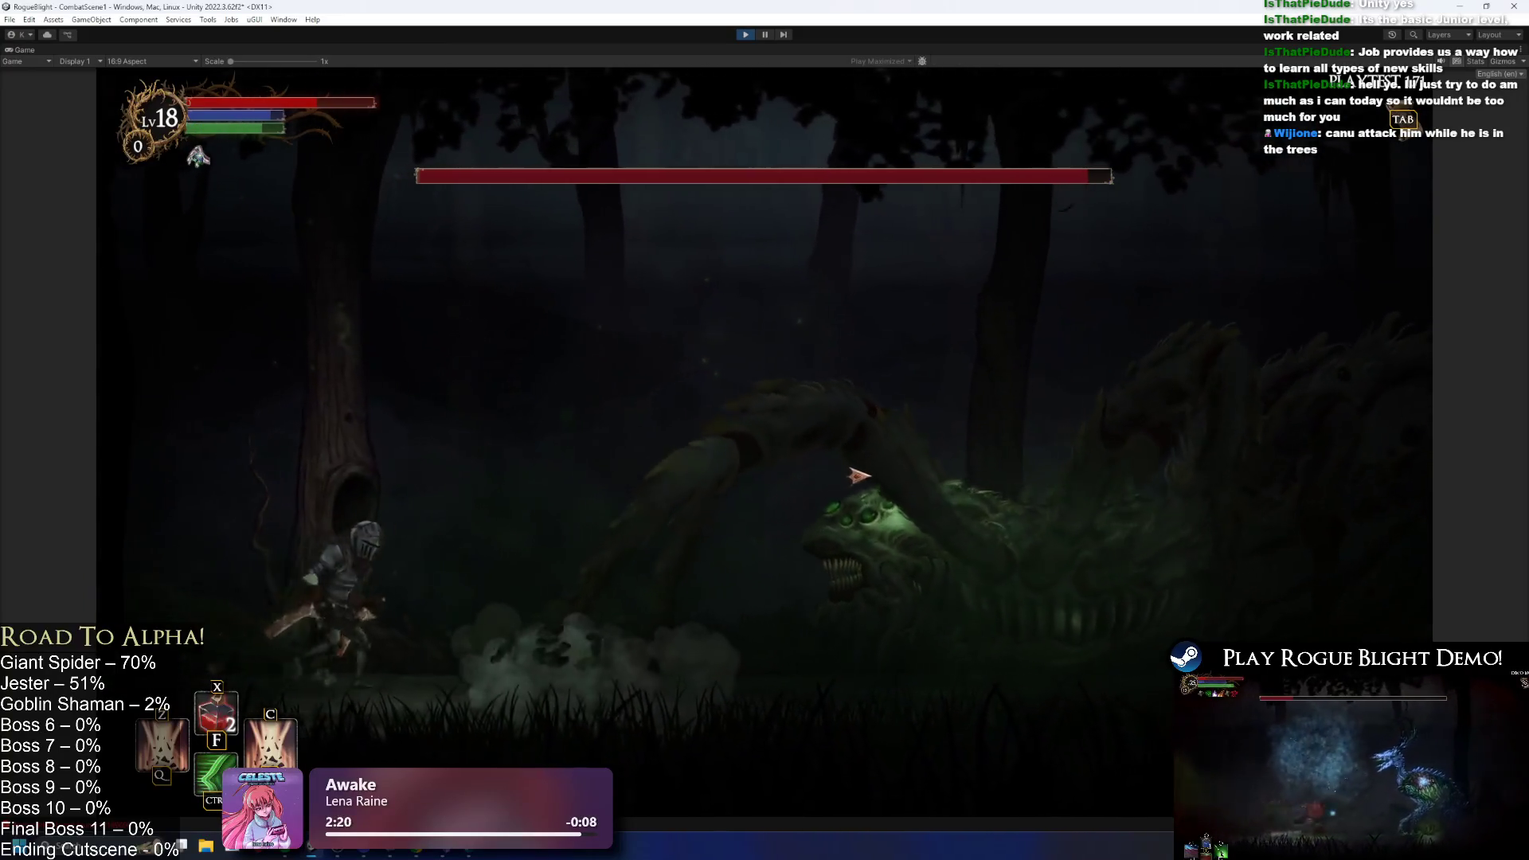
click(845, 489)
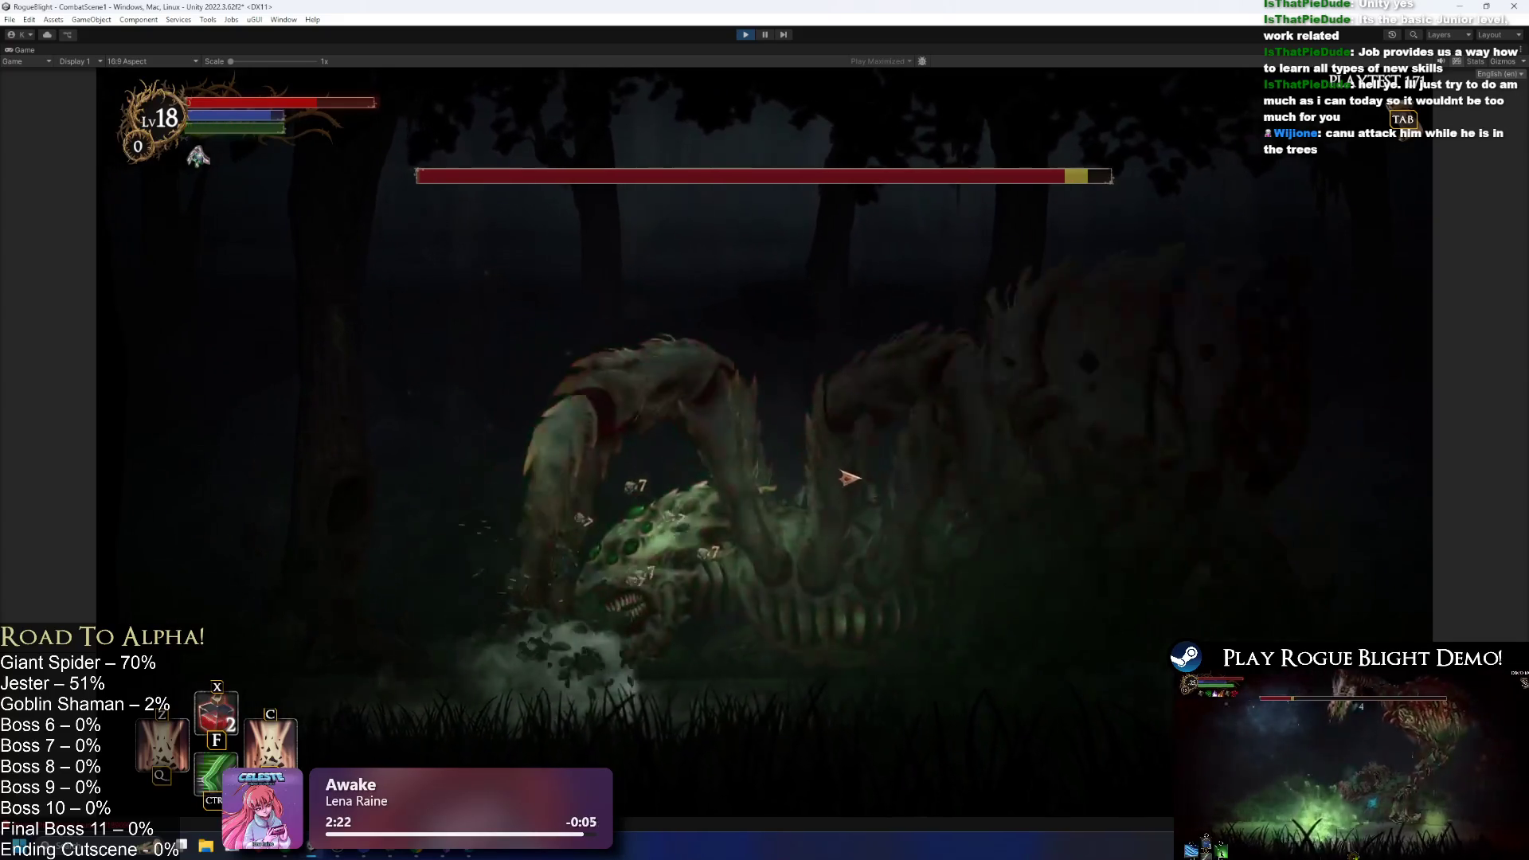
key(space)
click(940, 476)
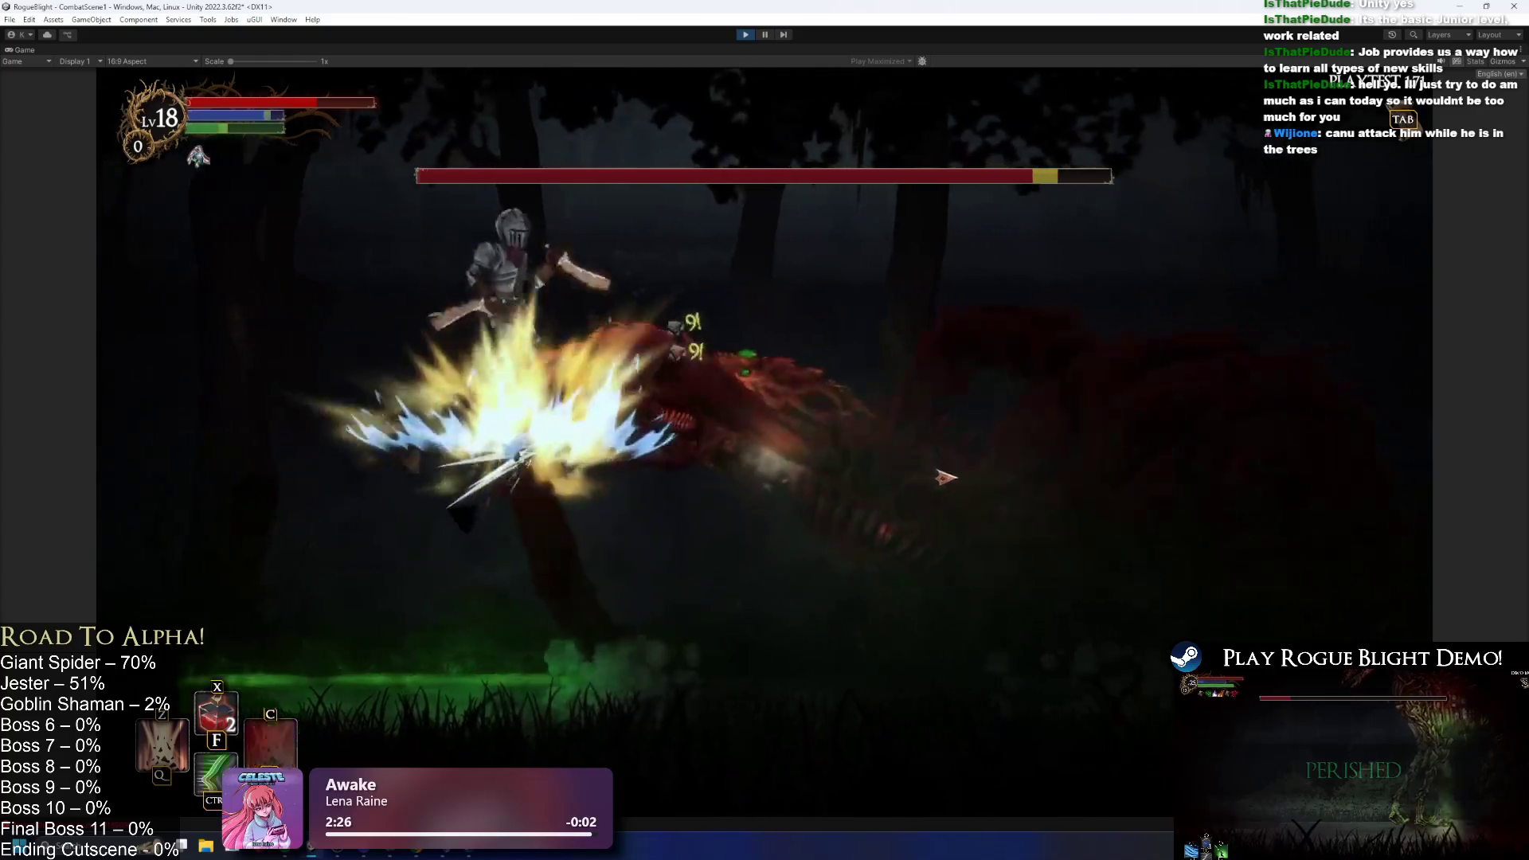
key(Right)
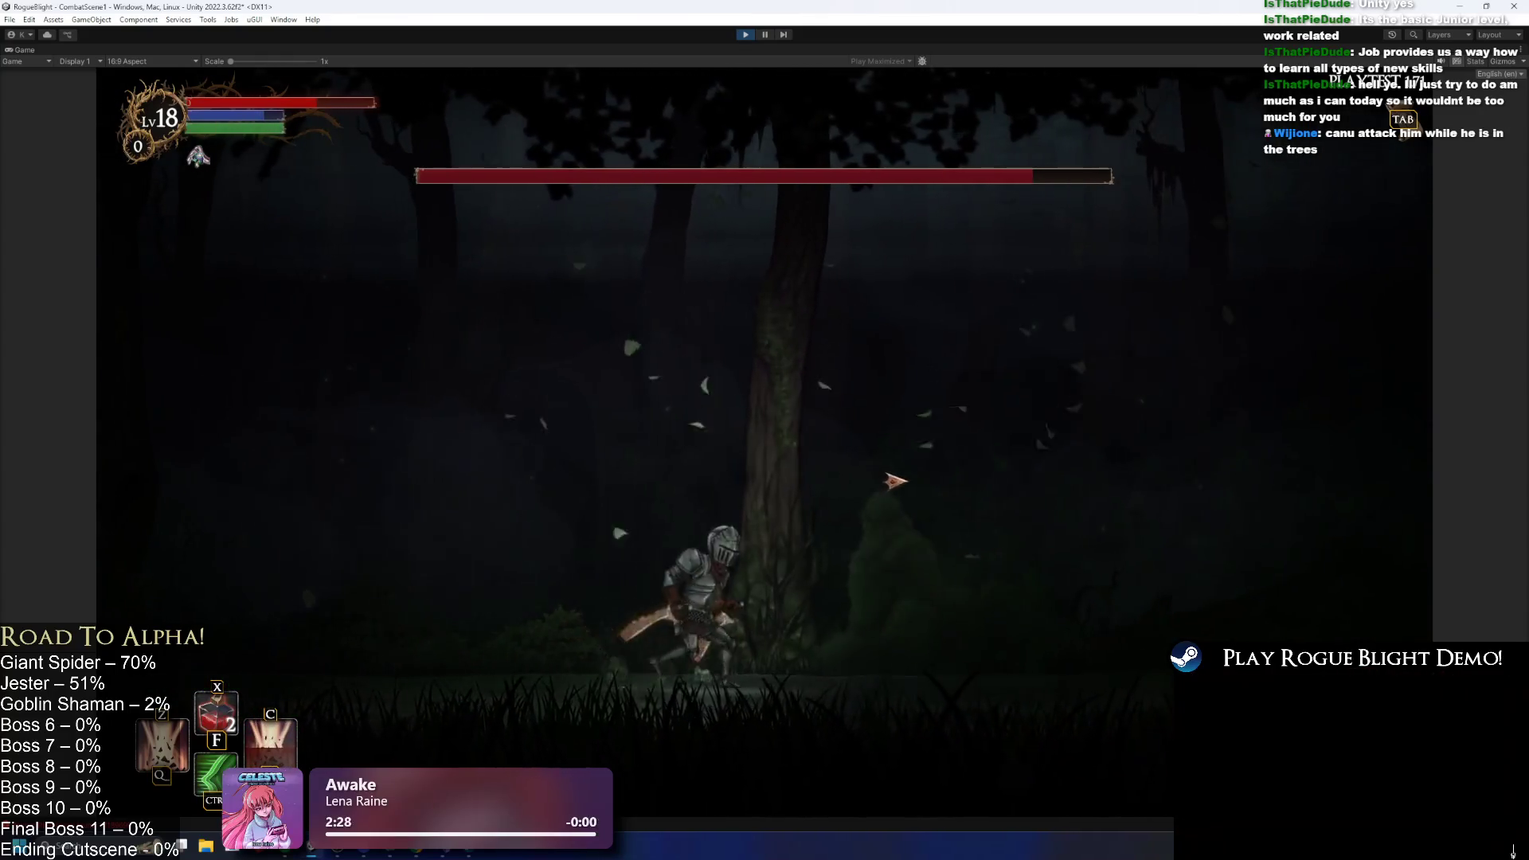
key(Right)
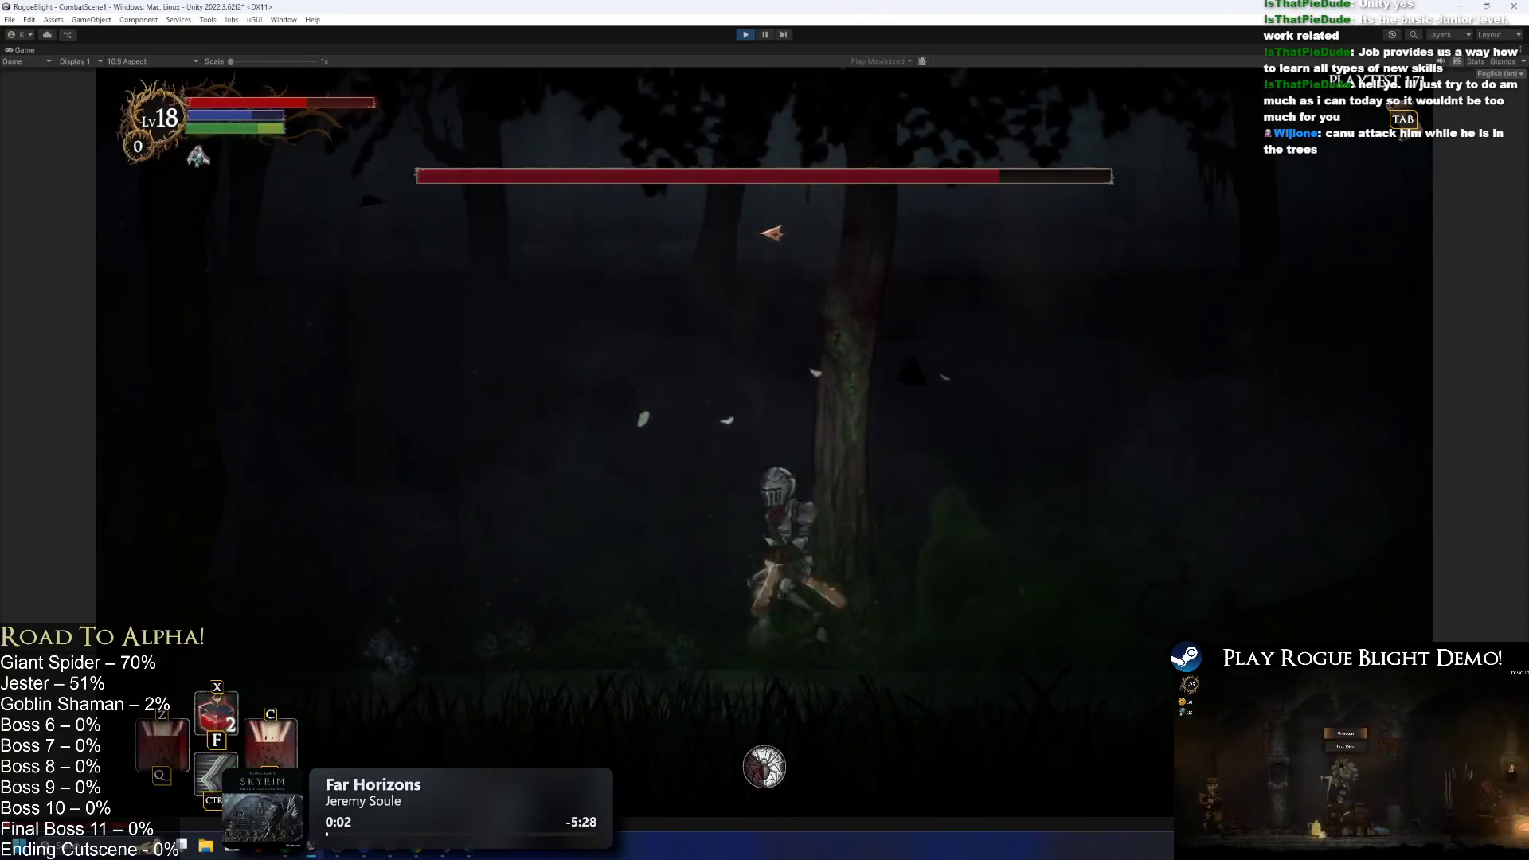
key(Right)
key(Right)
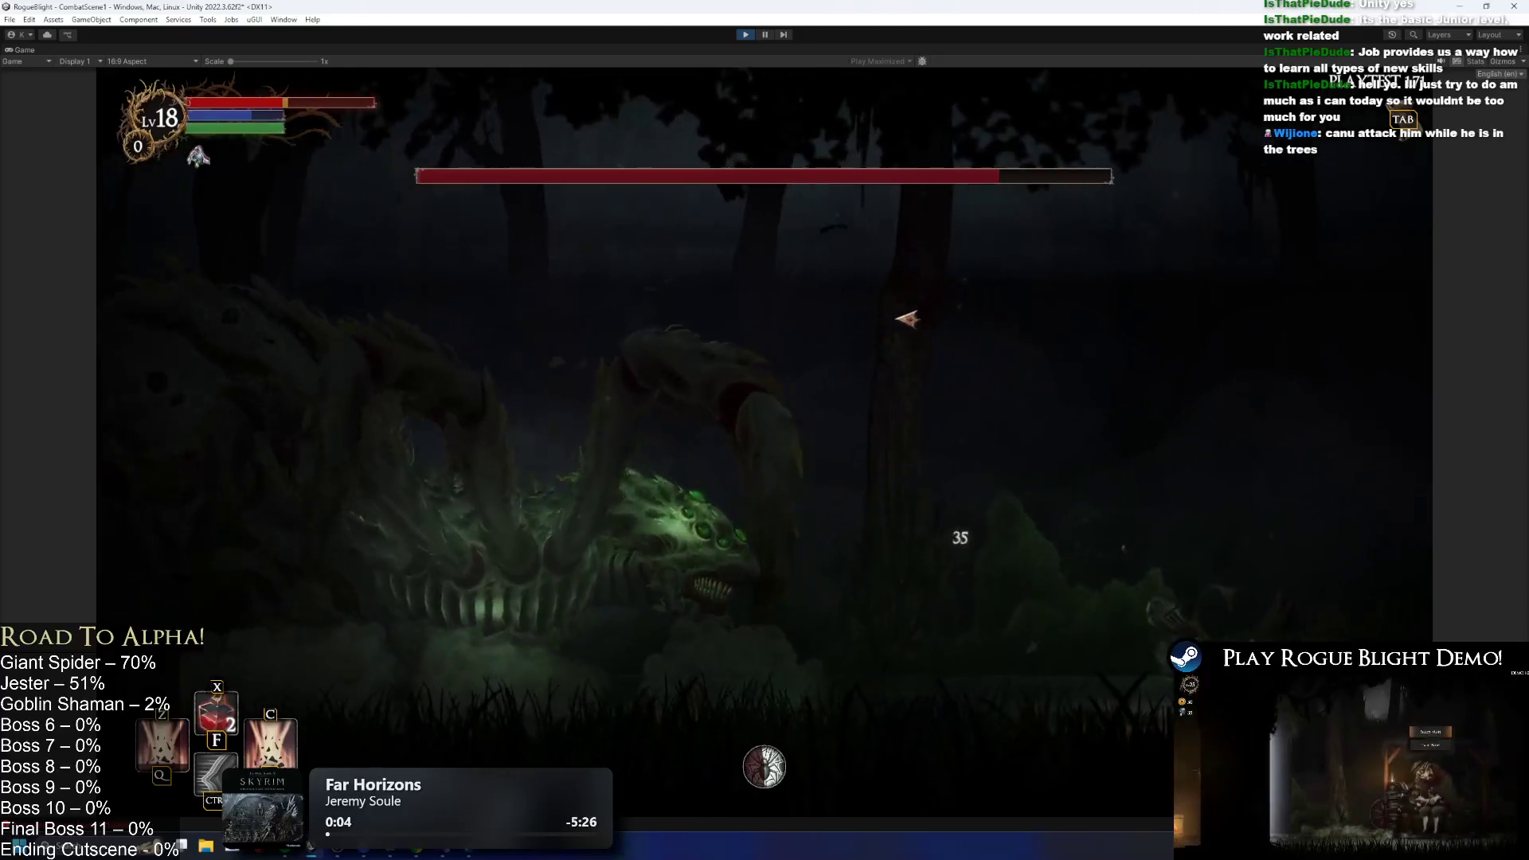
- Restore the knight's health and mana with F1, then cast skills and slash the boss
key(F1)
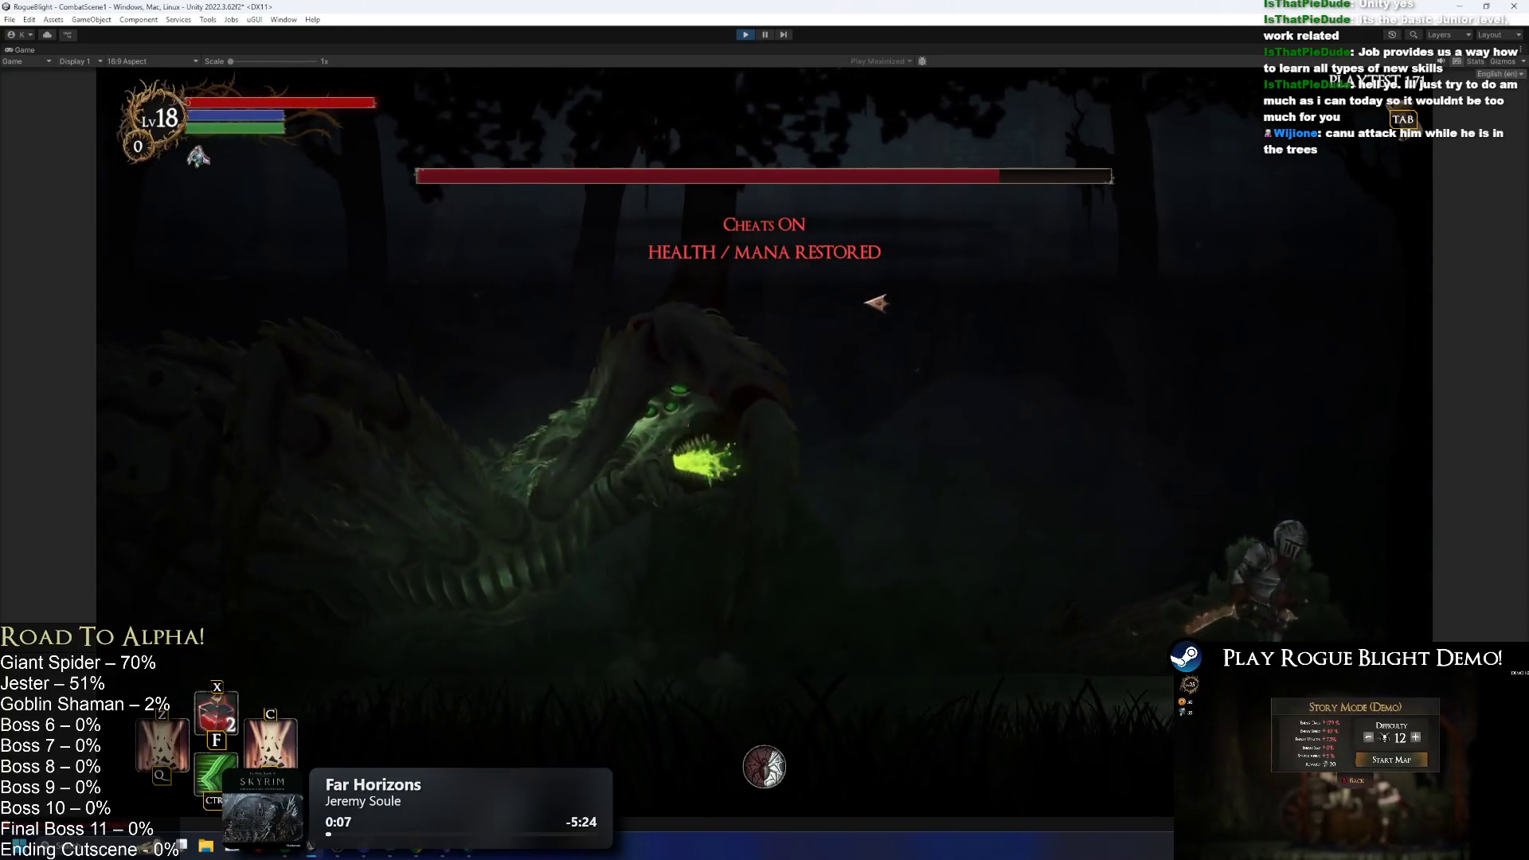
key(space)
key(Left)
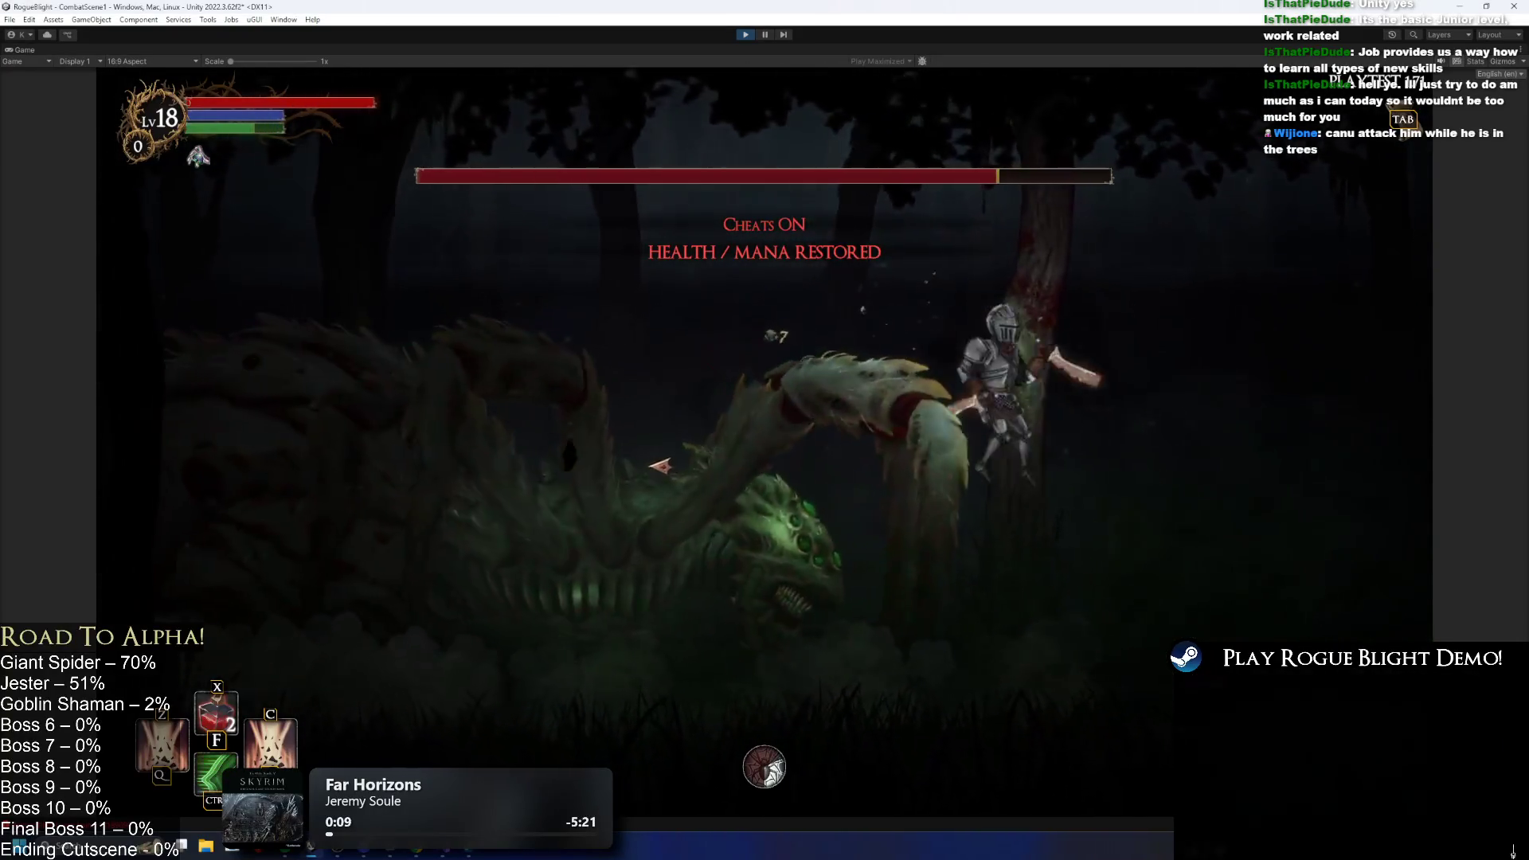
key(z)
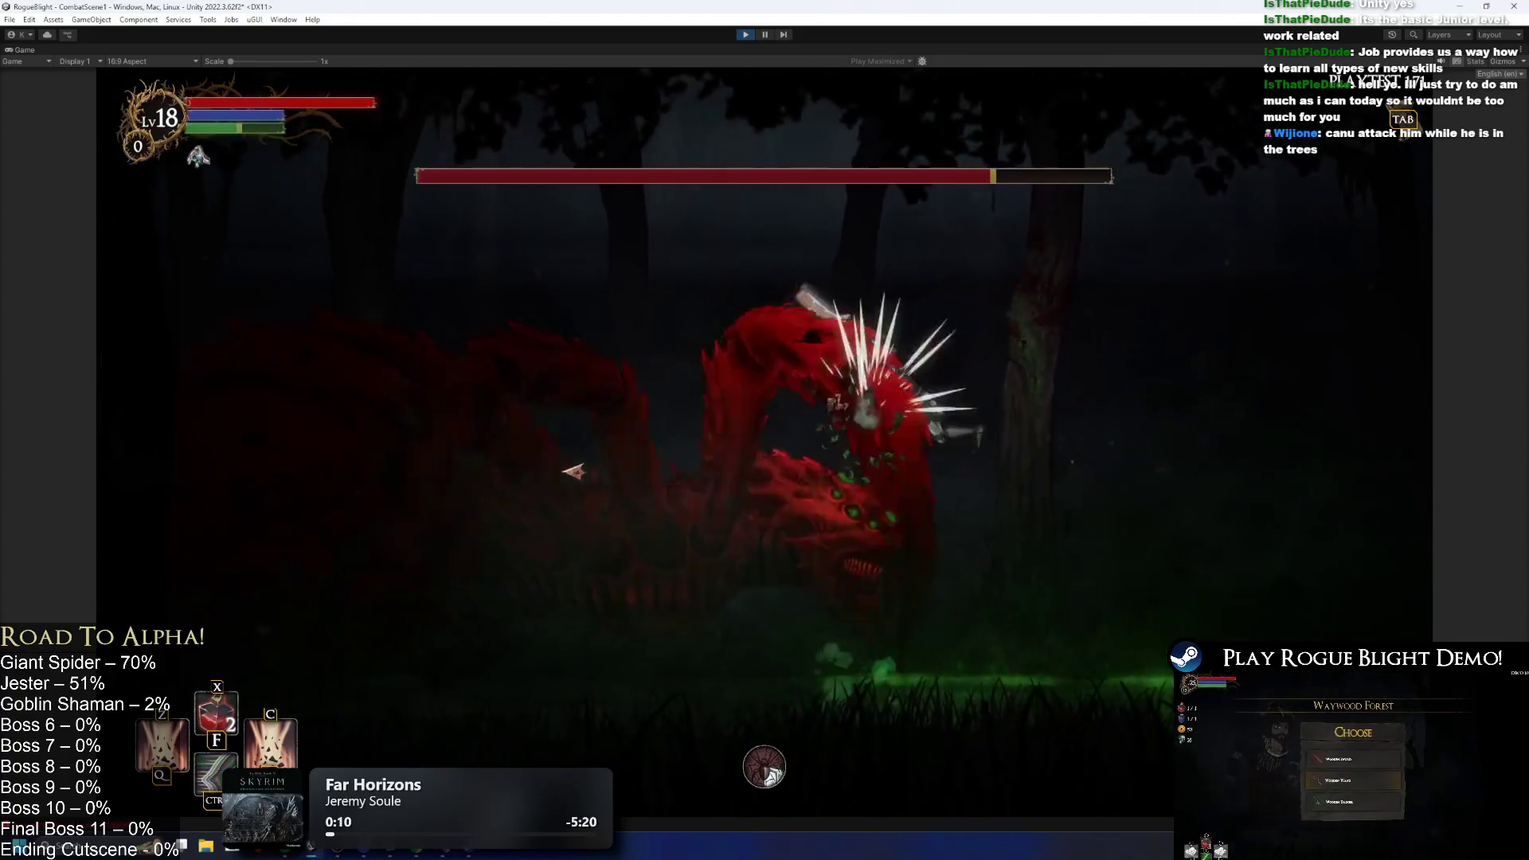
key(c)
key(space)
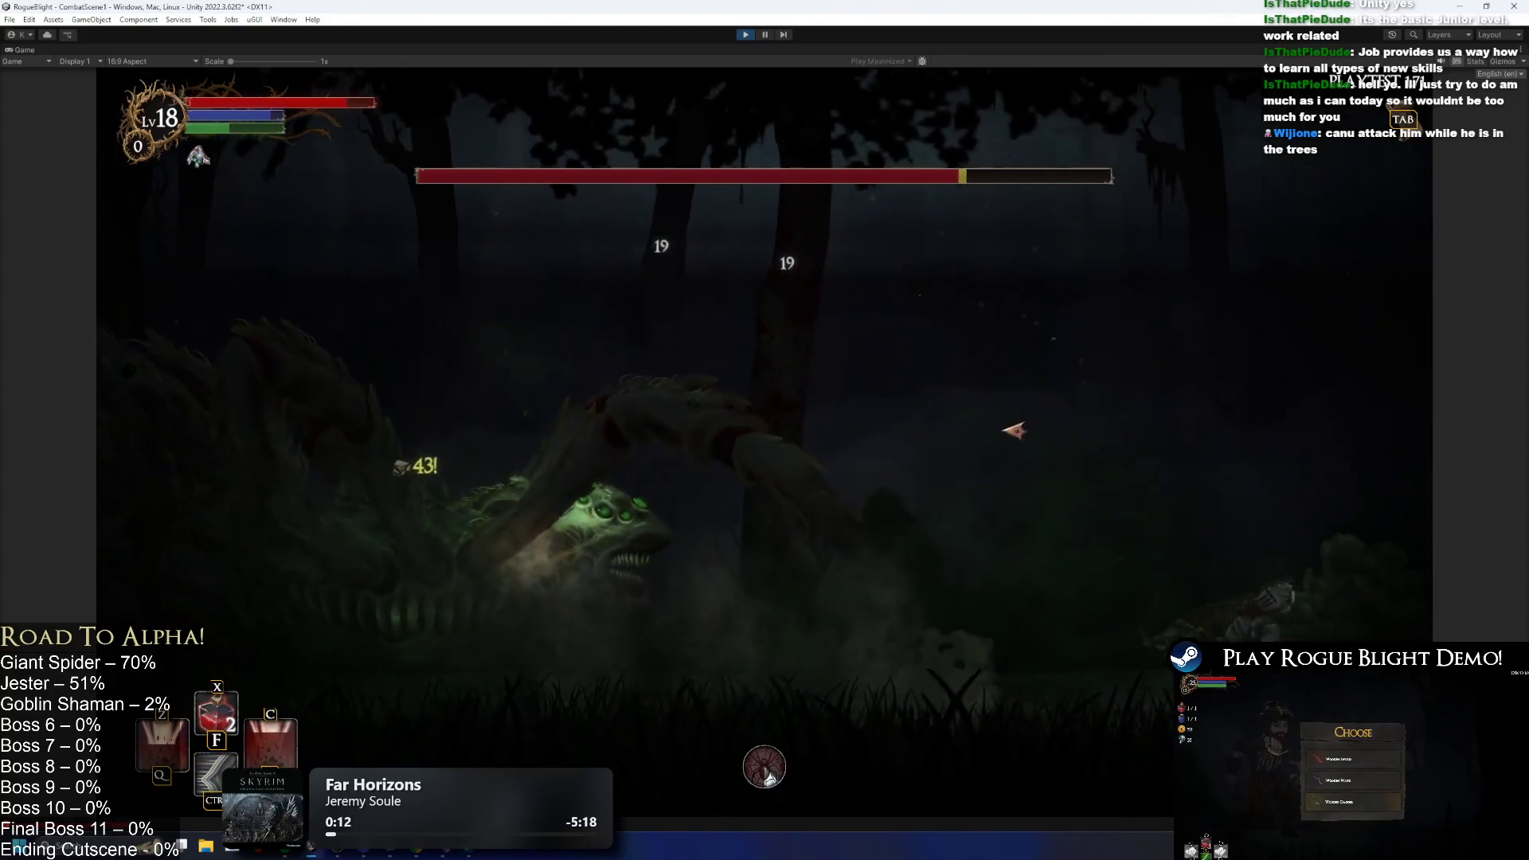
key(Left)
click(796, 492)
click(789, 489)
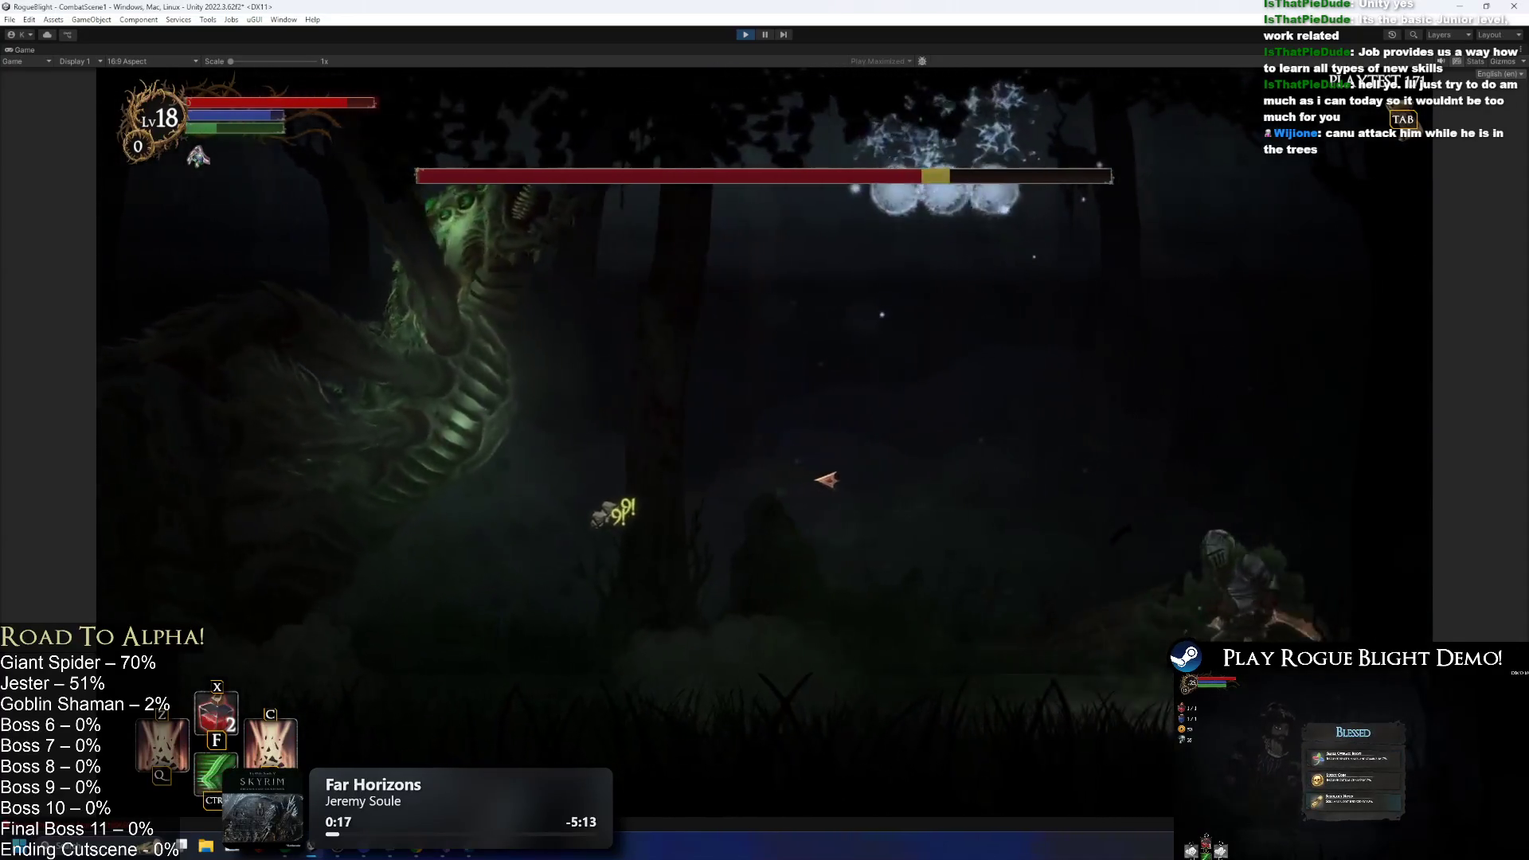
- Jump toward the boss, hit it with the spike skill and slash it again
key(space)
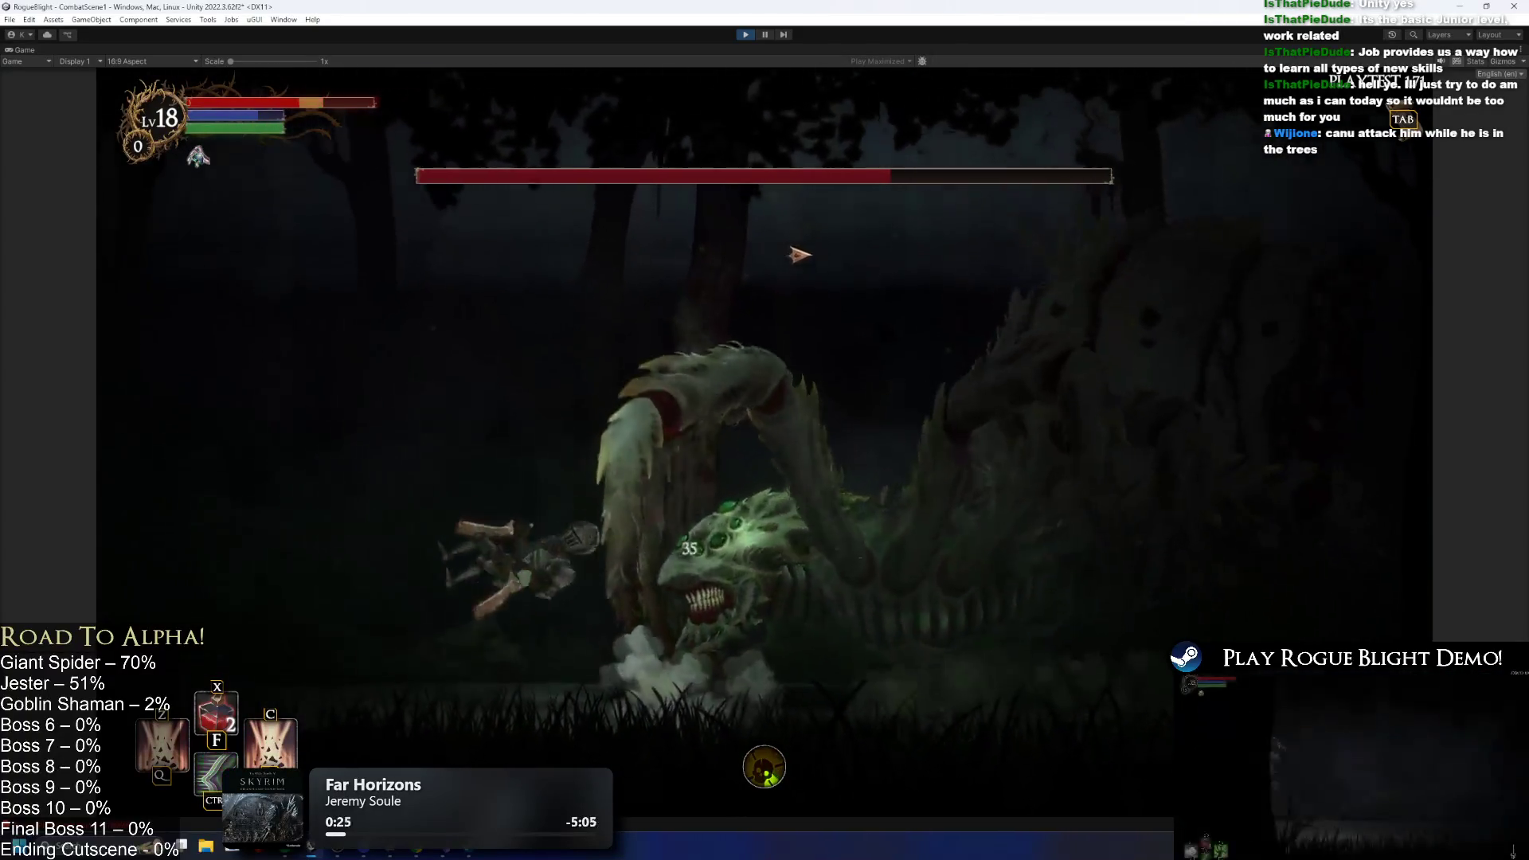
key(space)
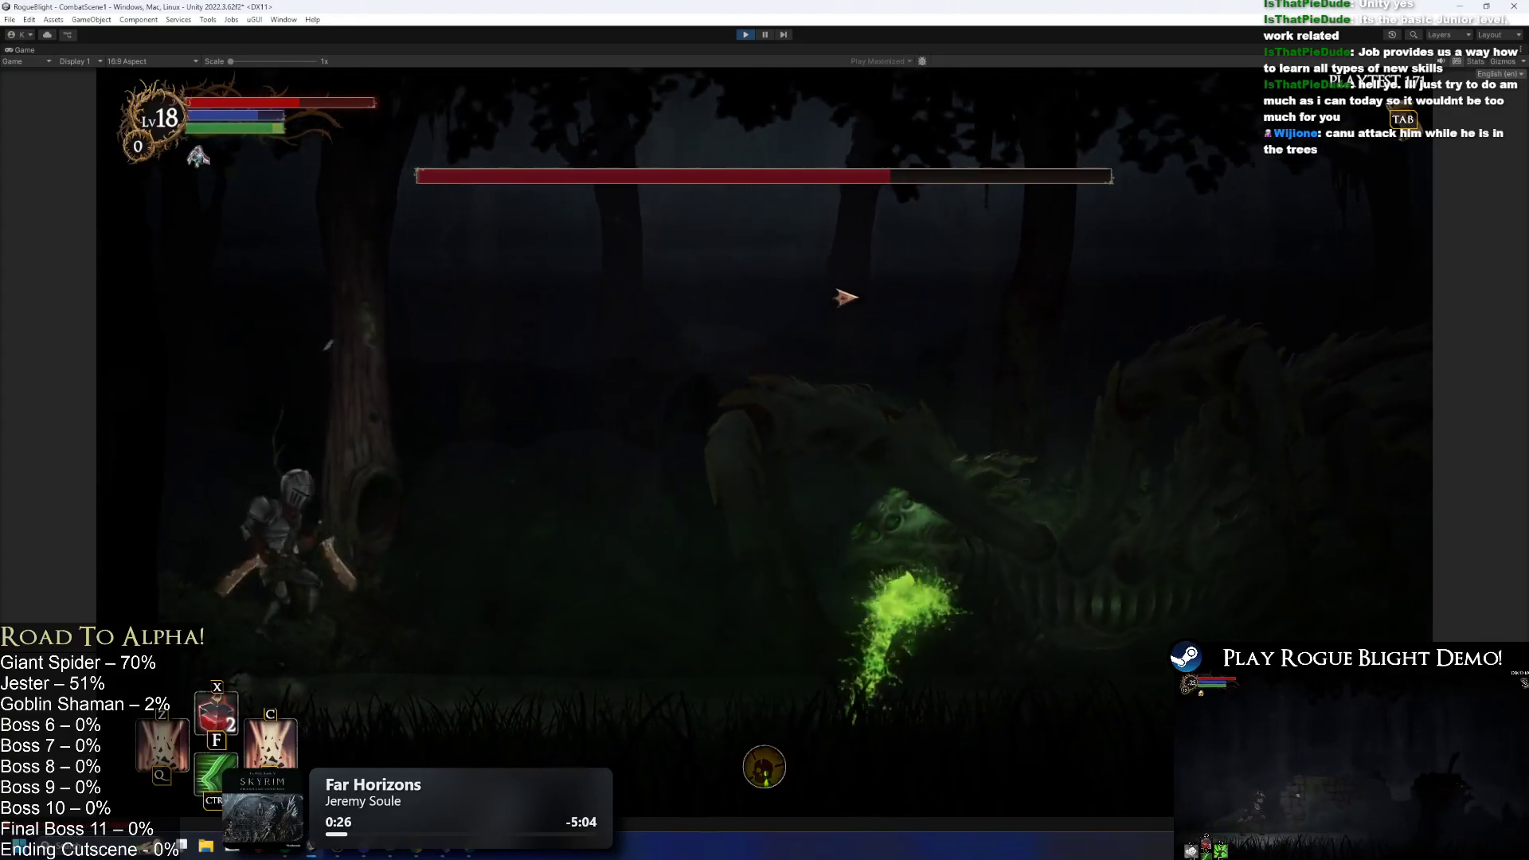
key(z)
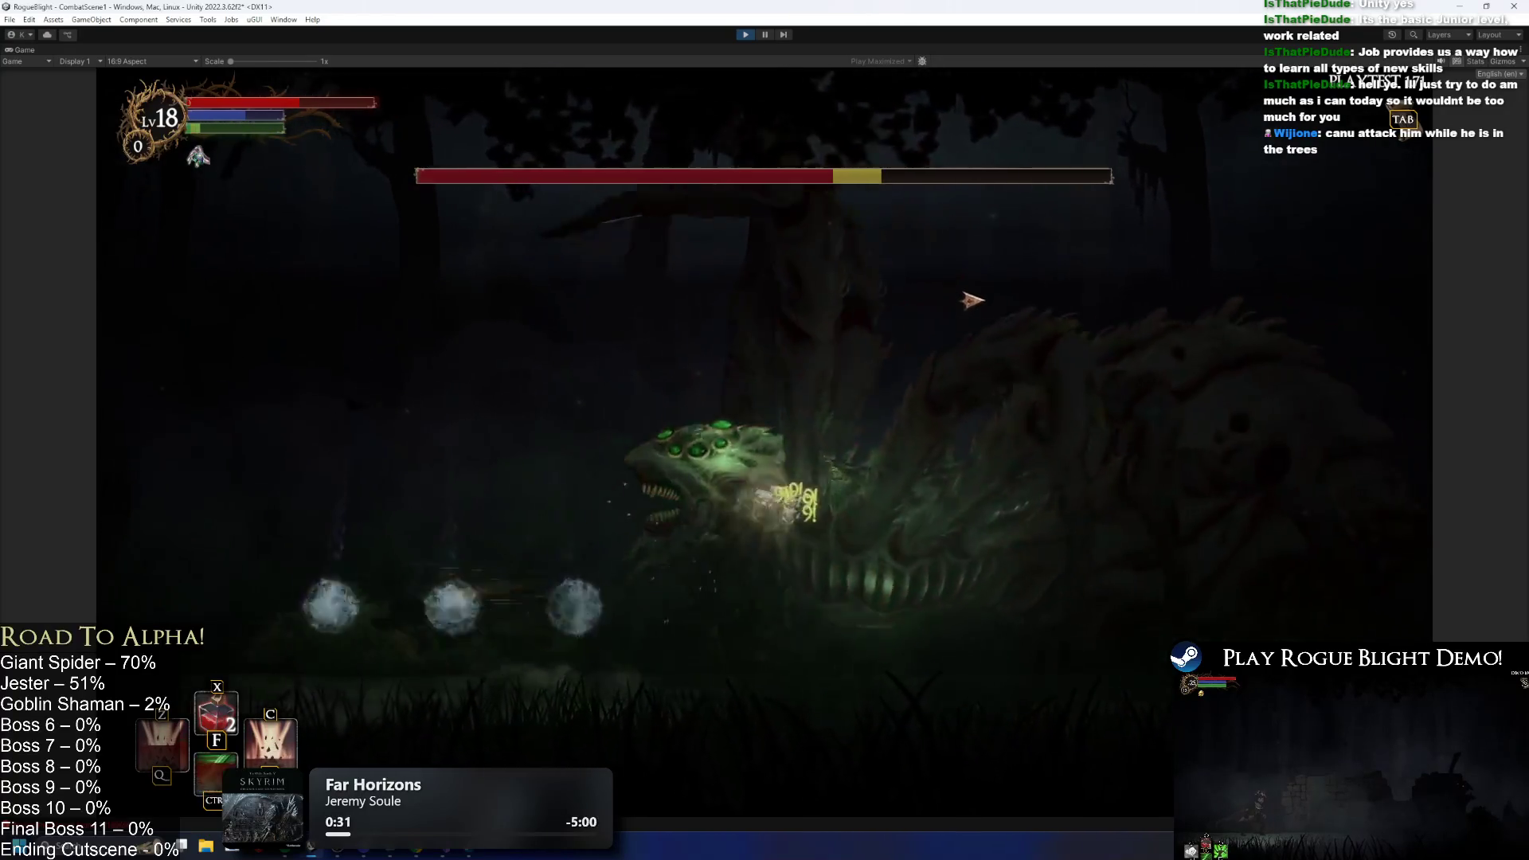
key(d)
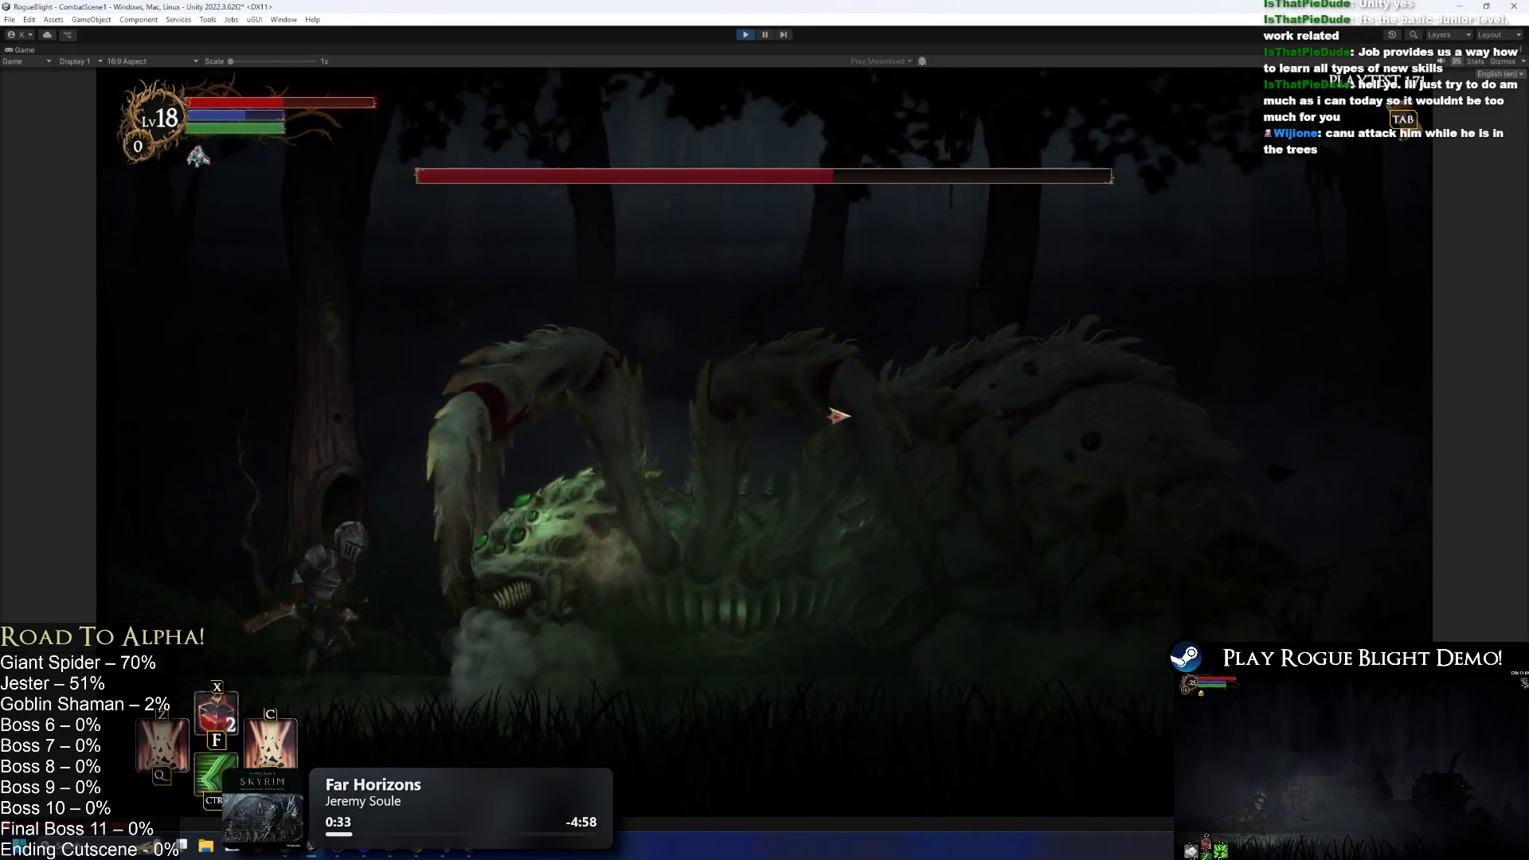
click(847, 412)
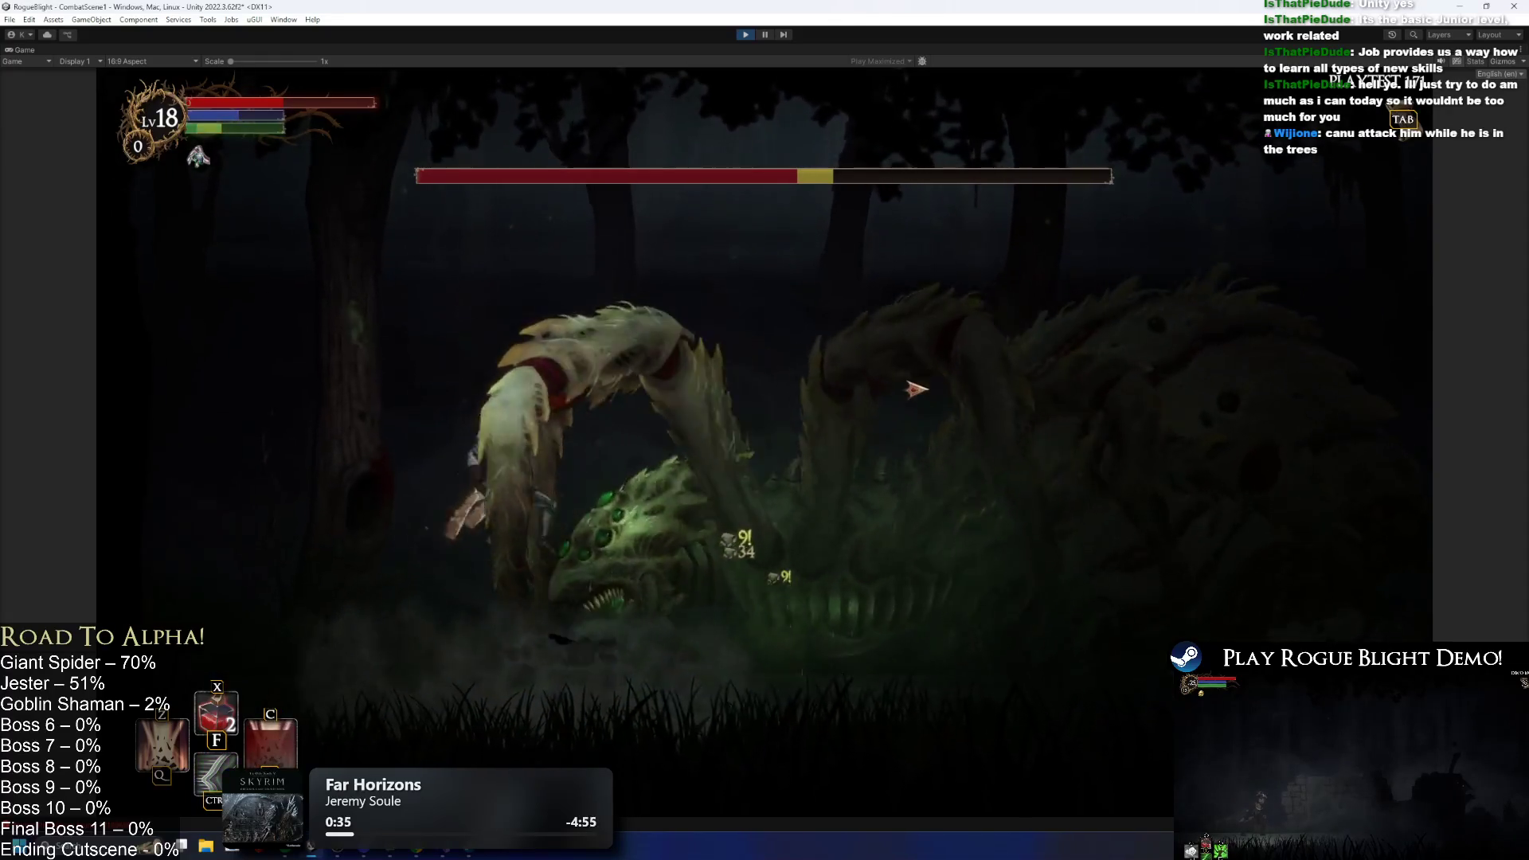
- Hit the boss with skills and leaping slashes while dashing around it
key(z)
key(ctrl)
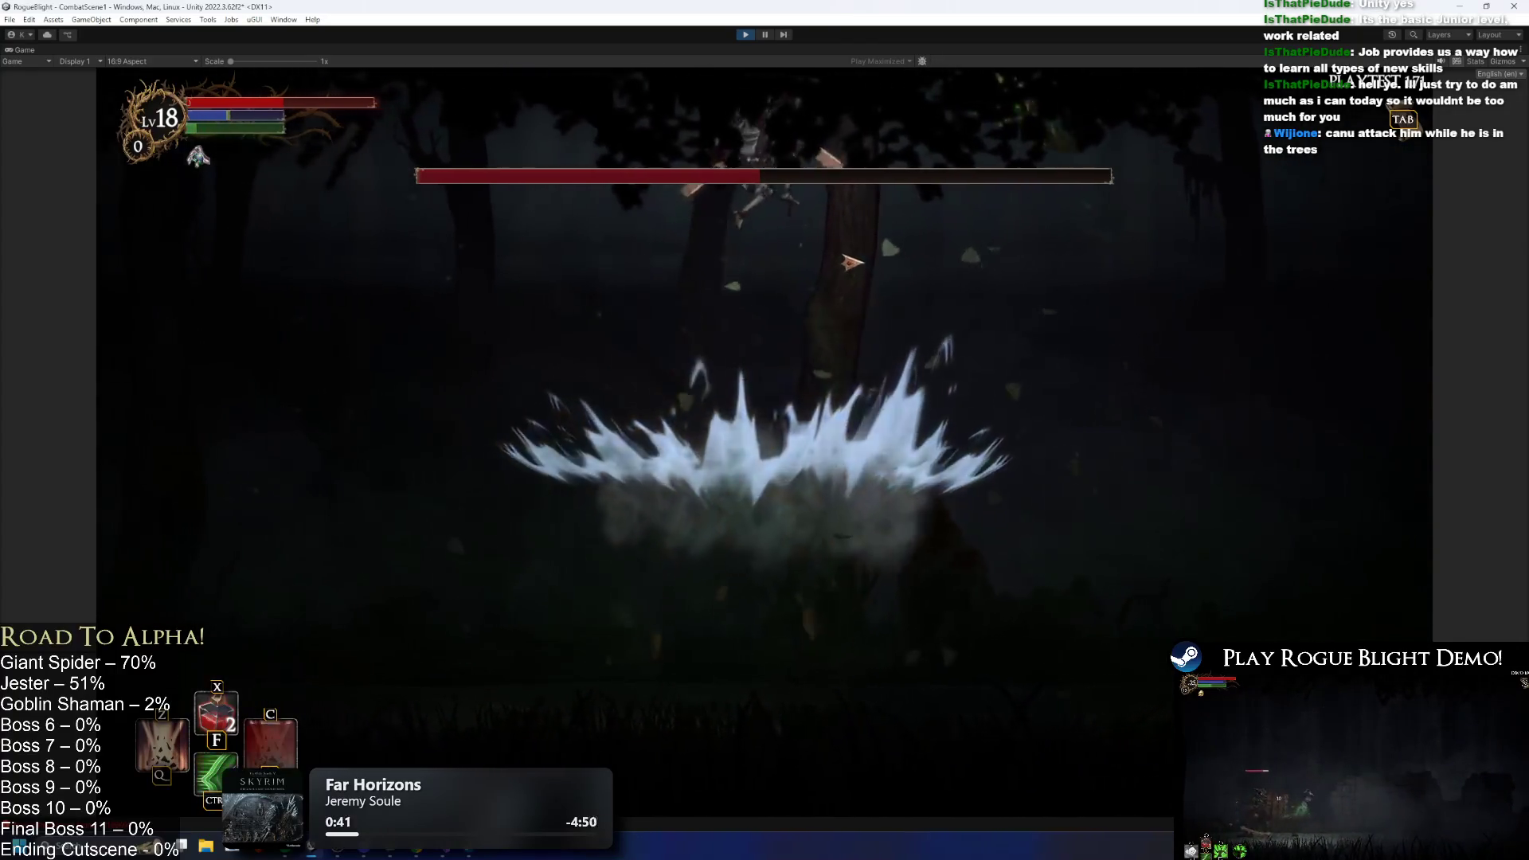
key(a)
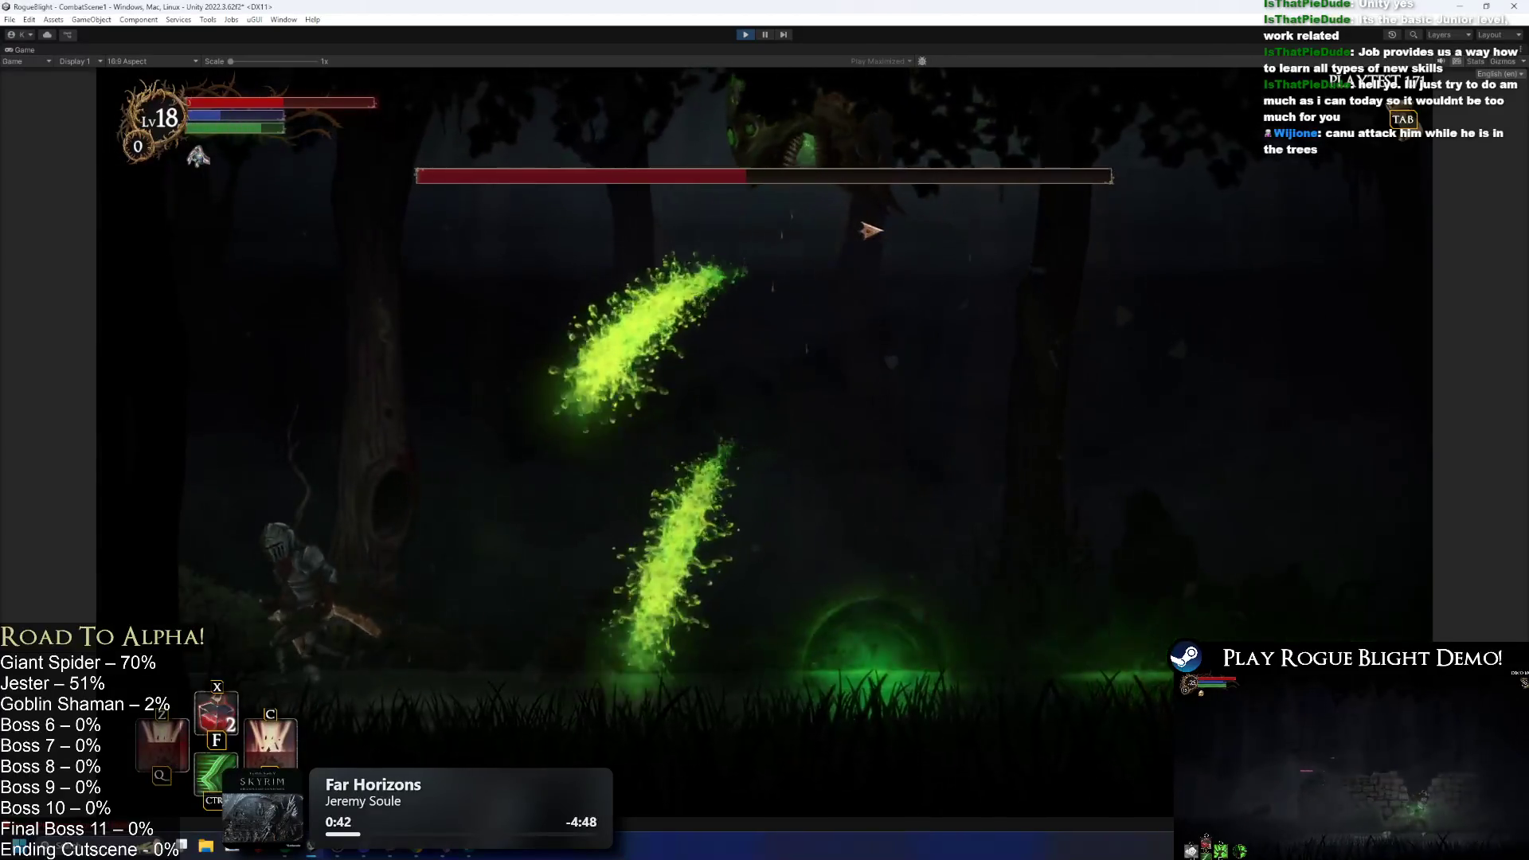
key(shift)
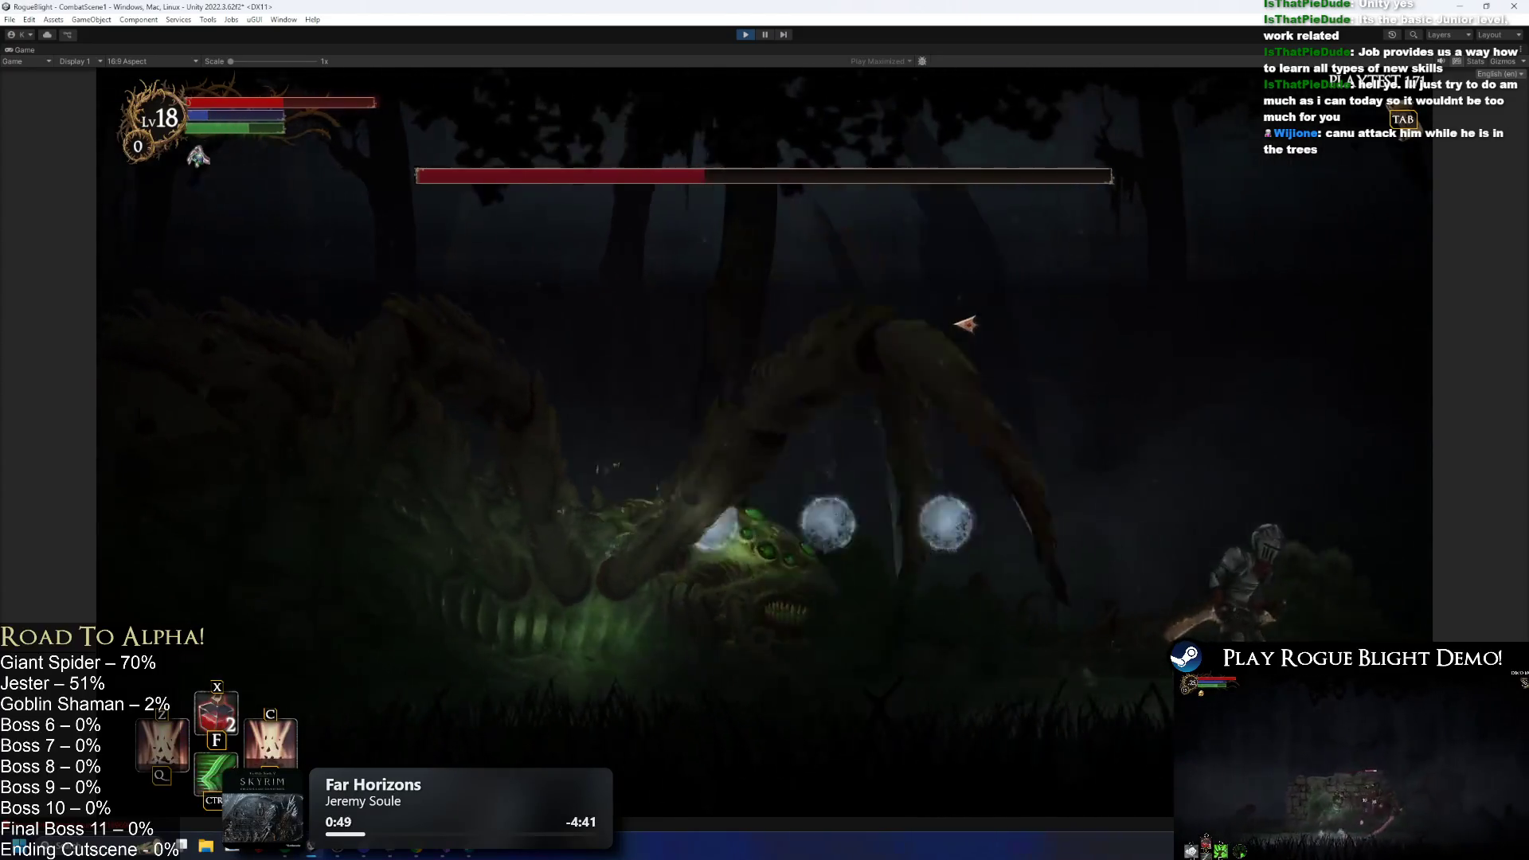
click(844, 352)
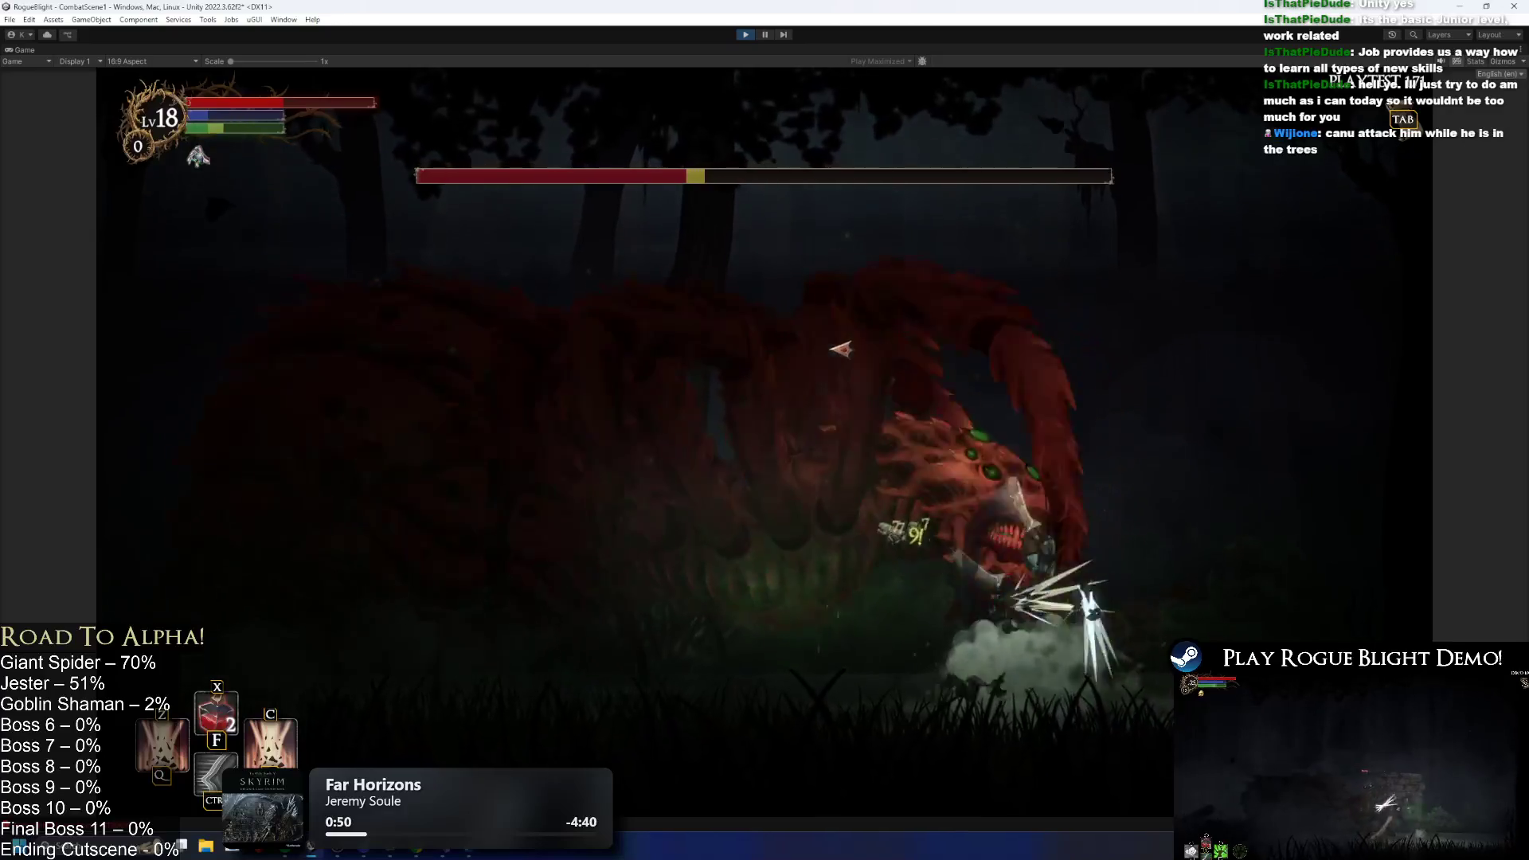
click(844, 338)
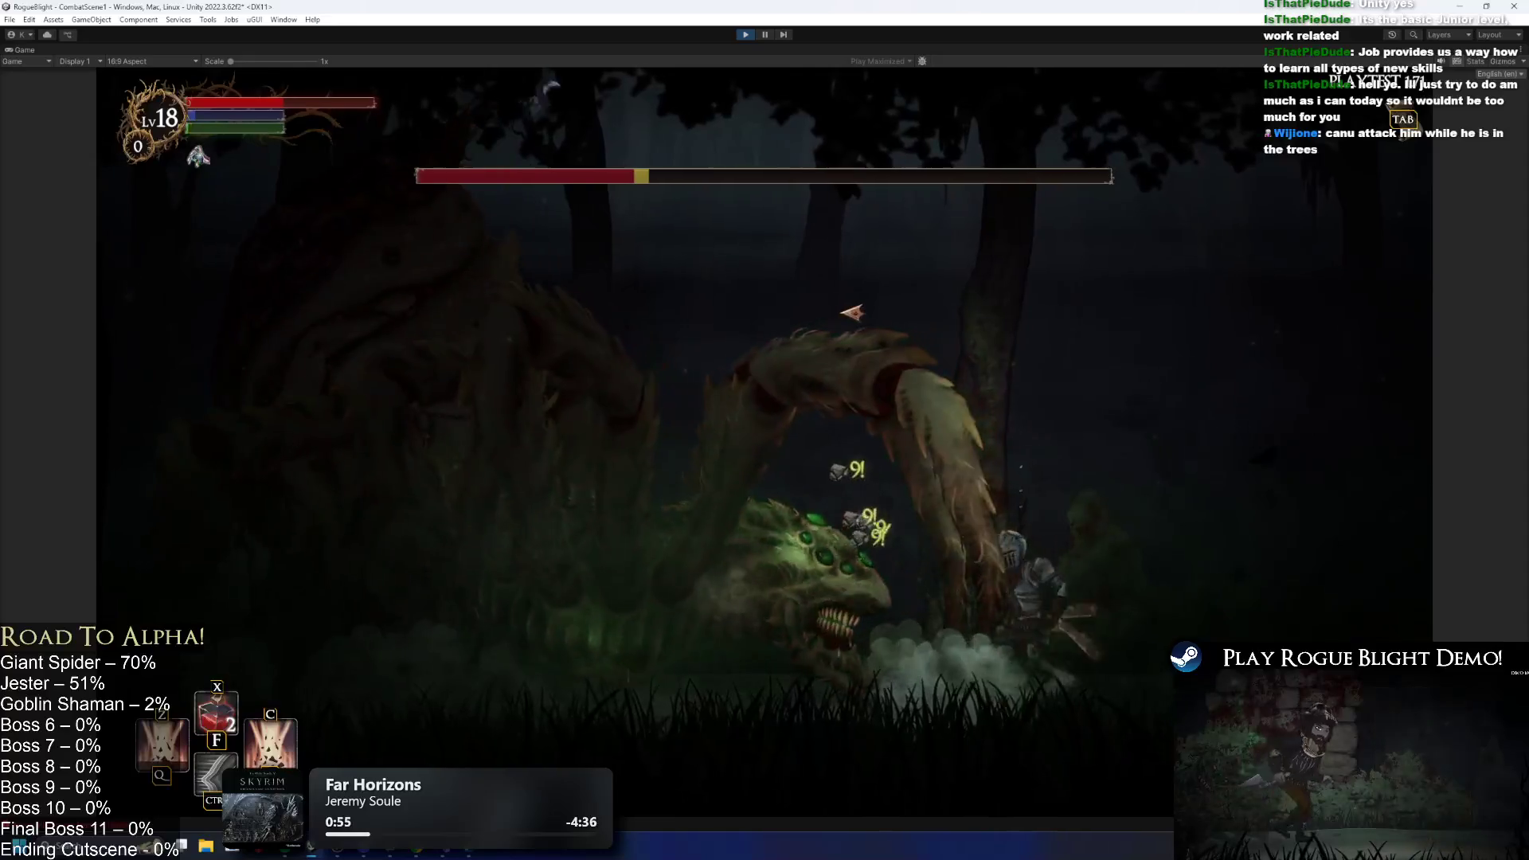
key(c)
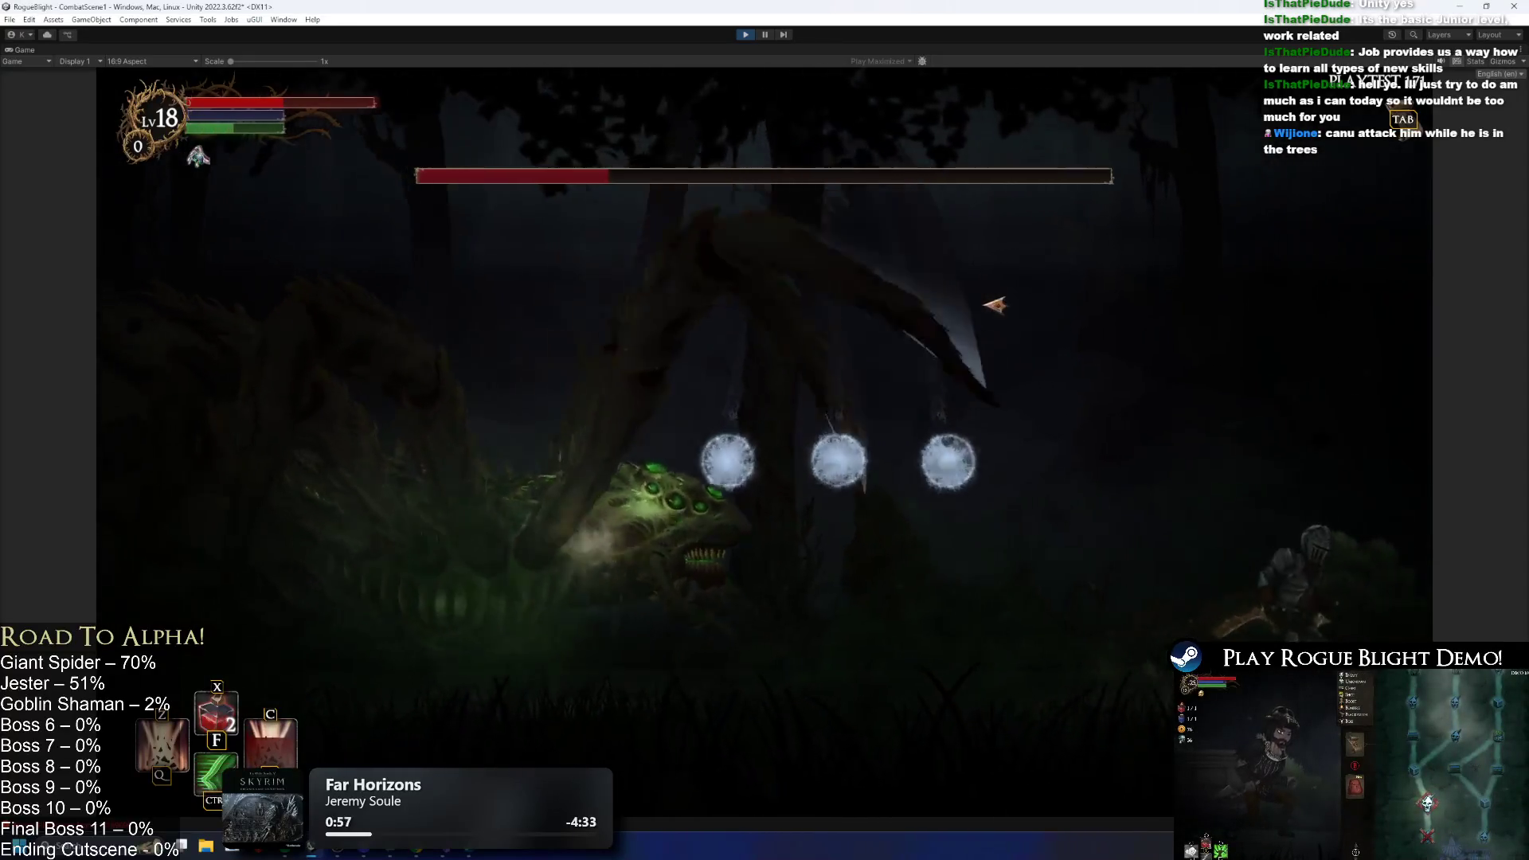
click(992, 309)
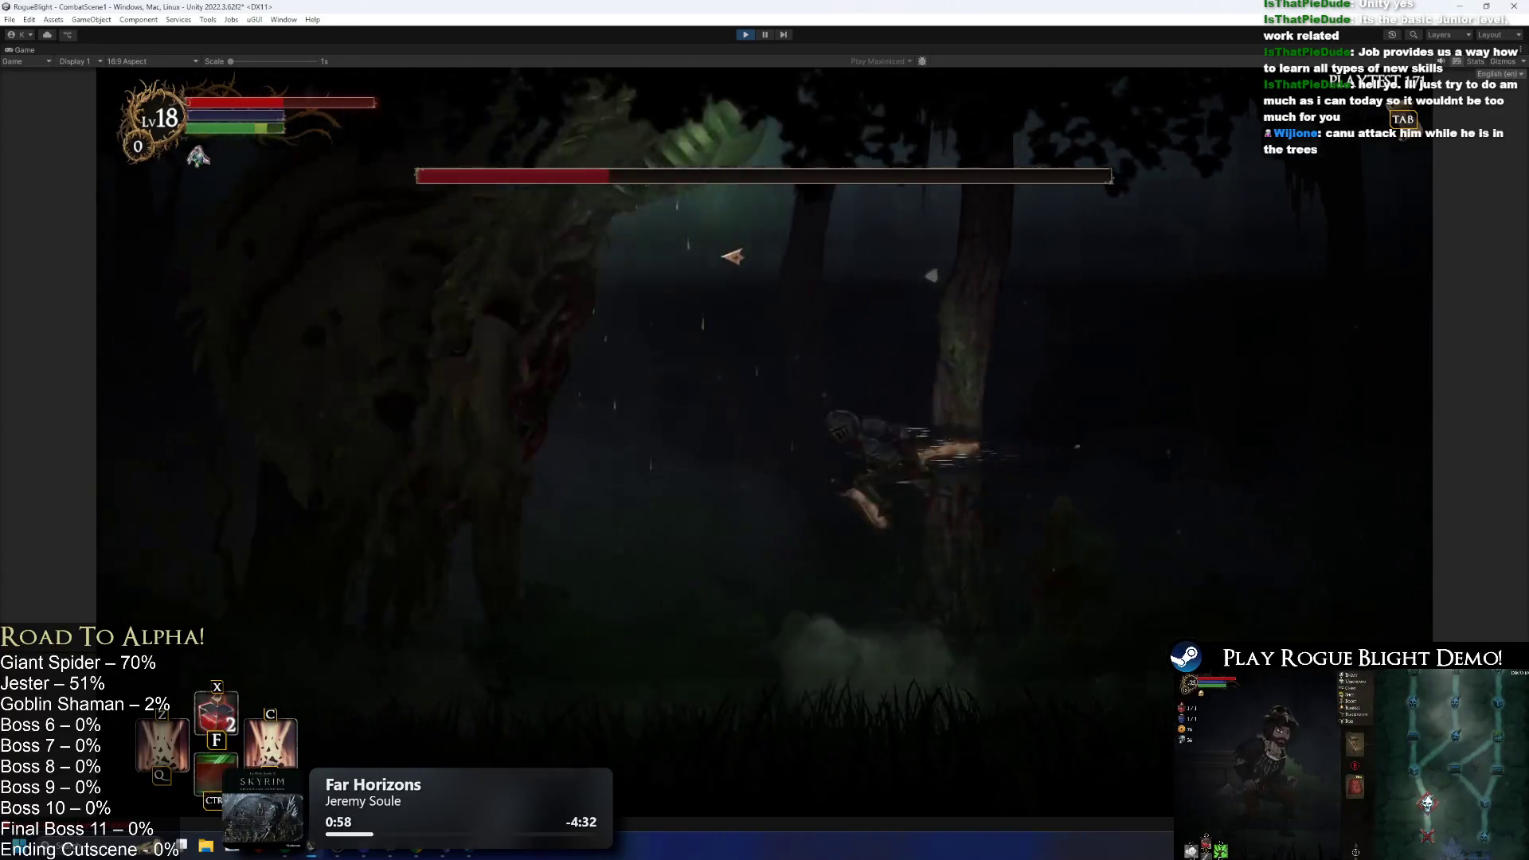
- Drink a health potion, then keep slashing and summon orbs against the boss
key(x)
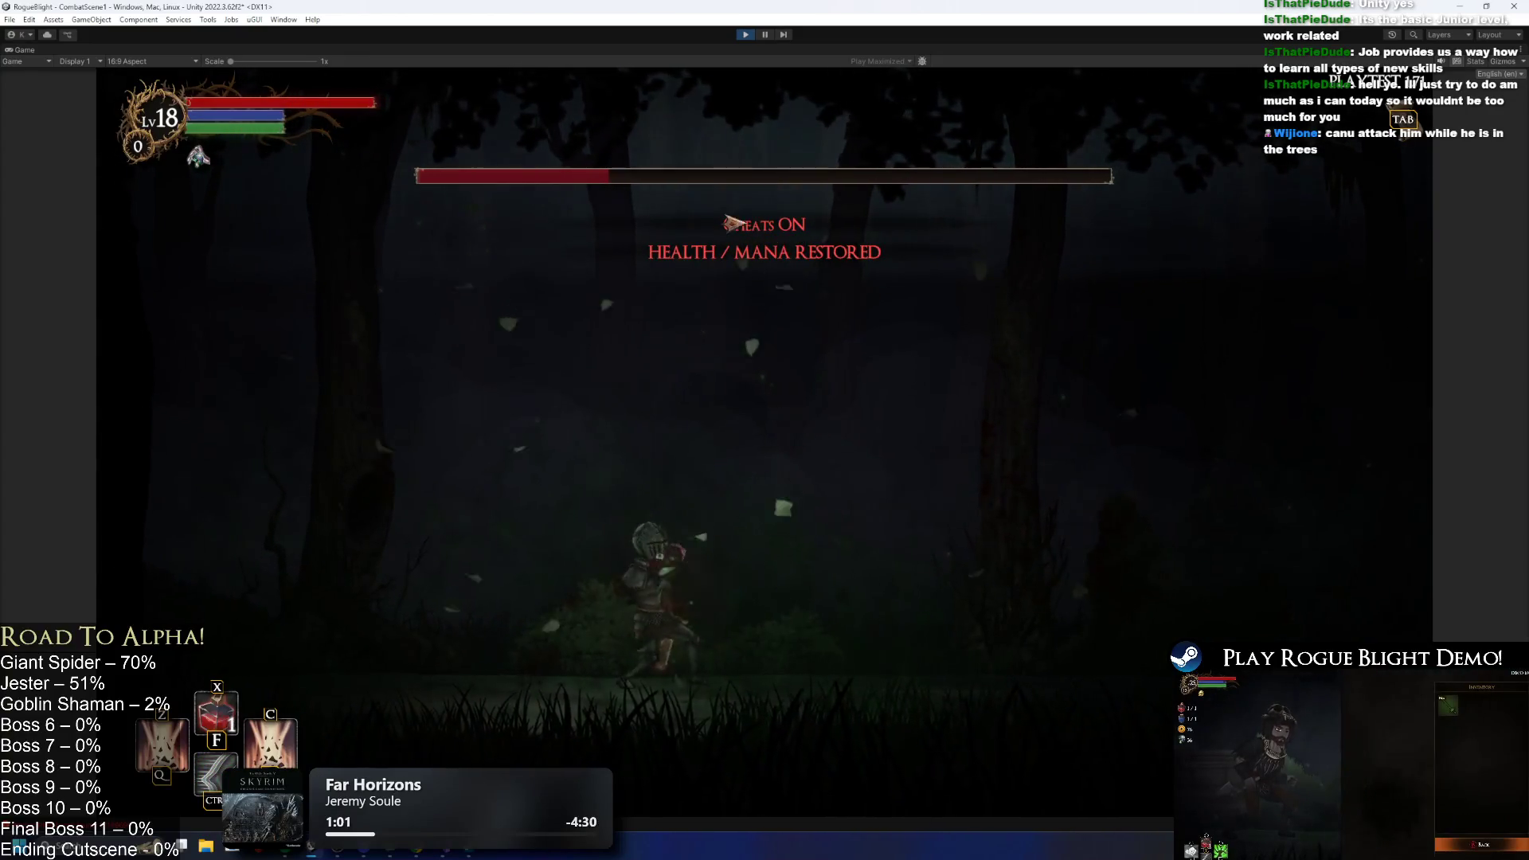
click(629, 203)
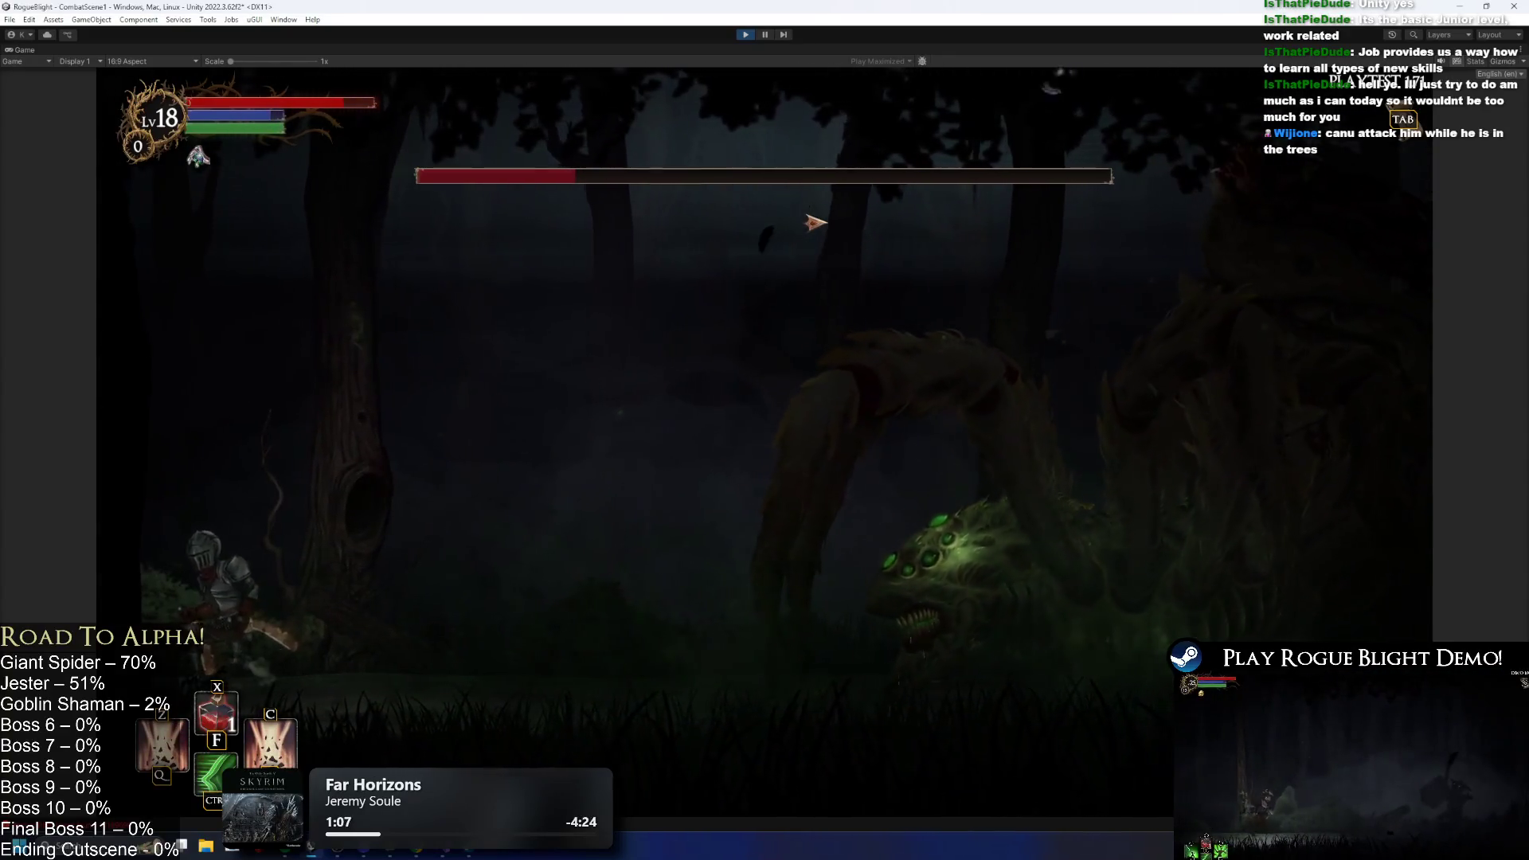
click(932, 325)
key(ctrl)
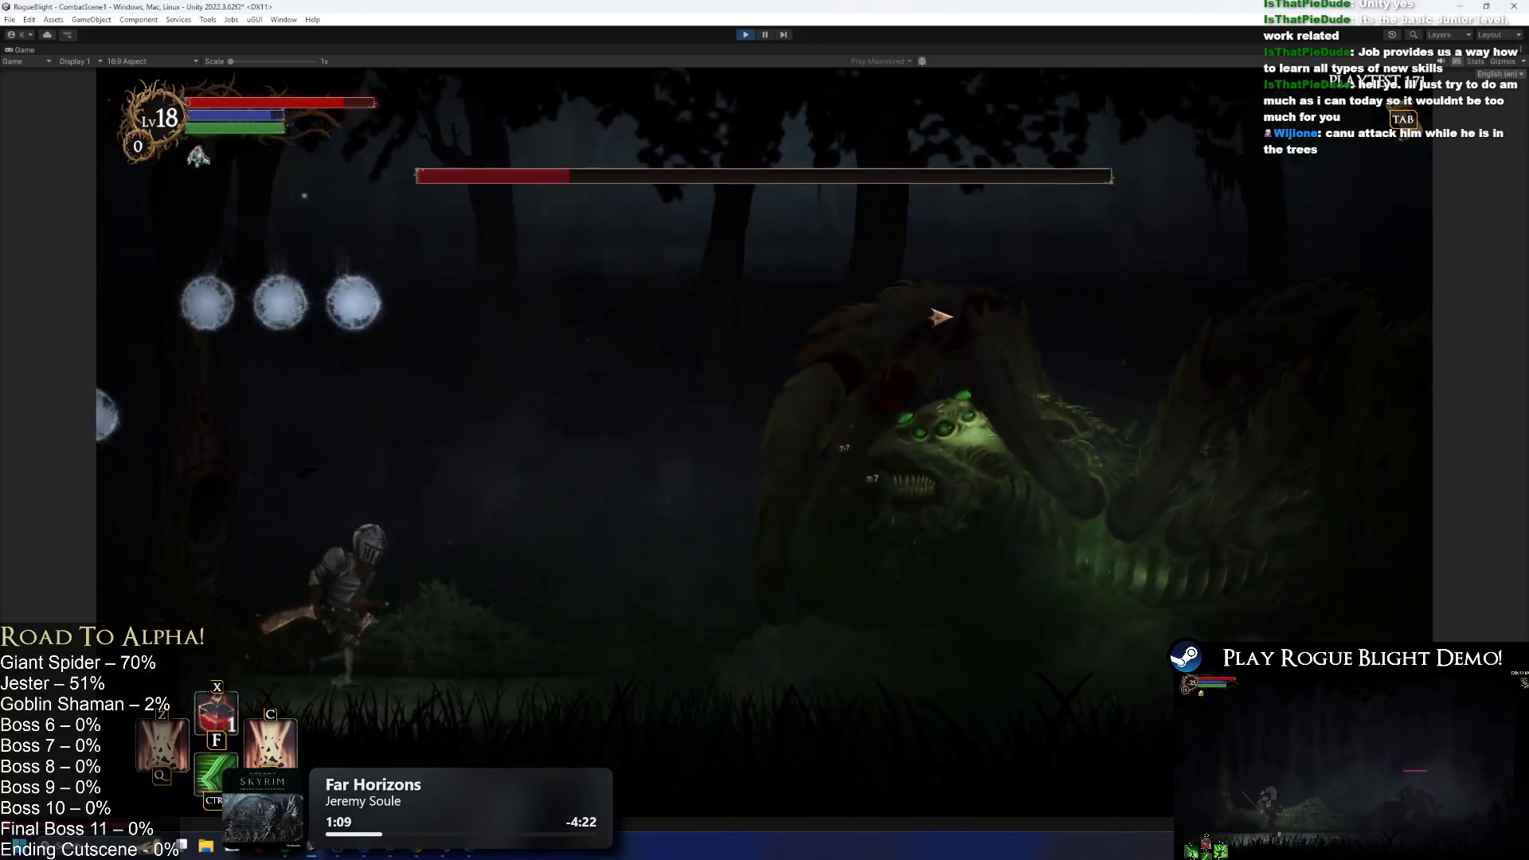
key(a)
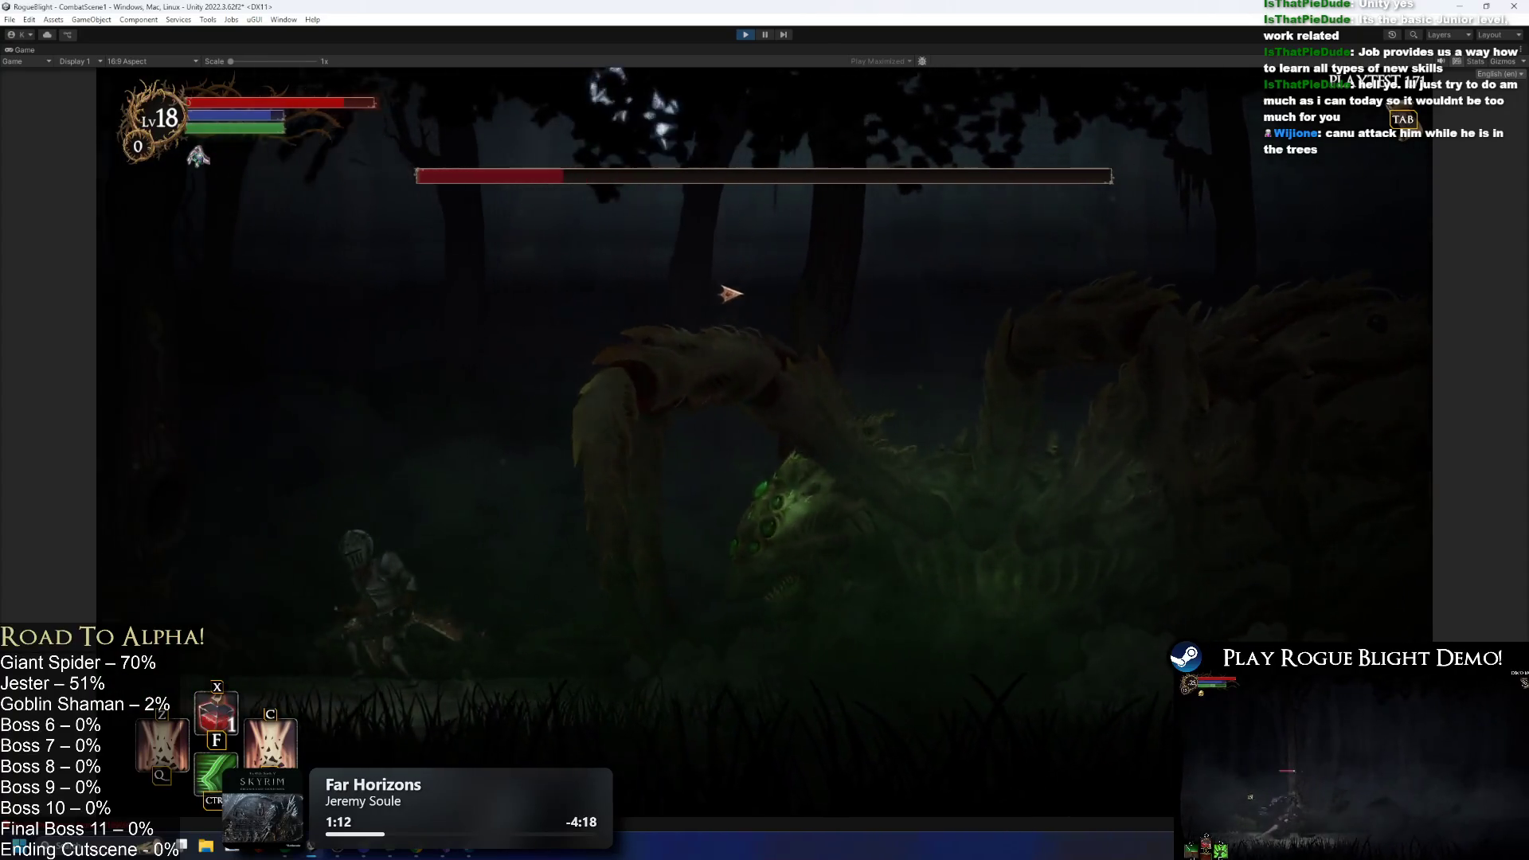
key(space)
click(611, 367)
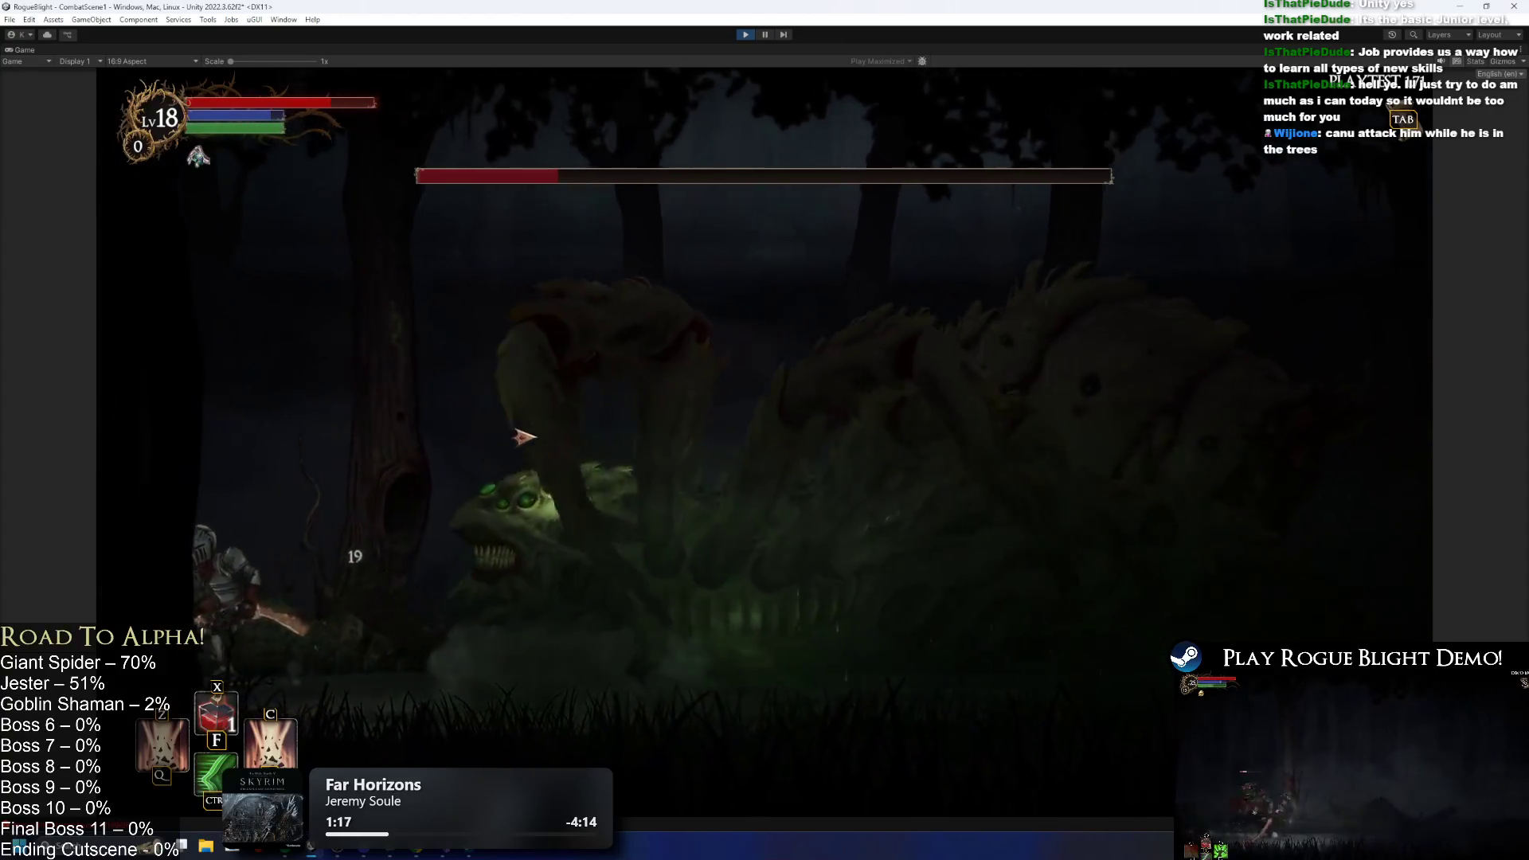
- Advance on the boss casting the ice-spike and second skills, then exit Play mode
key(d)
click(693, 433)
key(d)
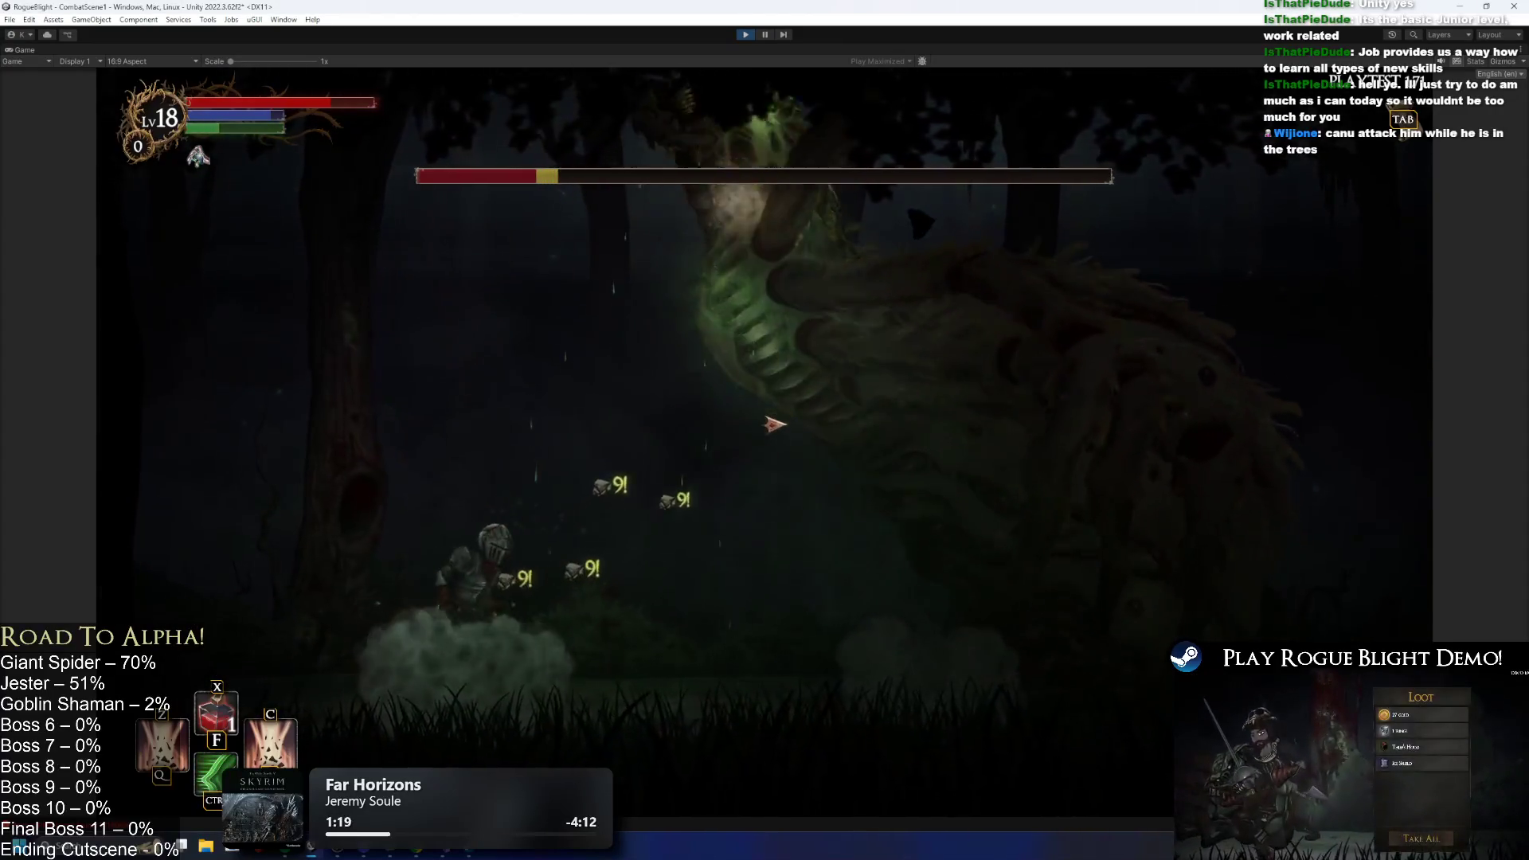
key(space)
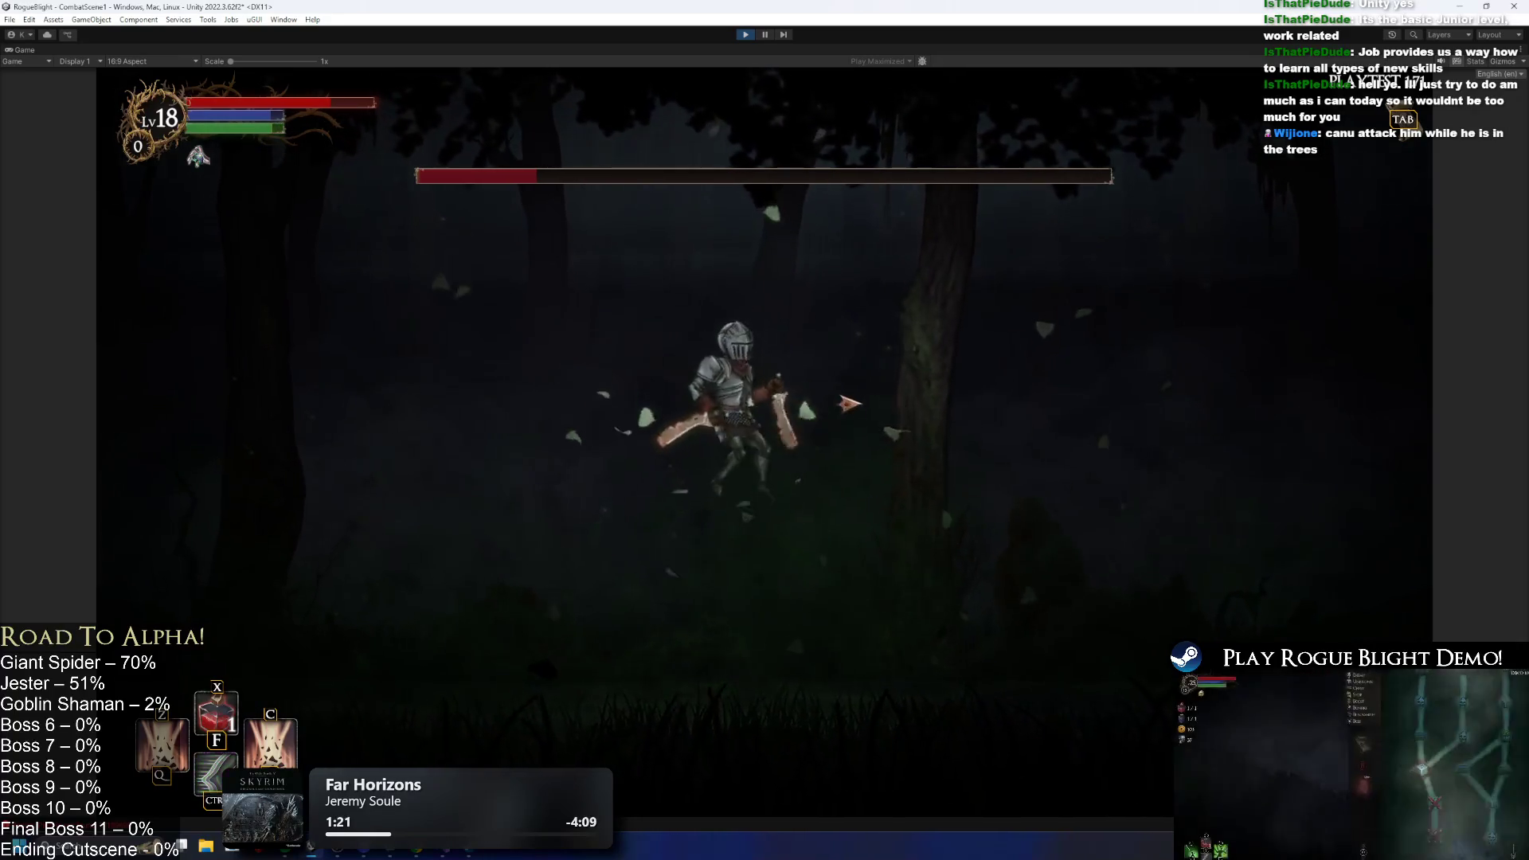
key(c)
key(z)
key(d)
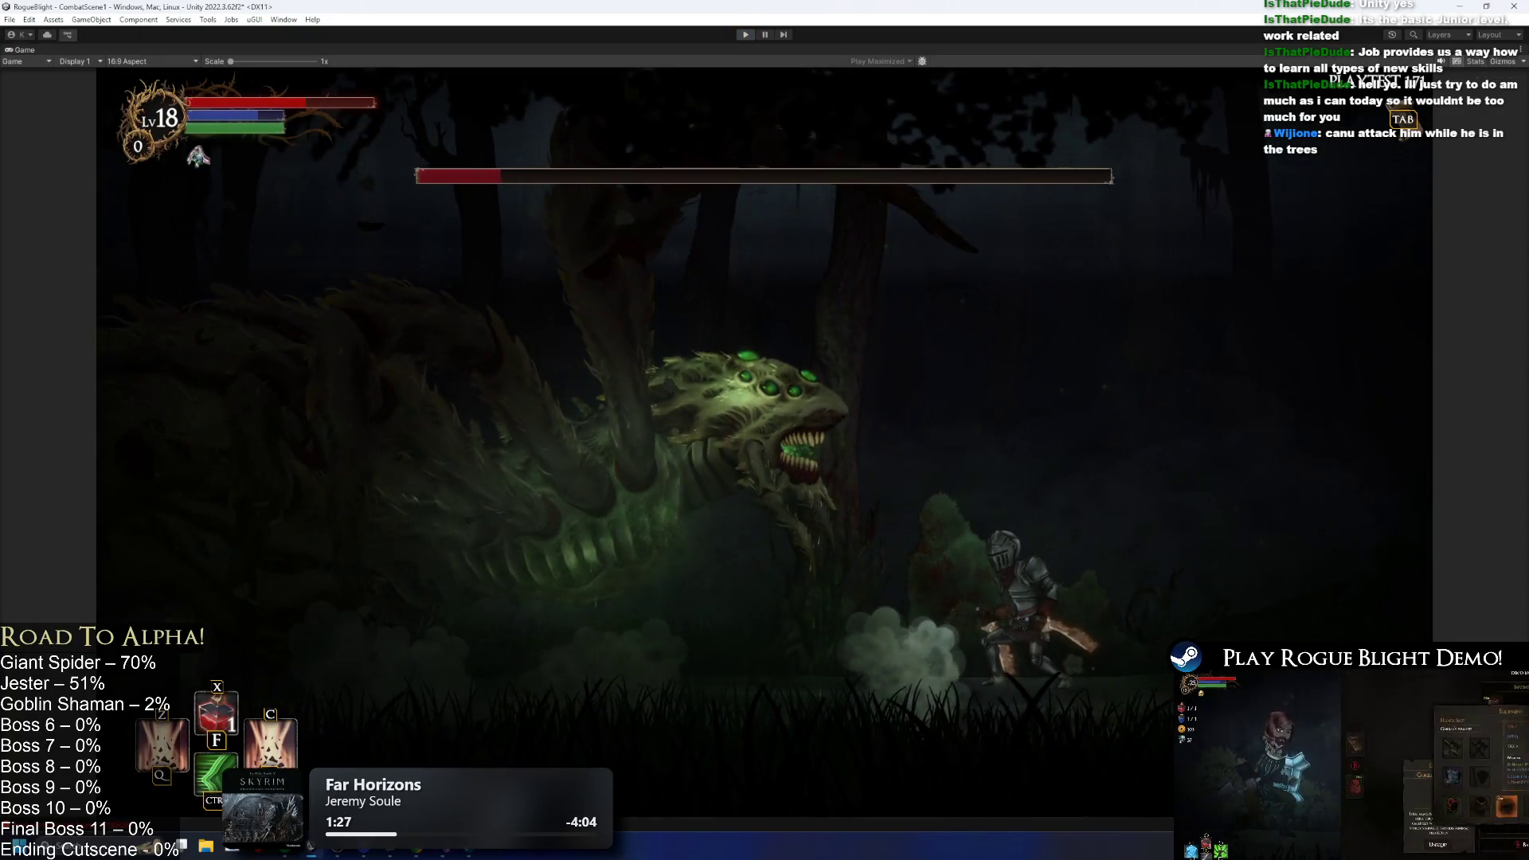
click(748, 35)
text(brood prefa)
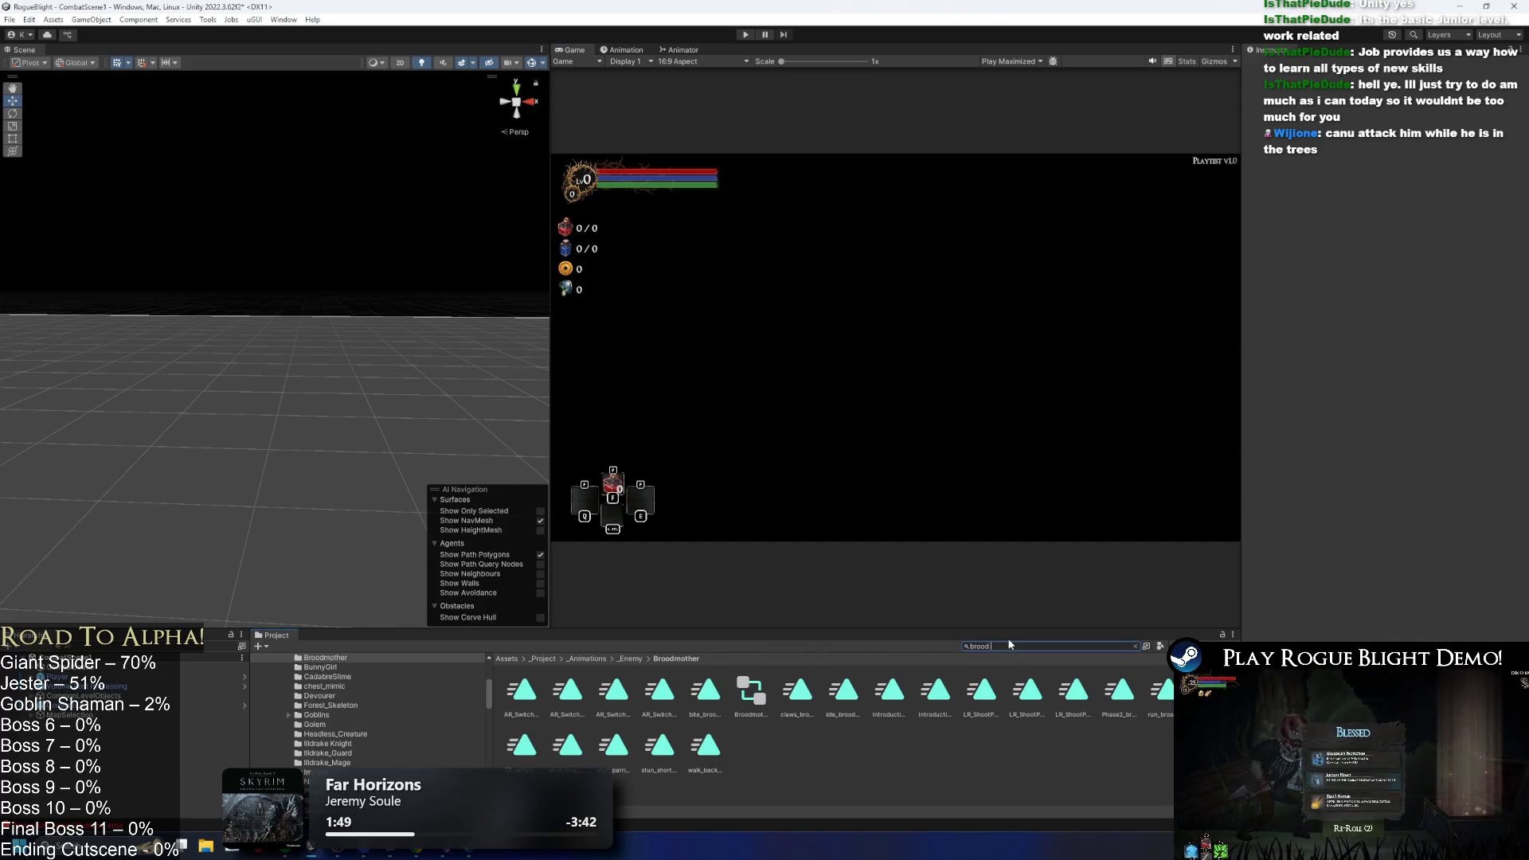
- Search the Project window for 'brood' and open Broodmother_Prefab in Prefab Mode
text(b)
double_click(514, 694)
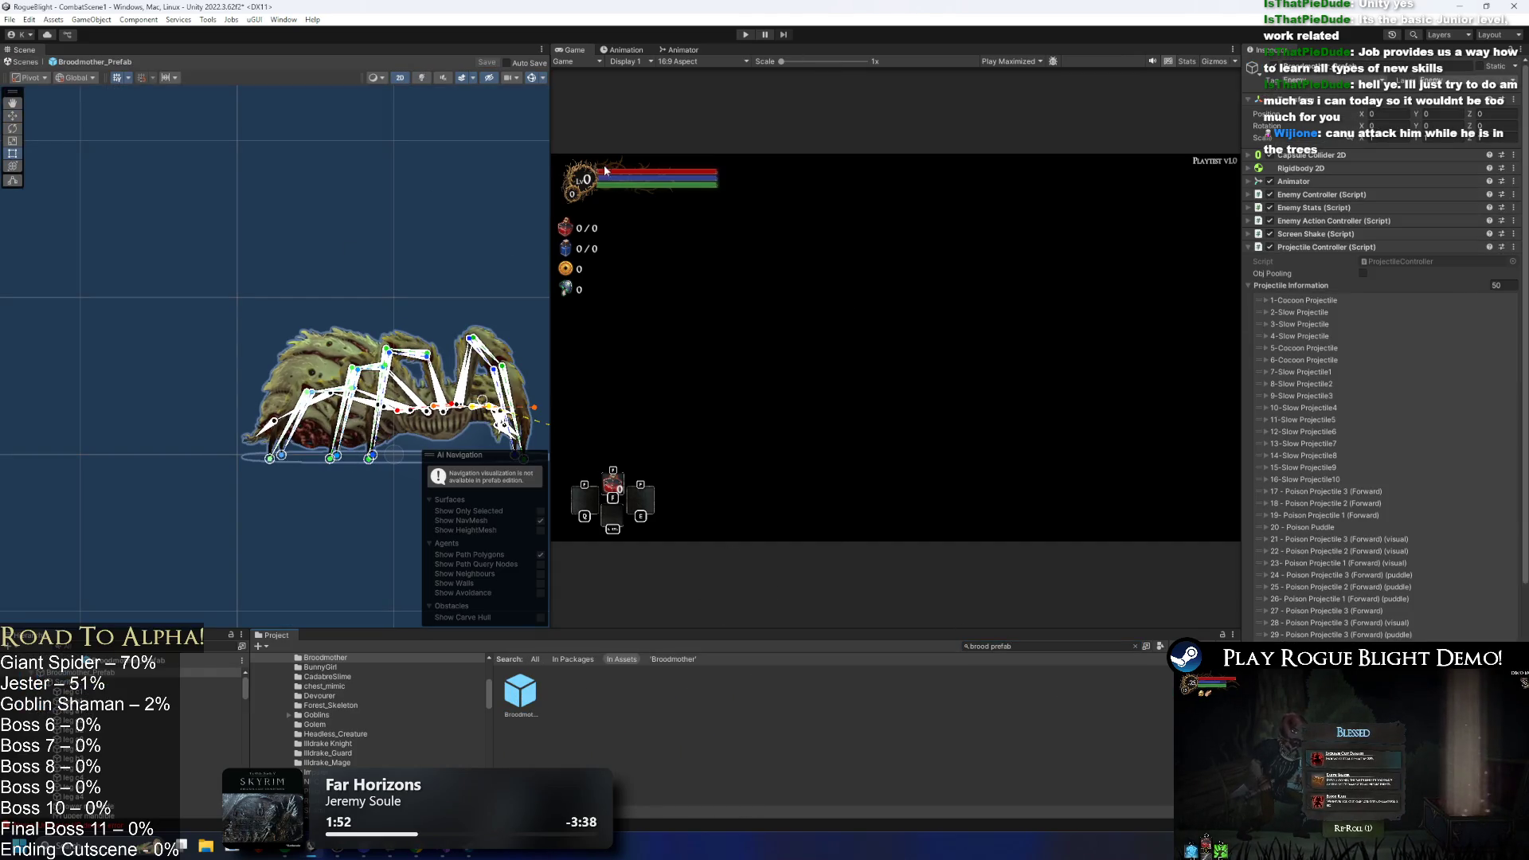
- Show the Animation window and open the Broodmother's clip selector dropdown
click(626, 50)
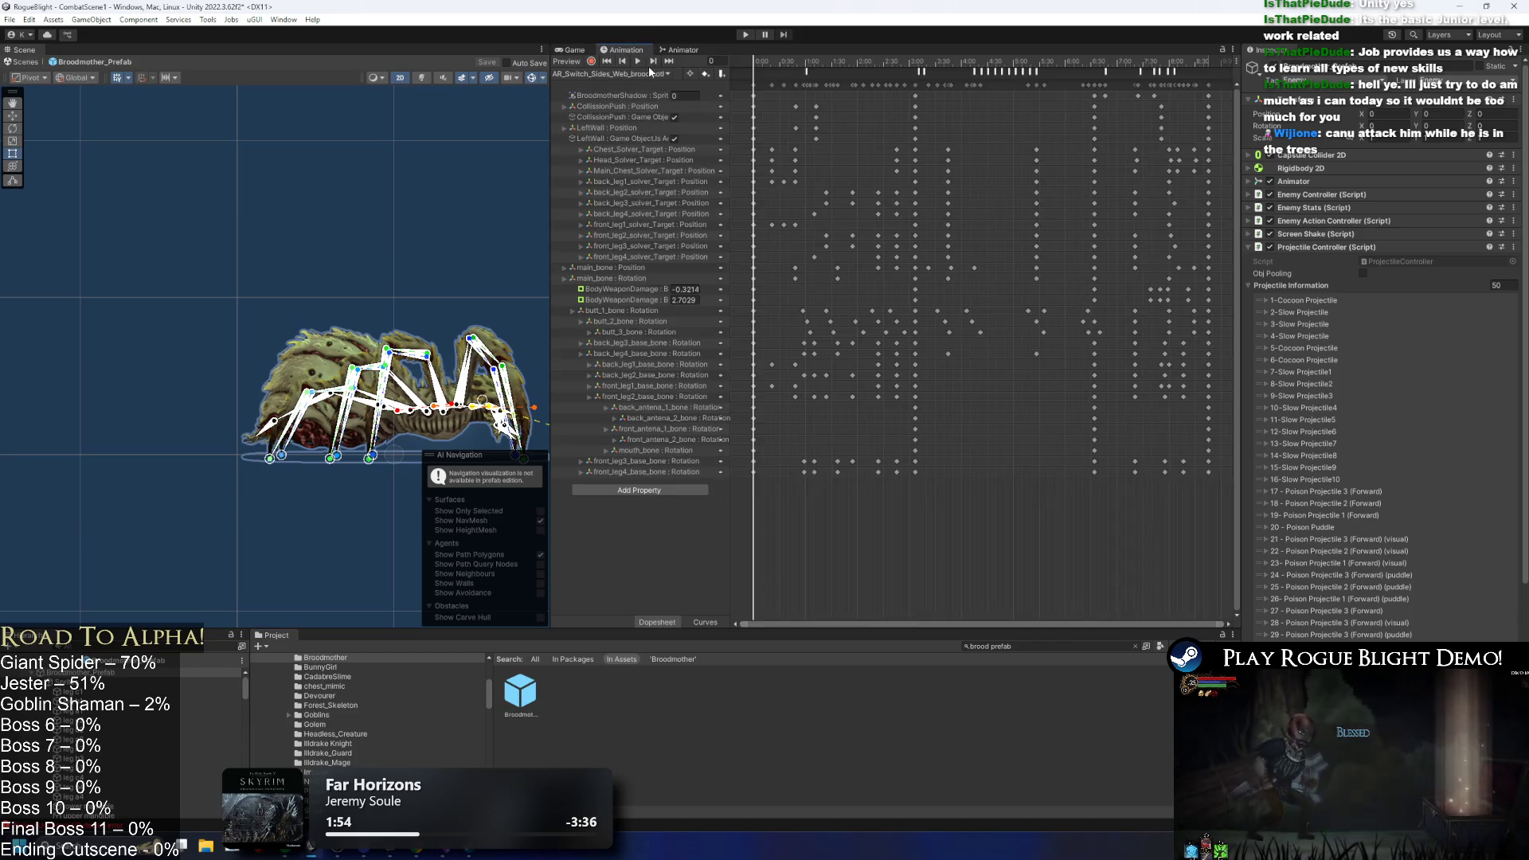
click(655, 74)
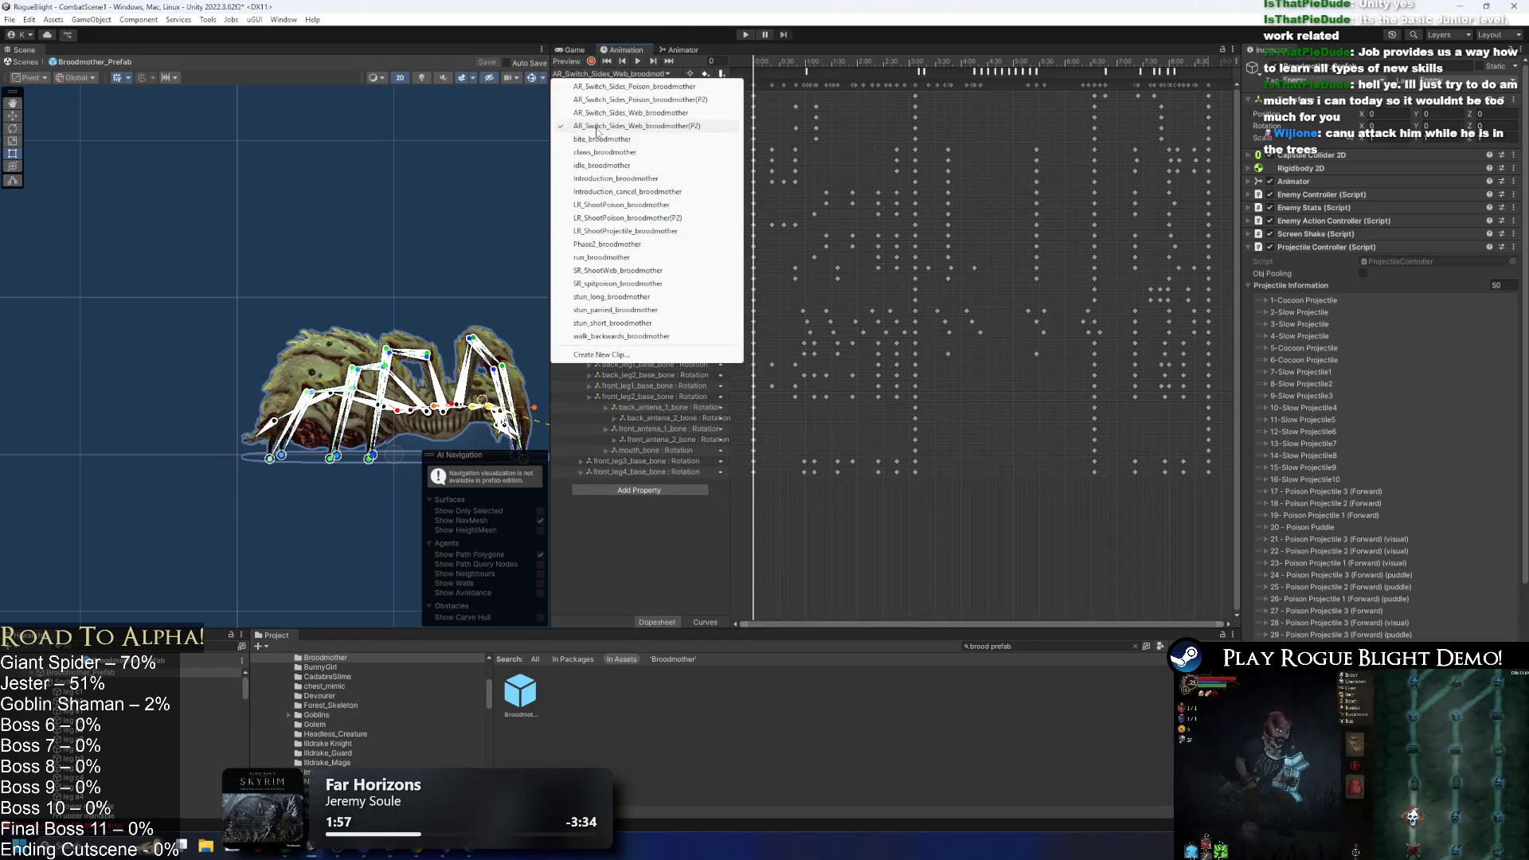
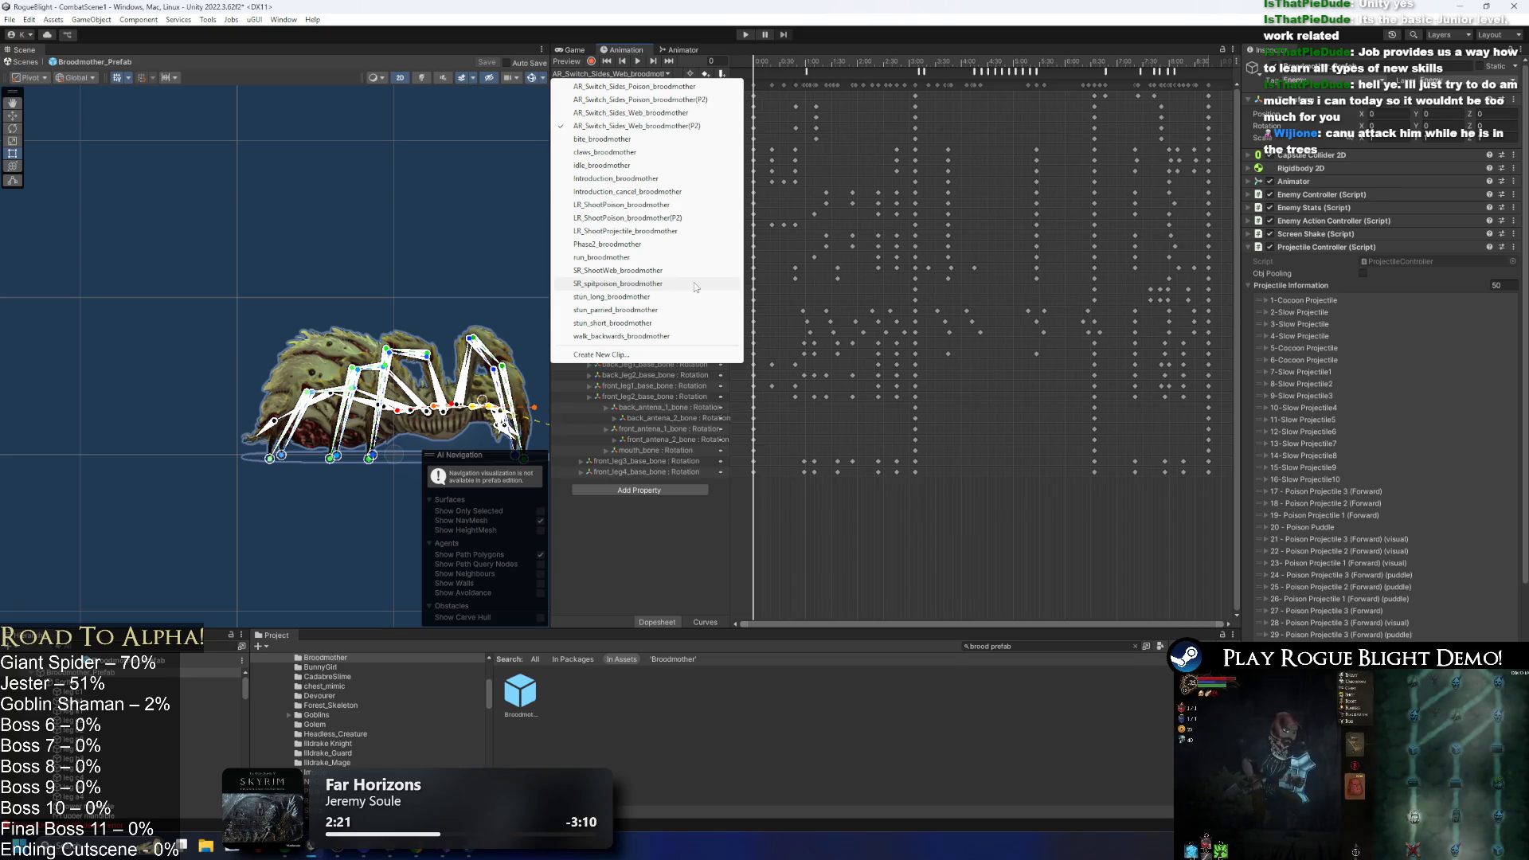
- Load SR_spitpoison_broodmother, scrub frames 75–98 and play the spit preview from frame 0
click(695, 285)
mouse_move(951, 56)
mouse_down()
mouse_move(1051, 63)
mouse_move(950, 76)
mouse_move(1075, 72)
mouse_move(1020, 73)
mouse_move(978, 151)
mouse_up()
scroll(501, 323, up, 5)
click(1011, 60)
drag(966, 69, 667, 74)
click(637, 61)
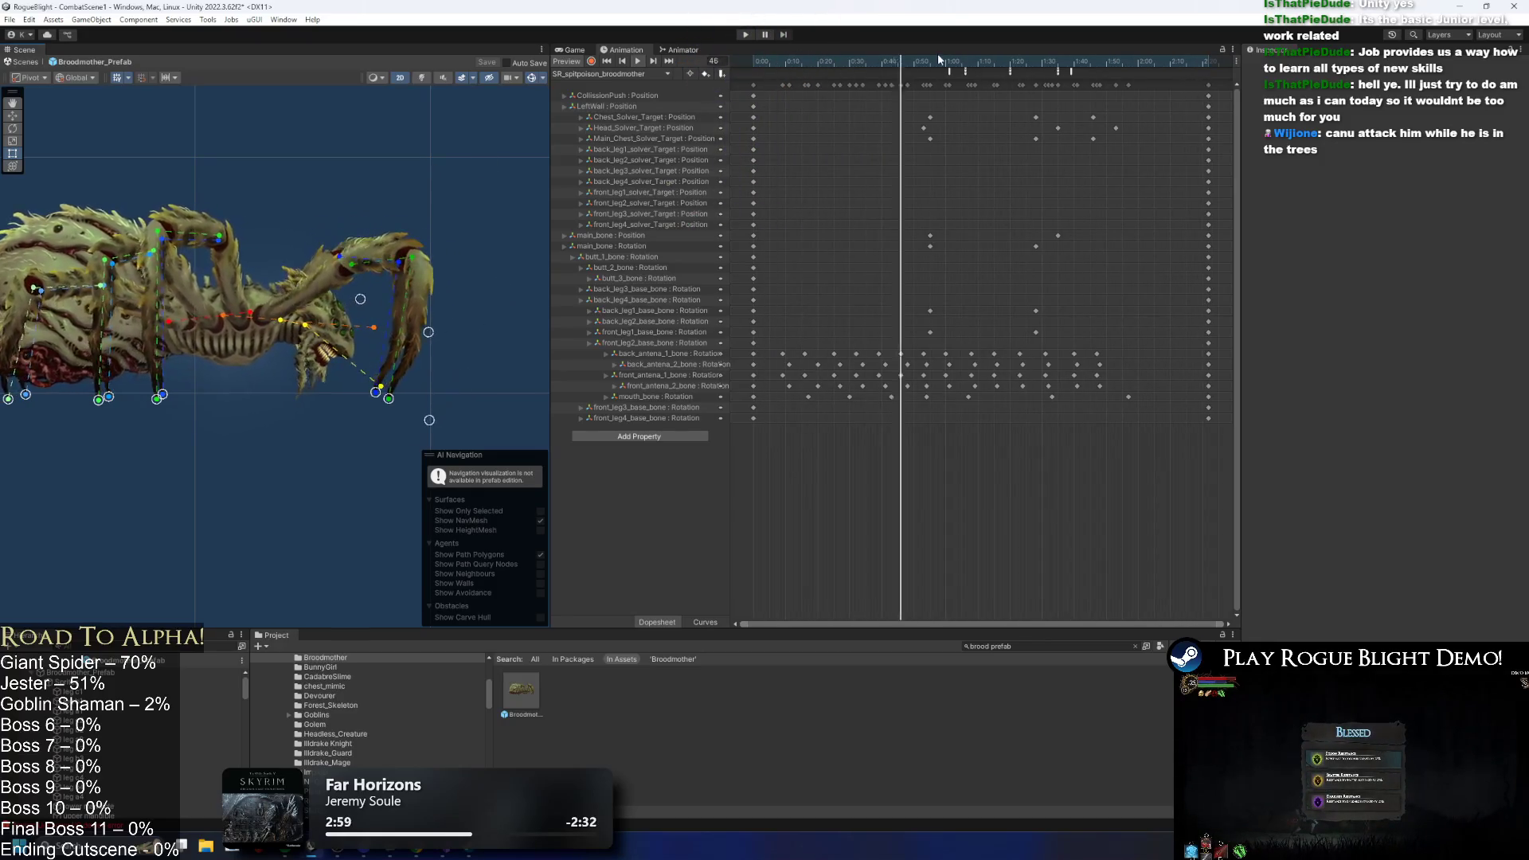
mouse_move(1023, 77)
mouse_down()
mouse_move(1070, 84)
mouse_move(1047, 97)
mouse_move(1056, 107)
mouse_up()
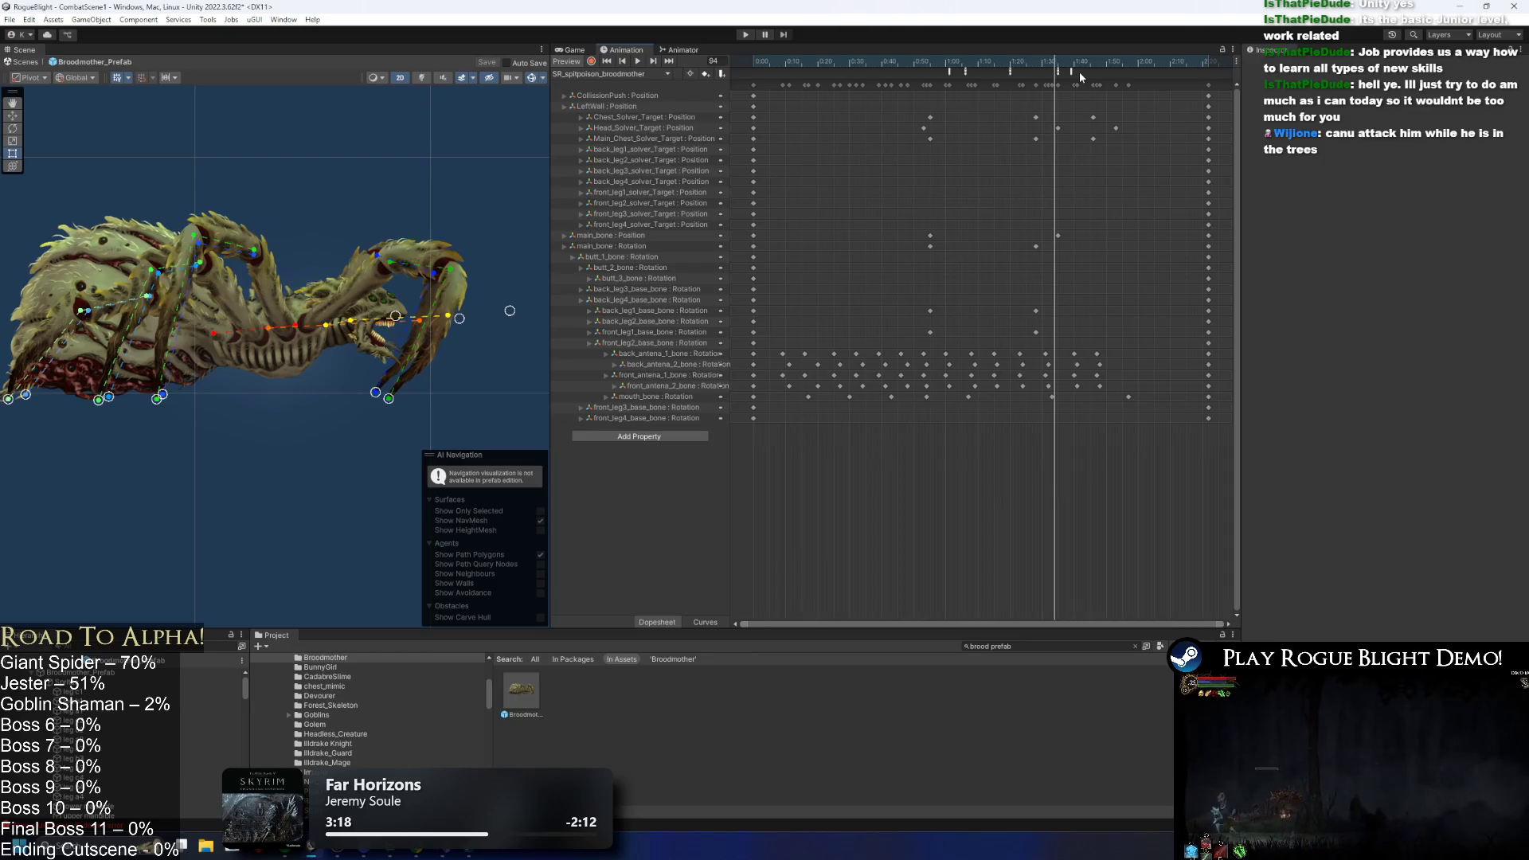
drag(980, 65, 1010, 66)
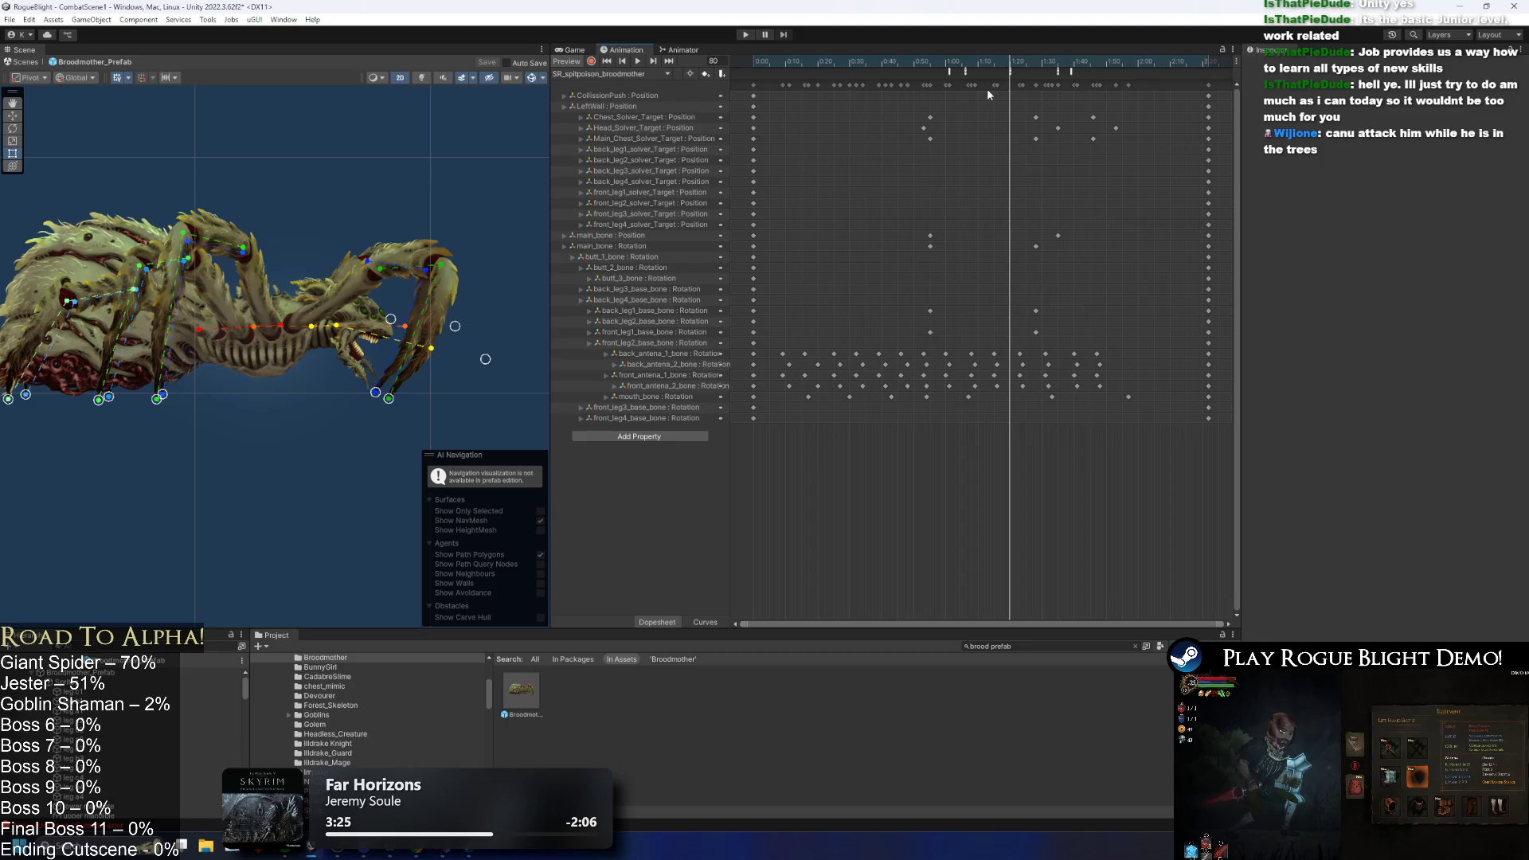
click(613, 74)
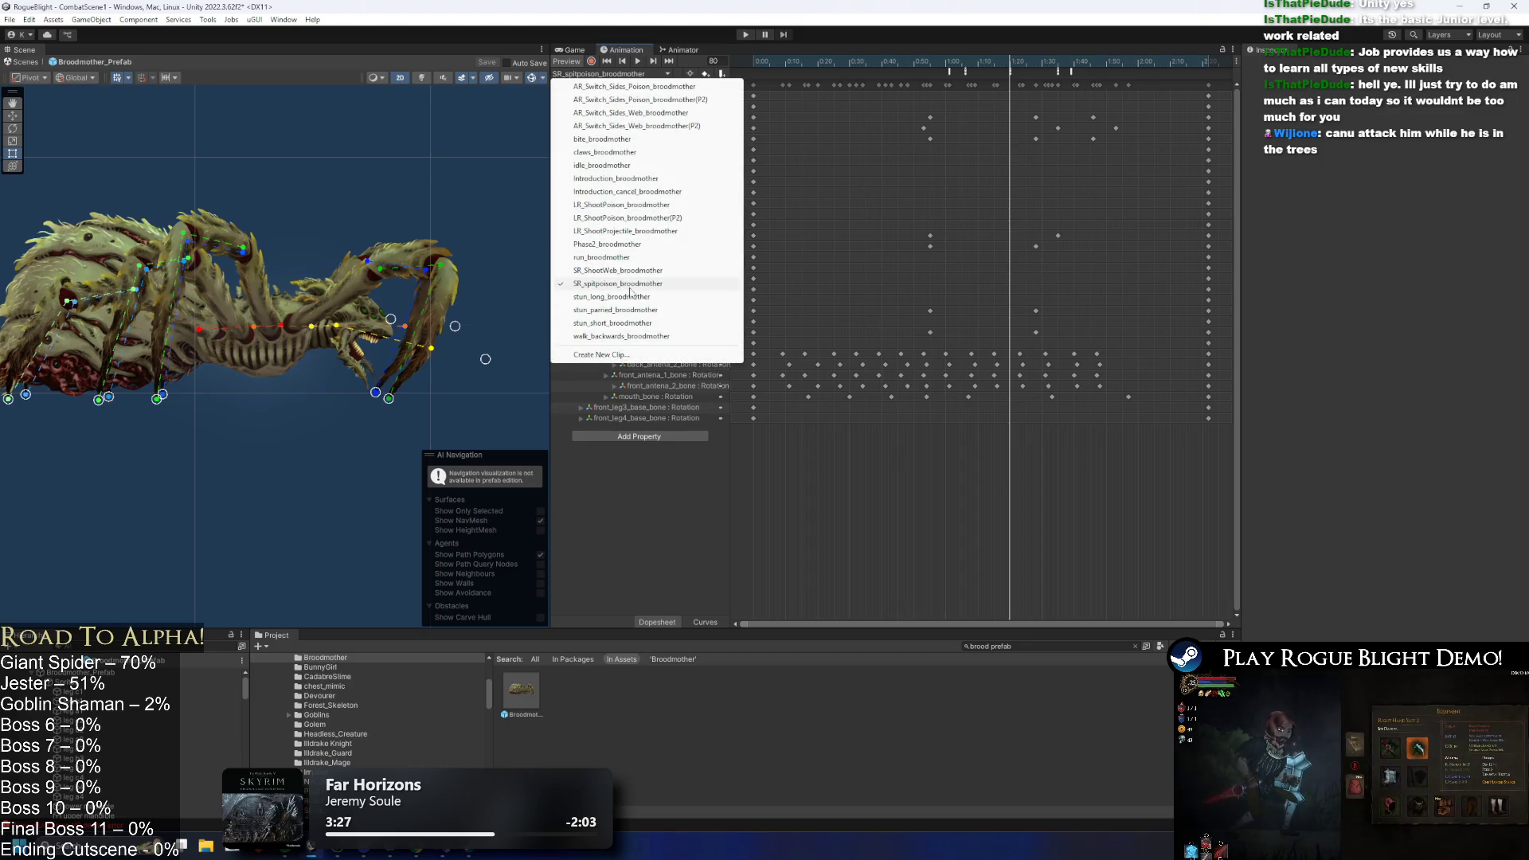
- Cancel a first new-clip attempt, box-select the clip's keyframes and reselect SR_spitpoison_broodmother
click(615, 355)
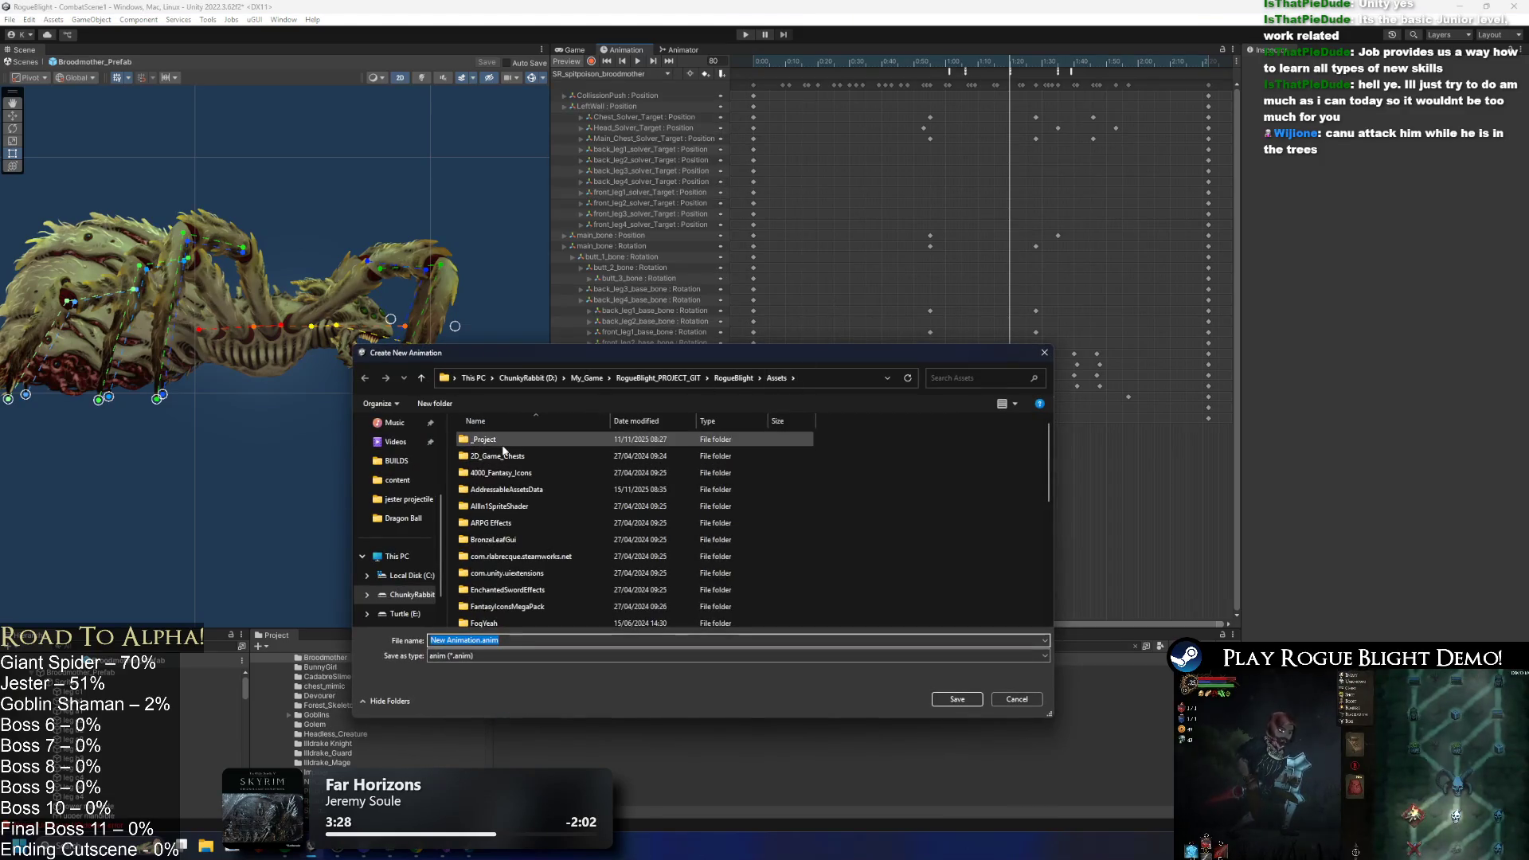
key(Escape)
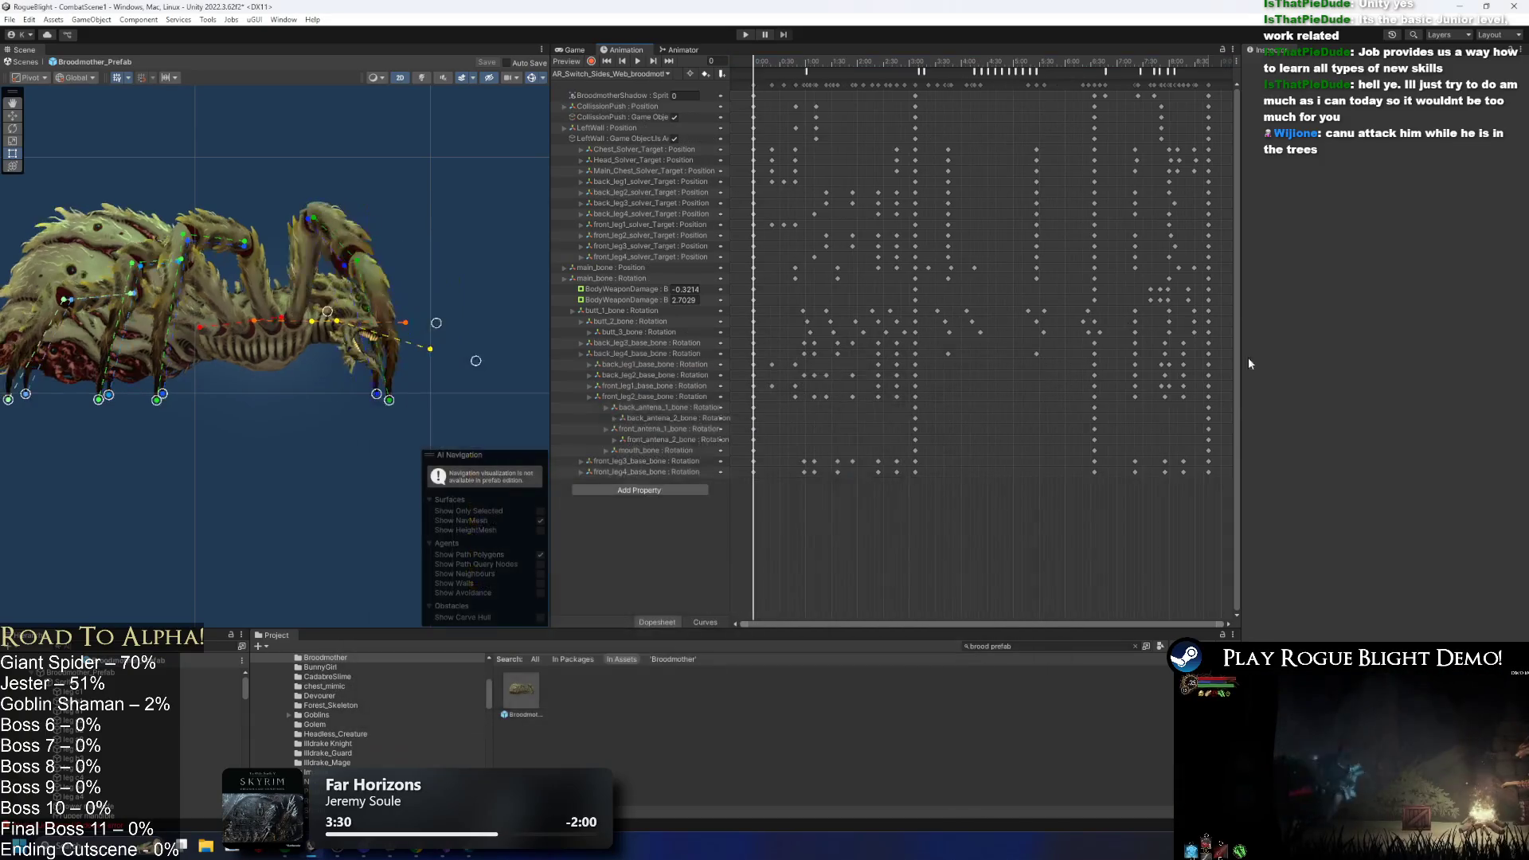
mouse_move(1214, 498)
mouse_down()
mouse_move(811, 165)
mouse_move(750, 79)
mouse_up()
click(614, 73)
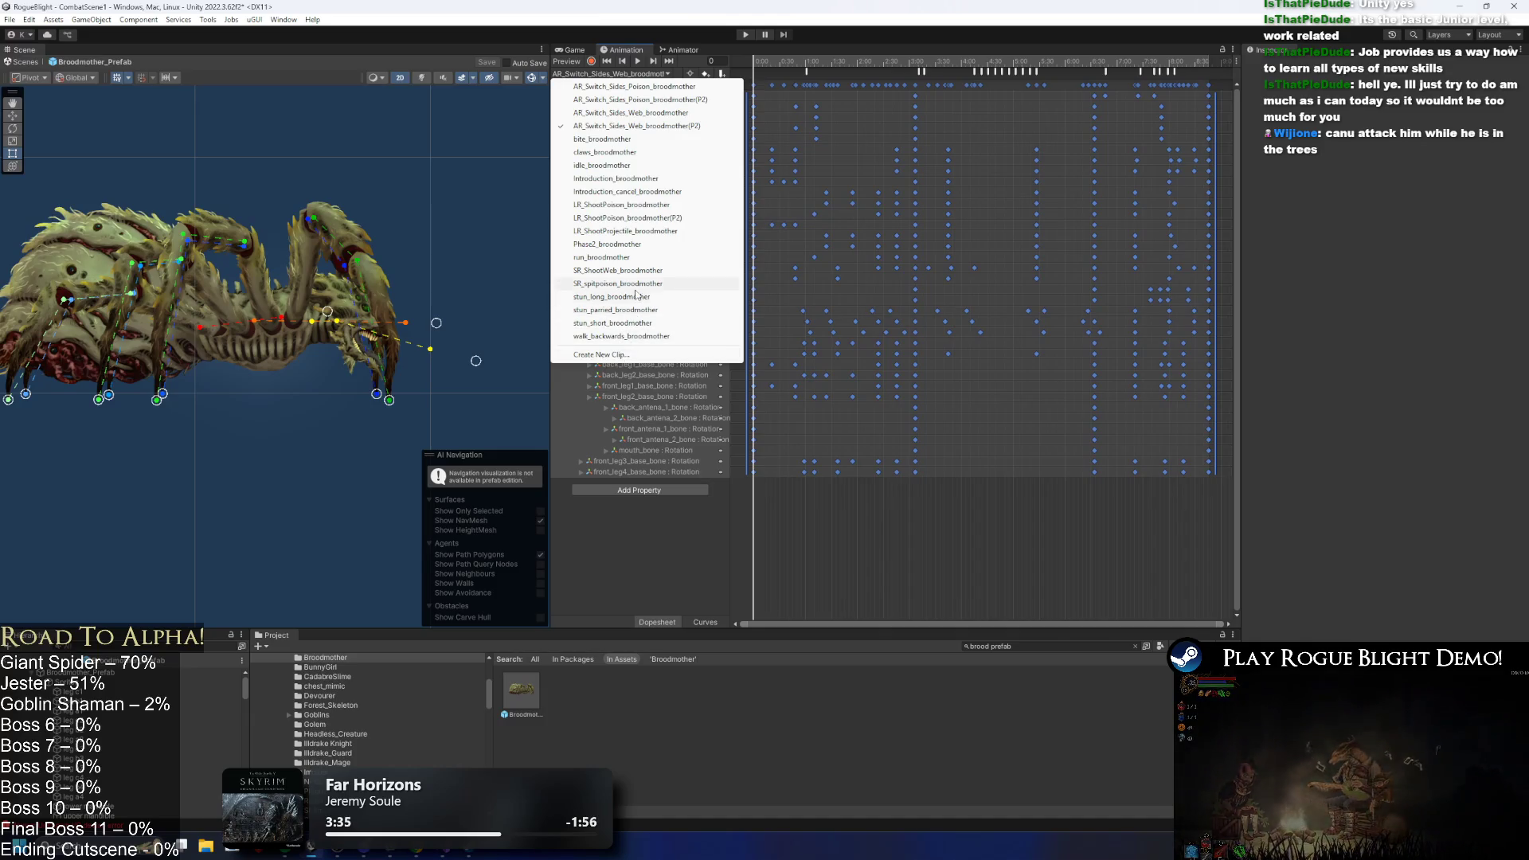
click(635, 285)
click(614, 73)
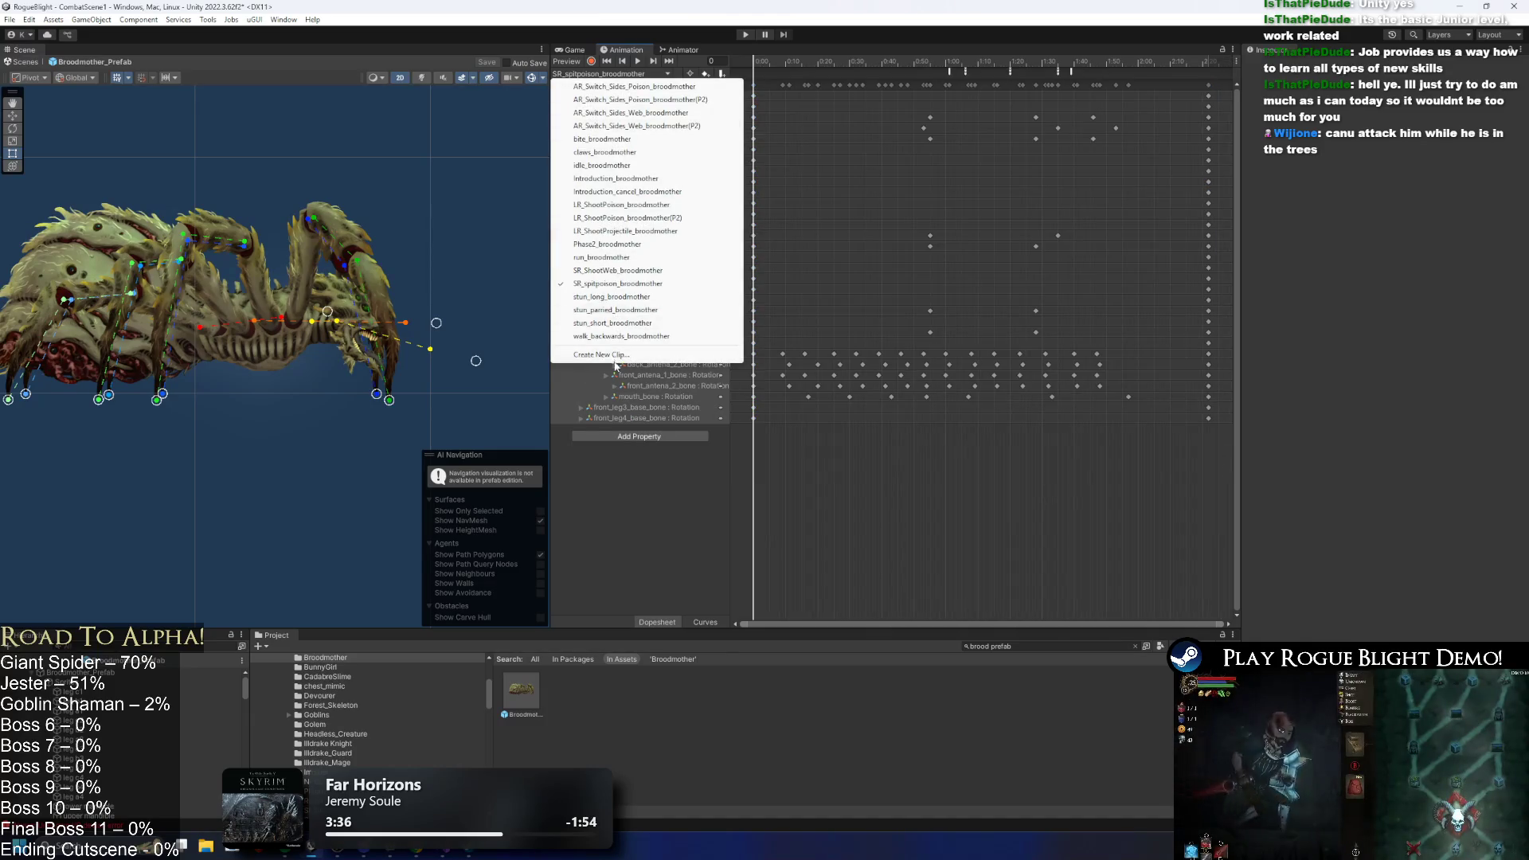
click(615, 365)
click(613, 73)
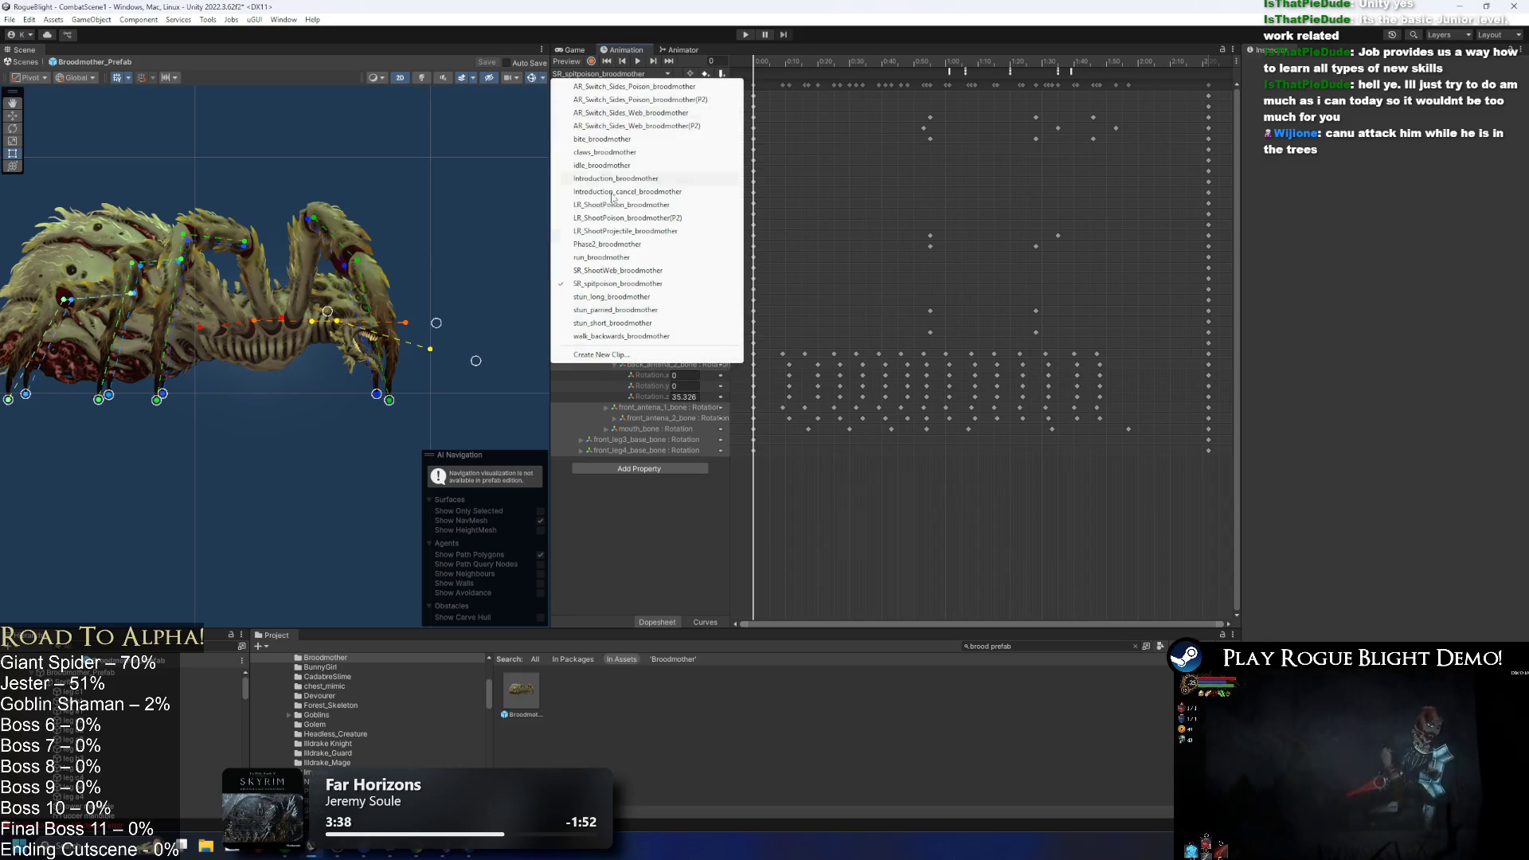
- Start Create New Clip and browse to Assets/_Project/_Animations/_Enemy/Broodmother, enlarging the dialog
click(741, 310)
double_click(533, 441)
double_click(533, 441)
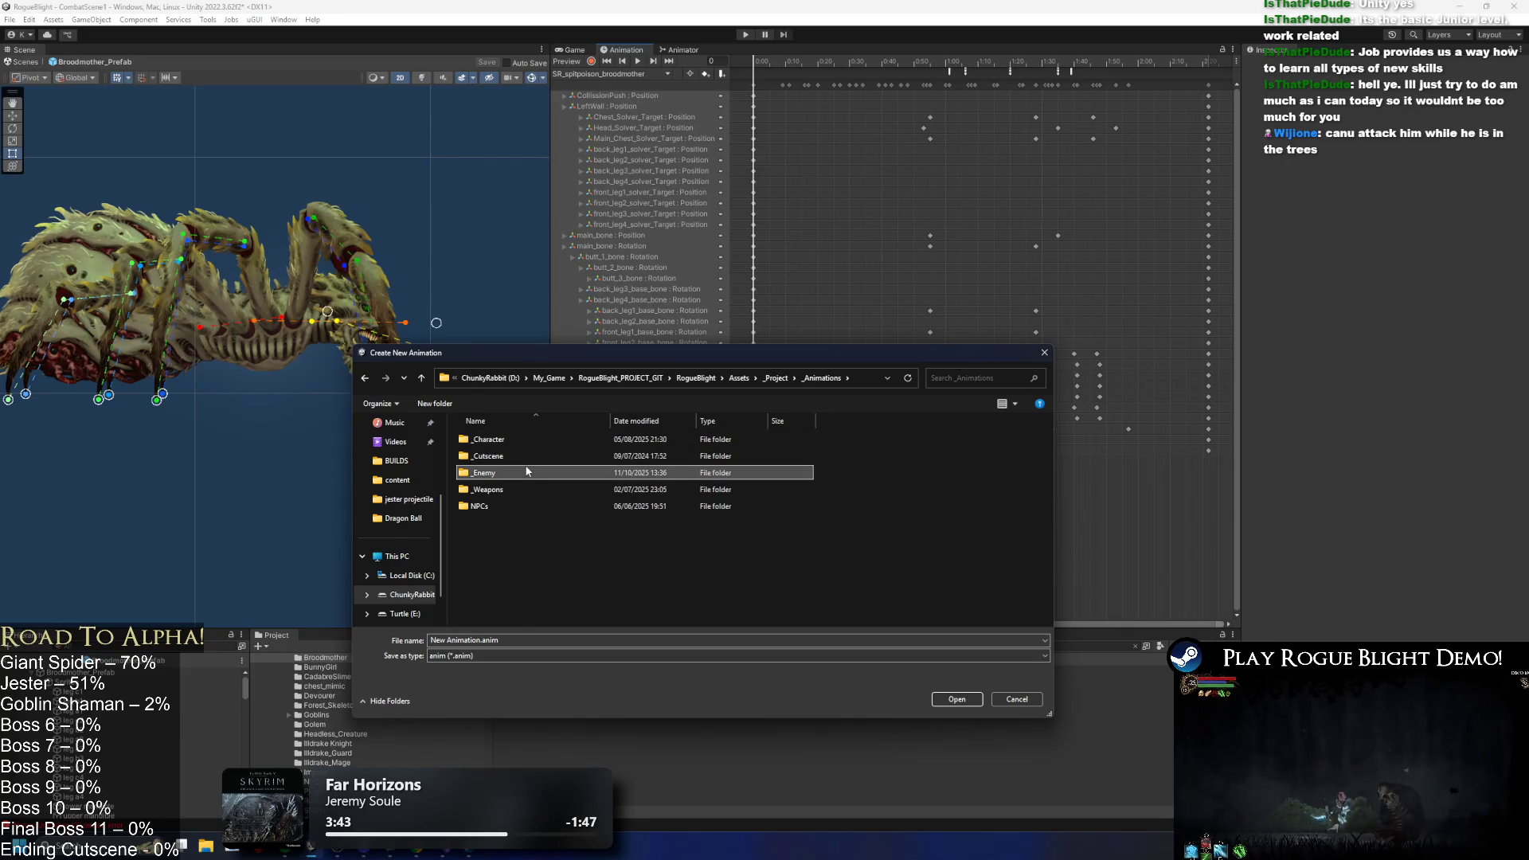
double_click(540, 473)
double_click(517, 474)
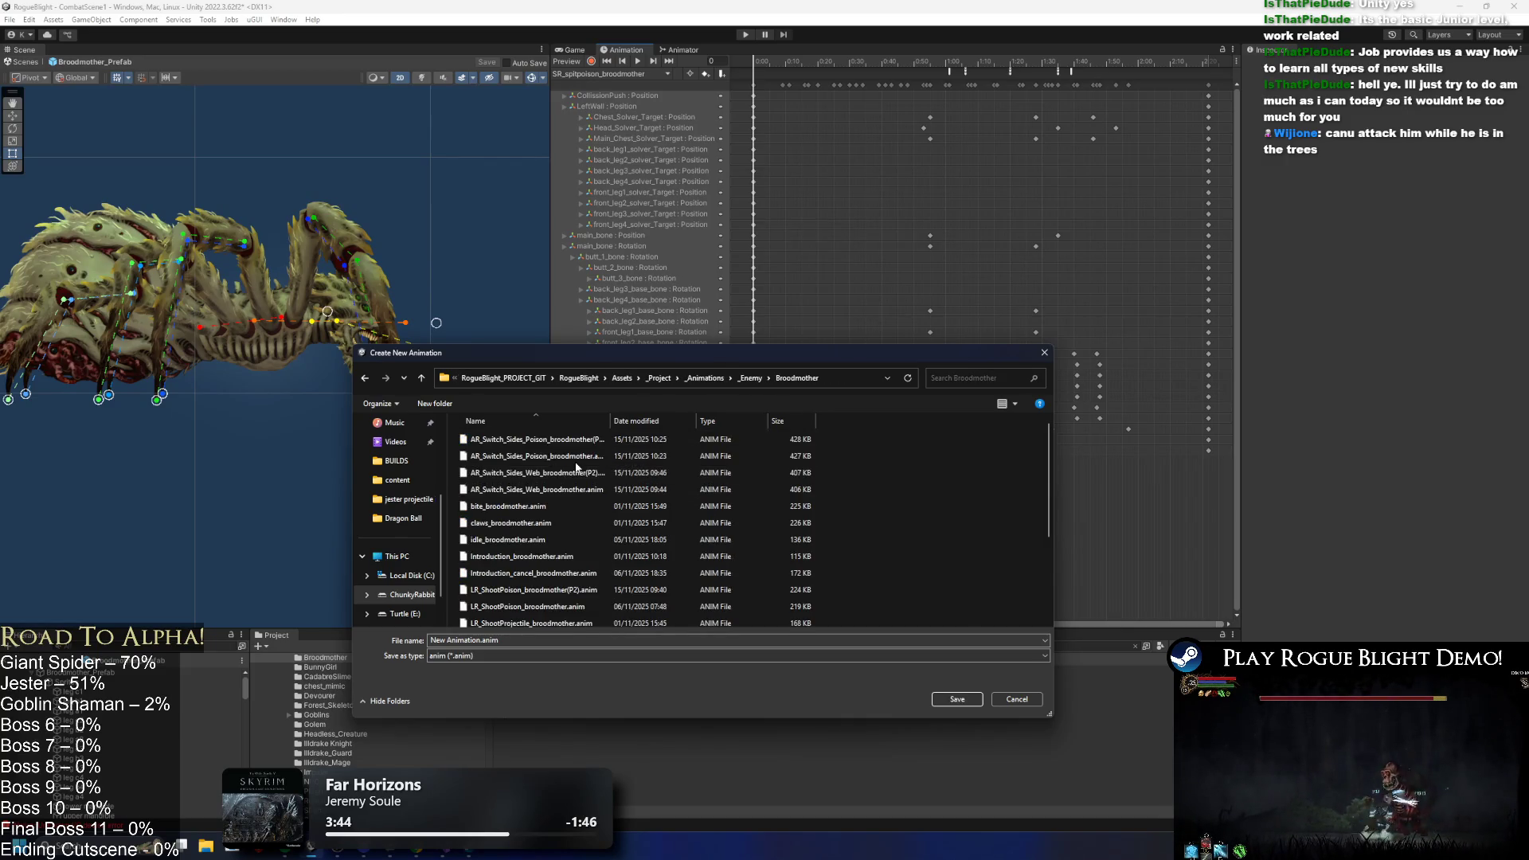
drag(646, 345, 646, 116)
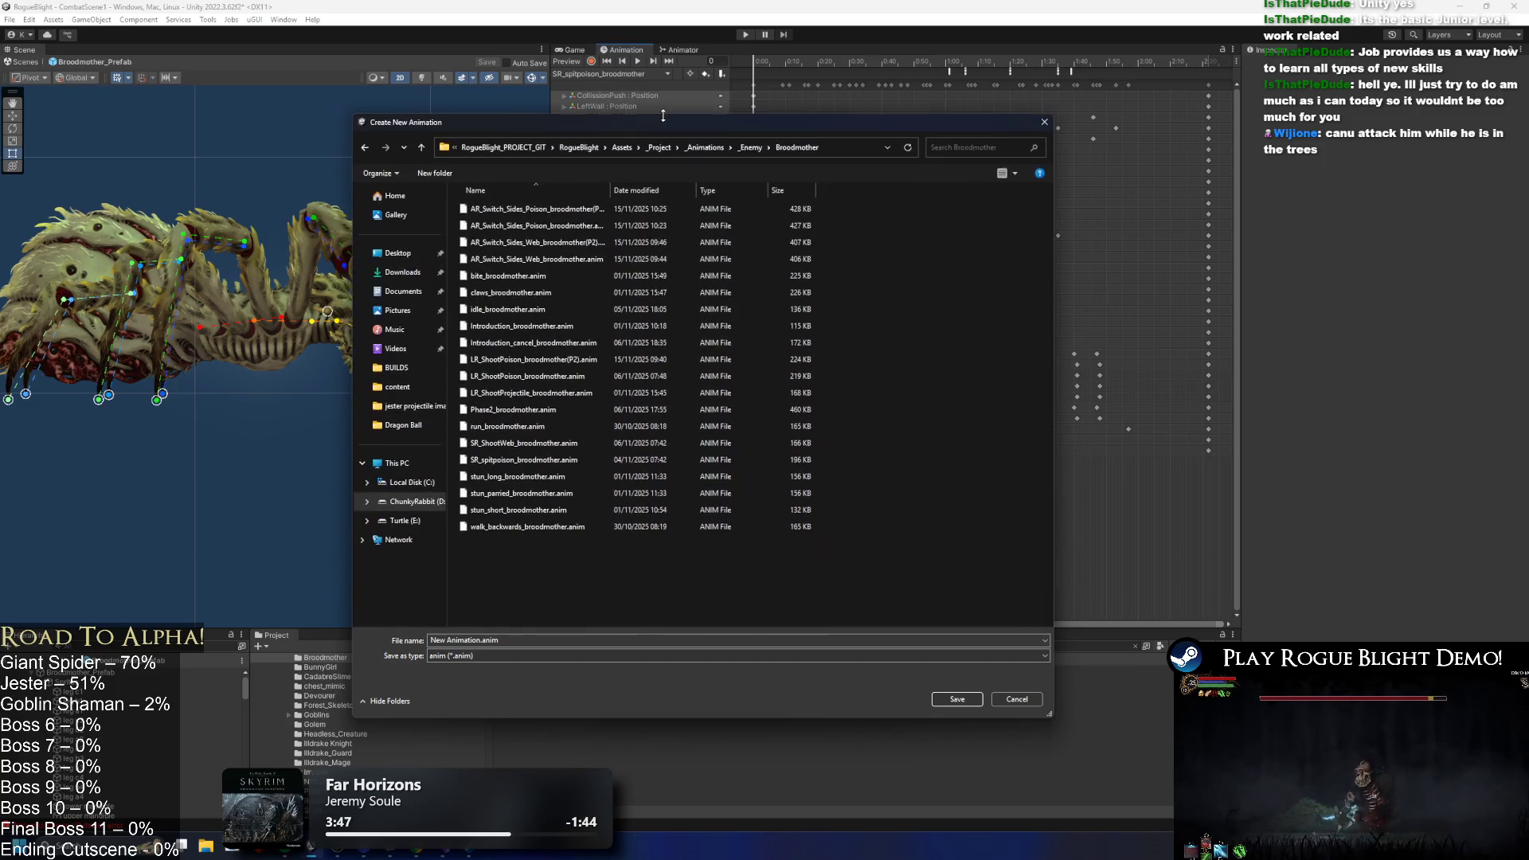
drag(610, 191, 779, 190)
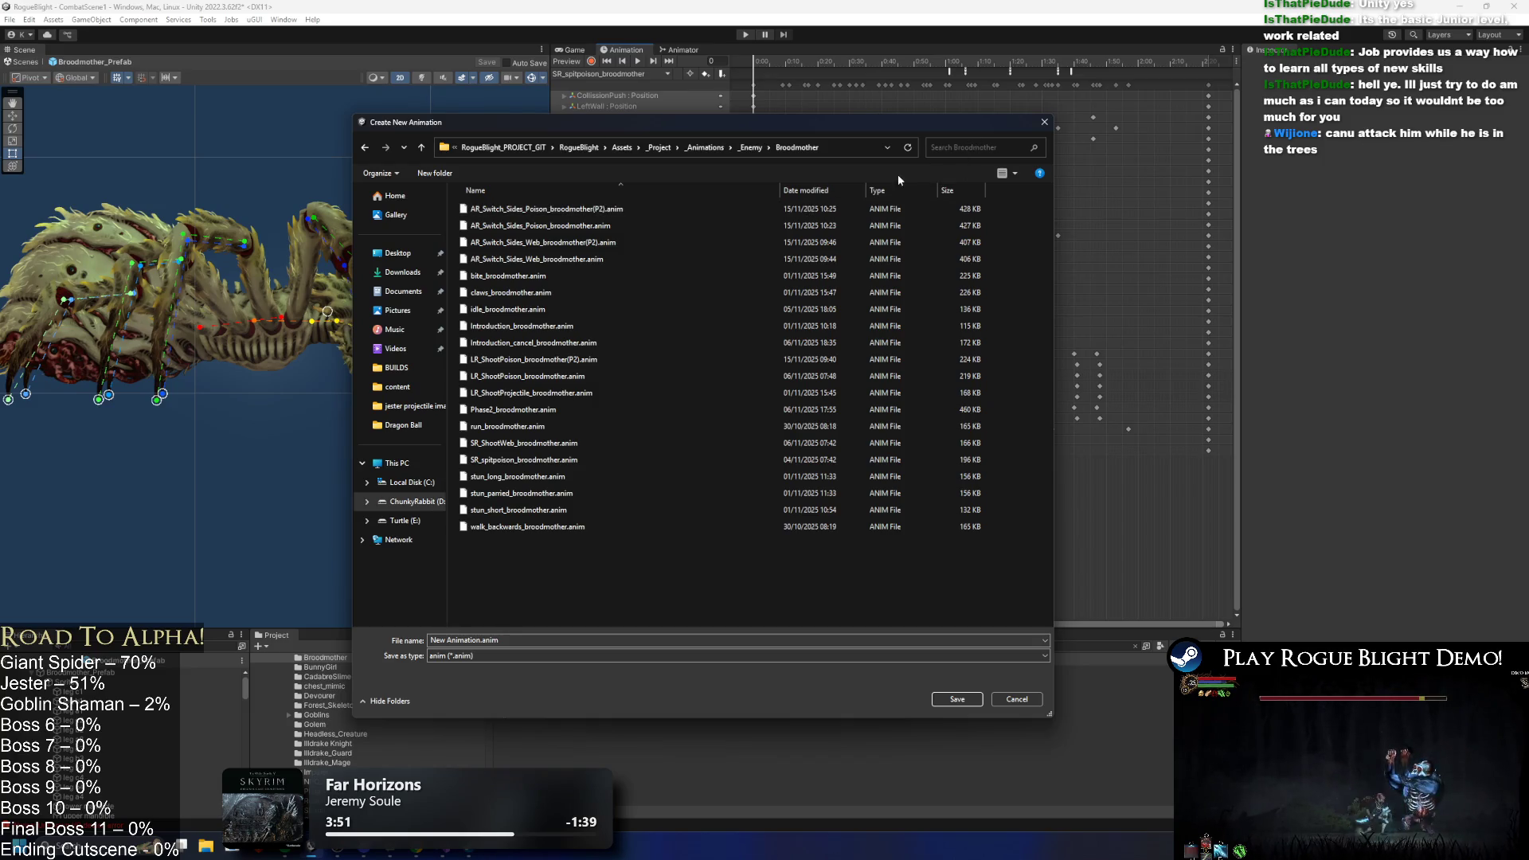
drag(792, 128, 773, 241)
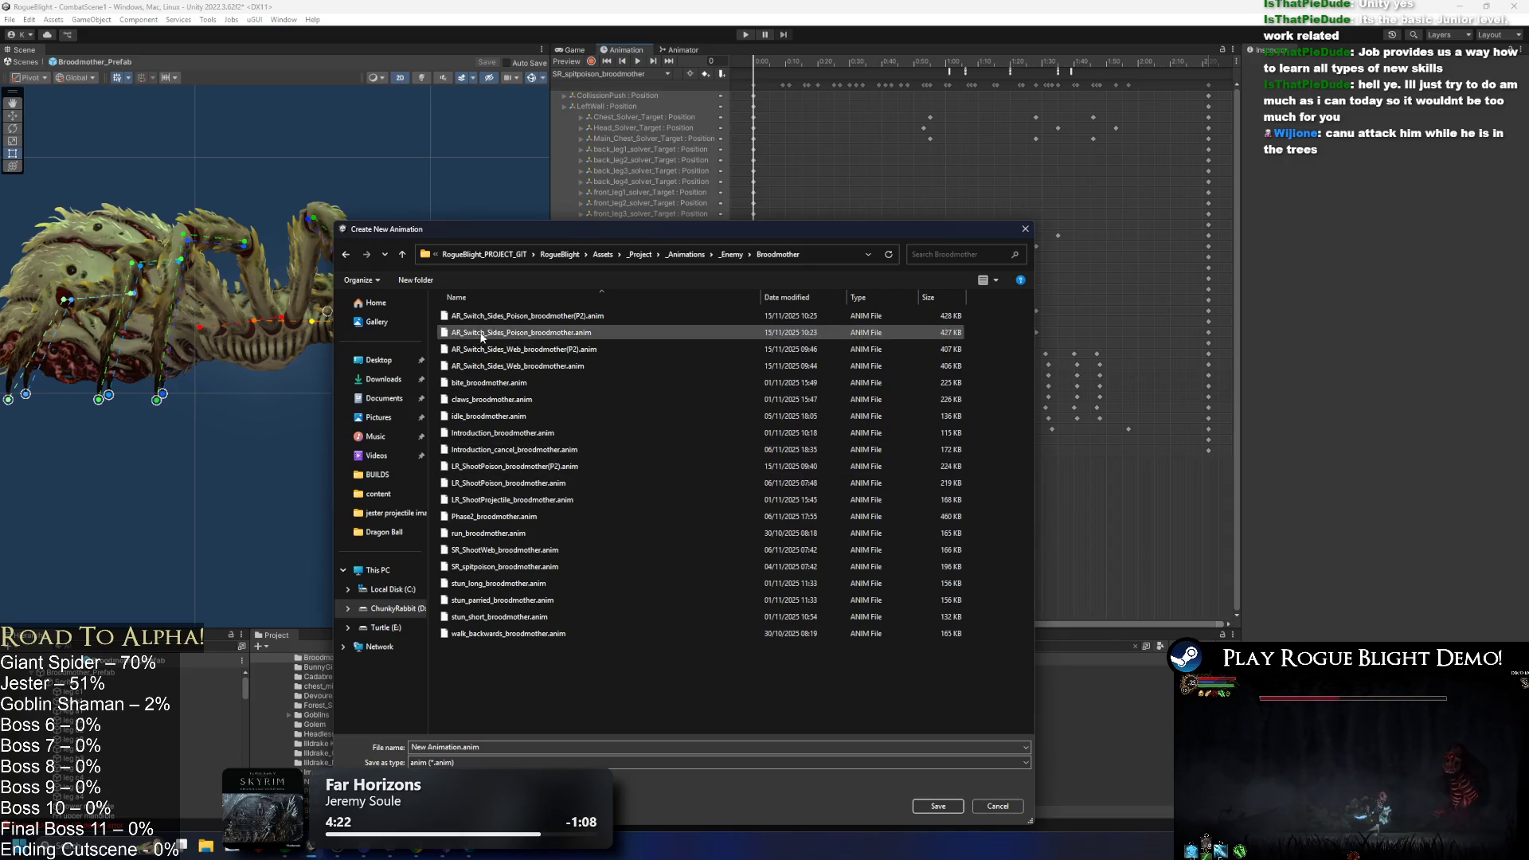
- Save the new clip as SR_spitpoison_broodmother(P2).anim
click(502, 566)
click(522, 748)
click(501, 747)
text((P2)
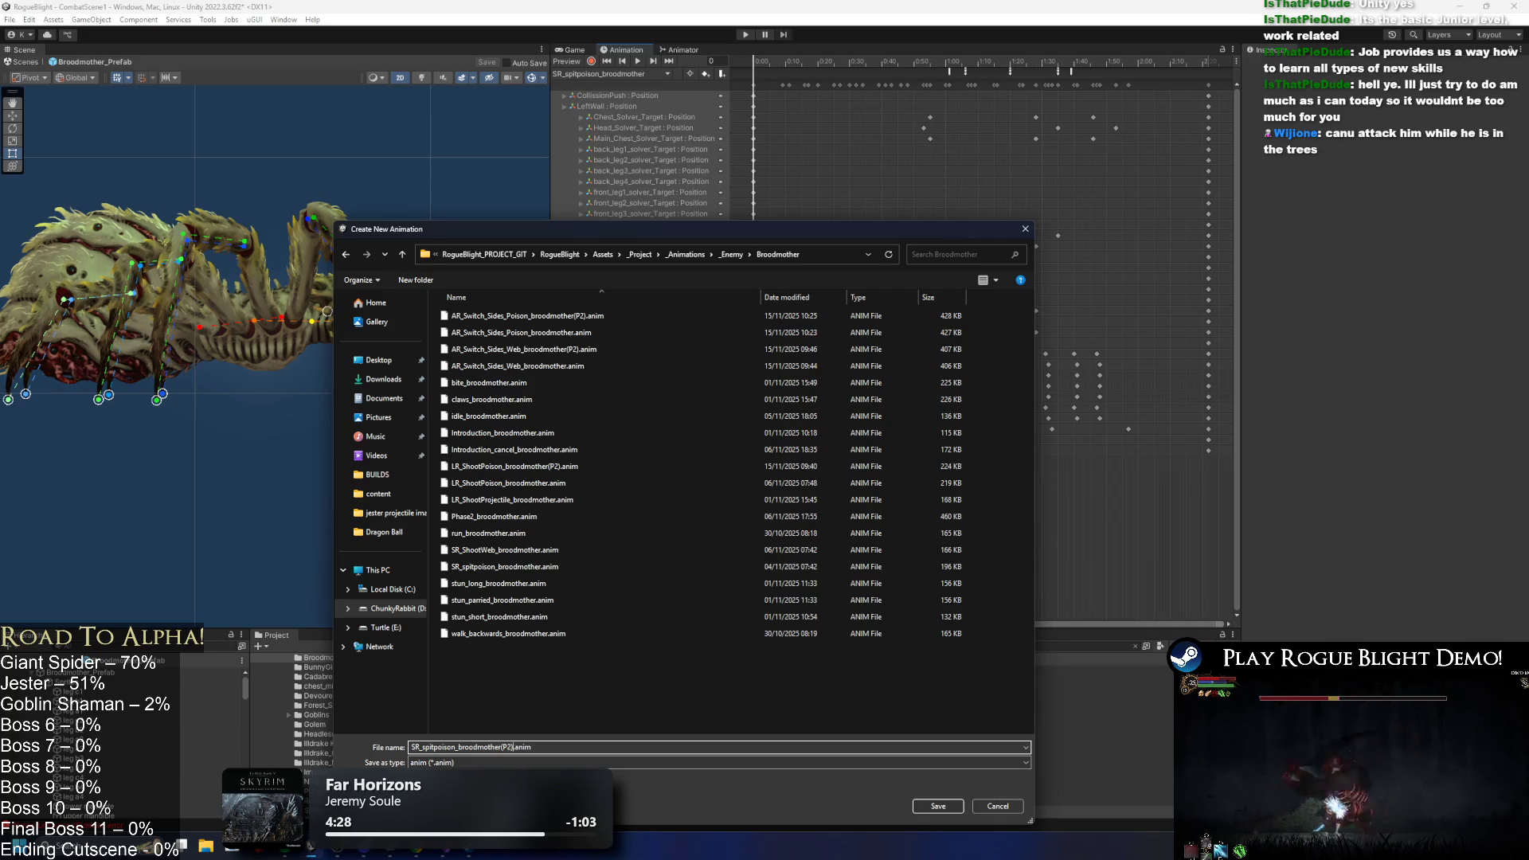
key(Return)
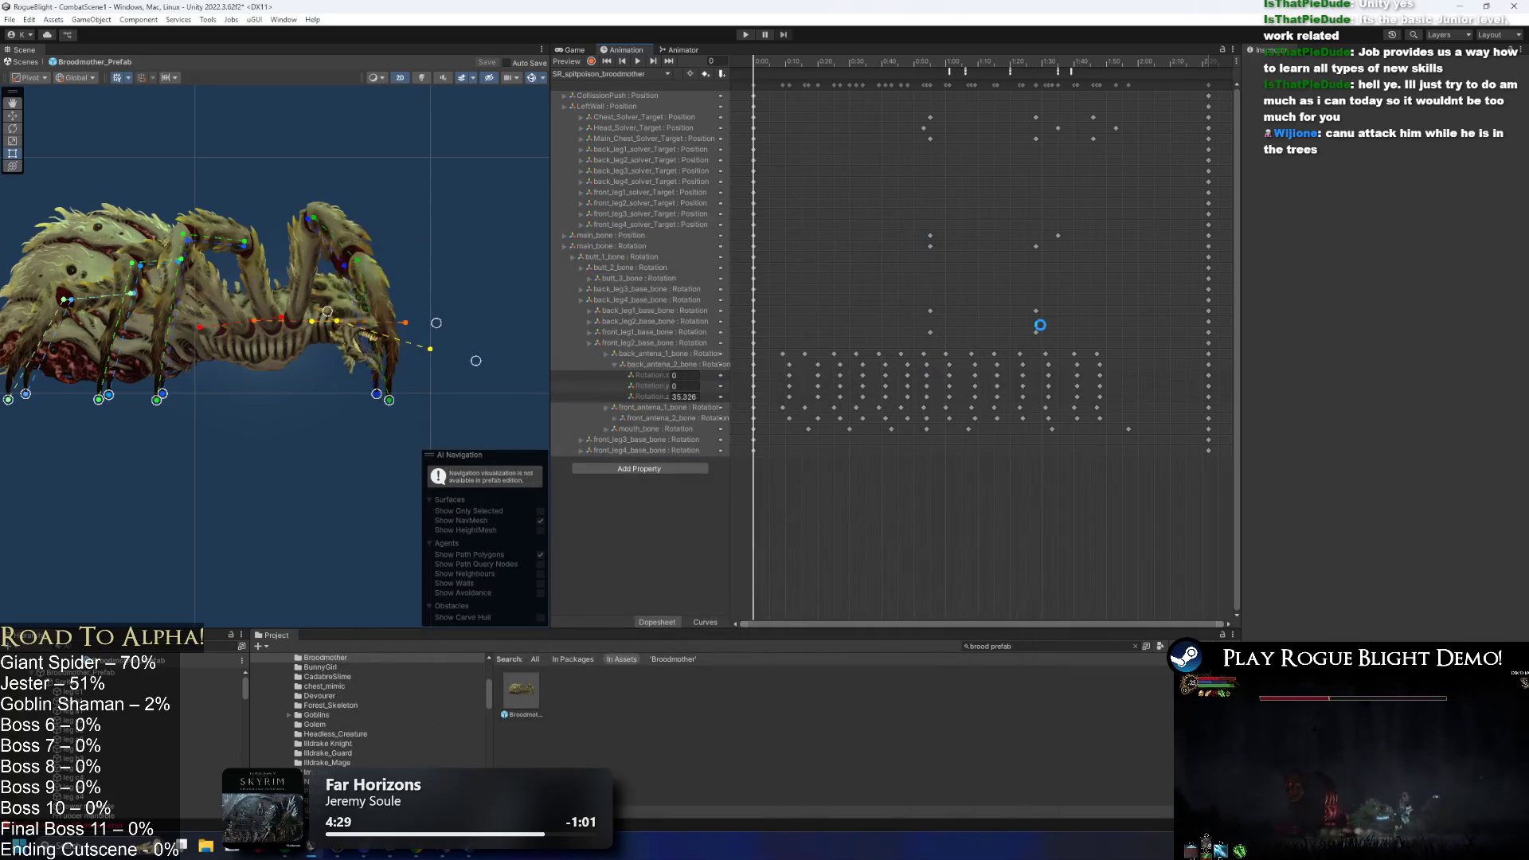
- Switch between the original and (P2) spit-poison clips, checking the pose at frame 61
click(629, 73)
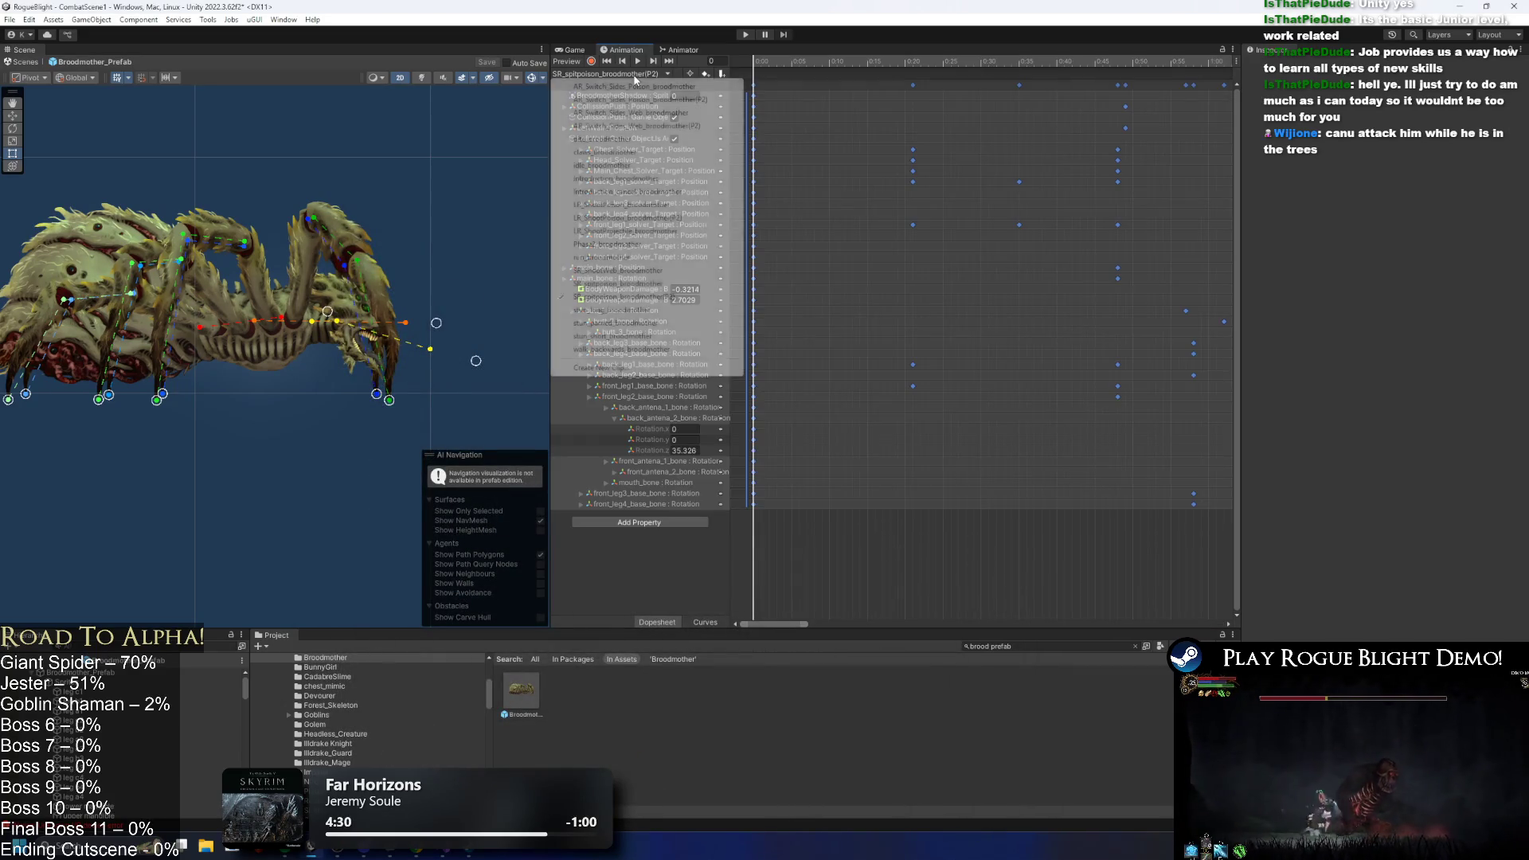
click(637, 284)
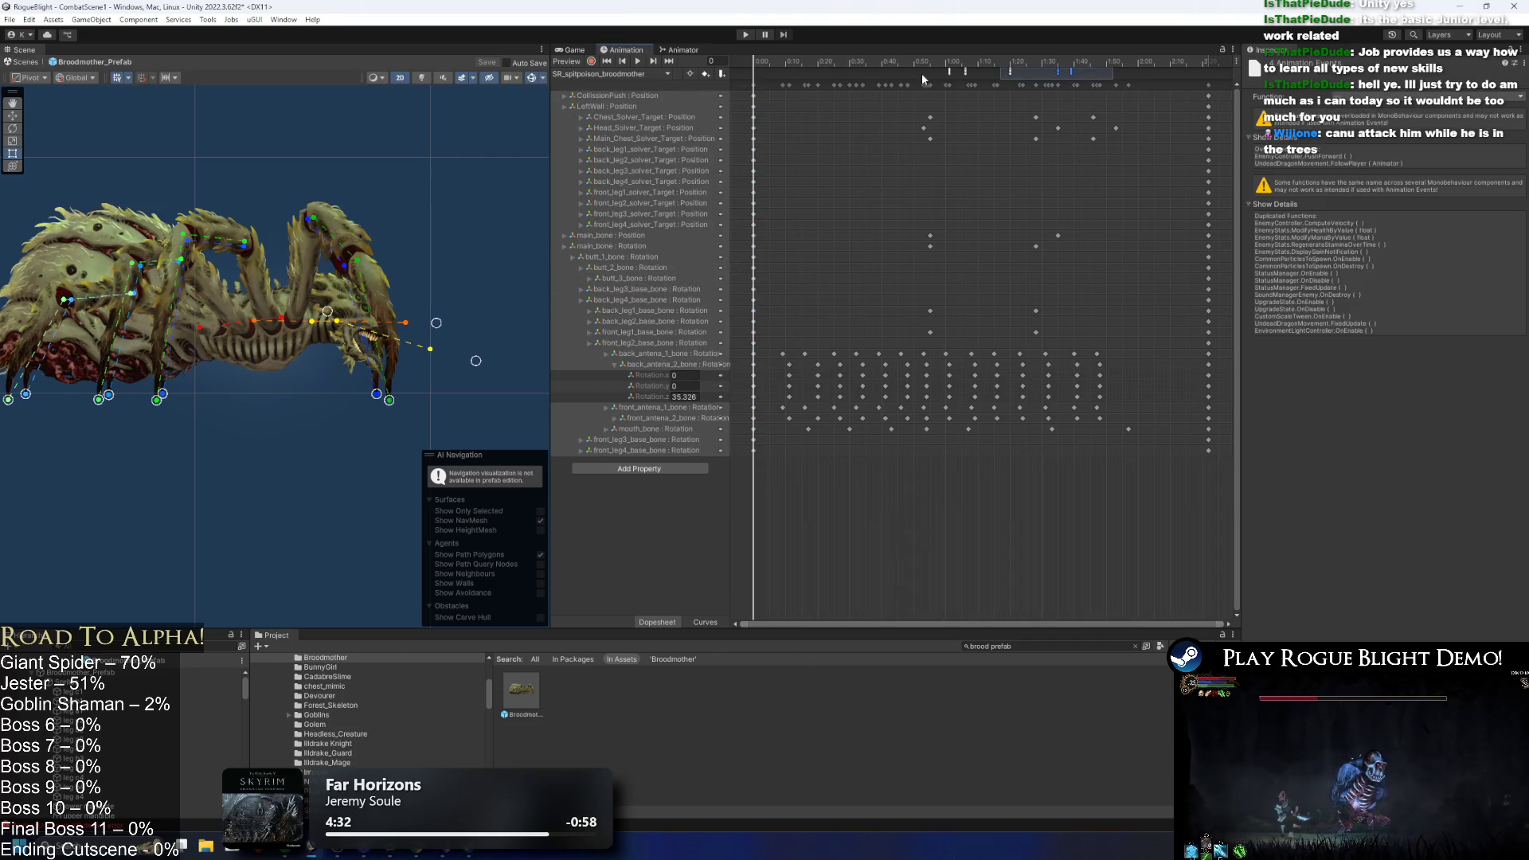
click(949, 61)
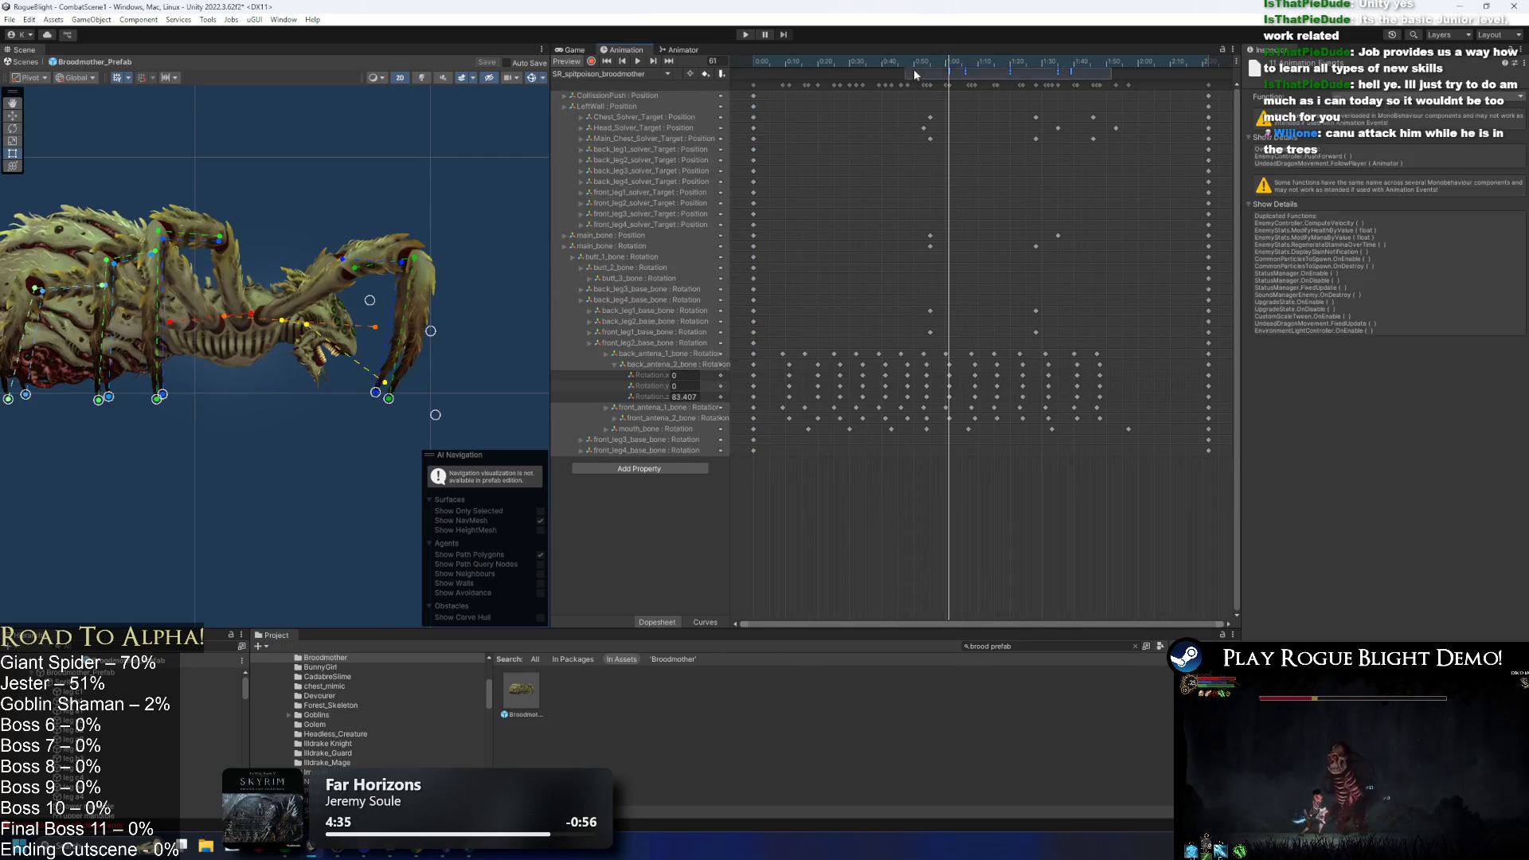
click(622, 74)
click(657, 297)
drag(943, 57, 934, 57)
click(621, 73)
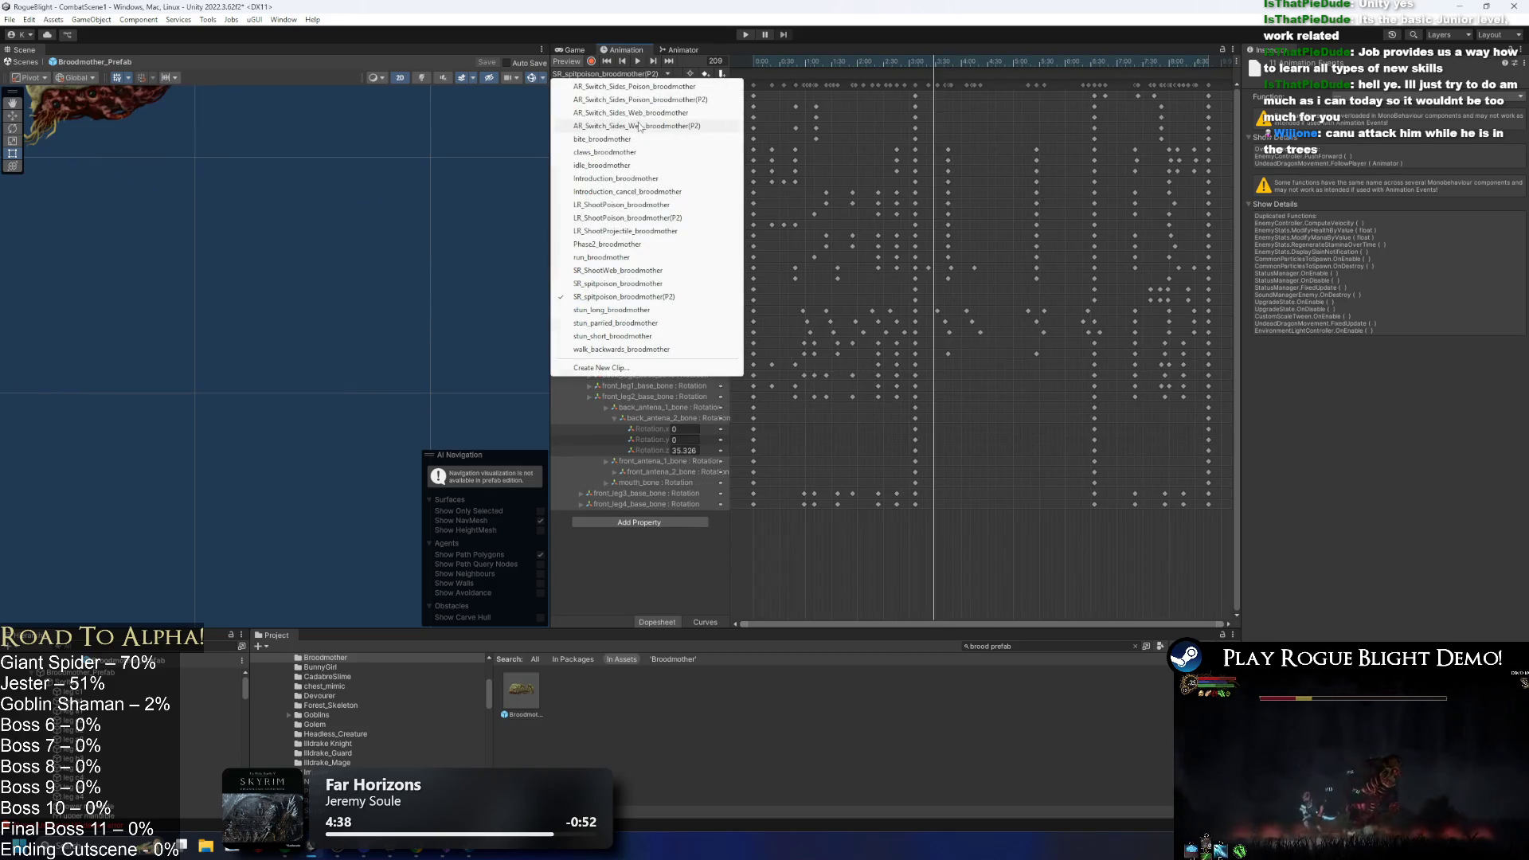
click(663, 285)
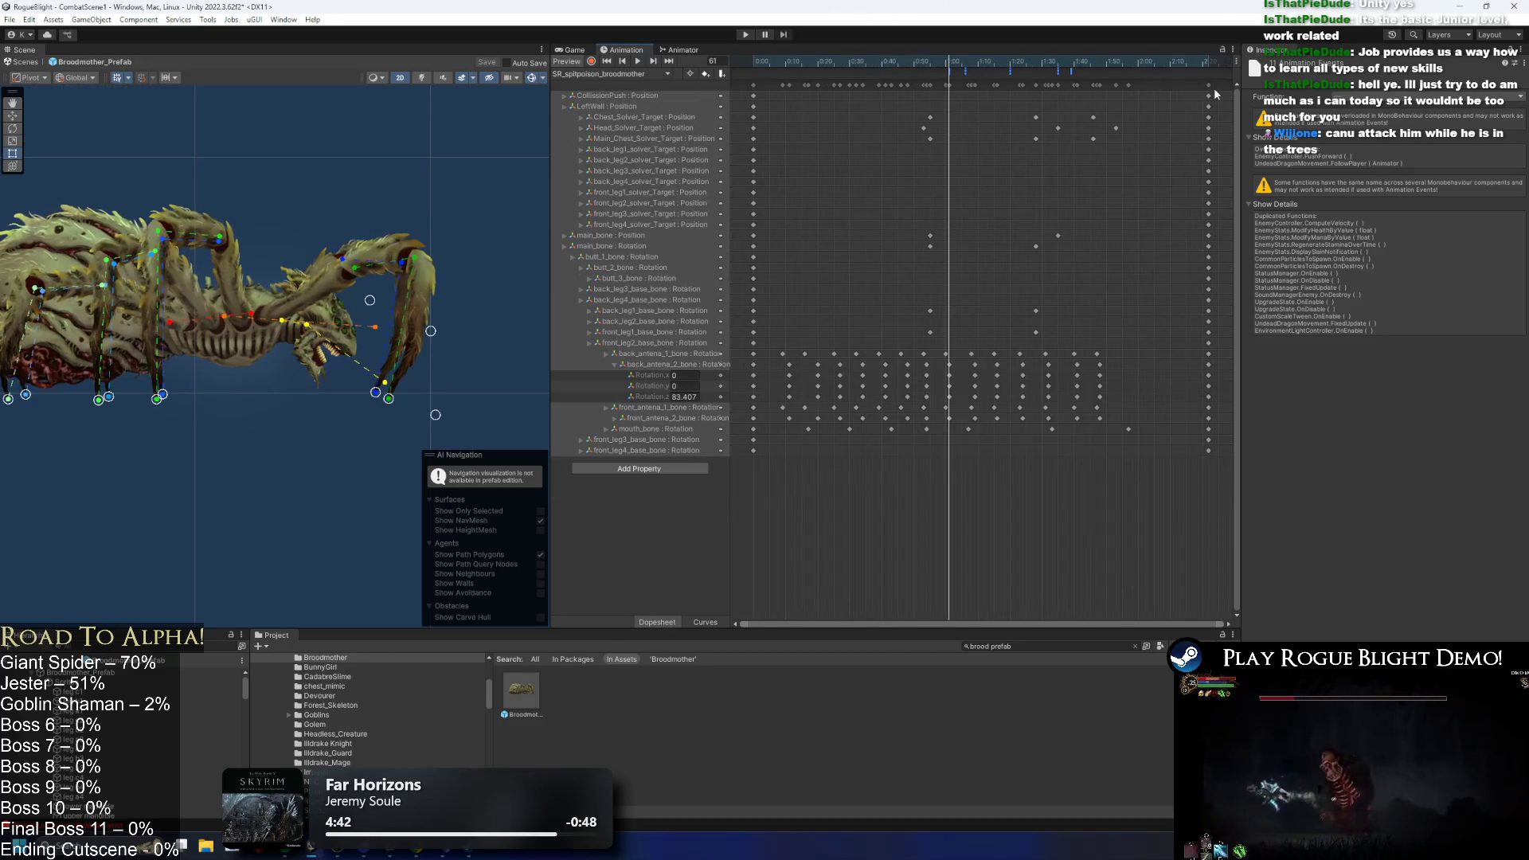
- Select all keys in the original clip, bring them into the (P2) clip, and compare frames 57–61
key(ctrl+a)
click(651, 78)
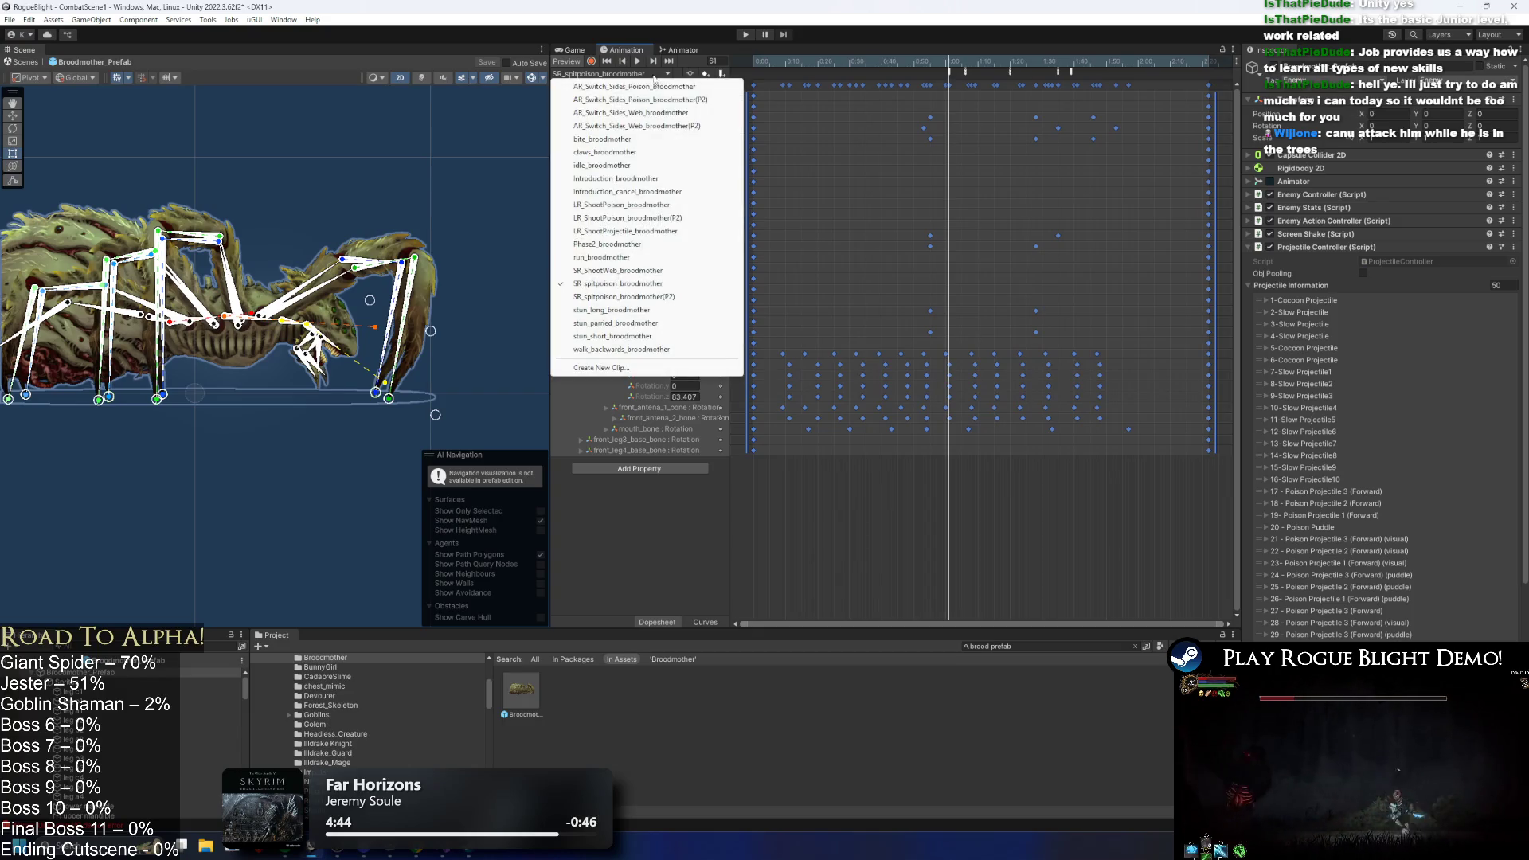
click(672, 297)
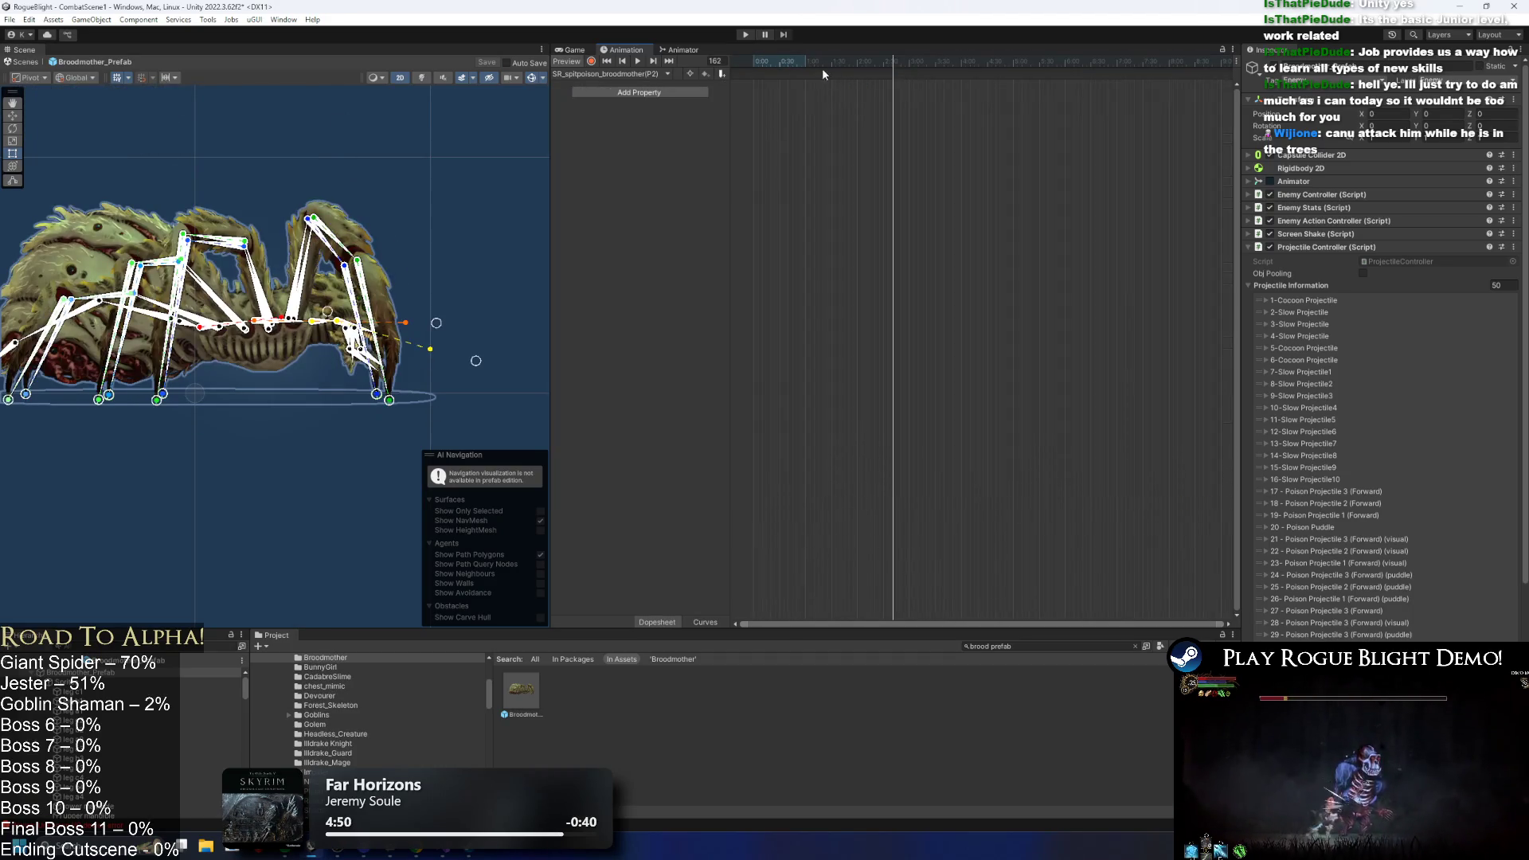
click(628, 73)
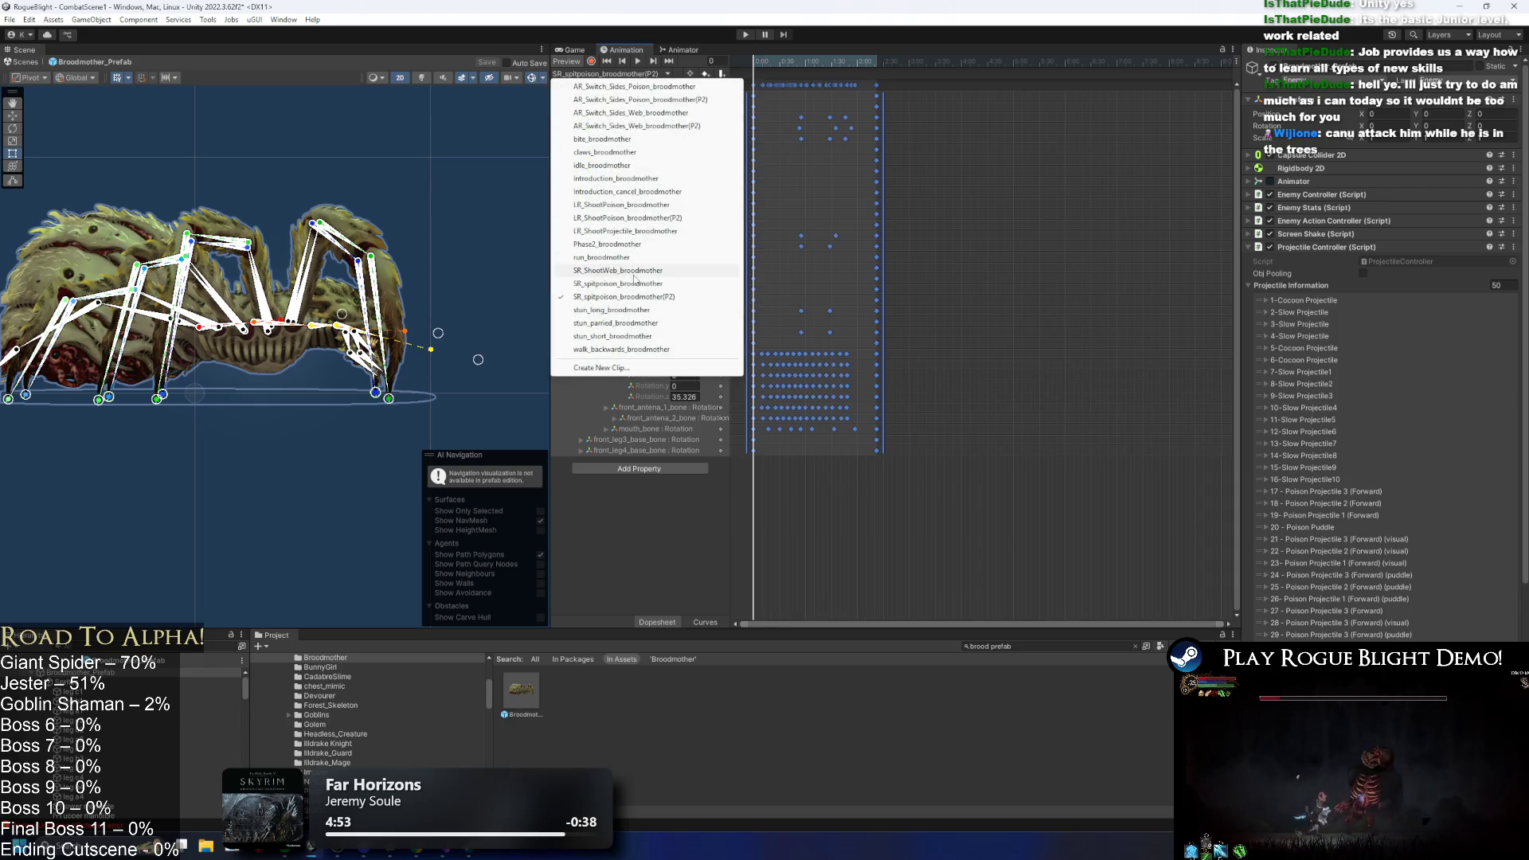
click(685, 285)
click(952, 69)
click(951, 61)
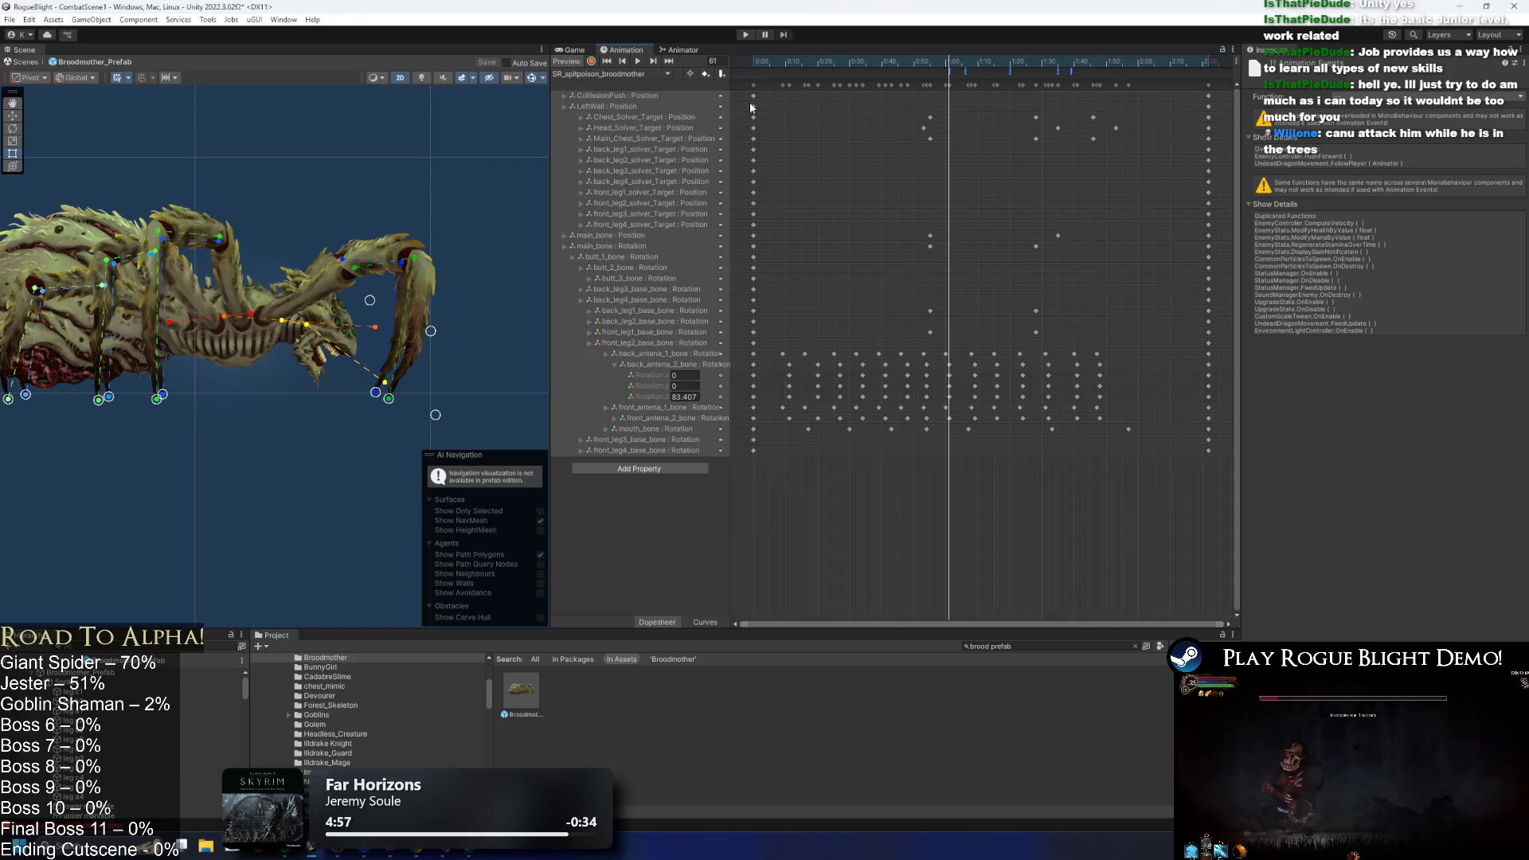
click(626, 74)
click(677, 297)
click(938, 61)
drag(938, 62, 955, 63)
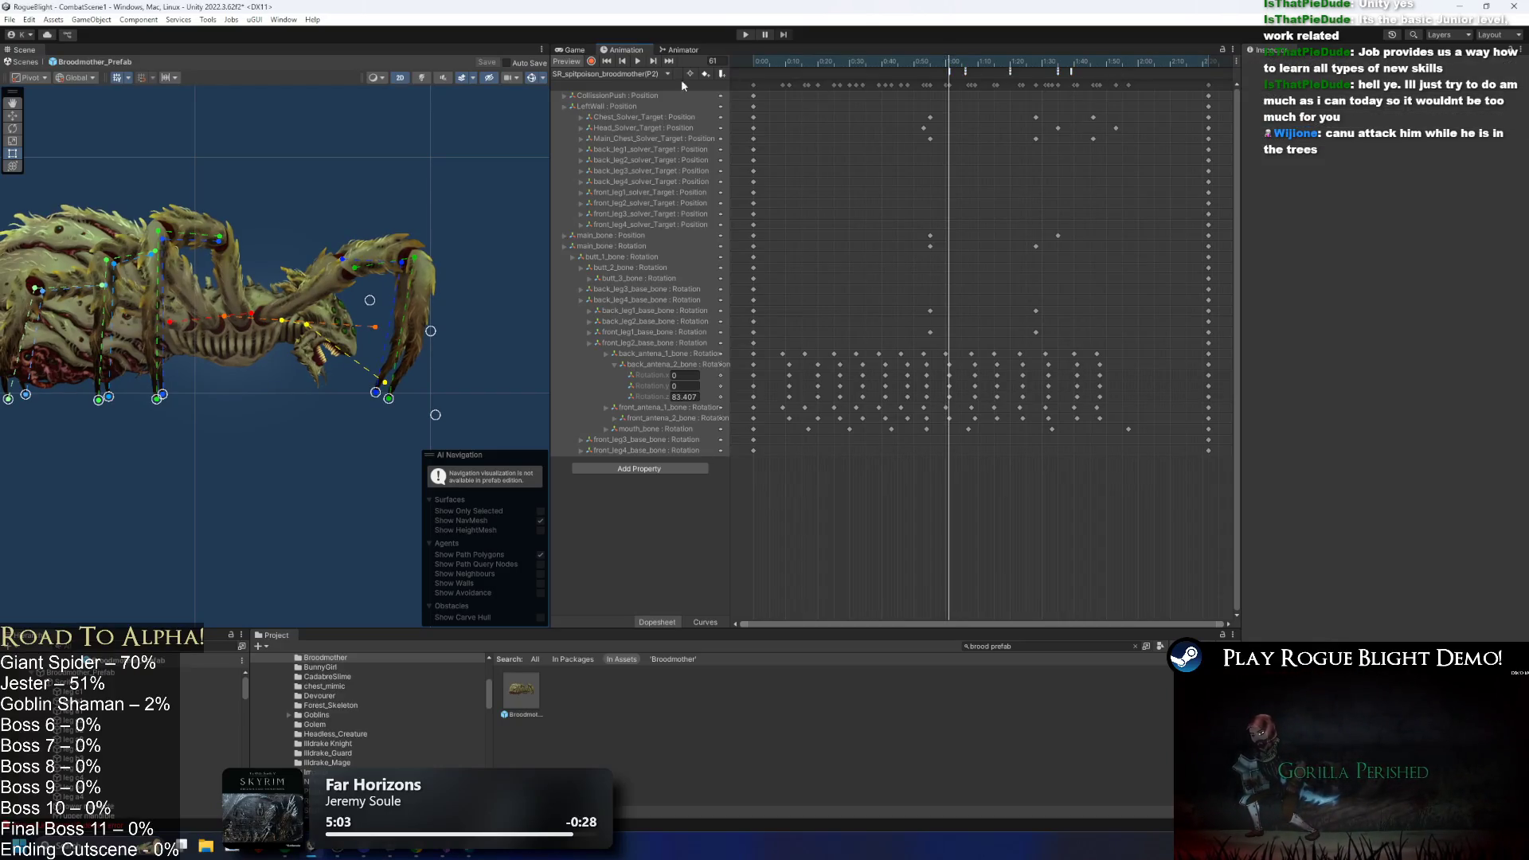
- Move the FizzlePreExistingParticle event earlier in the original clip, around frame 85
click(629, 74)
click(657, 89)
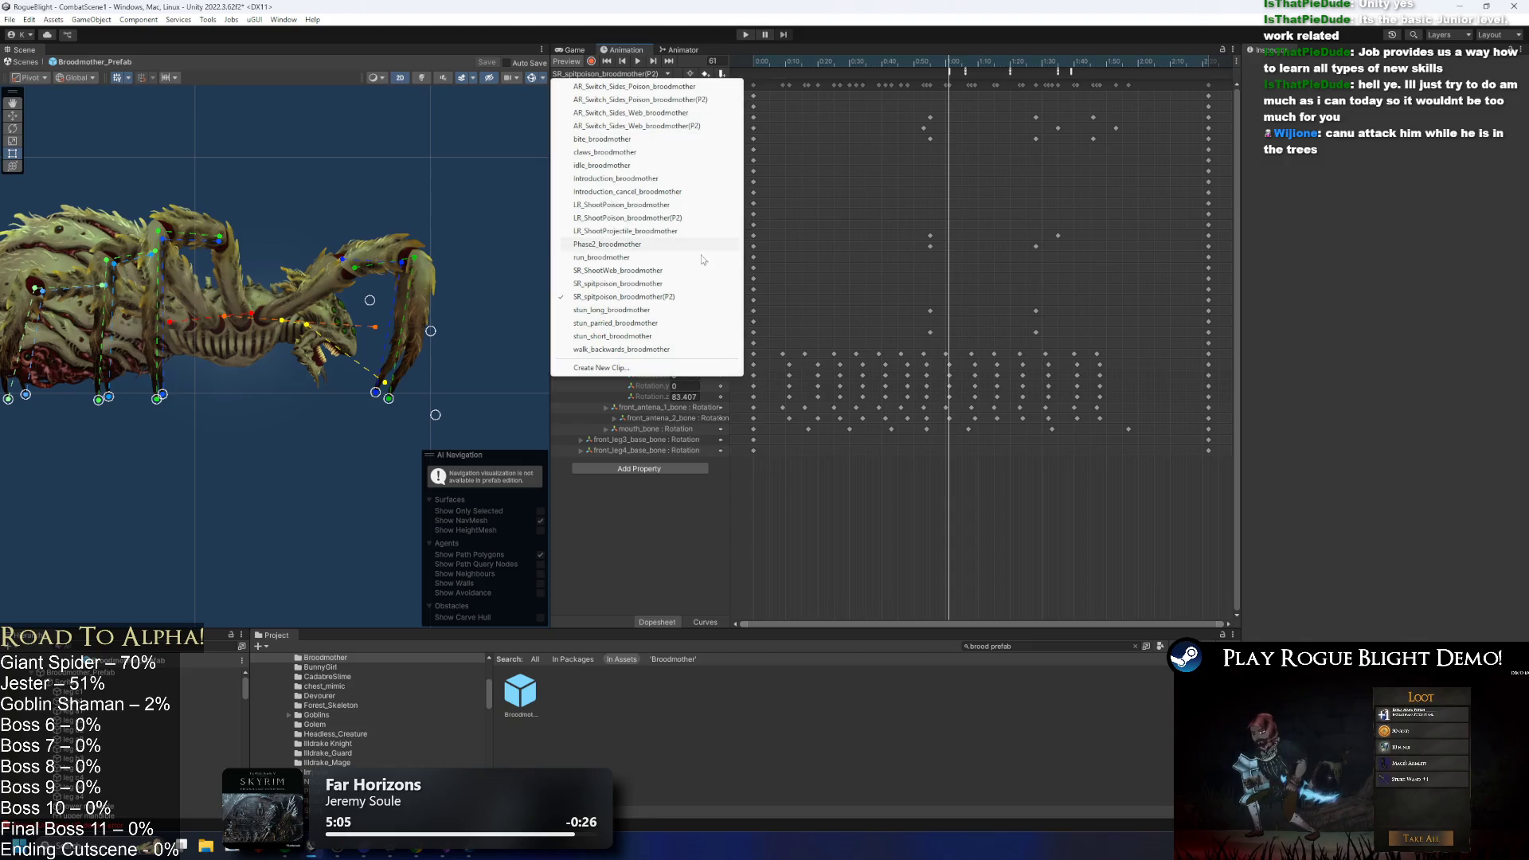
click(685, 295)
click(1027, 61)
mouse_move(1028, 61)
mouse_down()
mouse_move(1060, 64)
mouse_move(1045, 64)
mouse_up()
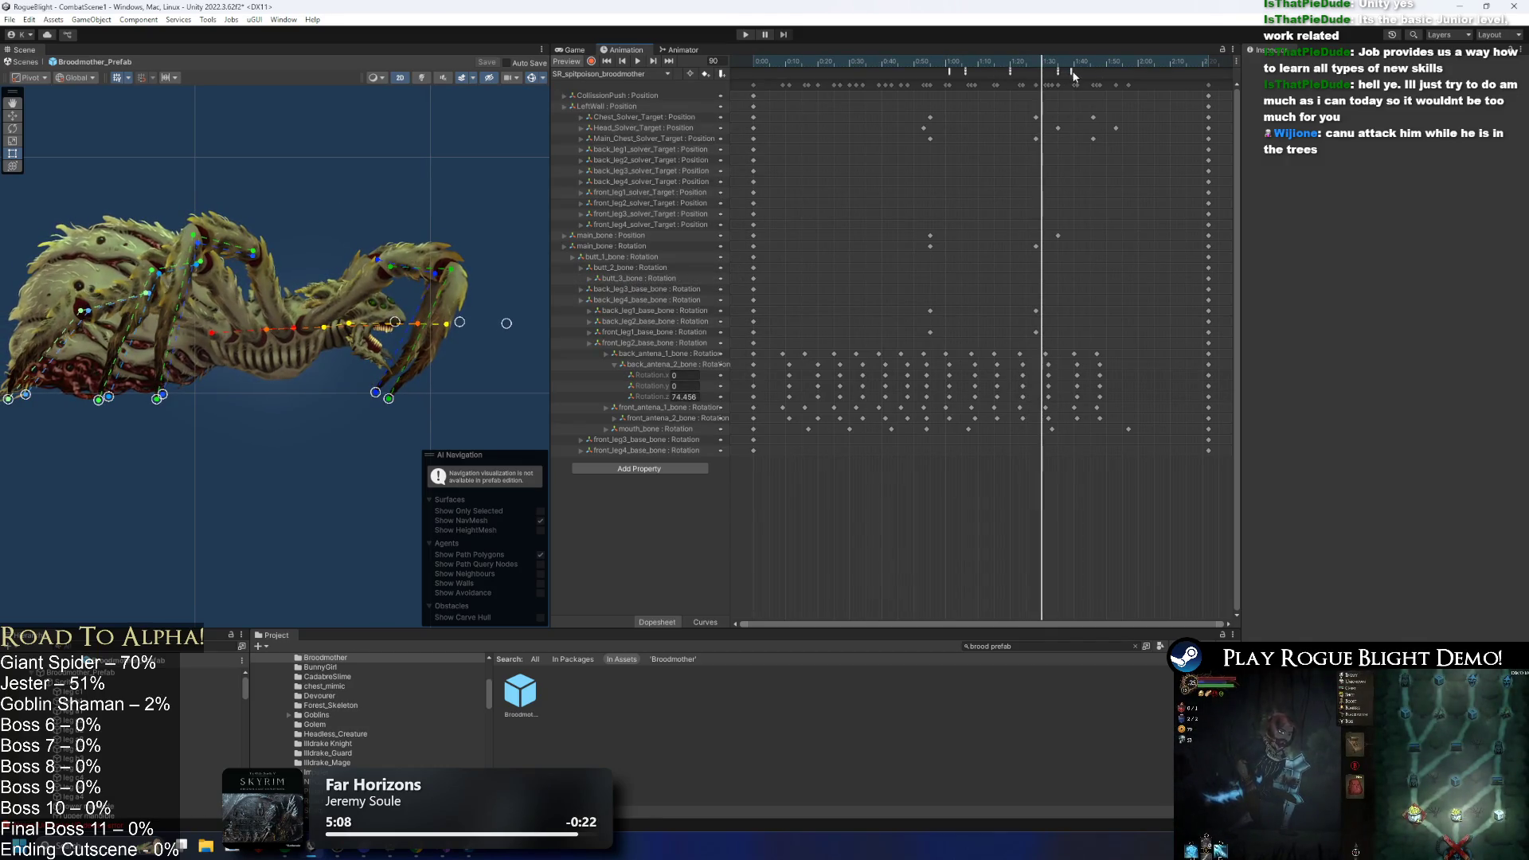
click(1073, 73)
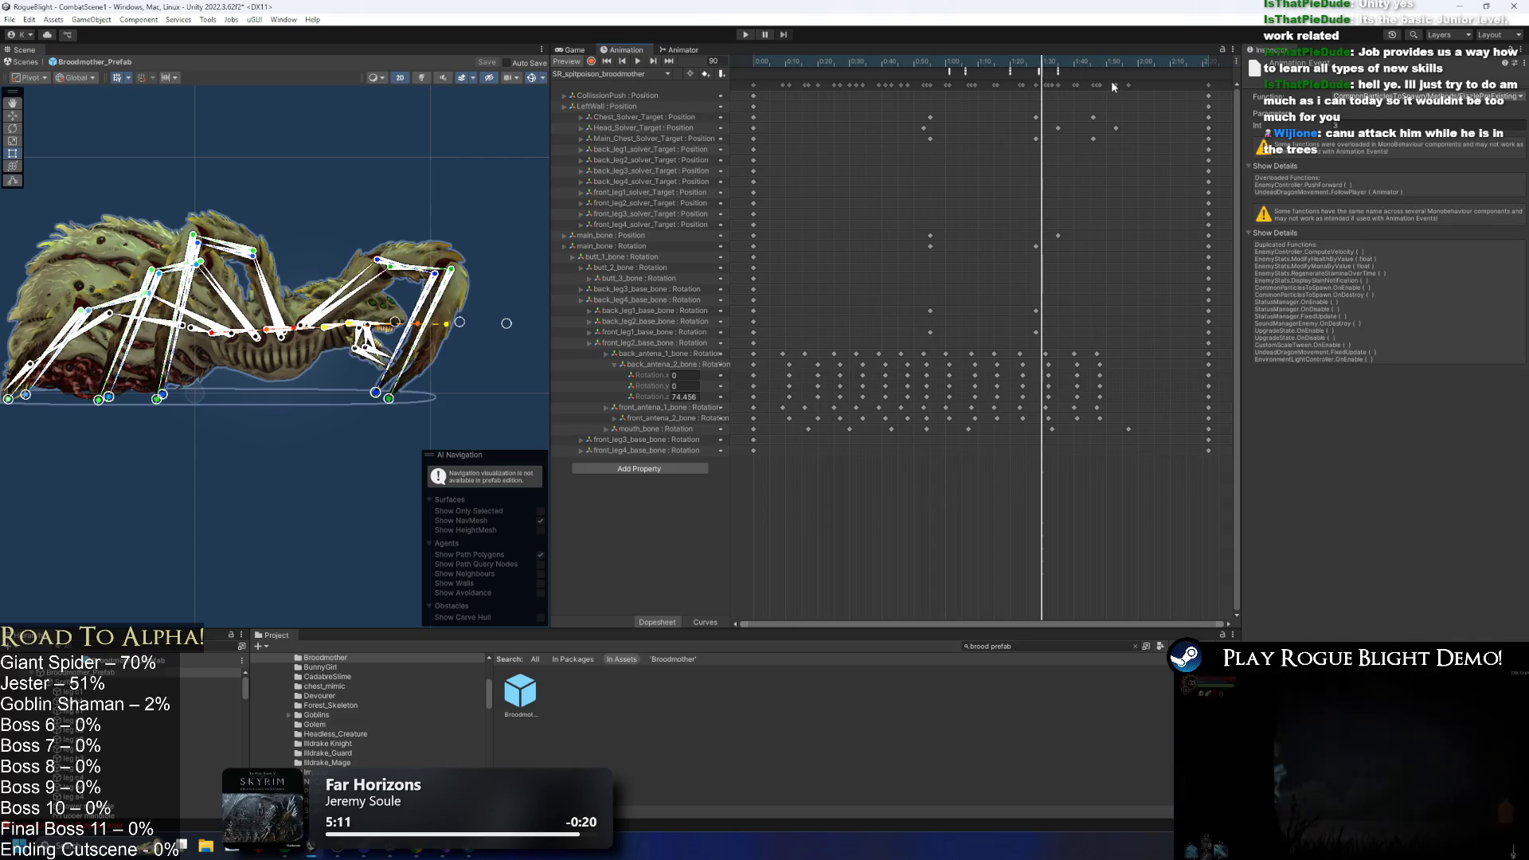
click(1111, 73)
drag(1071, 73, 1030, 74)
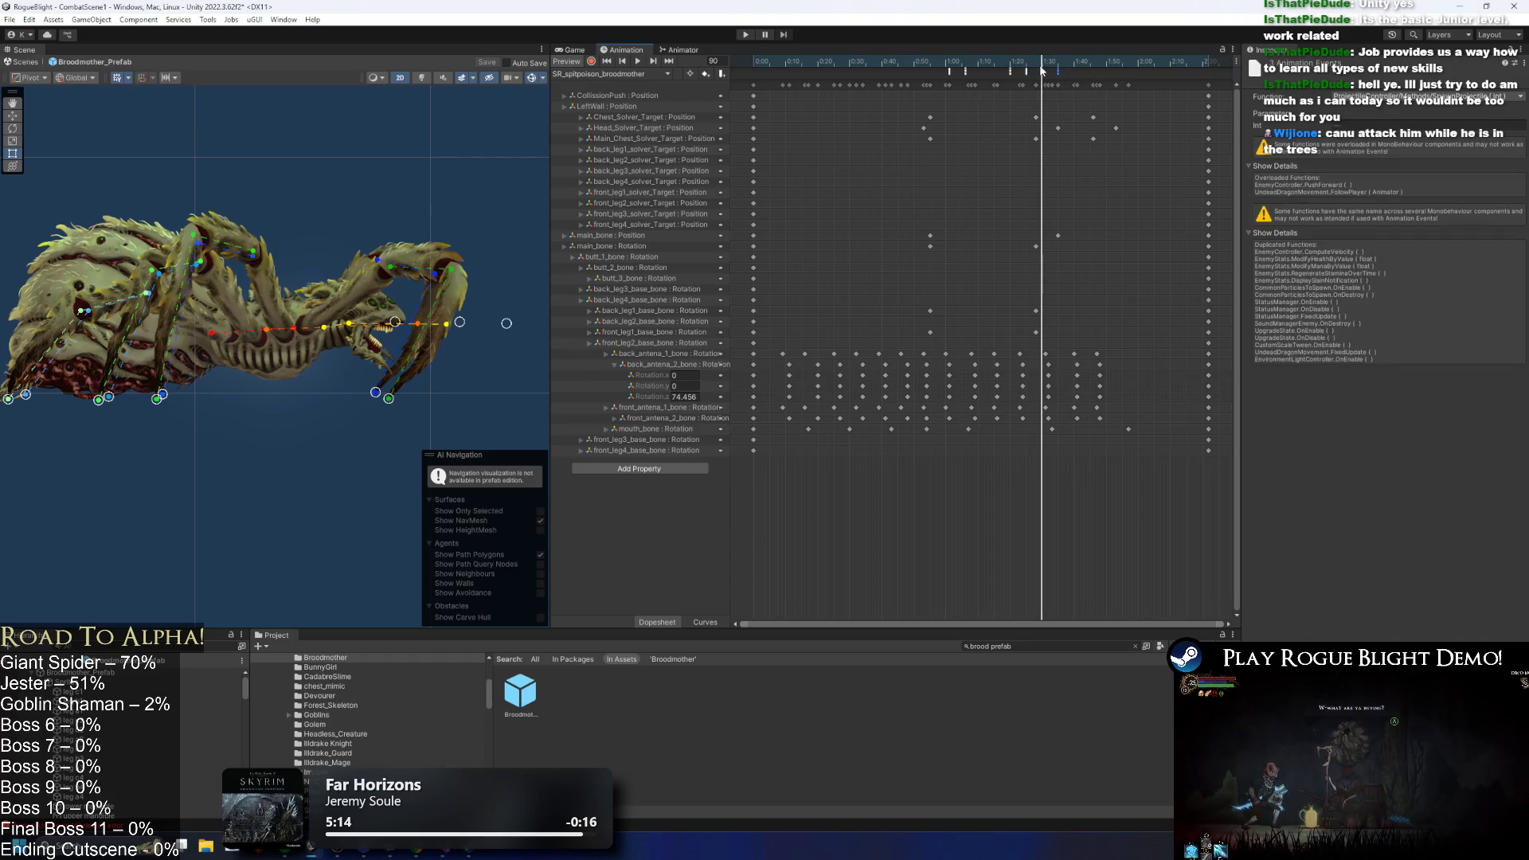
click(1027, 62)
- Box-select and delete the late antenna keyframes near frame 87
drag(1027, 61, 1033, 62)
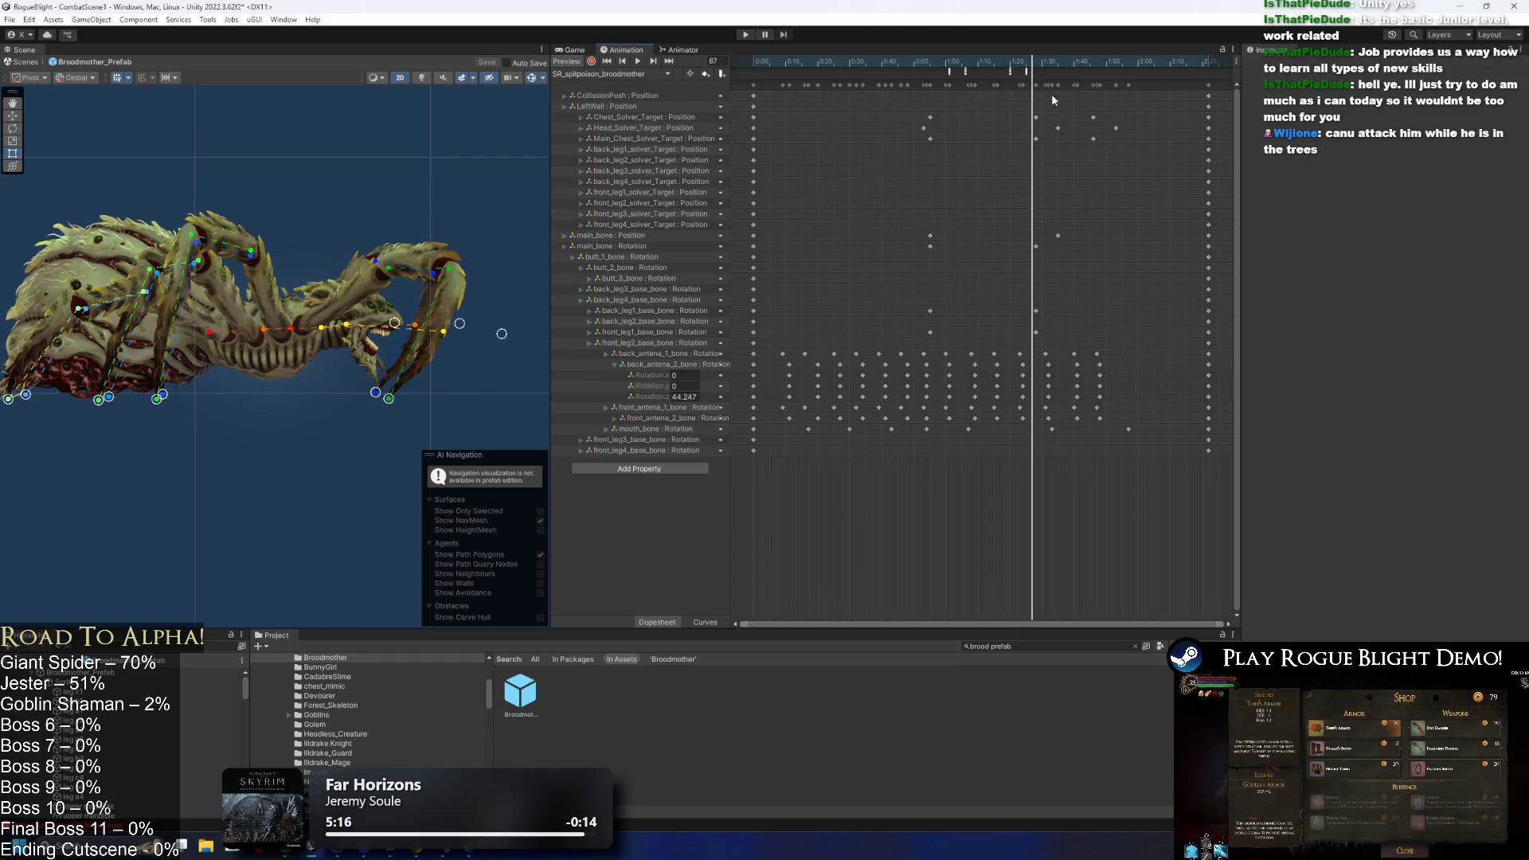
drag(1131, 338, 1036, 417)
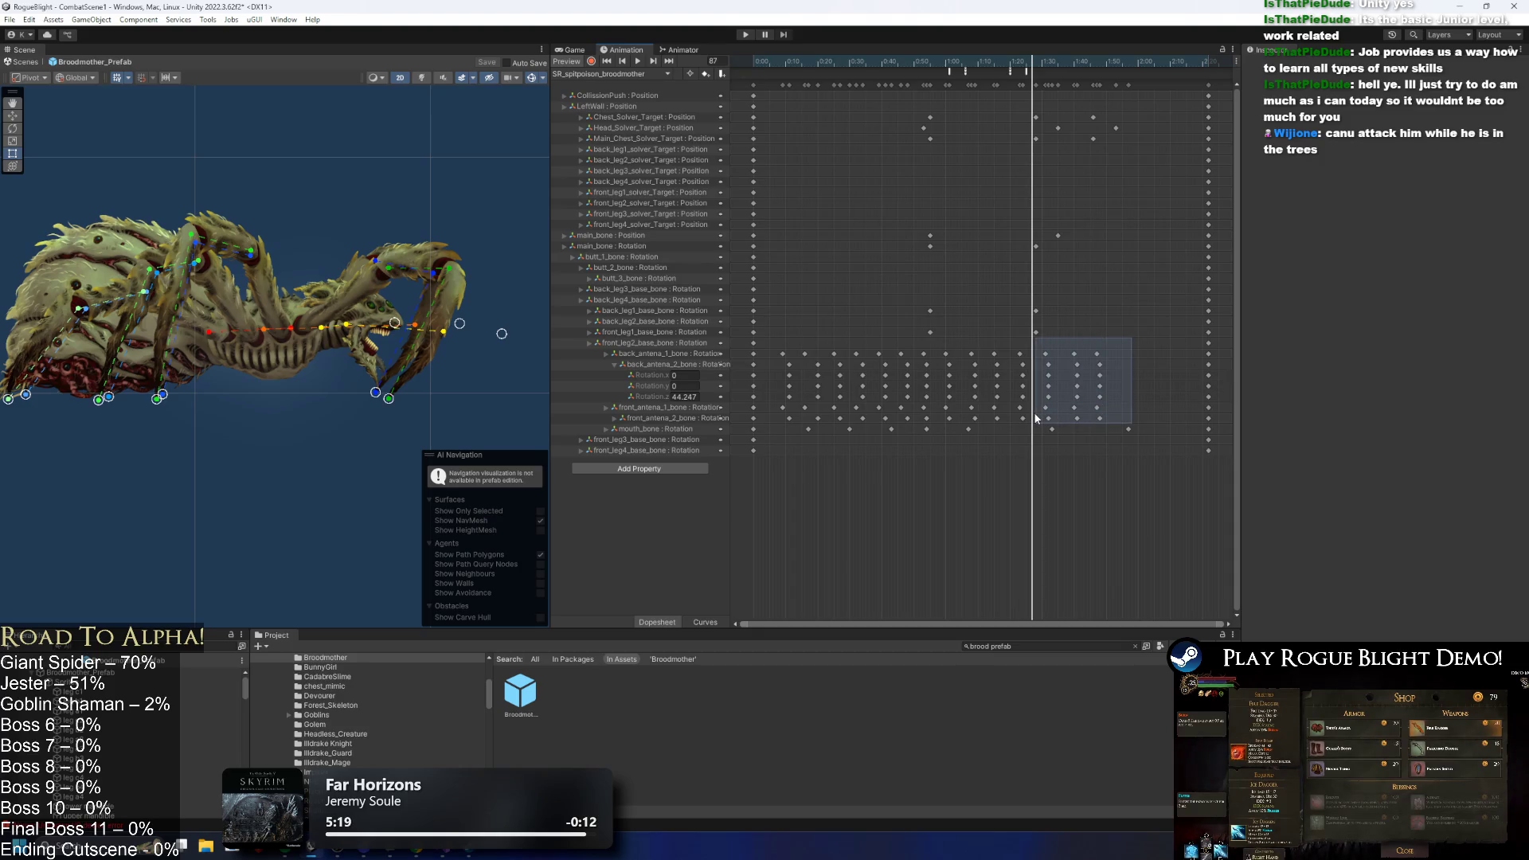
key(Delete)
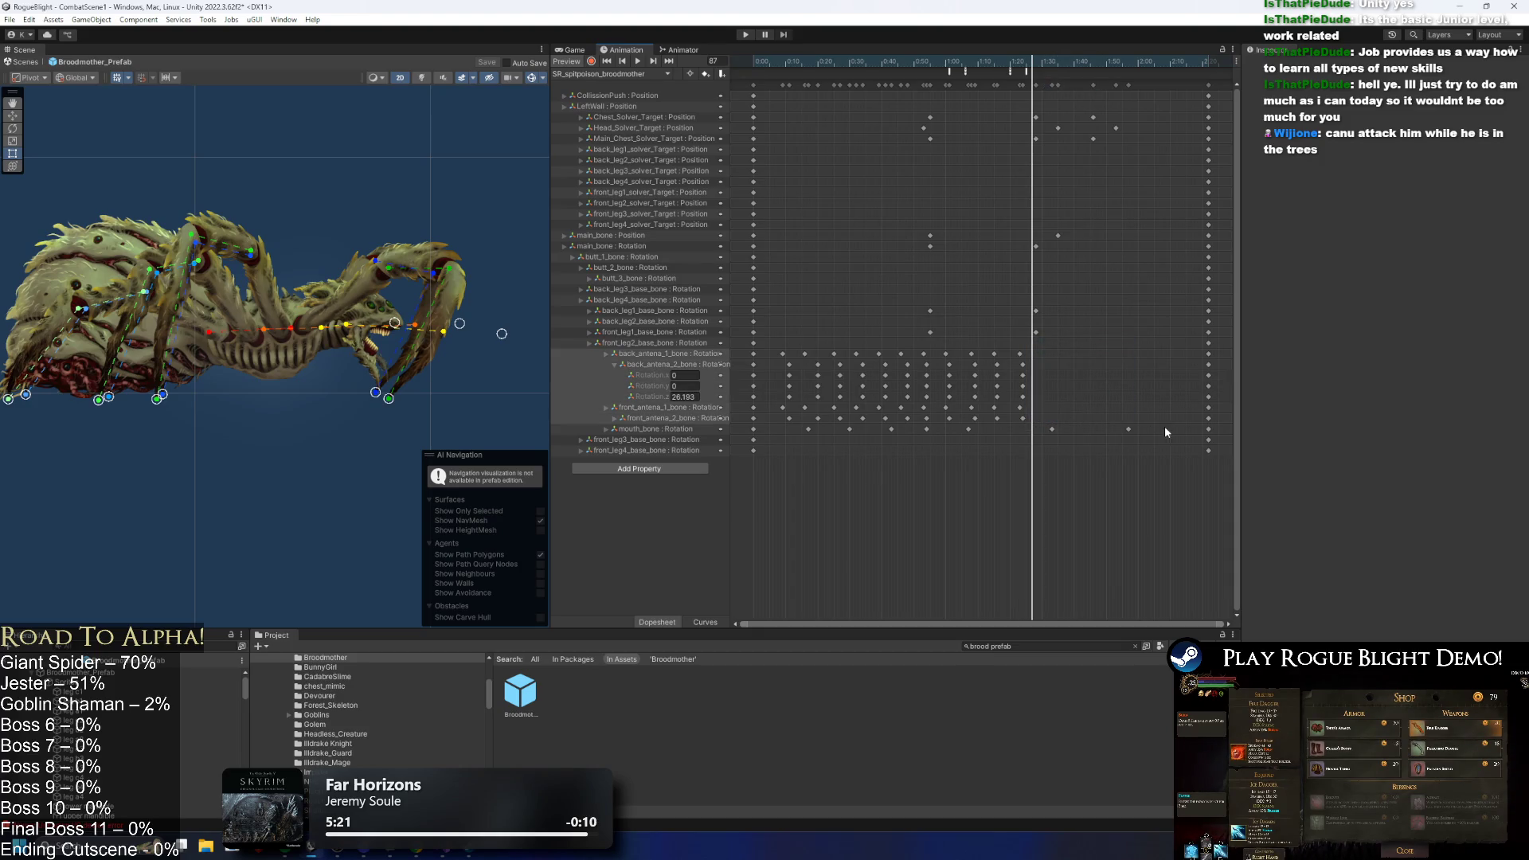
- Shift the mouth_bone rotation keys and key the jaw rotation at frame 83
click(1128, 430)
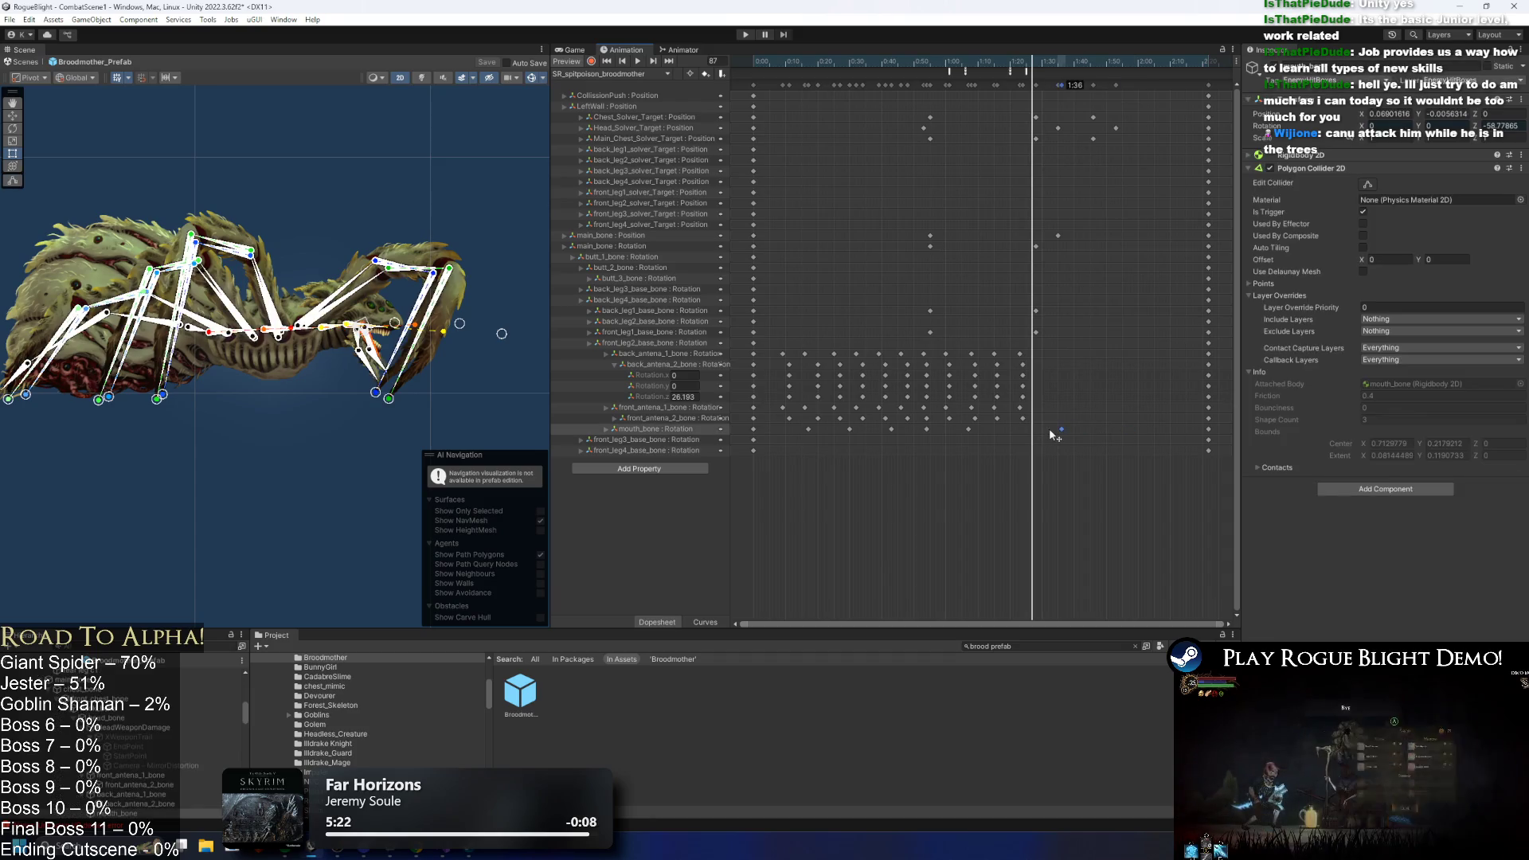
drag(1129, 429, 1055, 429)
click(1018, 62)
click(927, 429)
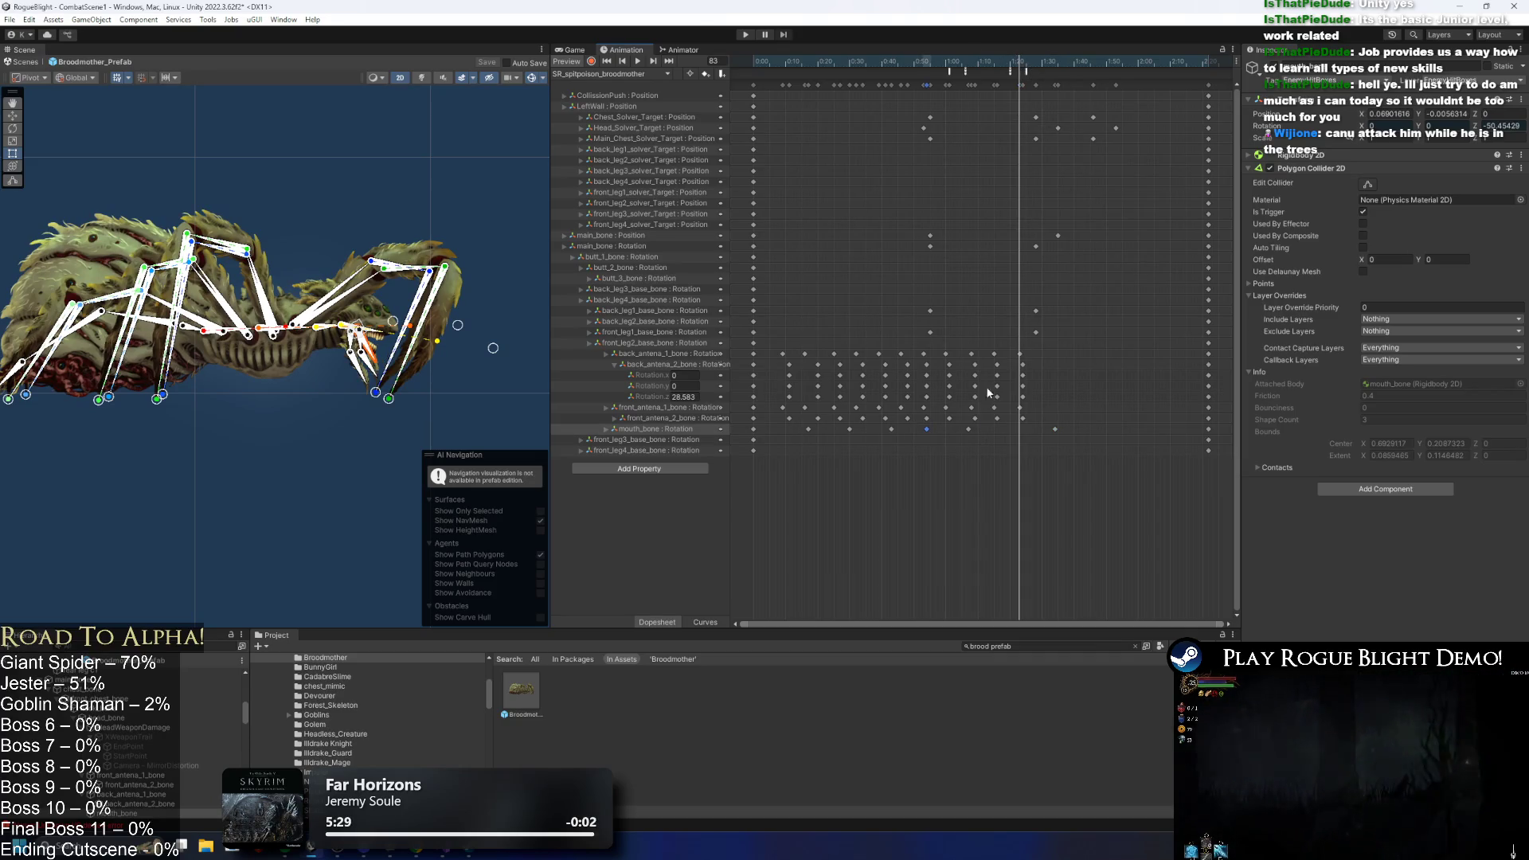
drag(926, 430, 969, 434)
key(ctrl+v)
- Scrub frames 51–86 to review the jaw bite, briefly checking the state graph
mouse_move(1020, 62)
mouse_down()
mouse_move(963, 60)
mouse_move(990, 61)
mouse_up()
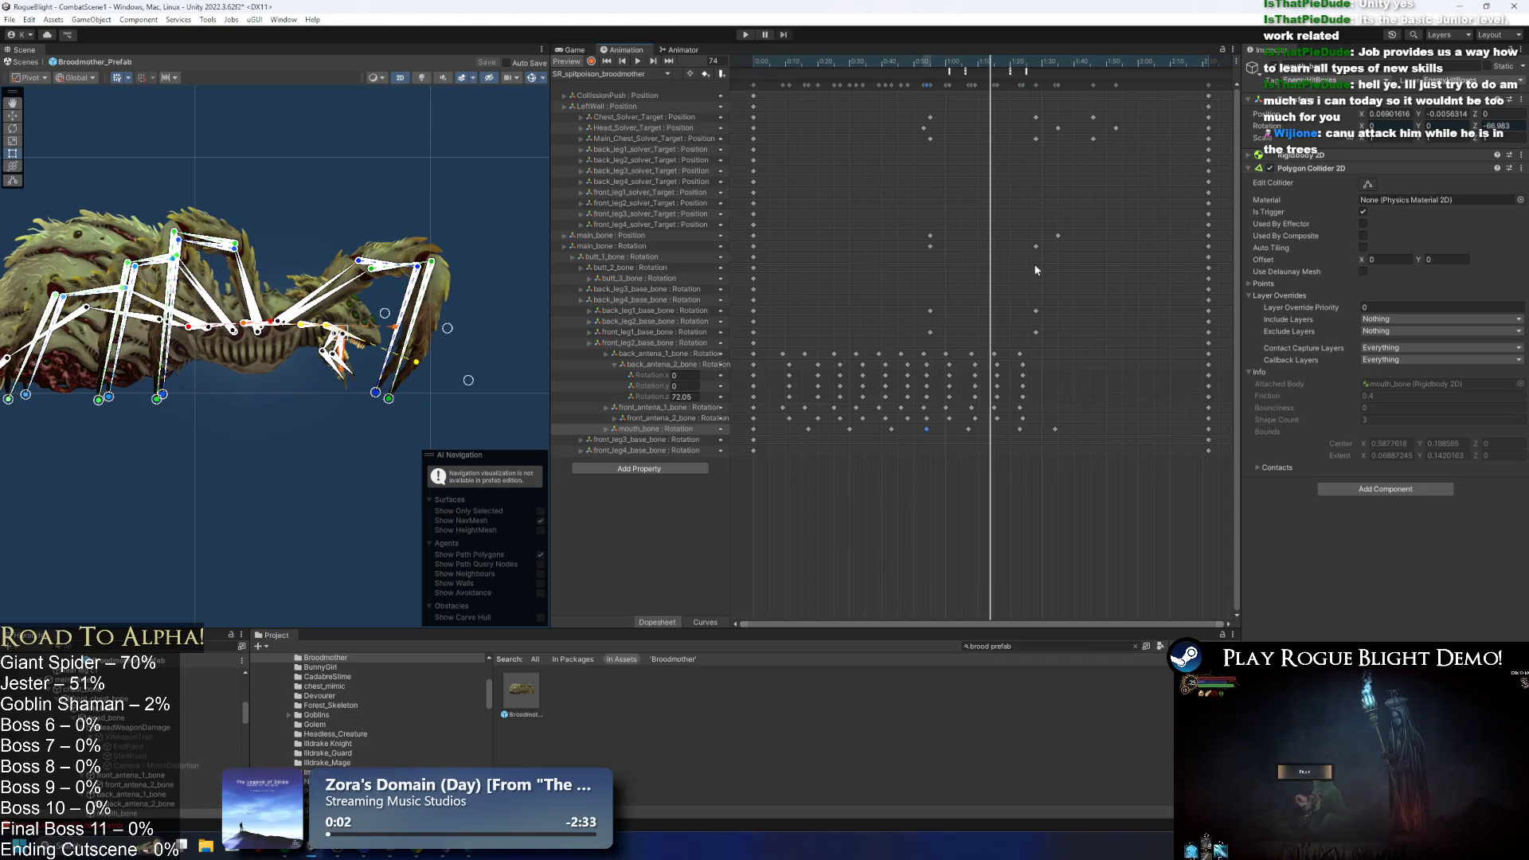
click(994, 60)
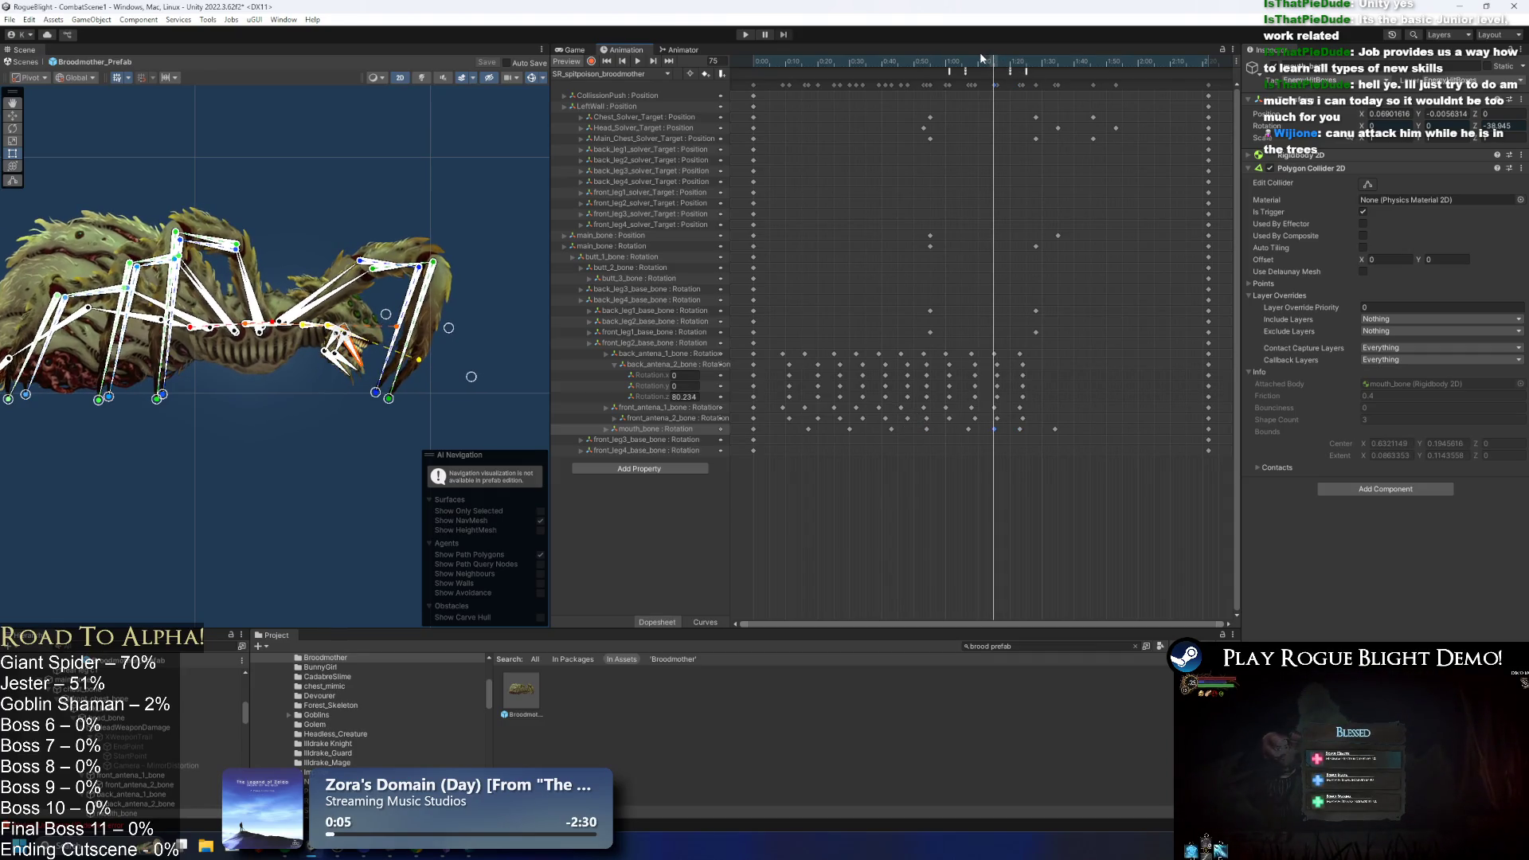
mouse_move(981, 57)
mouse_down()
mouse_move(903, 57)
mouse_move(1207, 60)
mouse_move(1027, 65)
mouse_move(1177, 61)
mouse_up()
click(1004, 60)
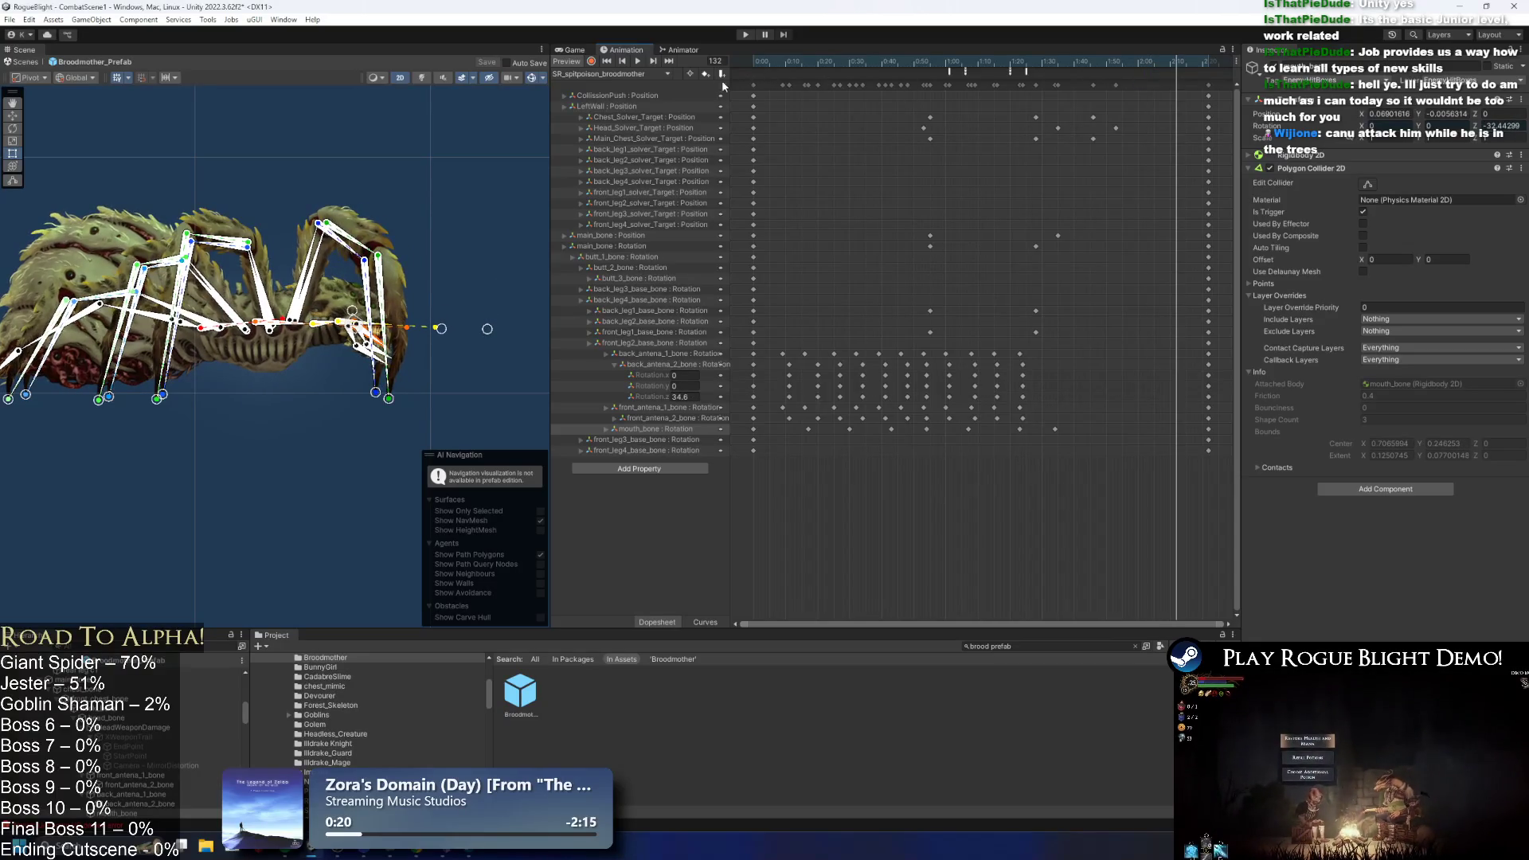
drag(960, 63, 1028, 63)
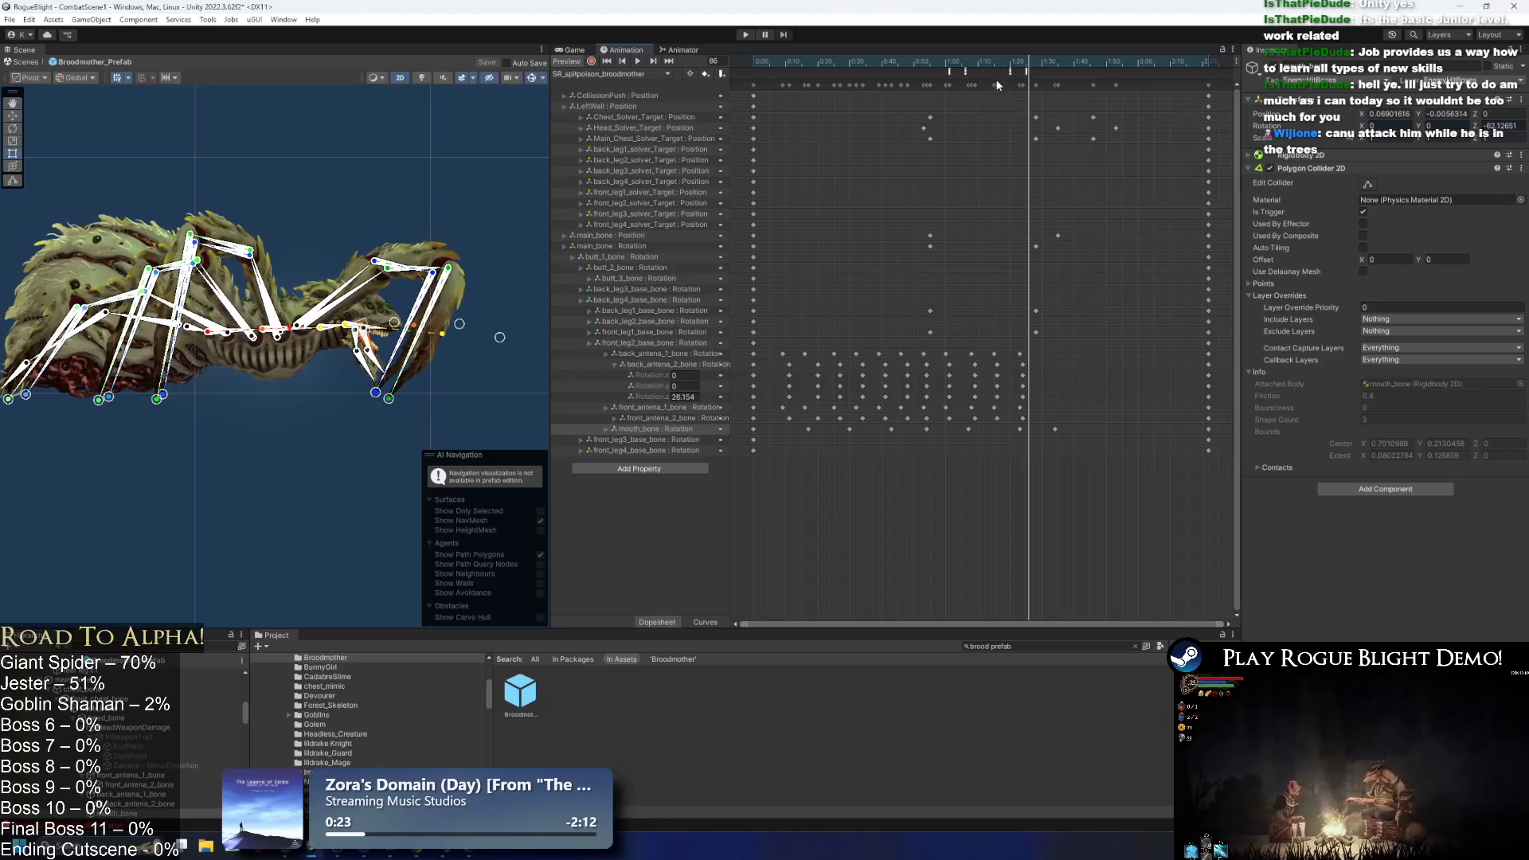
click(675, 50)
click(624, 50)
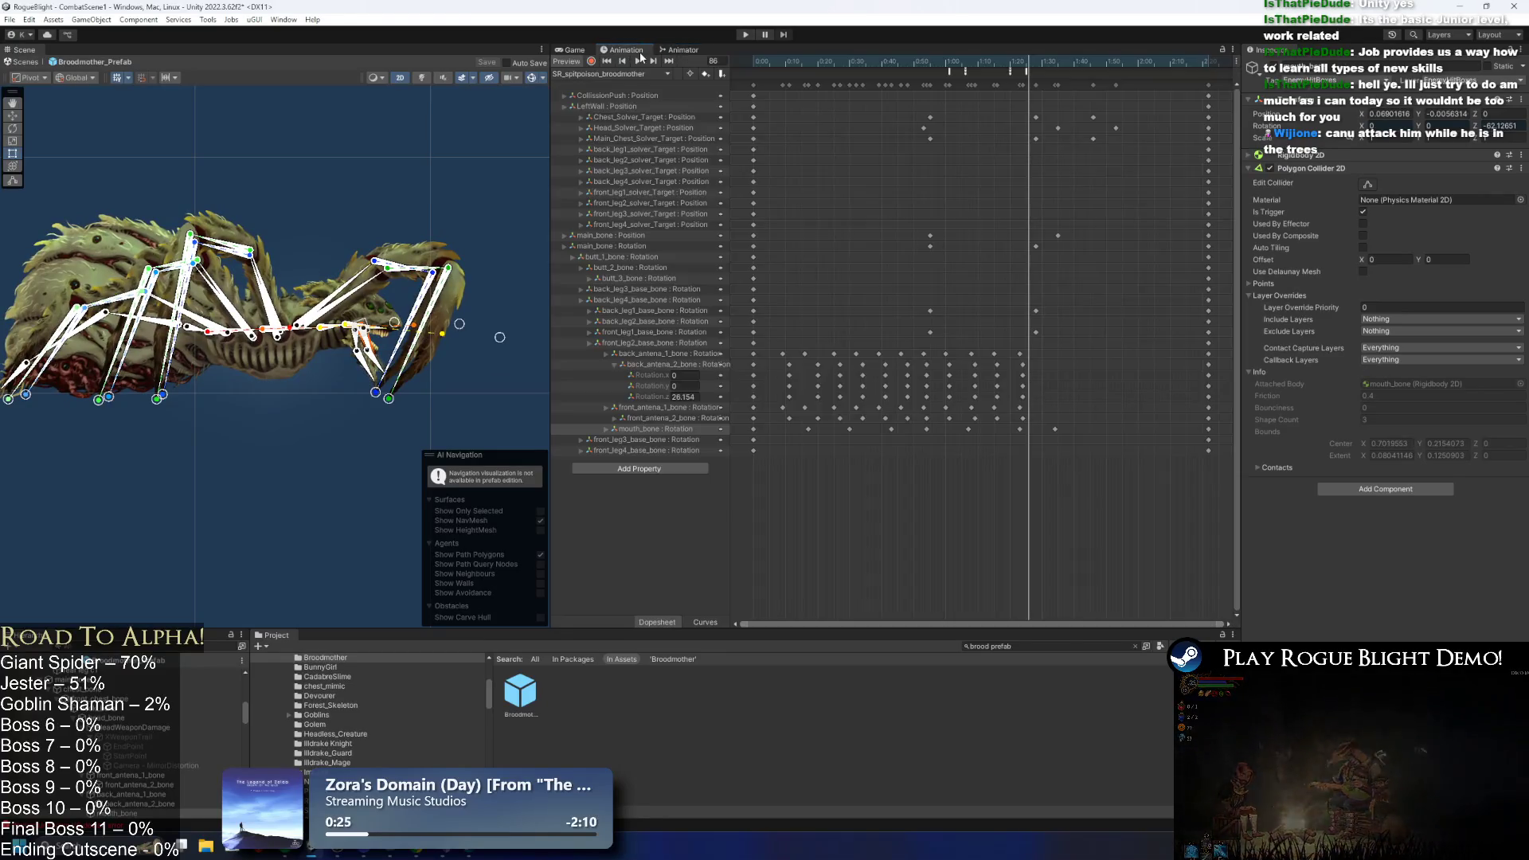
click(611, 73)
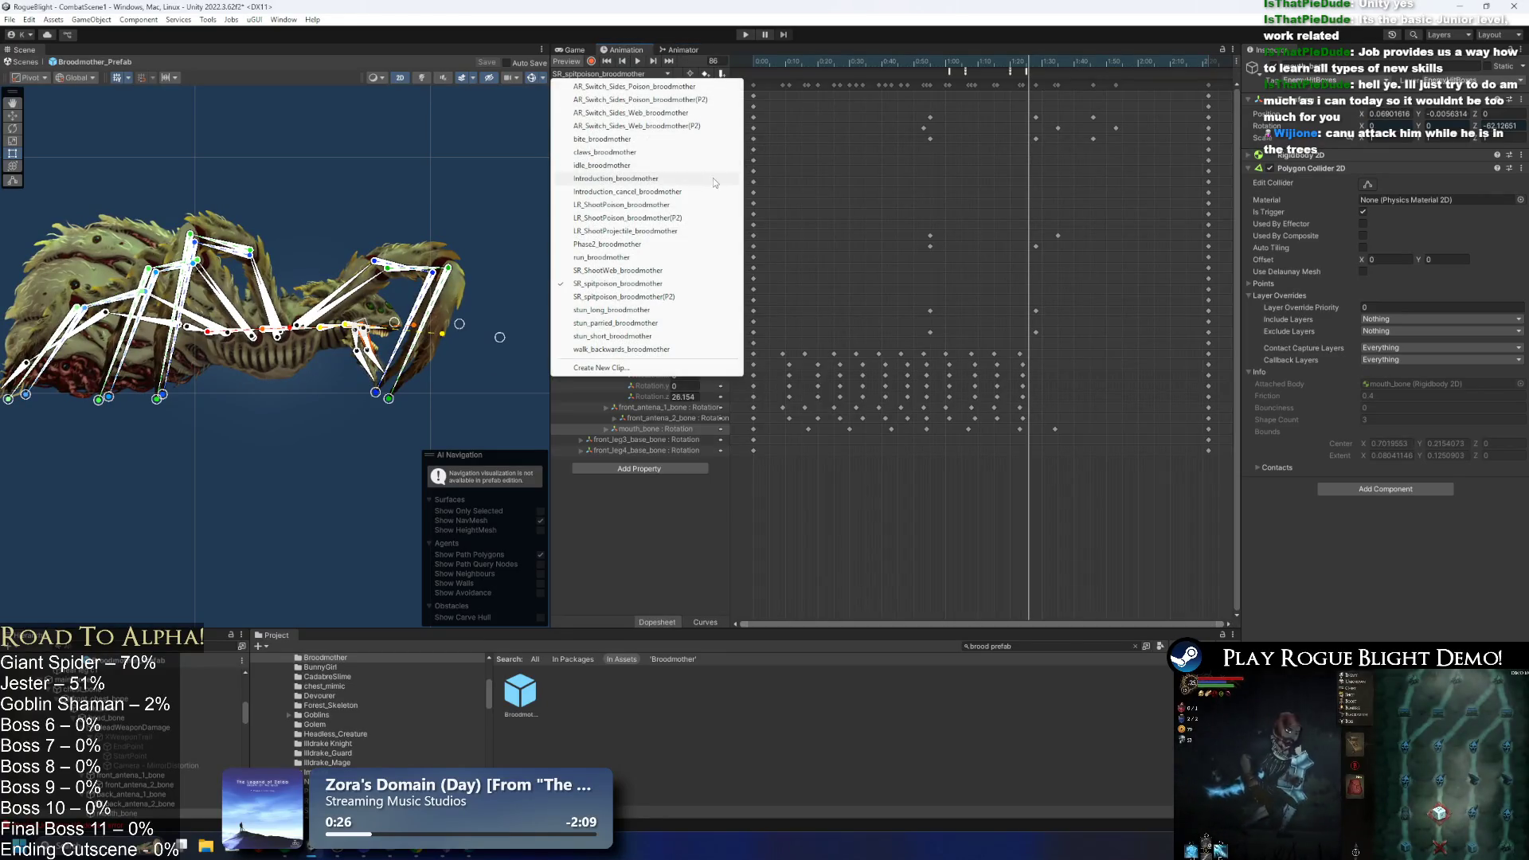
- Compare LR_ShootPoison_broodmother with its (P2) version, scrubbing both and inspecting events
click(669, 205)
mouse_move(999, 61)
mouse_down()
mouse_move(1028, 64)
mouse_move(985, 66)
mouse_move(1068, 69)
mouse_up()
click(1046, 71)
click(993, 66)
click(629, 73)
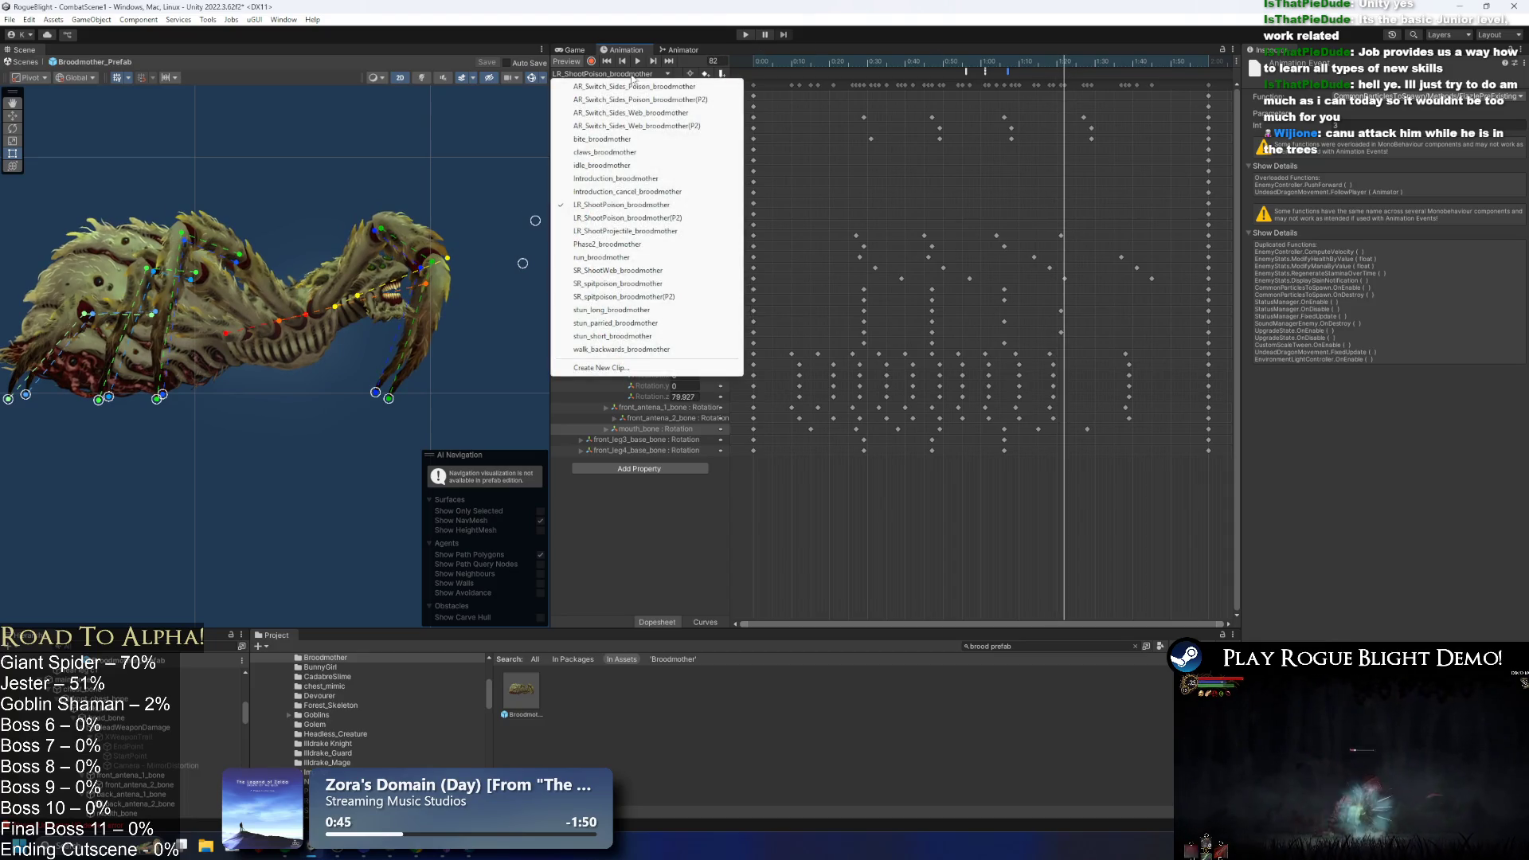
click(628, 217)
mouse_move(1026, 65)
mouse_down()
mouse_move(1008, 65)
mouse_move(1094, 61)
mouse_up()
drag(1119, 61, 1080, 60)
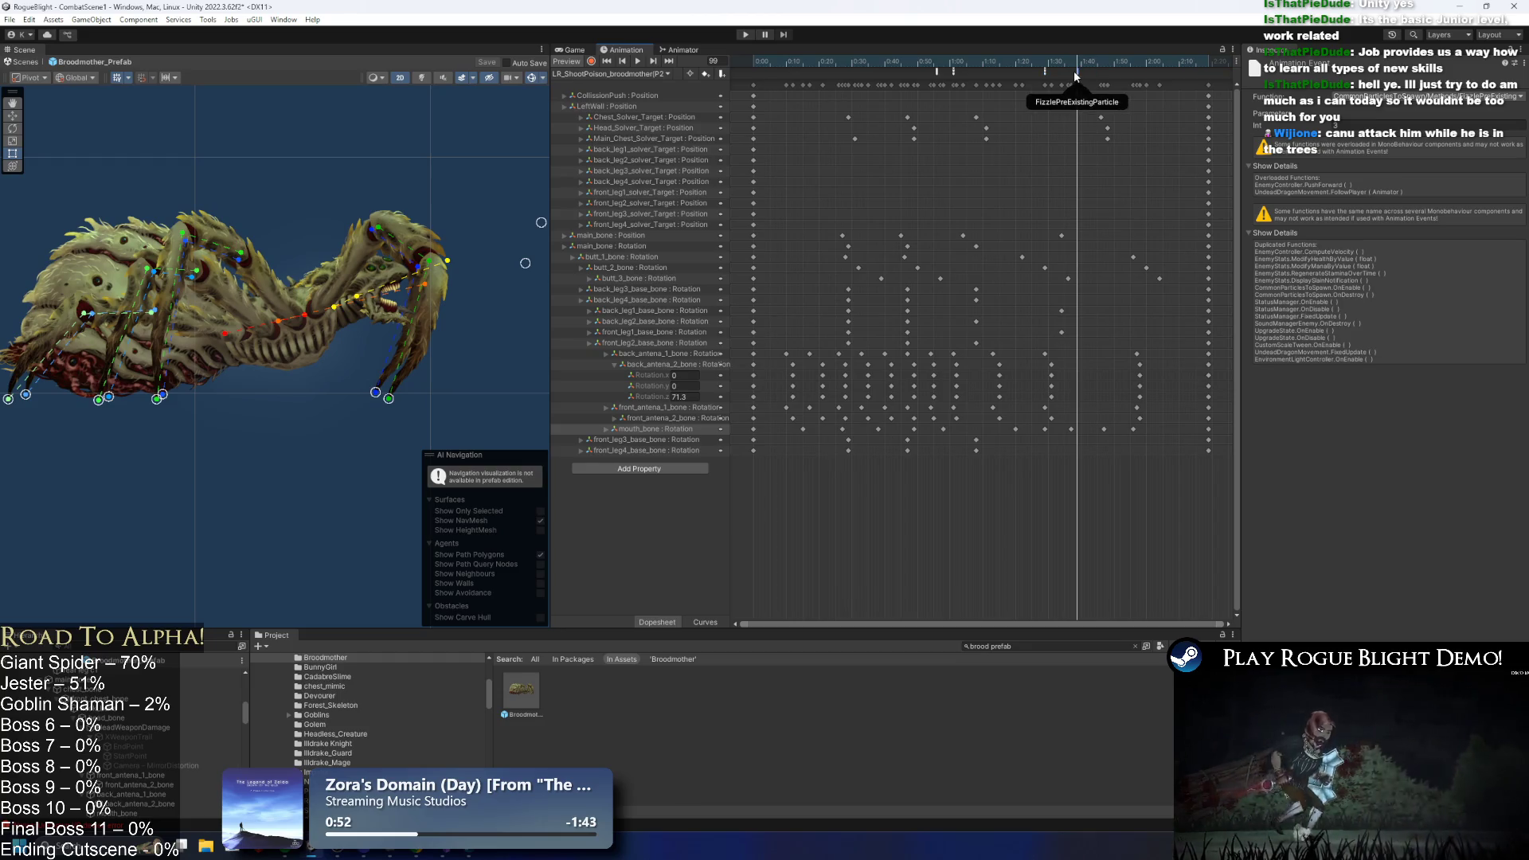
- Preview SR_spitpoison_broodmother(P2) from frame 66 to 109, then show the Animator graph
click(609, 74)
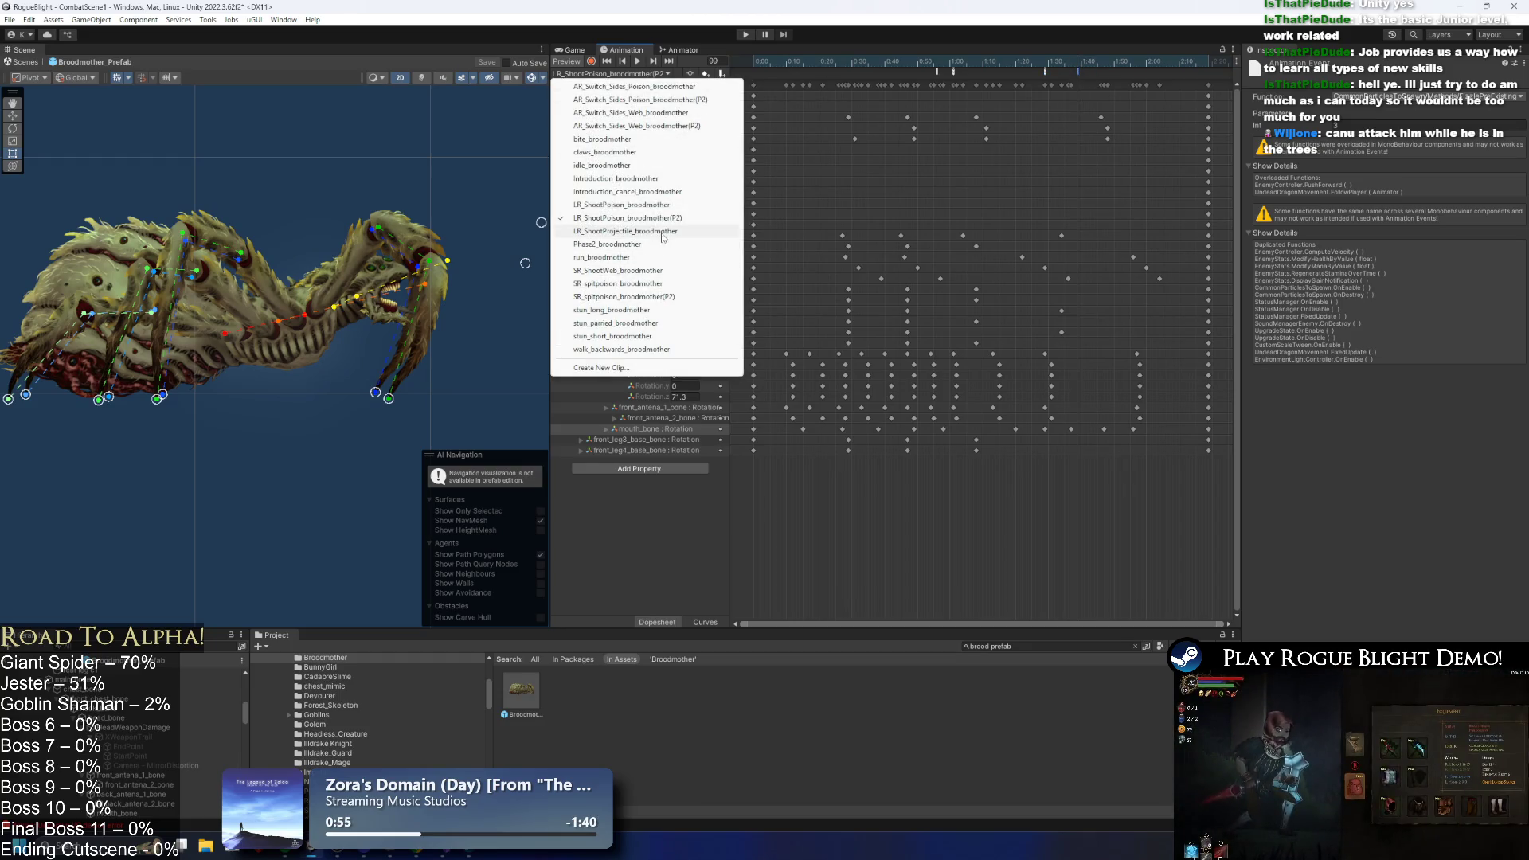
click(630, 297)
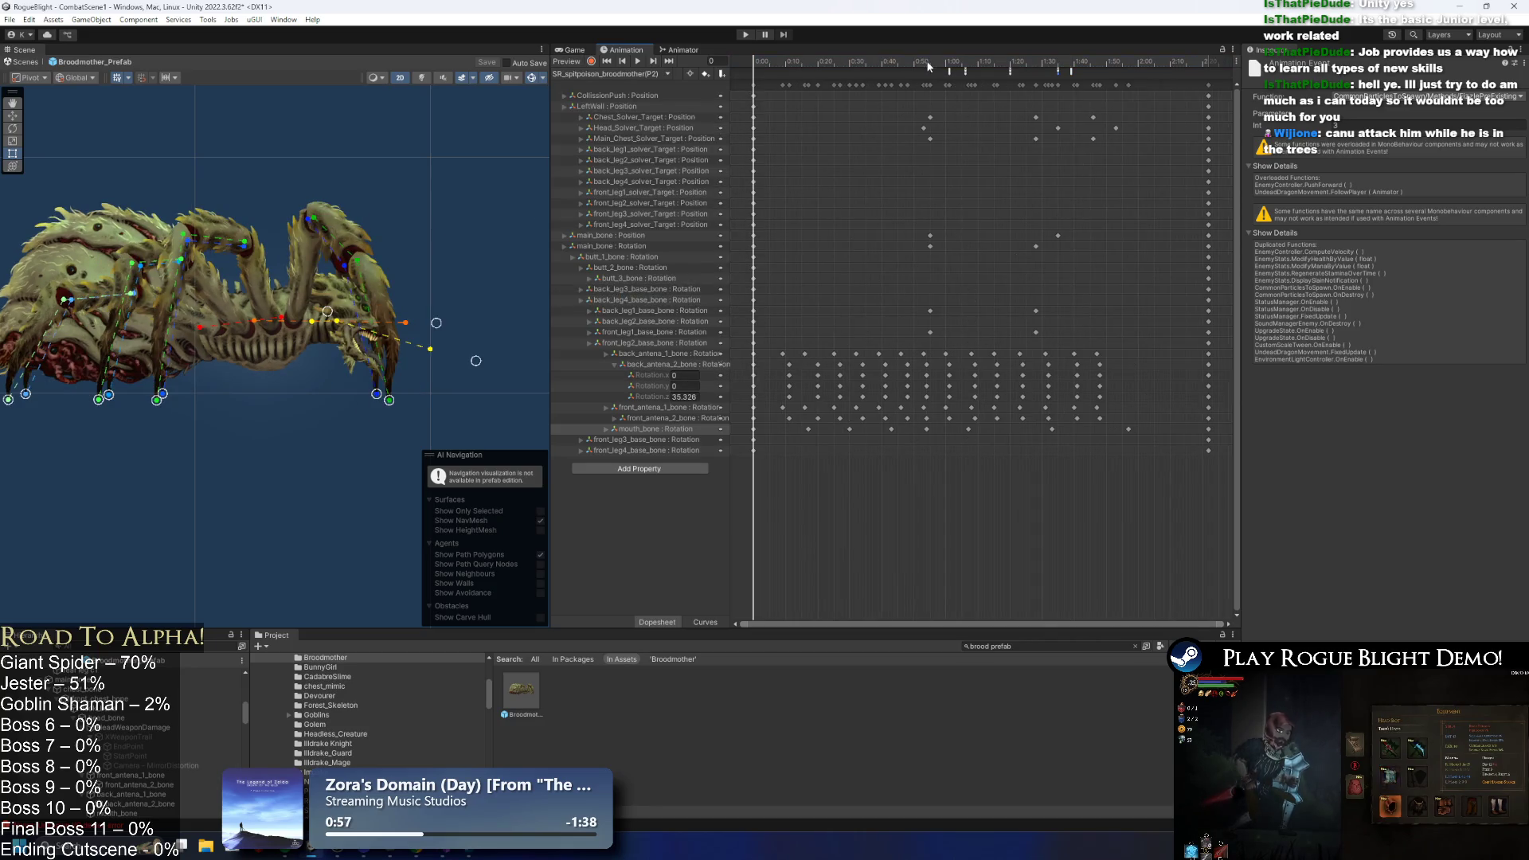
click(966, 62)
mouse_move(968, 63)
mouse_down()
mouse_move(1102, 70)
mouse_move(1060, 62)
mouse_up()
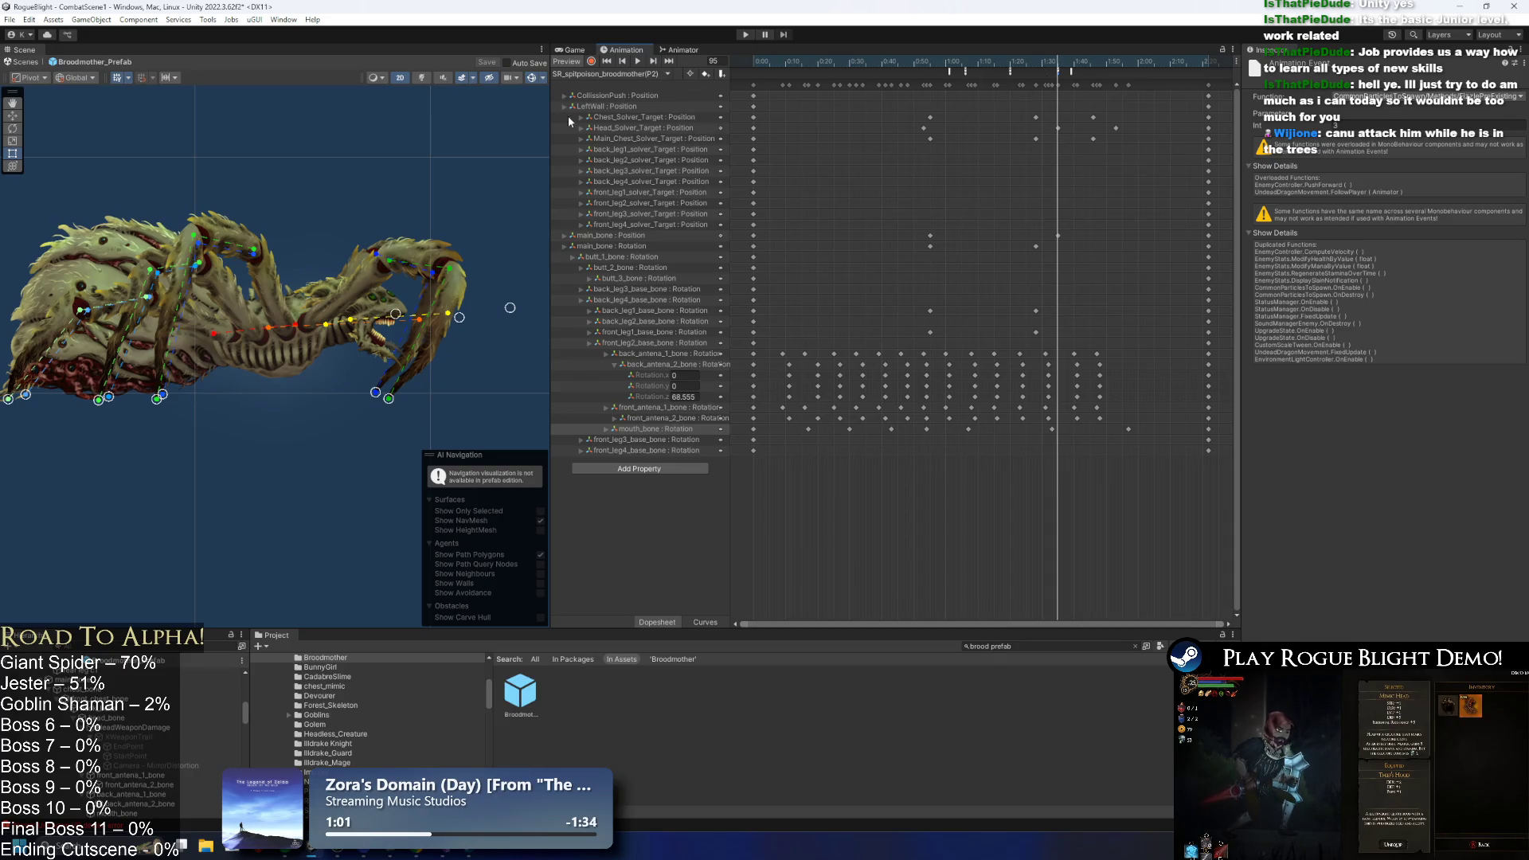
click(683, 49)
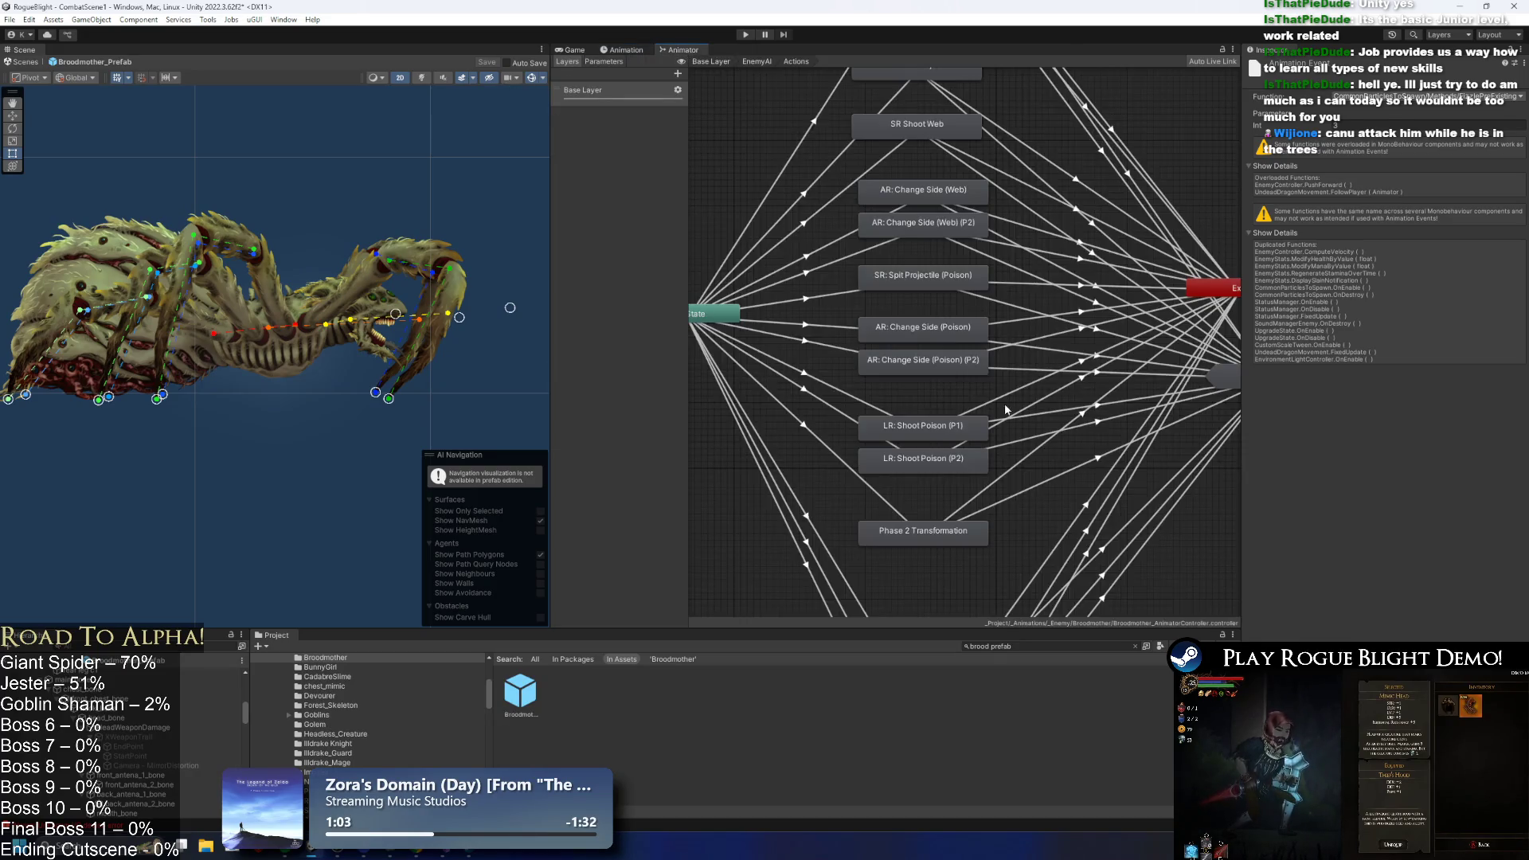
- Move the lower poison attack states and the Exit node aside to make room
drag(954, 220, 946, 342)
scroll(946, 343, down, 5)
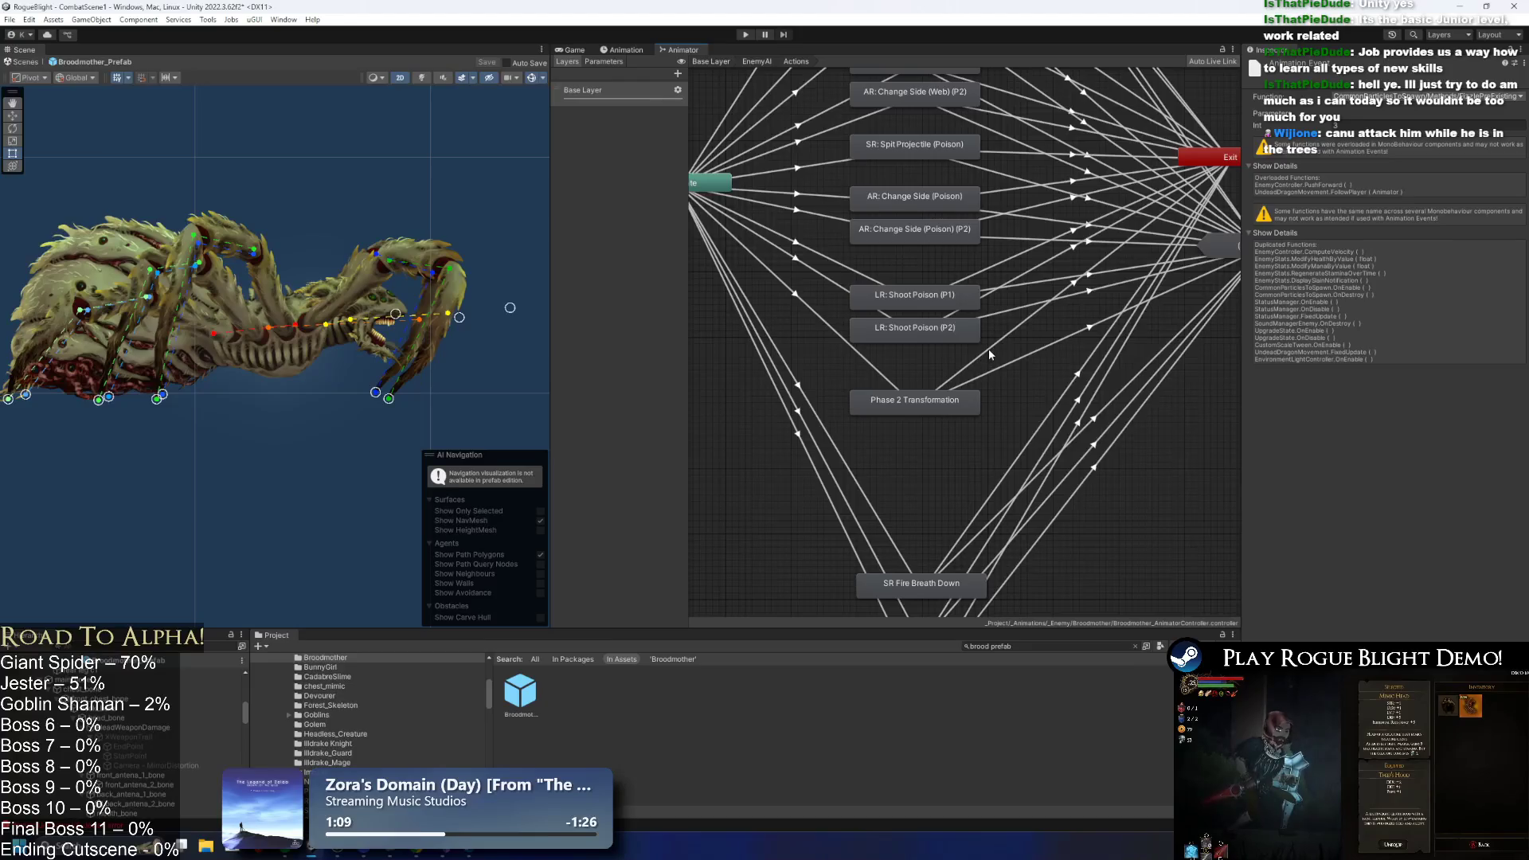
scroll(990, 355, up, 3)
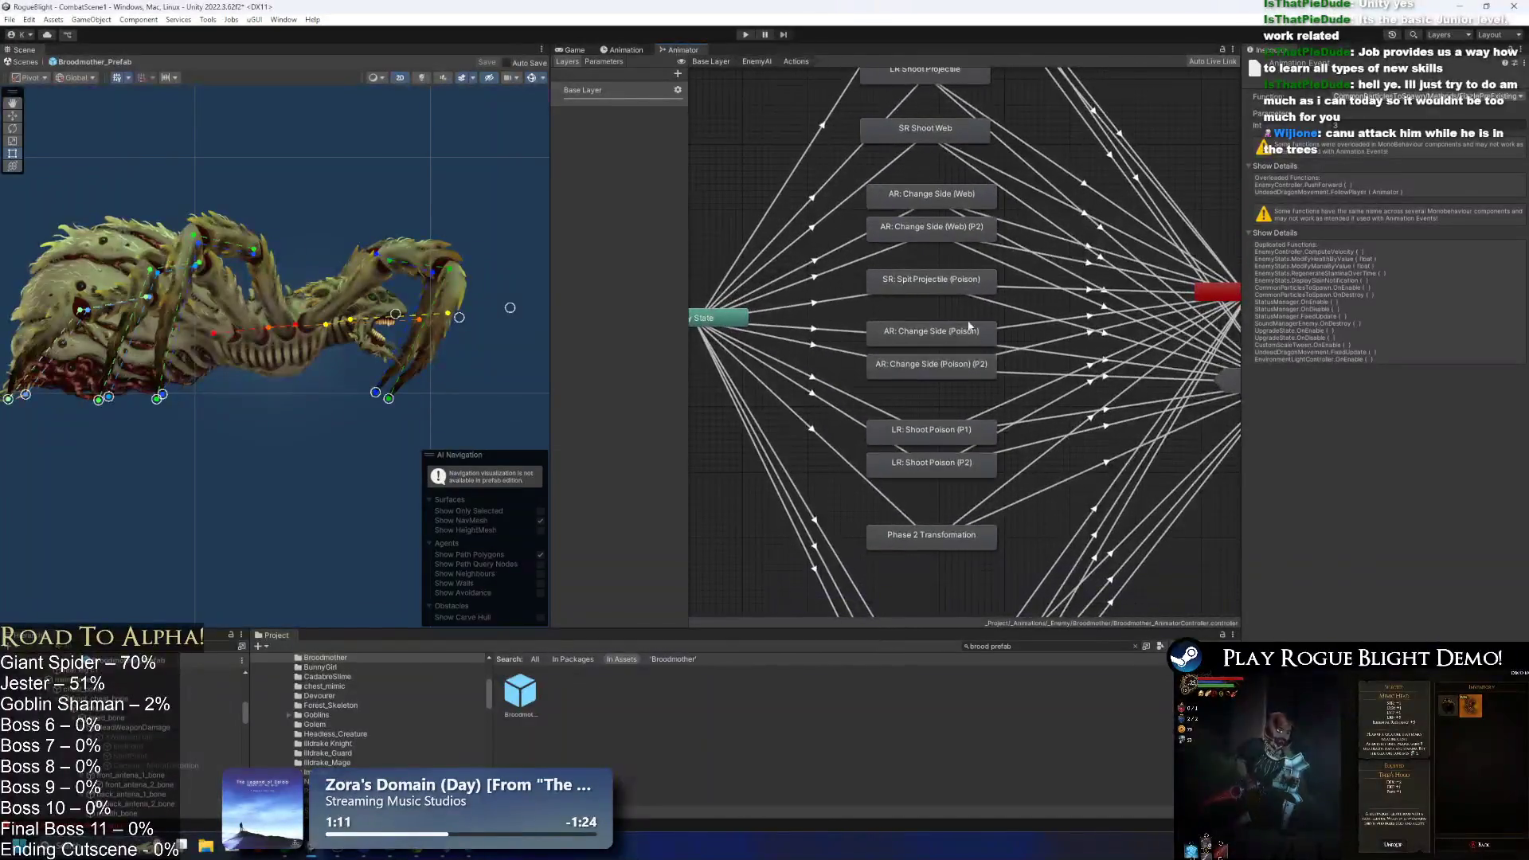
drag(902, 315, 964, 561)
drag(954, 440, 967, 510)
drag(926, 283, 1010, 251)
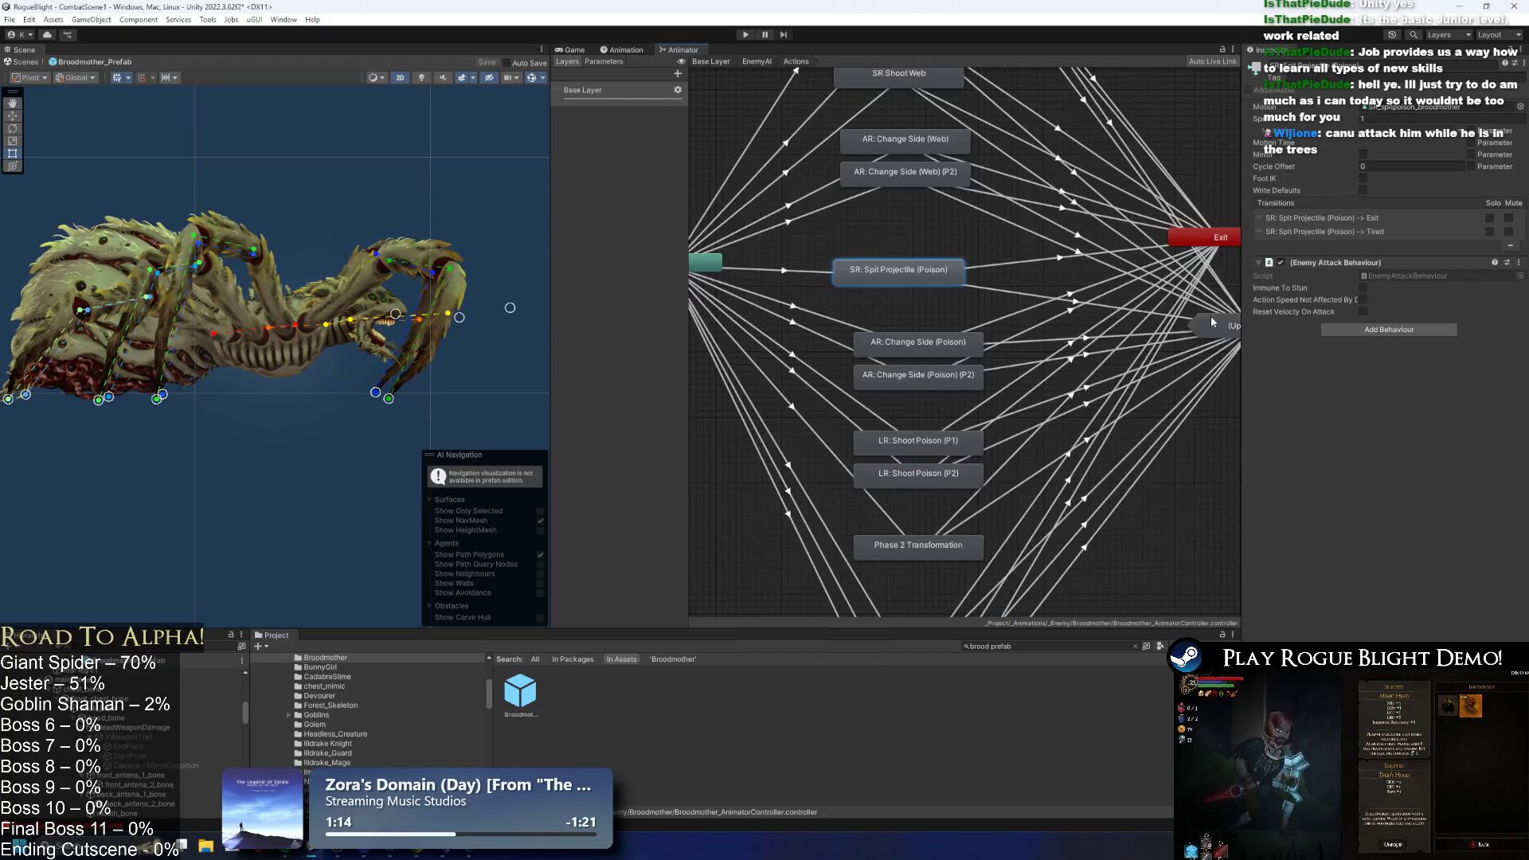
drag(1205, 235, 1186, 236)
- Duplicate SR: Spit Projectile (Poison) below the original and rename the copy with (P2)
drag(1005, 268, 813, 270)
scroll(983, 270, down, 5)
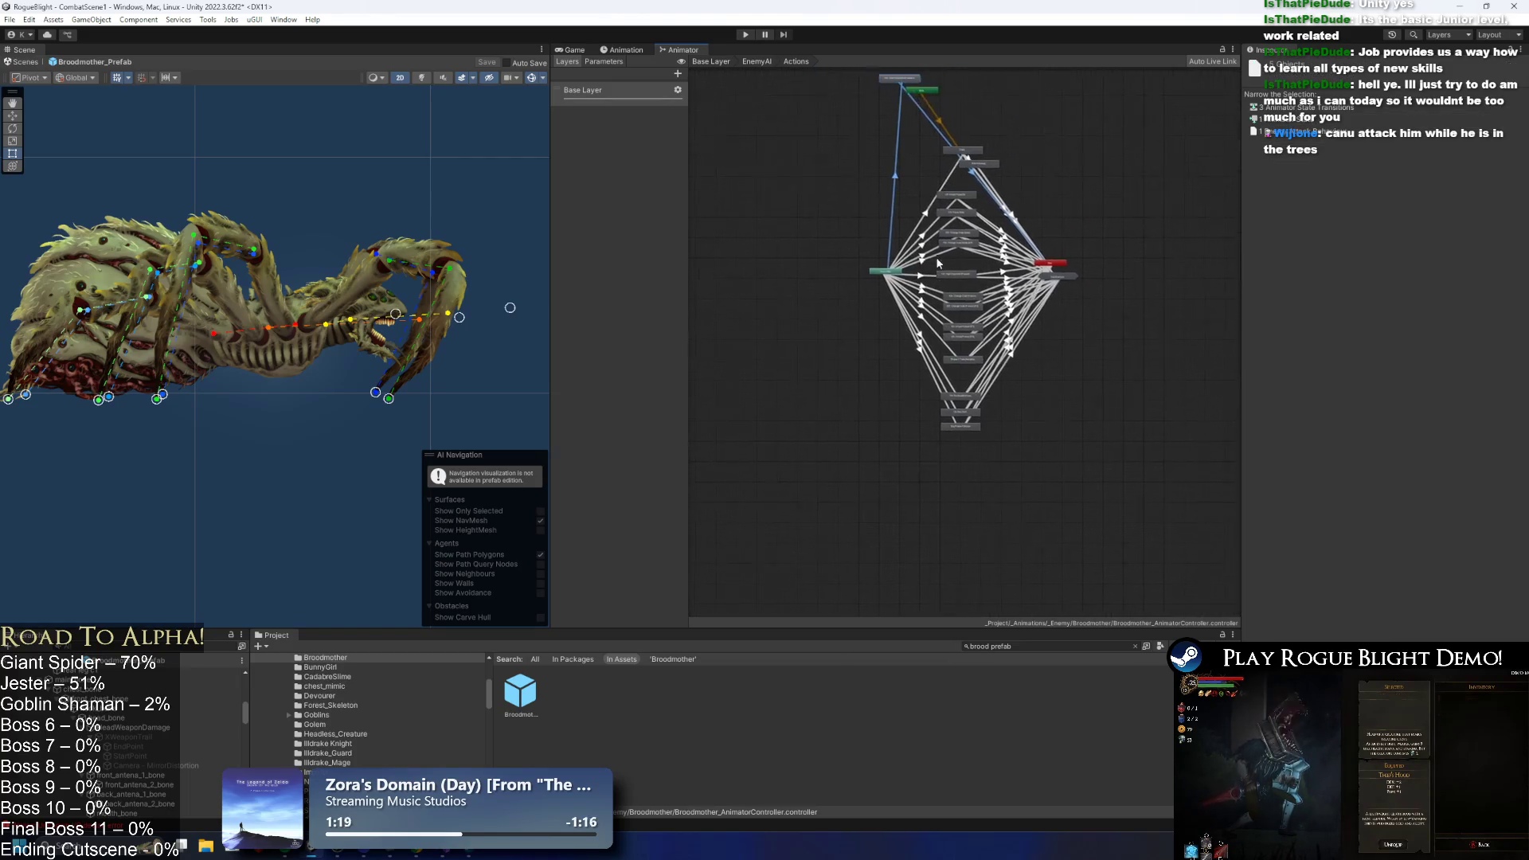
scroll(961, 285, up, 5)
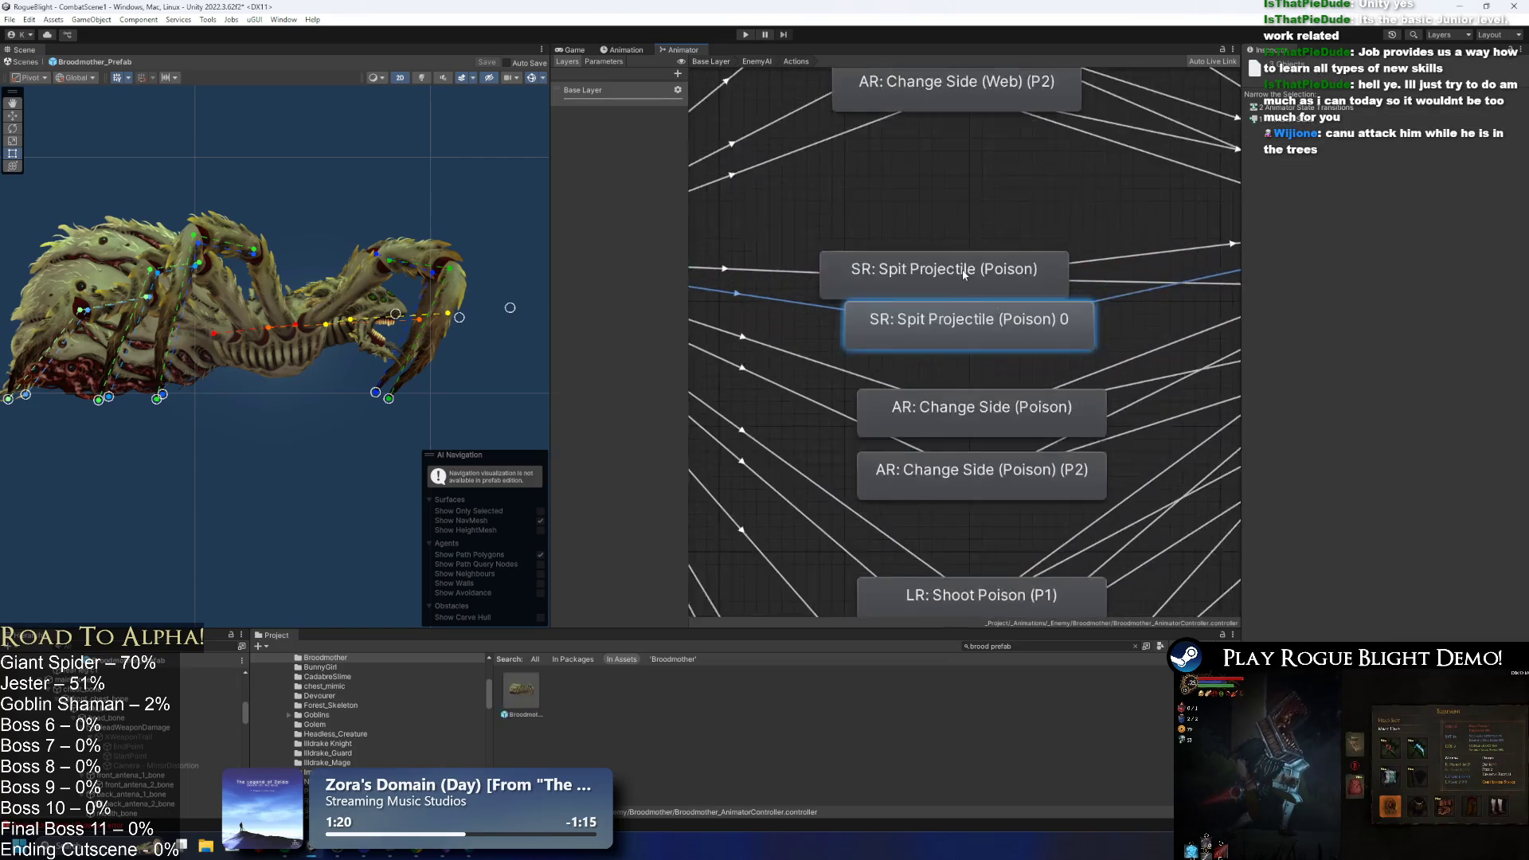
drag(969, 263, 986, 208)
mouse_move(988, 315)
mouse_down()
mouse_move(972, 285)
mouse_move(985, 276)
mouse_up()
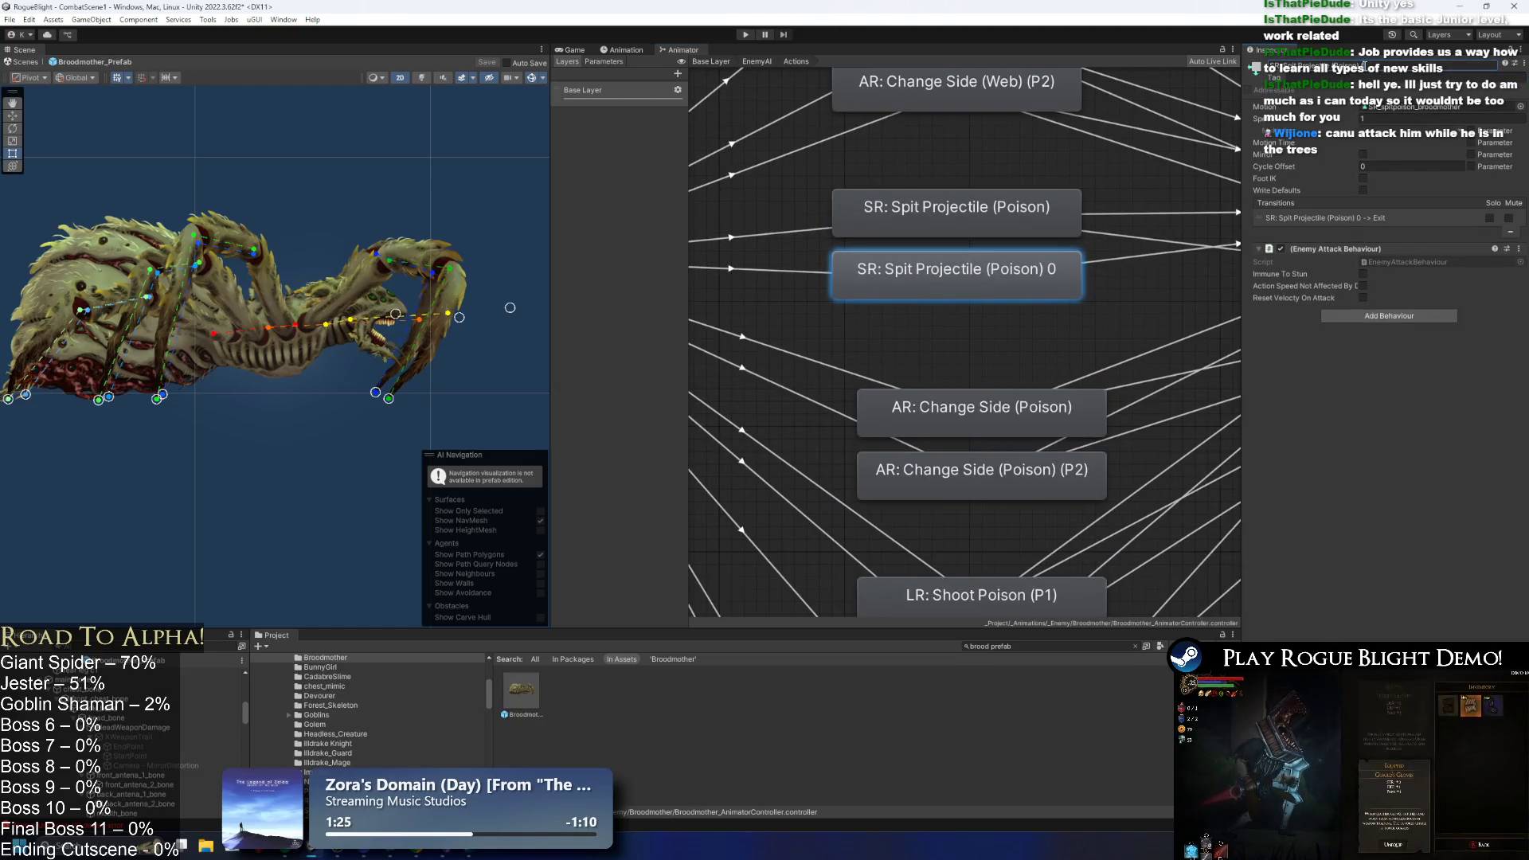
text((P2))
key(Return)
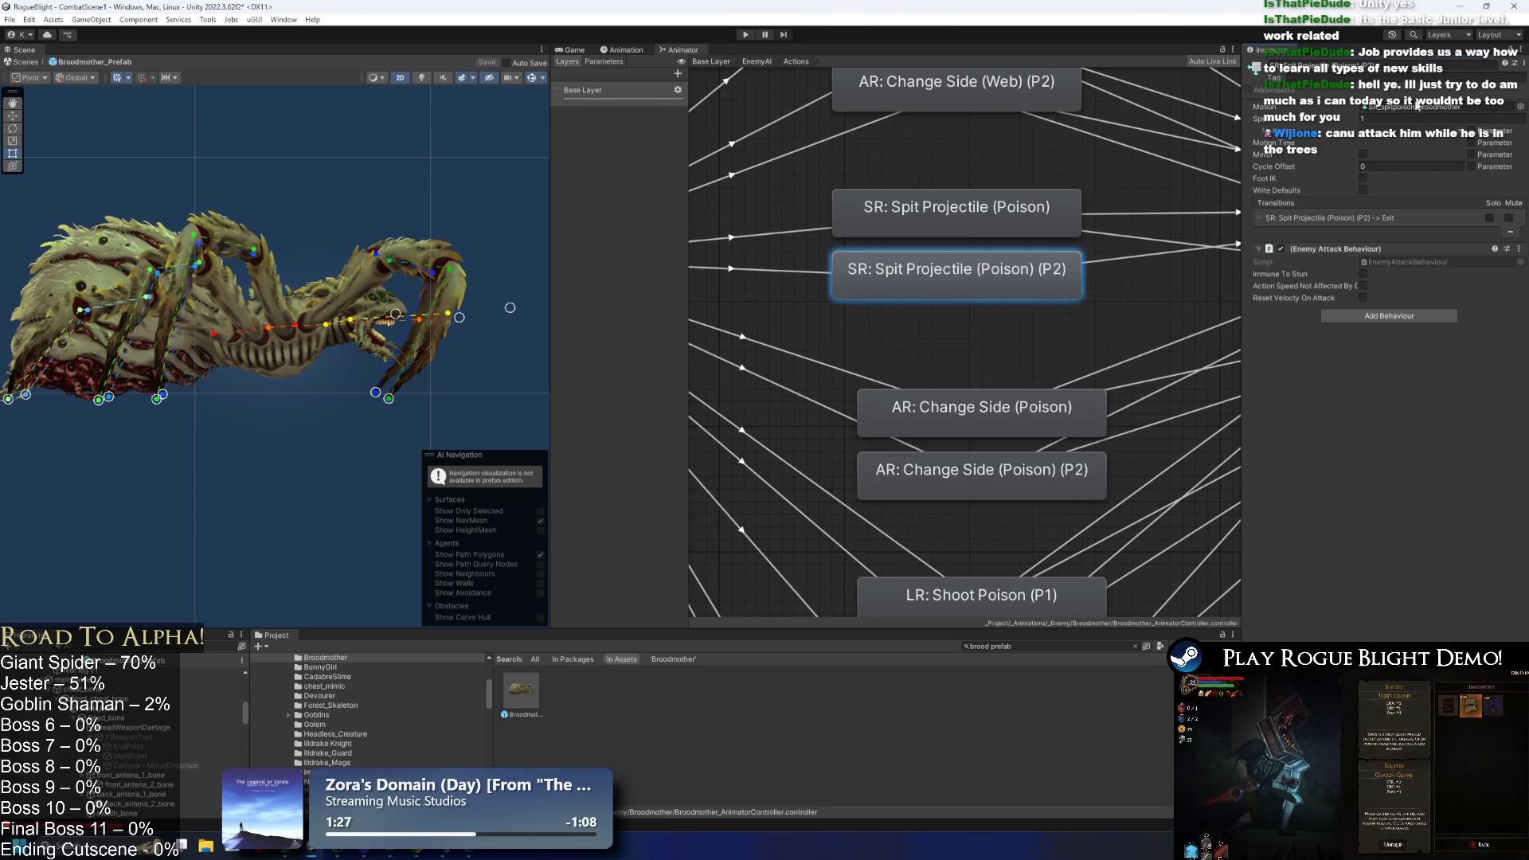
- Confirm the state's Motion is SR_spitpoison_broodmother(P2) and select its AnyState transition
click(1425, 112)
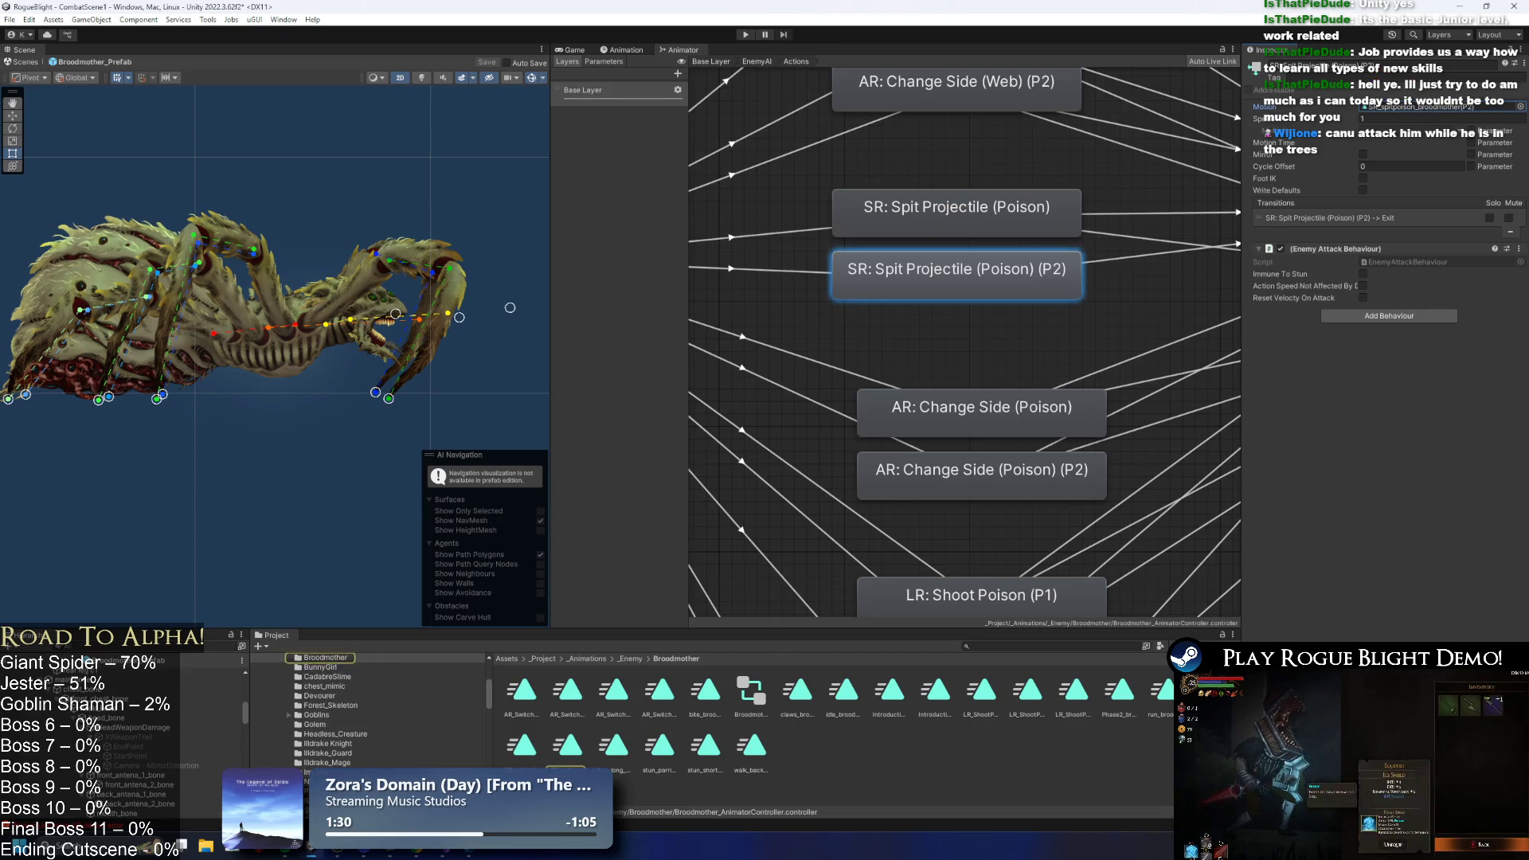
double_click(1386, 107)
key(ctrl+z)
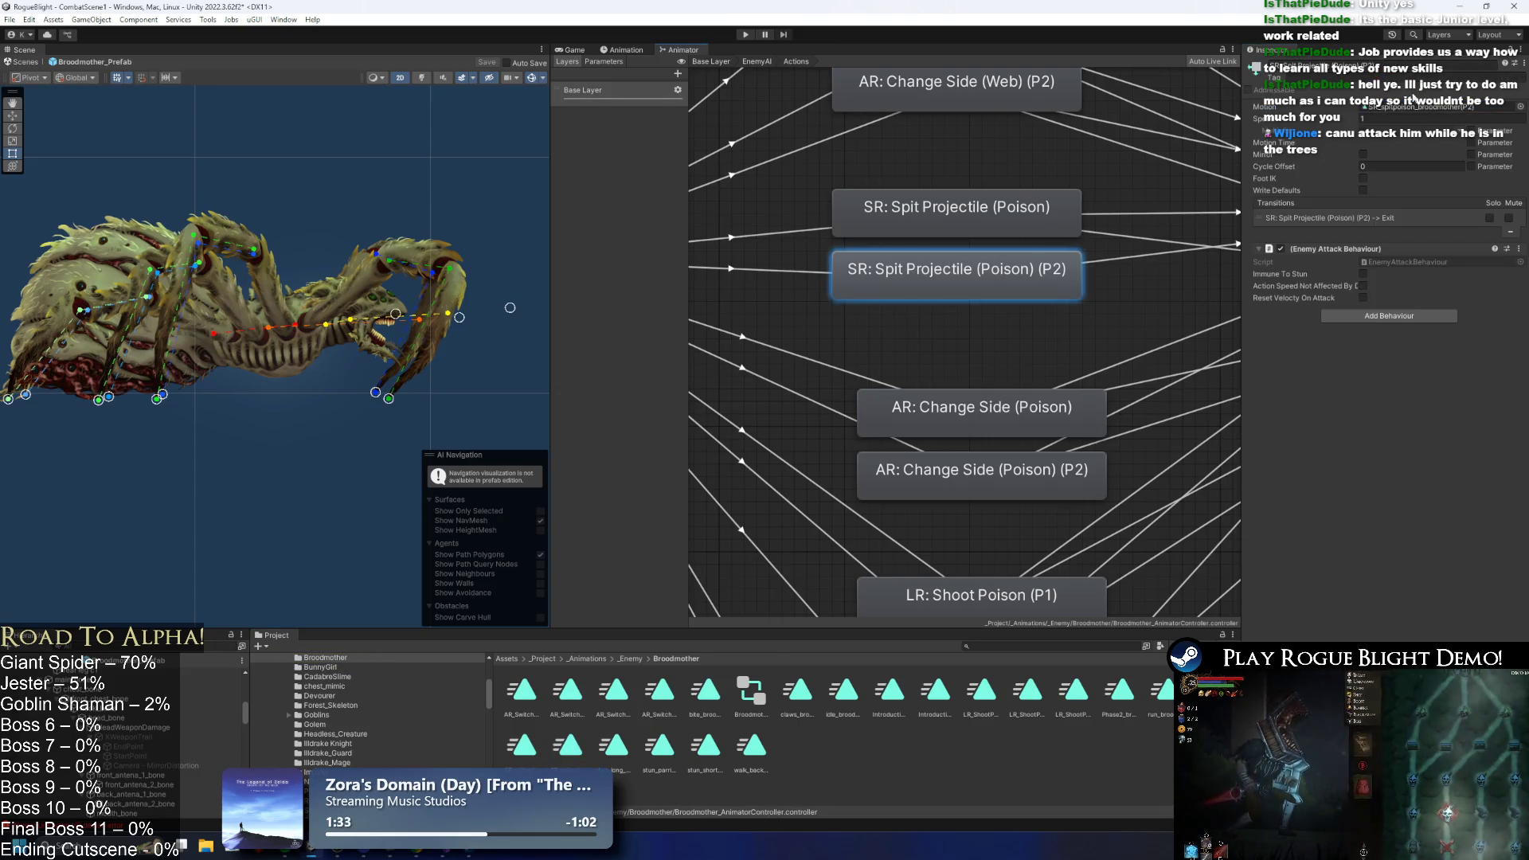
click(778, 272)
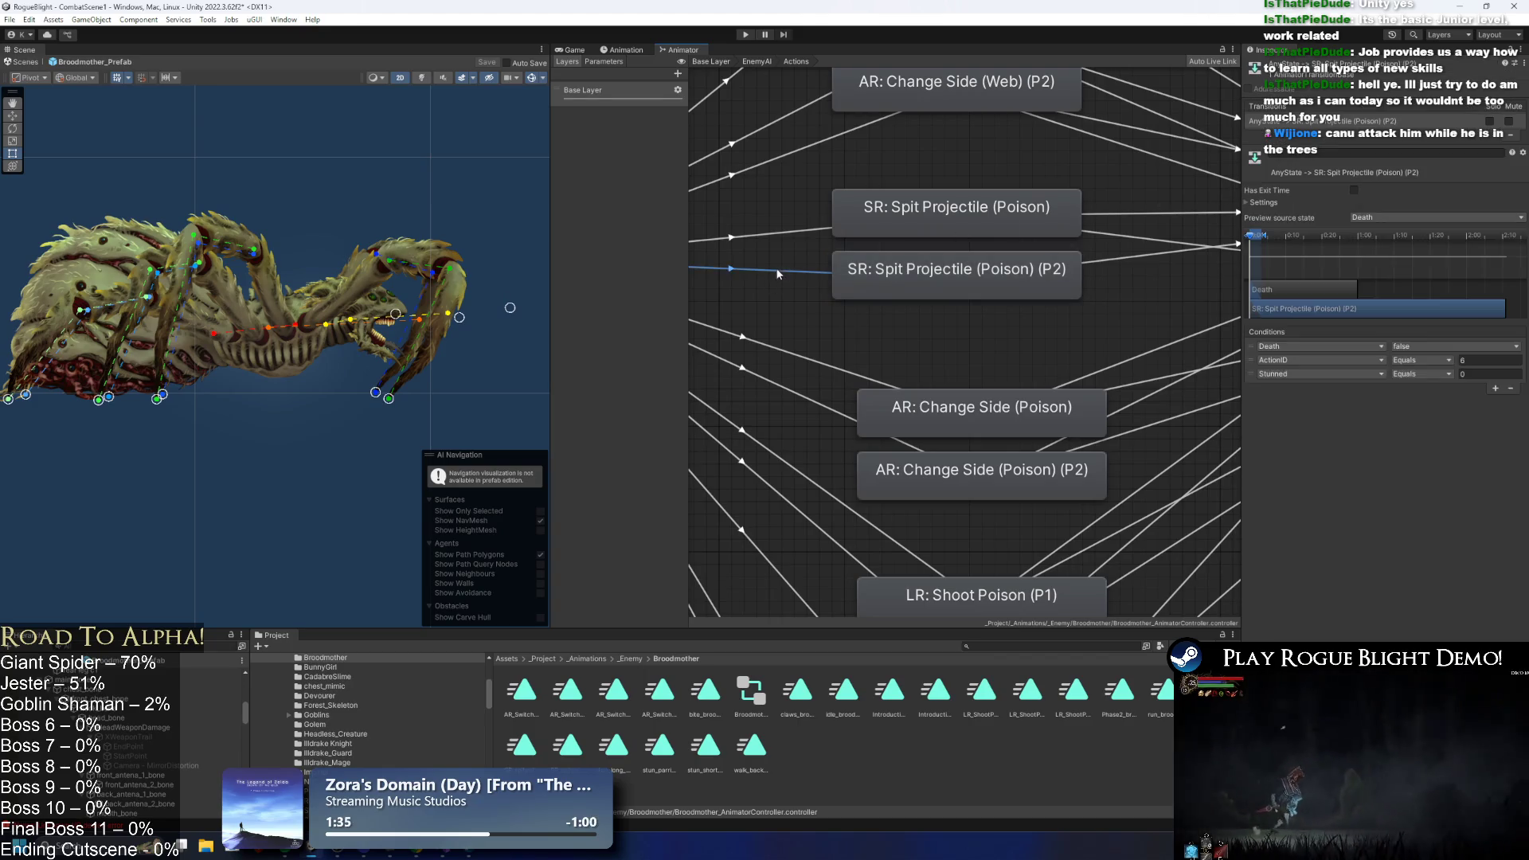
- Add a fourth condition to the transition: Phase with an Equals comparison
click(1495, 389)
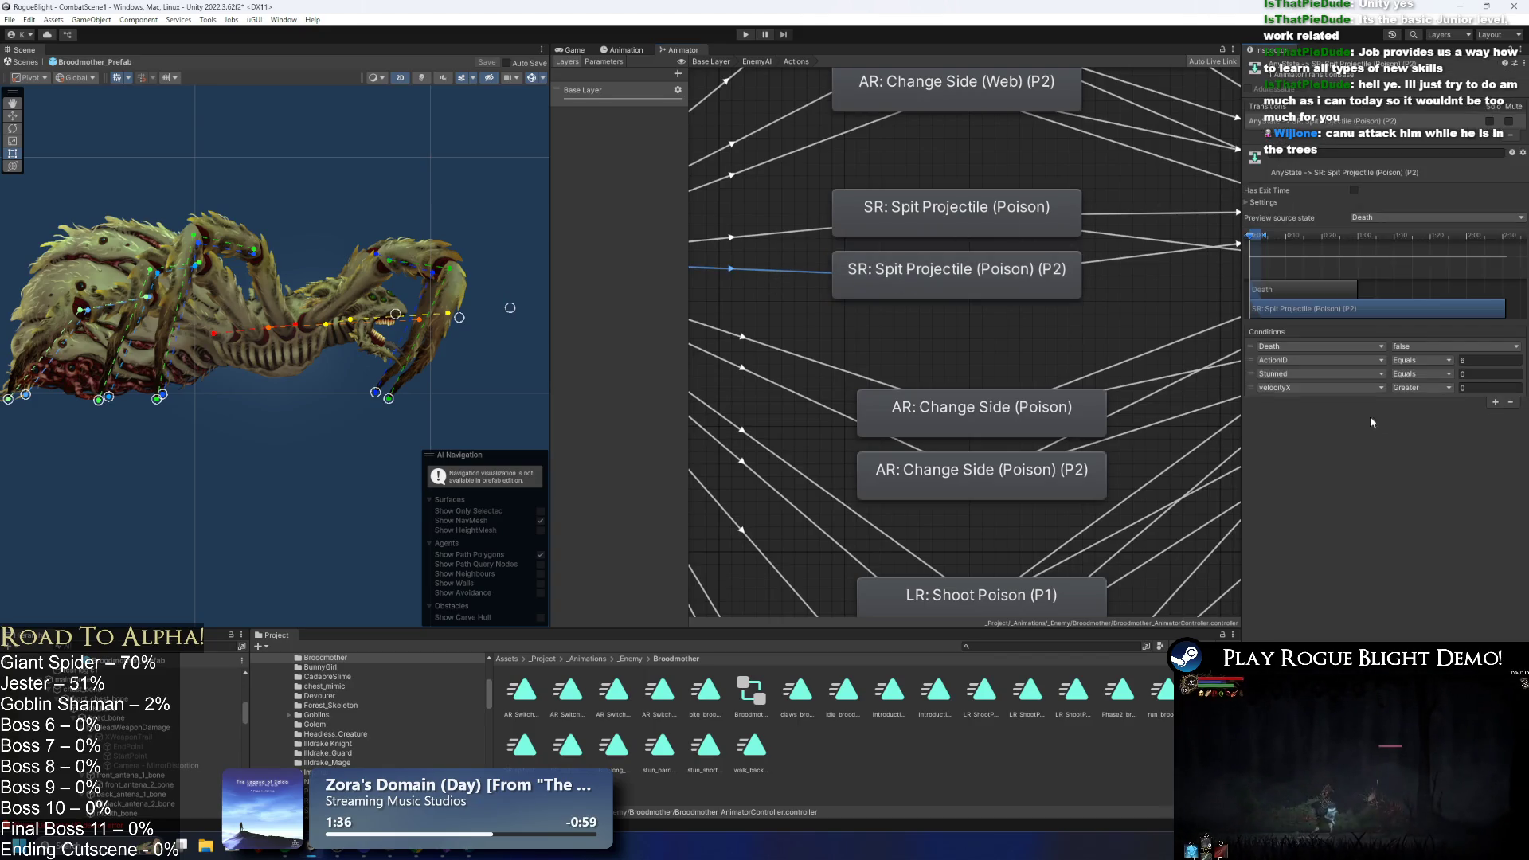
click(1314, 389)
text(pha)
key(Return)
click(1438, 388)
click(1430, 426)
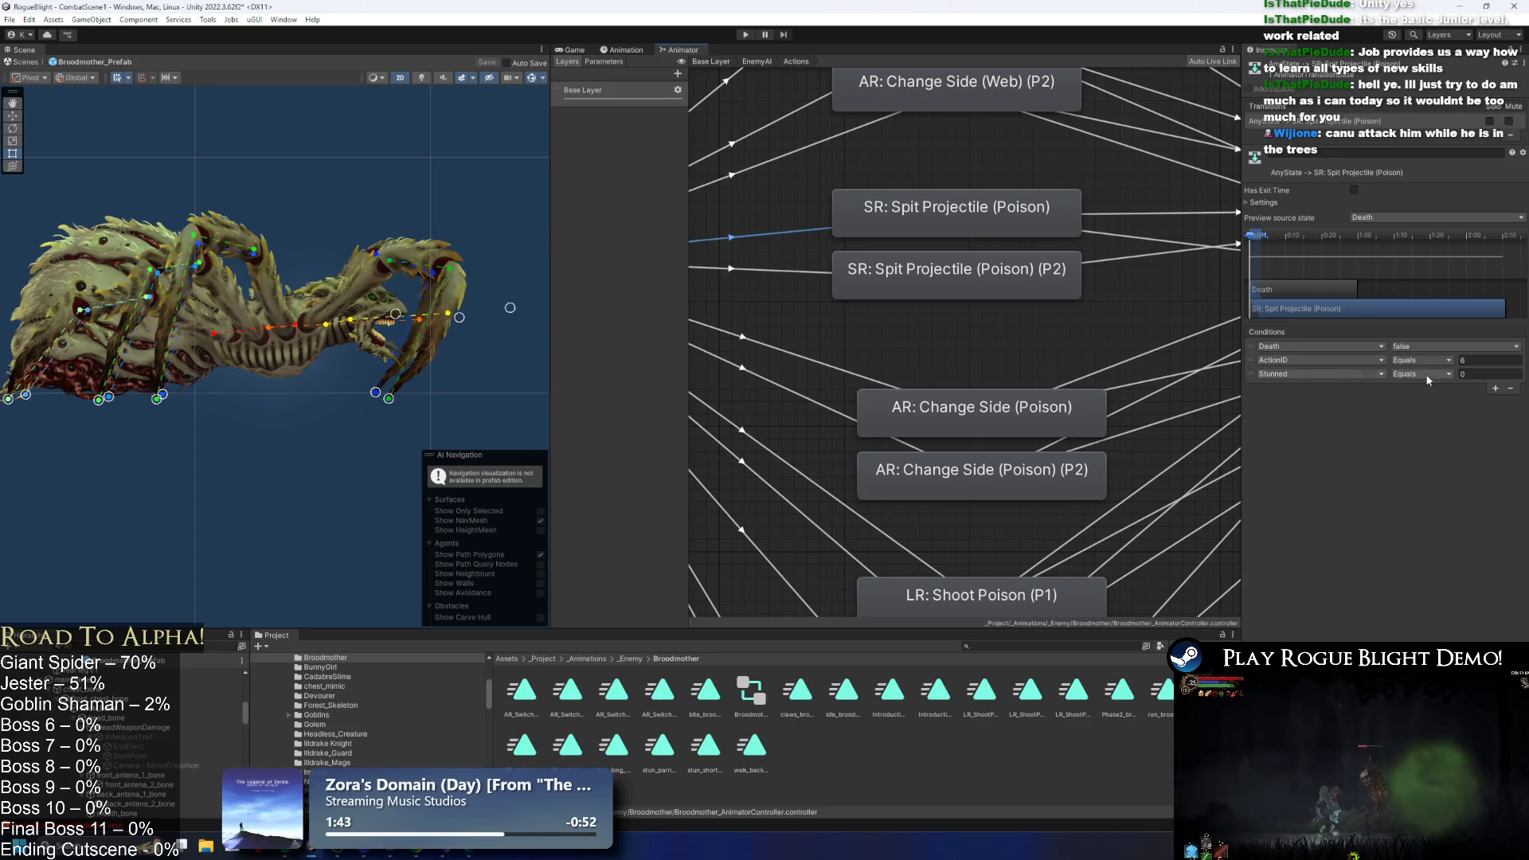
- Gate the original spit state's AnyState transition on Phase NotEqual 2
click(1341, 389)
text(phase)
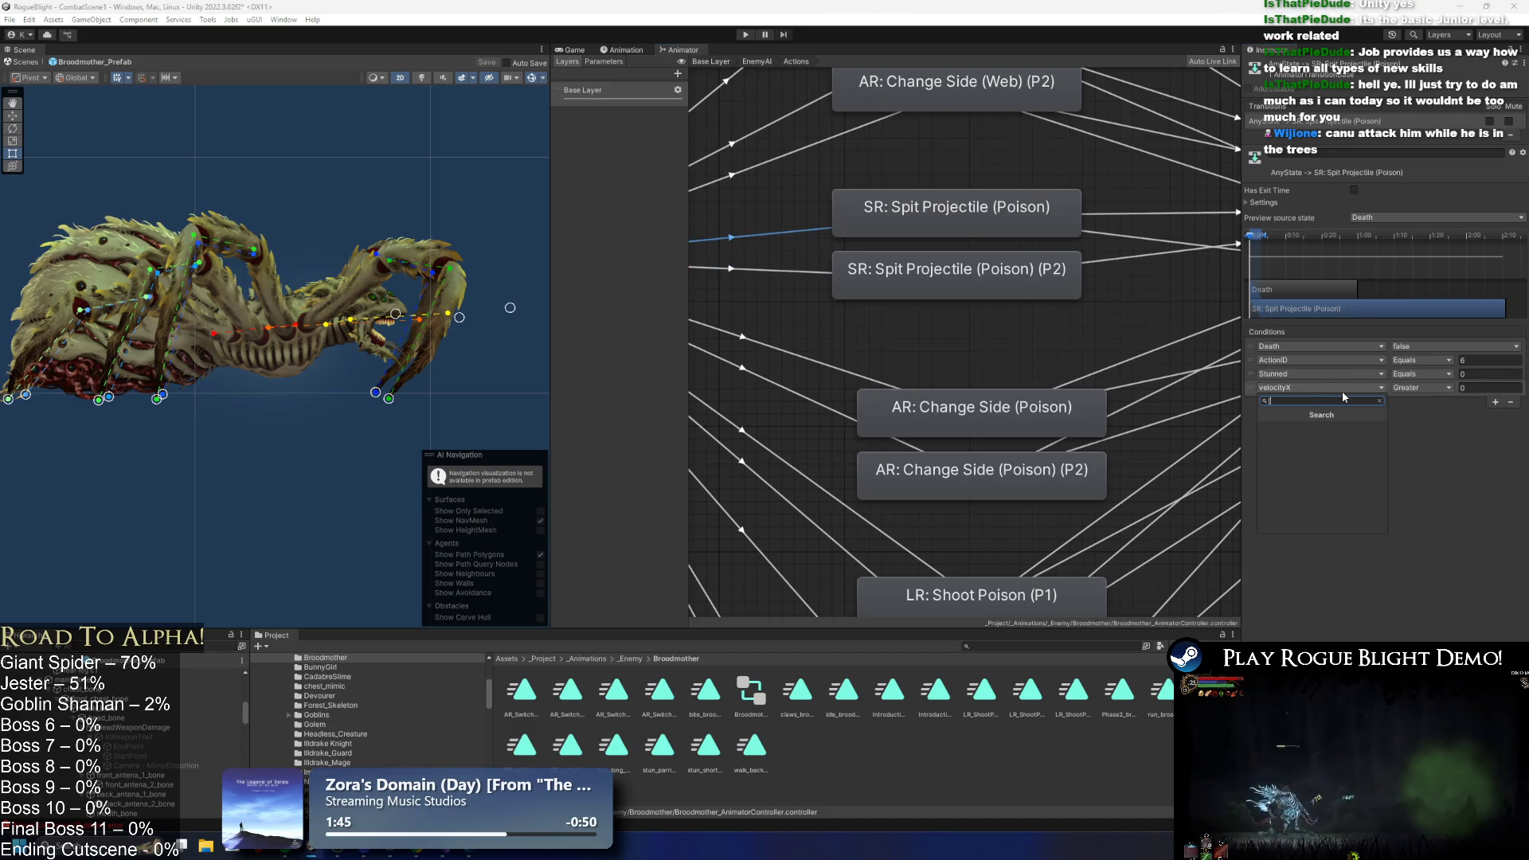
key(Return)
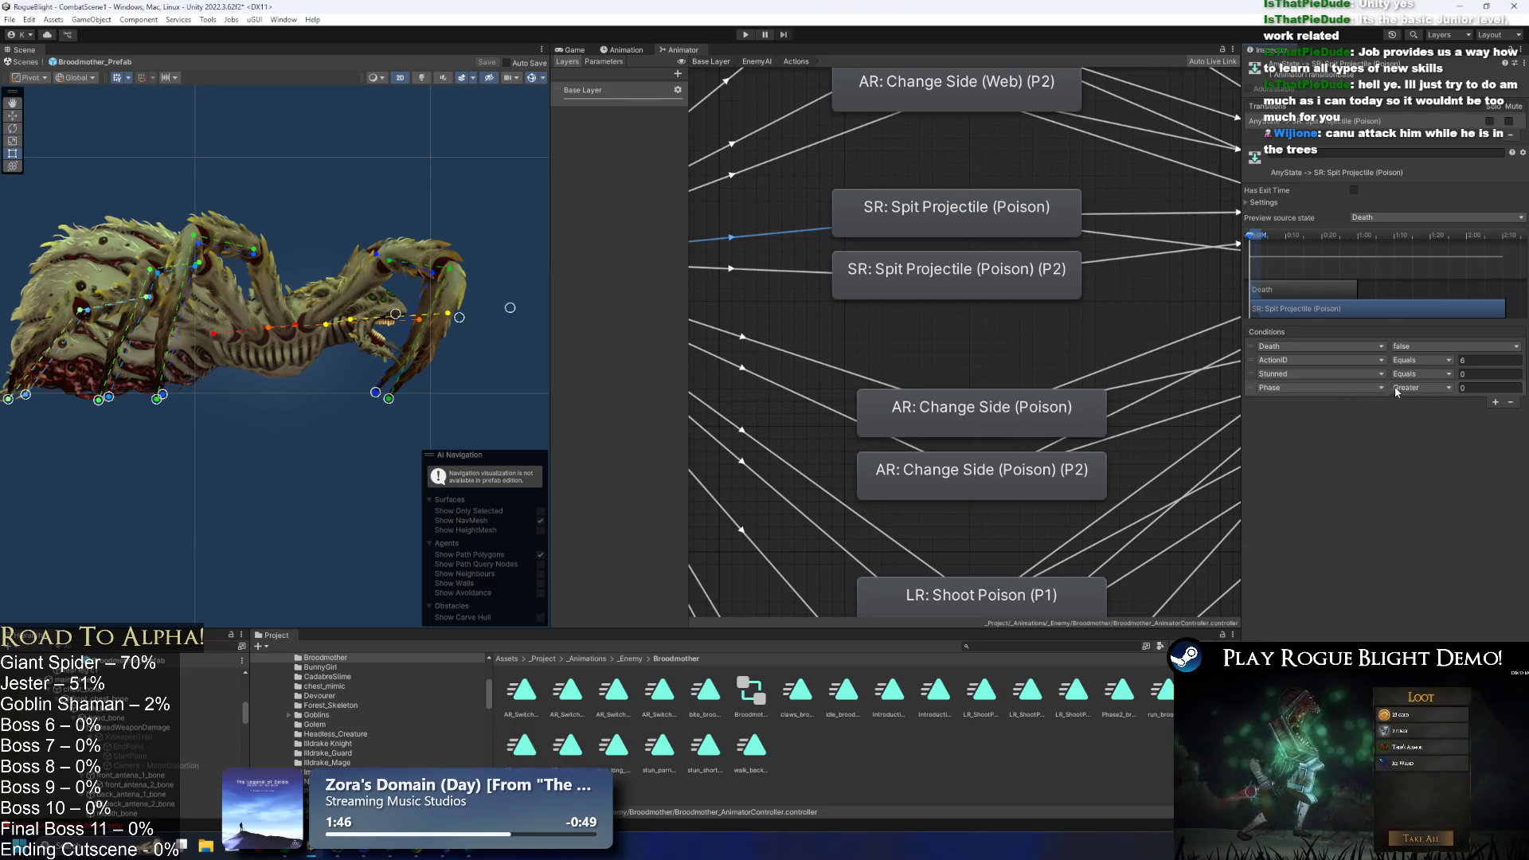
click(1408, 388)
click(1436, 439)
click(1479, 392)
text(2)
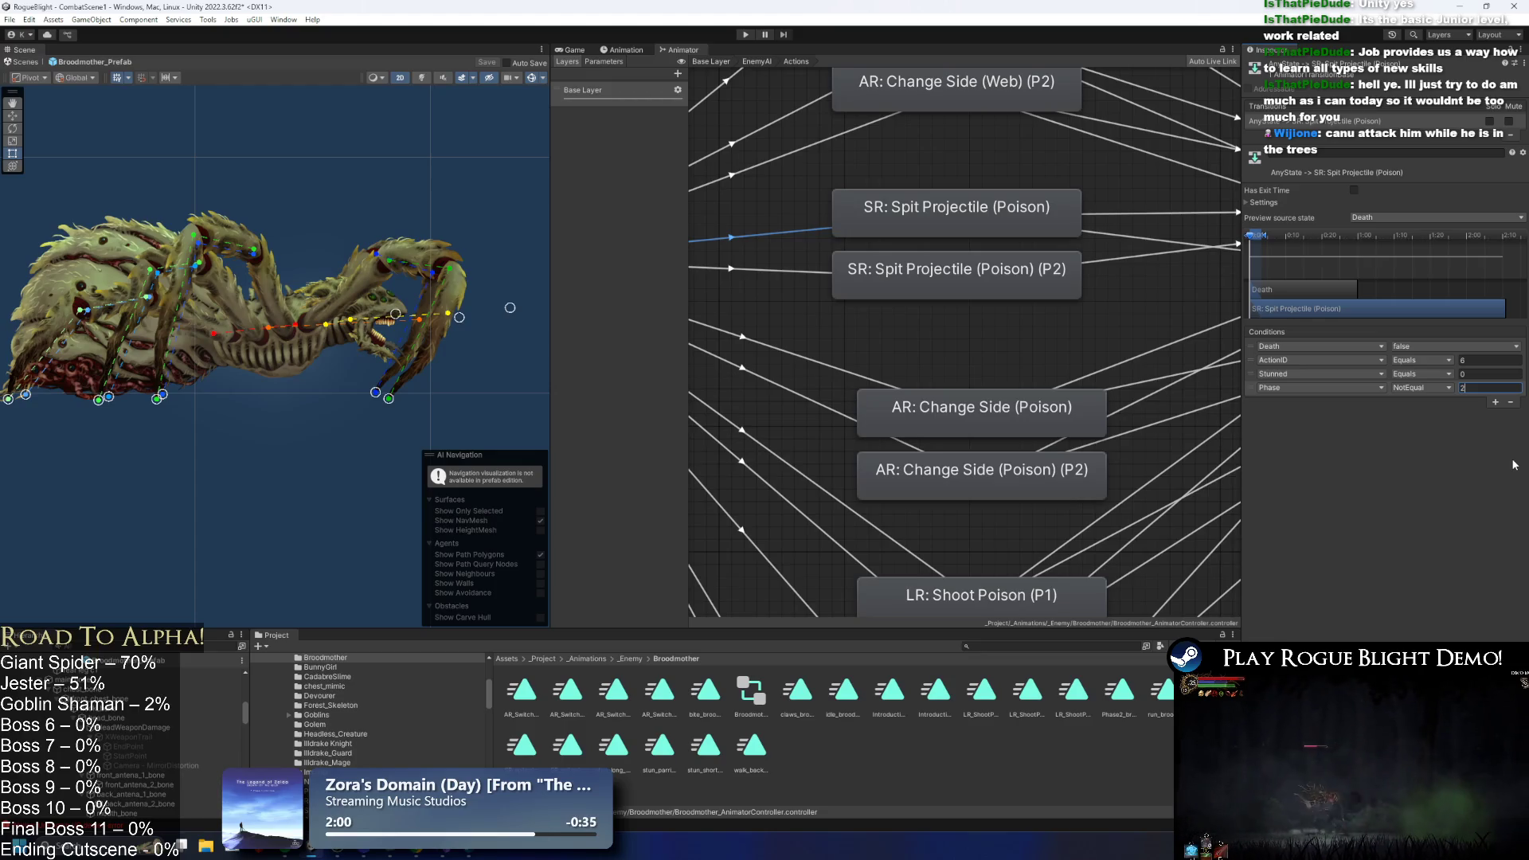
- Begin a new transition from the SR: Spit Projectile (Poison) (P2) state
scroll(1075, 132, down, 4)
right_click(797, 254)
click(828, 267)
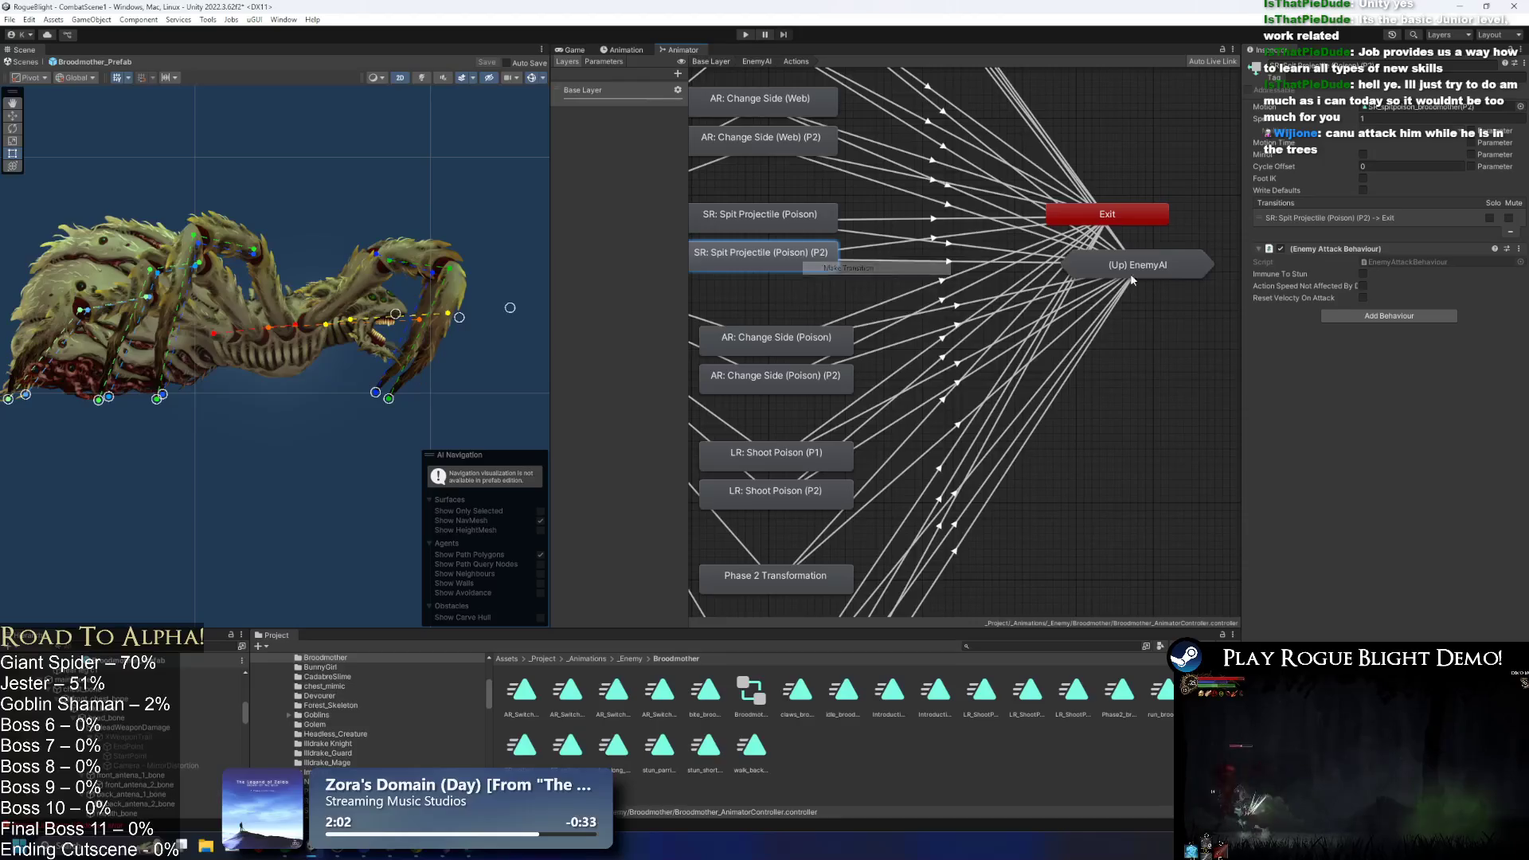
- Point the transition to Tired with exit time 0.9, 0.1 blend and Fixed Duration off
click(1159, 271)
mouse_move(1186, 272)
click(1275, 351)
scroll(897, 273, up, 5)
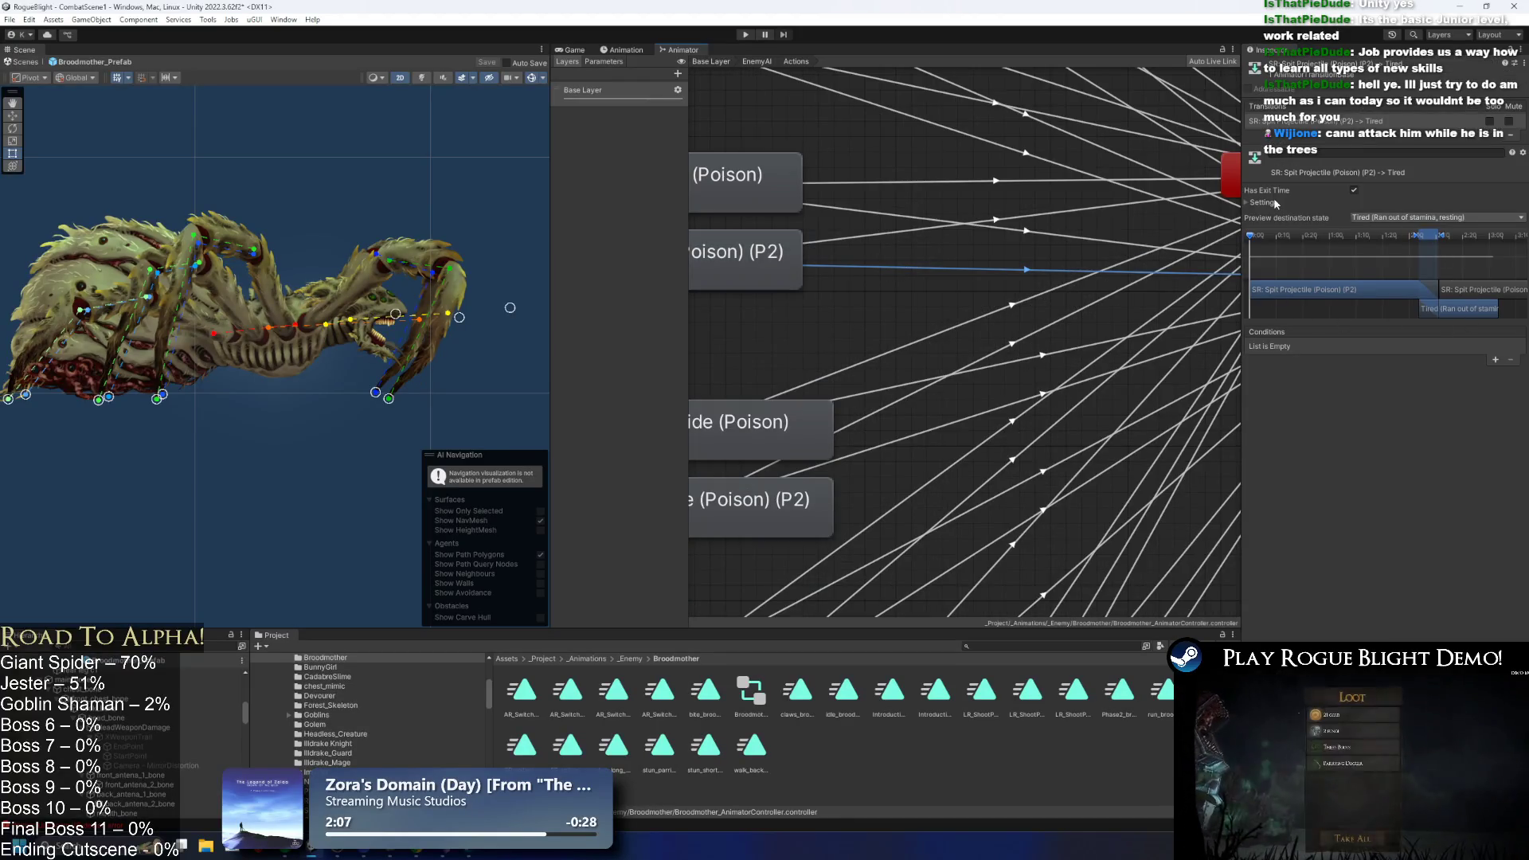
click(1263, 202)
text(0.9)
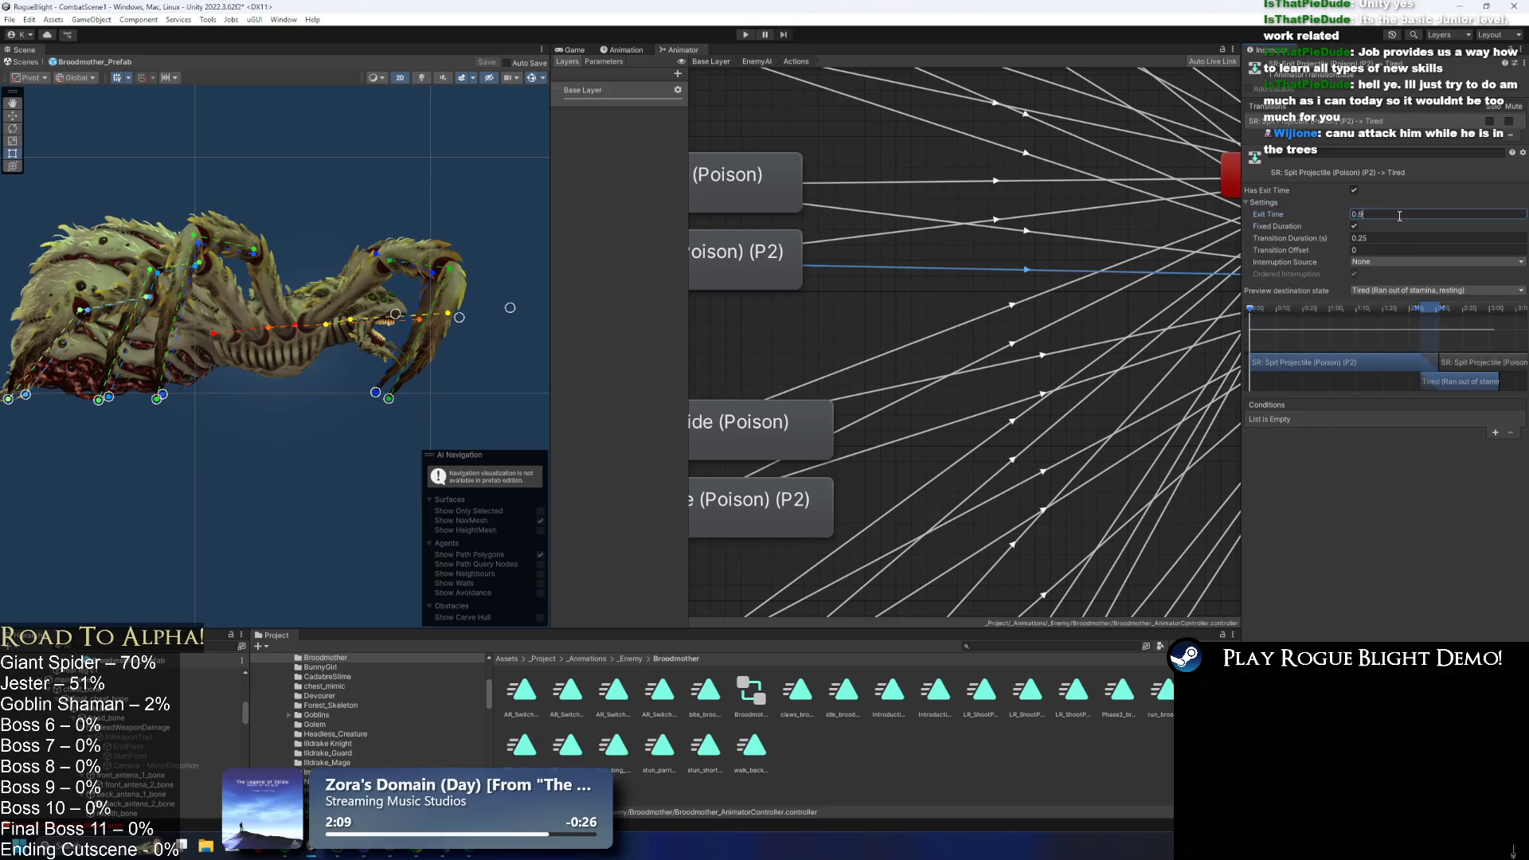
key(Tab)
text(0)
click(1355, 226)
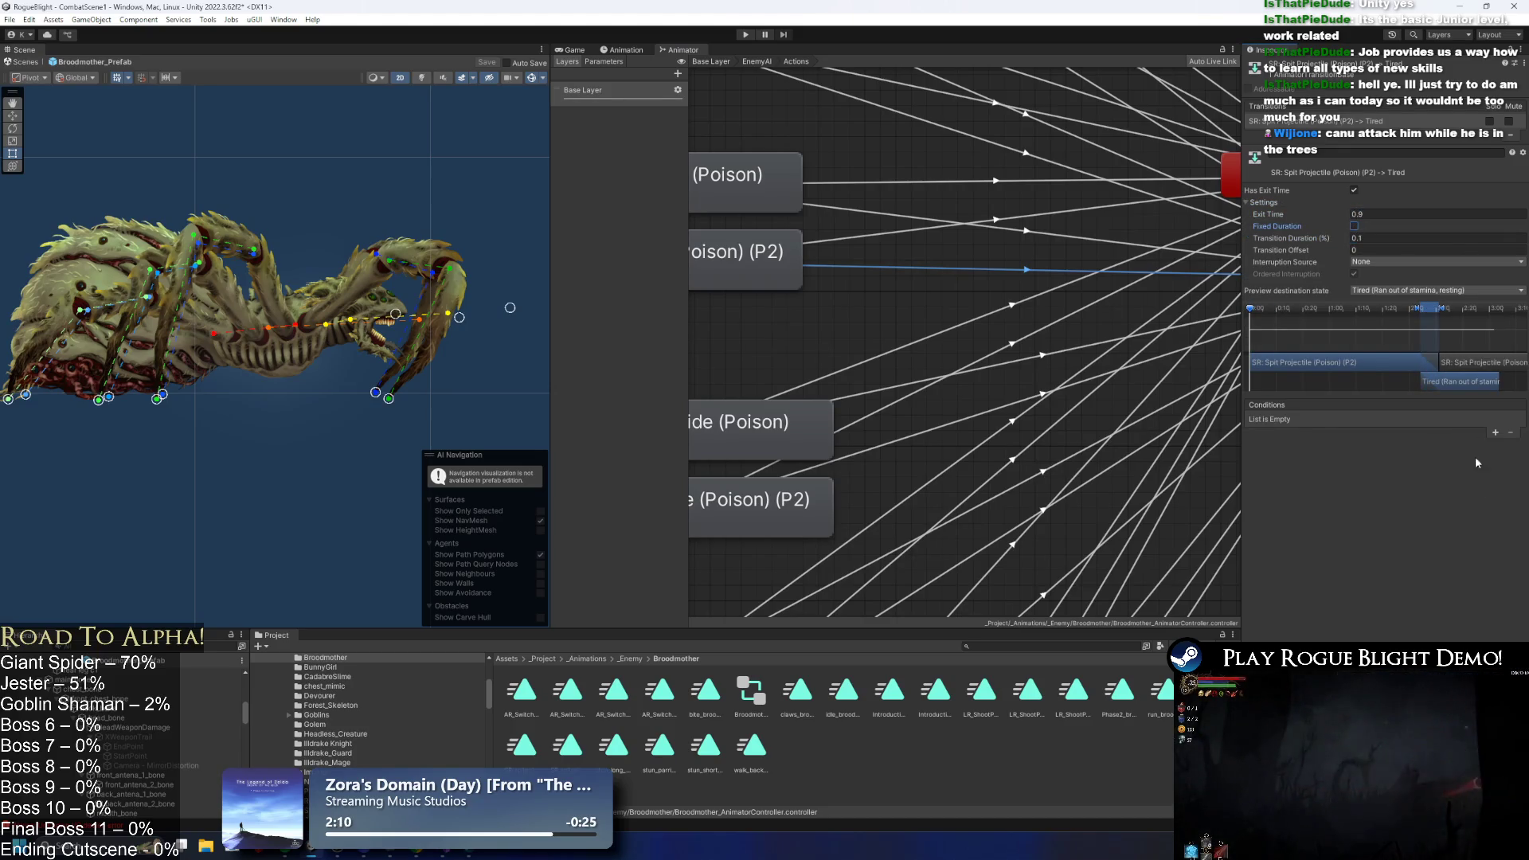
- Add a transition condition requiring Tired to be true
click(1496, 433)
click(1370, 423)
click(1298, 560)
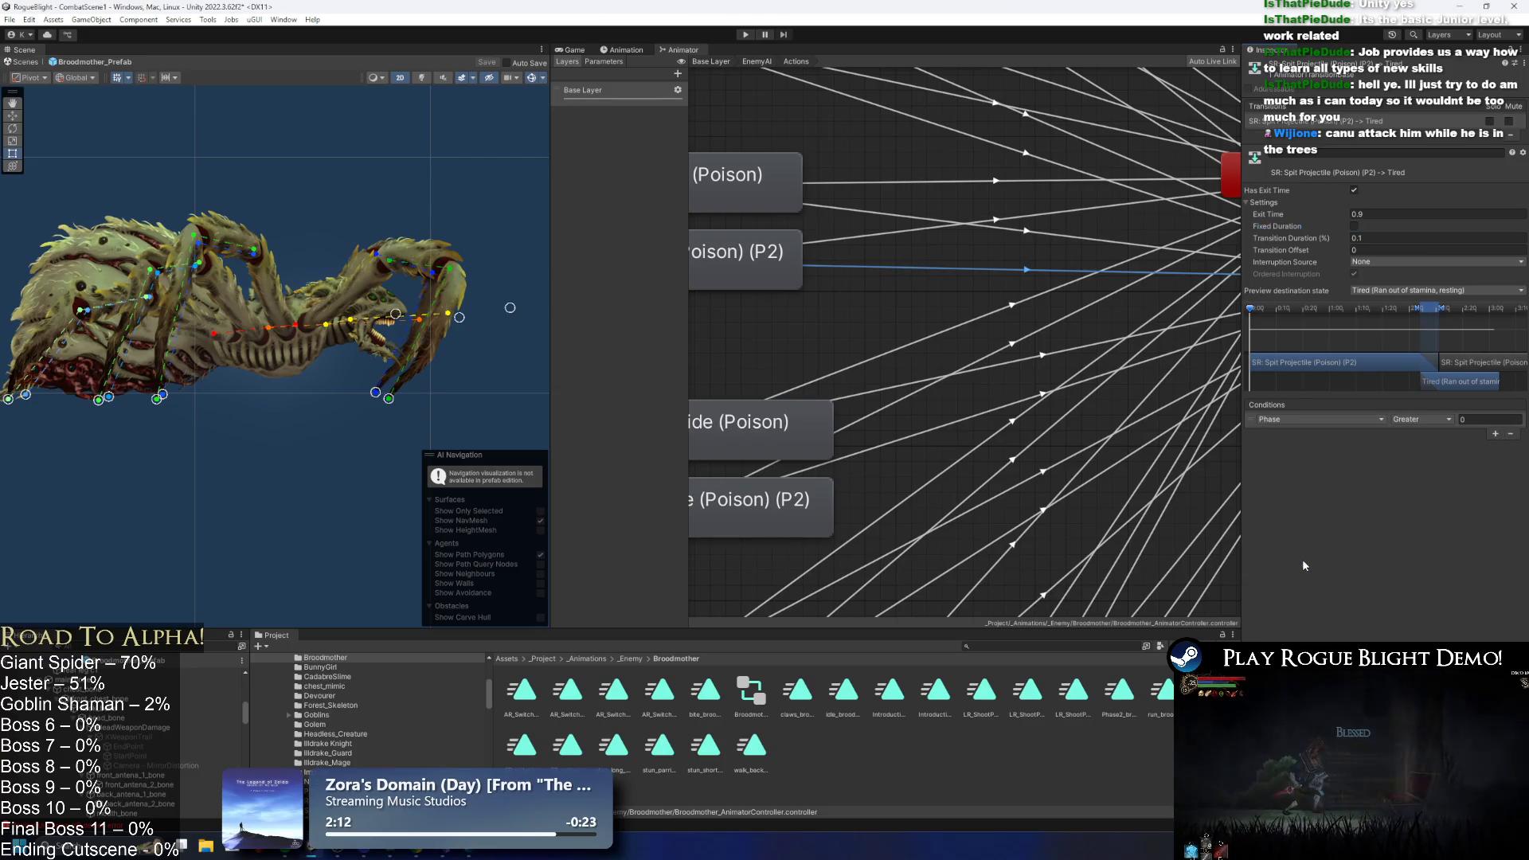
click(1283, 419)
click(1354, 508)
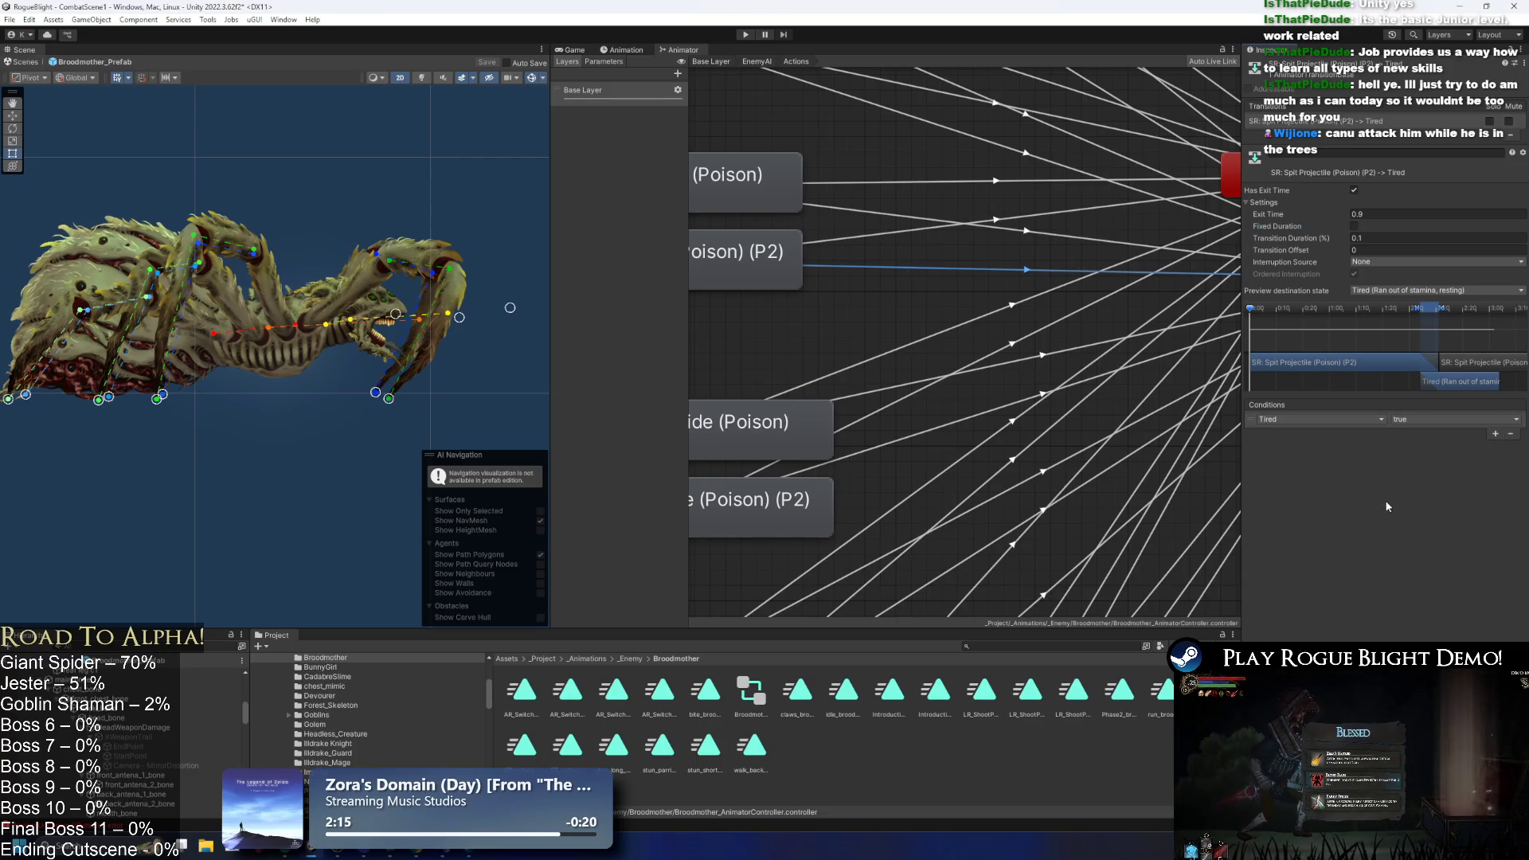
- Compare the P2 spit state's transitions with the phase-1 spit state, then start play mode
drag(797, 359, 935, 418)
click(877, 308)
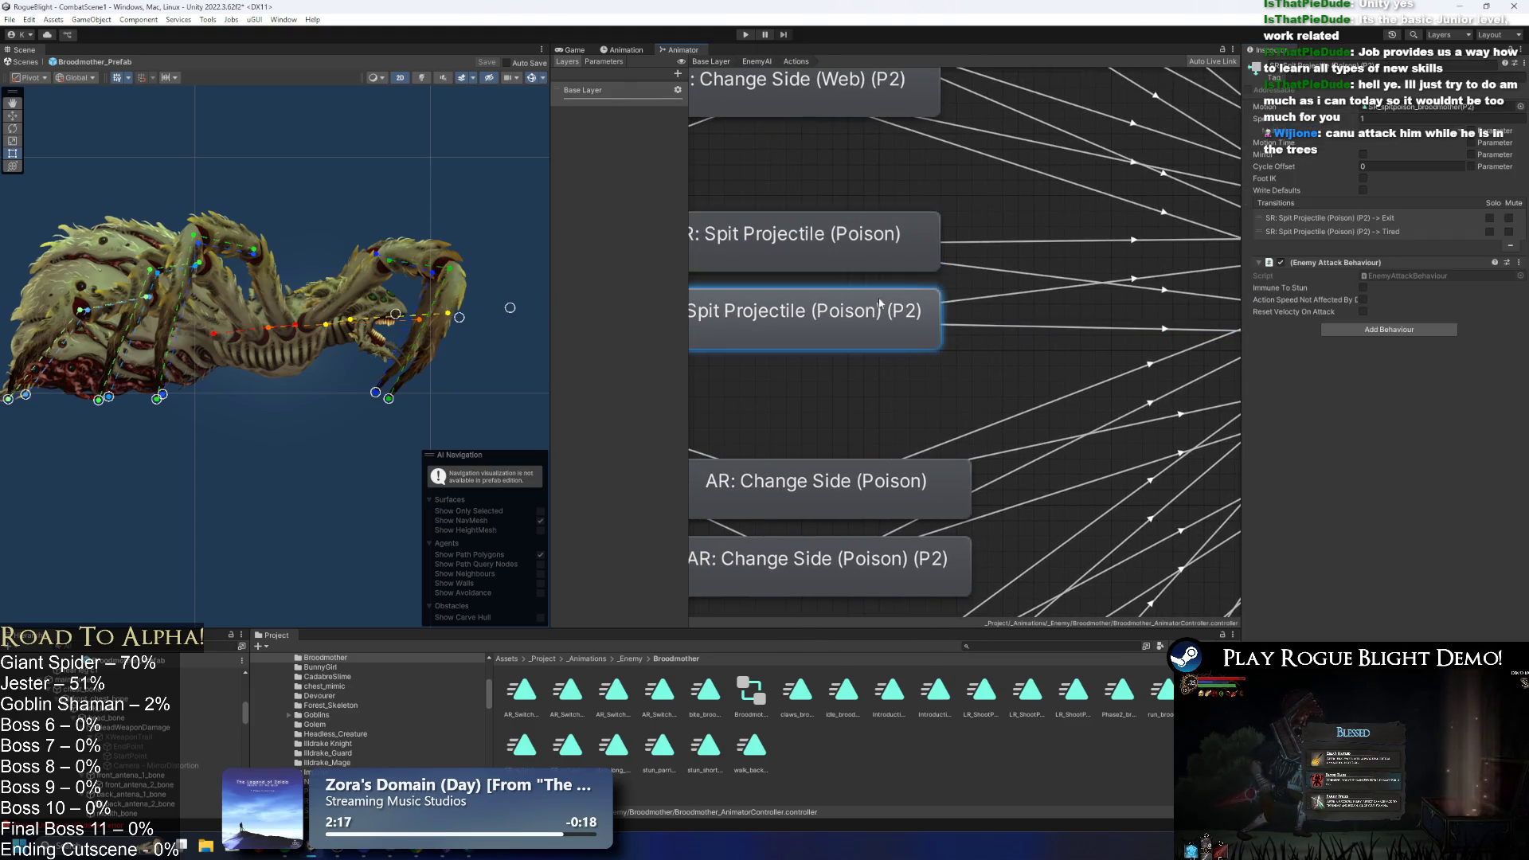
click(991, 240)
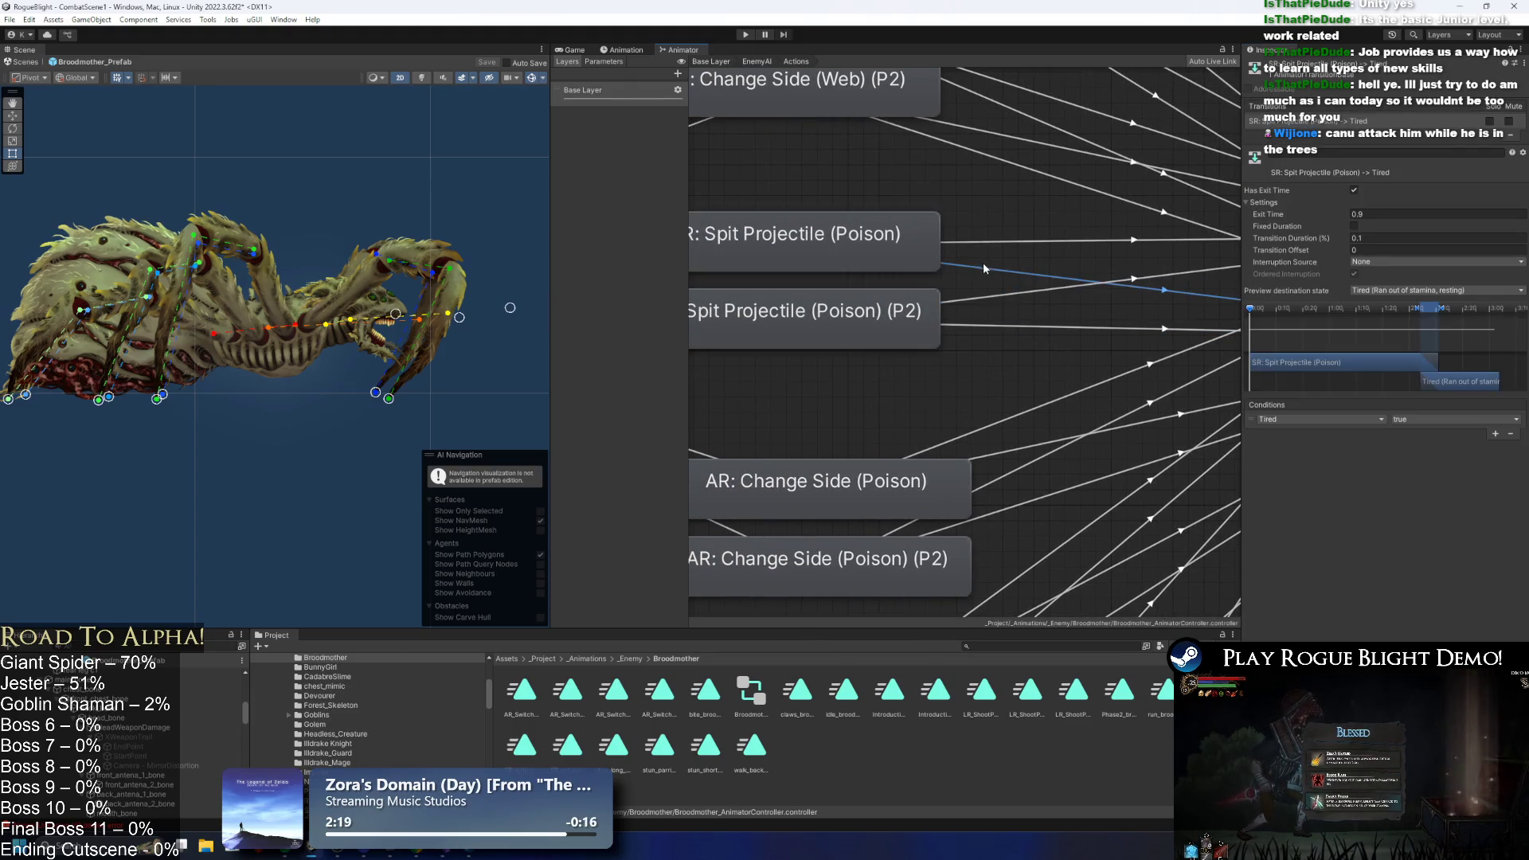
scroll(995, 319, down, 3)
click(892, 281)
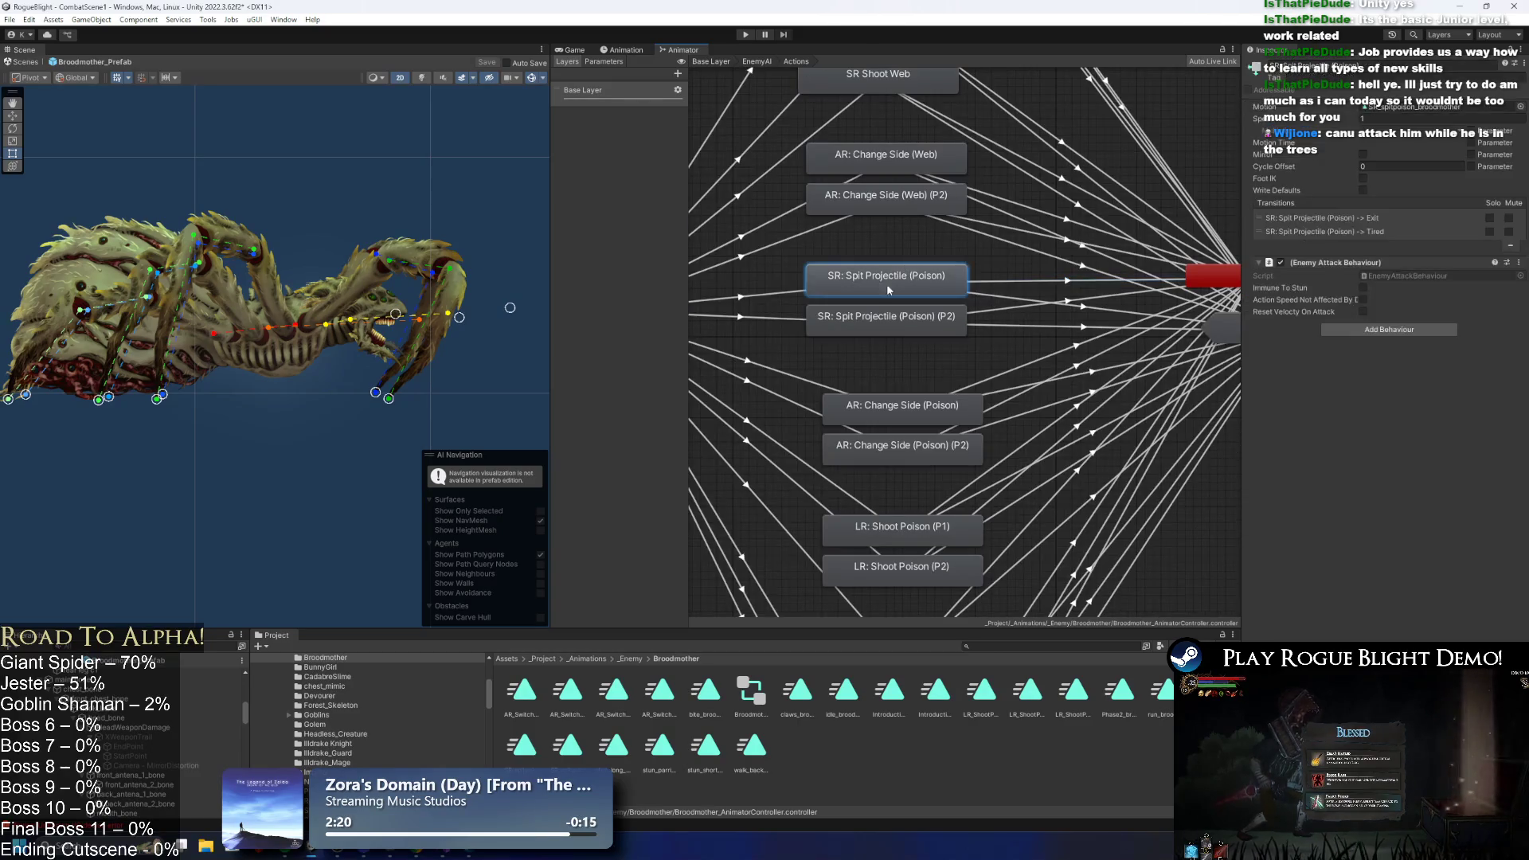
click(886, 319)
click(871, 276)
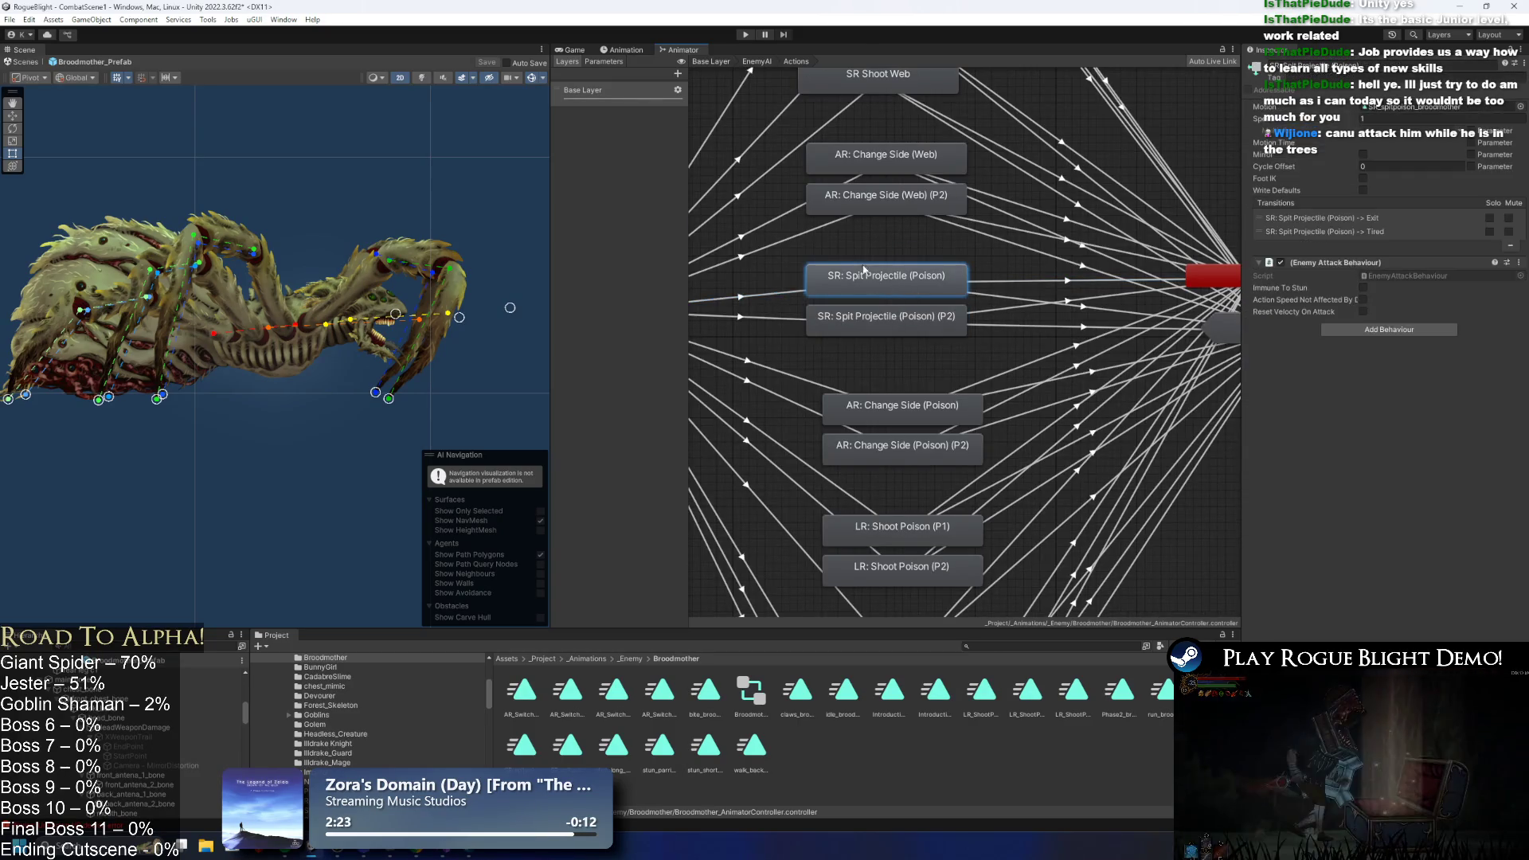
click(744, 35)
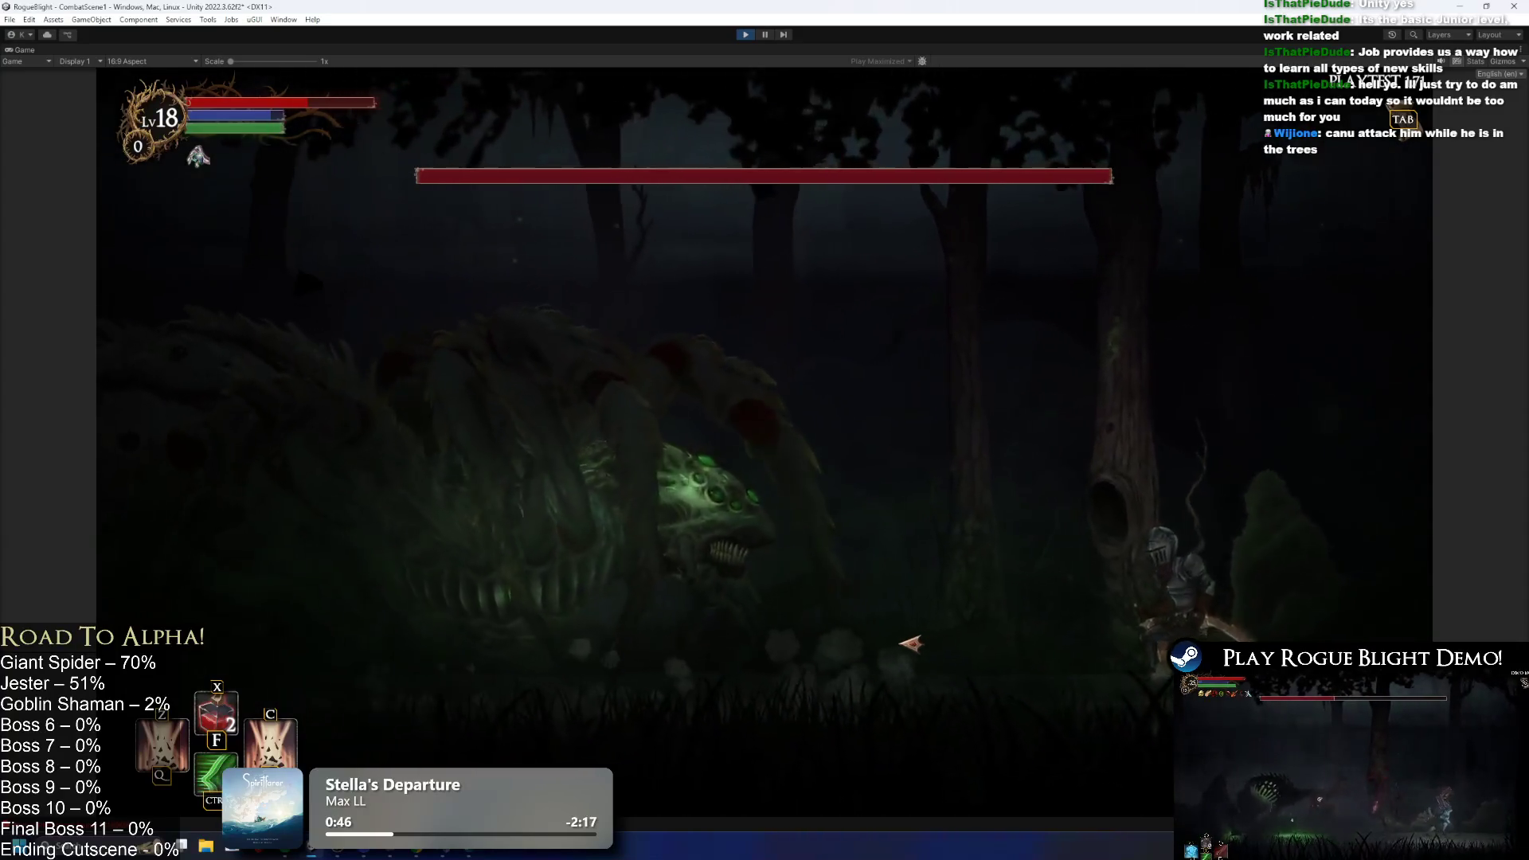
- Try the F1/F2 enemy health cheats, then maneuver the knight toward the Broodmother
key(F1)
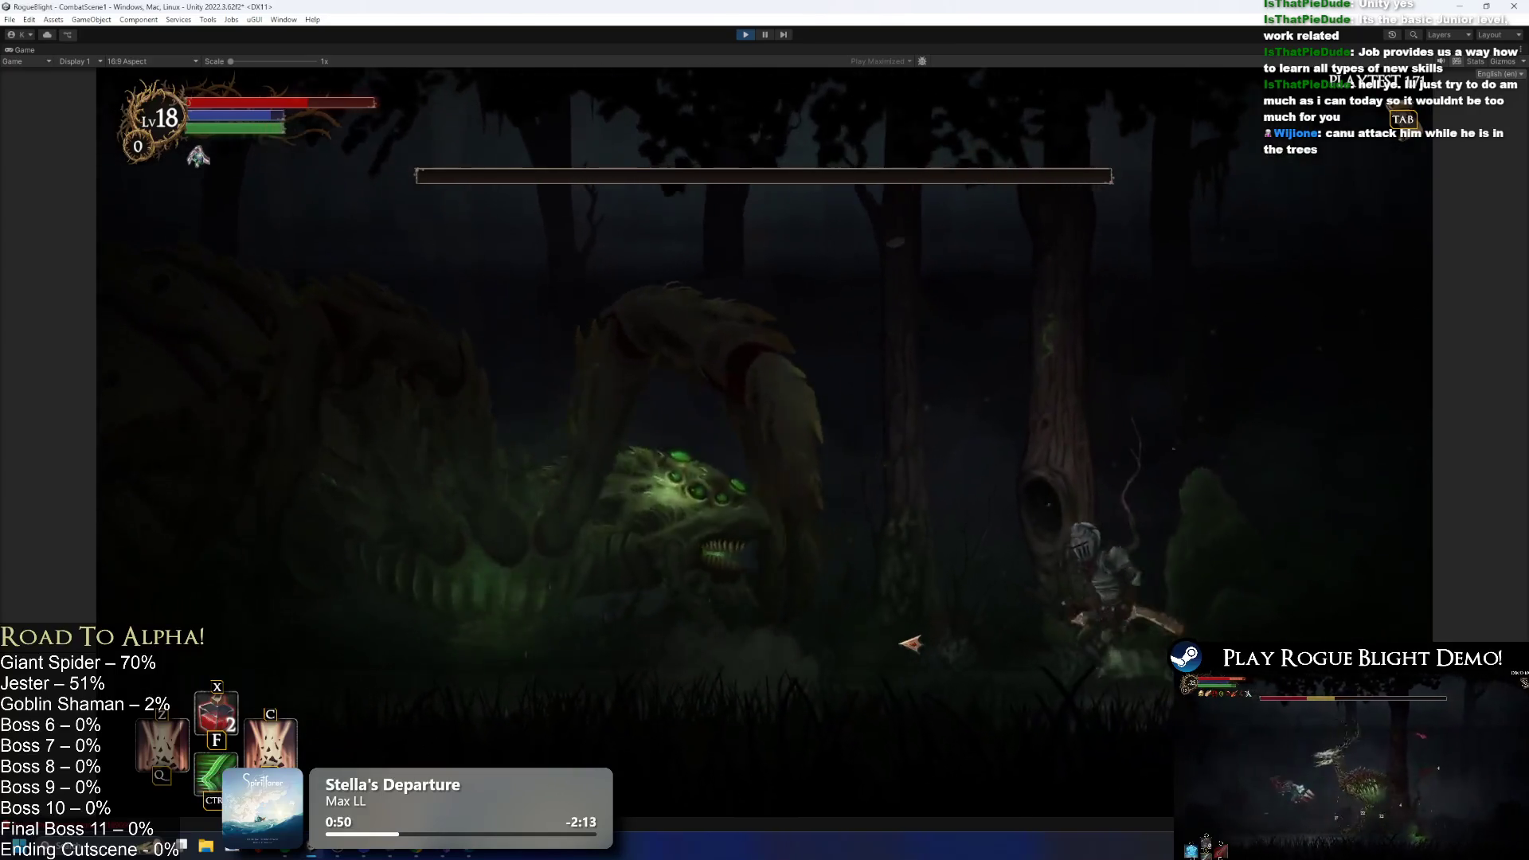
key(F2)
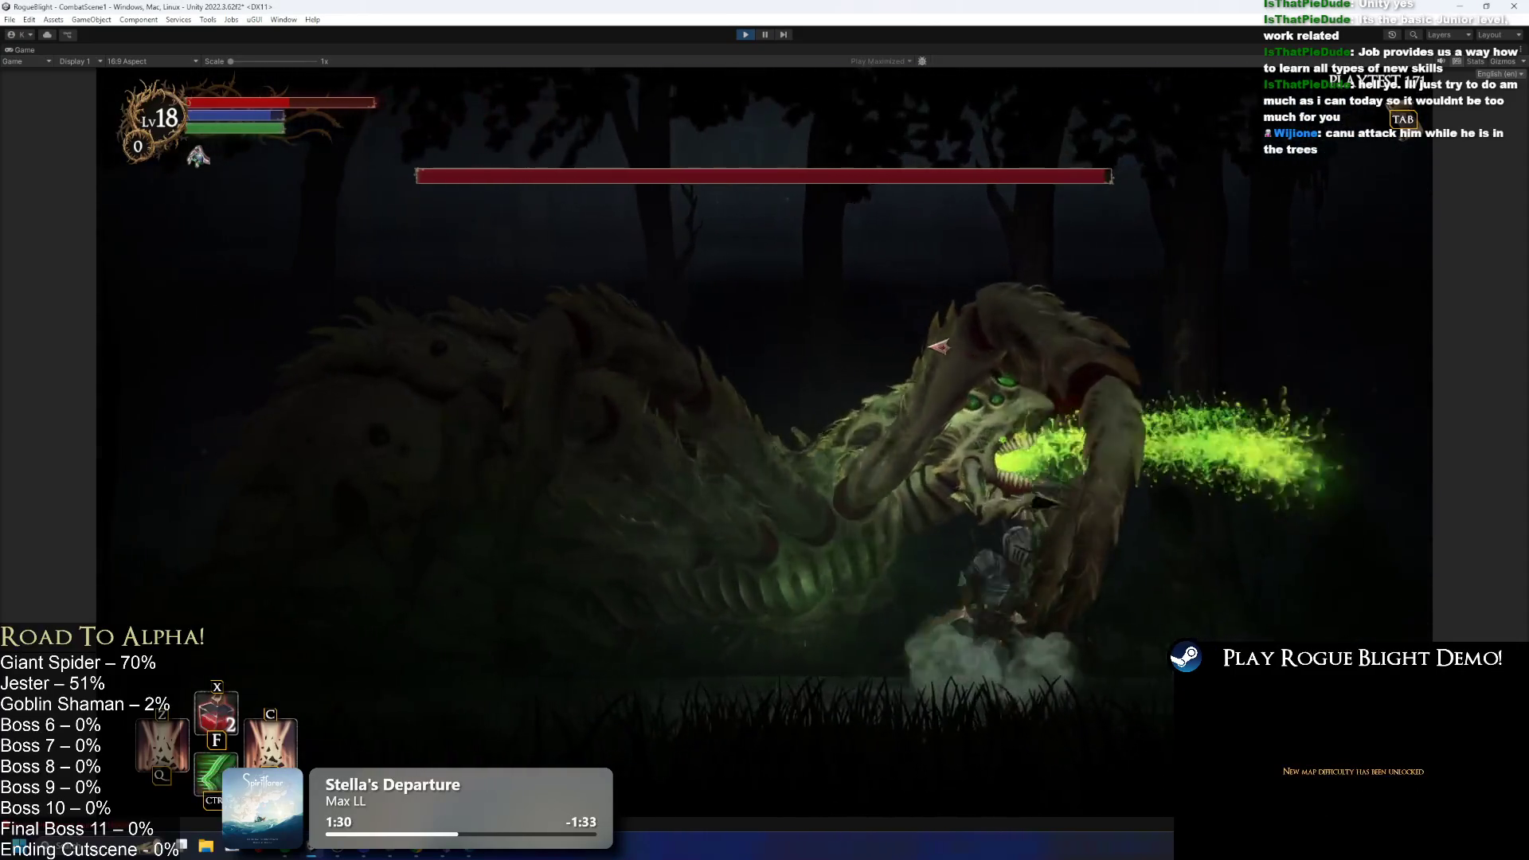
key(a)
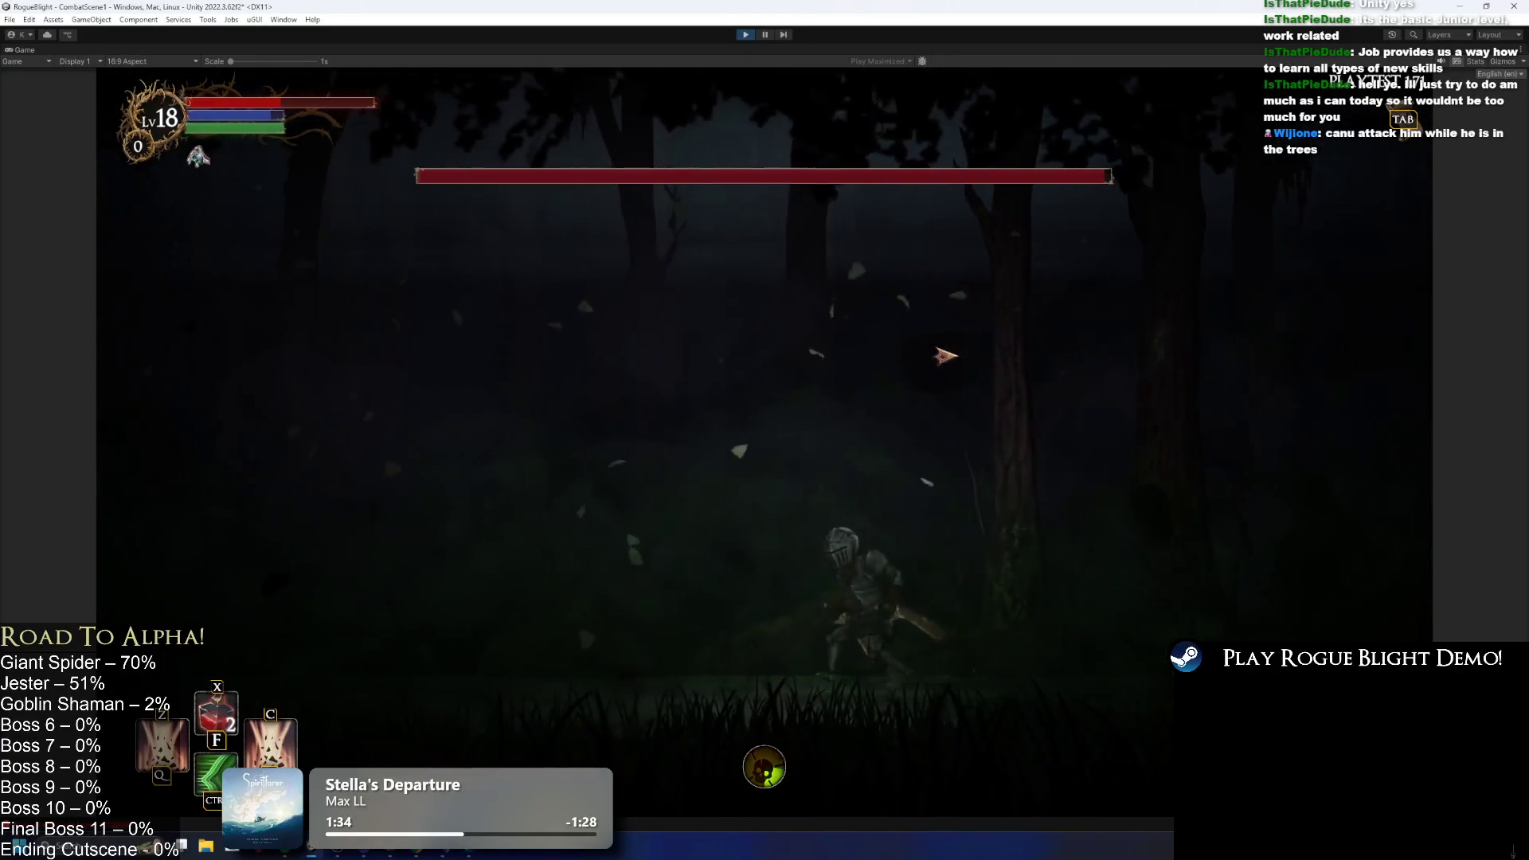
key(d)
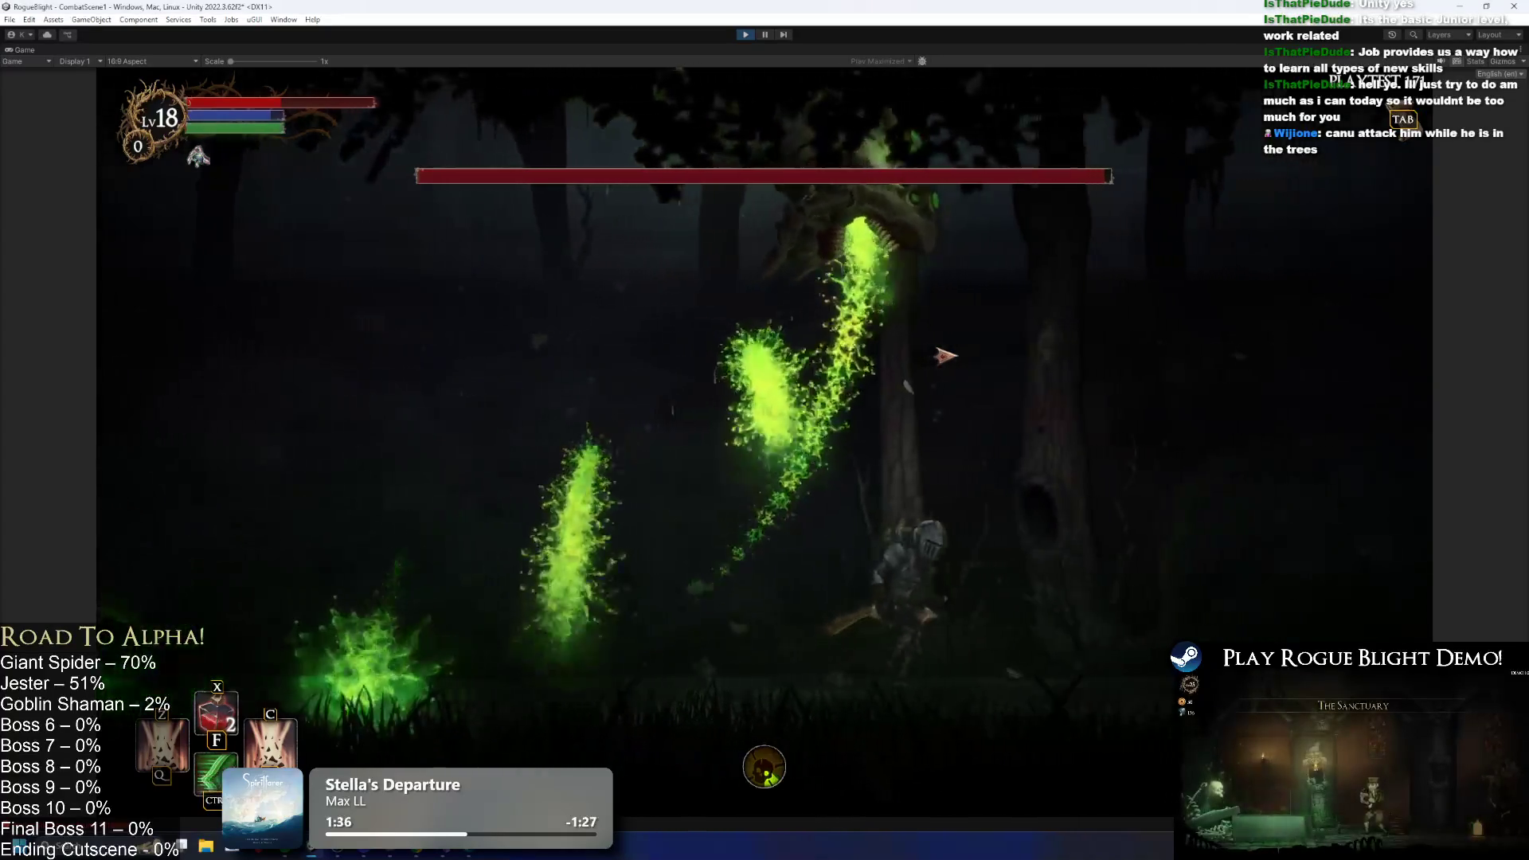
key(space)
key(a)
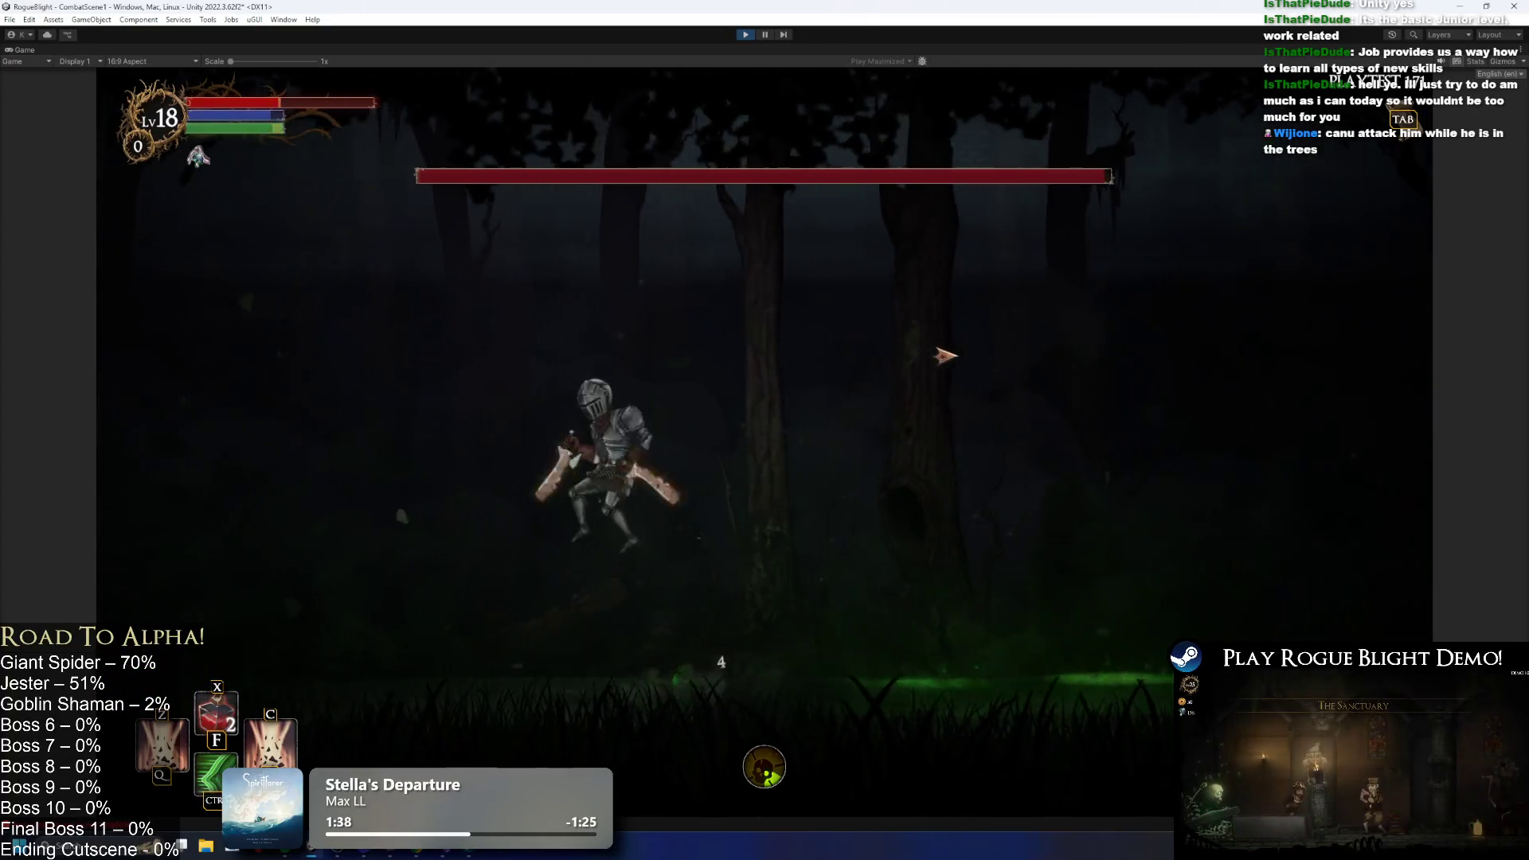
key(d)
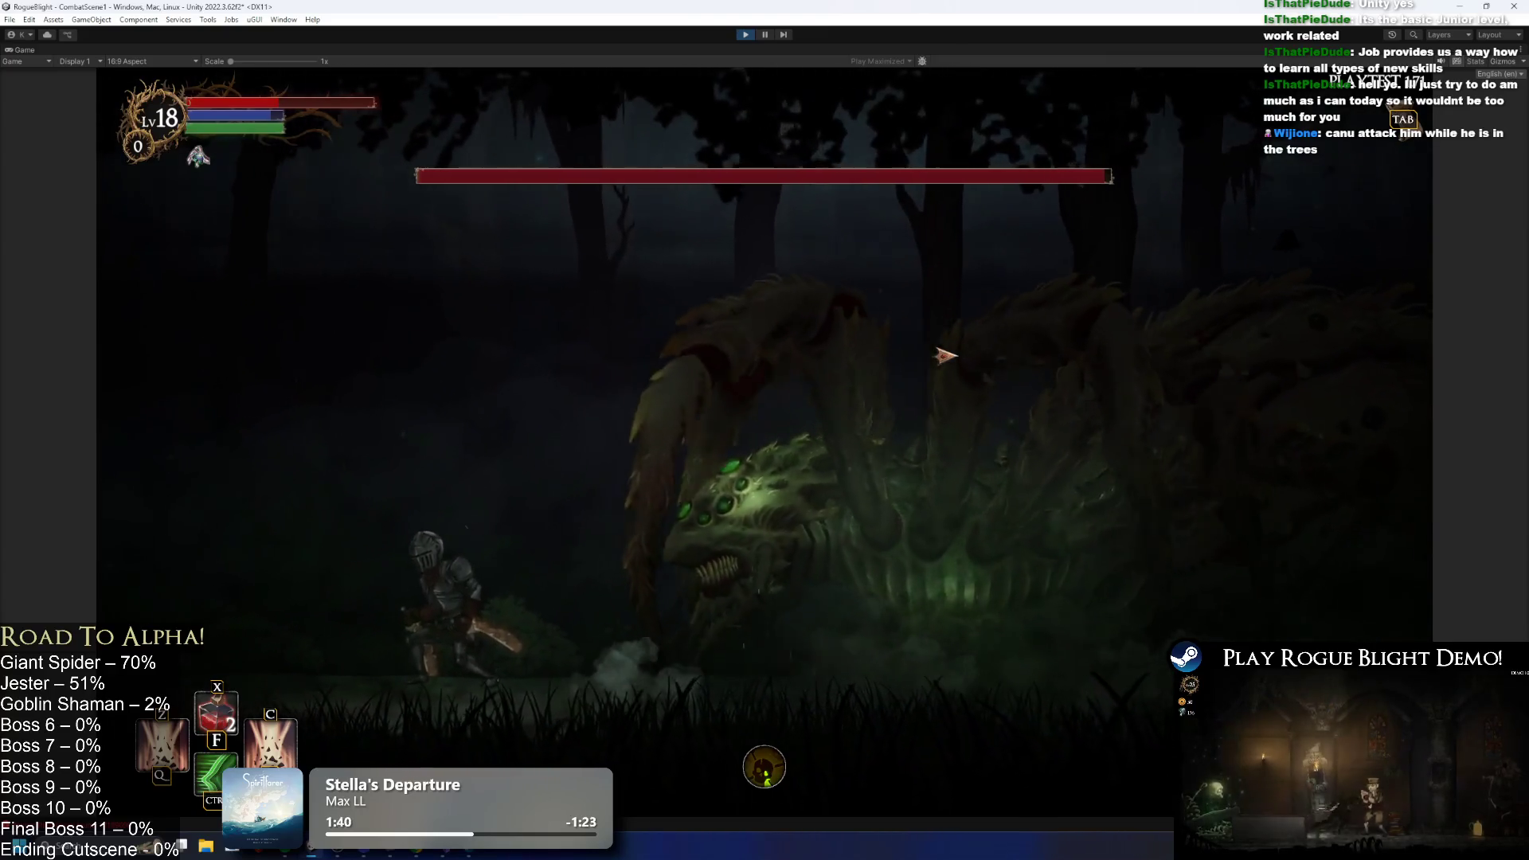
key(a)
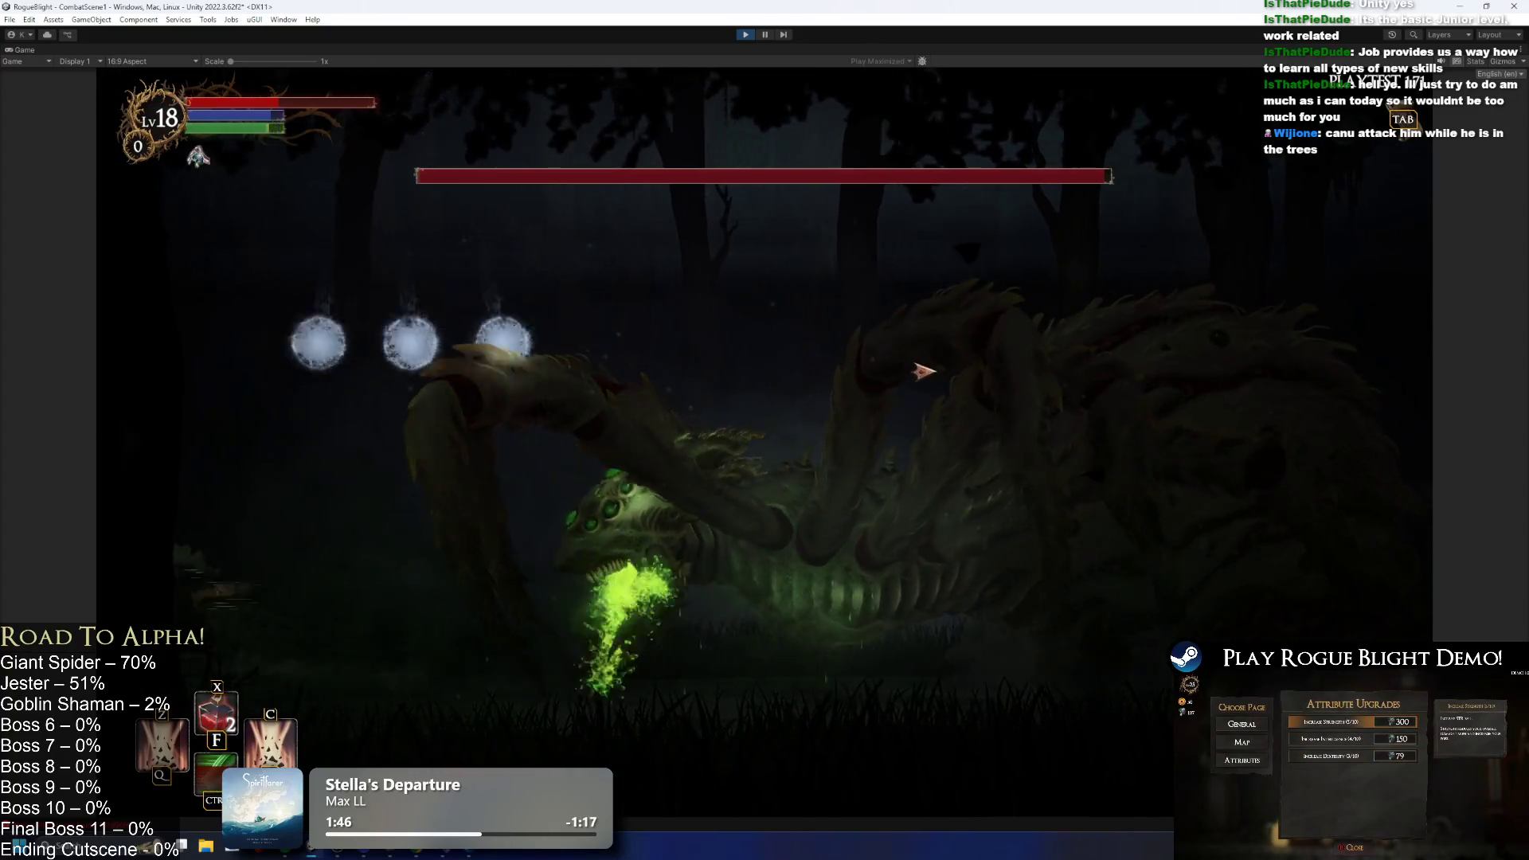
- Dodge the acid spray and orbs while hitting the spider with slashes and the ice-spike skill
key(space)
key(d)
click(932, 374)
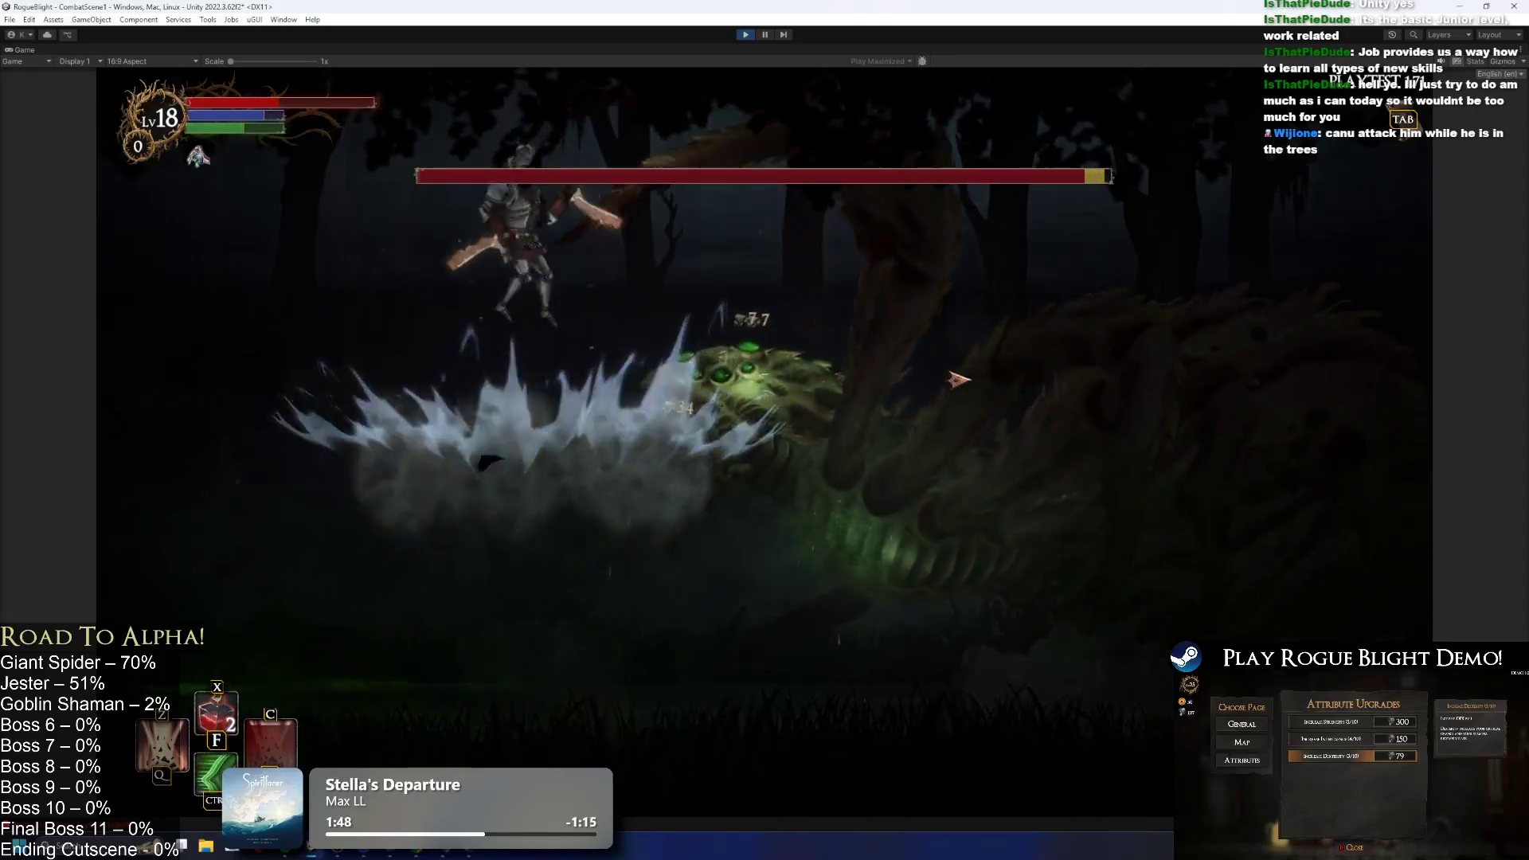
key(ctrl)
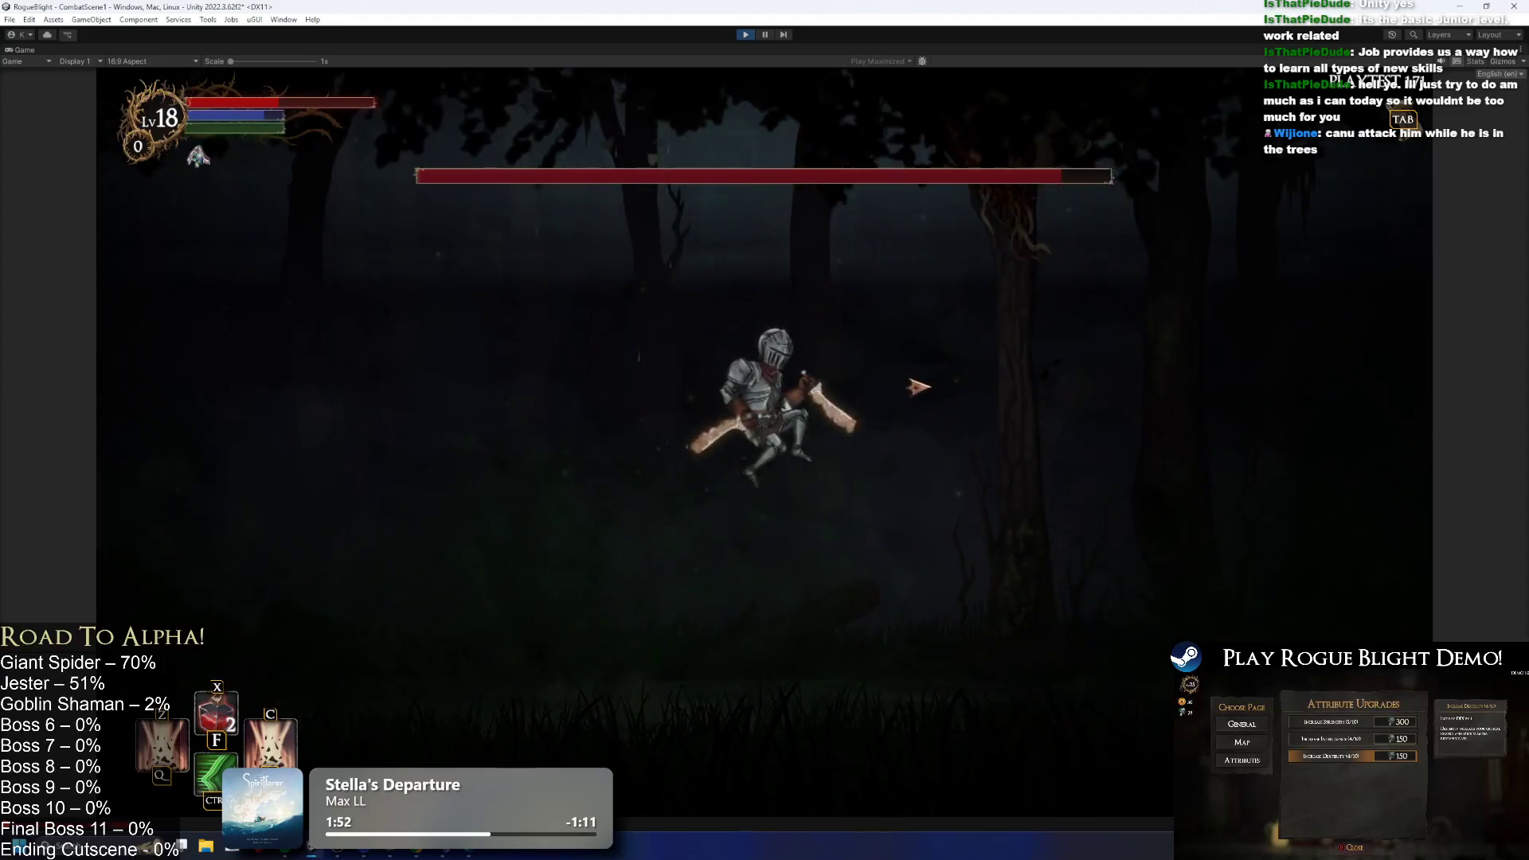
key(a)
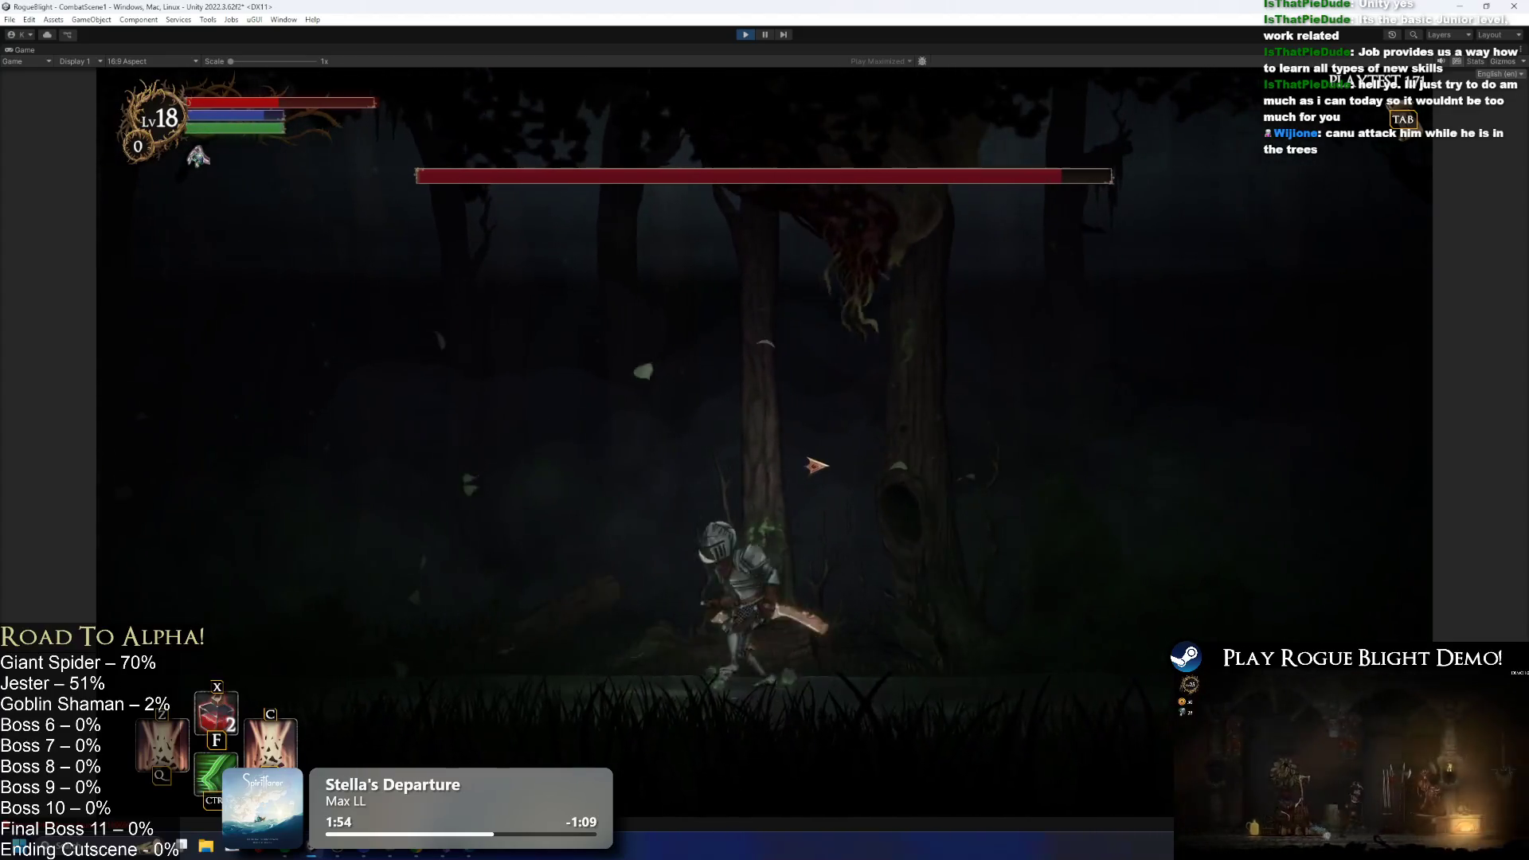
key(d)
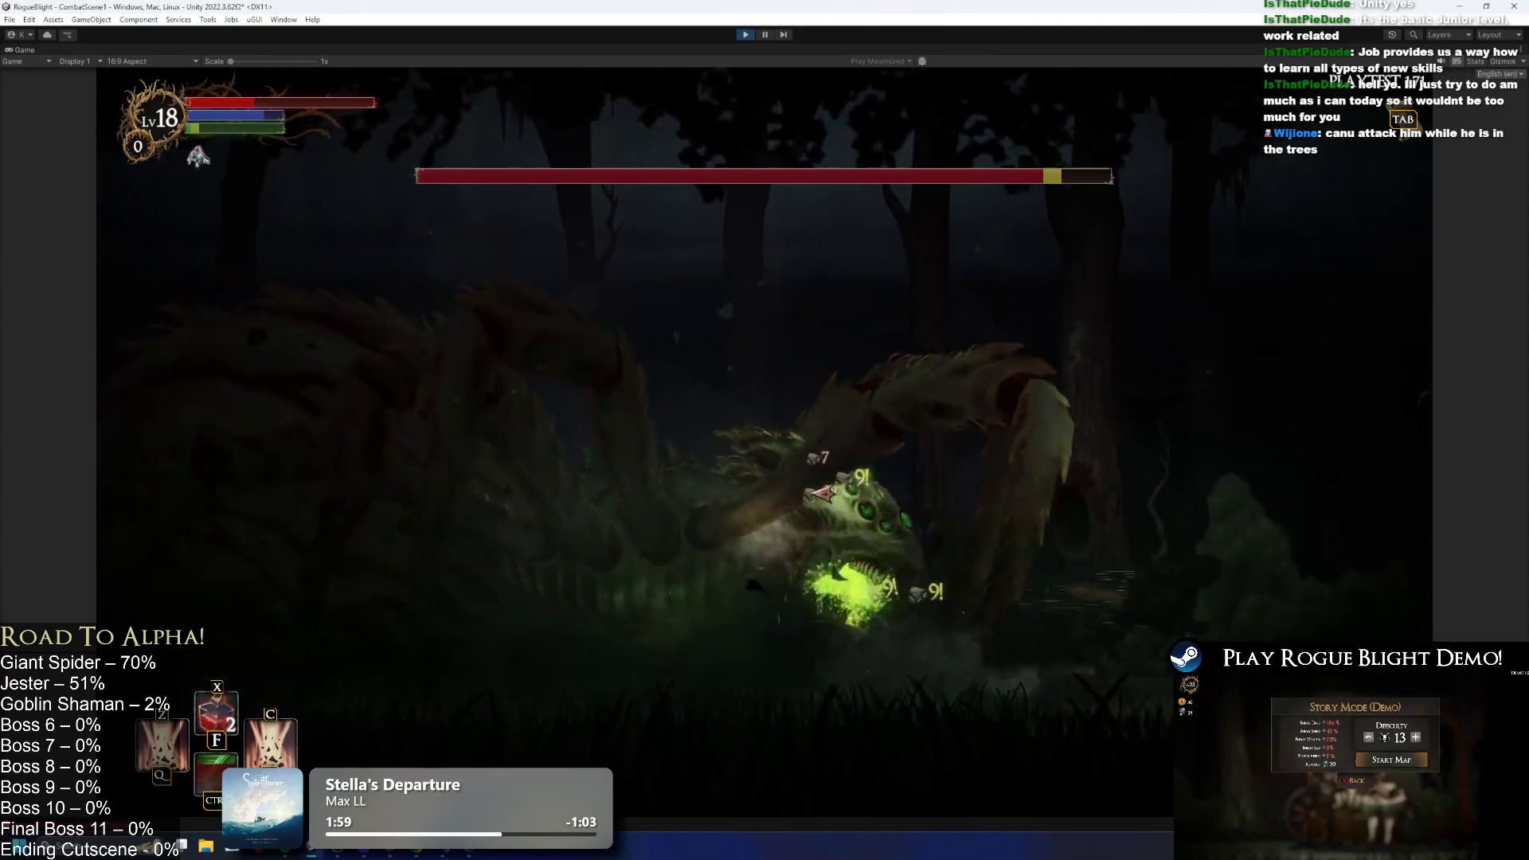
key(c)
key(ctrl)
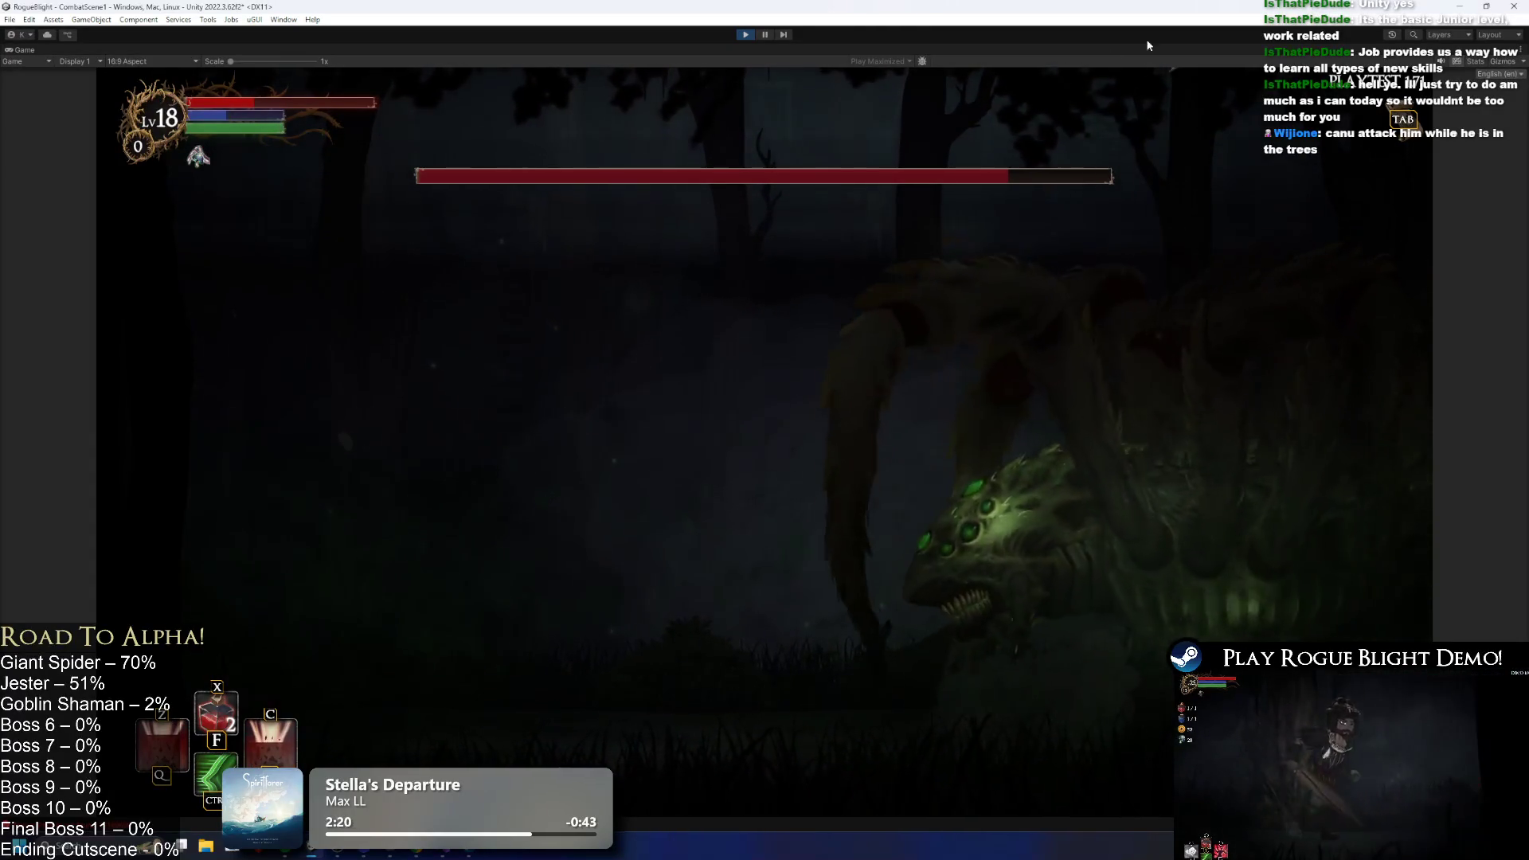
key(shift+space)
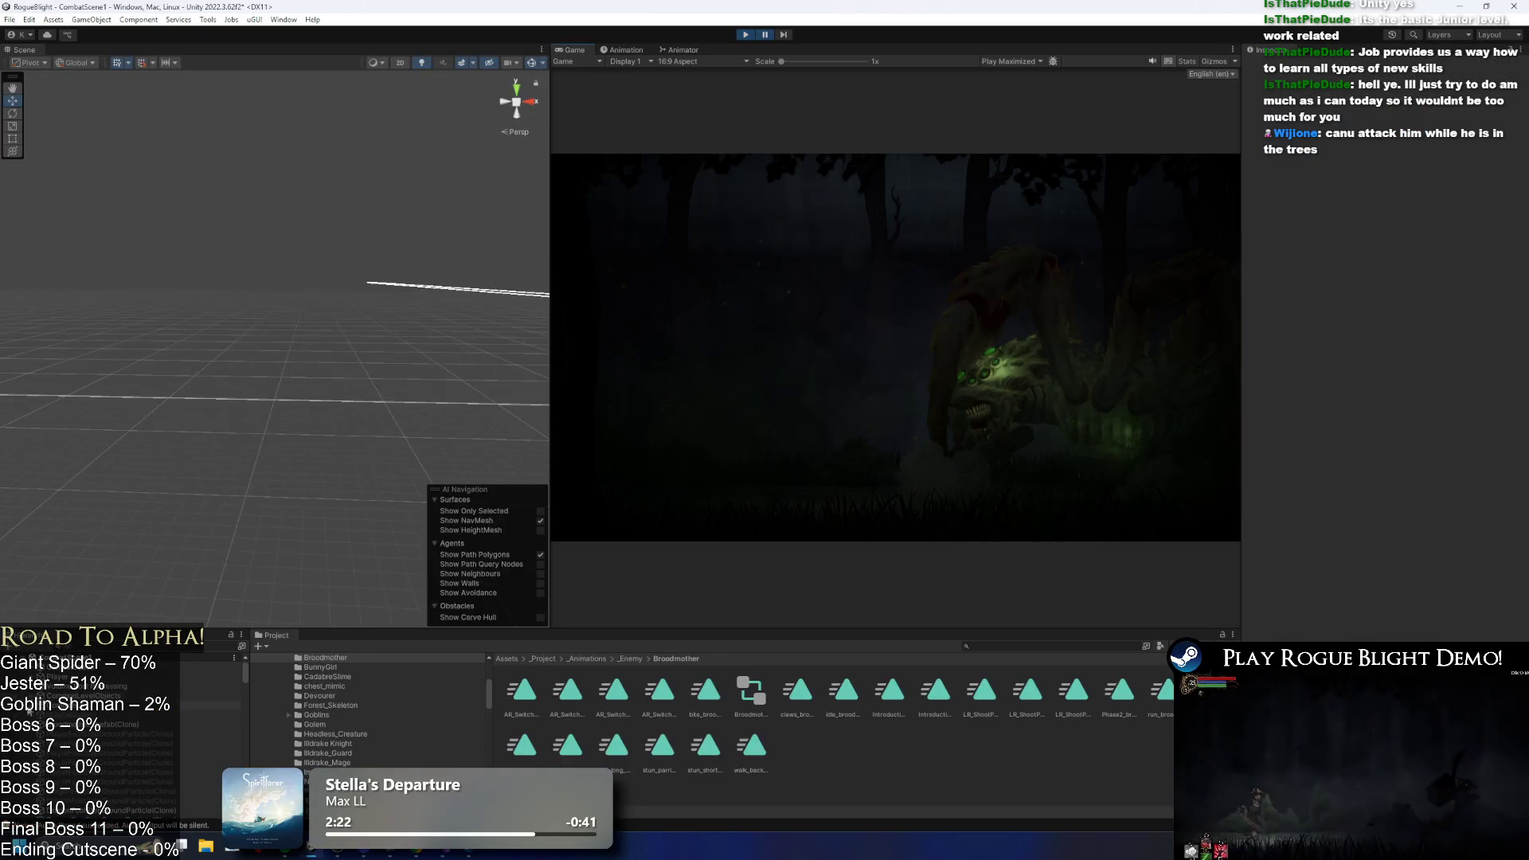
- Frame the Player in the Scene view, stop play mode, and switch to TODO.txt in Visual Studio
click(57, 676)
key(f)
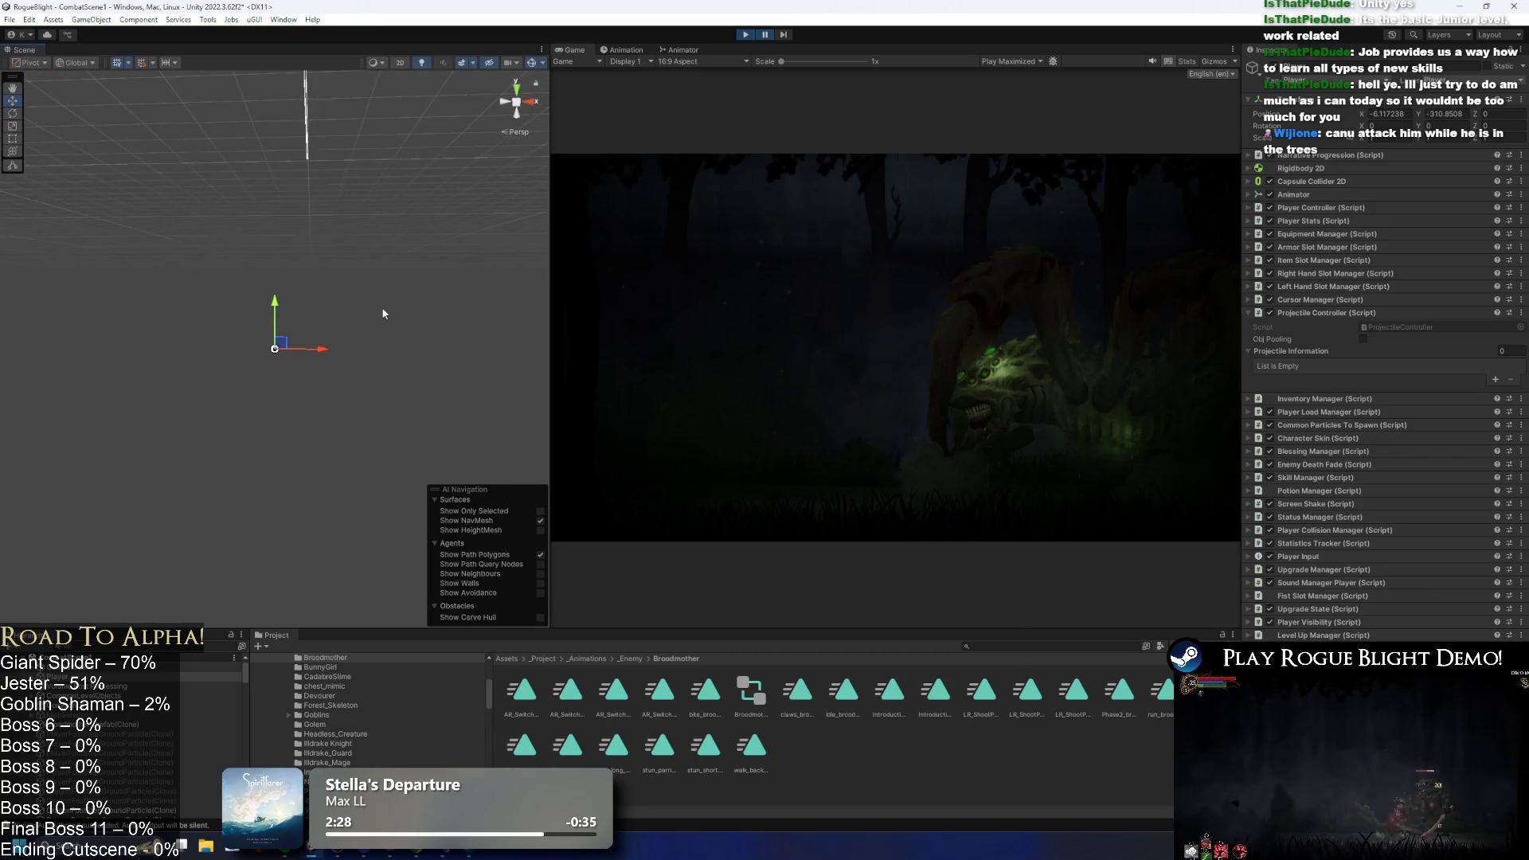
mouse_move(345, 314)
mouse_down()
mouse_move(236, 428)
mouse_move(354, 420)
mouse_move(331, 427)
mouse_move(344, 466)
mouse_move(353, 171)
mouse_move(290, 300)
mouse_move(232, 287)
mouse_move(303, 239)
mouse_move(333, 348)
mouse_move(318, 314)
mouse_move(349, 292)
mouse_move(310, 335)
mouse_move(521, 233)
mouse_up()
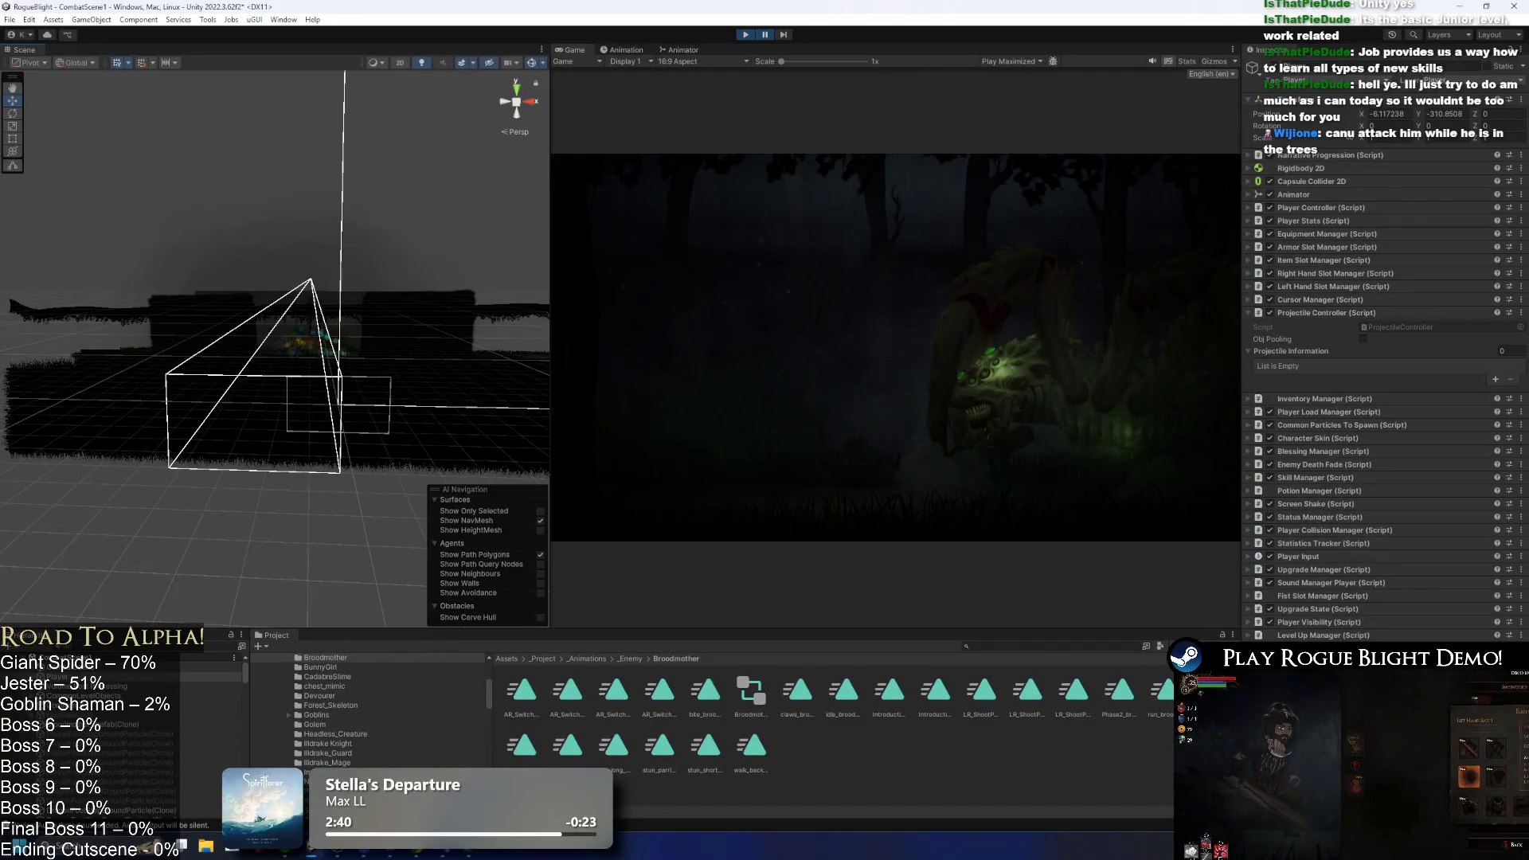
click(744, 35)
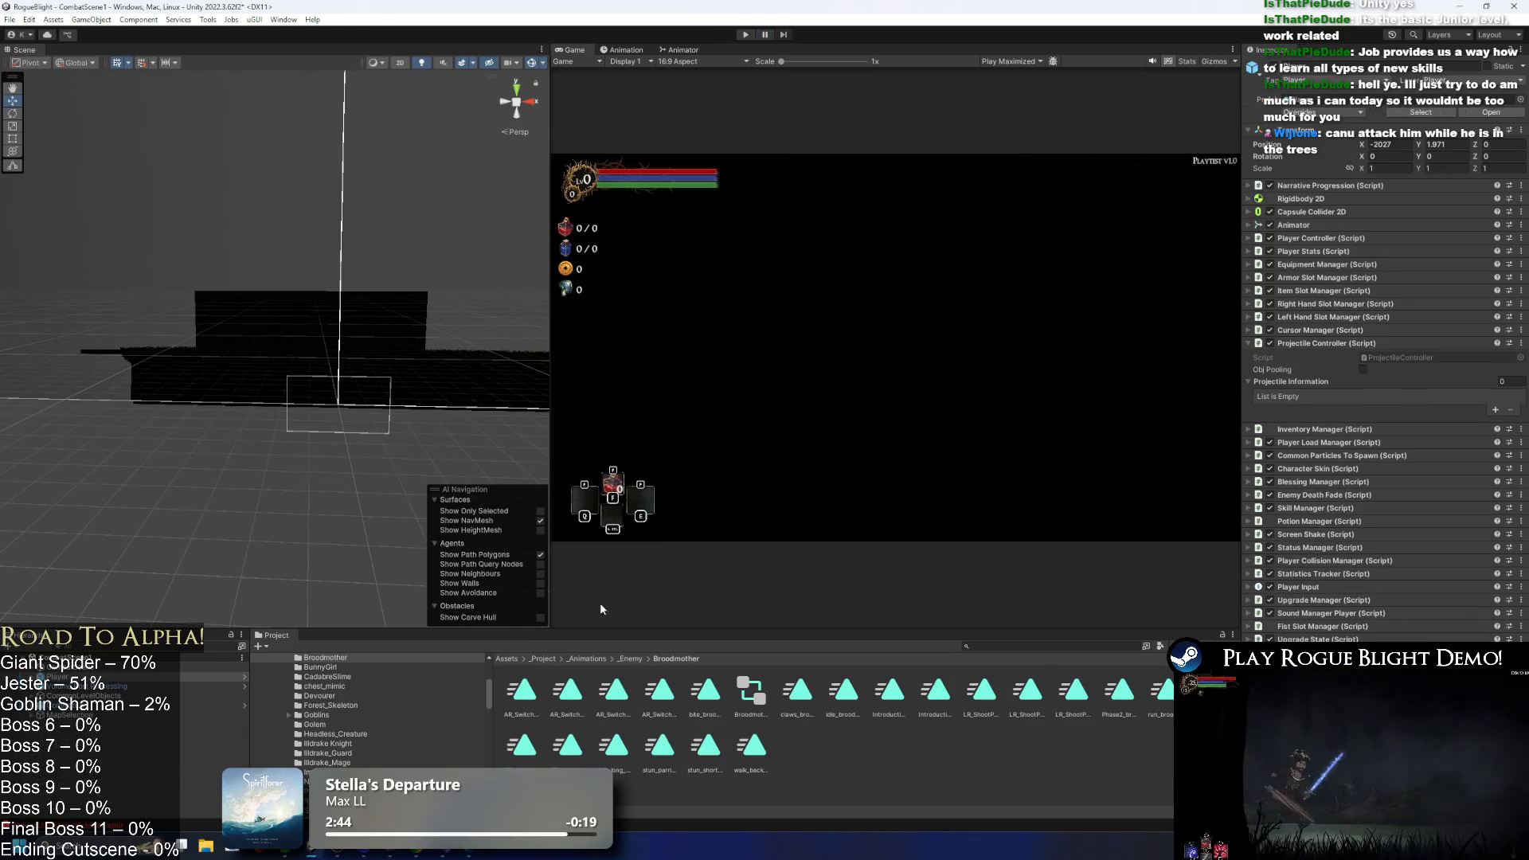
key(alt+Tab)
click(364, 113)
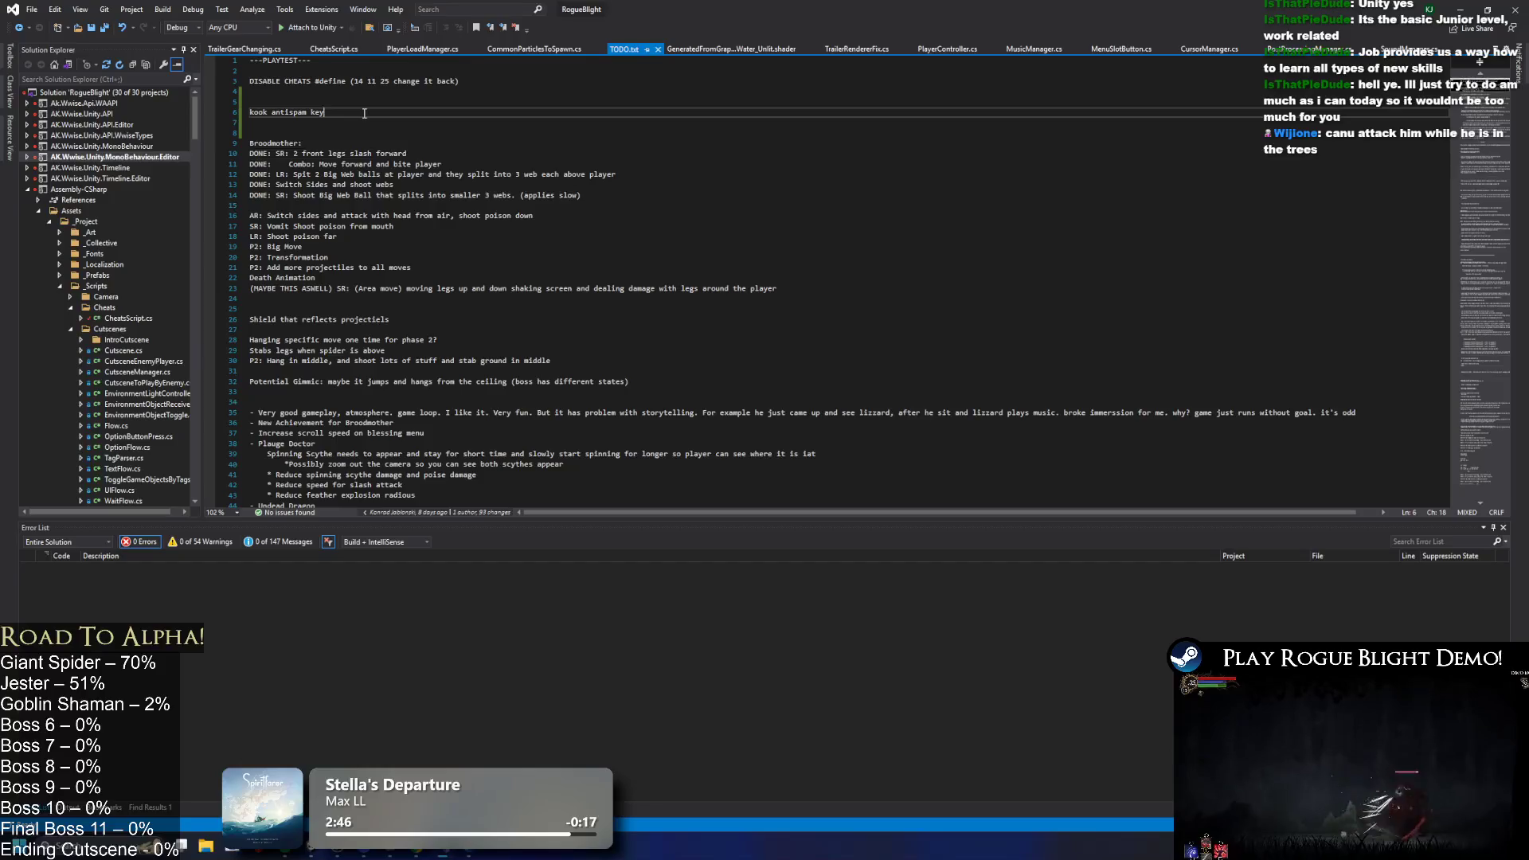
- Add 'Increase height of the wall for spider so you can't jump' to TODO.txt, then return to Unity
key(Return)
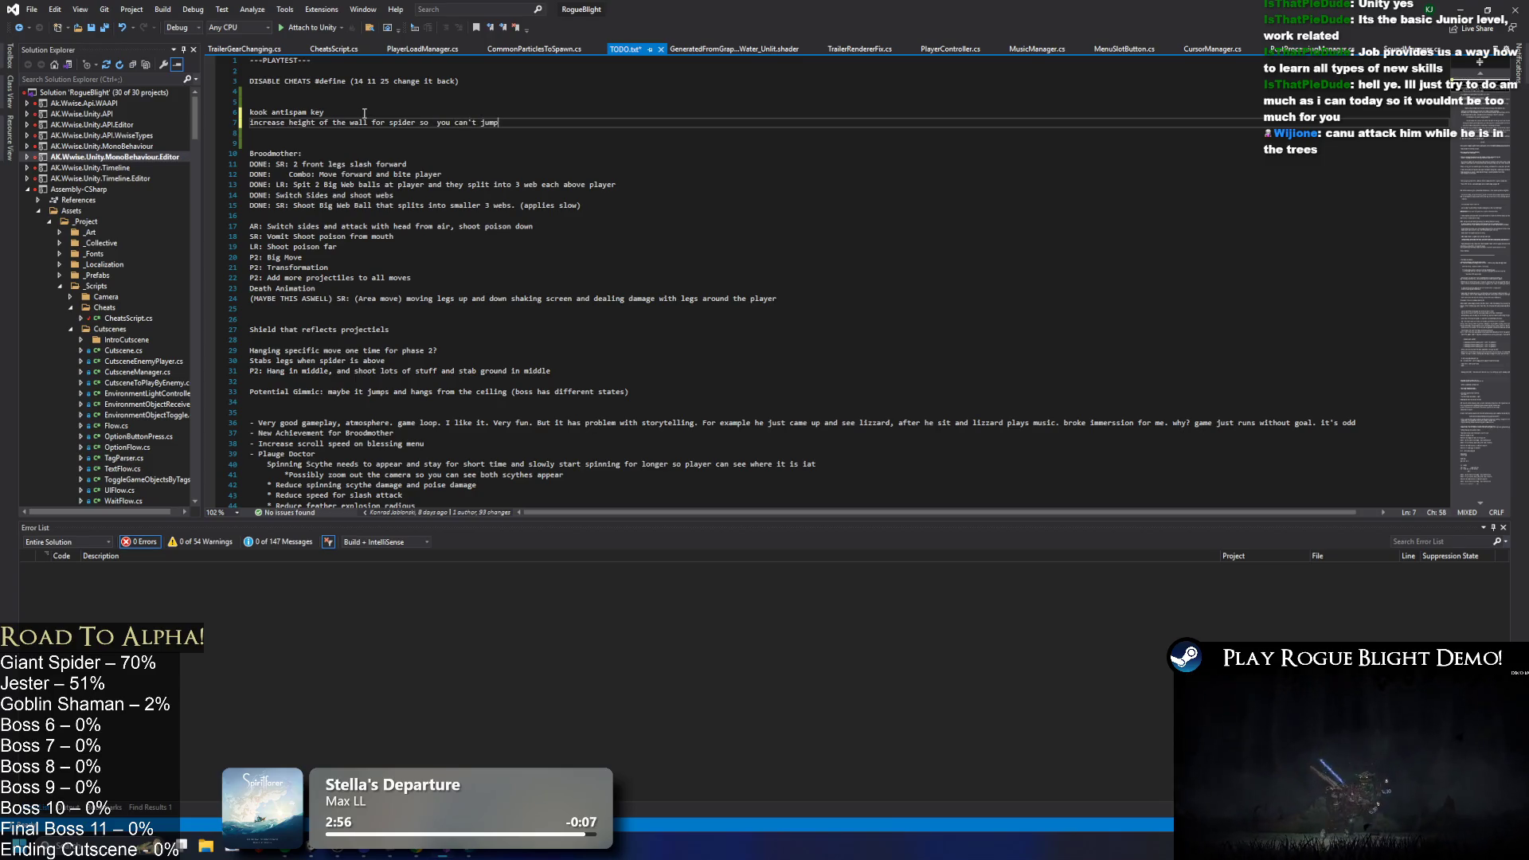
key(alt+Tab)
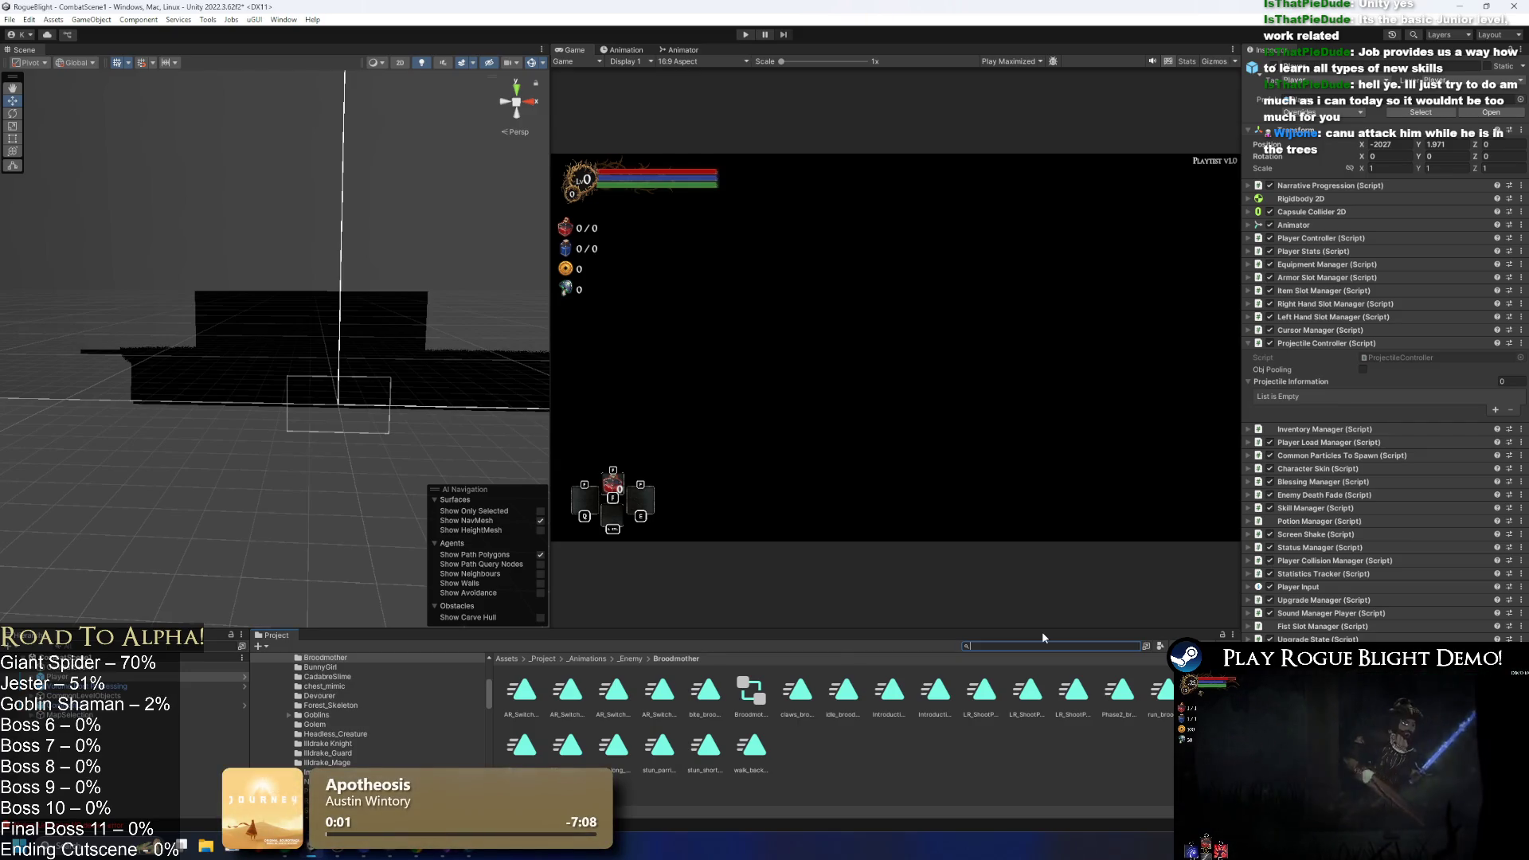
- Search 'brood prefab', open the Broodmother prefab, and load its clips in the Animation window
text(brood prefab)
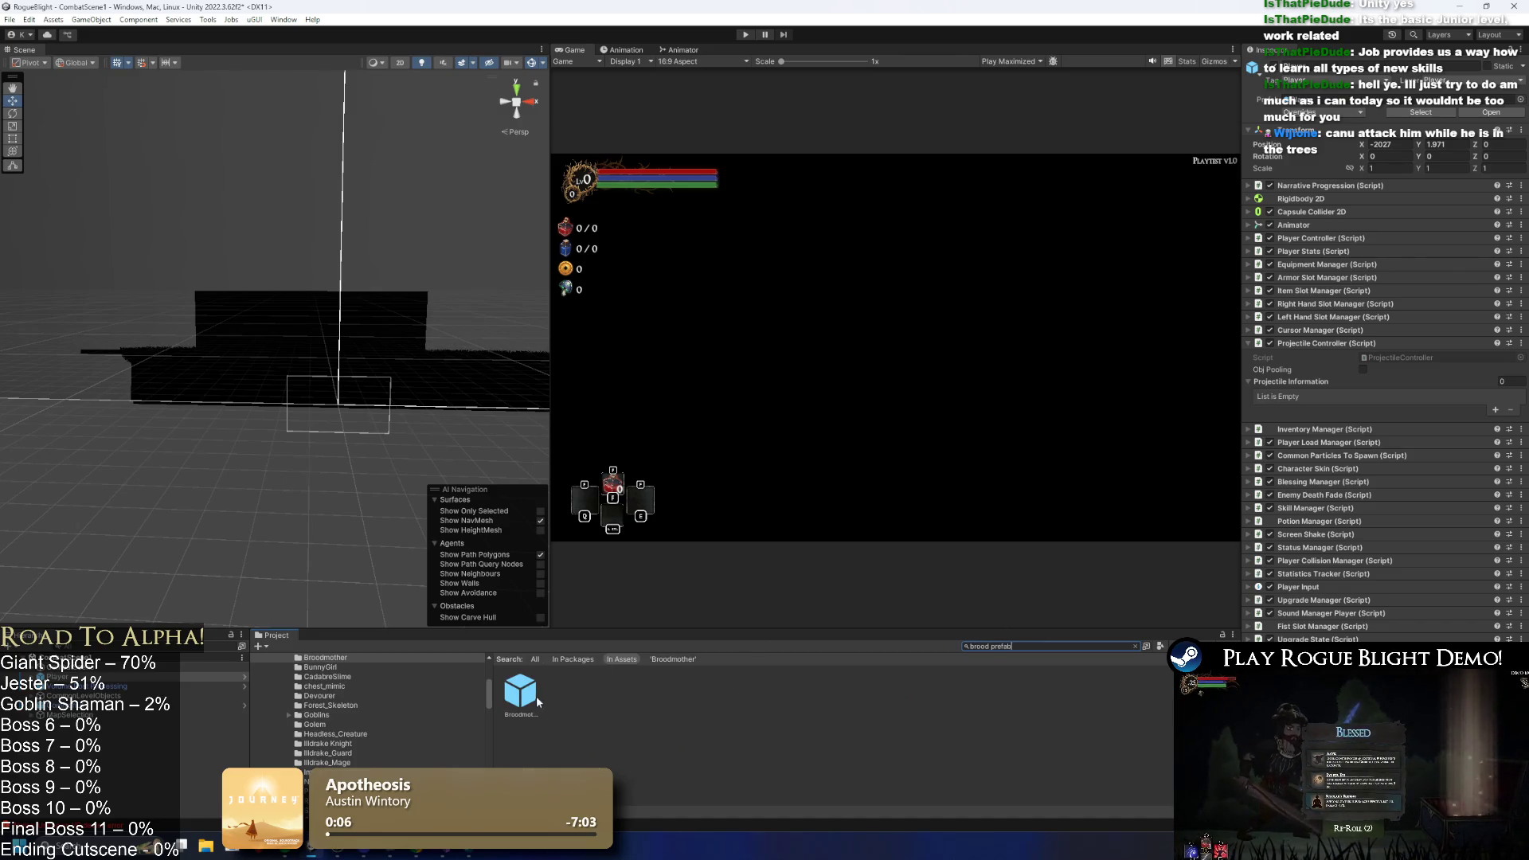
double_click(521, 692)
click(682, 50)
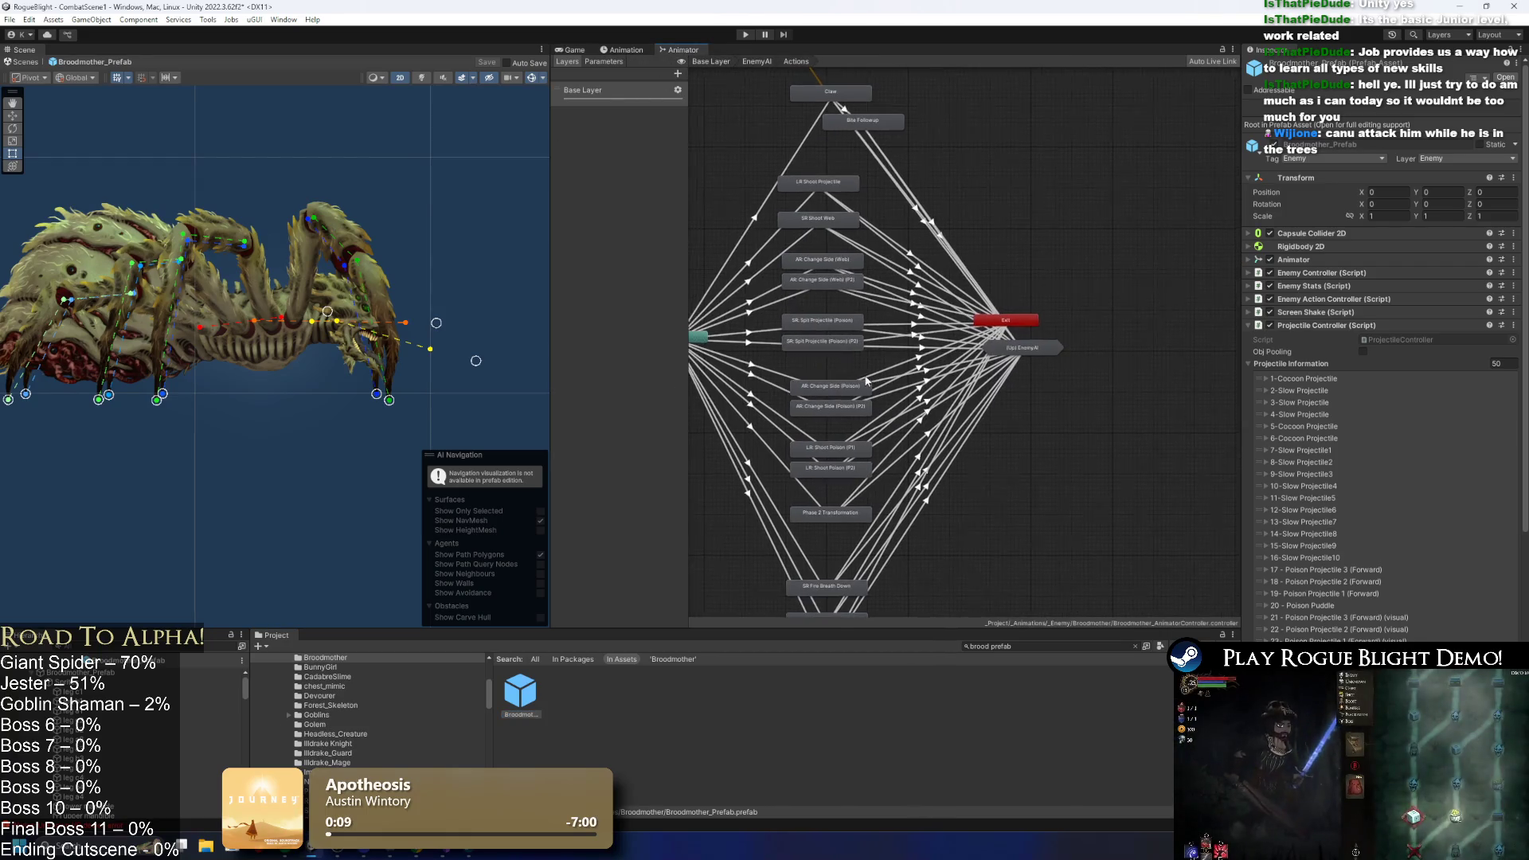
click(624, 50)
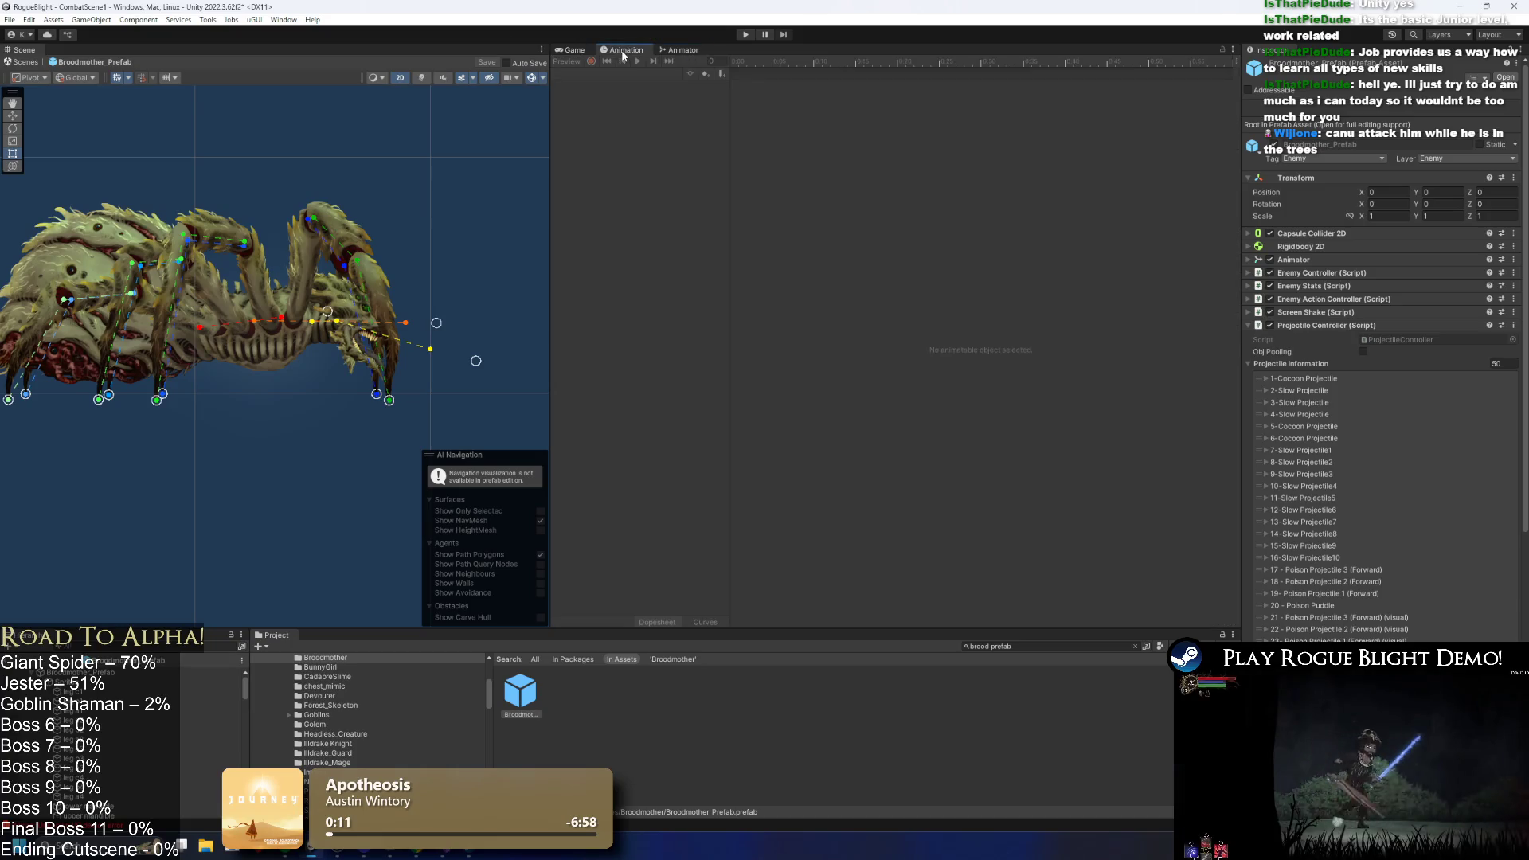
click(128, 673)
- Preview the LR_ShootProjectile clip, then choose Create New Clip from the clip list
drag(863, 66, 1036, 68)
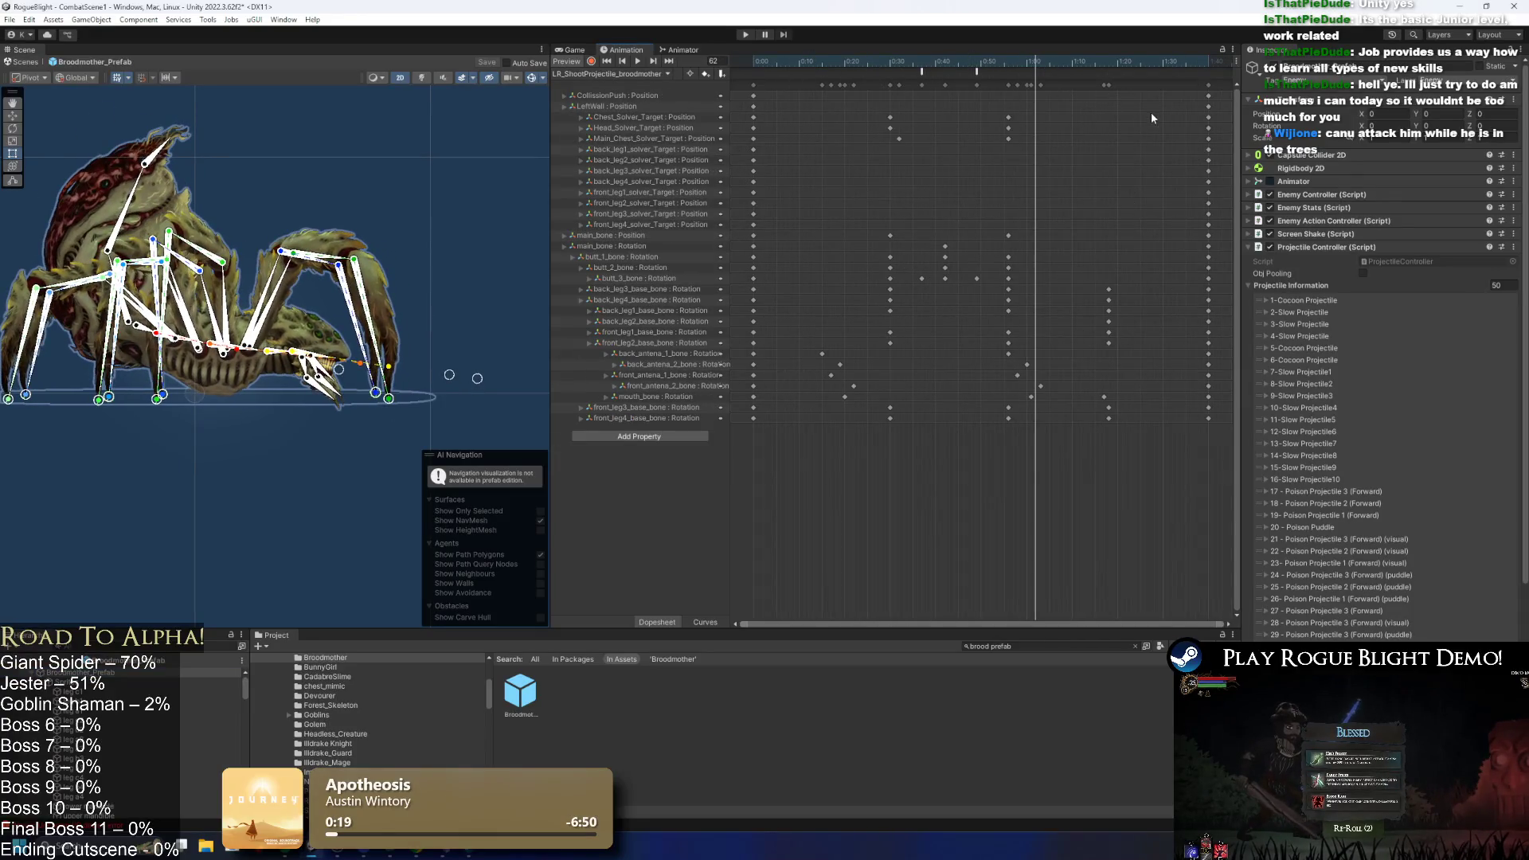
mouse_move(1187, 438)
mouse_down()
mouse_move(759, 186)
mouse_move(725, 85)
mouse_up()
key(space)
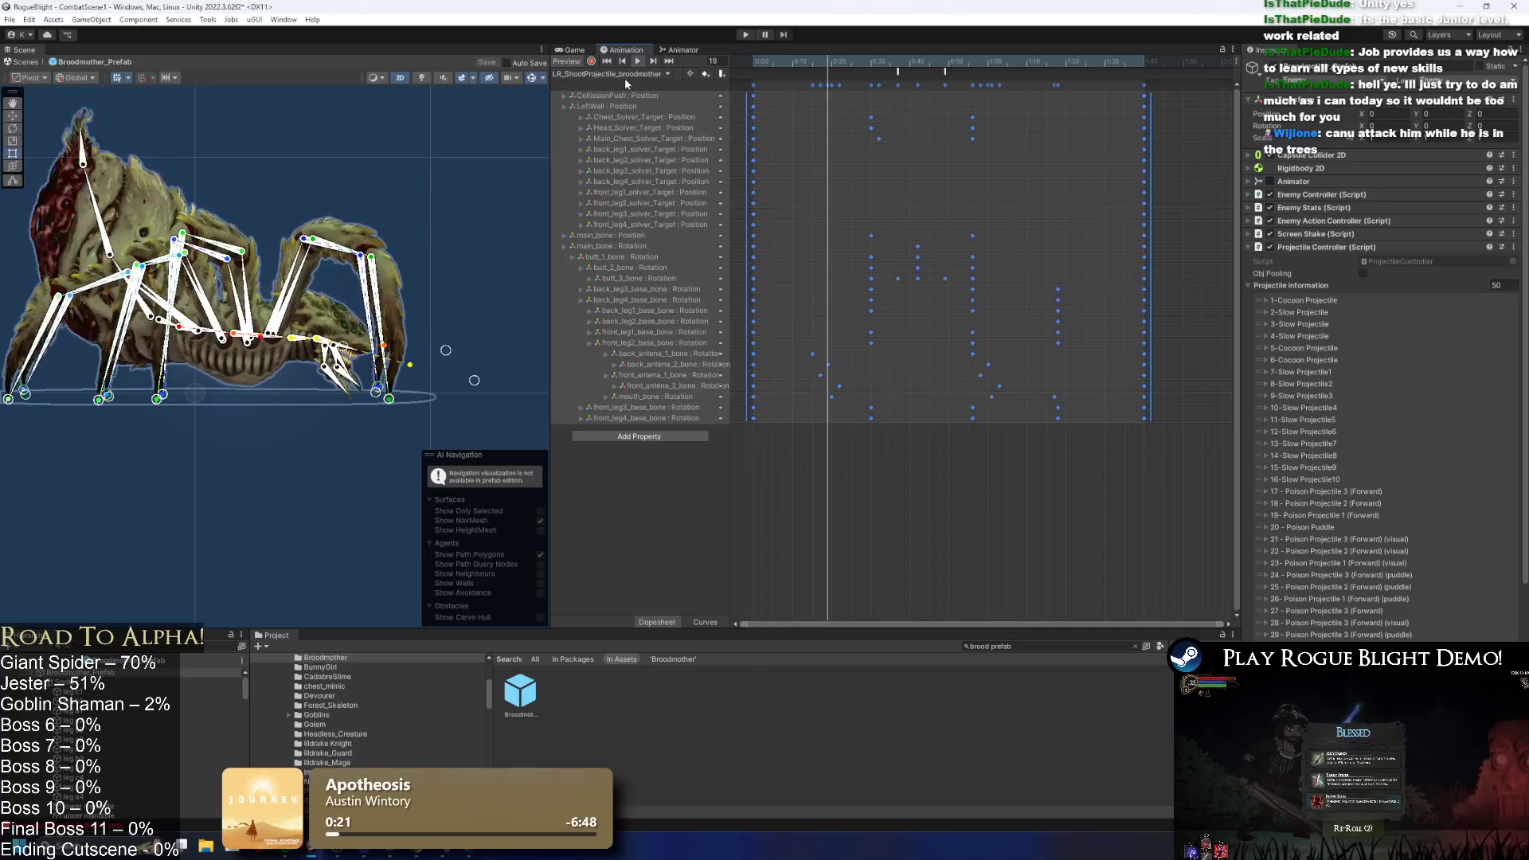
click(626, 75)
click(650, 382)
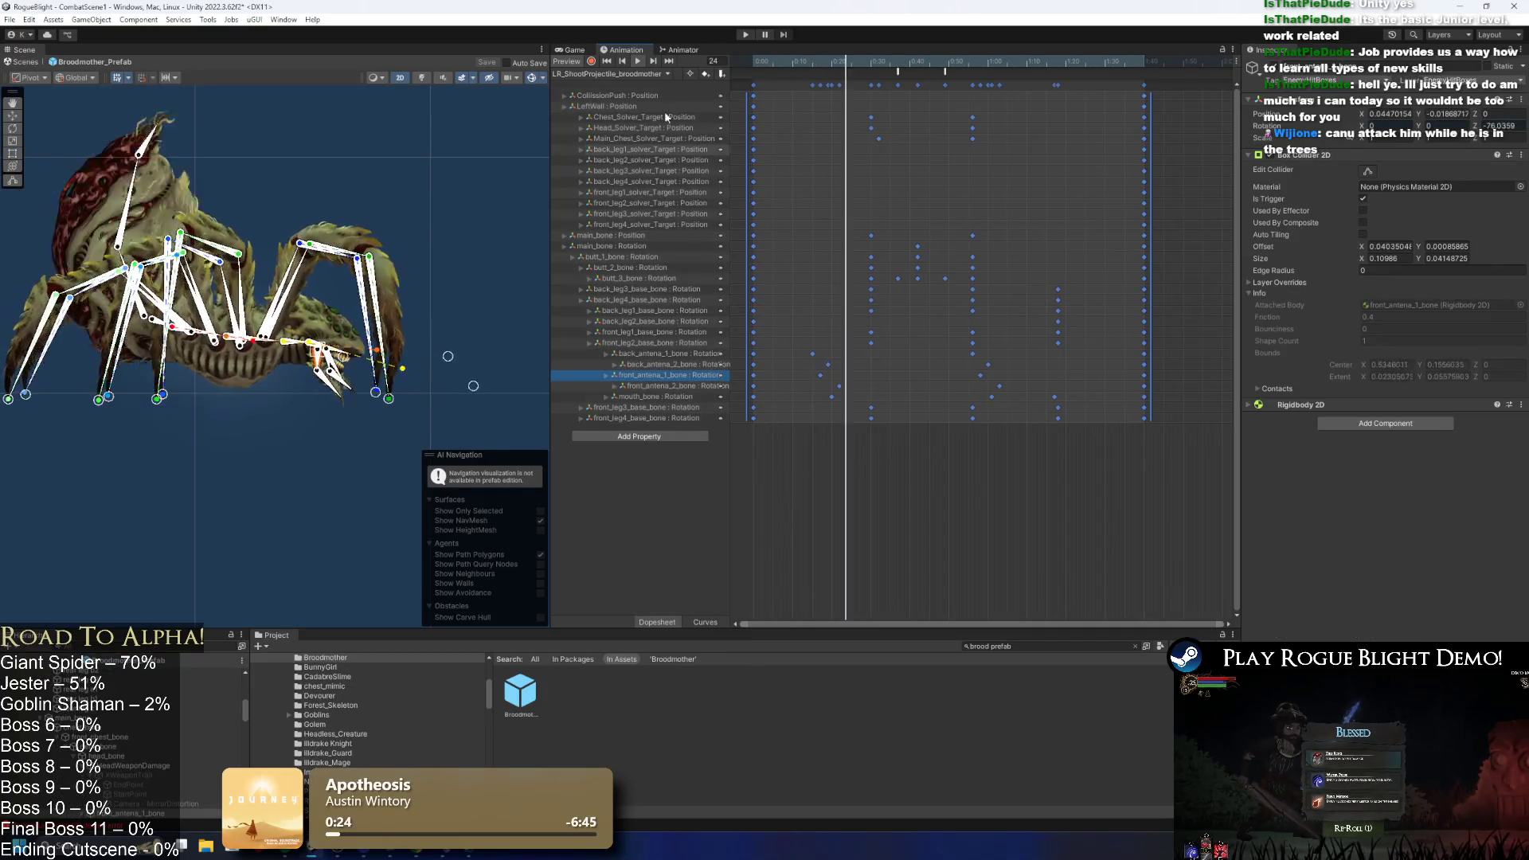
click(626, 75)
click(607, 369)
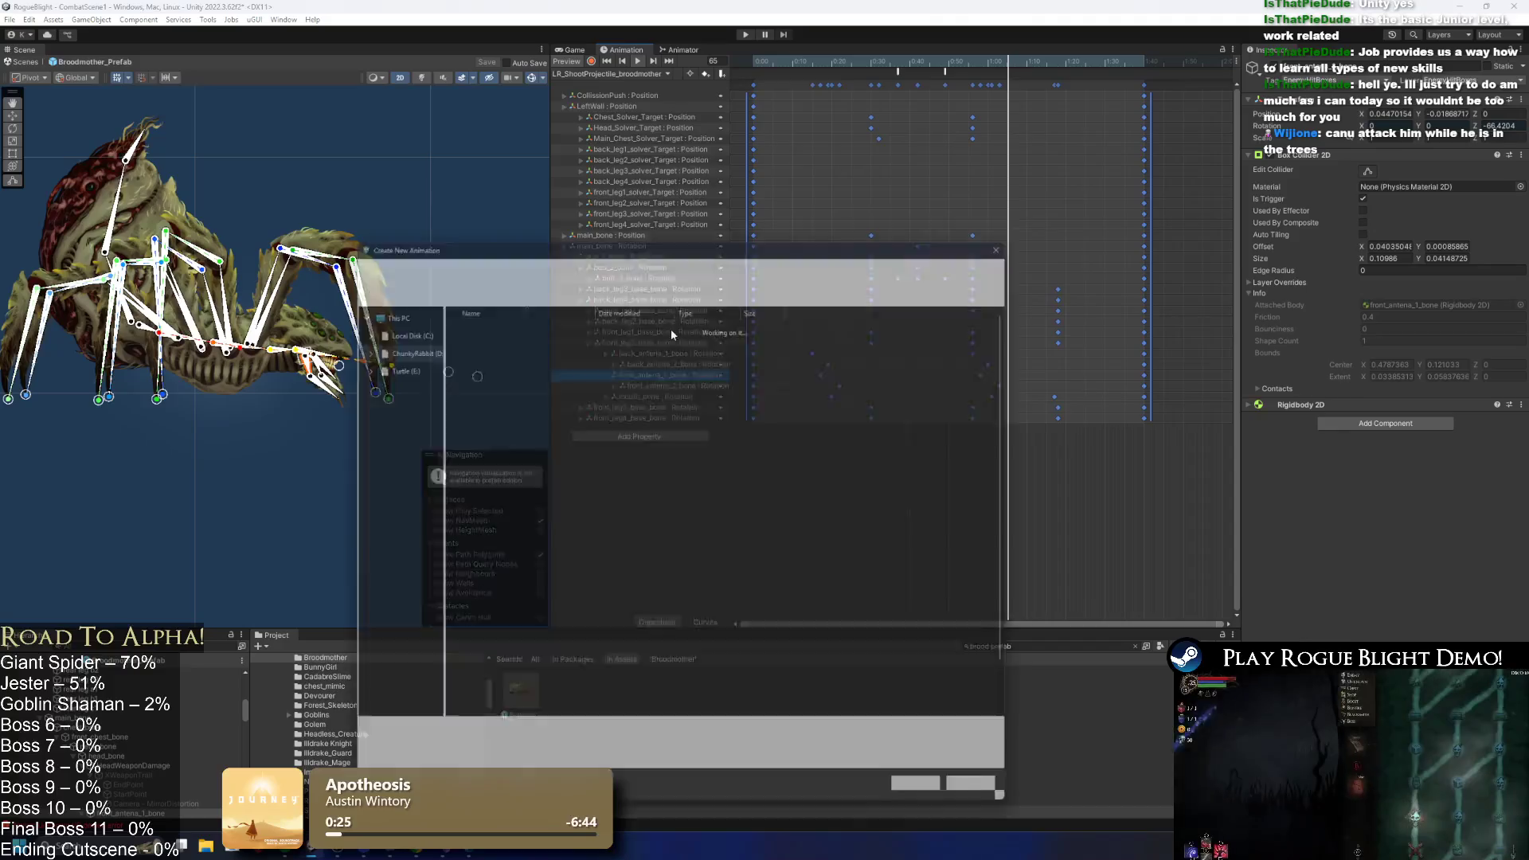
- Save the new clip as LR_ShootProjectile_broodmother(P2) in _Project/_Animations/_Enemy/Broodmother
double_click(549, 318)
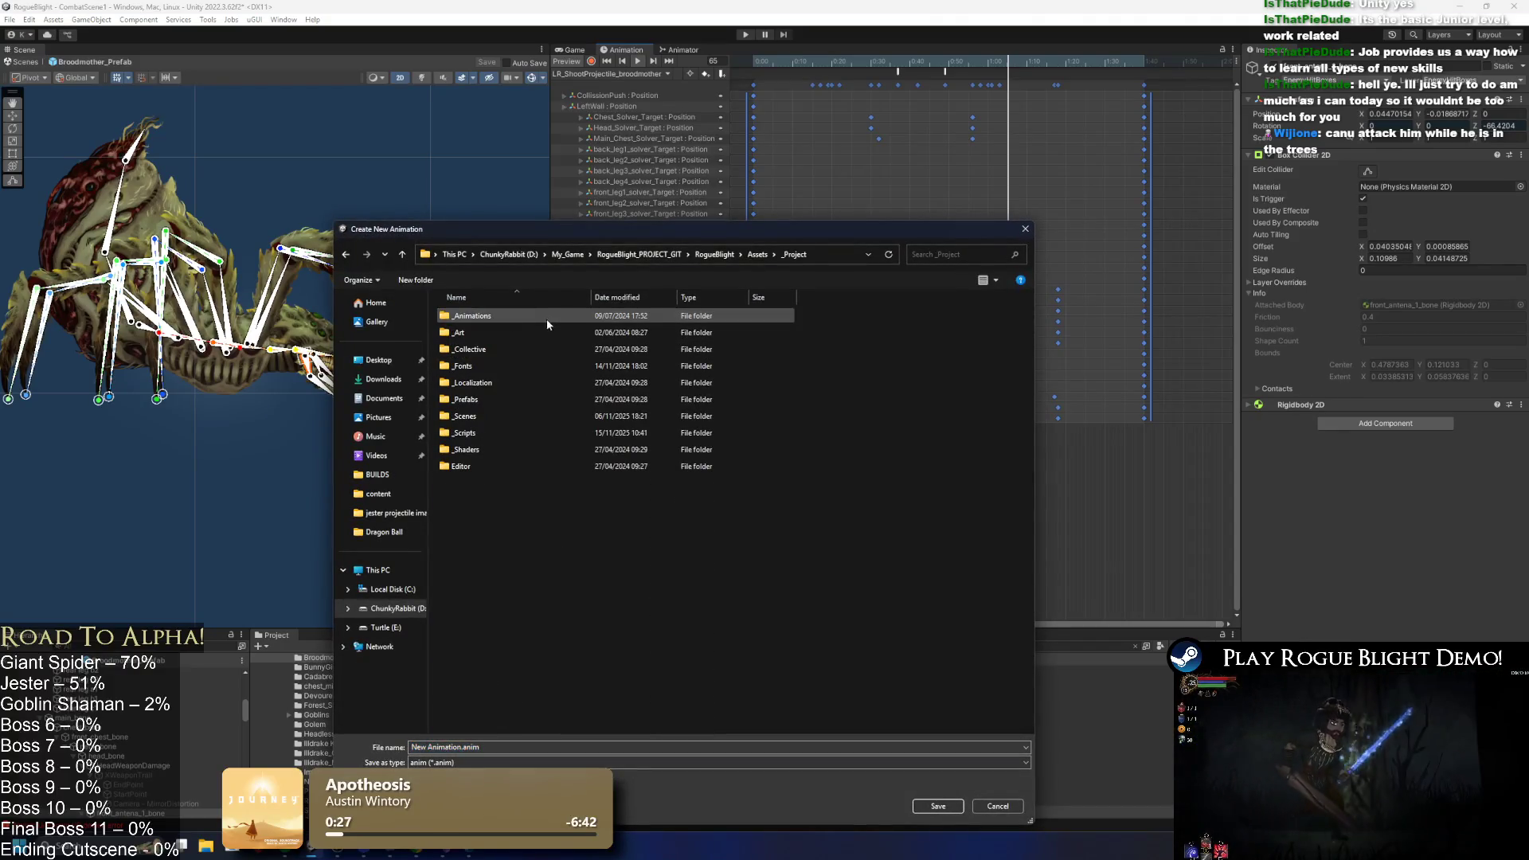
double_click(534, 317)
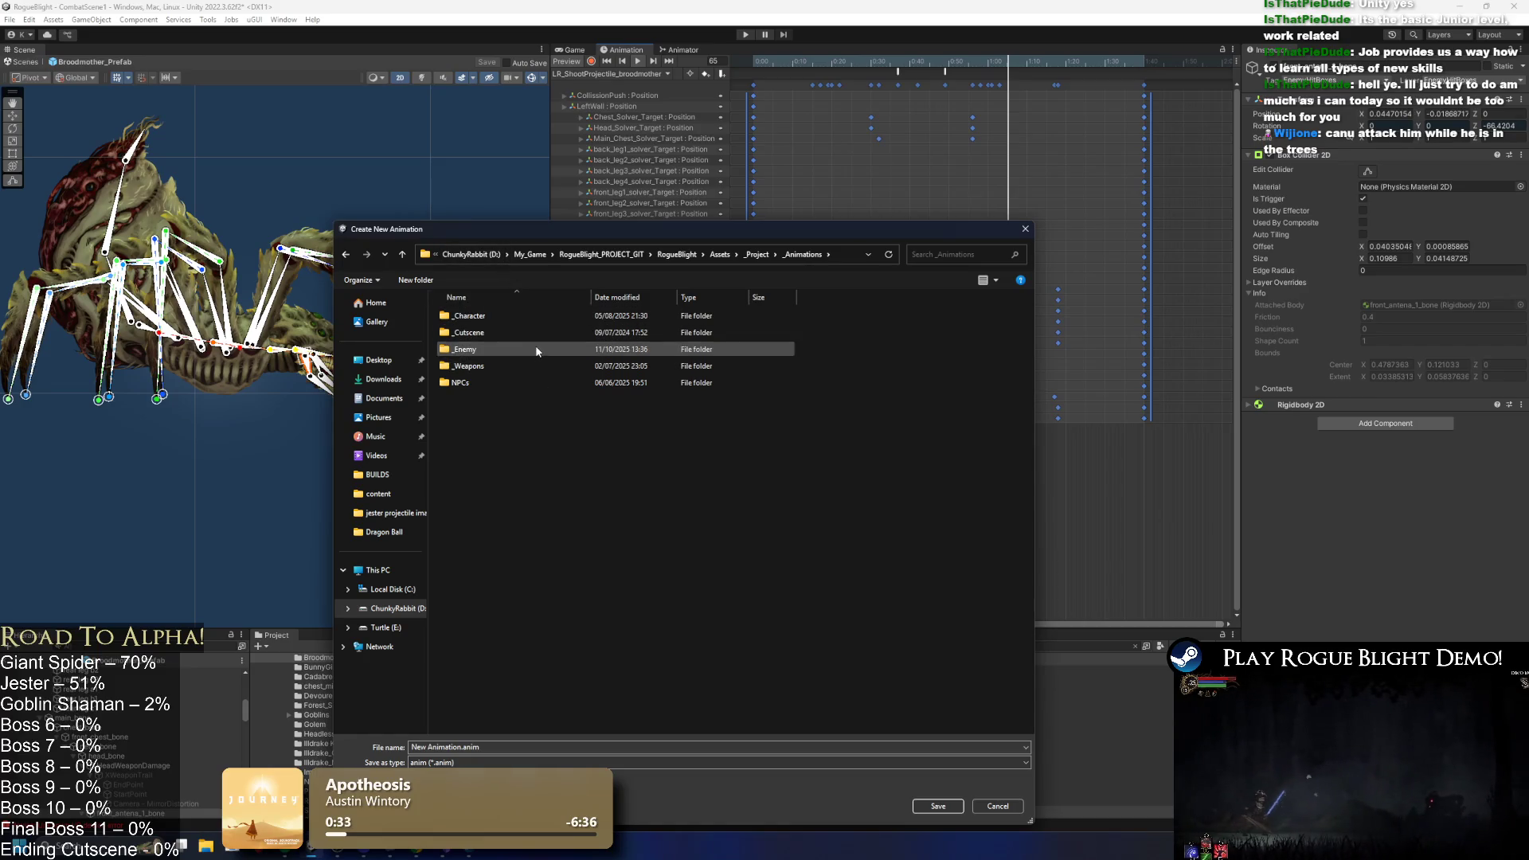
double_click(493, 350)
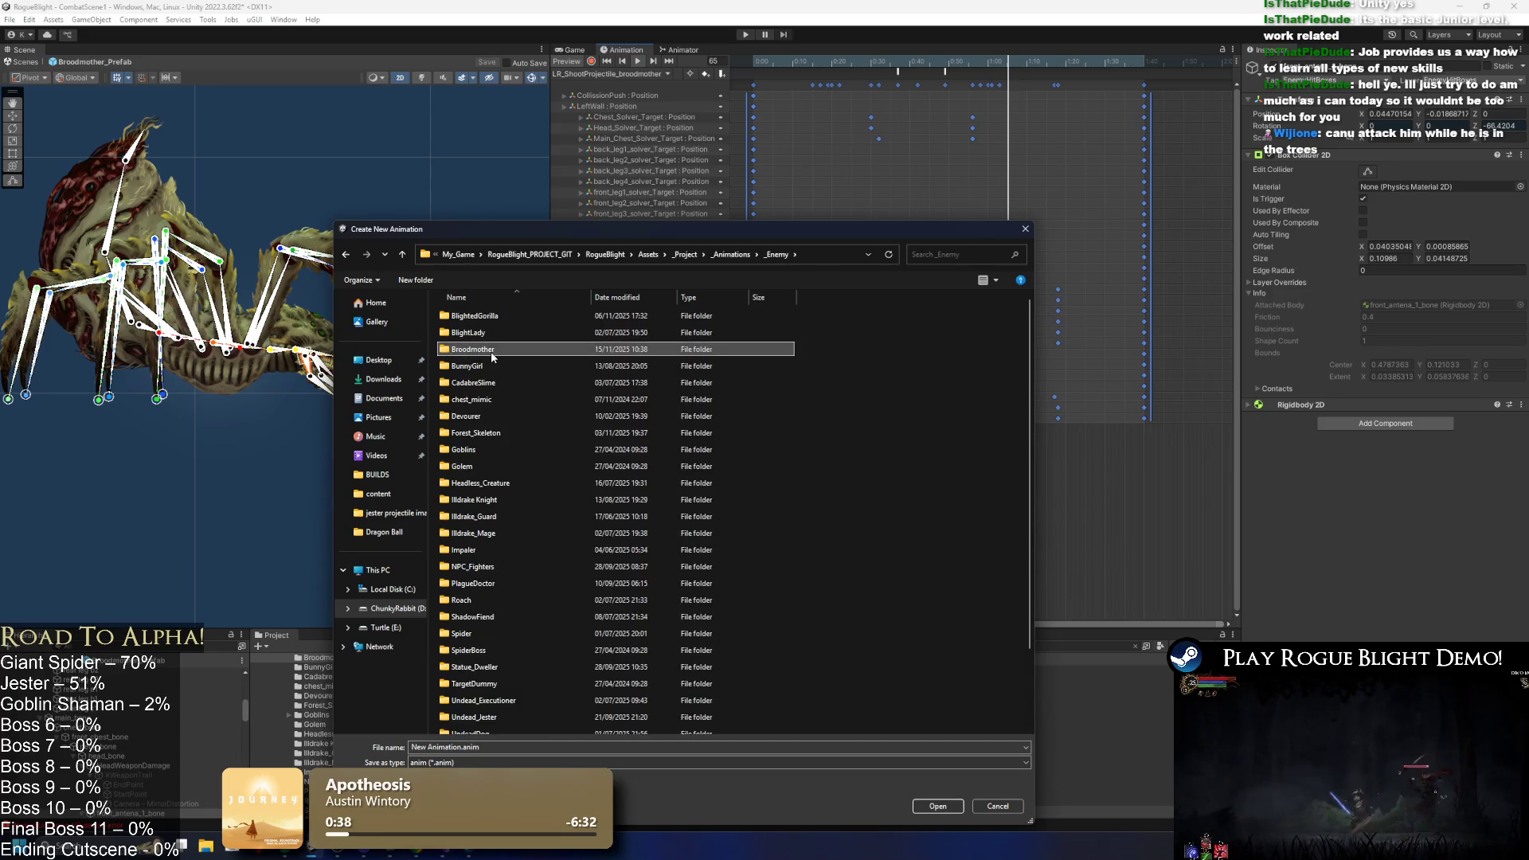
double_click(490, 351)
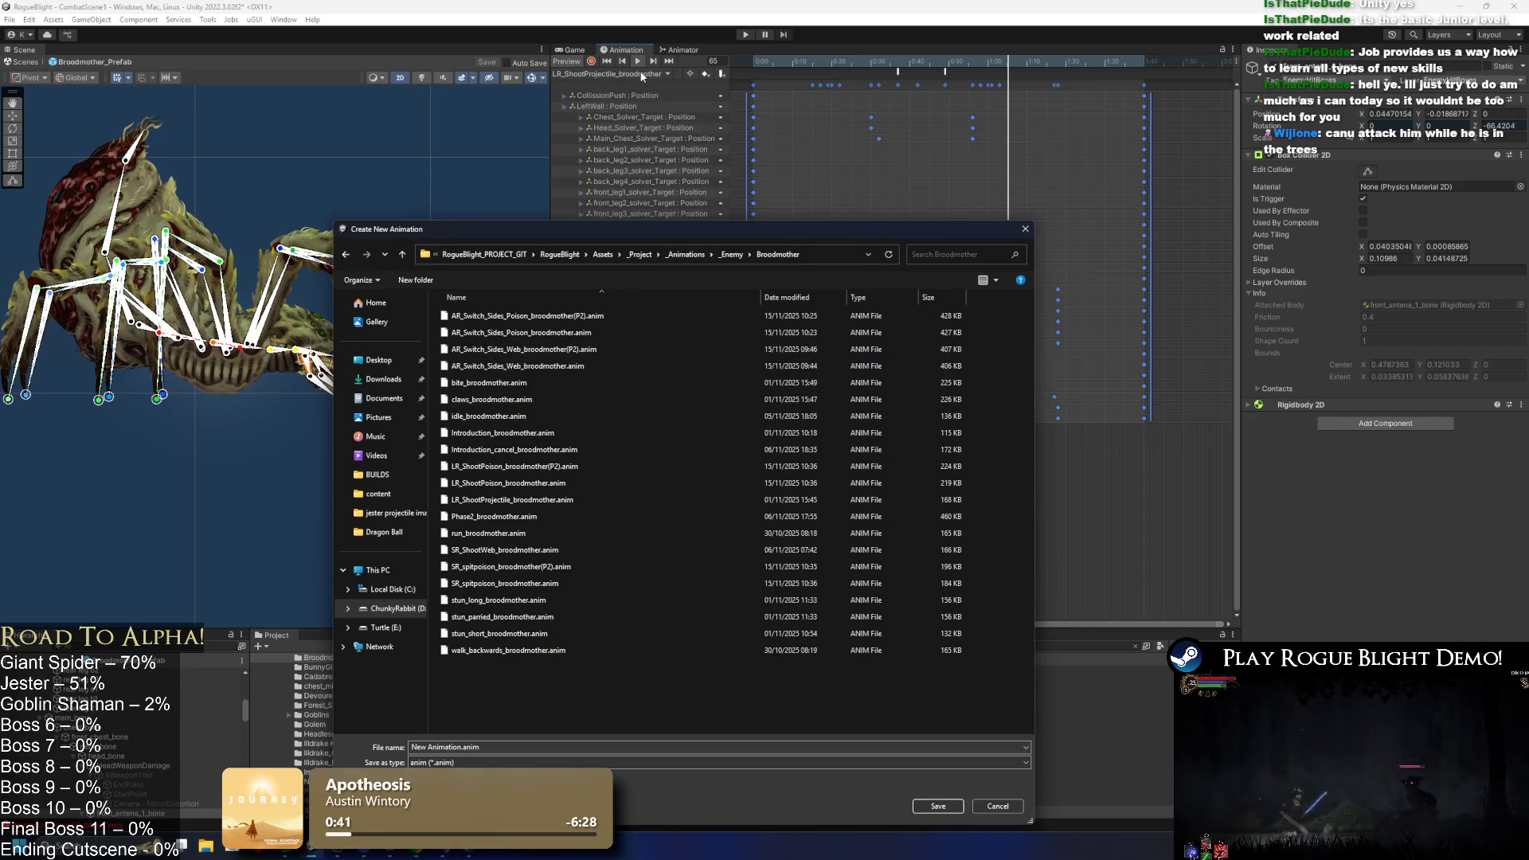
click(525, 500)
click(551, 747)
text((P))
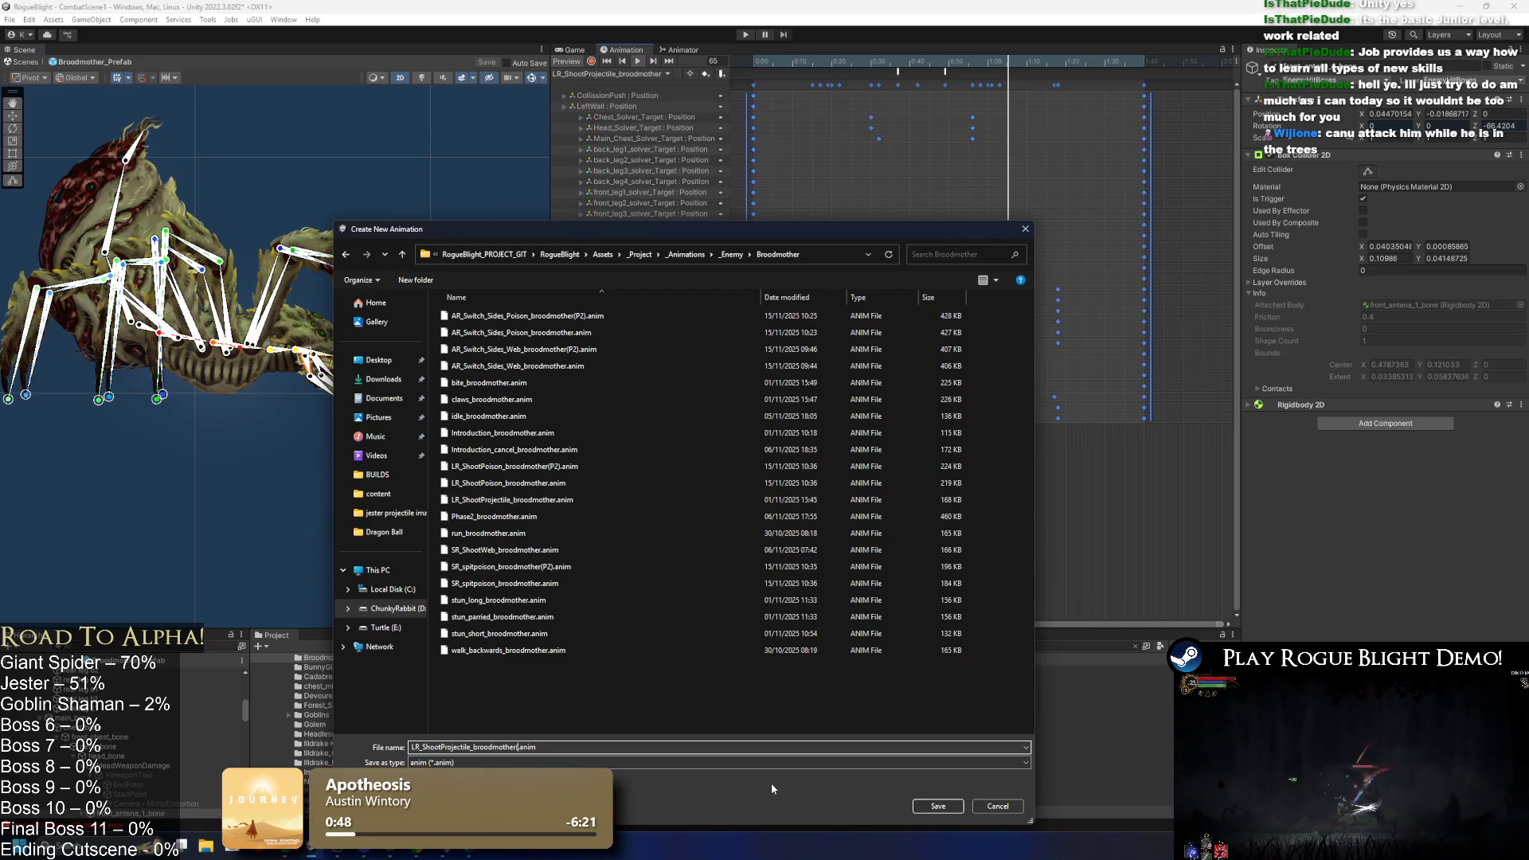
key(Return)
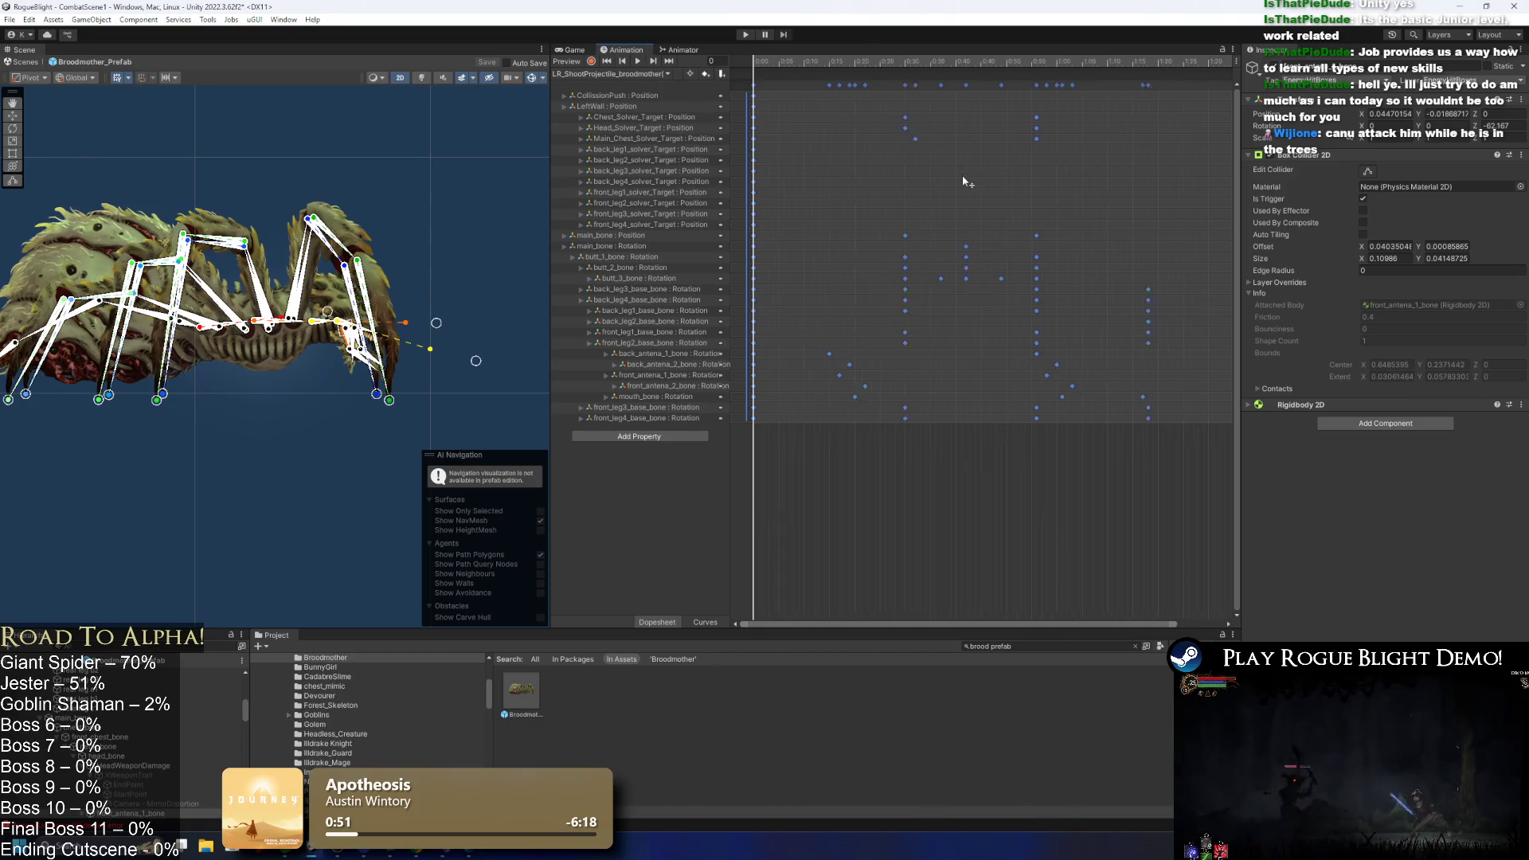
- Compare the original LR_ShootProjectile_broodmother clip with its (P2) copy
click(613, 74)
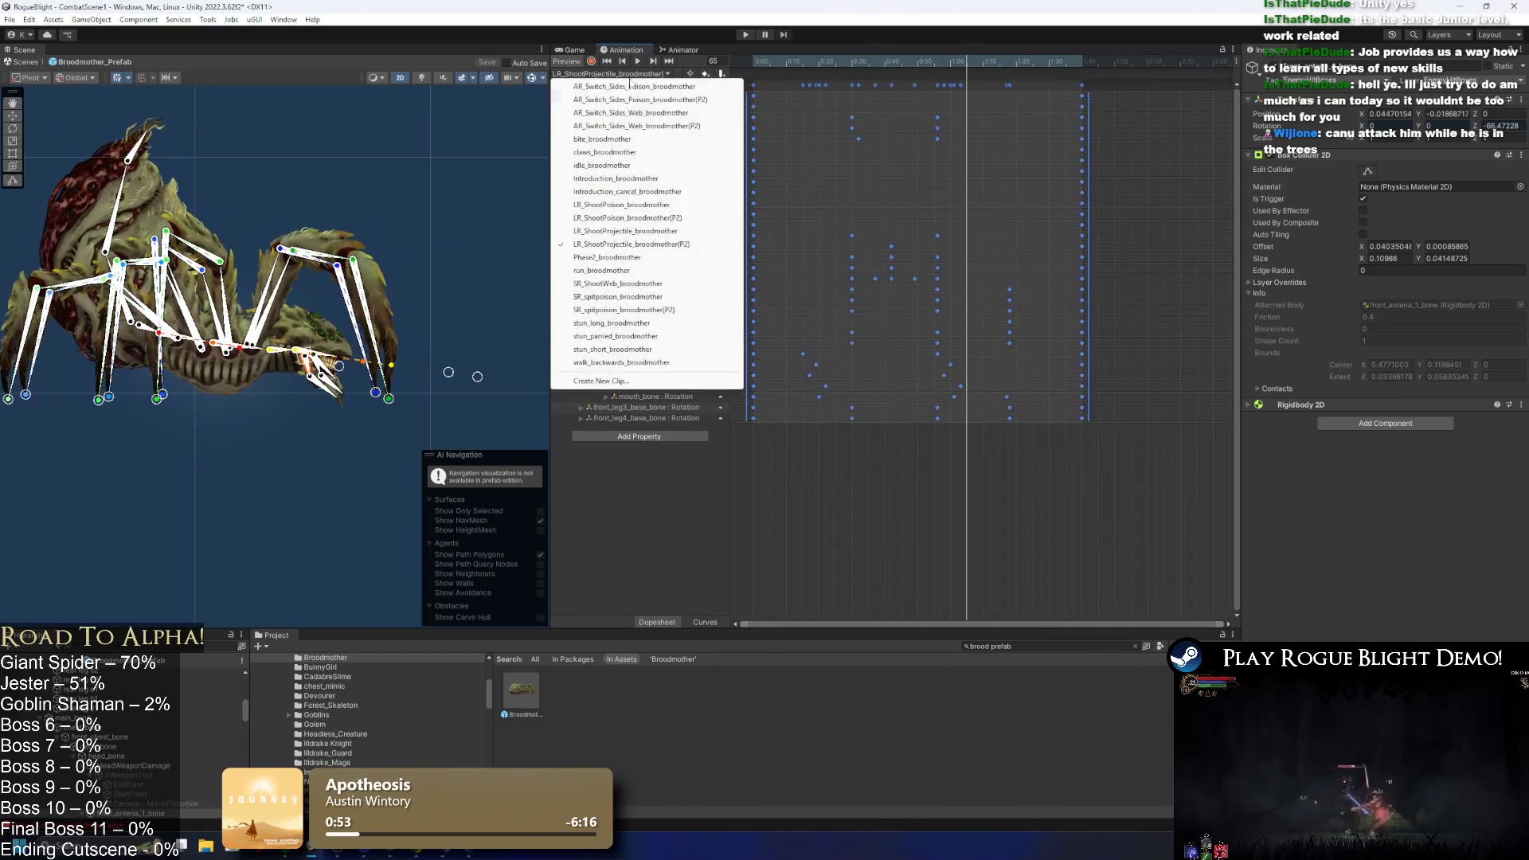
click(647, 231)
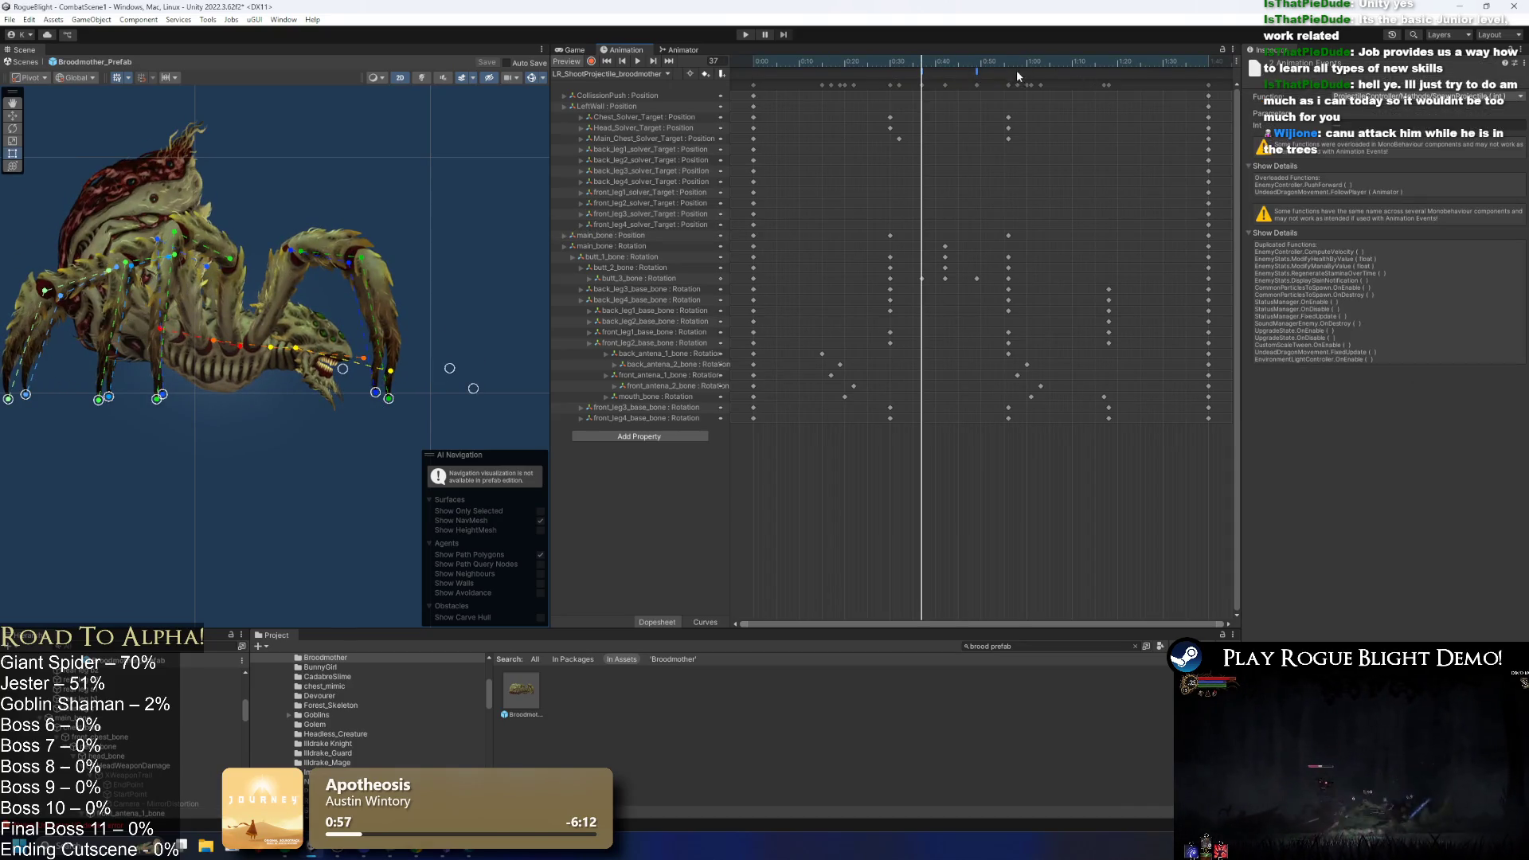
click(659, 74)
click(650, 245)
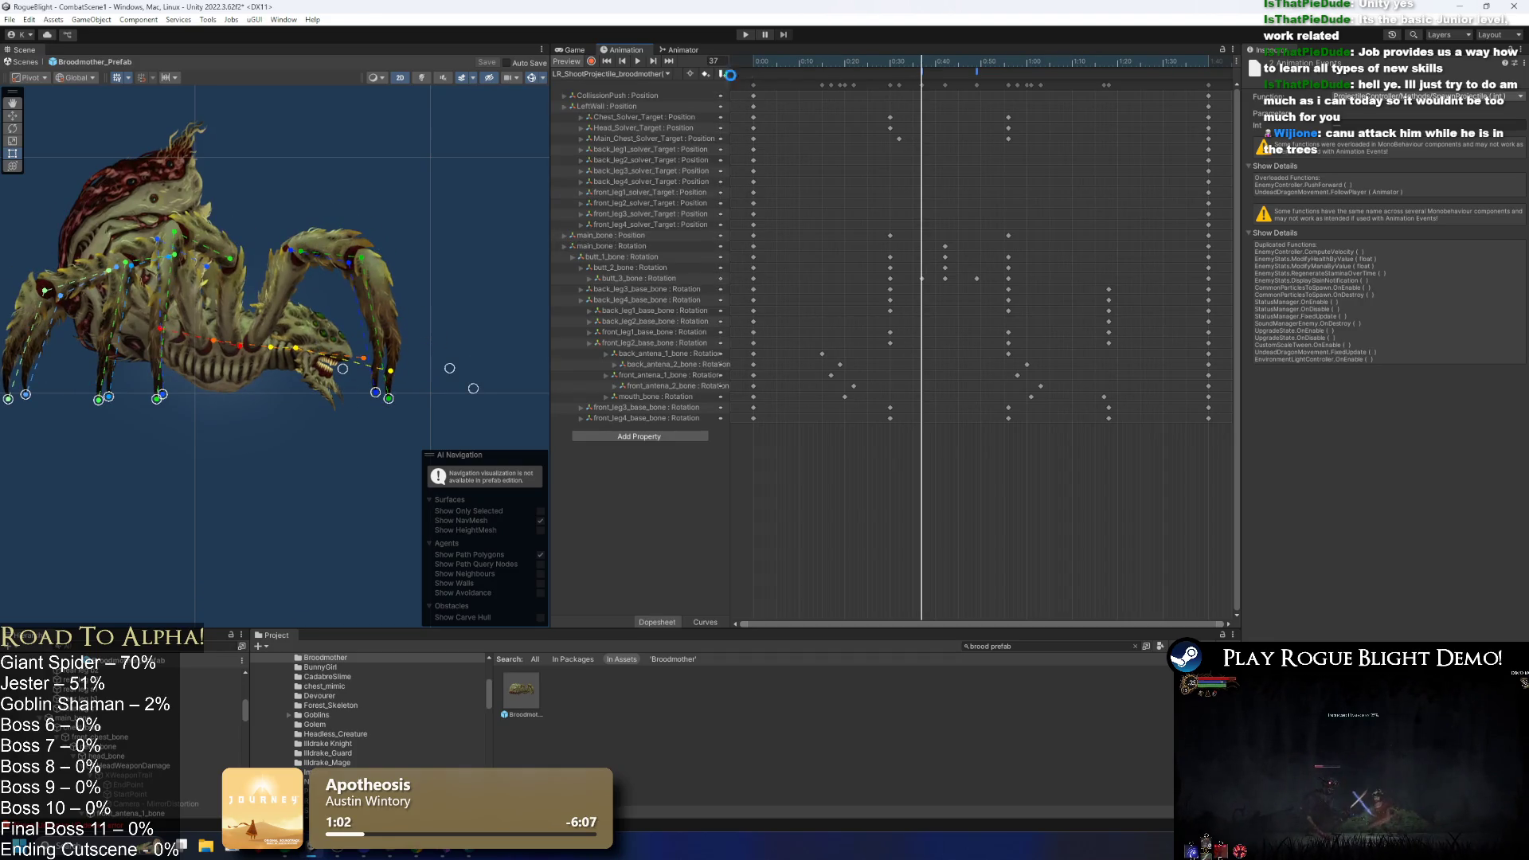
- Load SR_ShootWeb_broodmother and start creating a new clip from it
click(651, 74)
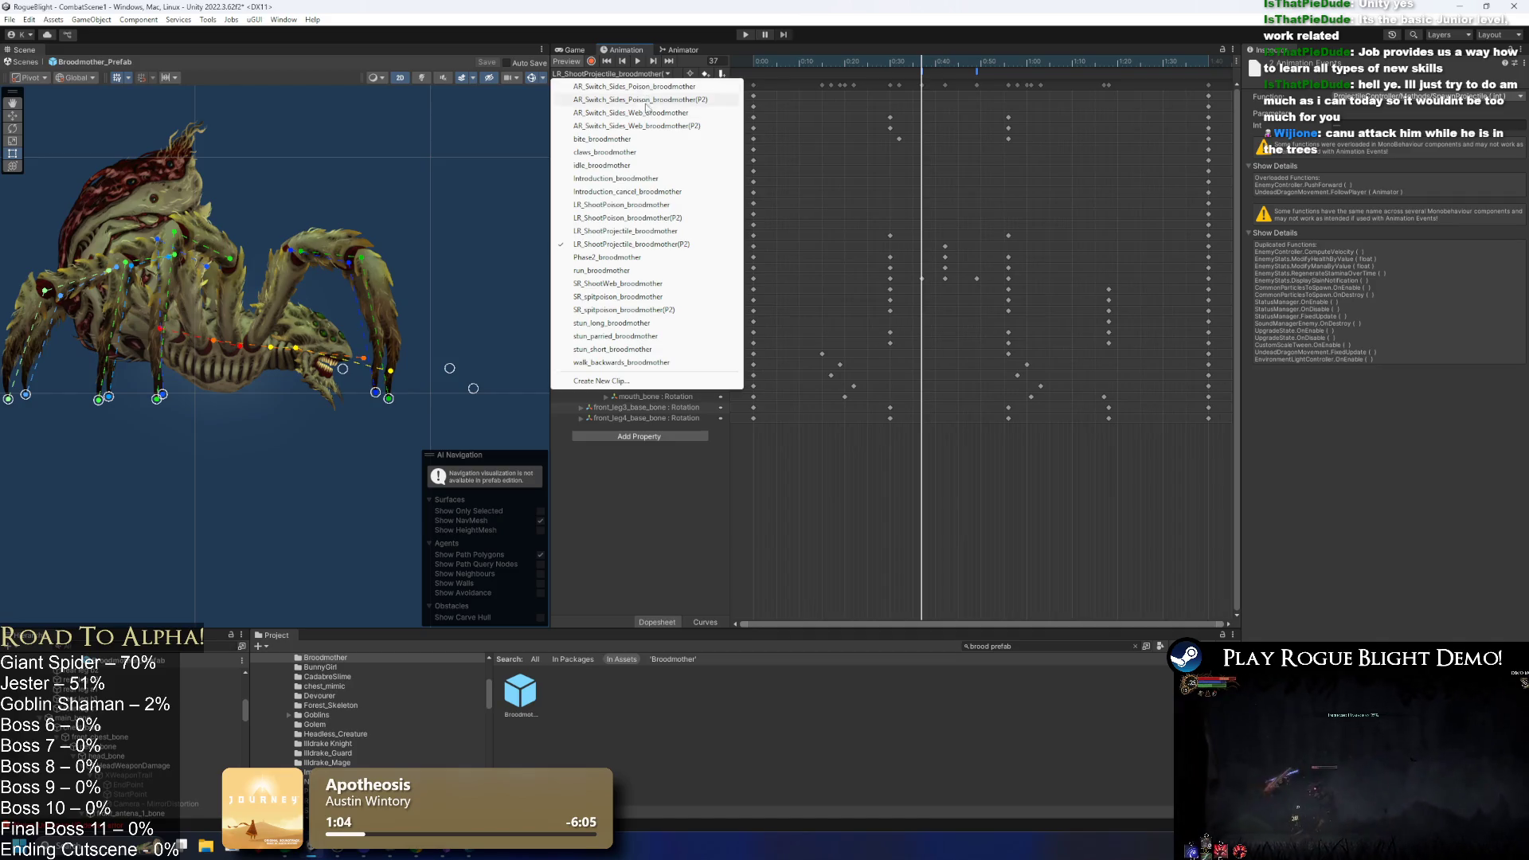
click(647, 285)
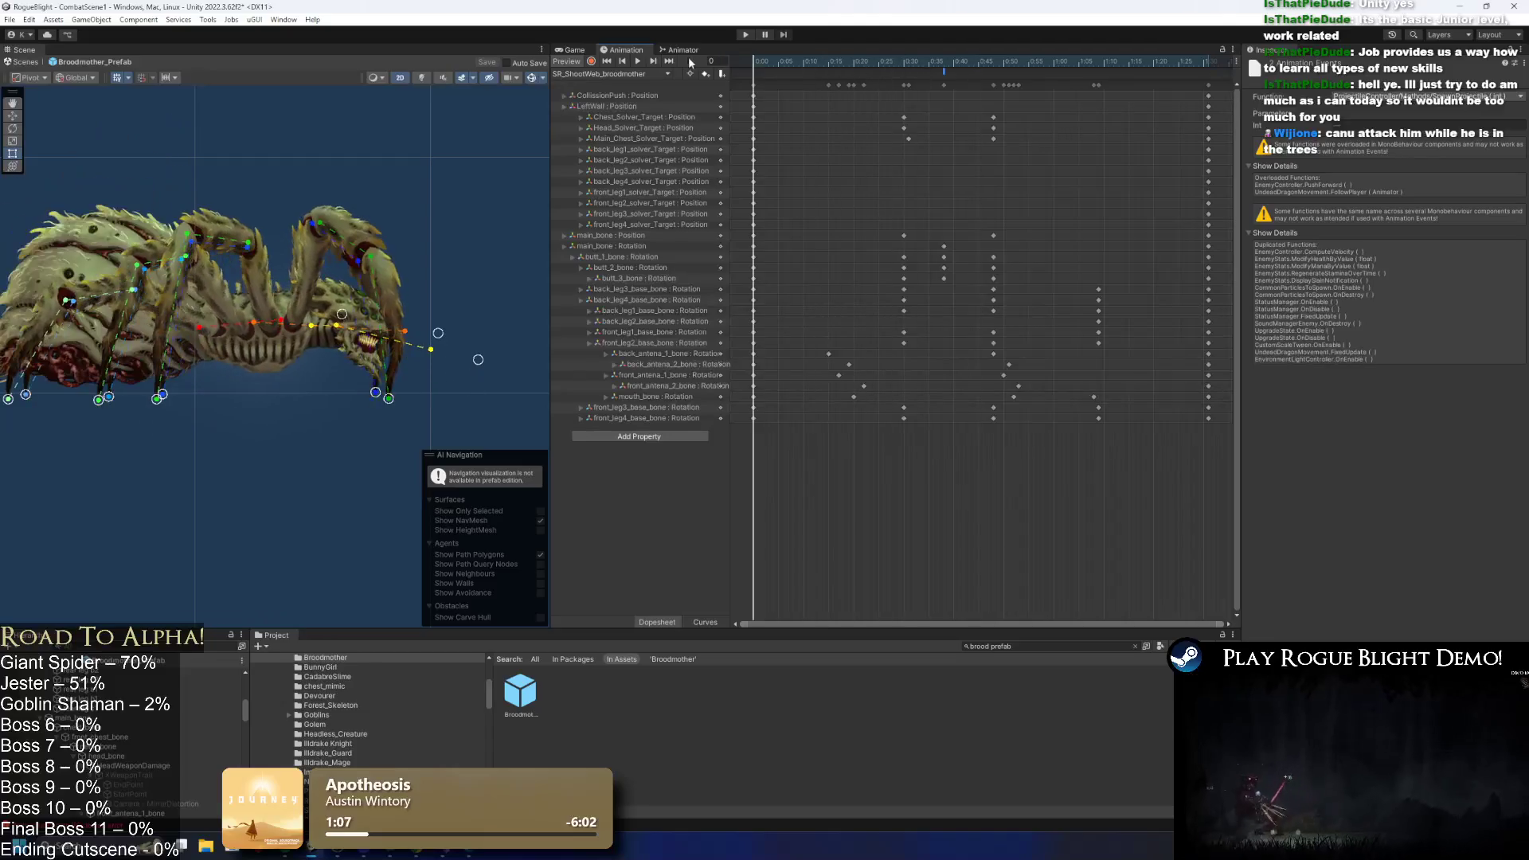
click(611, 70)
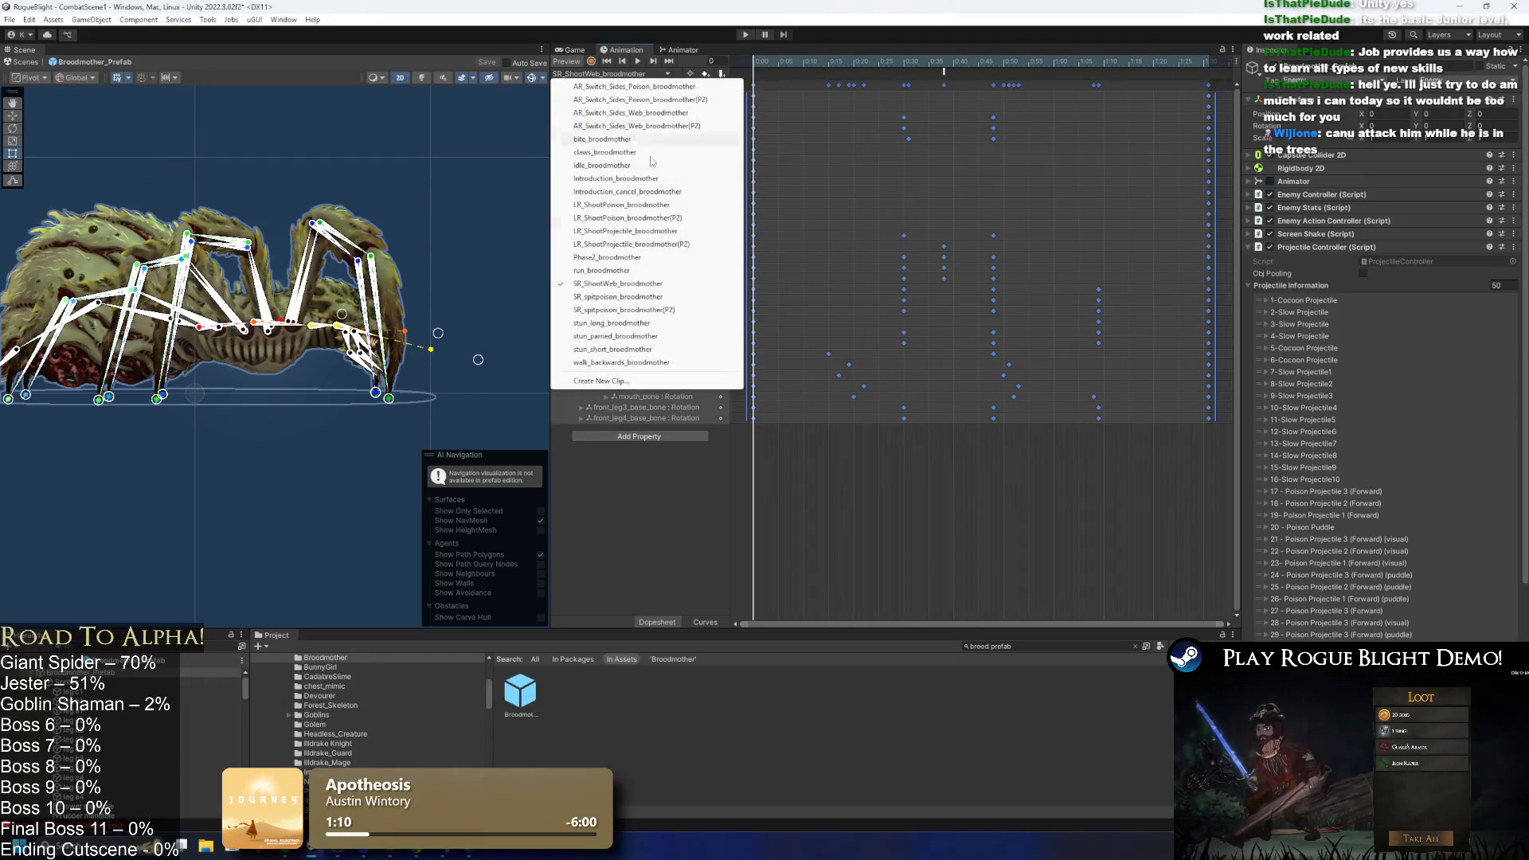
click(601, 380)
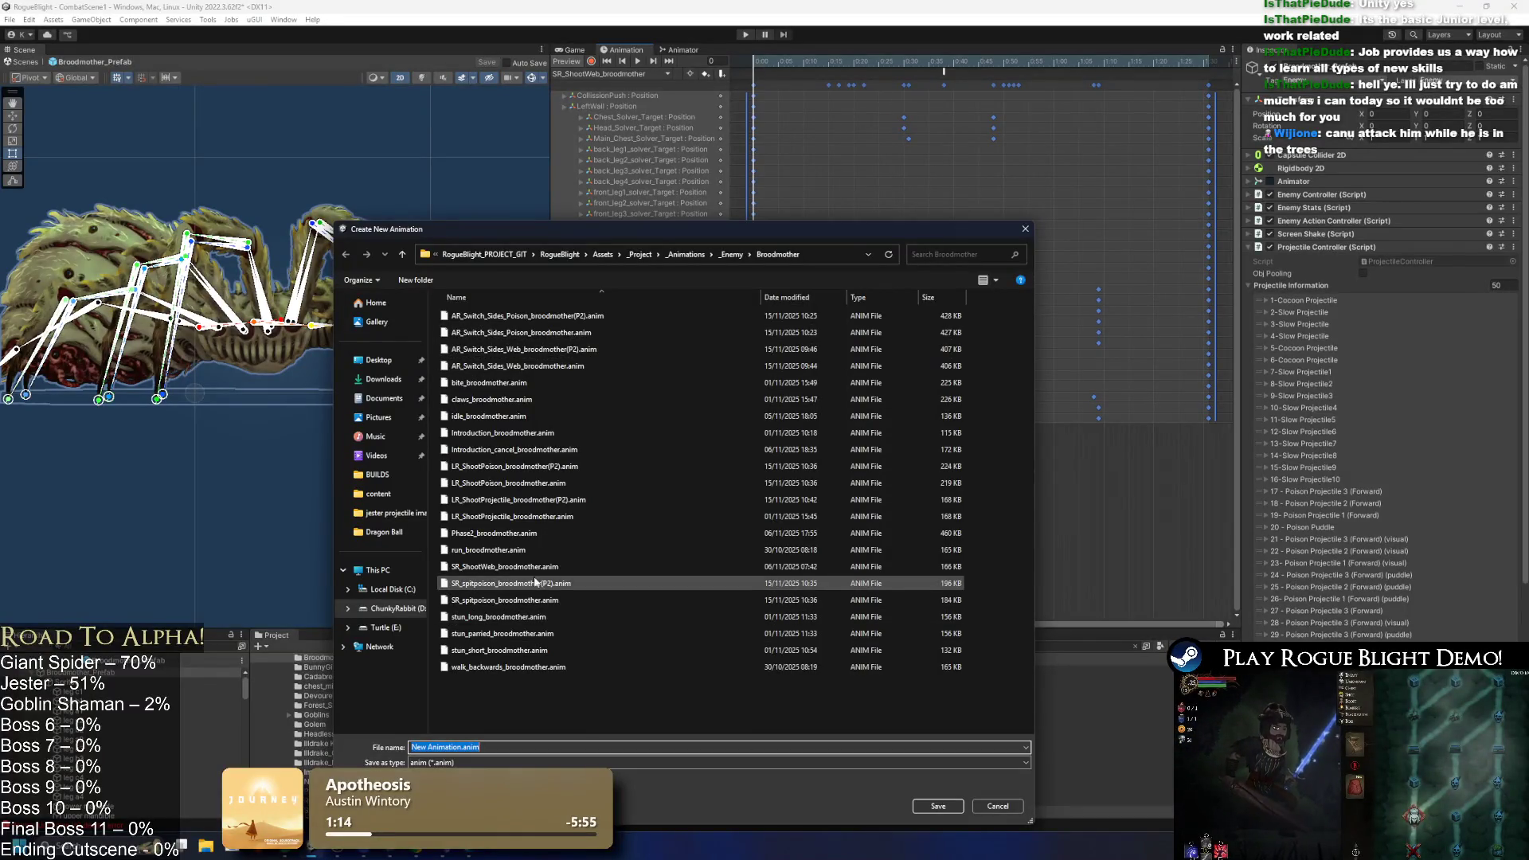
- Save the new clip as SR_ShootWeb_broodmother(P2)
click(525, 567)
click(500, 747)
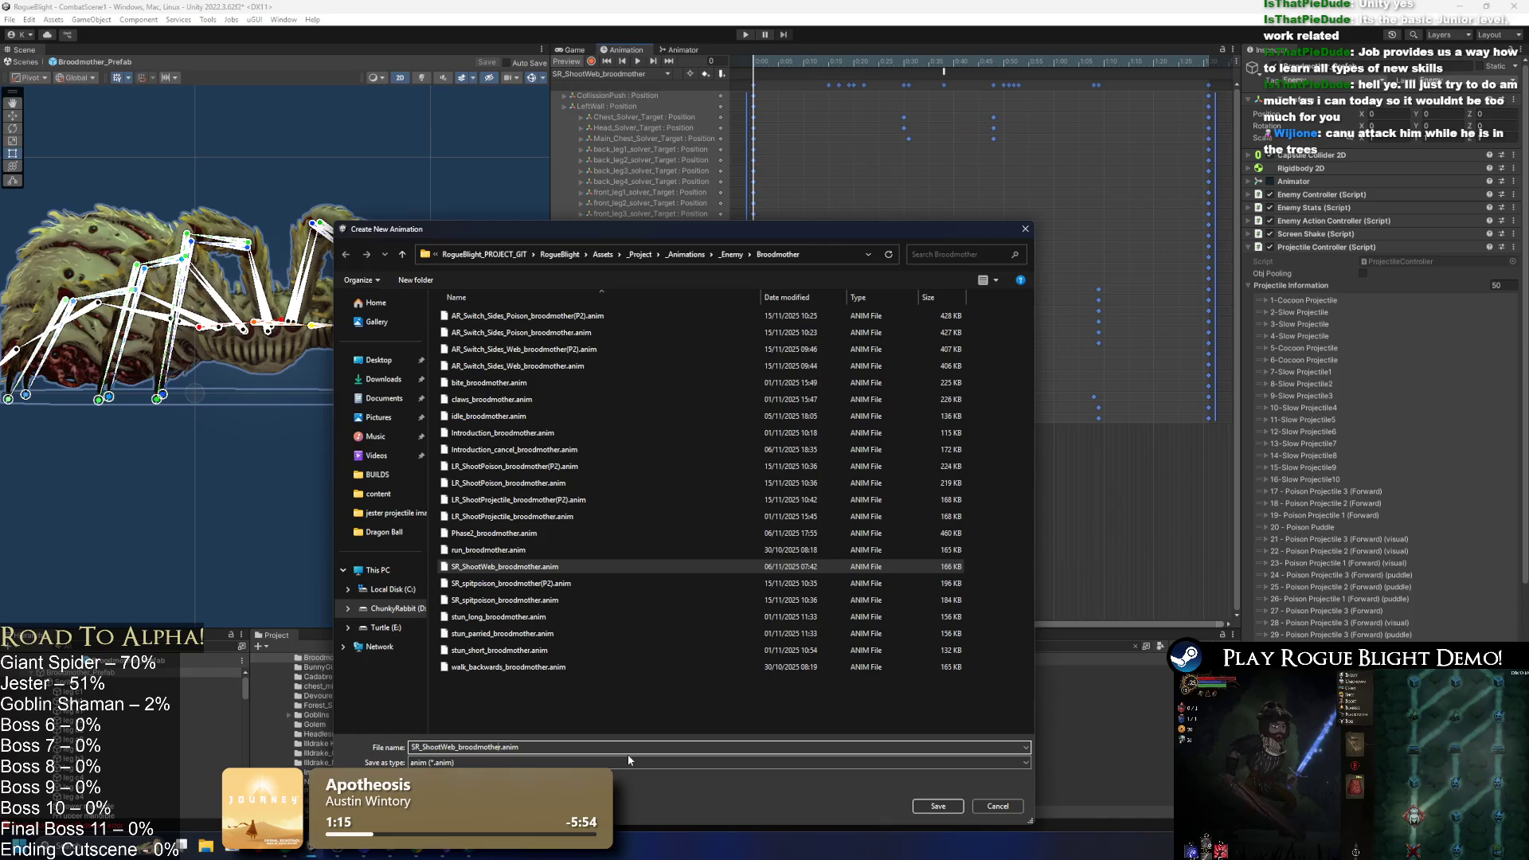
text((P2))
key(Return)
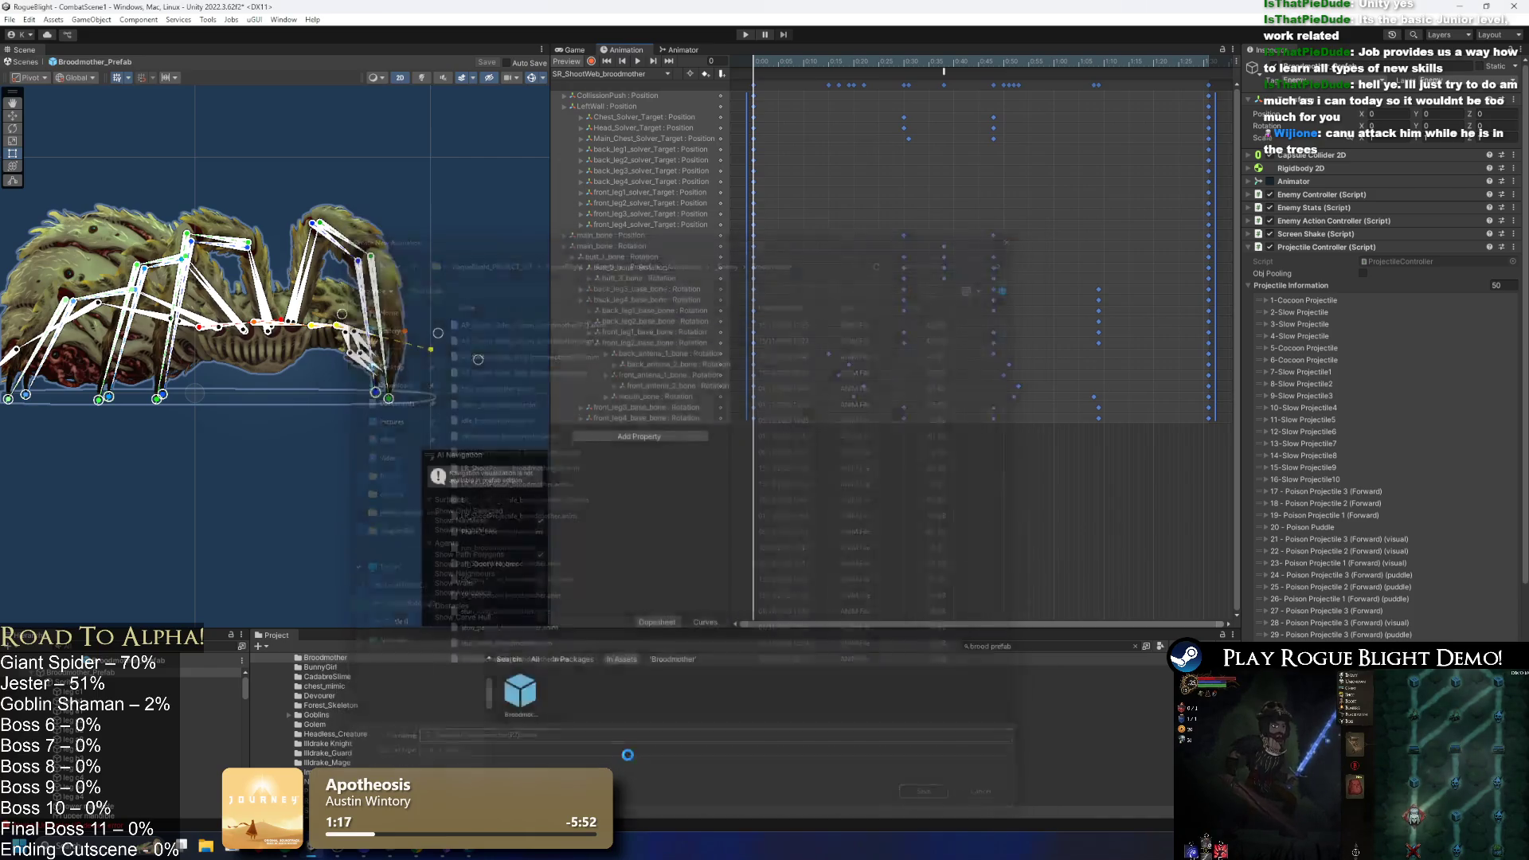
- Compare the original SR_ShootWeb_broodmother clip at frame 38 with its (P2) copy, and save the project
click(650, 74)
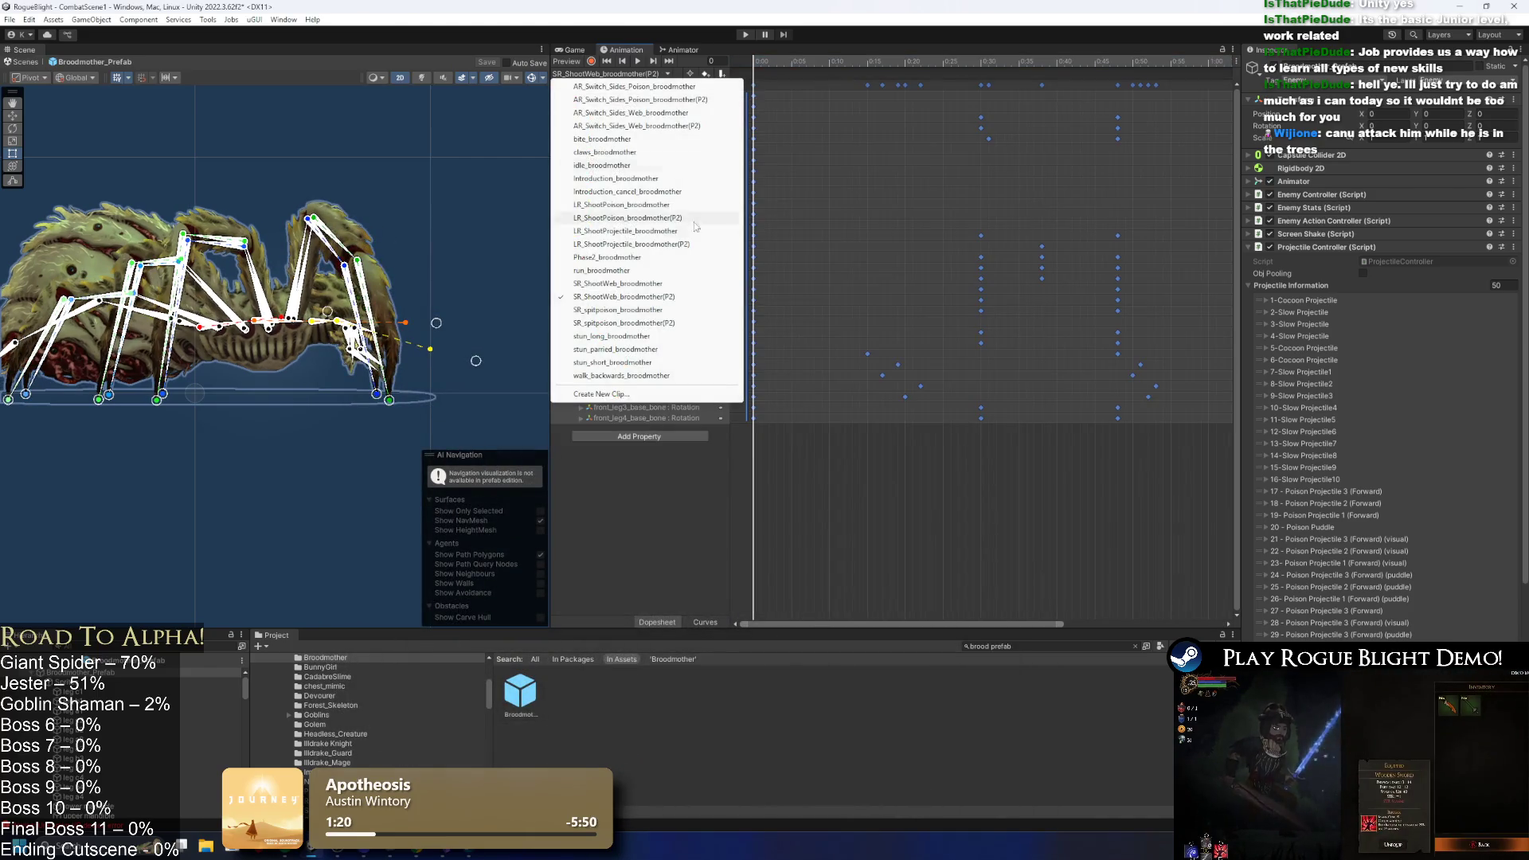
click(670, 283)
click(944, 85)
click(943, 56)
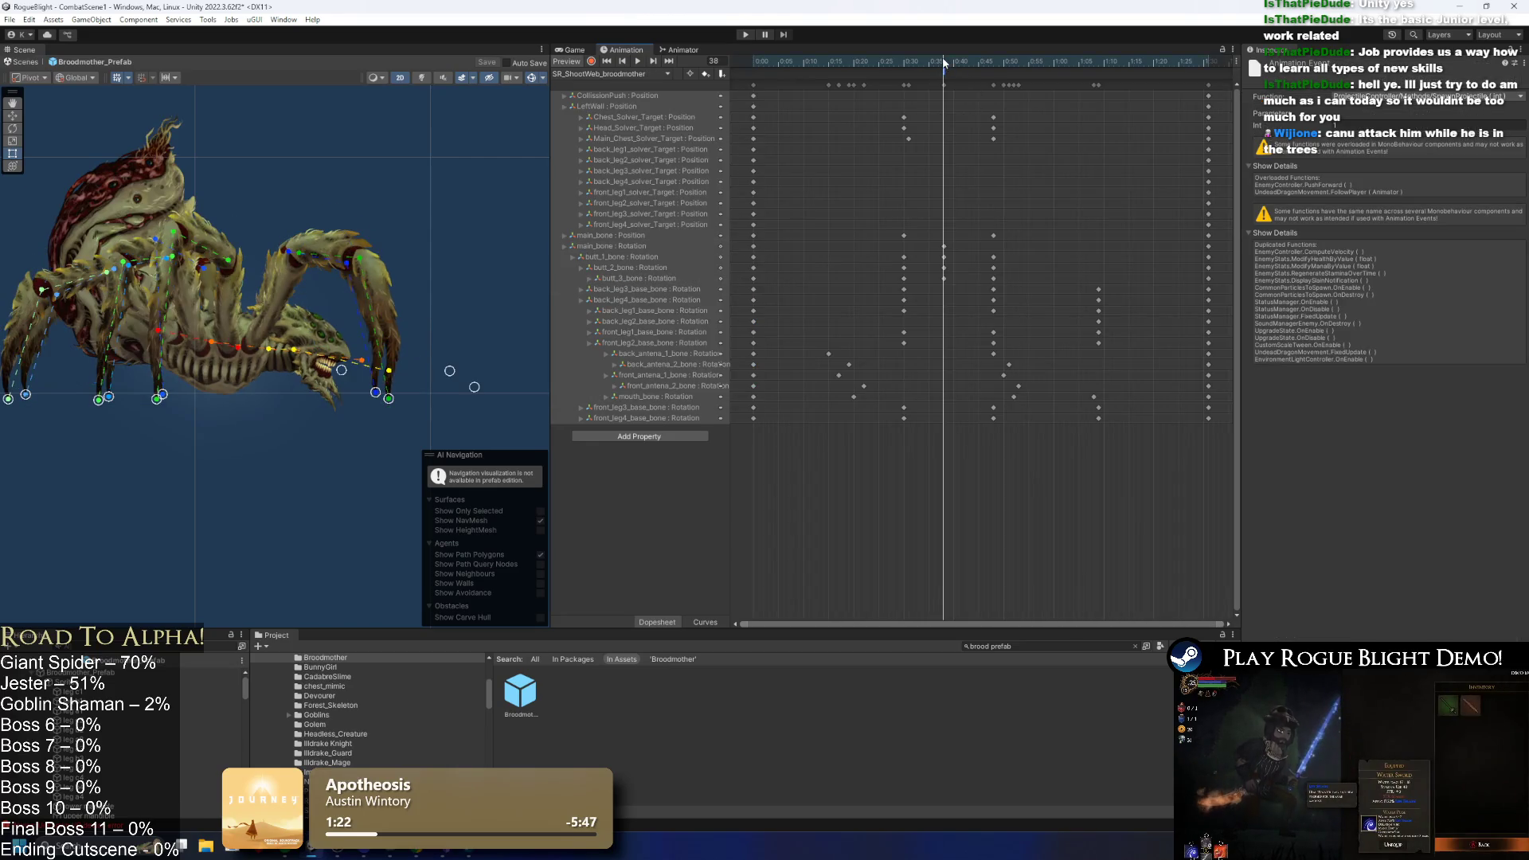
click(621, 74)
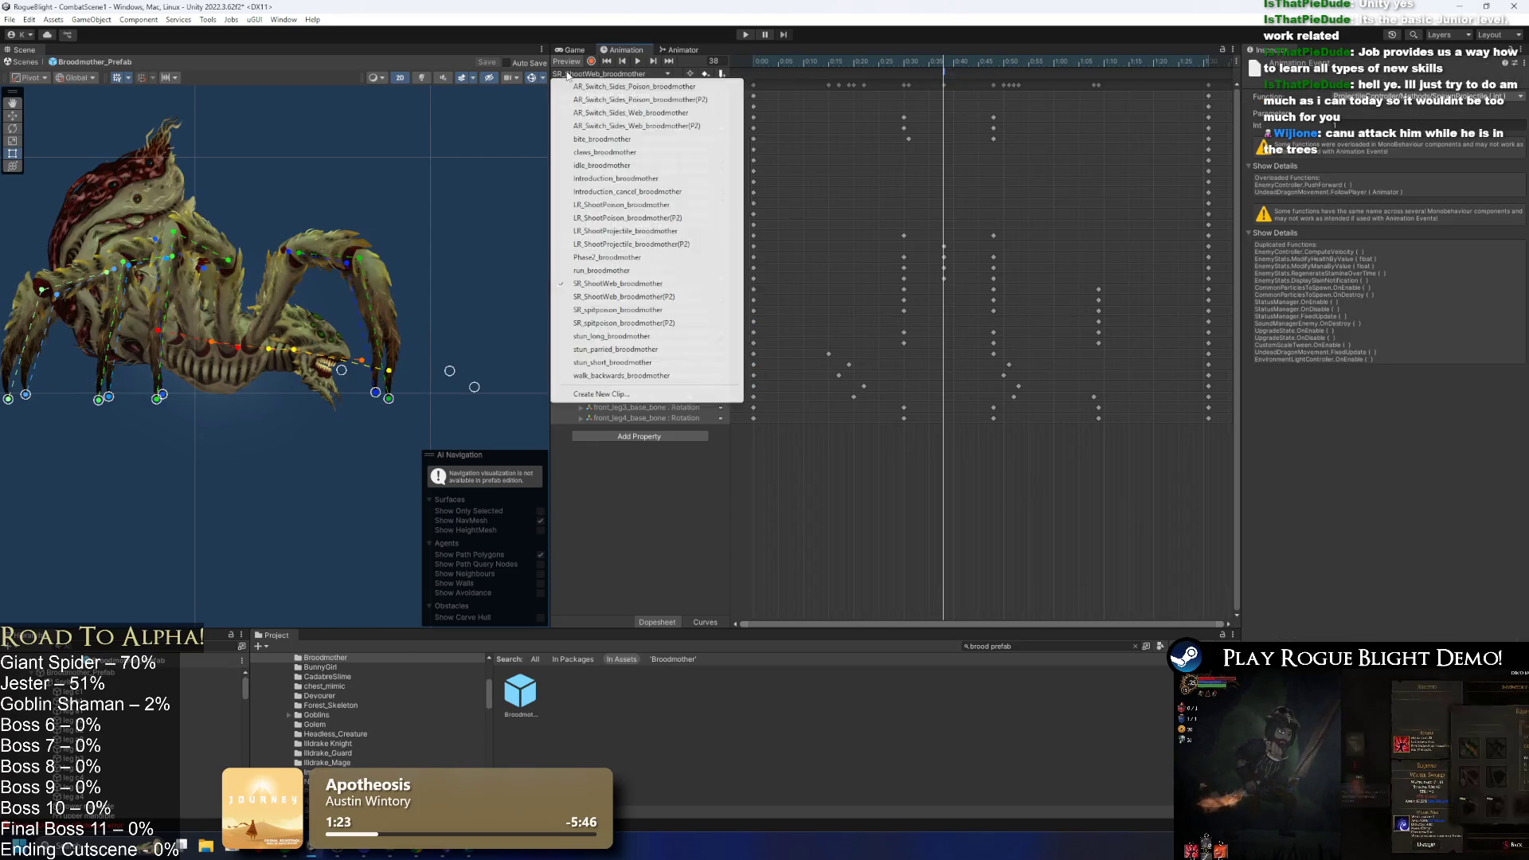
click(645, 296)
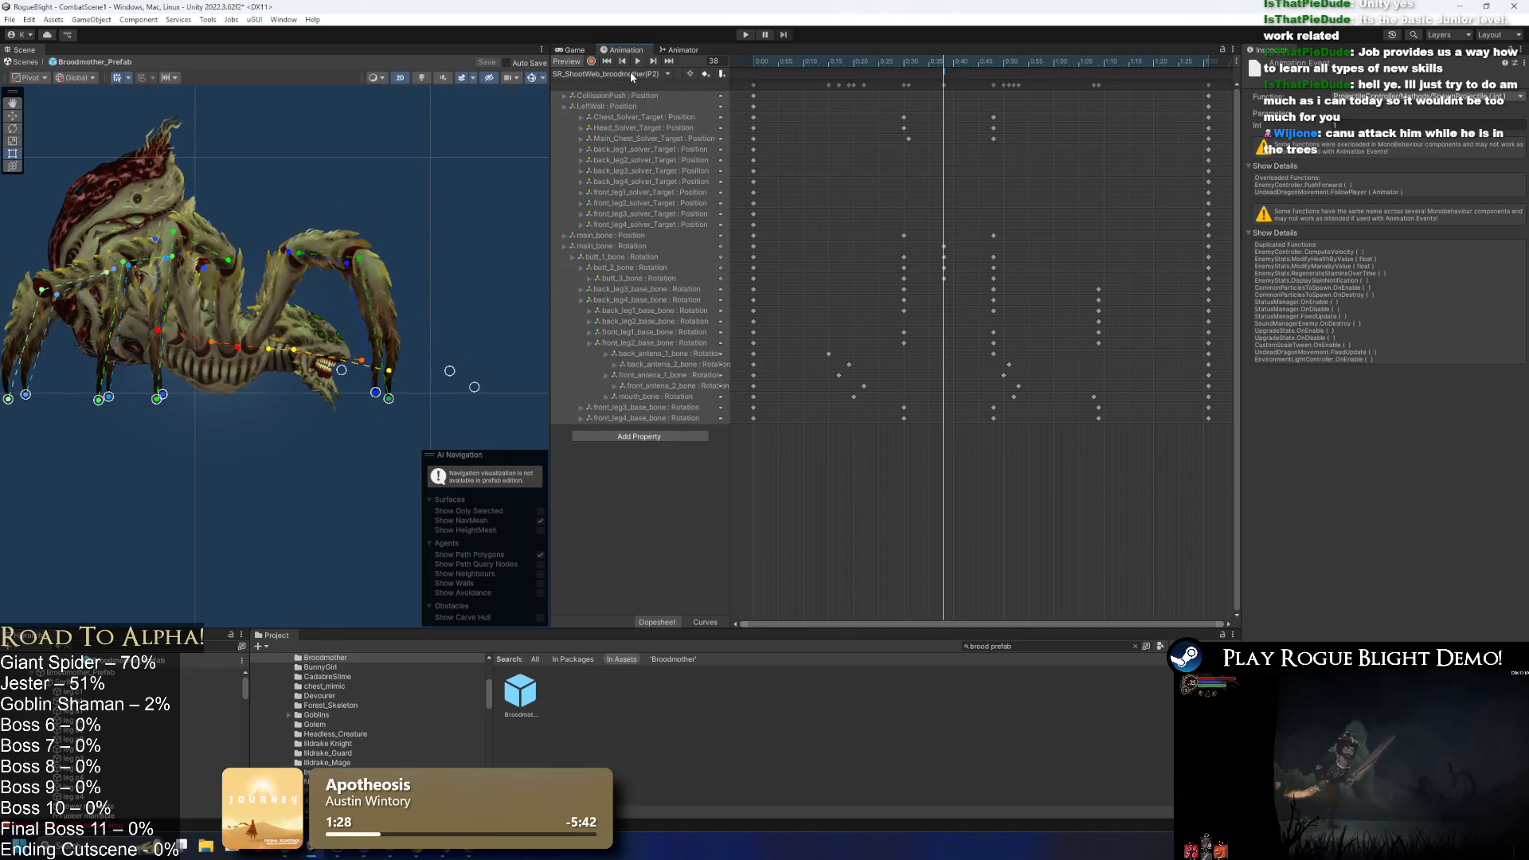
key(ctrl+s)
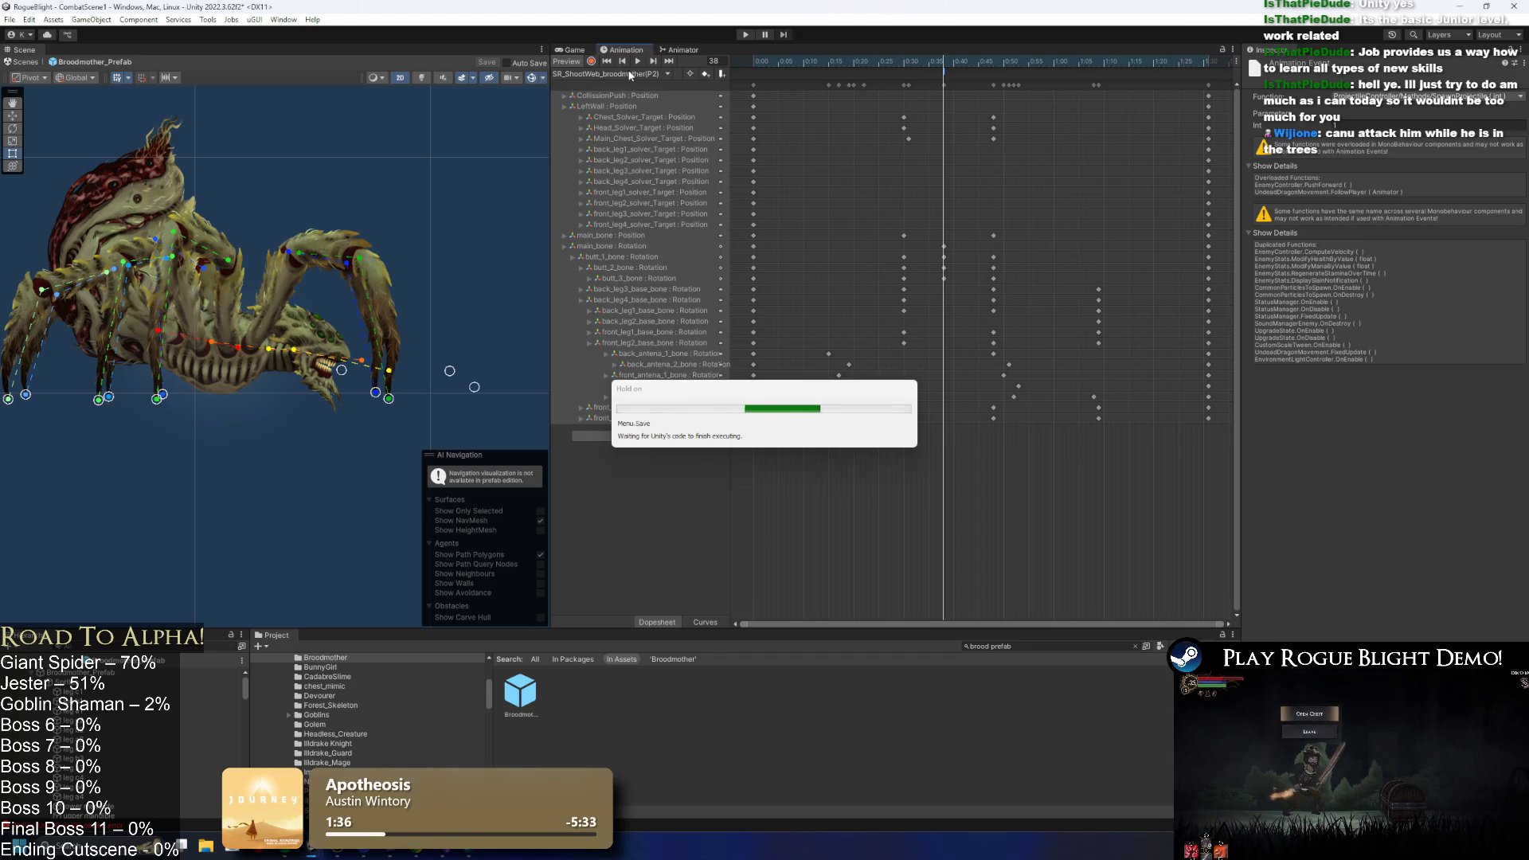
- Browse the SR_spitpoison and SR_ShootWeb (P2) clips, ending on LR_ShootProjectile_broodmother
click(629, 74)
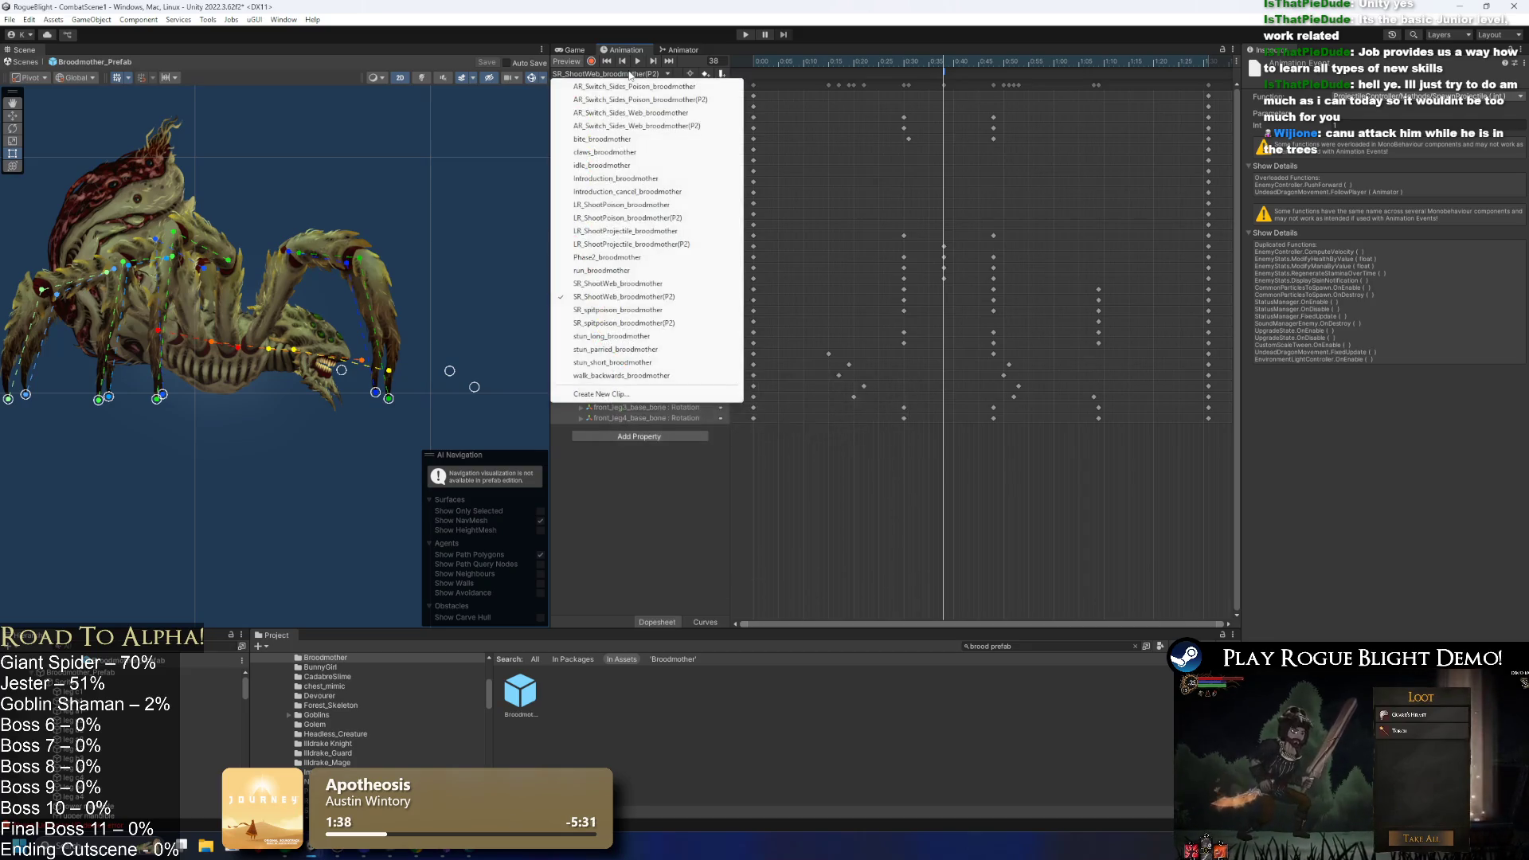
click(655, 323)
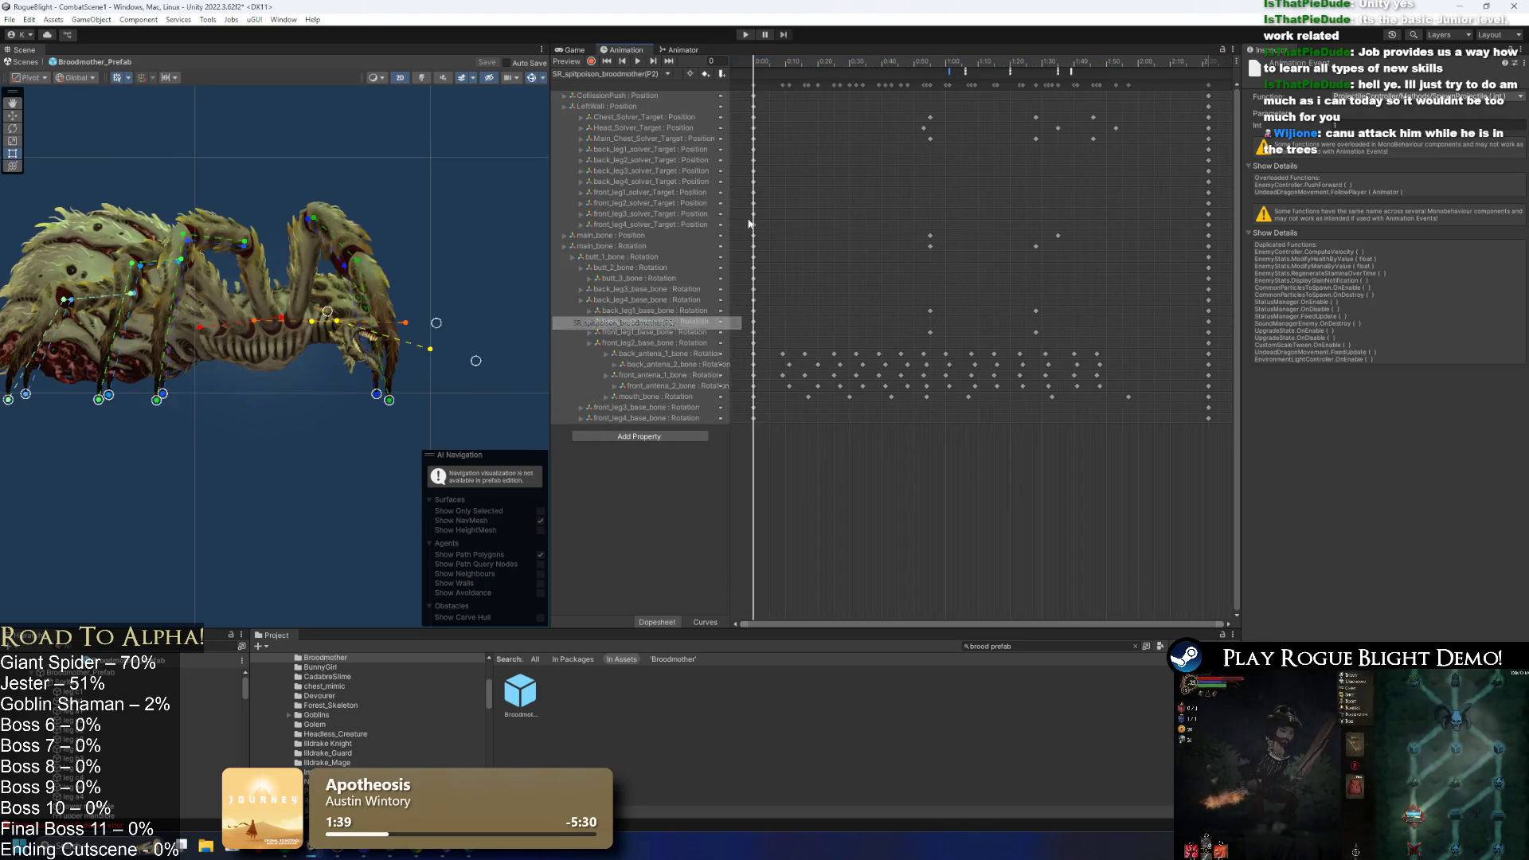
click(657, 74)
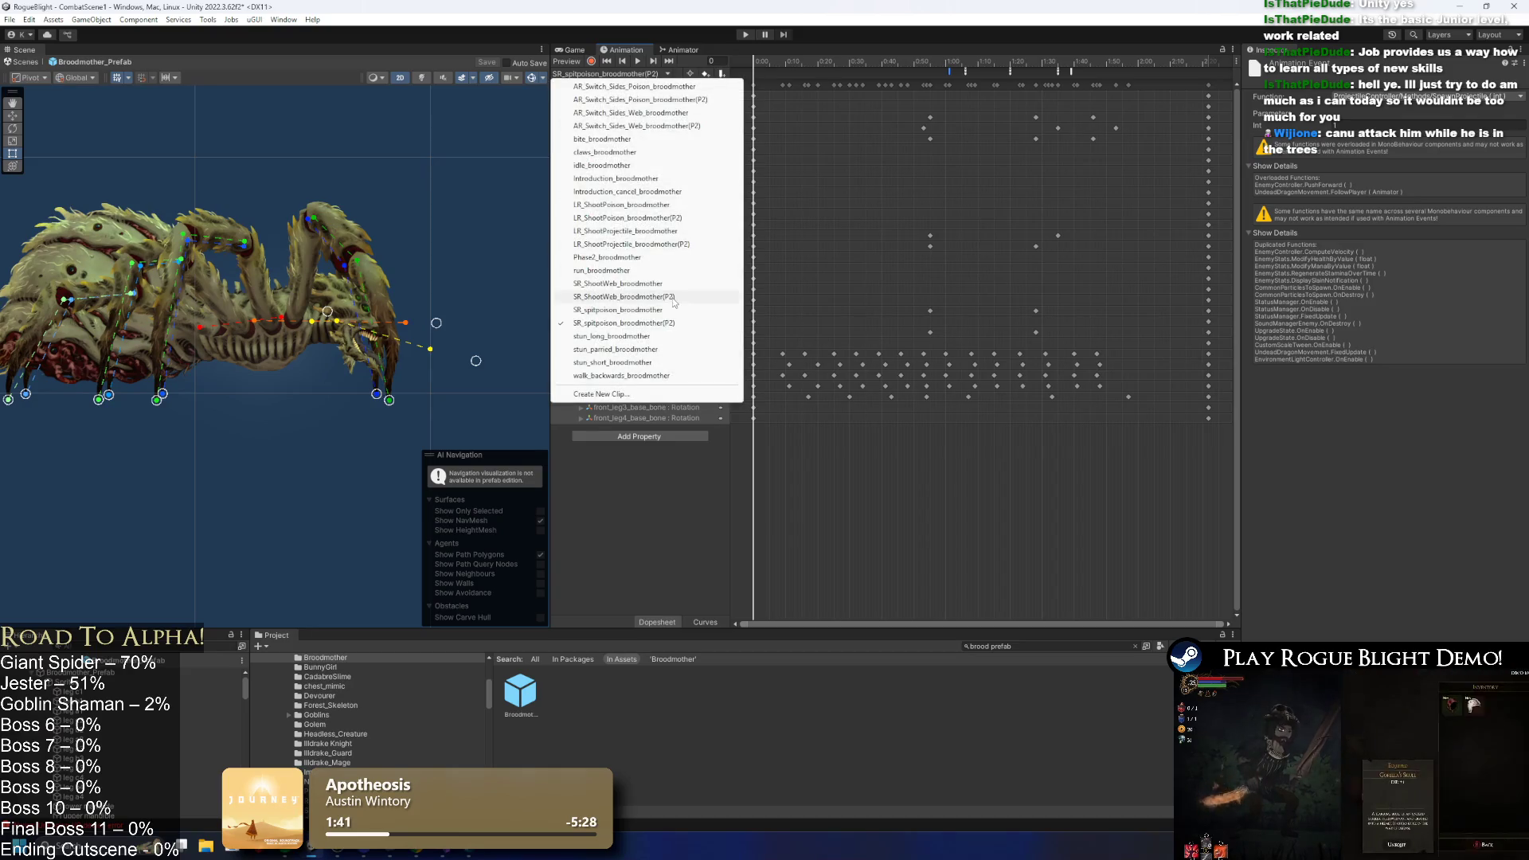
click(663, 297)
click(618, 74)
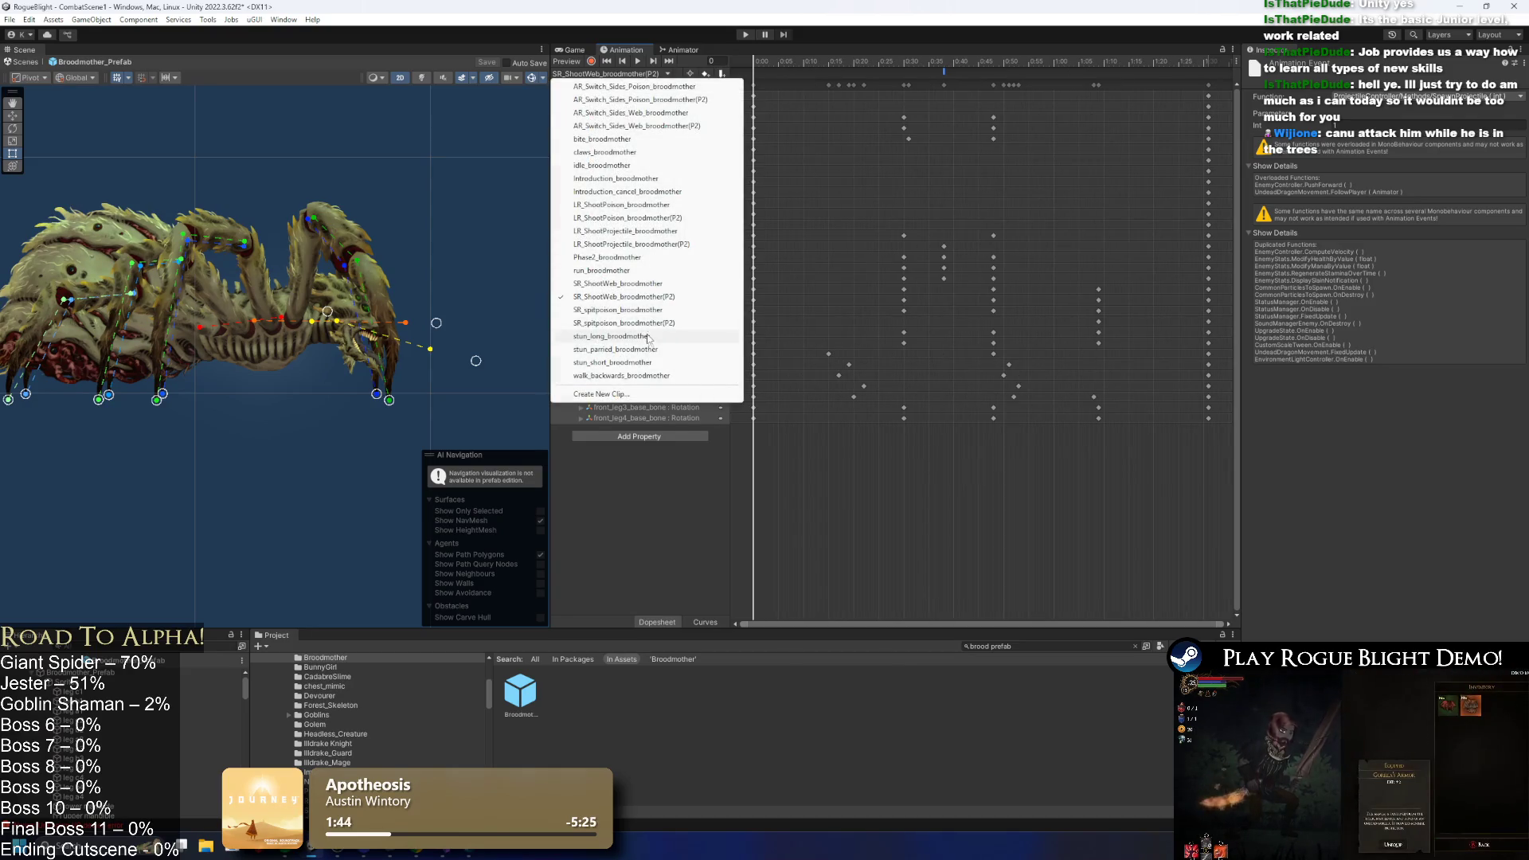
click(650, 247)
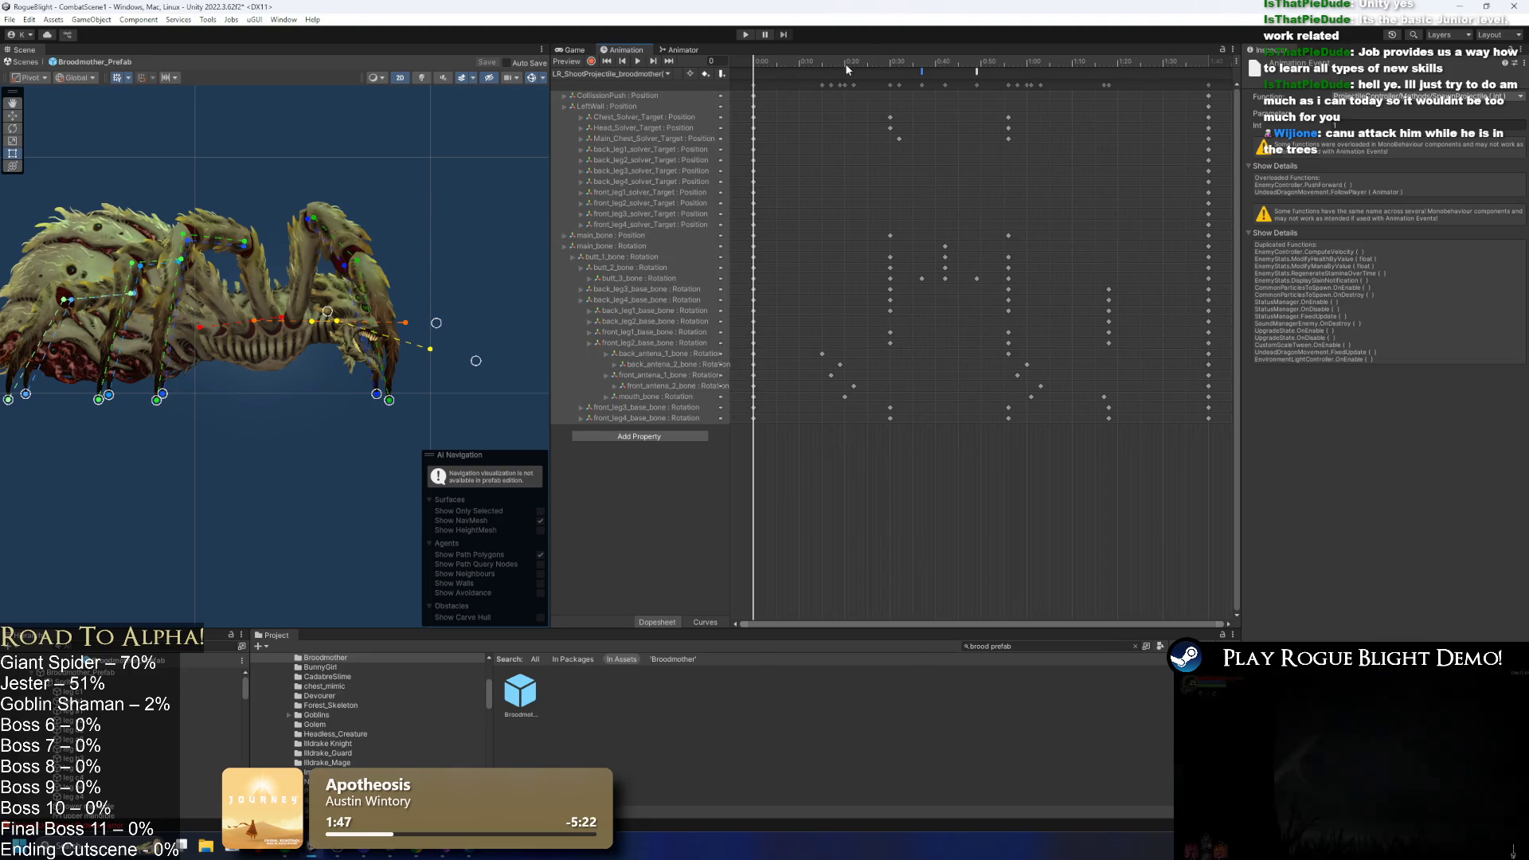
click(642, 75)
click(653, 231)
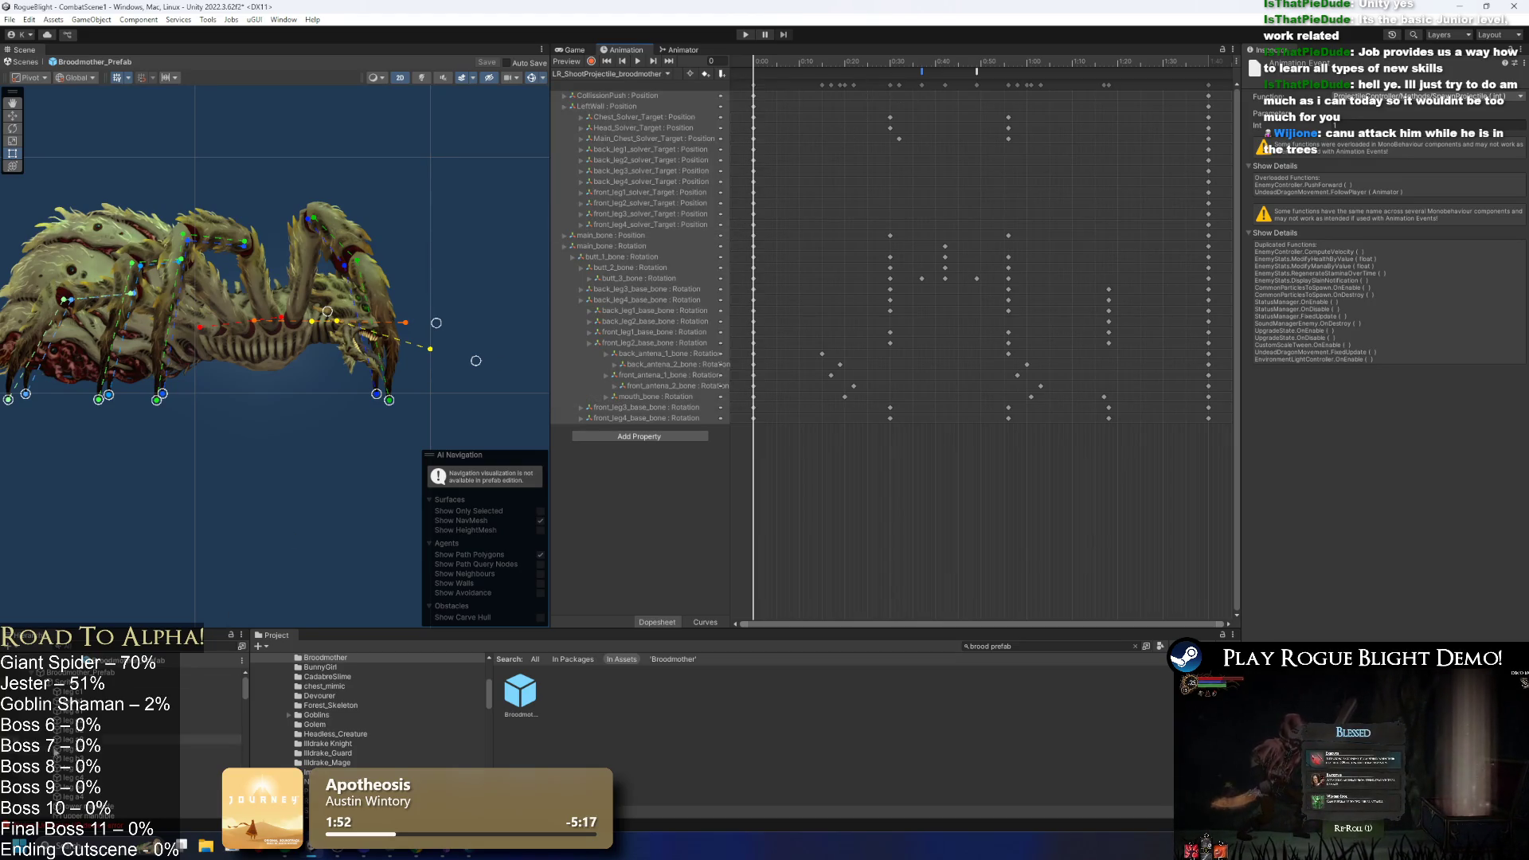
- Select Broodmother_Prefab and inspect the SpawnProjectile event at frame 47
click(211, 671)
click(922, 70)
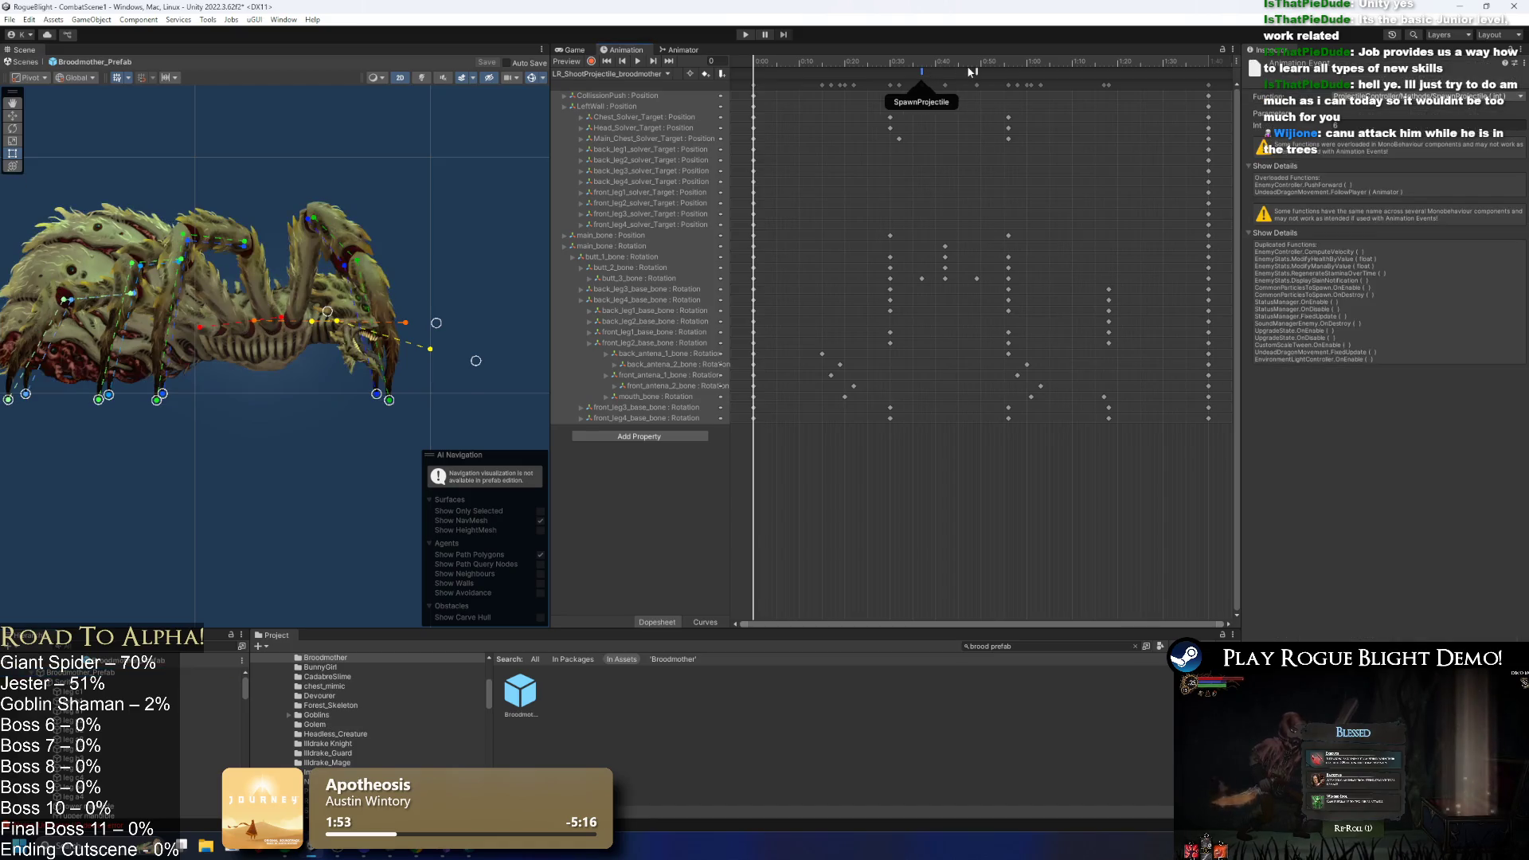
click(968, 64)
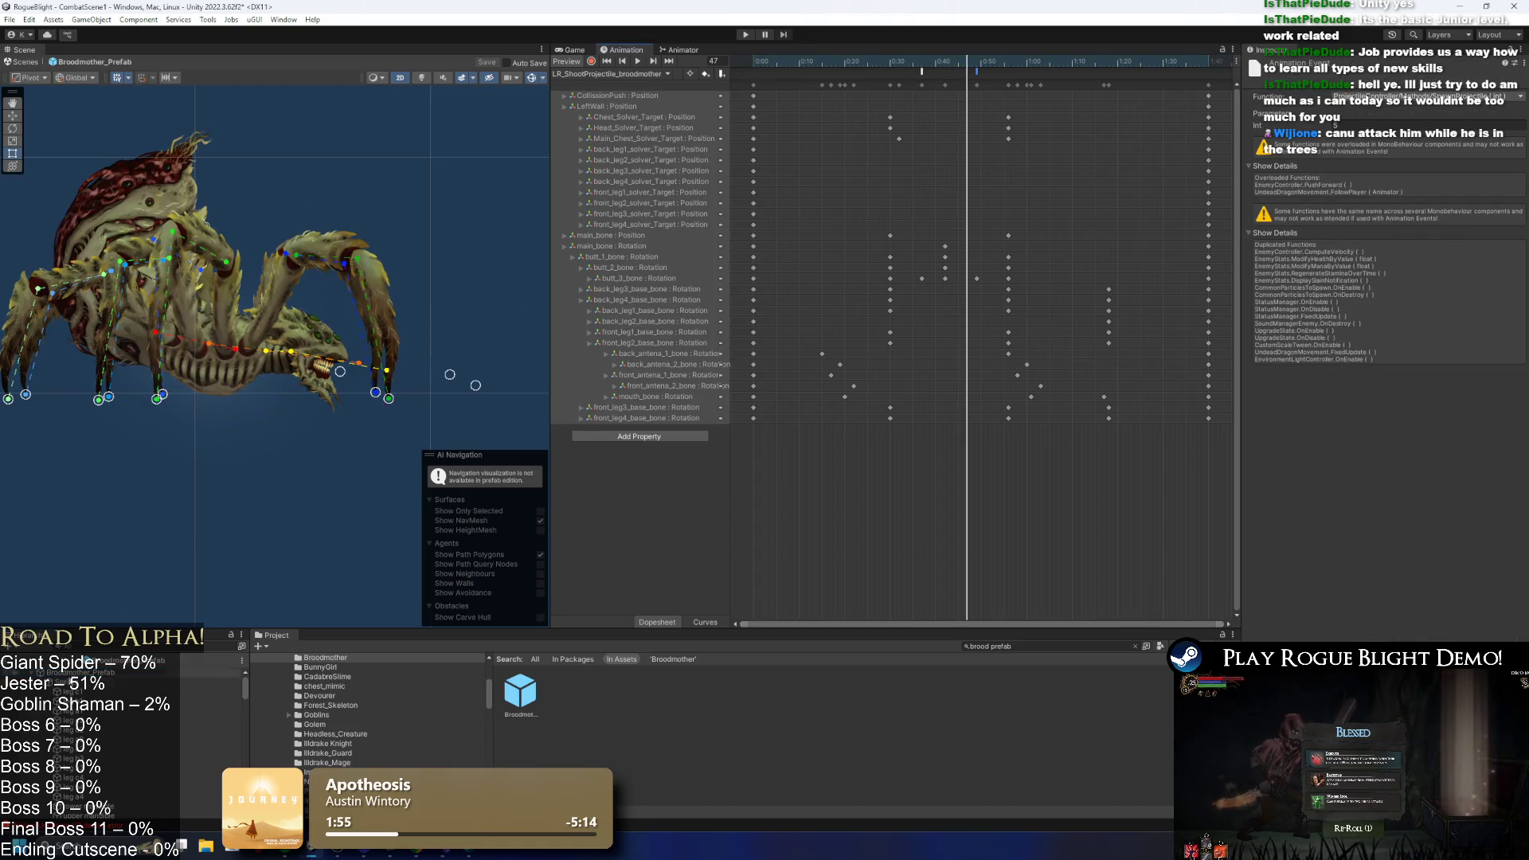
click(110, 674)
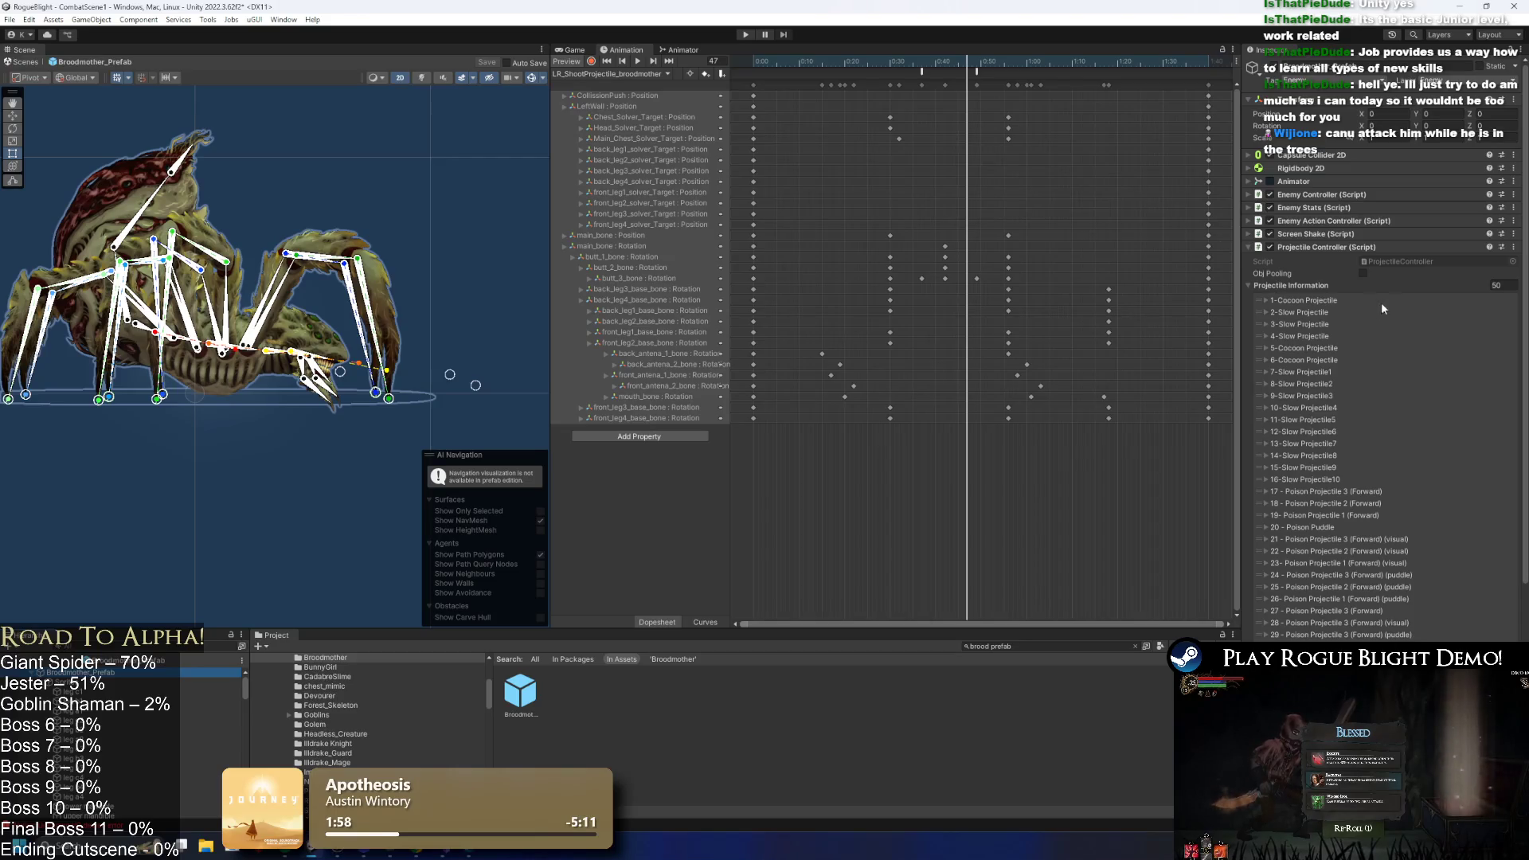
- Append an entry to the Projectile Information list and duplicate the 6-Cocoon Projectile element
scroll(1354, 443, down, 1)
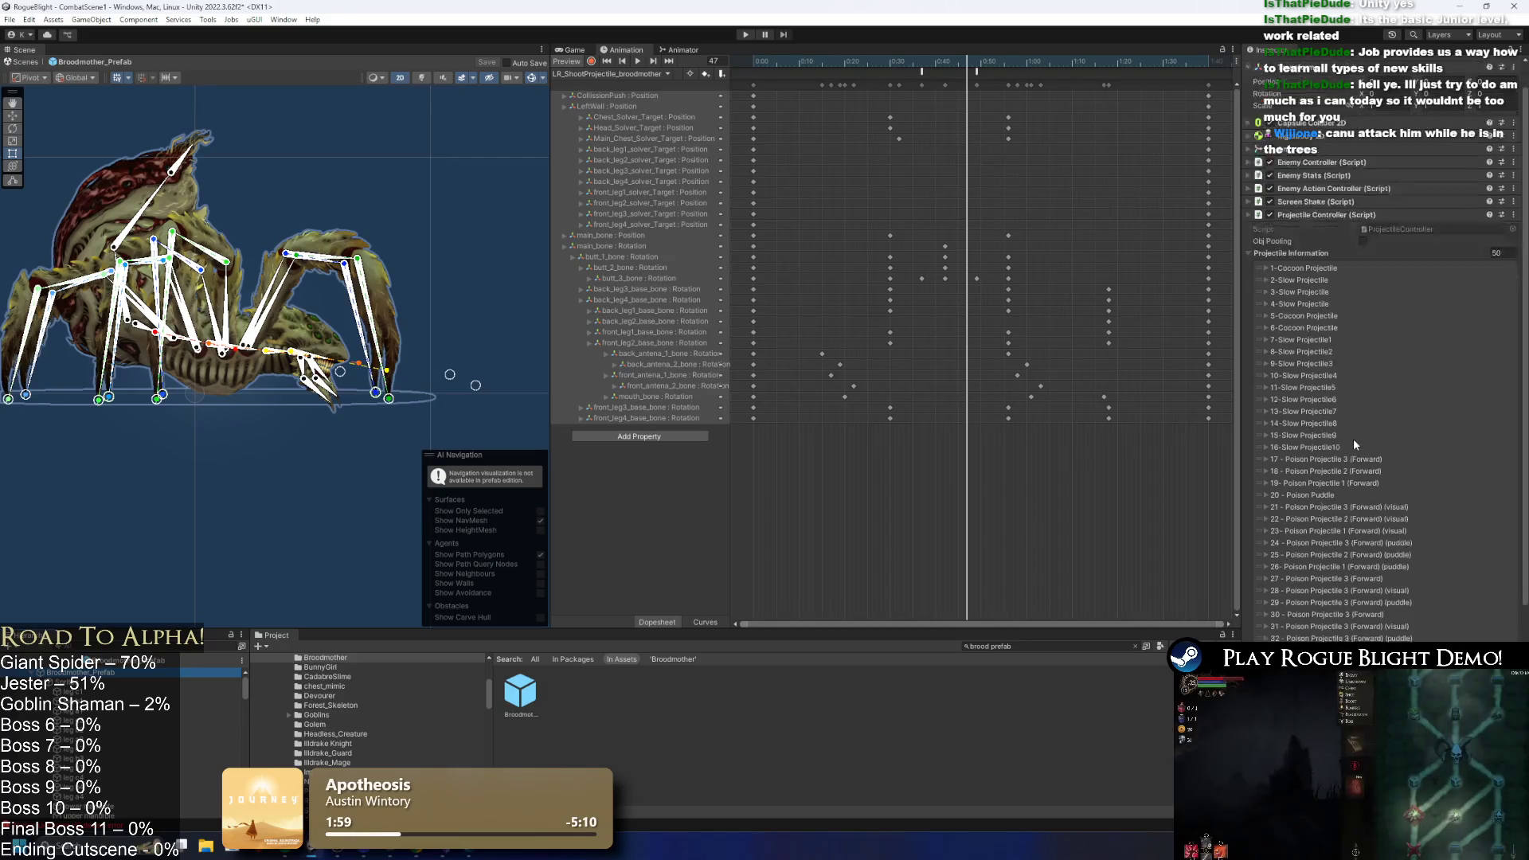
scroll(1354, 438, down, 8)
click(1486, 570)
scroll(1354, 359, up, 5)
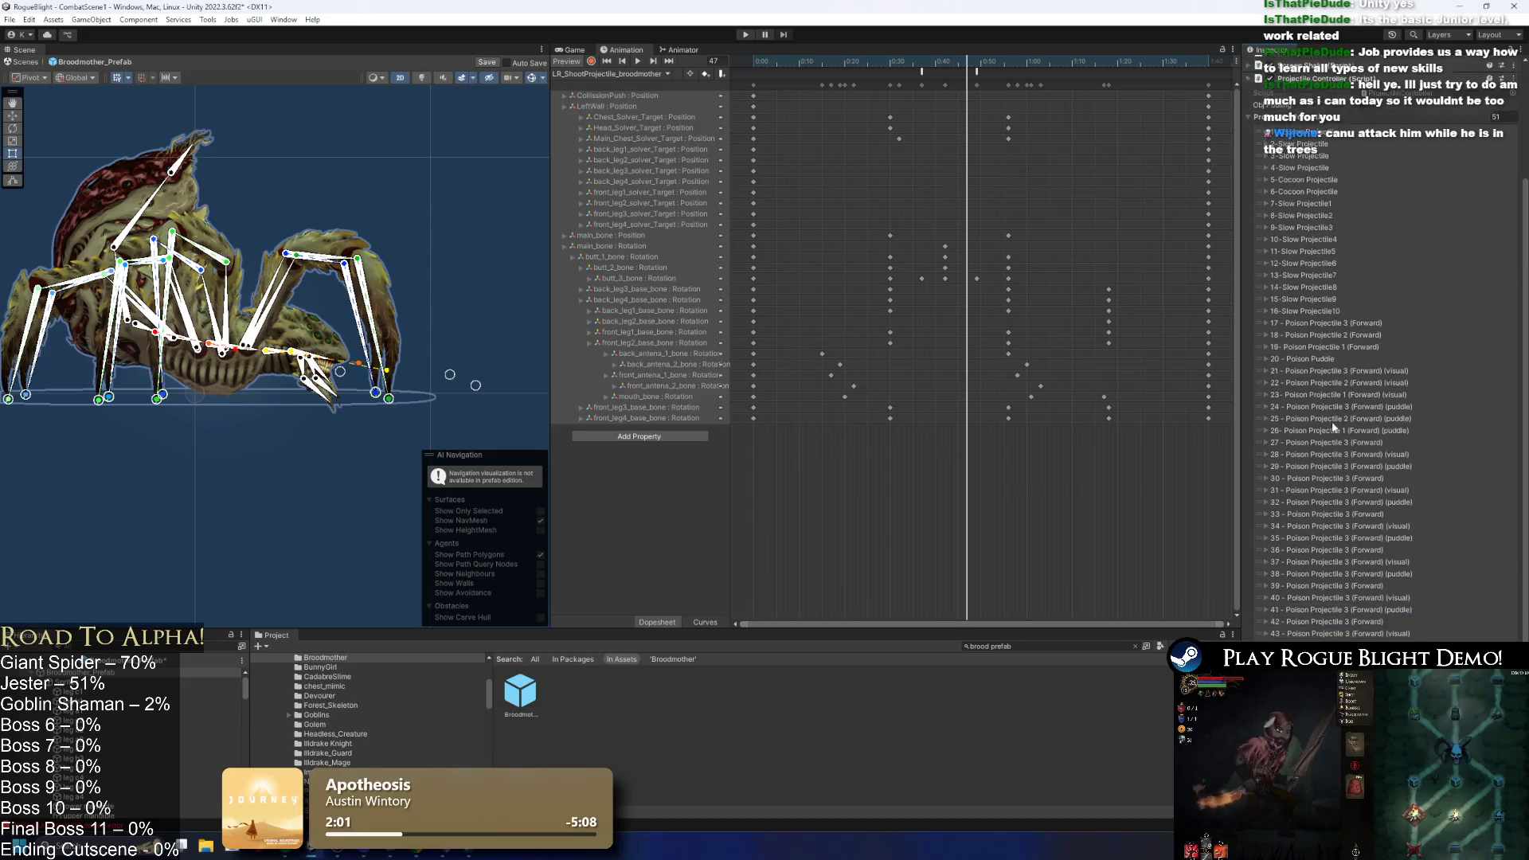
right_click(1310, 167)
click(1352, 189)
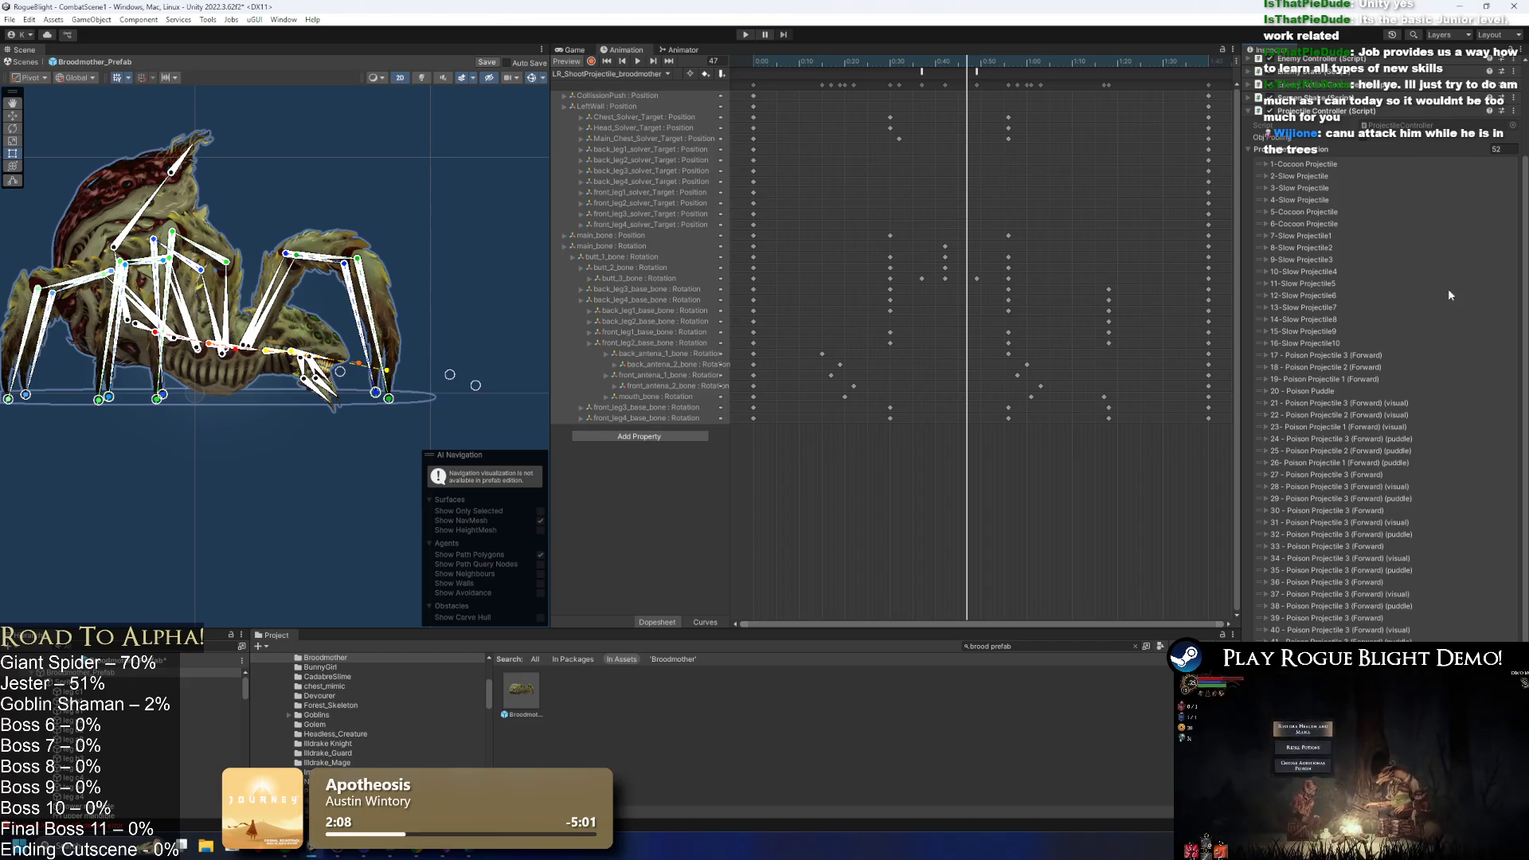
right_click(1306, 209)
click(1364, 280)
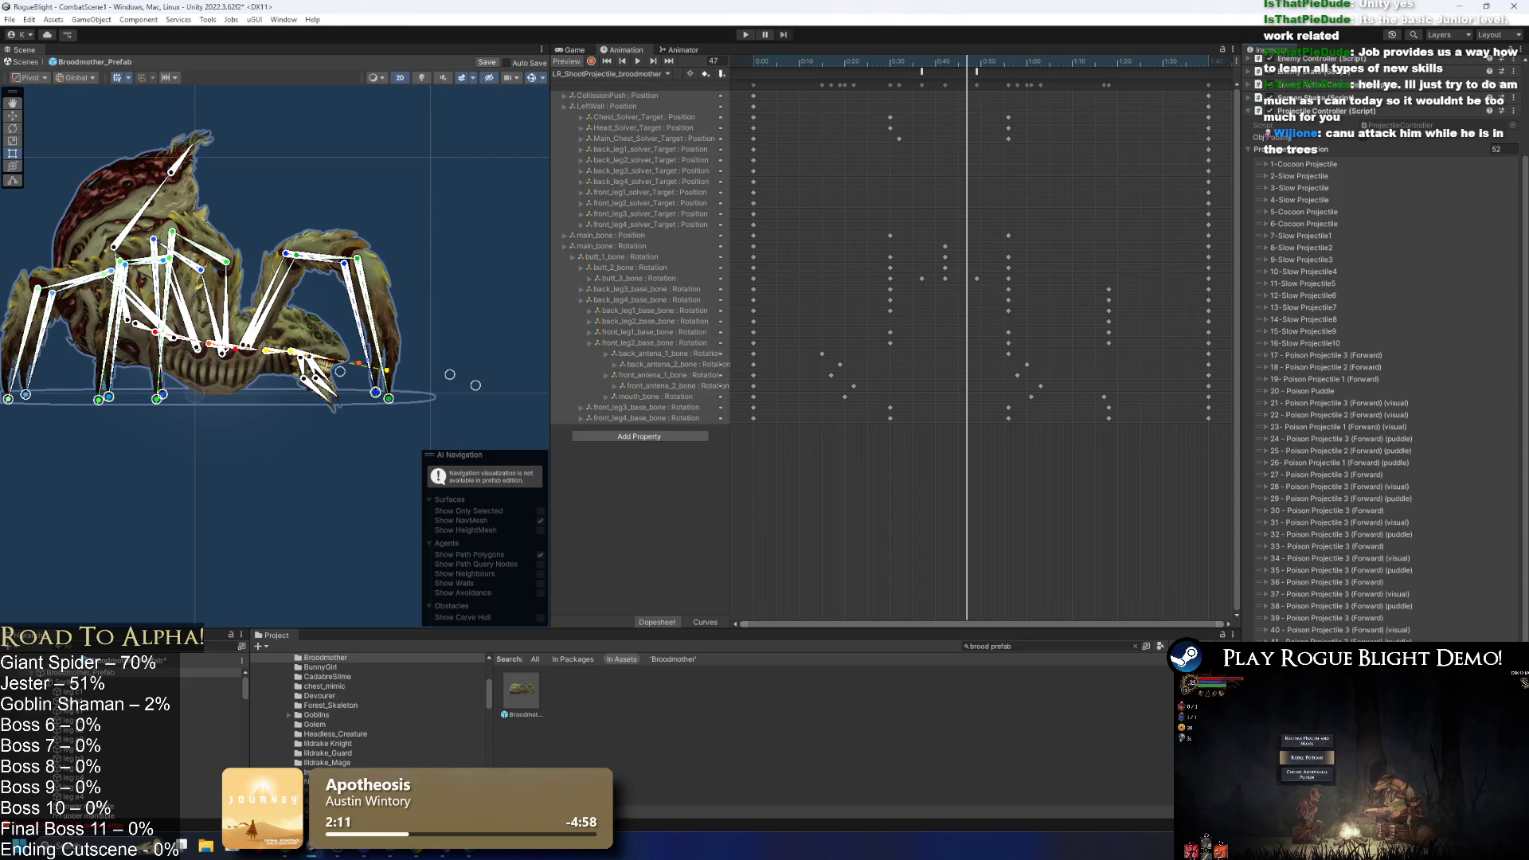
right_click(1313, 225)
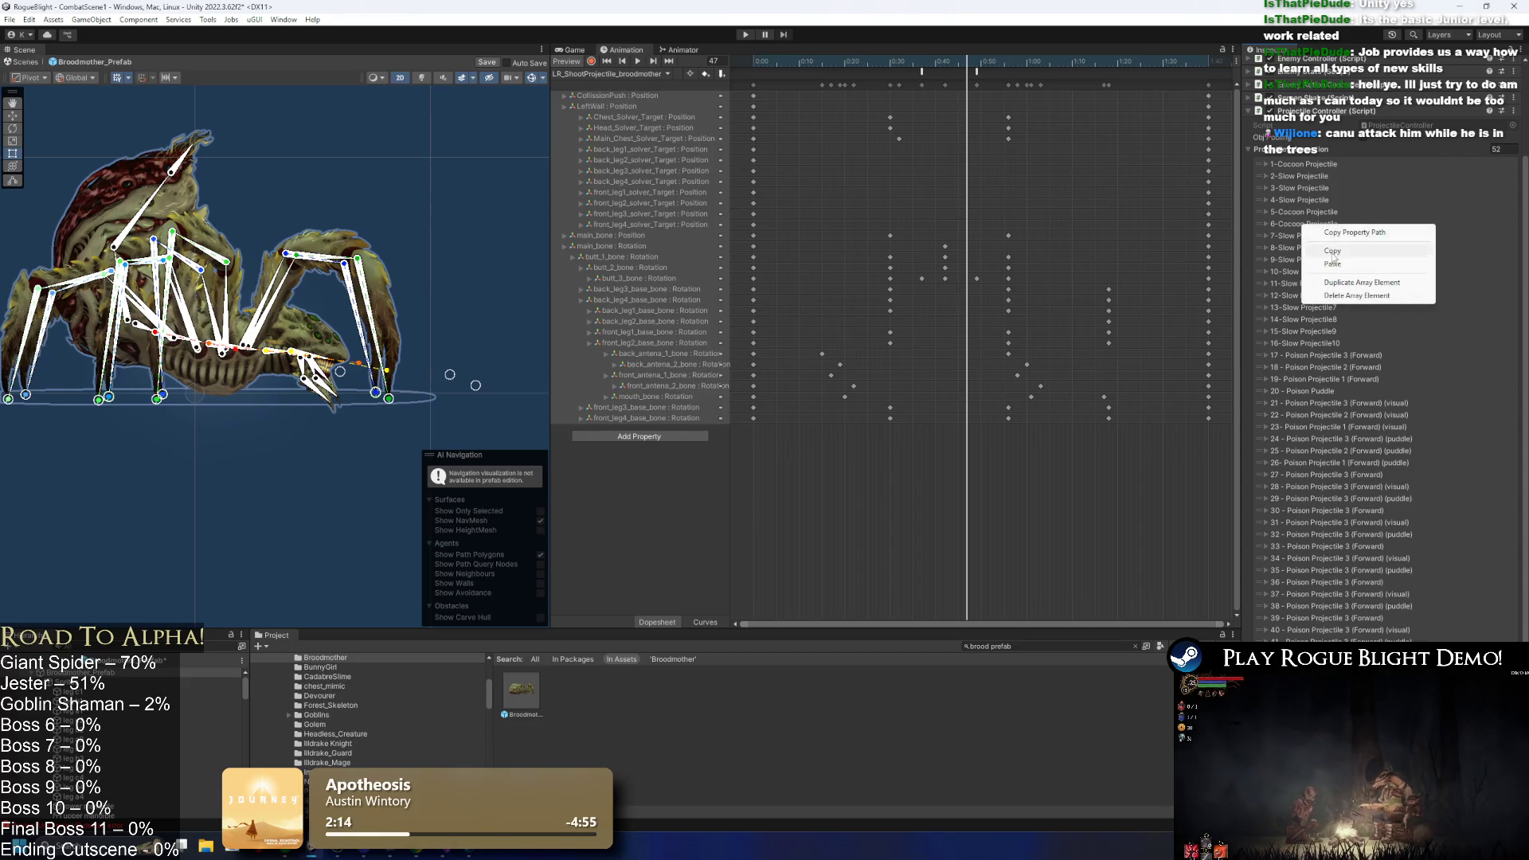
click(1334, 256)
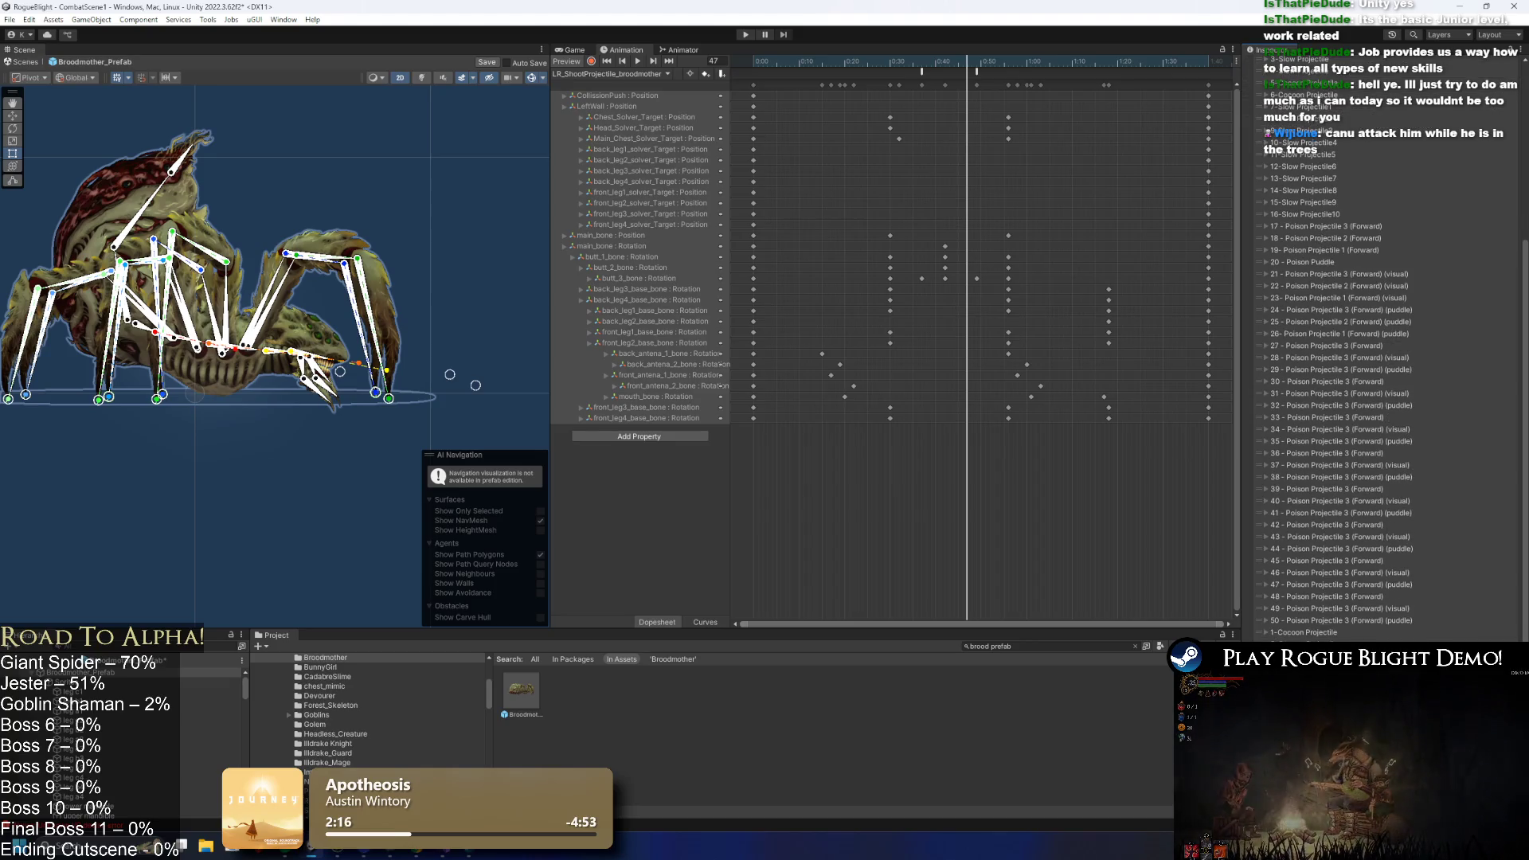
- Rename the copied entries to 51-, 52- and 53-Cocoon Projectile
click(1303, 632)
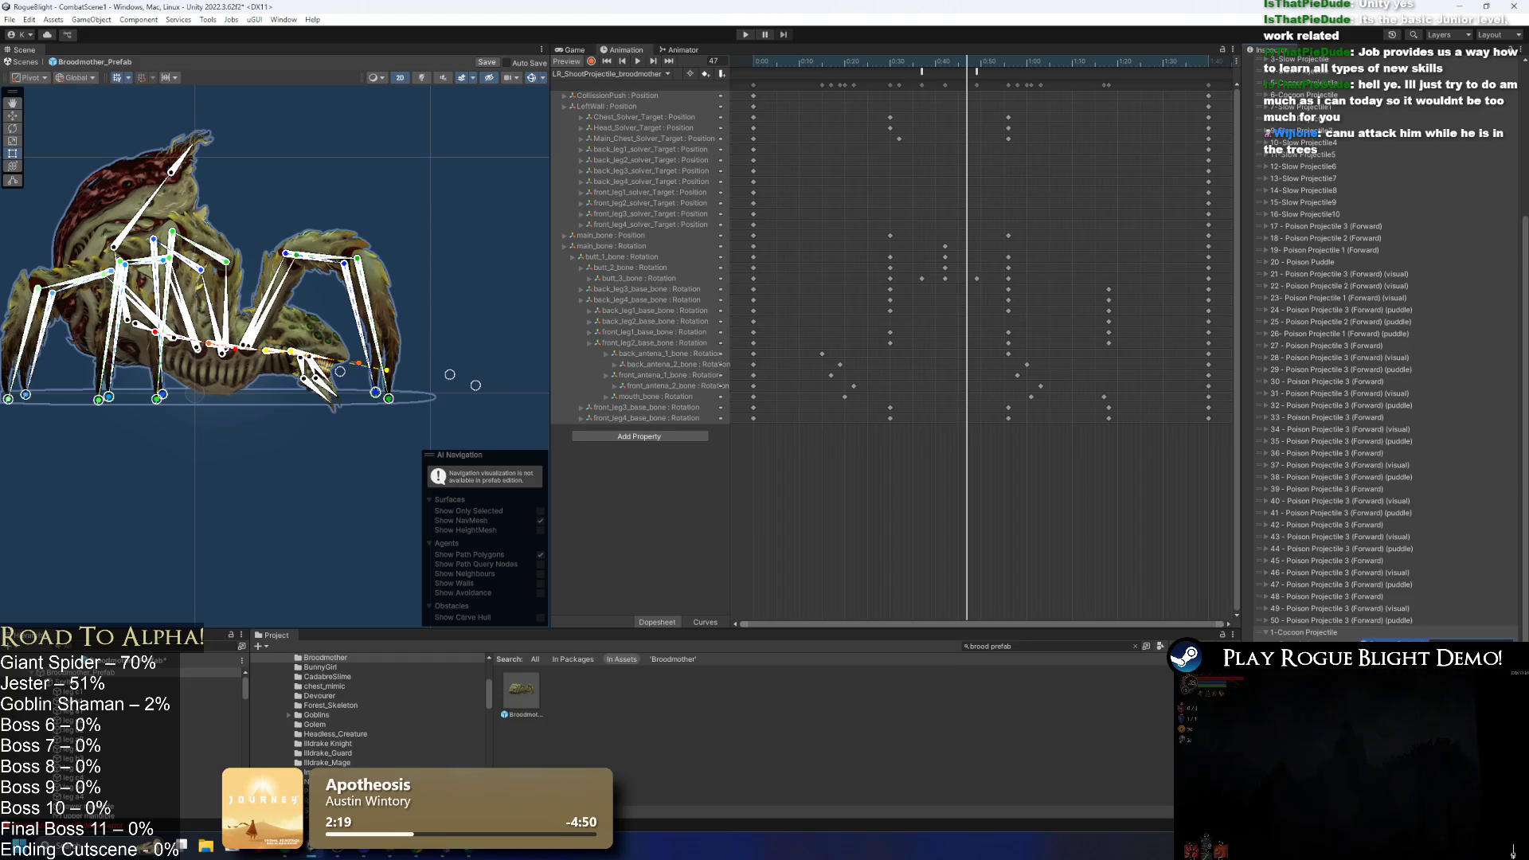
text(5)
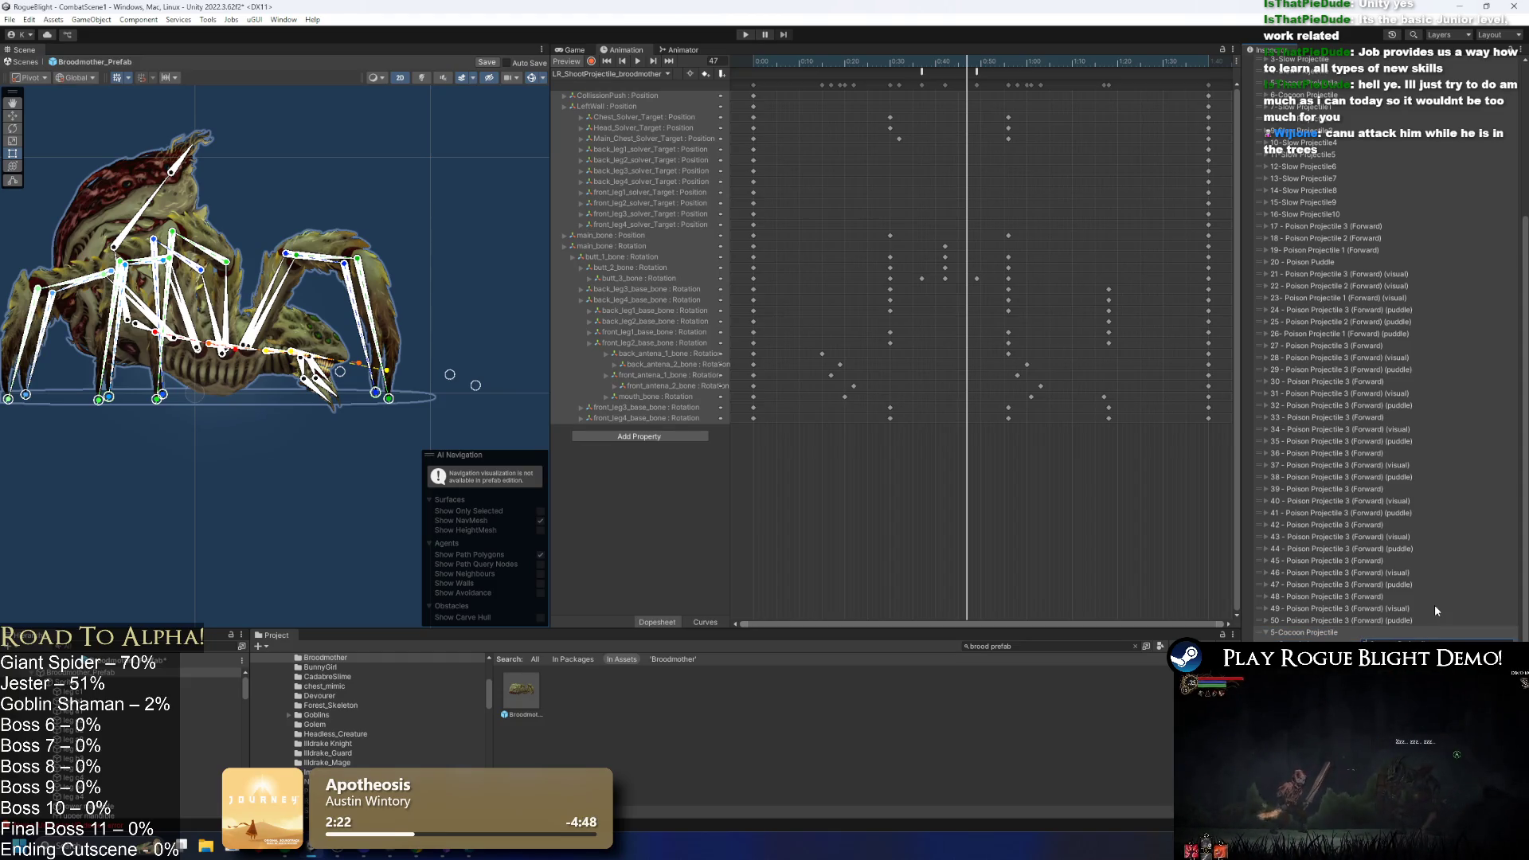
click(1298, 631)
scroll(1350, 599, down, 3)
click(1300, 544)
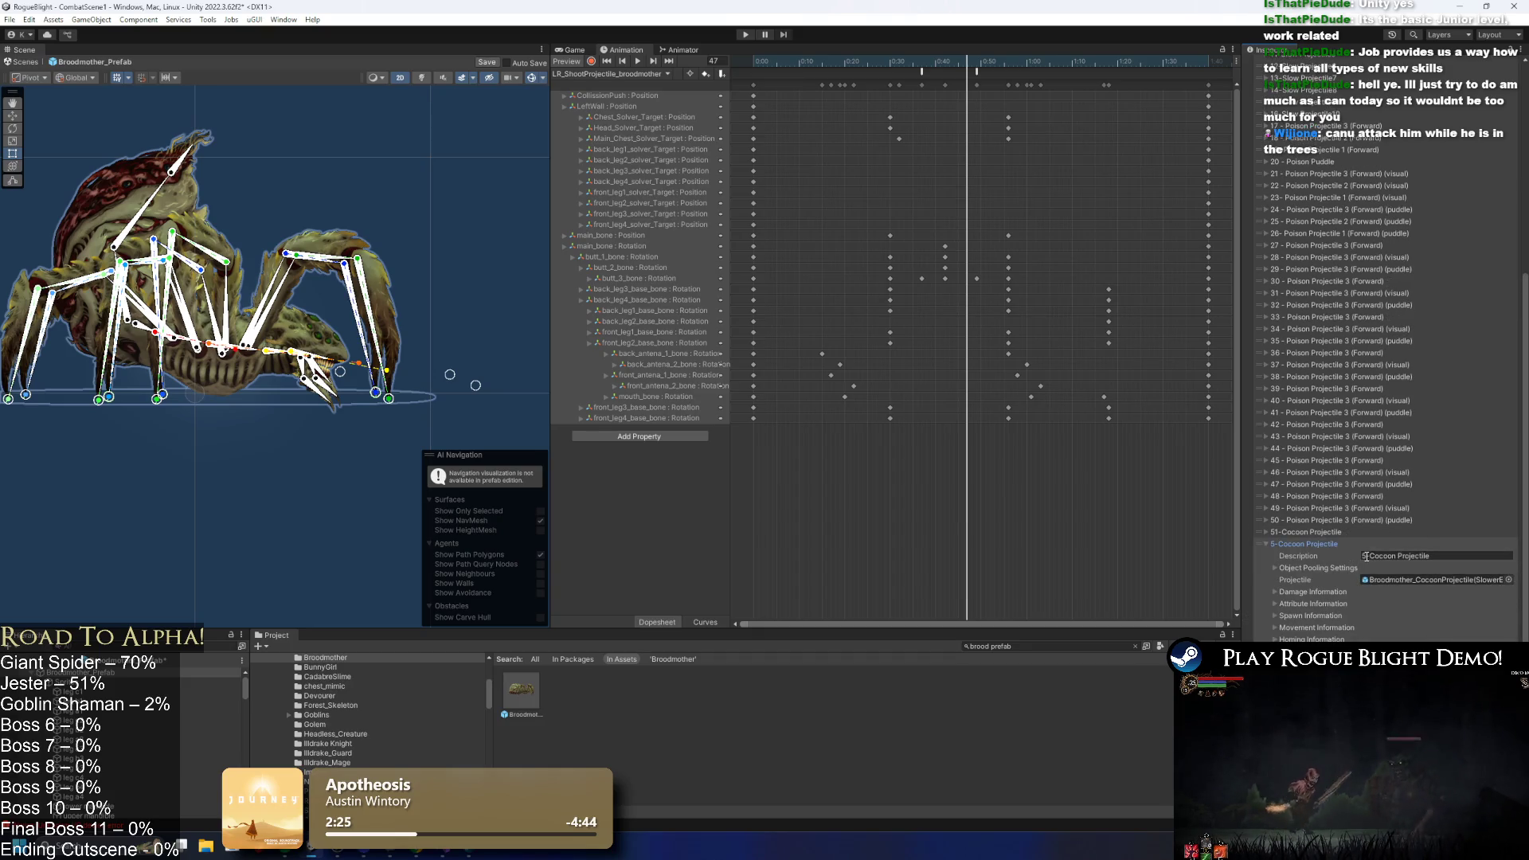
text(2)
click(1300, 544)
click(1314, 556)
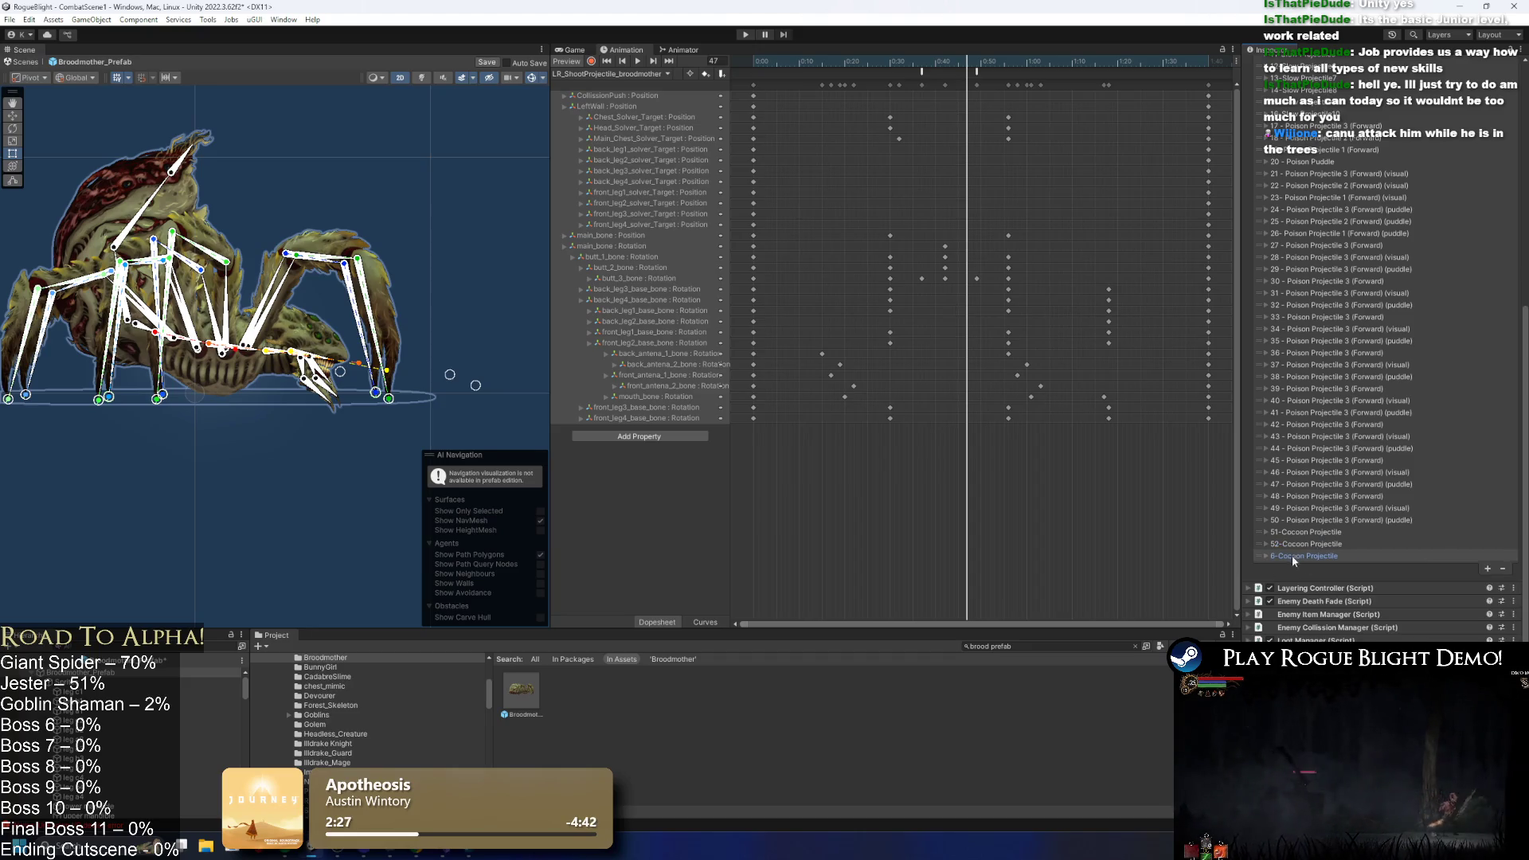
text(53 -Cocoon Projectile)
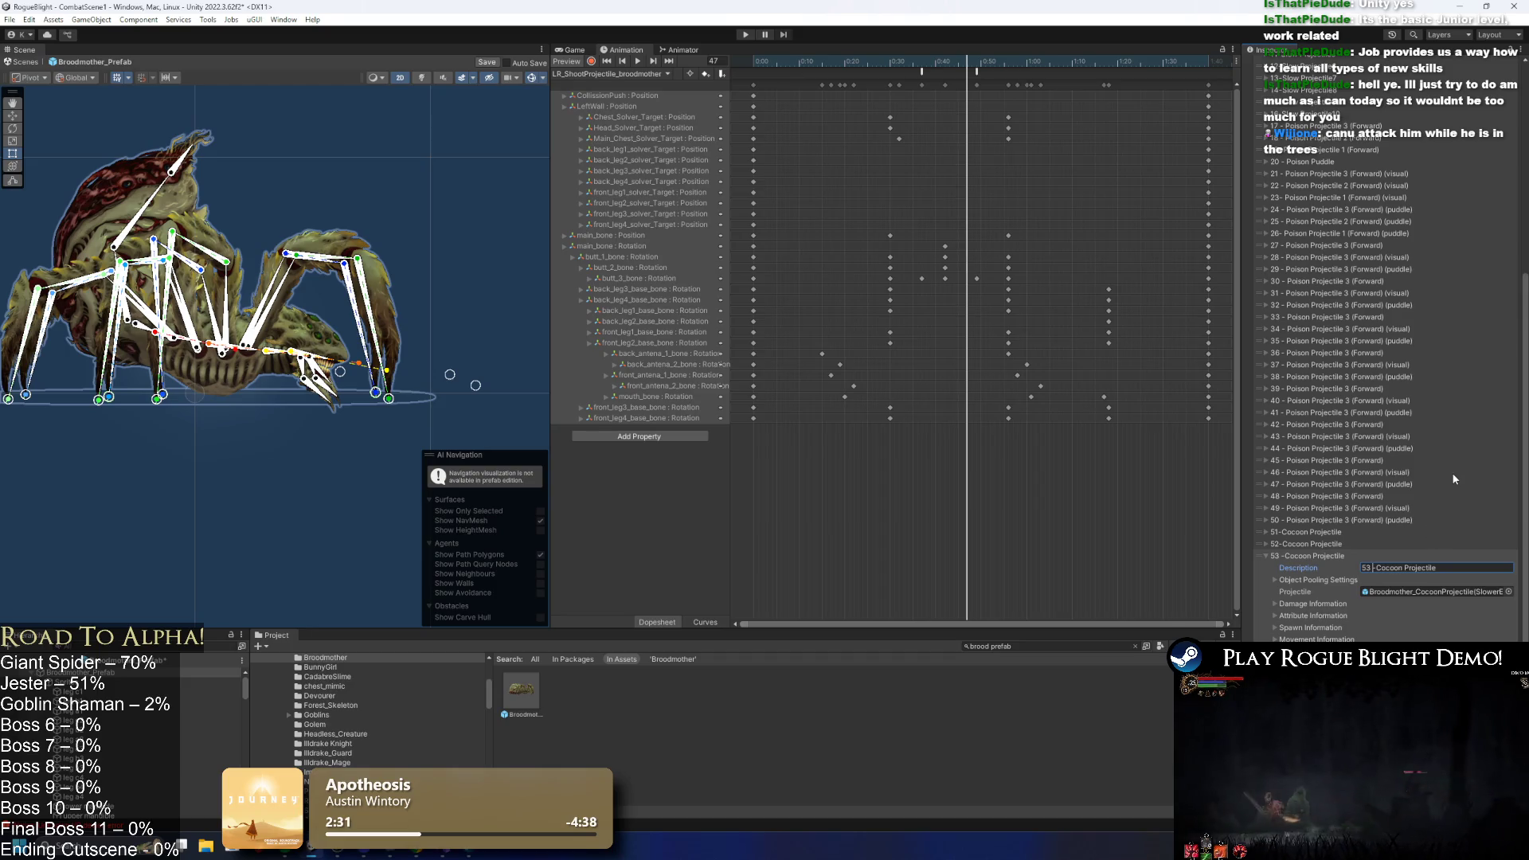
- Review the 51- and 52-Cocoon Projectile entries' fields and widen the Inspector
scroll(1373, 275, up, 5)
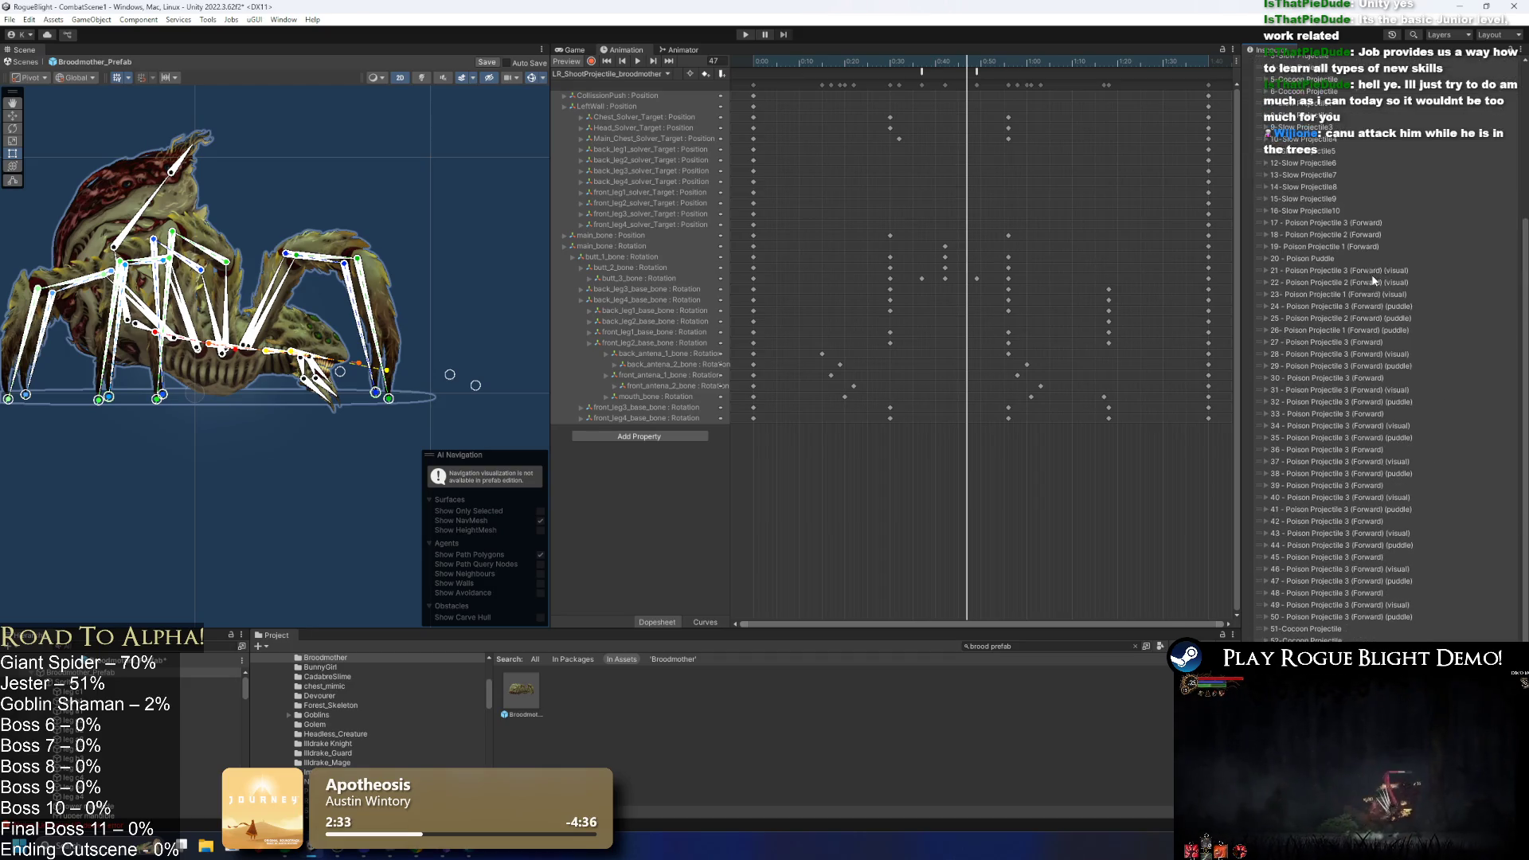
scroll(1377, 415, down, 10)
click(1314, 435)
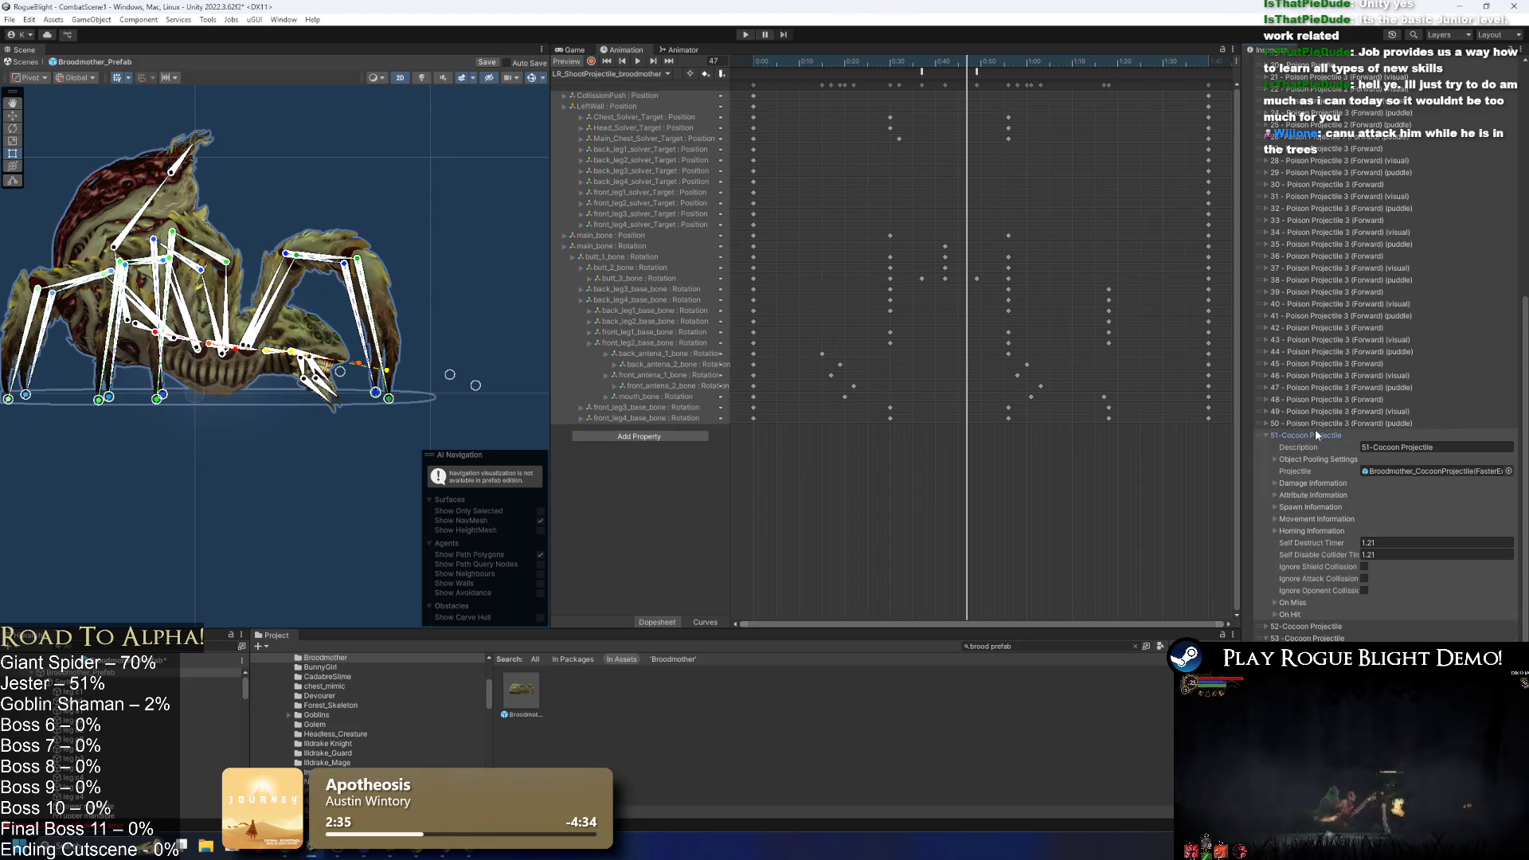
click(1332, 435)
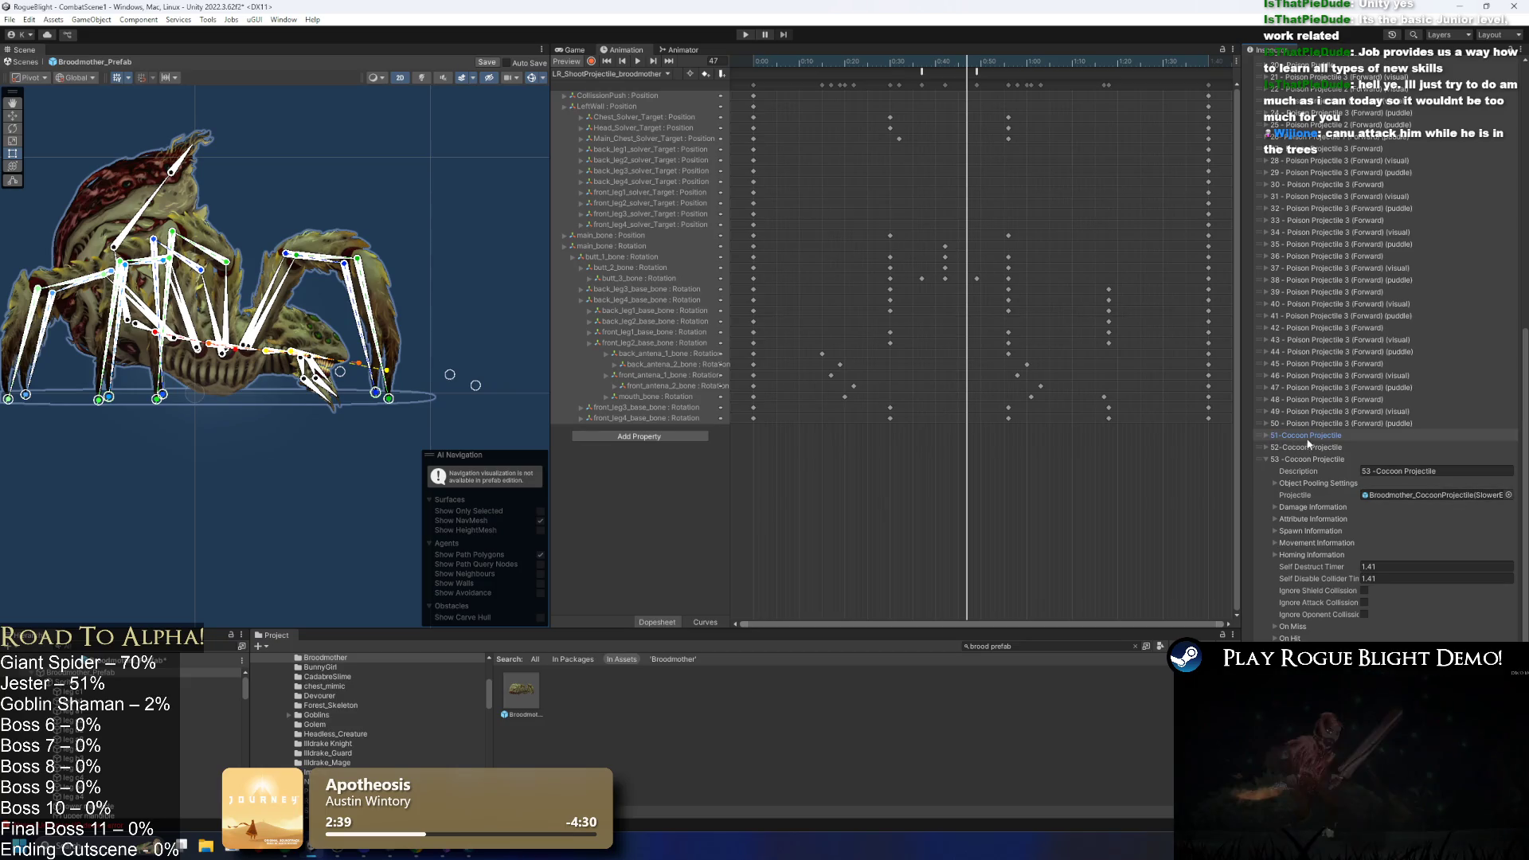
click(1311, 446)
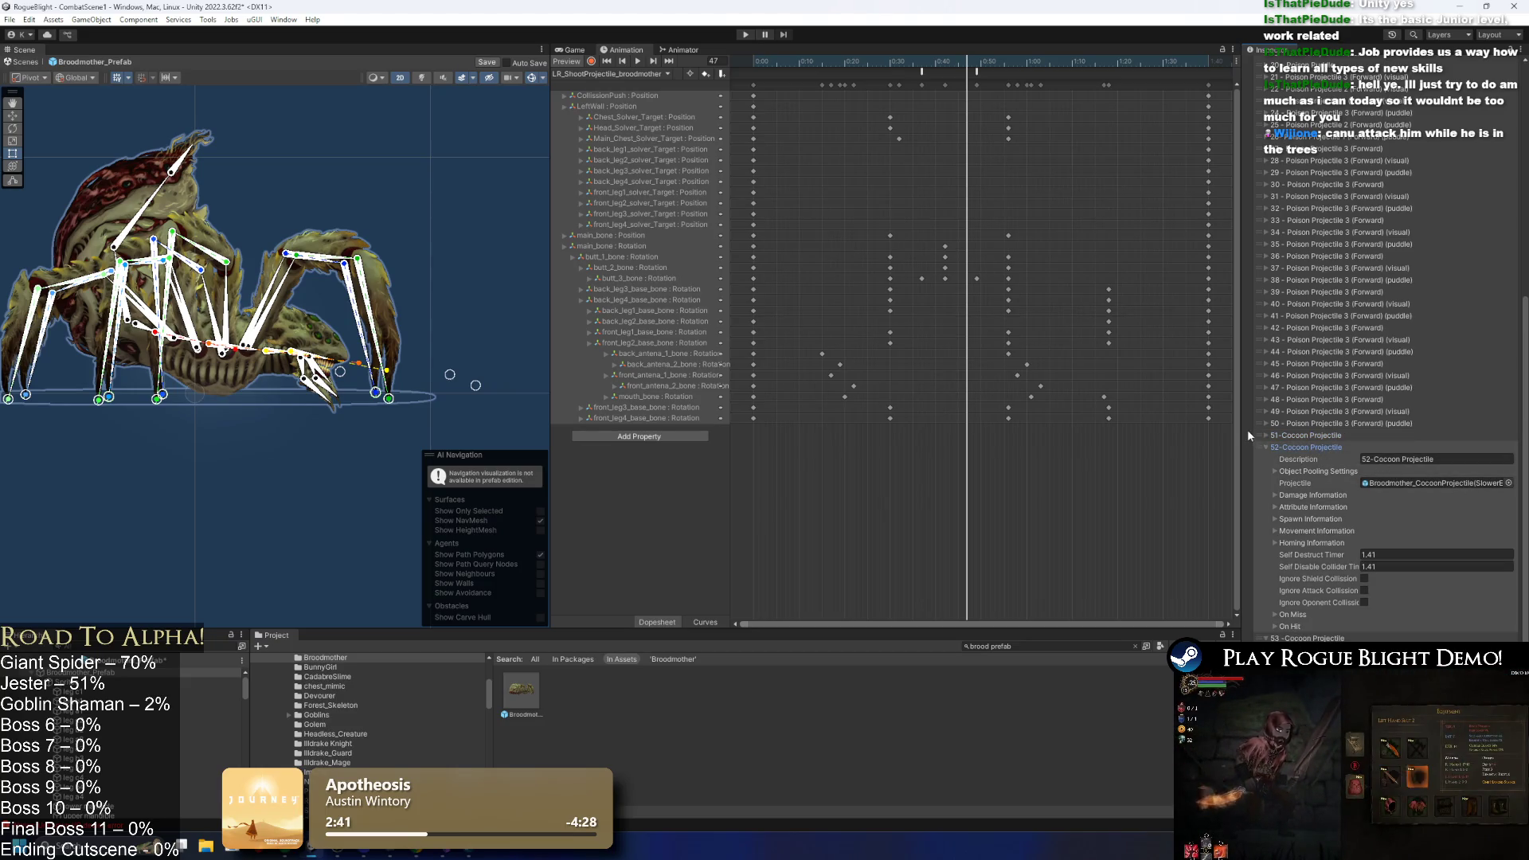
drag(1230, 428, 1029, 430)
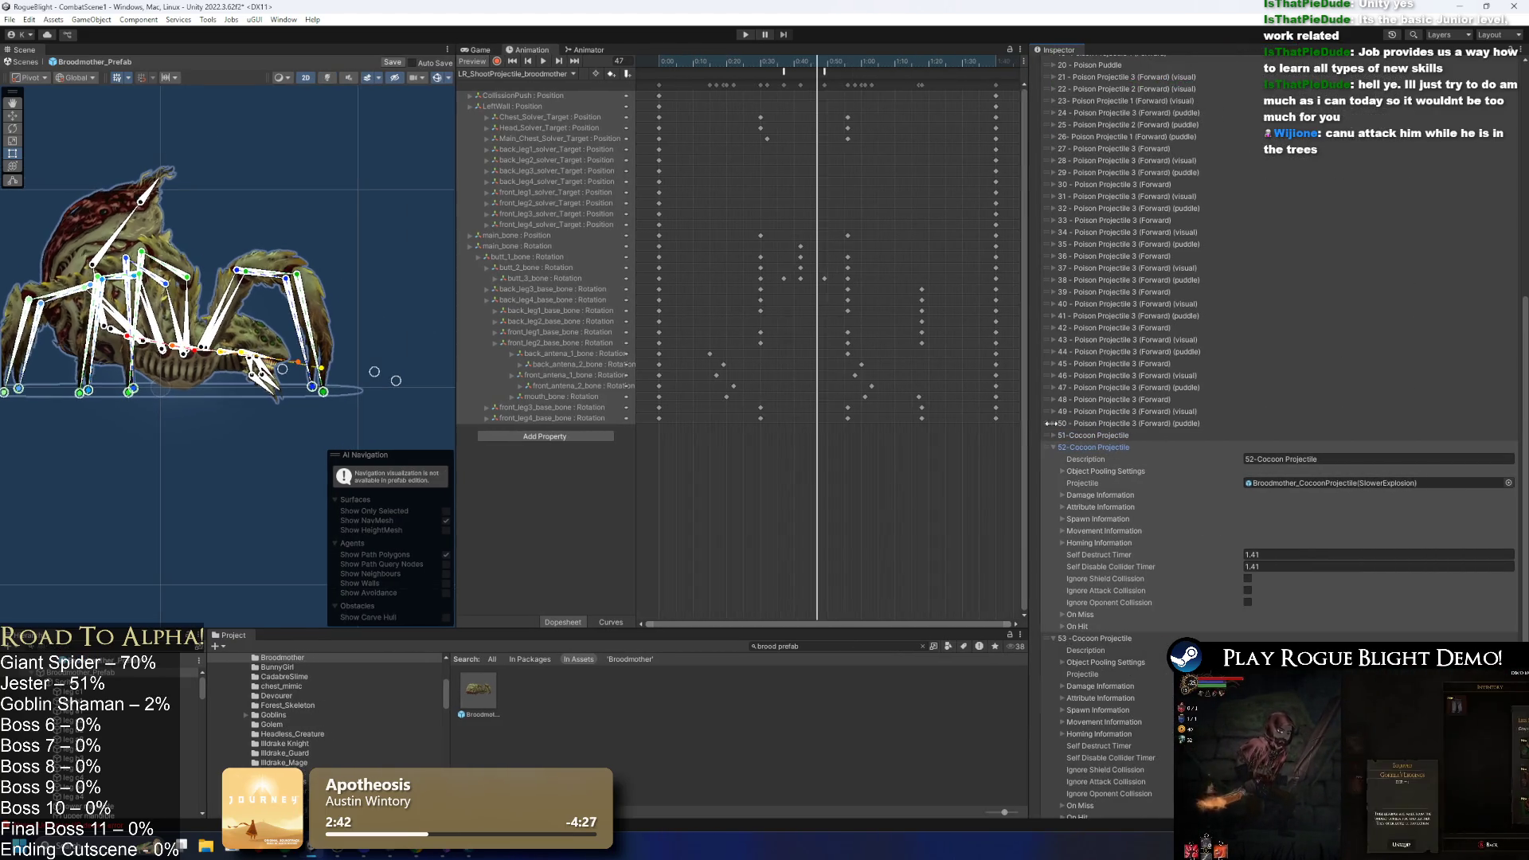
- Ping the cocoon projectile prefab and duplicate Broodmother_CocoonProjectile(FasterExplosion) with Ctrl+D
click(1123, 437)
click(1312, 470)
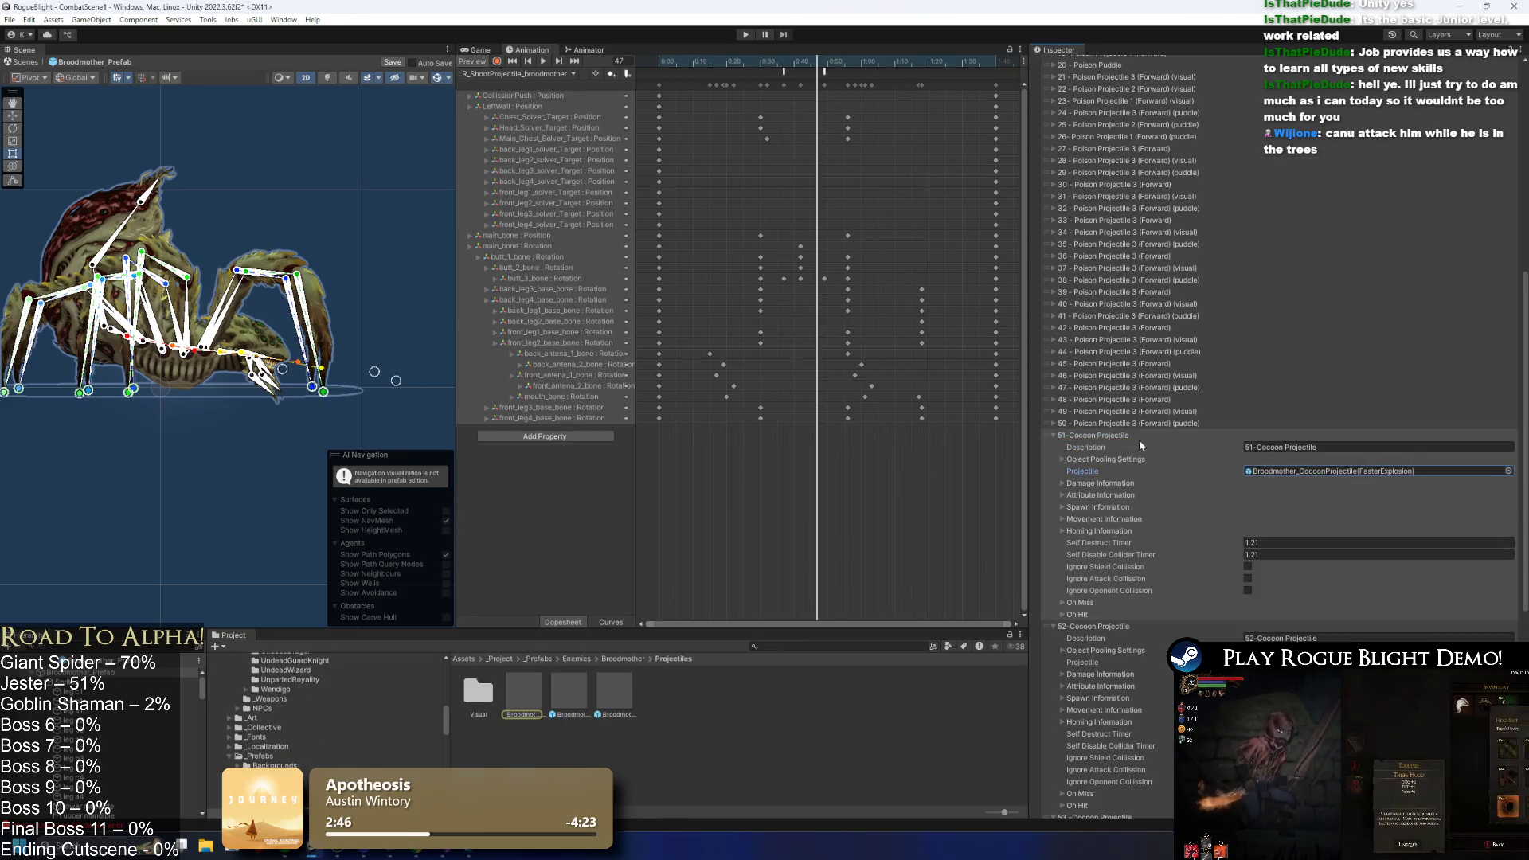
click(1128, 438)
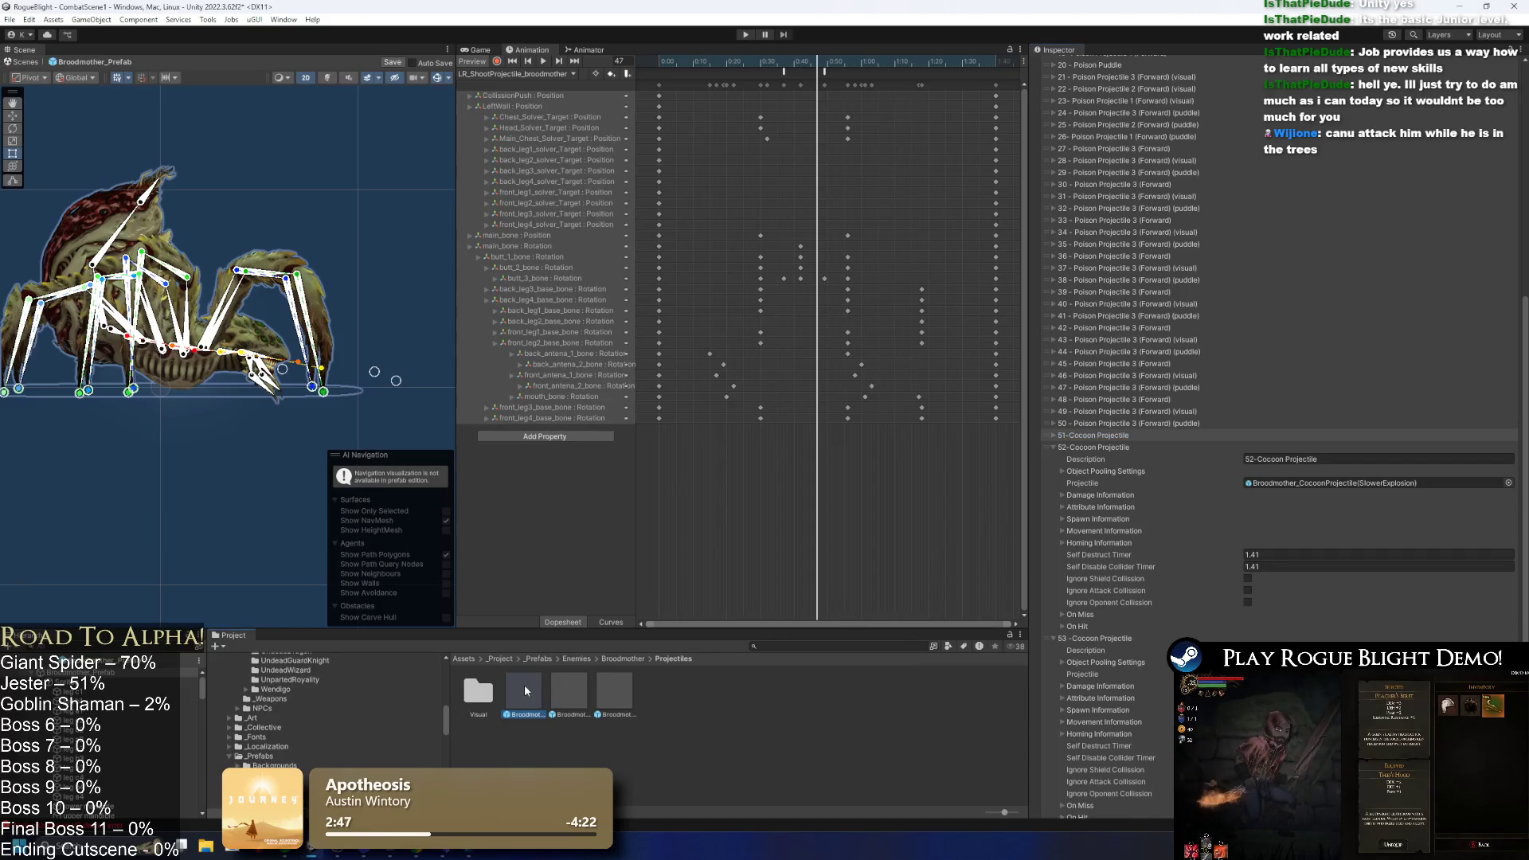
click(524, 685)
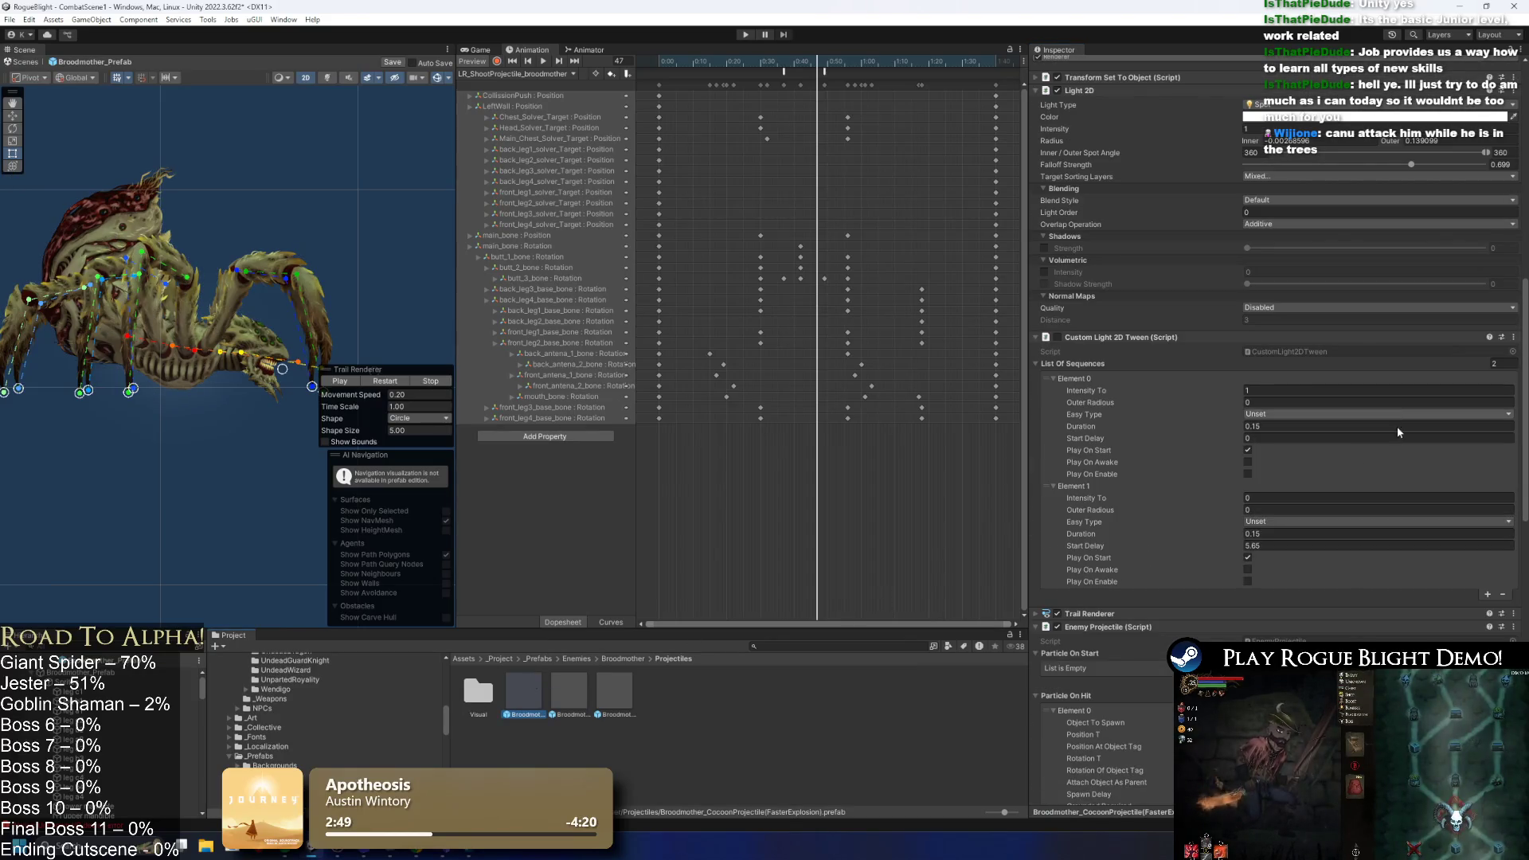
scroll(1425, 436, down, 10)
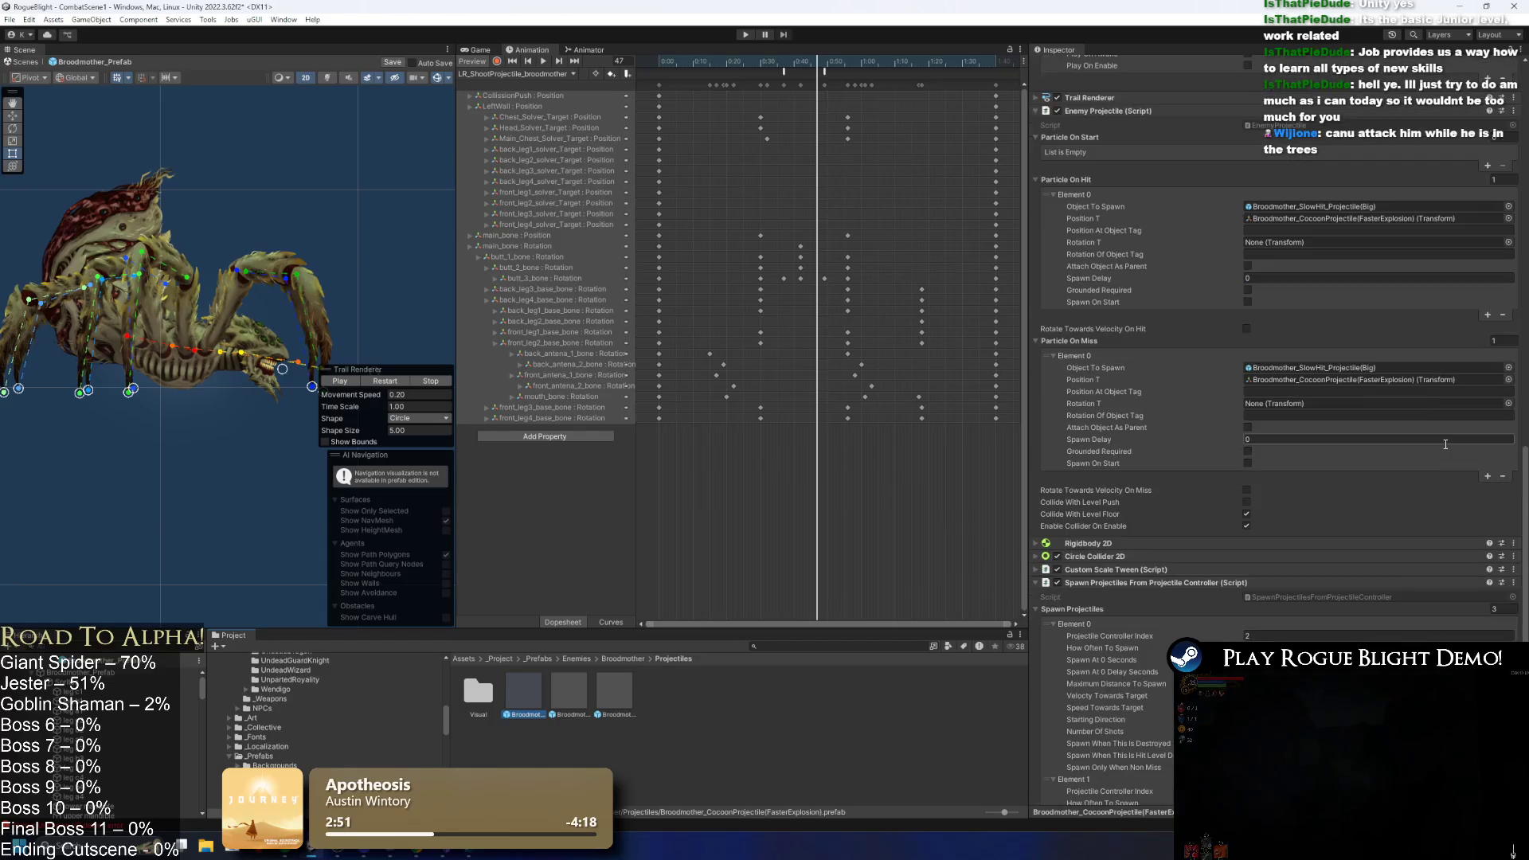
scroll(1446, 442, down, 10)
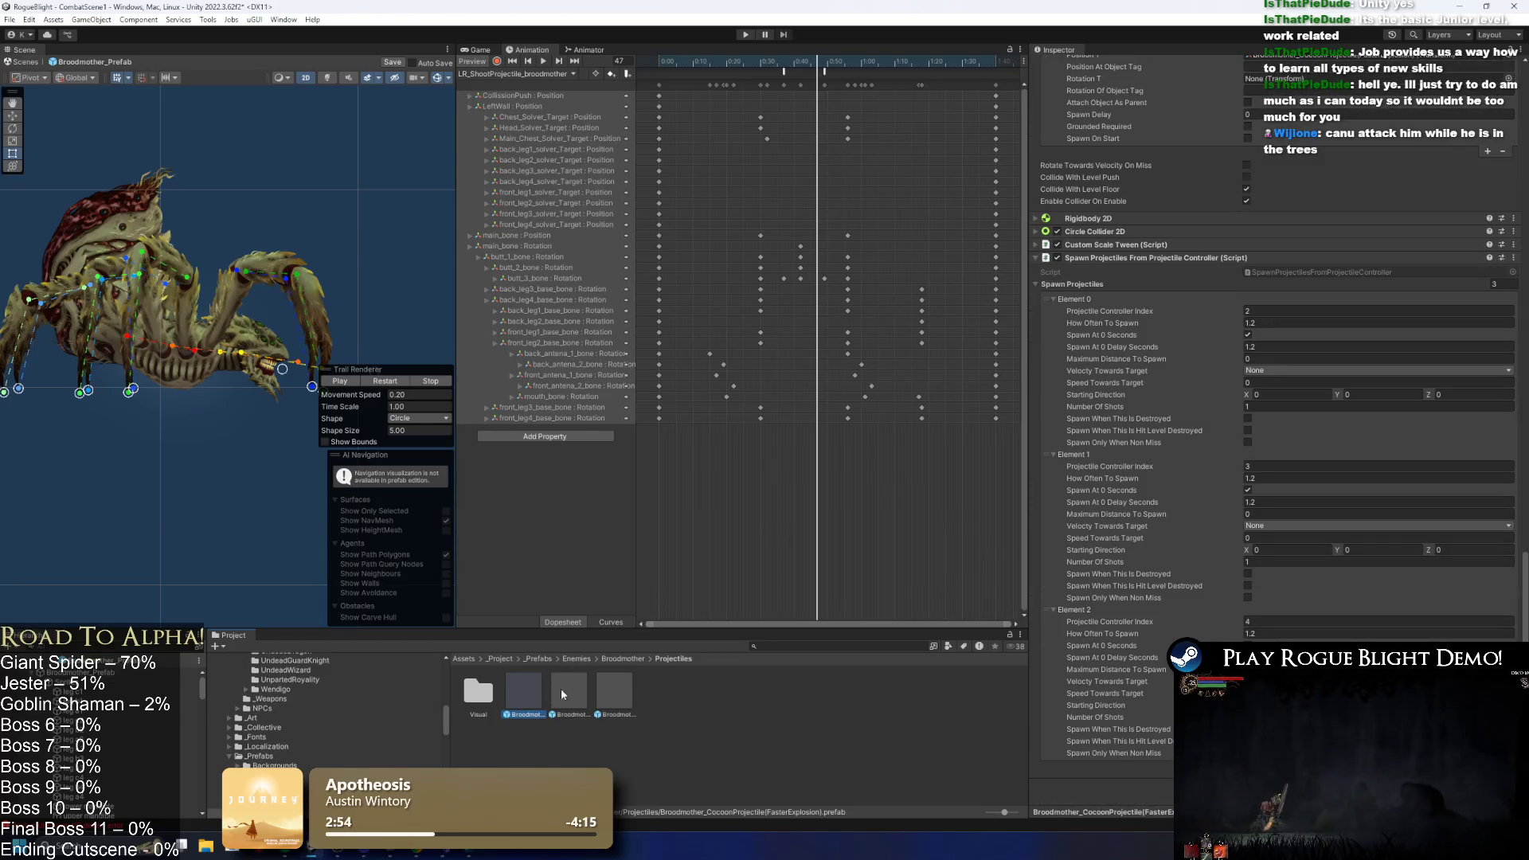
click(541, 696)
key(Left)
key(Left)
key(ctrl+d)
right_click(584, 691)
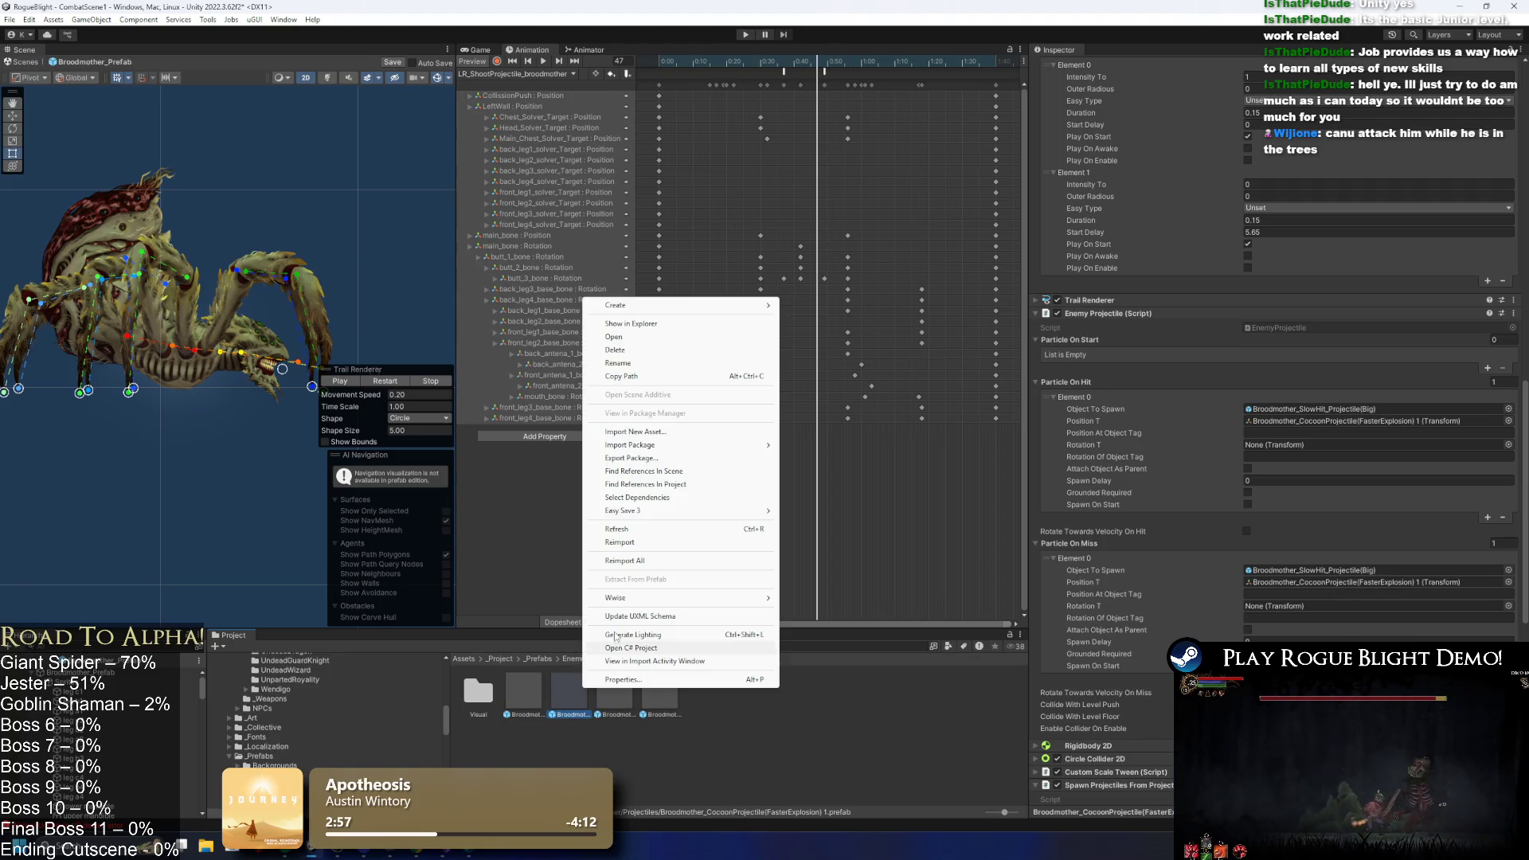
- Finish naming the FasterExplosion copy (P2), then duplicate the SlowerExplosion cocoon prefab and name its copy (P2)
click(655, 367)
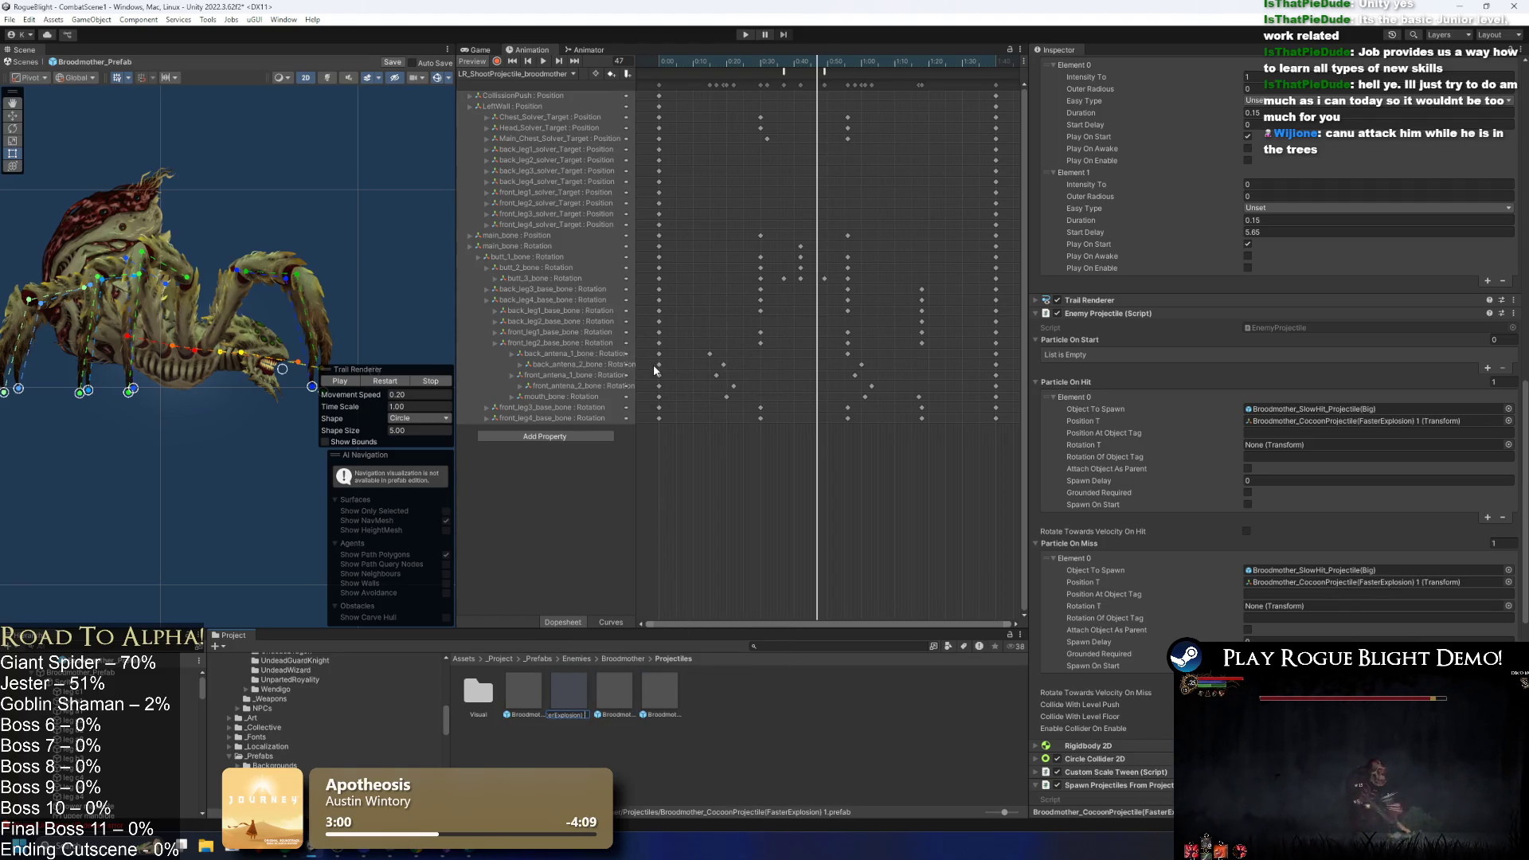
key(Return)
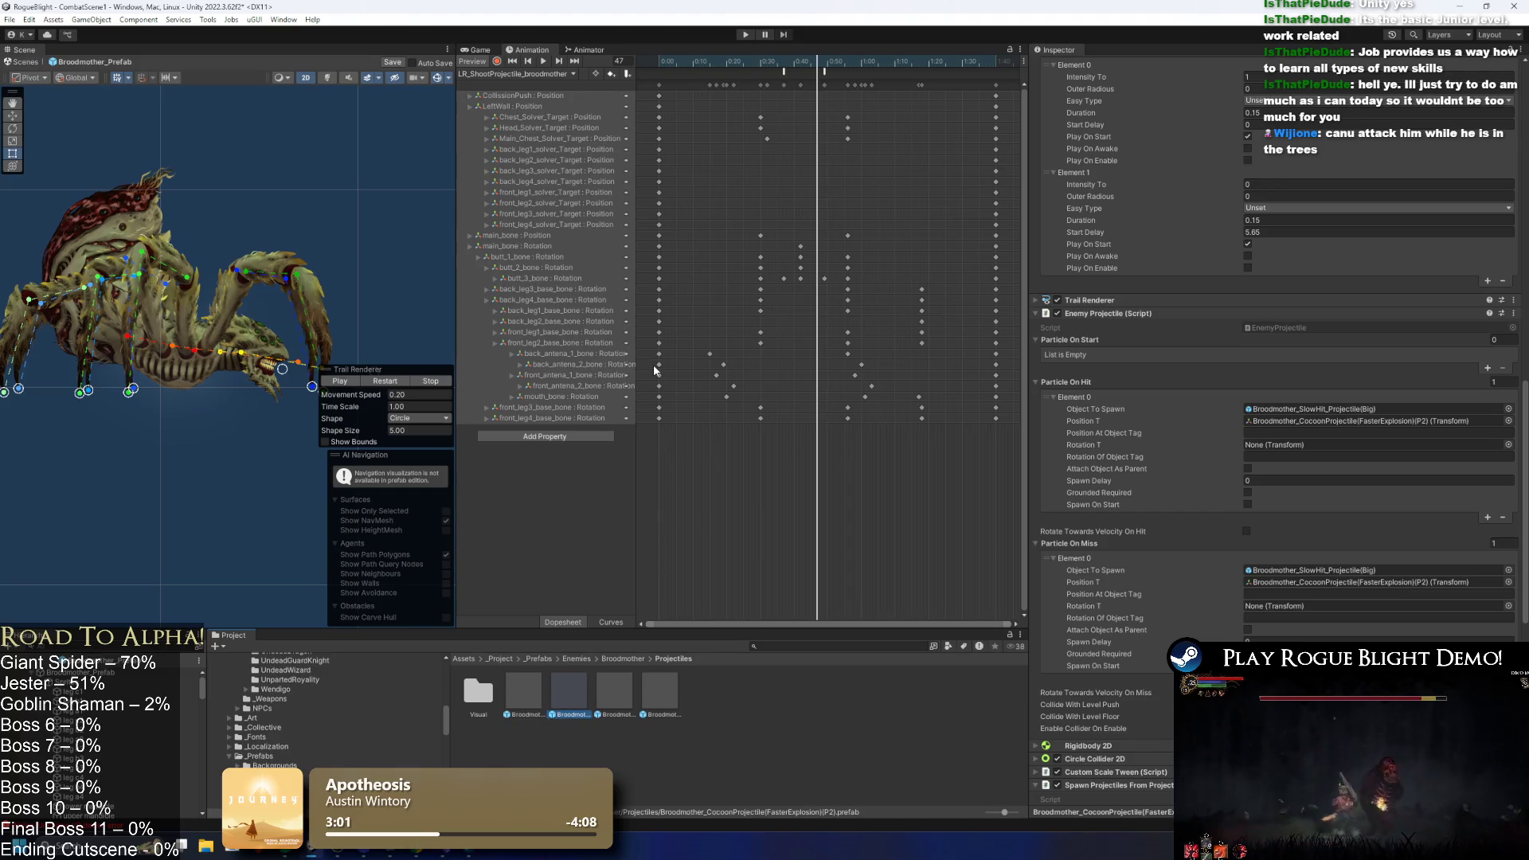
click(618, 692)
key(ctrl+d)
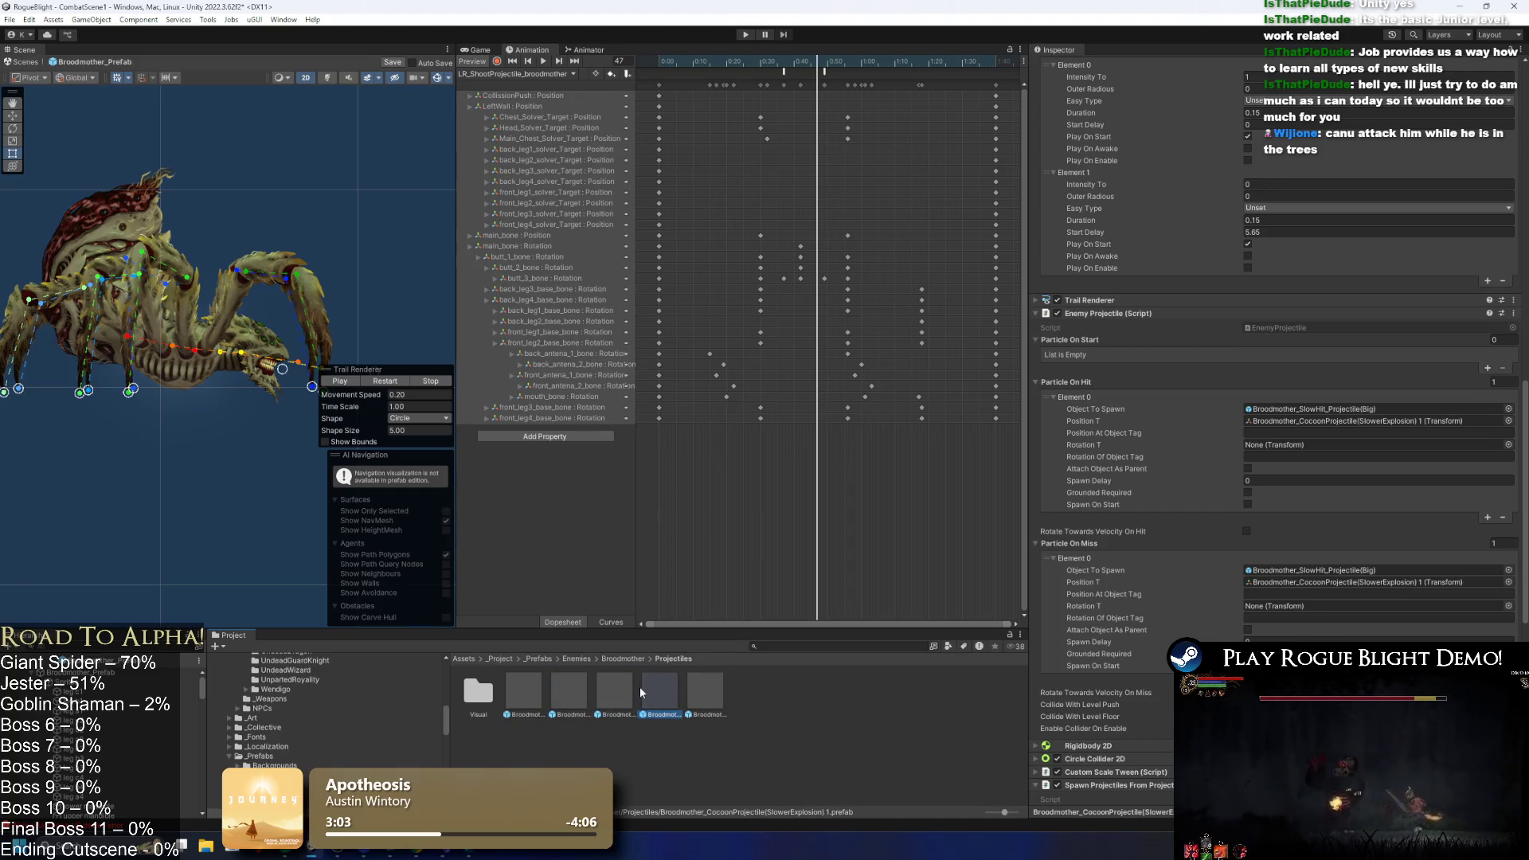
right_click(654, 687)
click(689, 360)
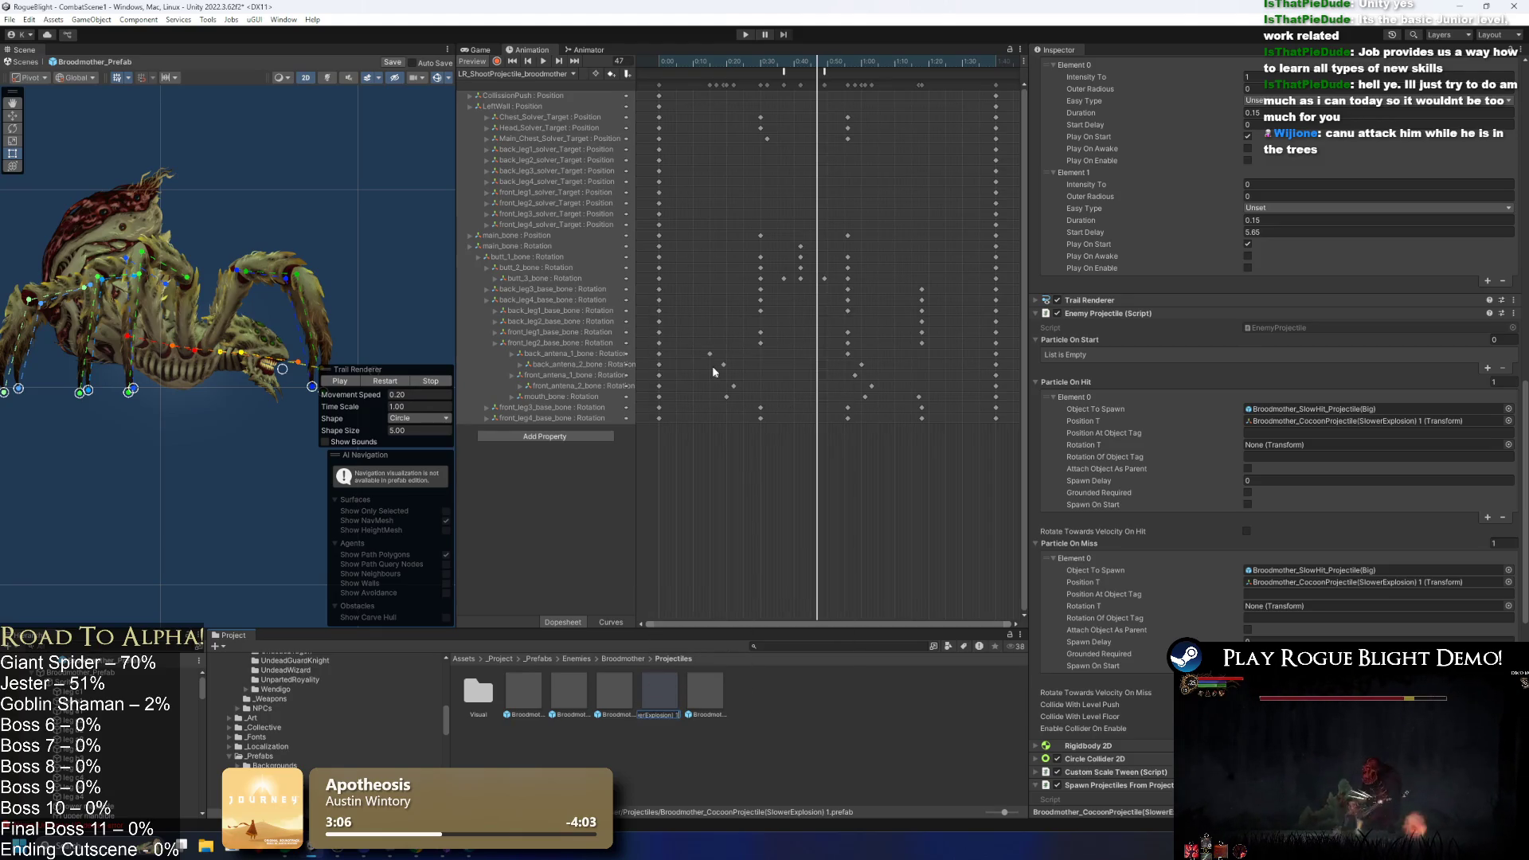
key(Return)
- Check FasterExplosion's spawn settings, then delete Element 1 from SlowerExplosion's Spawn Projectiles list
click(510, 717)
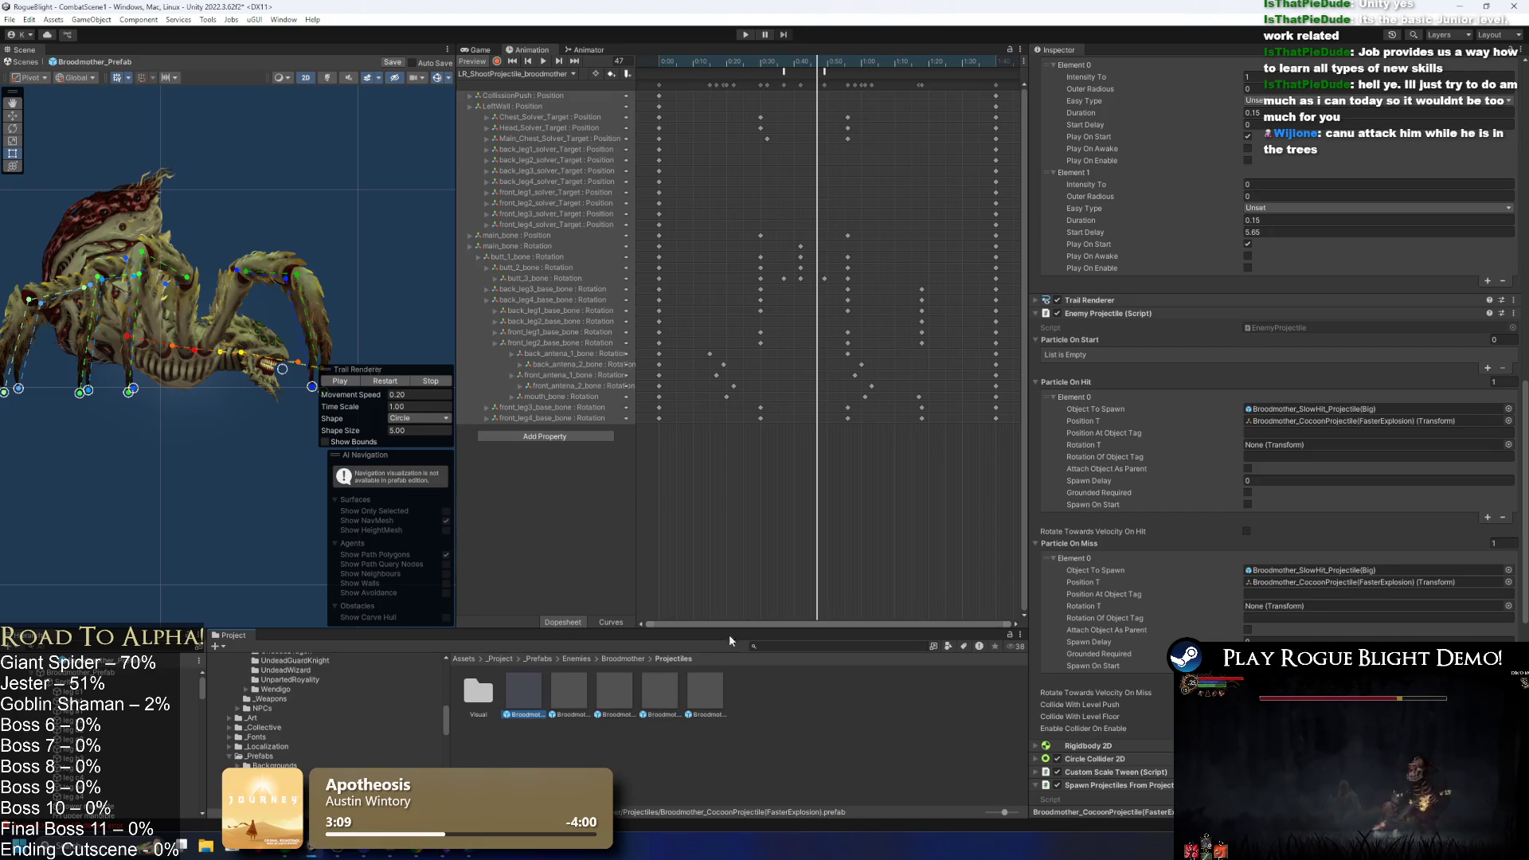
scroll(1364, 452, down, 10)
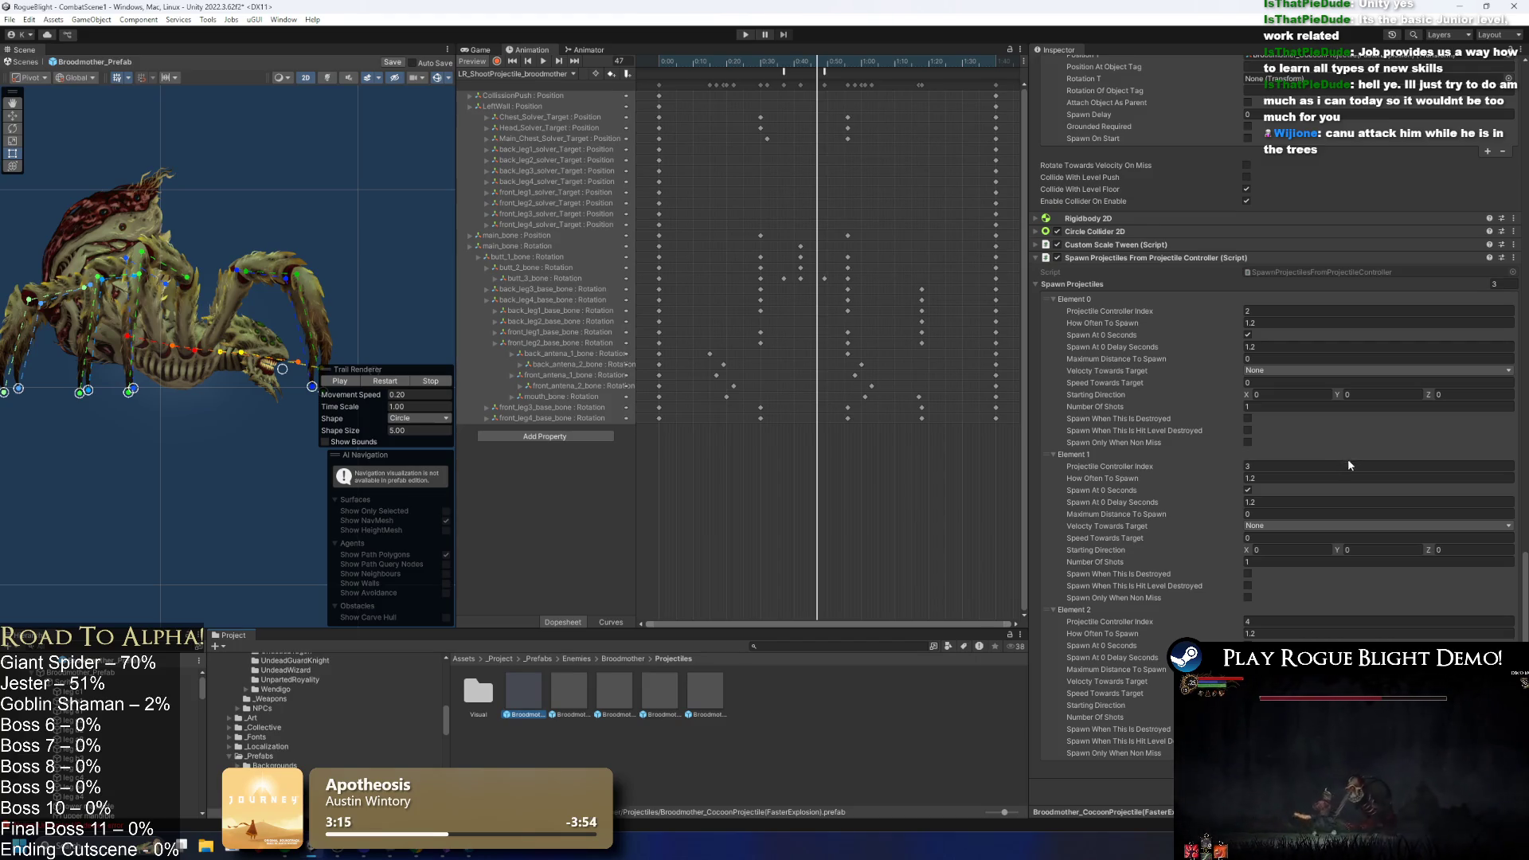
click(1059, 514)
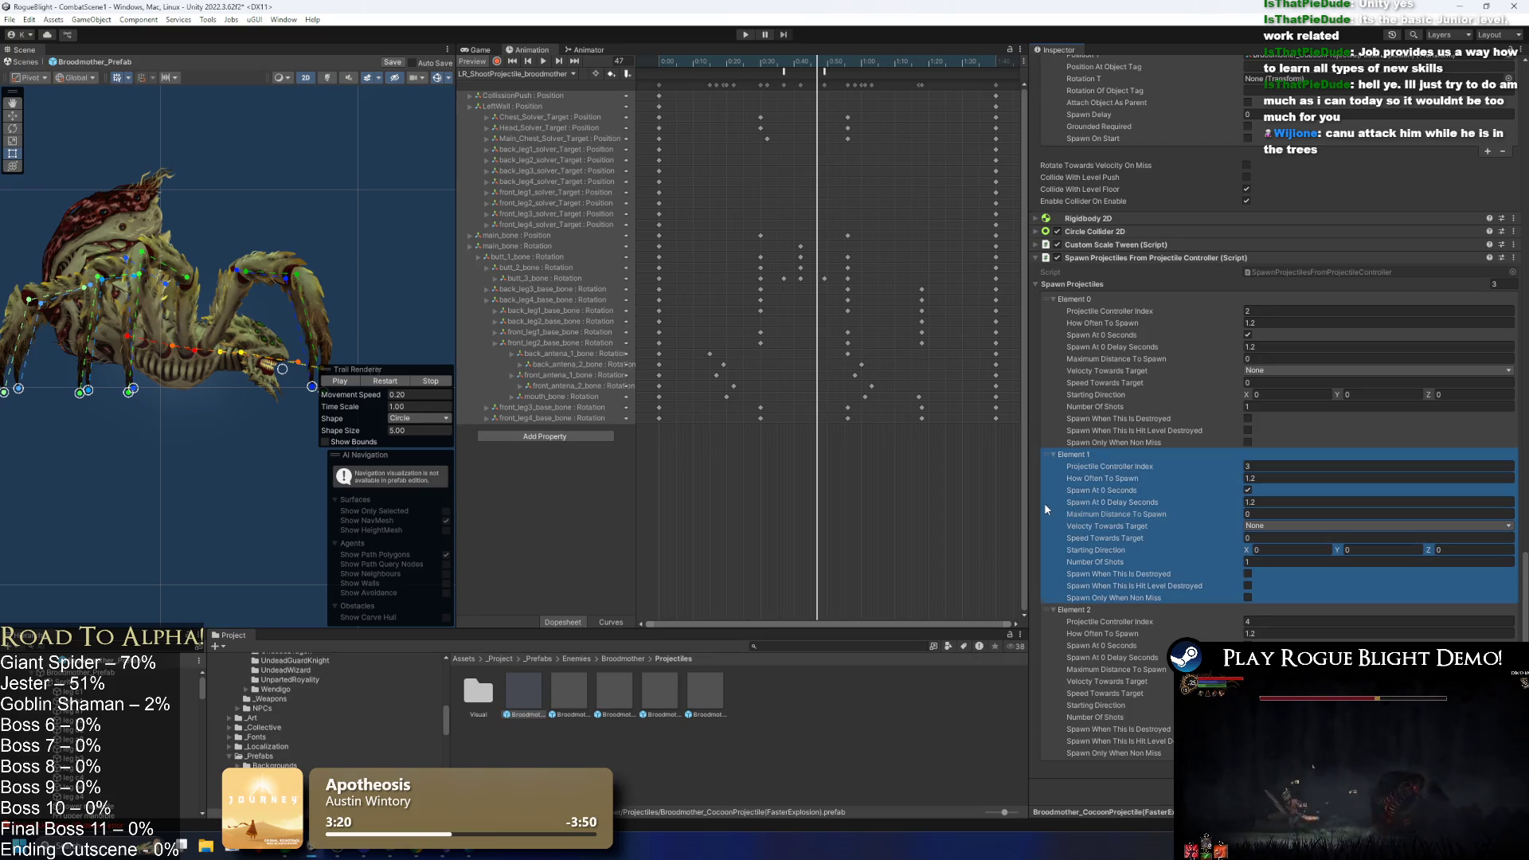
click(617, 691)
click(1045, 666)
key(Delete)
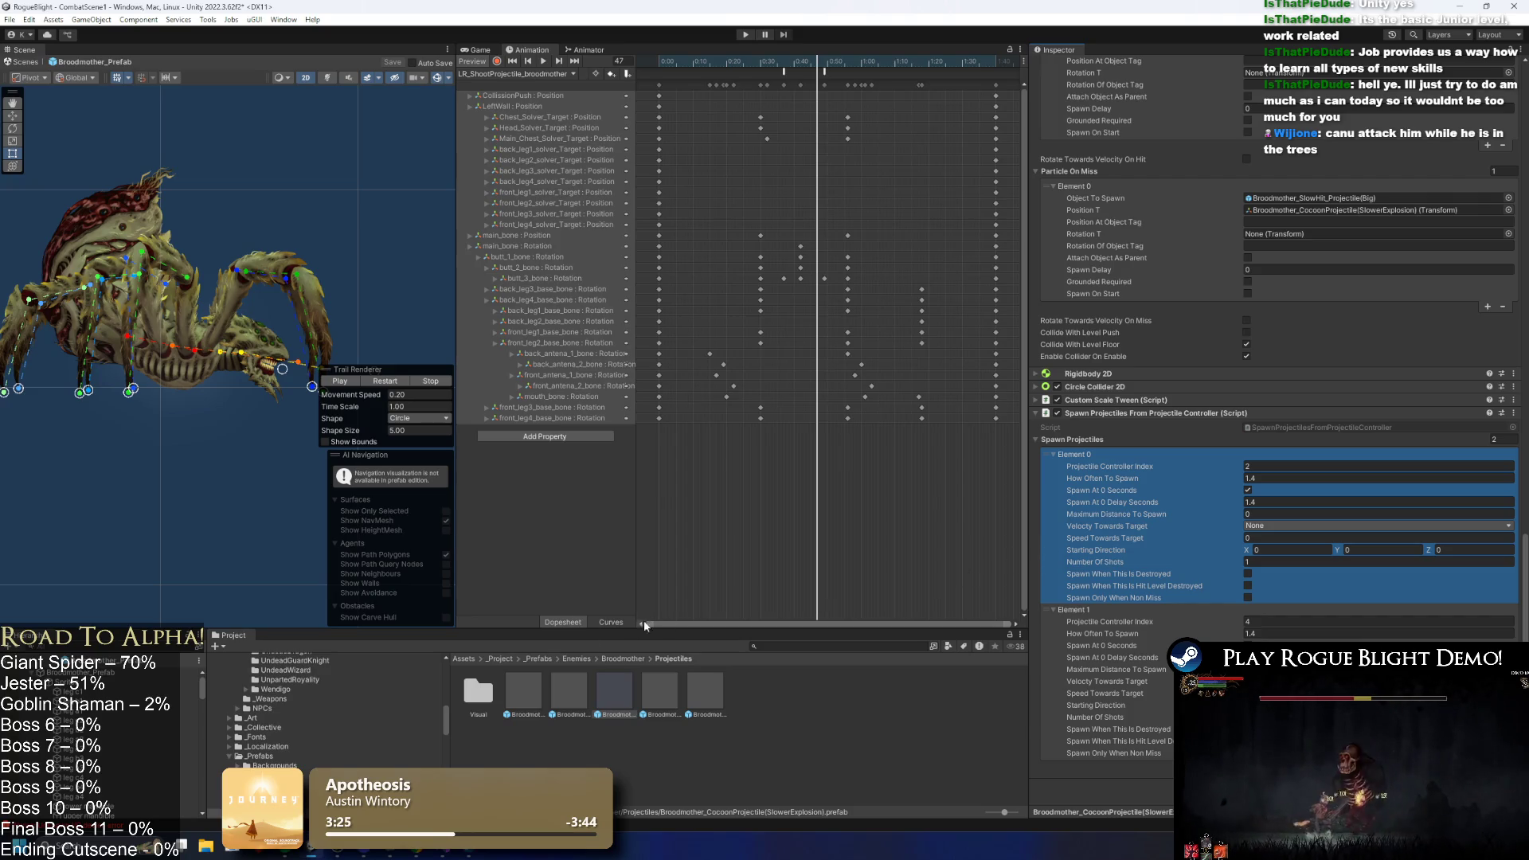
click(109, 673)
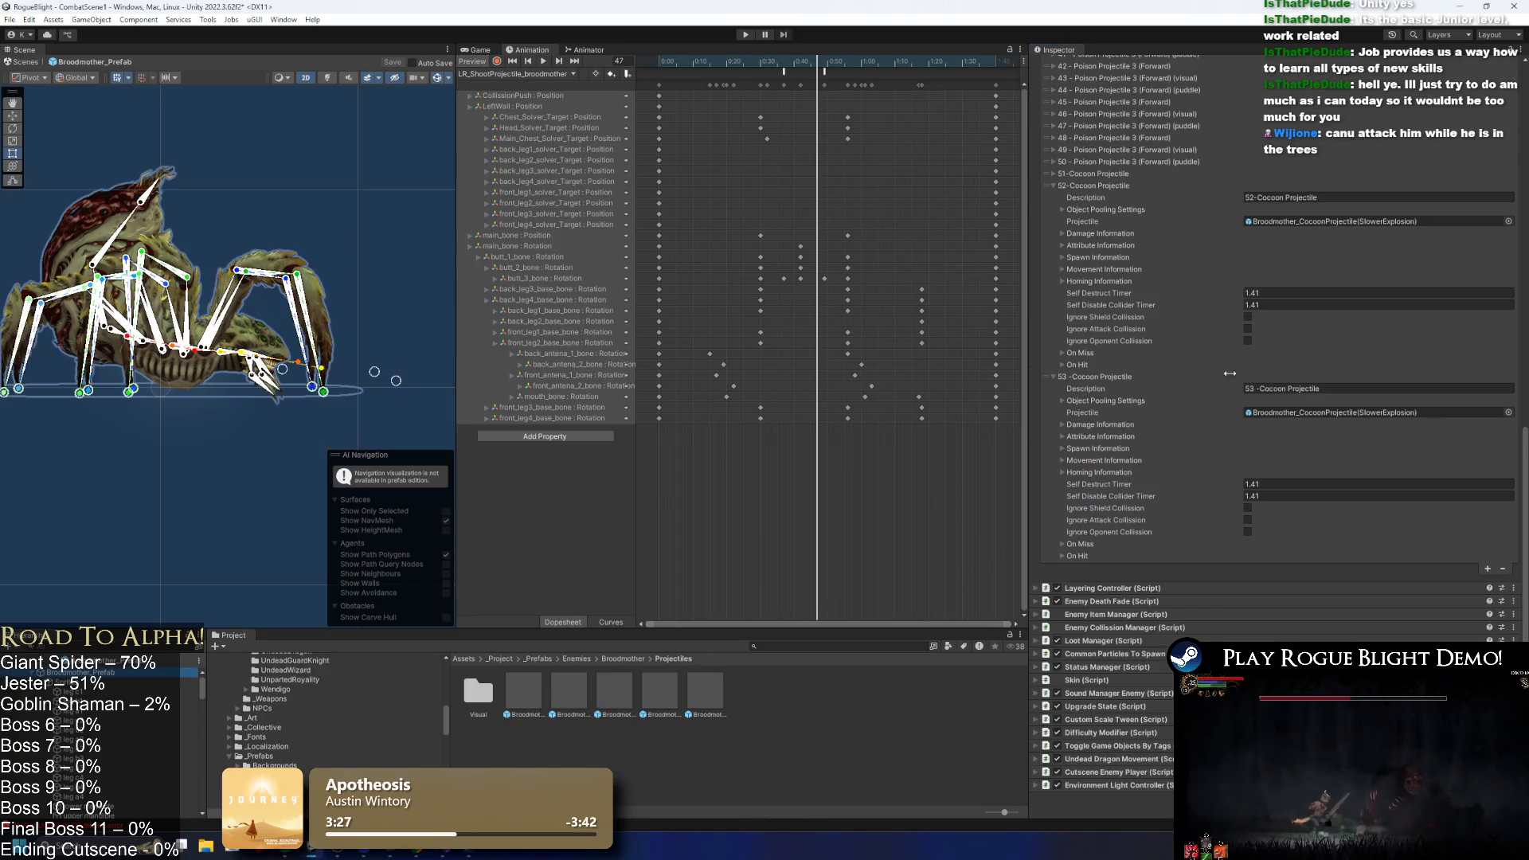
- Assign the SlowerExplosion (P2) cocoon prefab to projectile entries 52 and 53
click(1395, 222)
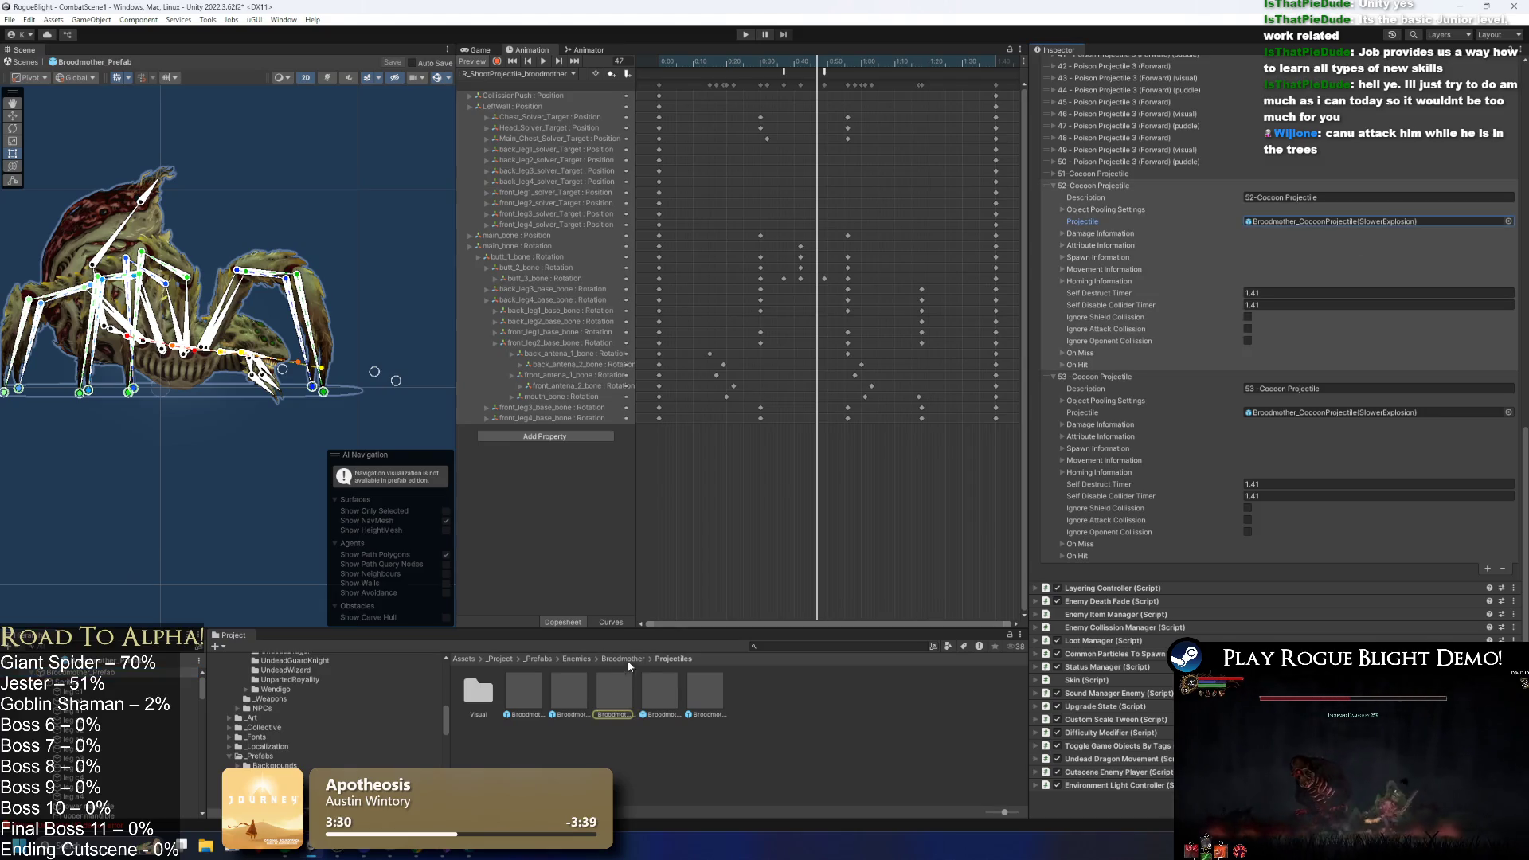
drag(556, 694, 1394, 223)
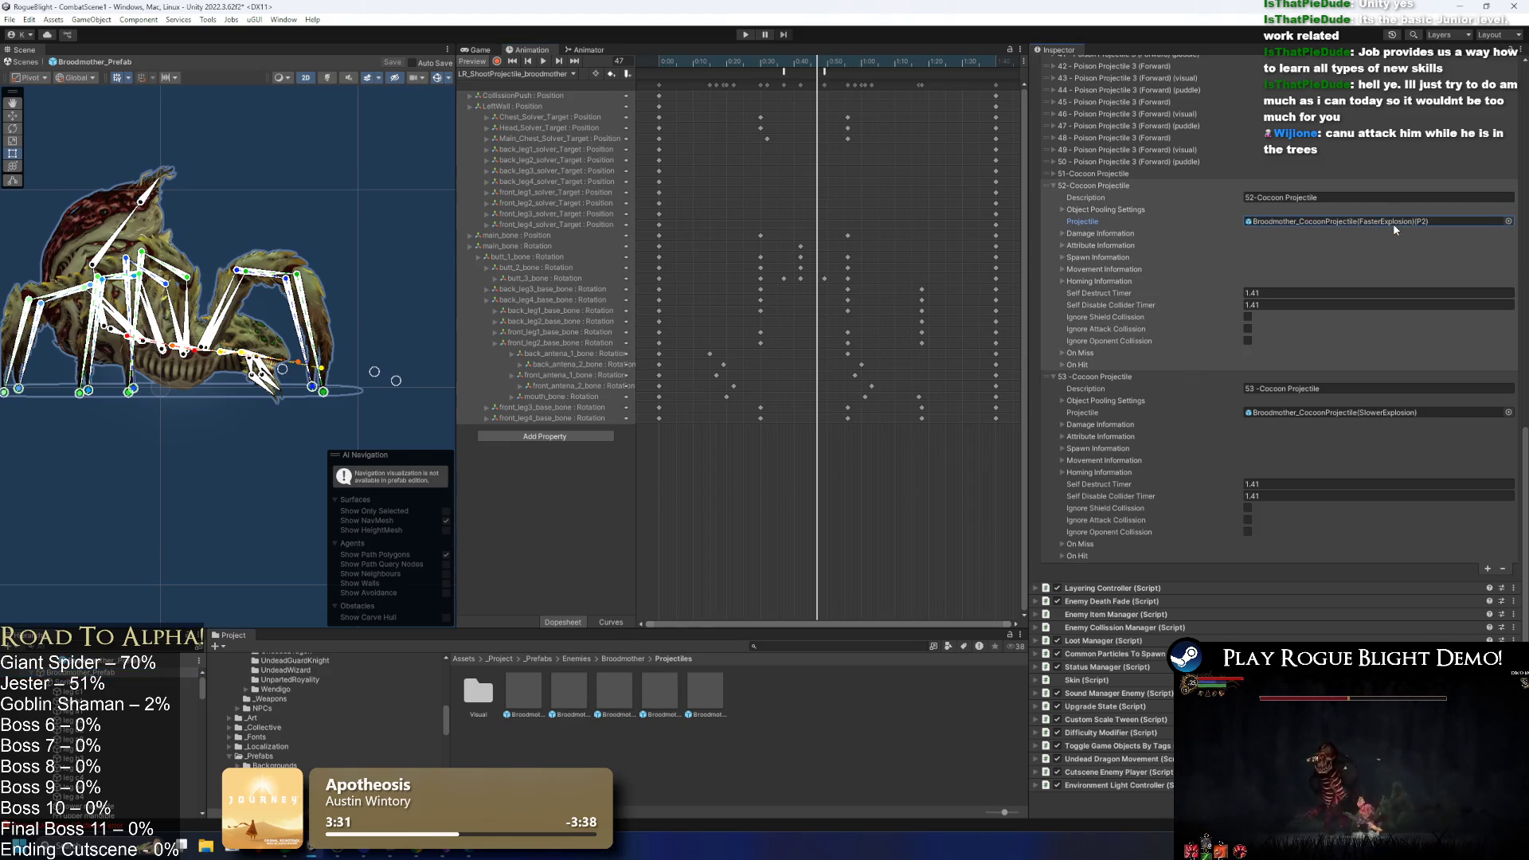
drag(660, 693, 1384, 223)
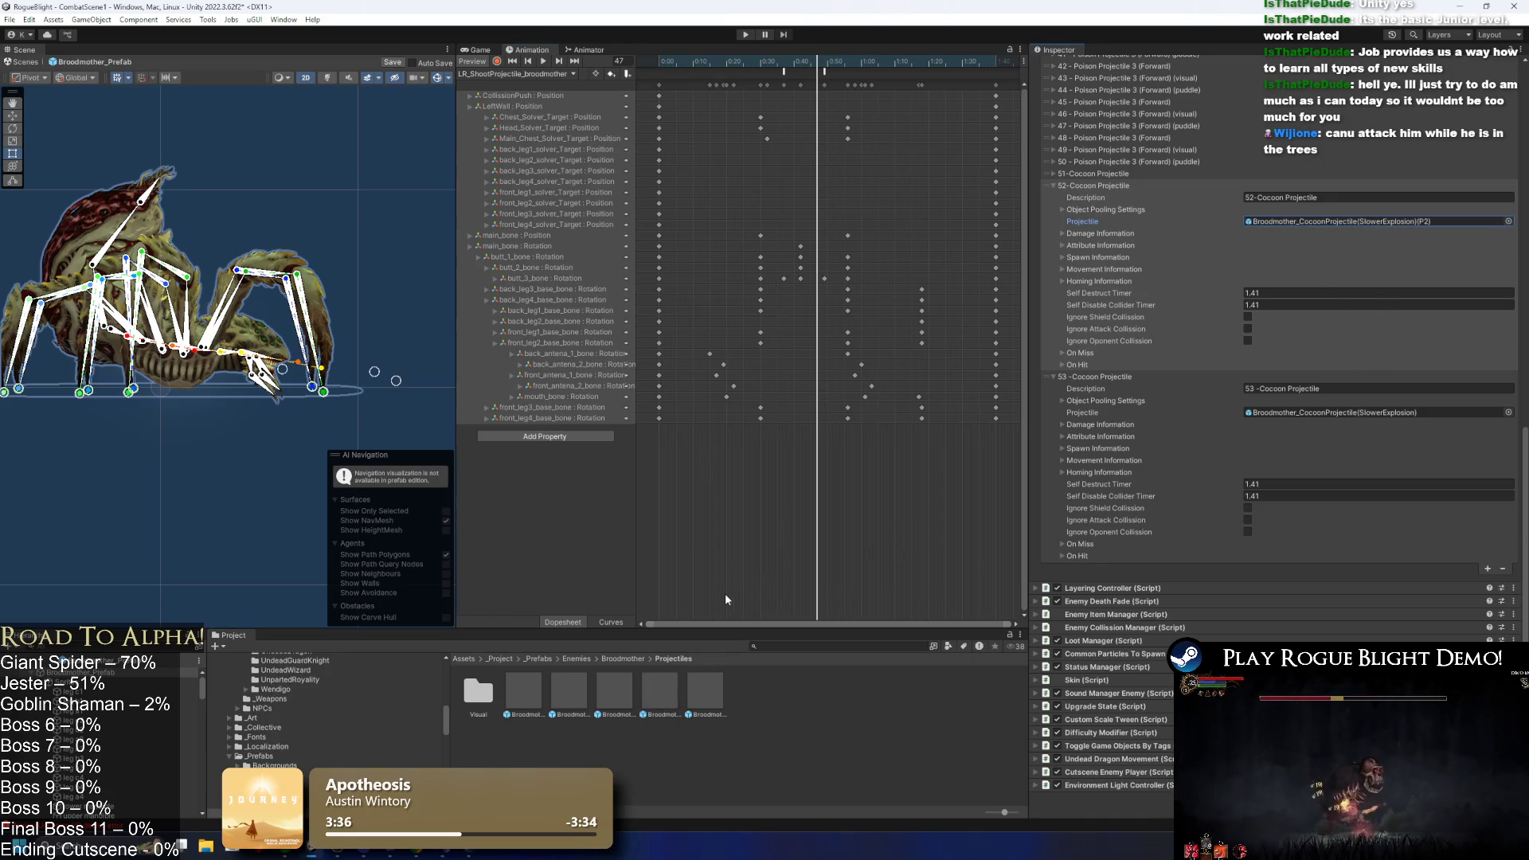
mouse_move(661, 683)
mouse_down()
mouse_move(1378, 223)
mouse_move(1372, 417)
mouse_up()
mouse_move(661, 692)
mouse_down()
mouse_move(1378, 223)
mouse_move(1374, 413)
mouse_up()
- Assign the FasterExplosion (P2) prefab to entry 51, save the Broodmother prefab, and collapse the entries
click(1129, 175)
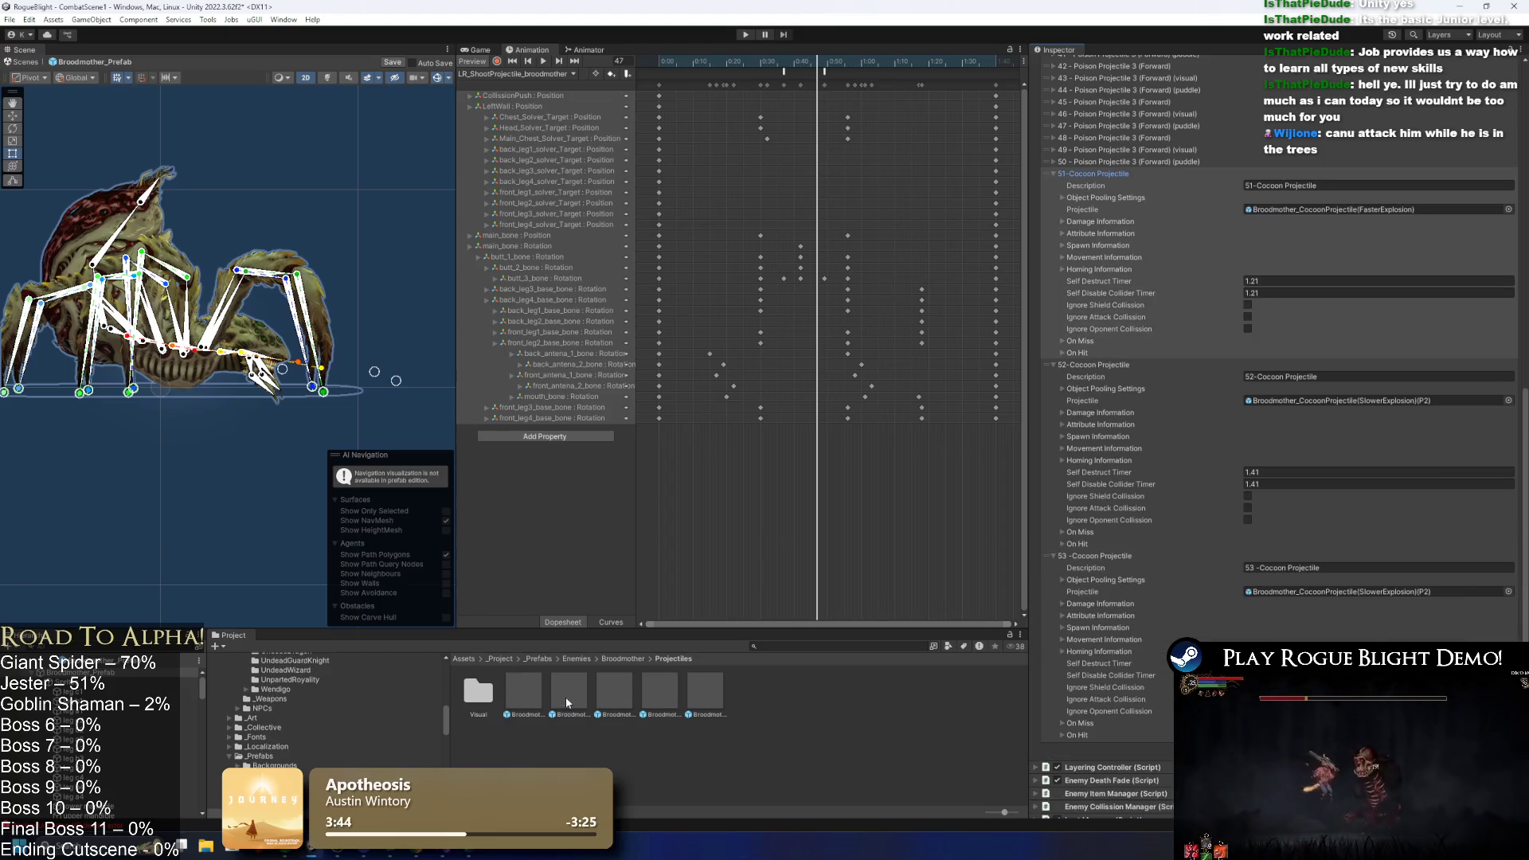
drag(1133, 448, 1397, 209)
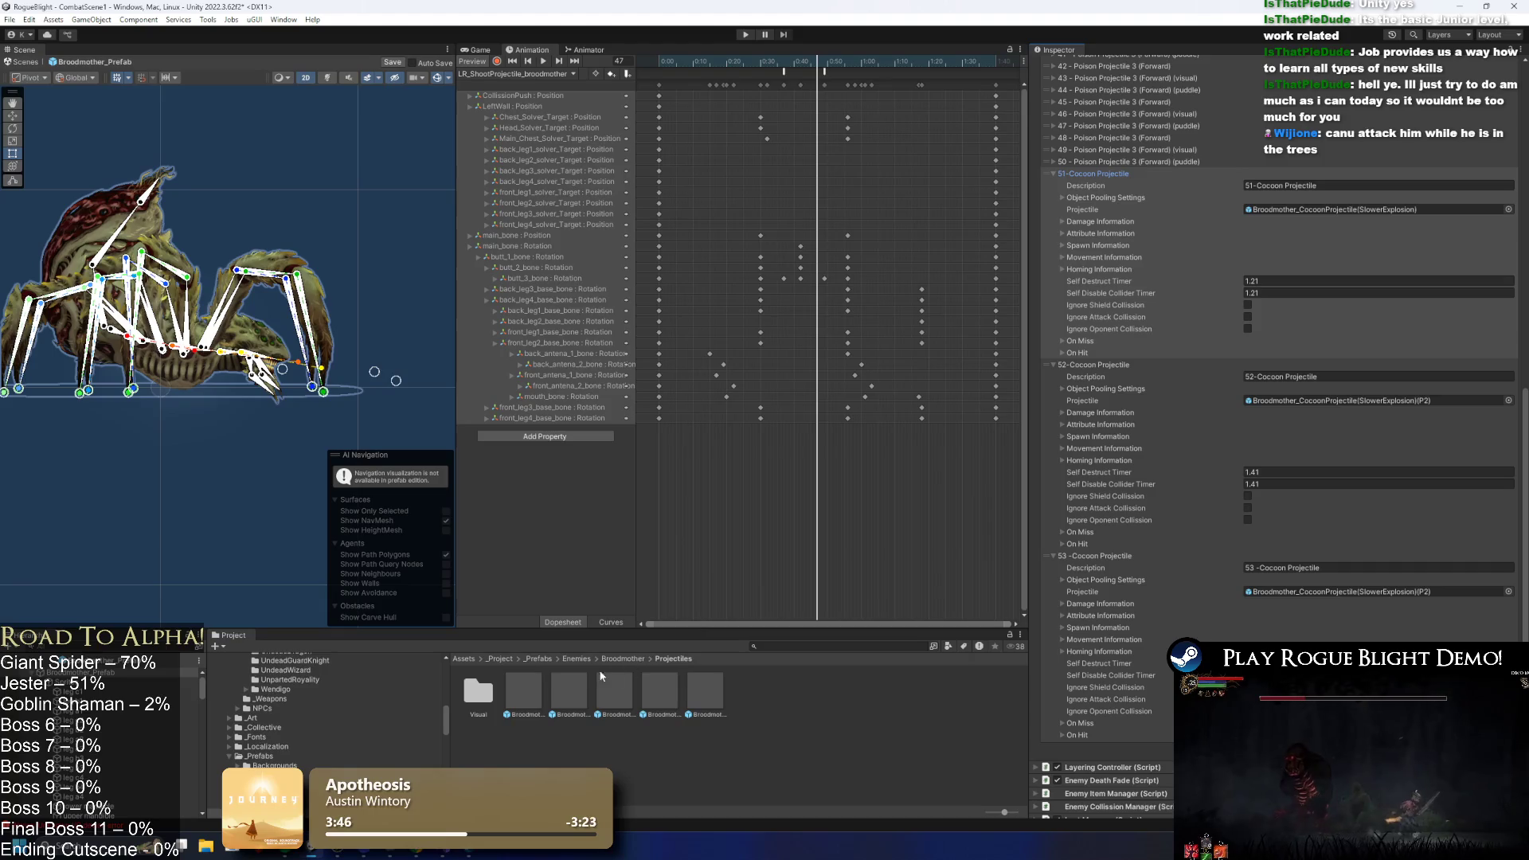
mouse_move(791, 547)
mouse_down()
mouse_move(1412, 203)
mouse_move(1418, 216)
mouse_up()
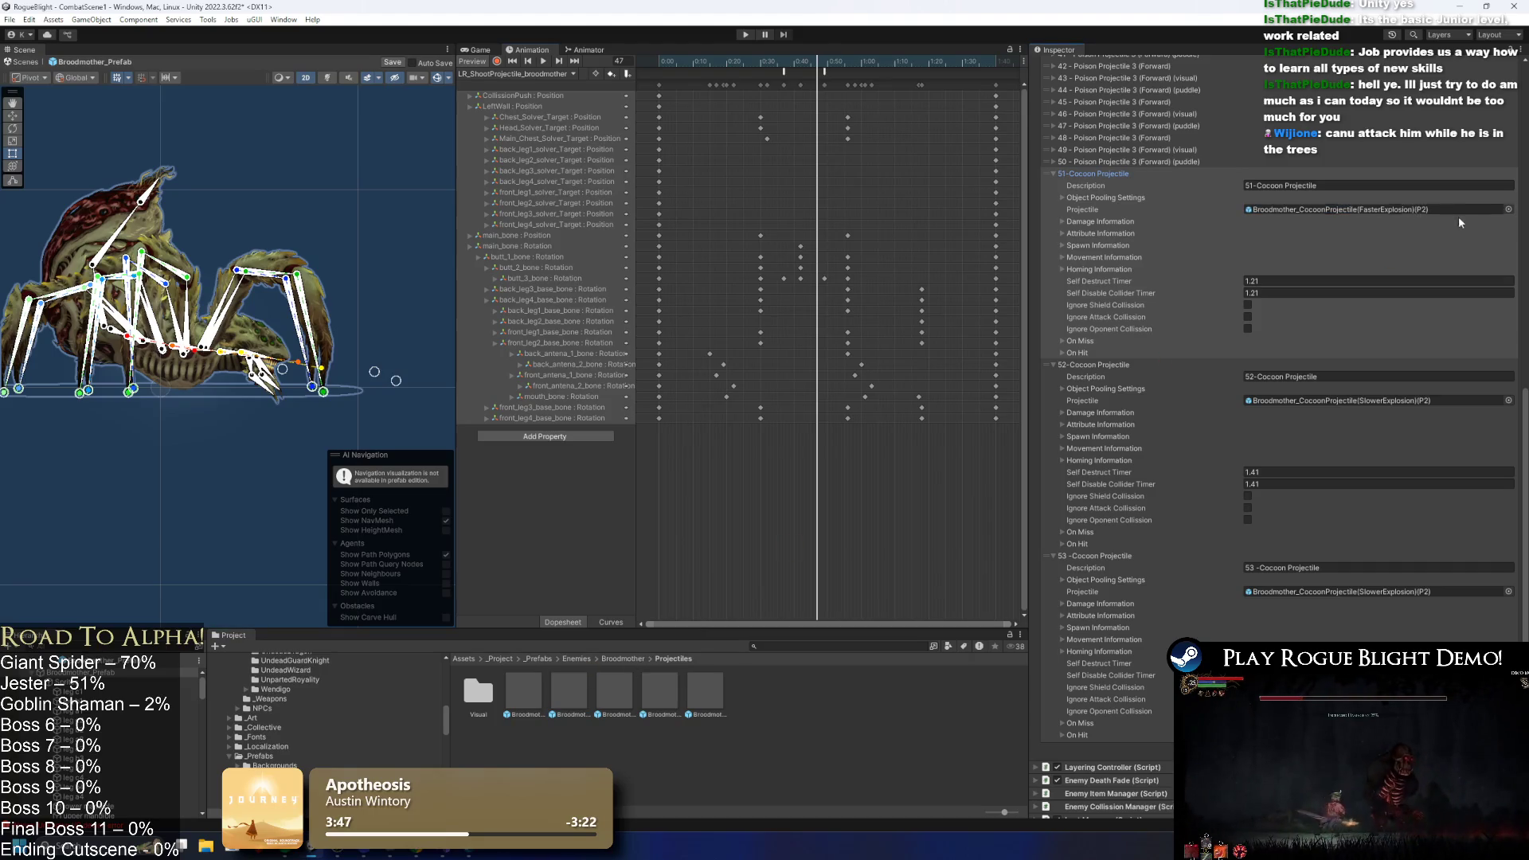
key(ctrl+s)
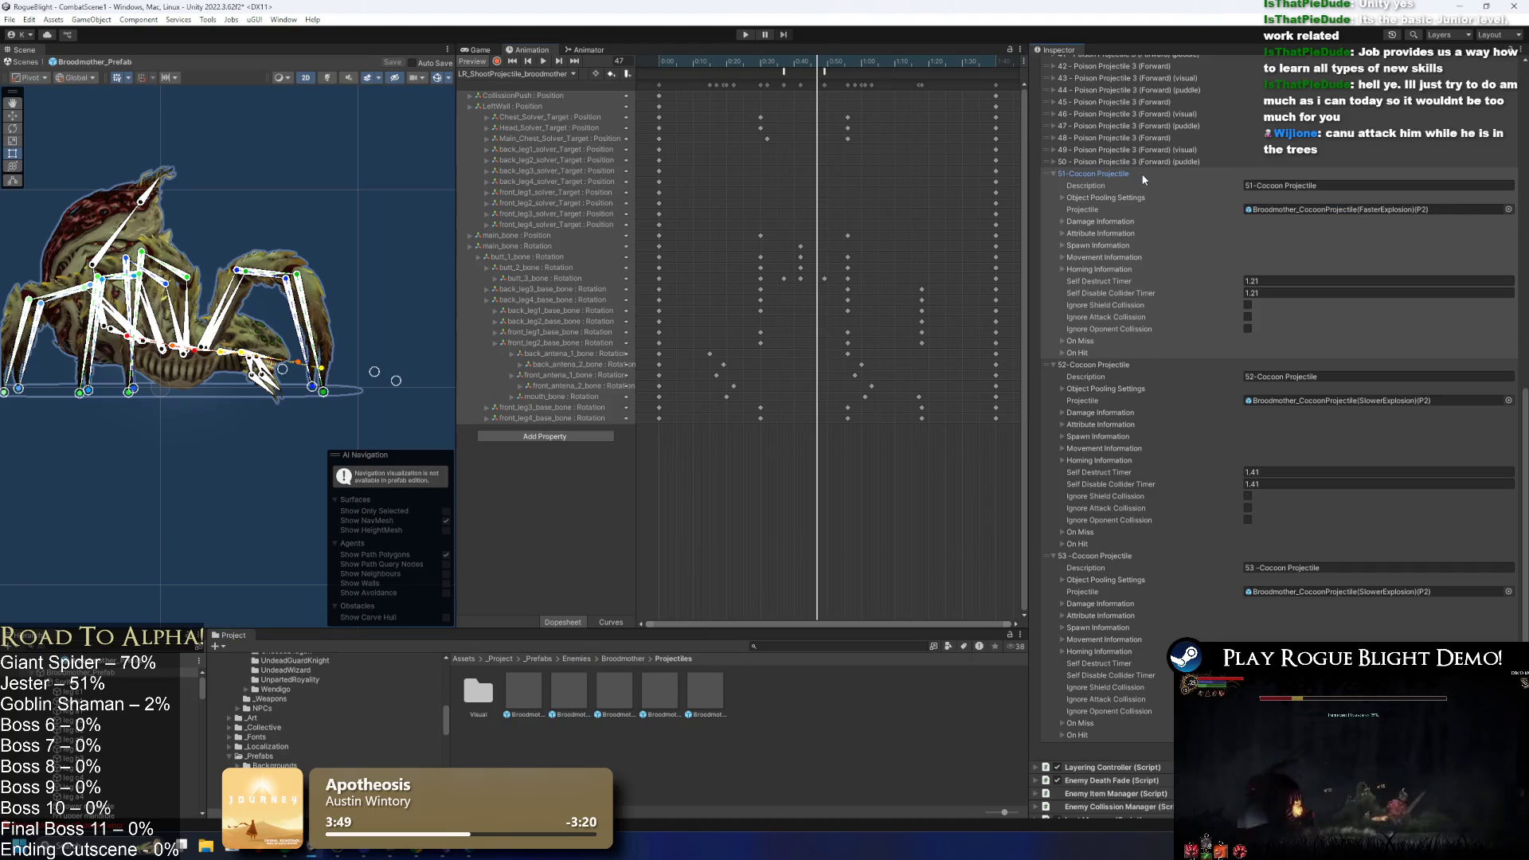
click(1126, 174)
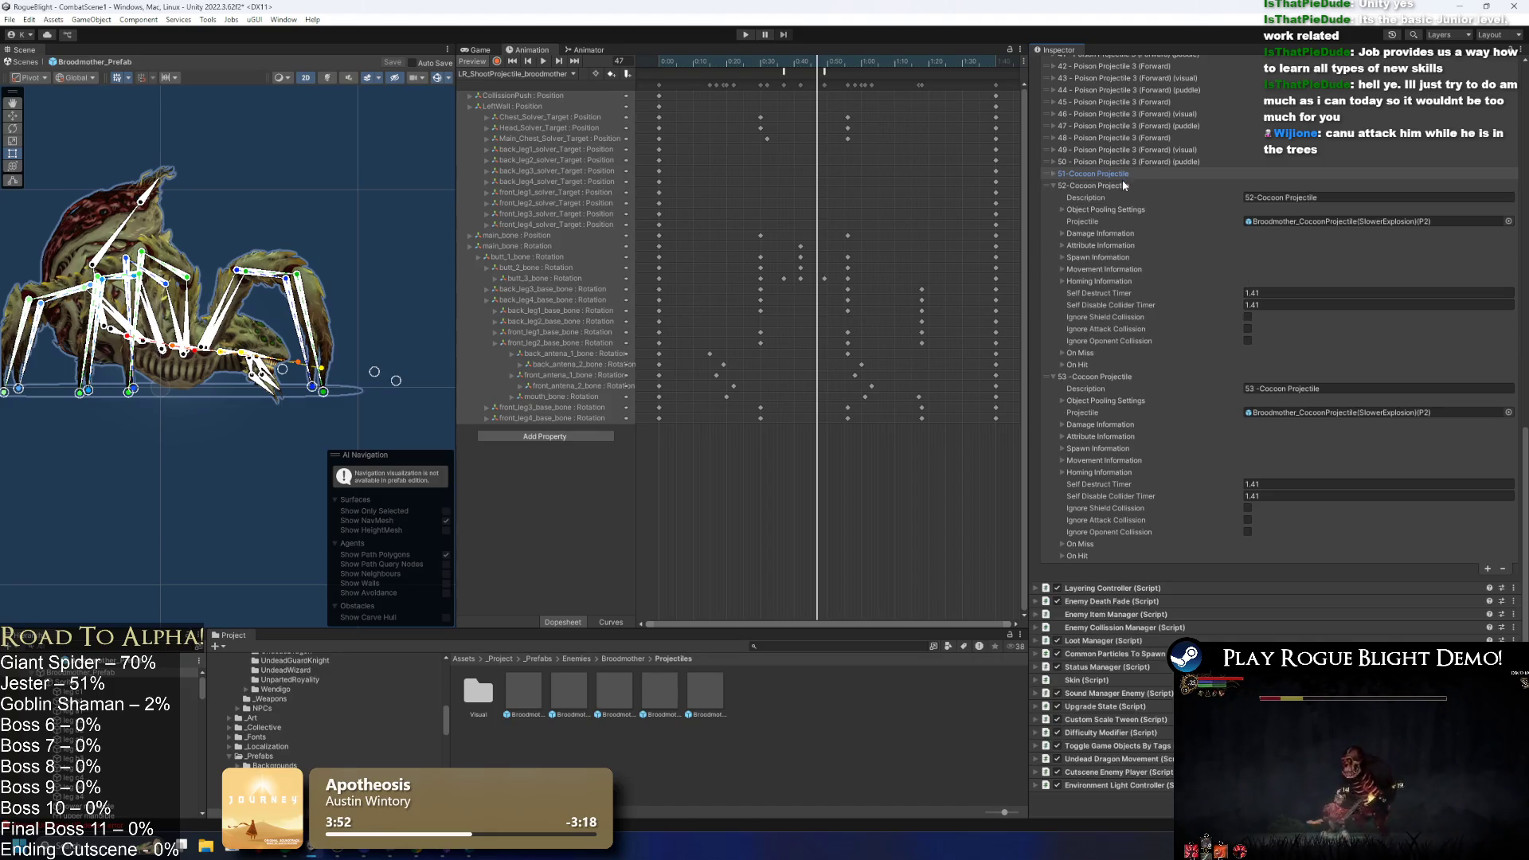
click(1075, 379)
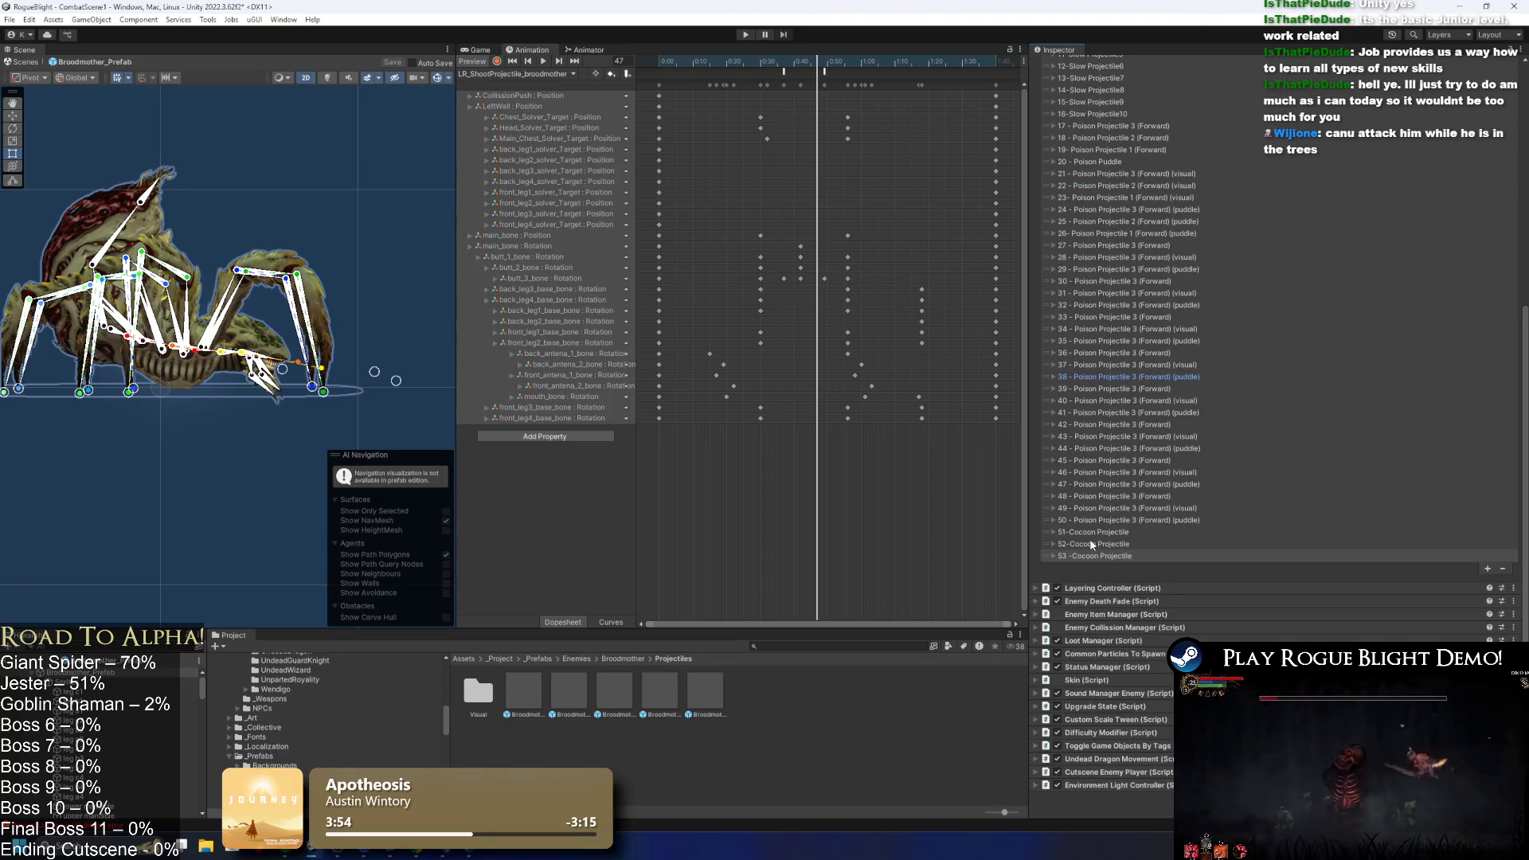
click(522, 74)
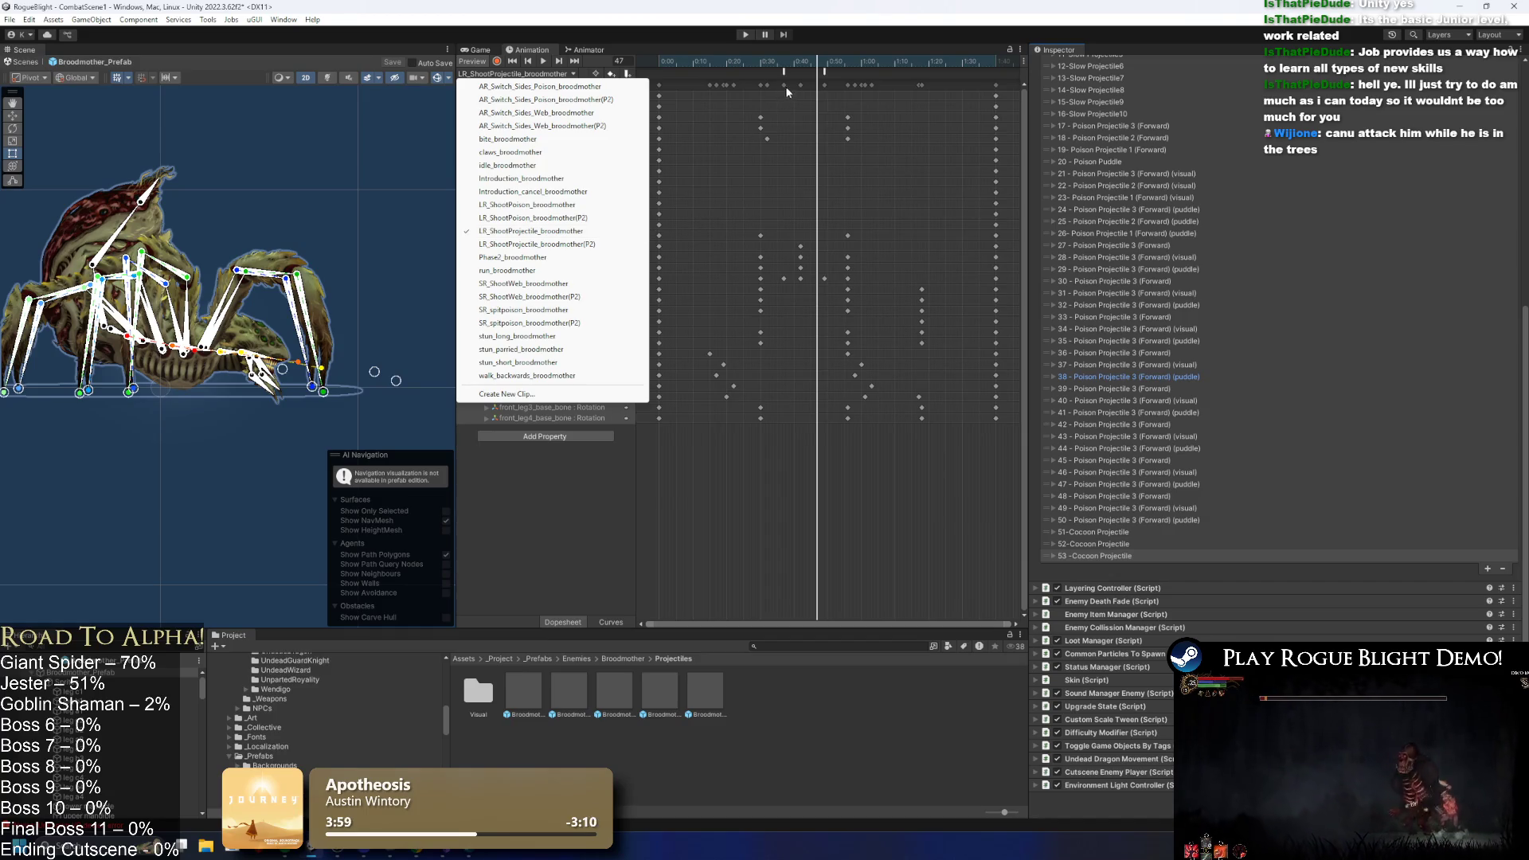
- Set the clip's earlier SpawnProjectile event's Int parameter to 52
click(825, 72)
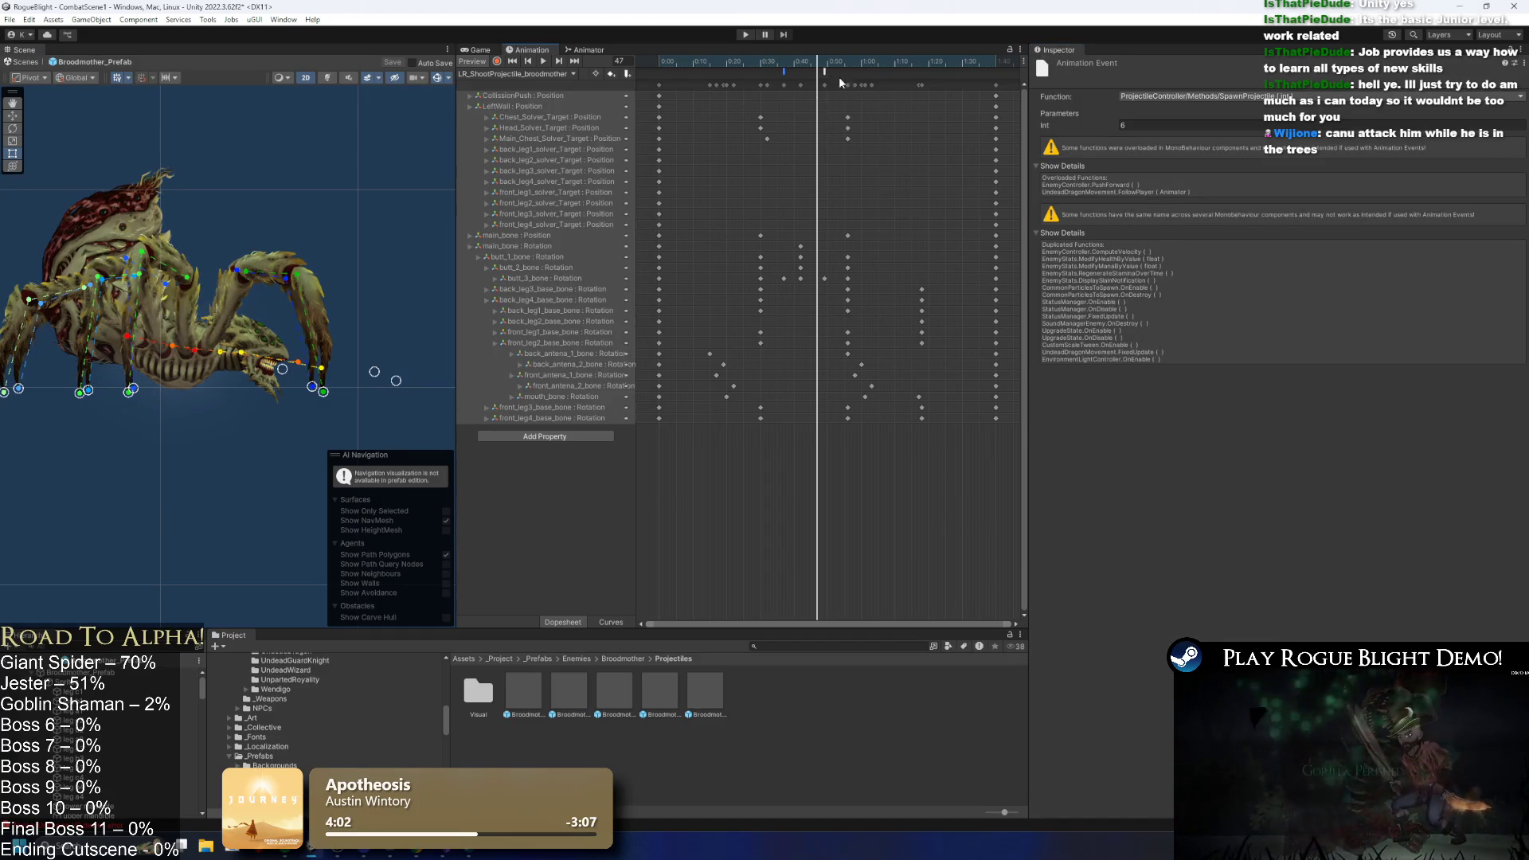
click(785, 71)
click(1150, 123)
text(53)
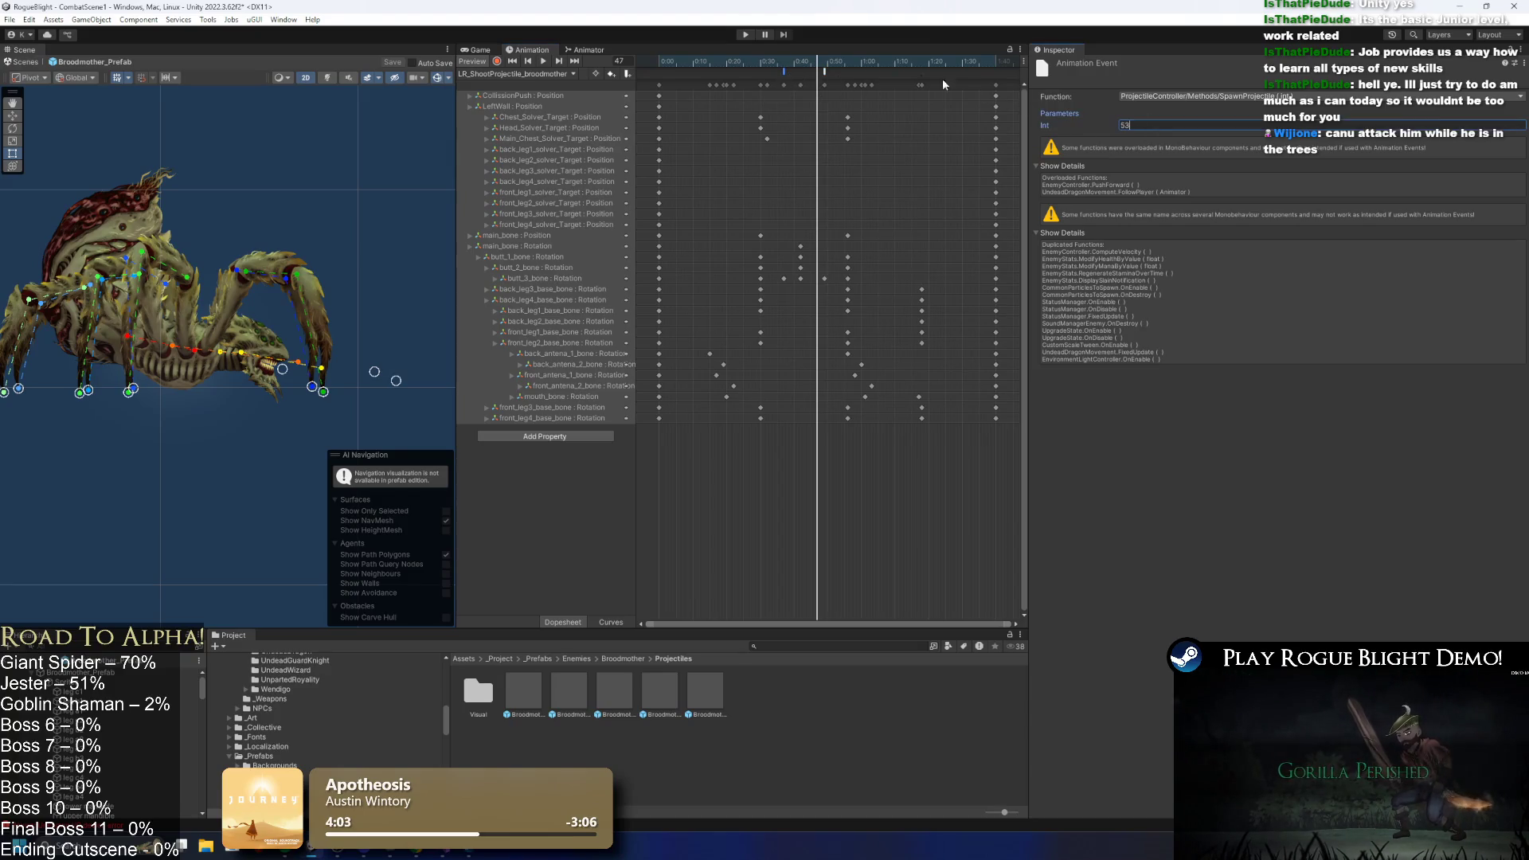
key(BackSpace)
text(2)
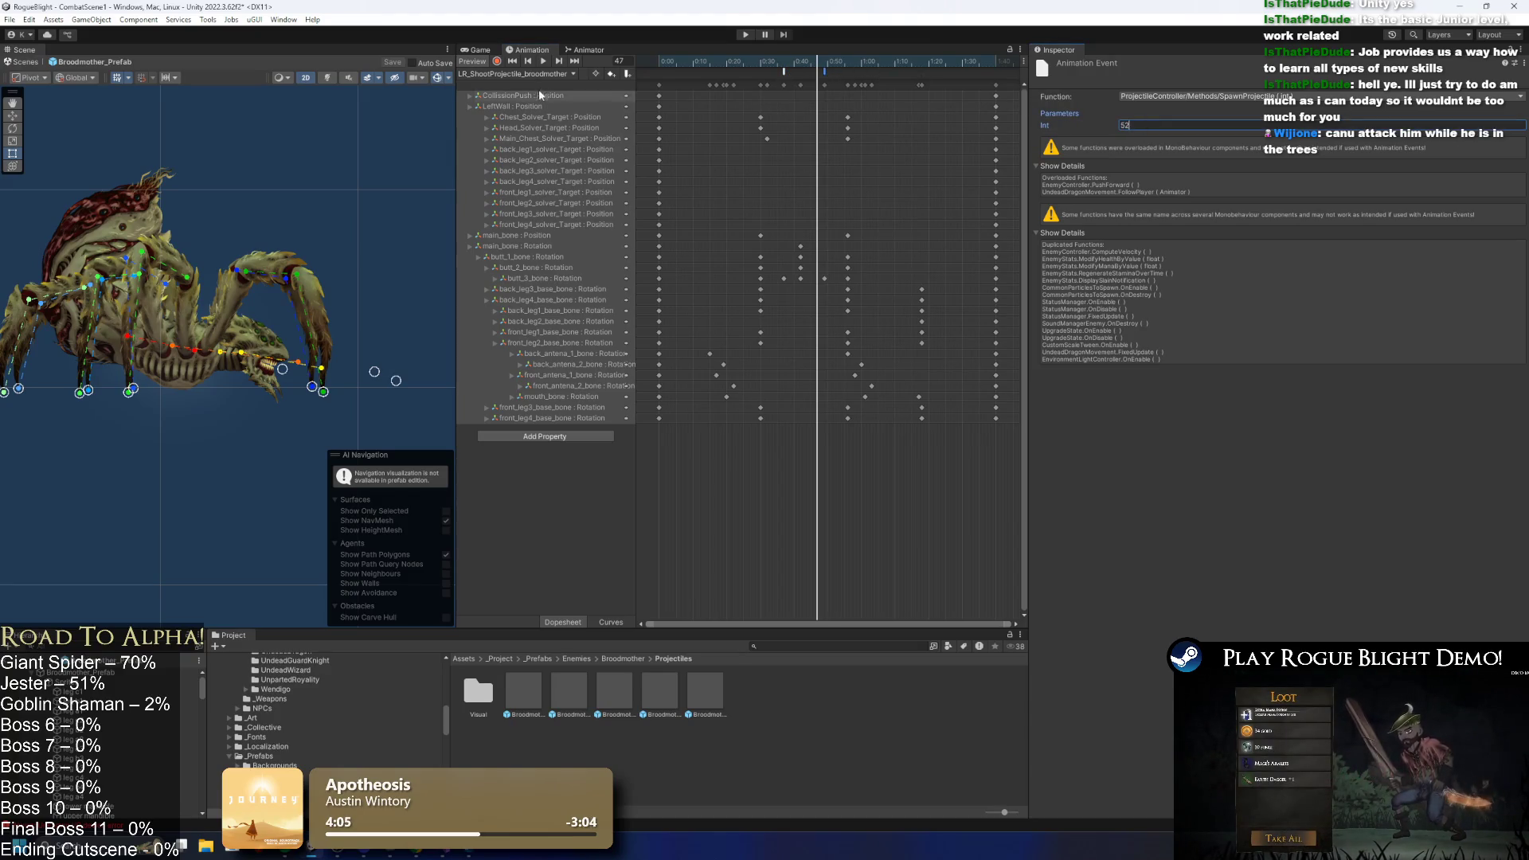
- Select the clip's other SpawnProjectile event and edit its projectile index
click(551, 72)
click(881, 69)
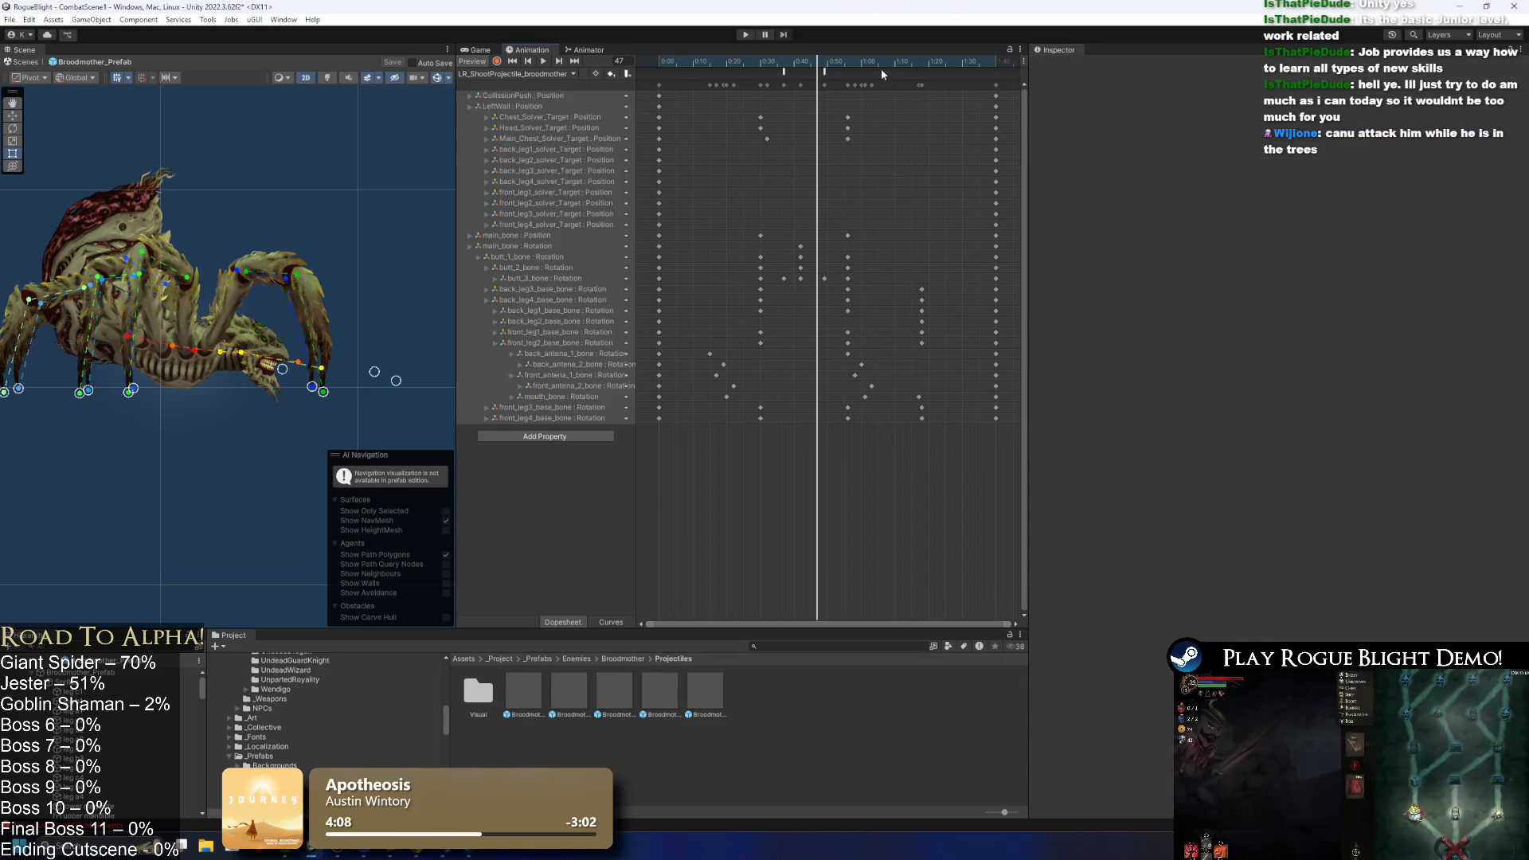
click(783, 72)
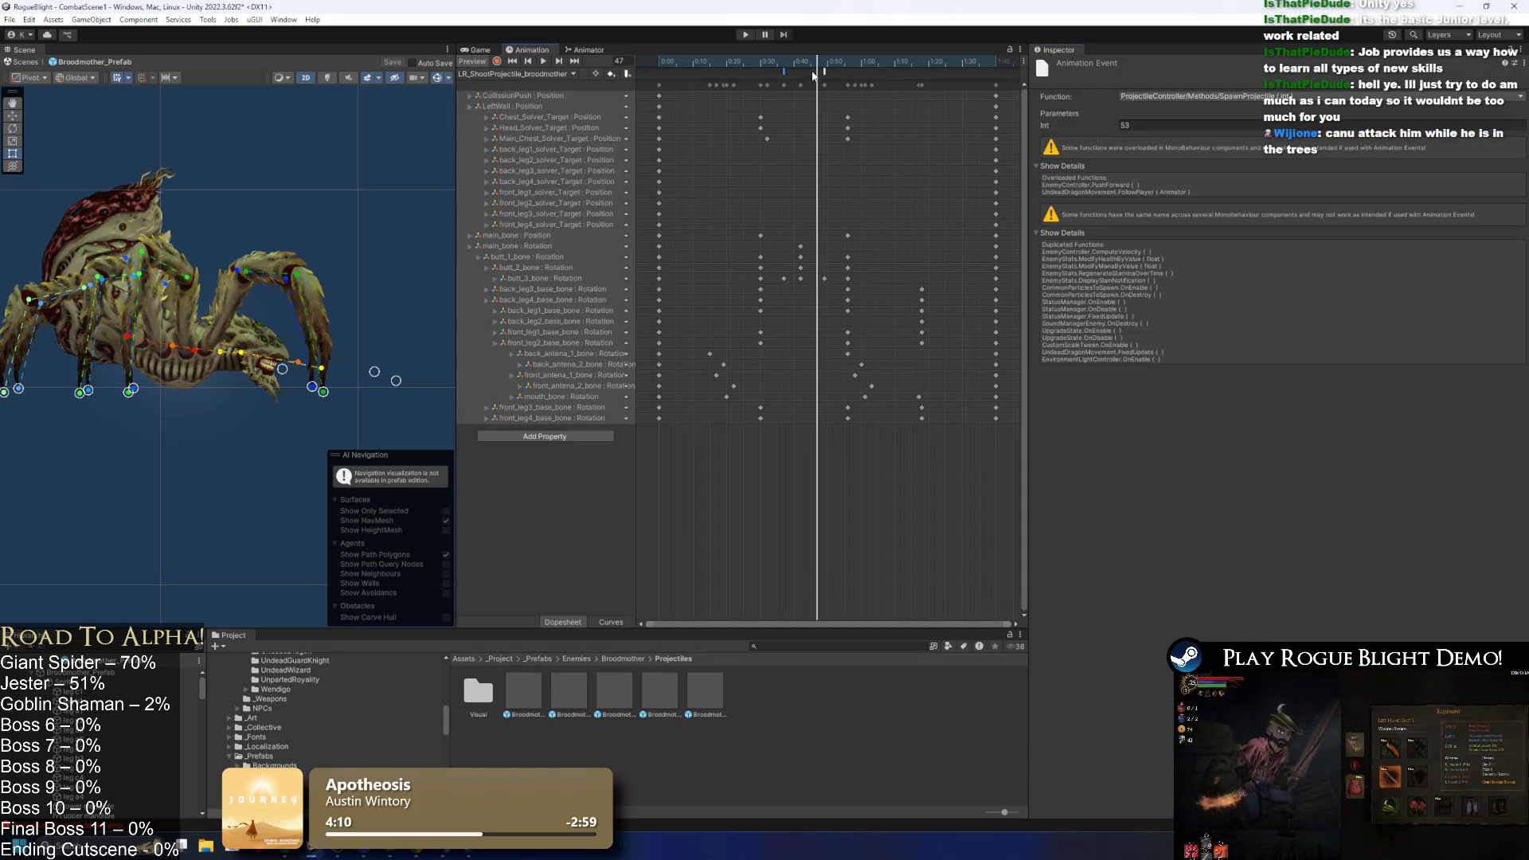
click(532, 74)
click(538, 245)
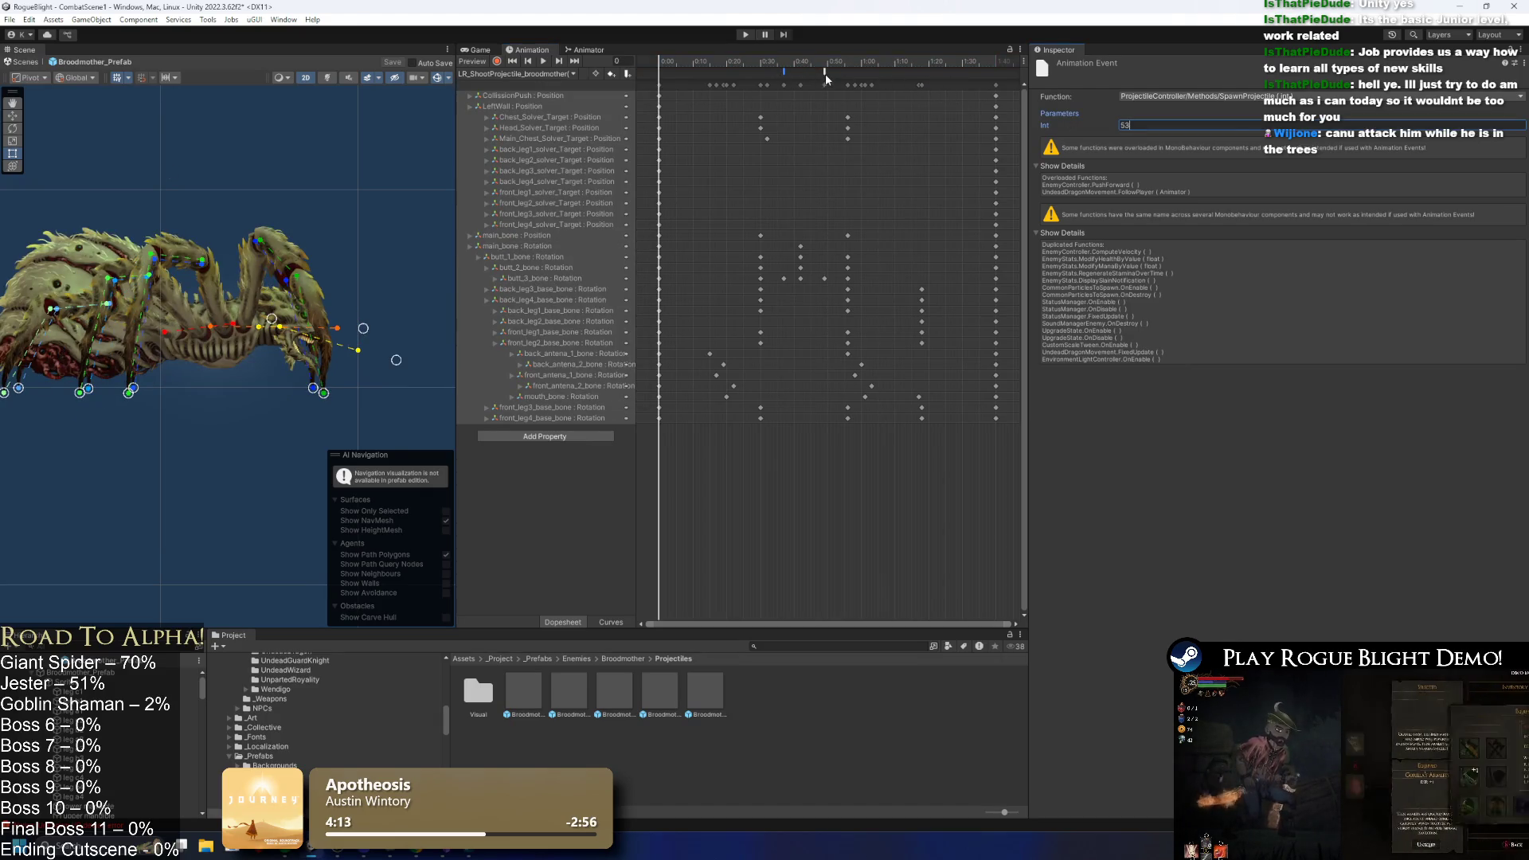
key(BackSpace)
- Switch to the SR_ShootWeb_broodmother(P2) clip and set its SpawnProjectile event's projectile index
click(550, 74)
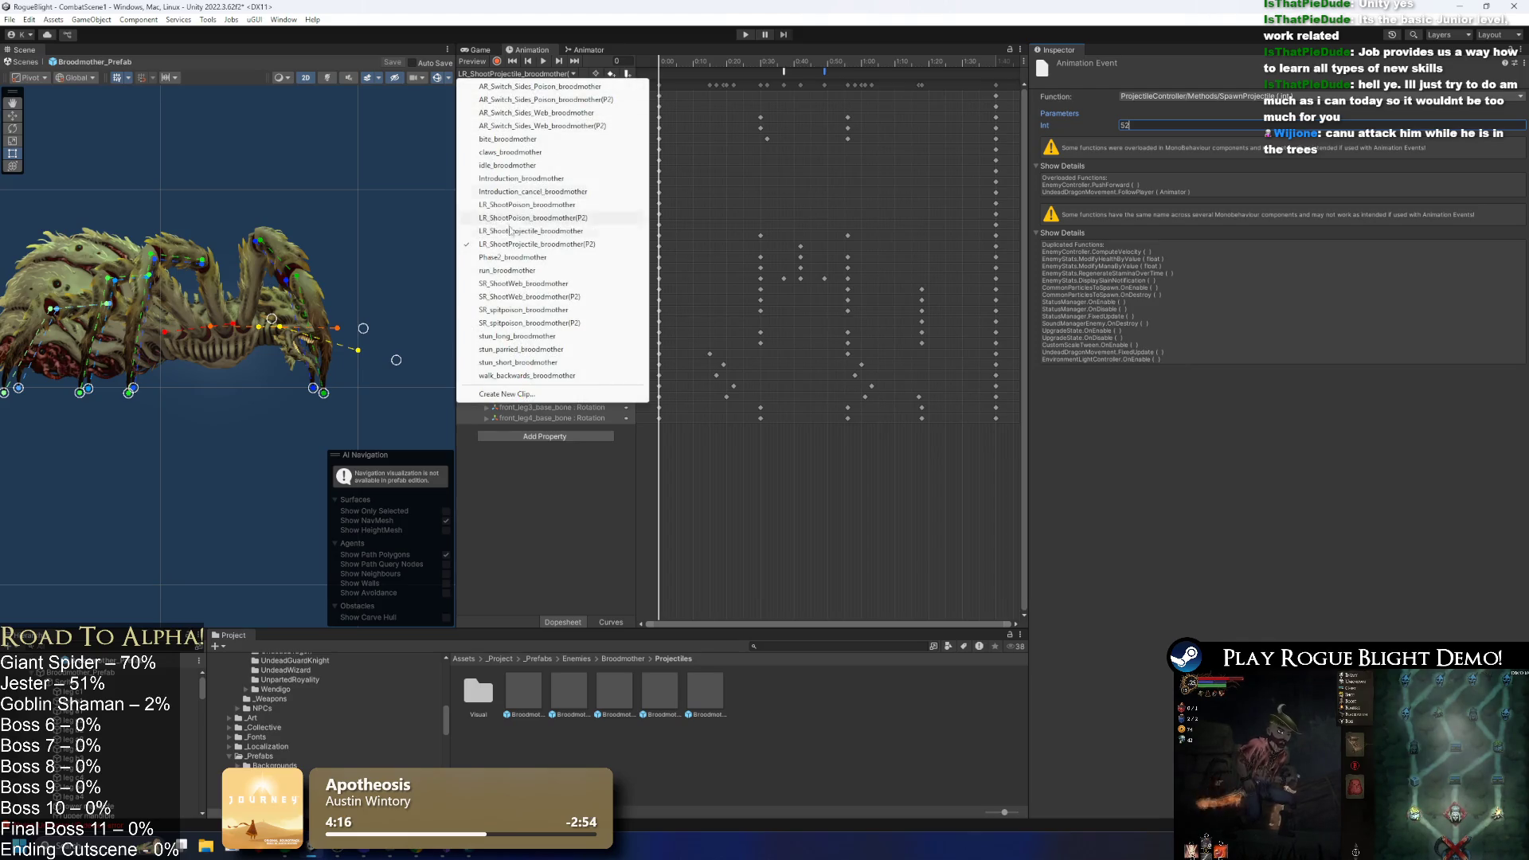
click(548, 298)
click(1164, 125)
text(1)
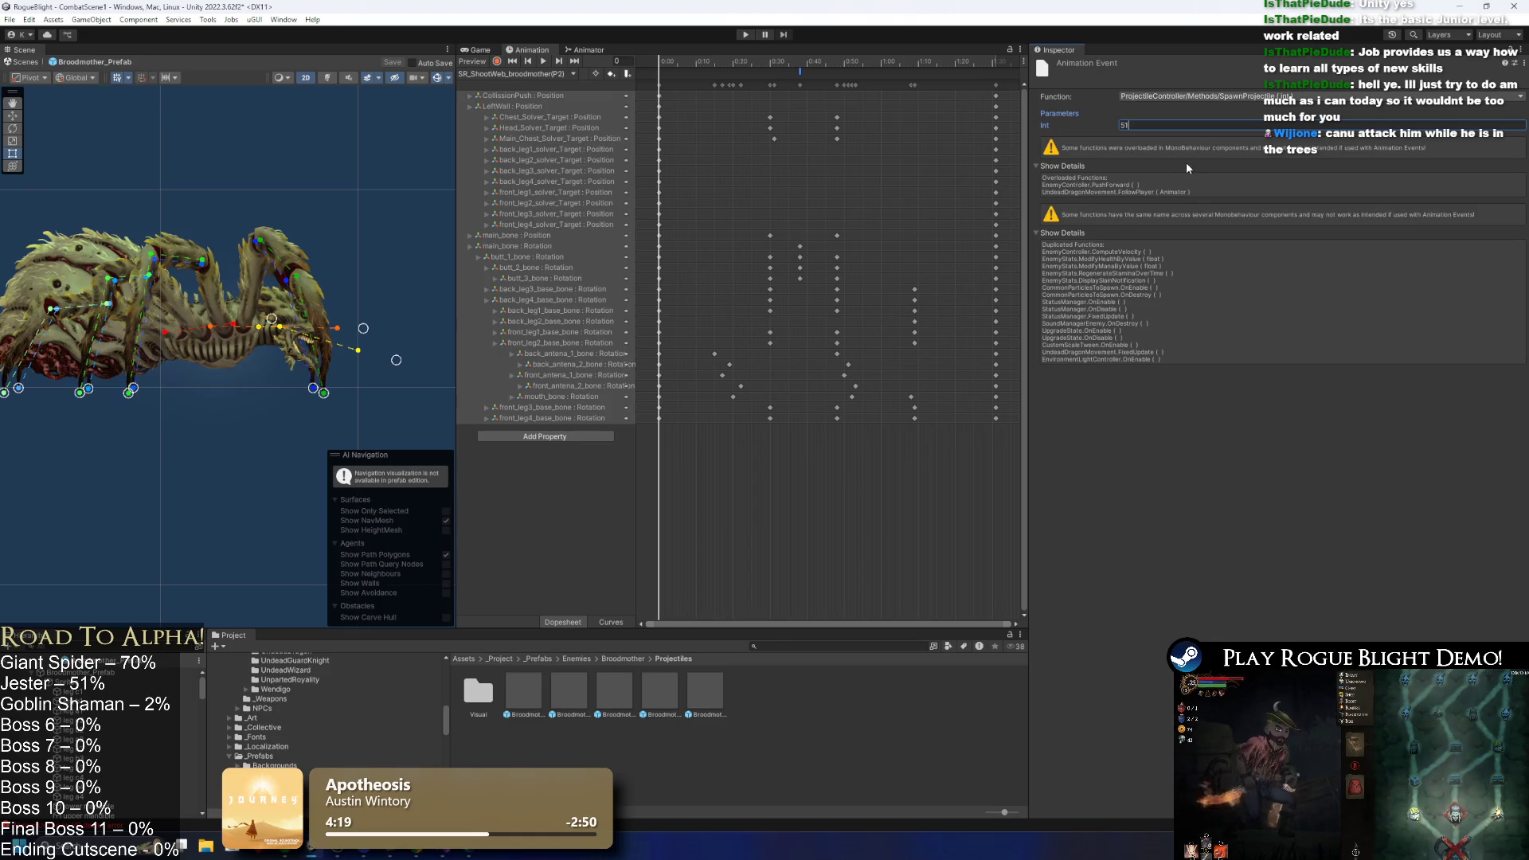
click(586, 50)
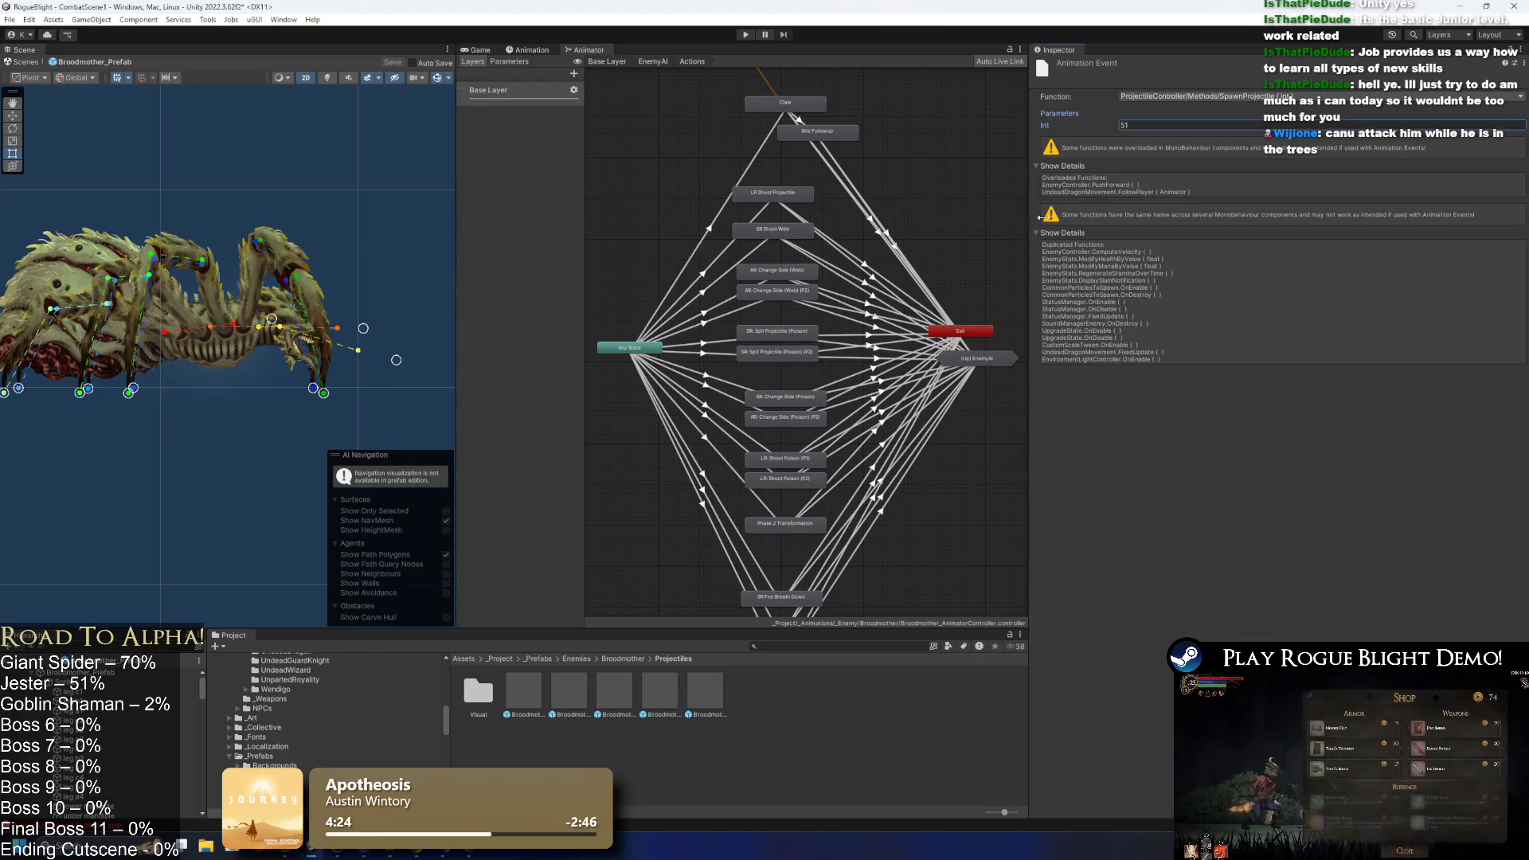
- Rearrange the Animator graph, moving Any State, Exit and the (Up) EnemyAI node for room
drag(1032, 218, 1233, 218)
scroll(923, 358, up, 5)
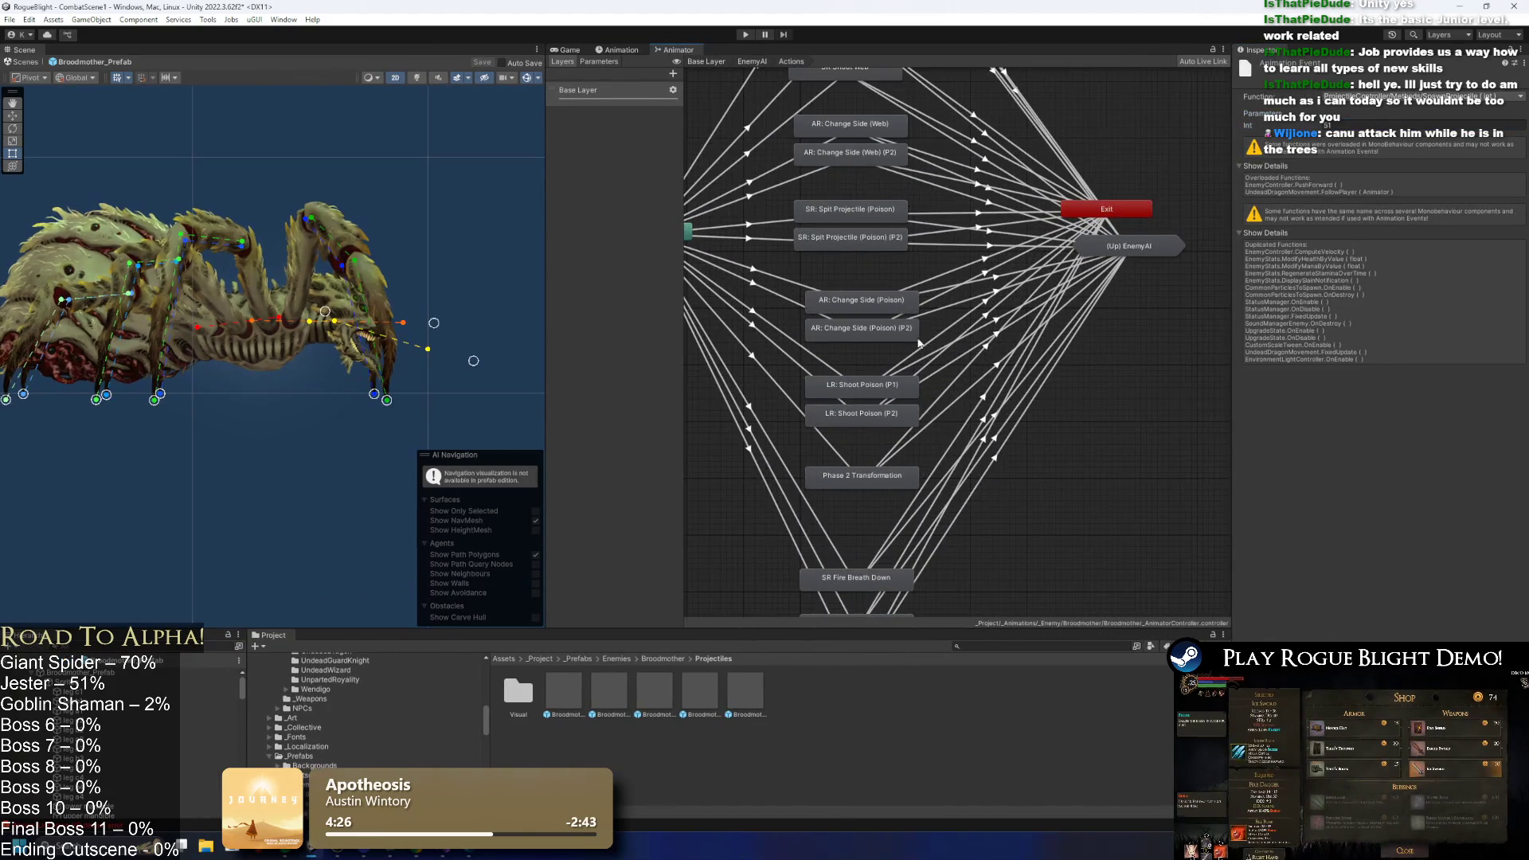
scroll(923, 358, up, 5)
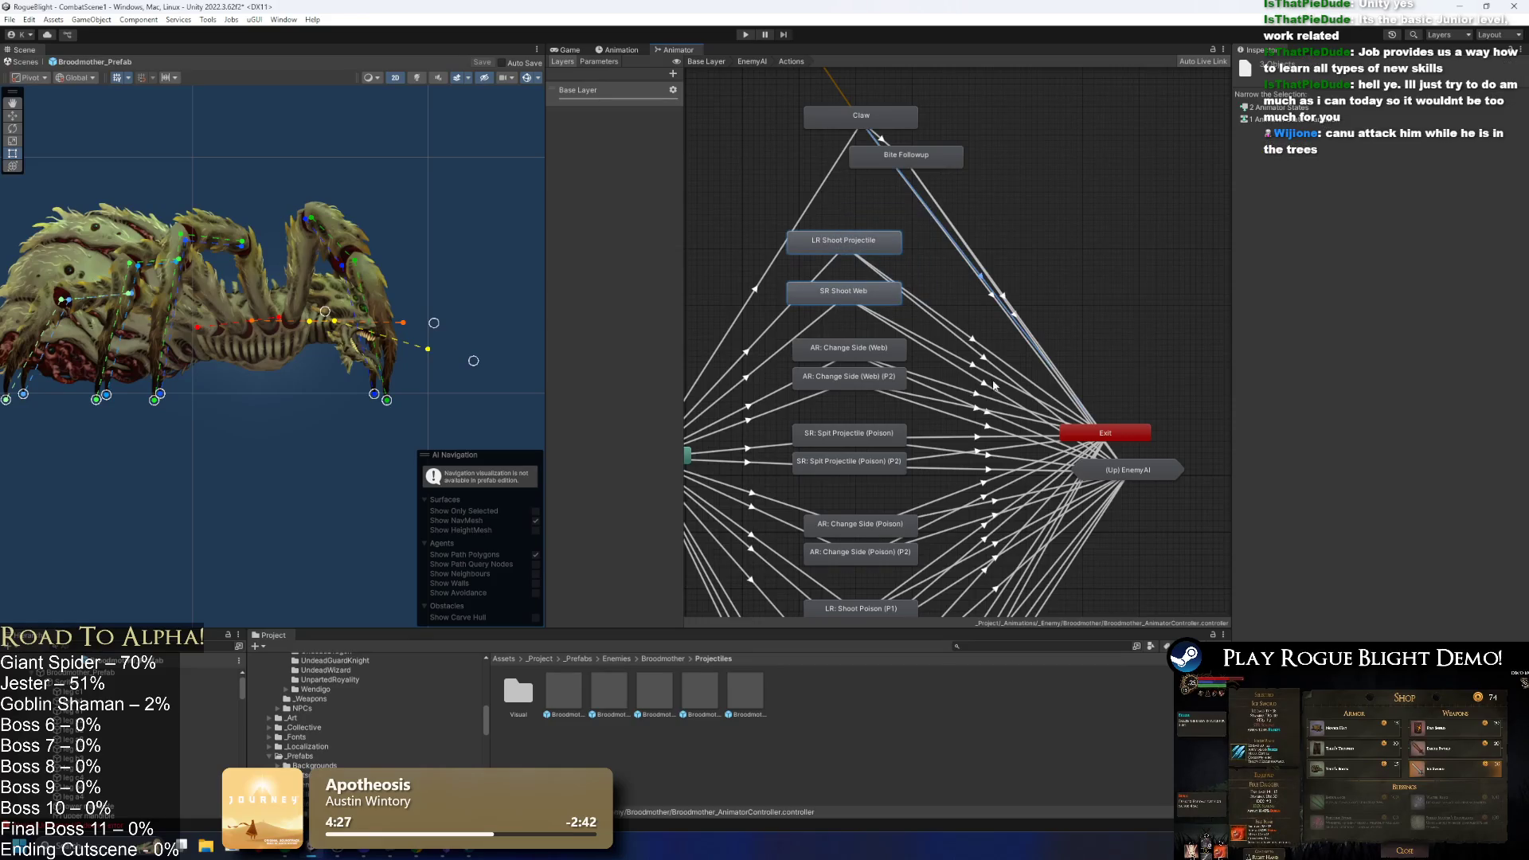
scroll(887, 335, down, 3)
drag(789, 376, 717, 263)
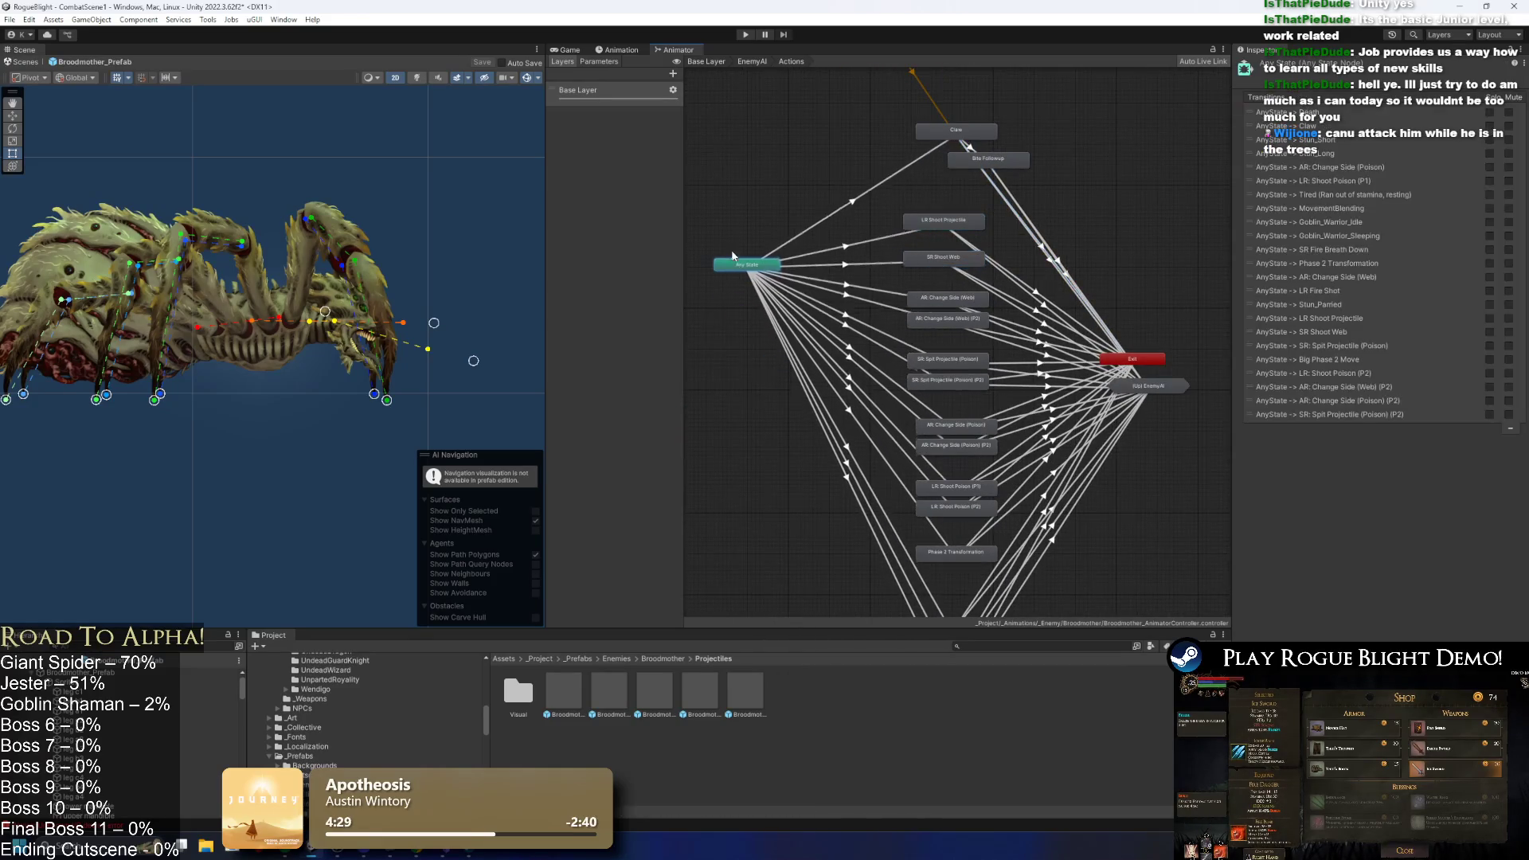
drag(1114, 358, 1151, 219)
mouse_move(957, 227)
mouse_down()
mouse_move(953, 210)
mouse_move(943, 239)
mouse_up()
mouse_move(1161, 393)
mouse_down()
mouse_move(1181, 262)
mouse_move(1226, 291)
mouse_up()
scroll(1035, 239, up, 3)
scroll(953, 230, down, 2)
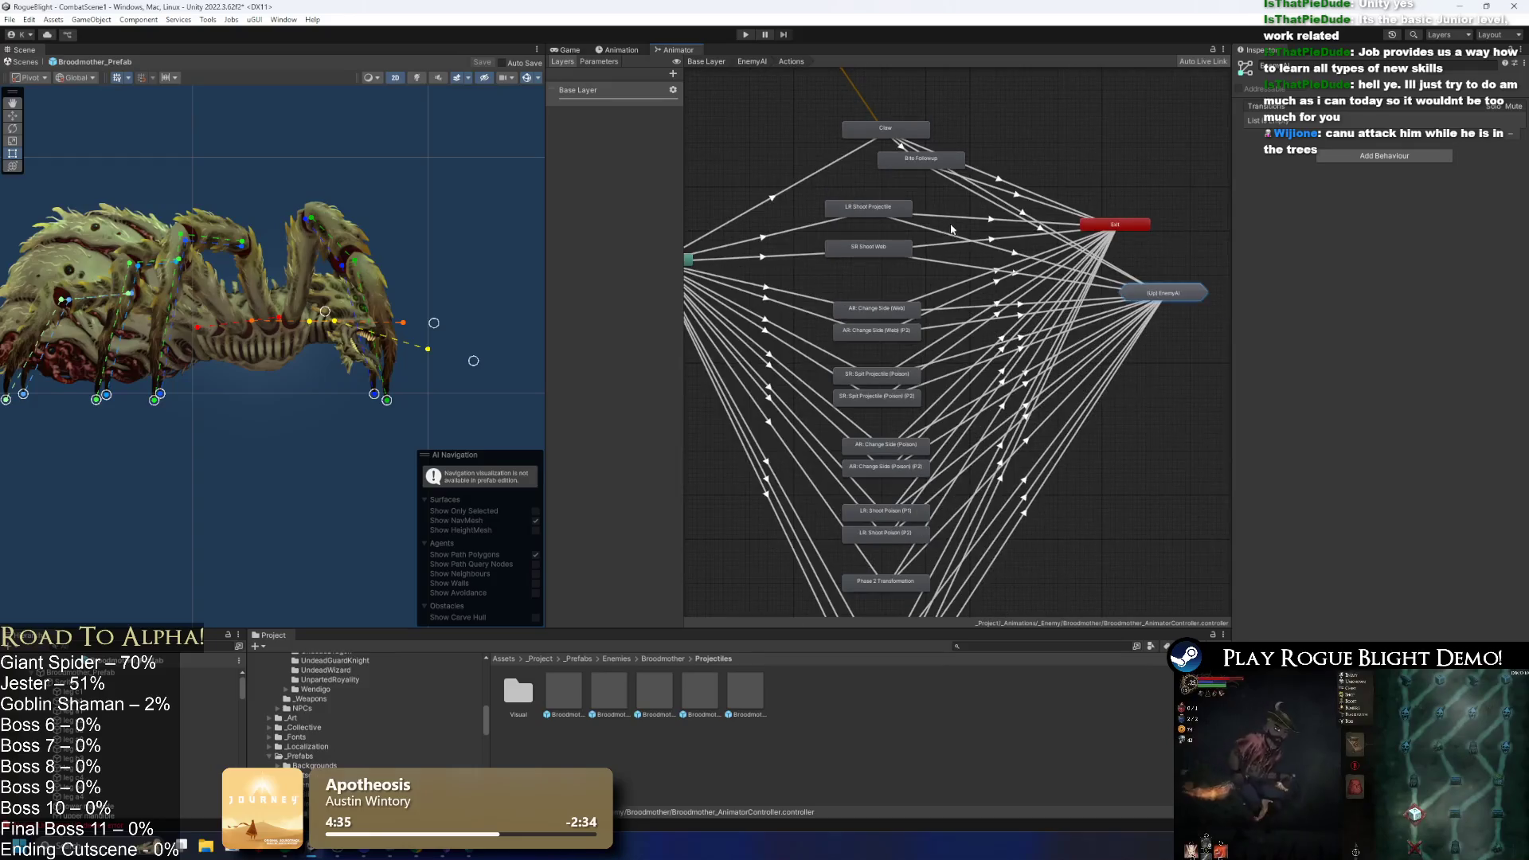
- Try duplicating the SR Shoot Web state, then undo the copy
click(923, 225)
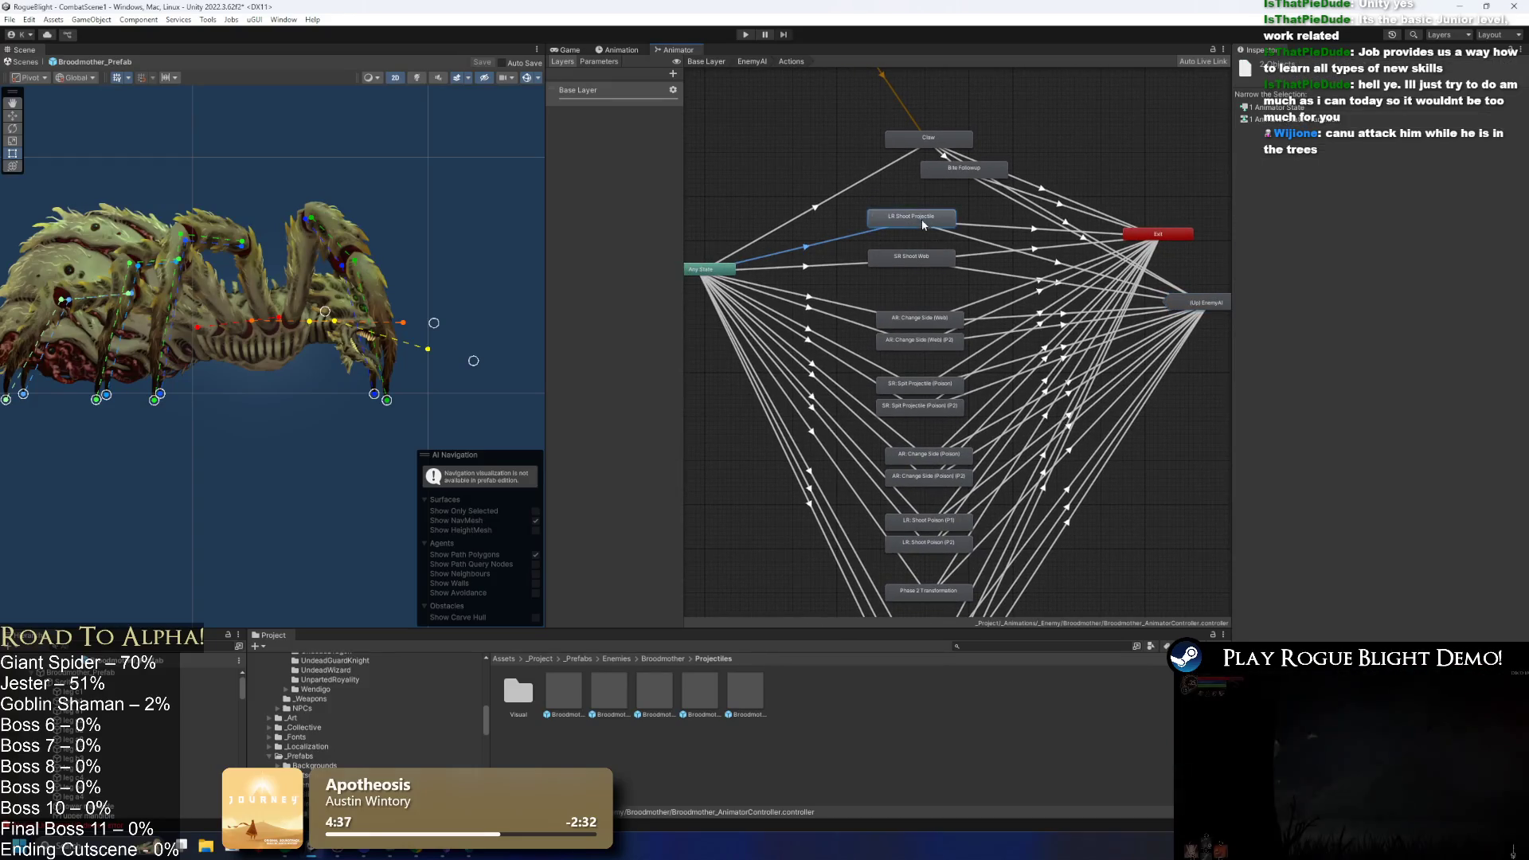
click(936, 260)
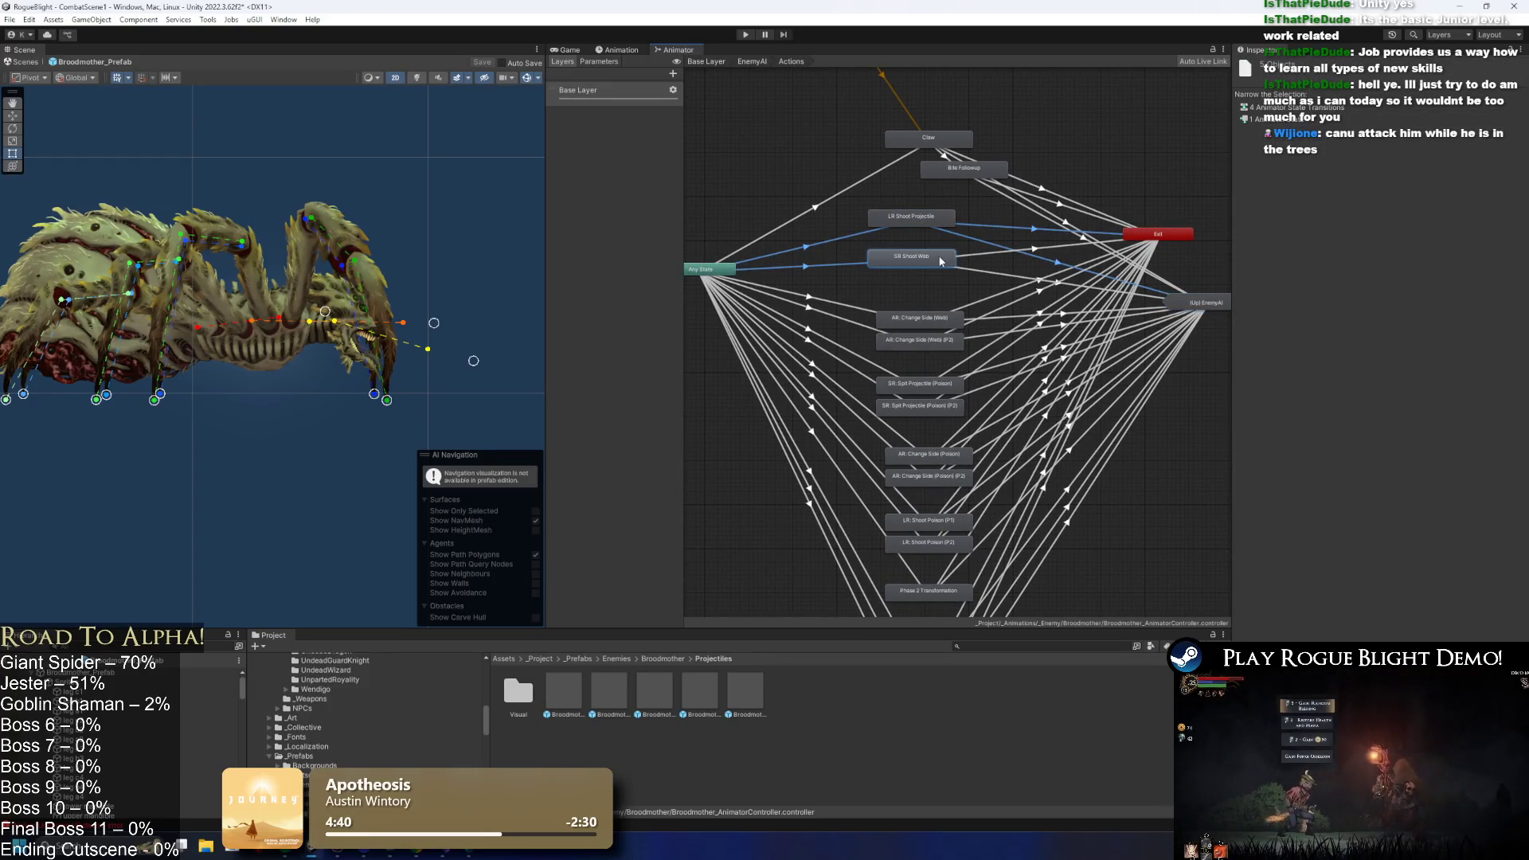
key(ctrl+d)
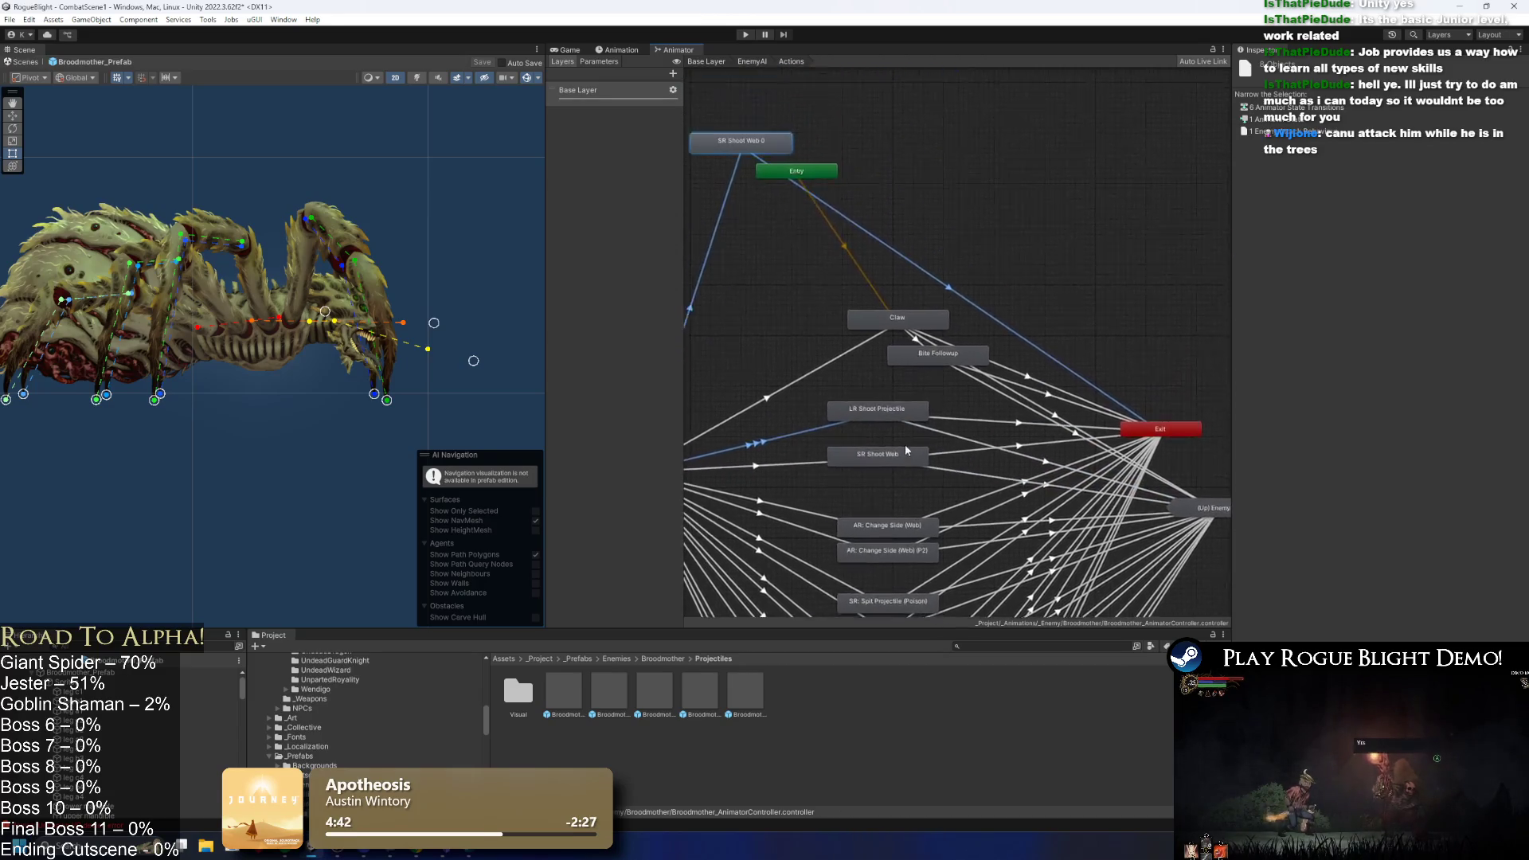
scroll(979, 319, up, 2)
key(ctrl+z)
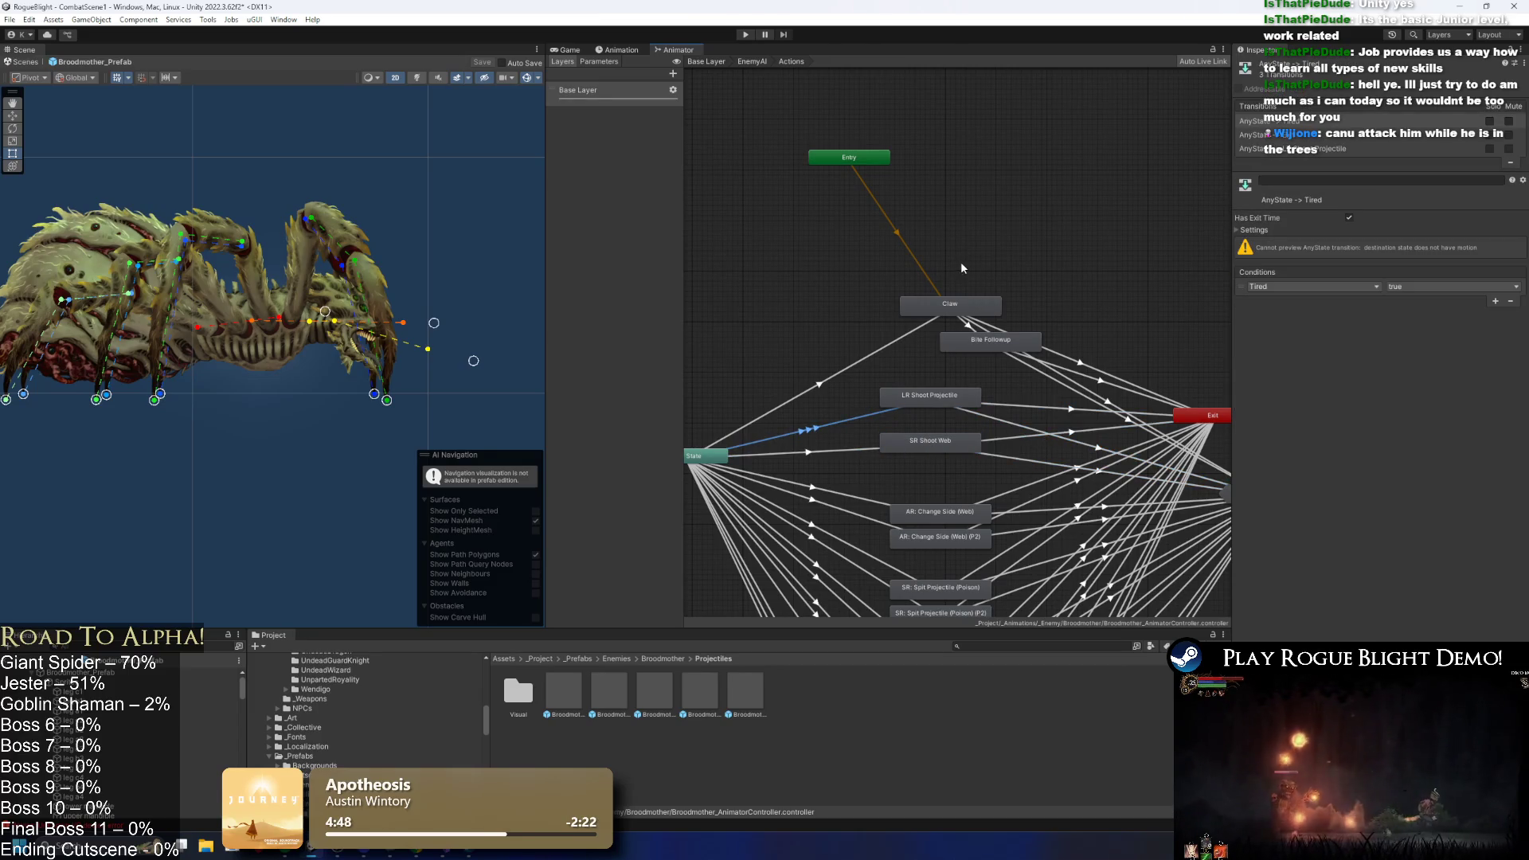
- Duplicate LR Shoot Projectile into LR Shoot Projectile 0 and pull the copy out from behind other states
click(978, 399)
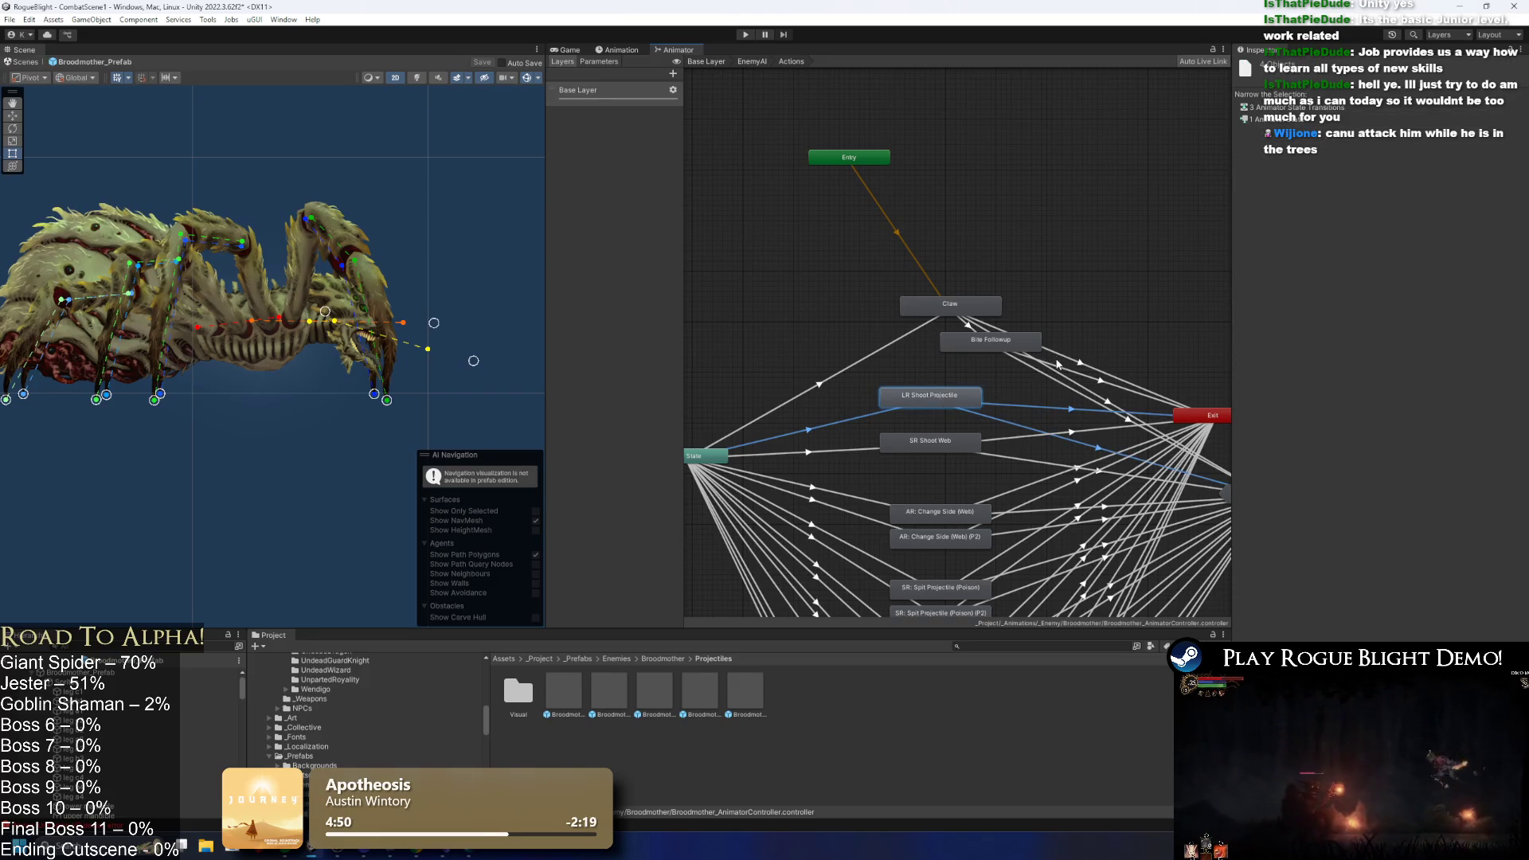
key(ctrl+d)
click(1025, 447)
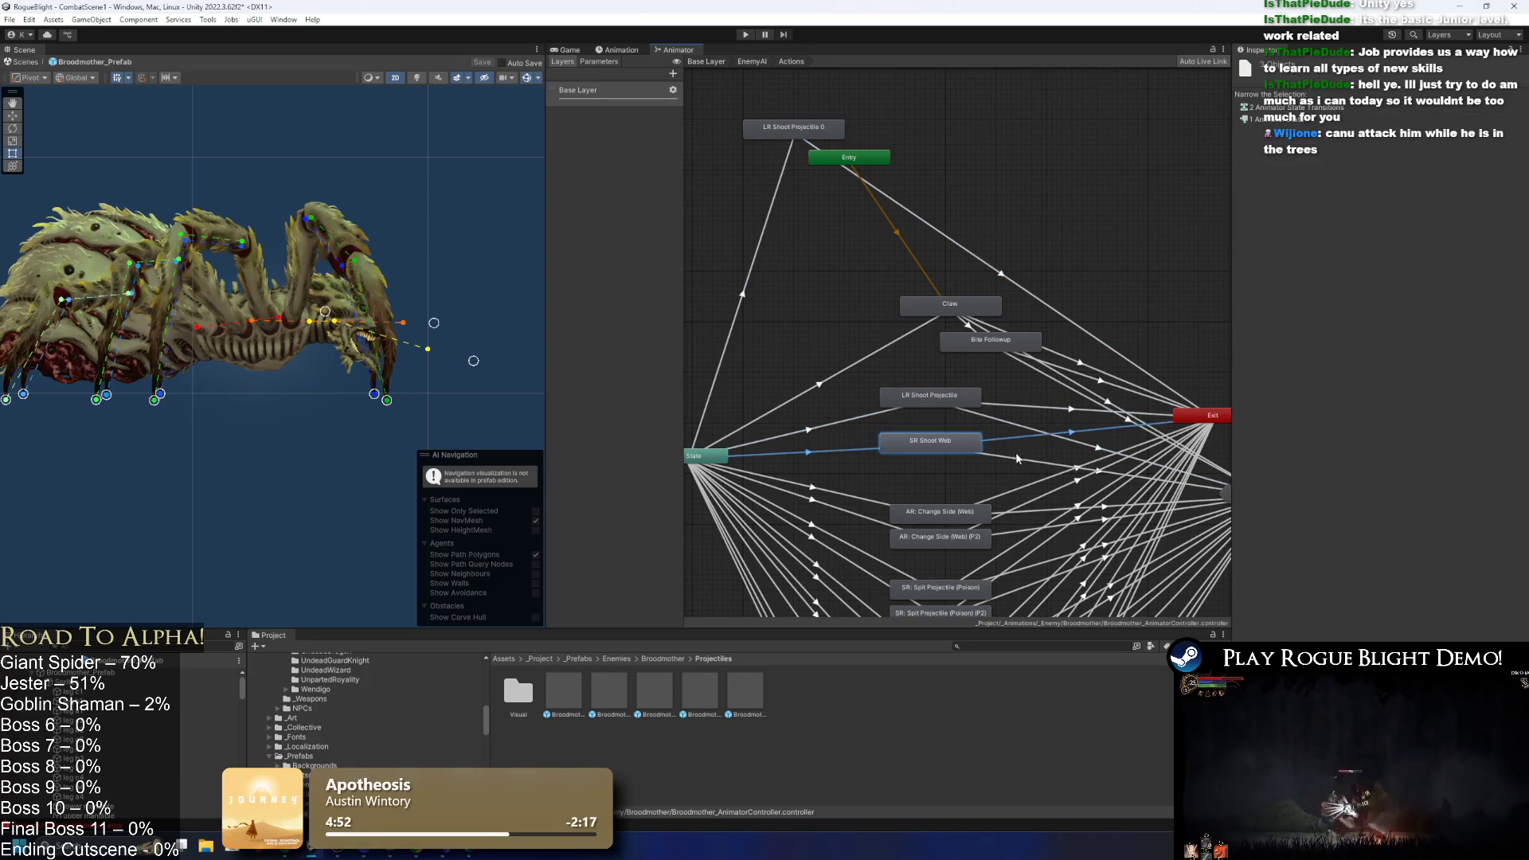
scroll(964, 343, down, 5)
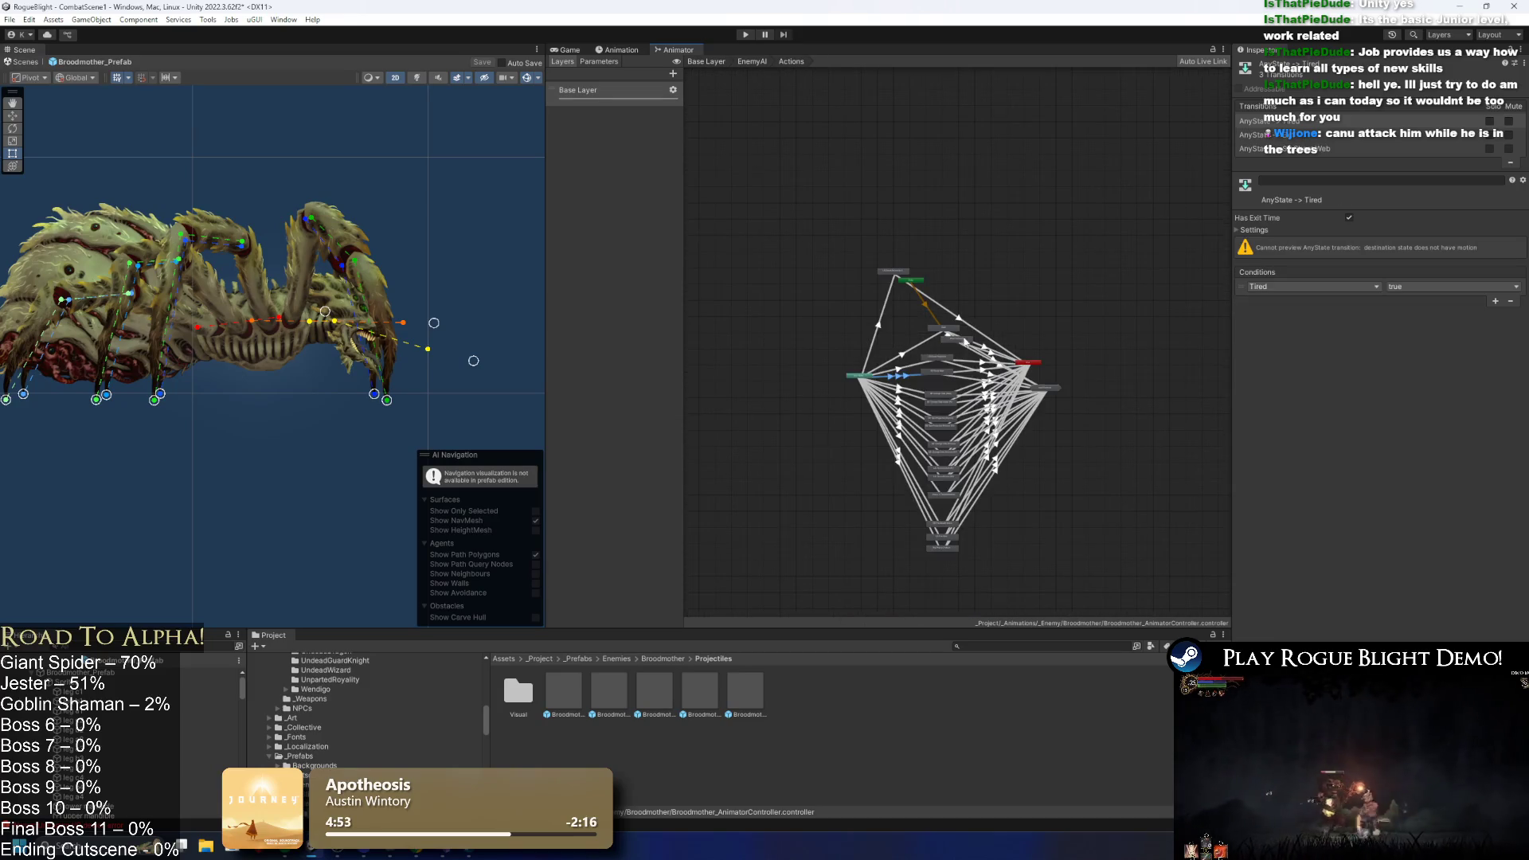
key(ctrl+z)
scroll(996, 390, up, 4)
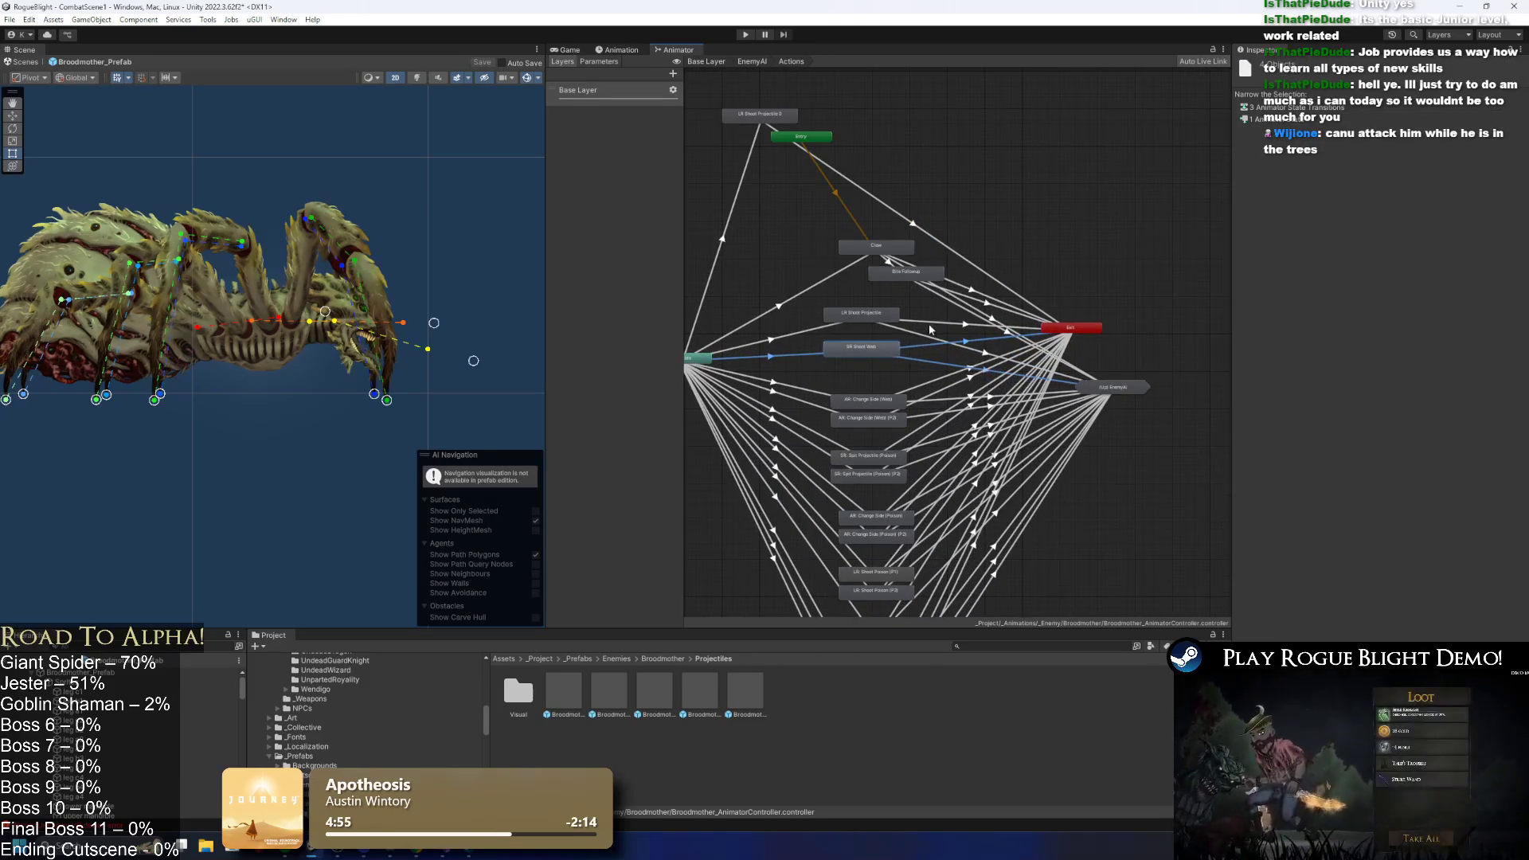
scroll(860, 231, down, 2)
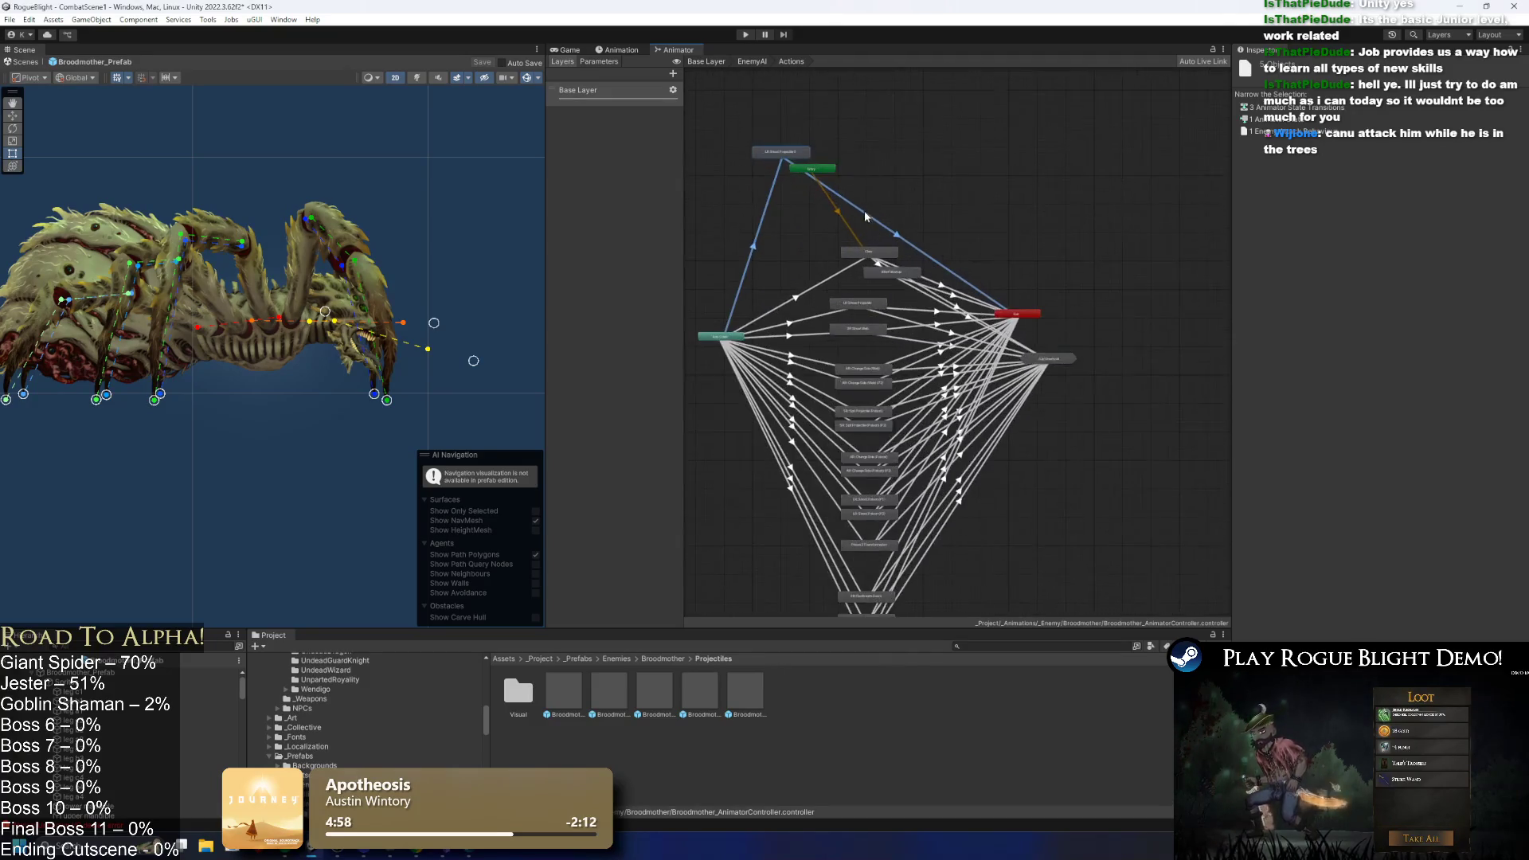
click(802, 156)
mouse_move(802, 157)
mouse_down()
mouse_move(791, 185)
mouse_move(864, 356)
mouse_up()
shift+click(780, 152)
- Place LR Shoot Projectile 0 and SR Shoot Web 0 beneath their originals and space out the lower middle-column states
scroll(940, 351, up, 5)
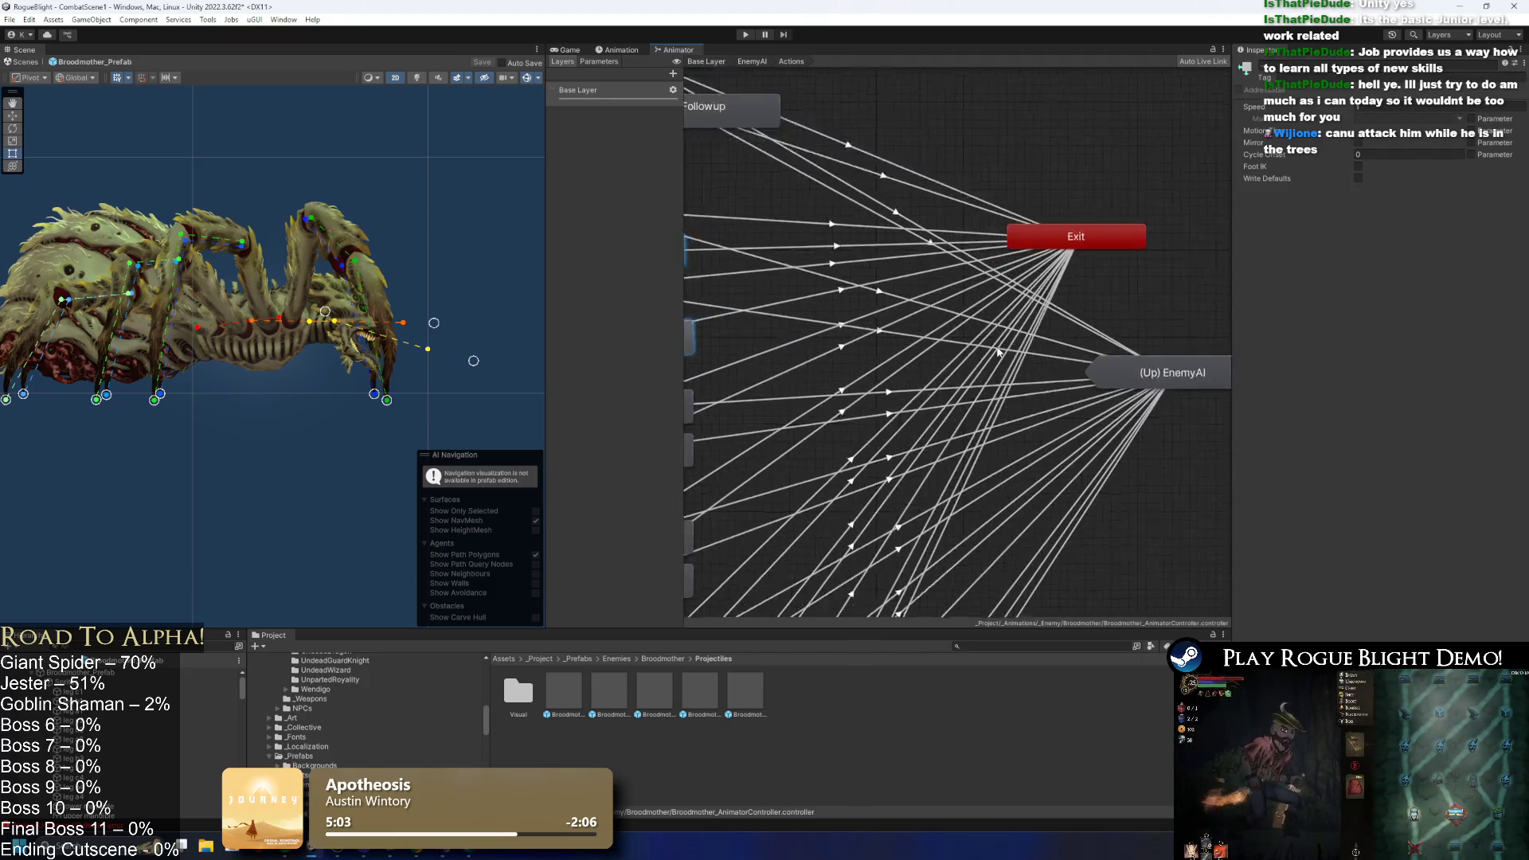
mouse_move(868, 309)
mouse_down()
mouse_move(878, 393)
mouse_move(860, 411)
mouse_move(856, 303)
mouse_up()
drag(848, 309, 848, 300)
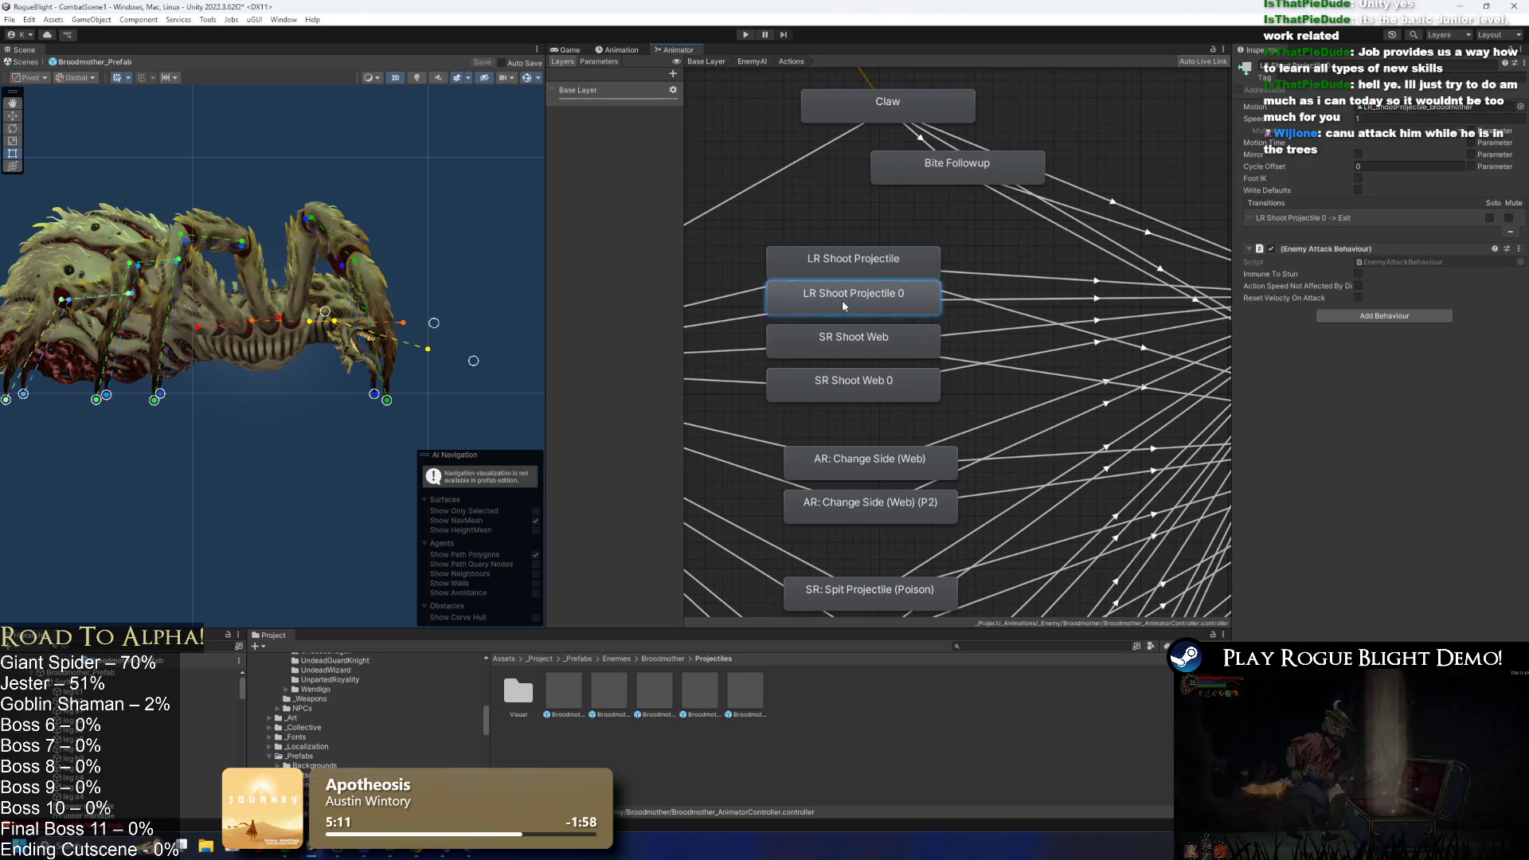
mouse_move(956, 414)
mouse_down()
mouse_move(829, 338)
mouse_move(846, 357)
mouse_up()
scroll(845, 356, down, 10)
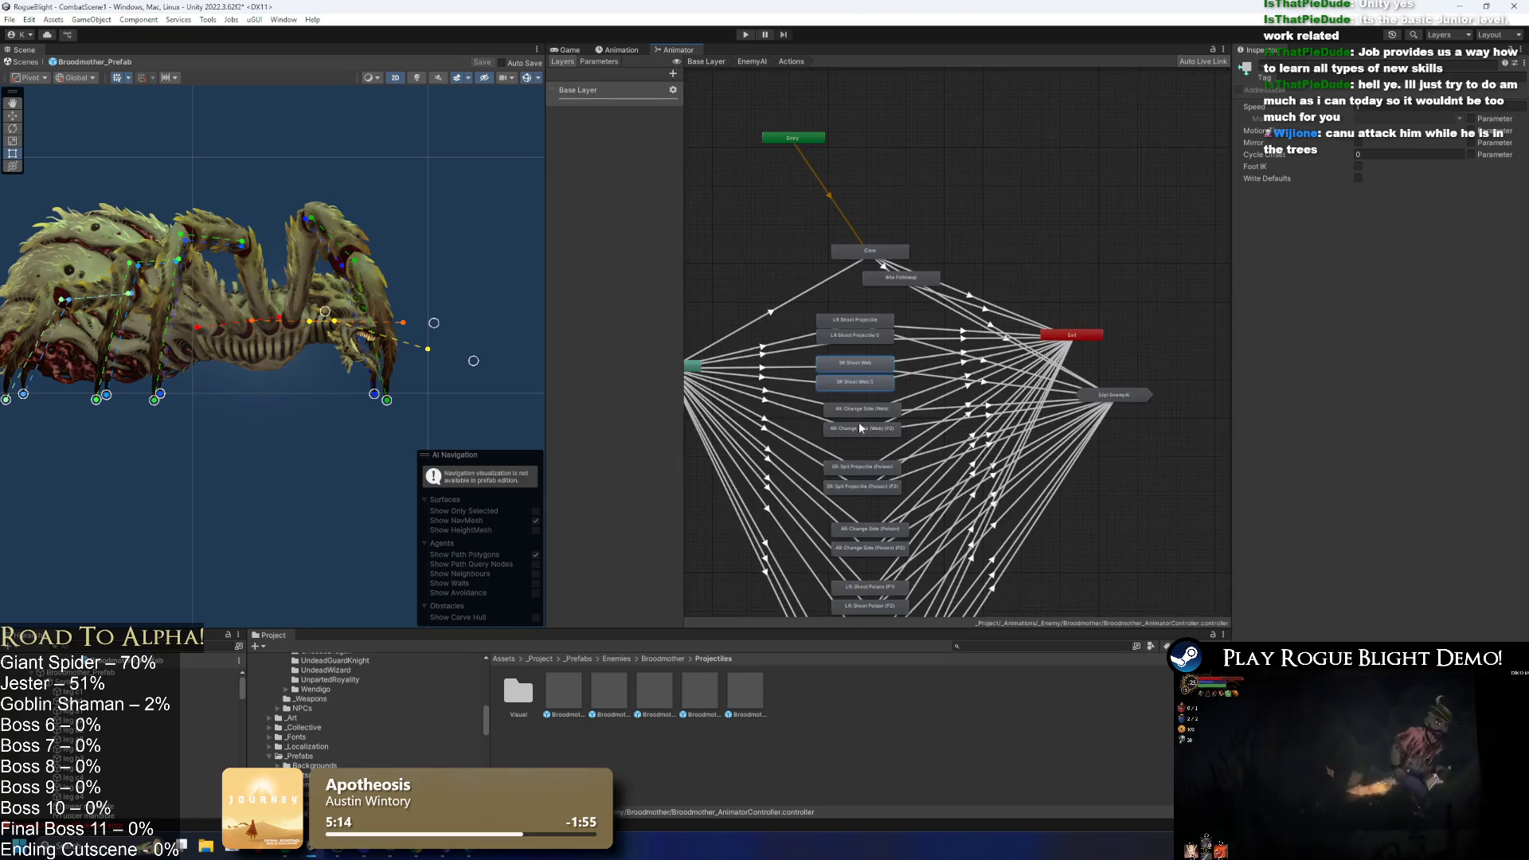
drag(873, 360, 872, 393)
mouse_move(933, 501)
mouse_down()
mouse_move(862, 549)
mouse_move(887, 609)
mouse_up()
scroll(863, 313, up, 10)
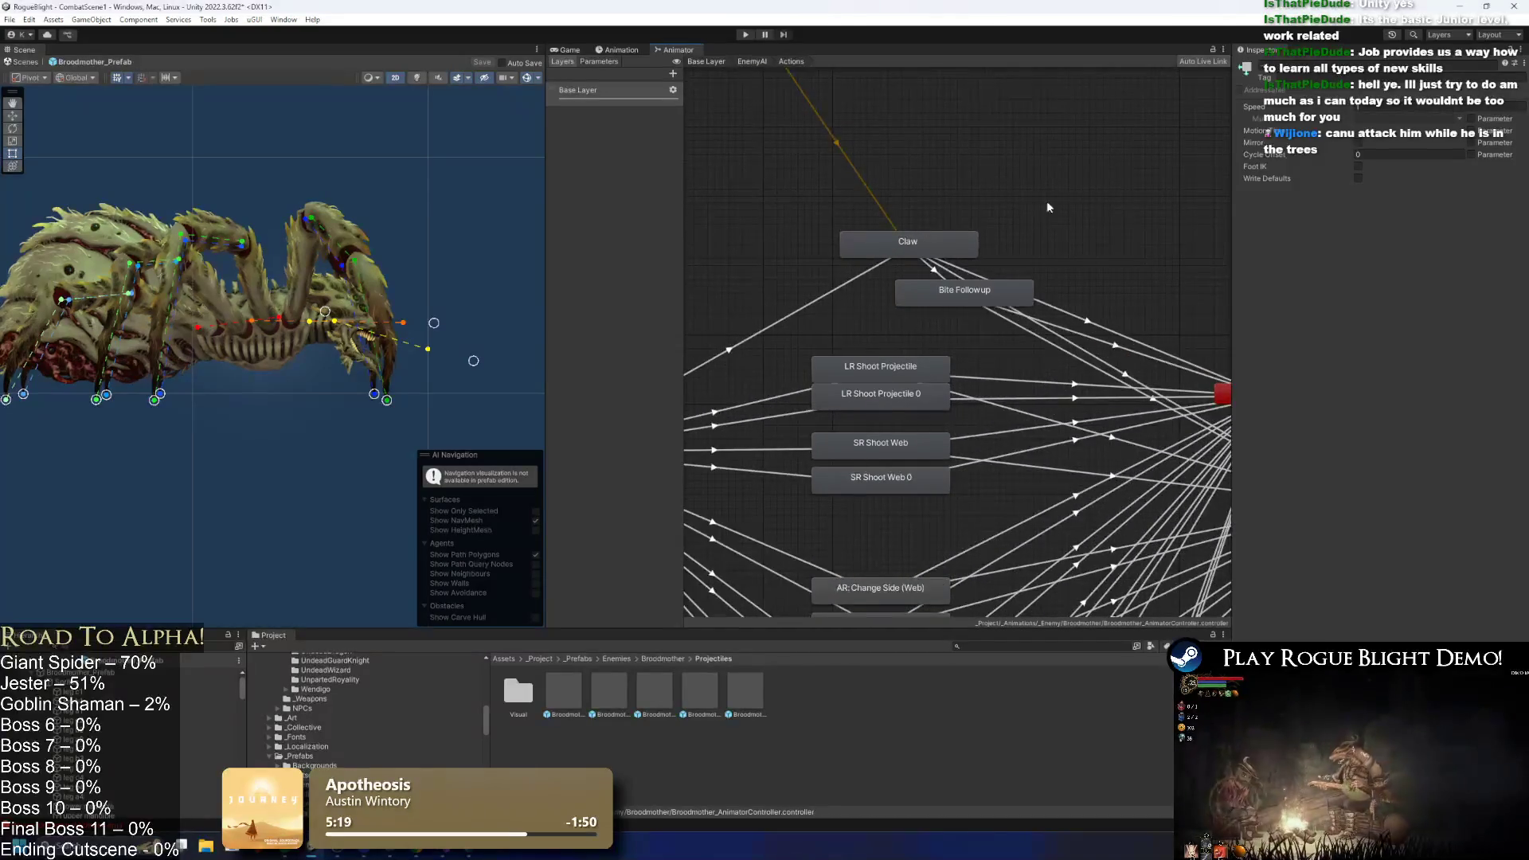
click(891, 335)
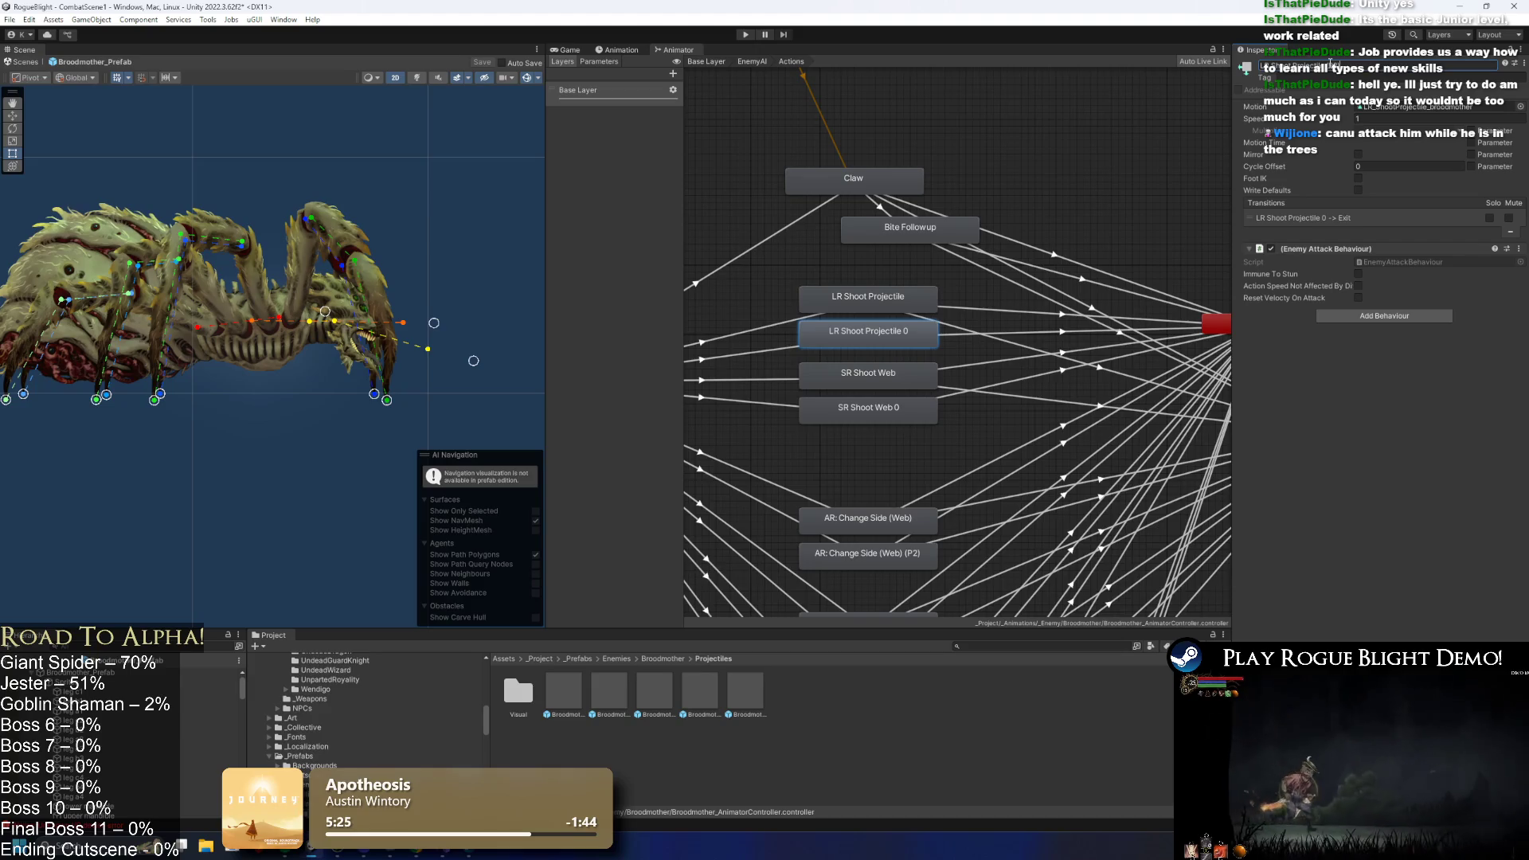
text((P2))
click(913, 418)
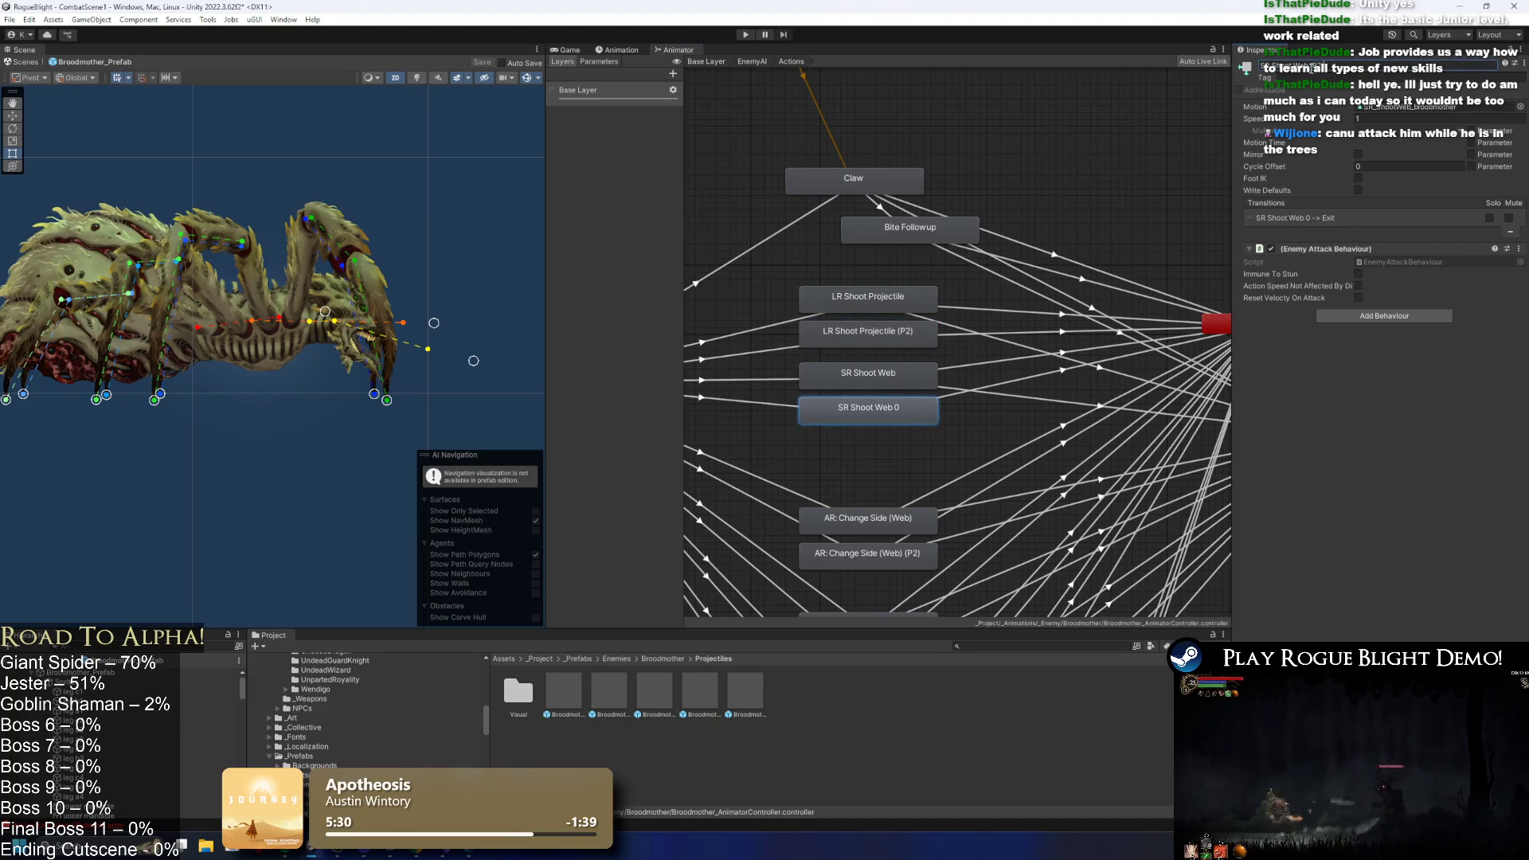
- Move both SR Shoot Web states down and inspect the AnyState transition into LR Shoot Projectile
shift+click(887, 375)
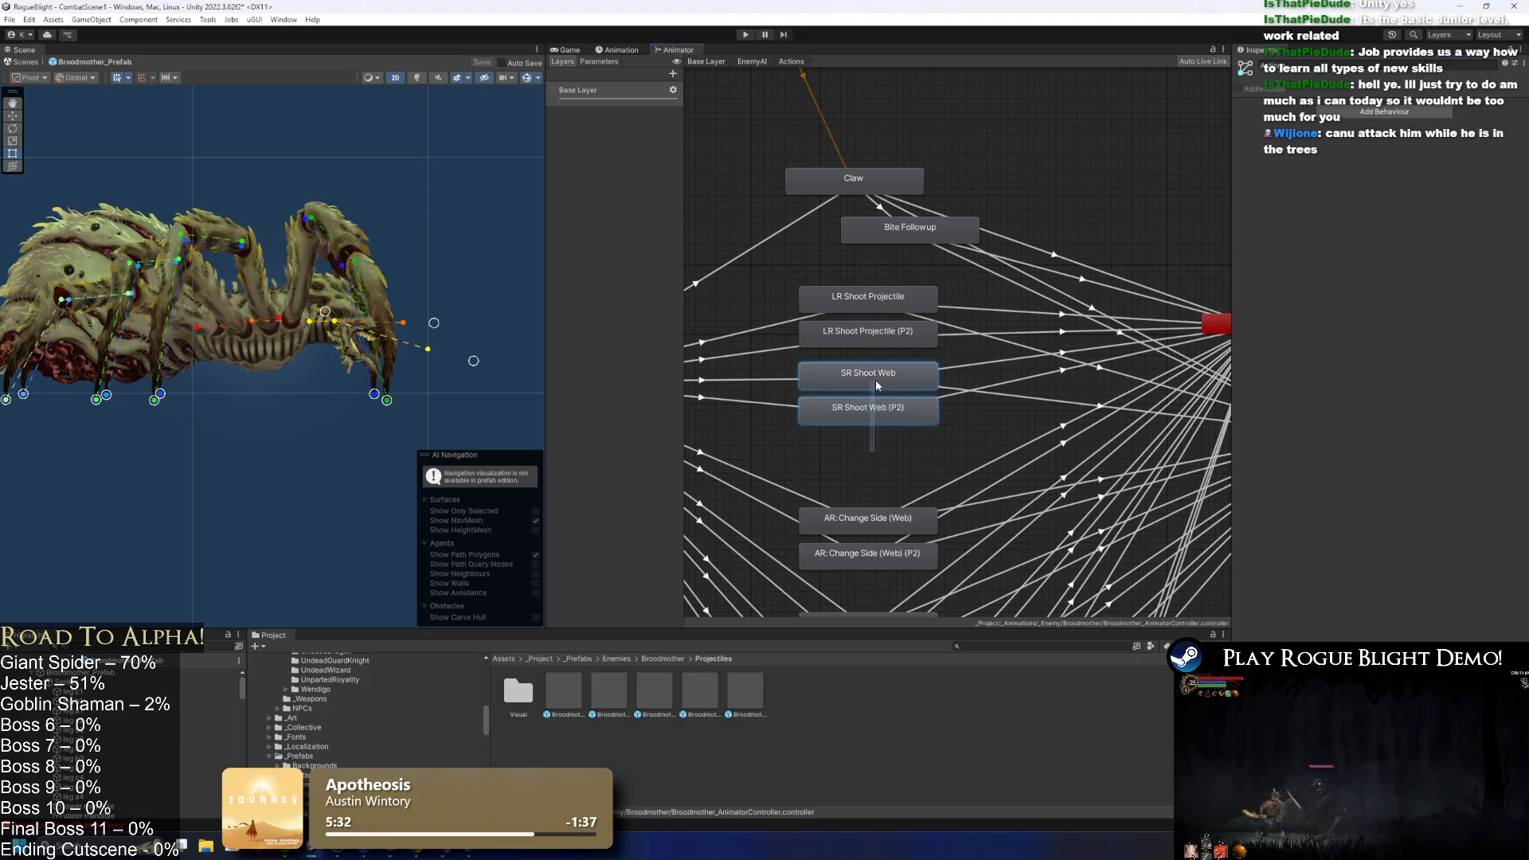
drag(886, 375, 887, 402)
click(775, 339)
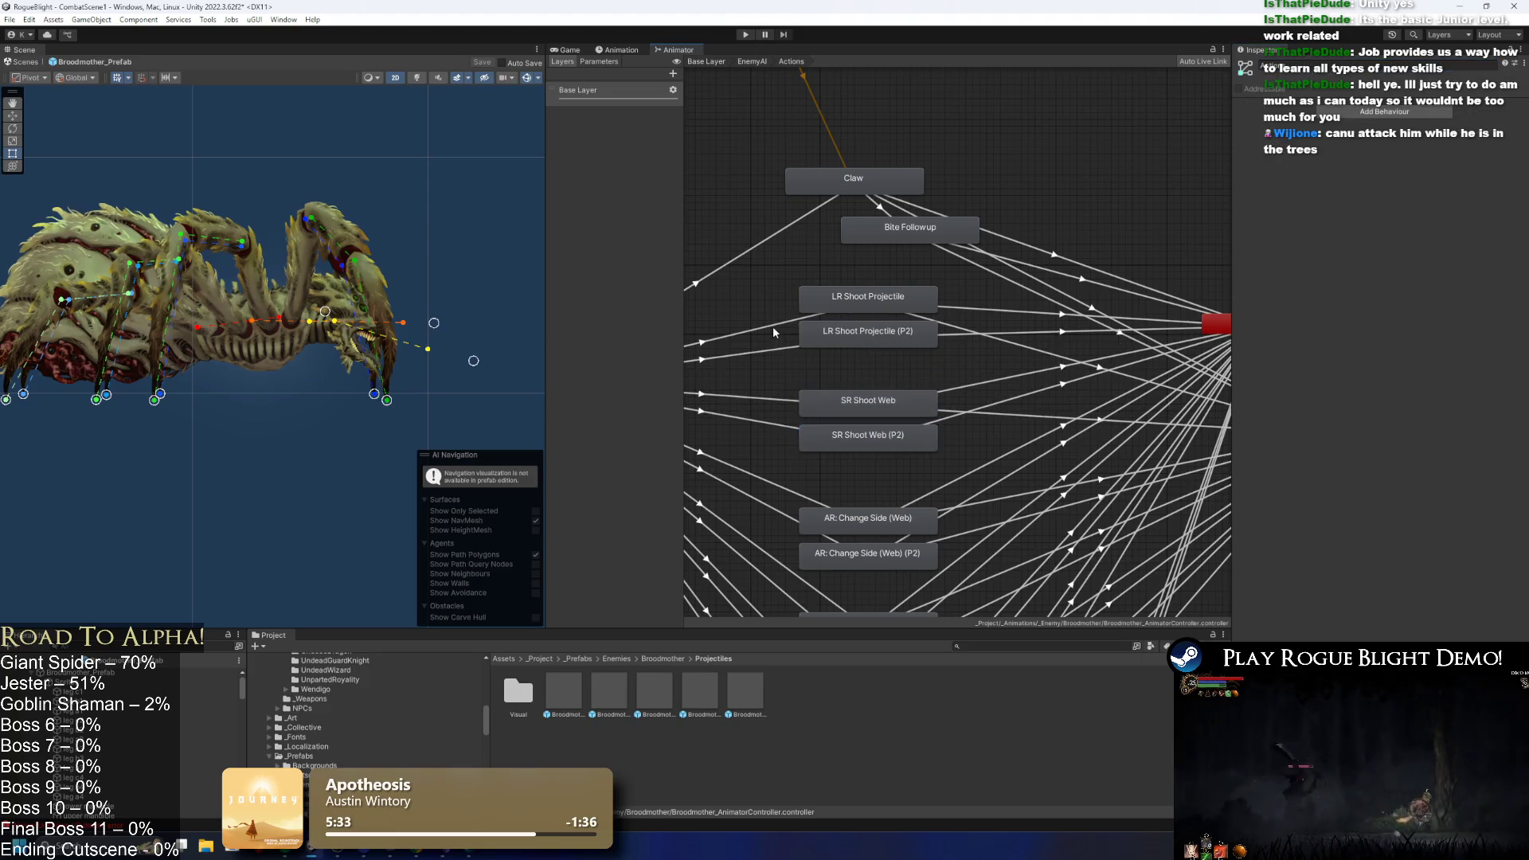
click(787, 328)
double_click(907, 303)
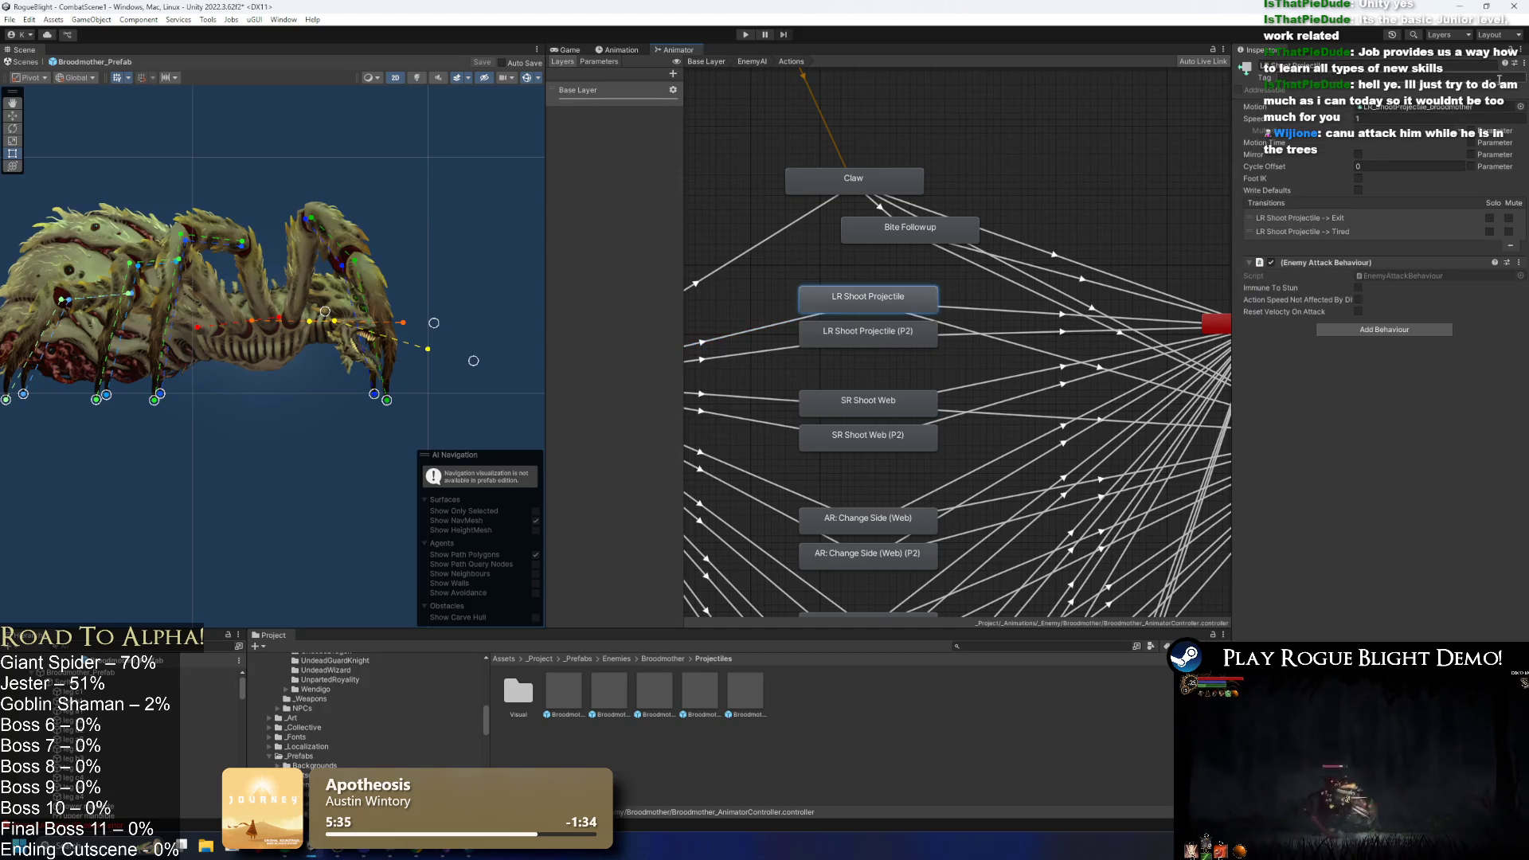
- Assign the SR_ShootWeb_broodmother(P2) clip as the SR Shoot Web (P2) state's Motion
click(893, 336)
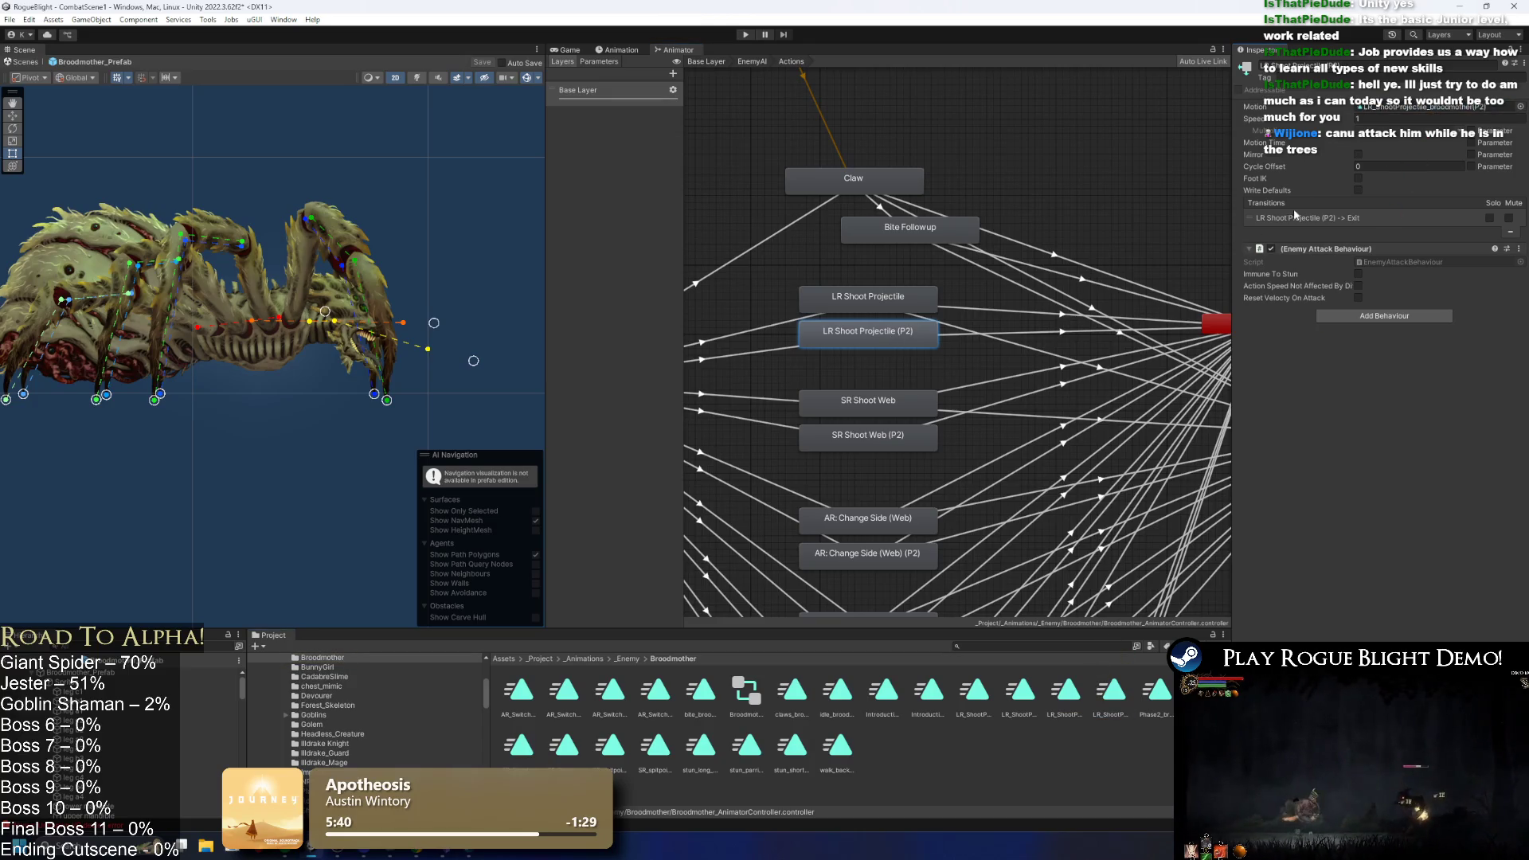
click(878, 412)
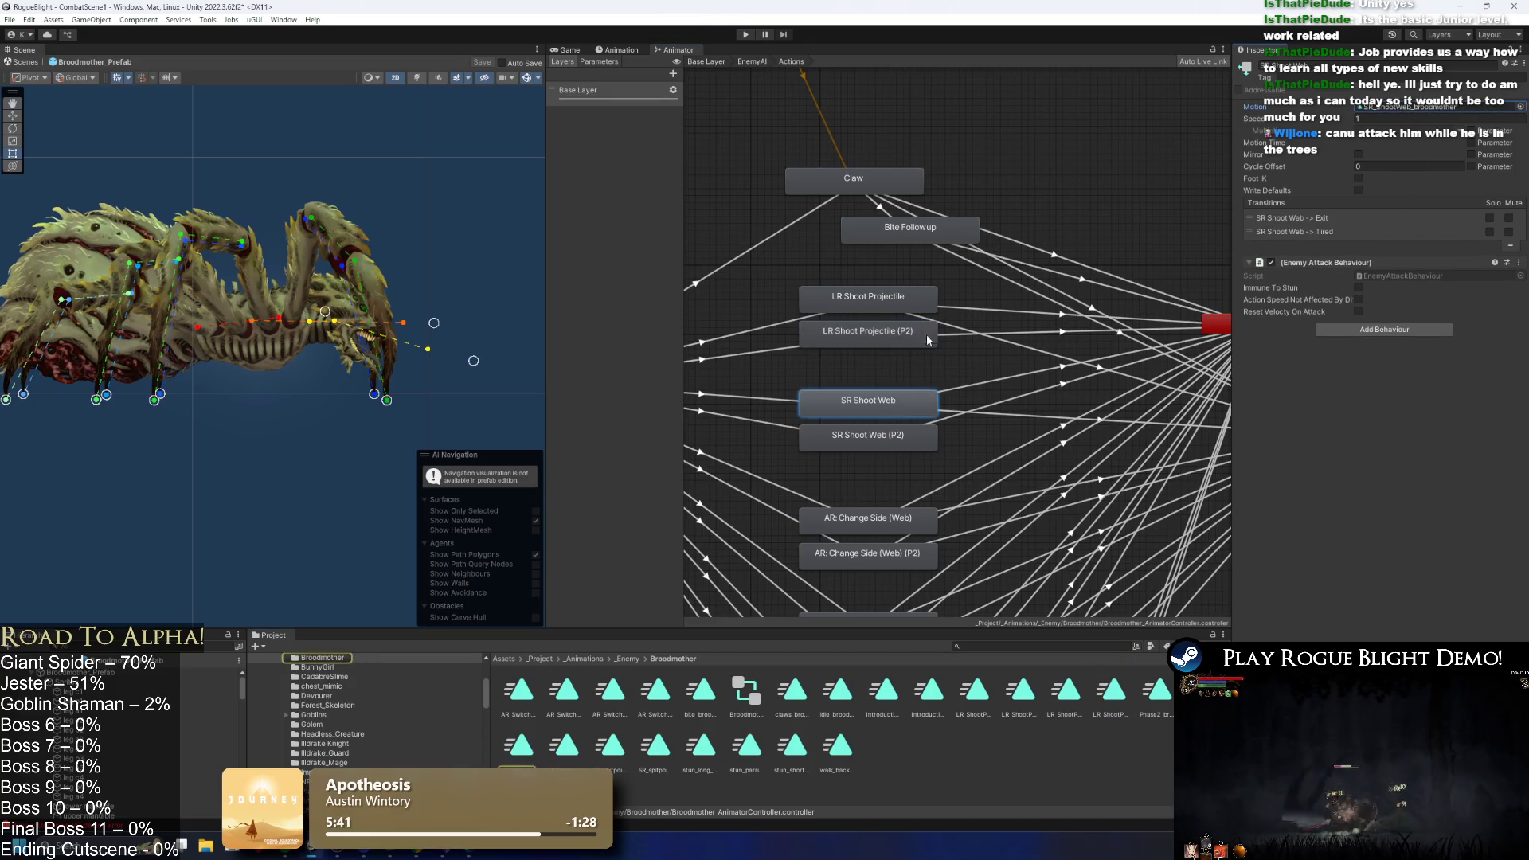
click(888, 437)
drag(1365, 177, 1426, 114)
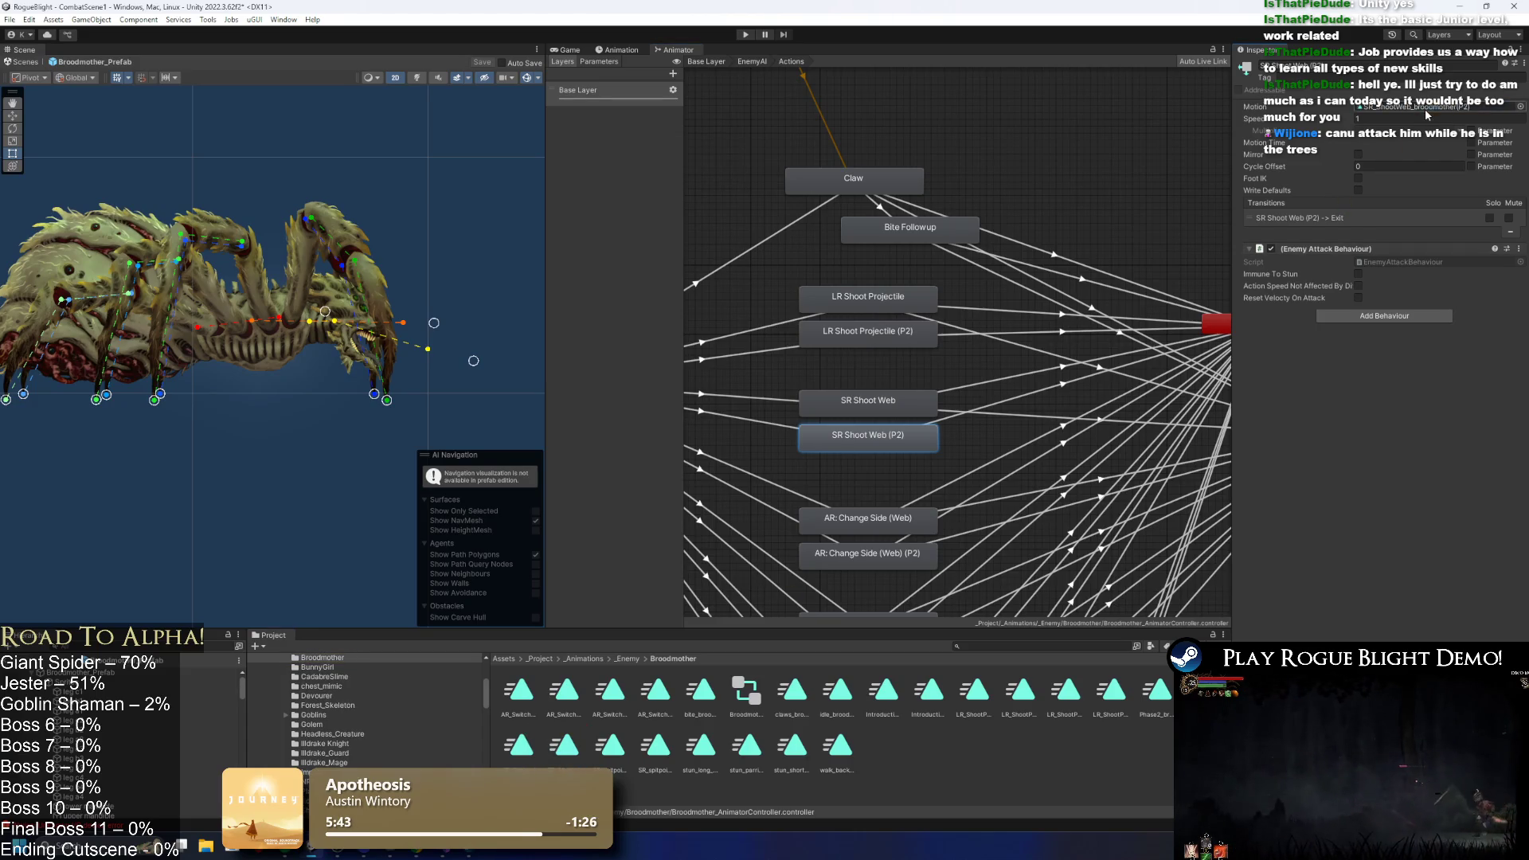
click(542, 756)
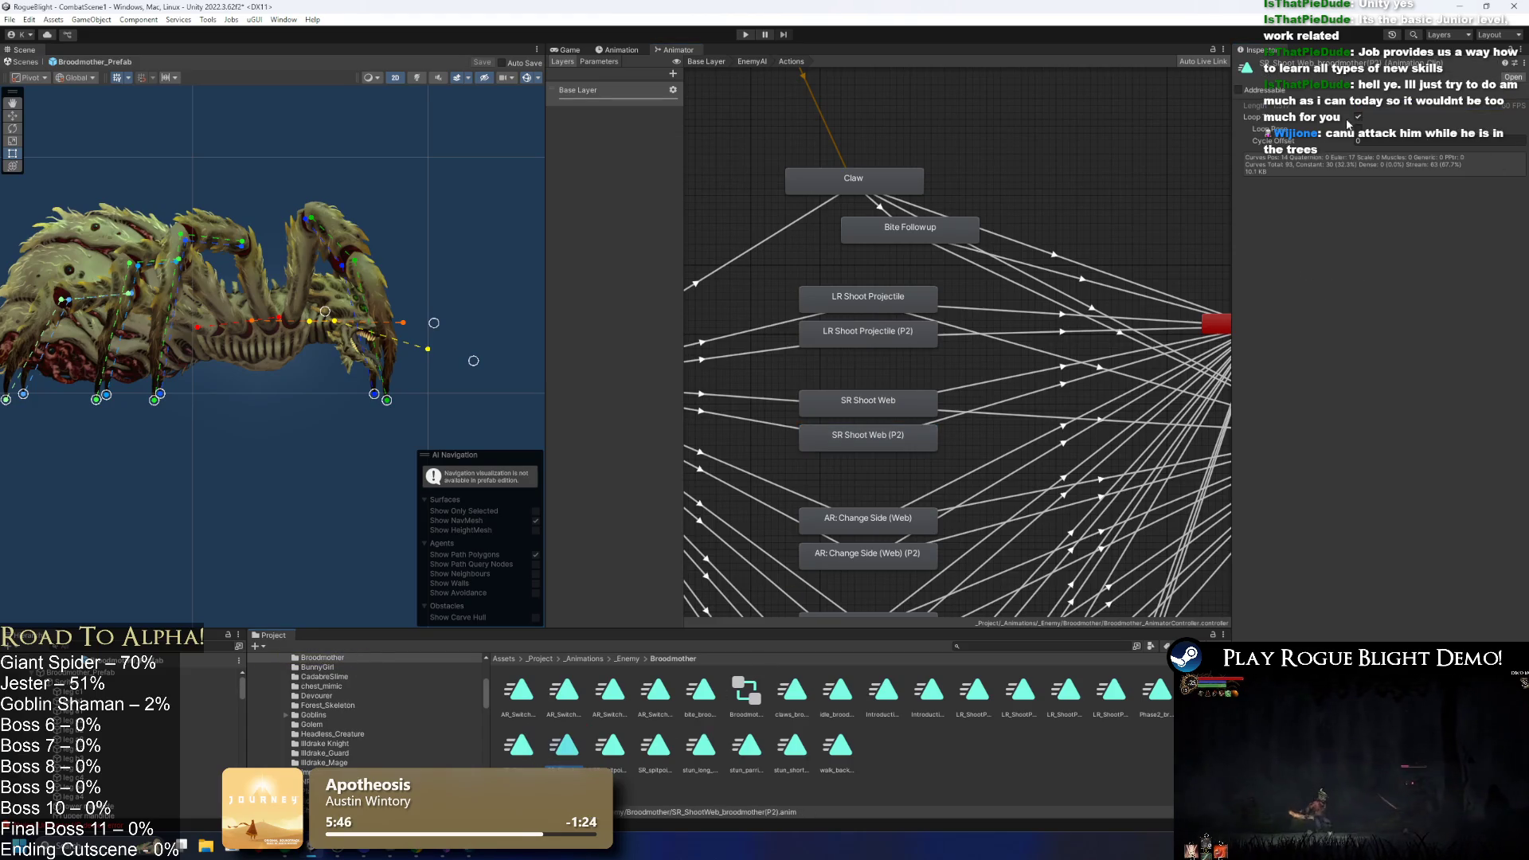
- Inspect LR Shoot Projectile (P2)'s LR_ShootProjectile_broodmother(P2) clip and browse the Broodmother clips up to walk_backwards_broodmother
click(876, 333)
click(1407, 109)
double_click(1426, 107)
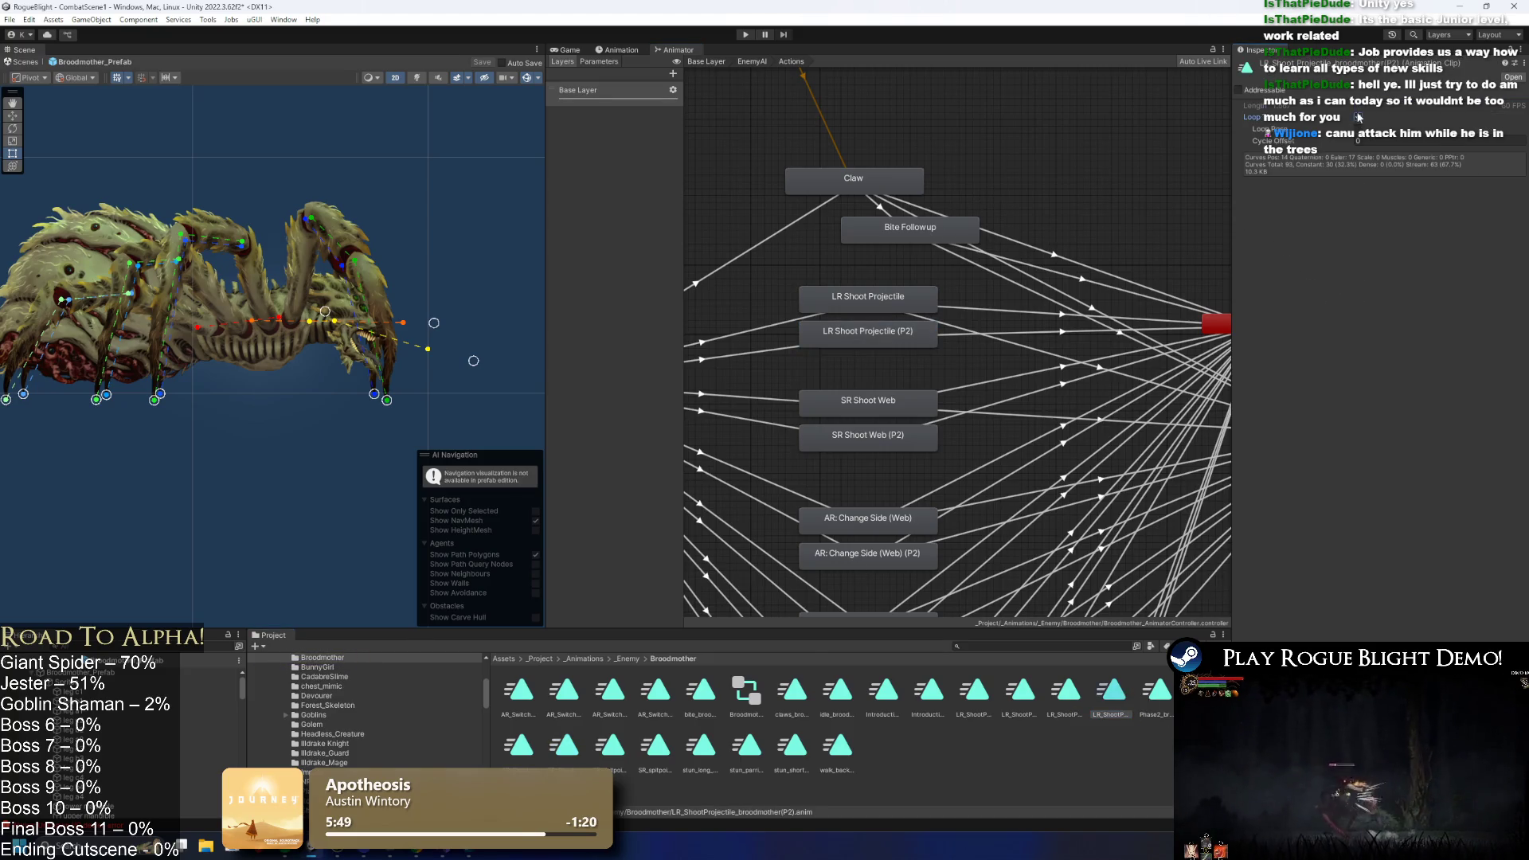
key(Home)
key(Right)
key(Right)
key(Right)
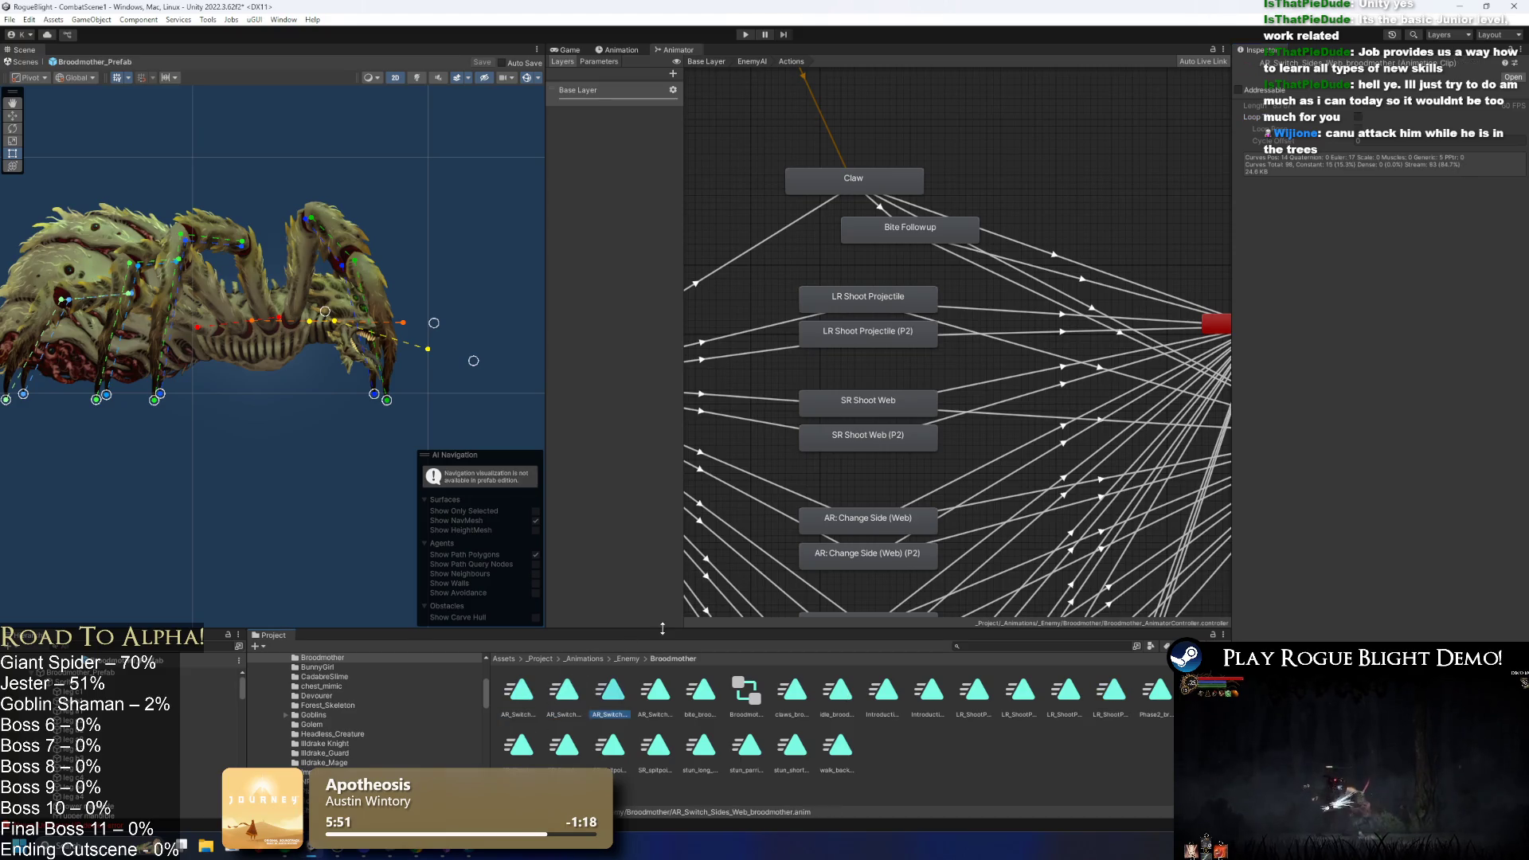
key(Right)
key(Left)
key(Right)
key(Right)
key(Right)
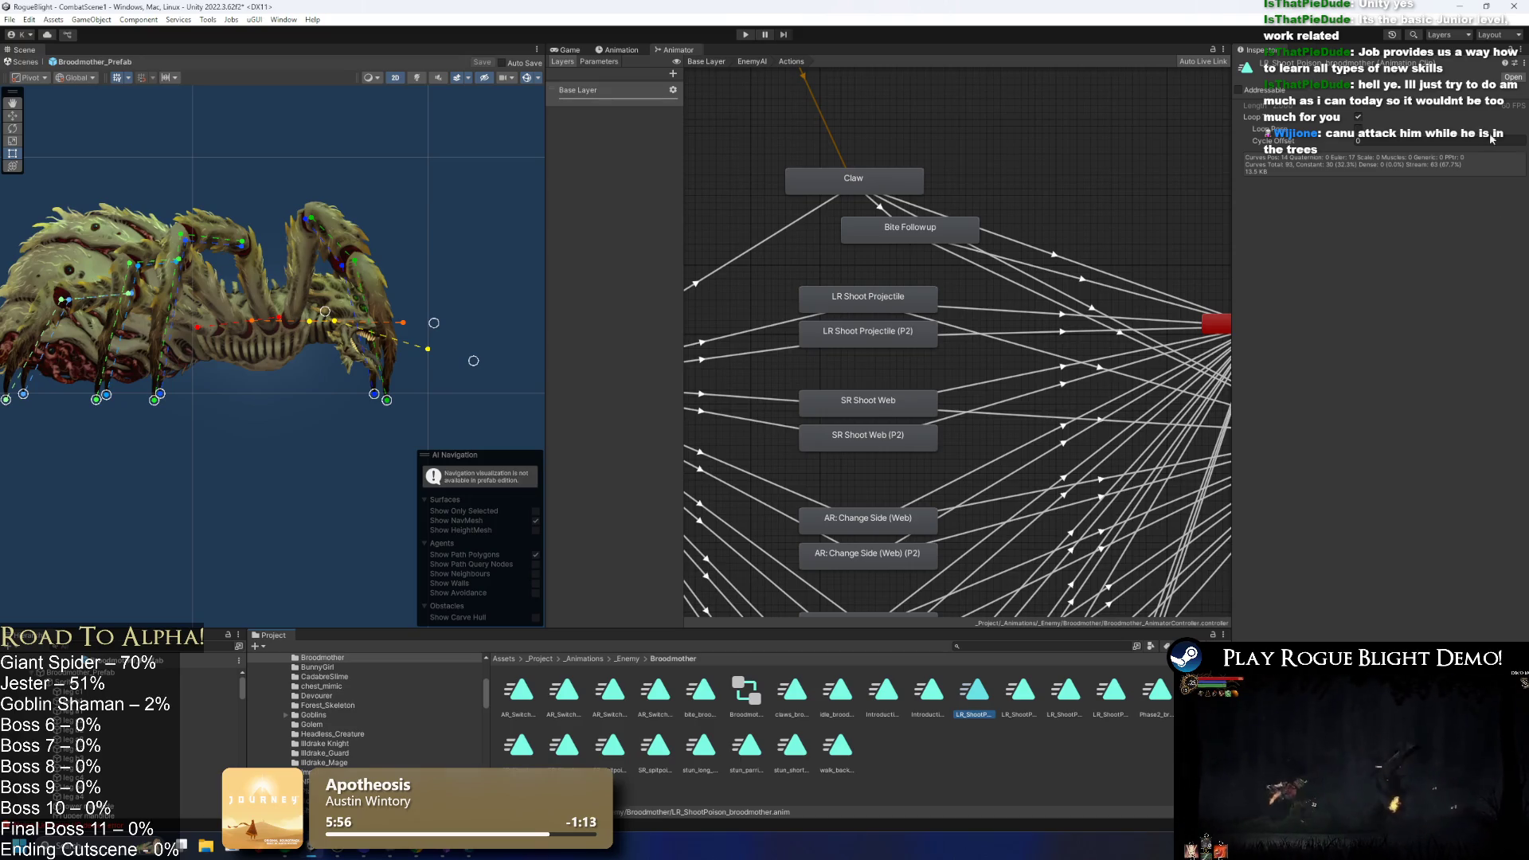
key(Right)
key(Right)
key(Right)
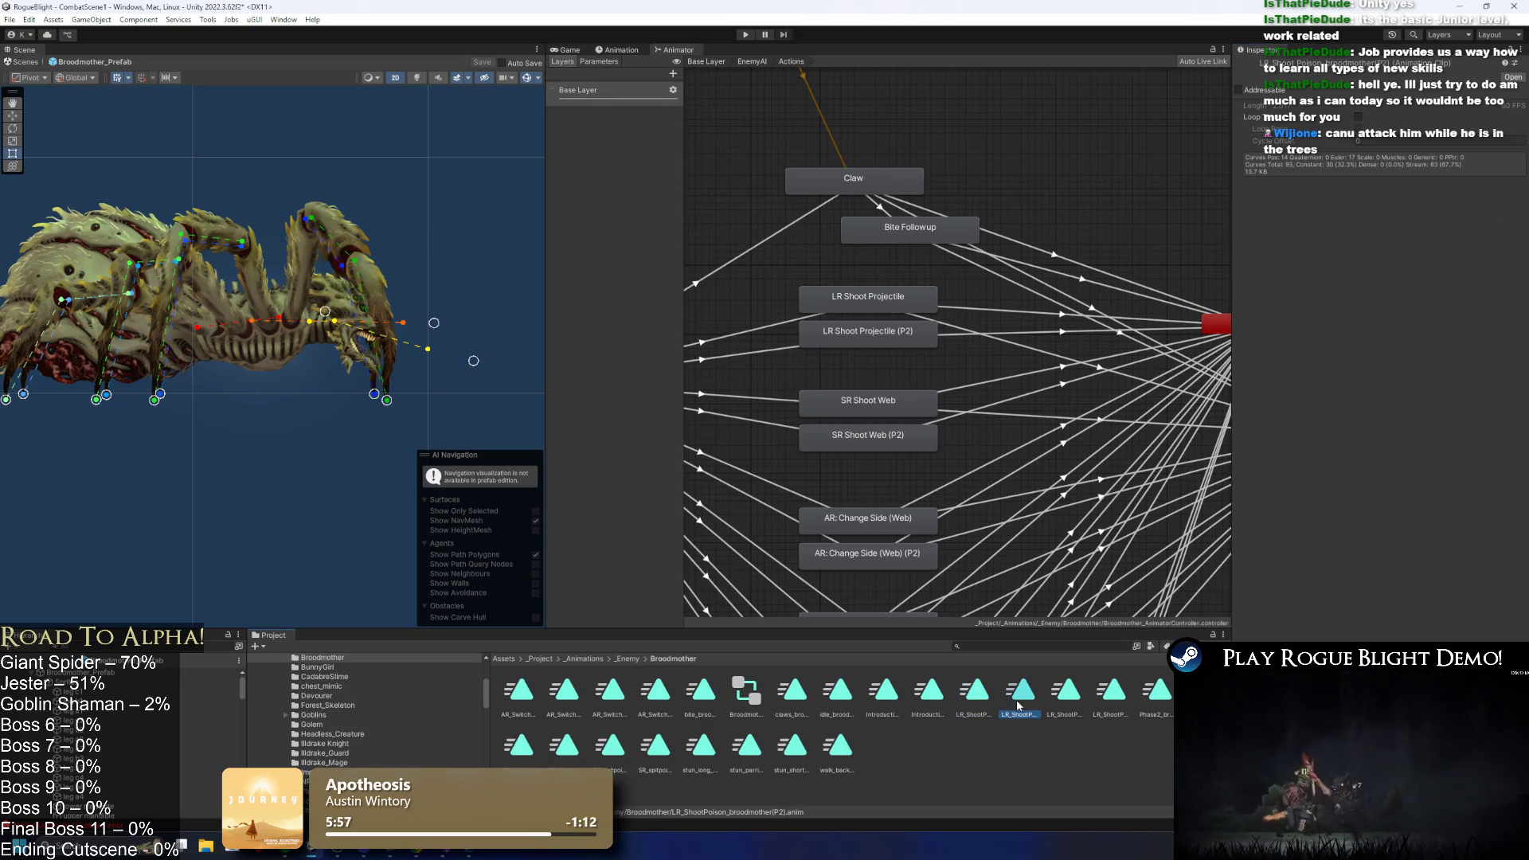
key(Right)
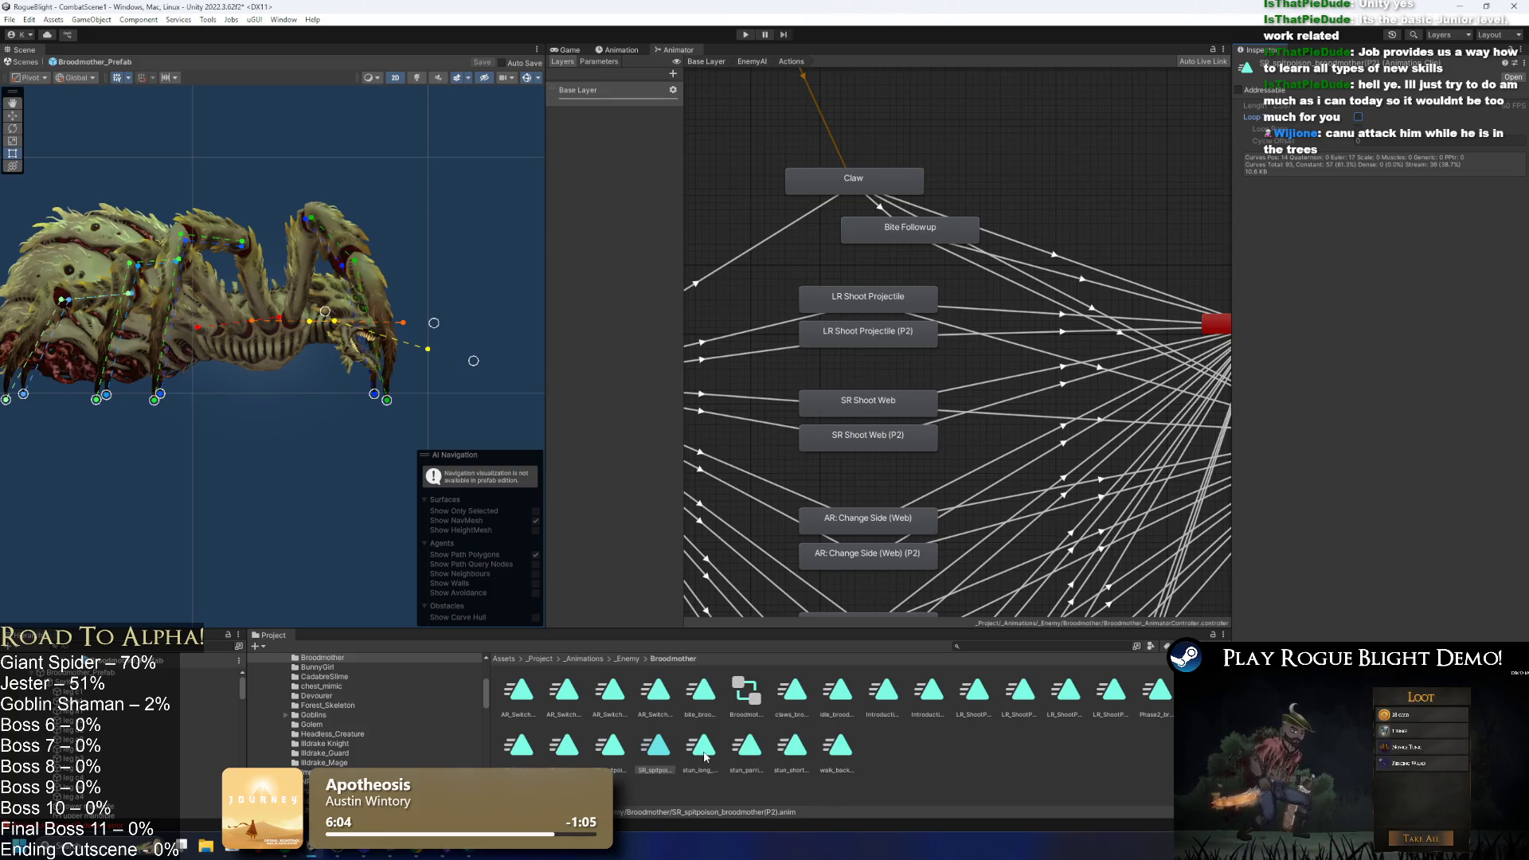
key(Right)
key(Right)
key(Right)
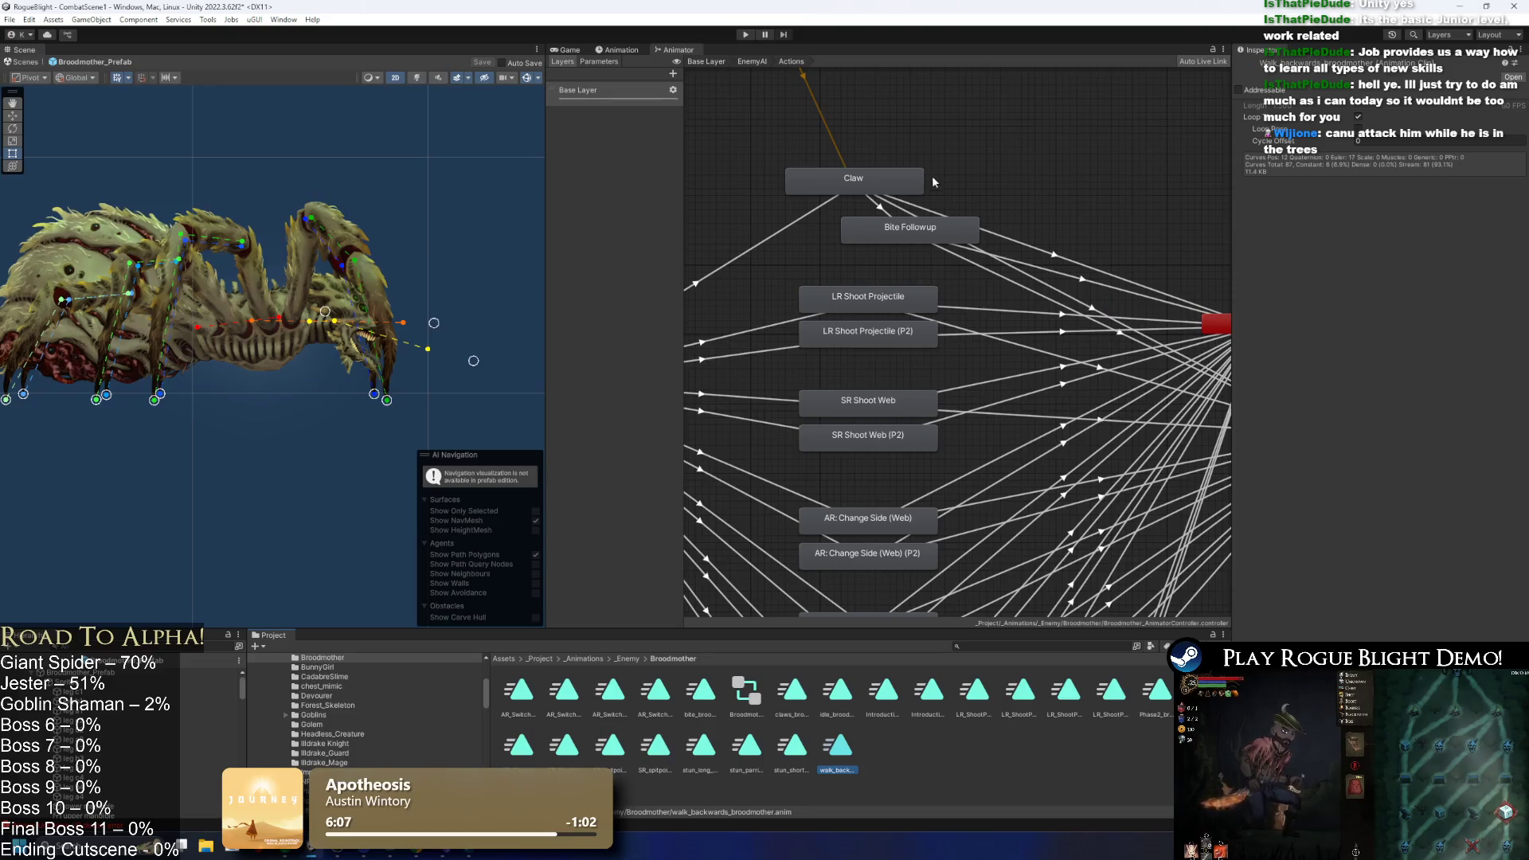
click(857, 340)
- Create transitions from LR Shoot Projectile (P2) and SR Shoot Web (P2) to Tired in (Up) EnemyAI
drag(968, 424, 831, 395)
right_click(789, 307)
click(837, 311)
click(1197, 400)
mouse_move(1243, 418)
click(1354, 487)
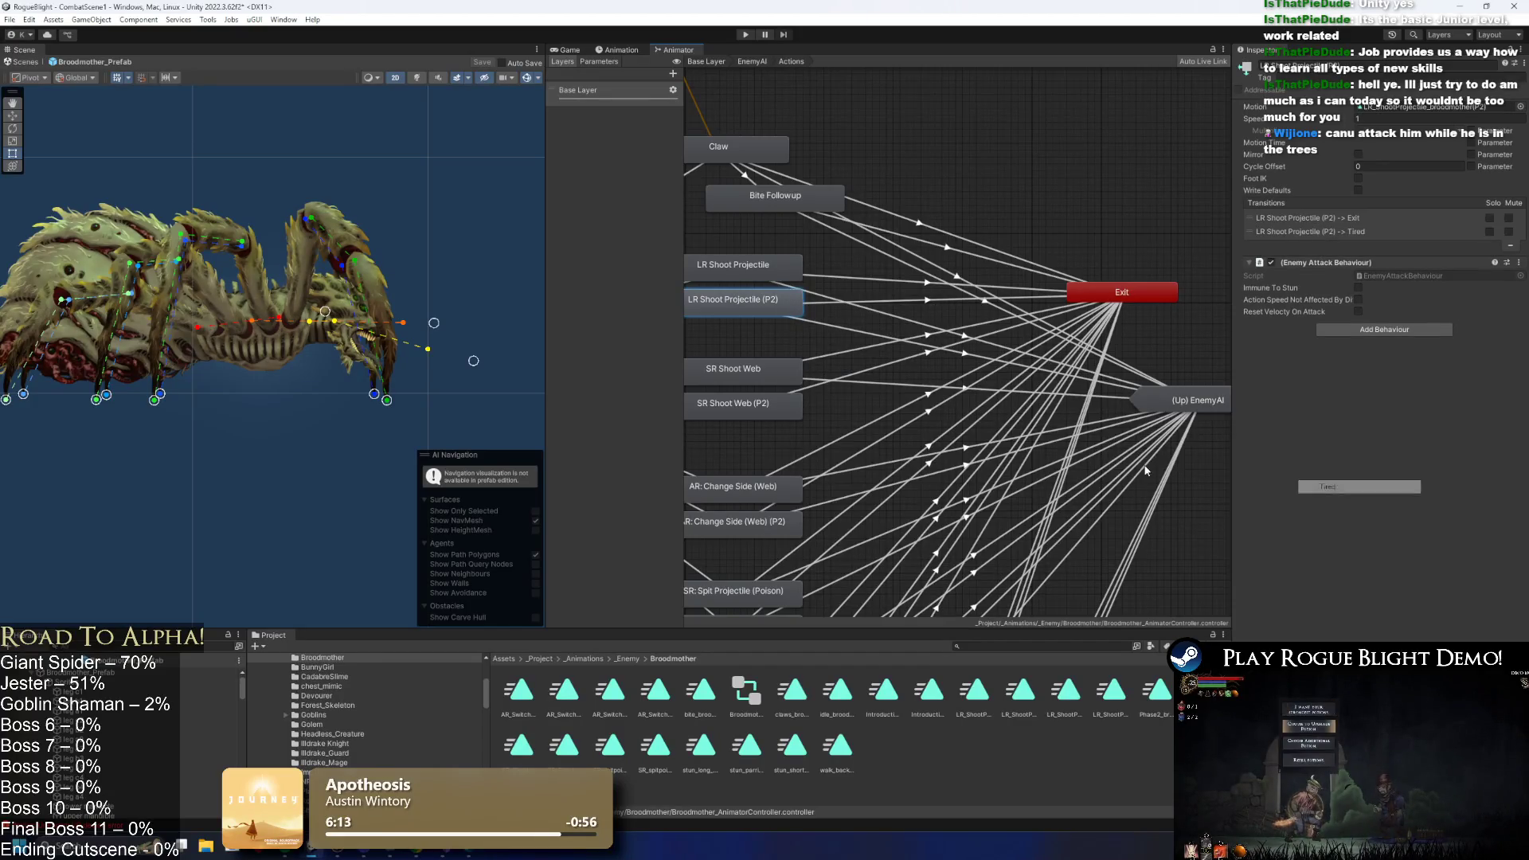
right_click(763, 403)
click(808, 408)
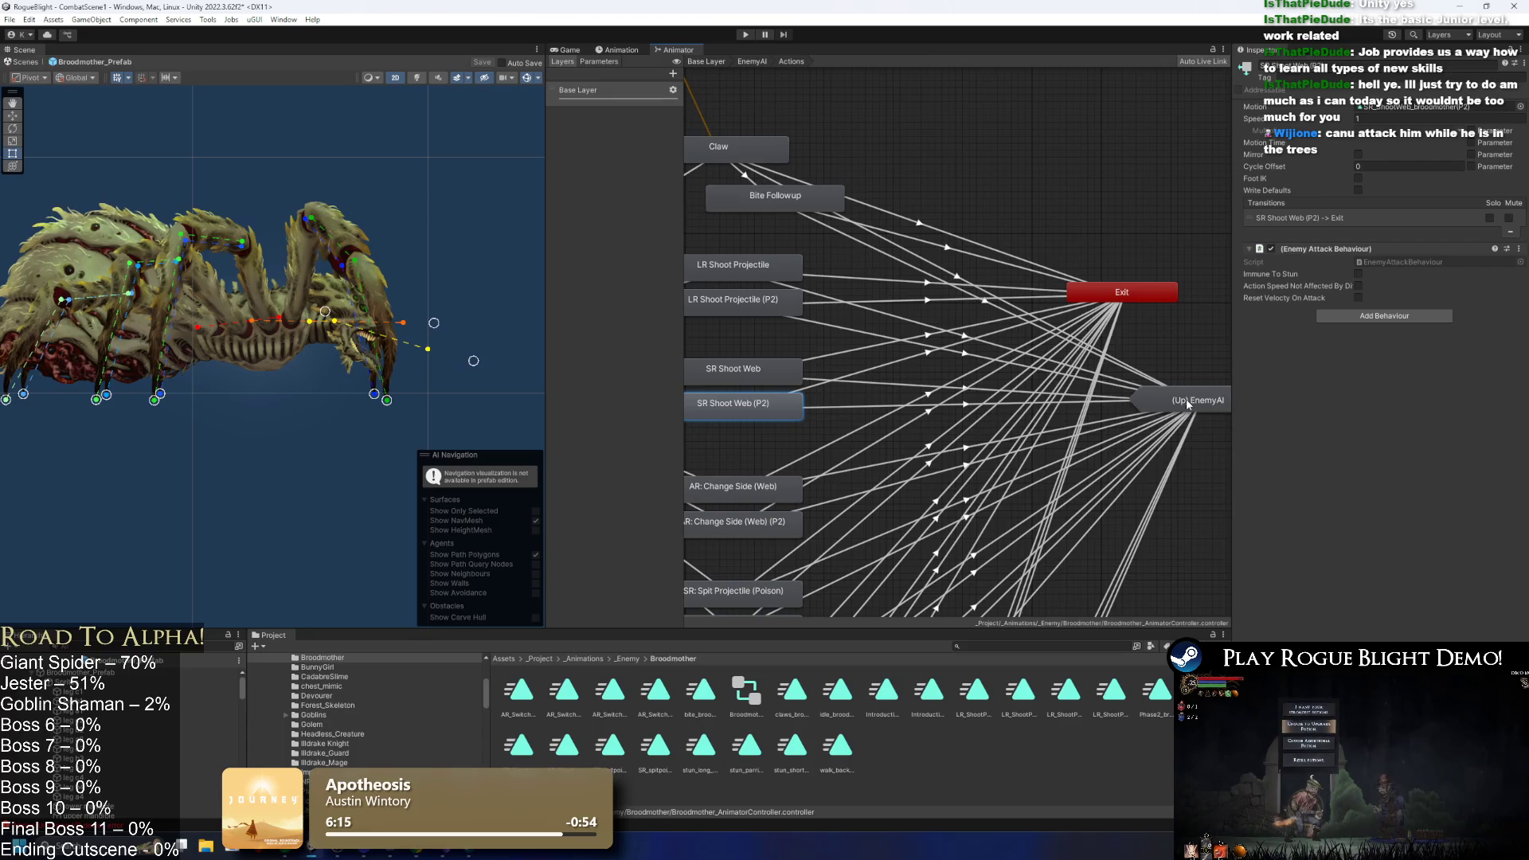
click(1198, 400)
mouse_move(1242, 408)
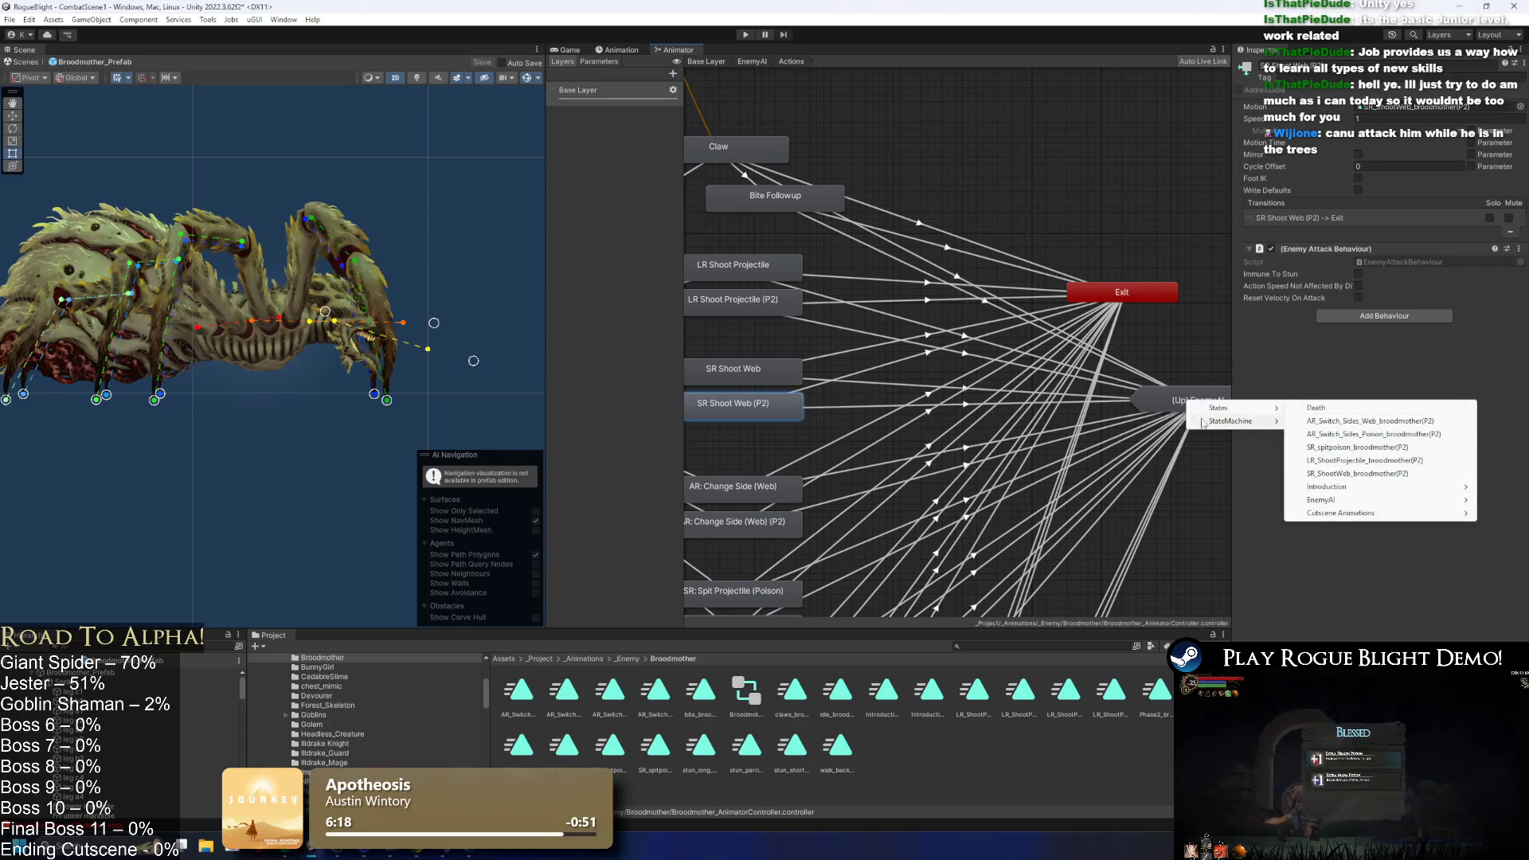
click(1338, 489)
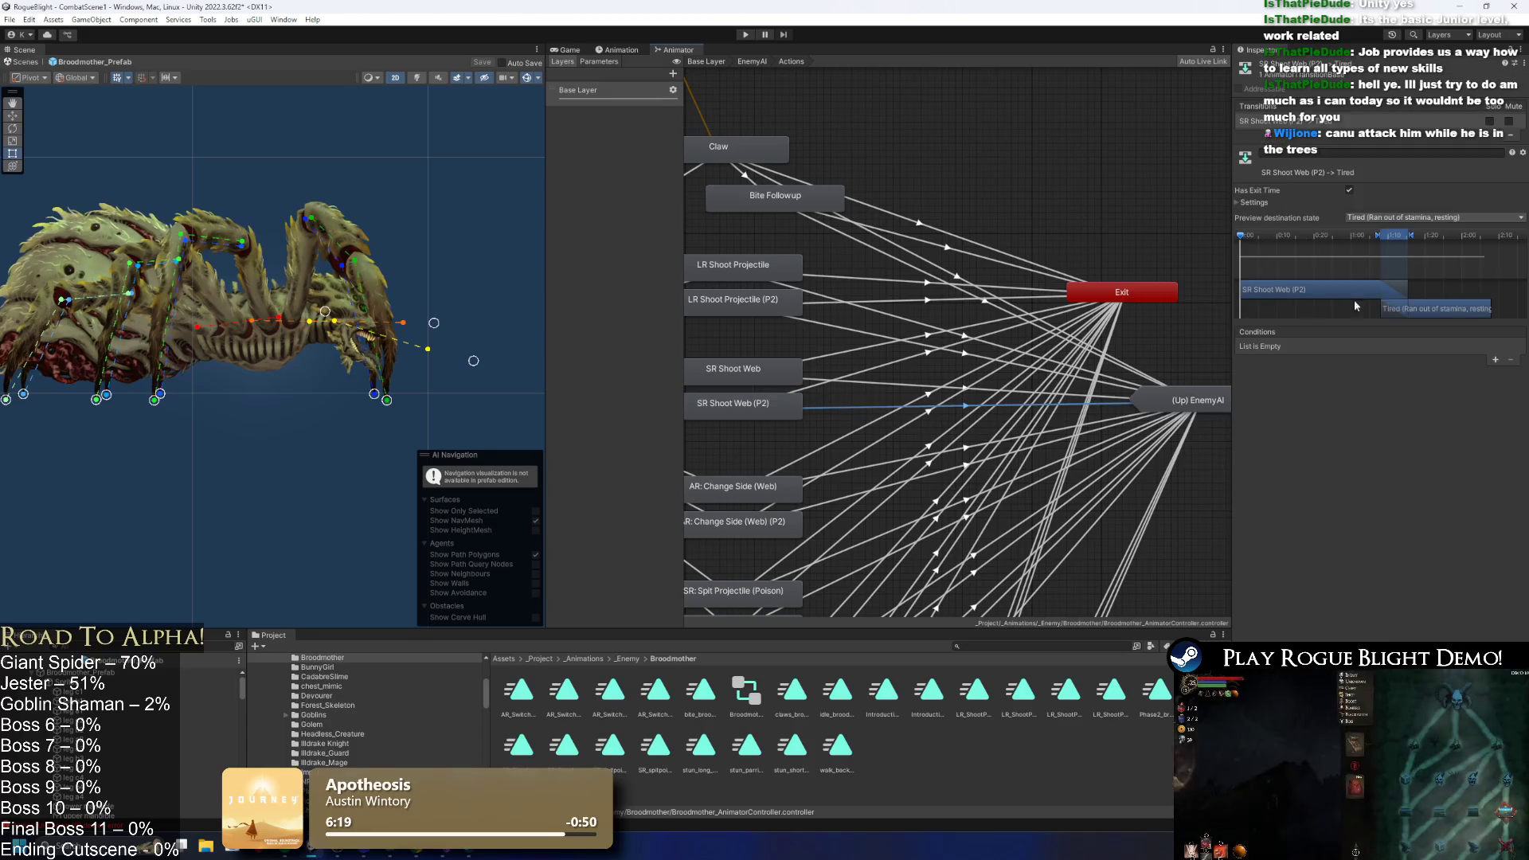
- Add a Tired condition to both new transitions into Tired
click(1495, 359)
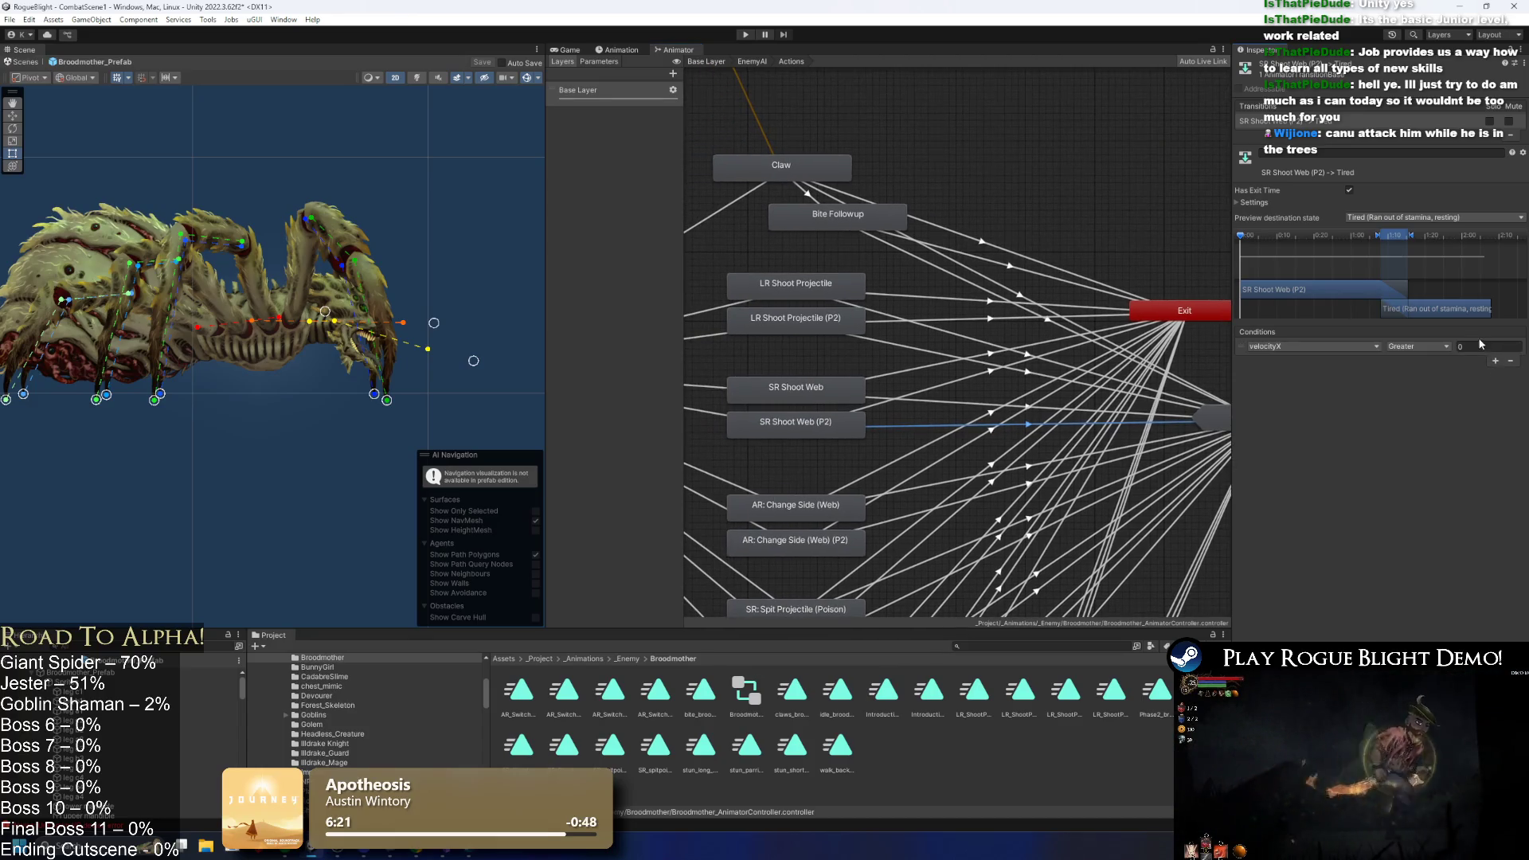
click(1338, 350)
click(1306, 441)
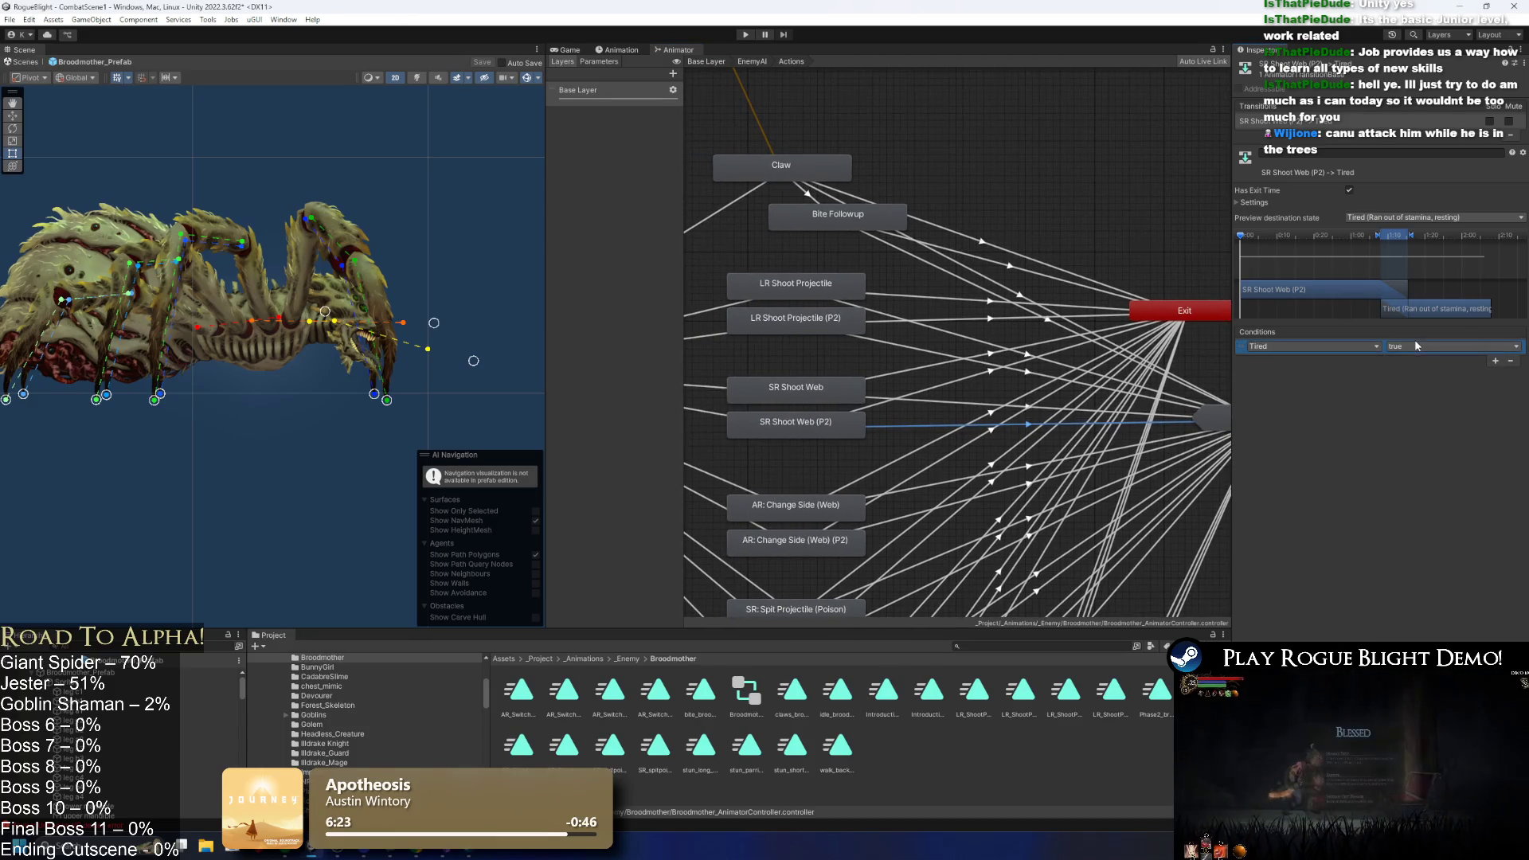
click(888, 338)
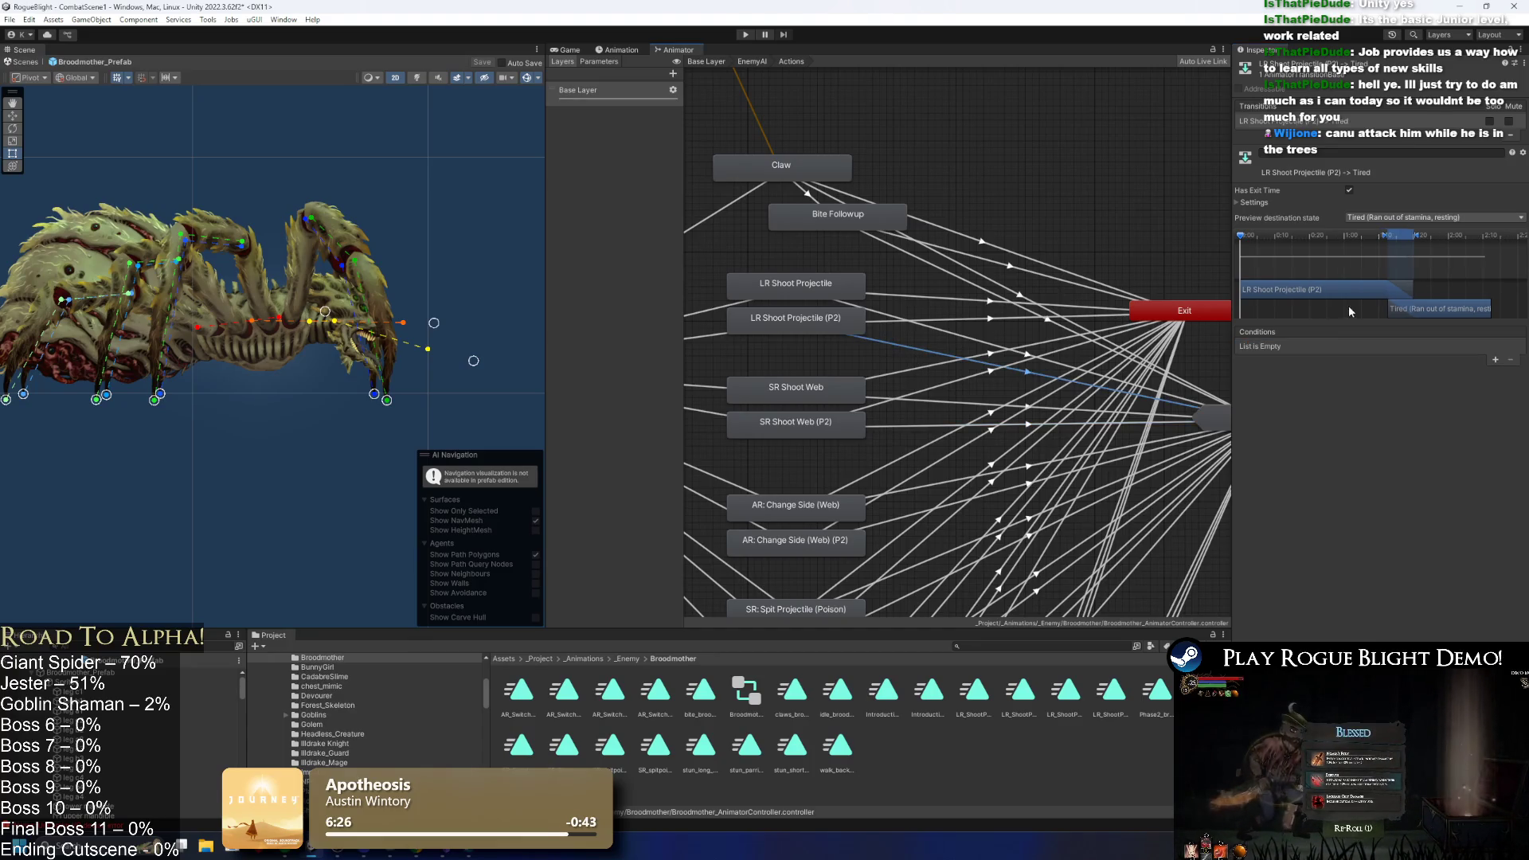
click(1495, 360)
click(1306, 348)
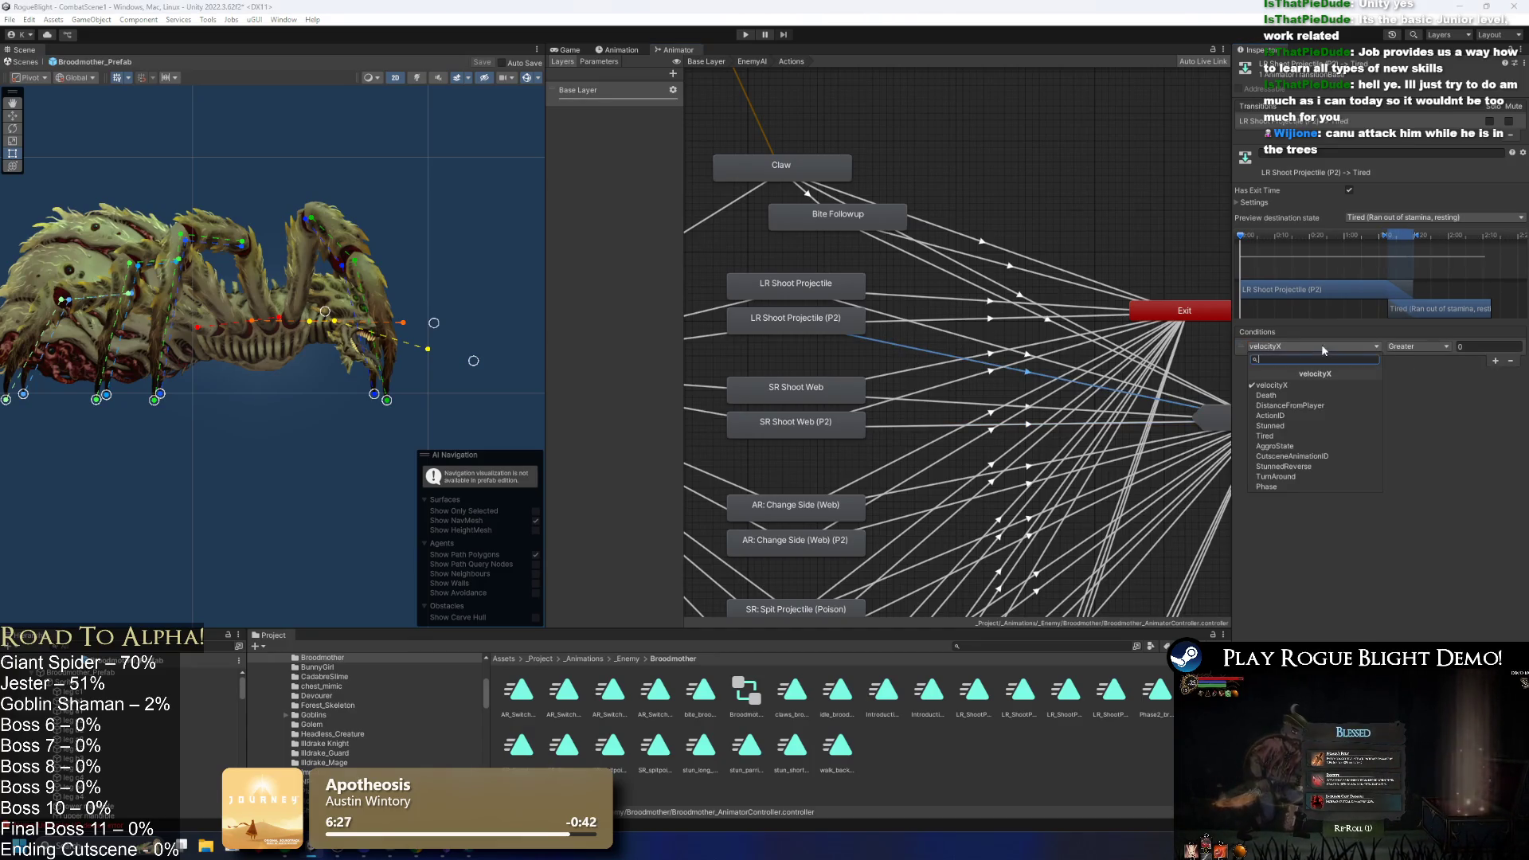
click(1306, 446)
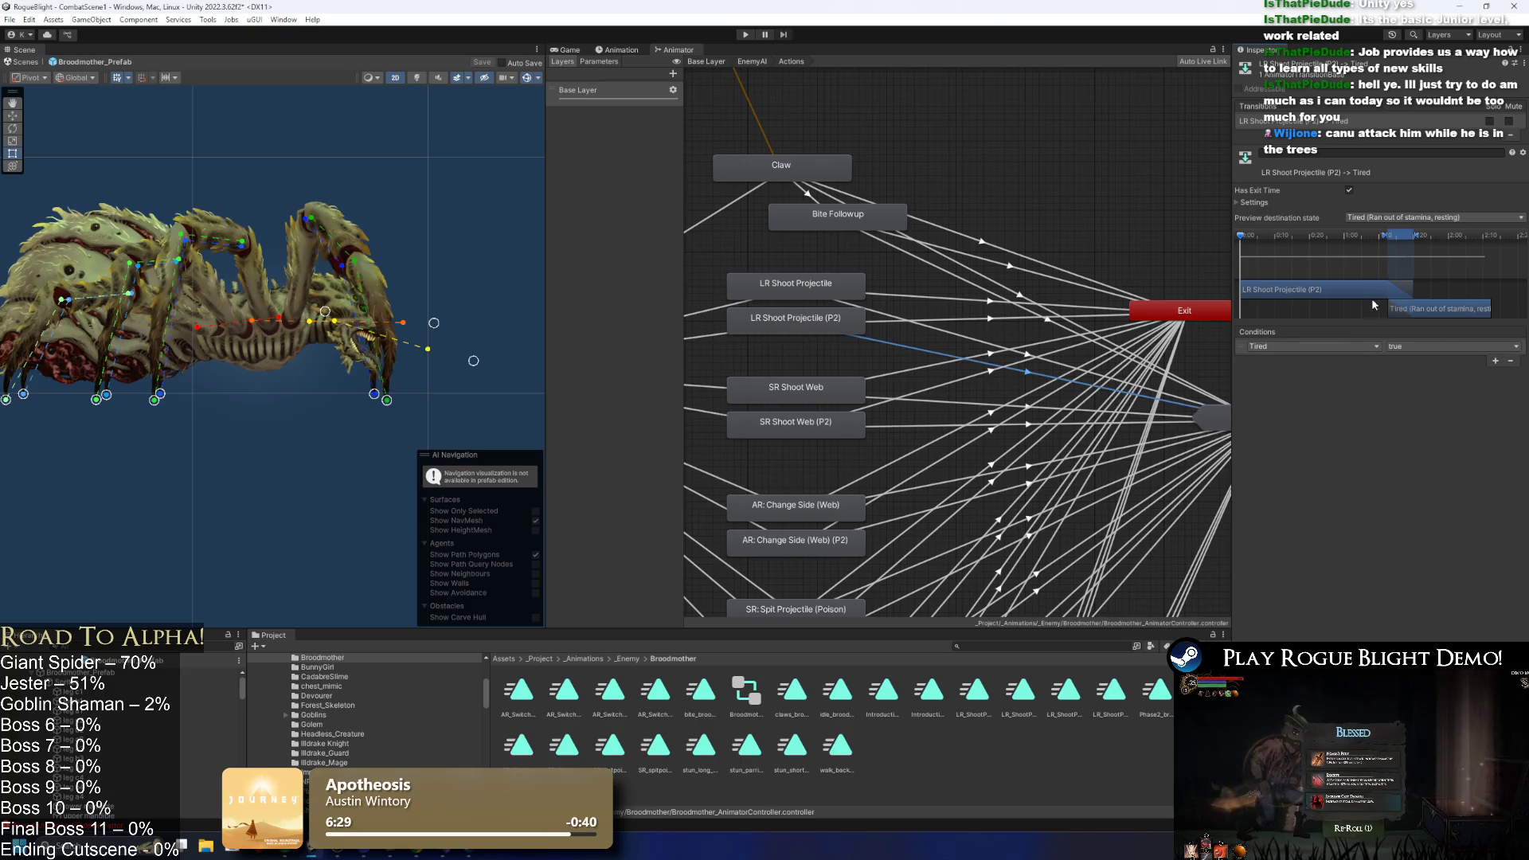
- Give the LR Shoot Projectile (P2) to Tired transition exit time 0.9 and a non-fixed 0.1 duration
click(1255, 202)
double_click(1376, 215)
text(0.9)
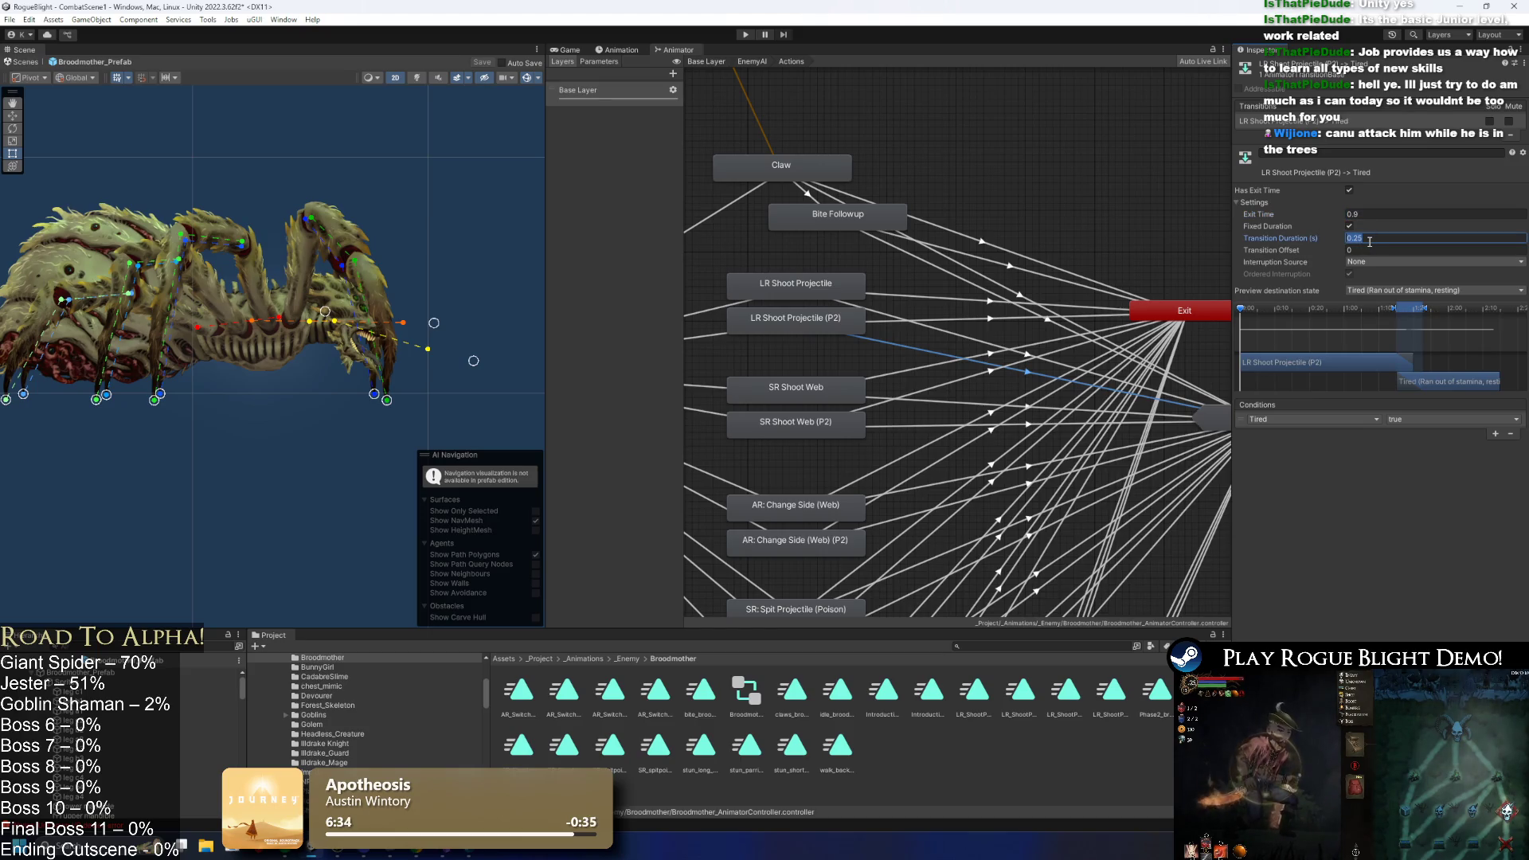
text(0.1)
click(1350, 227)
click(1348, 215)
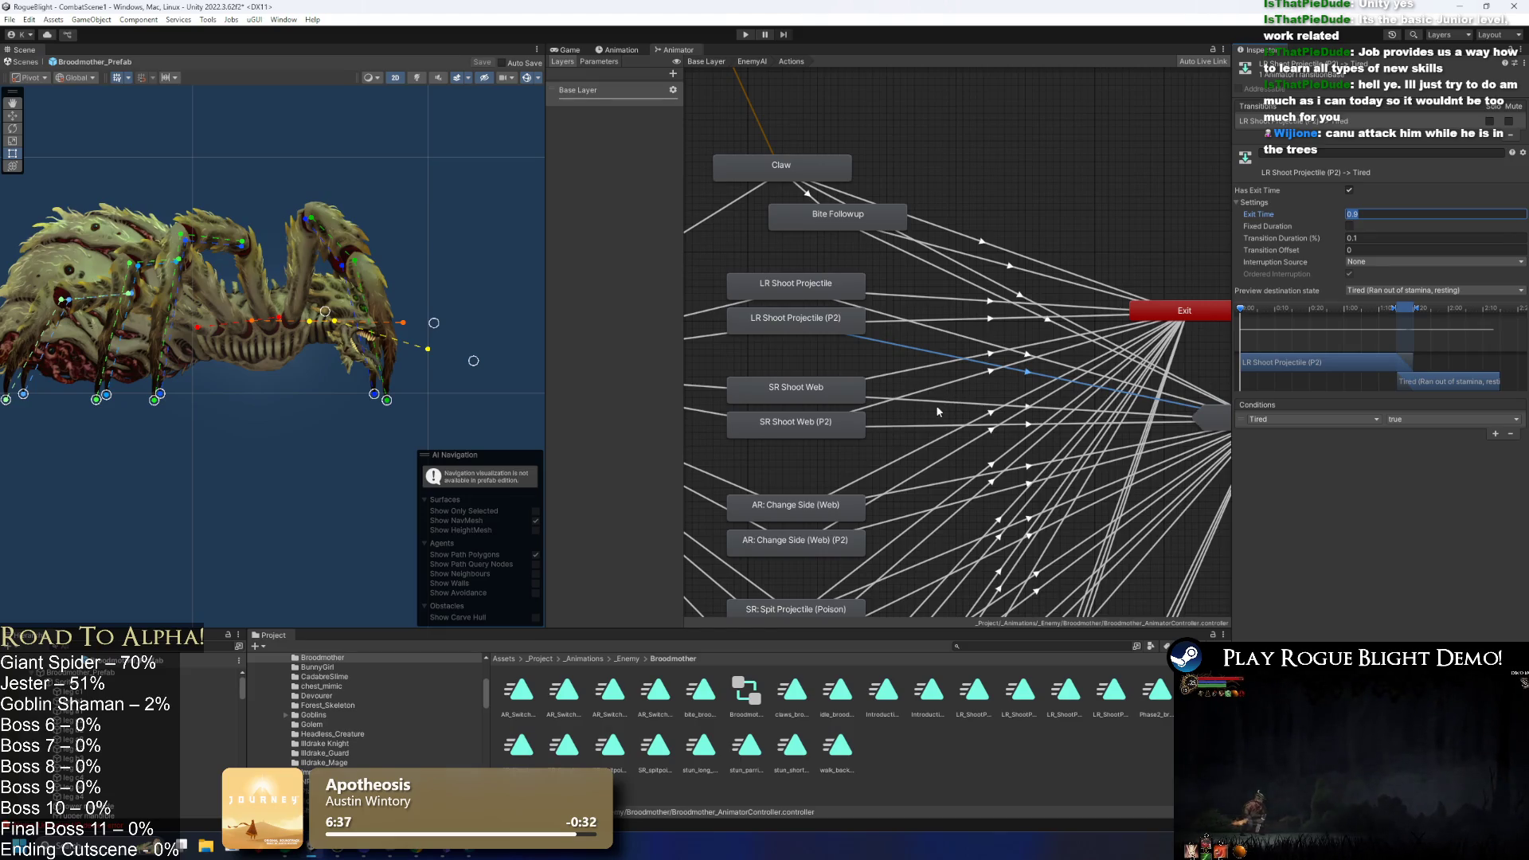
click(911, 429)
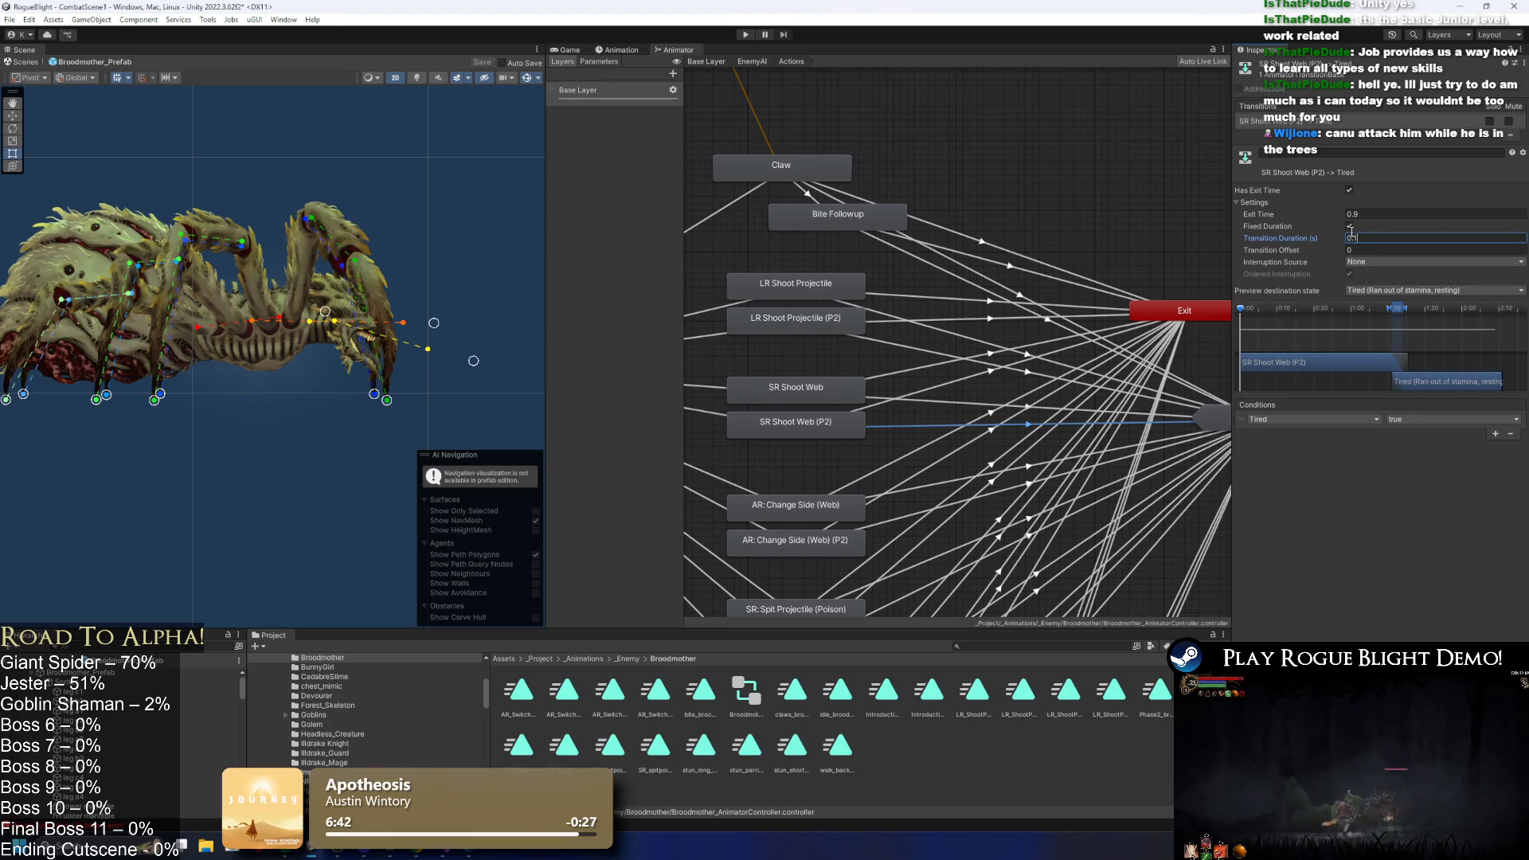
mouse_move(893, 395)
mouse_down()
mouse_move(949, 353)
mouse_move(921, 367)
mouse_move(921, 398)
mouse_up()
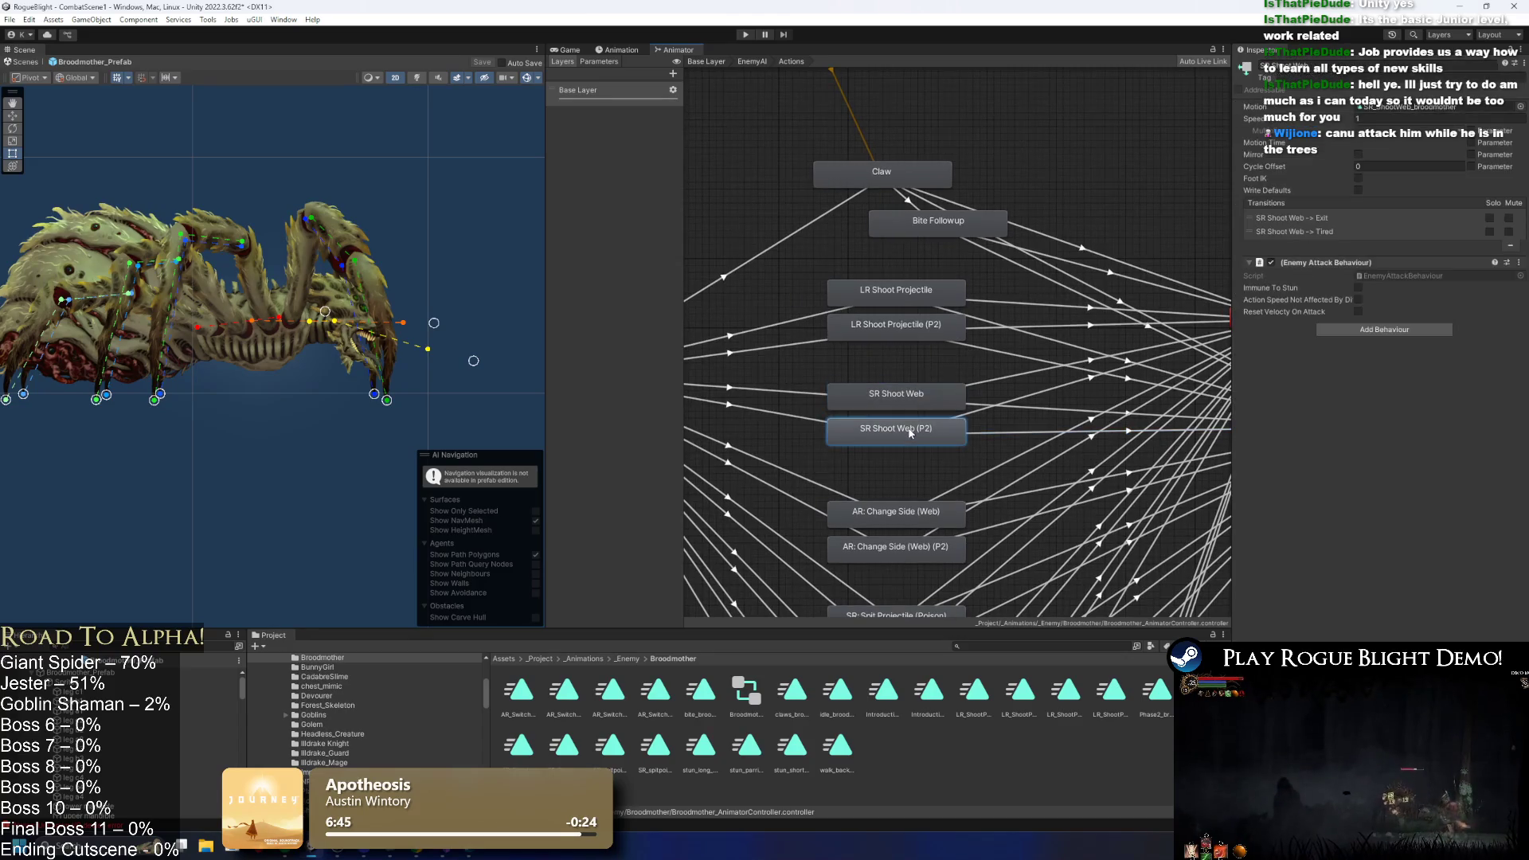
- Add a Phase NotEqual 2 condition to the AnyState to LR Shoot Projectile transition
click(916, 294)
click(900, 321)
click(798, 345)
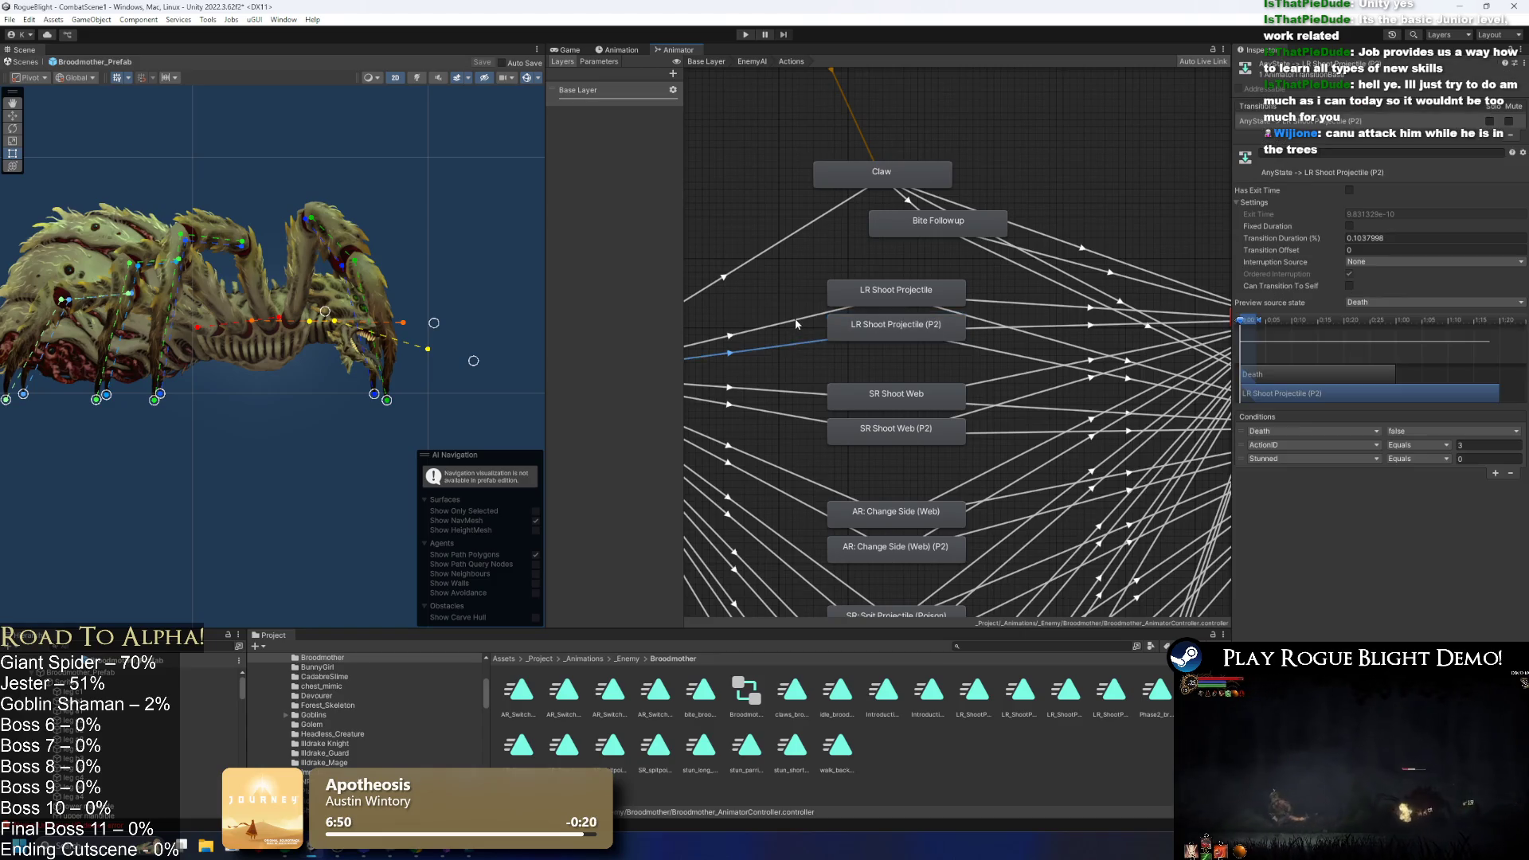
click(792, 342)
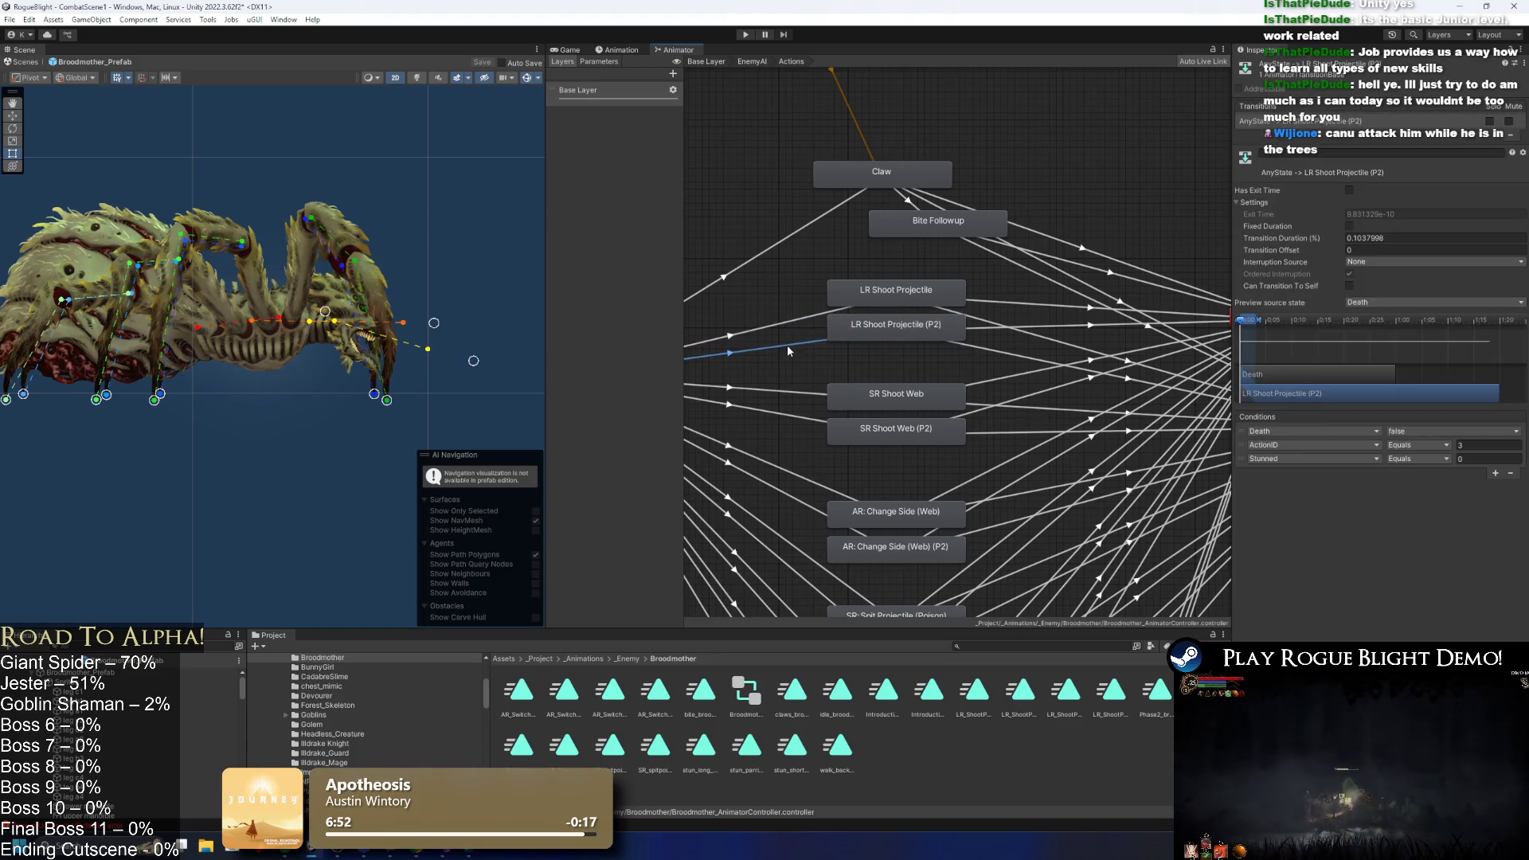
scroll(787, 345, up, 1)
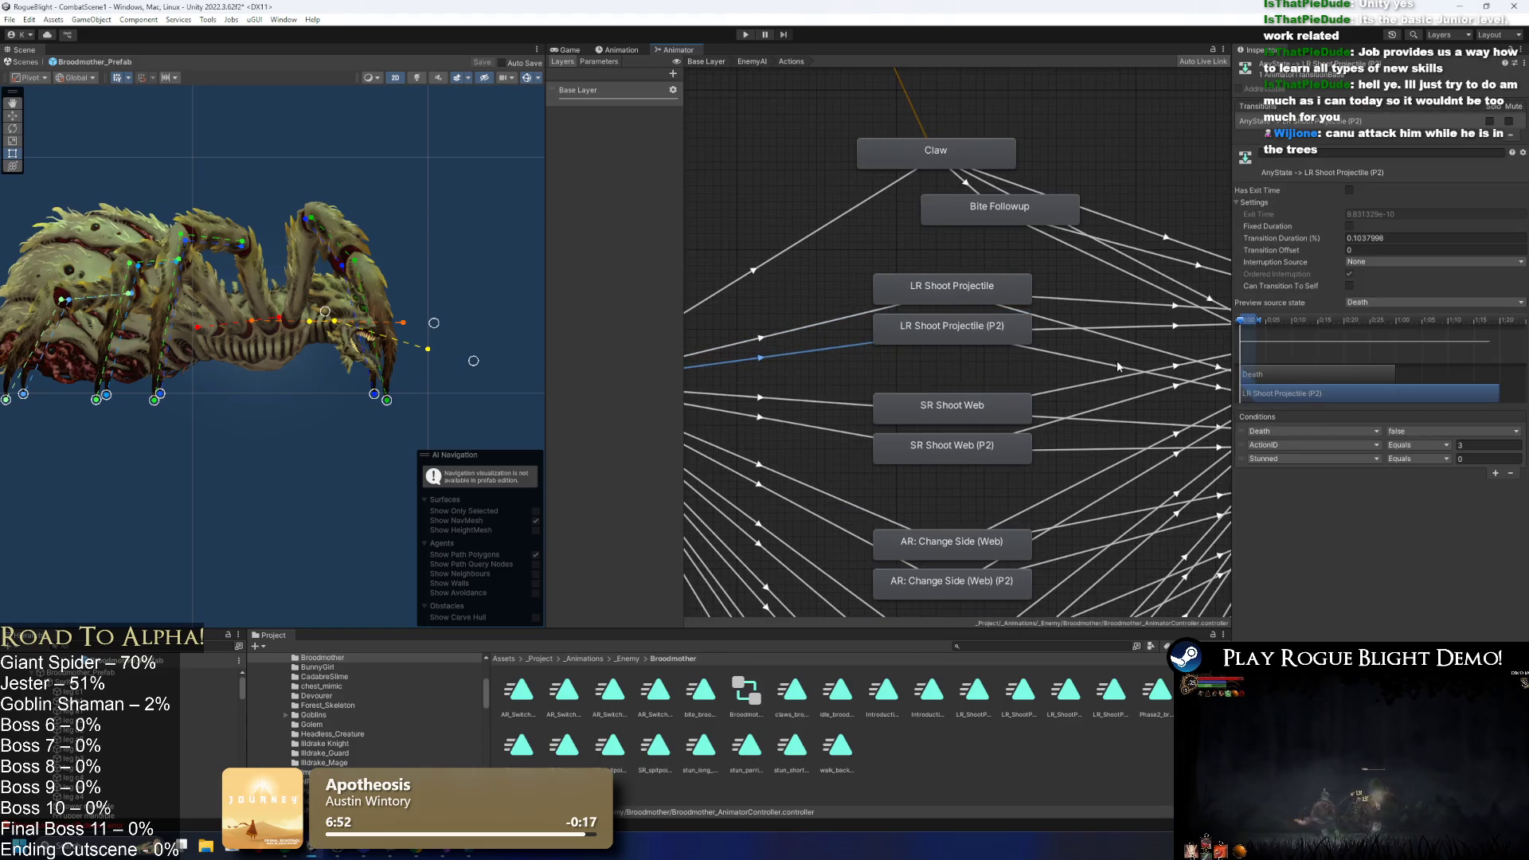
click(1495, 474)
click(1354, 472)
text(phase)
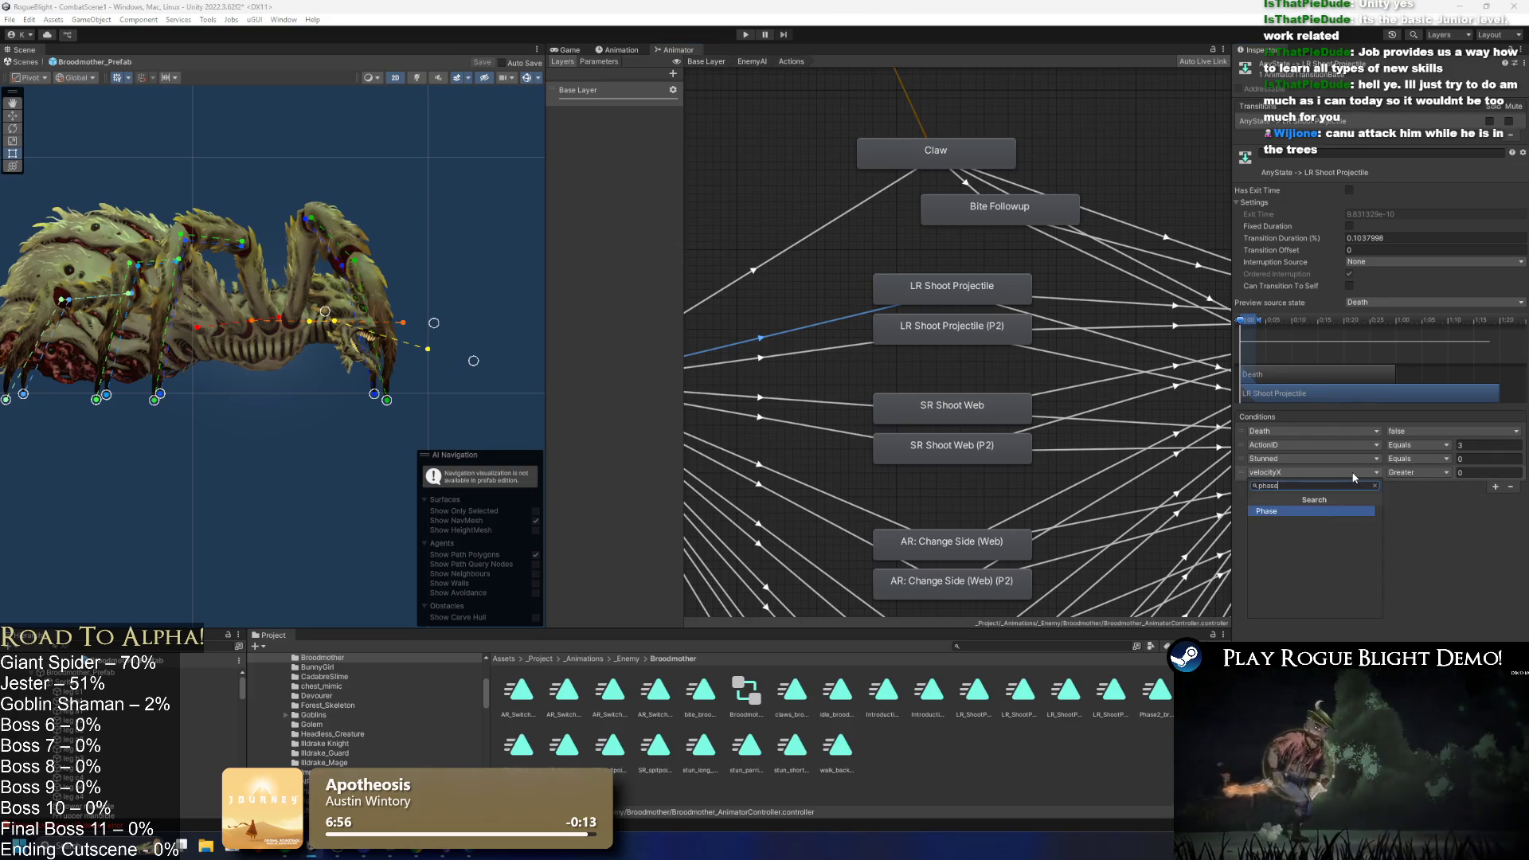
click(1346, 511)
click(1418, 472)
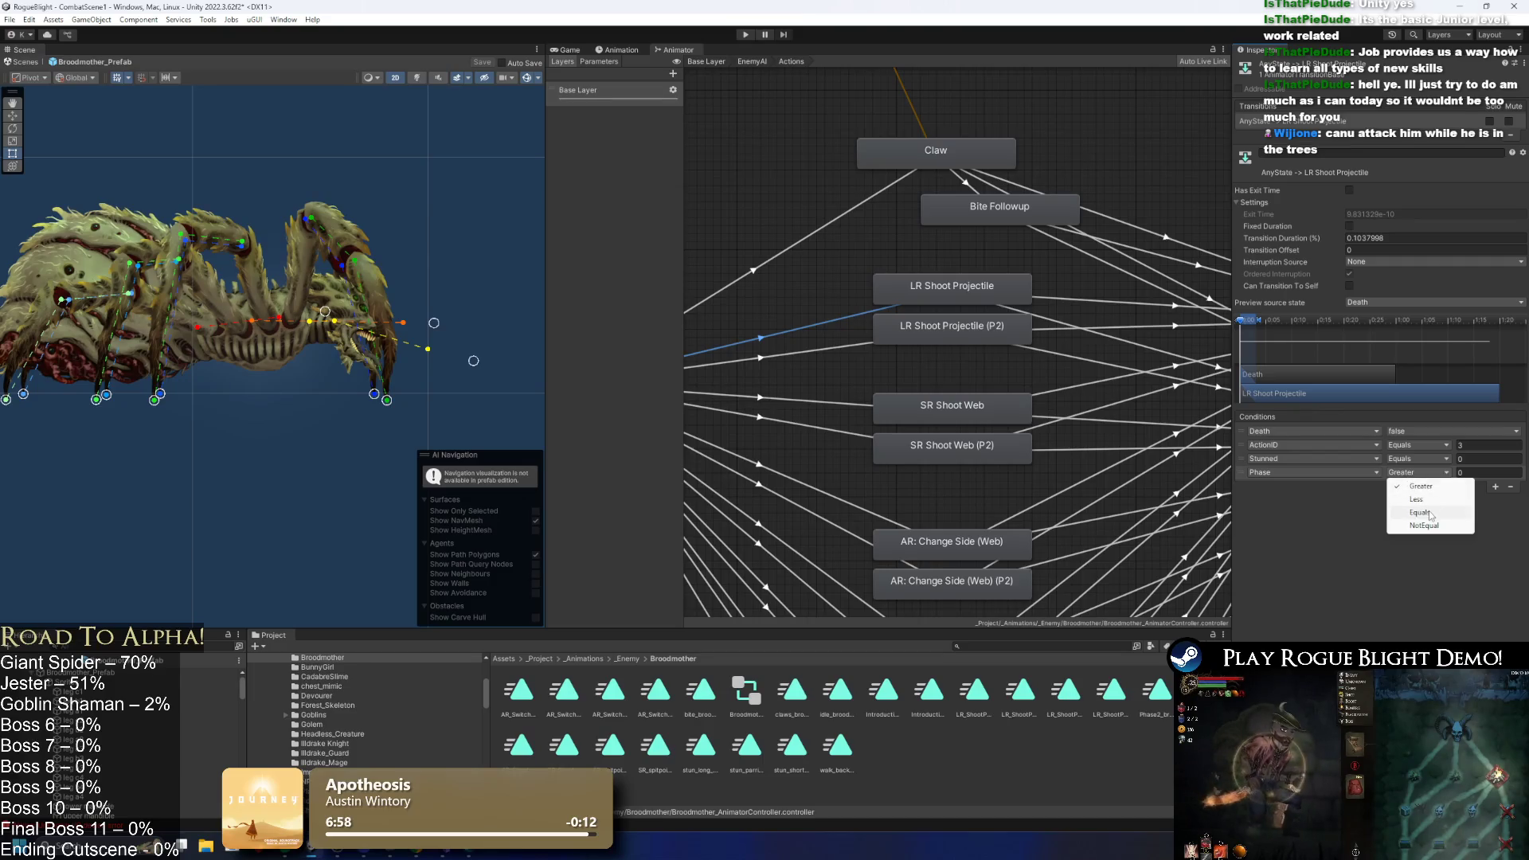
click(1424, 525)
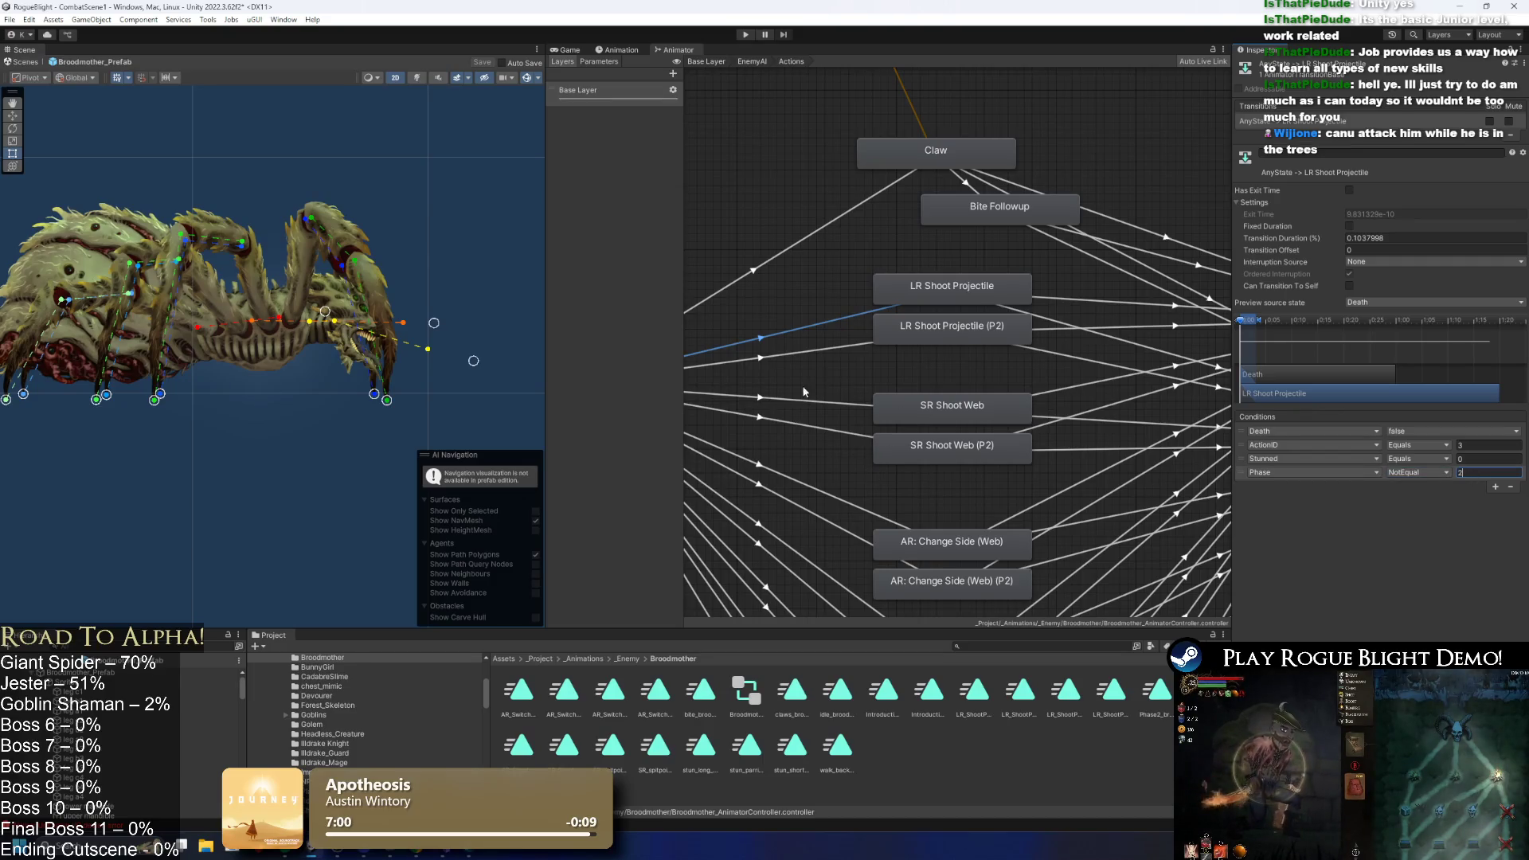
- Add a Phase NotEqual 2 condition to the AnyState to SR Shoot Web transition
click(836, 402)
click(1496, 473)
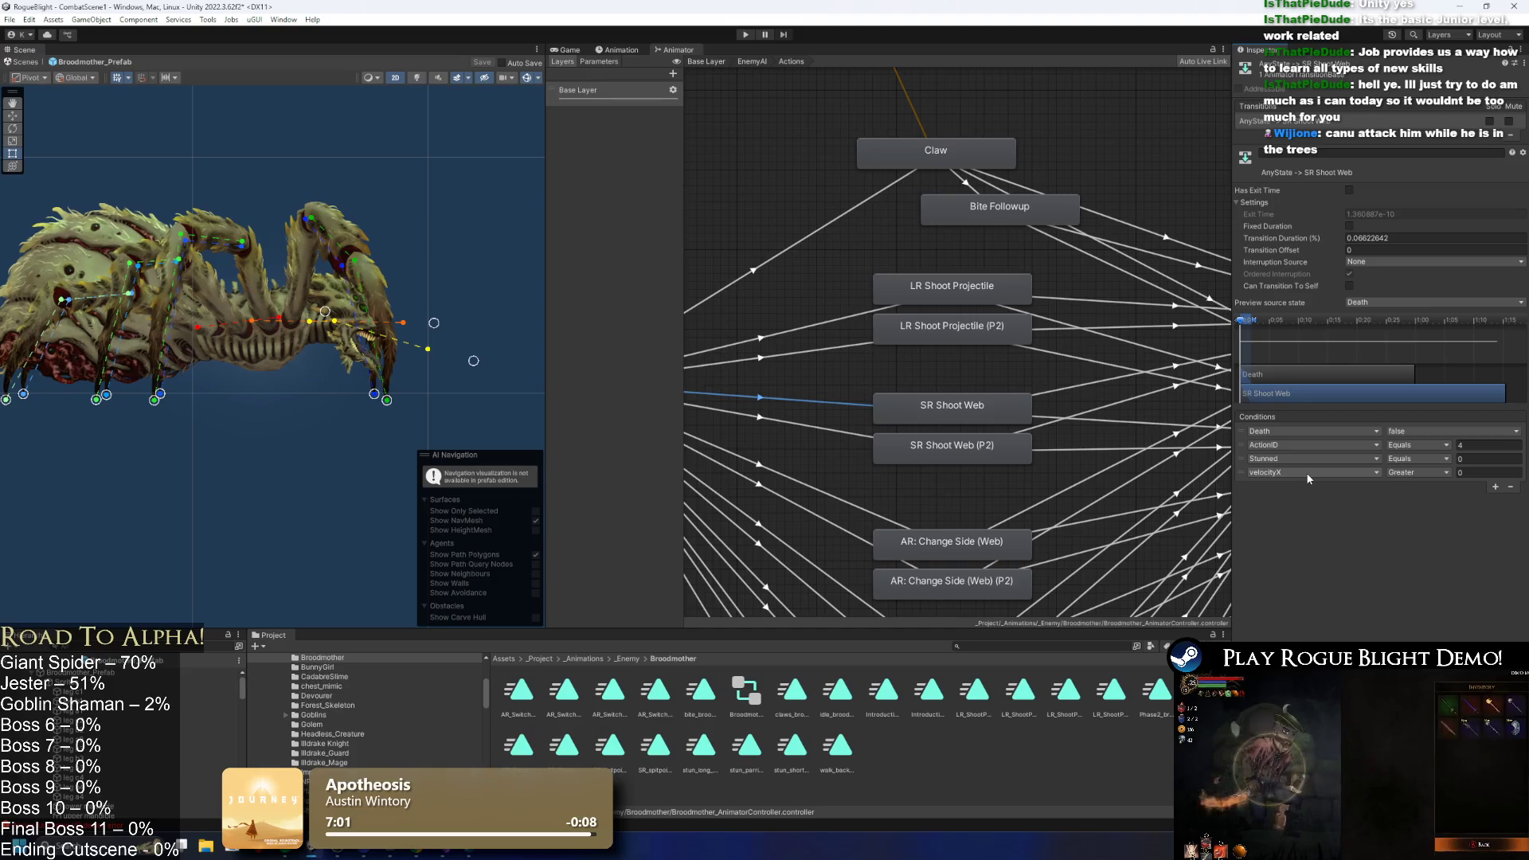
click(1310, 472)
click(1342, 562)
click(1414, 474)
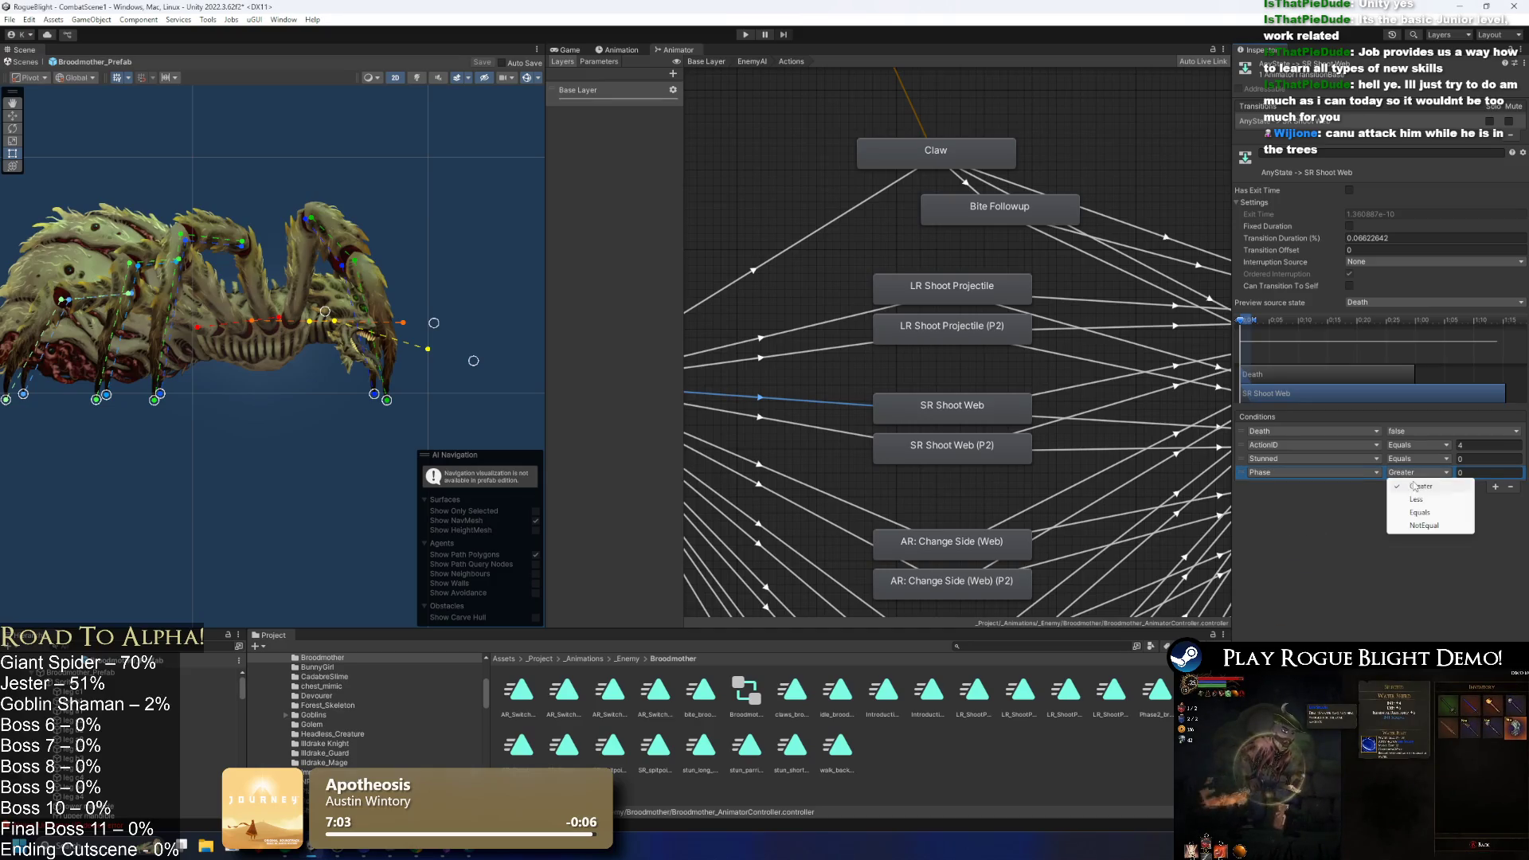
click(1426, 526)
- Require Phase Equals 2 on the AnyState to LR Shoot Projectile (P2) transition
click(806, 352)
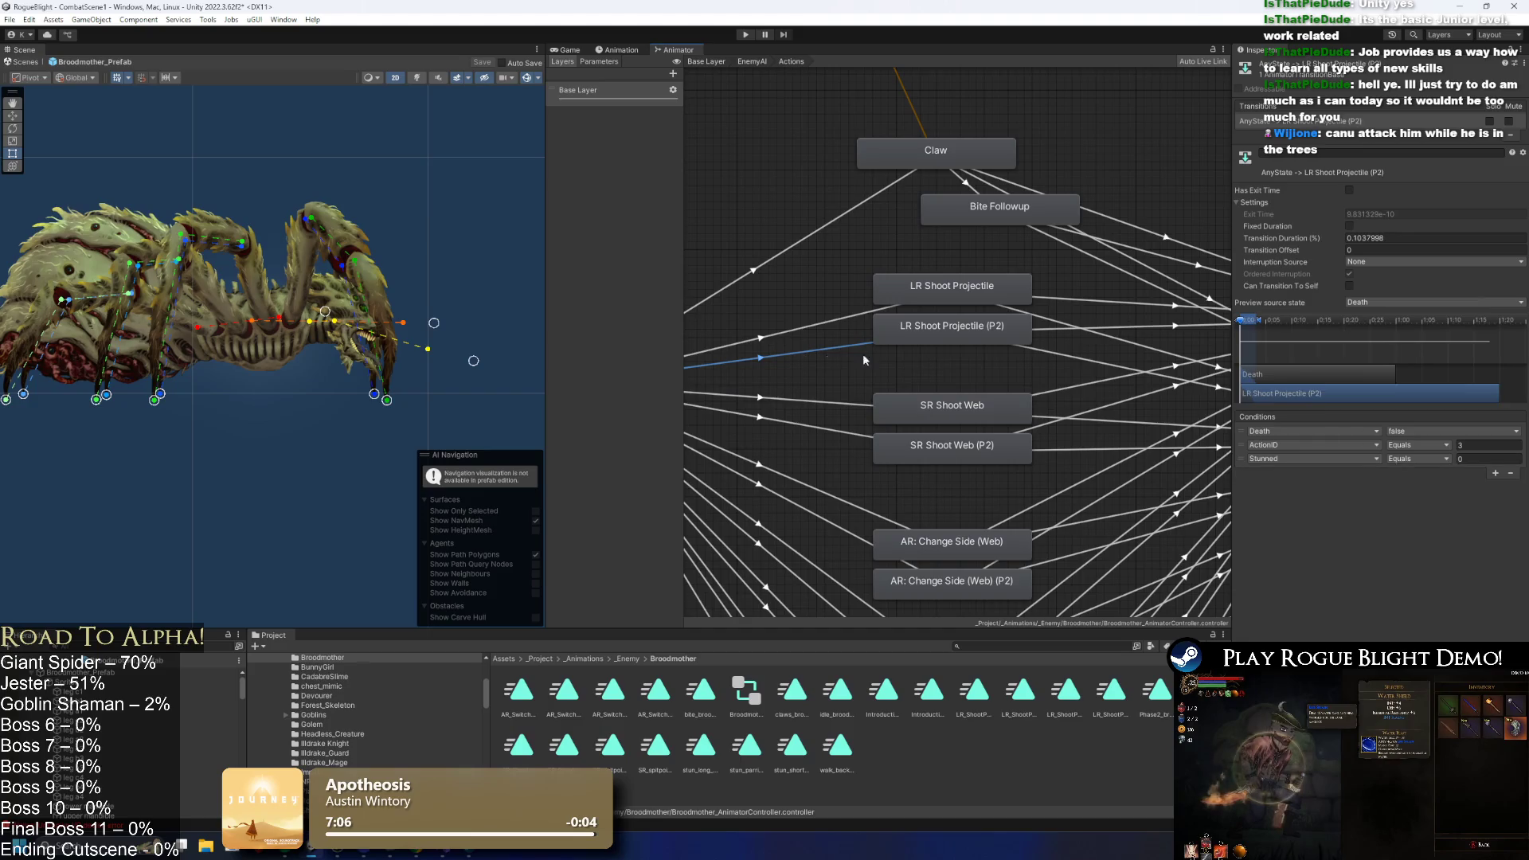
click(1507, 474)
click(1496, 460)
click(1495, 473)
click(1311, 472)
click(1291, 615)
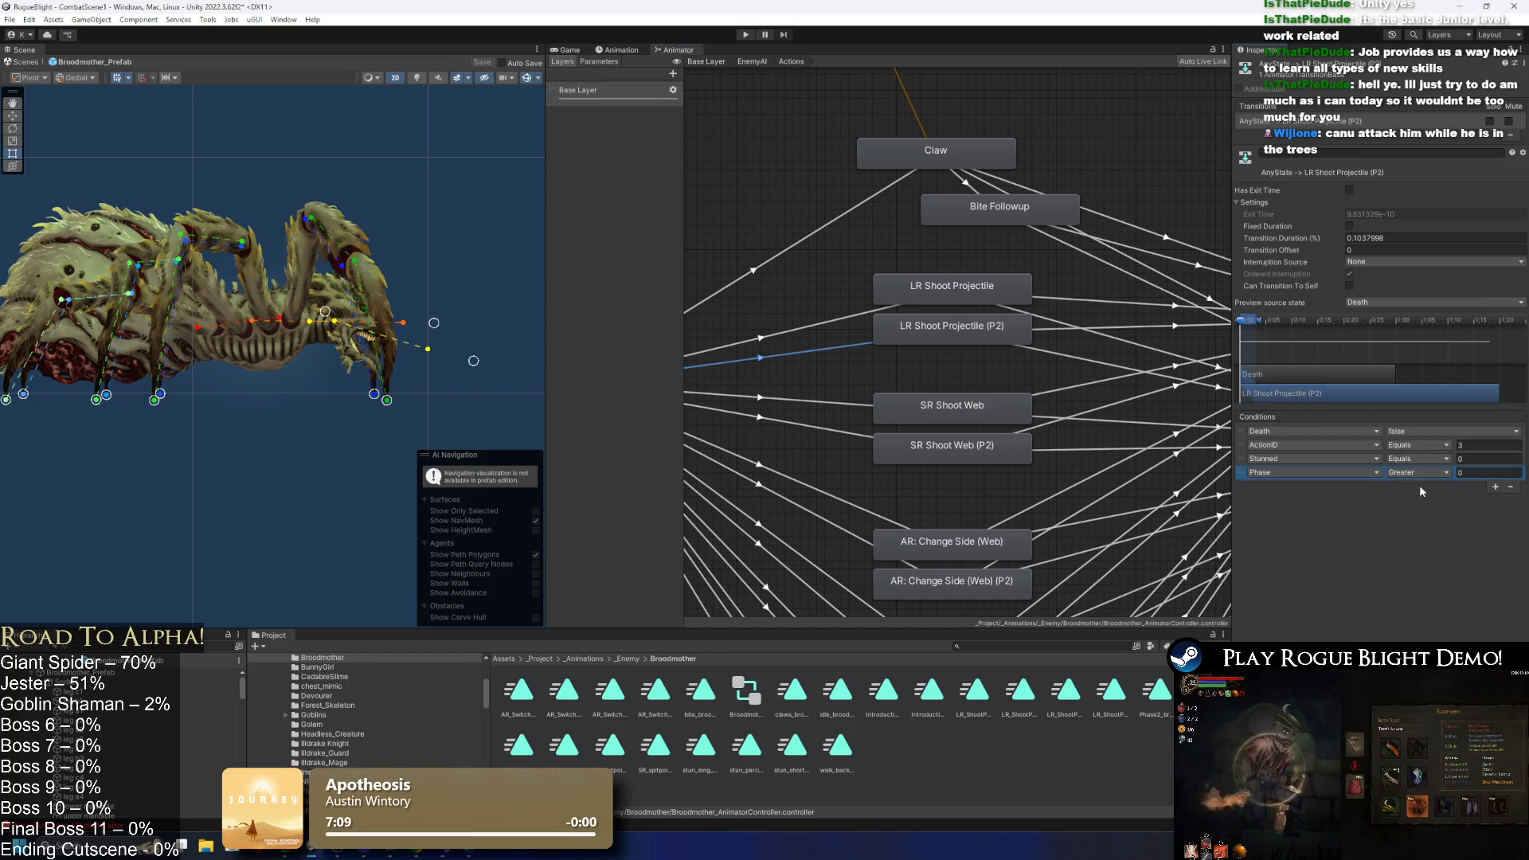
click(1418, 473)
click(1421, 512)
click(1488, 473)
text(2)
- Require Phase Equals 2 on the AnyState to SR Shoot Web (P2) transition
click(850, 407)
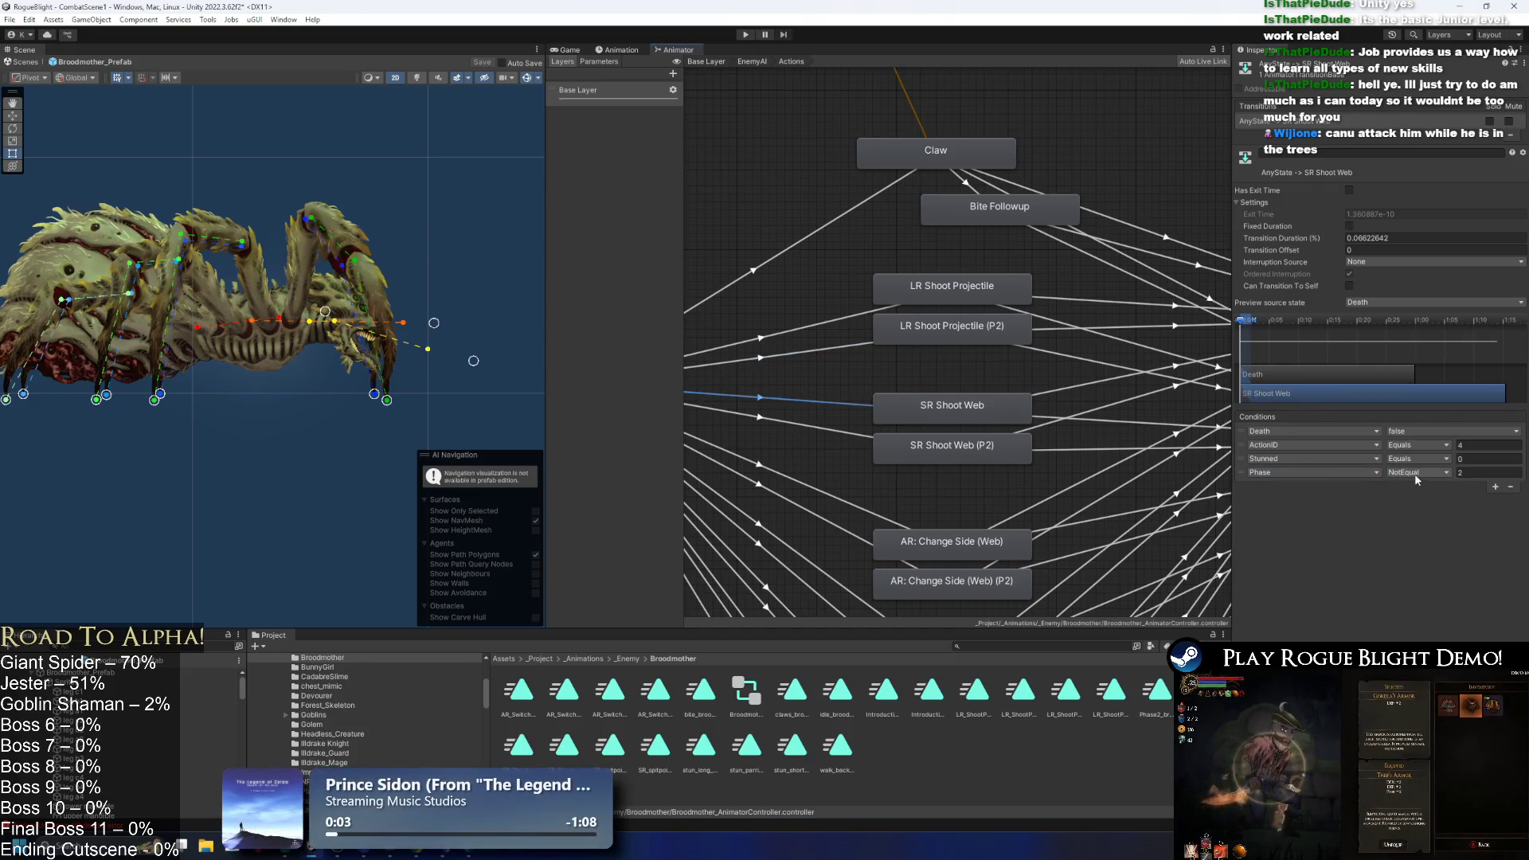
click(789, 422)
click(1496, 487)
click(1283, 473)
click(1265, 613)
click(1430, 472)
click(1426, 512)
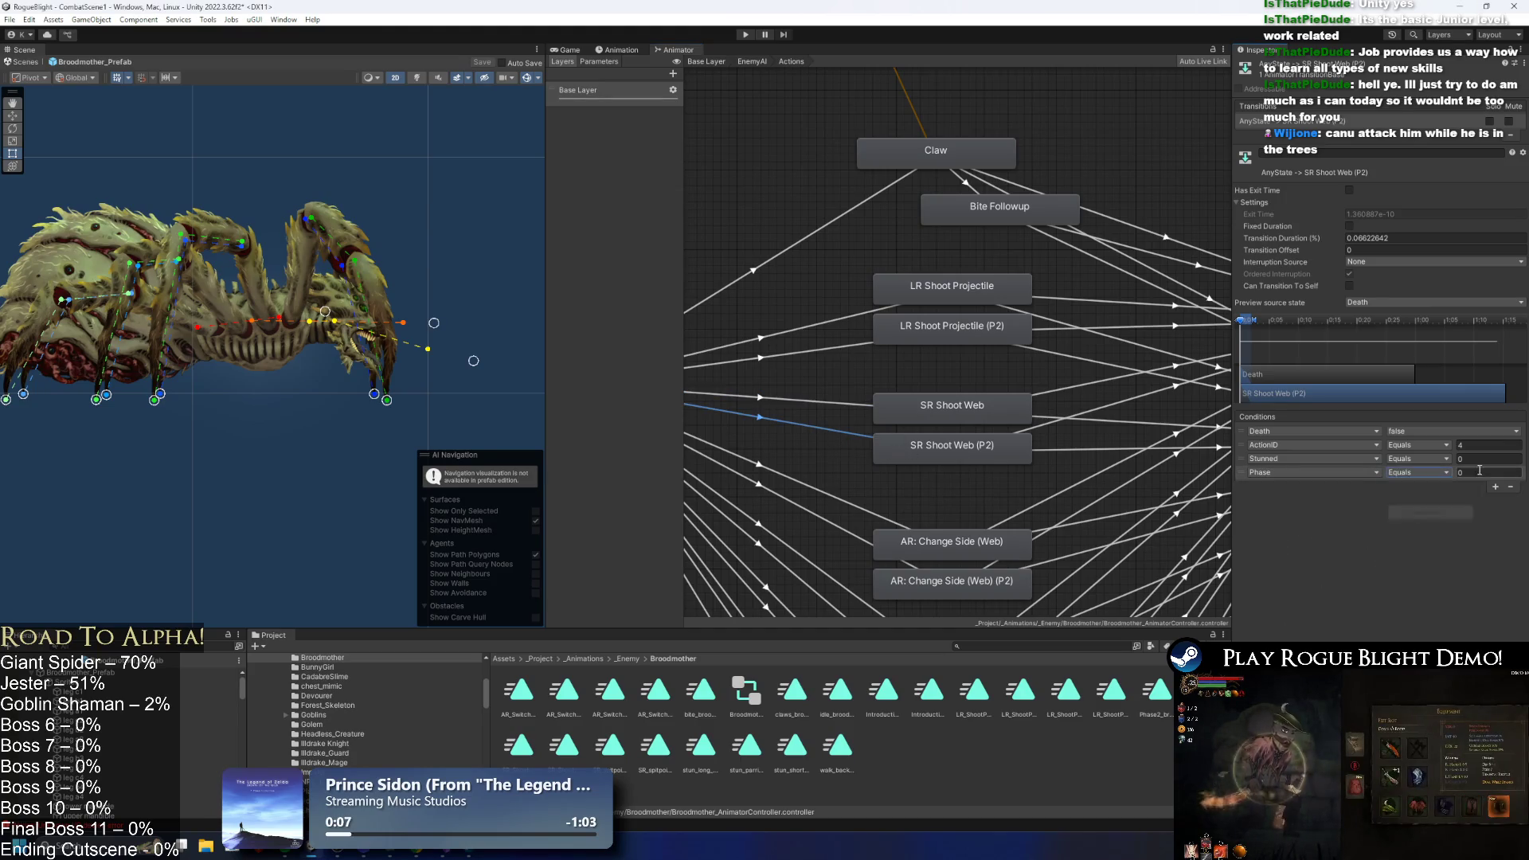
click(1479, 472)
text(2)
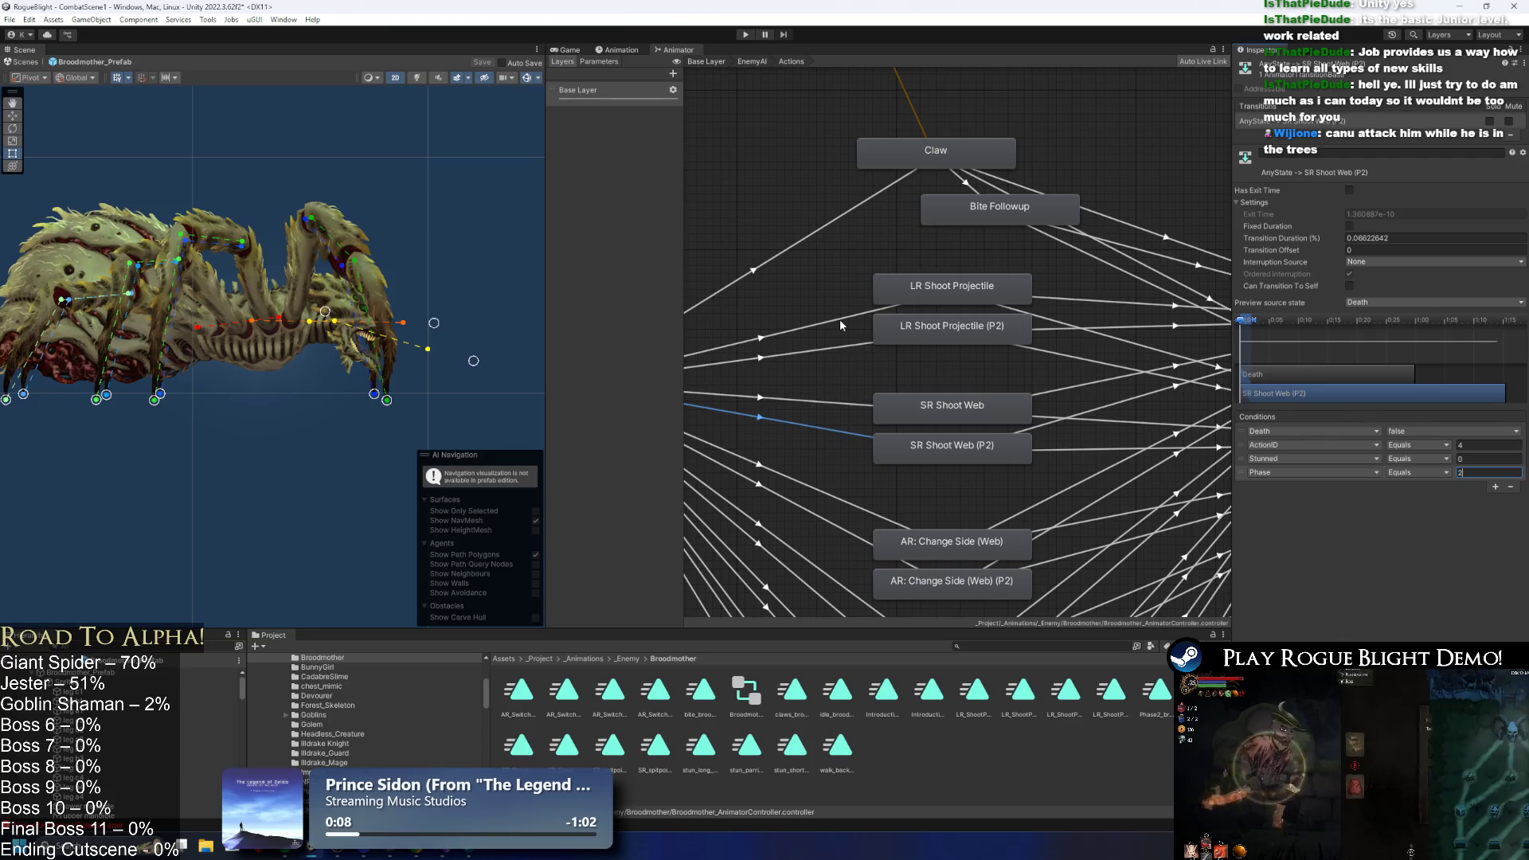
click(960, 341)
scroll(921, 341, down, 5)
- Rearrange the Idle, Bite Followup and lower attack states and reposition the Sub EnemyAI node
drag(947, 243, 950, 252)
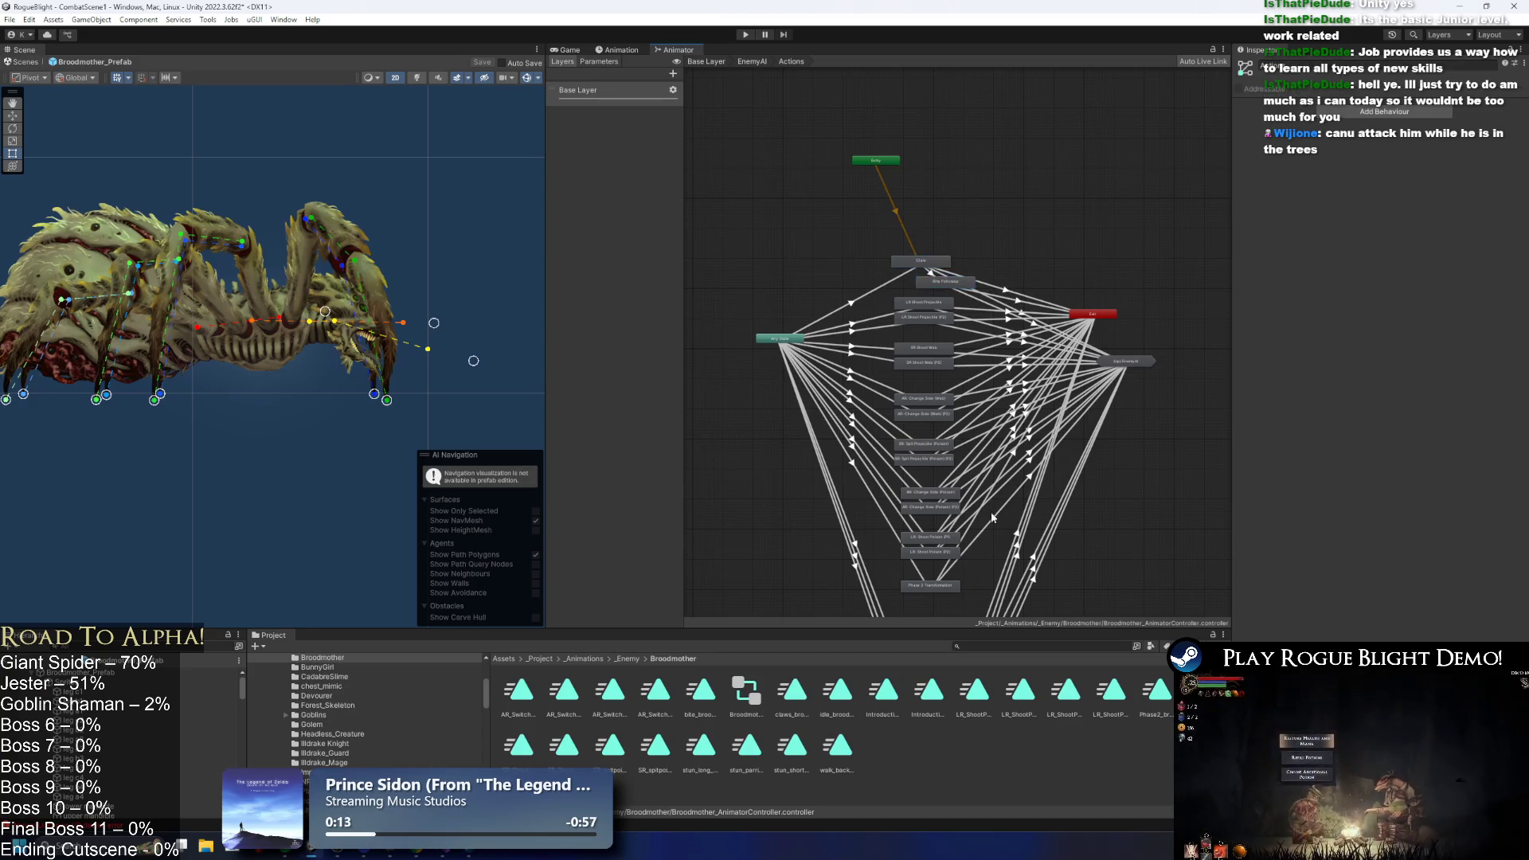
drag(994, 532, 985, 468)
drag(956, 560, 924, 419)
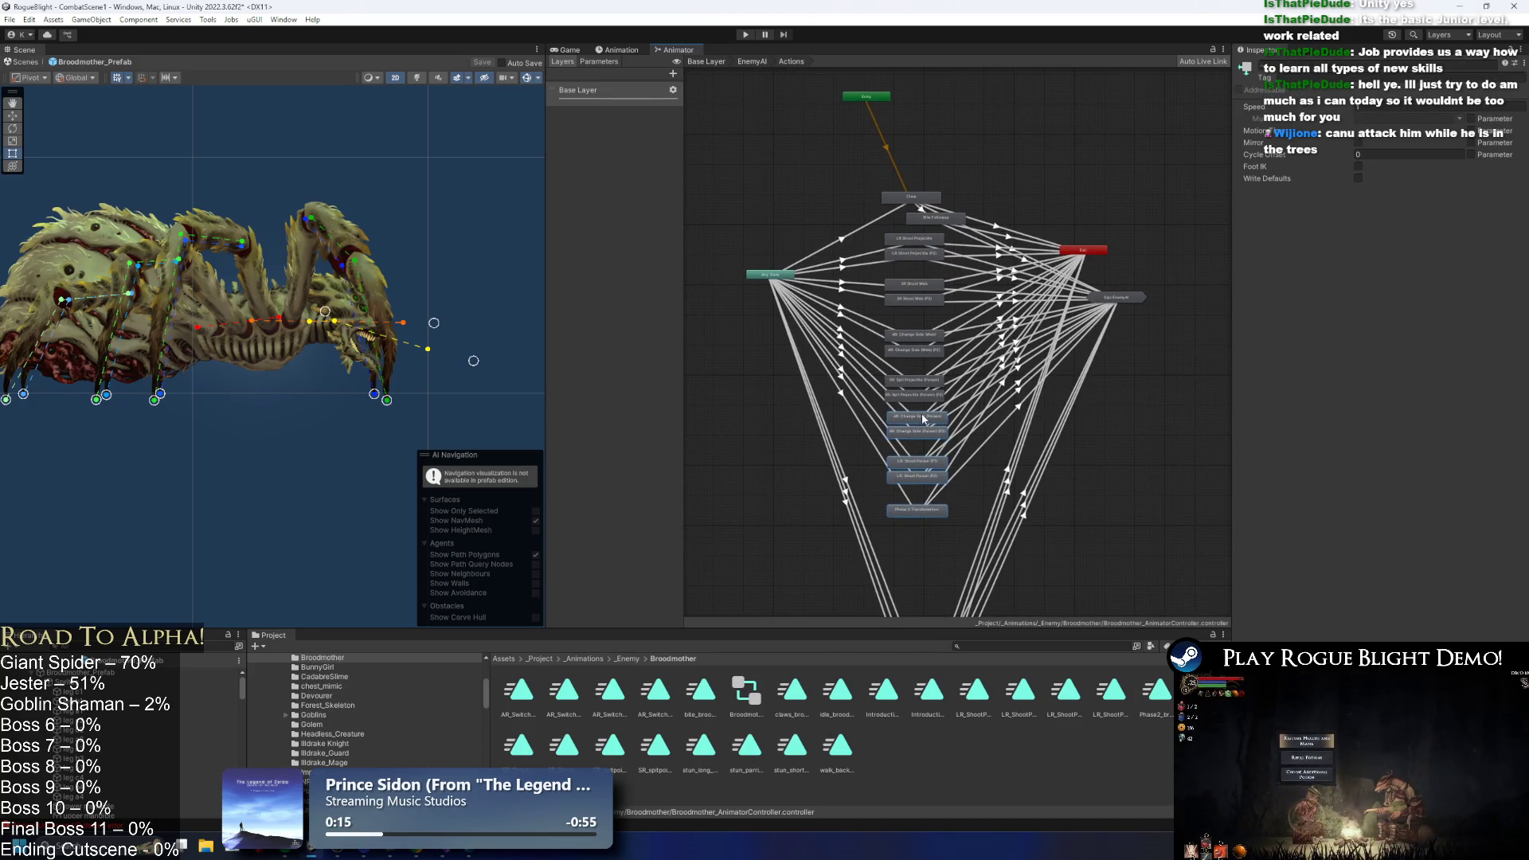
mouse_move(1119, 299)
mouse_down()
mouse_move(1198, 360)
mouse_move(1202, 342)
mouse_move(1202, 385)
mouse_move(667, 311)
mouse_move(1131, 350)
mouse_move(1163, 338)
mouse_move(1200, 410)
mouse_move(1093, 417)
mouse_move(1151, 447)
mouse_up()
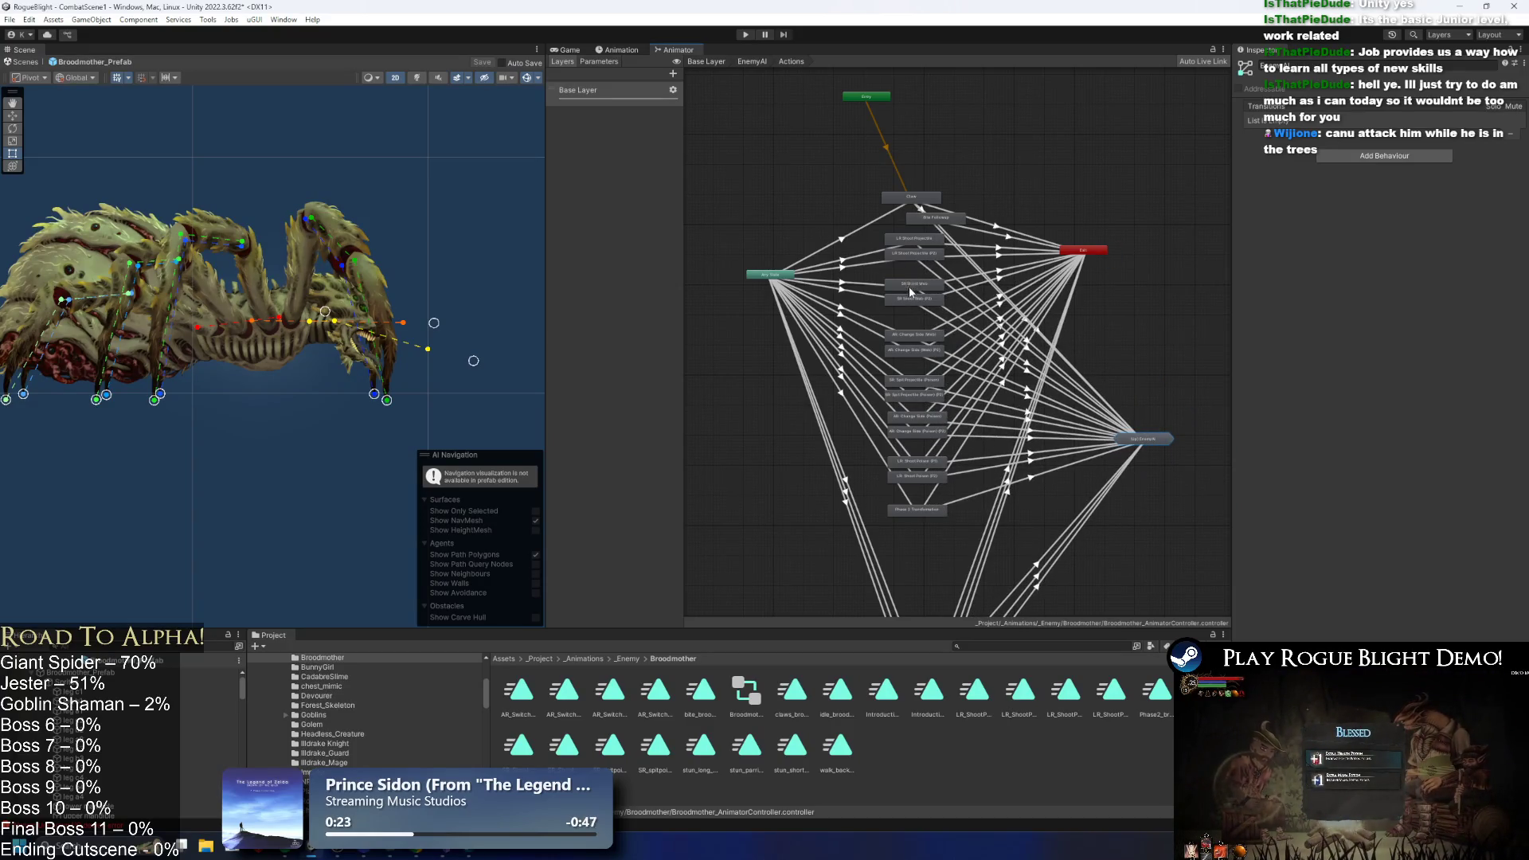
- Undo the stray upward move of the Sub EnemyAI node and enter play mode
drag(872, 430, 948, 586)
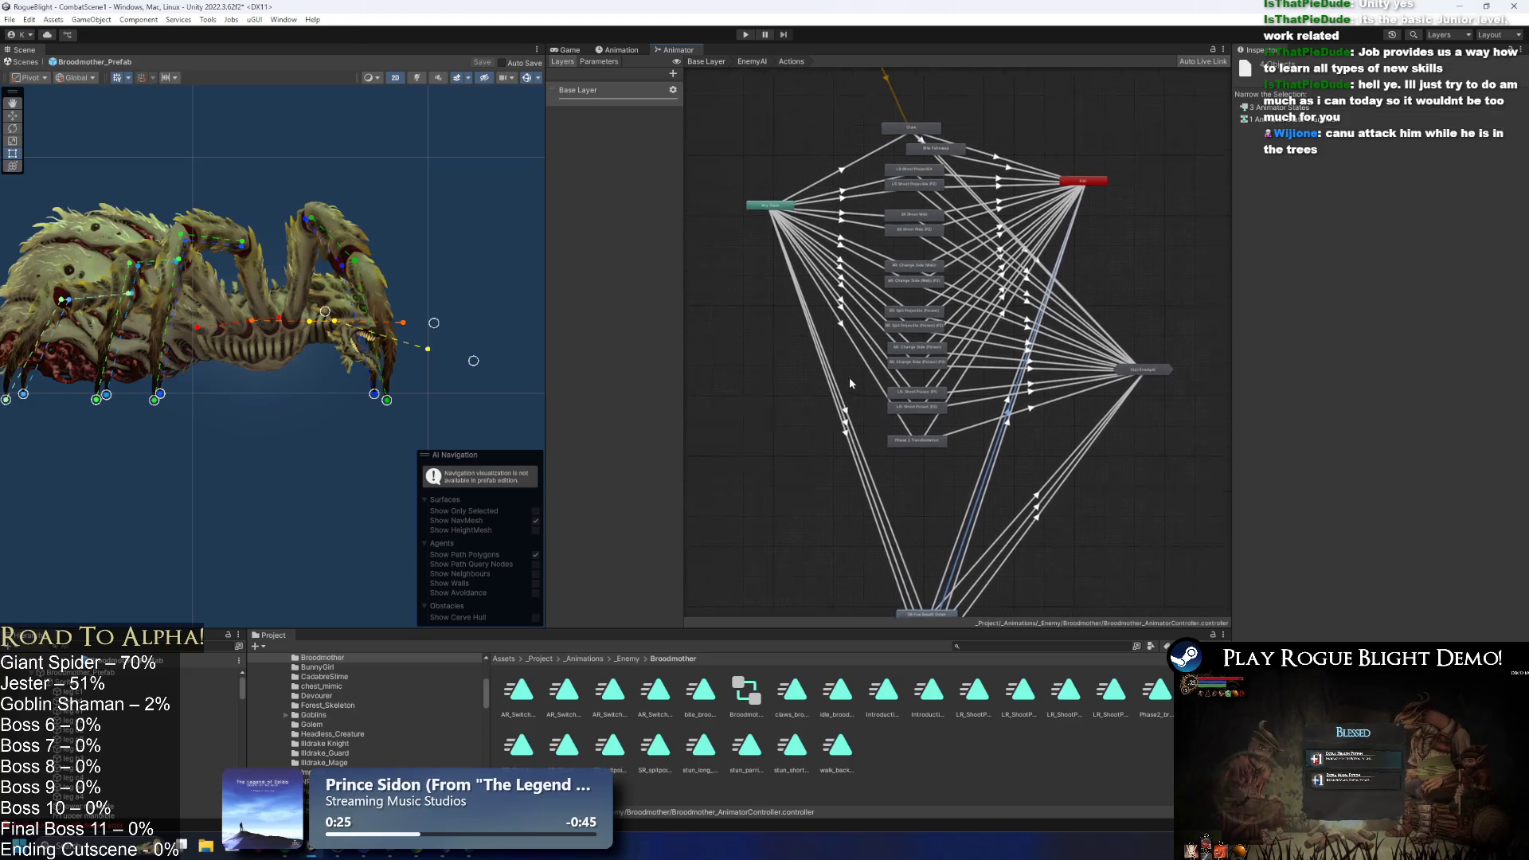
mouse_move(1144, 368)
mouse_down()
mouse_move(1092, 425)
mouse_move(1113, 240)
mouse_move(1207, 426)
mouse_move(1115, 532)
mouse_move(1183, 463)
mouse_move(1171, 299)
mouse_up()
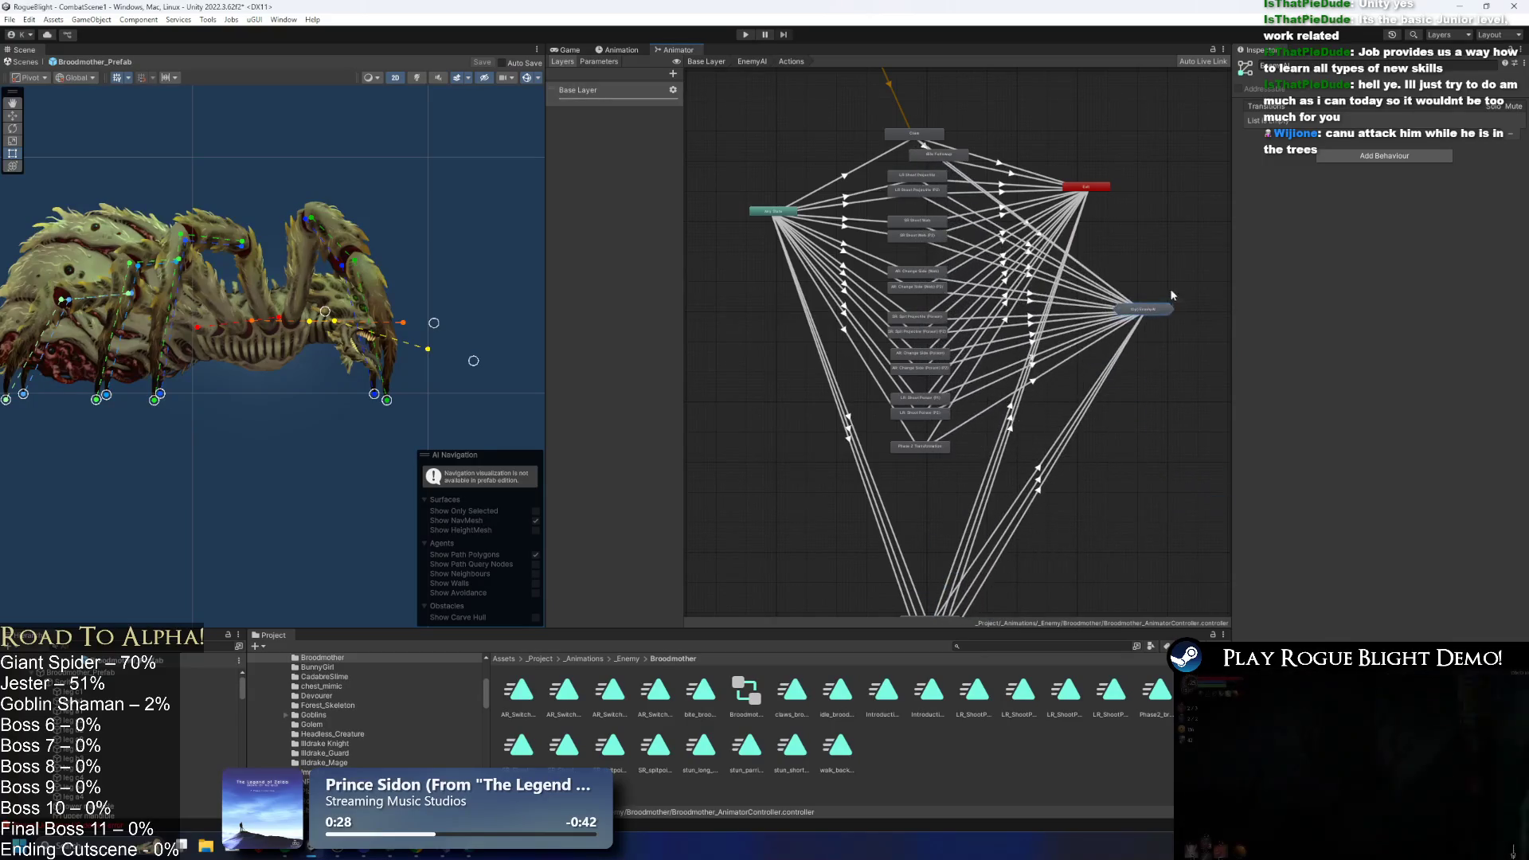
key(ctrl+z)
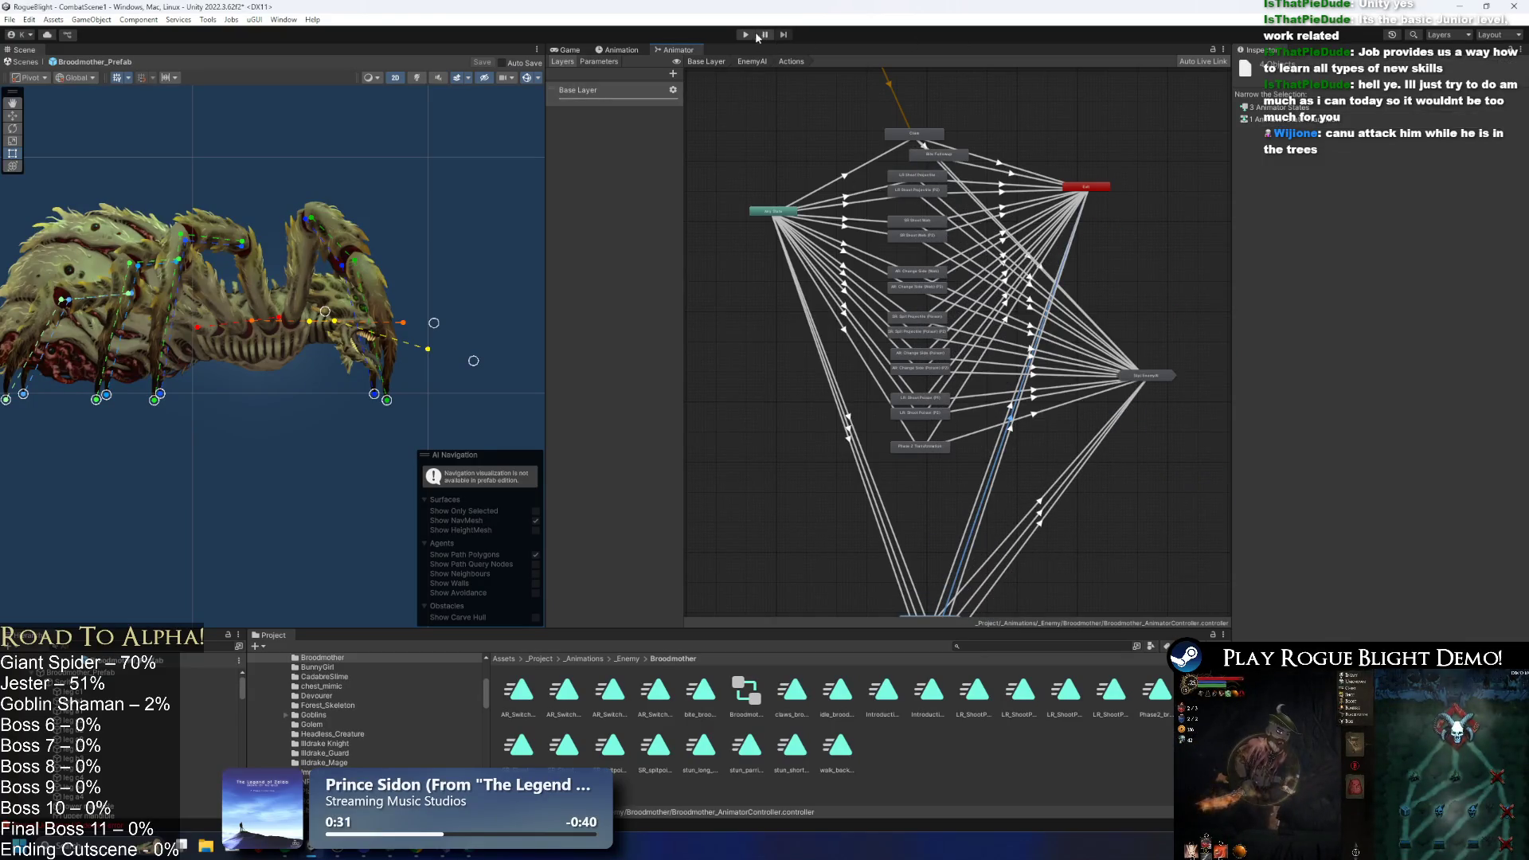
click(747, 35)
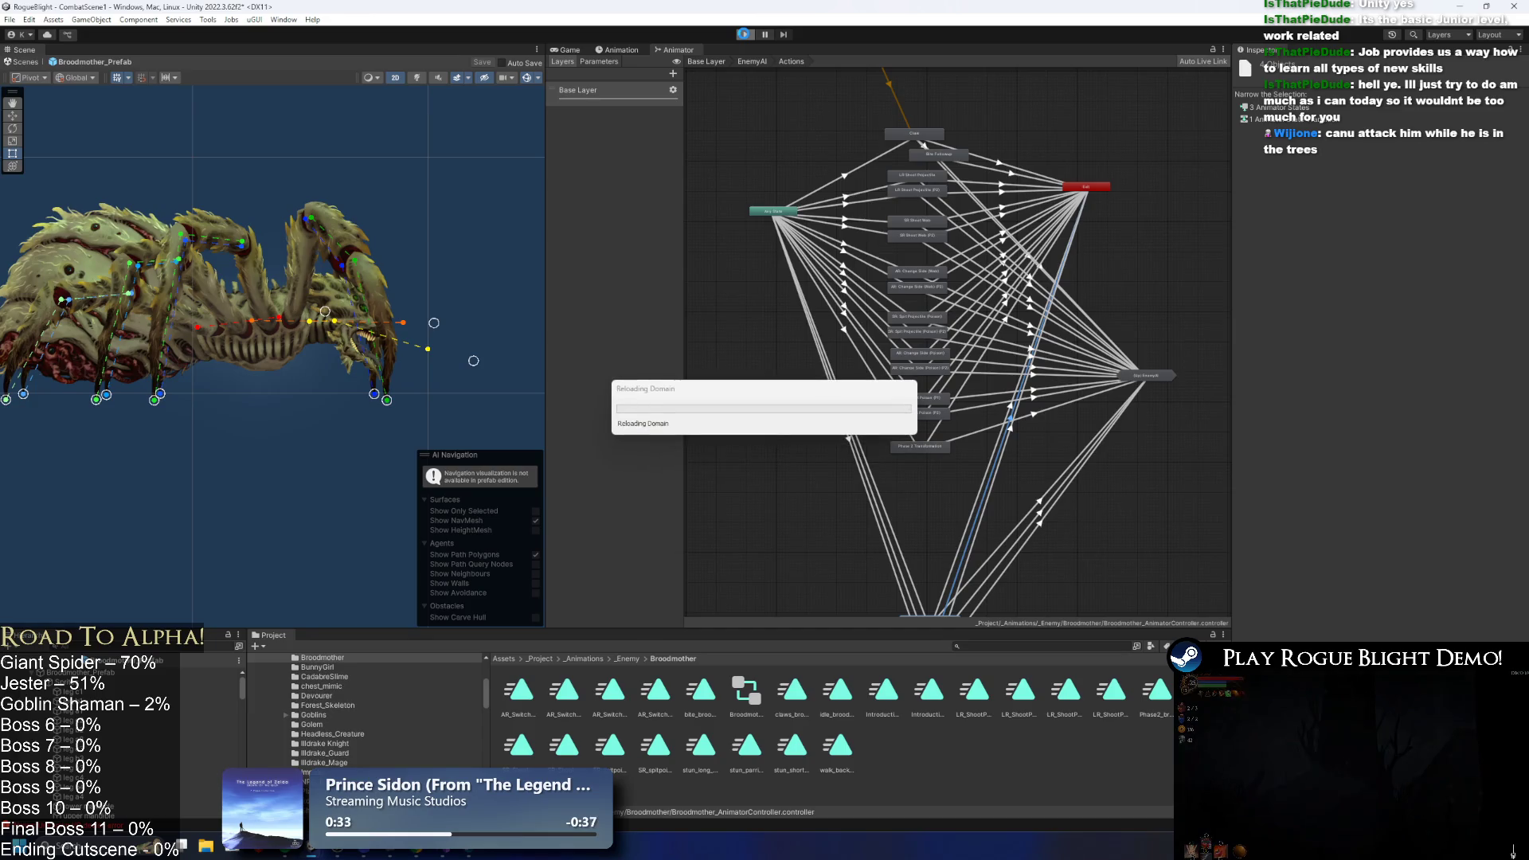
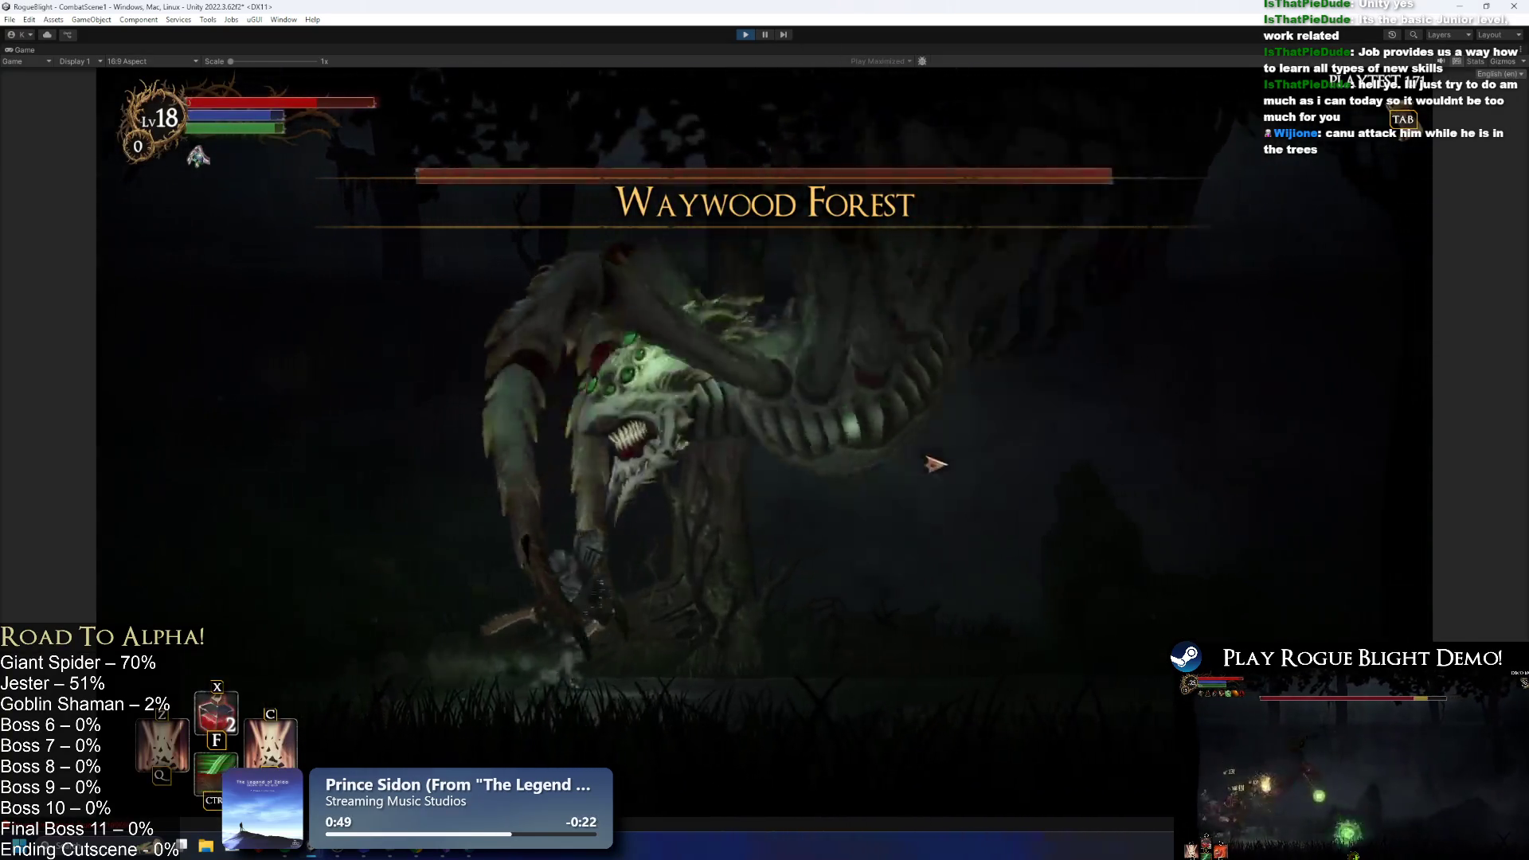
- Dodge the giant spider's attacks with the knight and land a sword hit
key(ctrl)
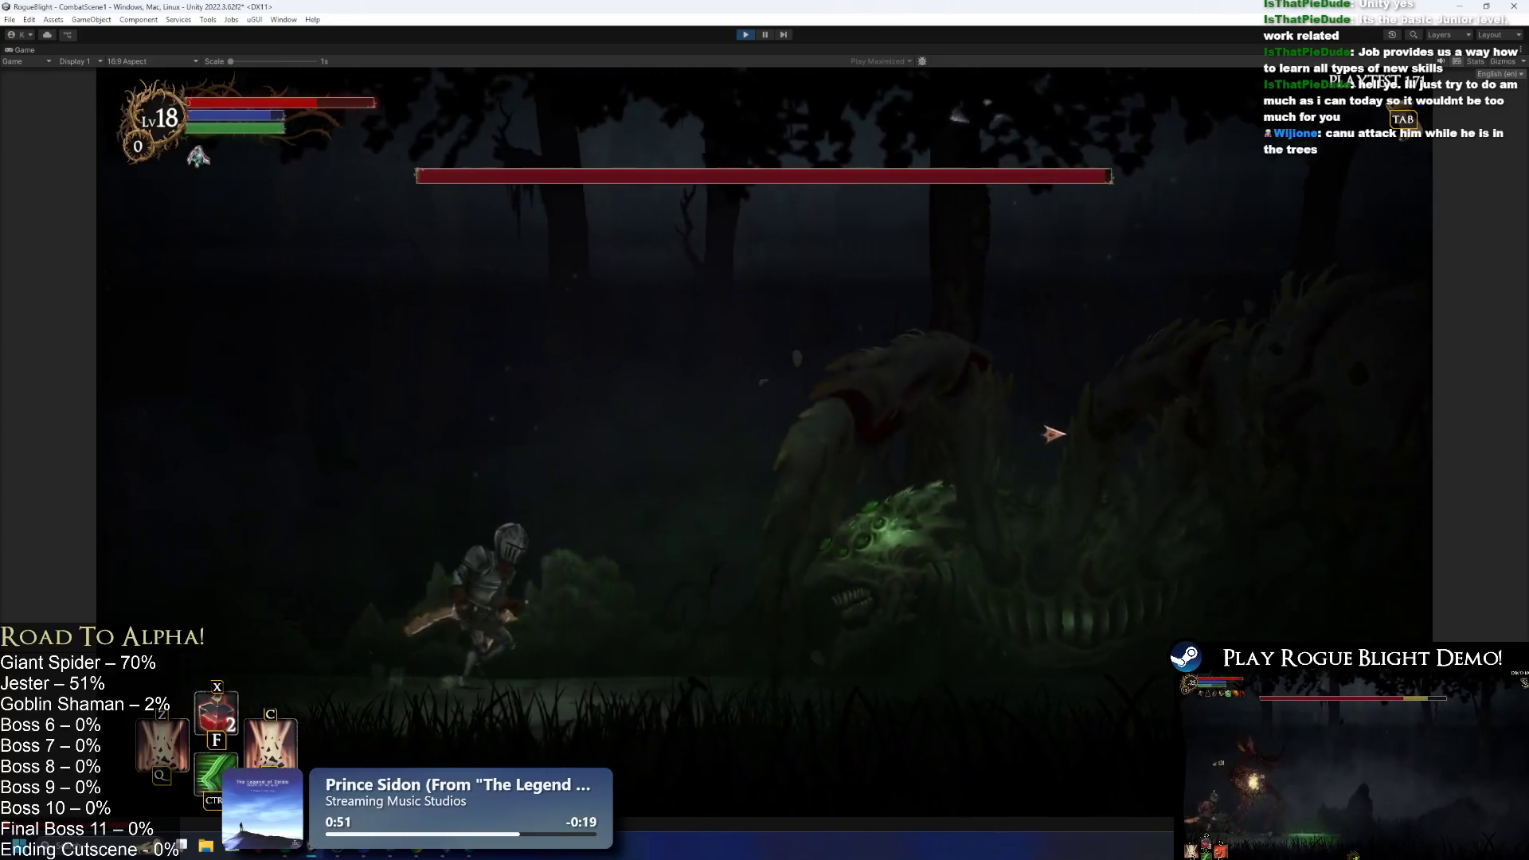
key(a)
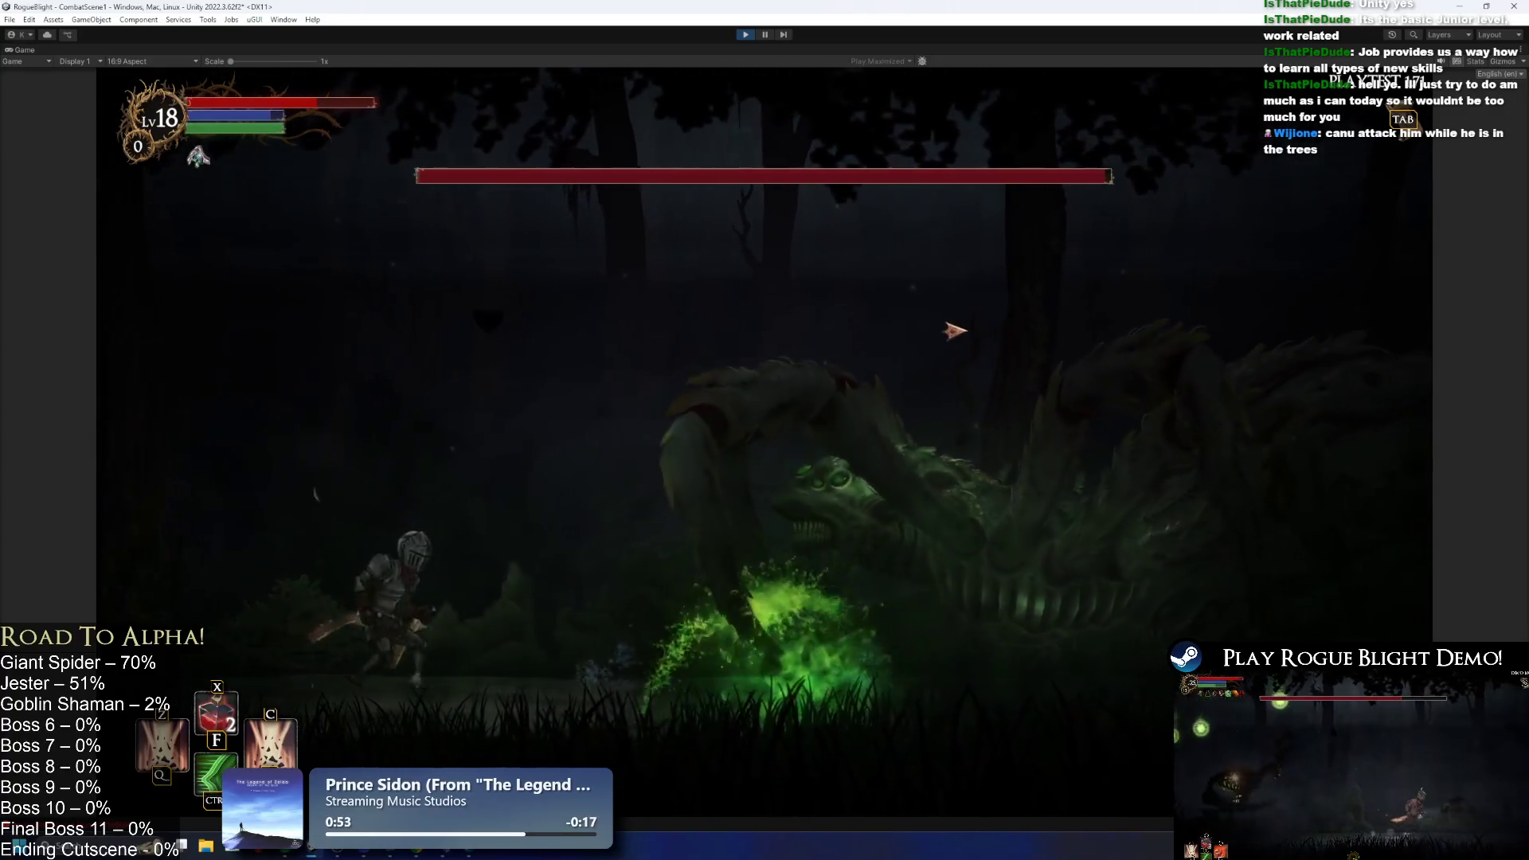
key(d)
click(982, 340)
key(a)
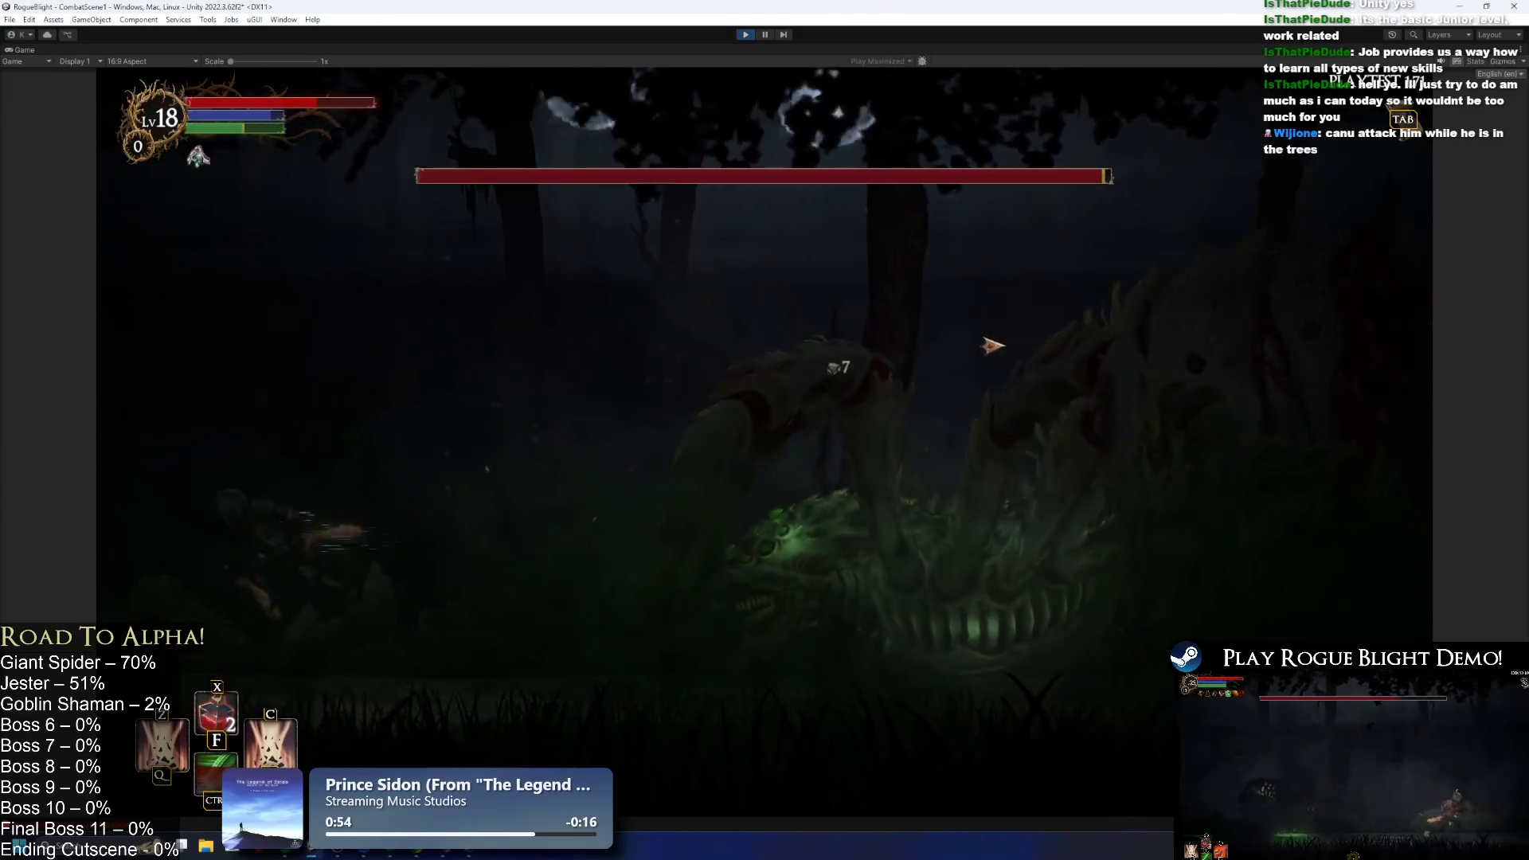
key(a)
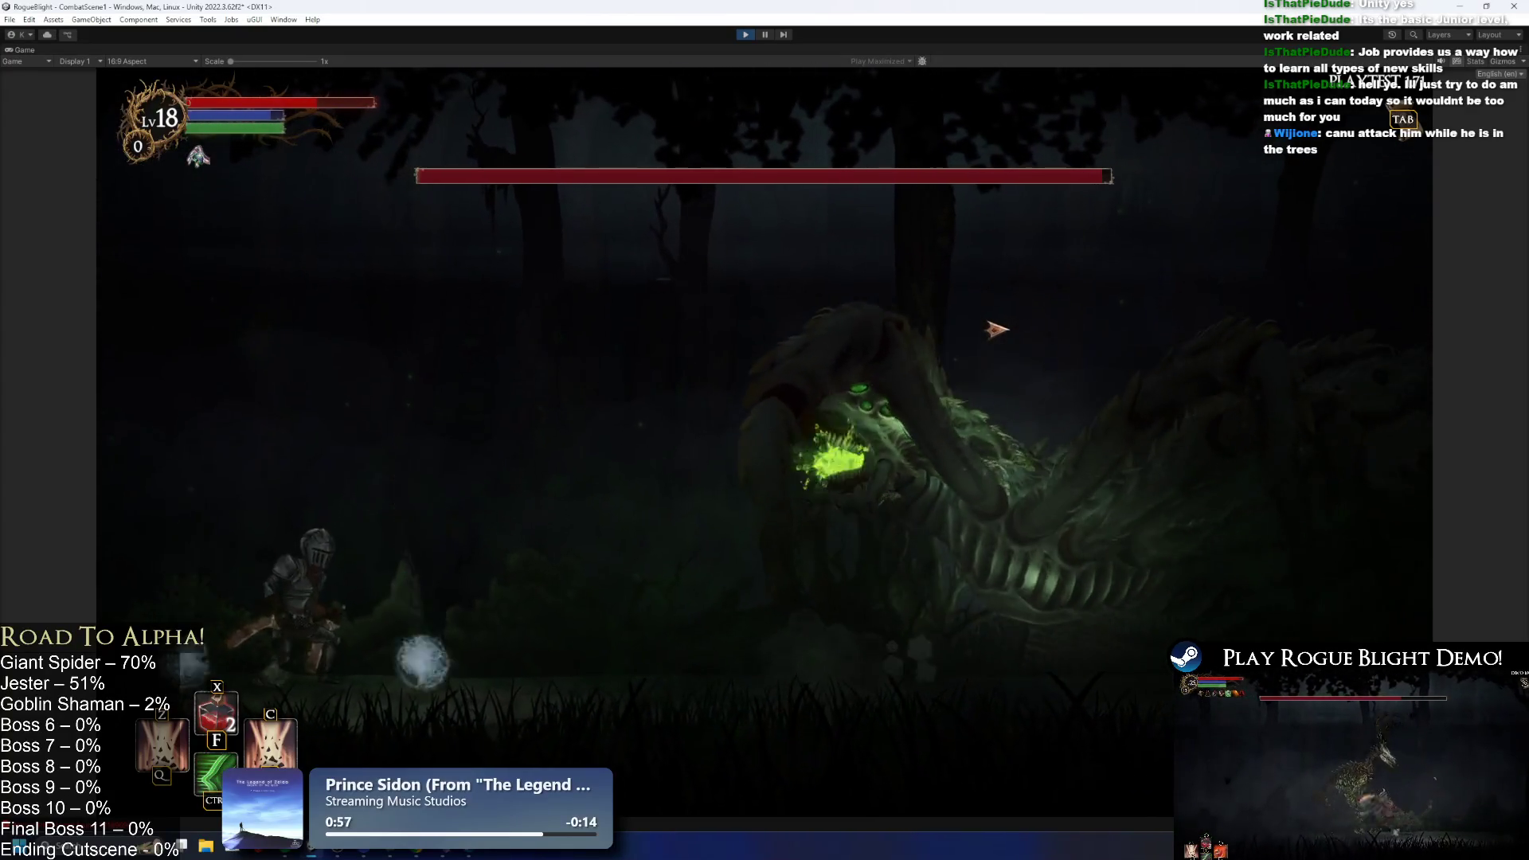
key(d)
key(space)
key(a)
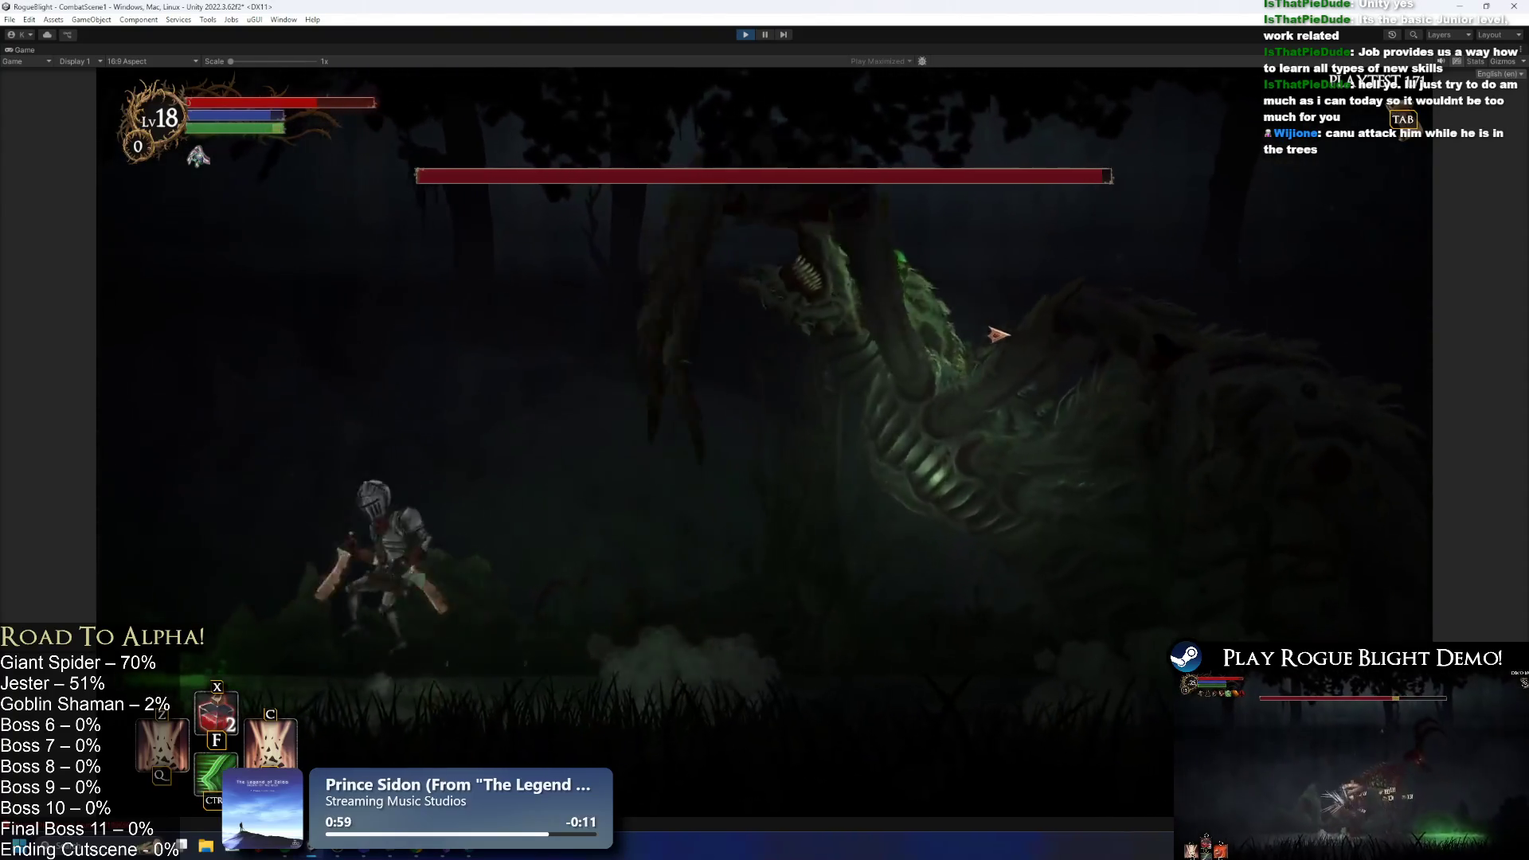
key(space)
key(d)
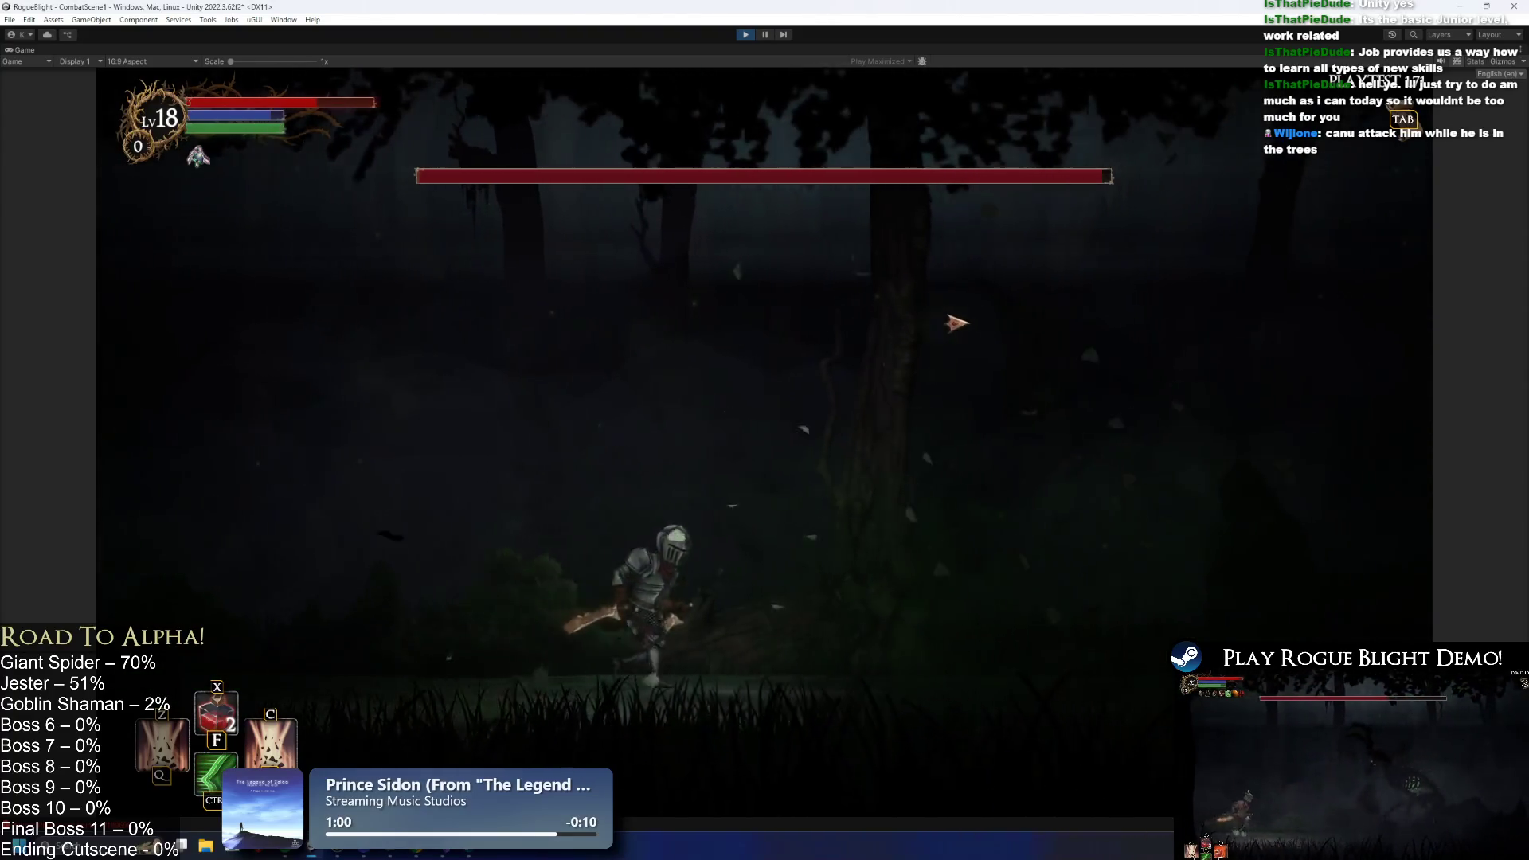
key(a)
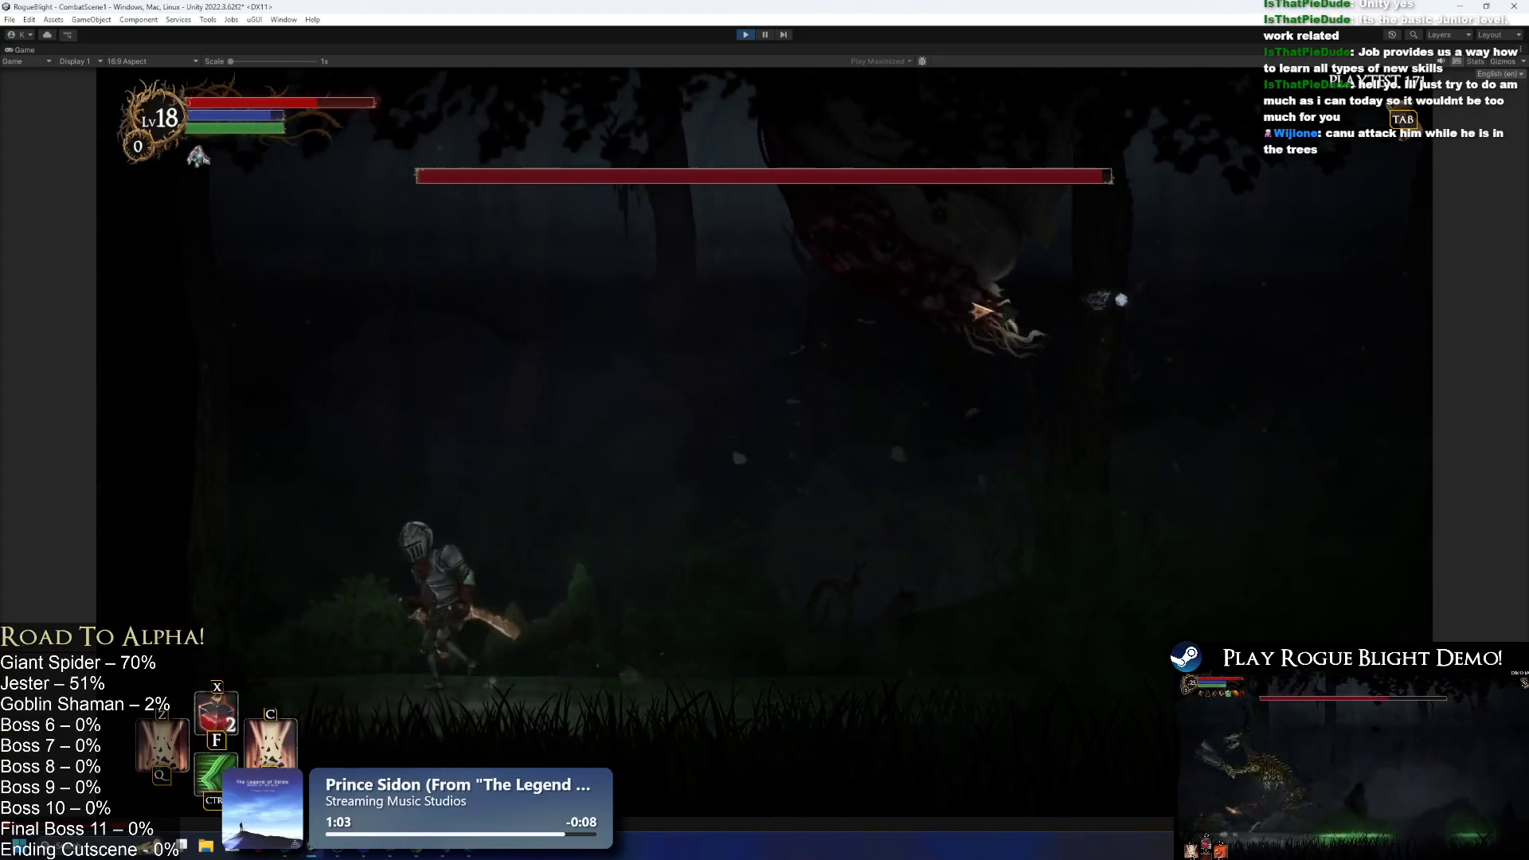
- Keep dashing and jumping around the arena to avoid the spider's acid and lunges
key(d)
key(space)
key(ctrl)
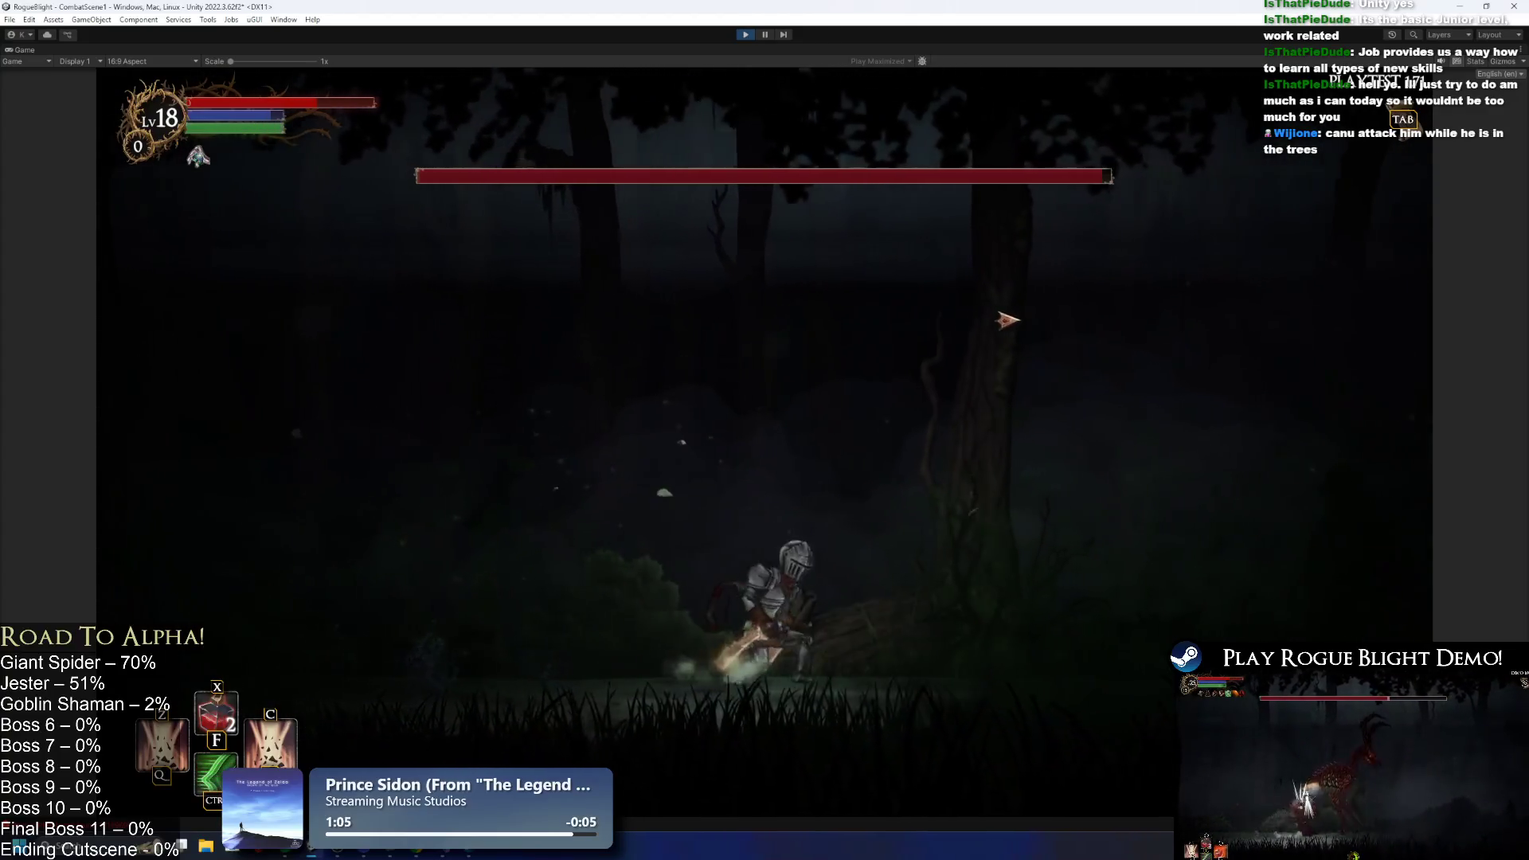
key(d)
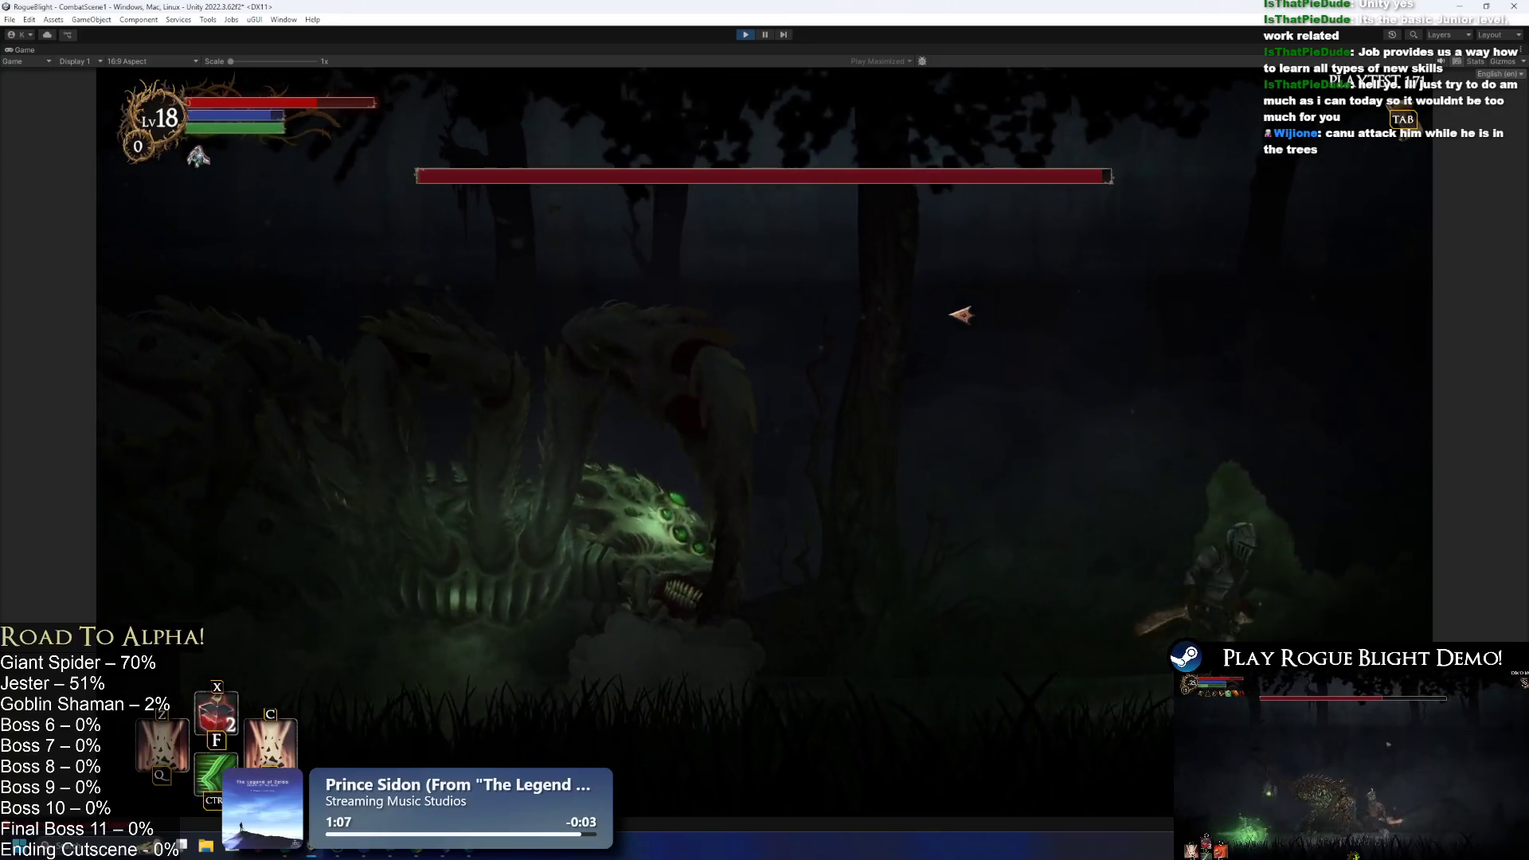
key(d)
key(space)
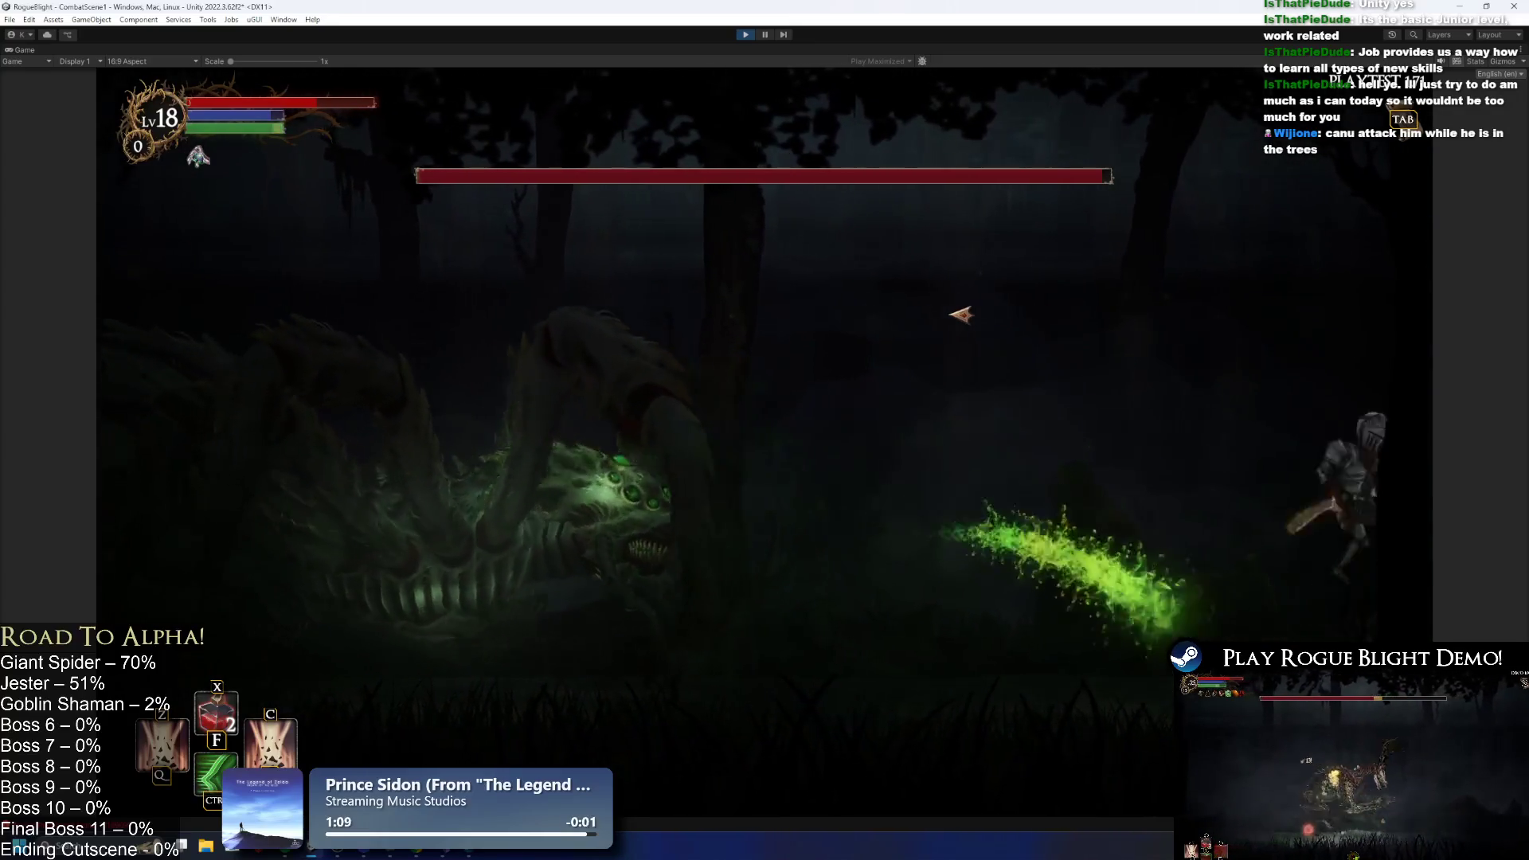
key(a)
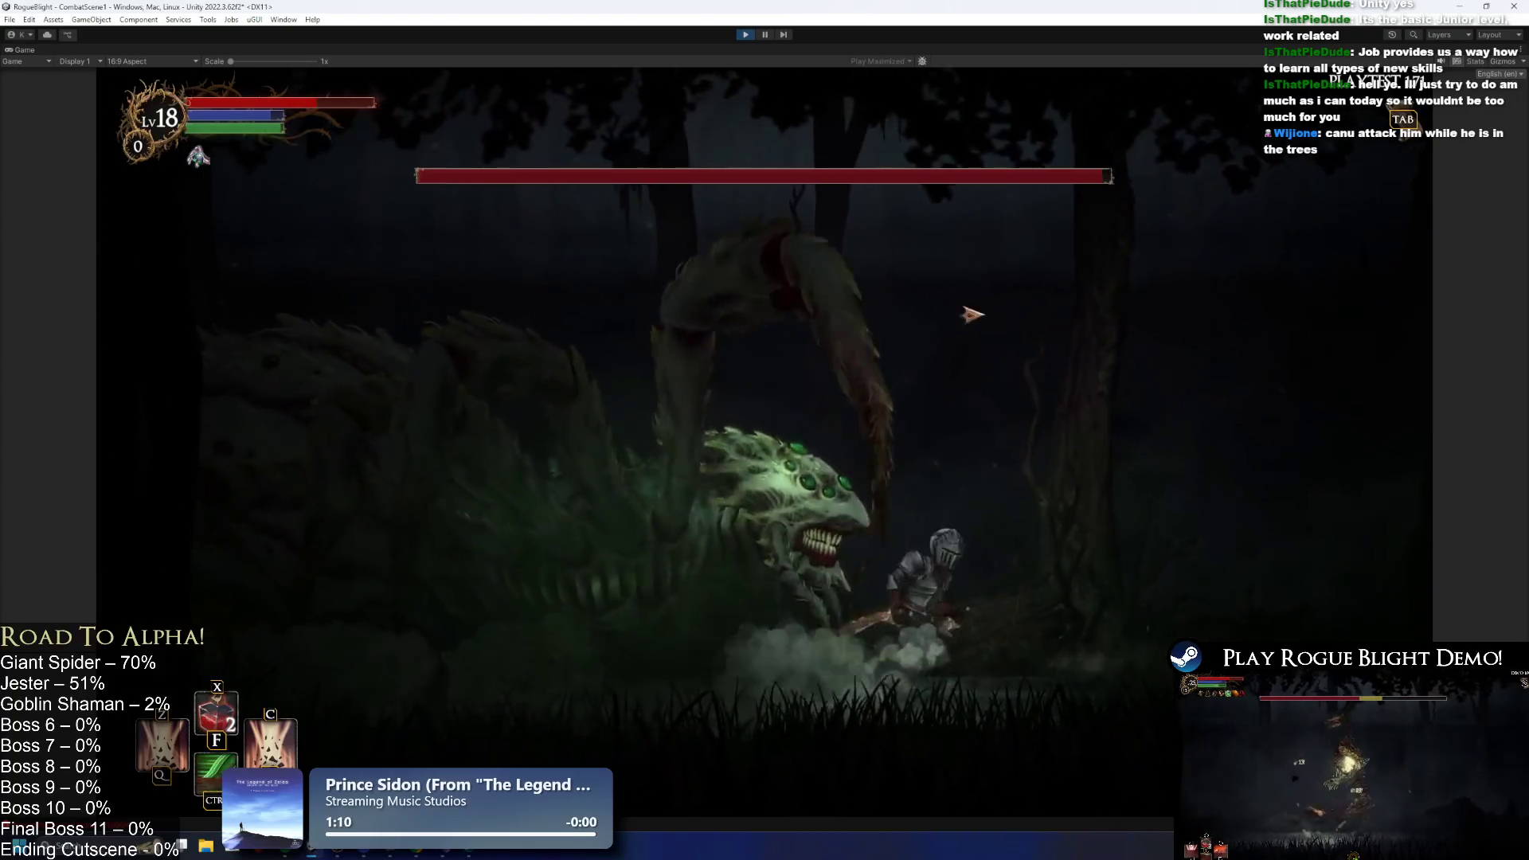
key(d)
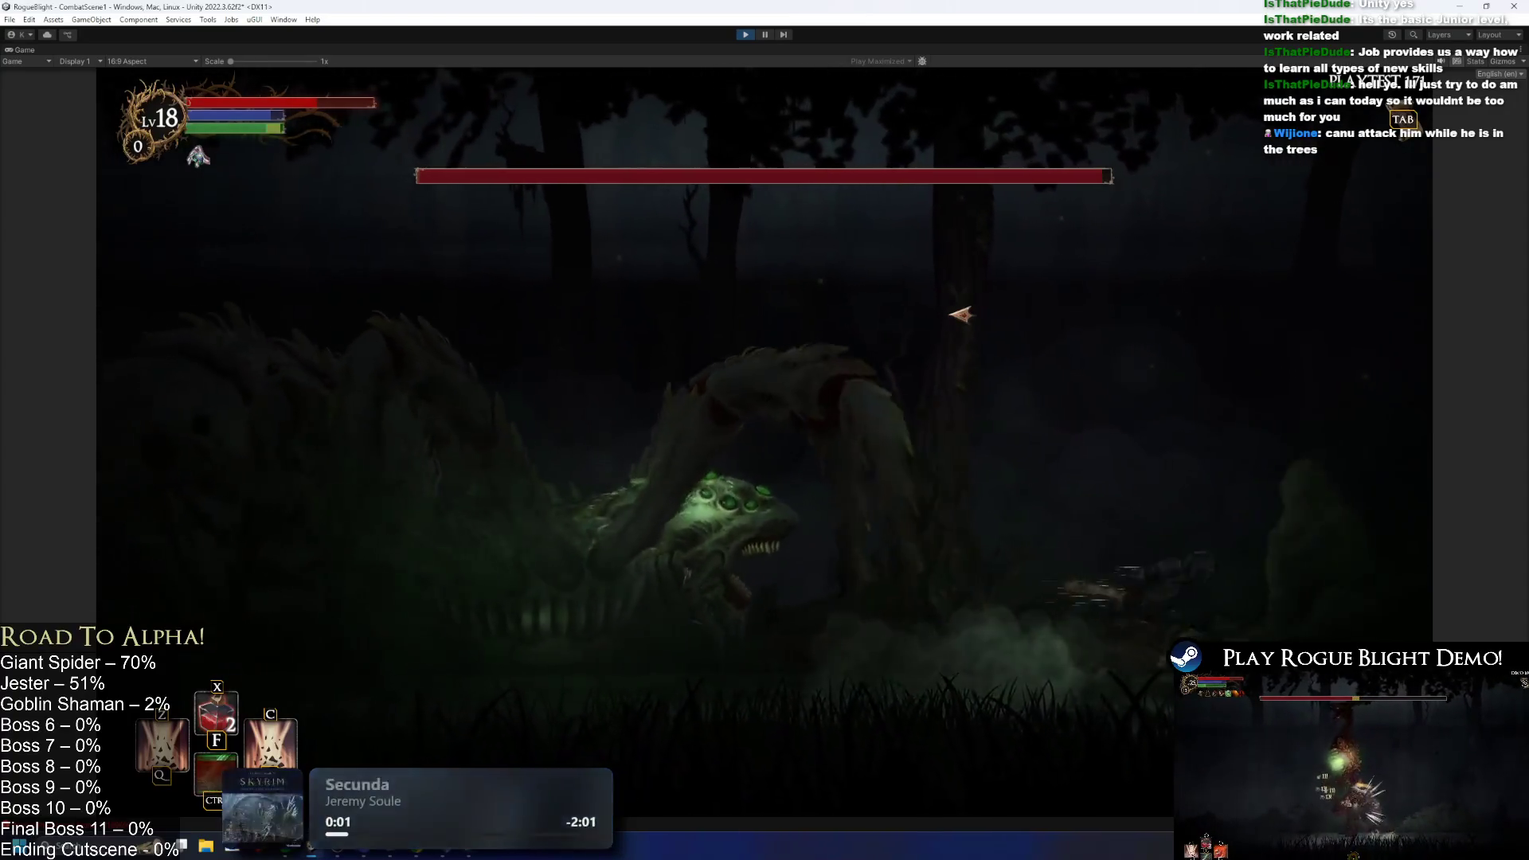
key(a)
key(d)
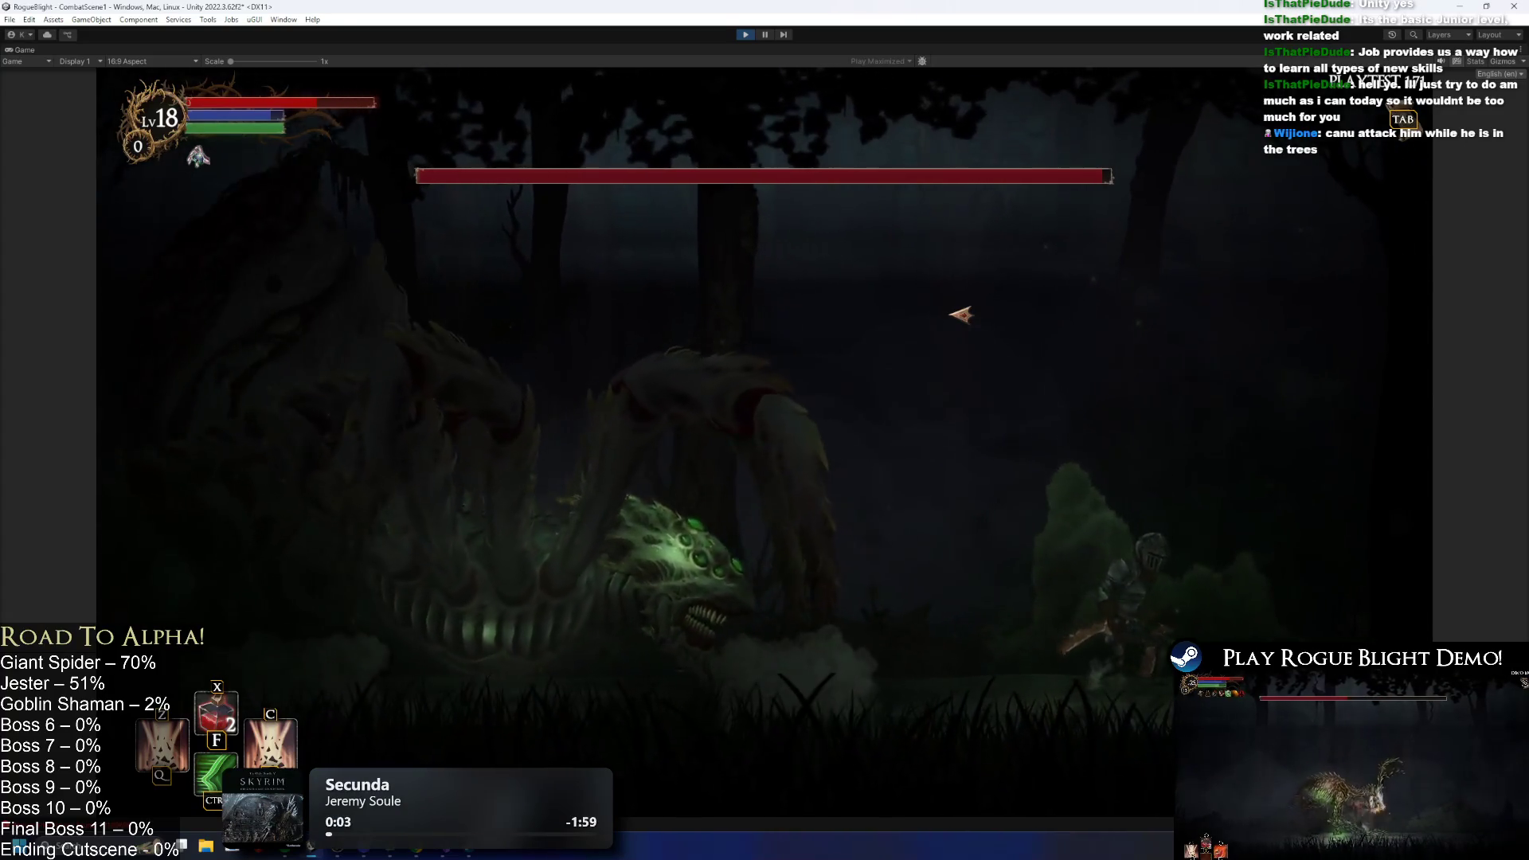
key(a)
key(d)
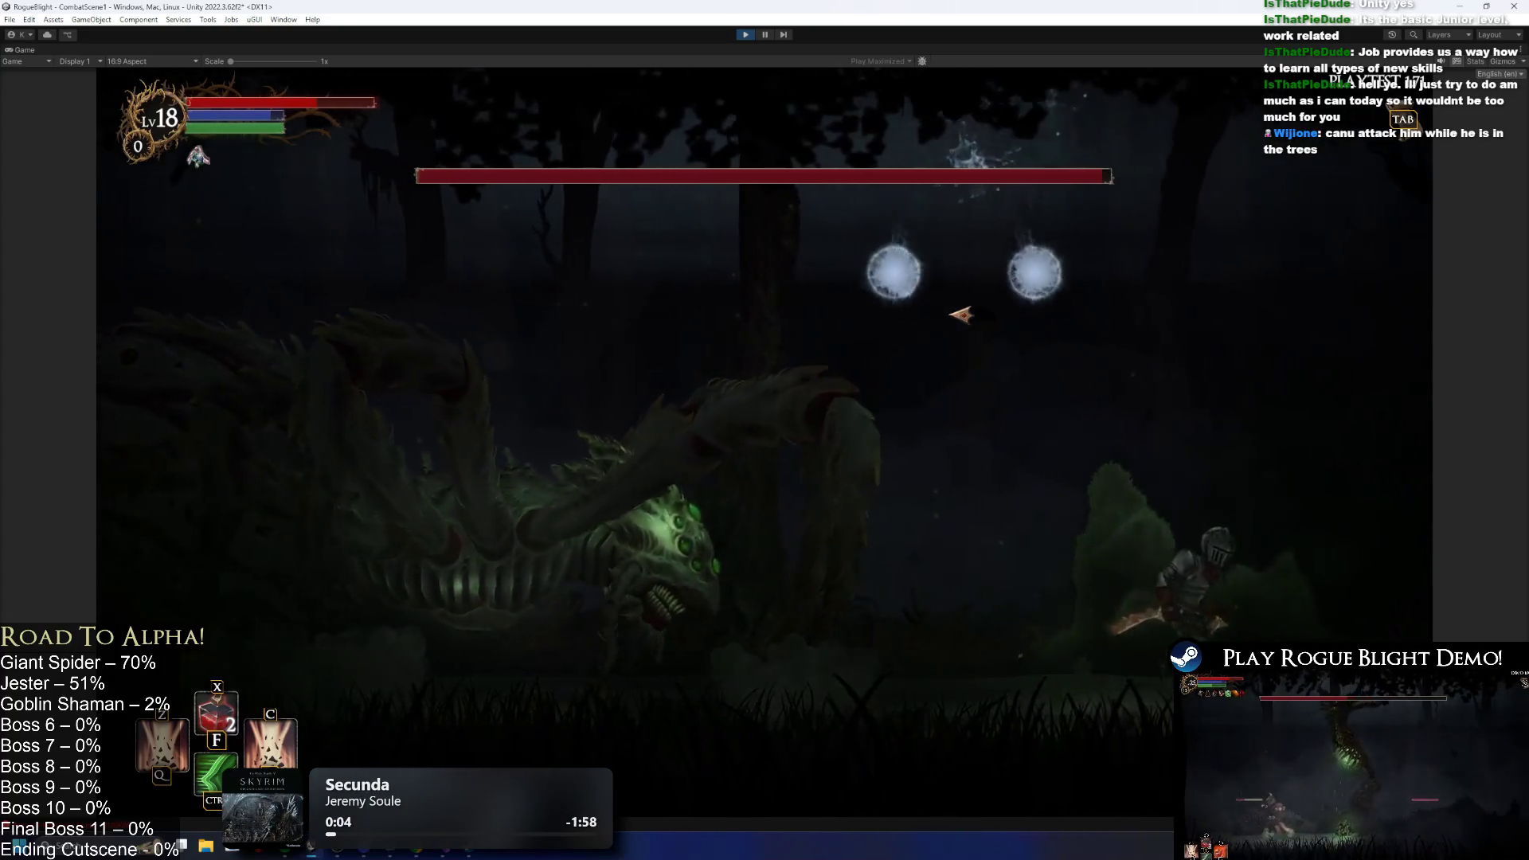
key(d)
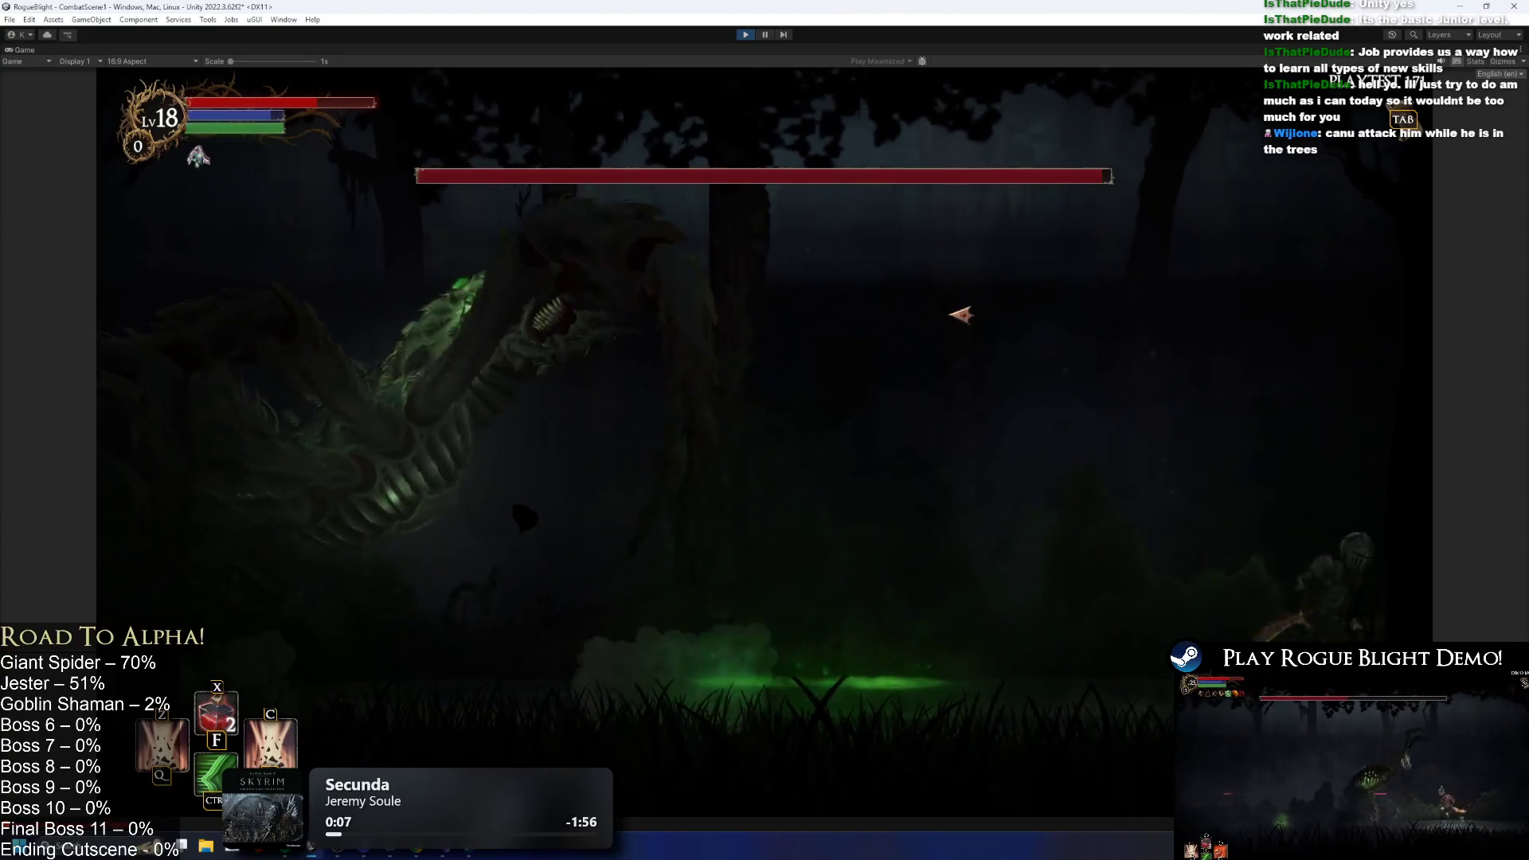
- Use the F1 cheat to set all enemy health to 1, then return to the spider
key(F1)
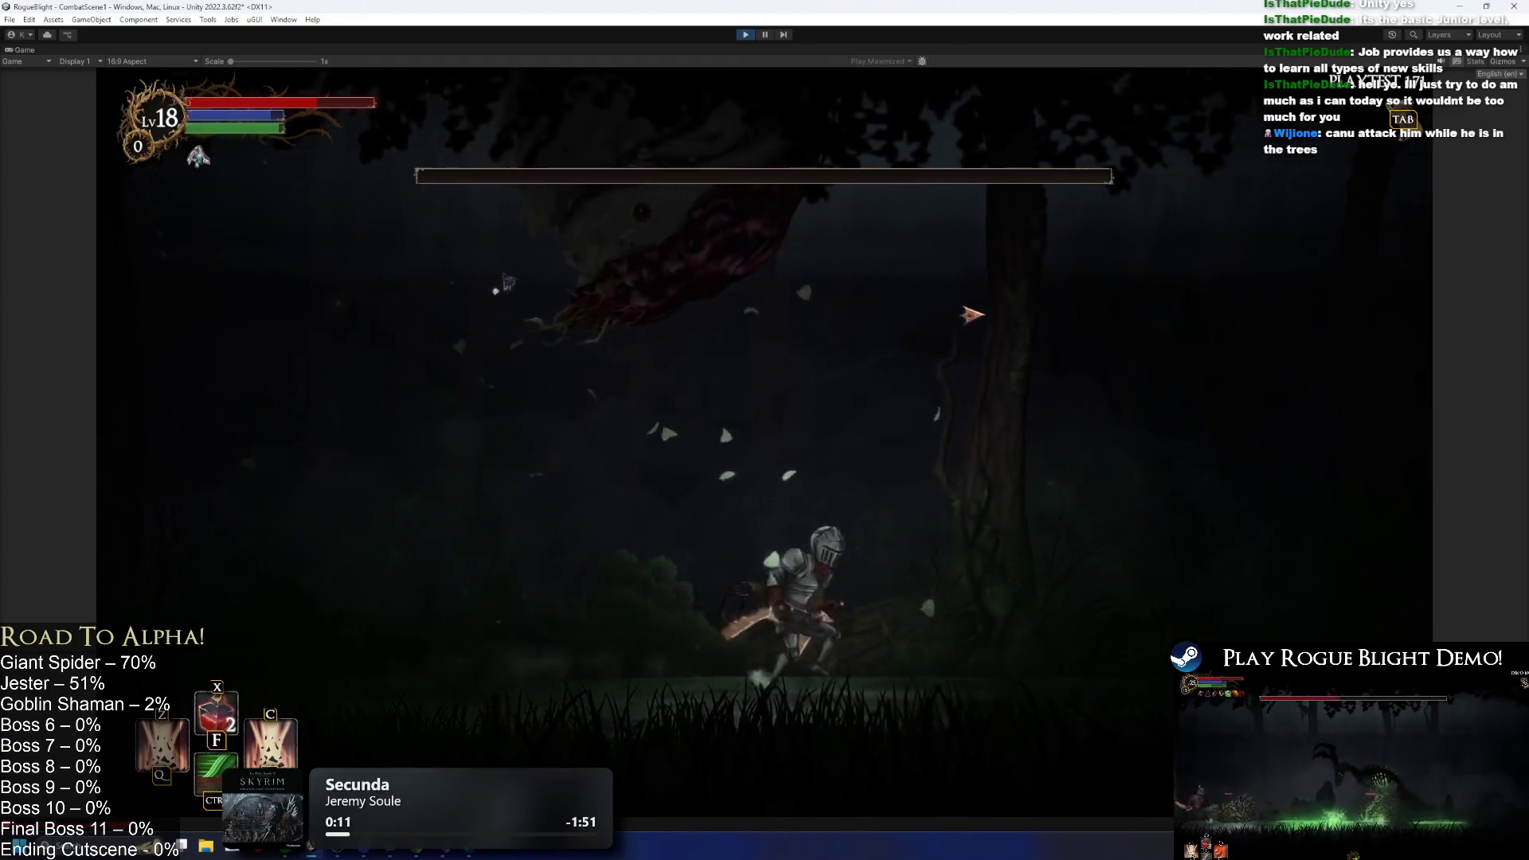
key(d)
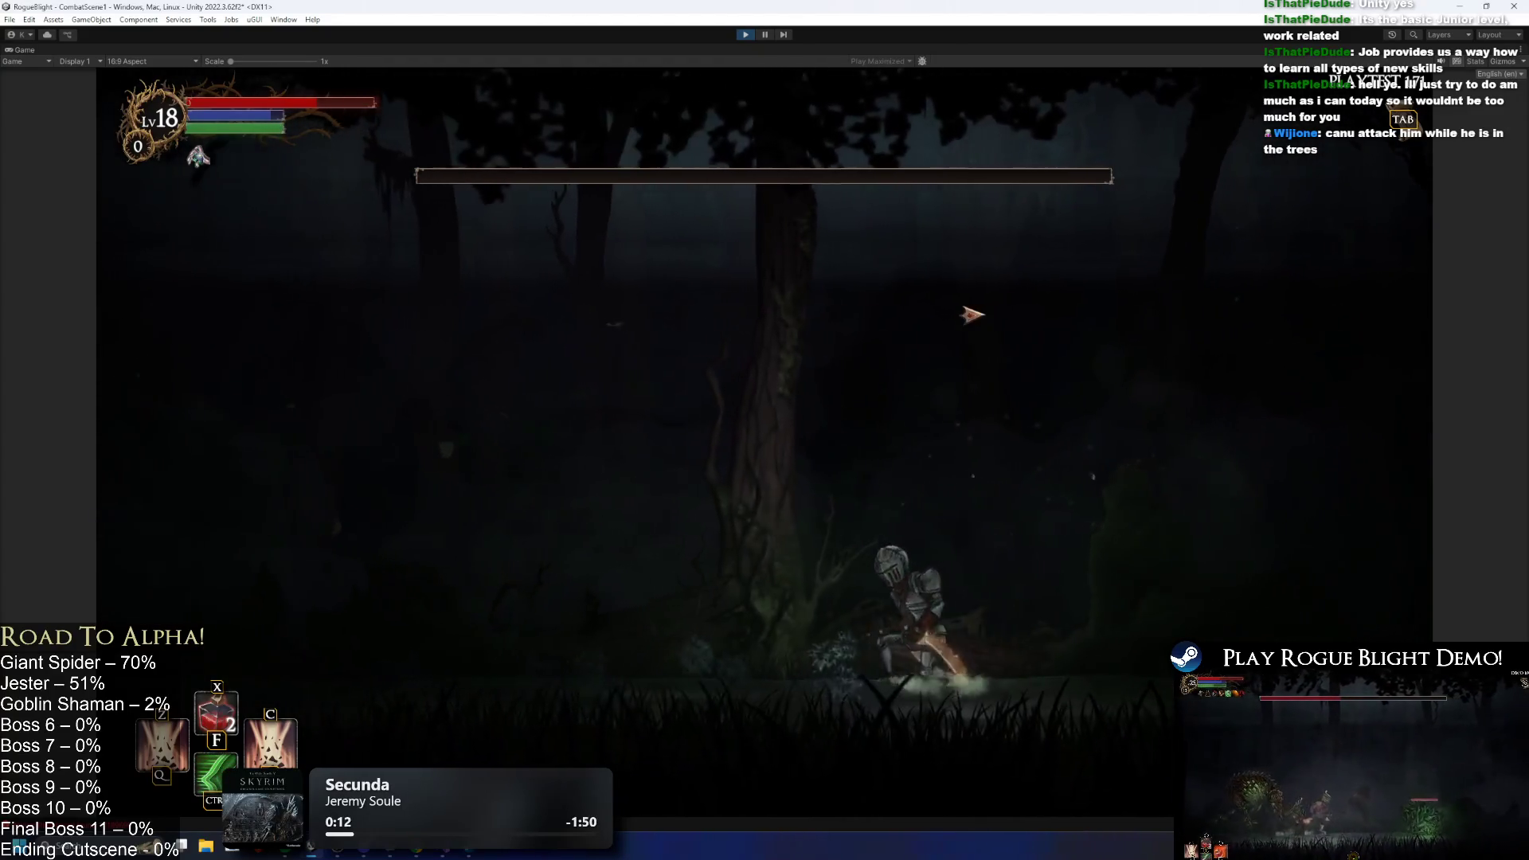
key(d)
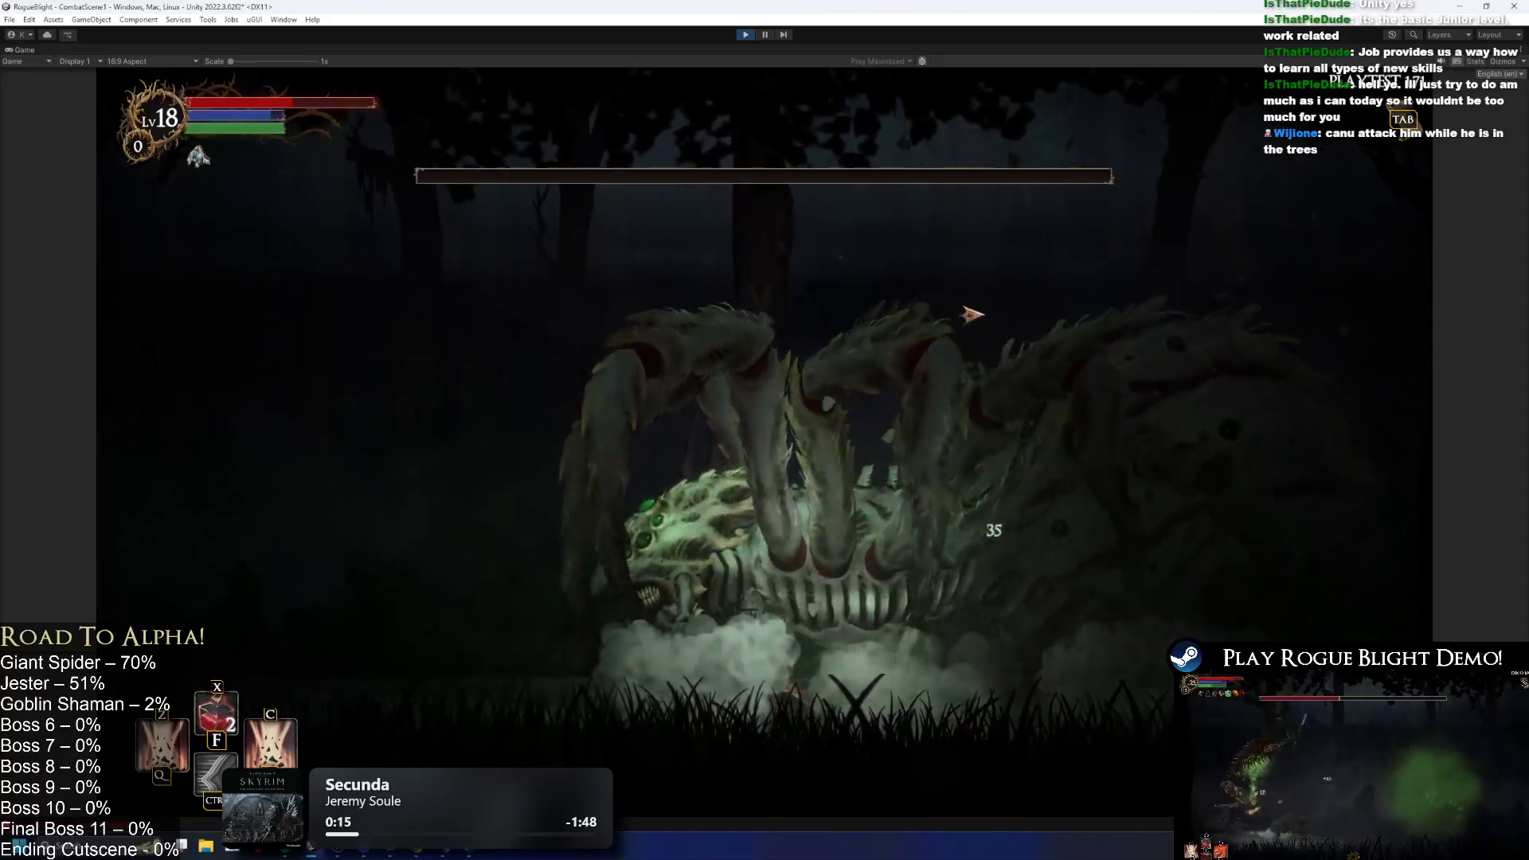
key(a)
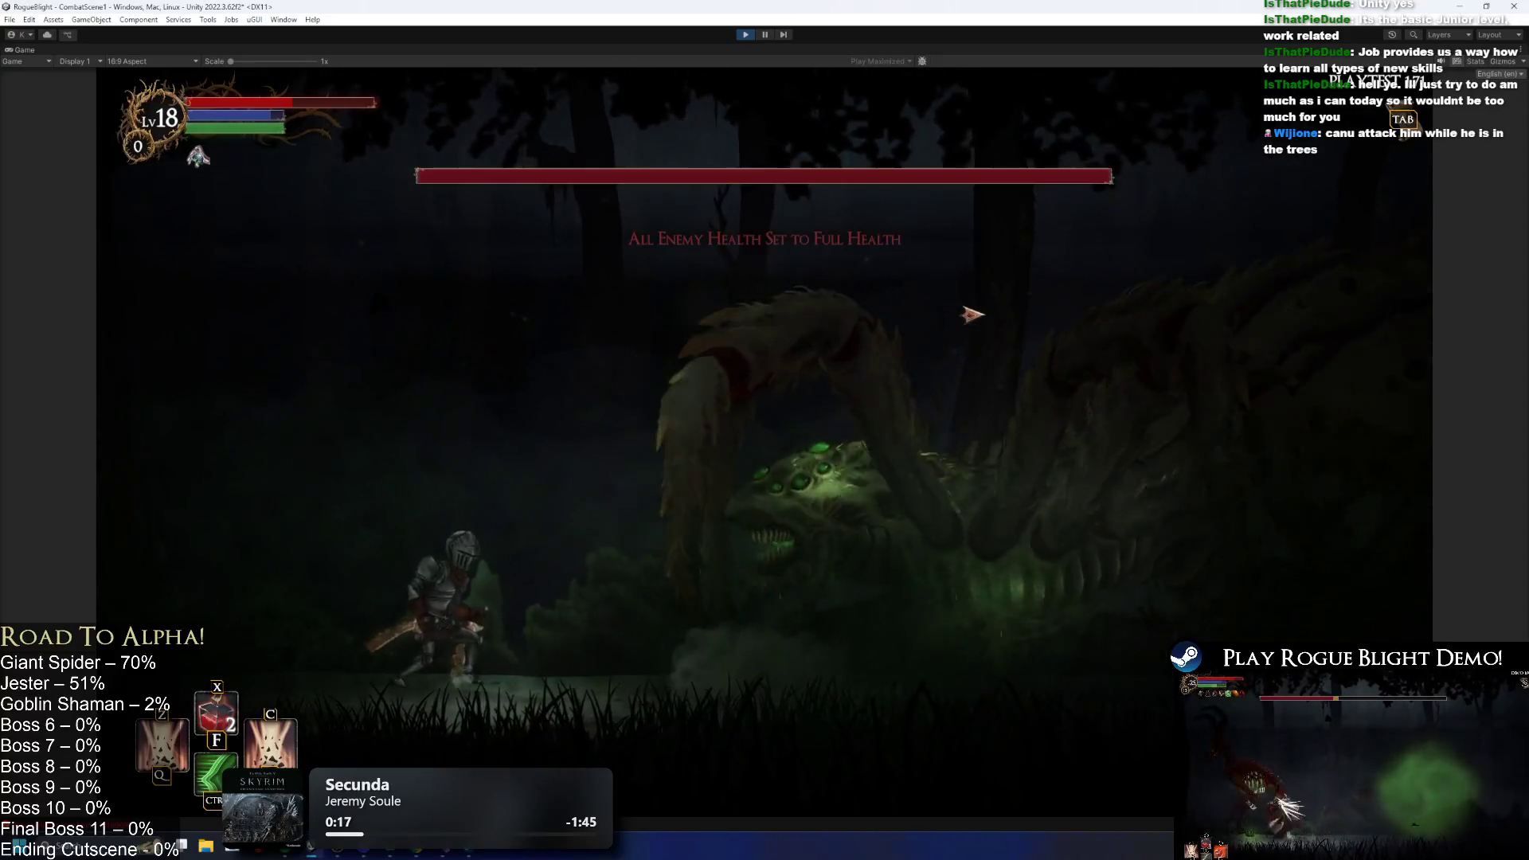
- Run, jump and dash the knight around the Broodmother, sidestepping its acid spray
key(a)
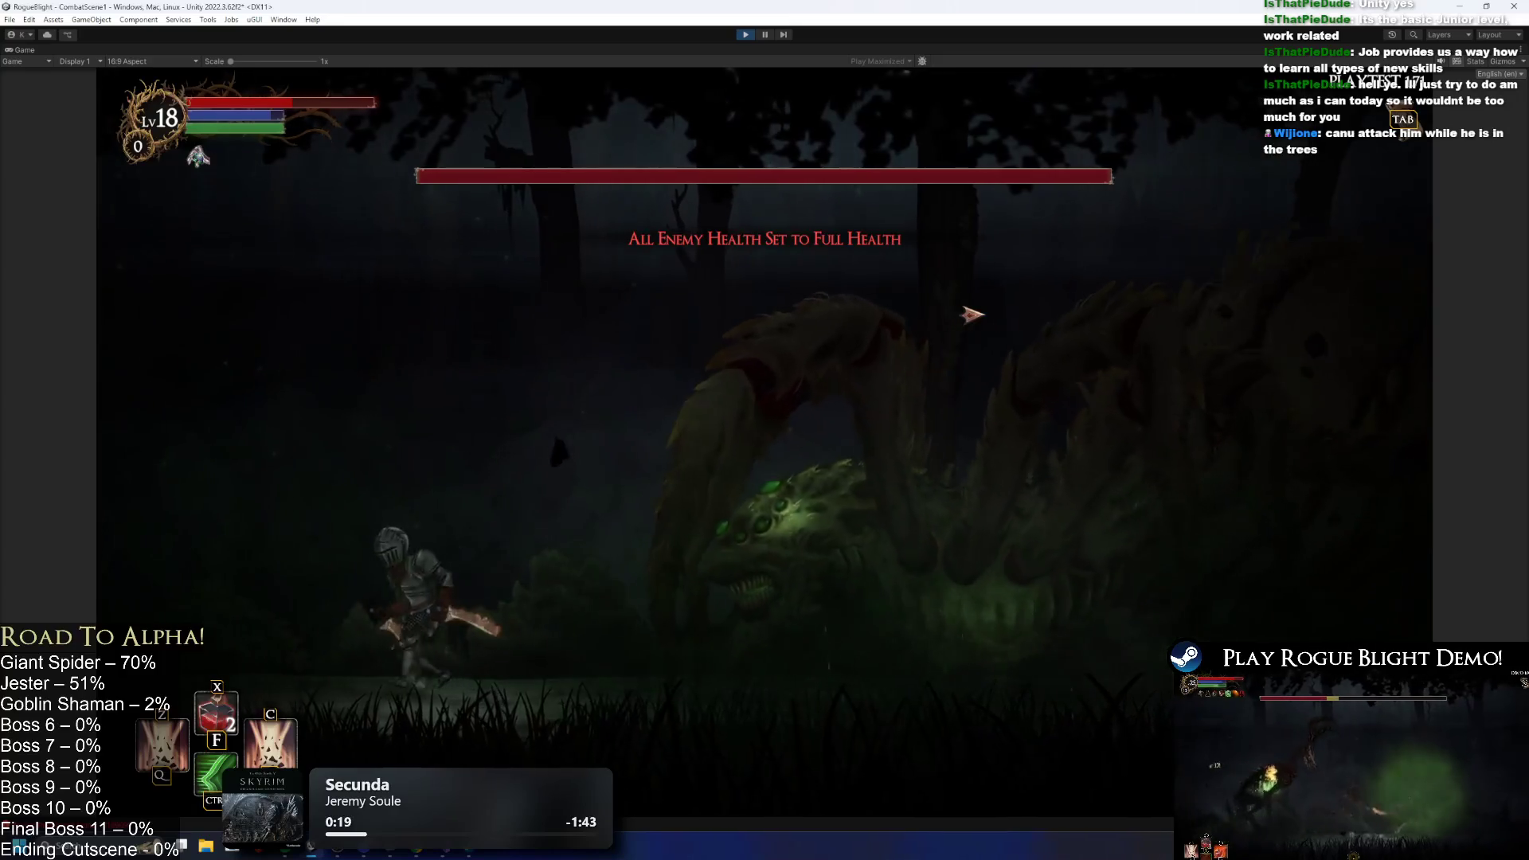
key(a)
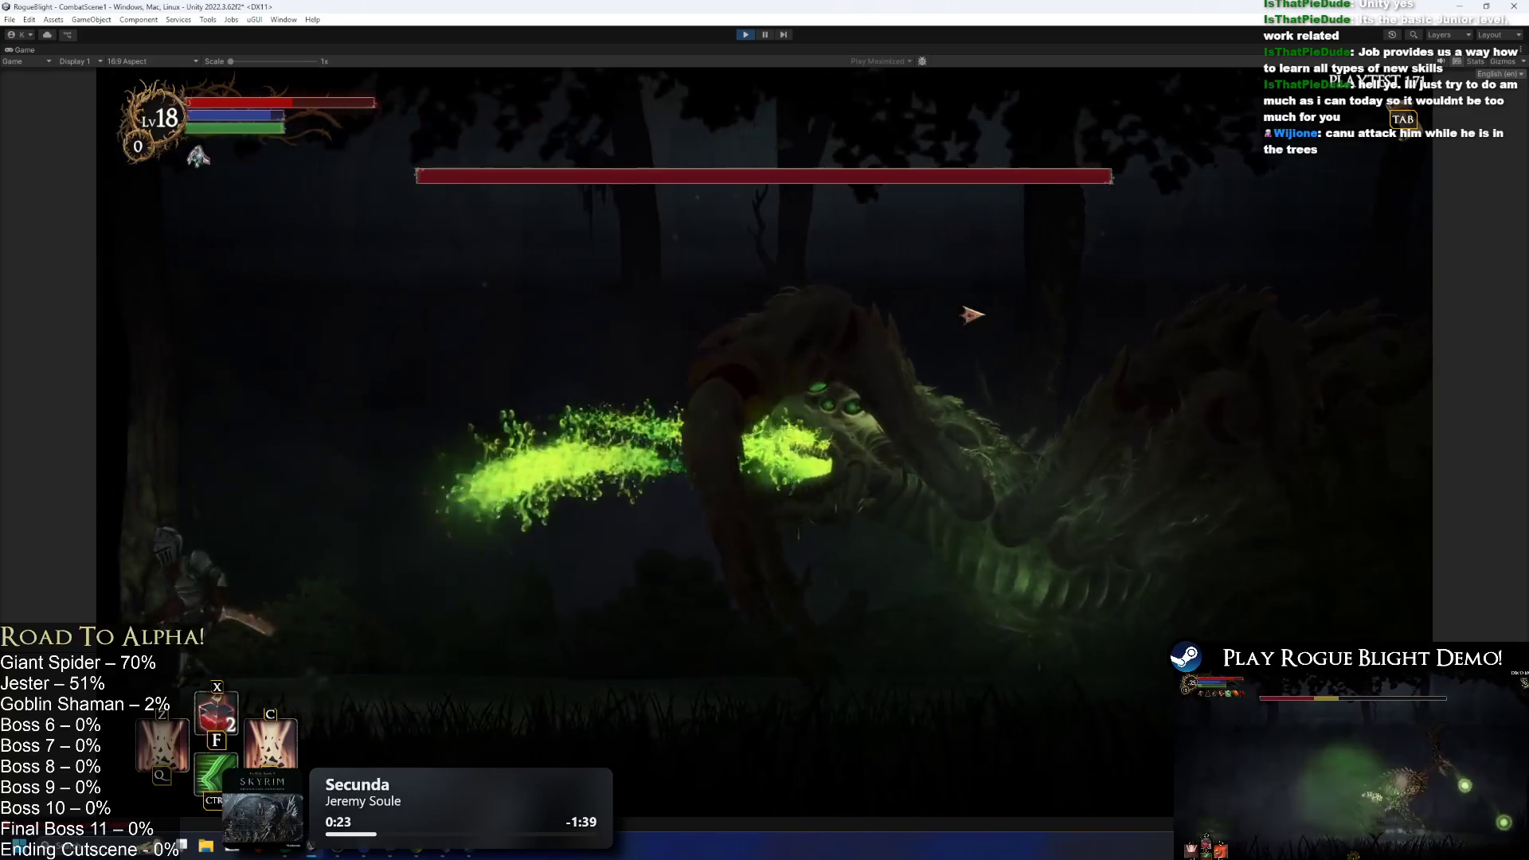
key(d)
key(a)
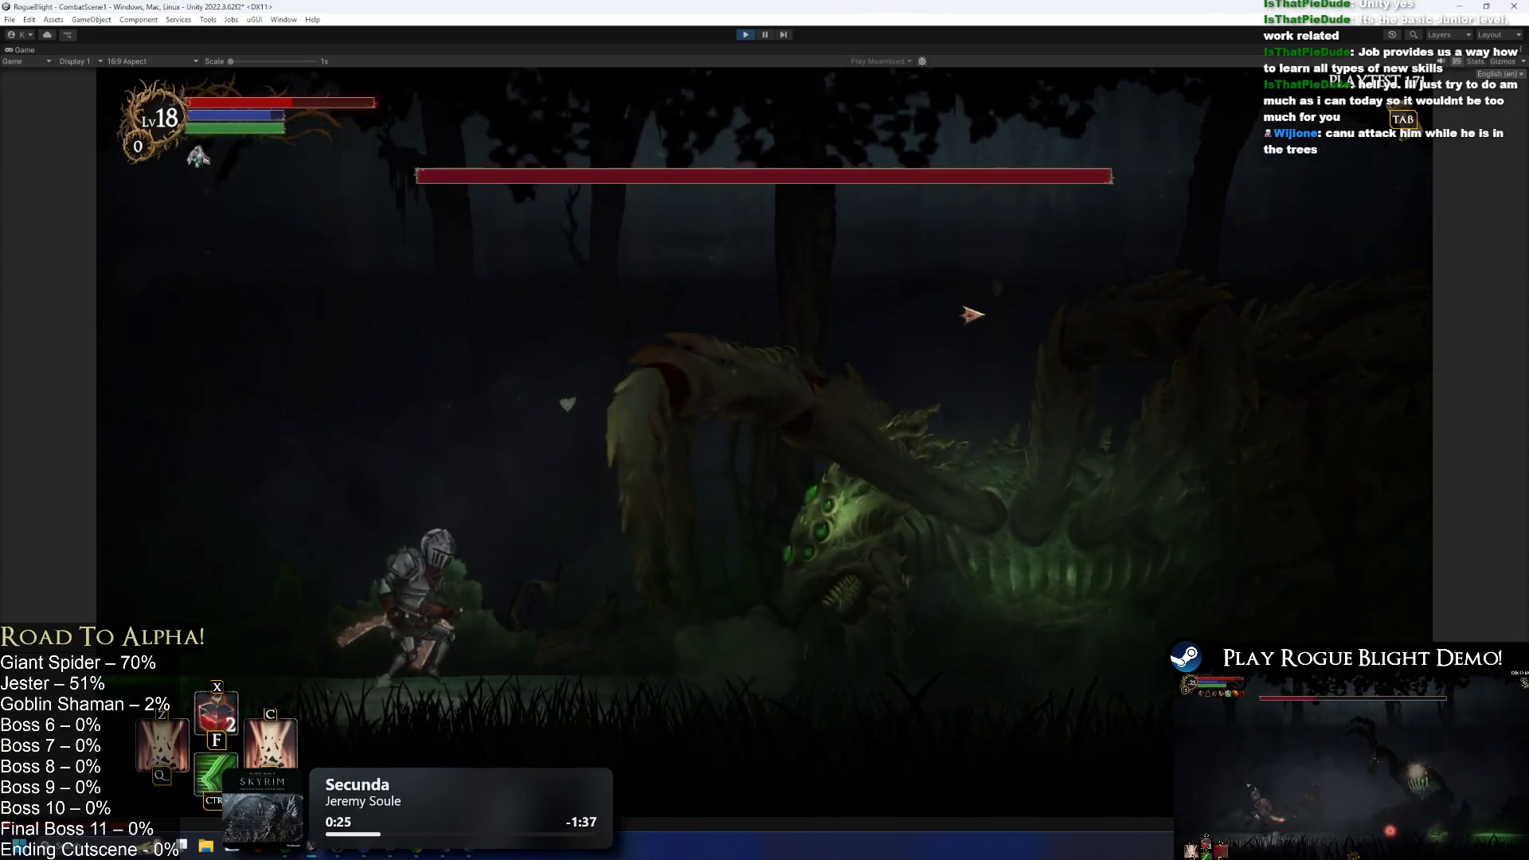
key(space)
key(d)
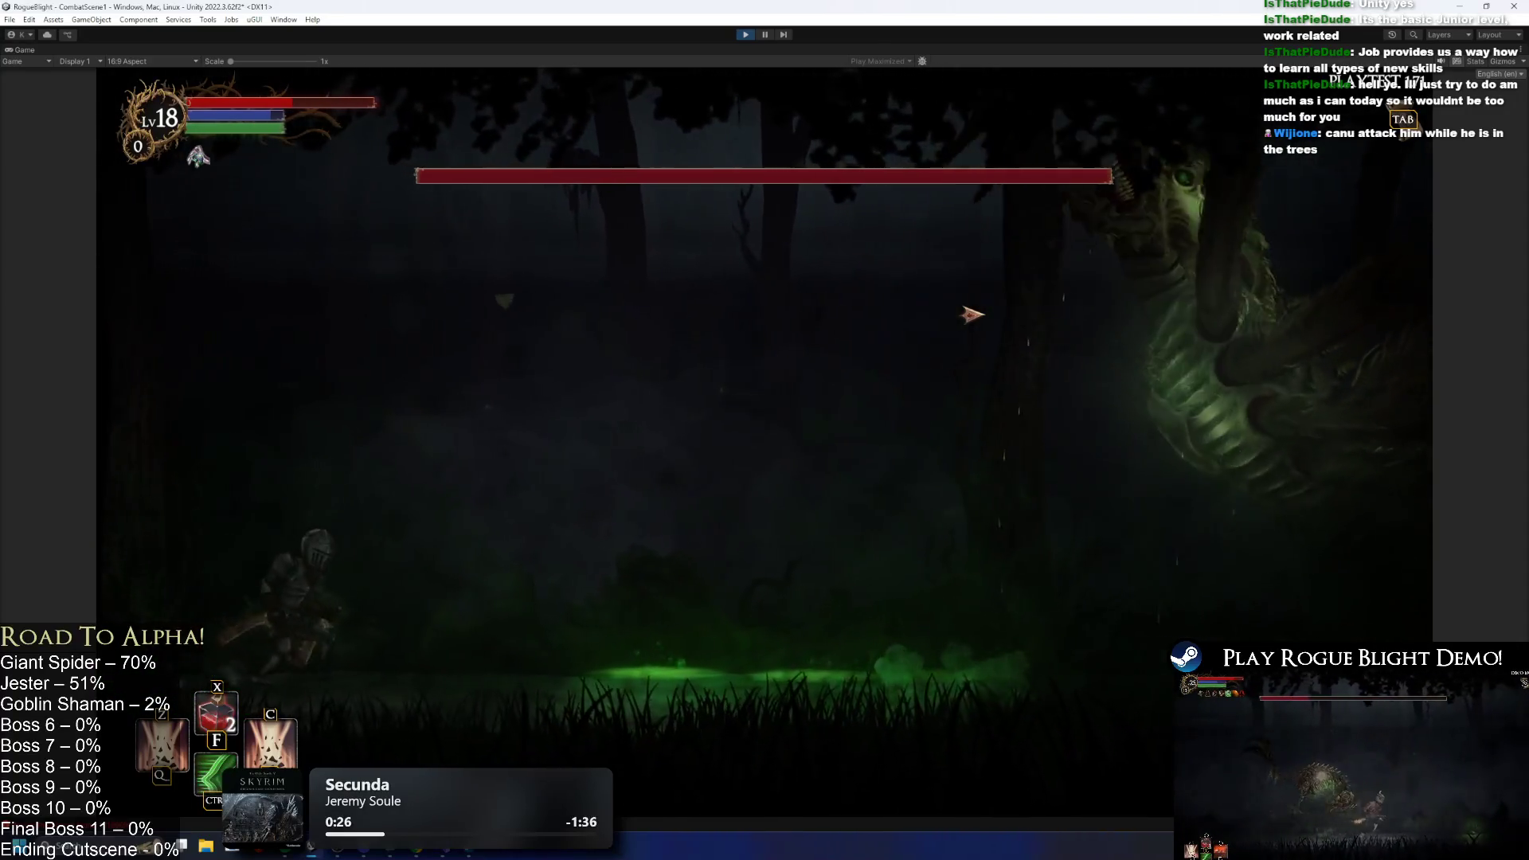
key(ctrl)
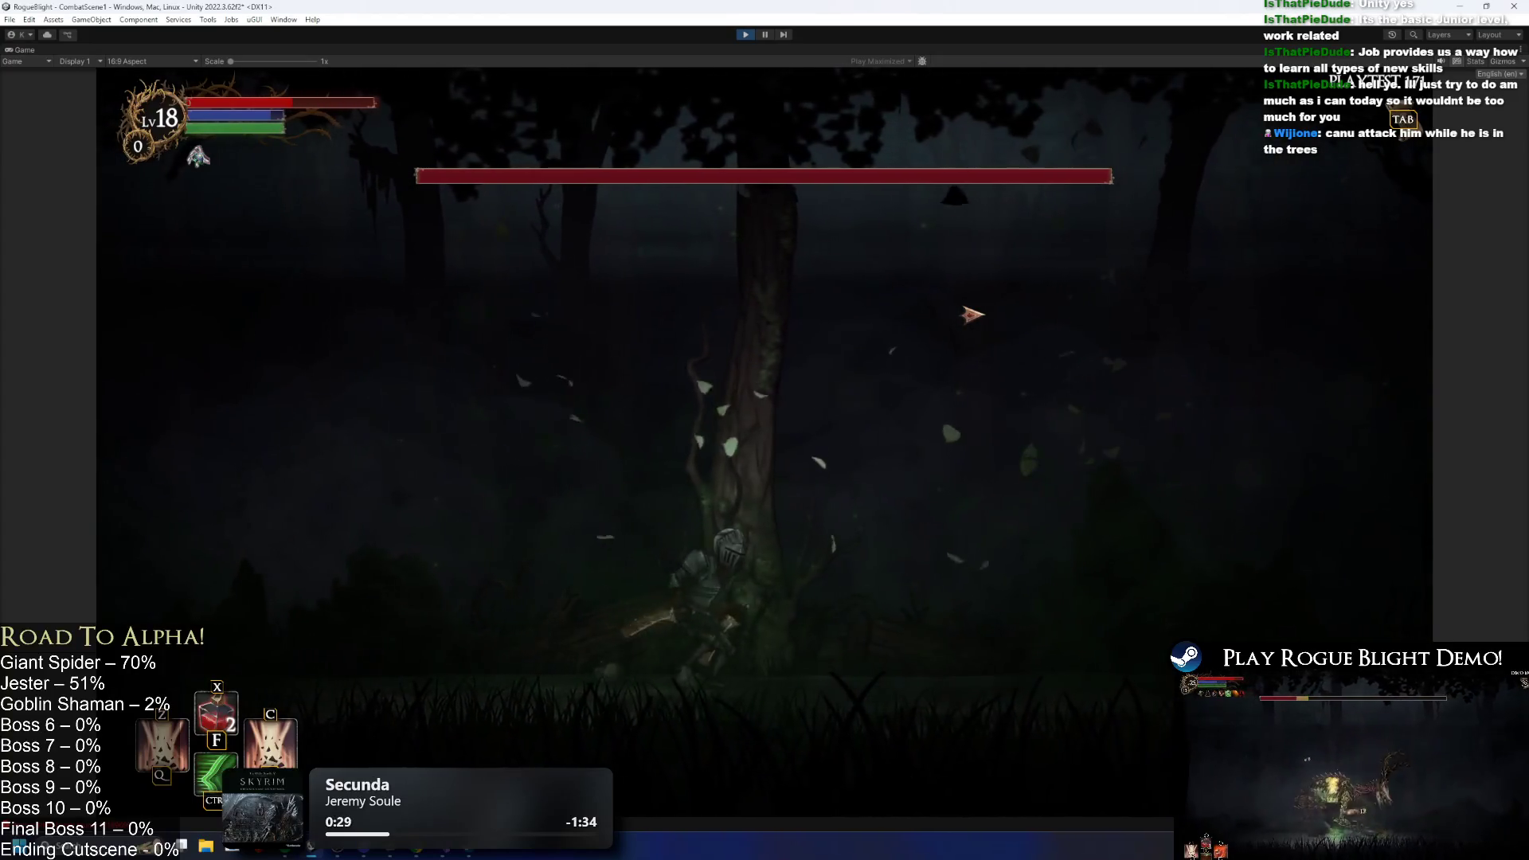
key(a)
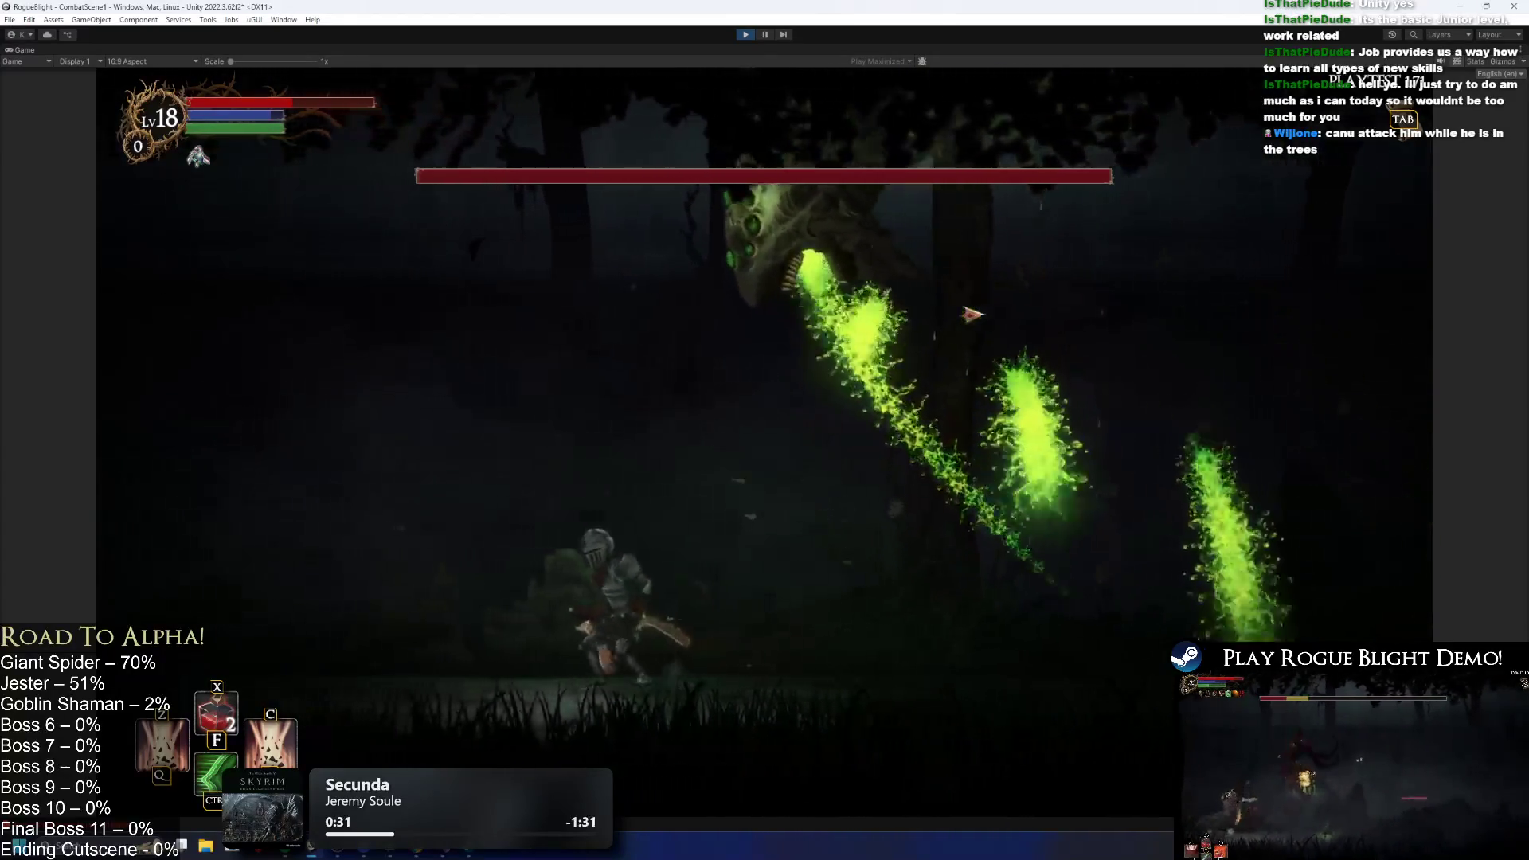
key(ctrl)
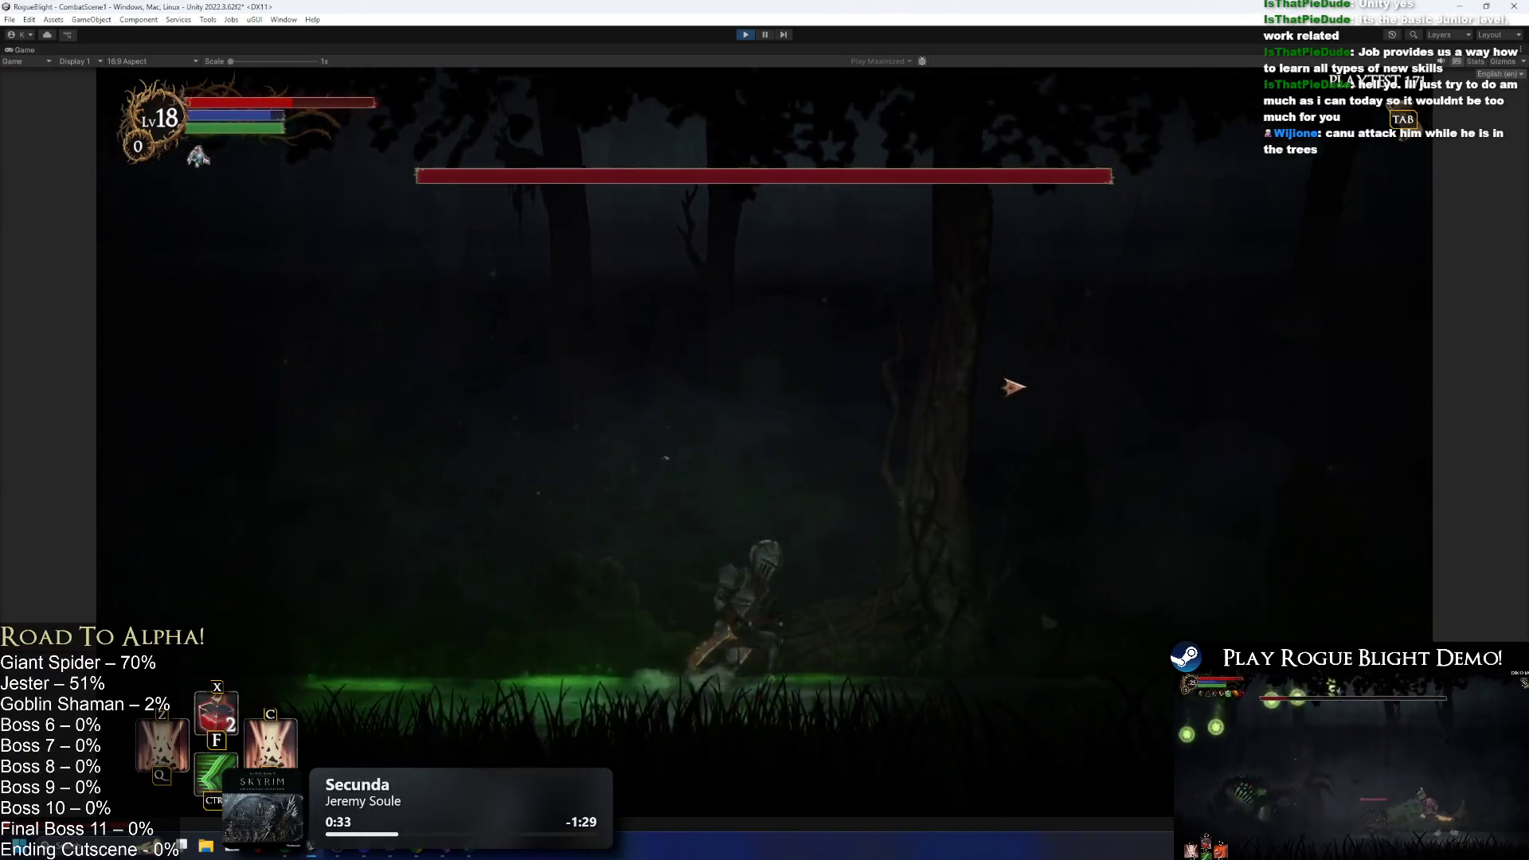
key(d)
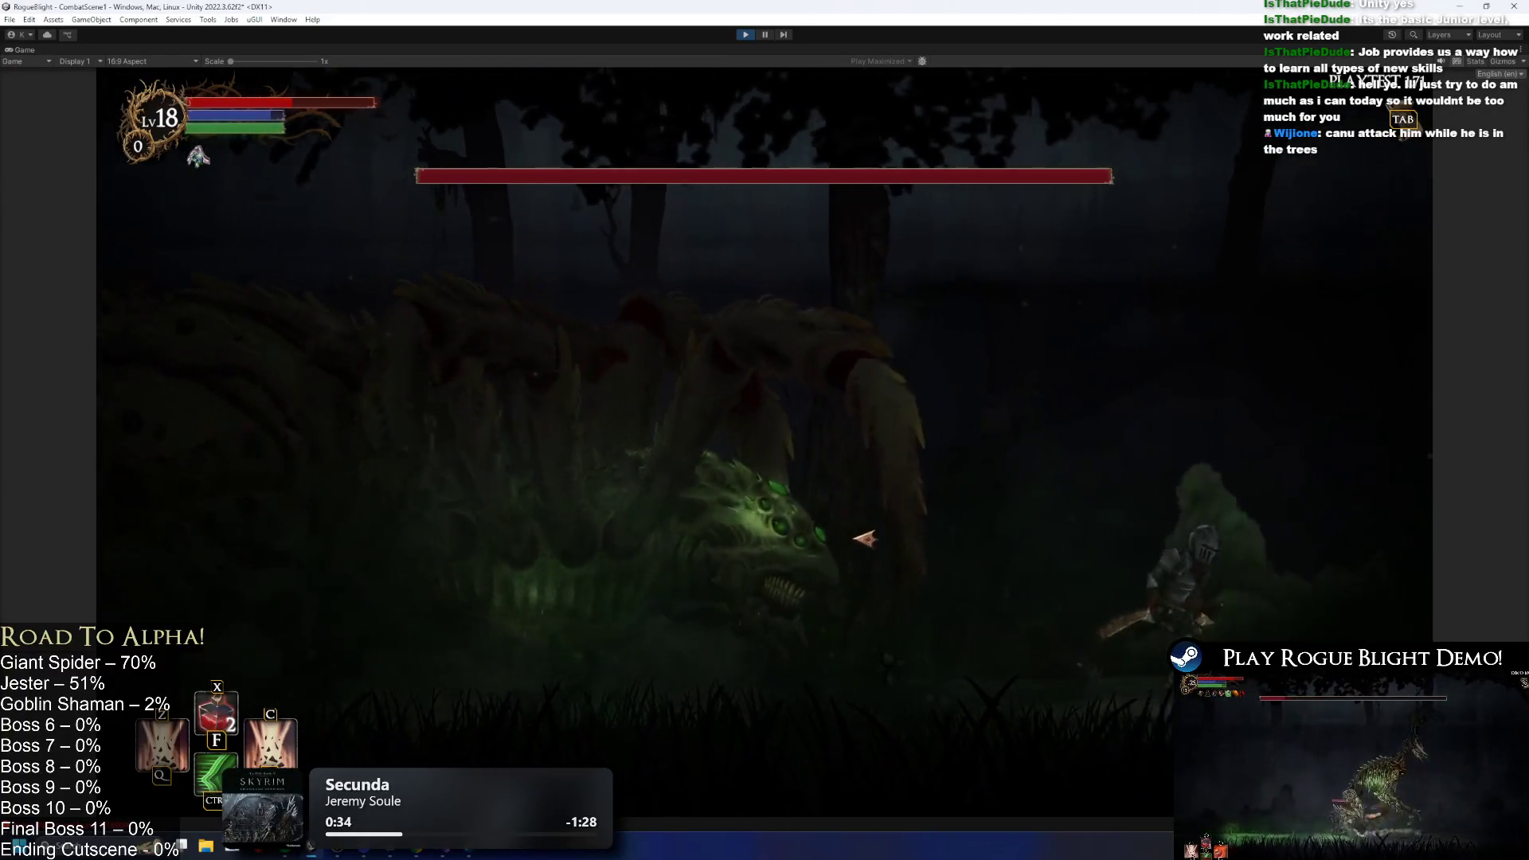
key(a)
key(d)
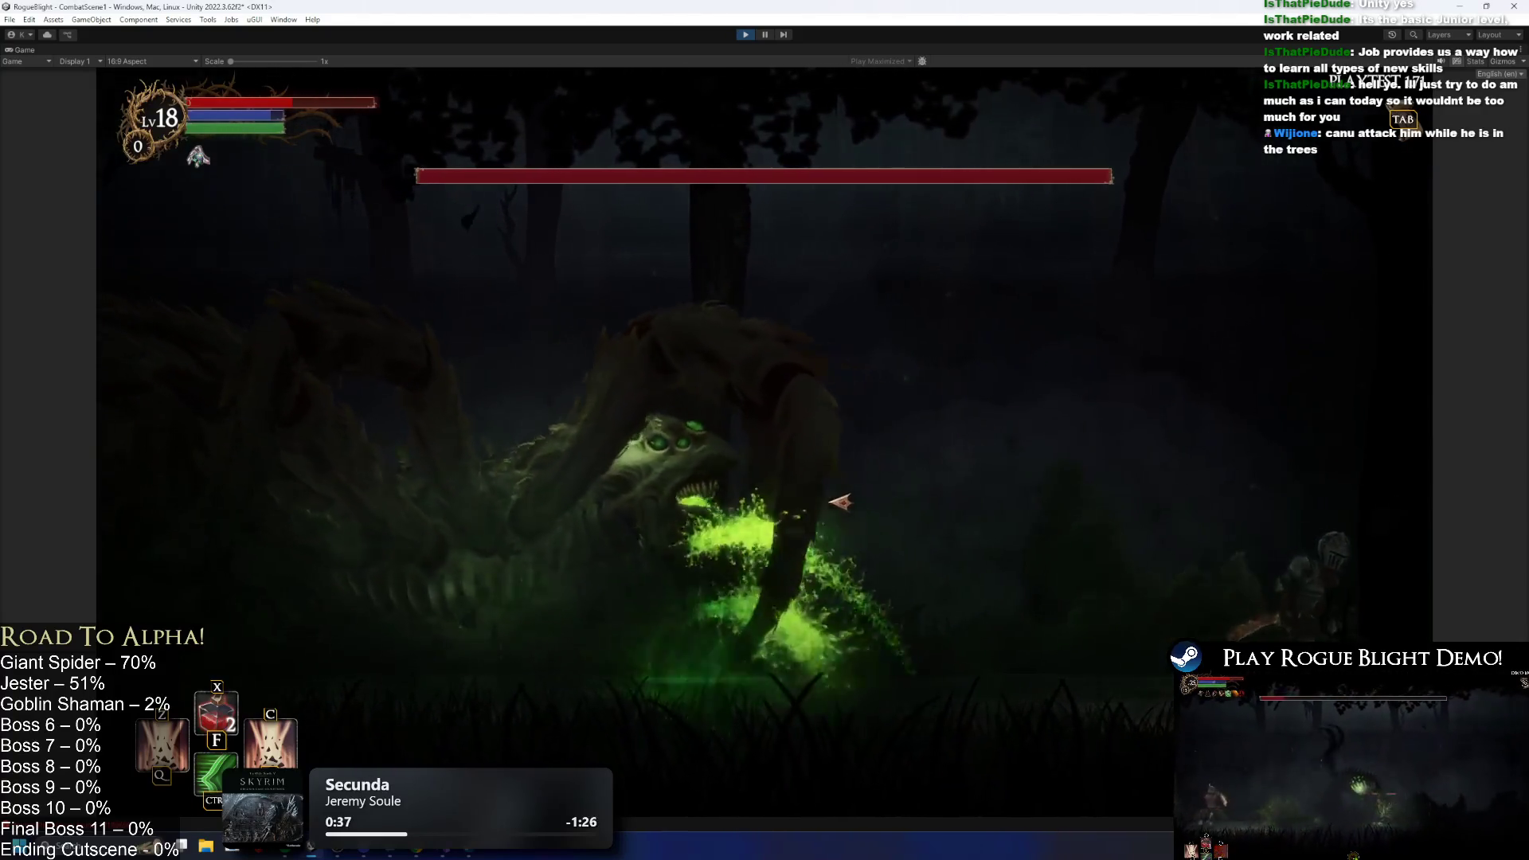
- Move under the spider to attack, then reposition left as the boss drops from the trees
key(a)
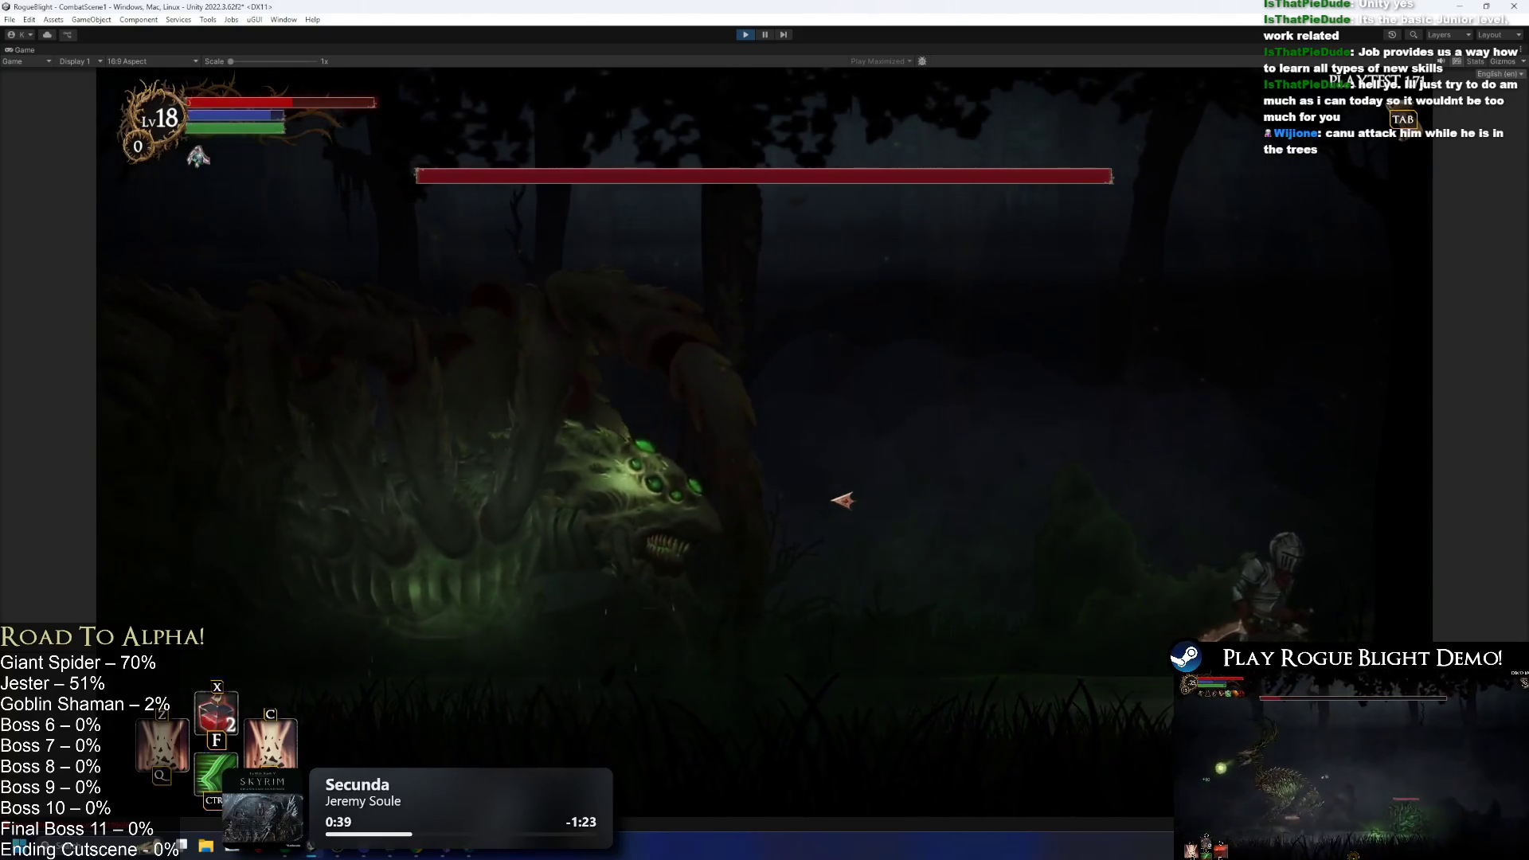
key(a)
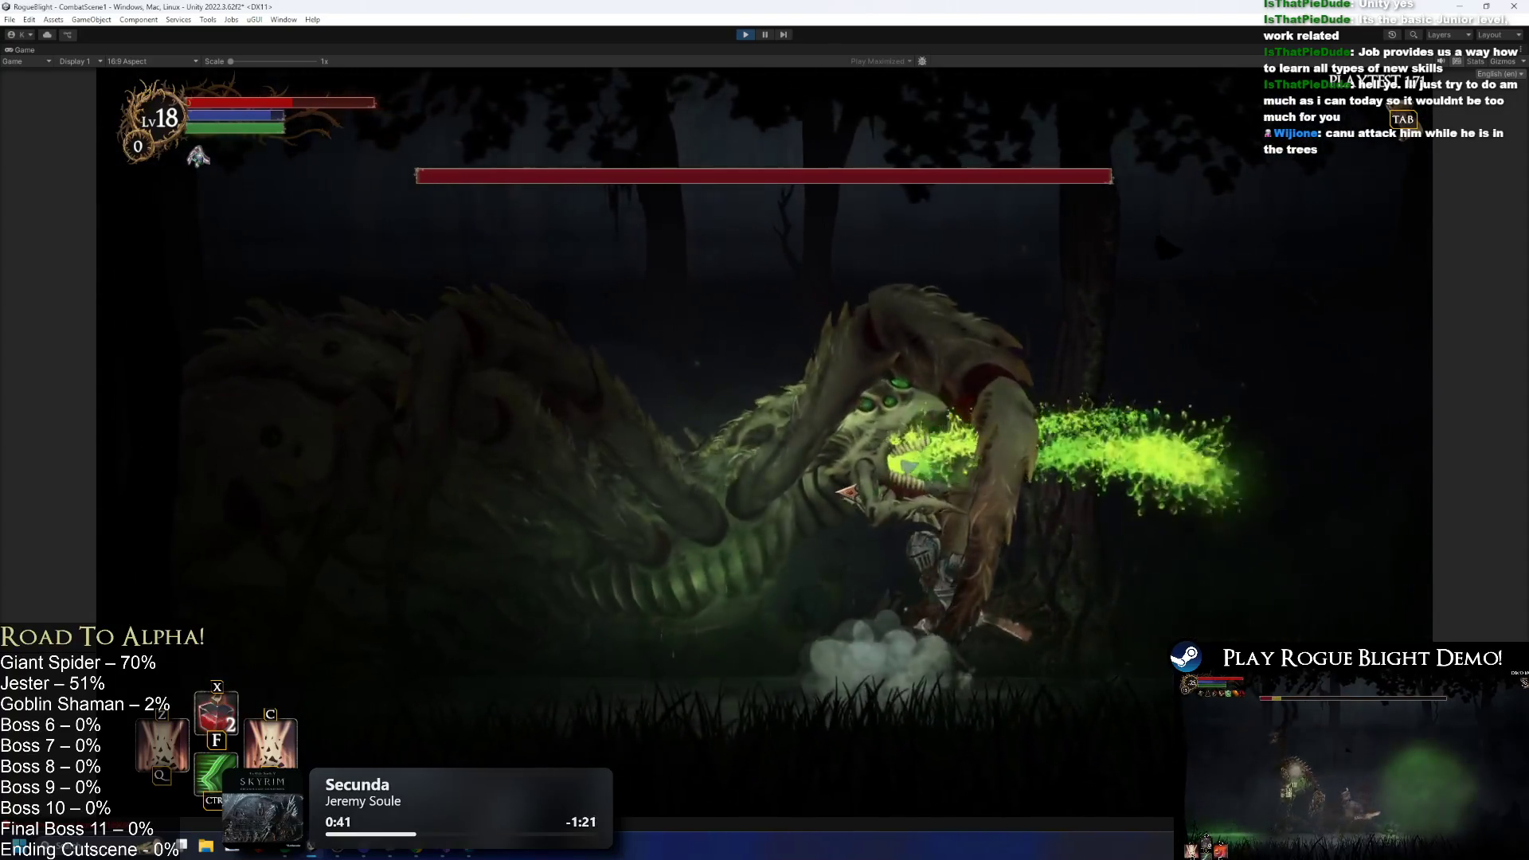
key(d)
key(space)
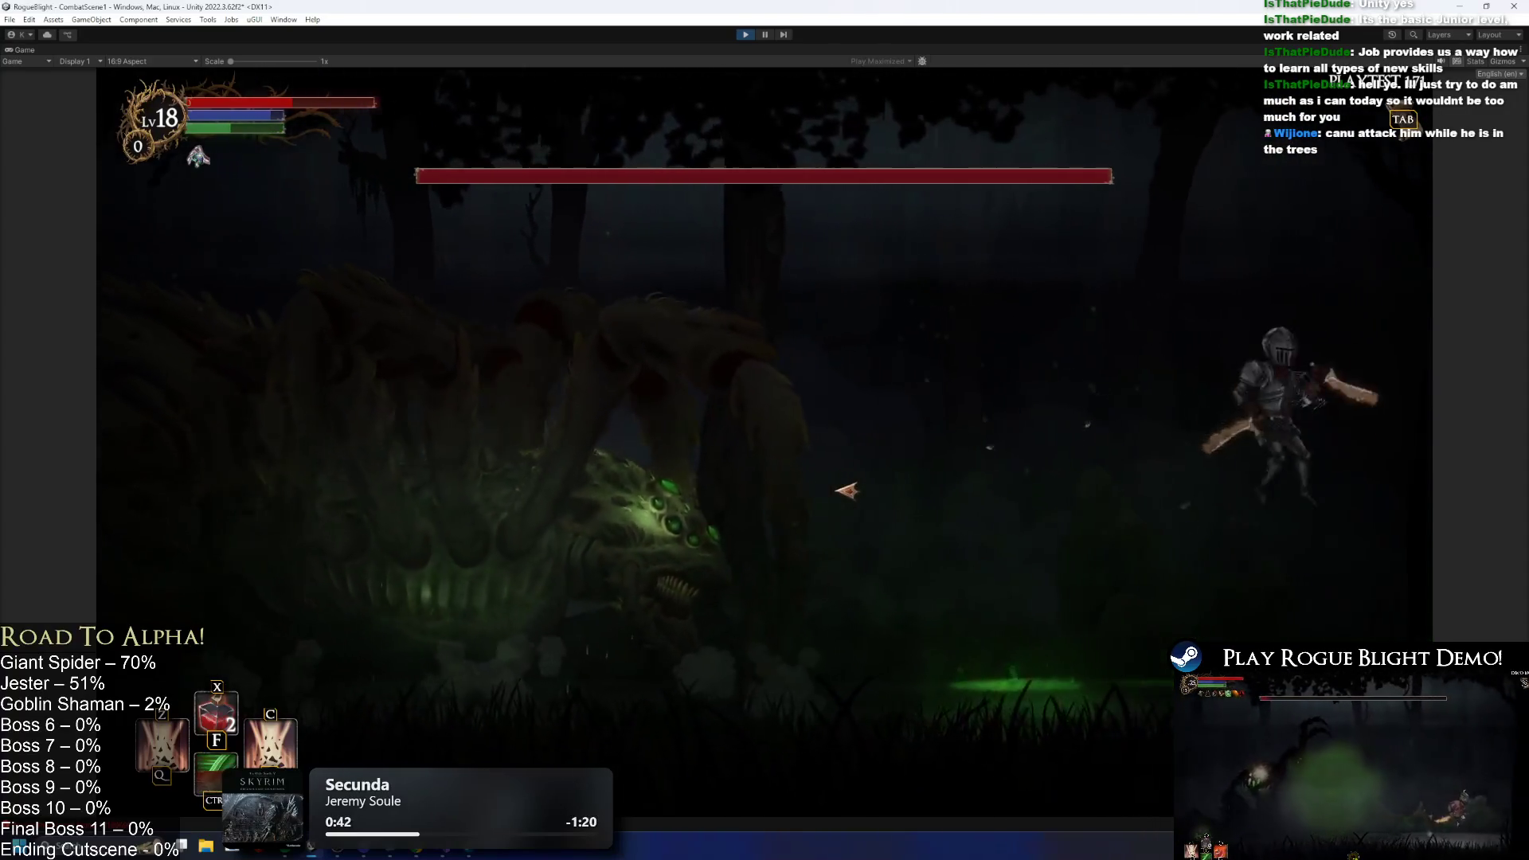
key(a)
key(d)
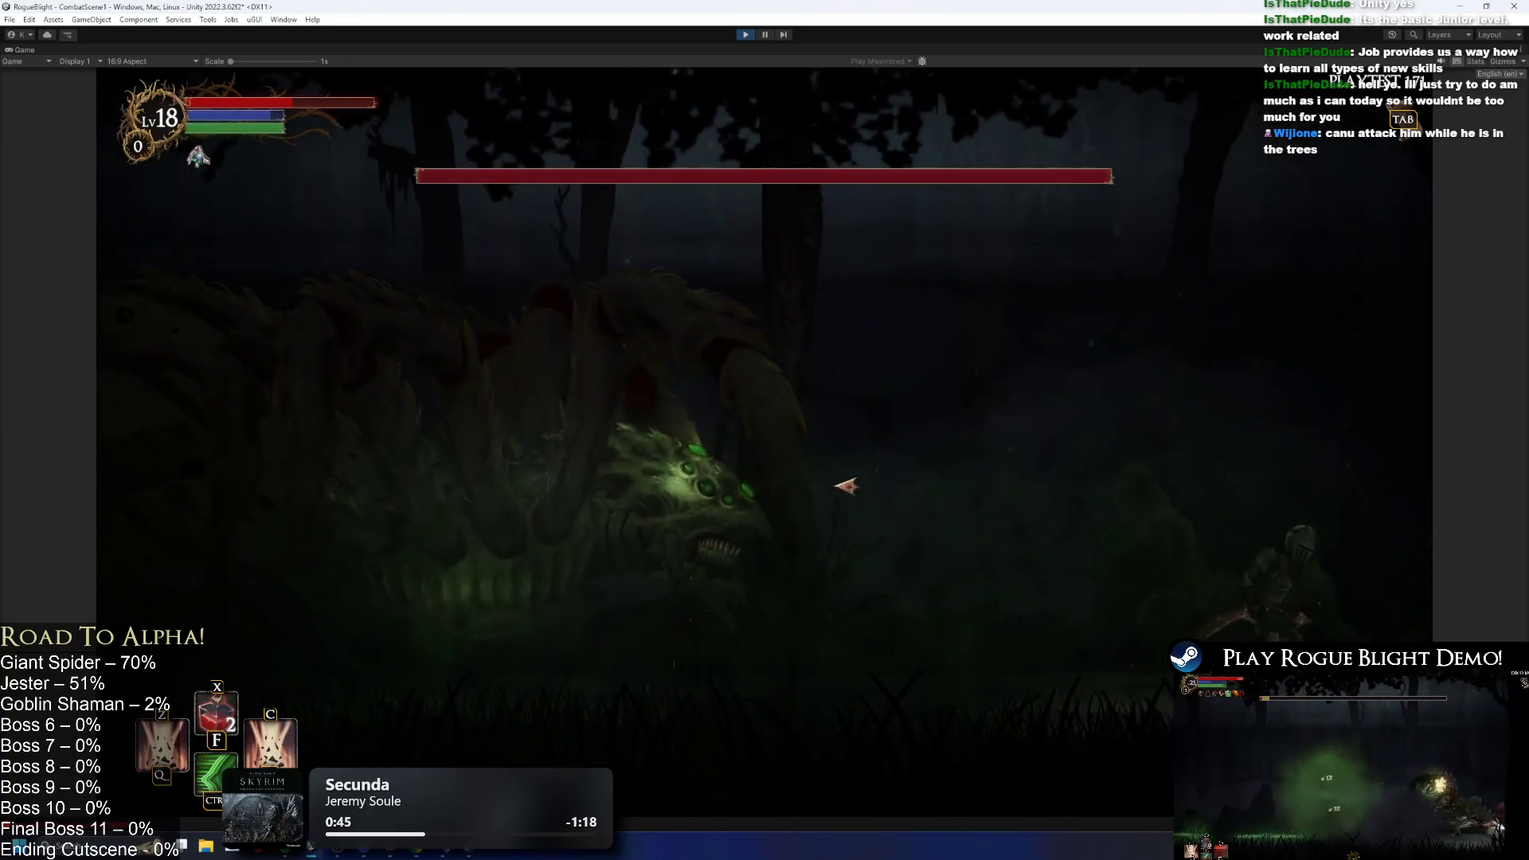
key(a)
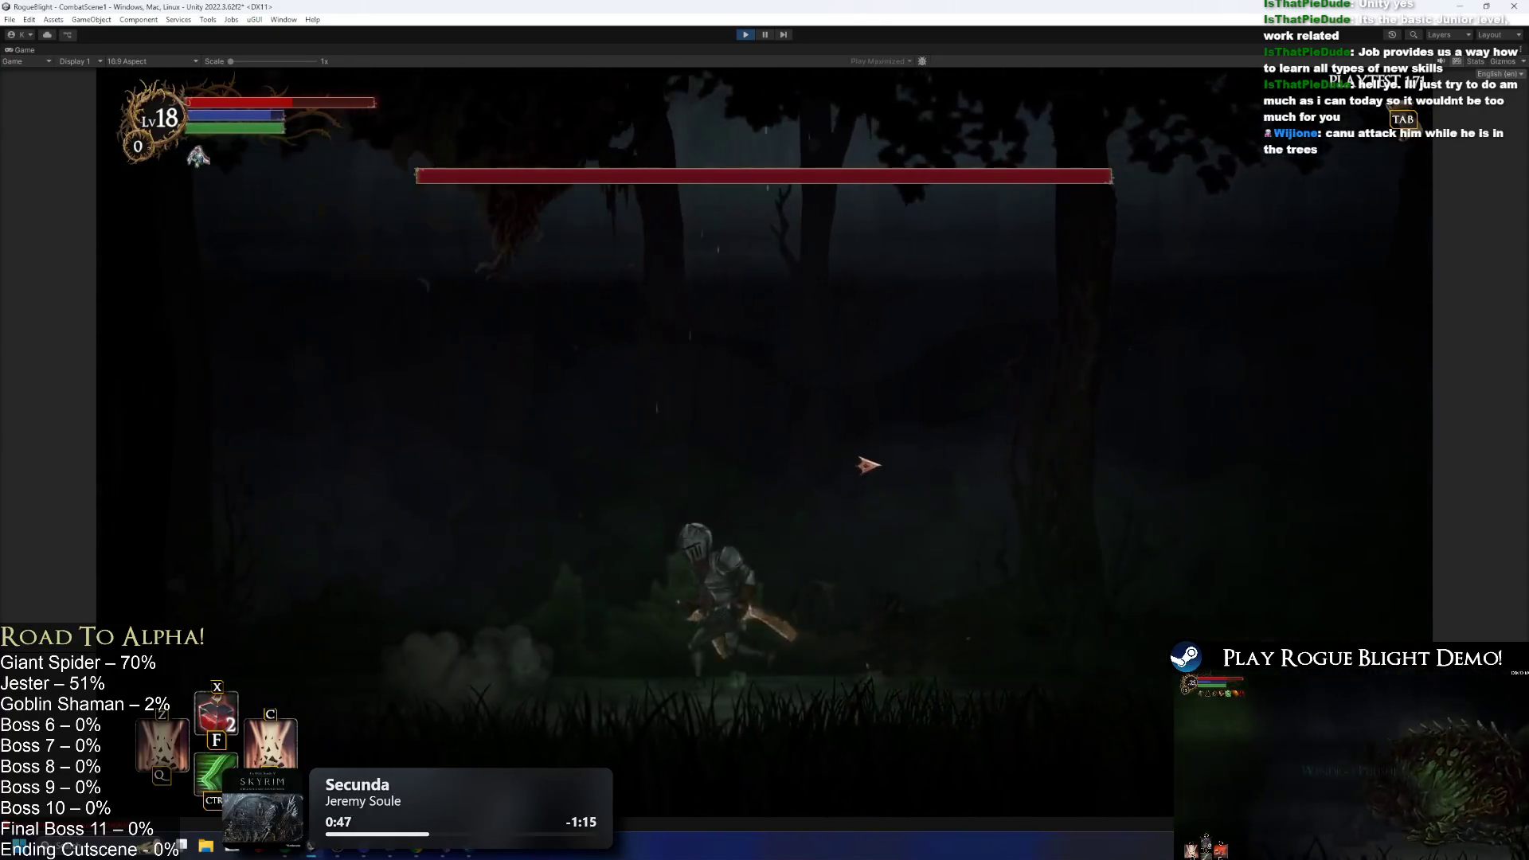
key(a)
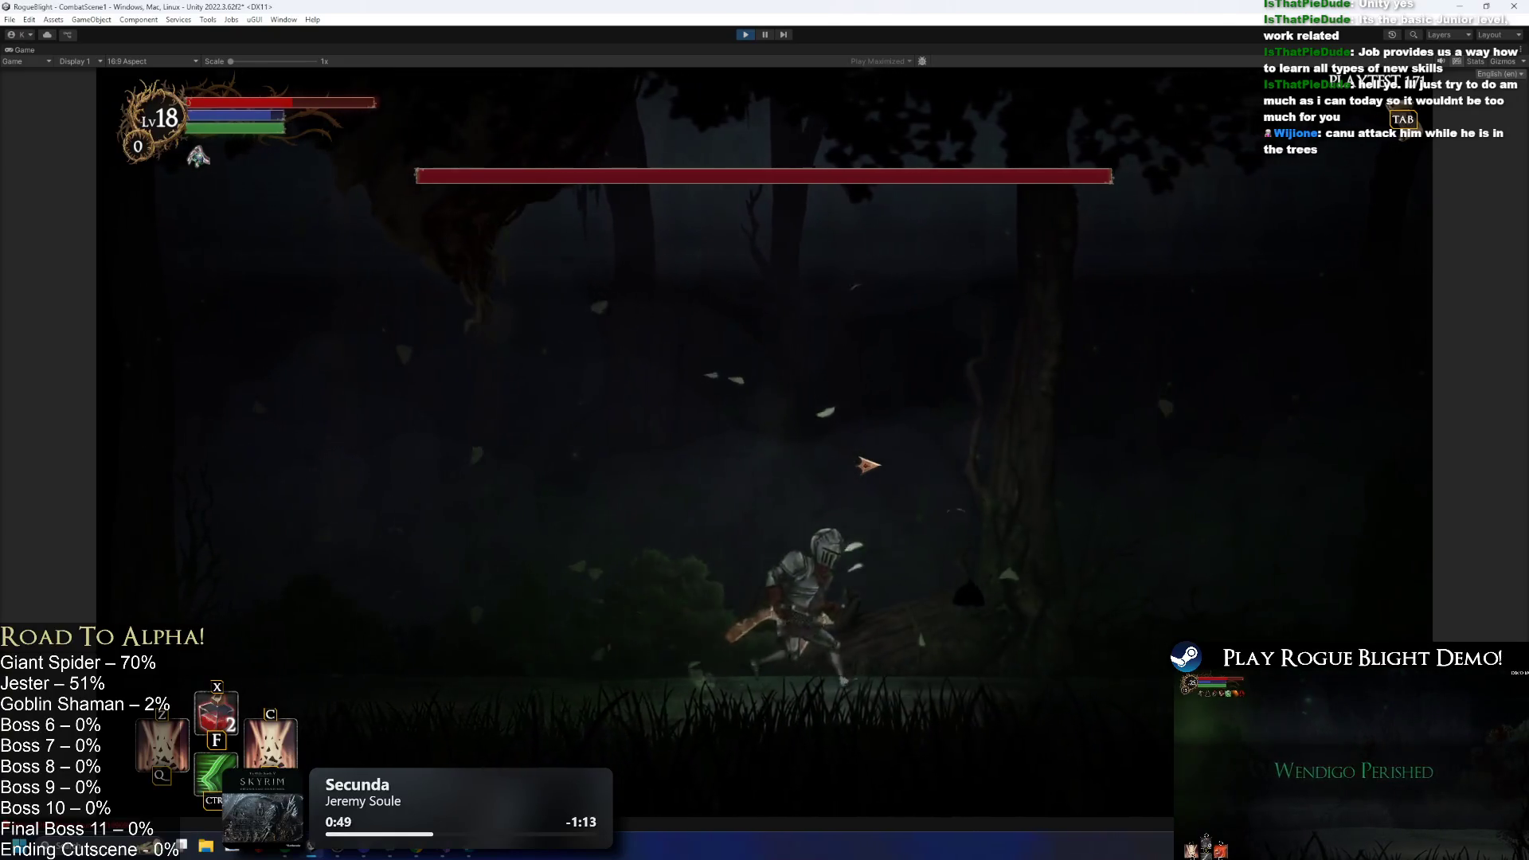
key(d)
key(a)
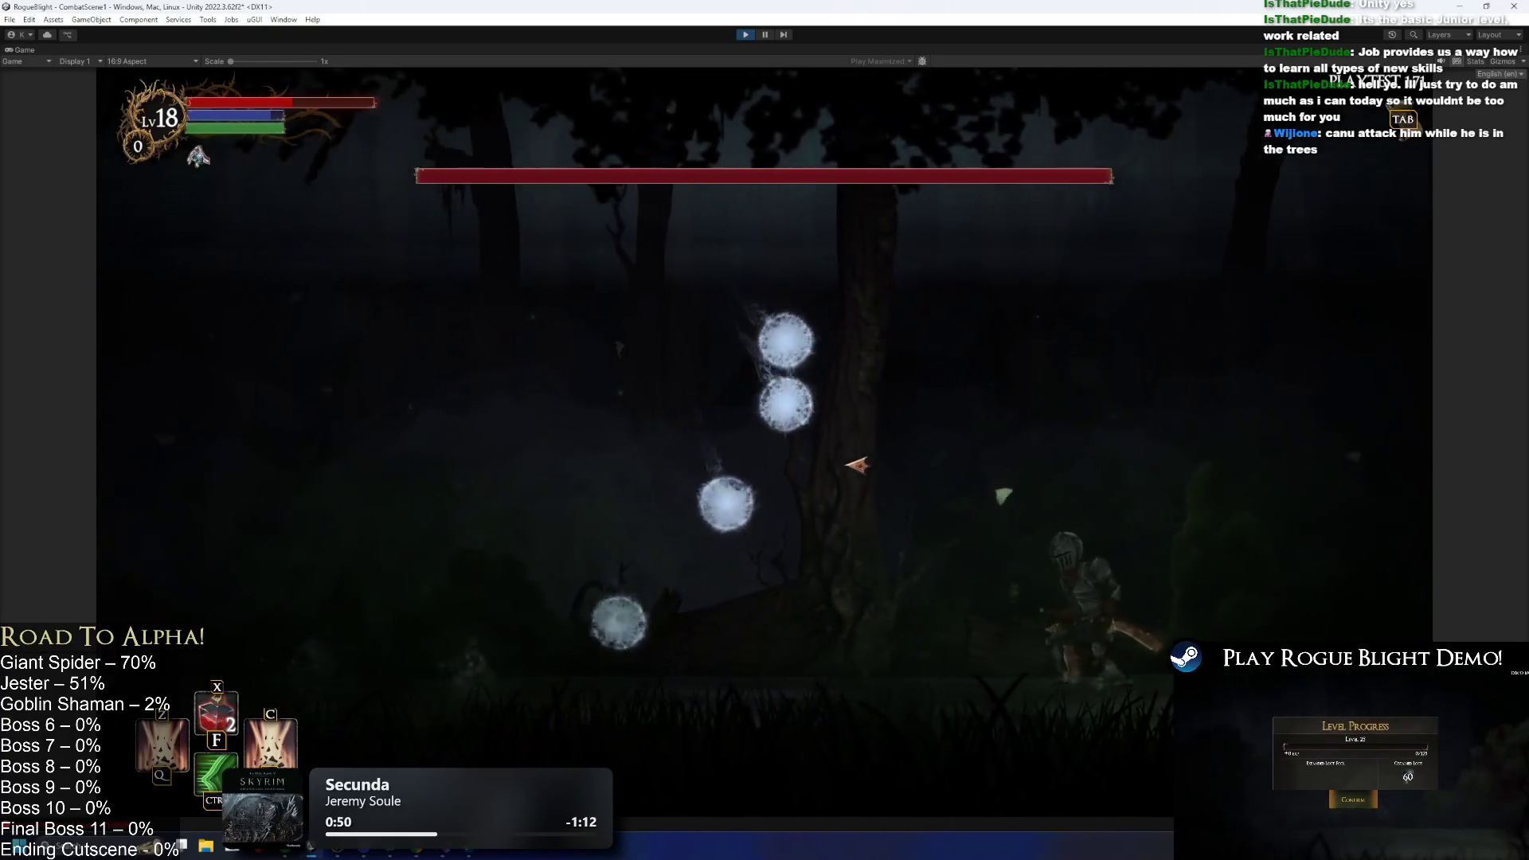
key(a)
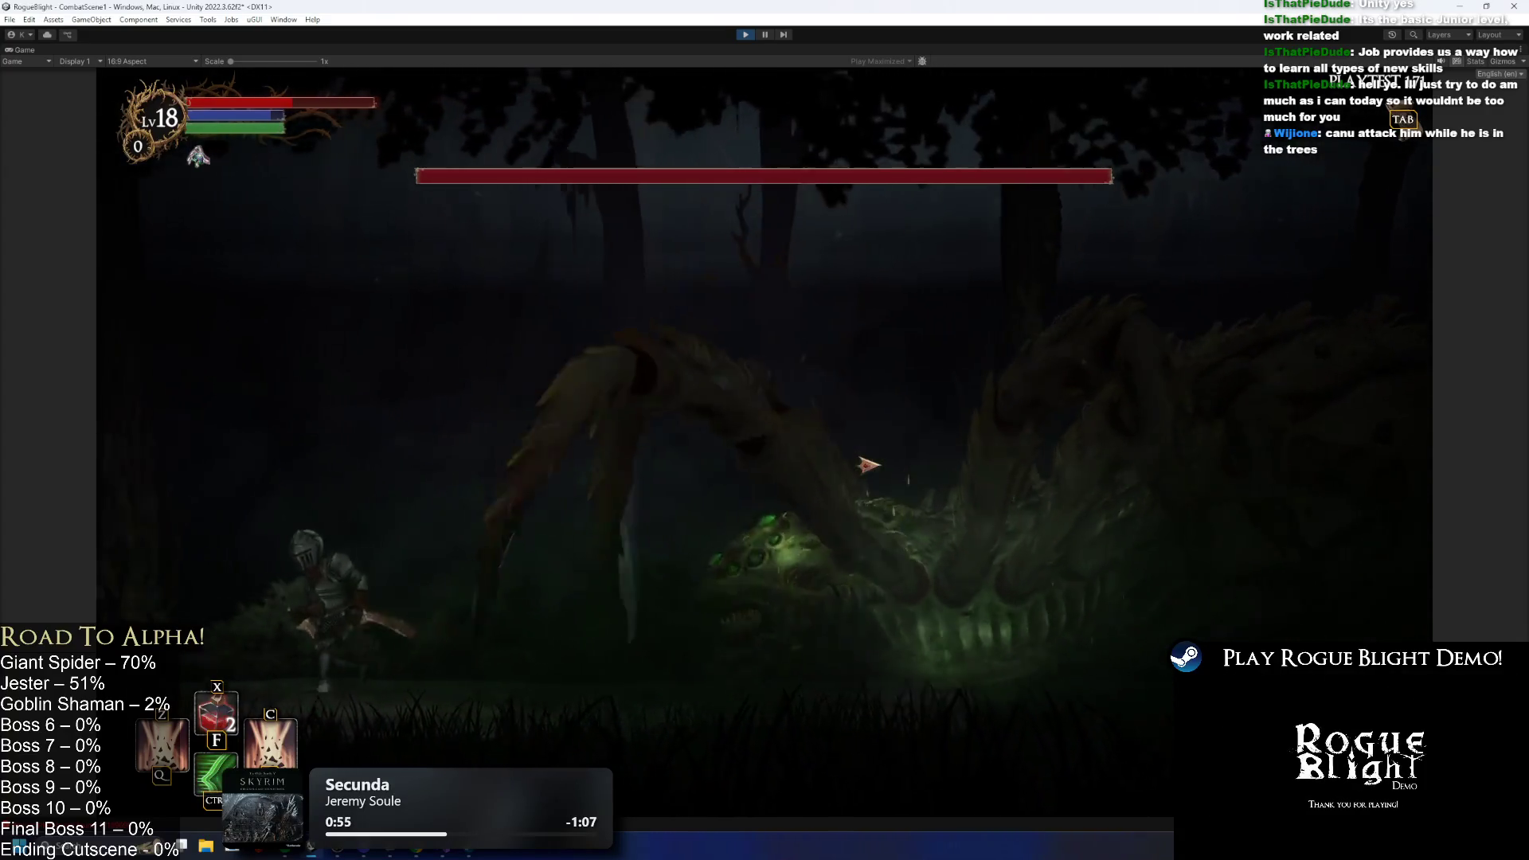
- Slash the Broodmother repeatedly with the sword, leaping at it beside the tree
key(d)
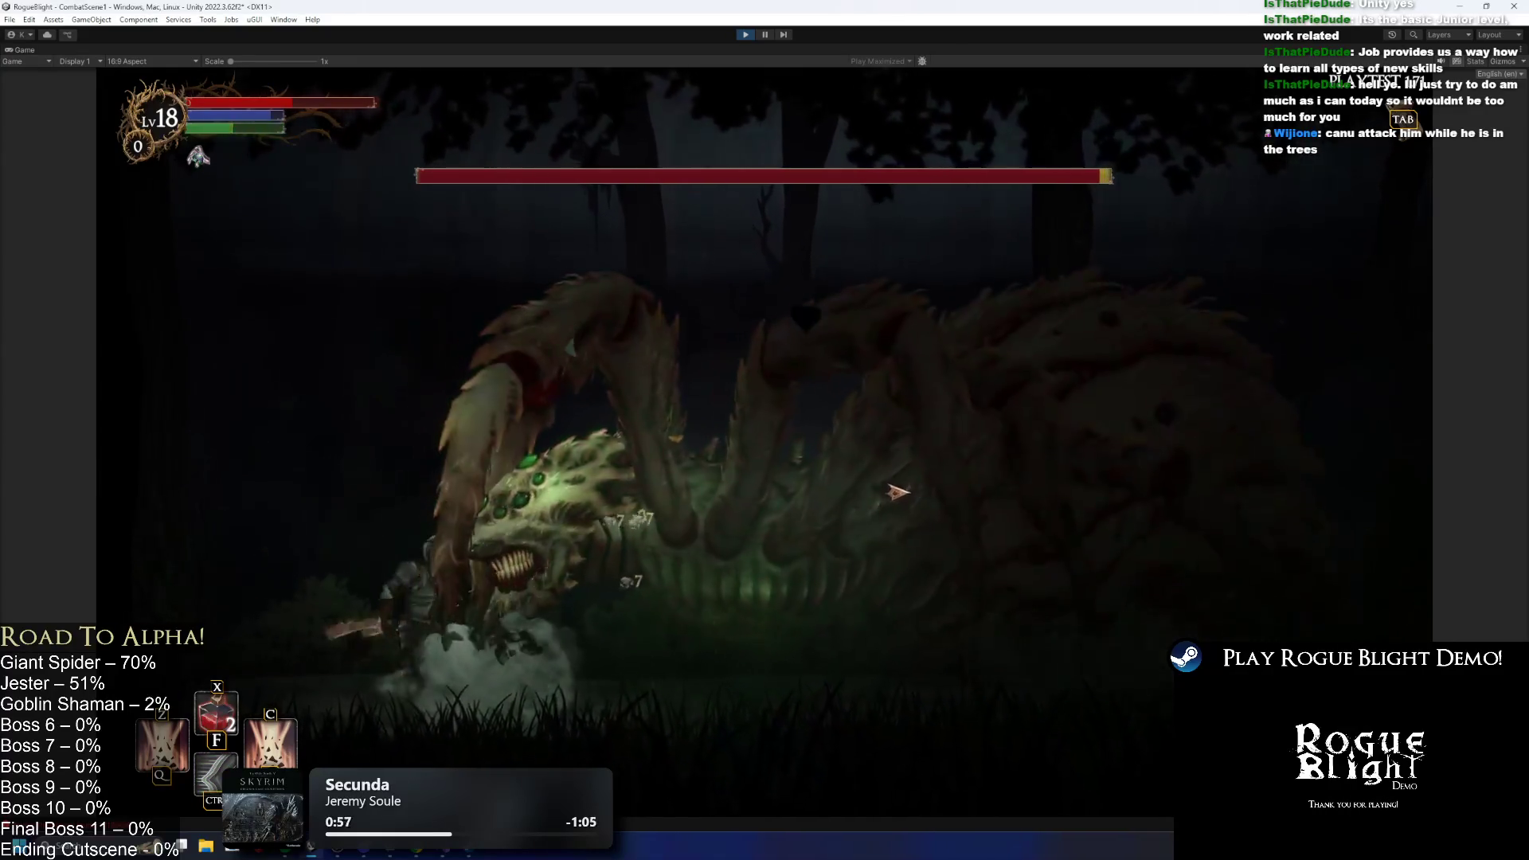
key(a)
key(d)
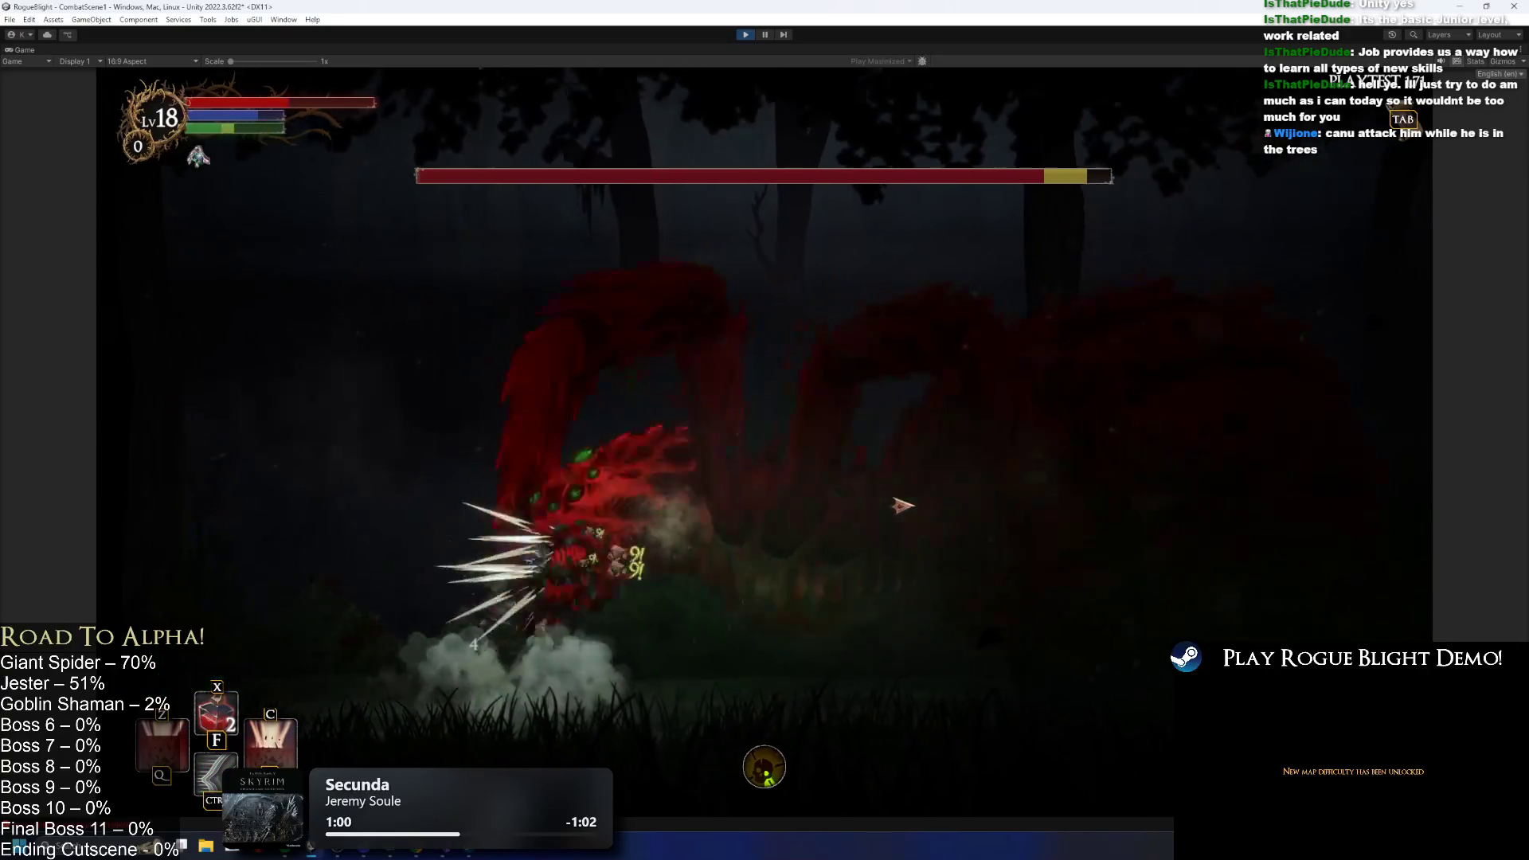
key(a)
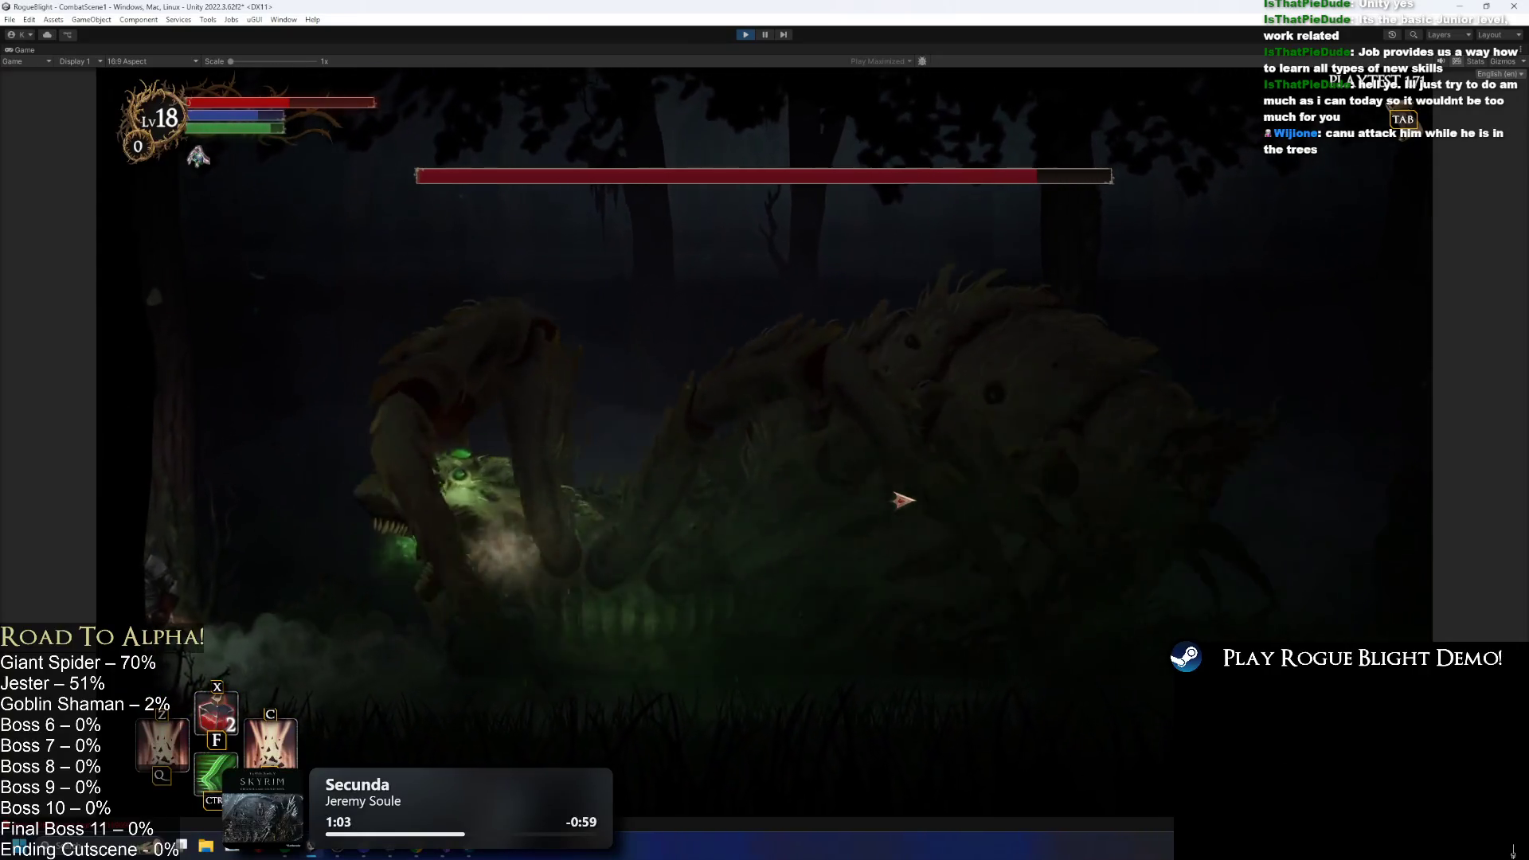
click(892, 510)
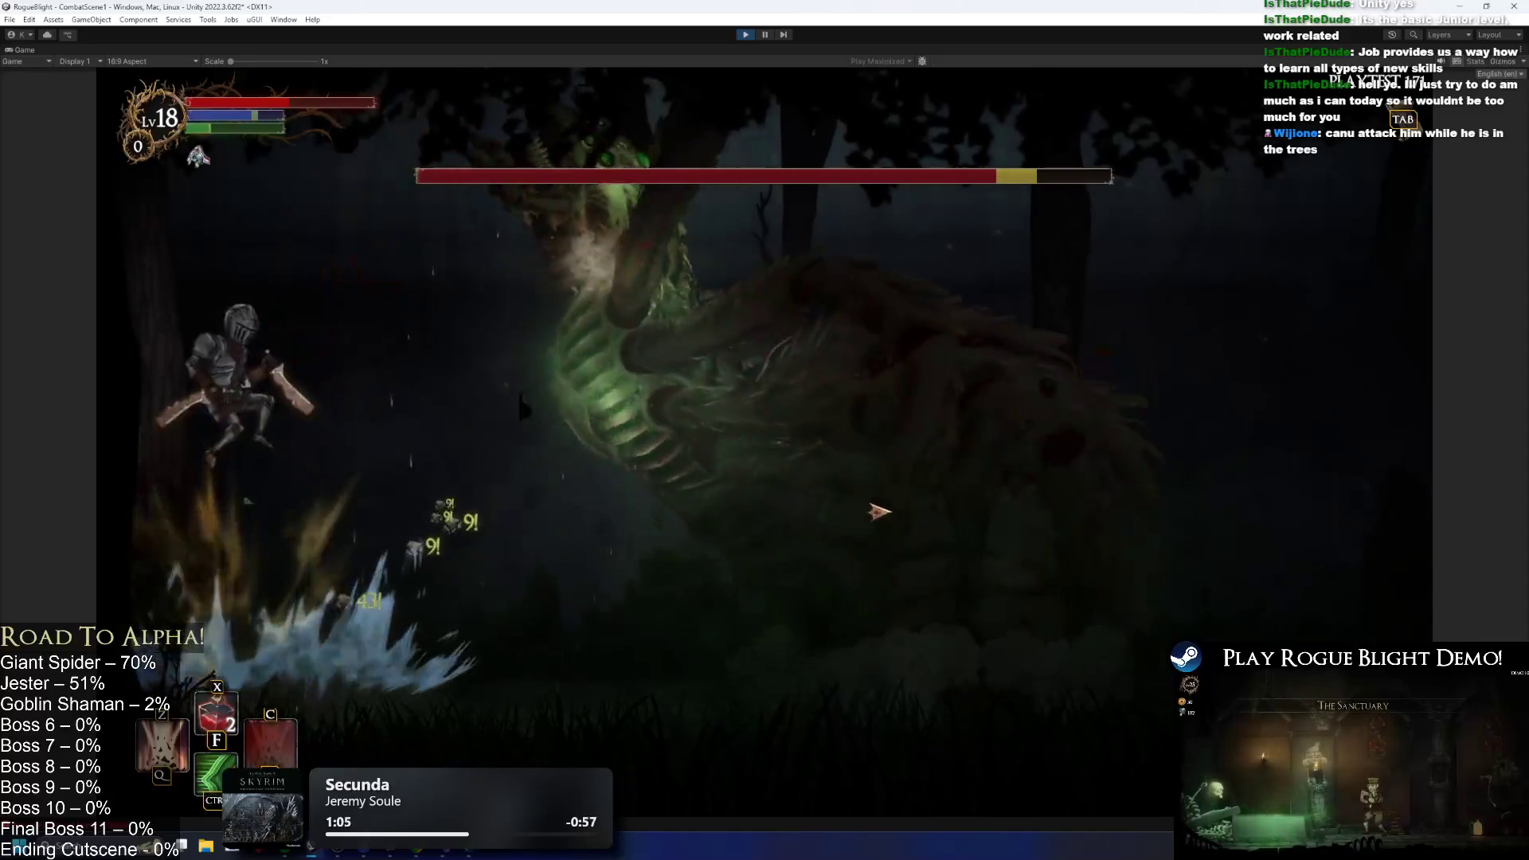
key(d)
key(space)
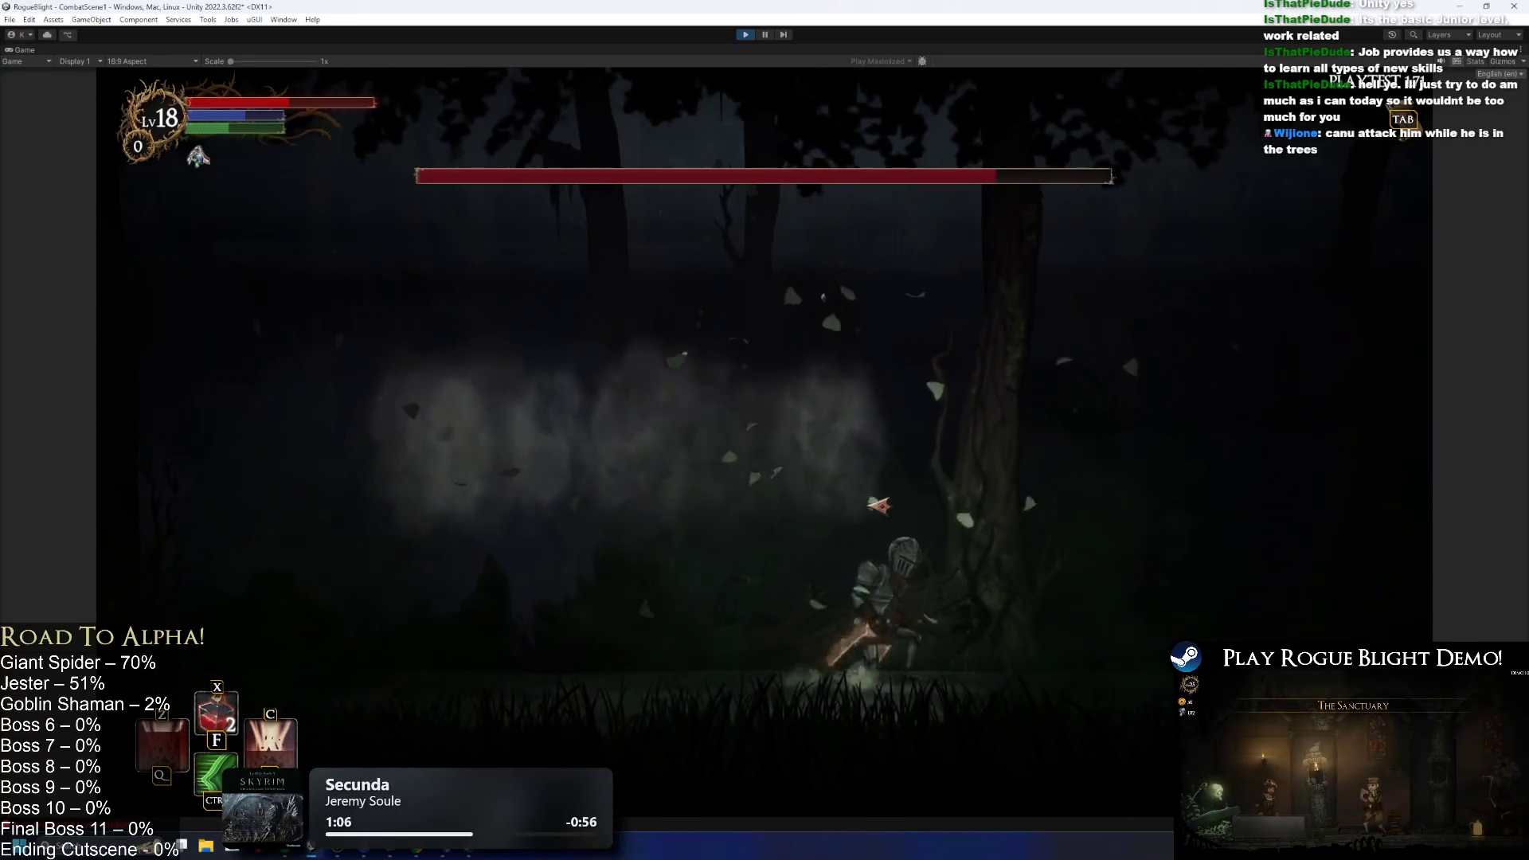
click(850, 505)
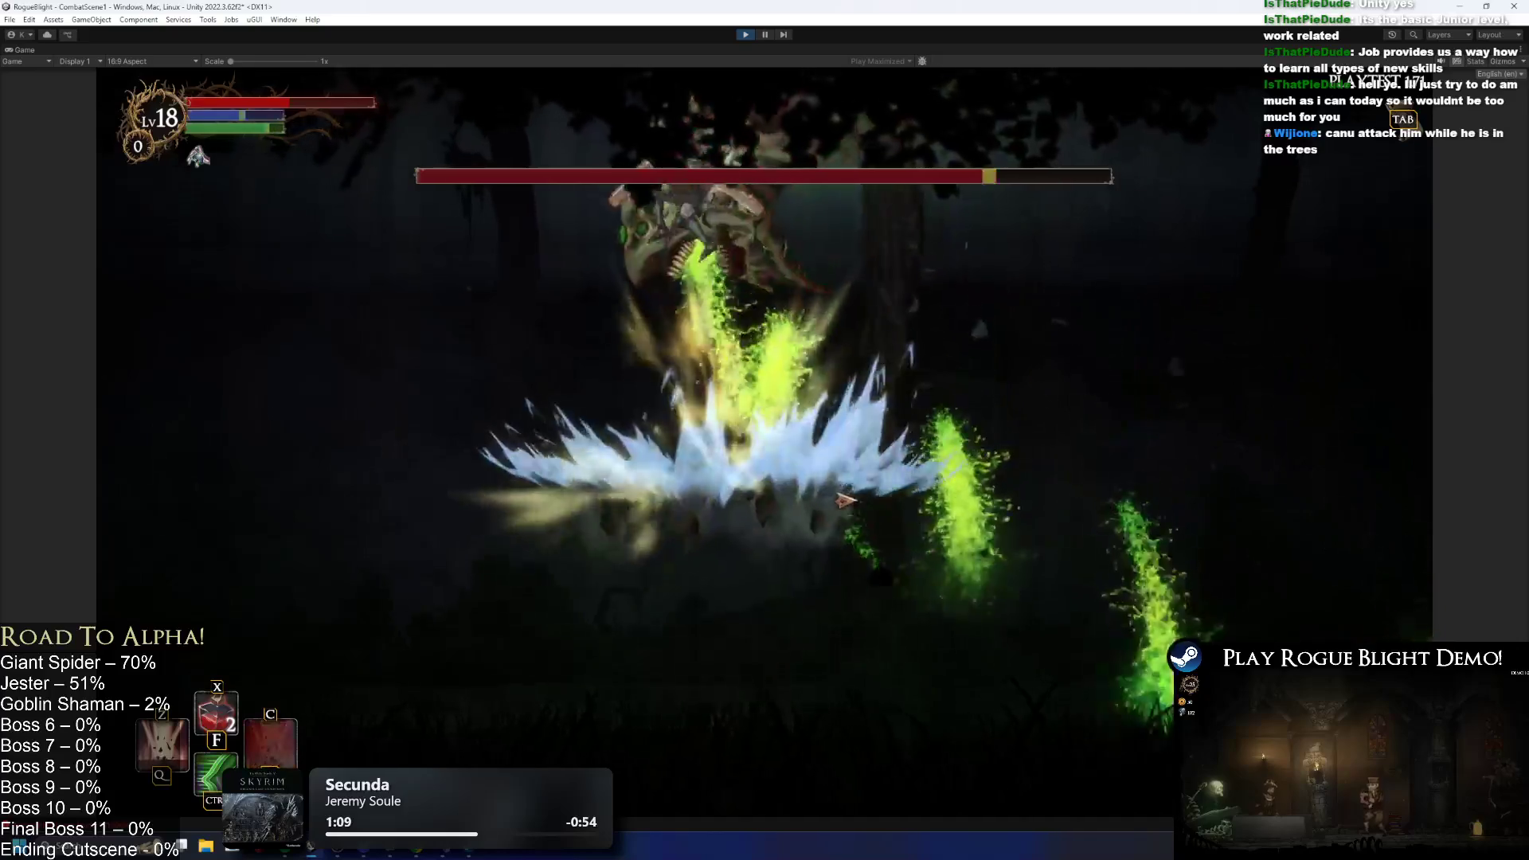
key(space)
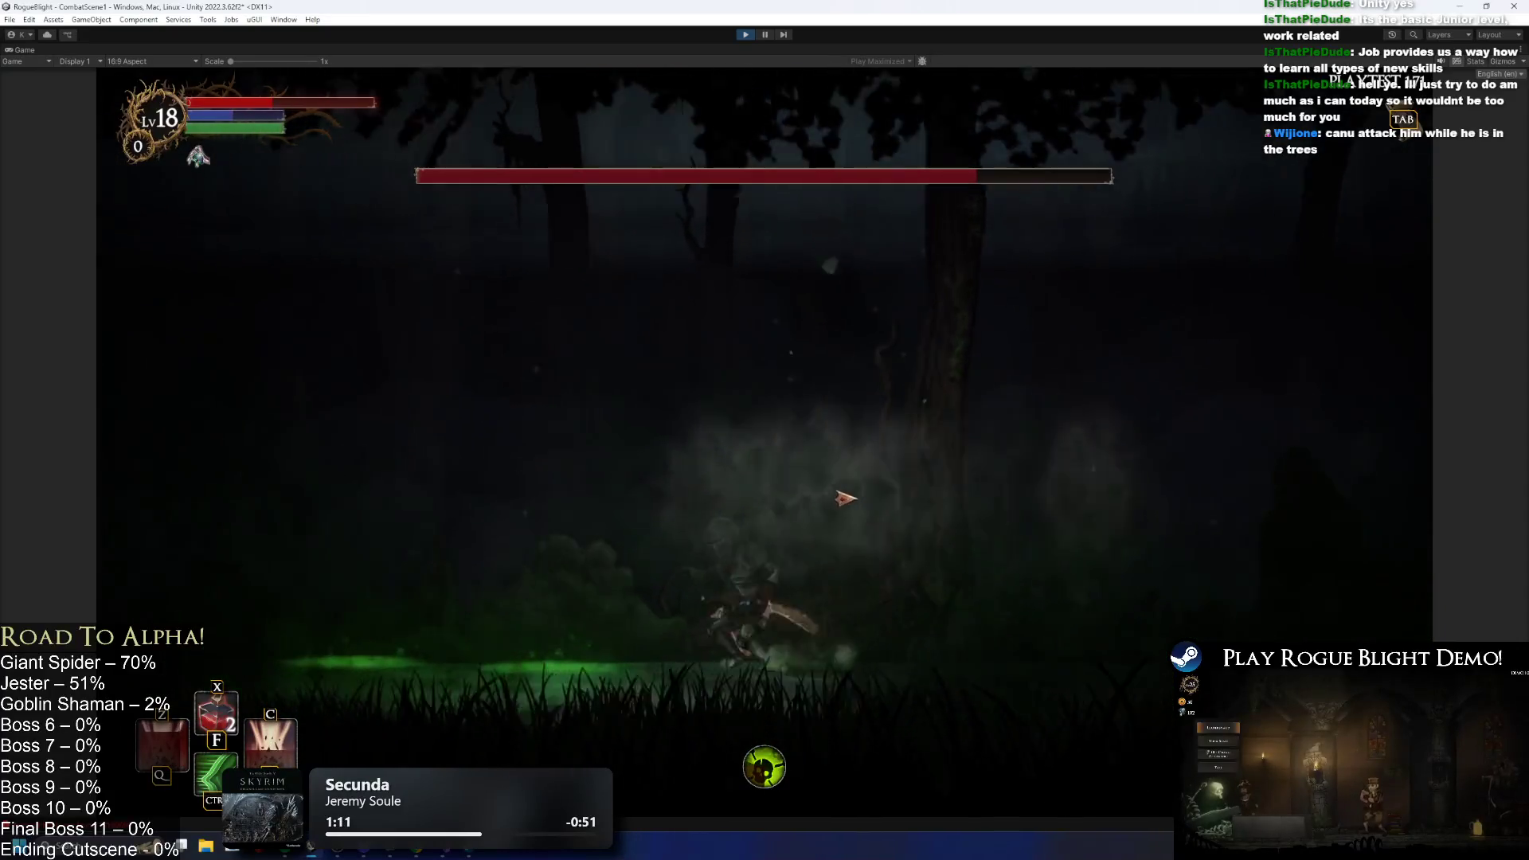
click(701, 494)
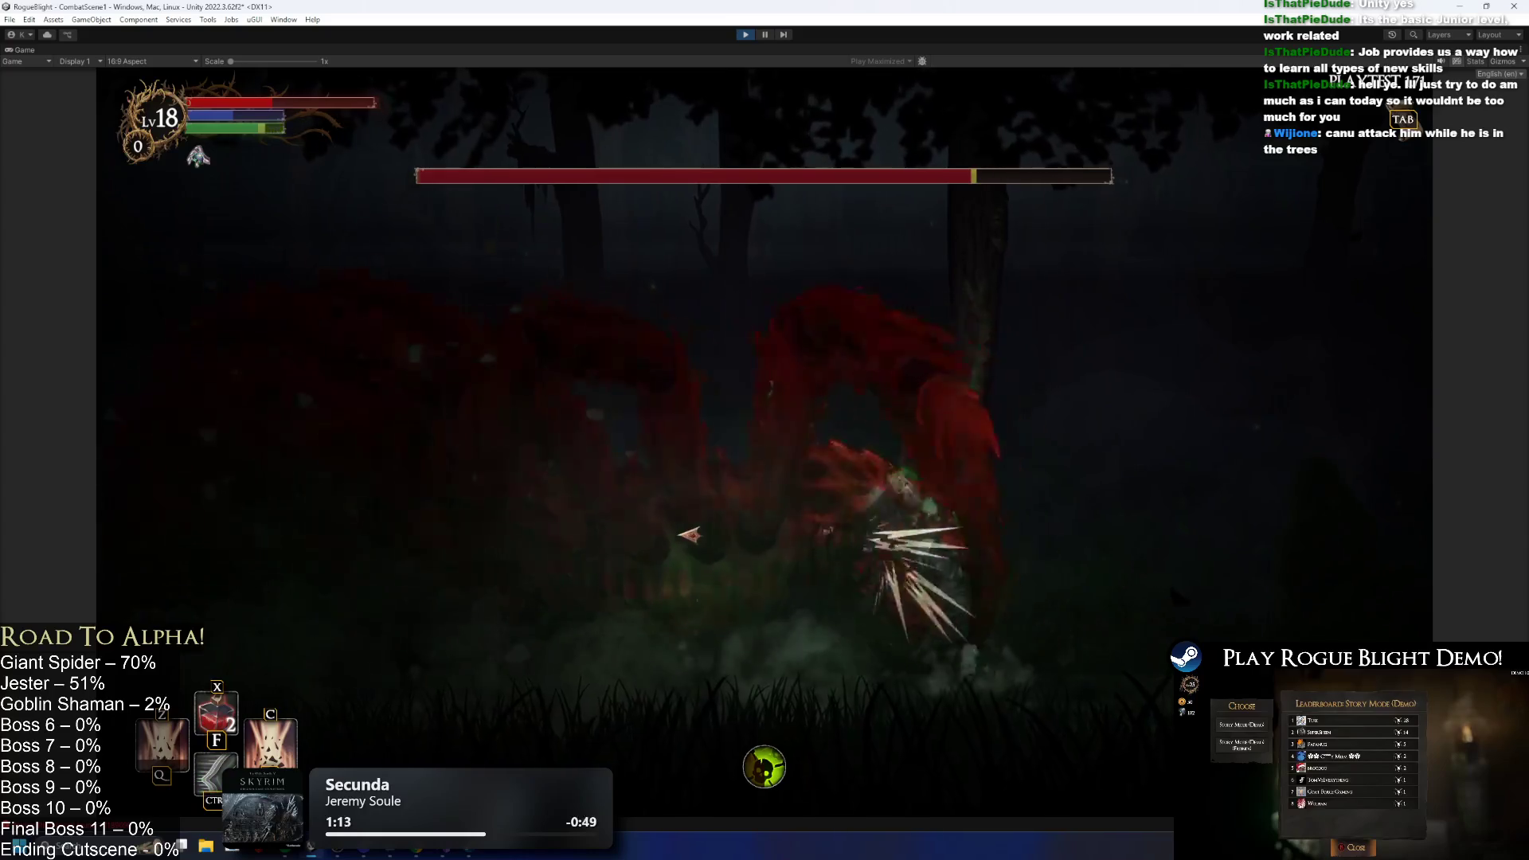
key(a)
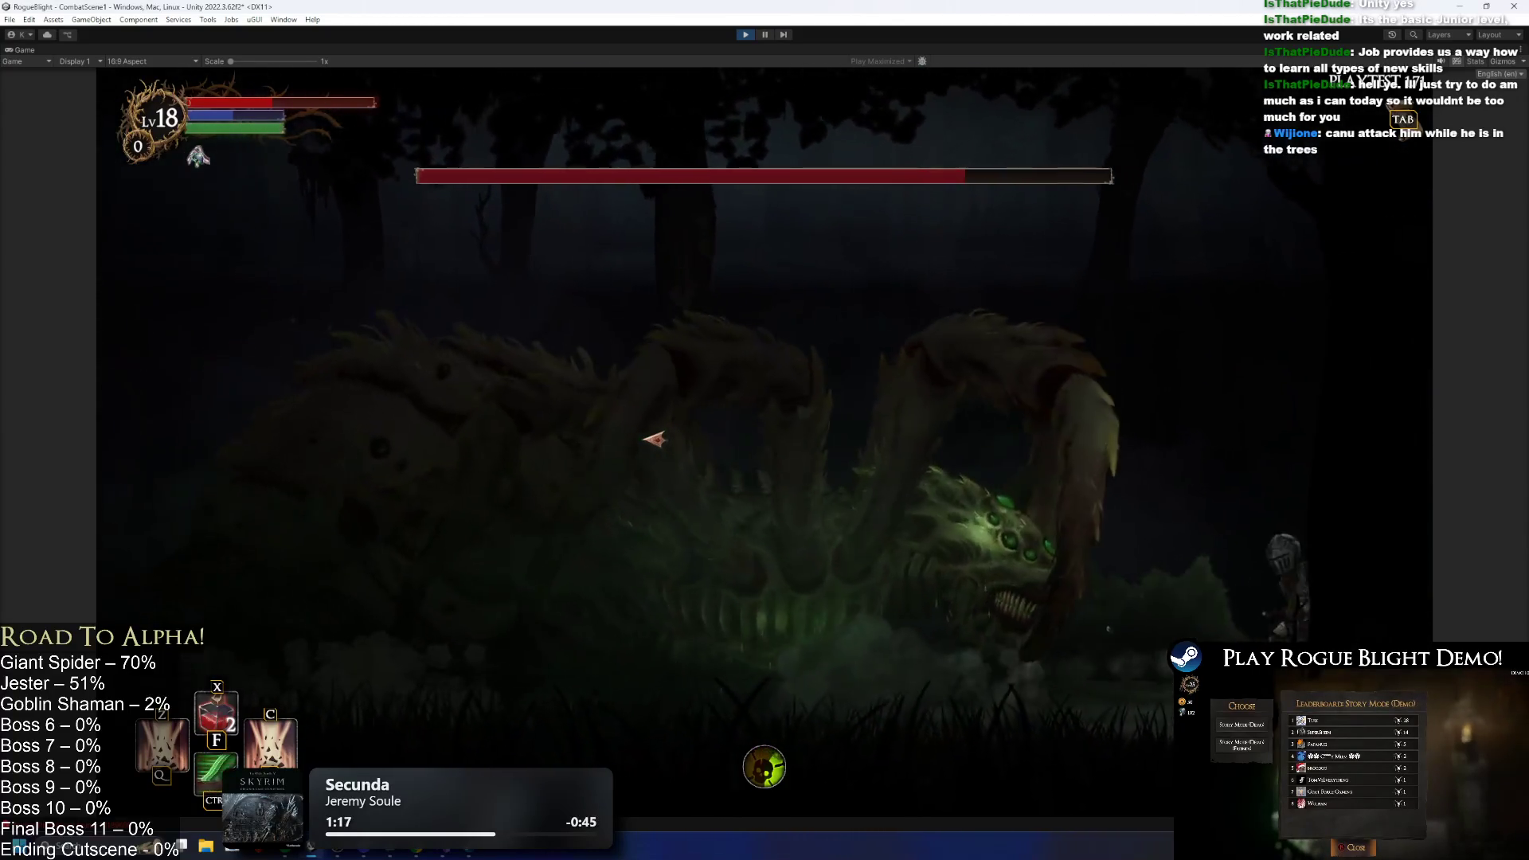
- Hit the boss with spike and burst skills, retreating and dashing back in after taking a hit
key(c)
key(space)
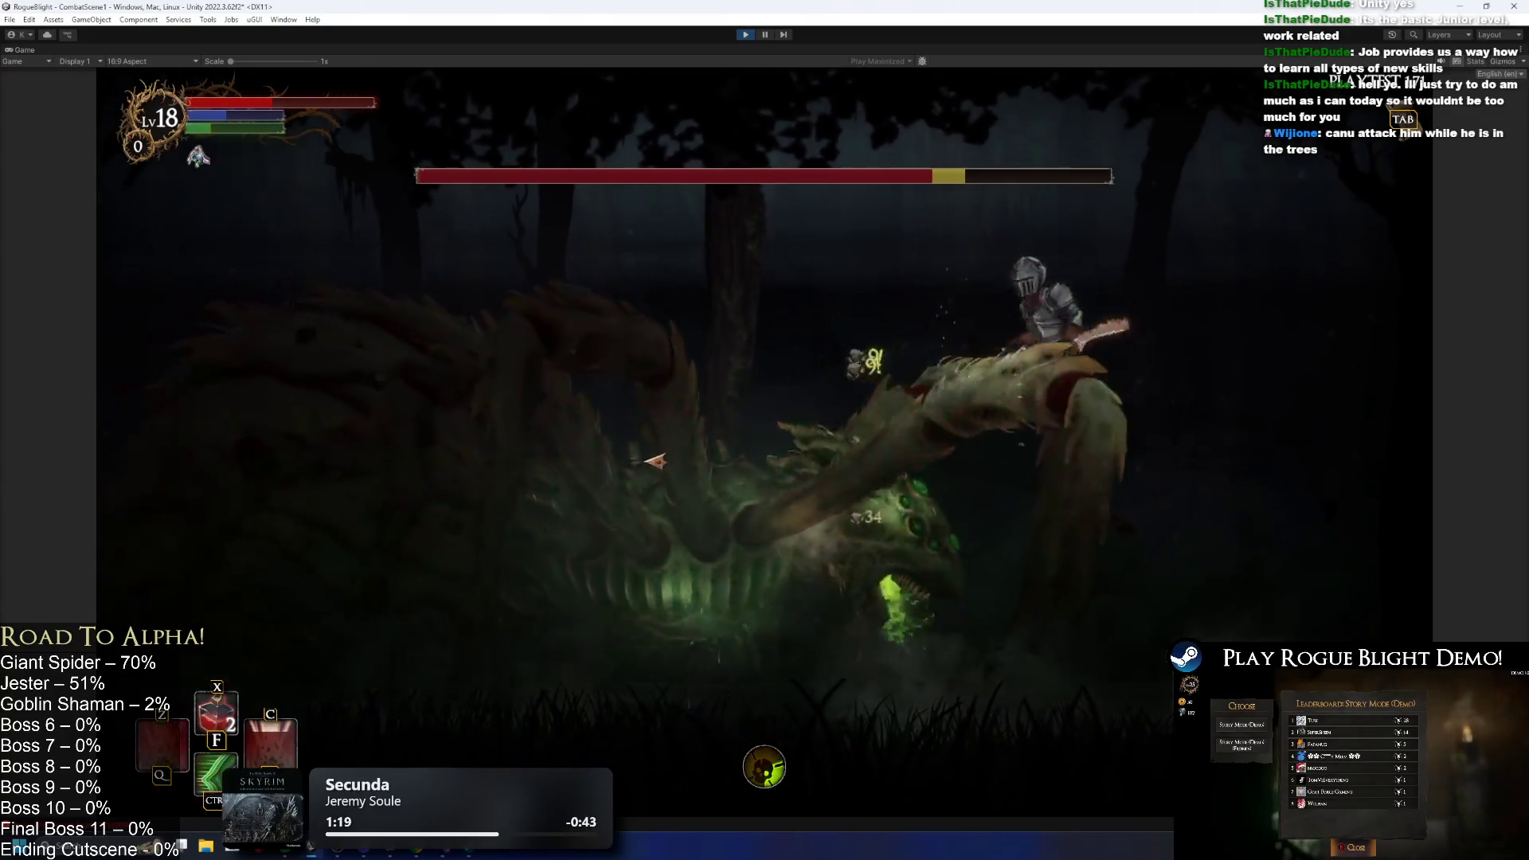
key(z)
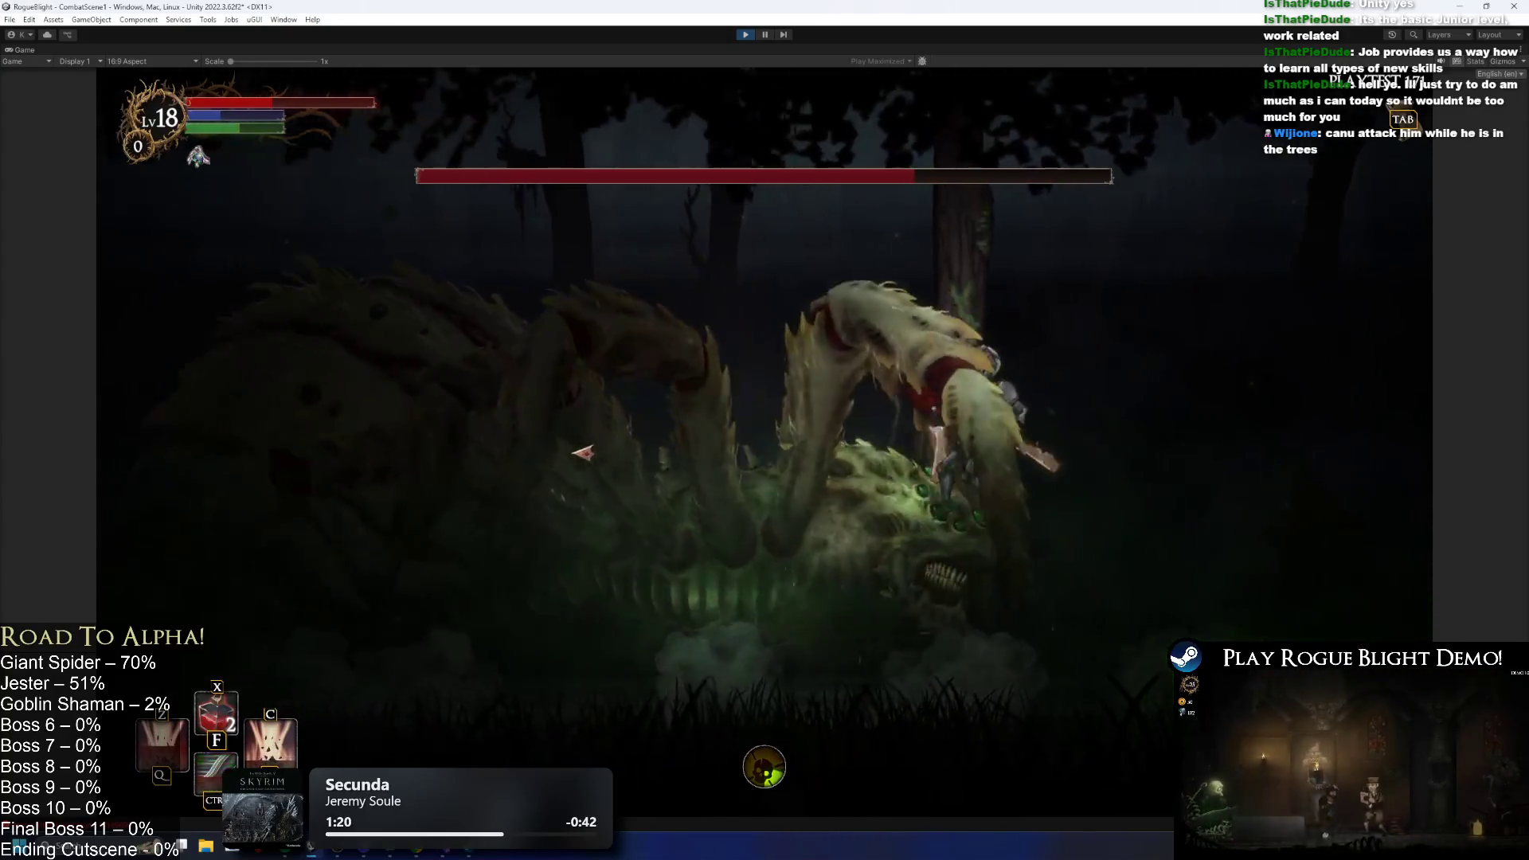
click(582, 451)
key(z)
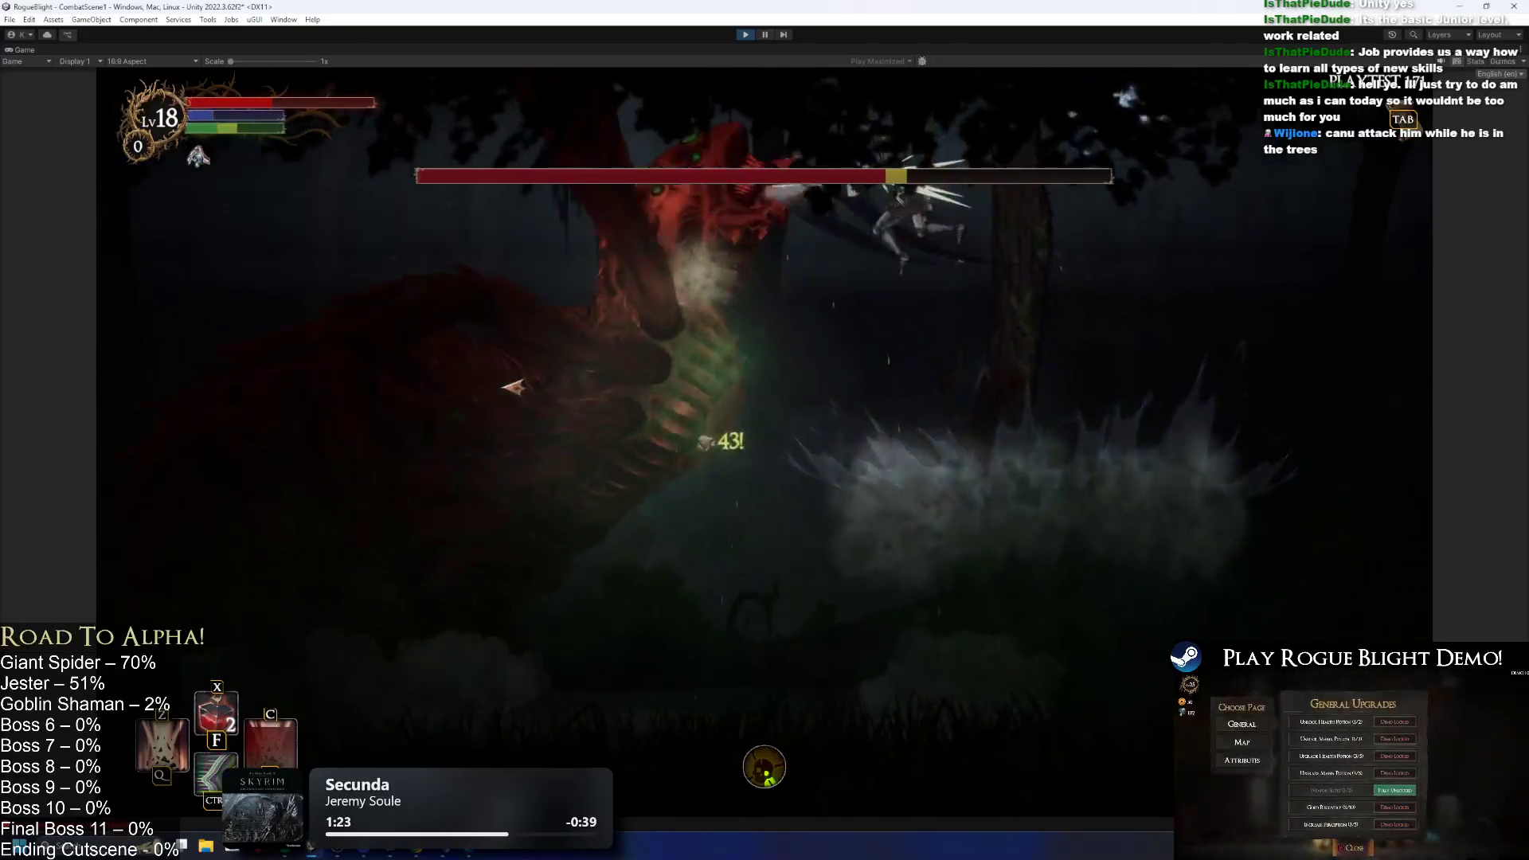
key(c)
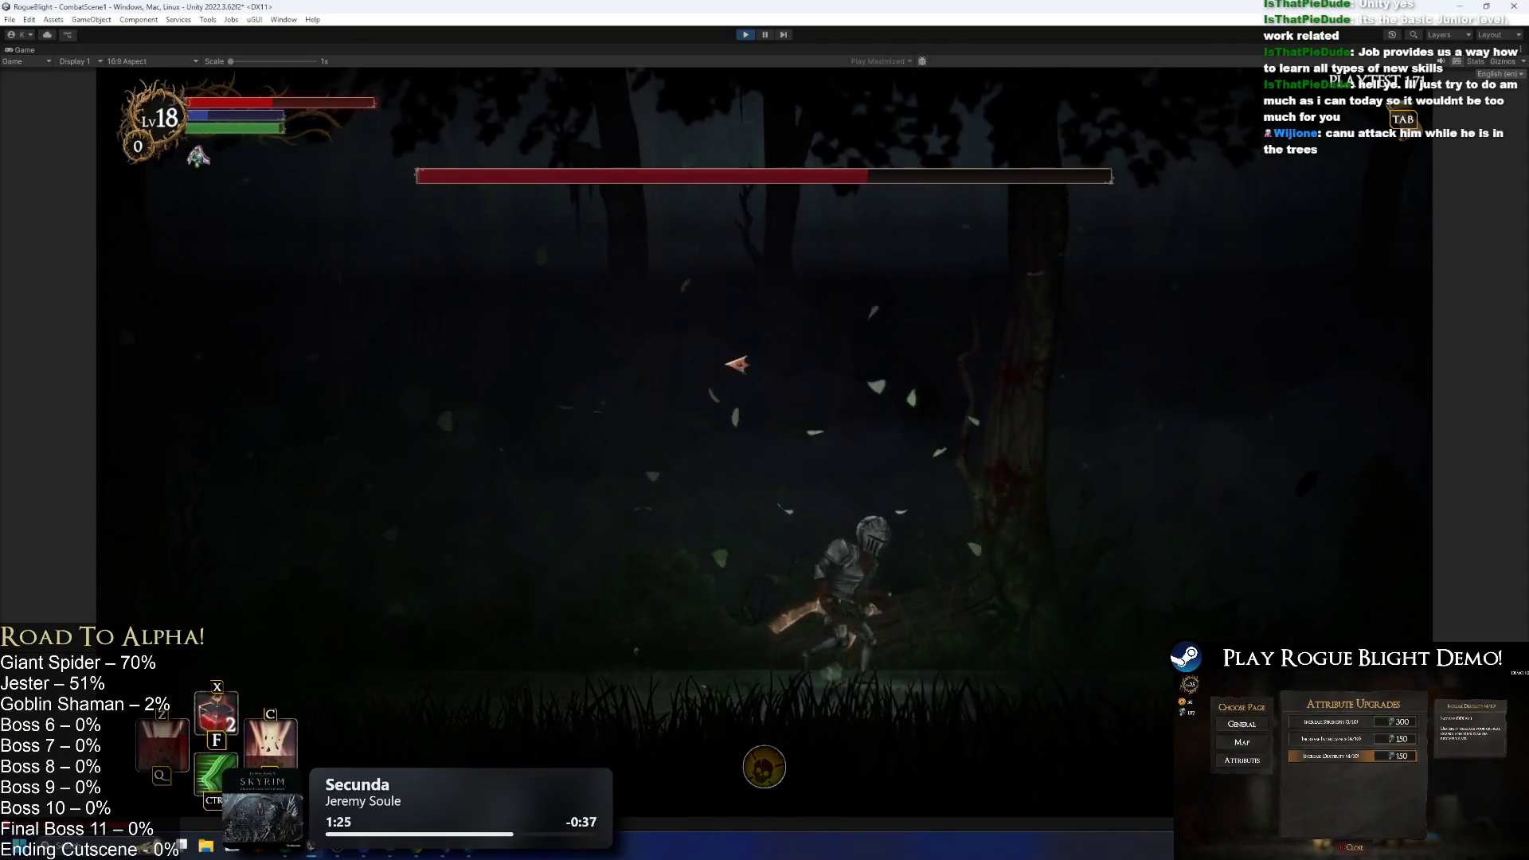
key(Right)
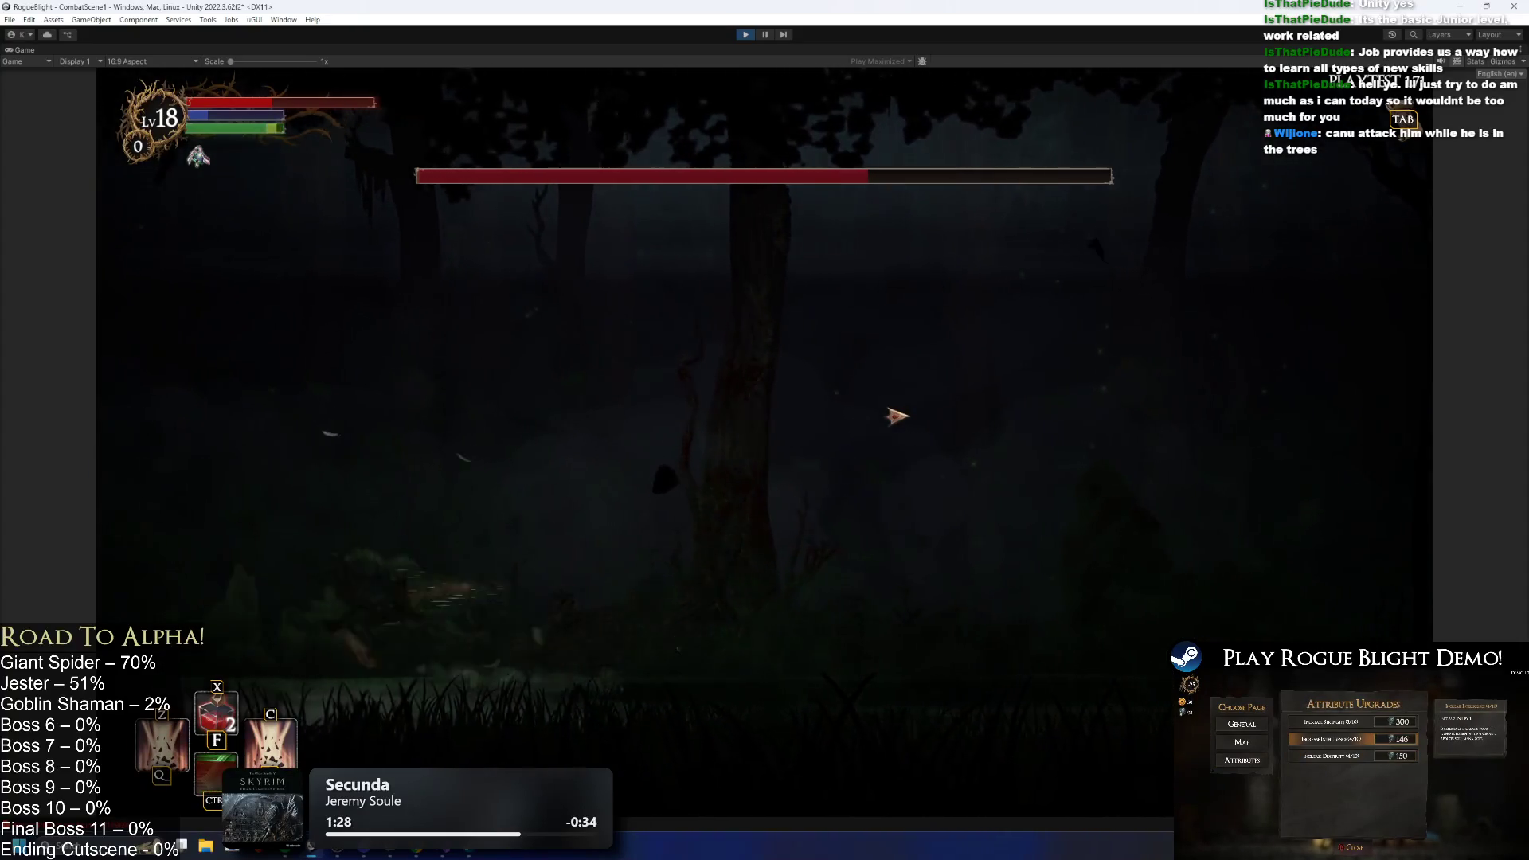
key(c)
key(z)
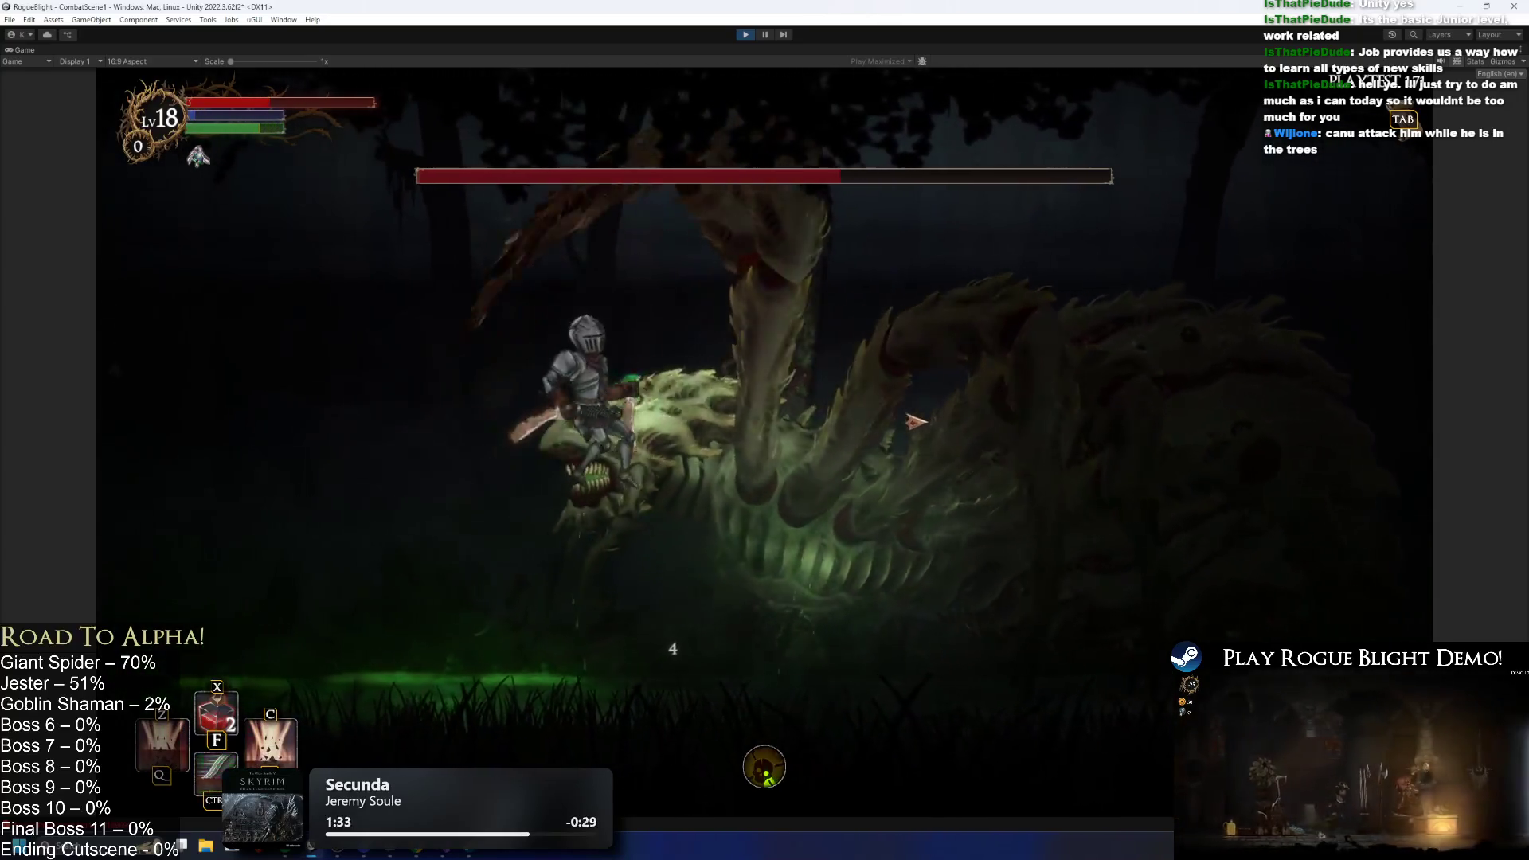
key(Left)
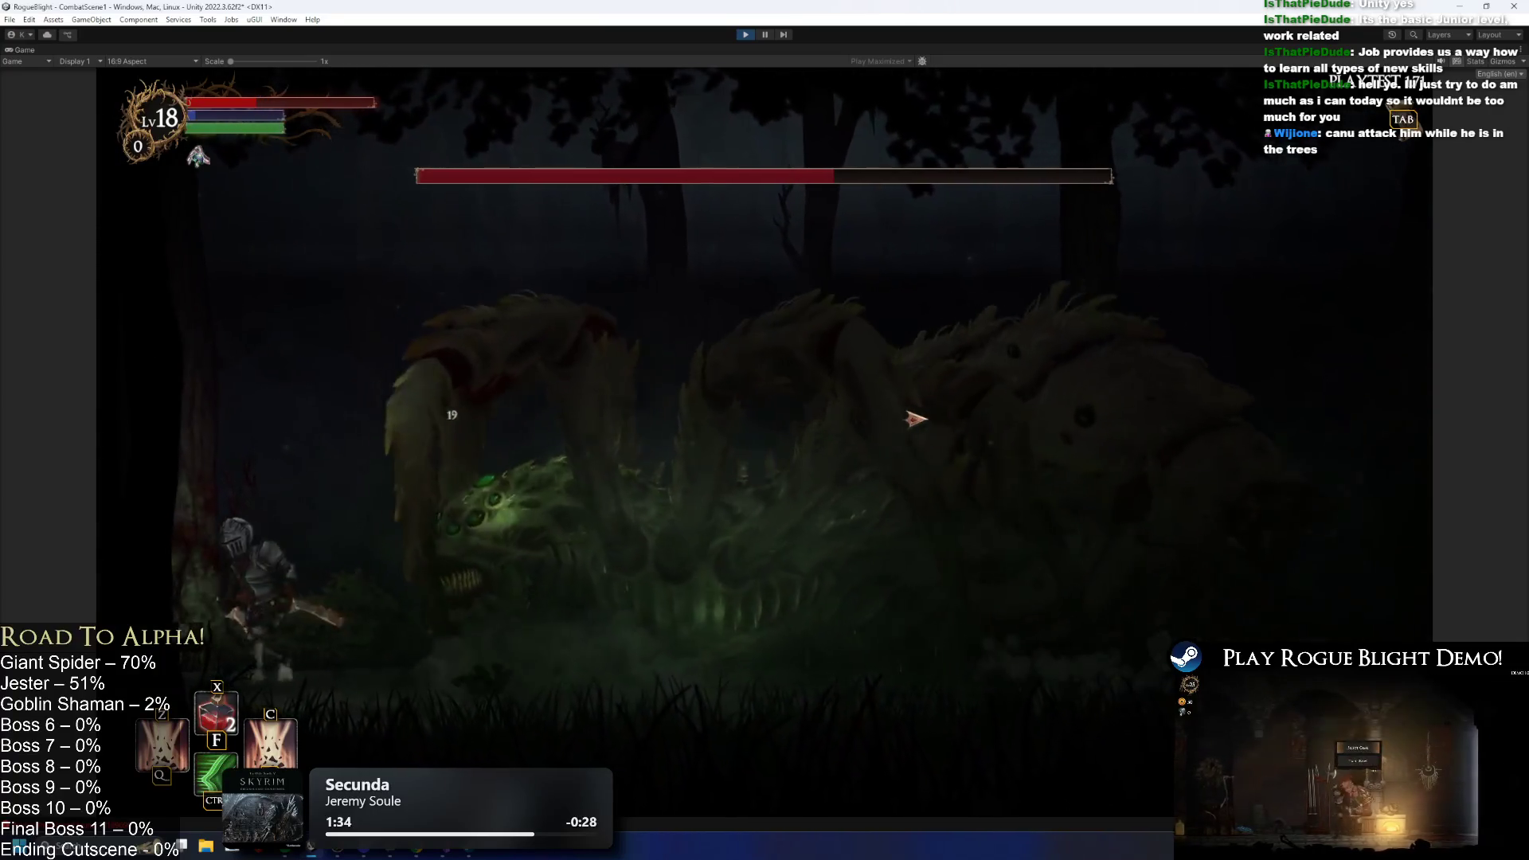
key(ctrl)
key(Left)
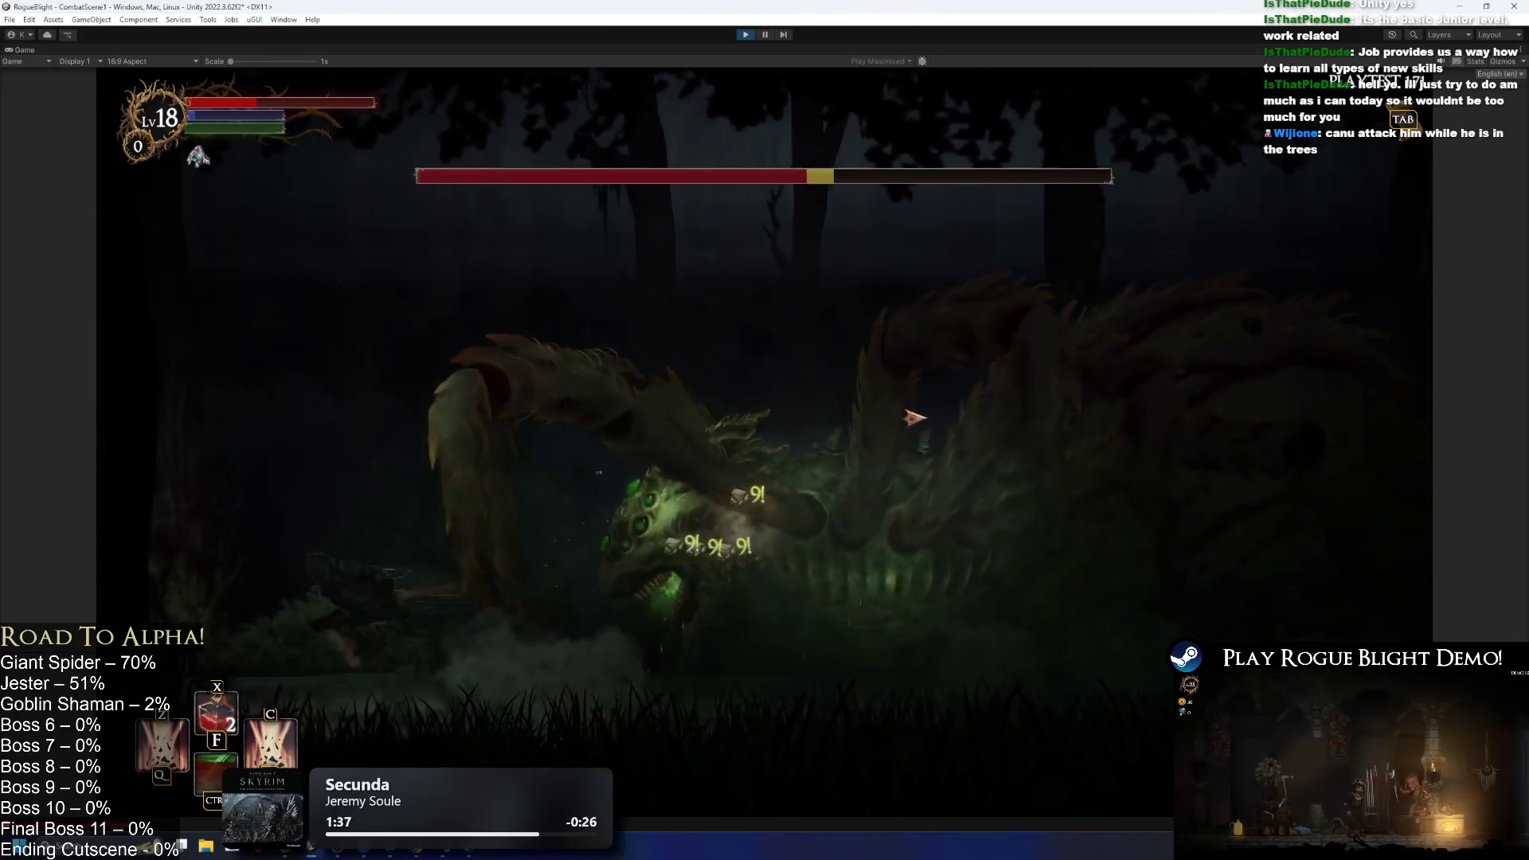
key(space)
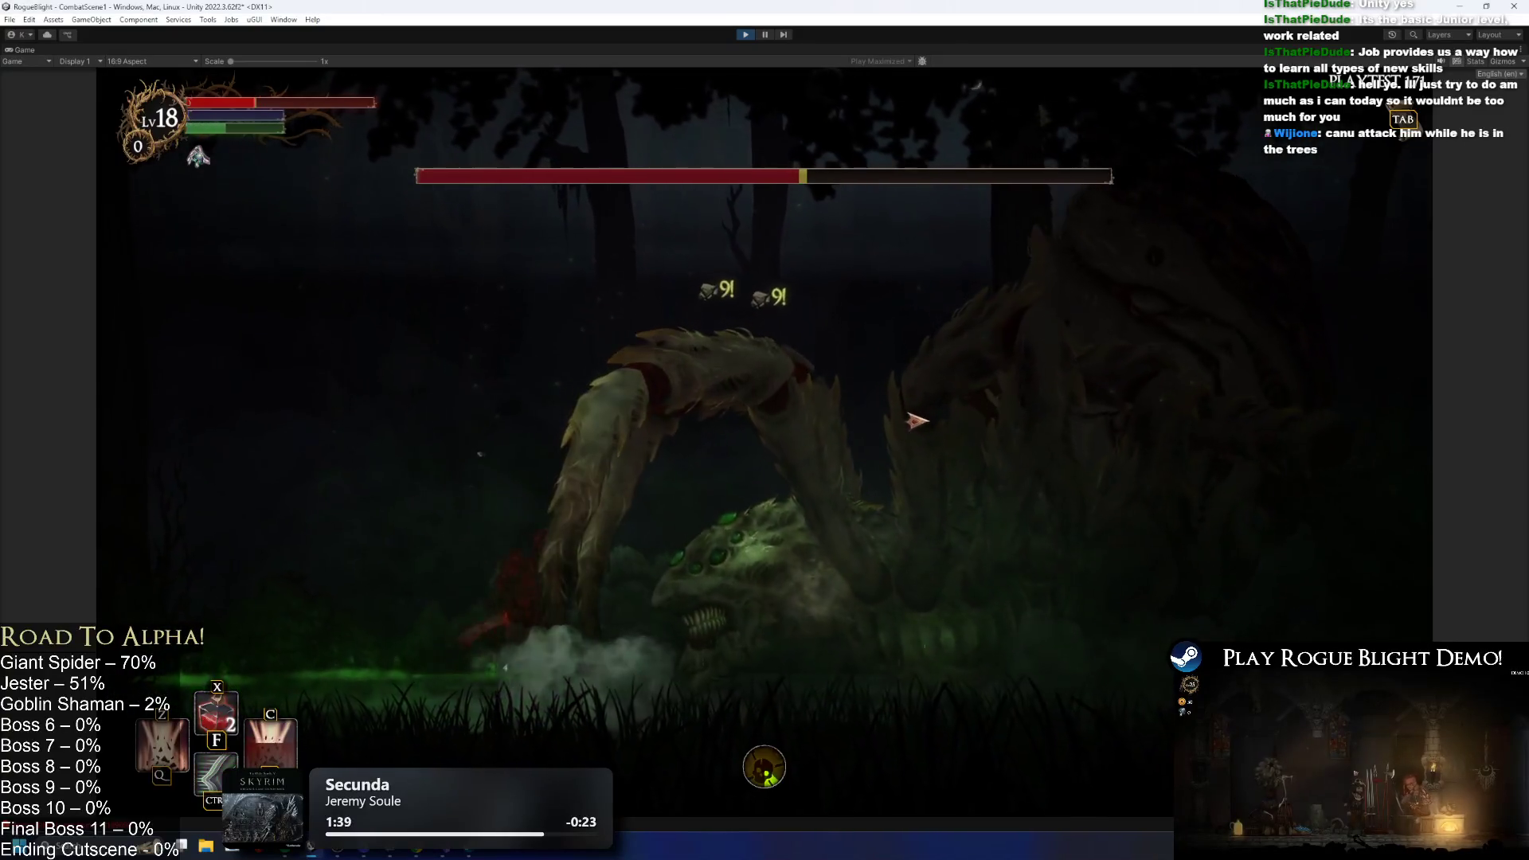
- Drink two potions to heal the knight and blast the boss while repositioning
key(Left)
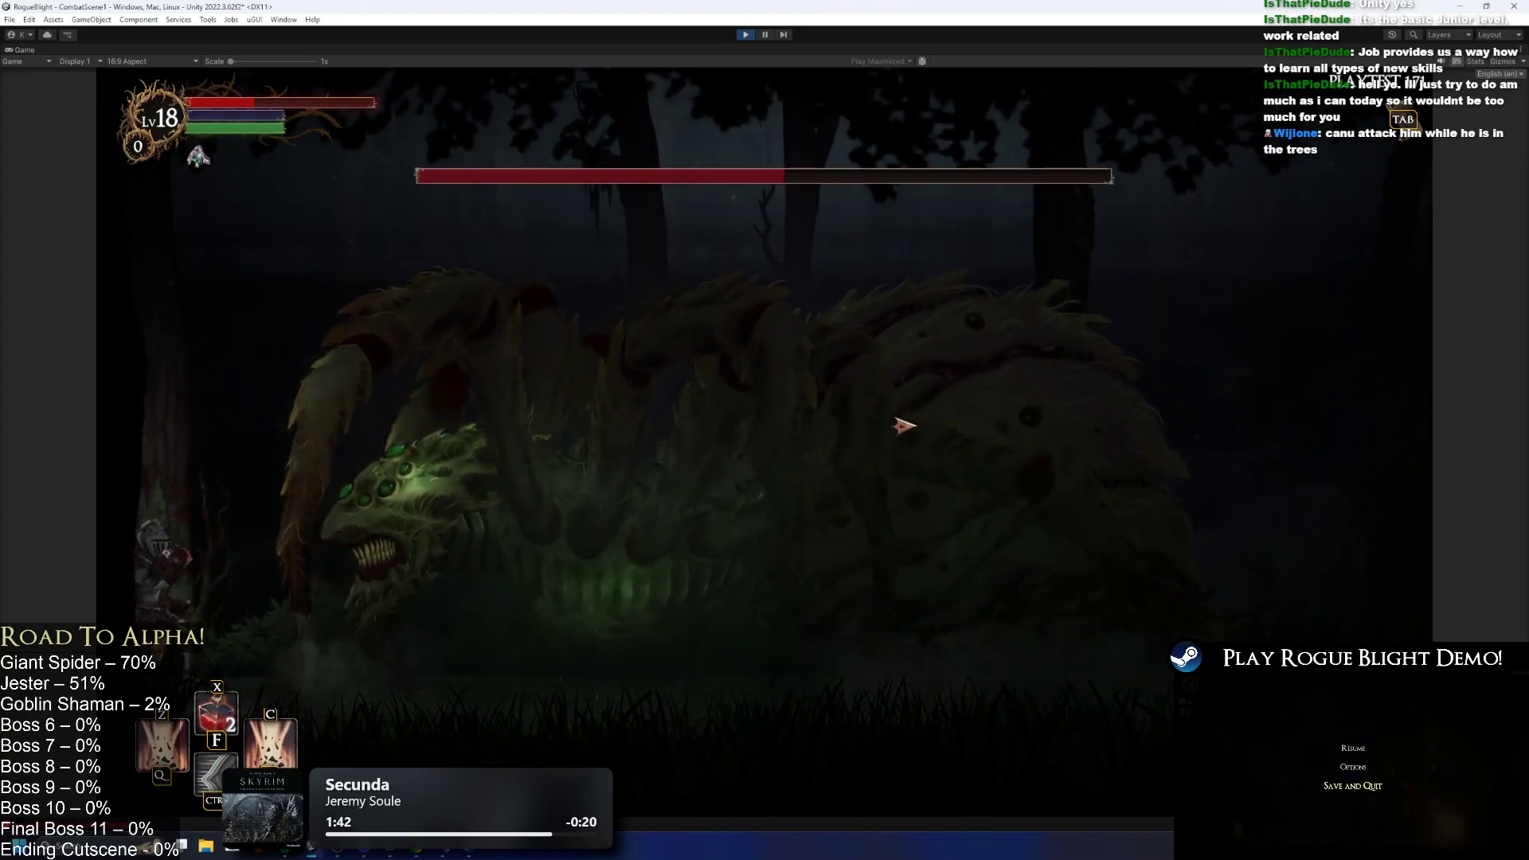
key(ctrl)
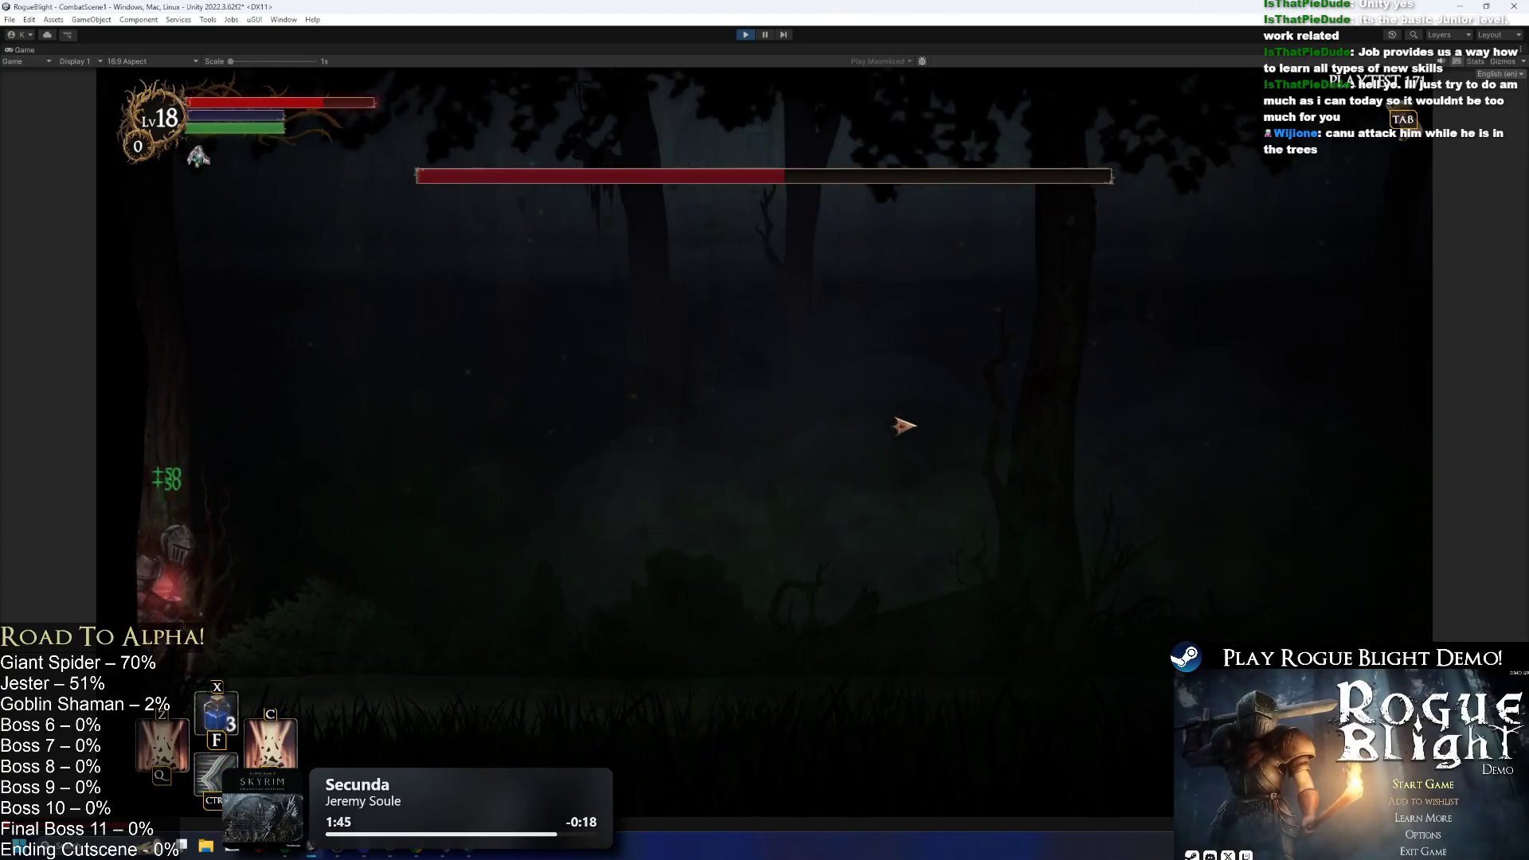
key(Right)
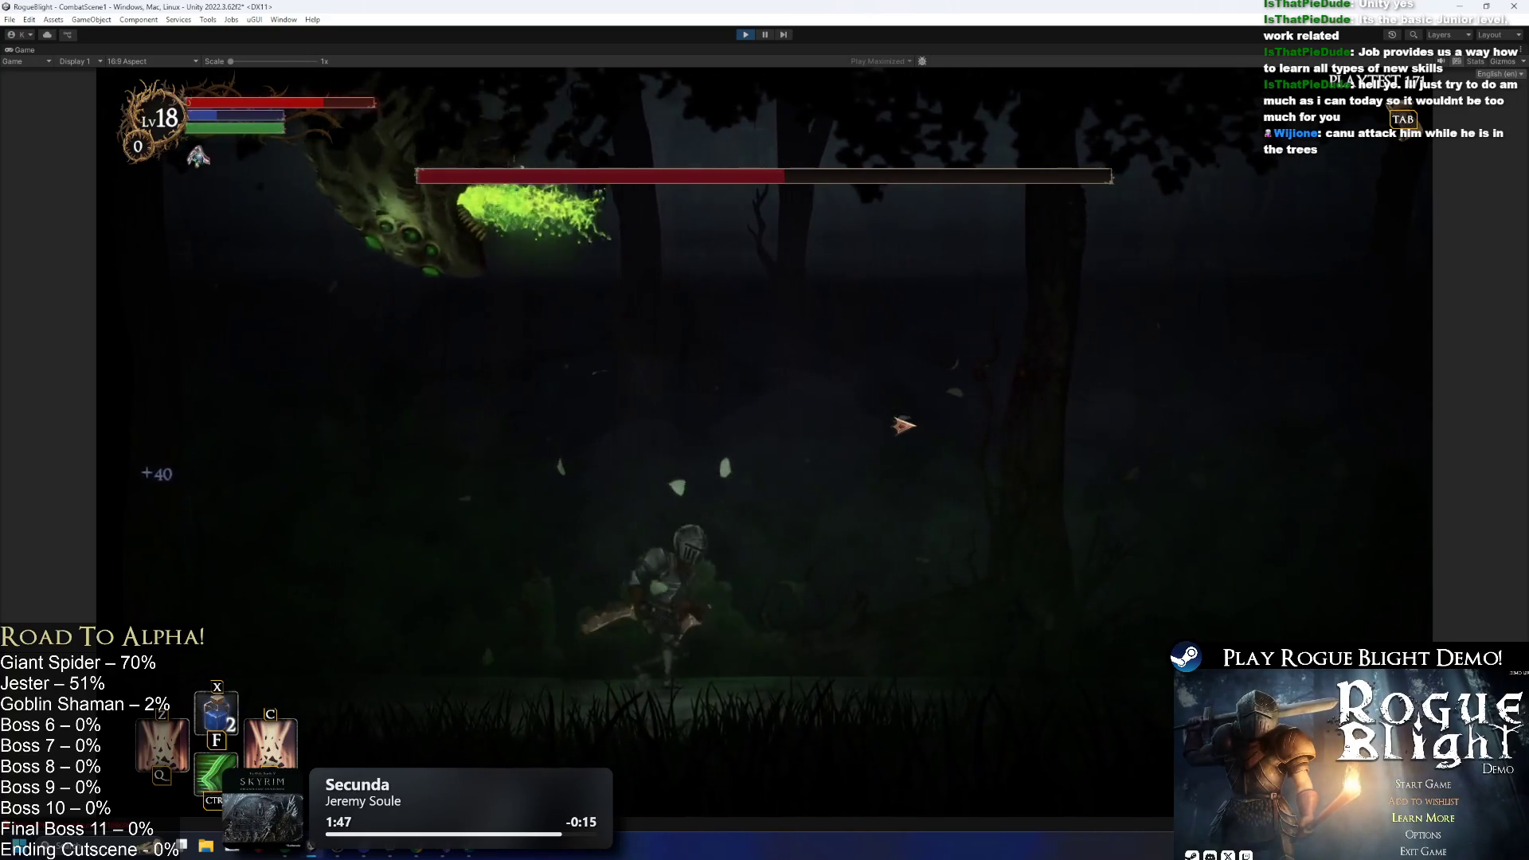
key(Right)
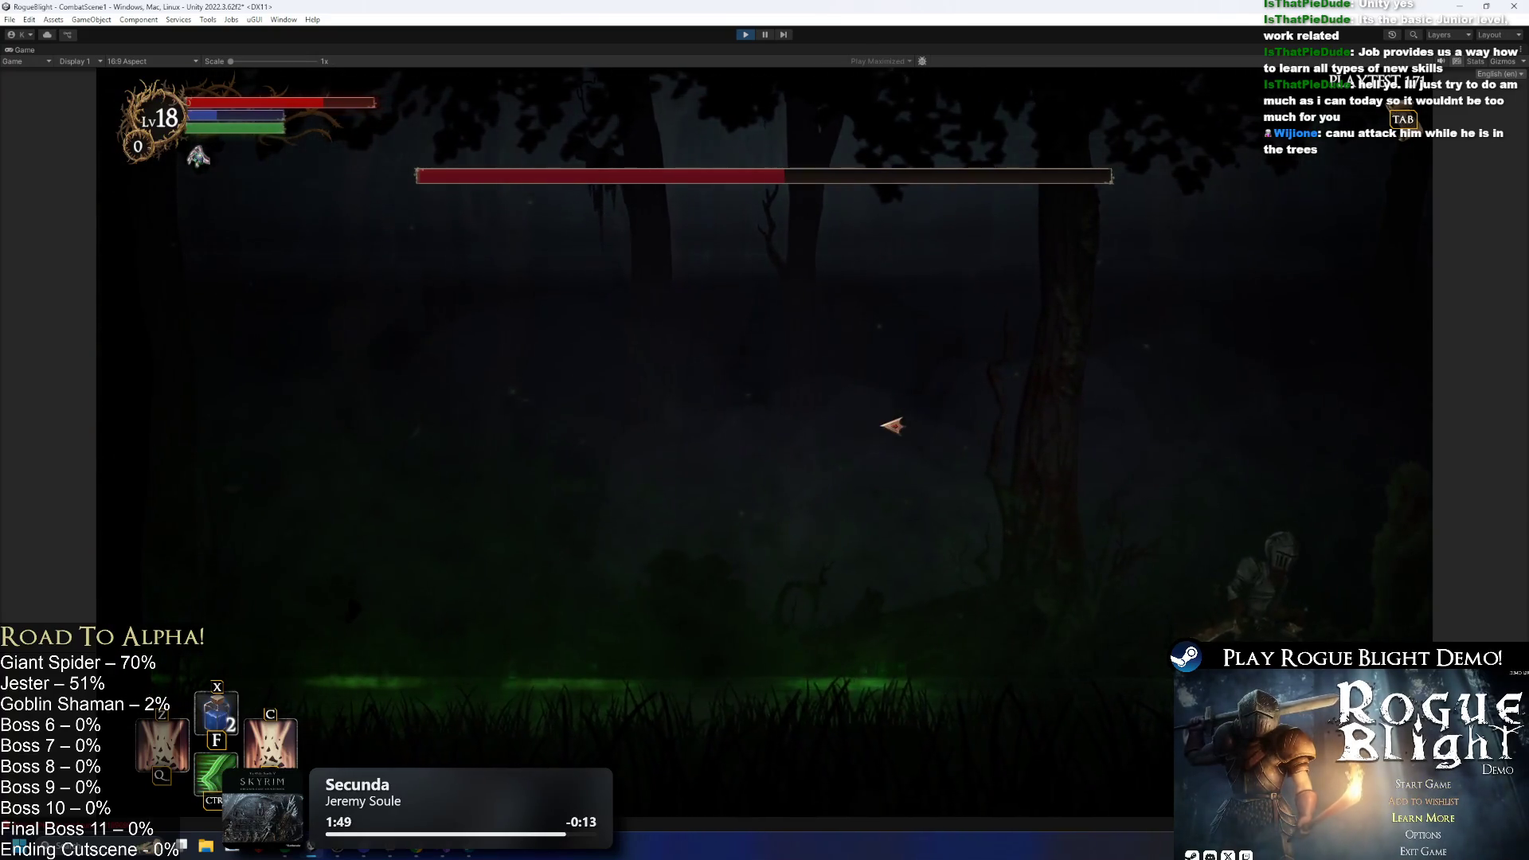
key(f)
key(Left)
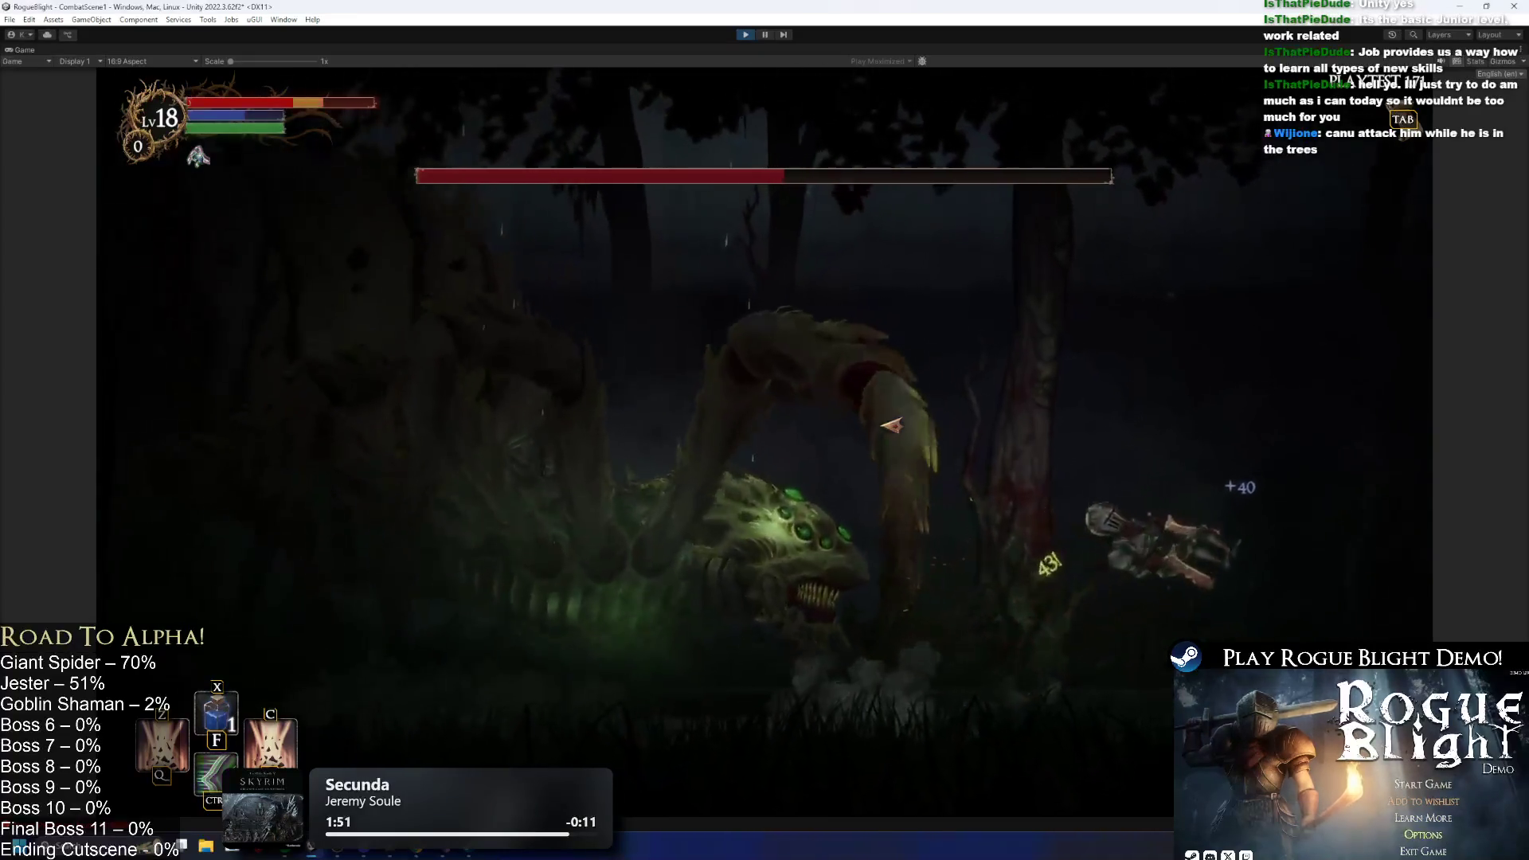
key(c)
key(z)
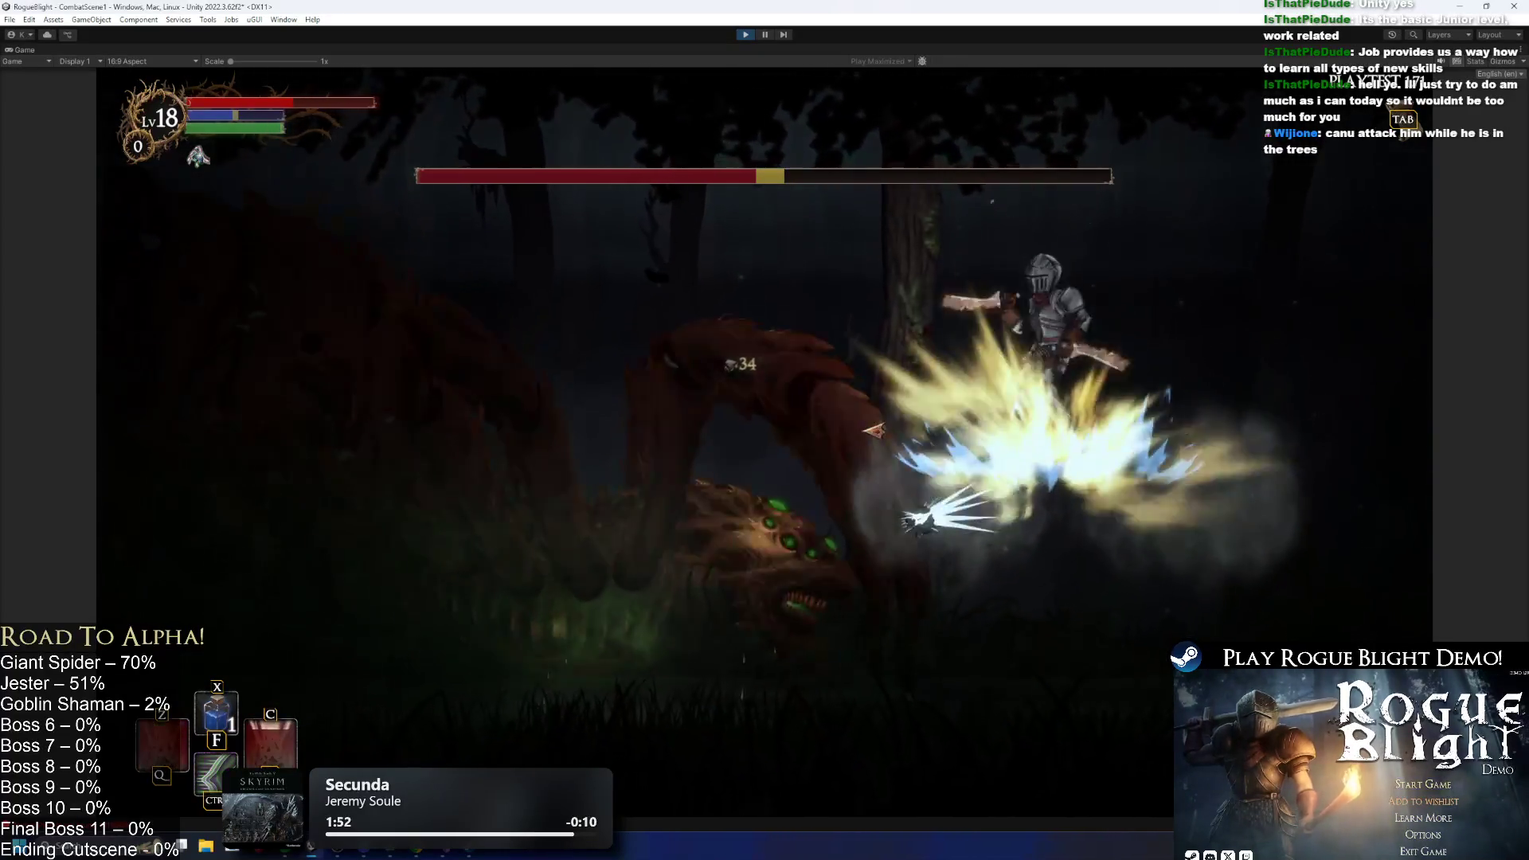
key(Right)
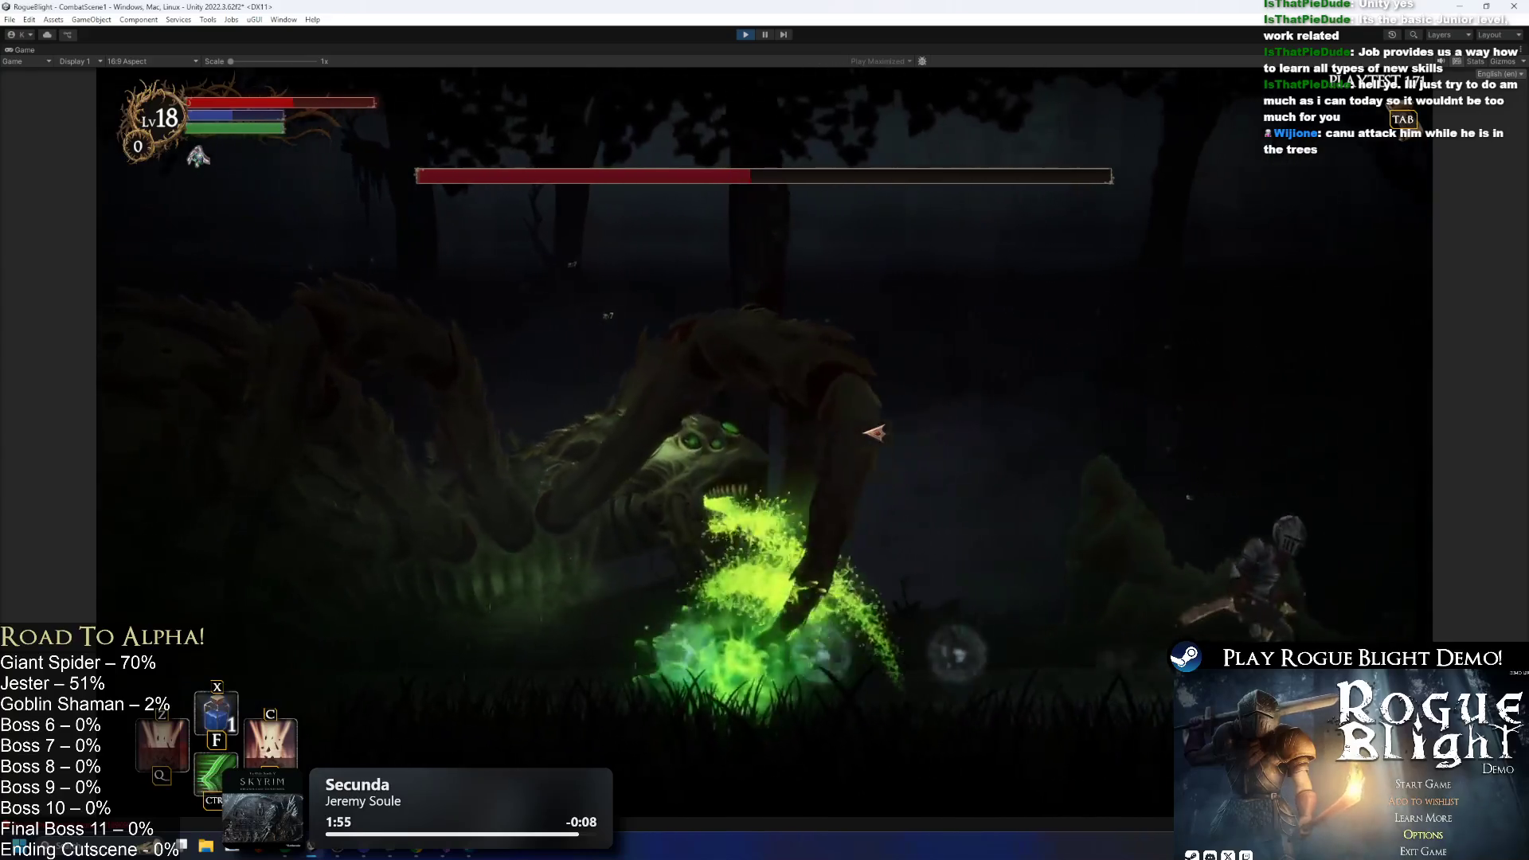
key(space)
key(Left)
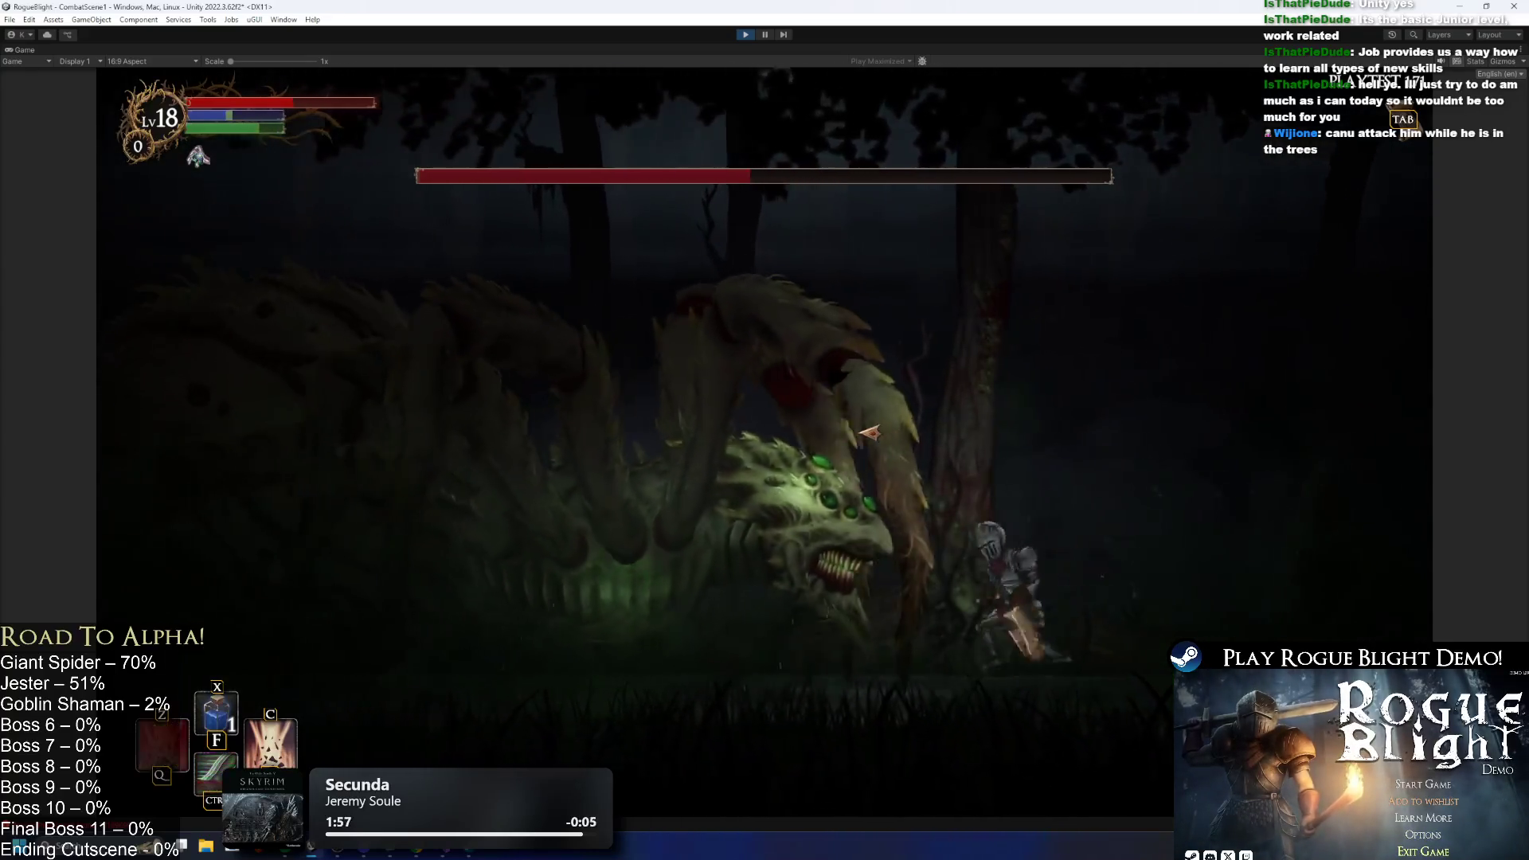
- Strike the Broodmother with spike attacks and skills, turning on cheats to restore health and mana
key(space)
key(c)
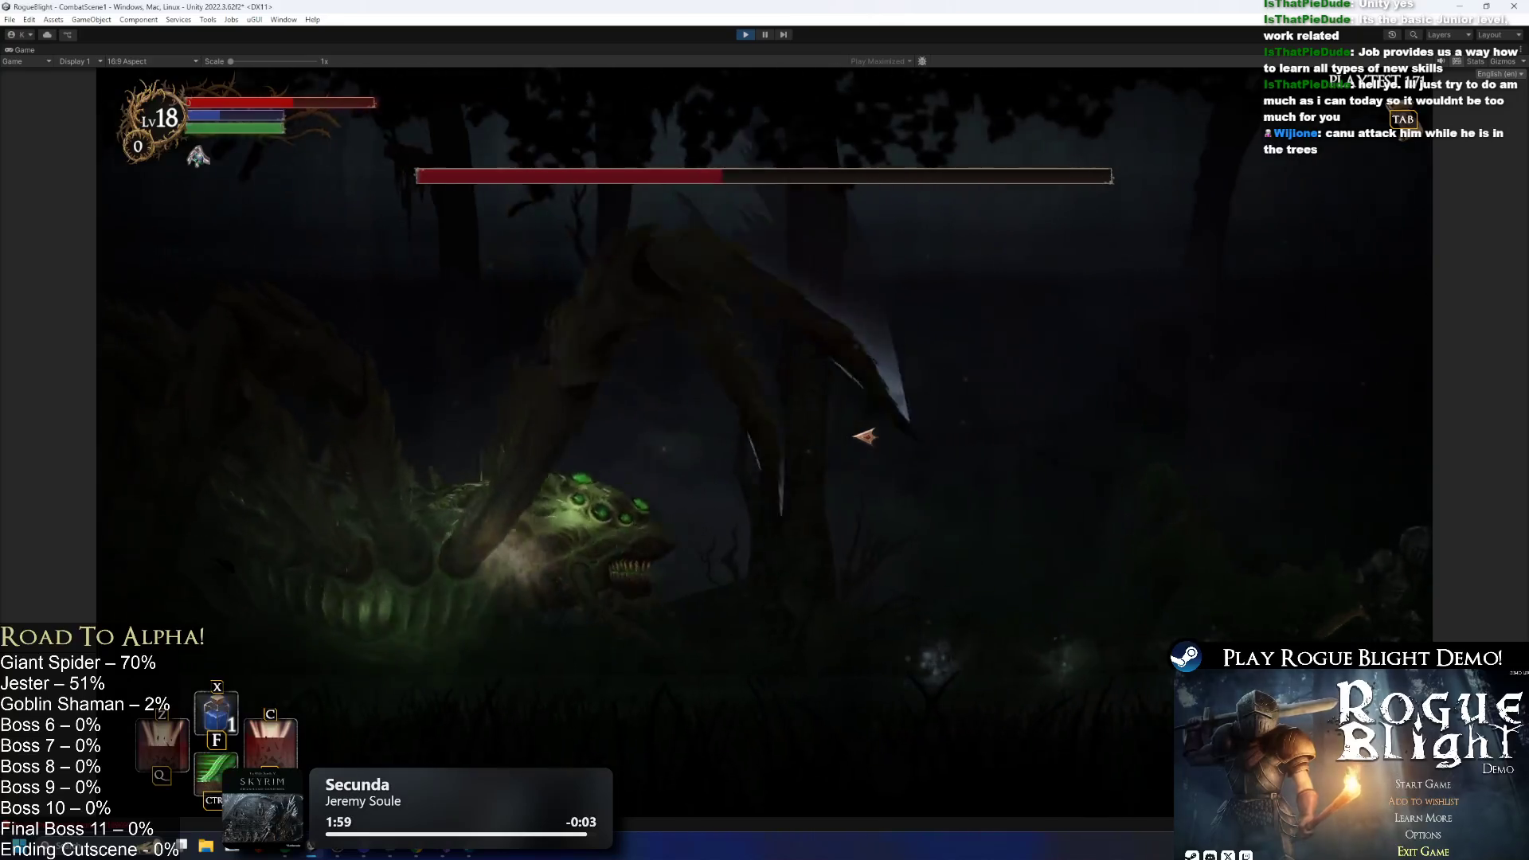
key(ctrl)
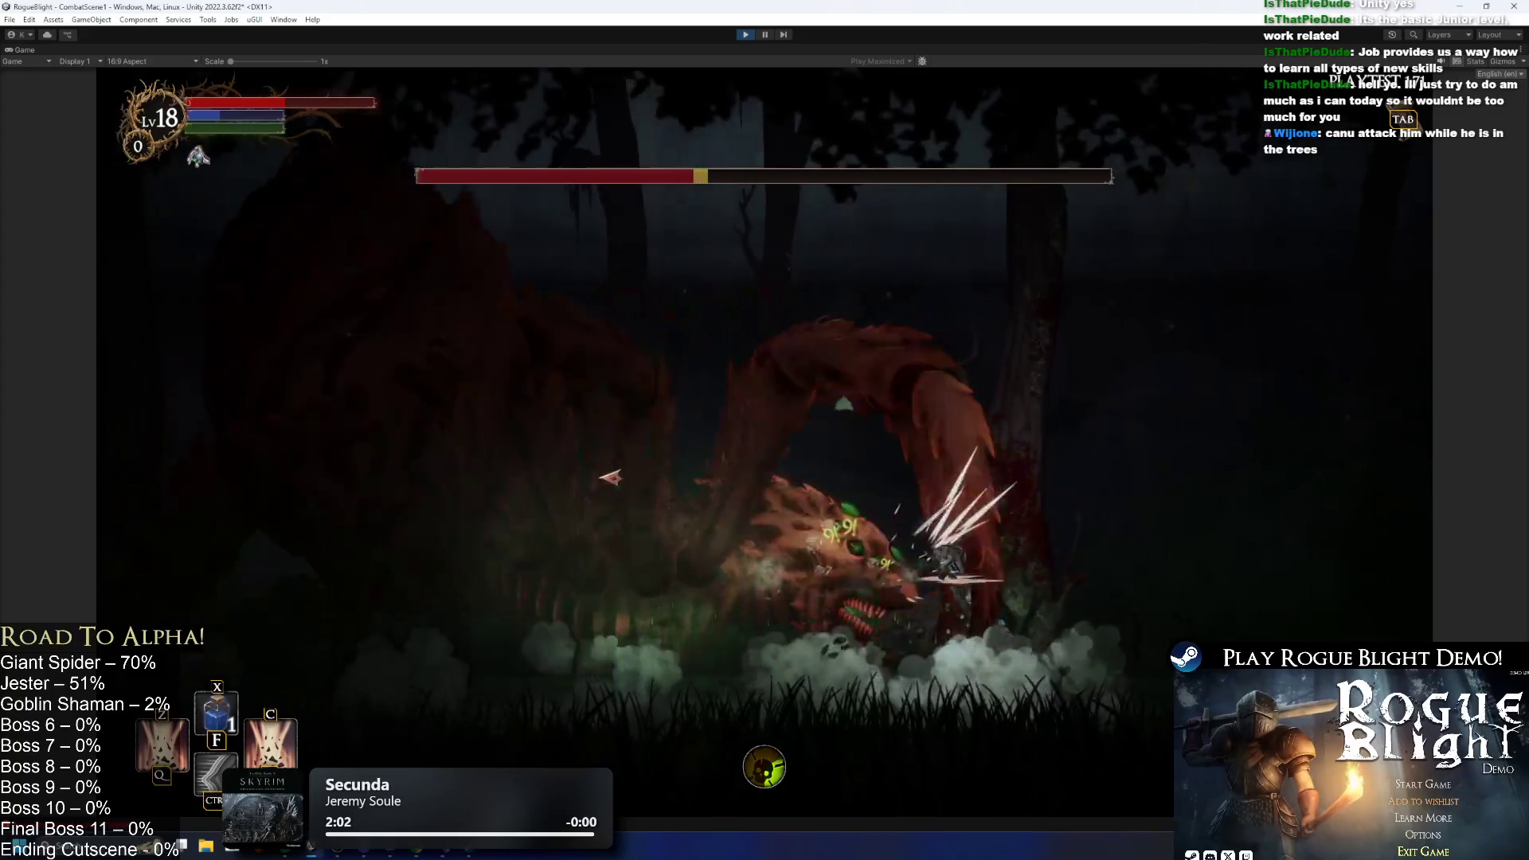
key(c)
key(z)
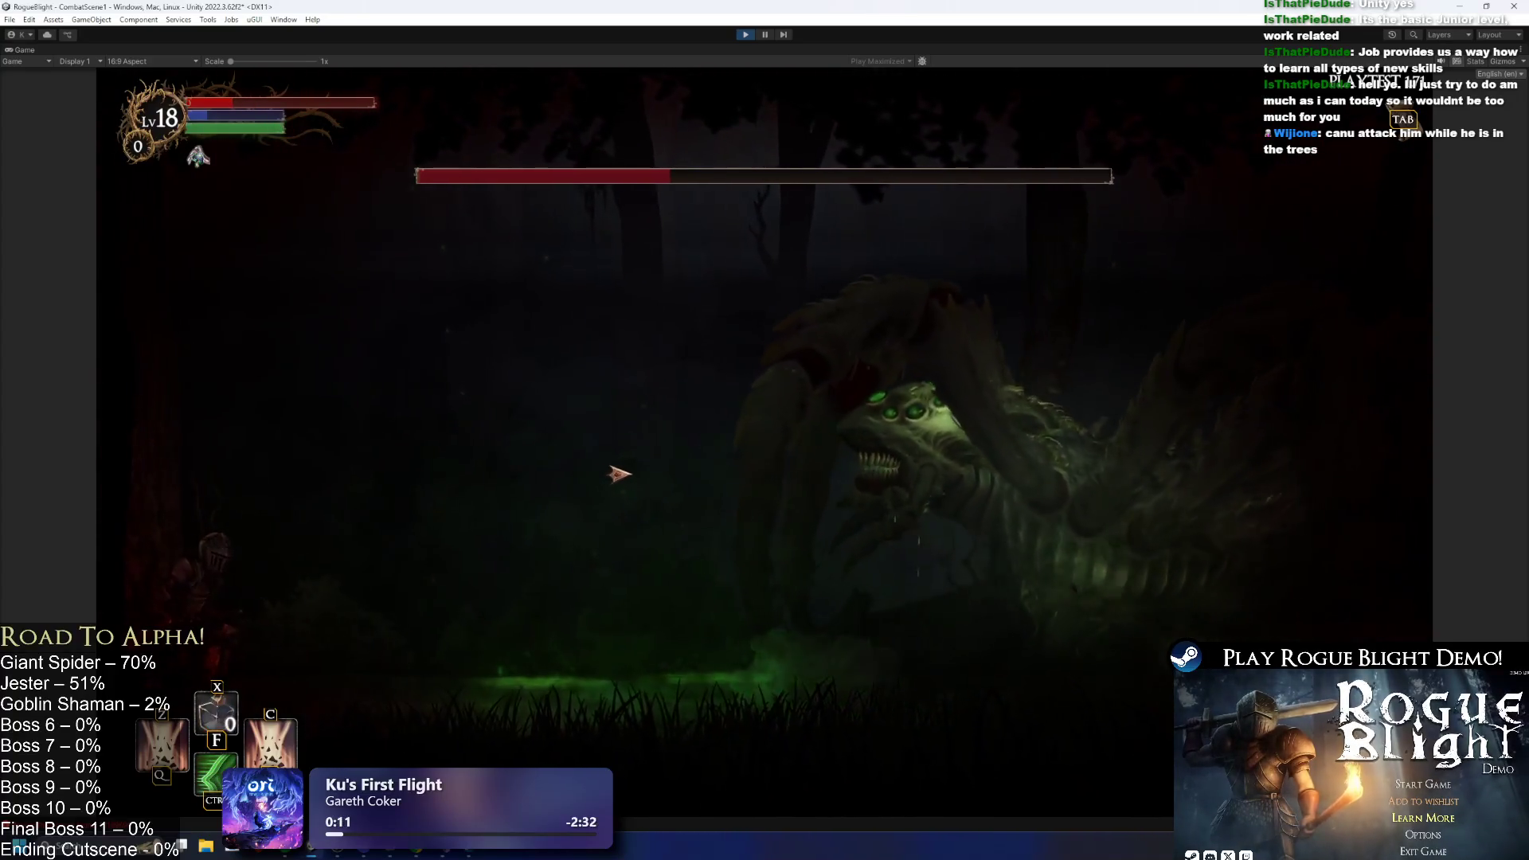
key(F1)
key(d)
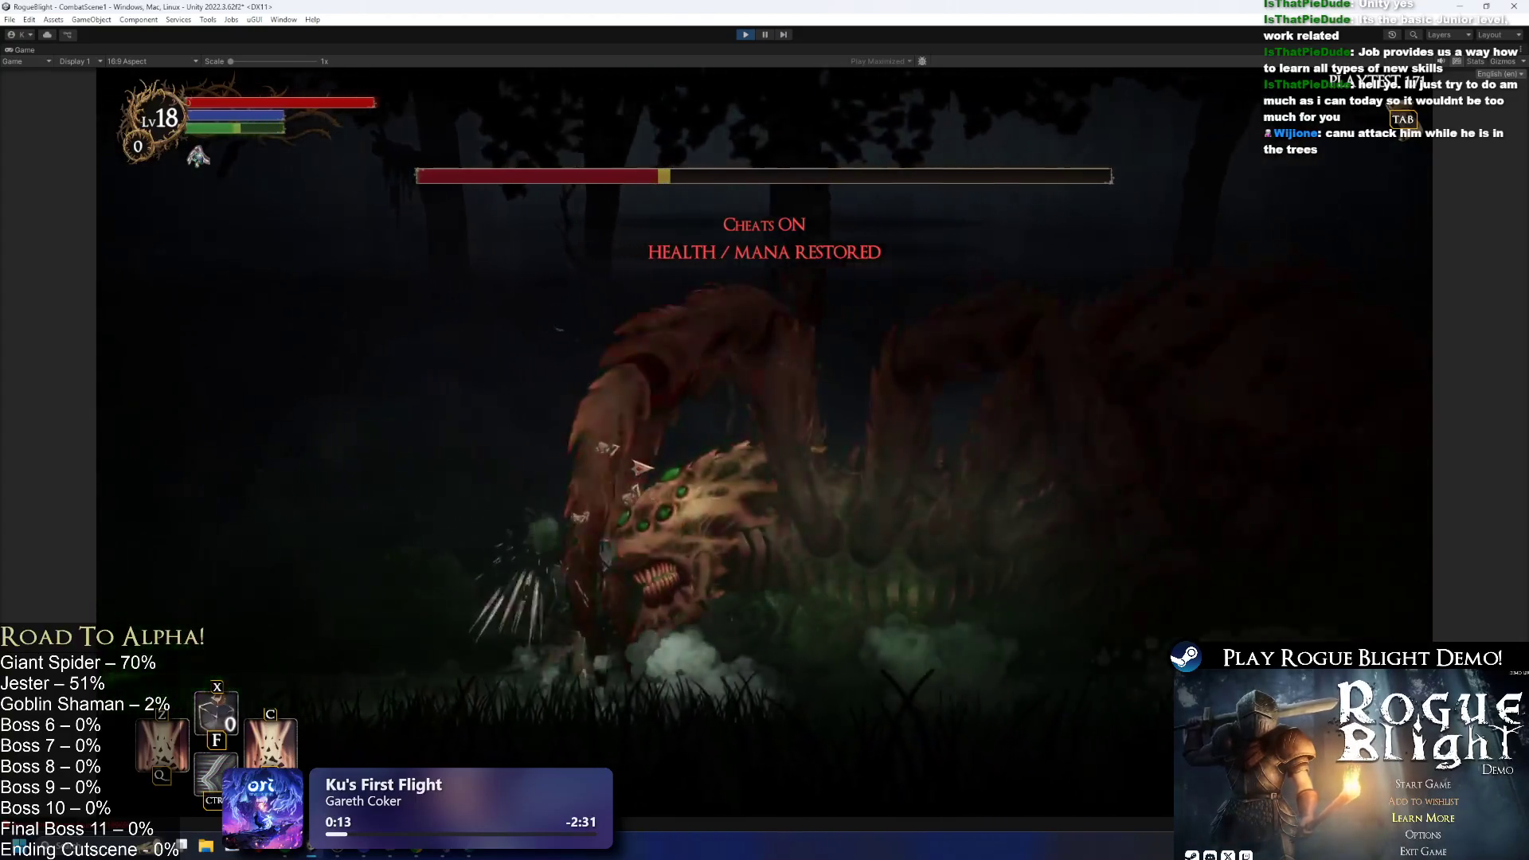
click(782, 300)
- Stop Play mode and minimize Visual Studio to get back to the Unity editor
click(745, 34)
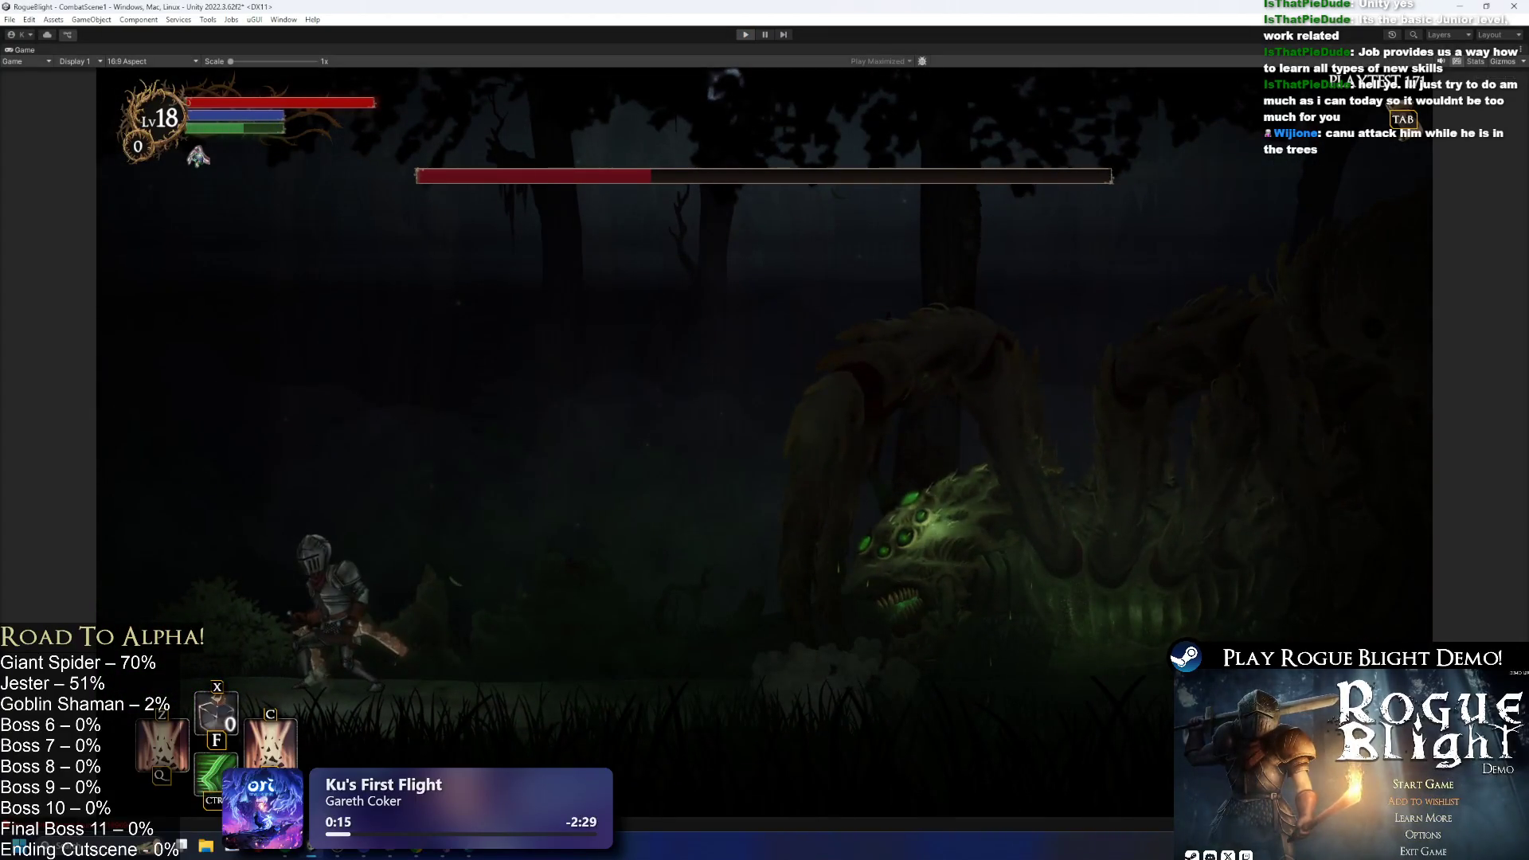
key(alt+Tab)
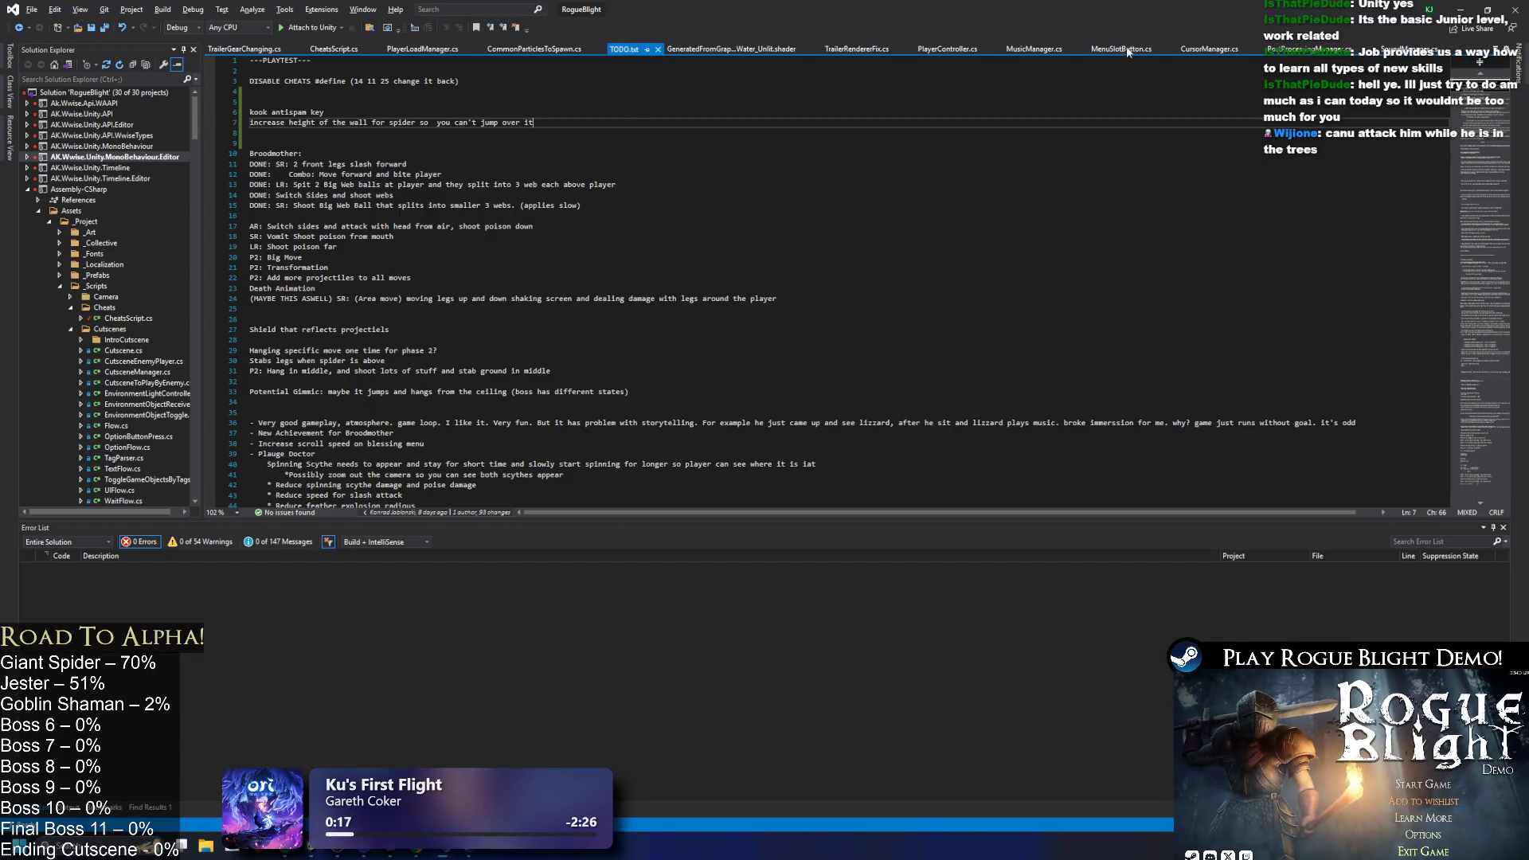
click(1465, 10)
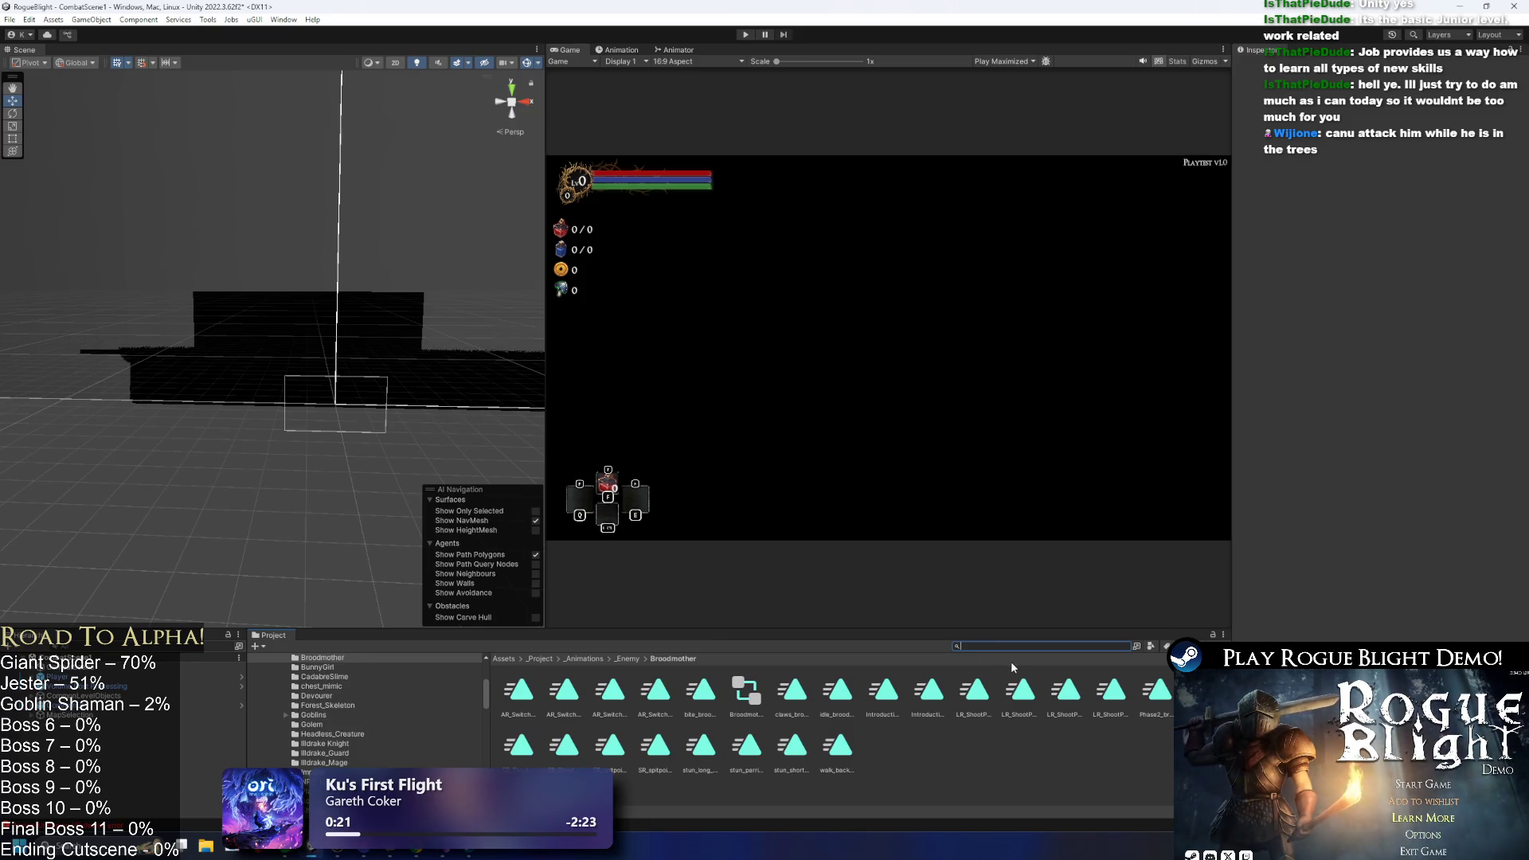
- Search 'brood prefab', open the Broodmother prefab, and show its keyframes in the Animation tab
text(efab)
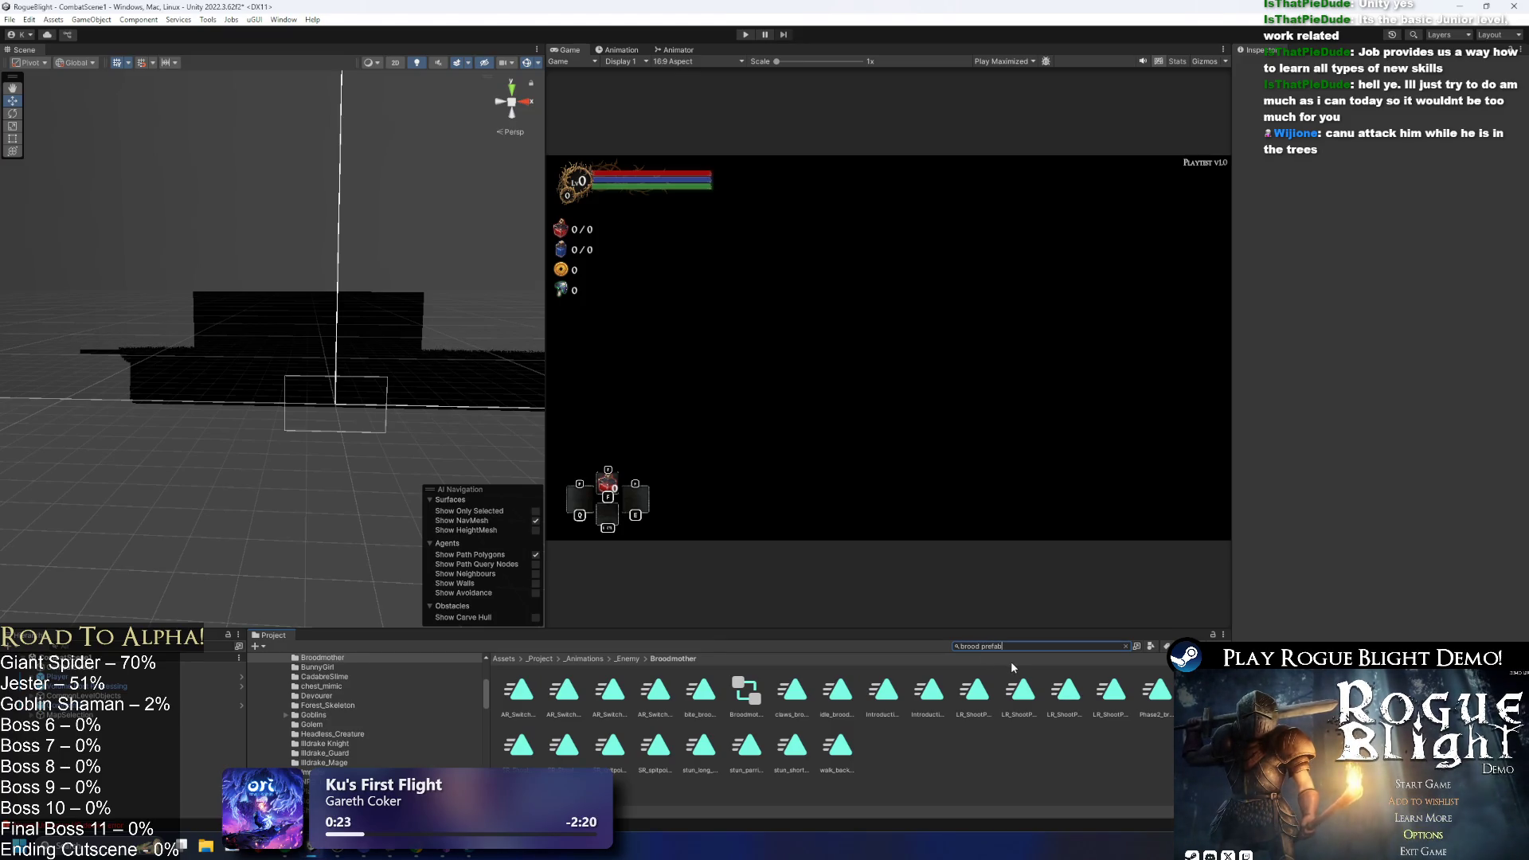
double_click(518, 693)
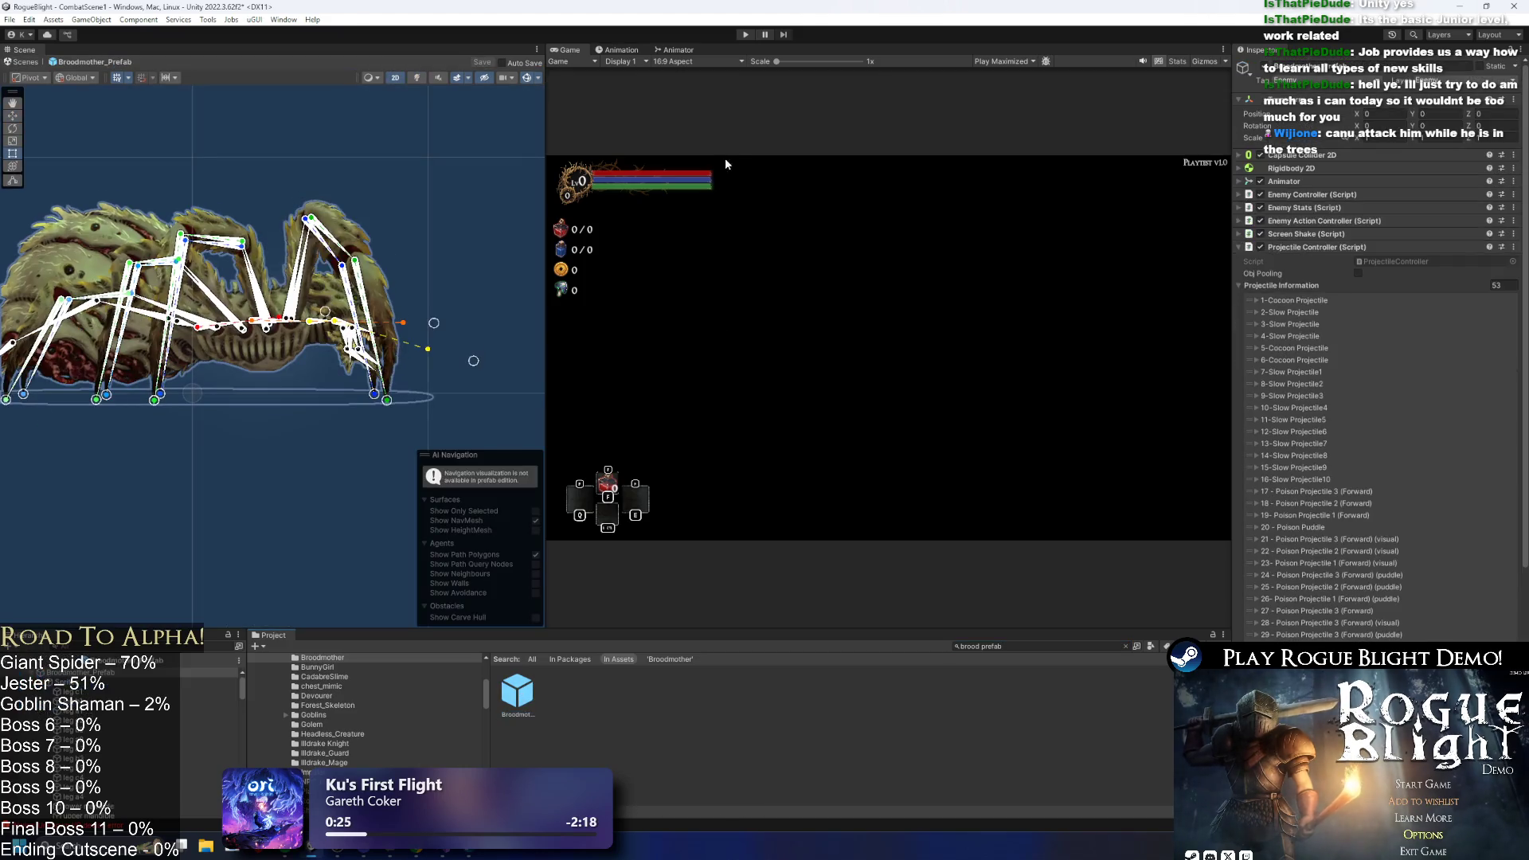
click(613, 51)
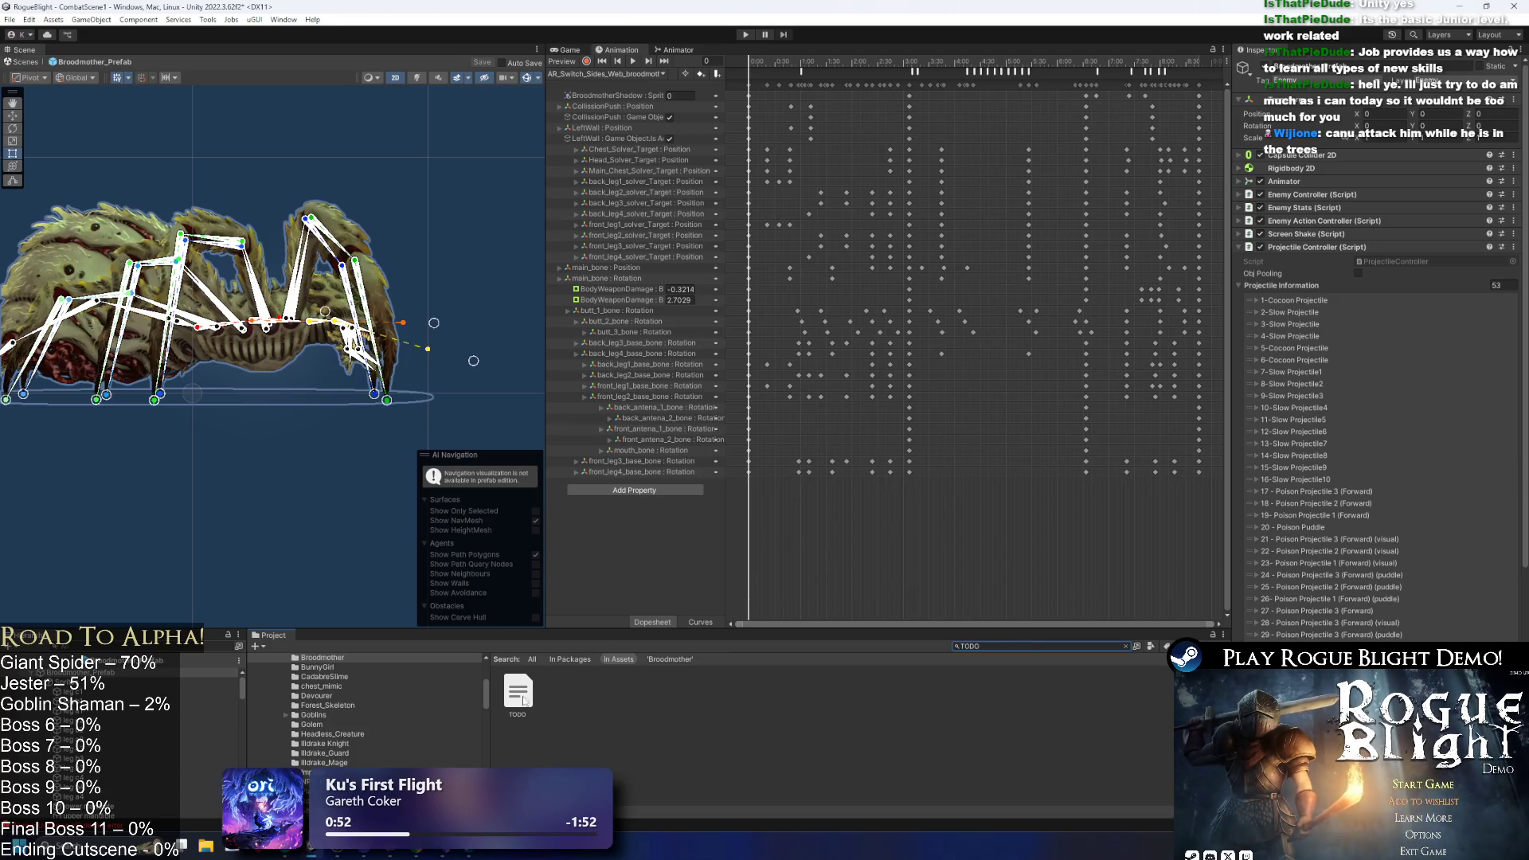
- Open TODO.txt in Visual Studio and review its notes around lines 9 and 12
click(525, 693)
double_click(517, 691)
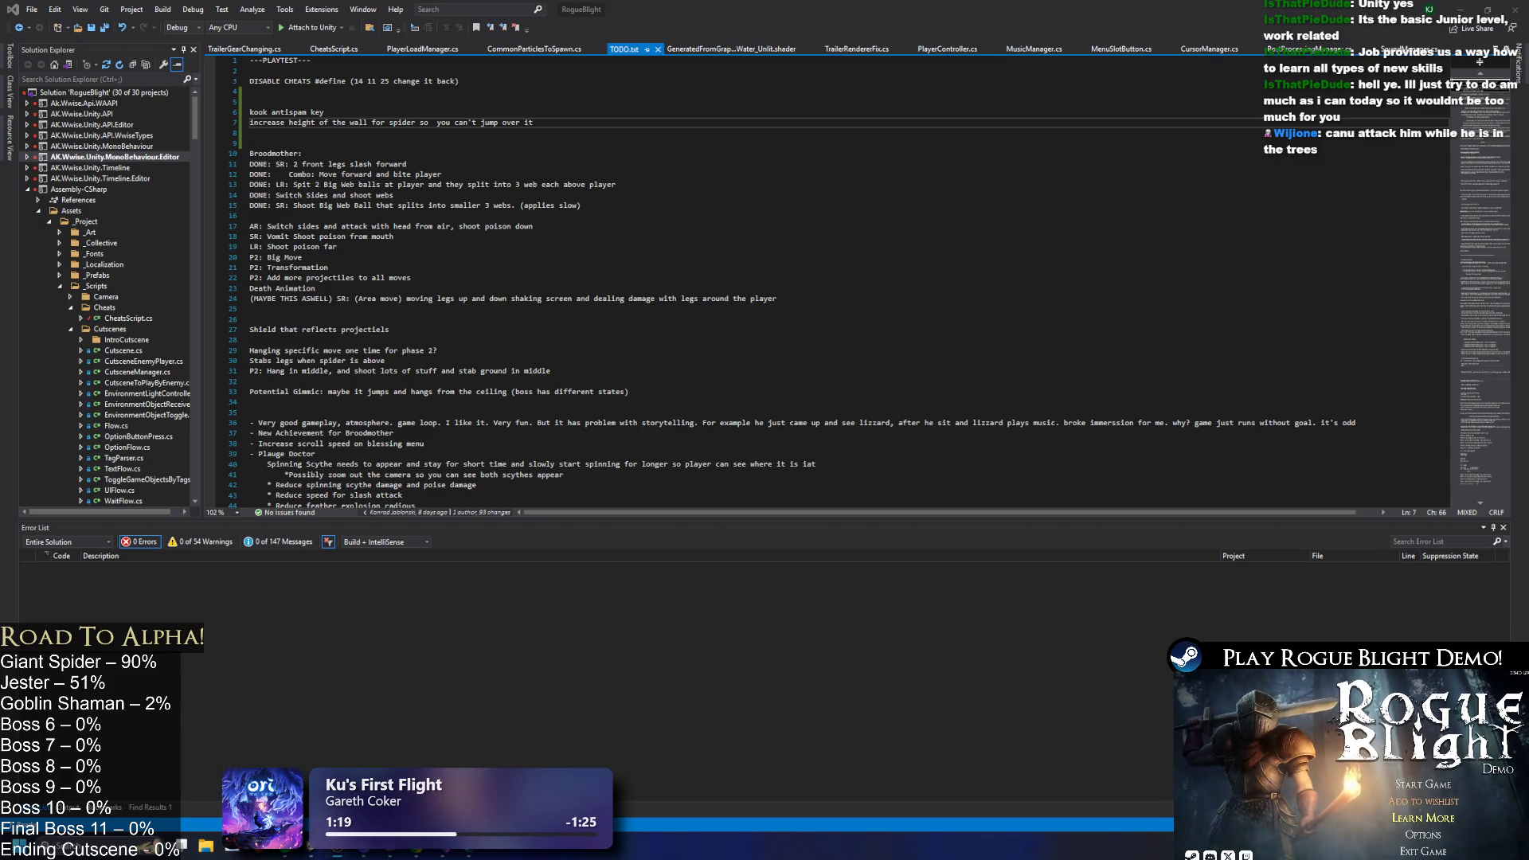
click(888, 175)
click(955, 144)
- Back in Unity, choose Create New Clip and browse to _Project/_Animations/_Enemy
key(alt+Tab)
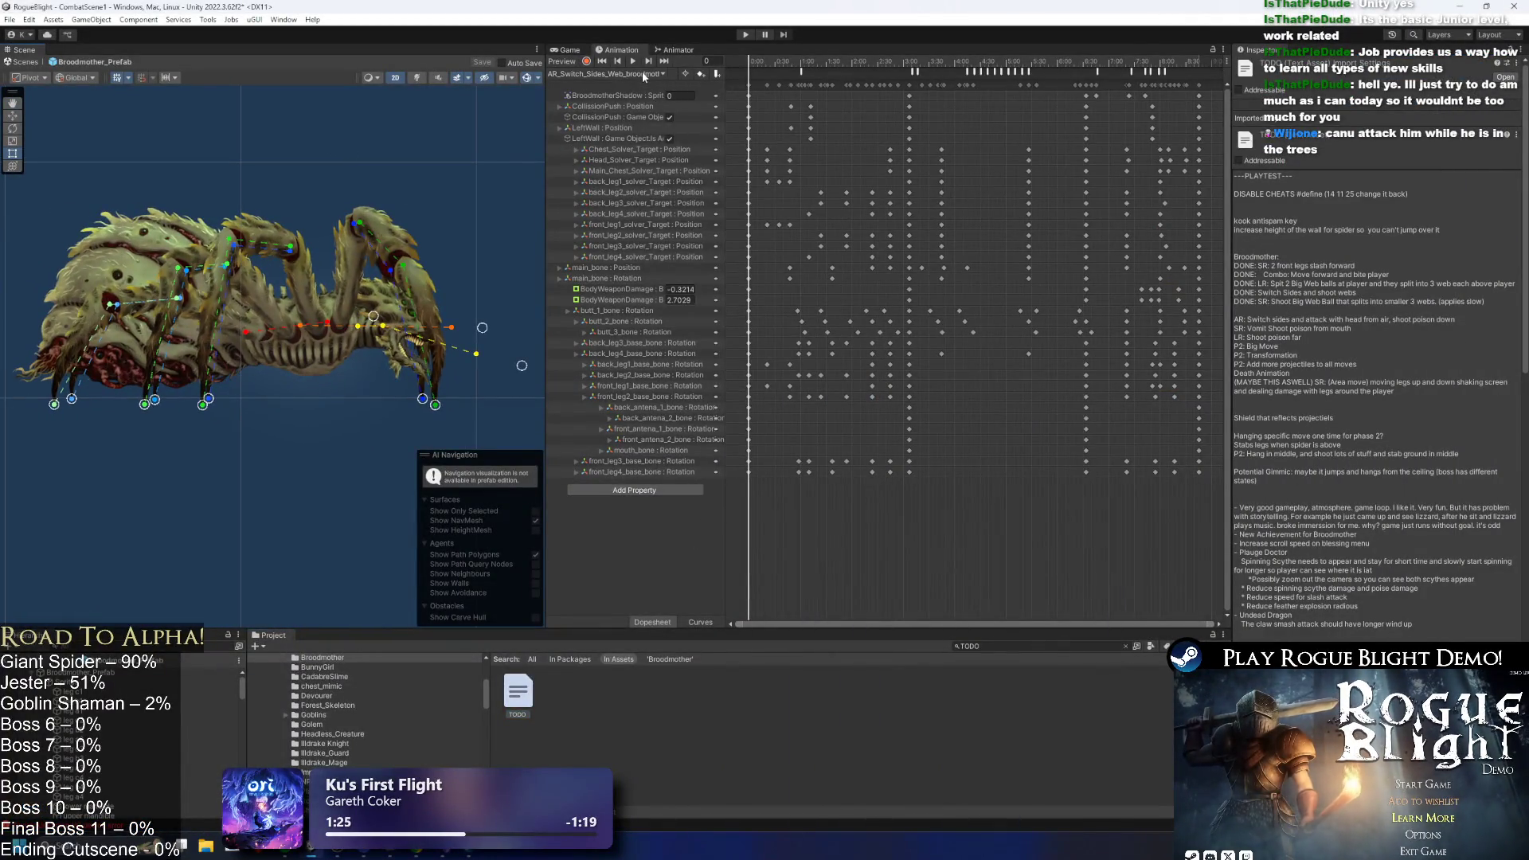
click(644, 74)
click(626, 396)
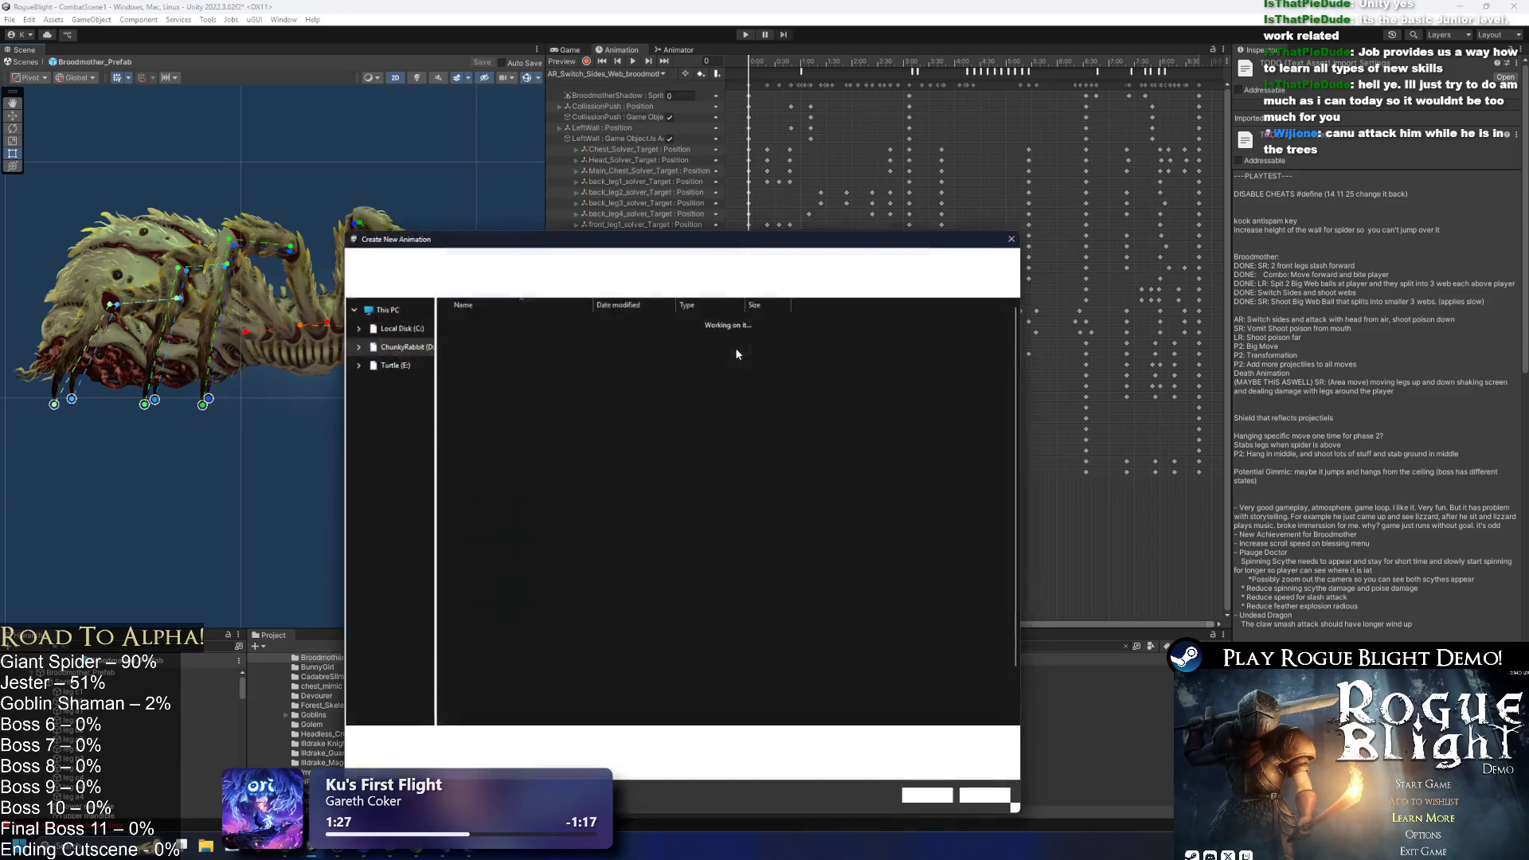
double_click(508, 315)
double_click(509, 315)
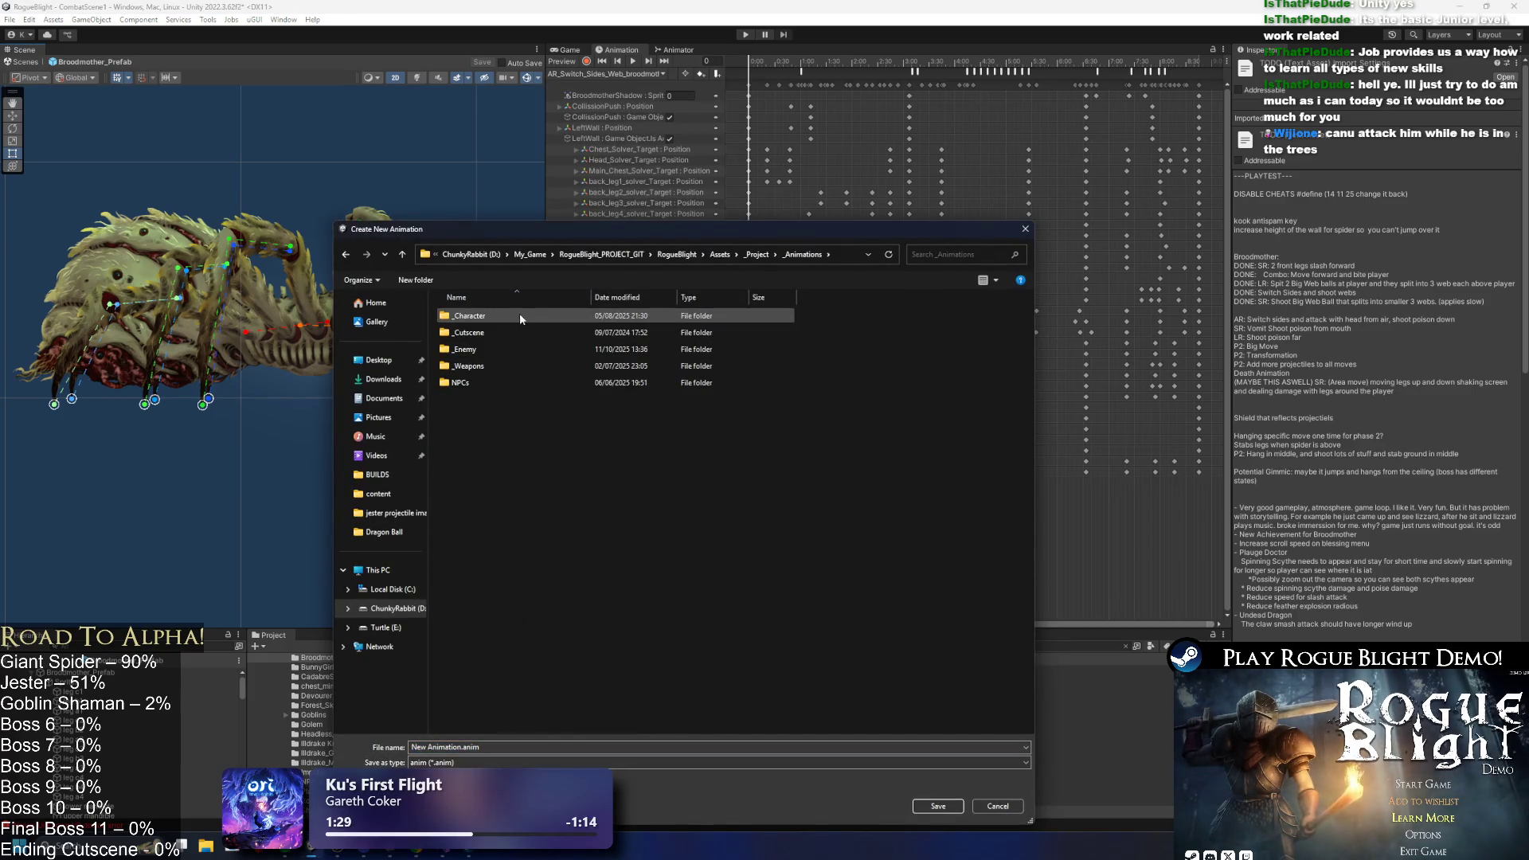
double_click(490, 351)
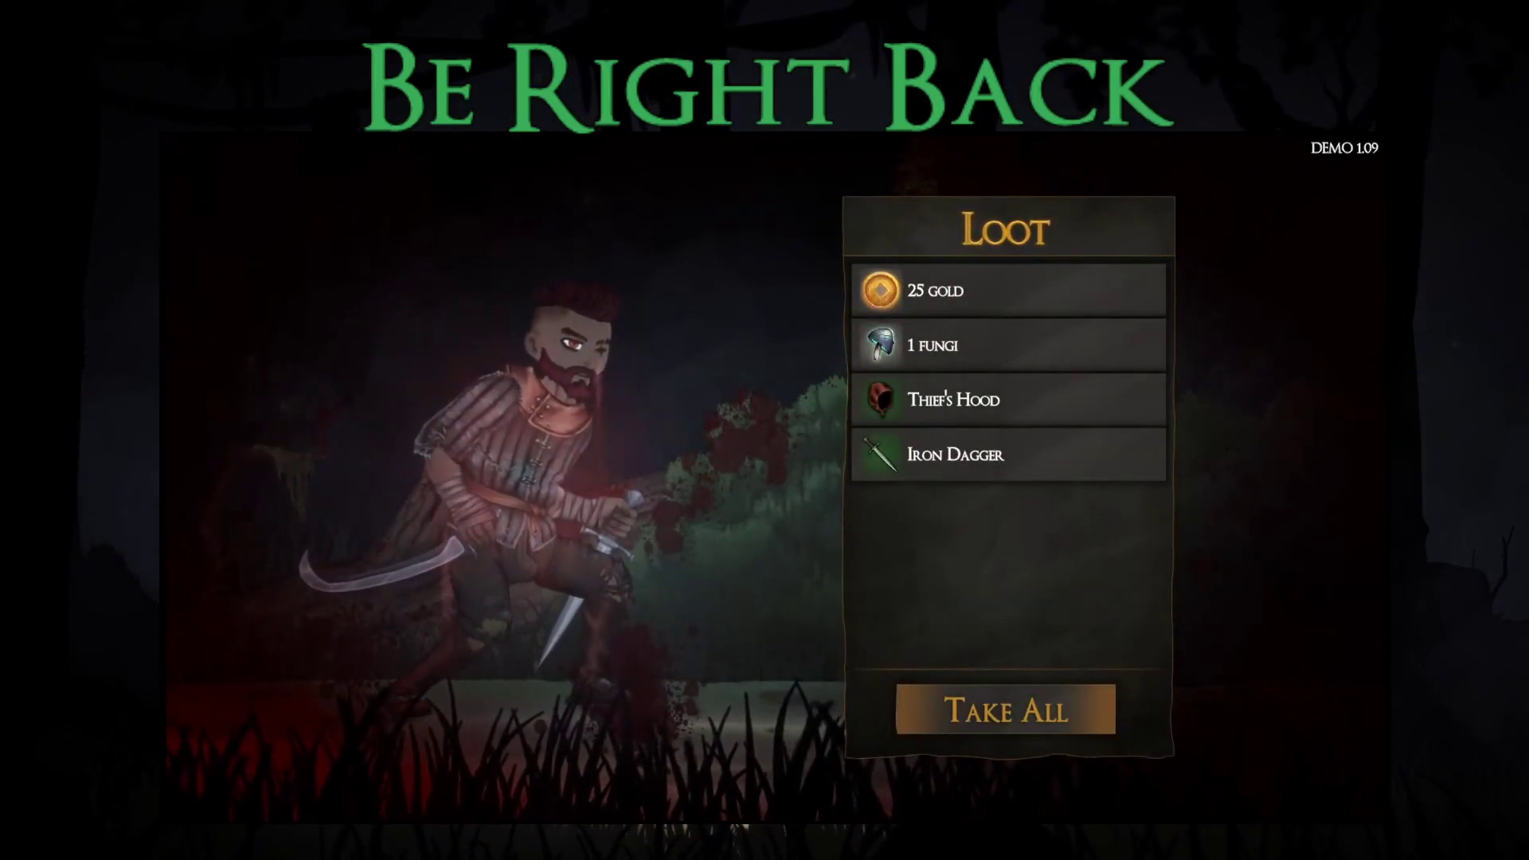
- Take all the loot and equip the Iron Dagger in the right-hand weapon slot
key(Return)
key(Down)
key(Right)
key(Up)
key(Return)
key(Up)
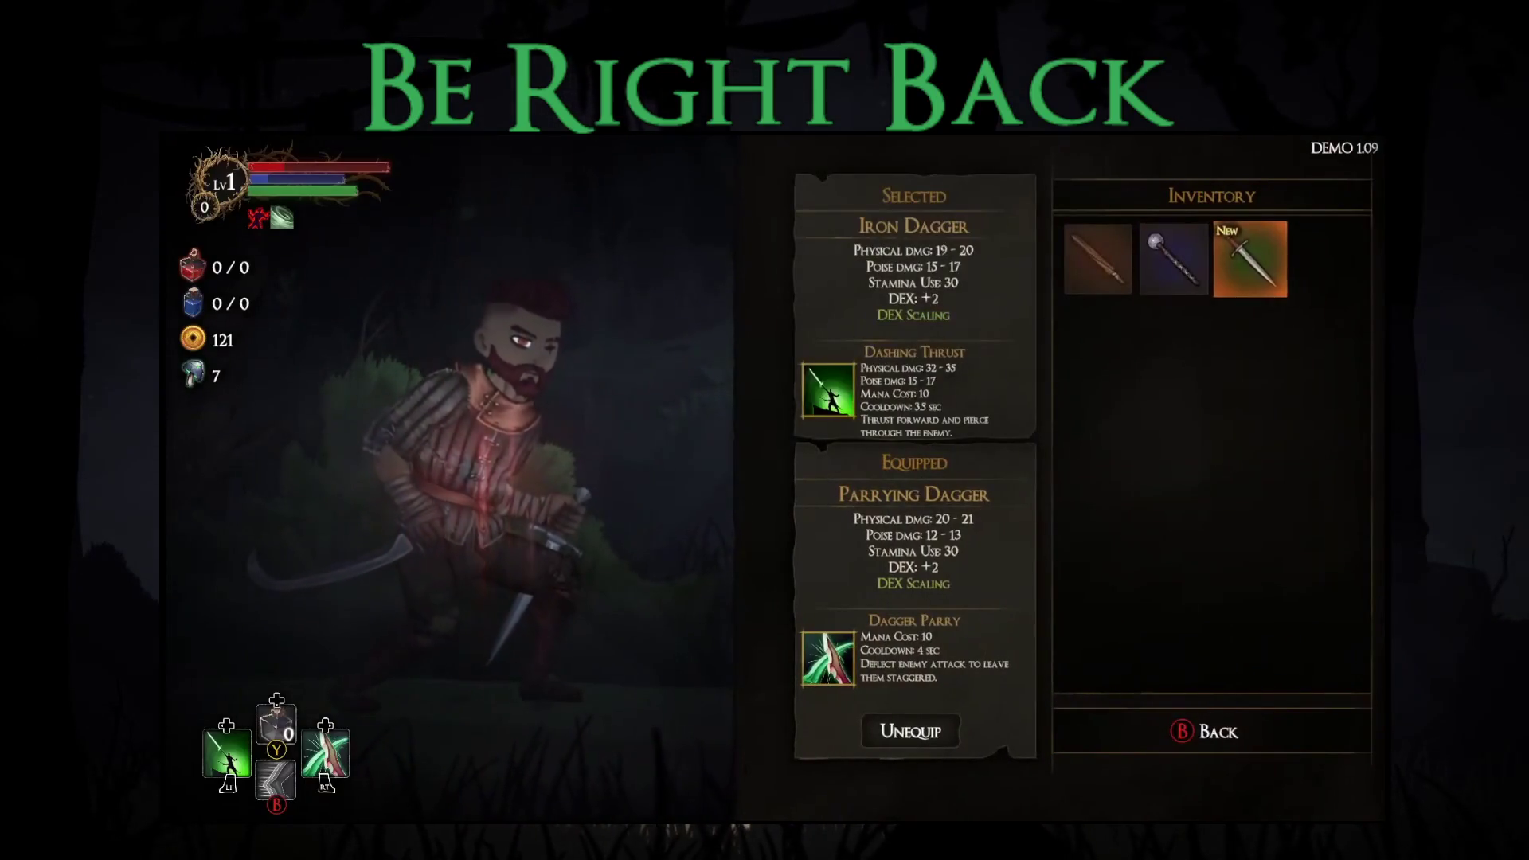
key(Return)
- Equip the Thief's Hood in the head slot, then close the map and resume playing
key(Down)
key(Down)
key(Return)
key(Up)
key(Return)
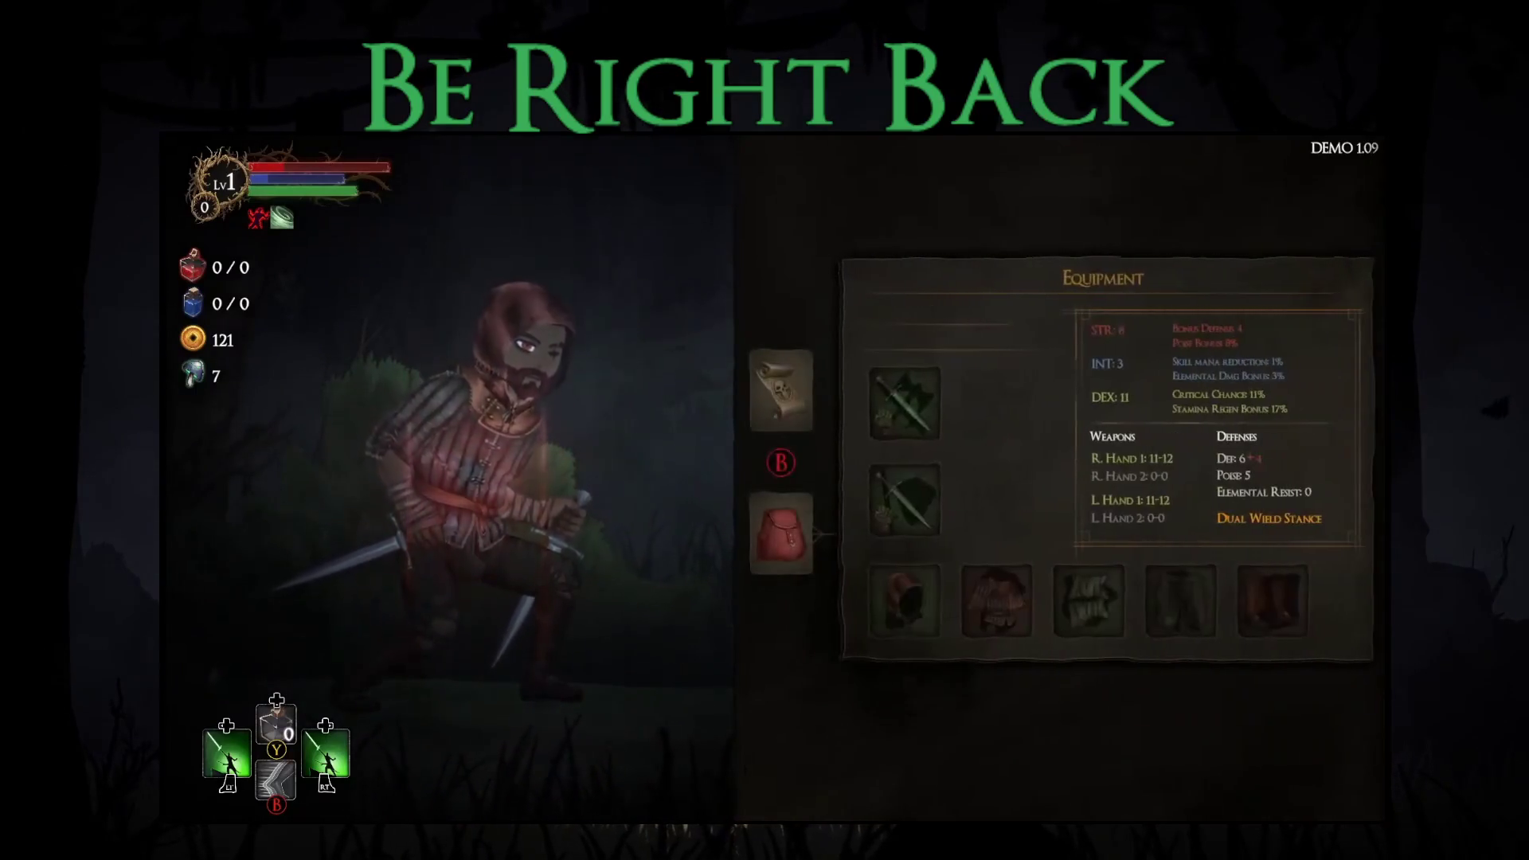
key(Right)
key(Right)
key(Right)
key(Right)
key(Left)
key(Left)
key(Left)
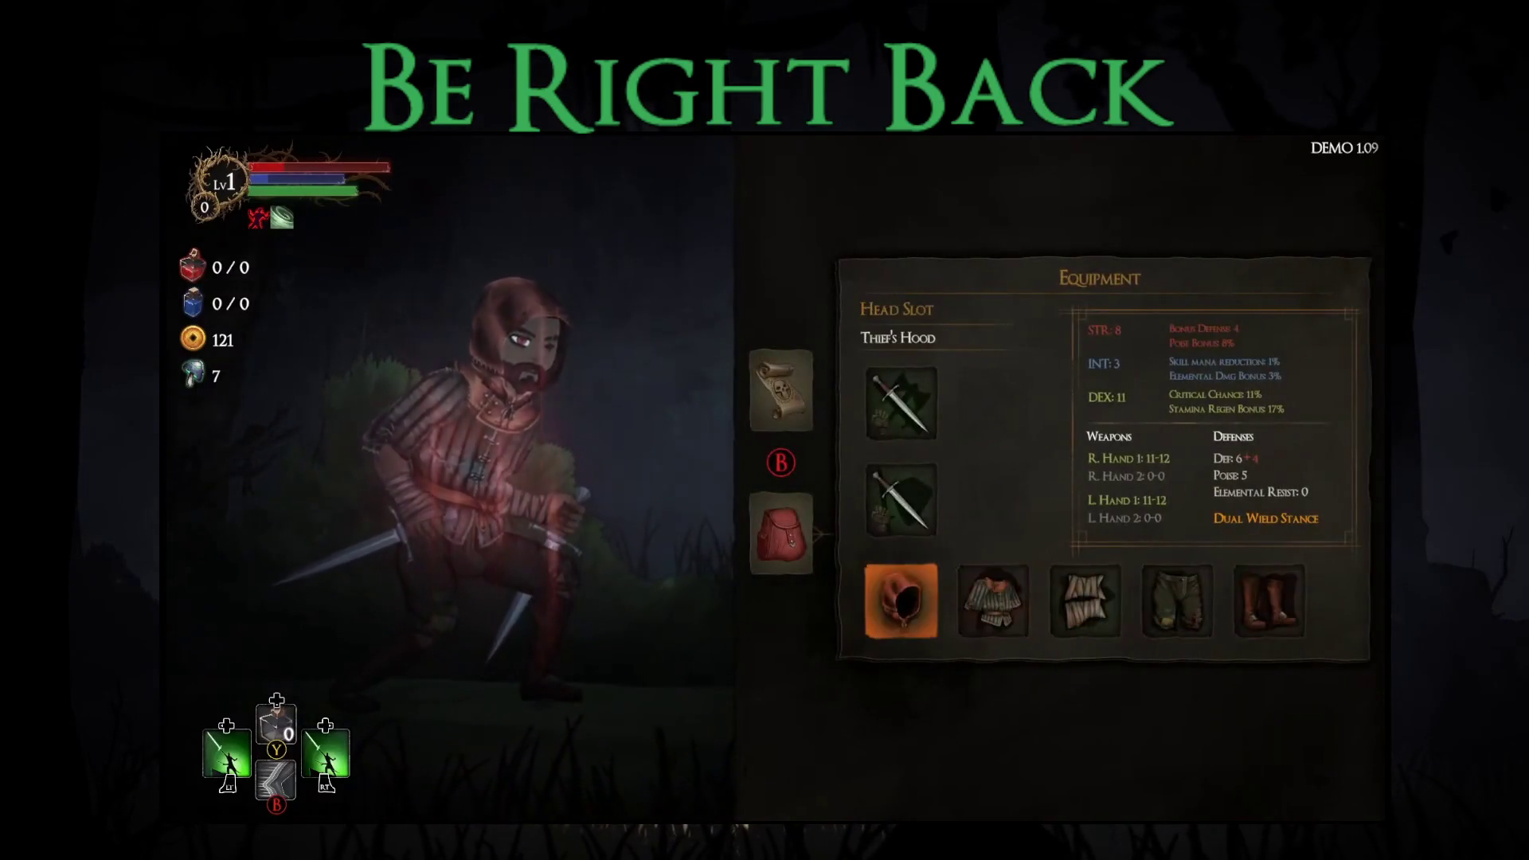
key(q)
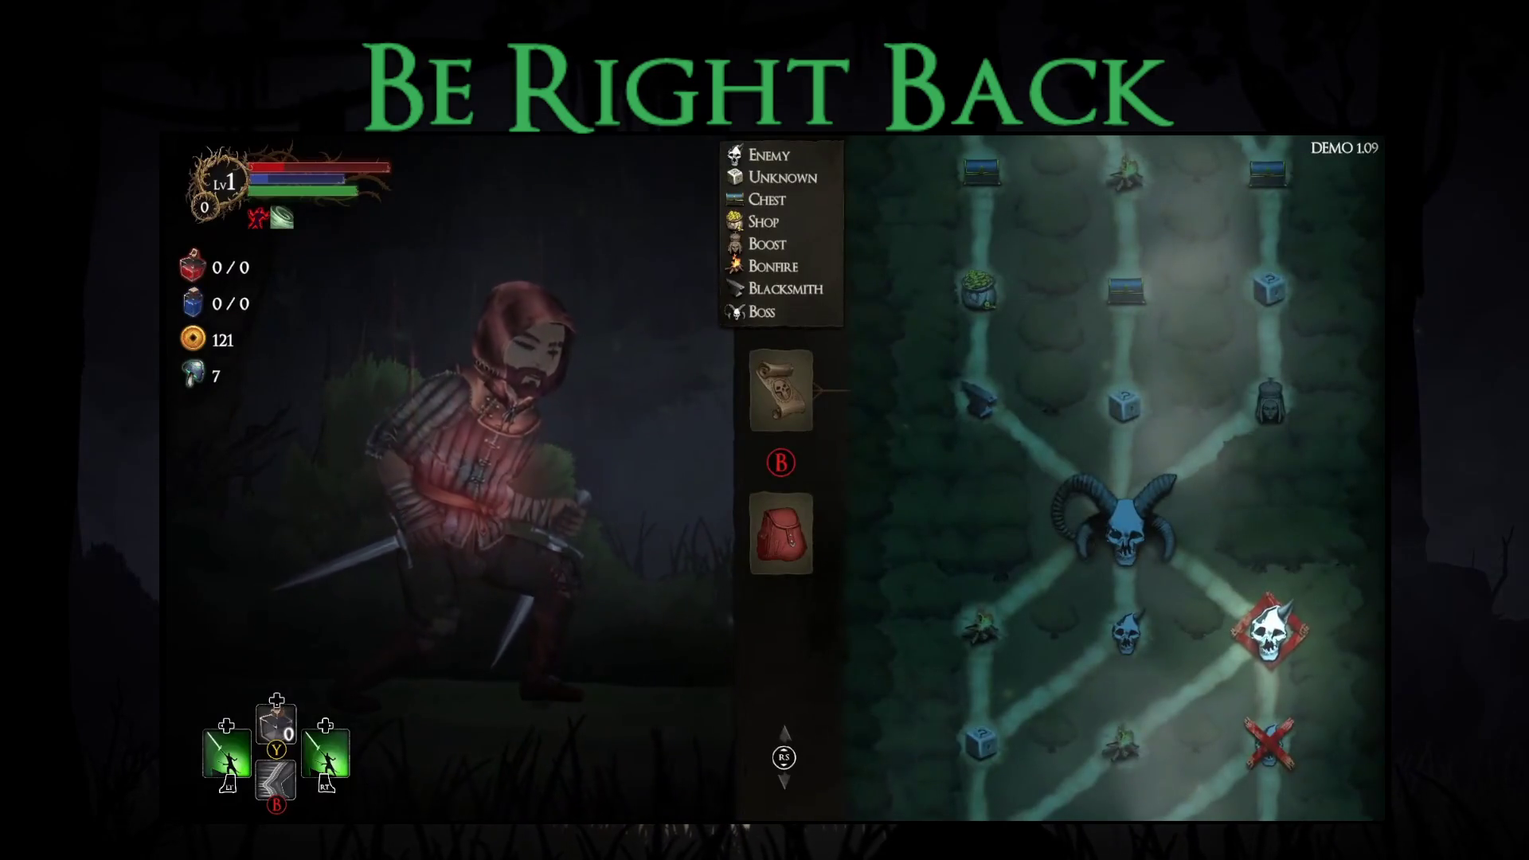
key(Escape)
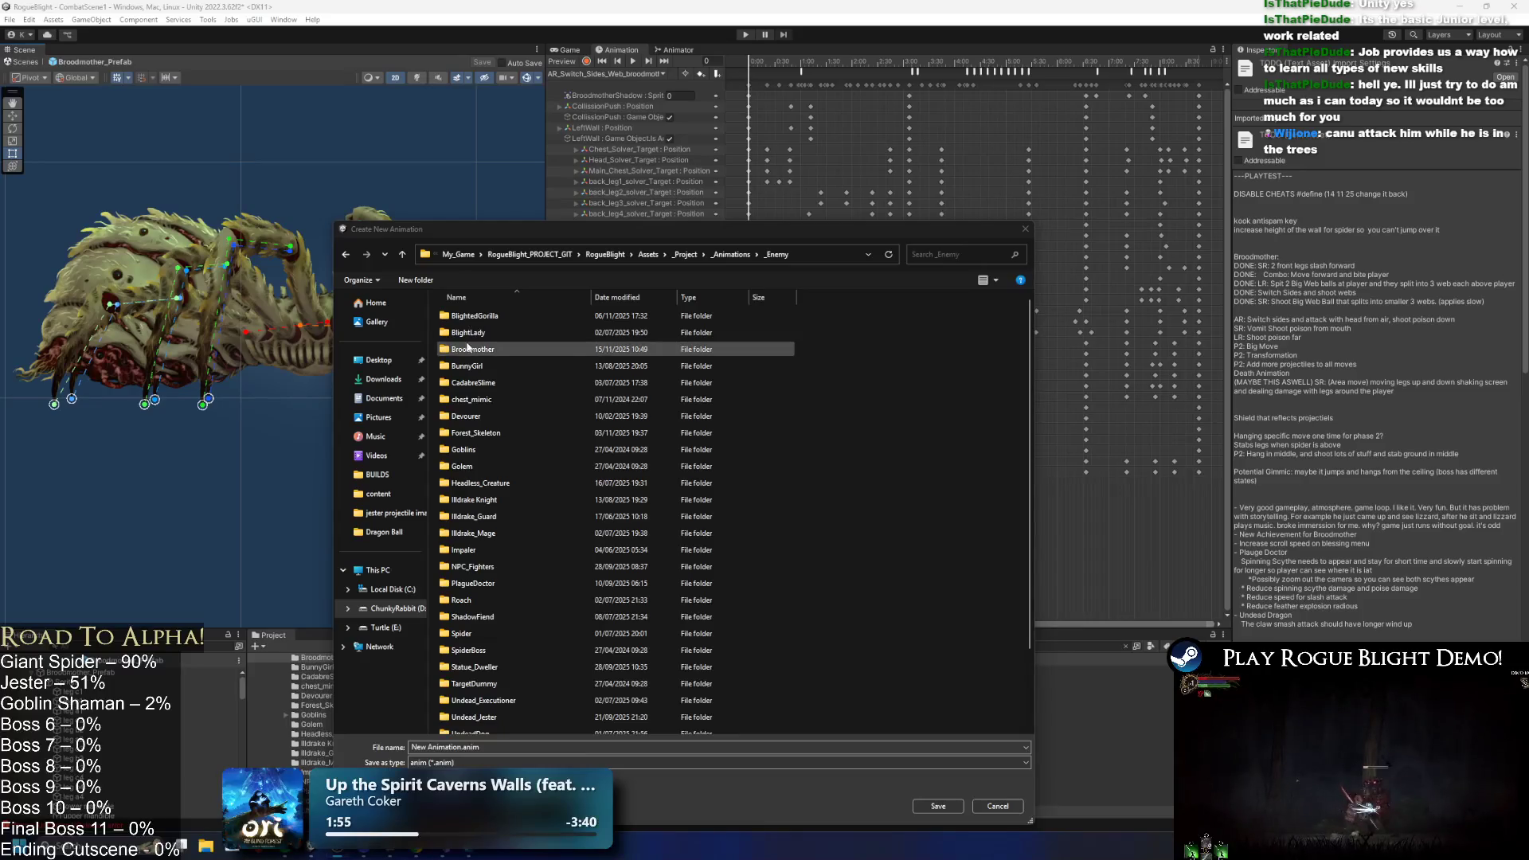
- Save the new clip as death_broodmother.anim in the Broodmother animations folder
double_click(473, 349)
click(513, 516)
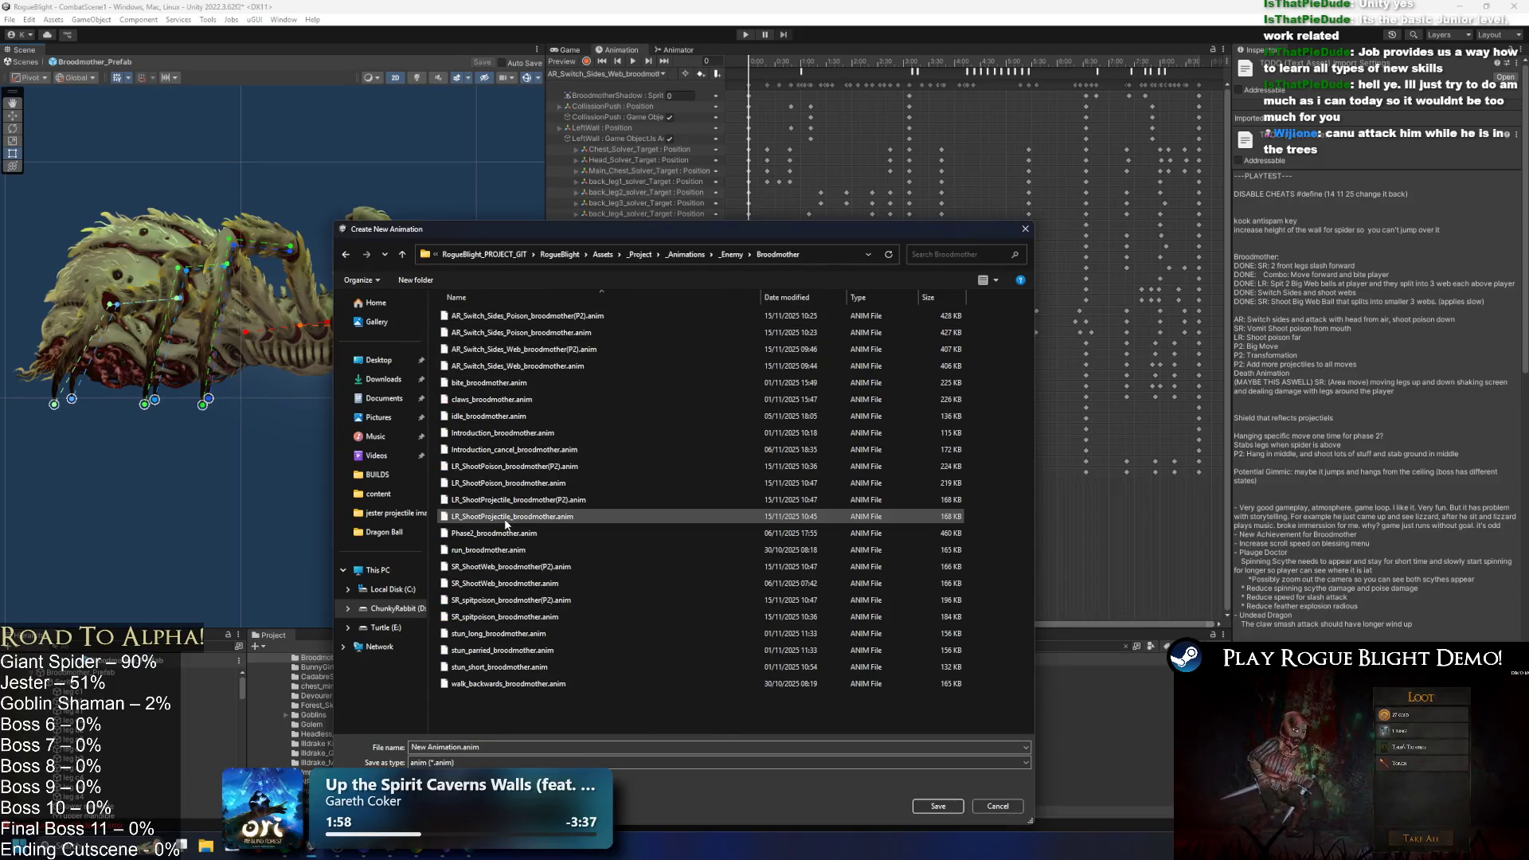
double_click(472, 747)
text(deatg)
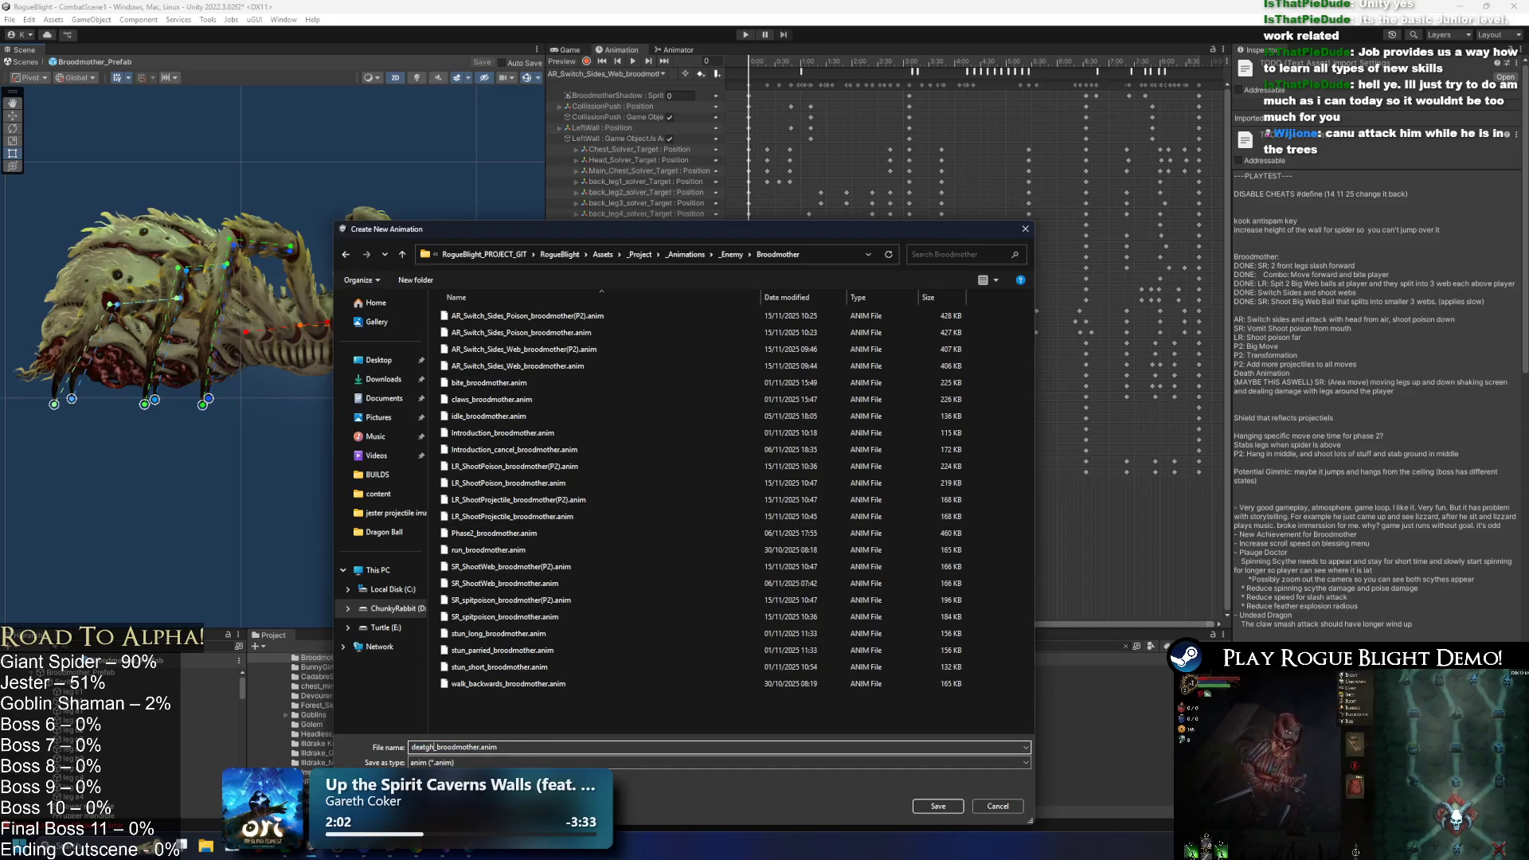
text(h)
key(Return)
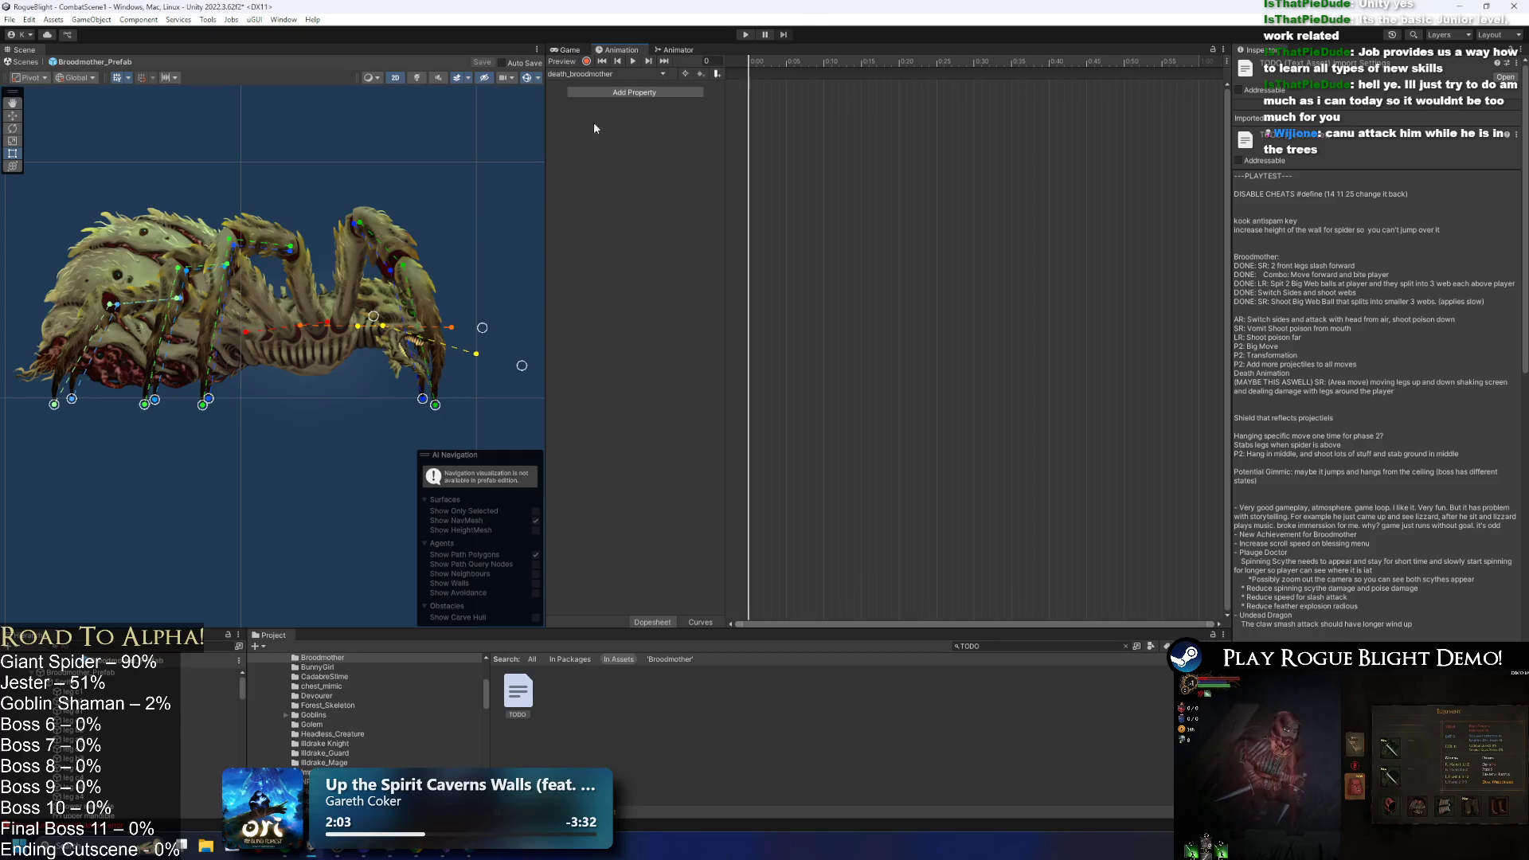
- Reselect death_broodmother in the clip list and scrub the preview to frame 101
click(610, 73)
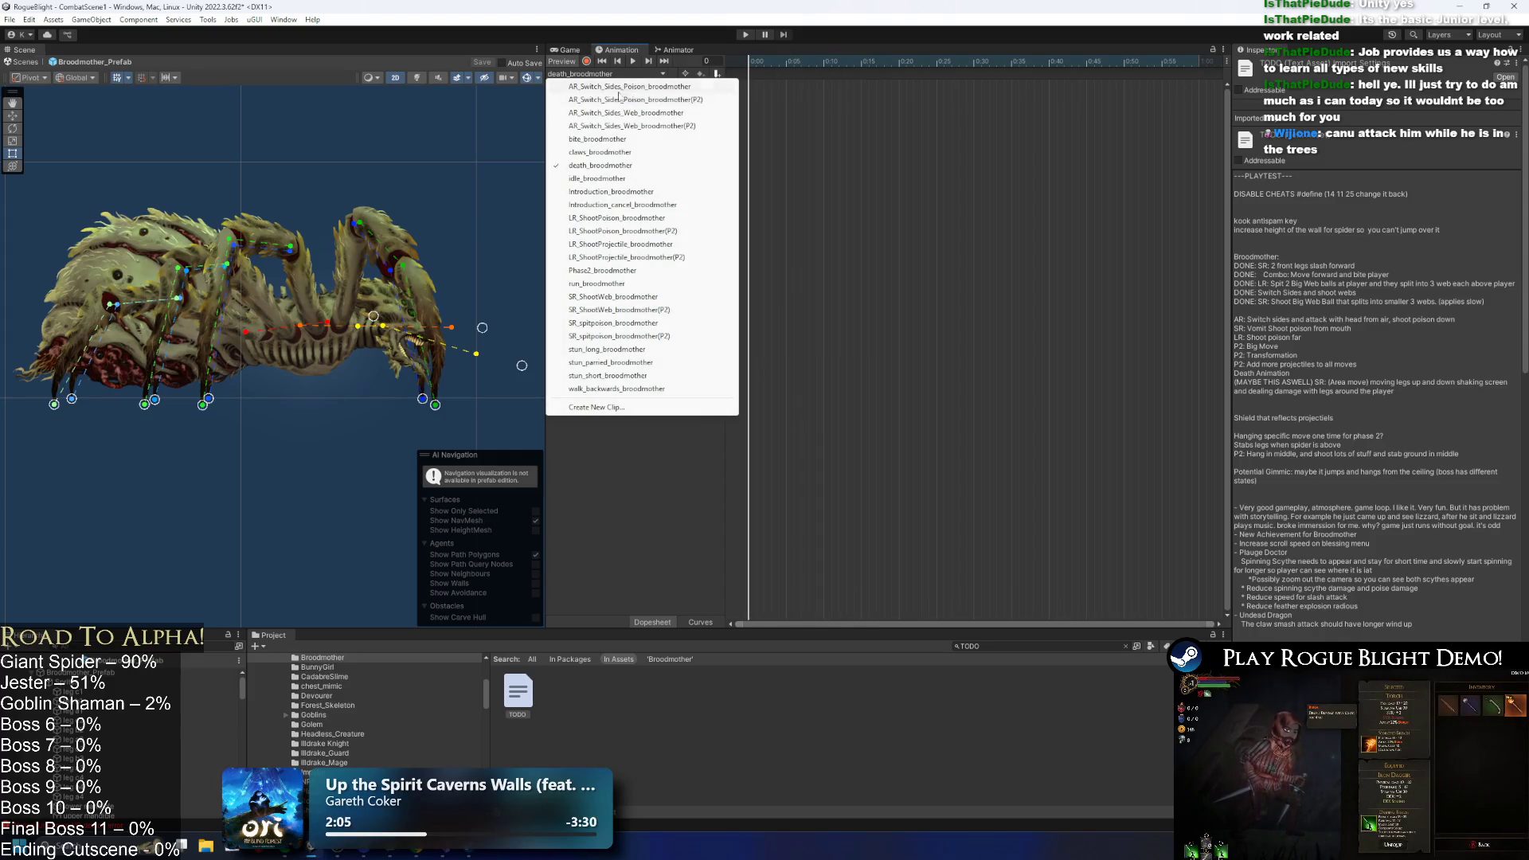
click(611, 178)
click(629, 74)
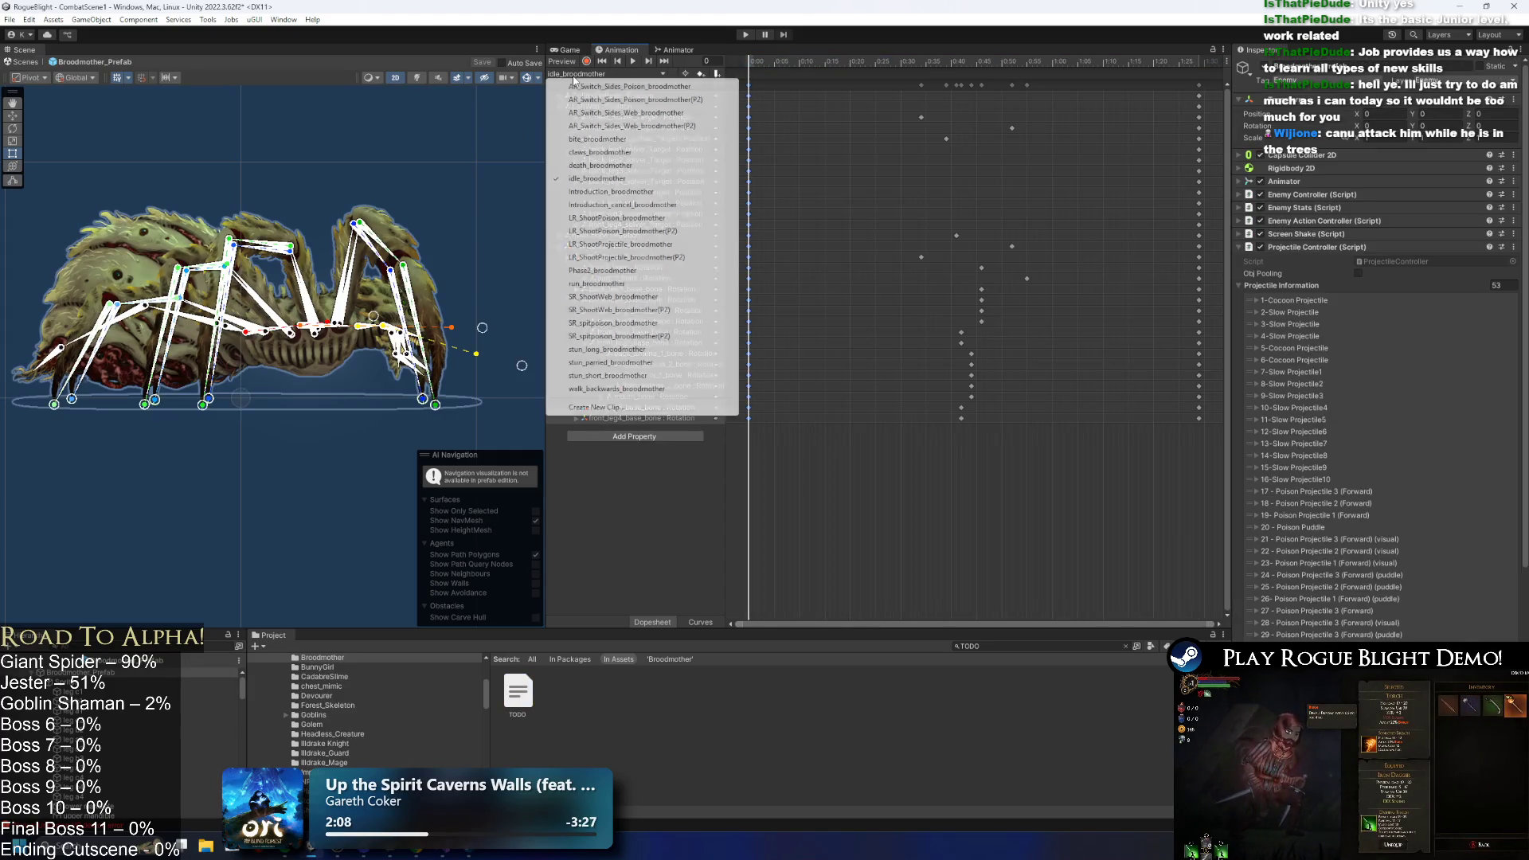
click(625, 165)
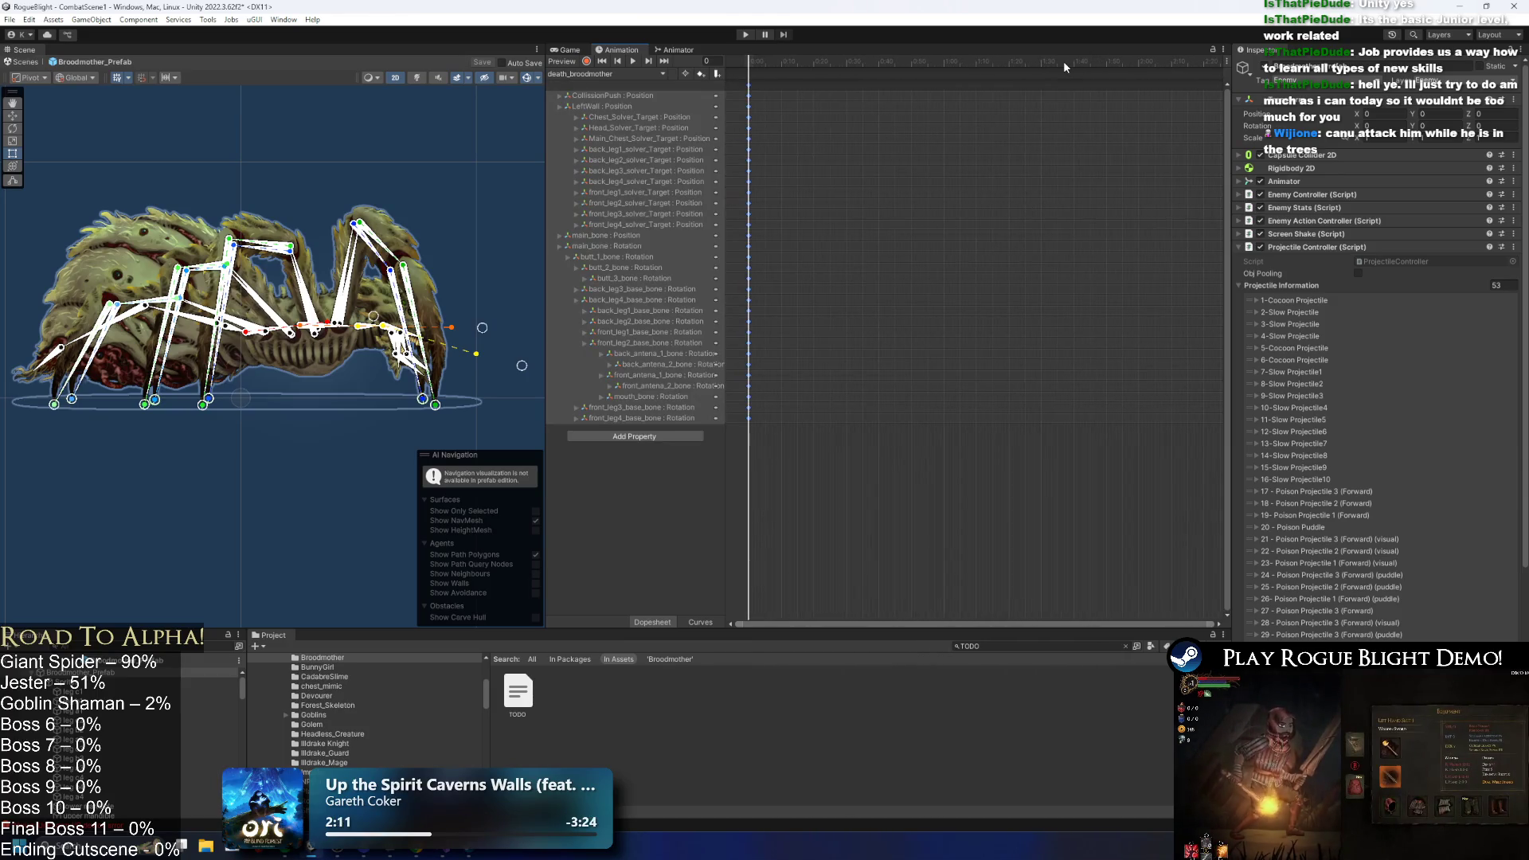
drag(1072, 60, 1077, 60)
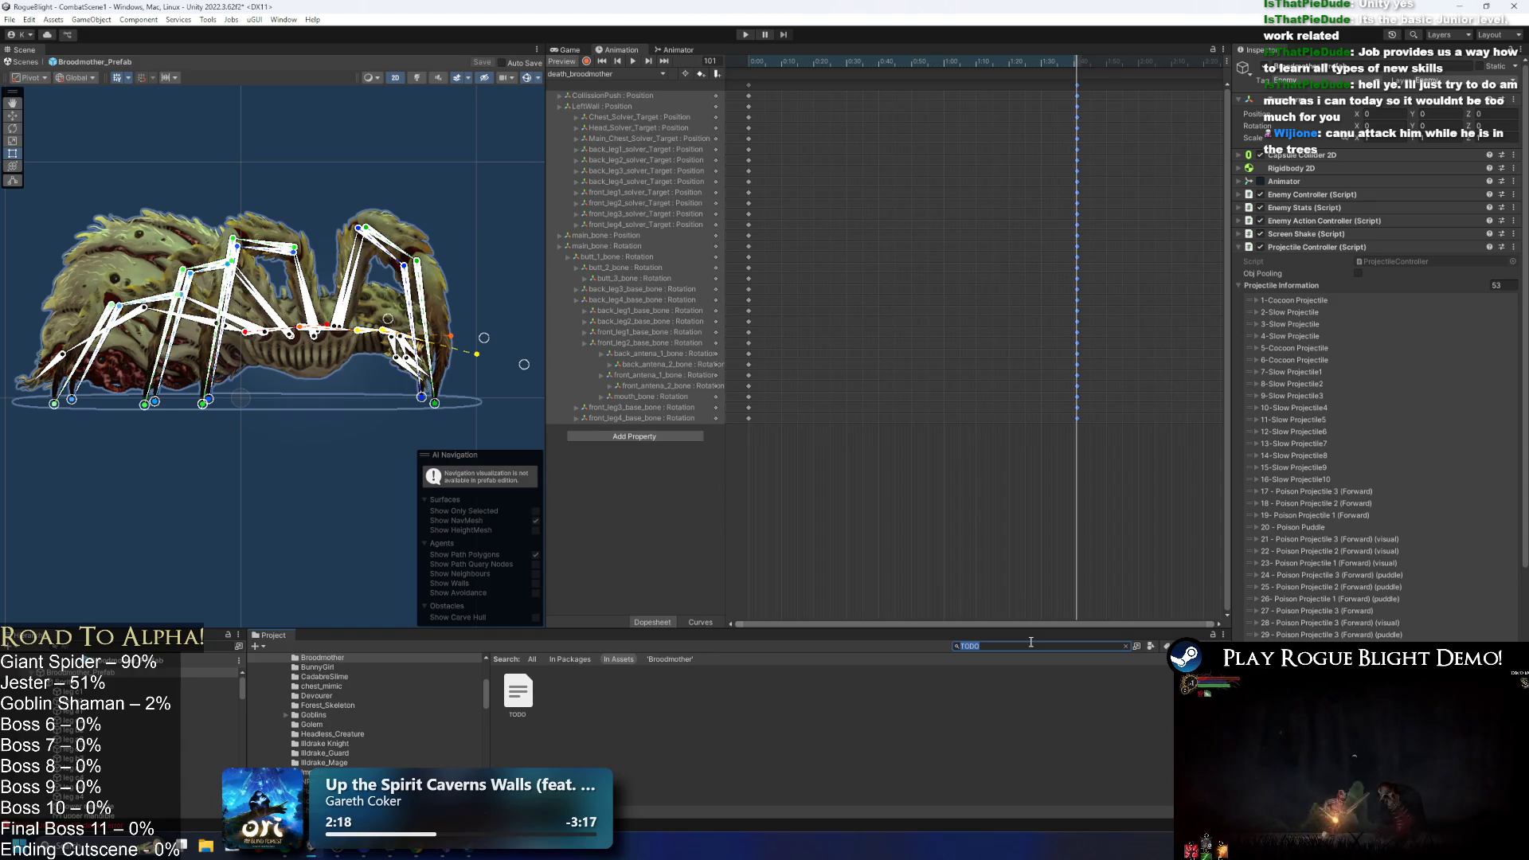
text(spider pref)
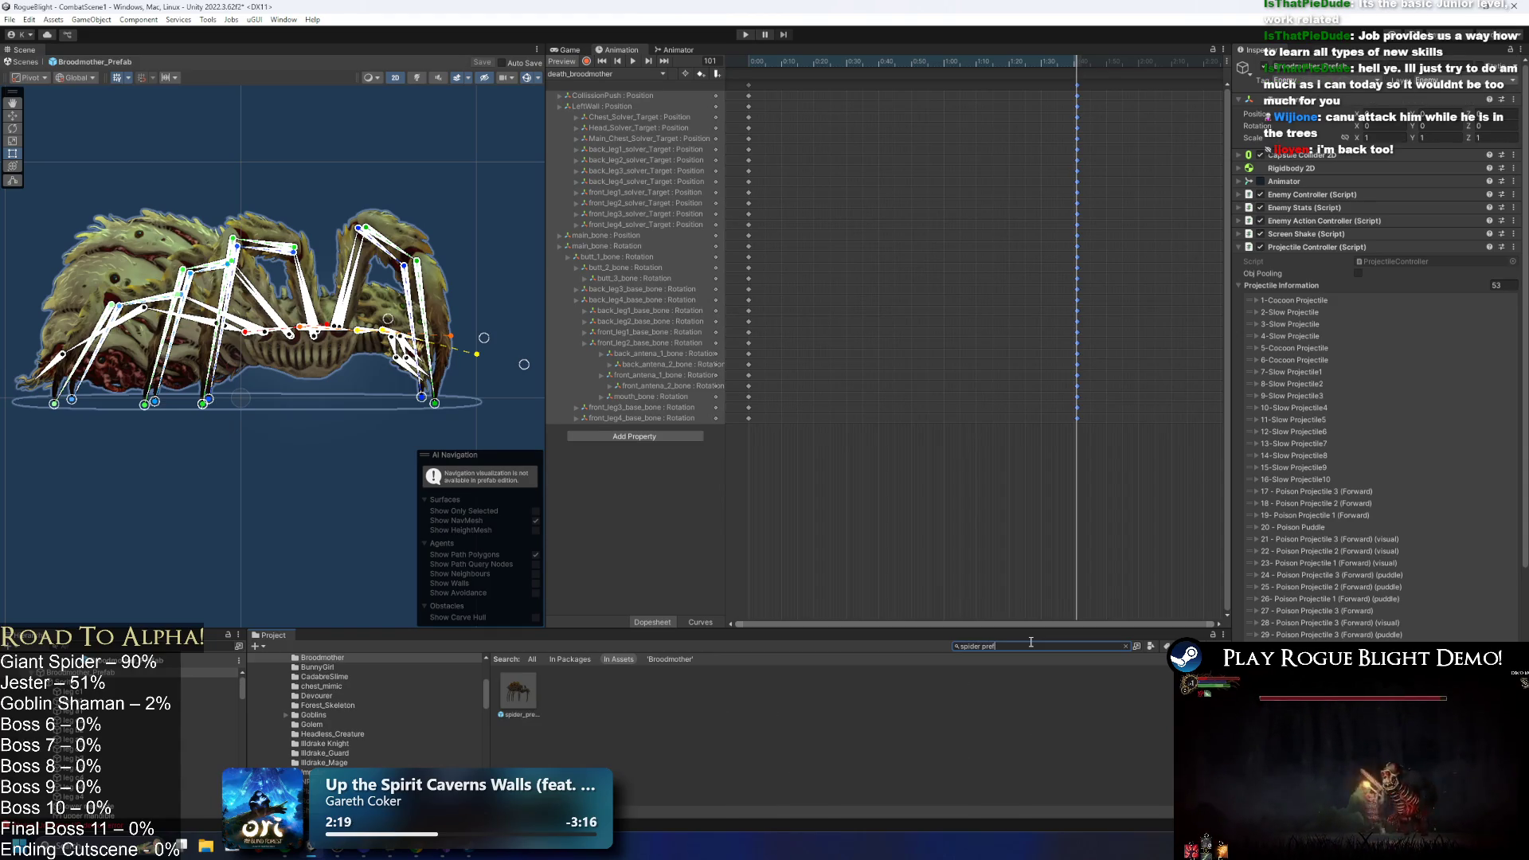
- Open spider_prefab and play its death_spider clip with Gizmos hidden
double_click(520, 678)
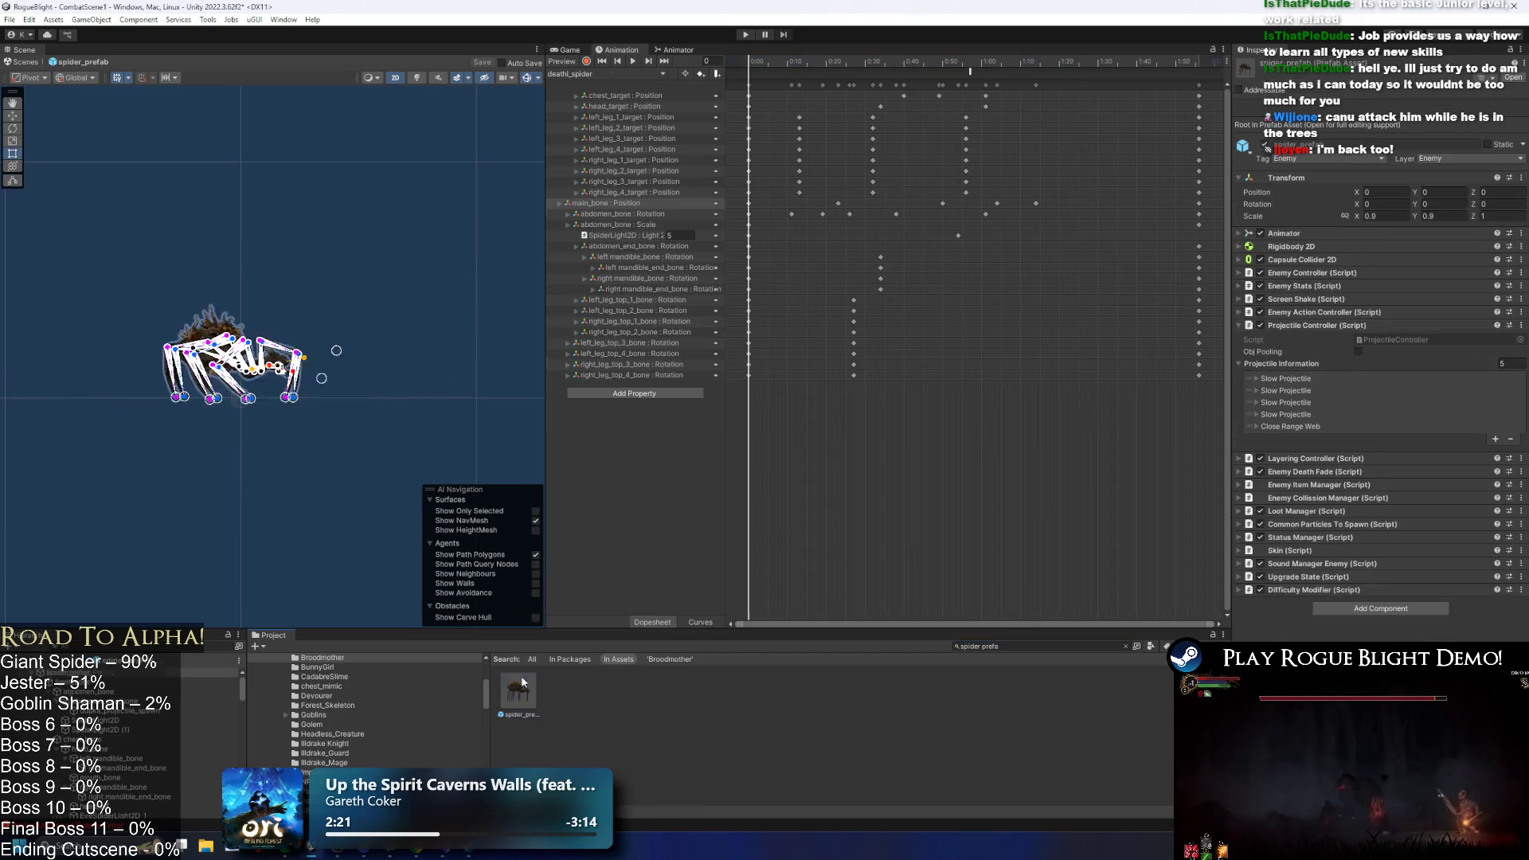
click(634, 62)
click(529, 82)
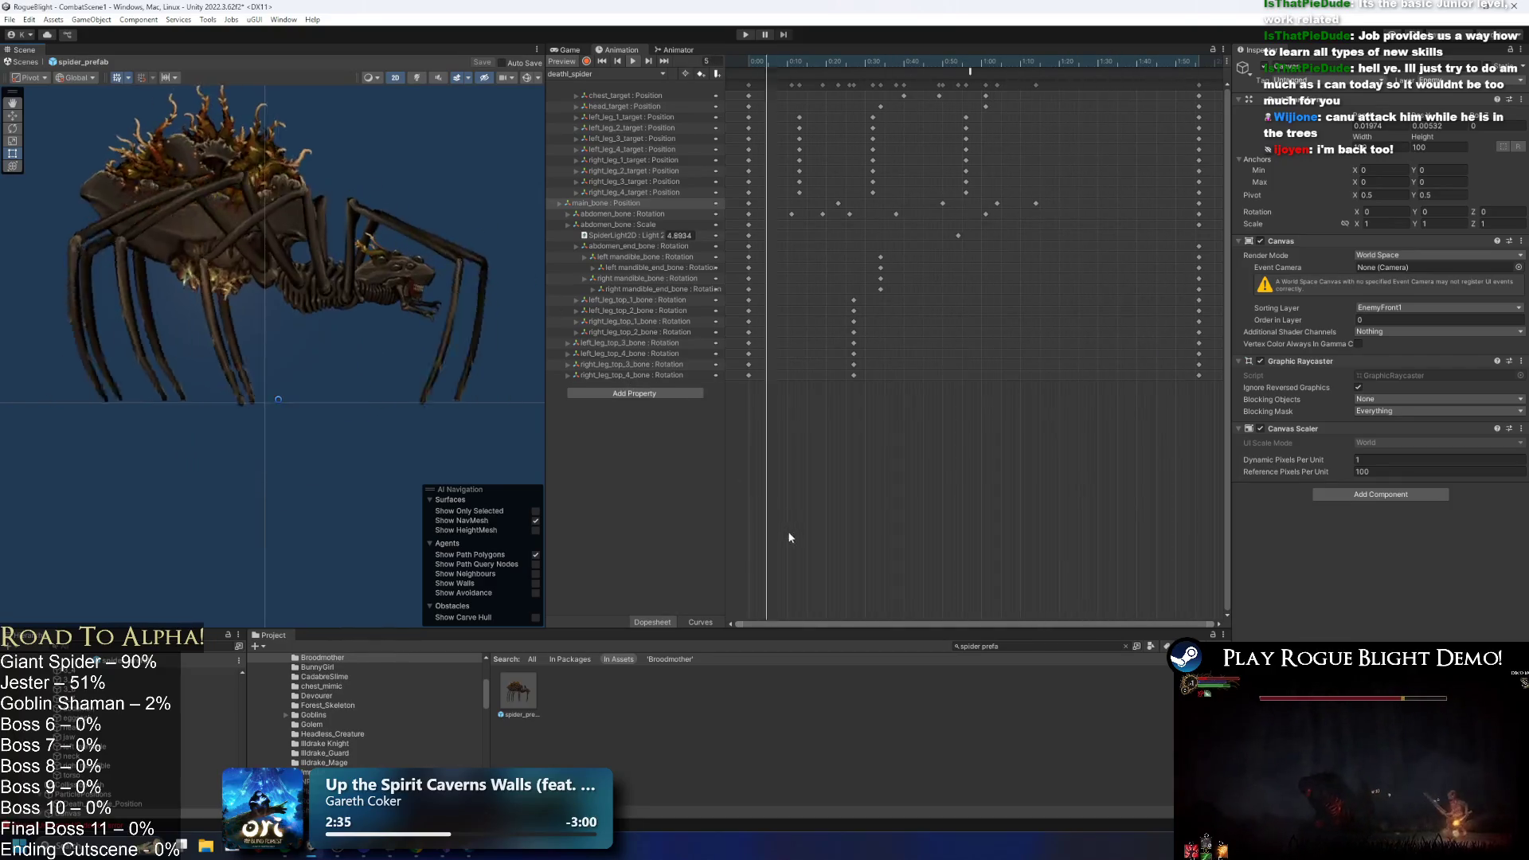
- Search 'brood prefab' in the Project and reopen the Broodmother prefab
click(1025, 646)
text(broodp)
key(BackSpace)
text(prefab)
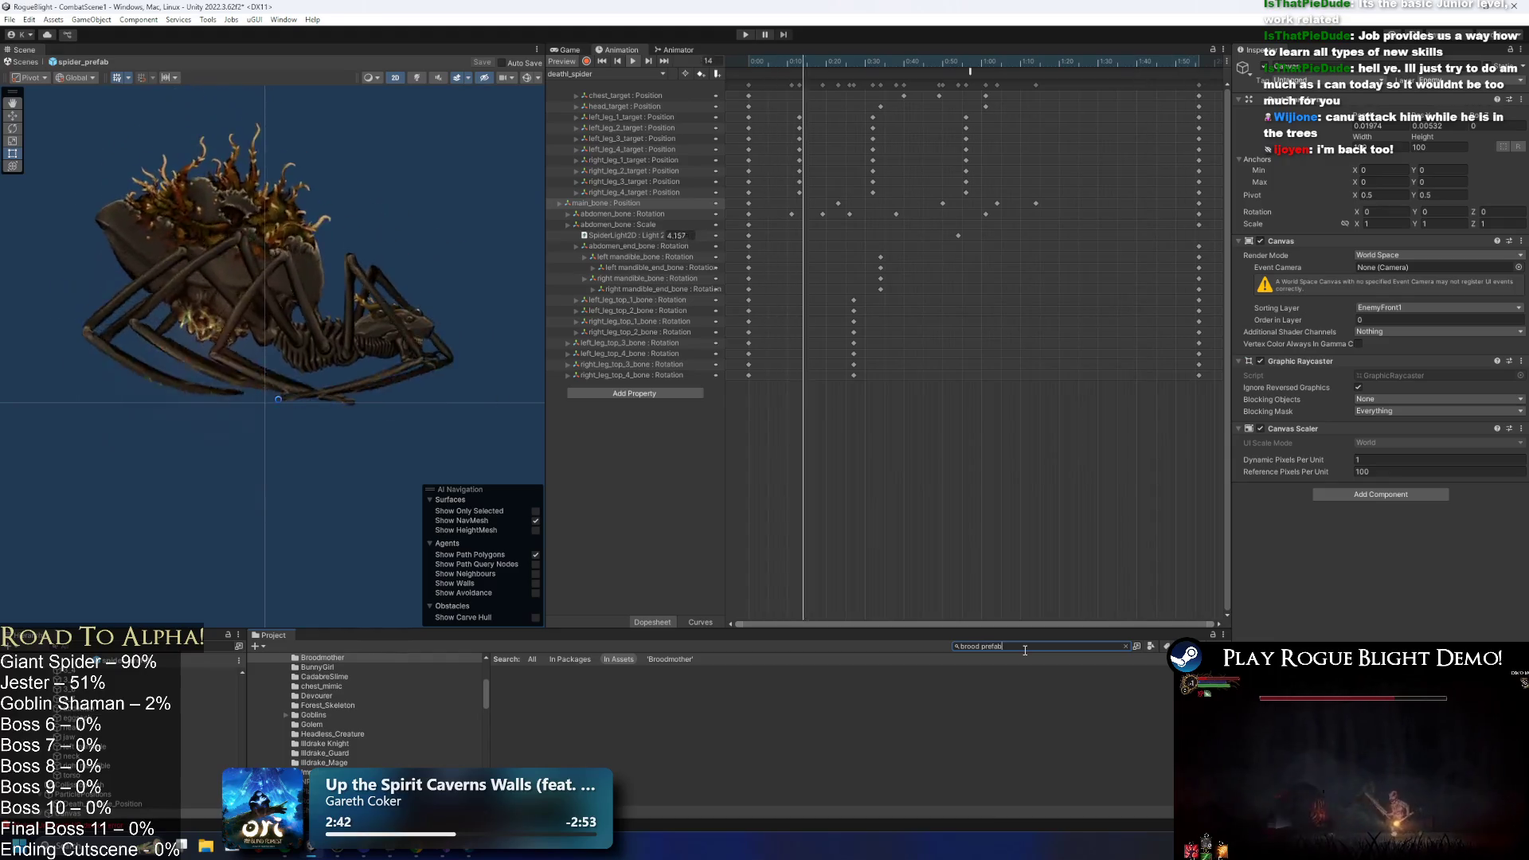
double_click(517, 689)
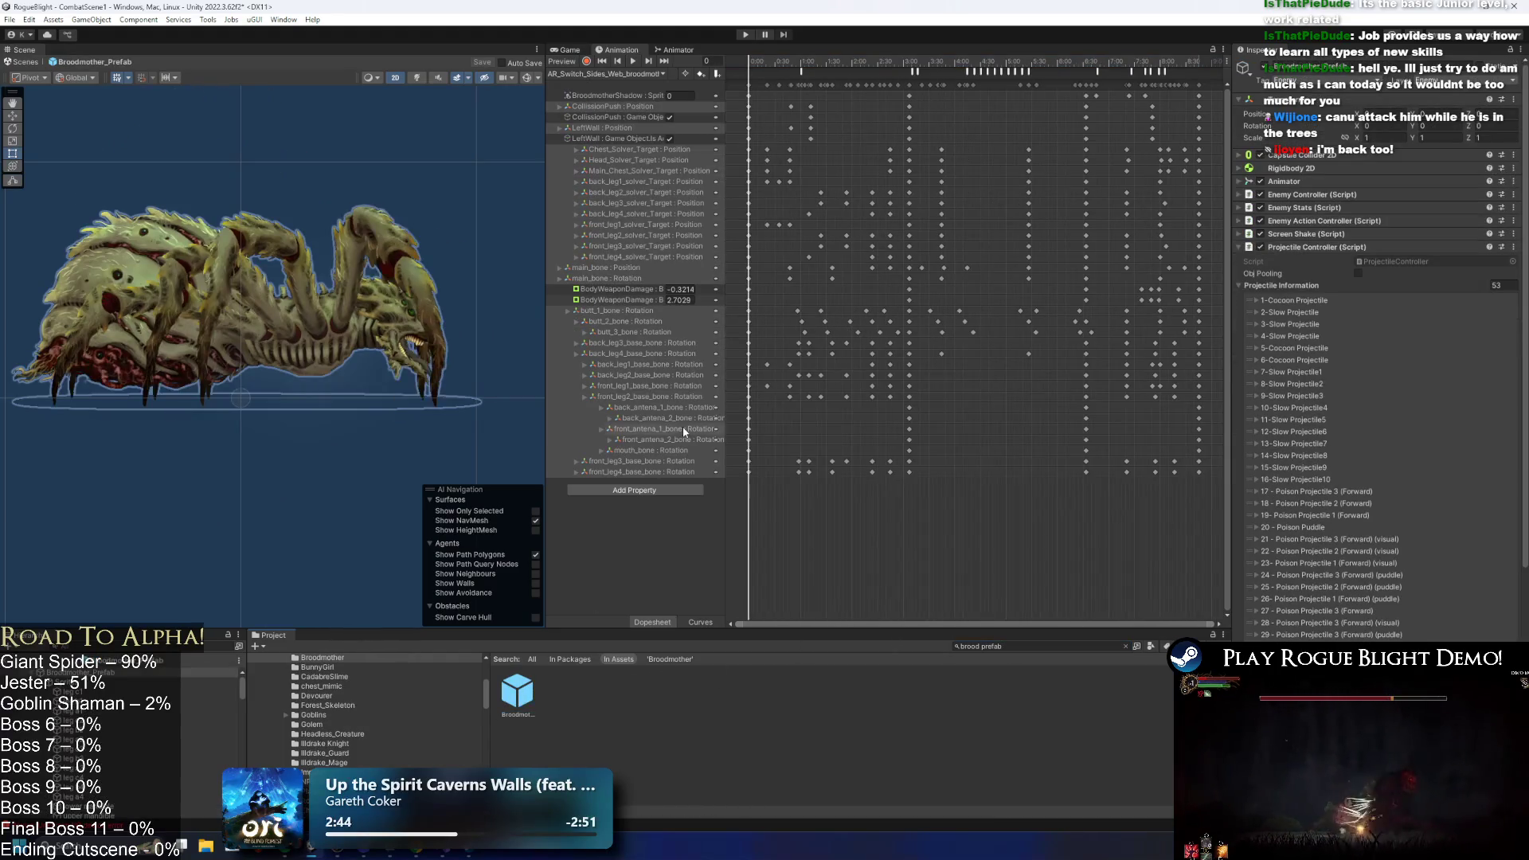
- Show the Broodmother's attack, stun, movement and death_broodmother clips in the Animation clip dropdown
click(605, 73)
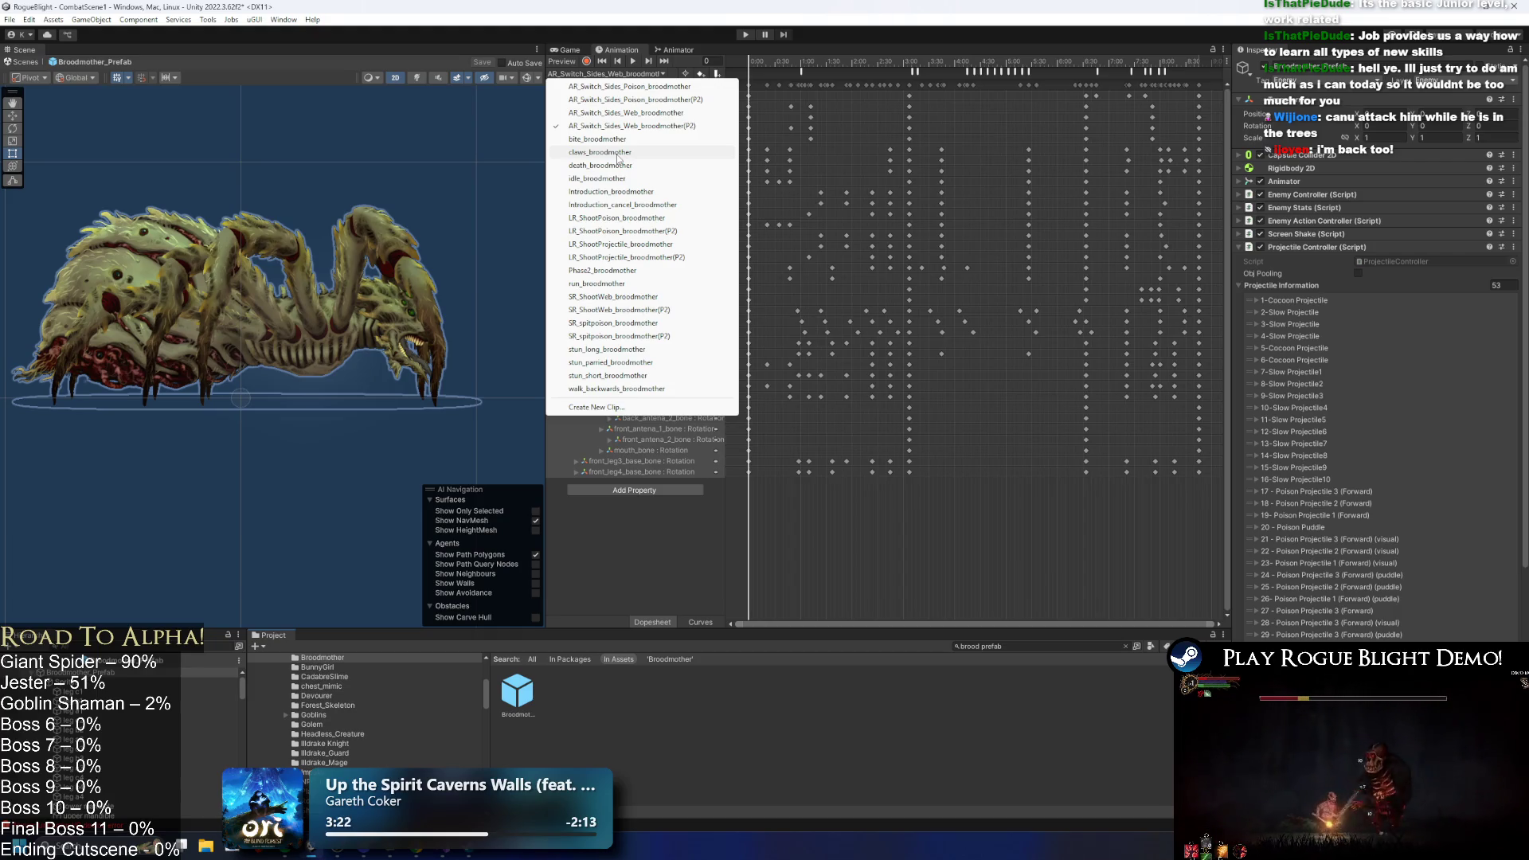
- Switch to death_broodmother, enable recording, show bone gizmos and move to 1:10
click(630, 164)
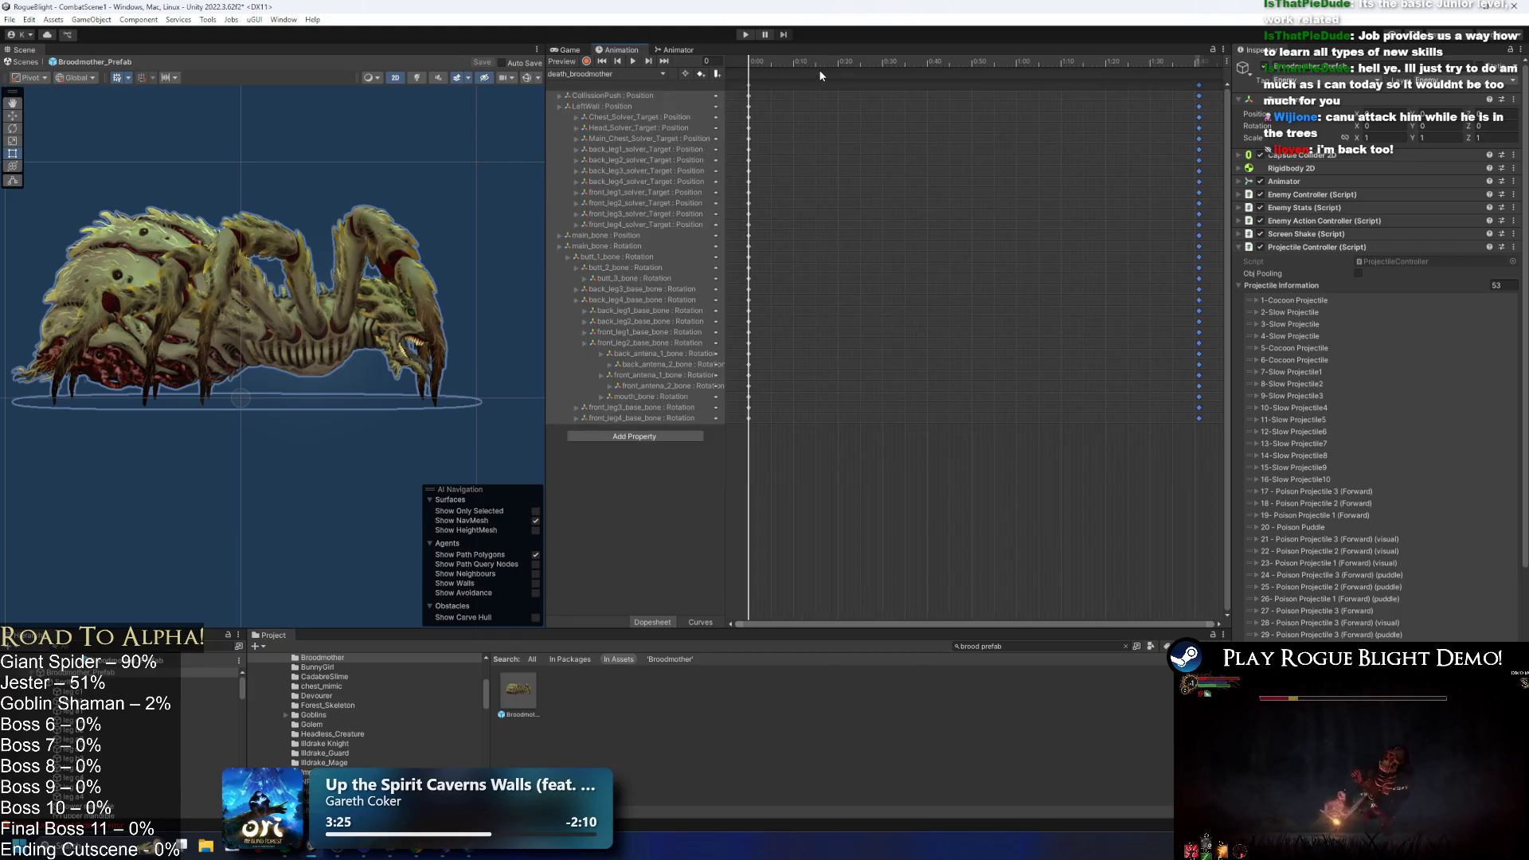
mouse_move(842, 61)
mouse_down()
mouse_move(930, 38)
mouse_move(975, 49)
mouse_move(894, 62)
mouse_move(928, 70)
mouse_up()
click(587, 63)
click(248, 330)
scroll(265, 331, up, 2)
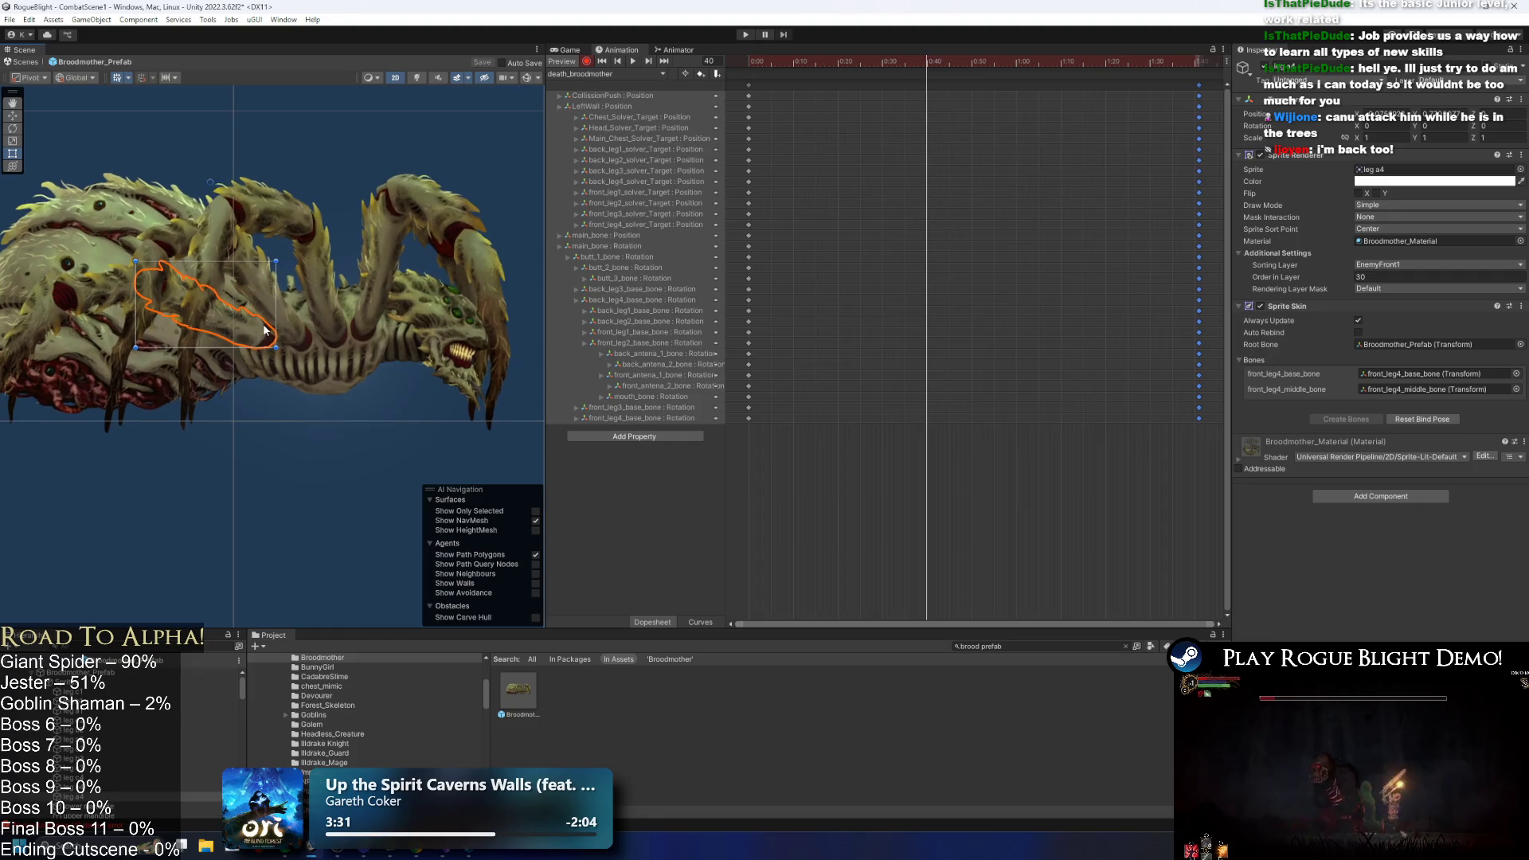
click(527, 77)
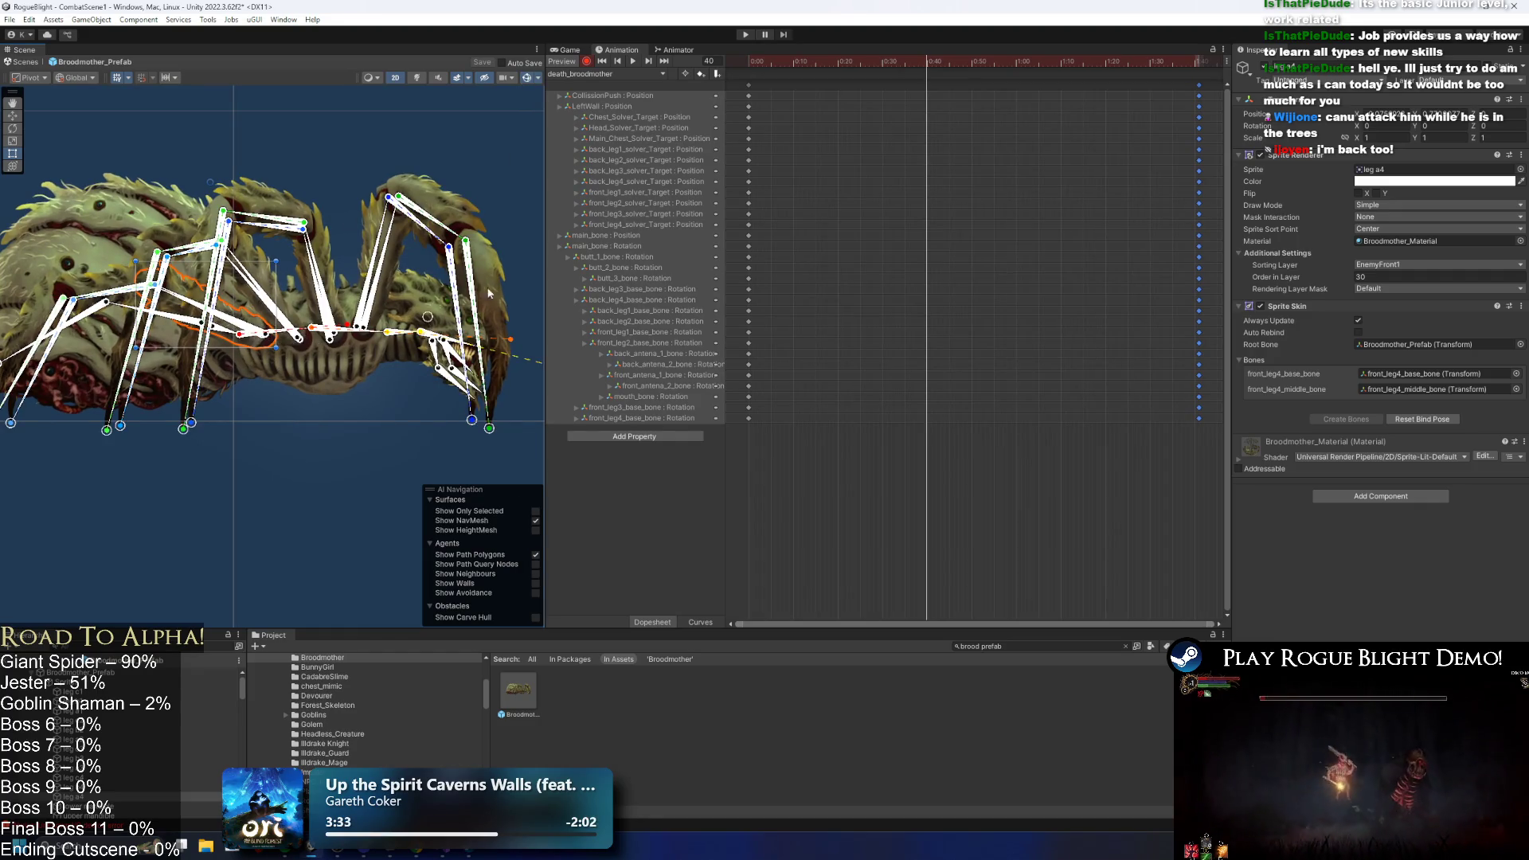
mouse_move(947, 66)
mouse_down()
mouse_move(1072, 74)
mouse_move(1060, 80)
mouse_up()
scroll(207, 368, down, 1)
- Rotate the front and back leg bones so the legs lie flat under the body
mouse_move(207, 413)
mouse_down()
mouse_move(303, 382)
mouse_move(328, 402)
mouse_up()
drag(285, 318, 274, 348)
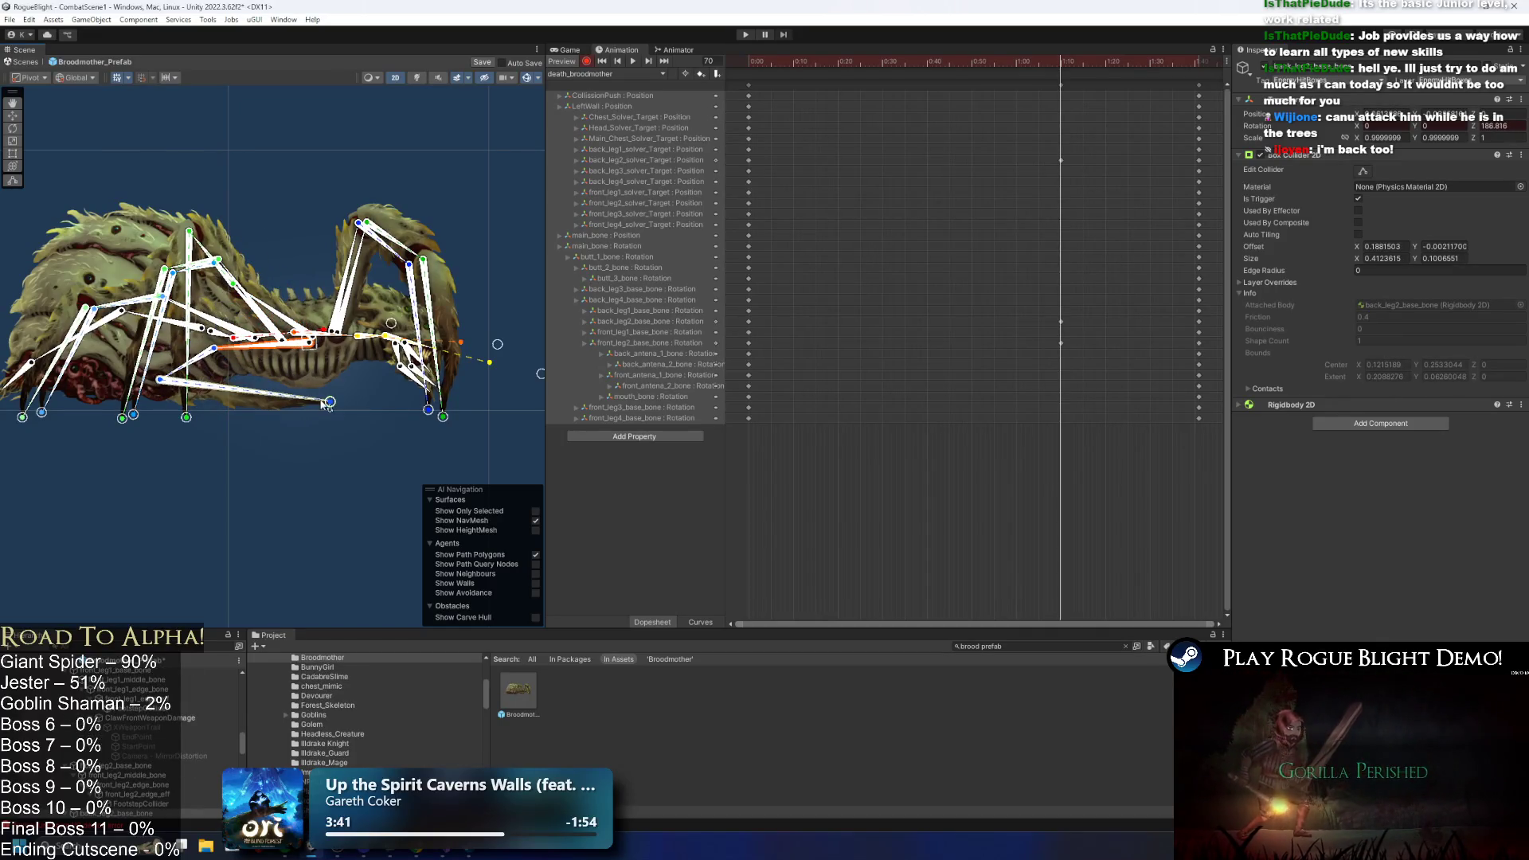
drag(330, 402, 353, 405)
mouse_move(211, 417)
mouse_down()
mouse_move(299, 424)
mouse_move(391, 392)
mouse_move(274, 335)
mouse_move(199, 367)
mouse_move(183, 394)
mouse_up()
mouse_move(443, 416)
mouse_down()
mouse_move(450, 331)
mouse_move(438, 398)
mouse_move(276, 406)
mouse_up()
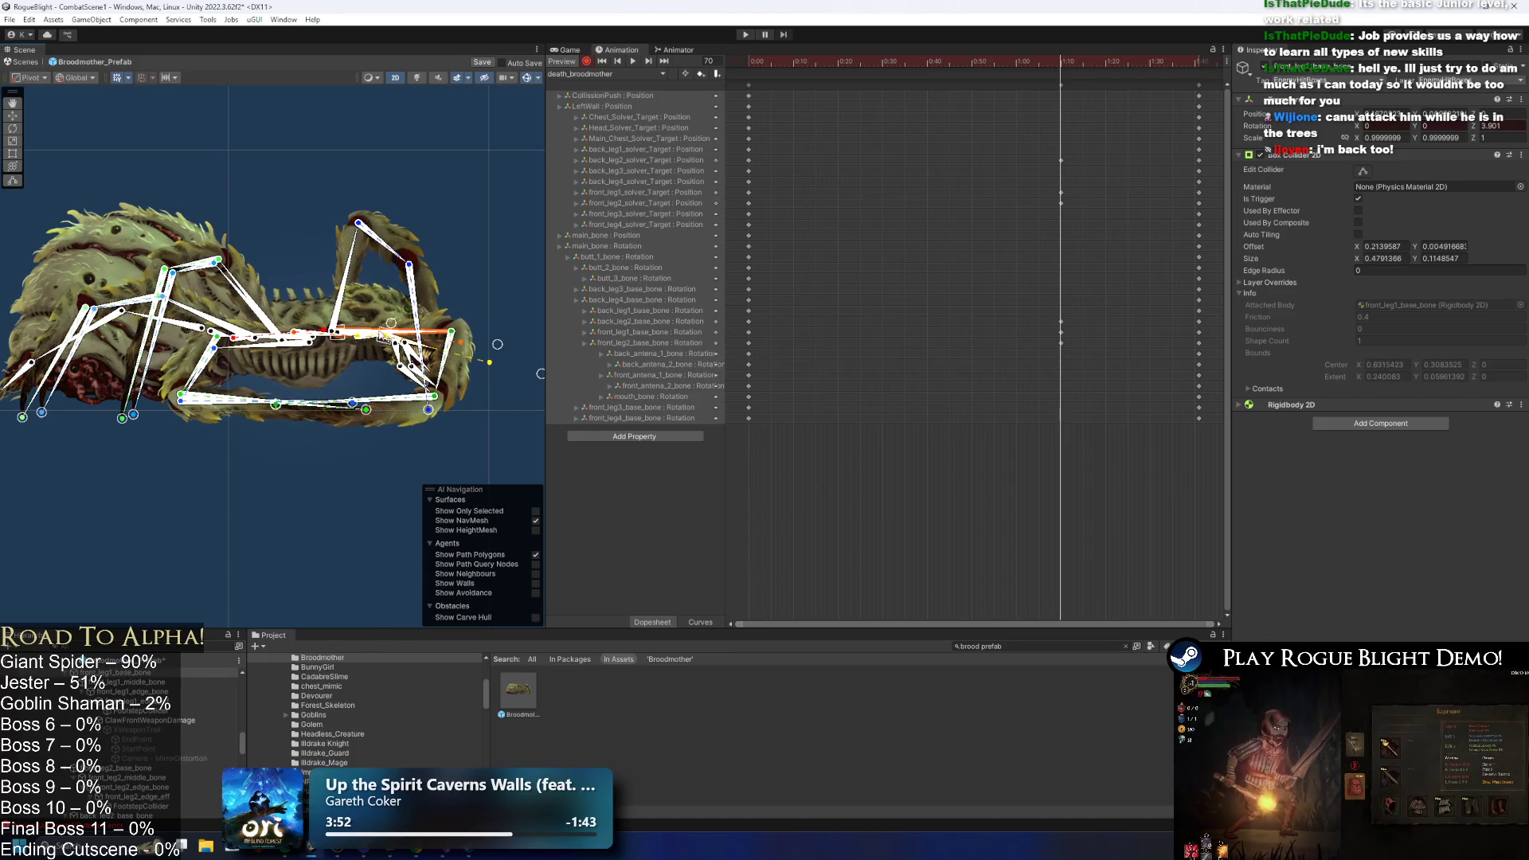
drag(348, 293, 443, 323)
drag(290, 400, 293, 405)
mouse_move(382, 344)
mouse_down()
mouse_move(419, 342)
mouse_move(278, 346)
mouse_up()
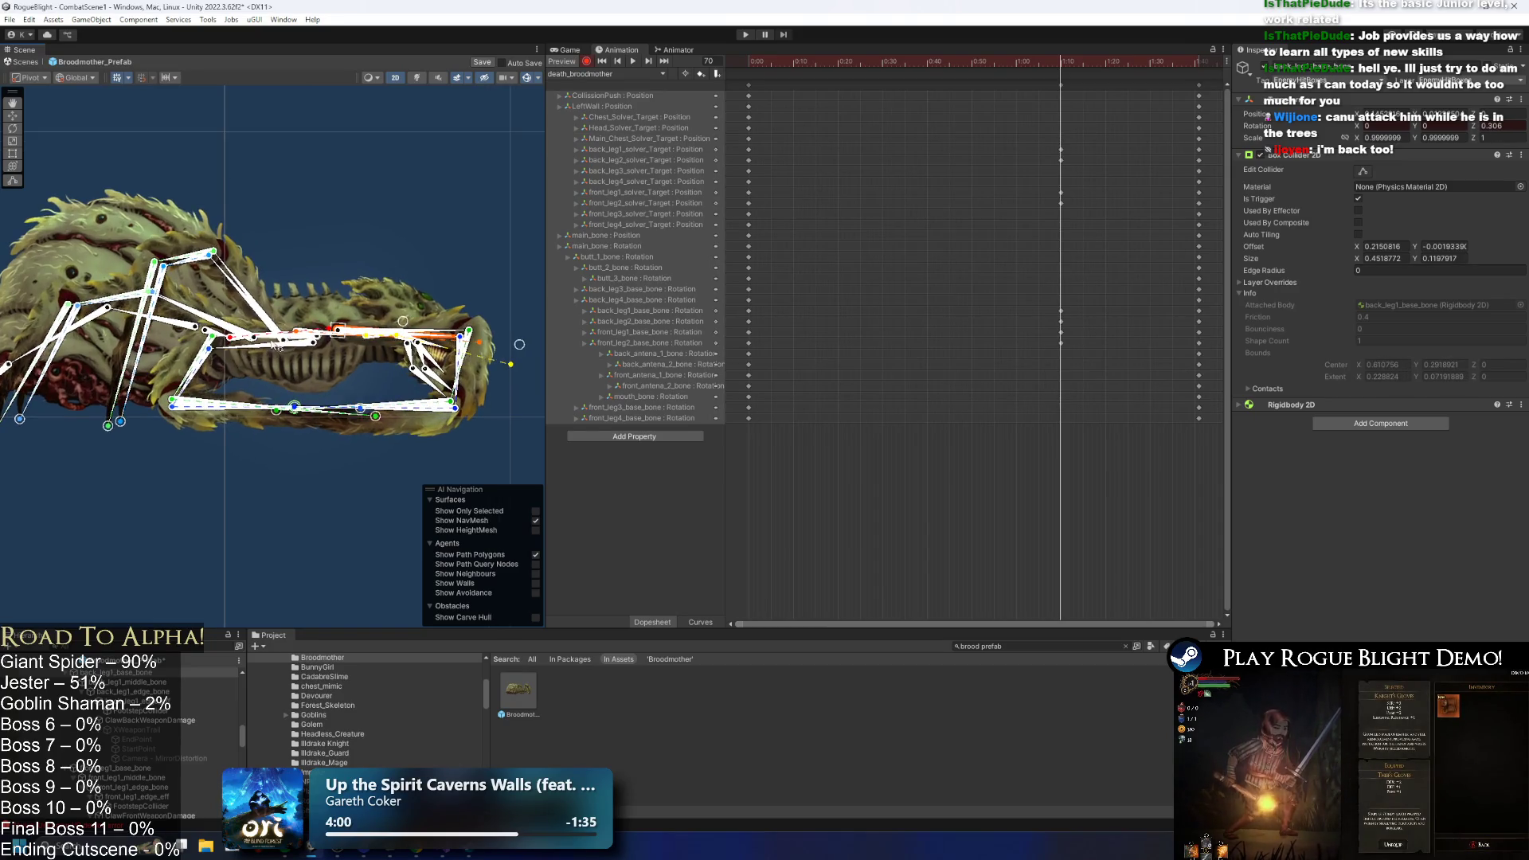
scroll(239, 343, up, 5)
click(192, 363)
- Rotate main_bone to swing the head and jaw downward at 1:10
mouse_move(478, 313)
mouse_down()
mouse_move(394, 275)
mouse_move(203, 260)
mouse_up()
mouse_move(249, 317)
mouse_down()
mouse_move(368, 288)
mouse_move(433, 341)
mouse_move(427, 318)
mouse_move(466, 371)
mouse_up()
drag(262, 322, 364, 301)
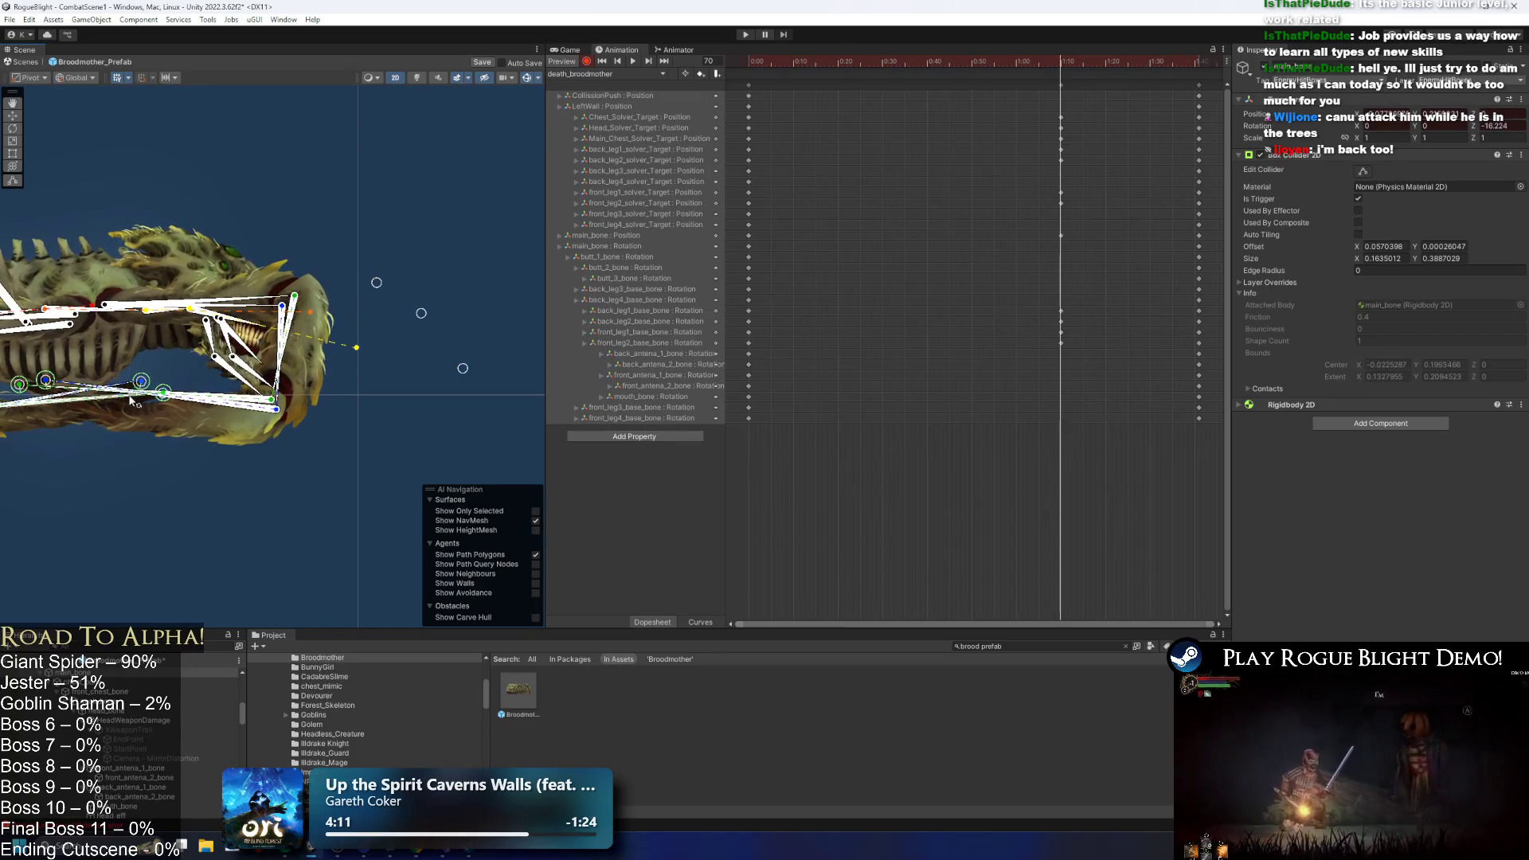
- Flatten the remaining legs, including back_leg1 and front_leg4, along the ground
drag(165, 395, 141, 398)
mouse_move(215, 301)
mouse_down()
mouse_move(235, 298)
mouse_move(249, 345)
mouse_move(334, 368)
mouse_move(390, 360)
mouse_up()
scroll(296, 280, up, 2)
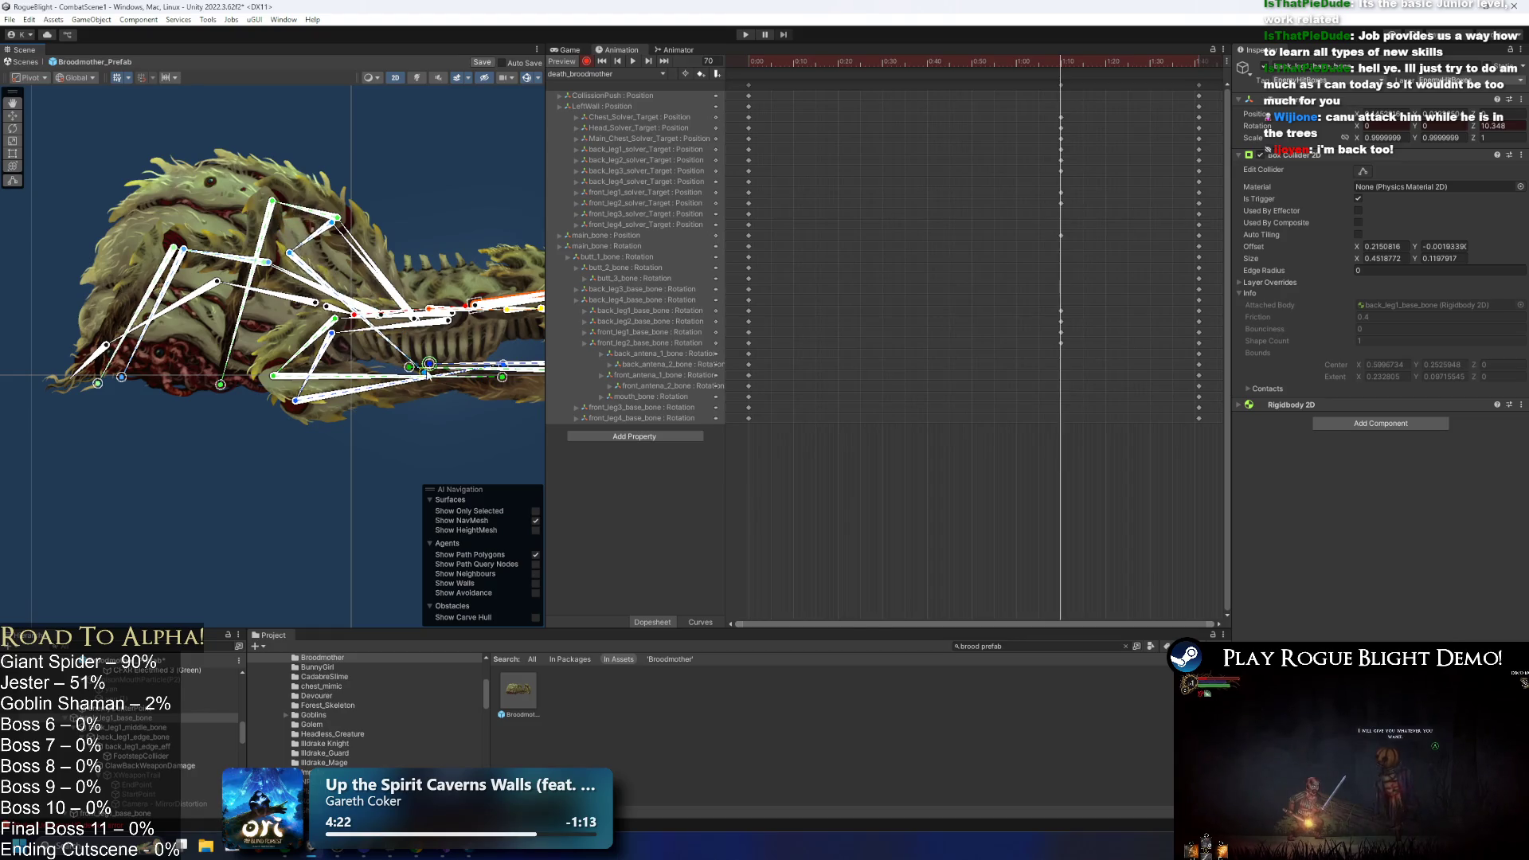
mouse_move(356, 273)
mouse_down()
mouse_move(388, 367)
mouse_move(498, 423)
mouse_move(457, 387)
mouse_up()
mouse_move(422, 322)
mouse_down()
mouse_move(263, 374)
mouse_move(183, 486)
mouse_move(127, 505)
mouse_up()
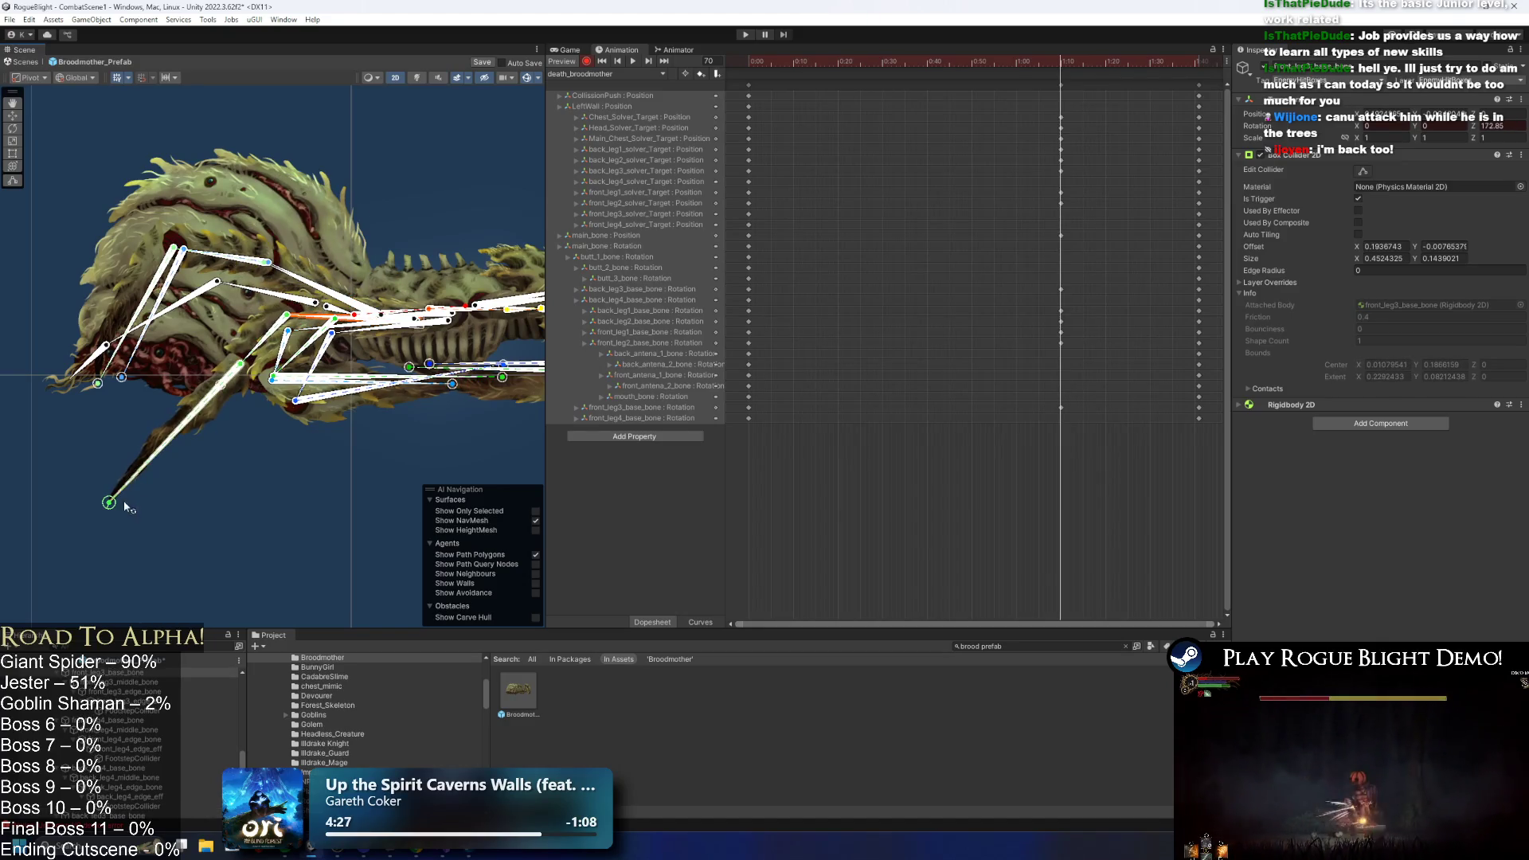
click(124, 510)
mouse_move(214, 411)
mouse_down()
mouse_move(442, 434)
mouse_move(504, 380)
mouse_up()
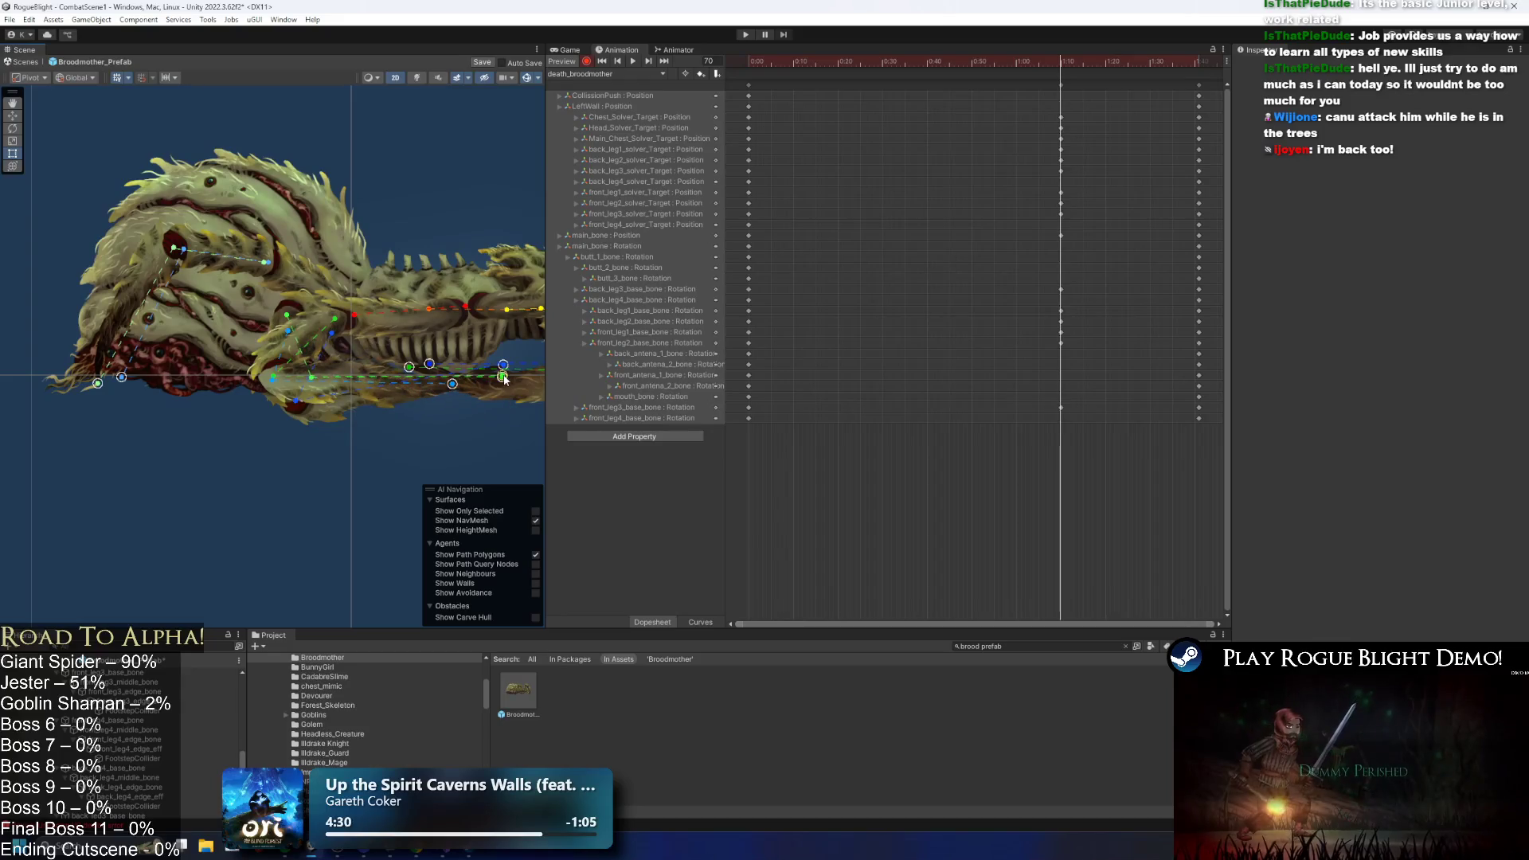
click(301, 274)
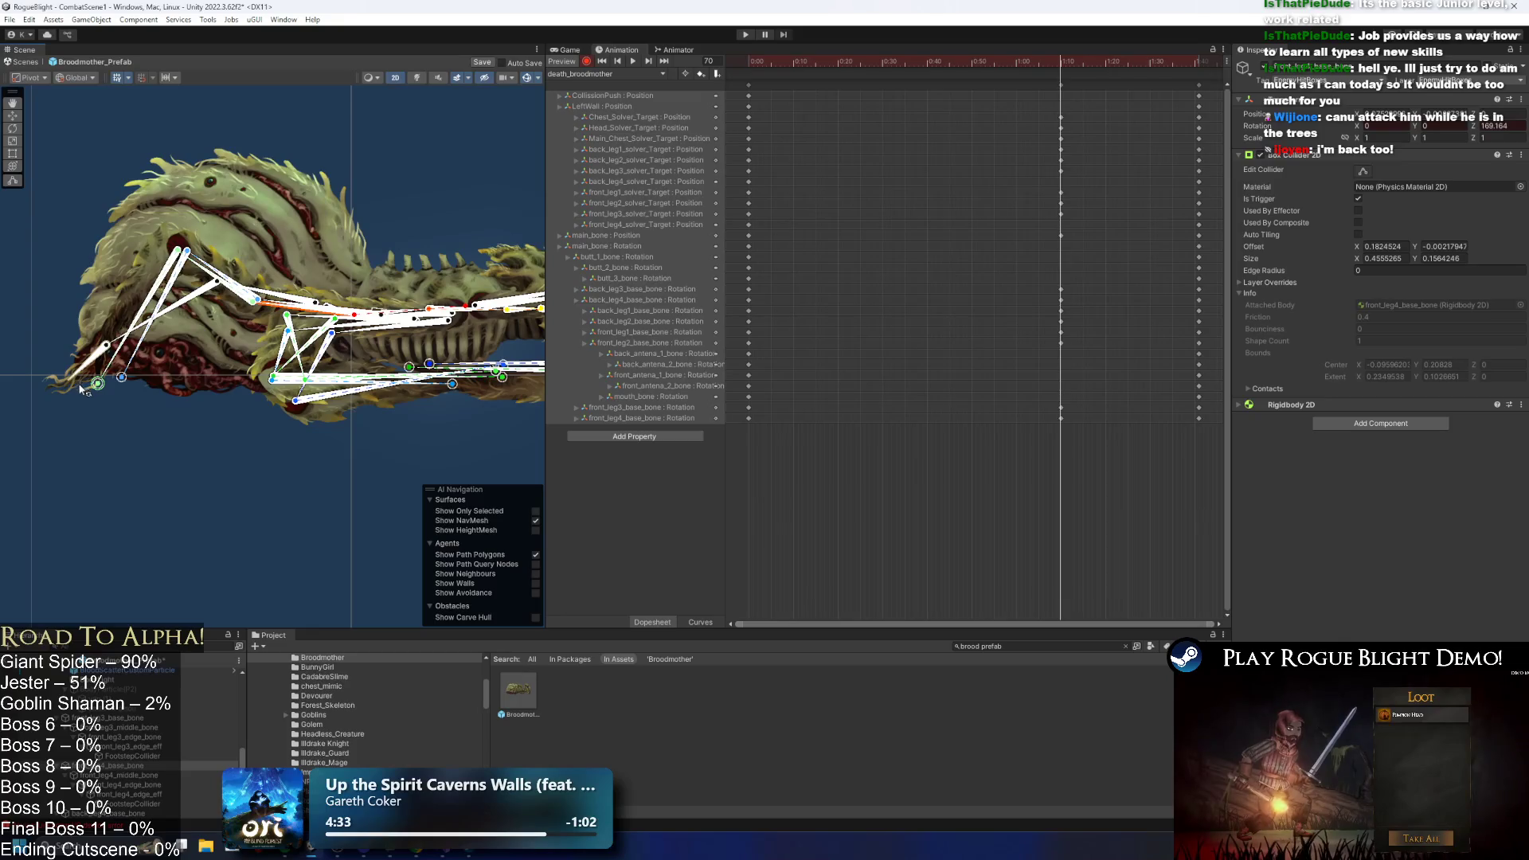
drag(97, 383, 173, 347)
drag(325, 391, 330, 386)
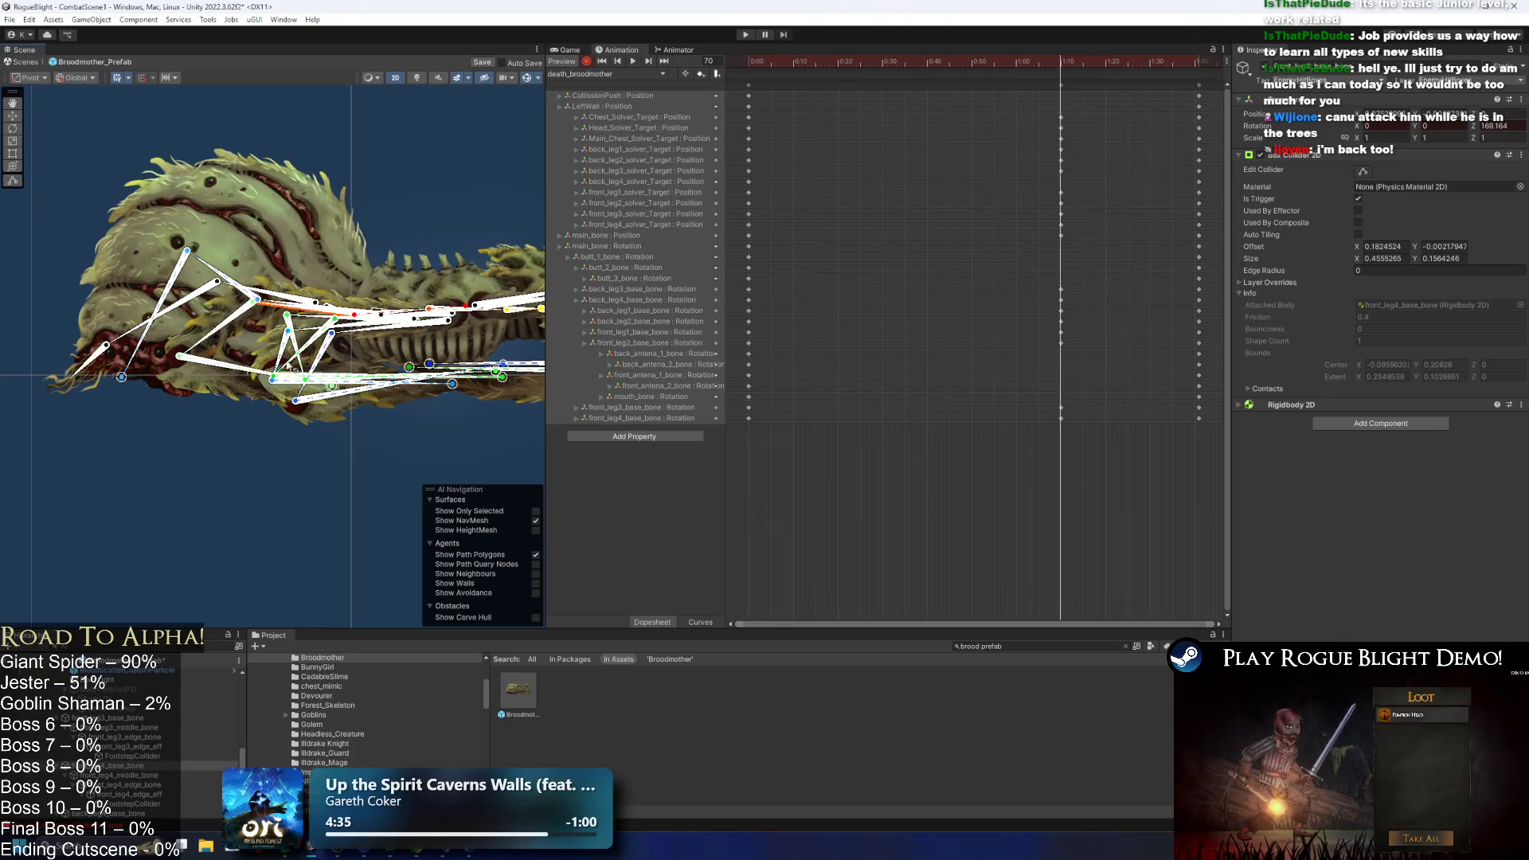
drag(129, 381, 208, 369)
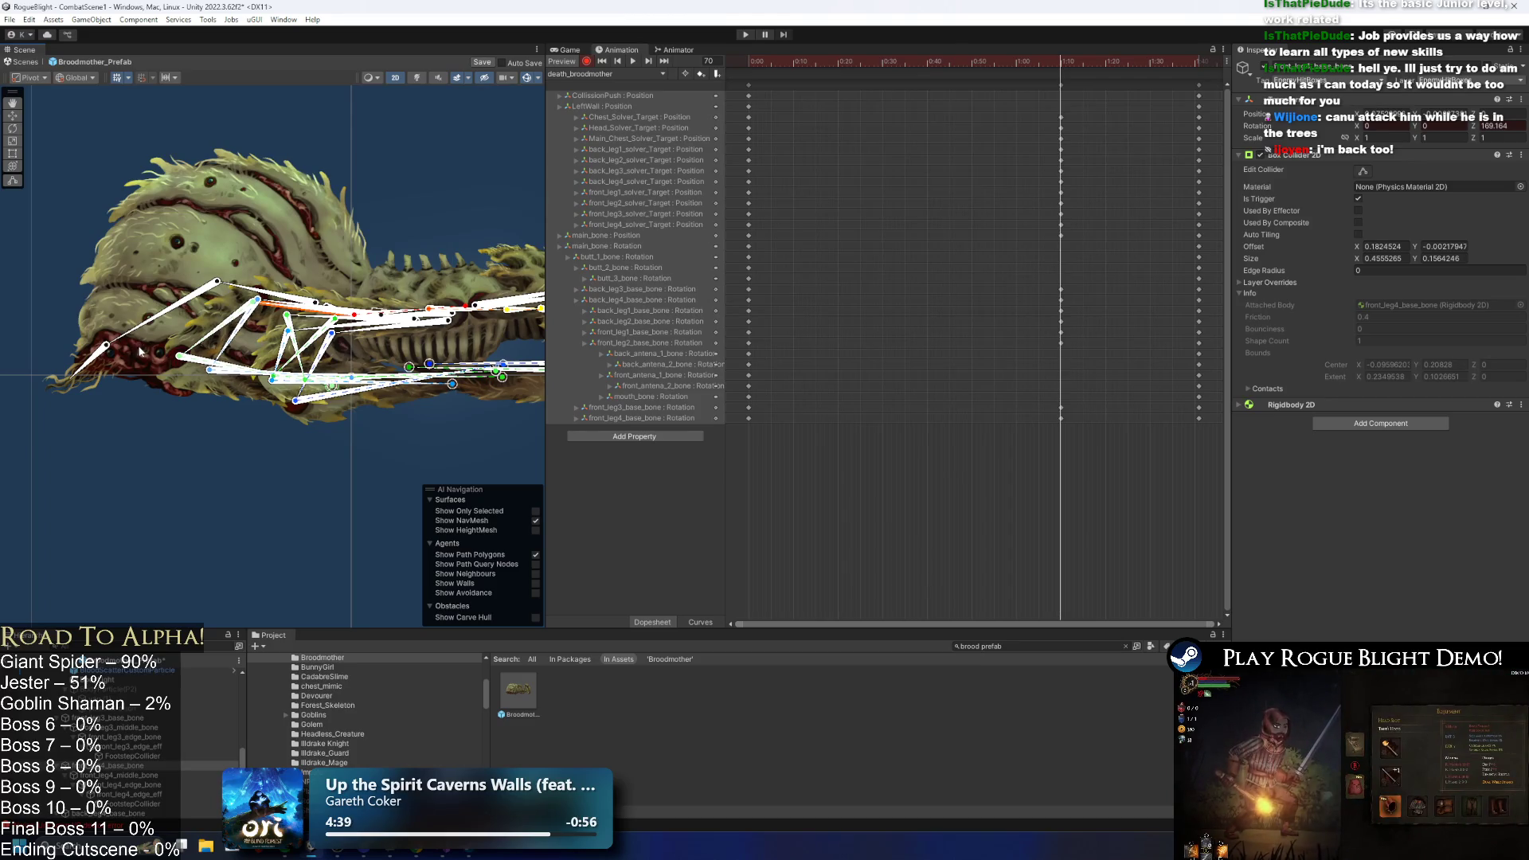
scroll(150, 349, down, 2)
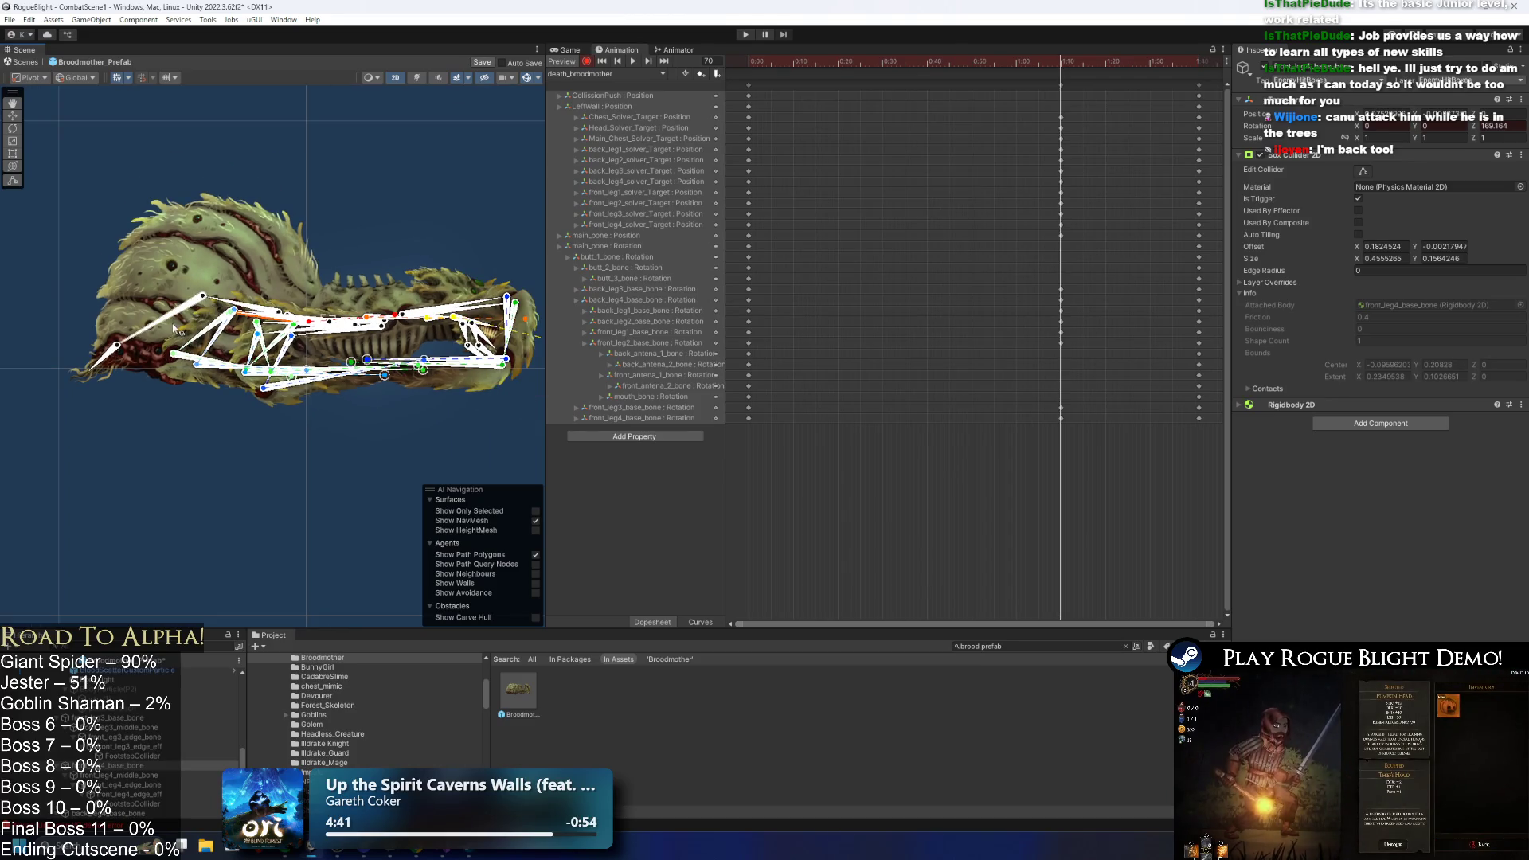
- Curl the tail by rotating the butt_2 and butt_3 tail bones
click(151, 384)
drag(150, 386, 129, 373)
click(161, 343)
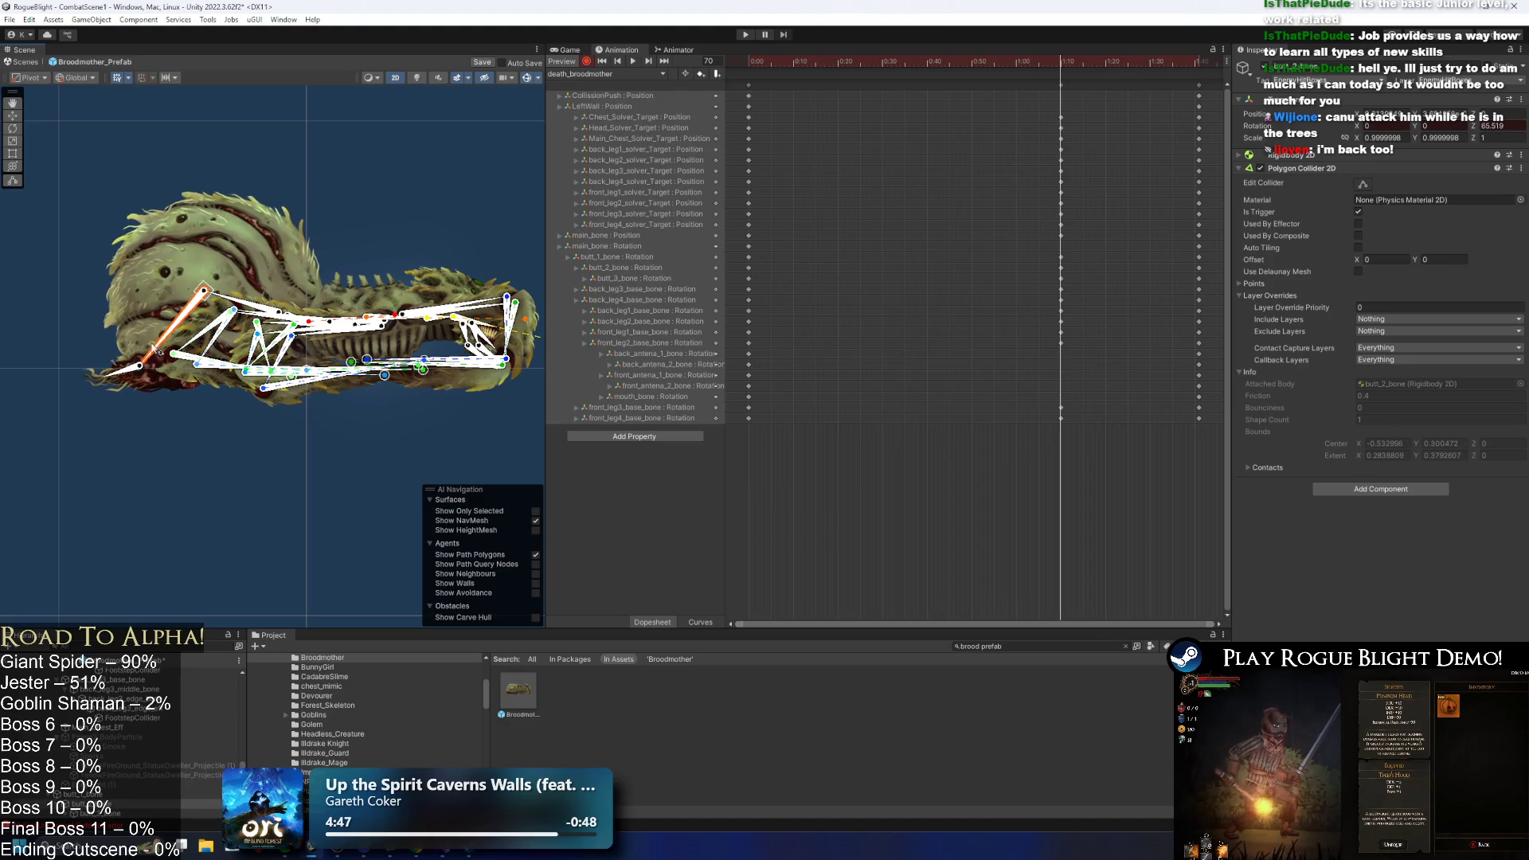
drag(130, 375, 134, 383)
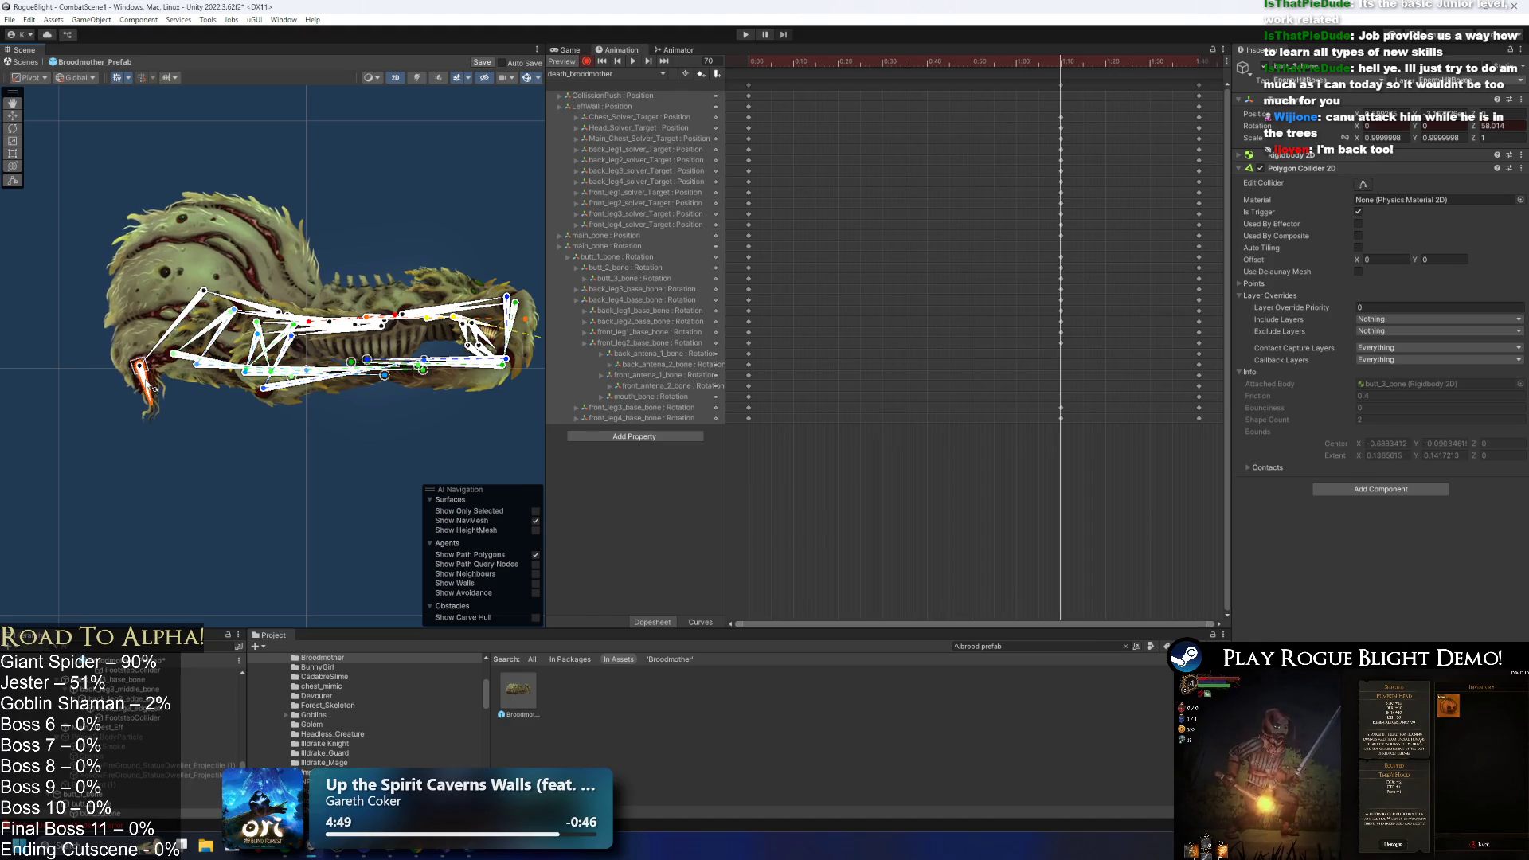
drag(221, 306, 183, 316)
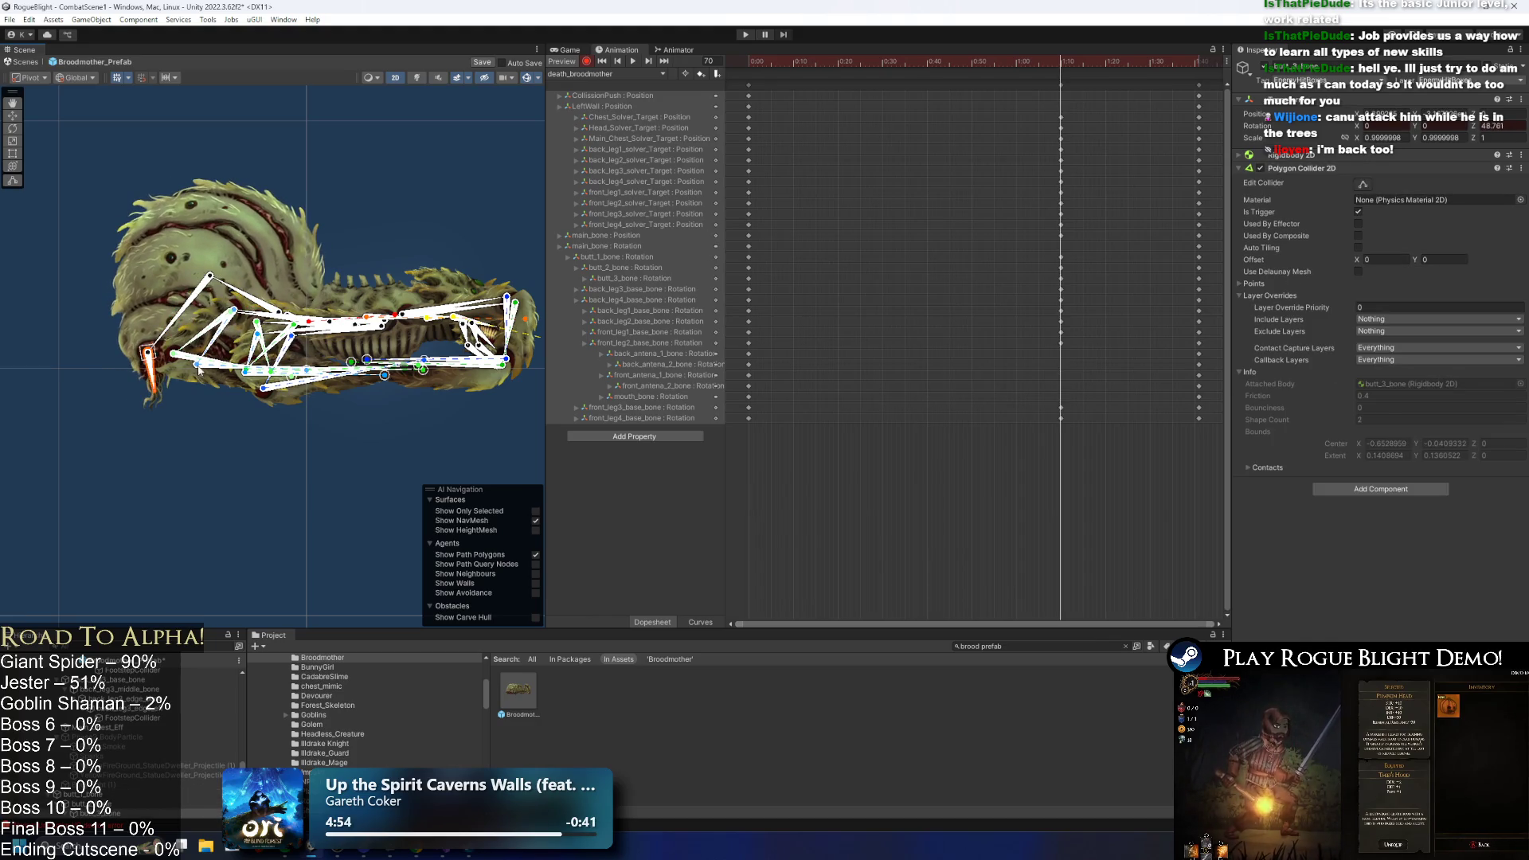
- Lower the head IK target to droop the head, then replay from frame 12
drag(178, 376, 106, 366)
mouse_move(494, 291)
mouse_down()
mouse_move(520, 331)
mouse_move(354, 329)
mouse_up()
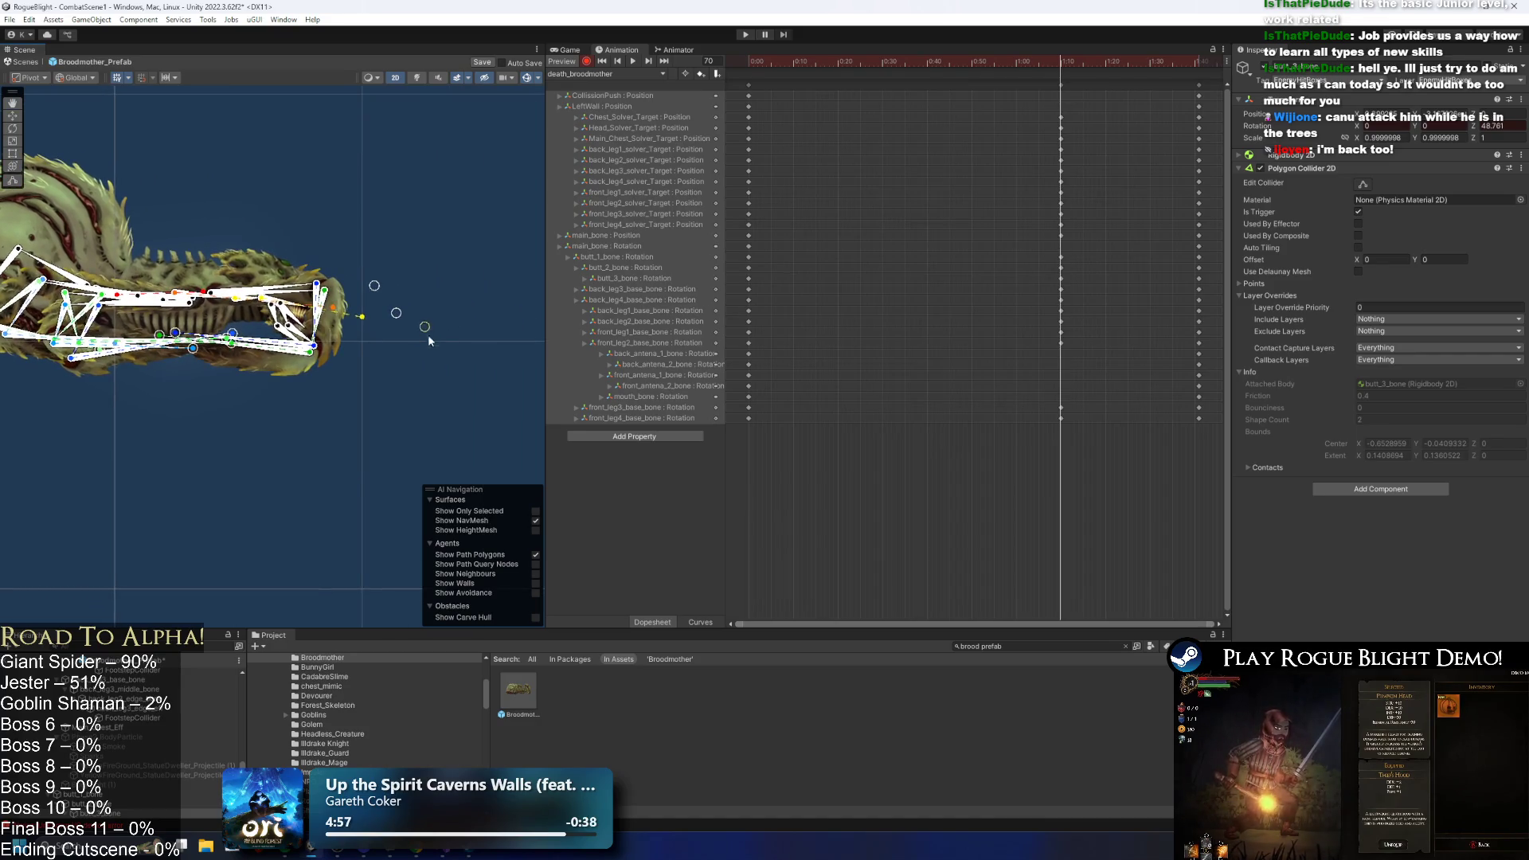
drag(424, 372, 398, 373)
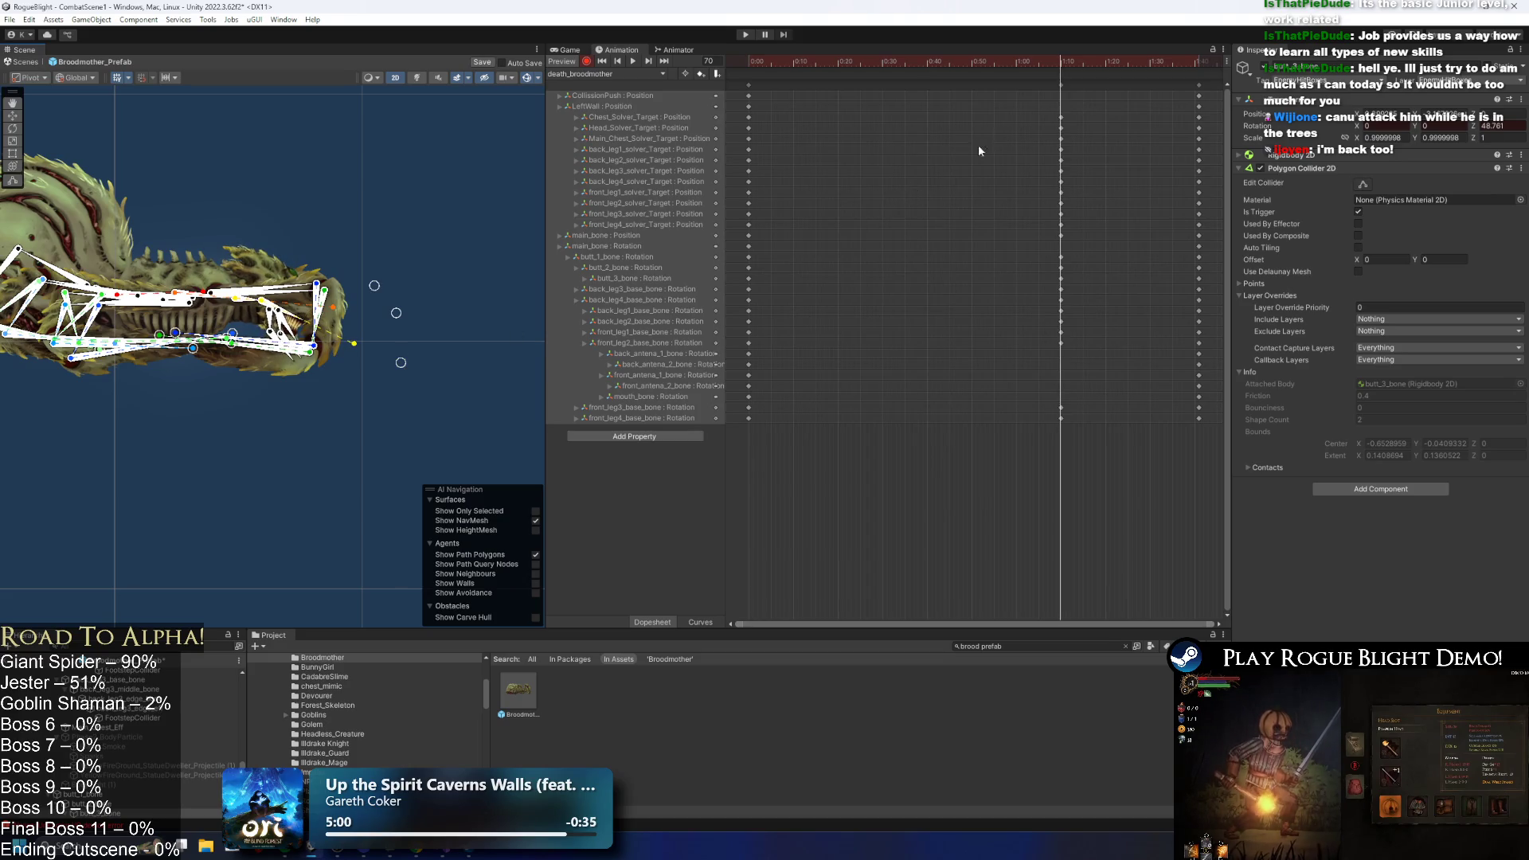
drag(928, 70, 792, 70)
key(space)
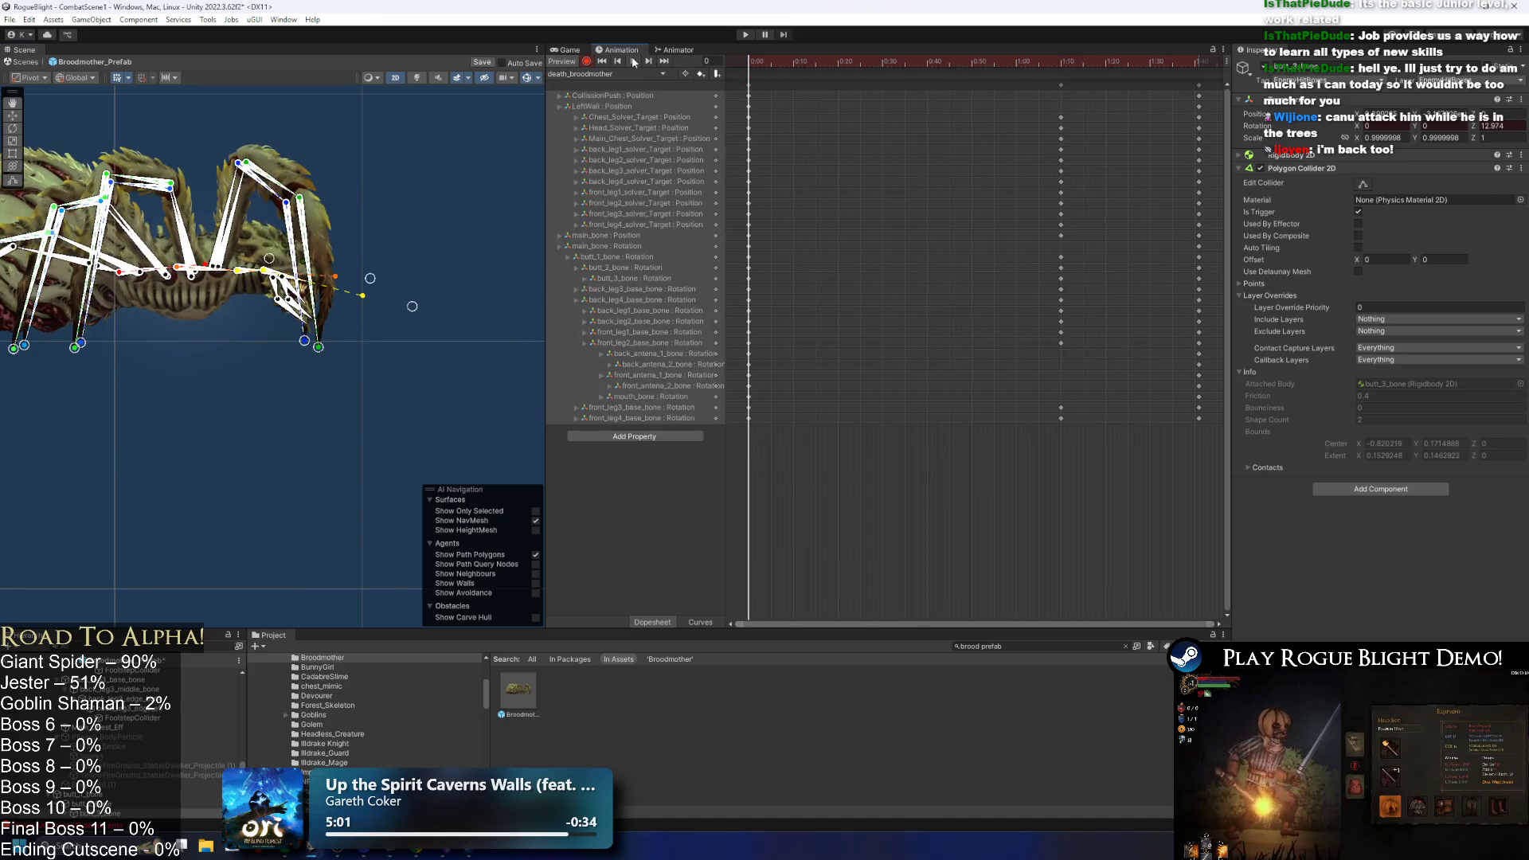
- Copy the 1:10 collapsed-pose keys to the clip's final frame 101
scroll(175, 352, down, 3)
drag(175, 353, 365, 355)
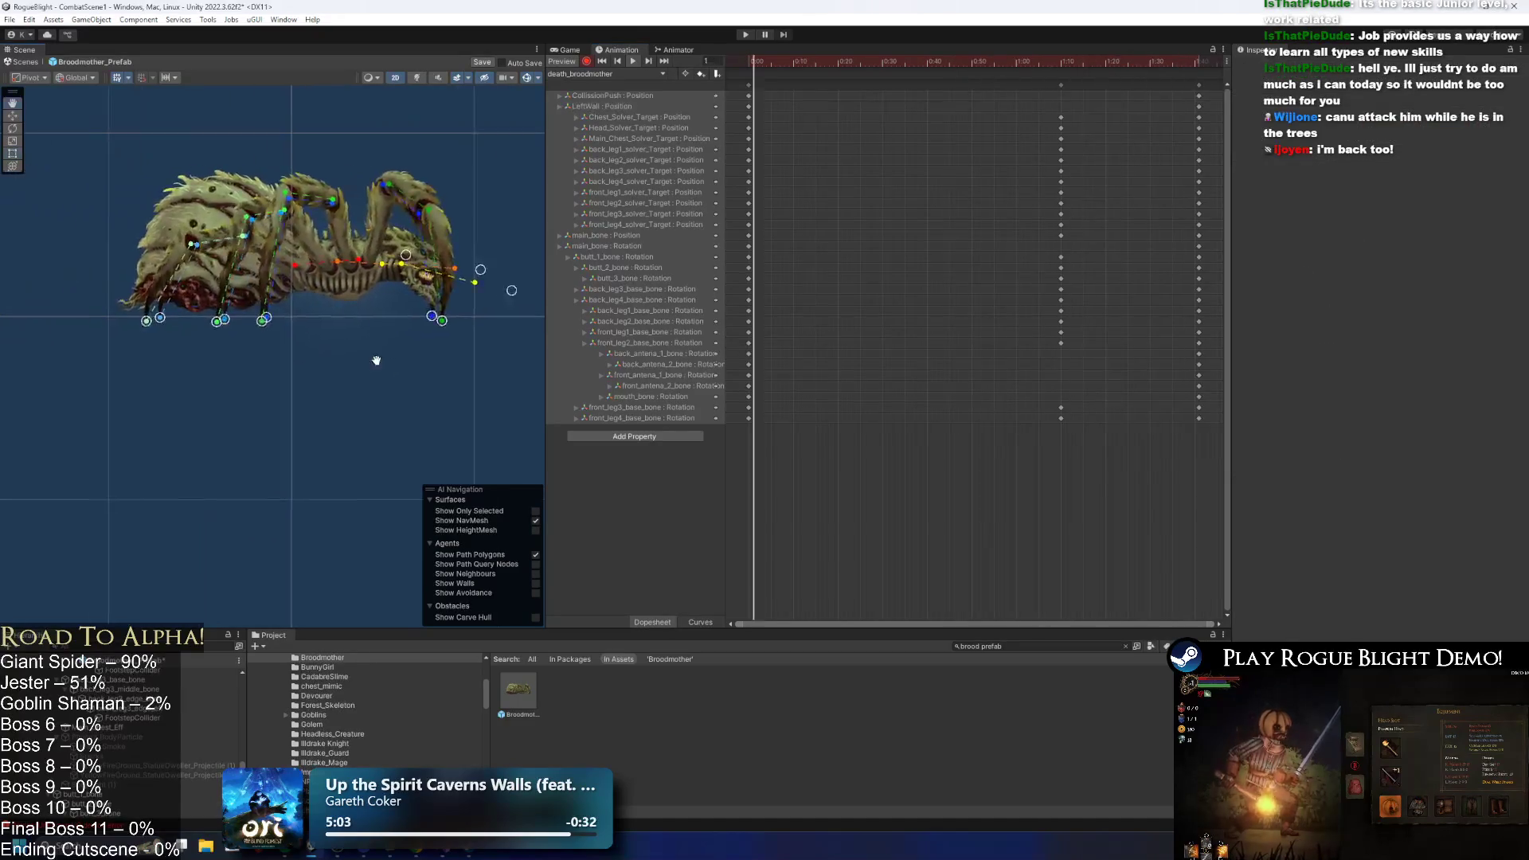
click(1061, 85)
drag(1187, 65, 1201, 68)
click(1200, 68)
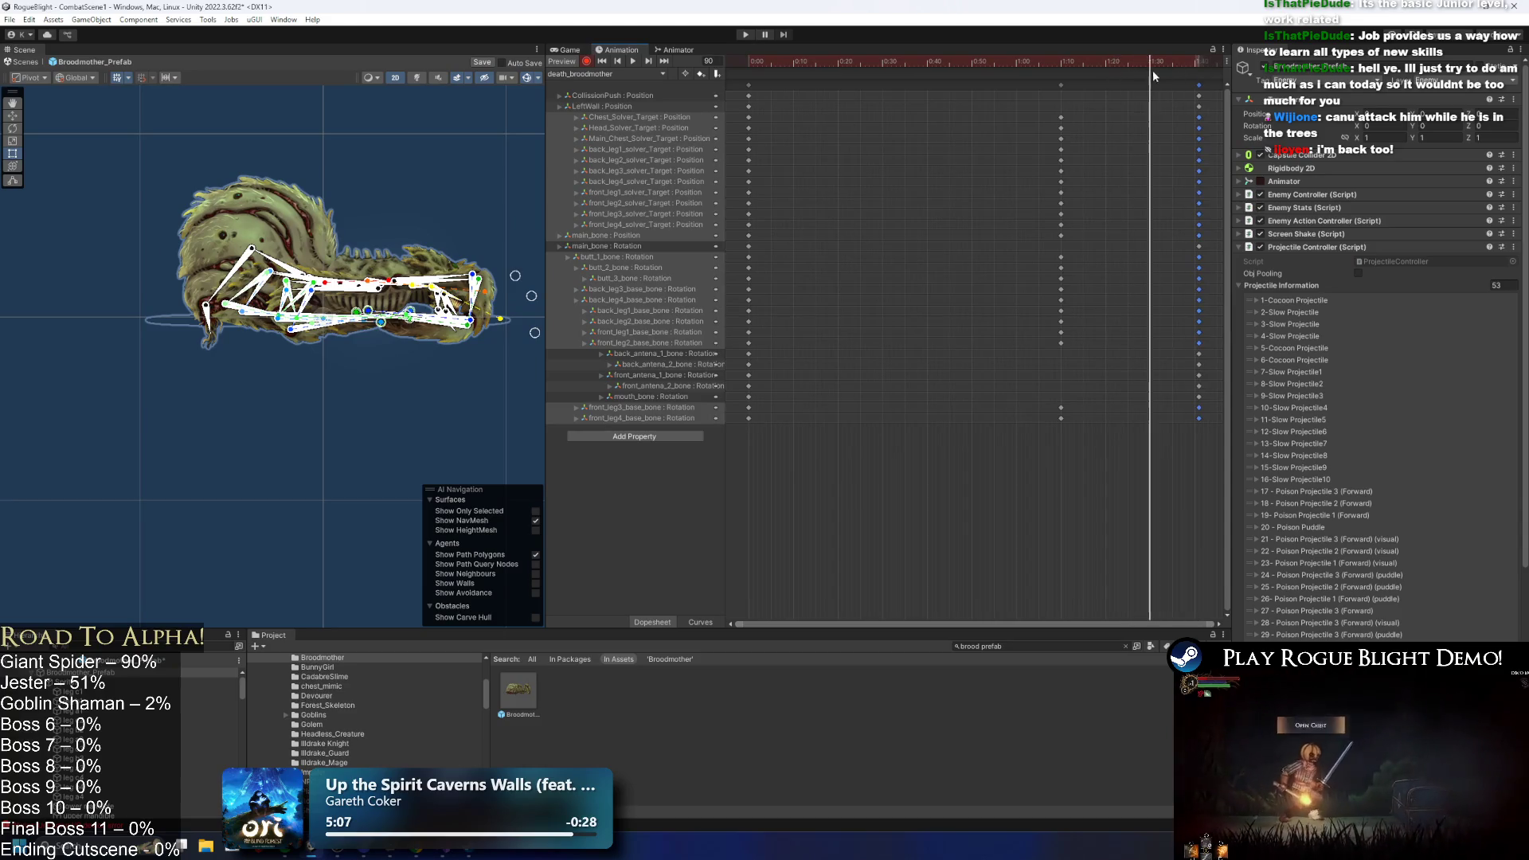
- Inspect a front leg sprite and leg bone in the end pose, using the Move tool
scroll(251, 309, up, 3)
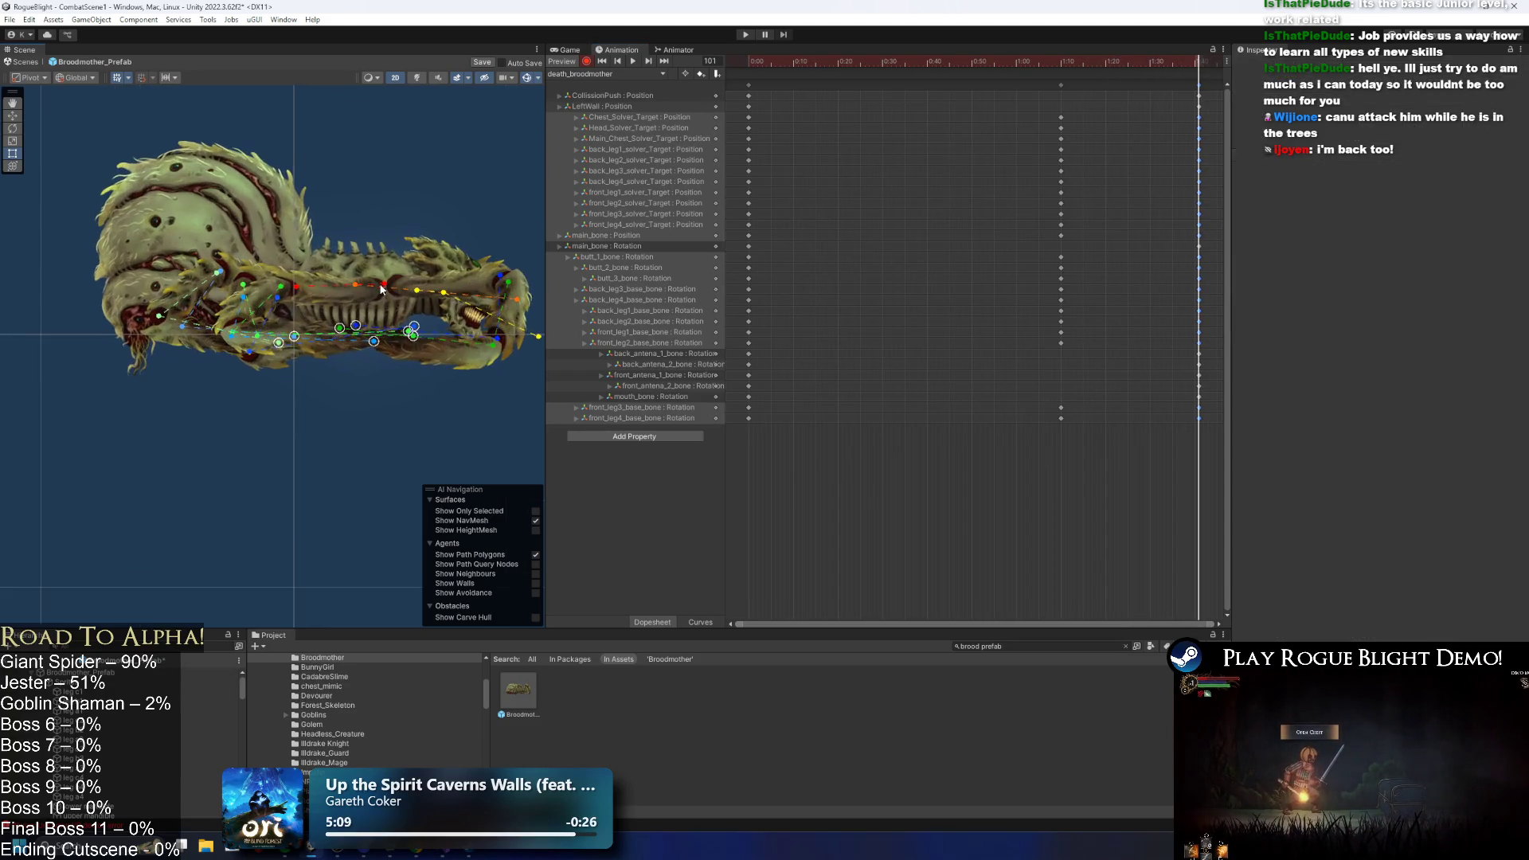
click(251, 309)
scroll(251, 309, up, 5)
scroll(251, 309, up, 3)
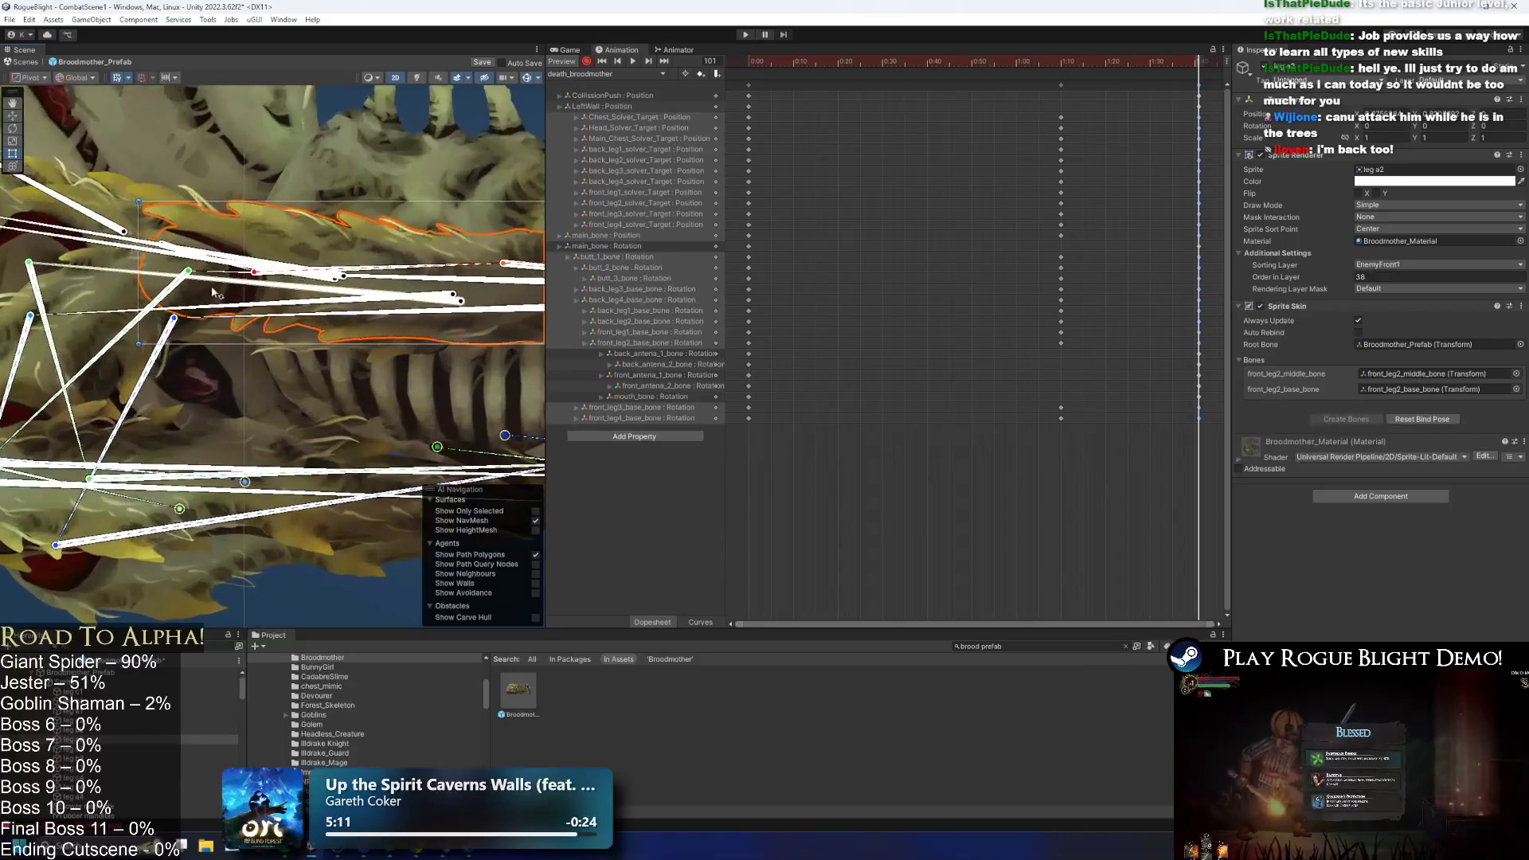
scroll(220, 288, up, 1)
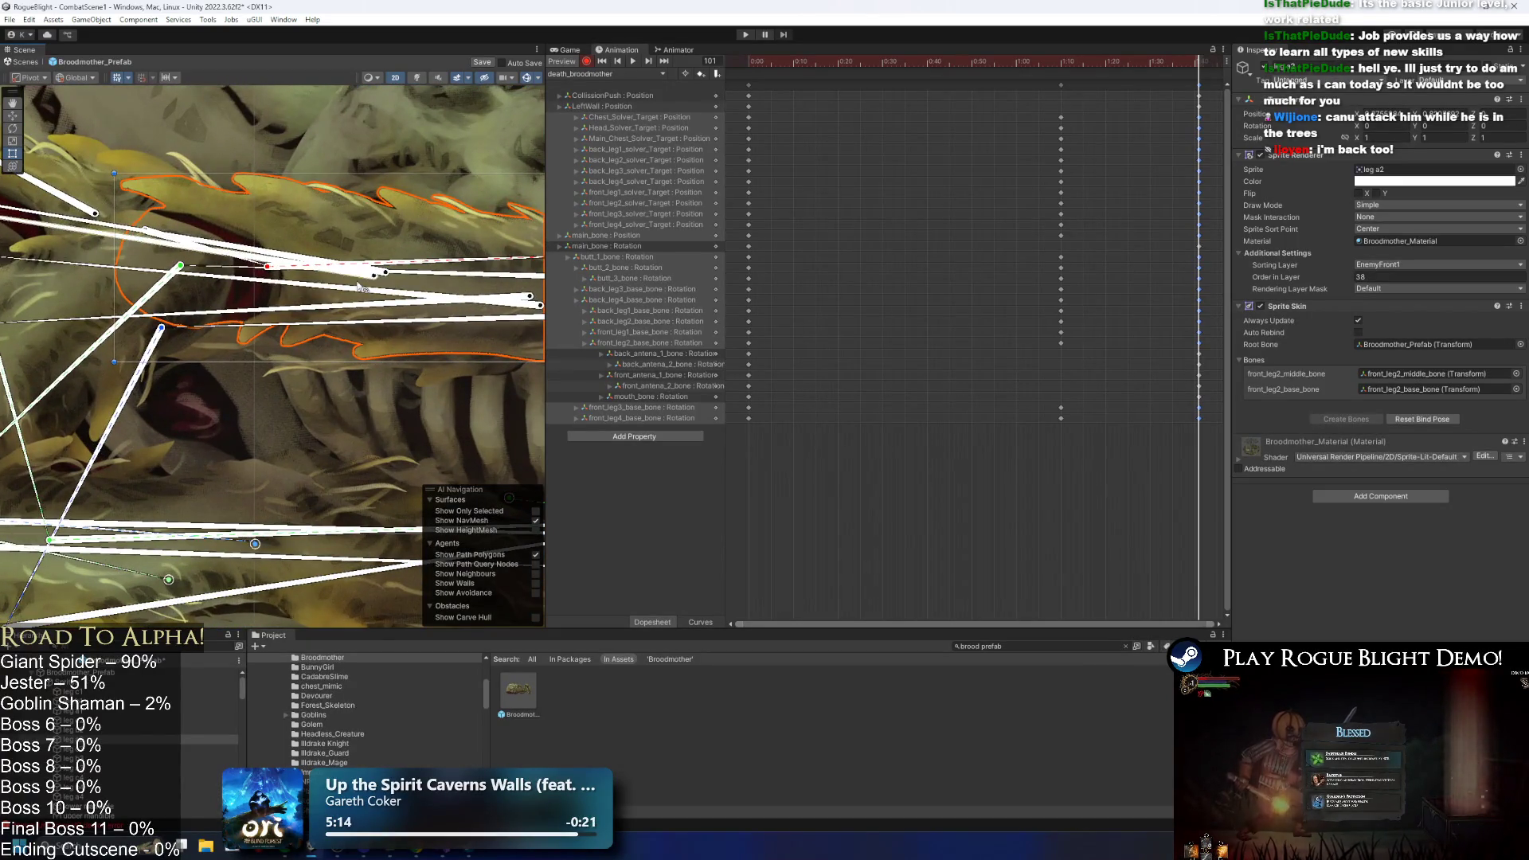
scroll(385, 277, down, 5)
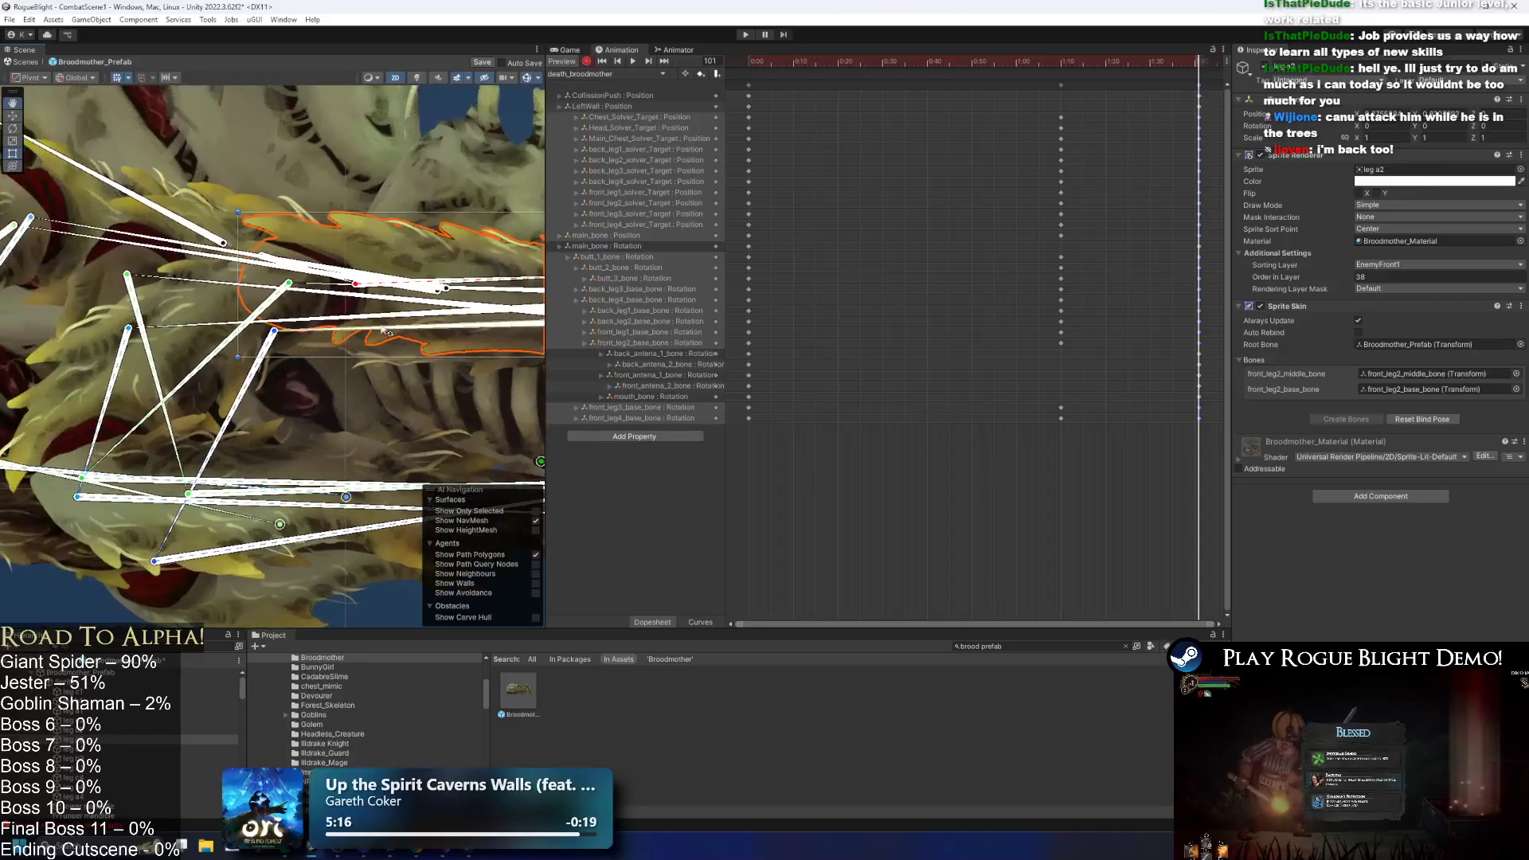
scroll(319, 353, down, 1)
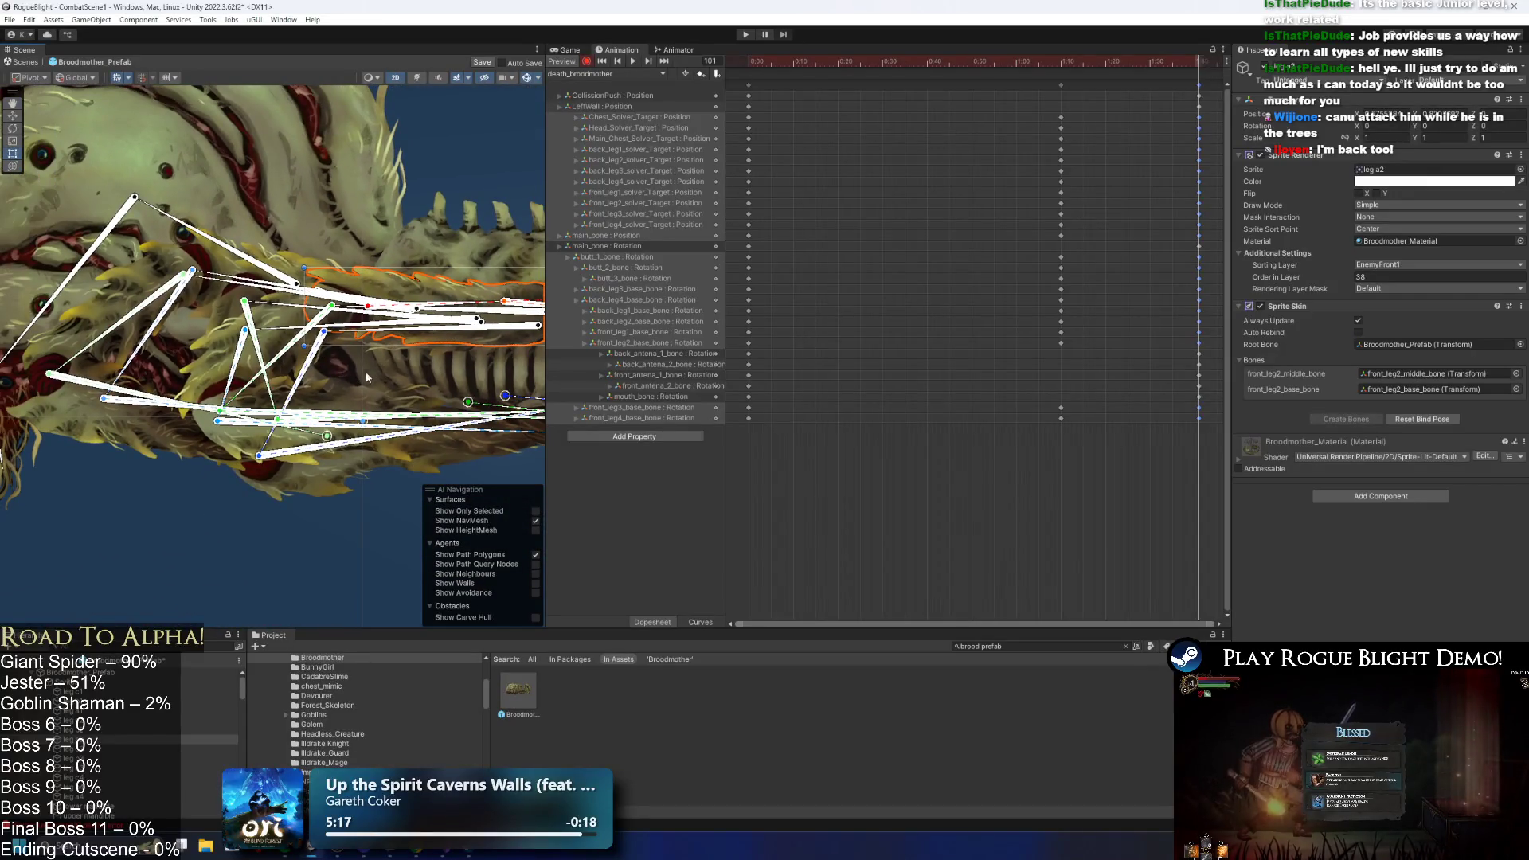
drag(360, 370, 183, 338)
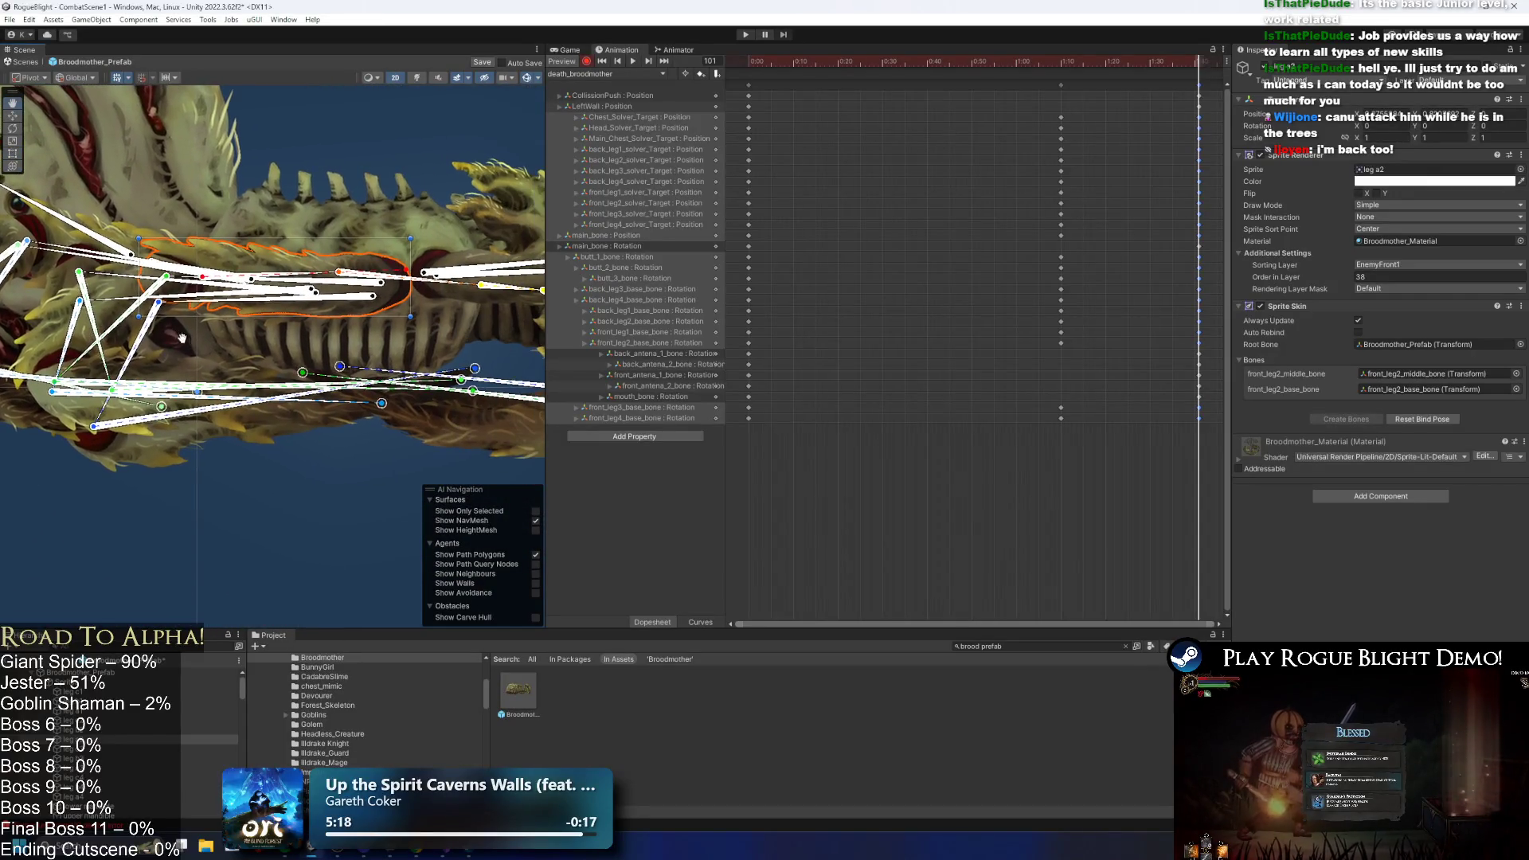
click(294, 278)
scroll(199, 271, up, 5)
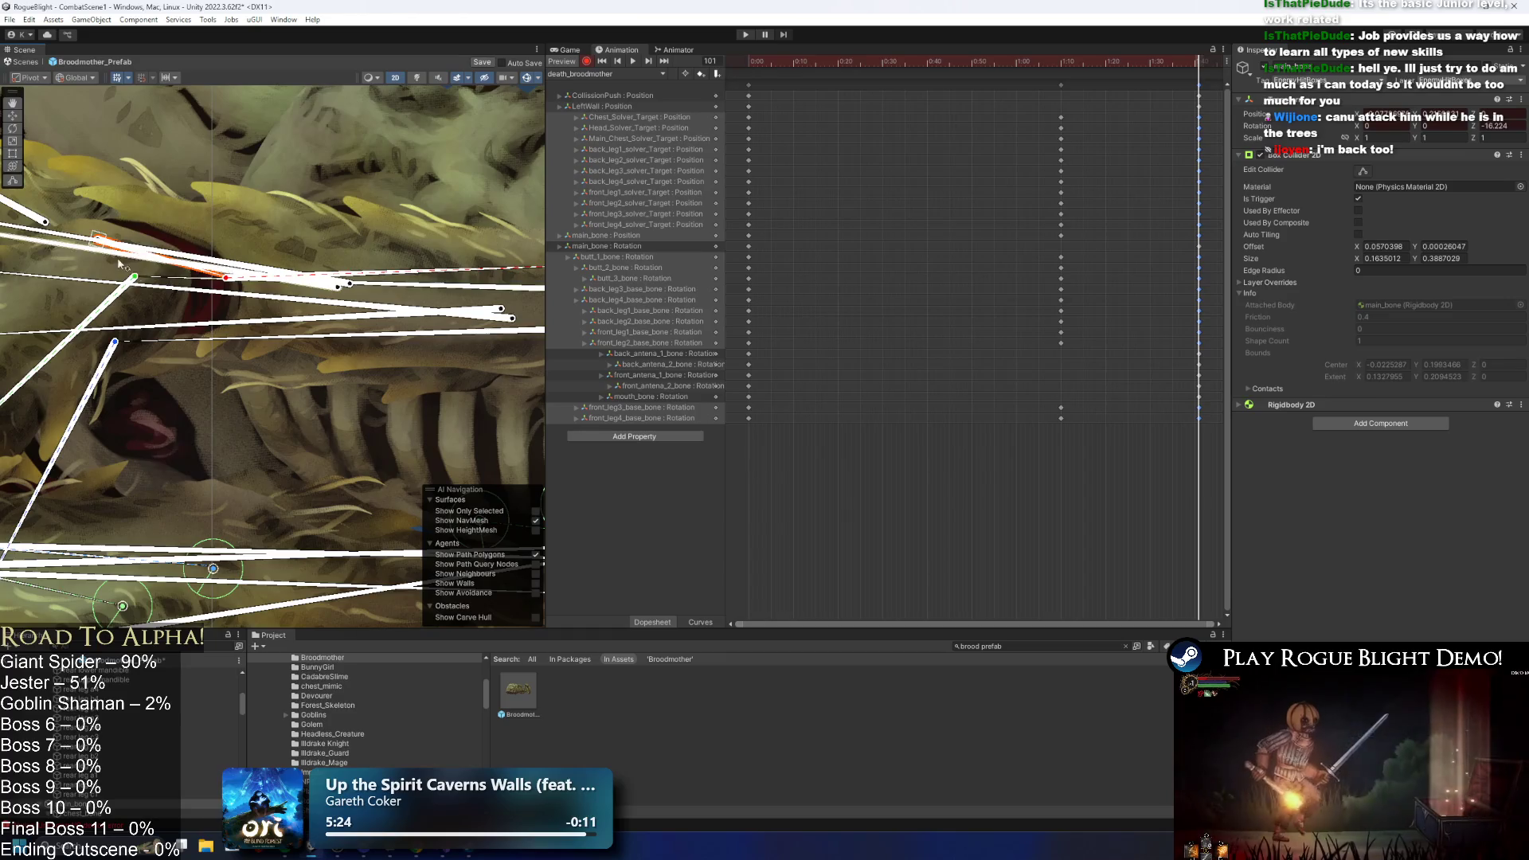
scroll(119, 262, down, 8)
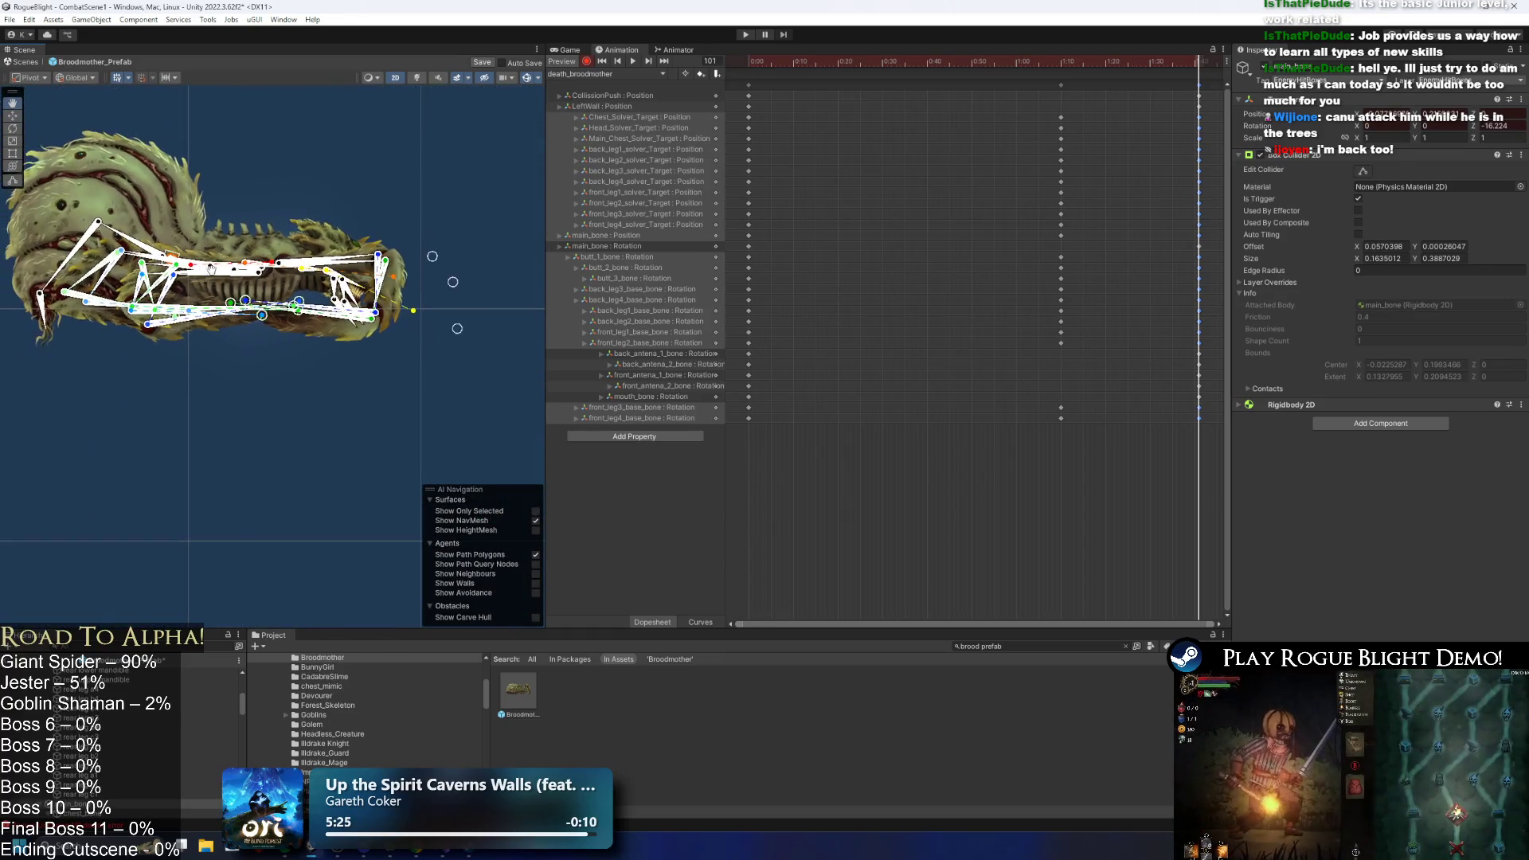
key(w)
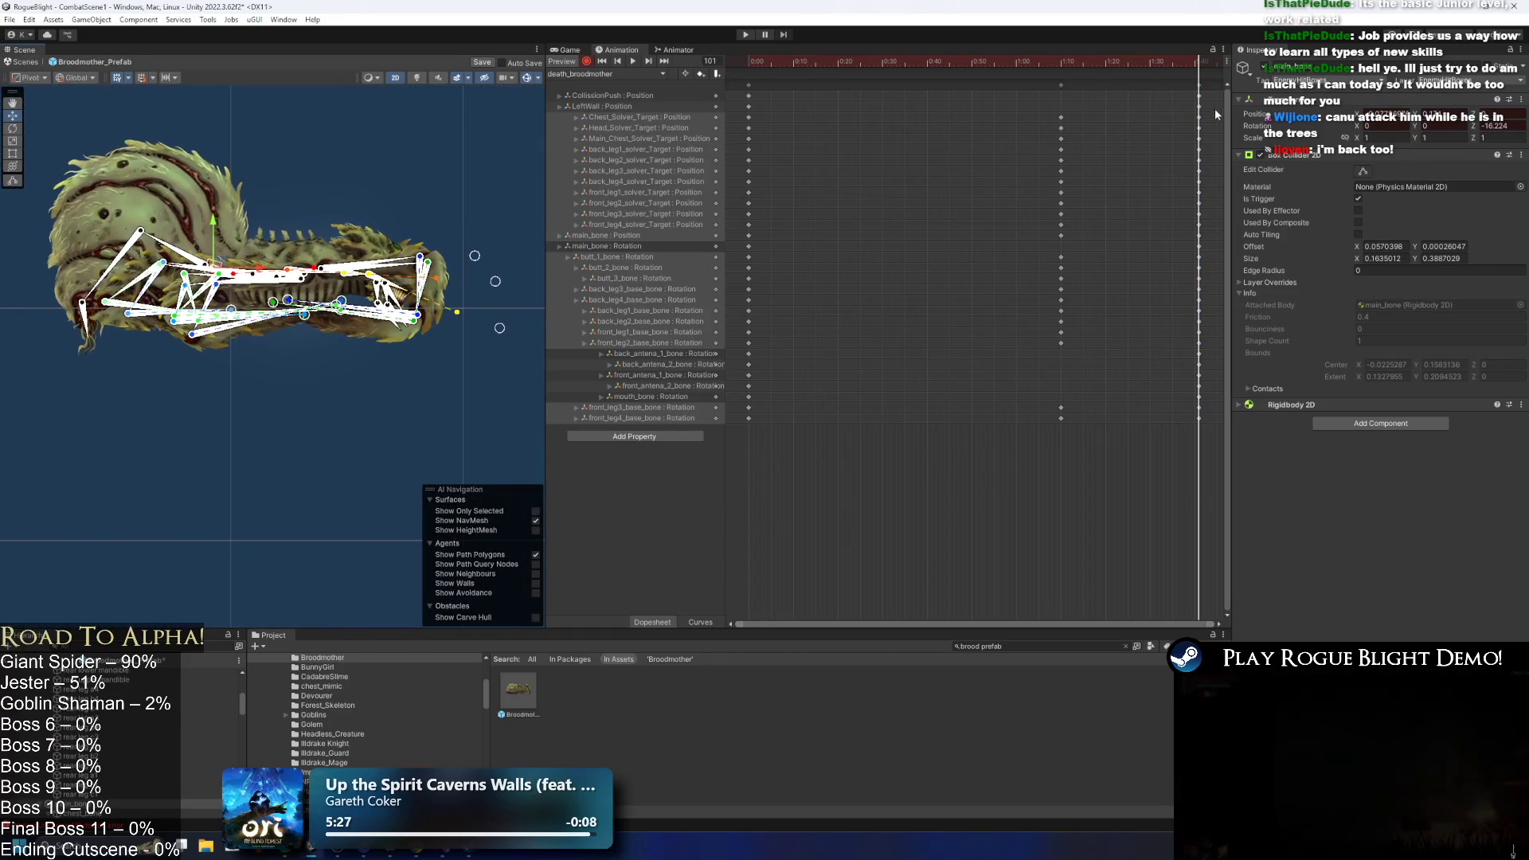
- Scrub back through the collapse to review it, stopping at frame 35
mouse_move(1061, 60)
mouse_down()
mouse_move(1147, 60)
mouse_move(762, 72)
mouse_move(1092, 69)
mouse_move(851, 60)
mouse_move(851, 73)
mouse_up()
mouse_move(951, 62)
mouse_down()
mouse_move(845, 62)
mouse_move(922, 62)
mouse_up()
scroll(194, 221, up, 4)
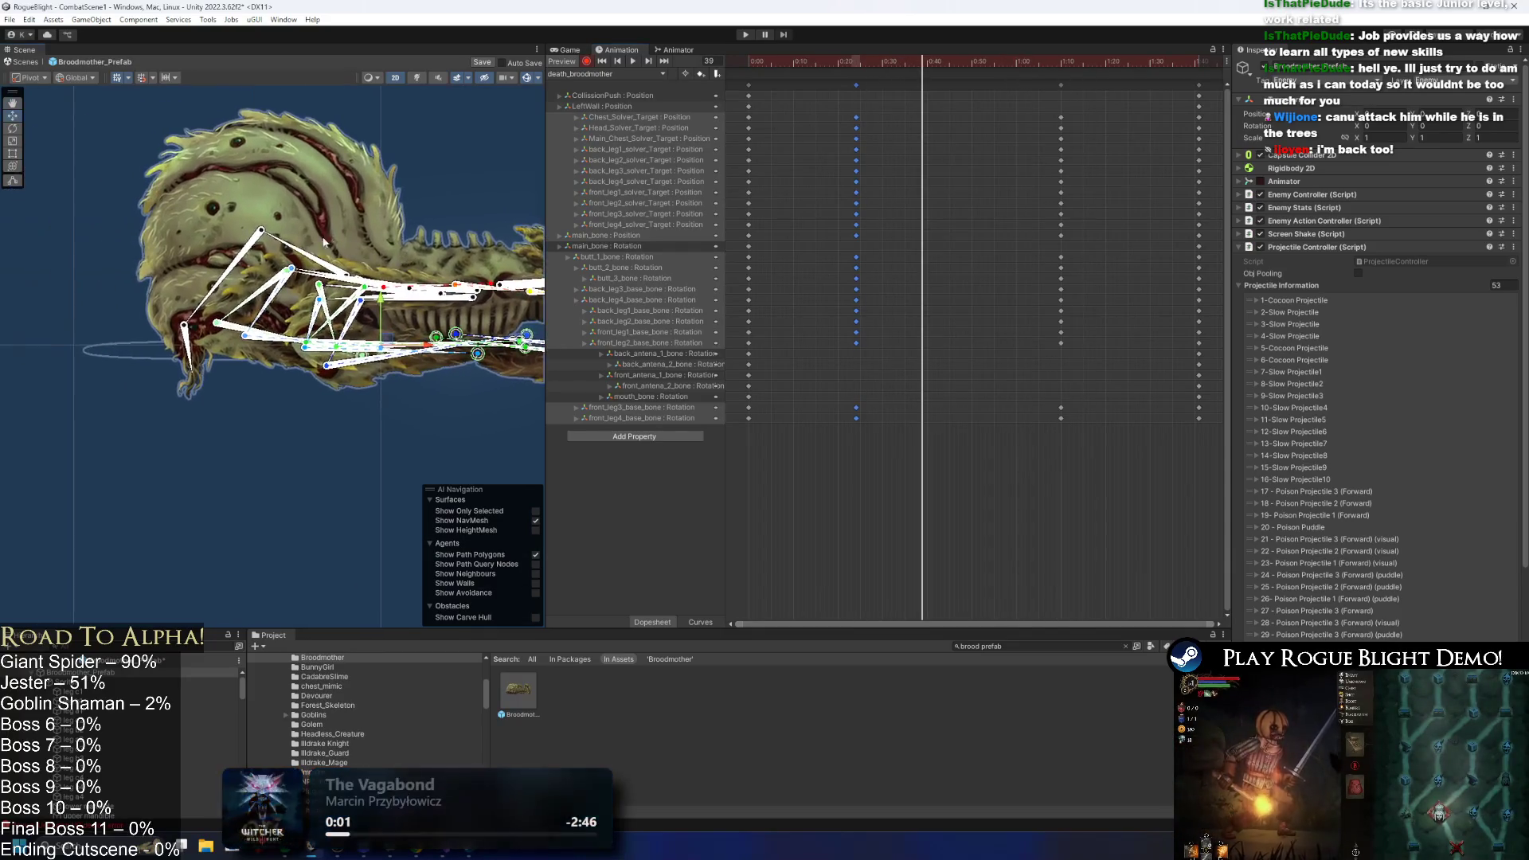
drag(301, 249, 180, 274)
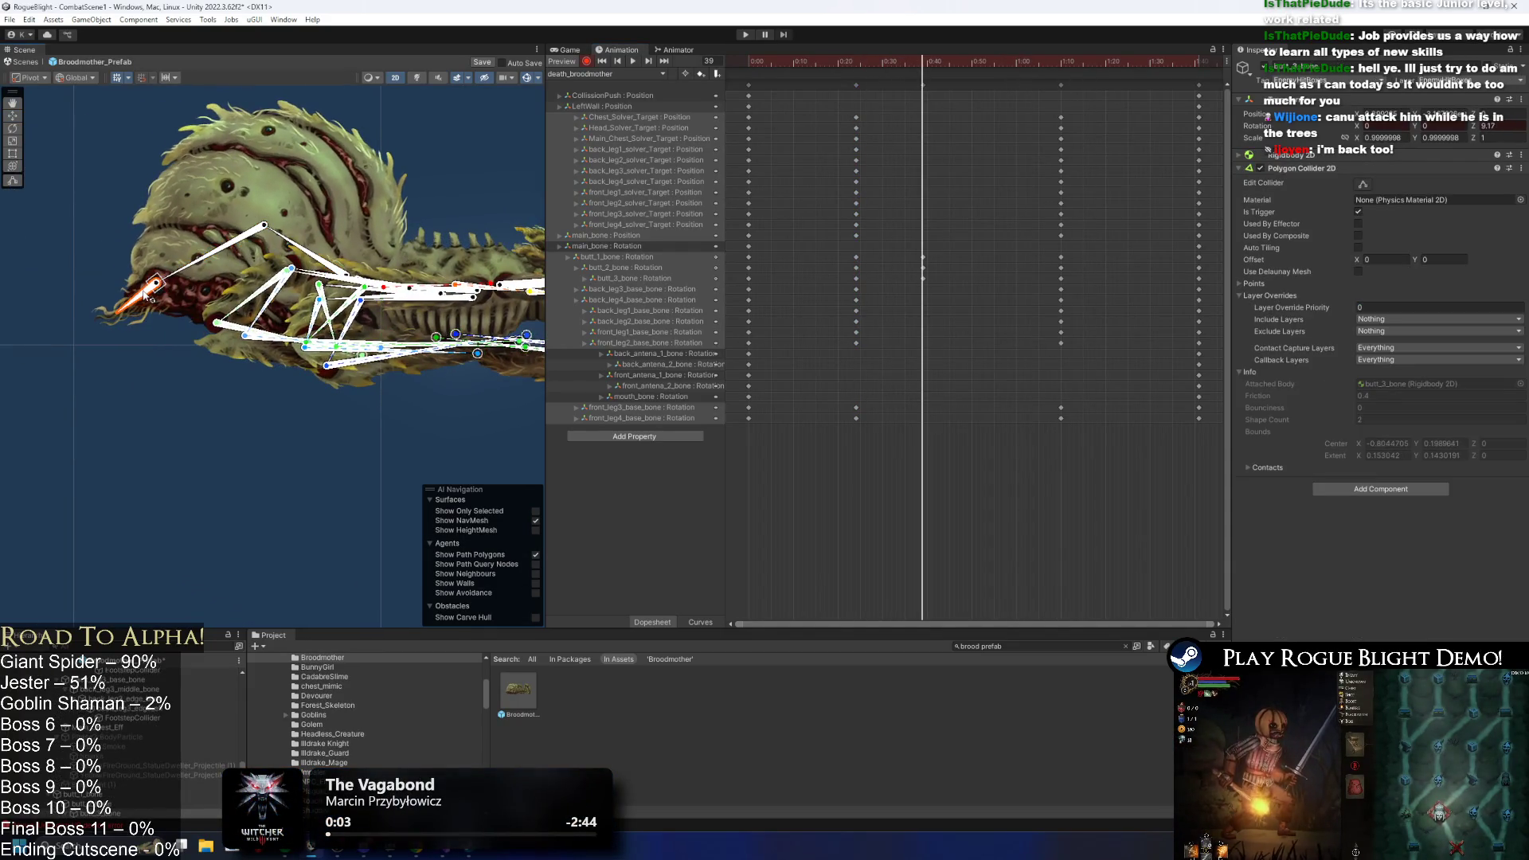
drag(823, 65, 786, 65)
click(618, 74)
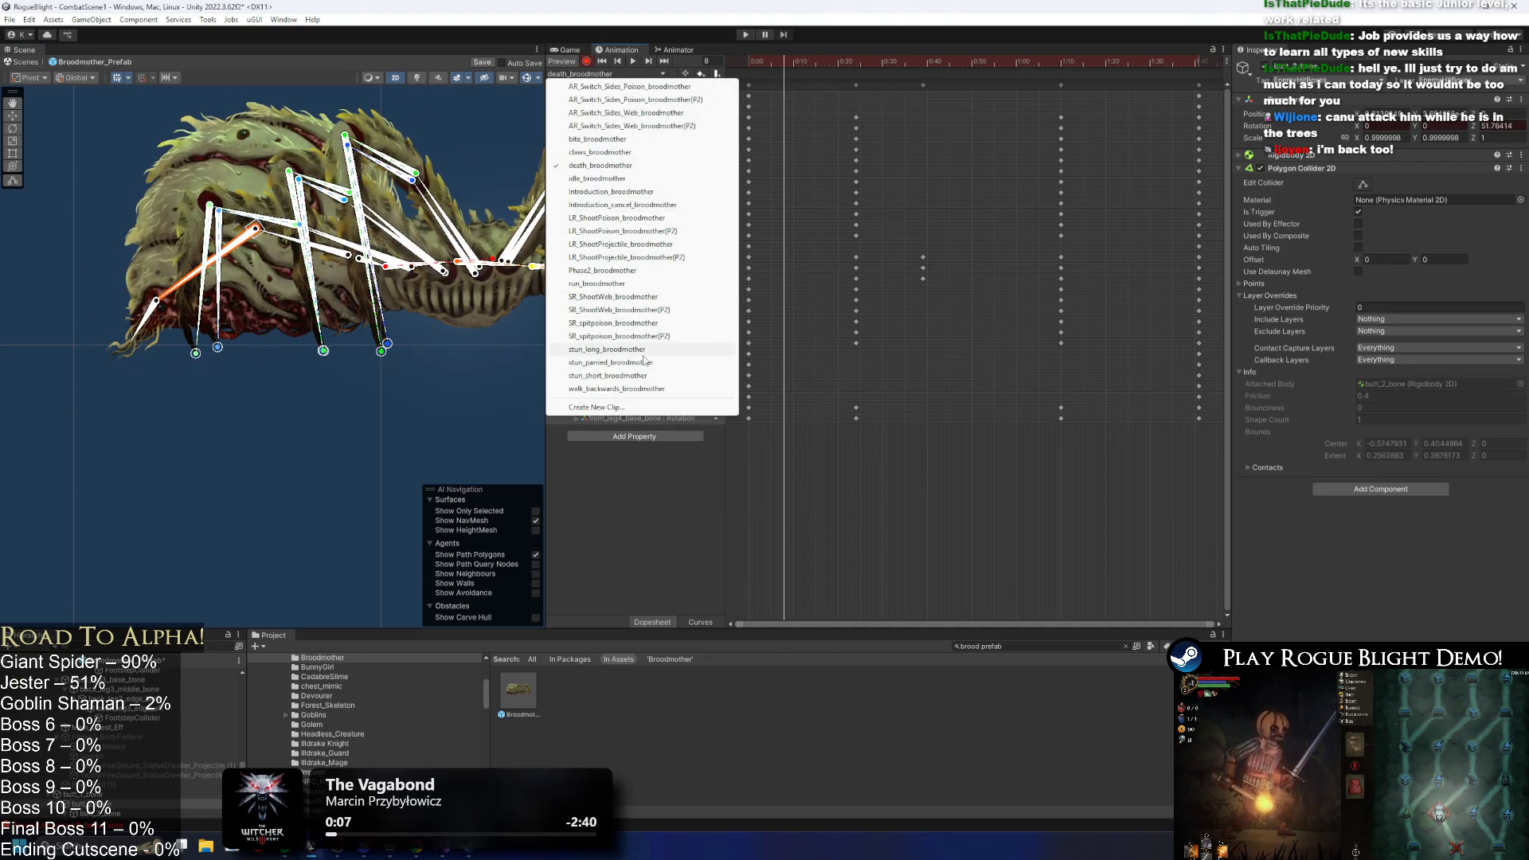
click(637, 376)
drag(764, 62, 980, 56)
drag(833, 83, 1135, 402)
click(638, 73)
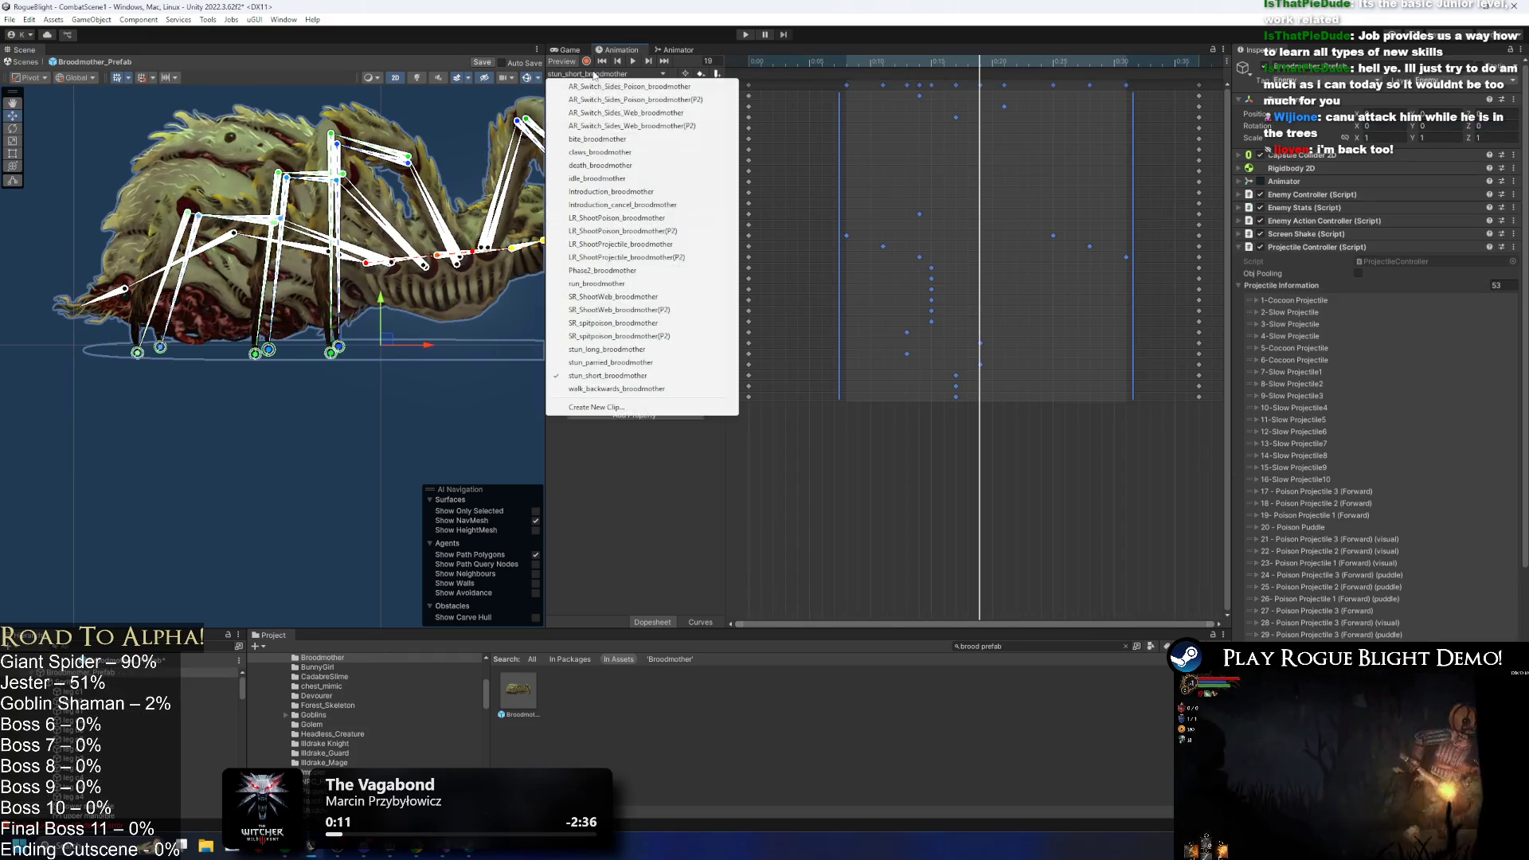
click(600, 165)
drag(797, 61, 766, 60)
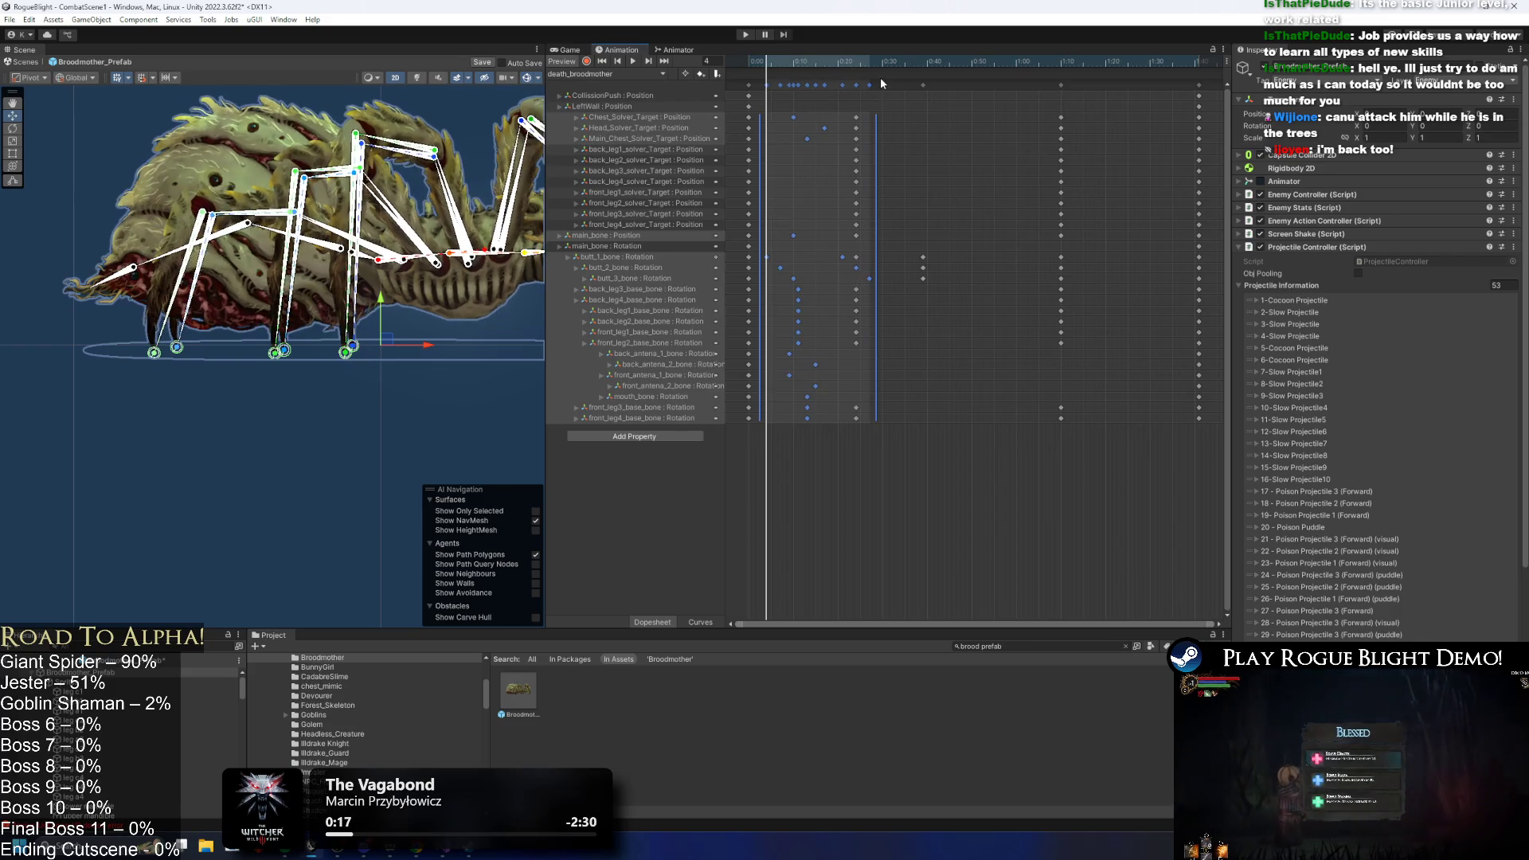
- Preview death_broodmother from the start, selecting the keys at 0:27
click(753, 62)
click(661, 72)
click(661, 70)
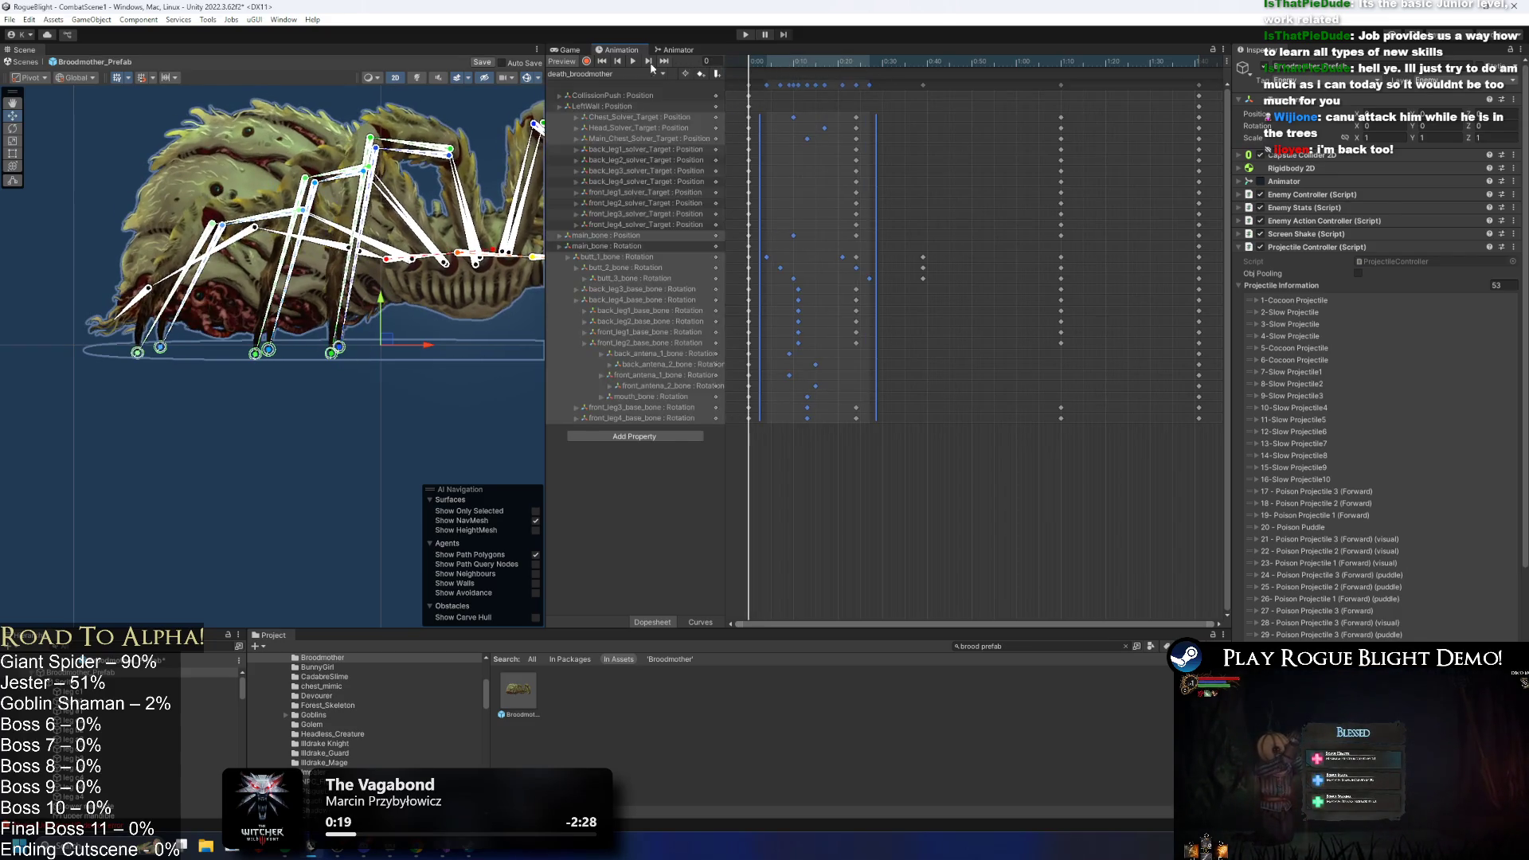
click(633, 61)
click(334, 386)
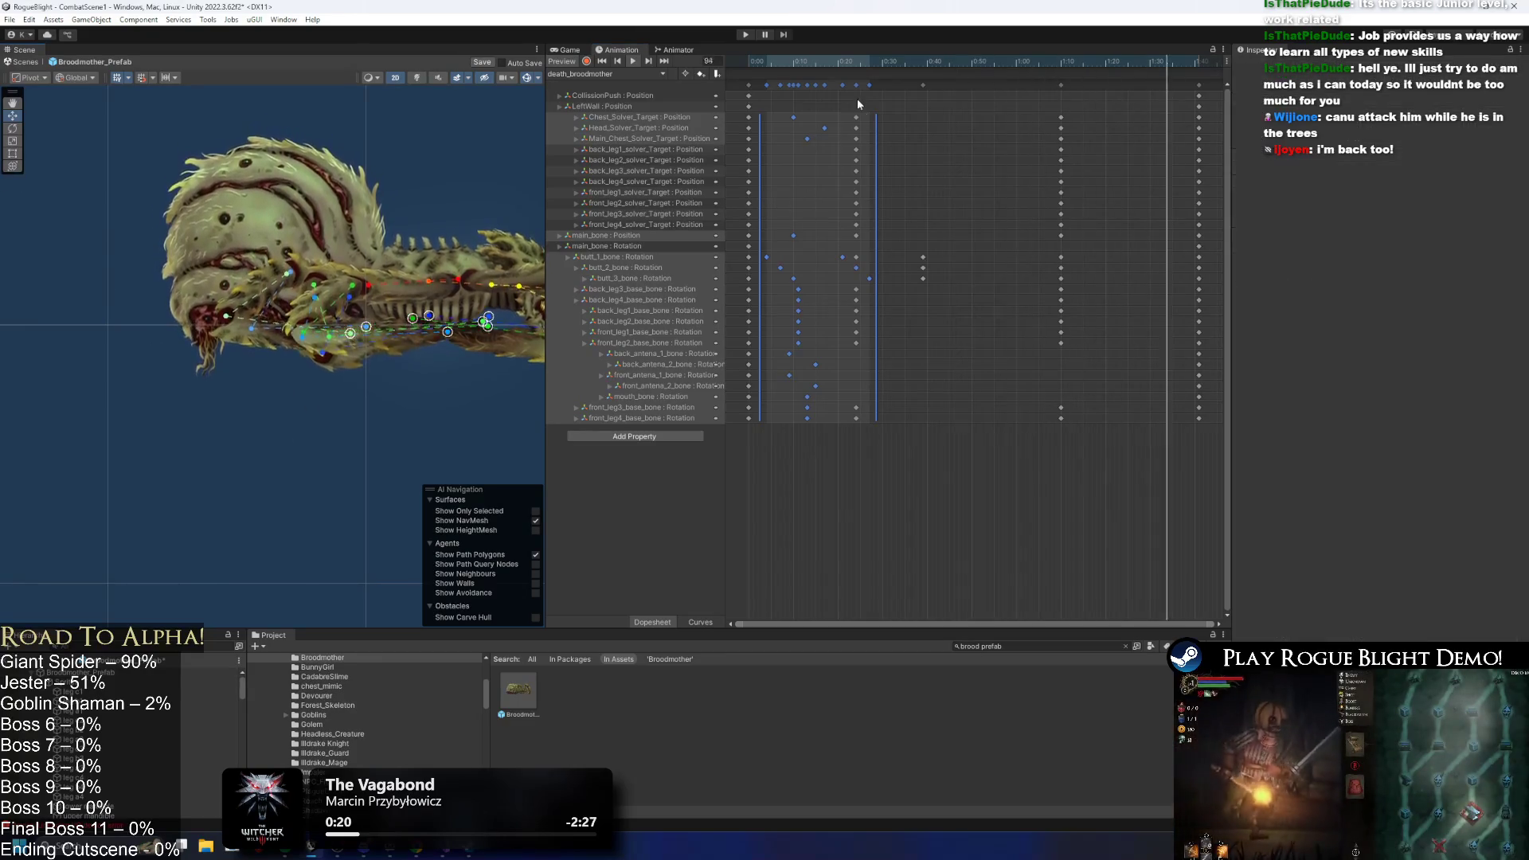
click(918, 205)
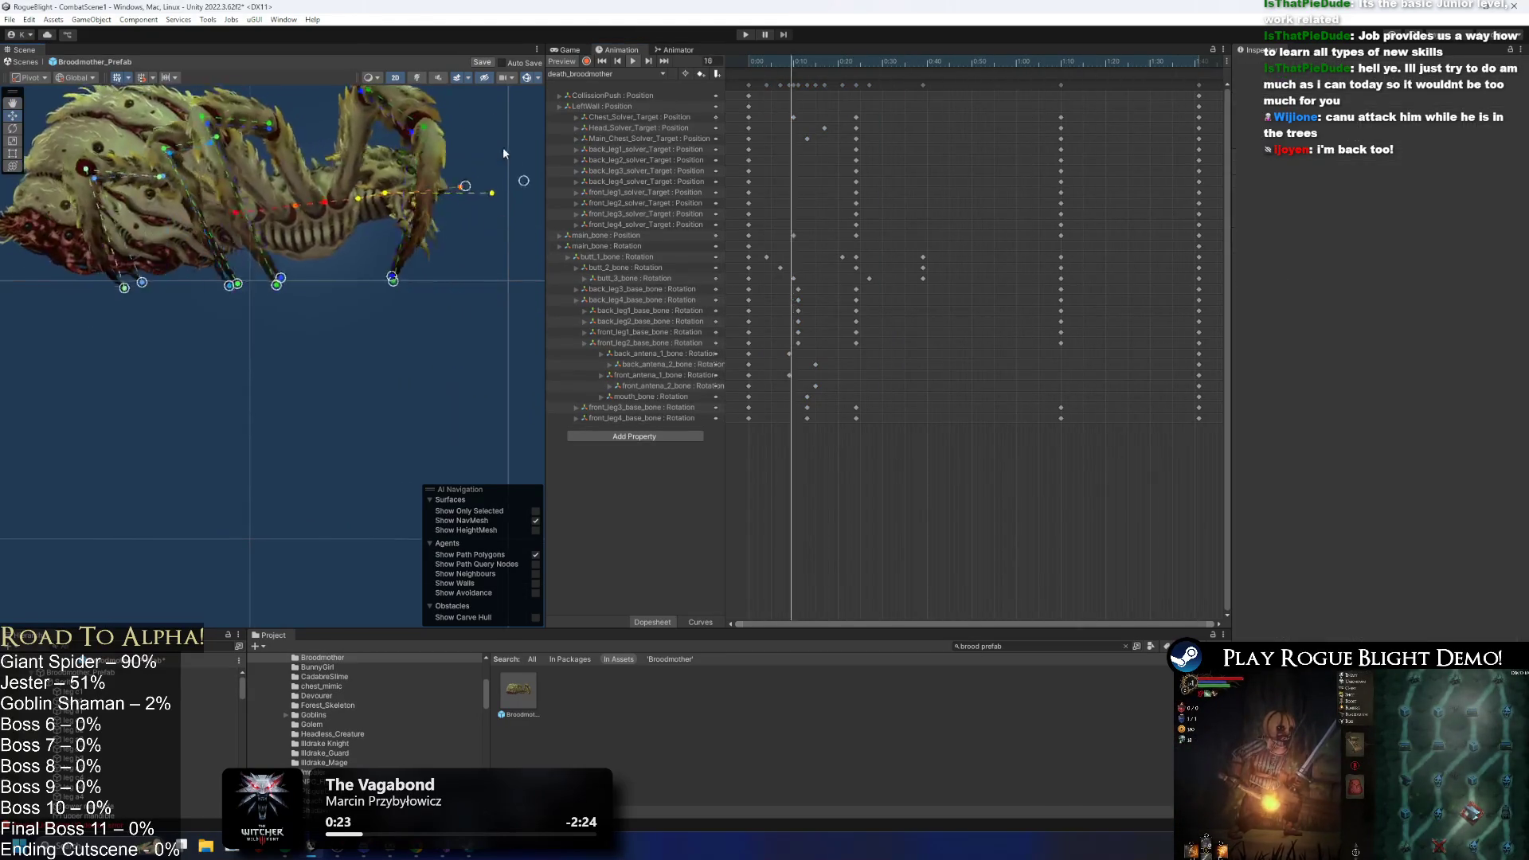
click(869, 84)
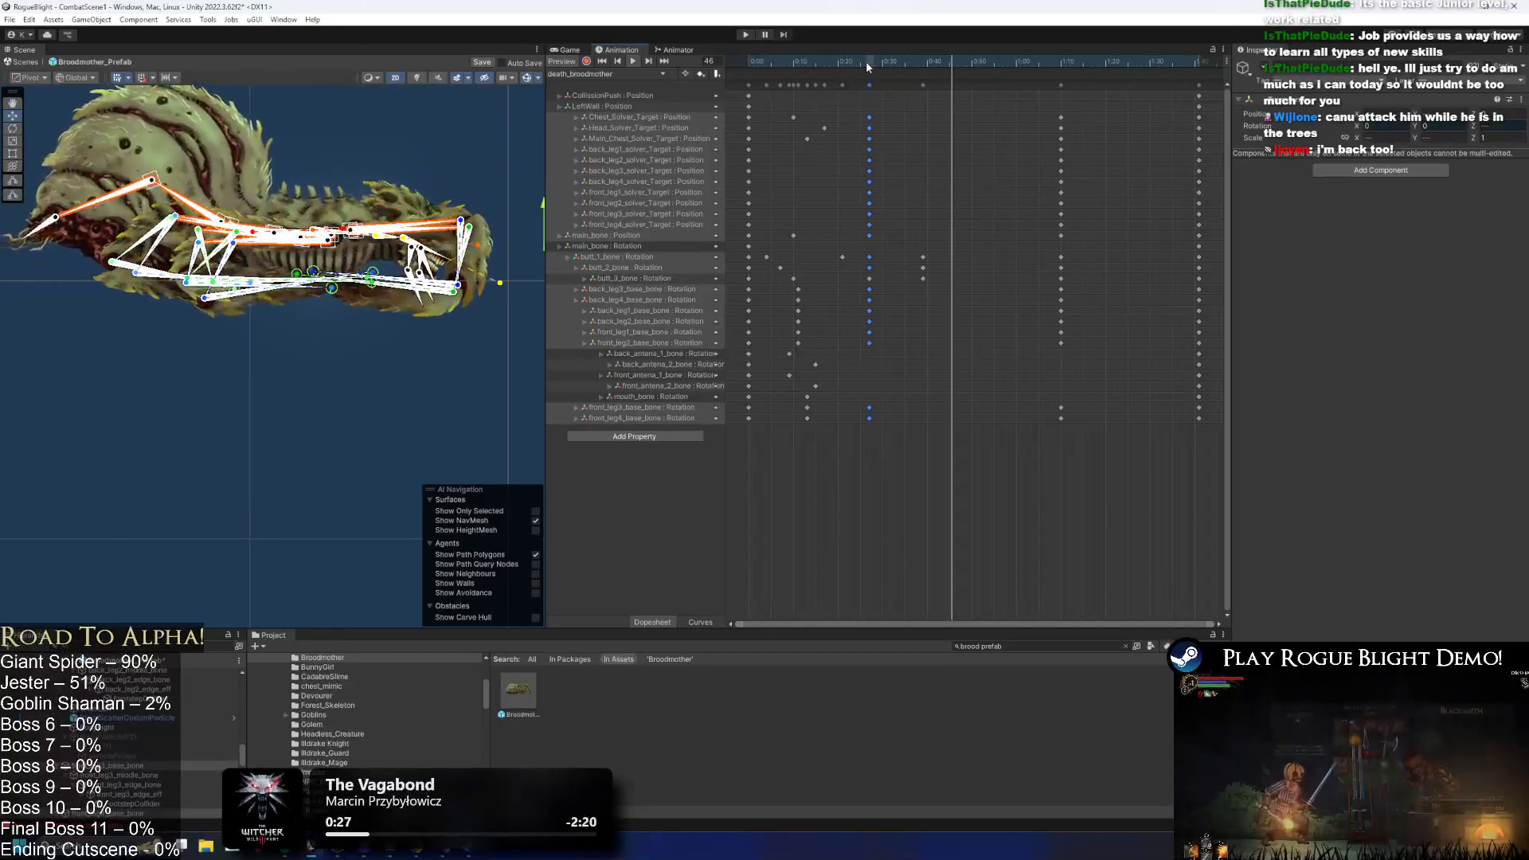
mouse_move(764, 69)
mouse_down()
mouse_move(825, 69)
mouse_move(733, 75)
mouse_move(980, 65)
mouse_up()
key(space)
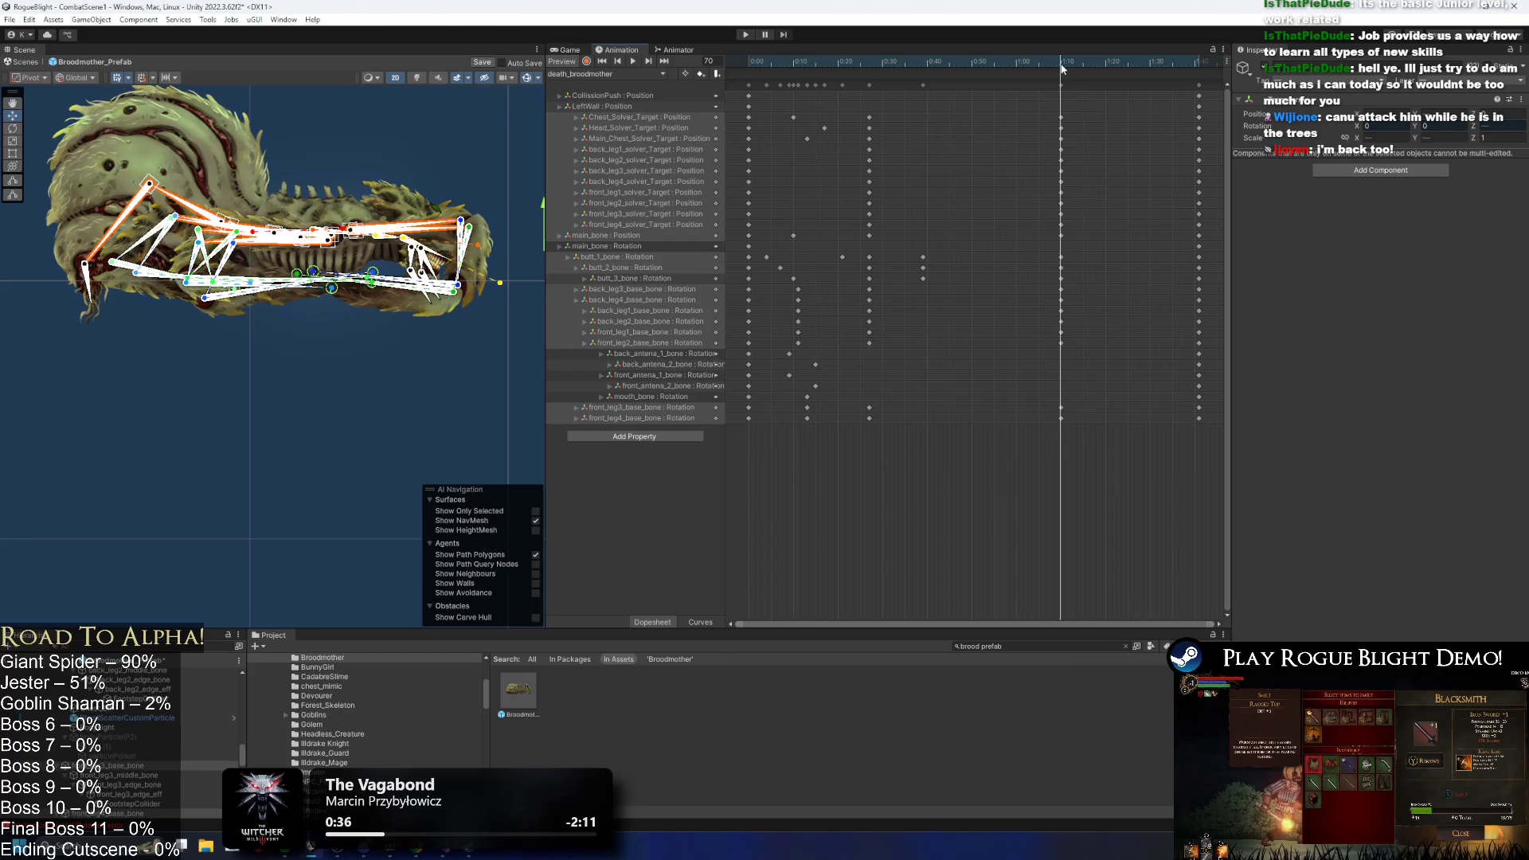
- Select the Broodmother's body bone and scrub between frames 36 and 68, settling on 37
scroll(263, 254, up, 6)
click(226, 256)
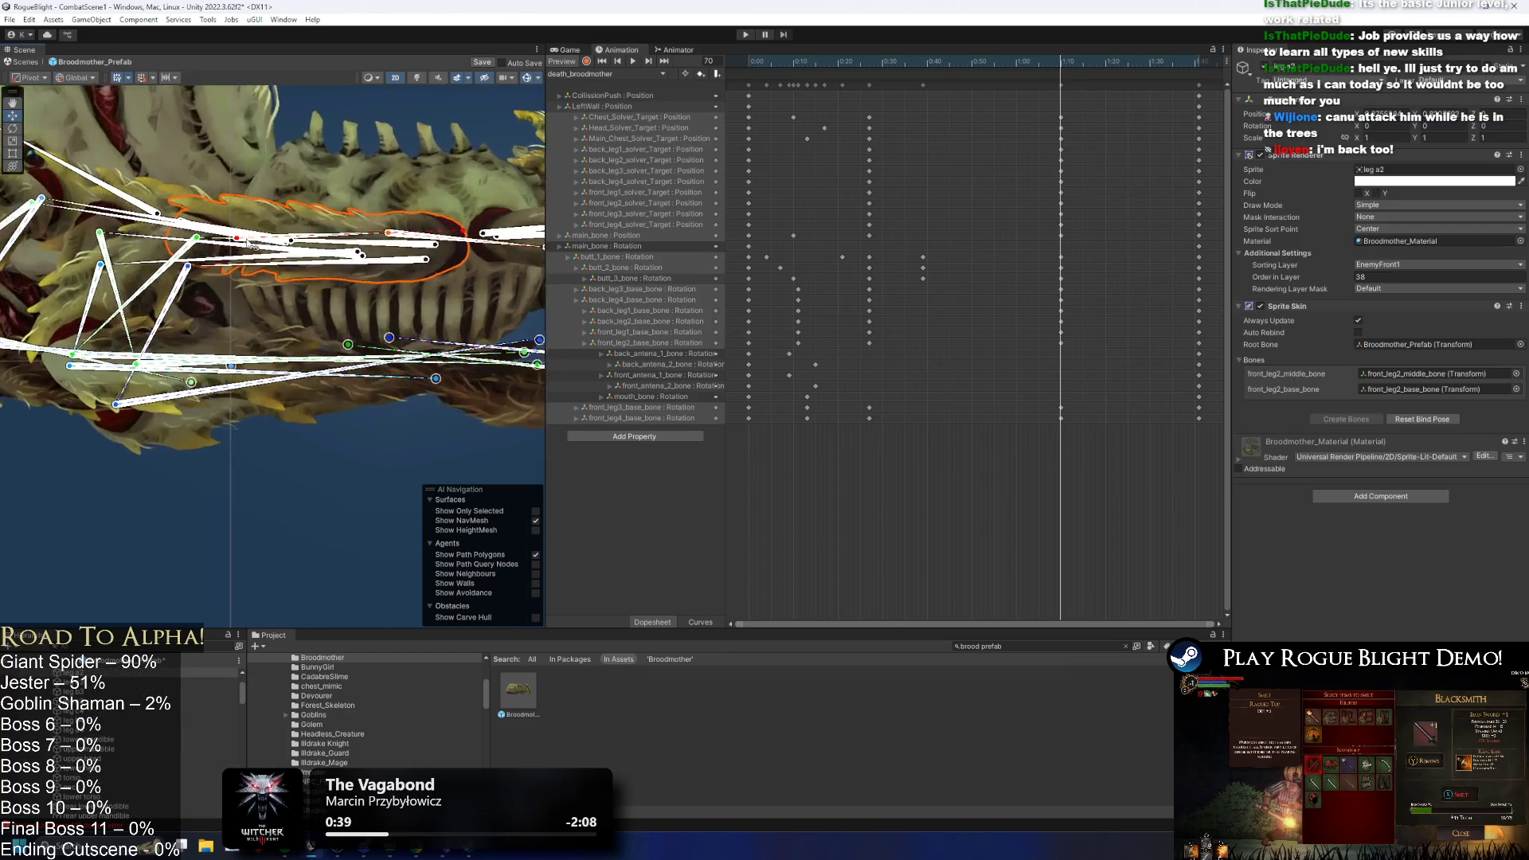
scroll(237, 241, up, 2)
drag(239, 234, 309, 257)
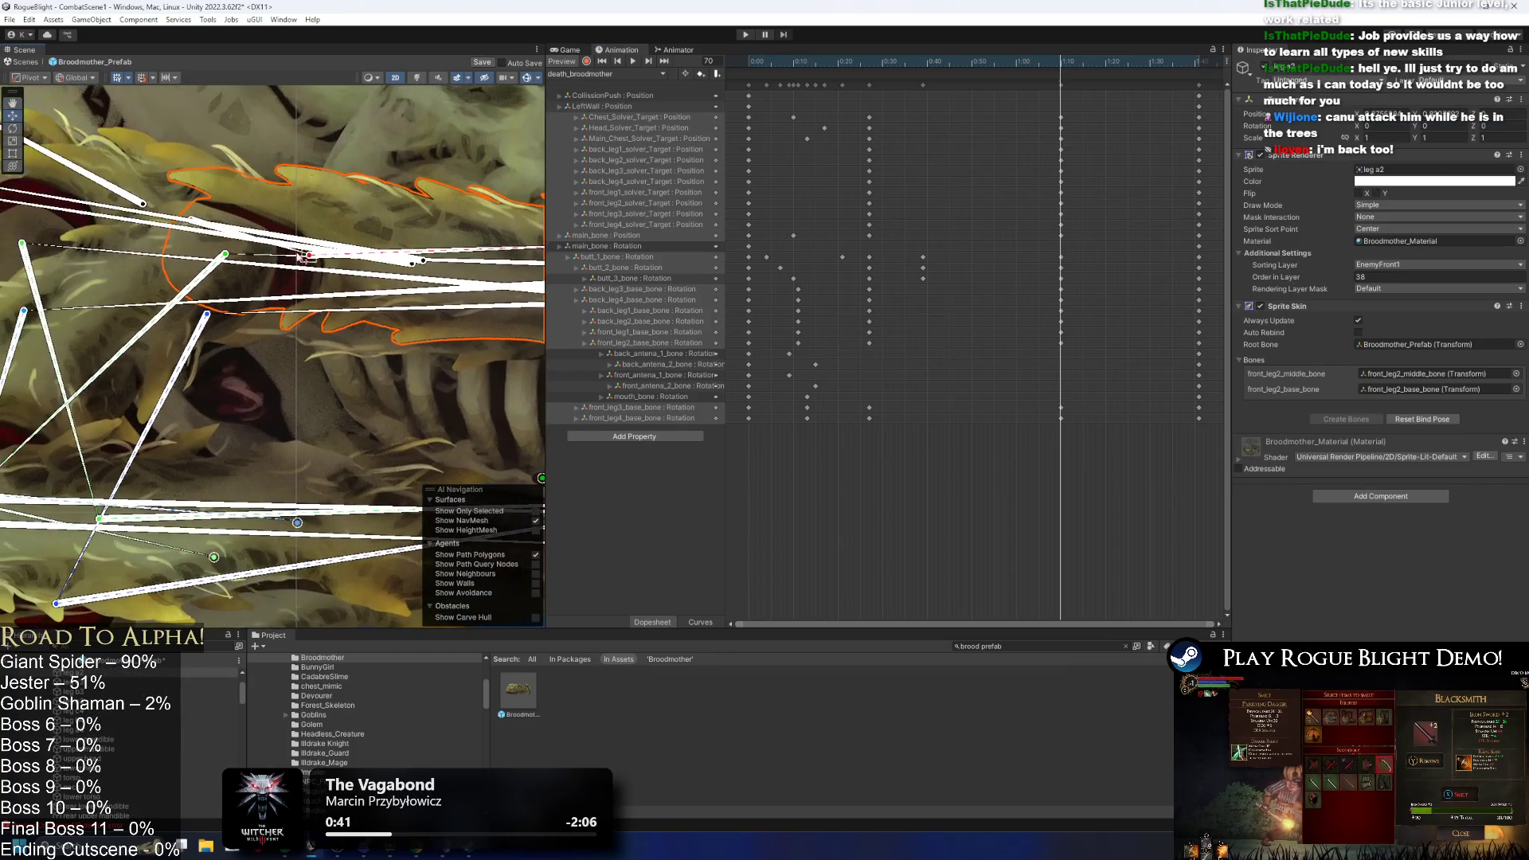
click(192, 219)
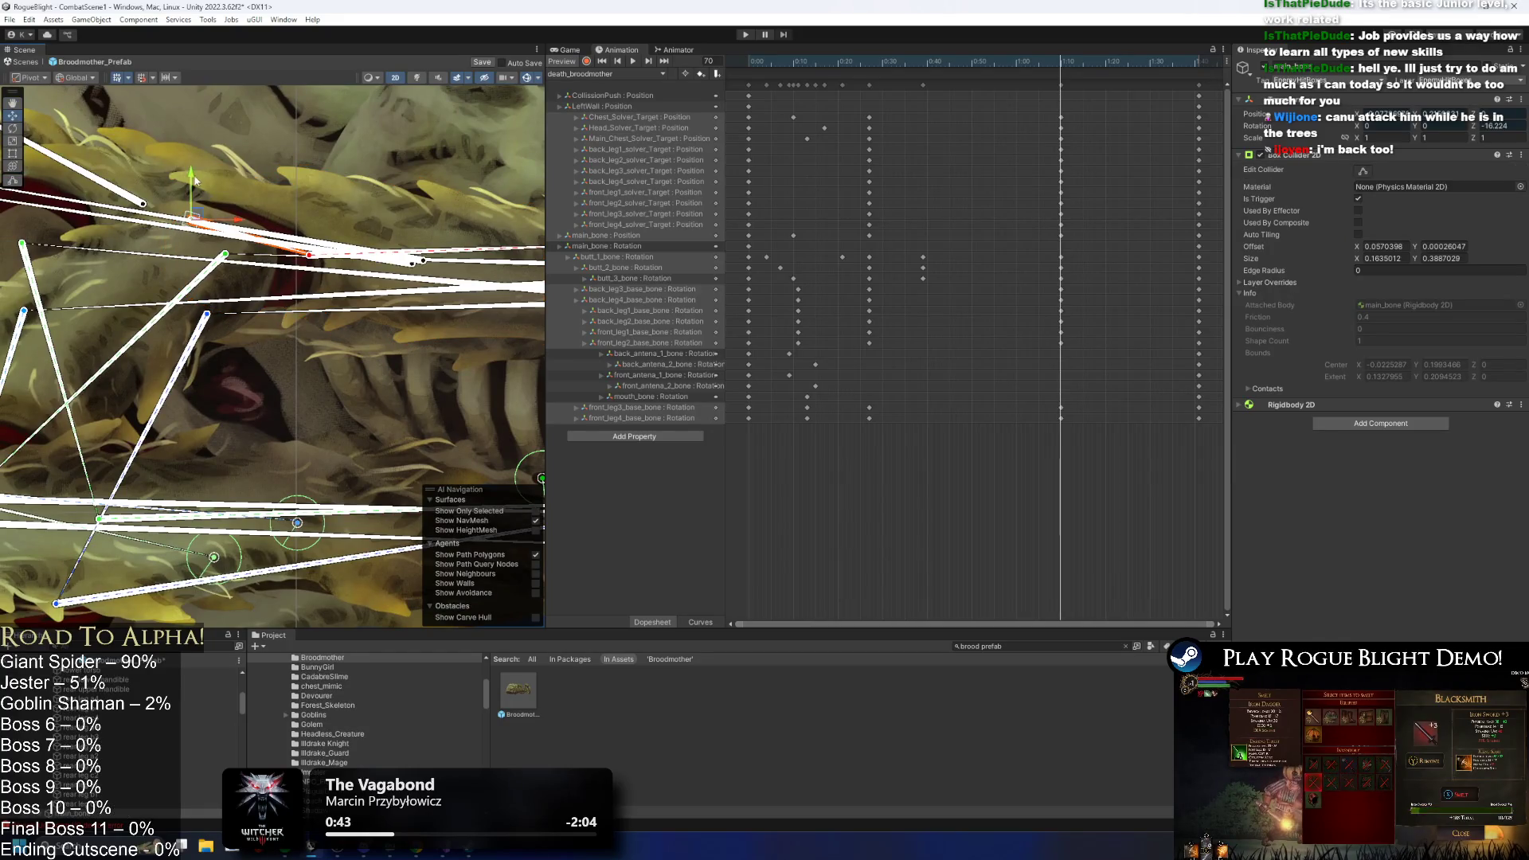
scroll(195, 180, down, 8)
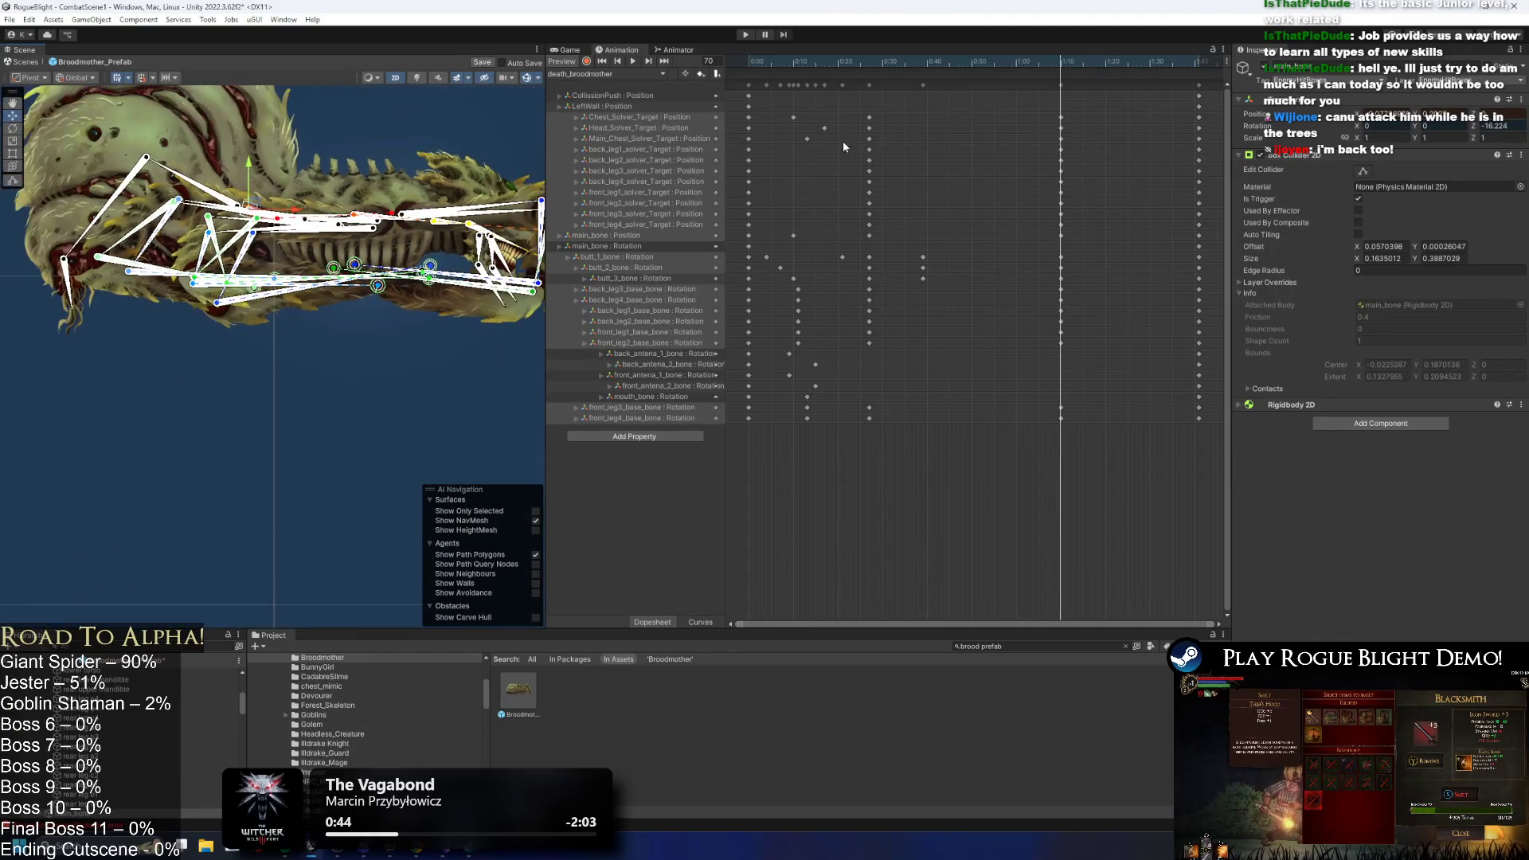
drag(1062, 85, 907, 69)
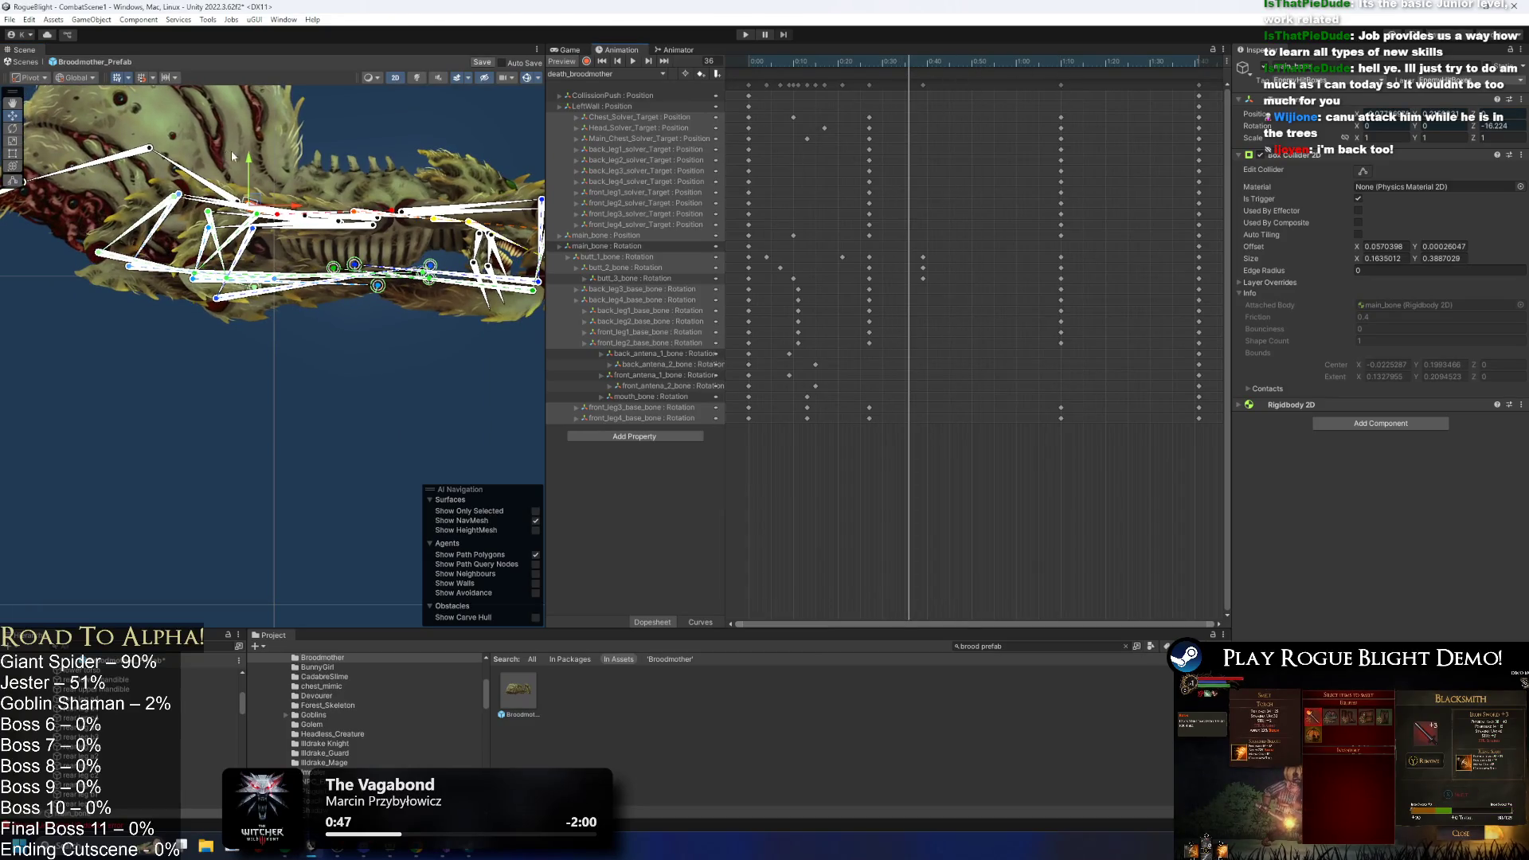
click(933, 62)
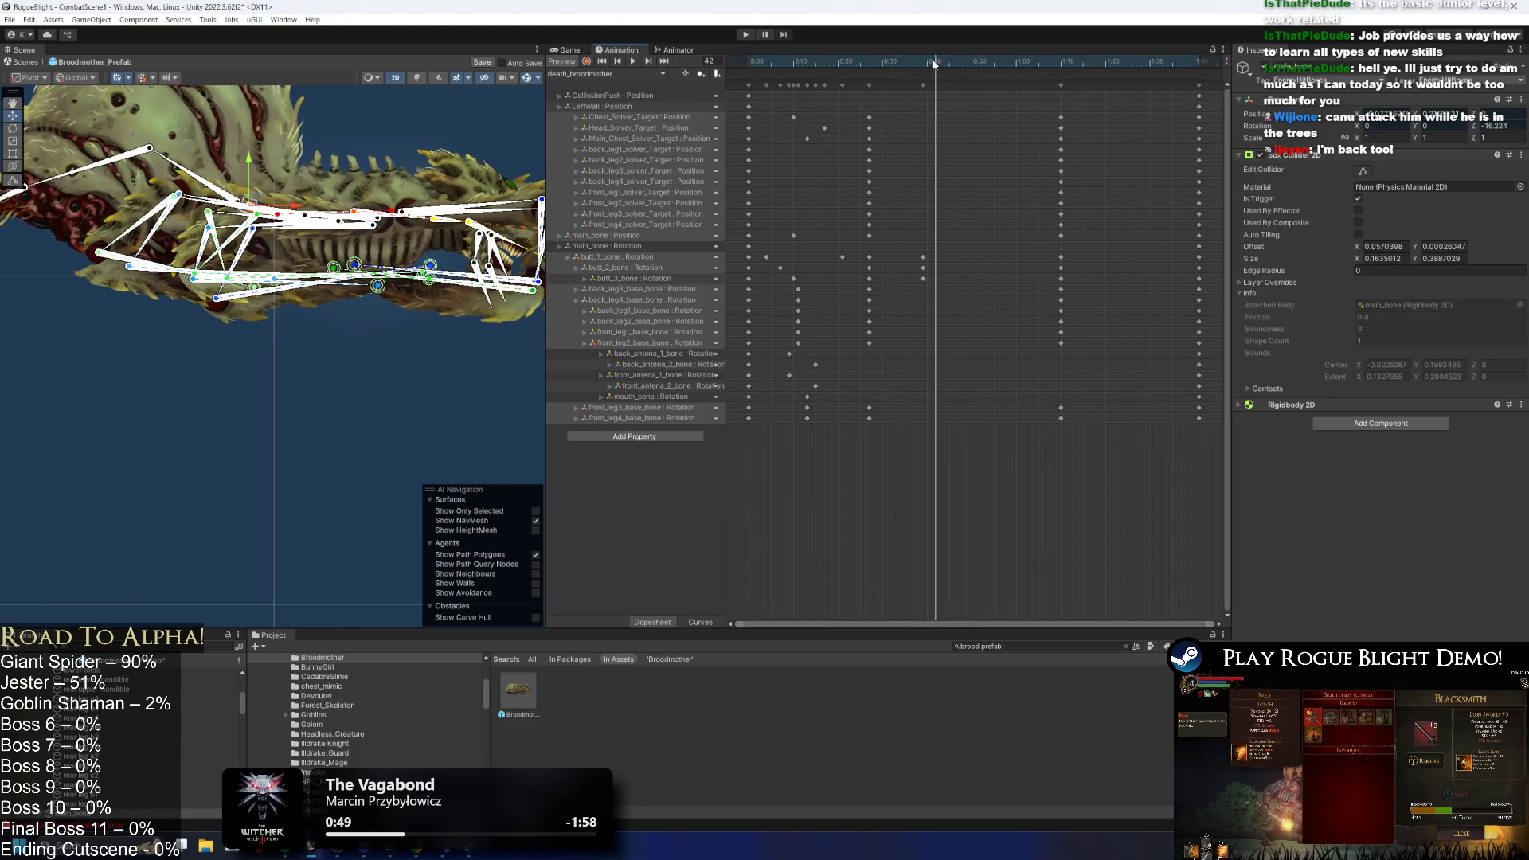
drag(1022, 64, 1055, 70)
scroll(255, 174, up, 3)
mouse_move(976, 56)
mouse_down()
mouse_move(895, 64)
mouse_move(913, 64)
mouse_up()
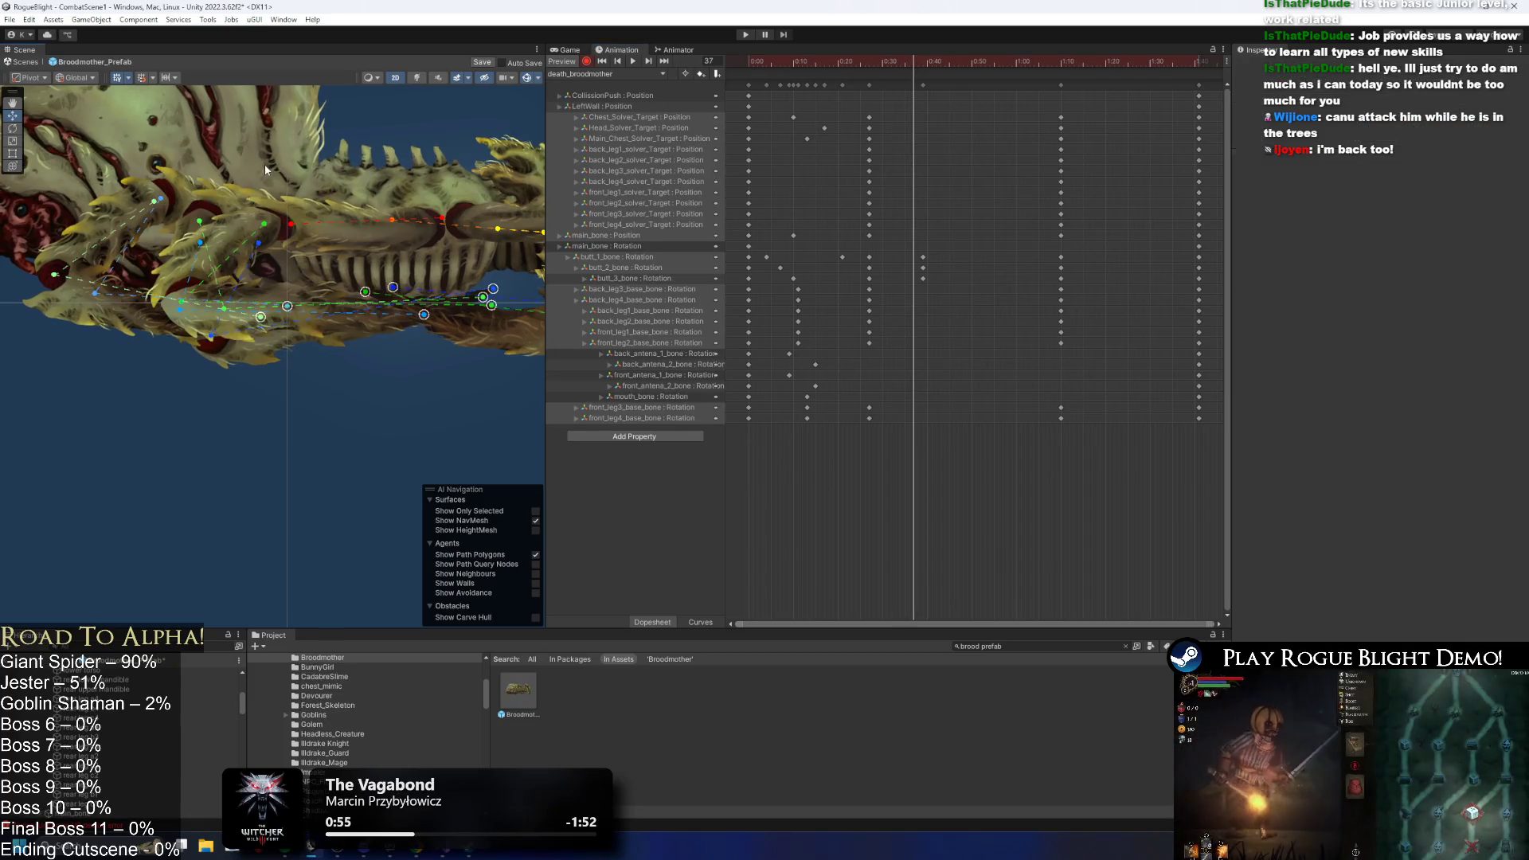
- Key main_bone raised at frame 37, lowered at 45, and keyed at 57 for a bob
drag(258, 164, 258, 152)
drag(924, 63, 948, 64)
drag(259, 159, 262, 172)
mouse_move(948, 62)
mouse_down()
mouse_move(1003, 64)
mouse_move(1006, 86)
mouse_up()
key(k)
key(space)
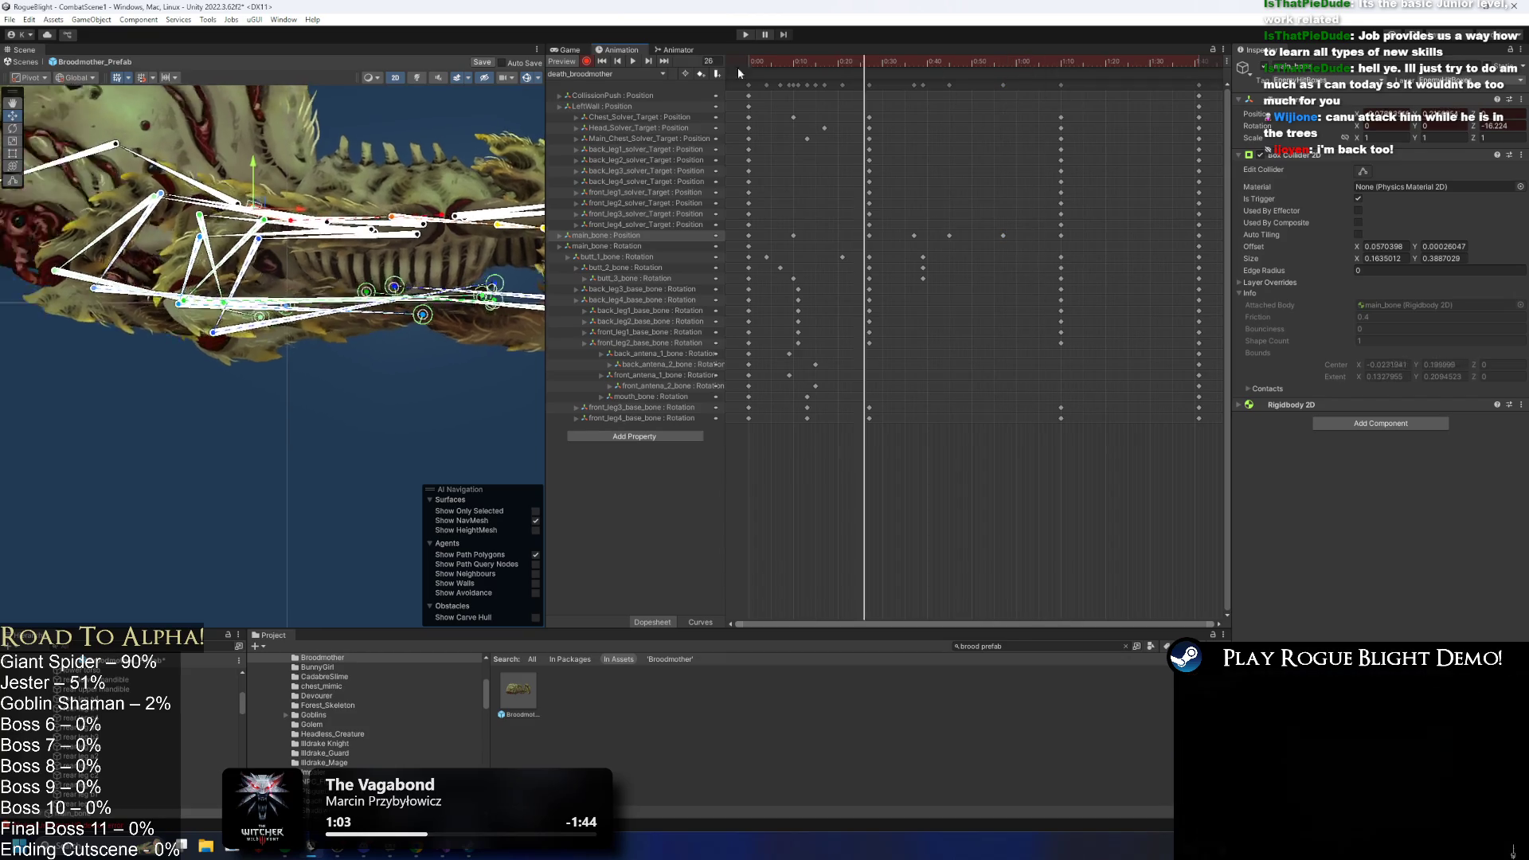
click(349, 436)
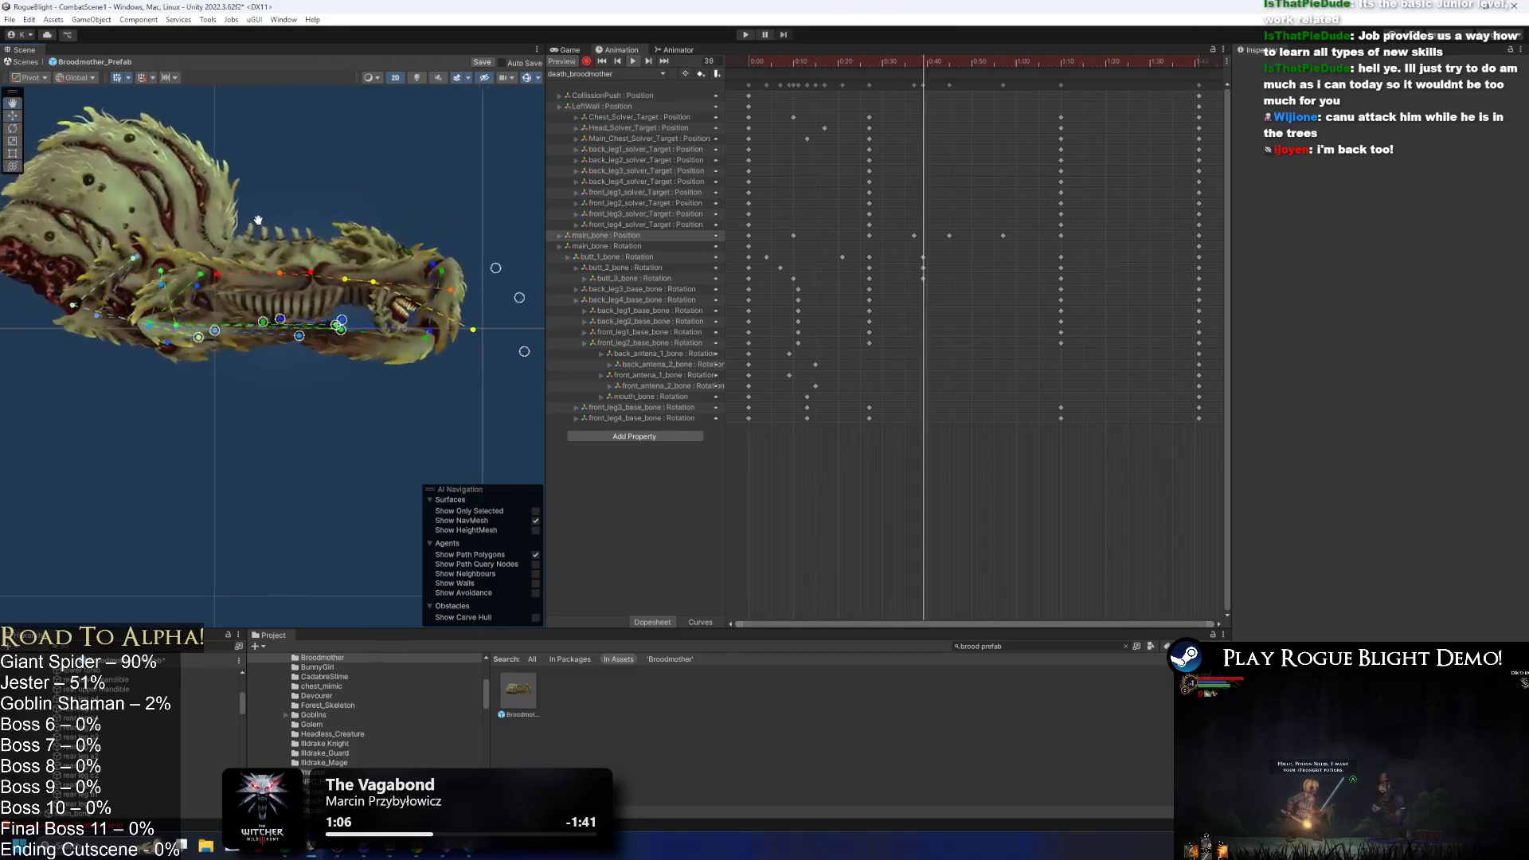
- At frame 36, select the back_leg2, back_leg4, front_leg4 and back_leg3 base bones
drag(916, 63, 910, 59)
click(263, 284)
scroll(263, 284, up, 3)
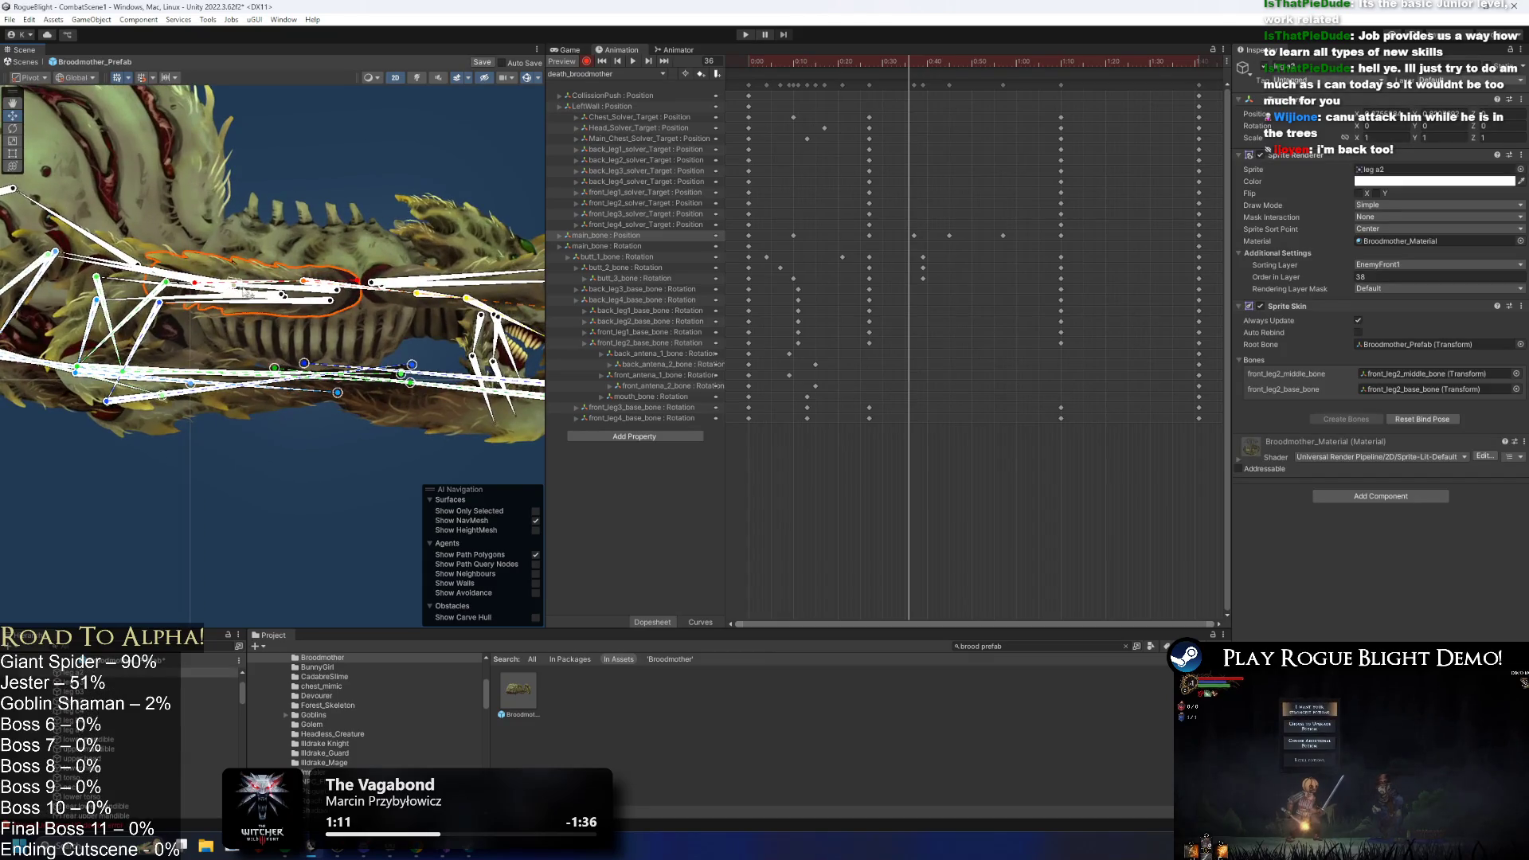
scroll(247, 279, up, 4)
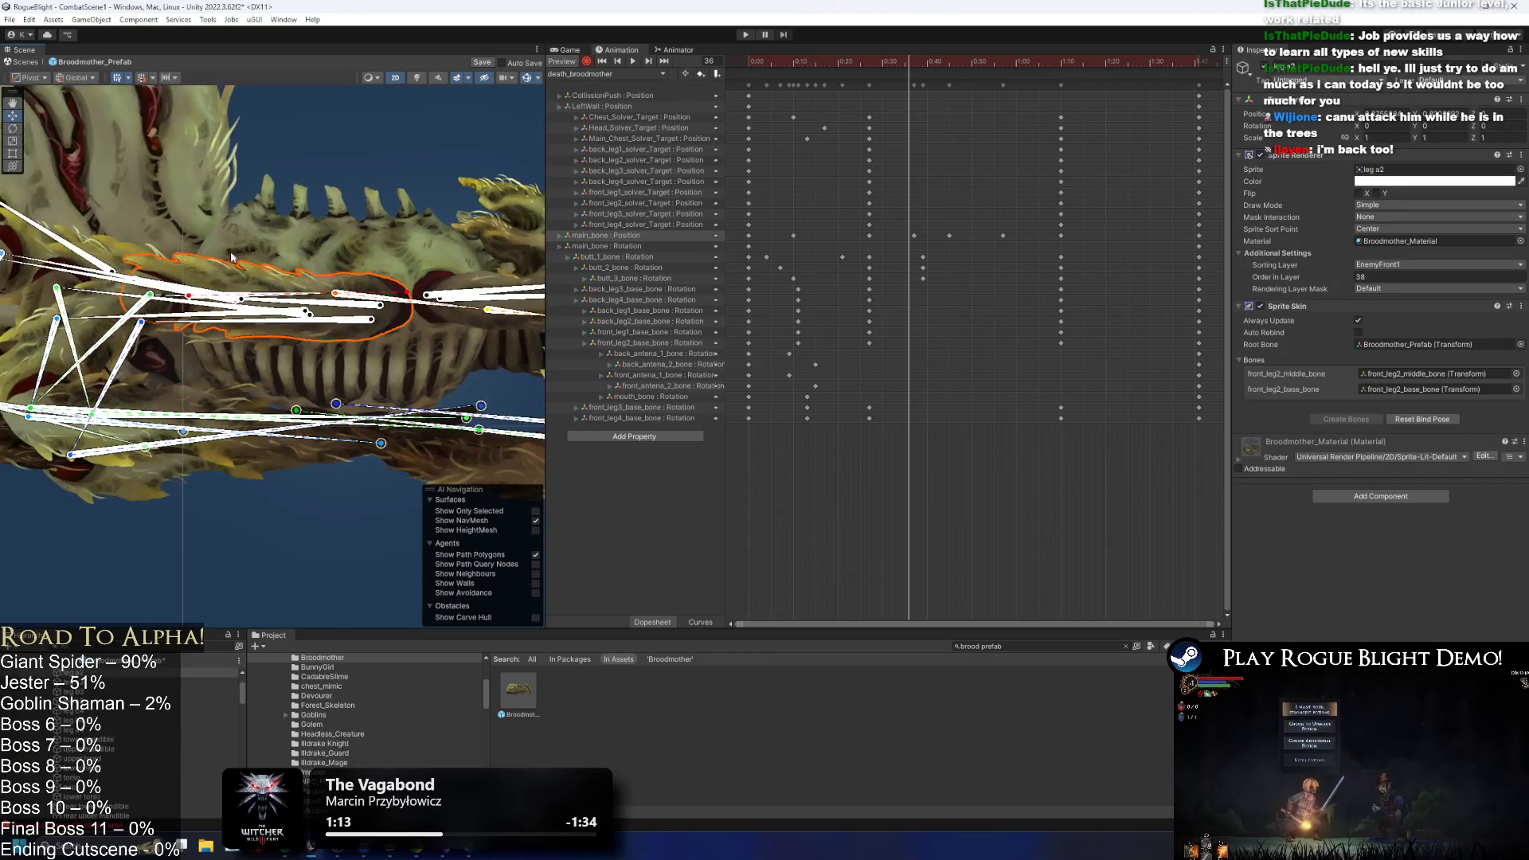
drag(293, 357, 128, 246)
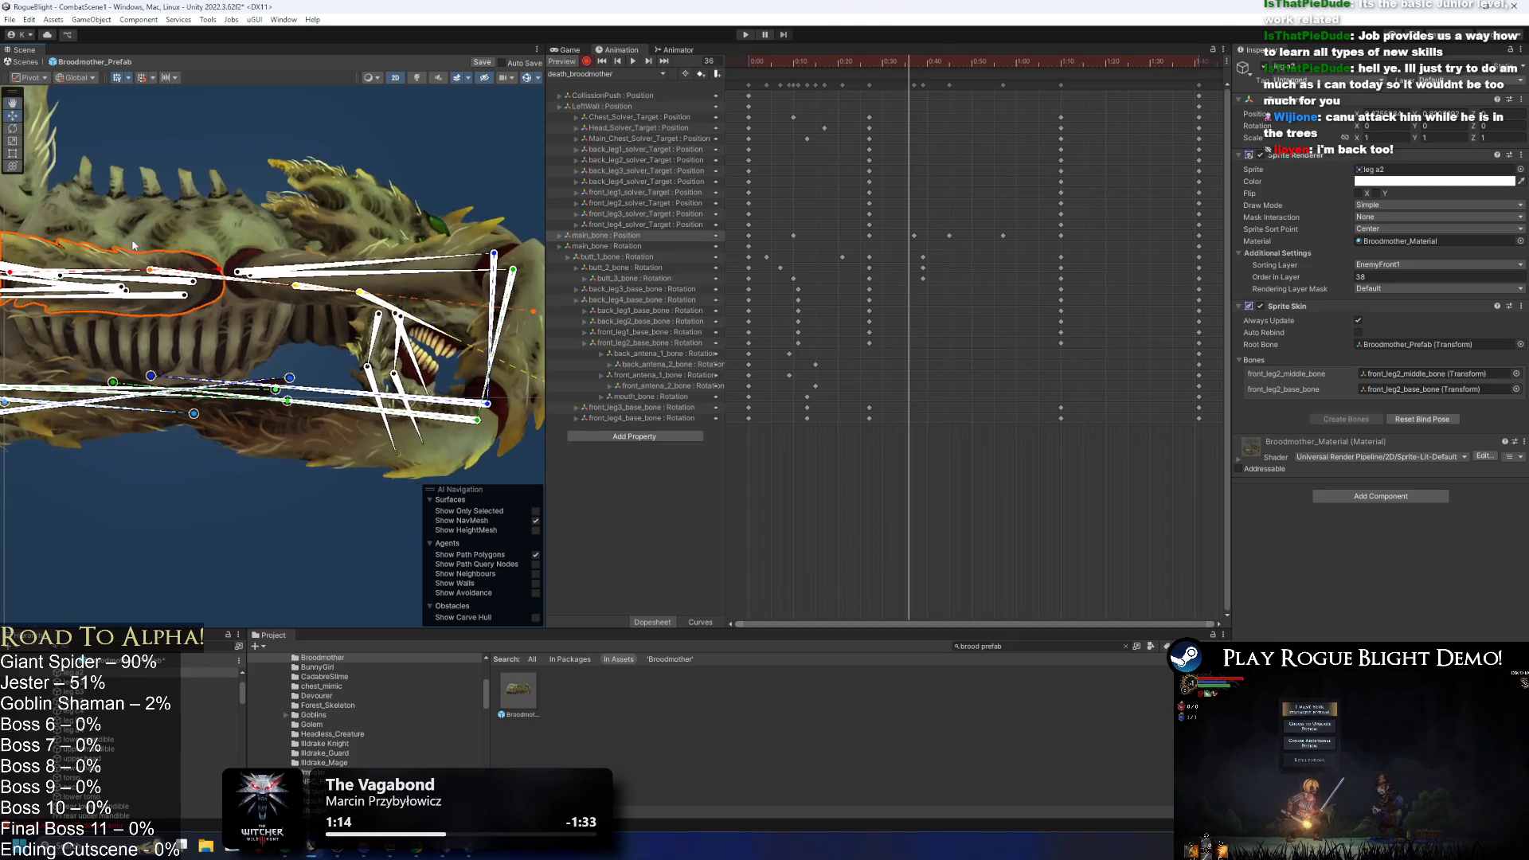
click(407, 268)
key(f)
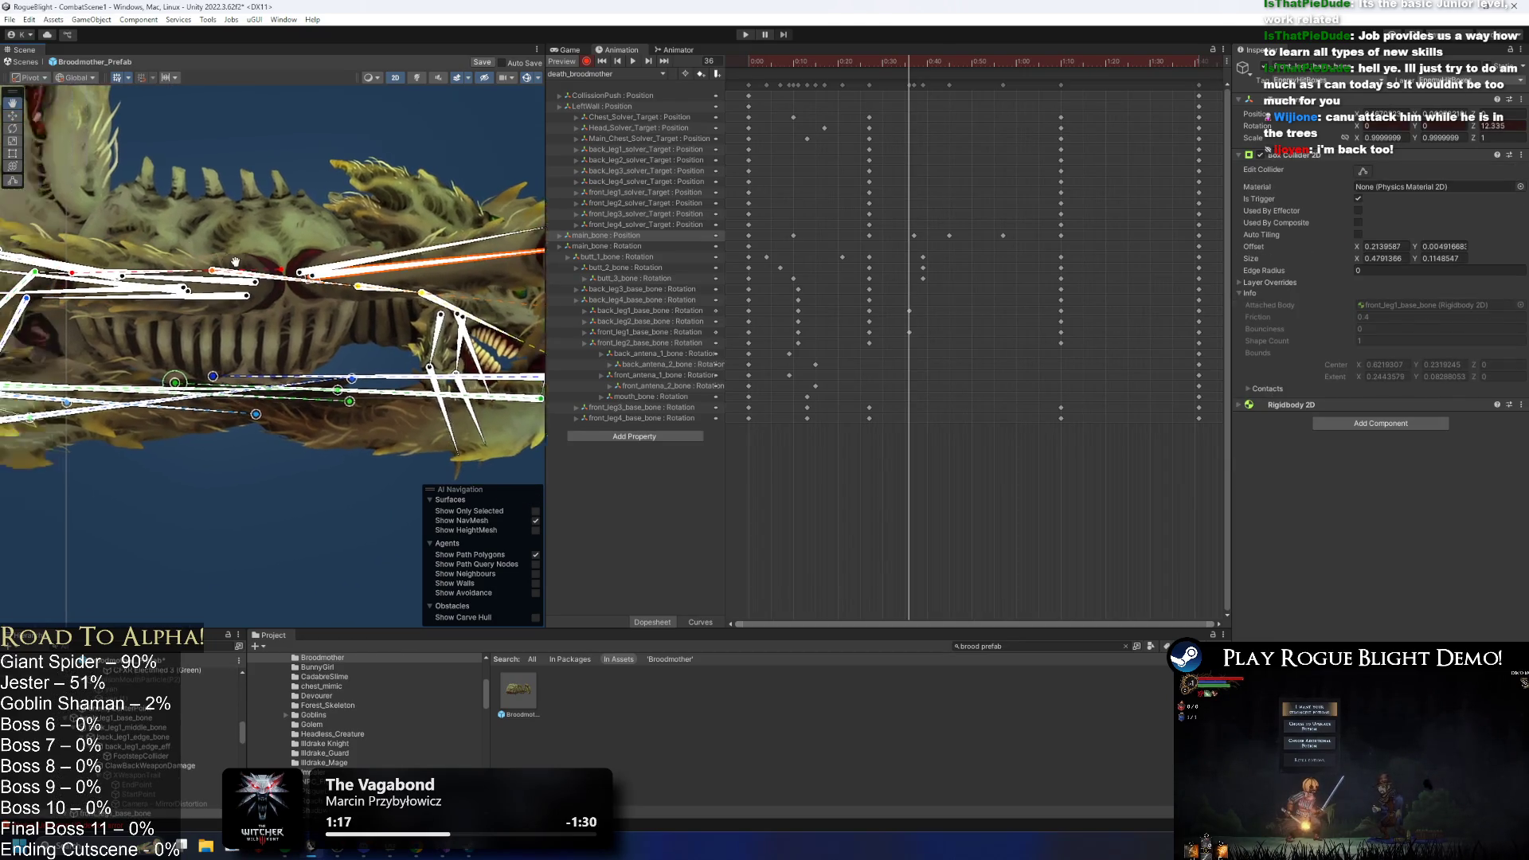
click(358, 299)
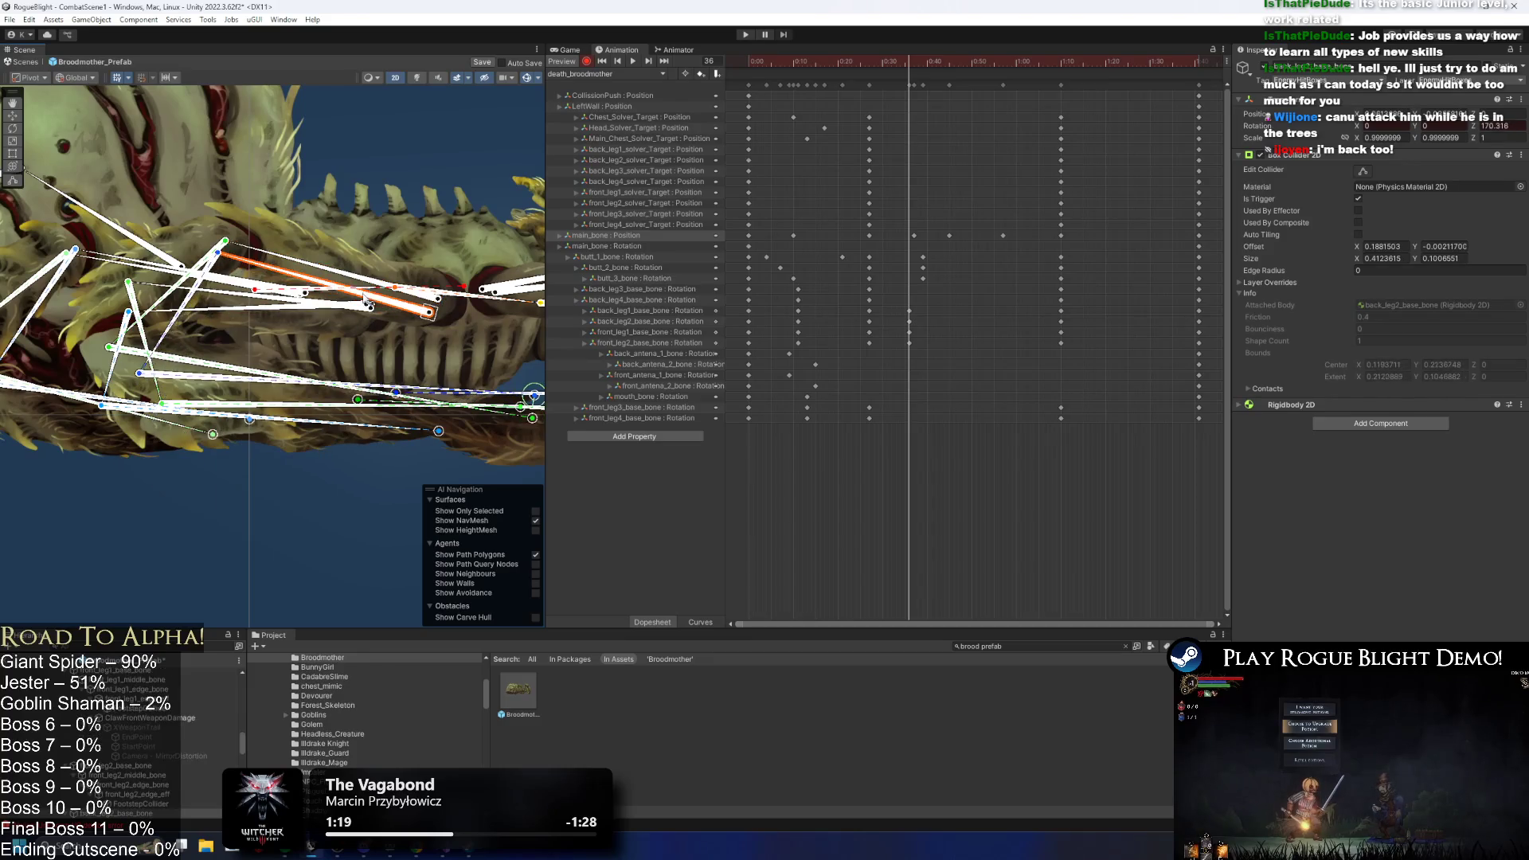
click(312, 299)
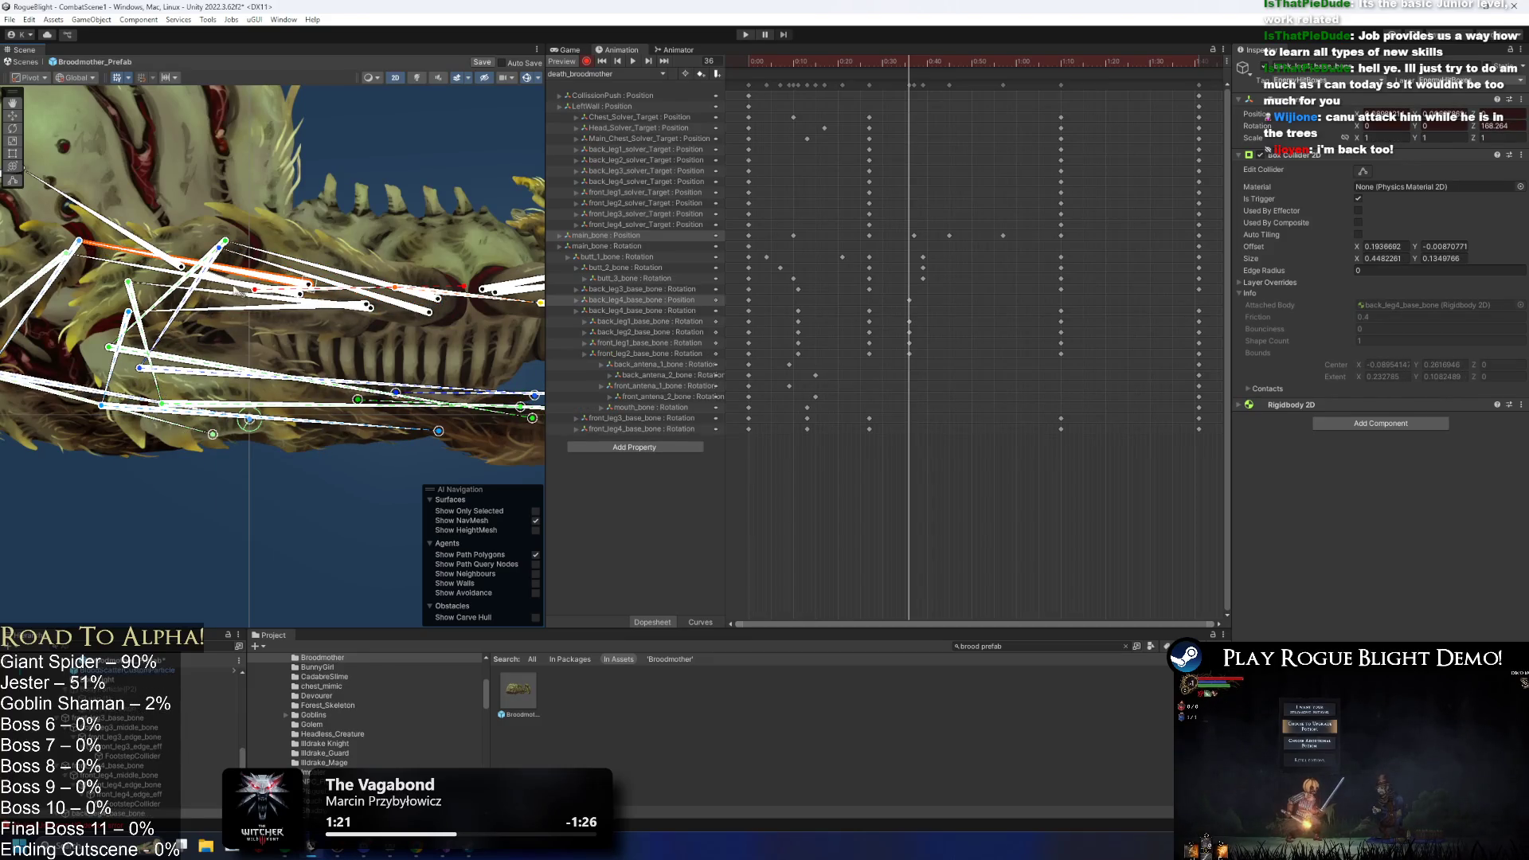
click(116, 251)
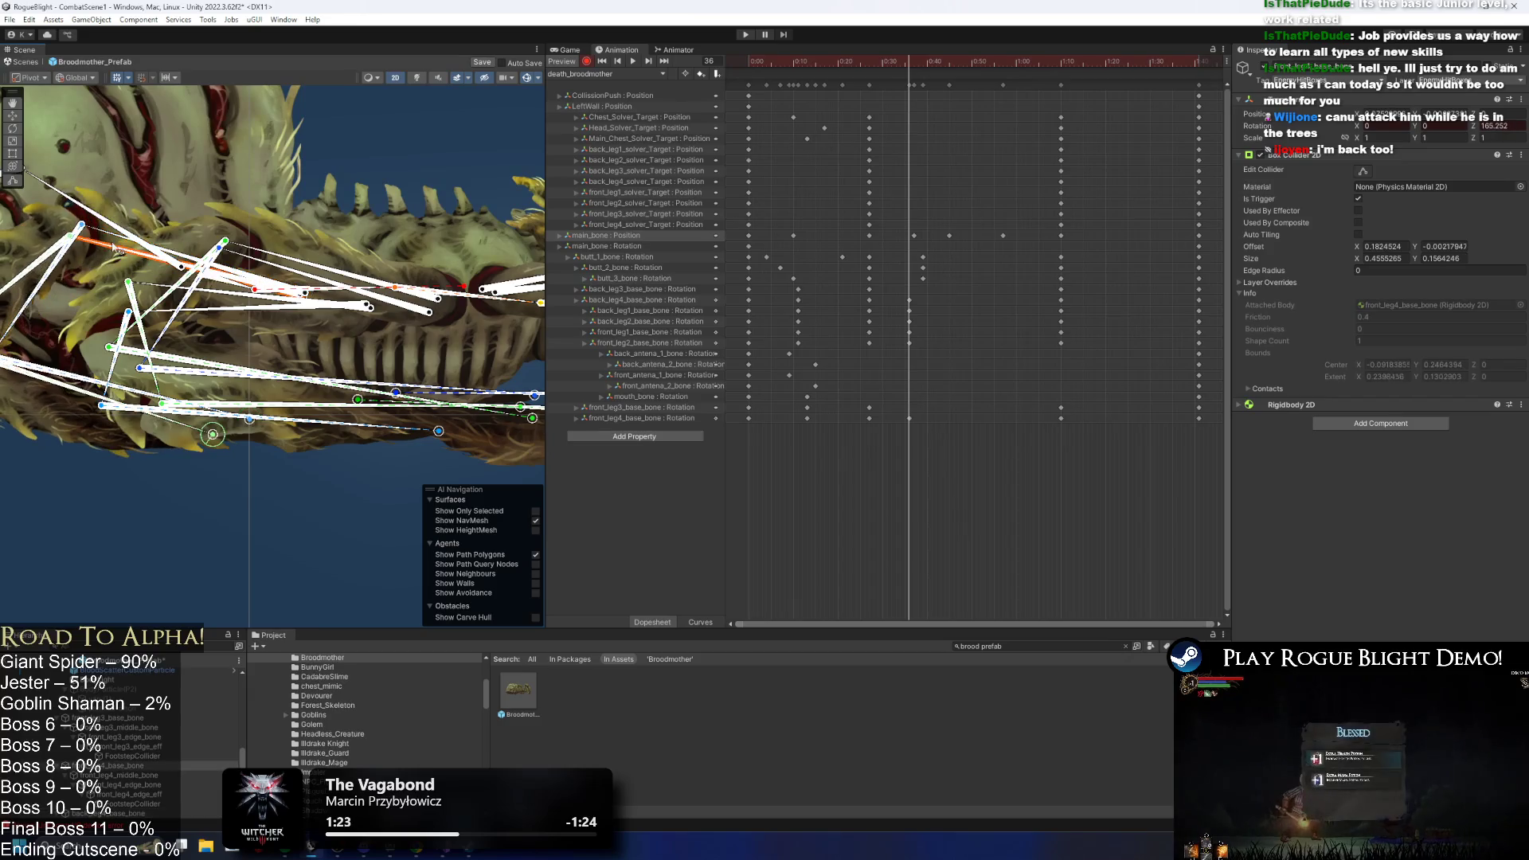
click(225, 287)
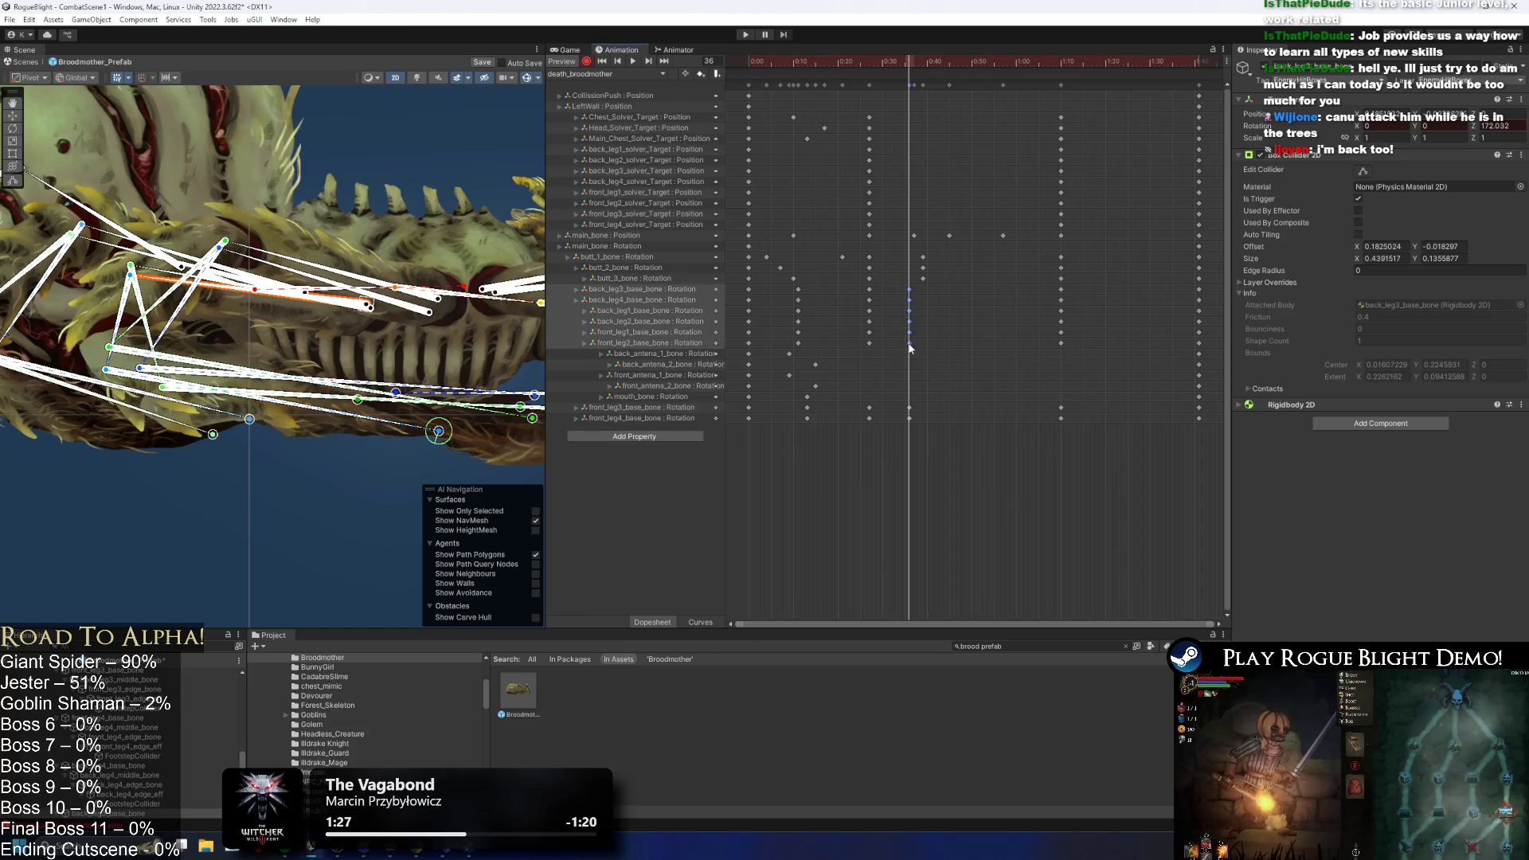
- Paste the leg base bone keys at frames 48 and 60 and play the preview
click(856, 298)
click(962, 62)
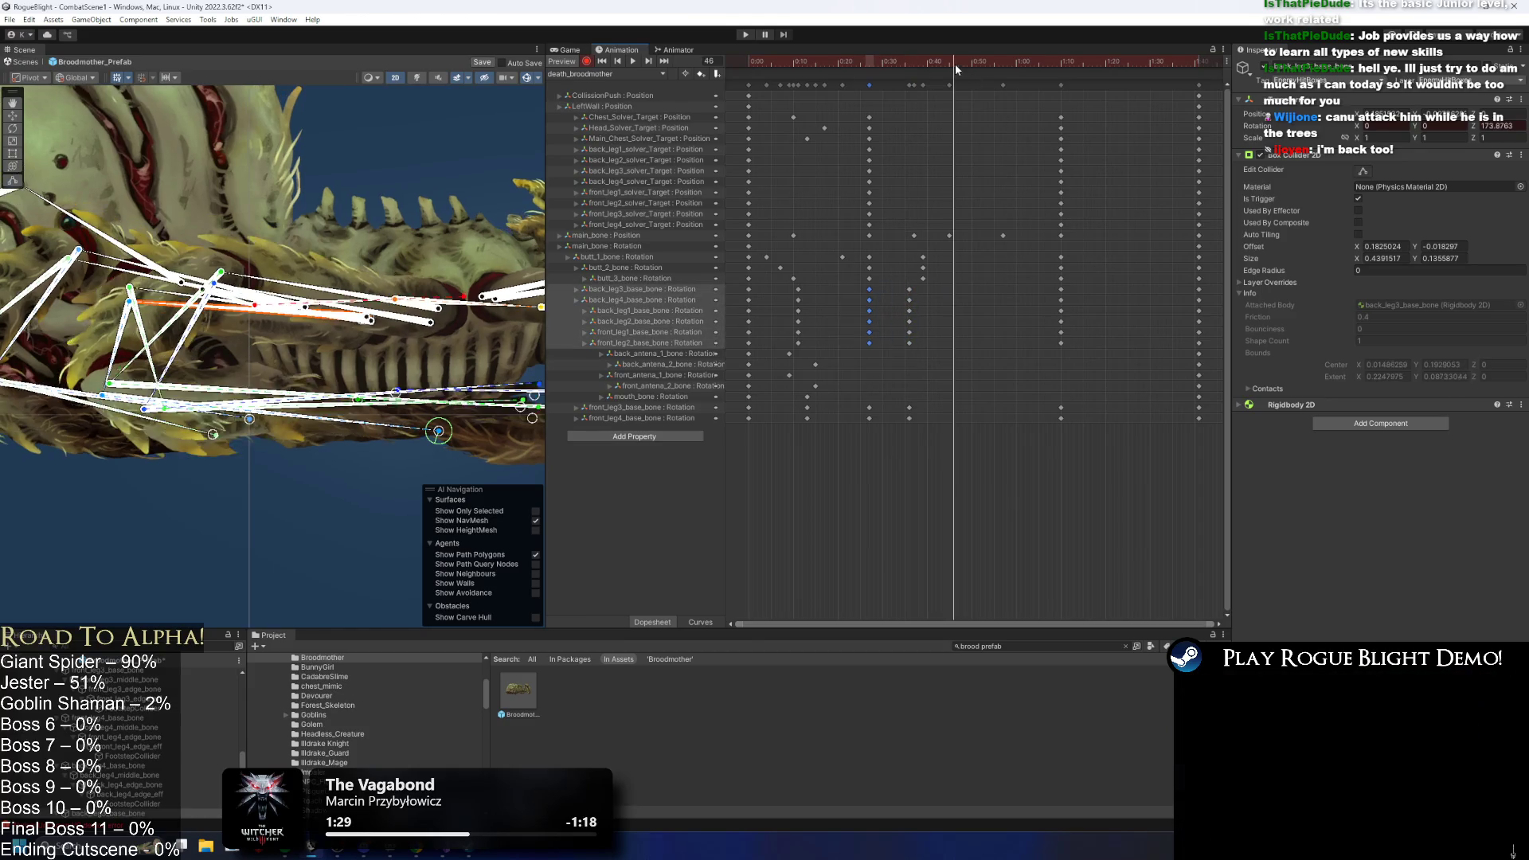
key(ctrl+v)
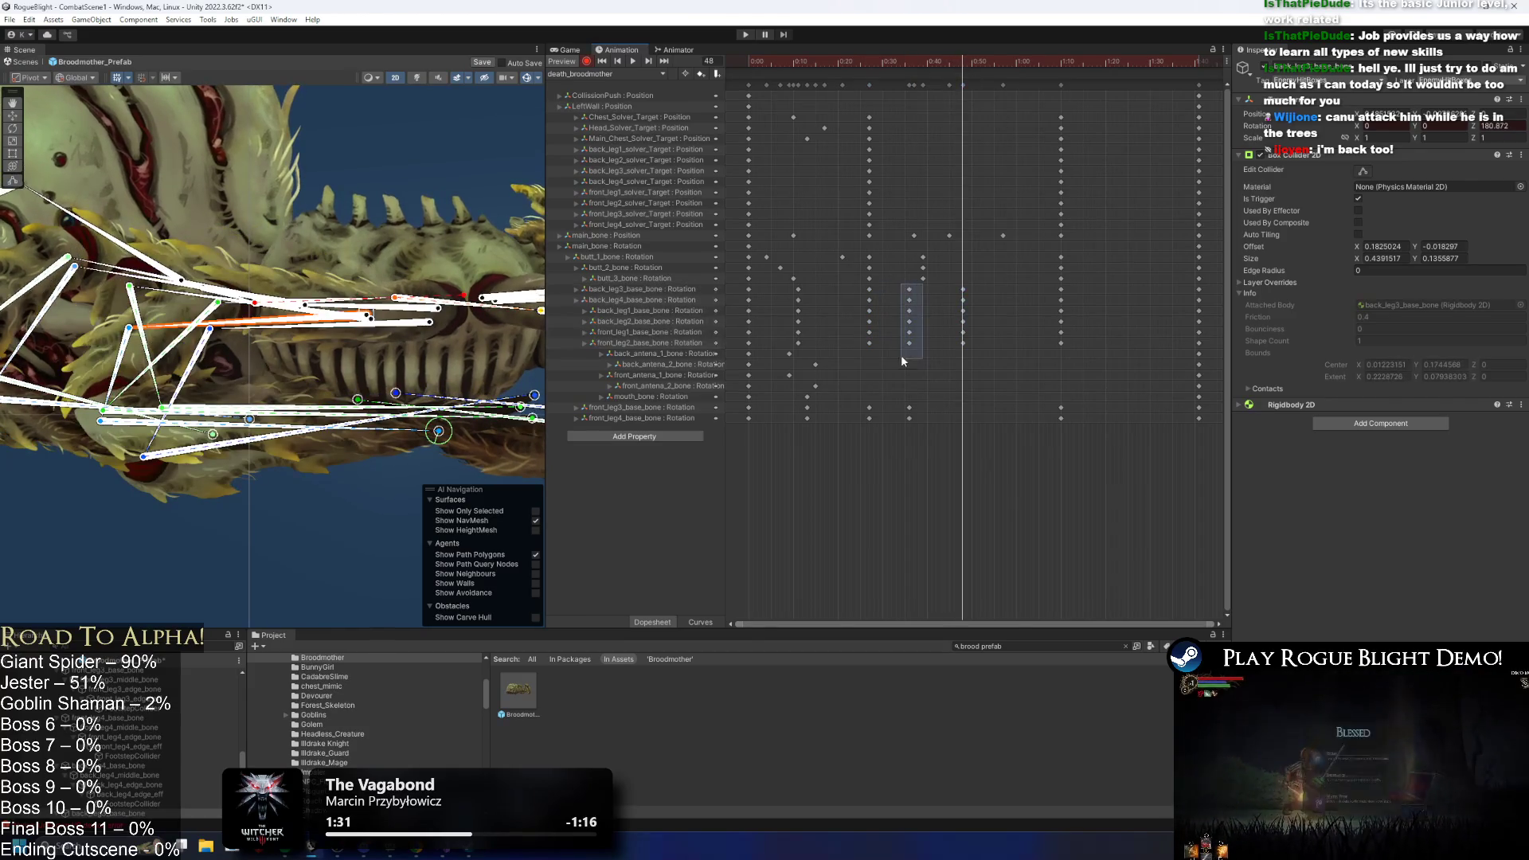
click(1016, 60)
key(ctrl+v)
key(space)
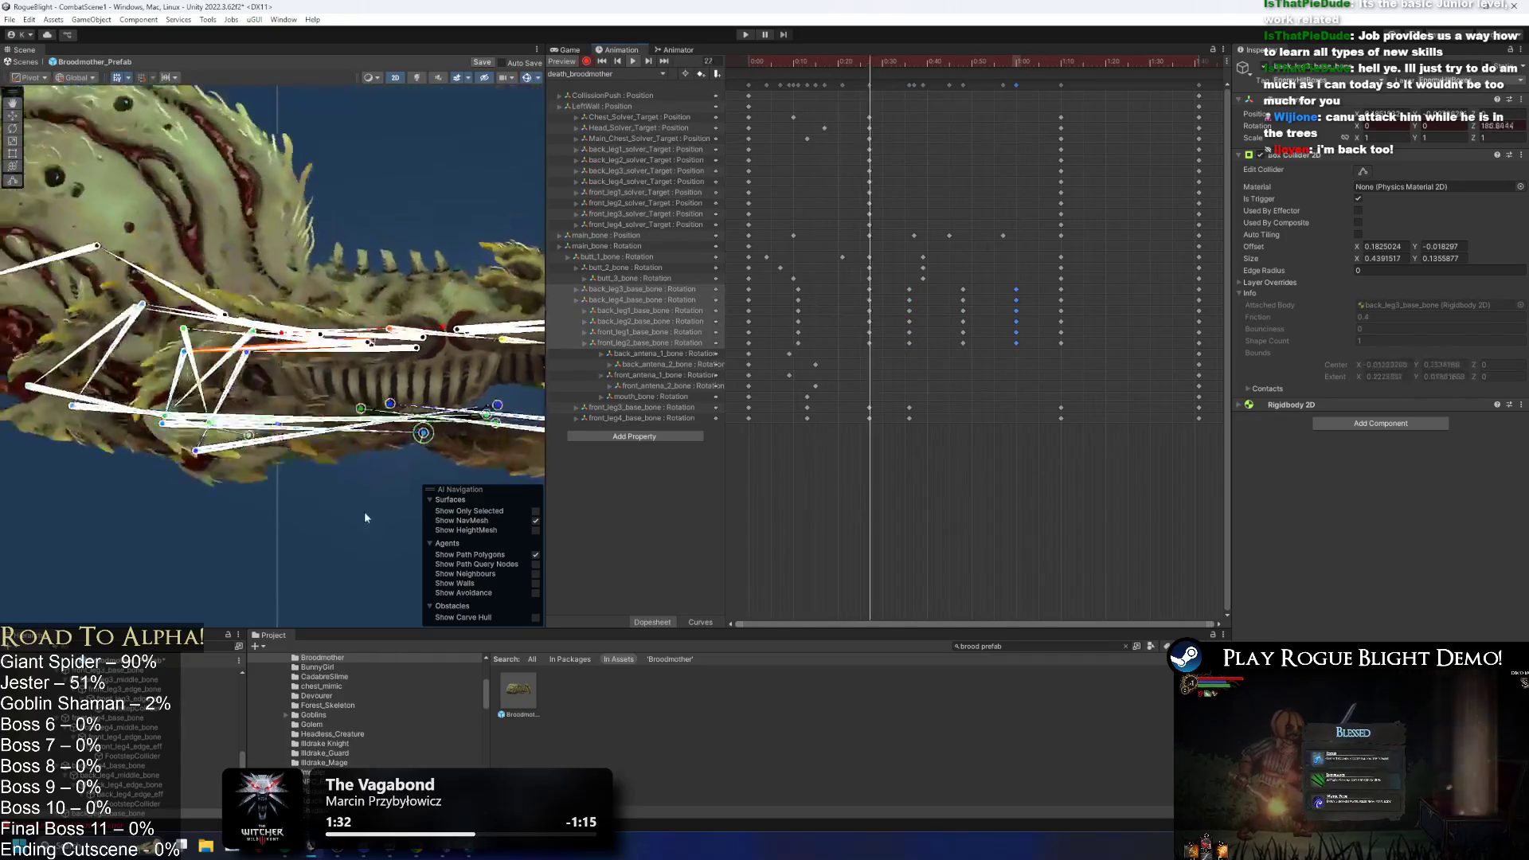
scroll(296, 337, down, 3)
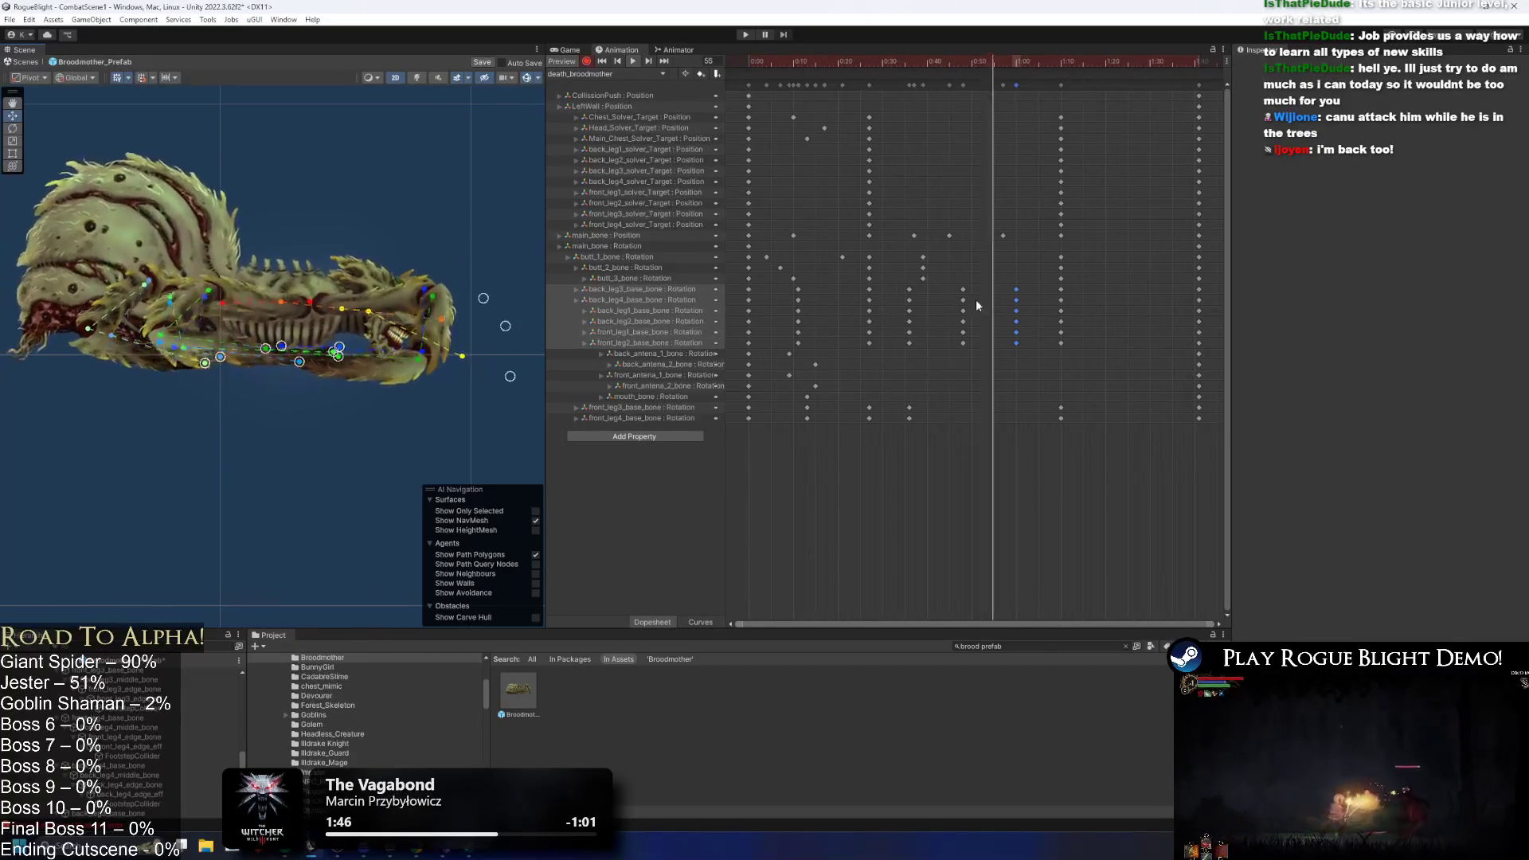
- Select the back_leg4 keys, move to frame 50 and select front_leg3_base_bone
drag(900, 304, 1063, 295)
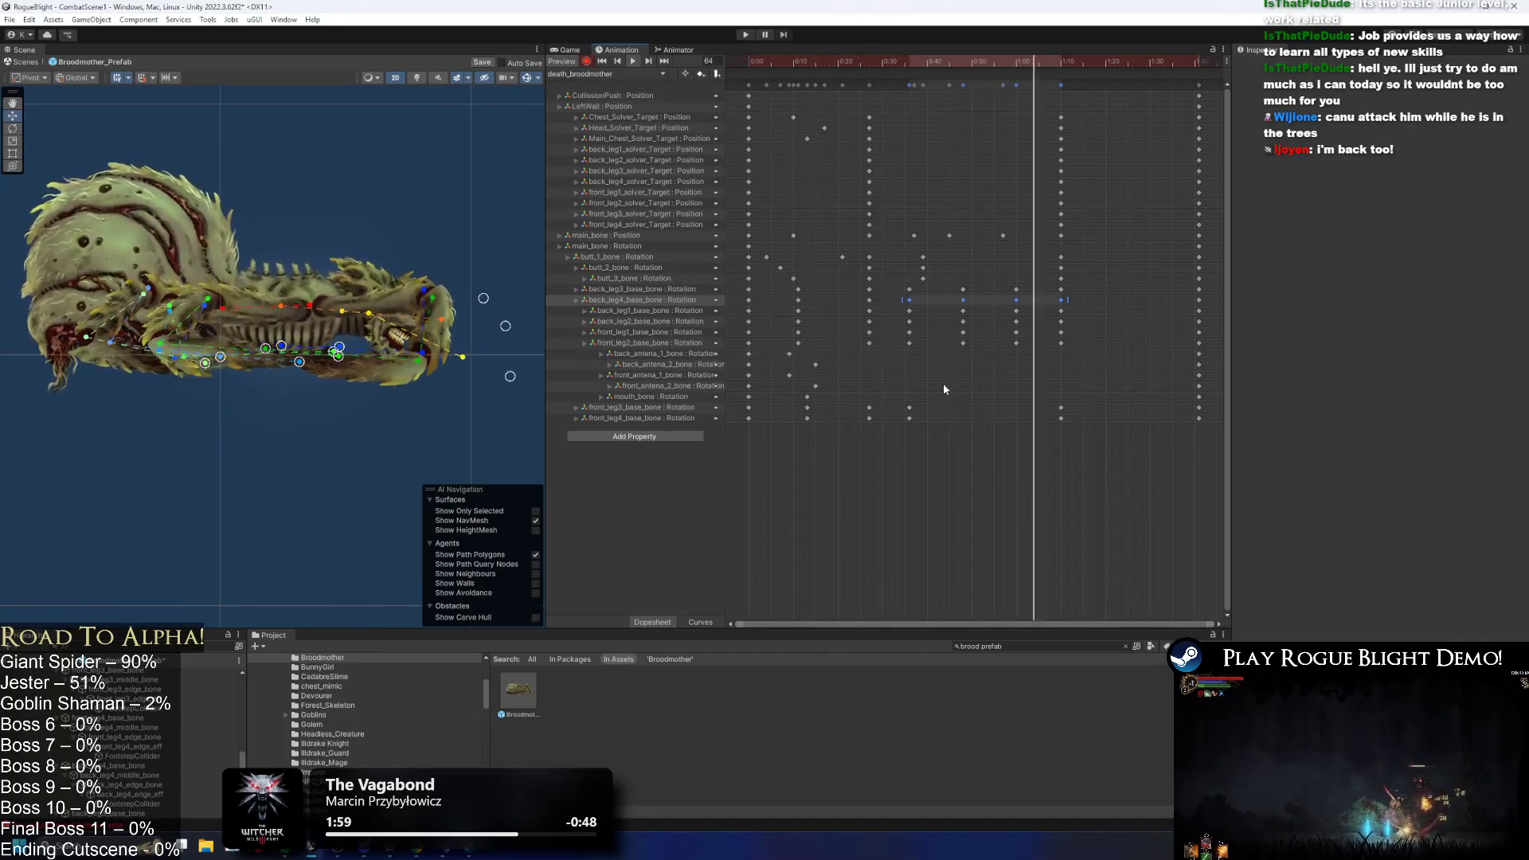
click(973, 63)
scroll(188, 342, up, 5)
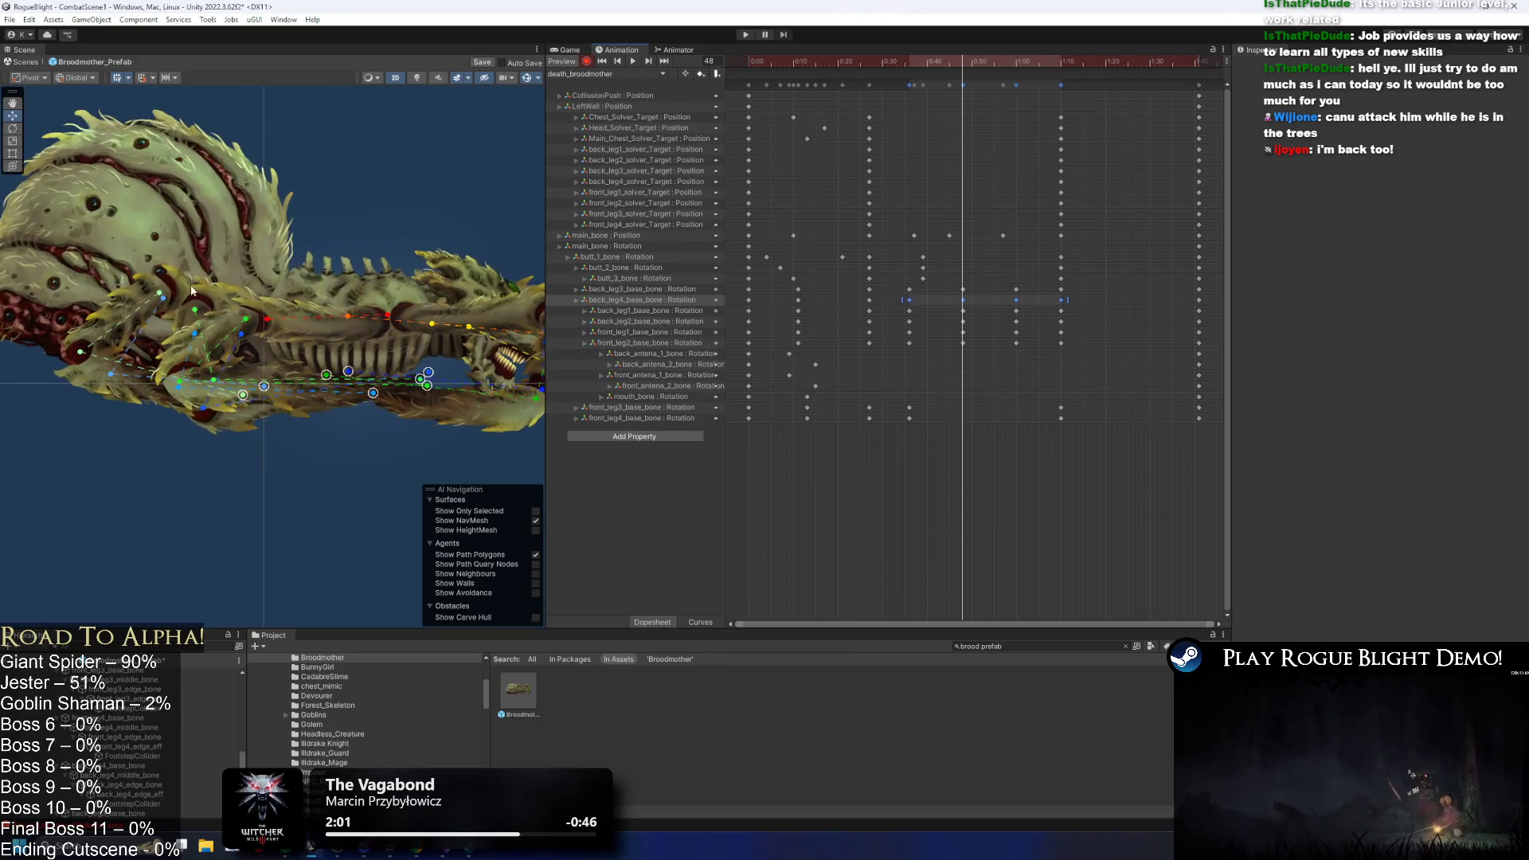
click(188, 342)
drag(188, 342, 253, 315)
click(288, 301)
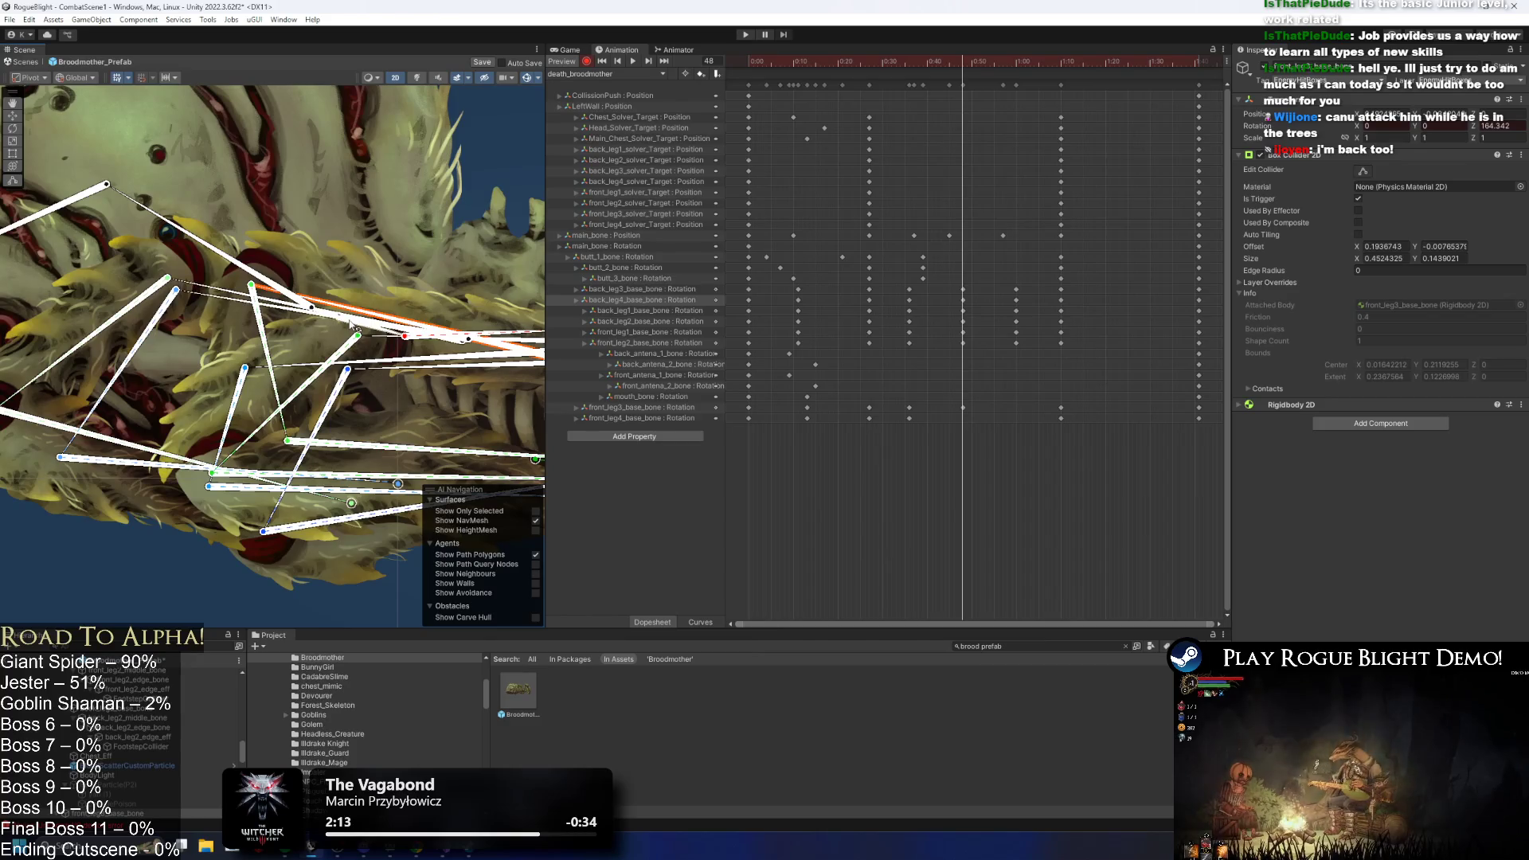
drag(341, 317, 323, 345)
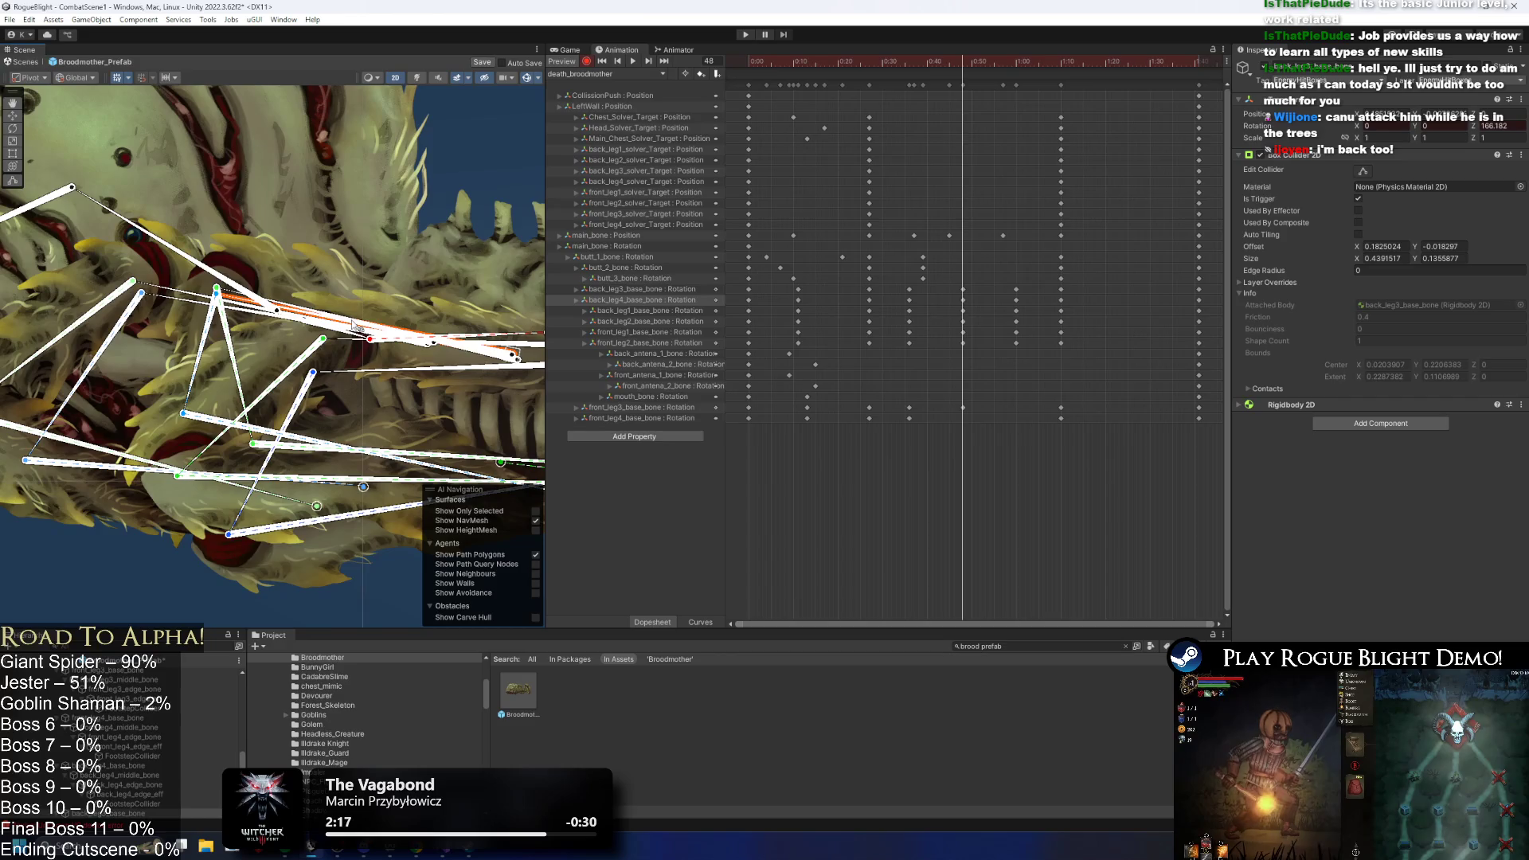
click(629, 408)
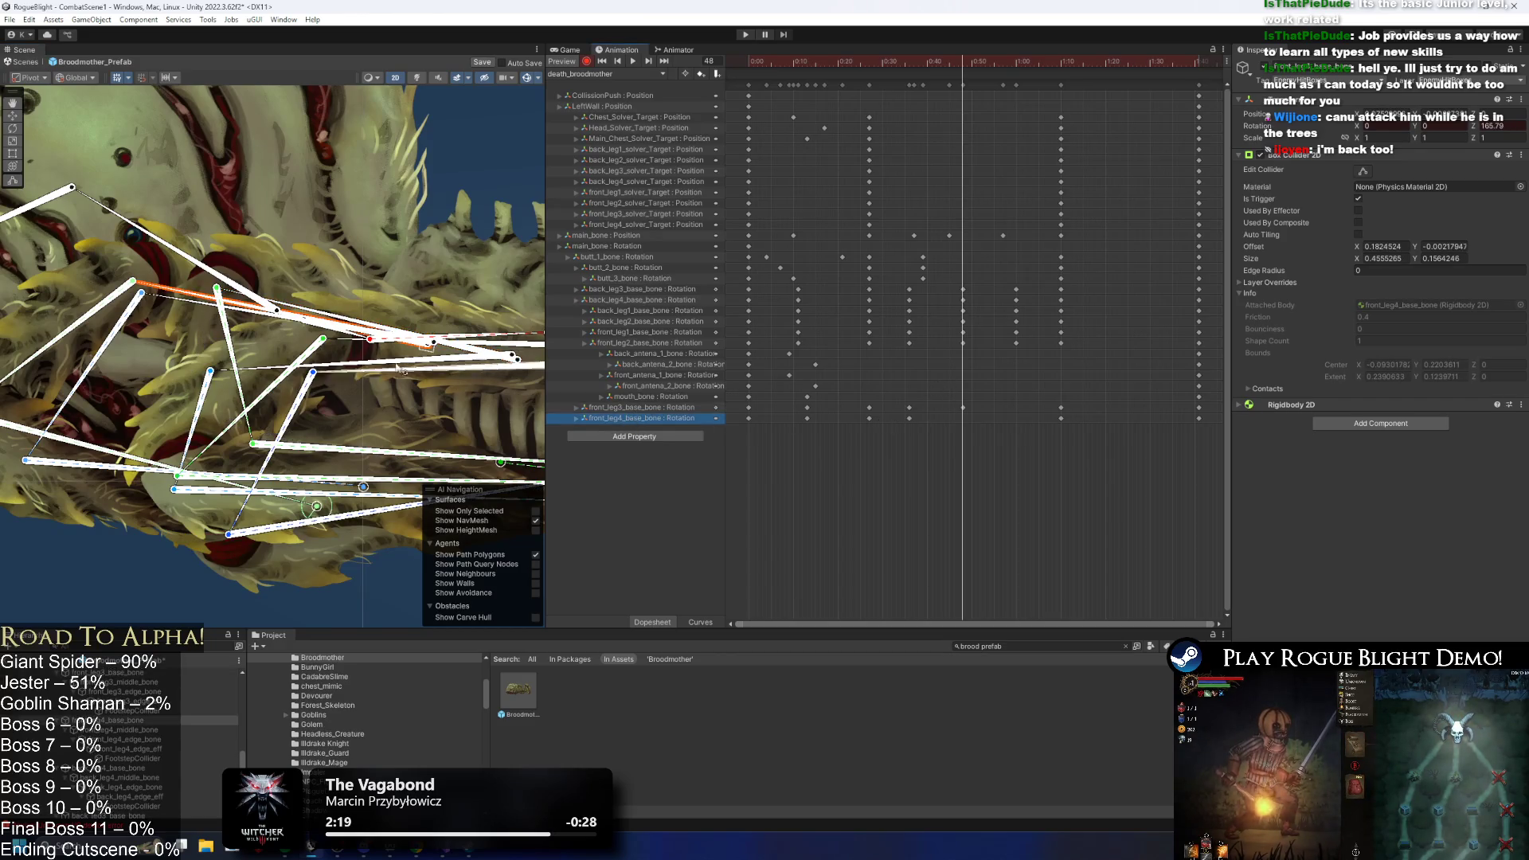
- Rotate front_leg3 upward at frame 50 and preview the collapse through frame 60
drag(158, 293, 179, 269)
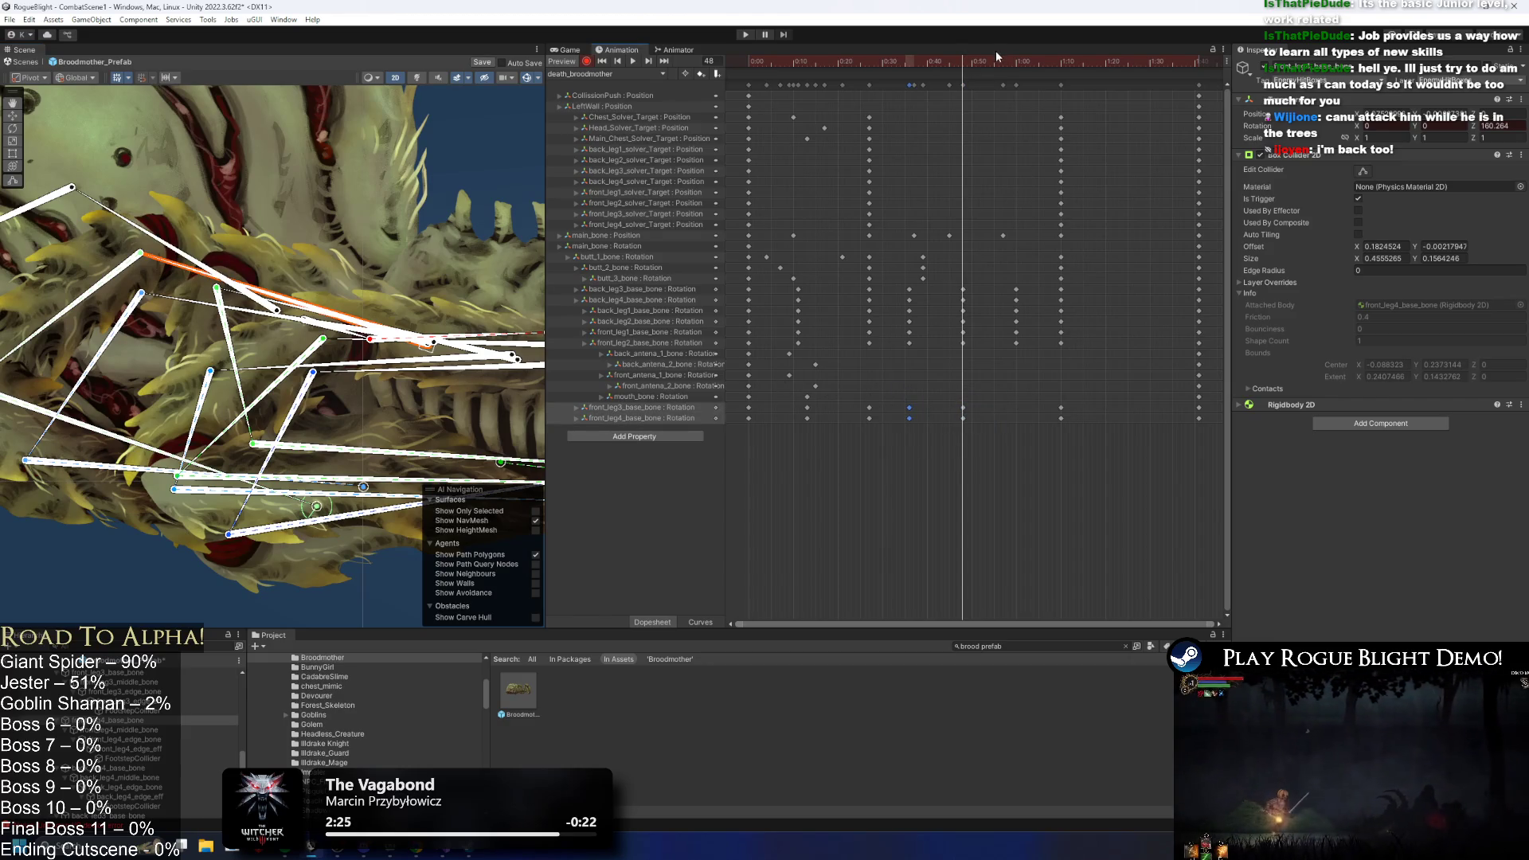
key(space)
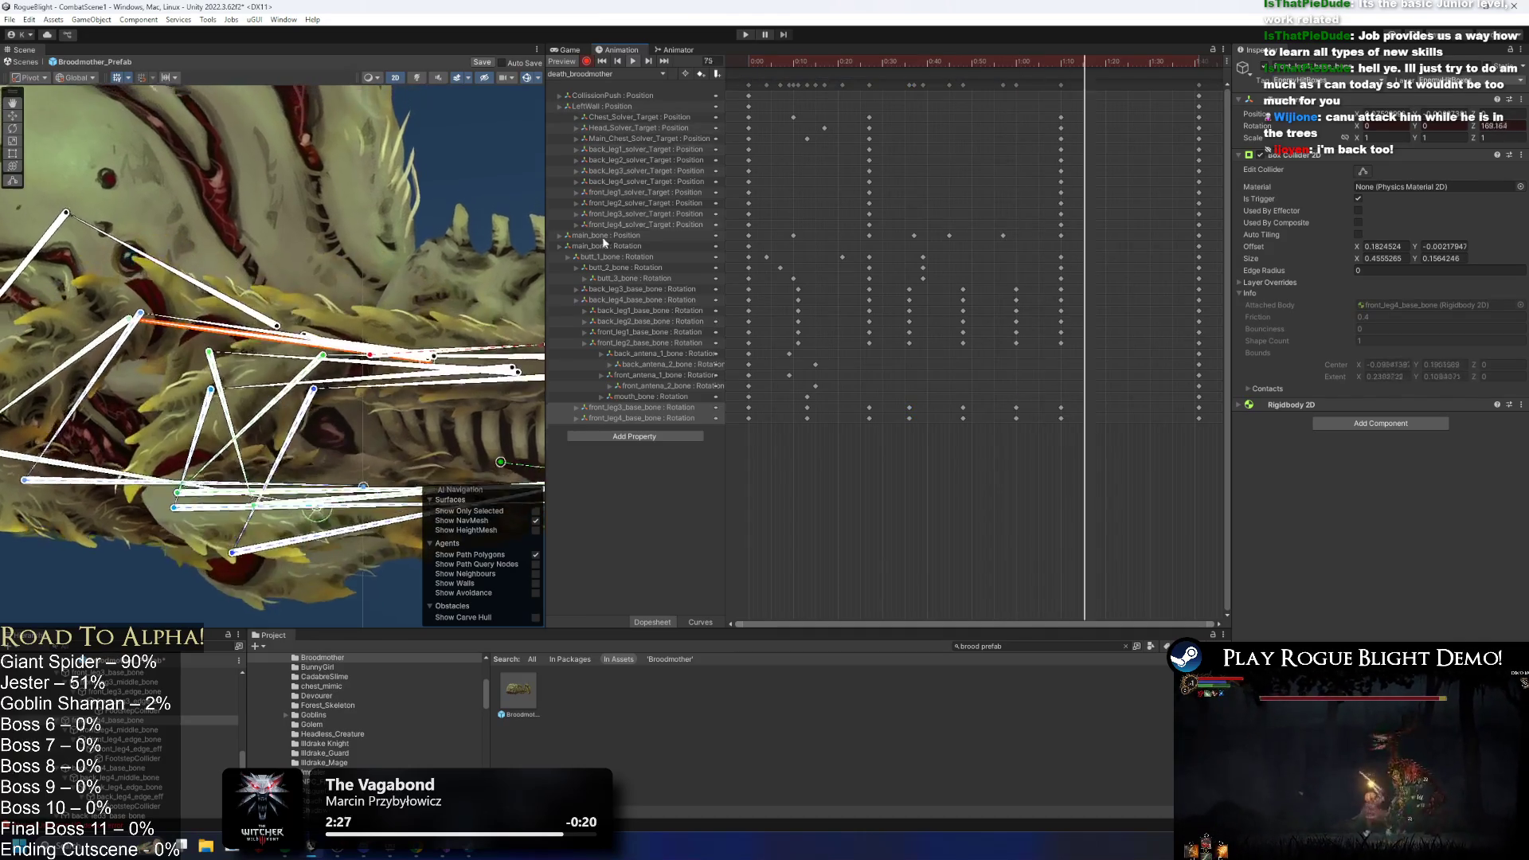
scroll(318, 590, down, 4)
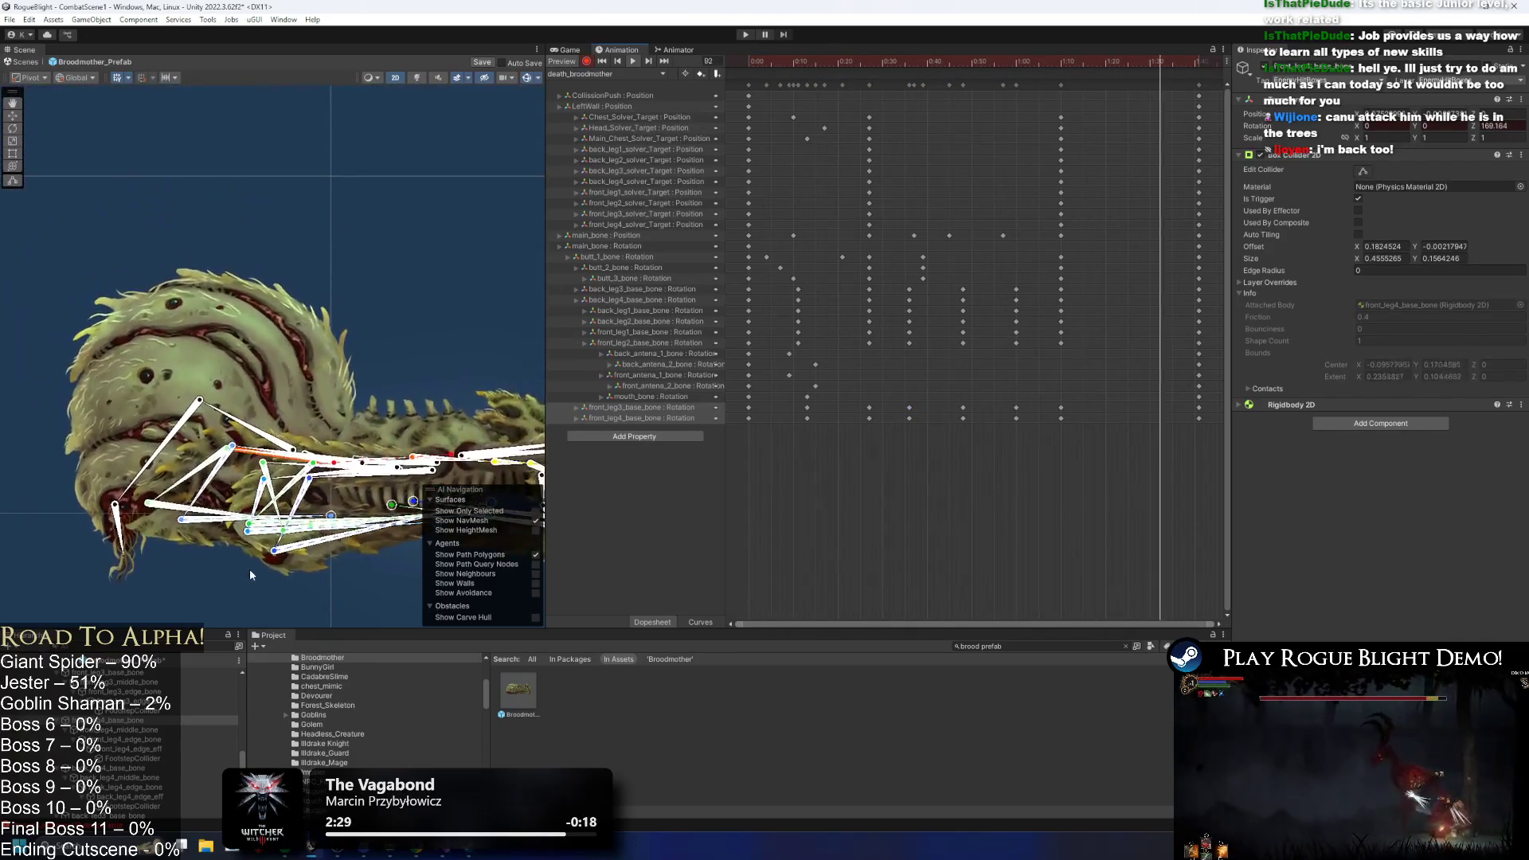
click(249, 572)
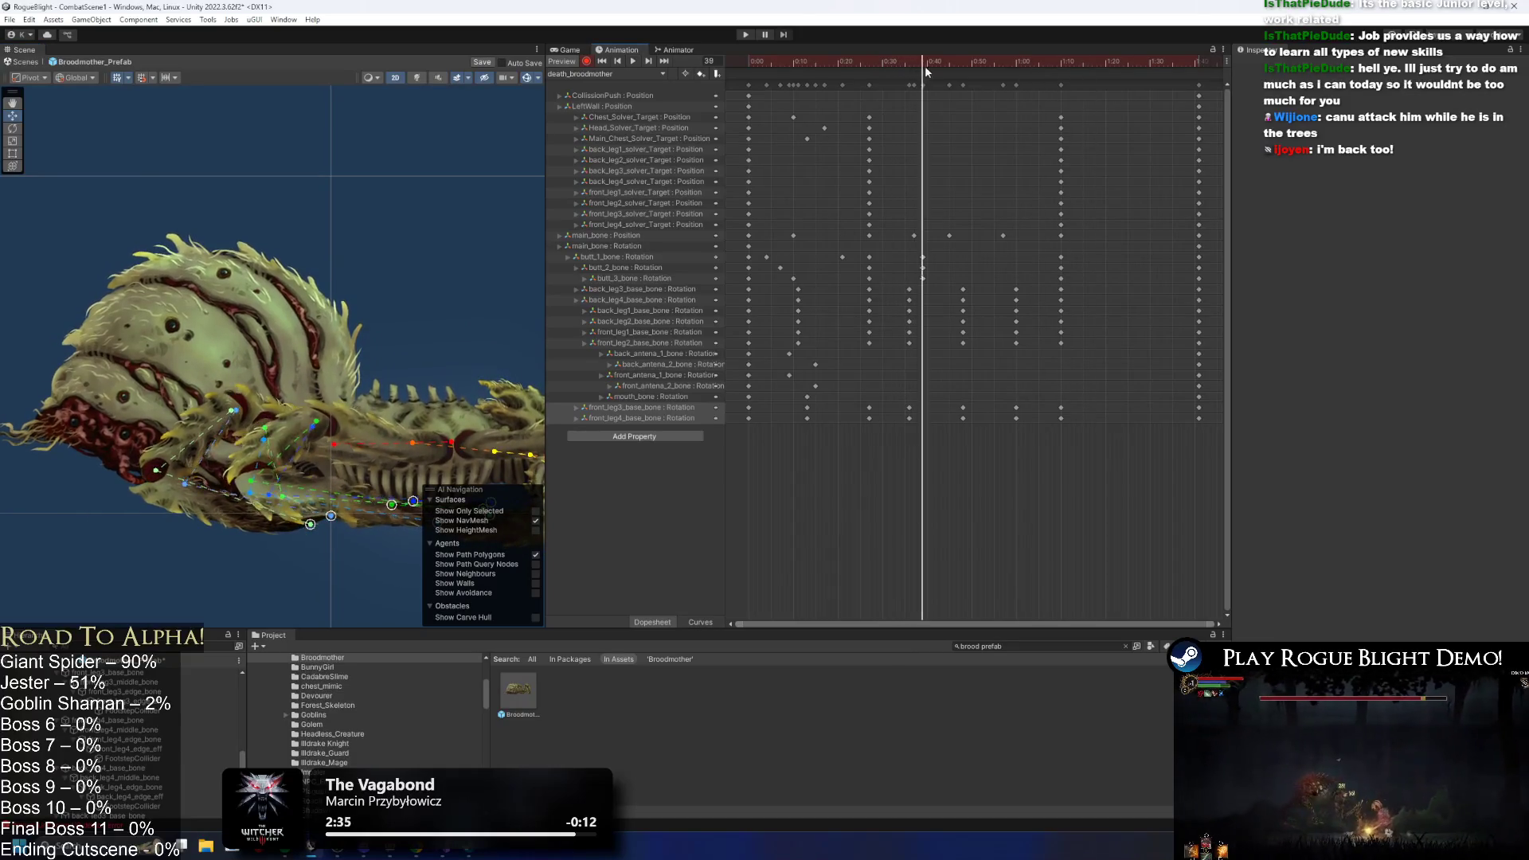
drag(922, 66, 948, 69)
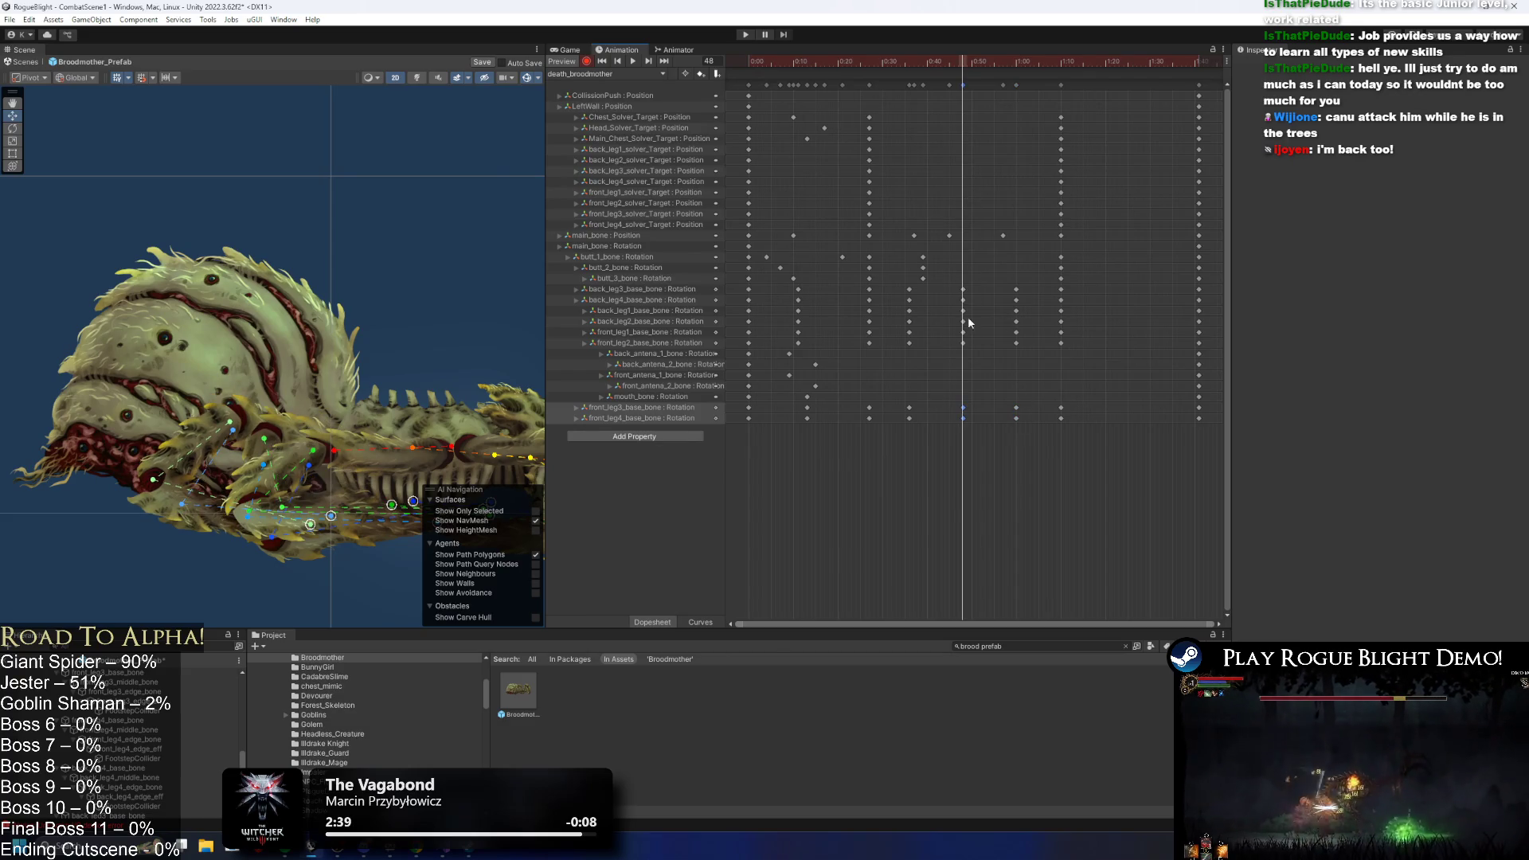
click(1018, 56)
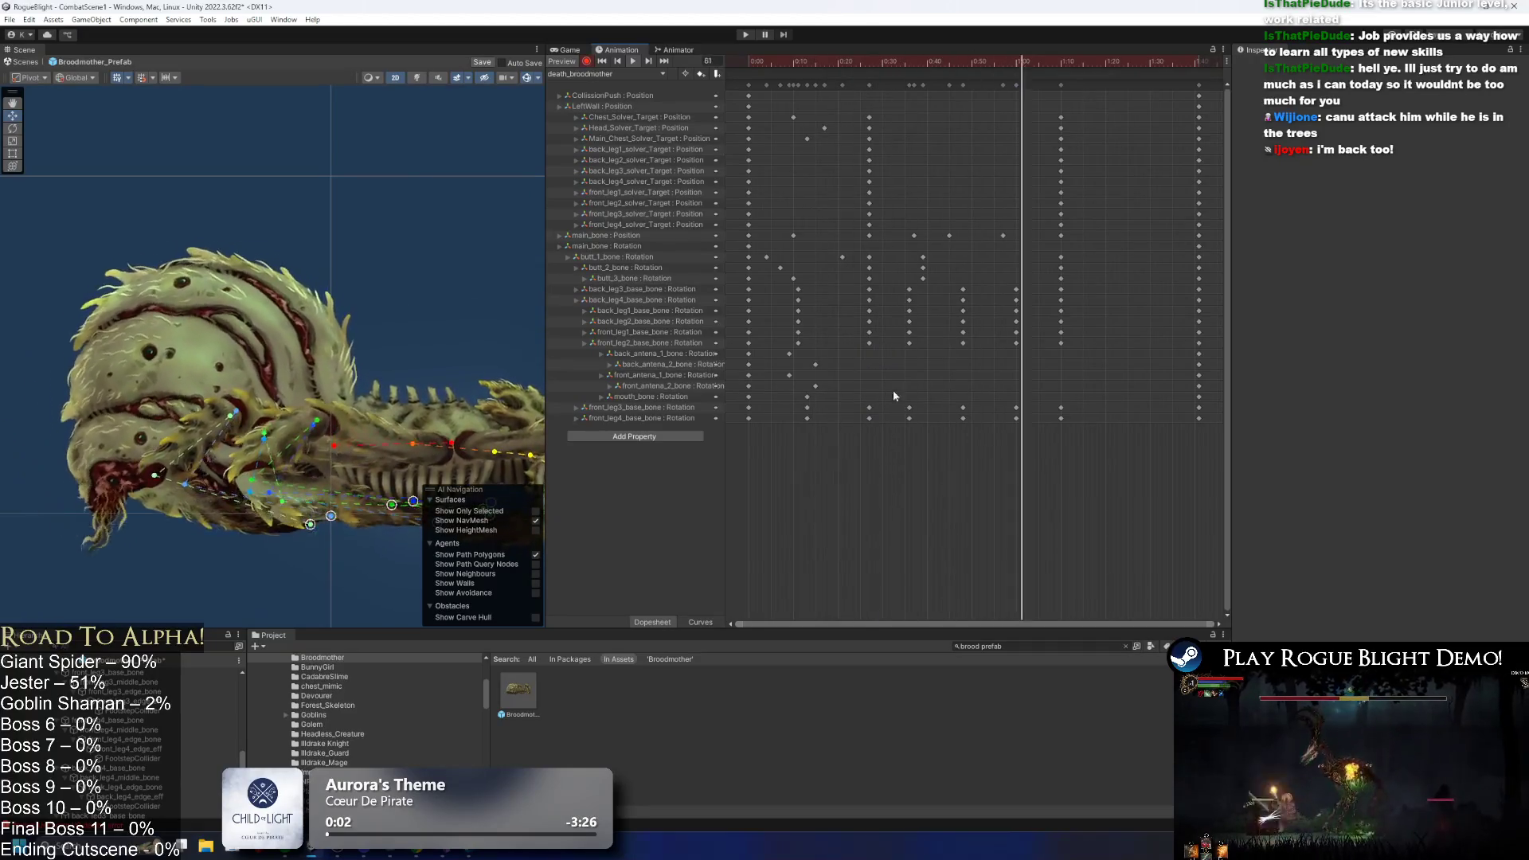
- Delay the front_leg2, front_leg4 and back_leg2 base bone keyframes so the legs collapse later
drag(863, 336, 1025, 346)
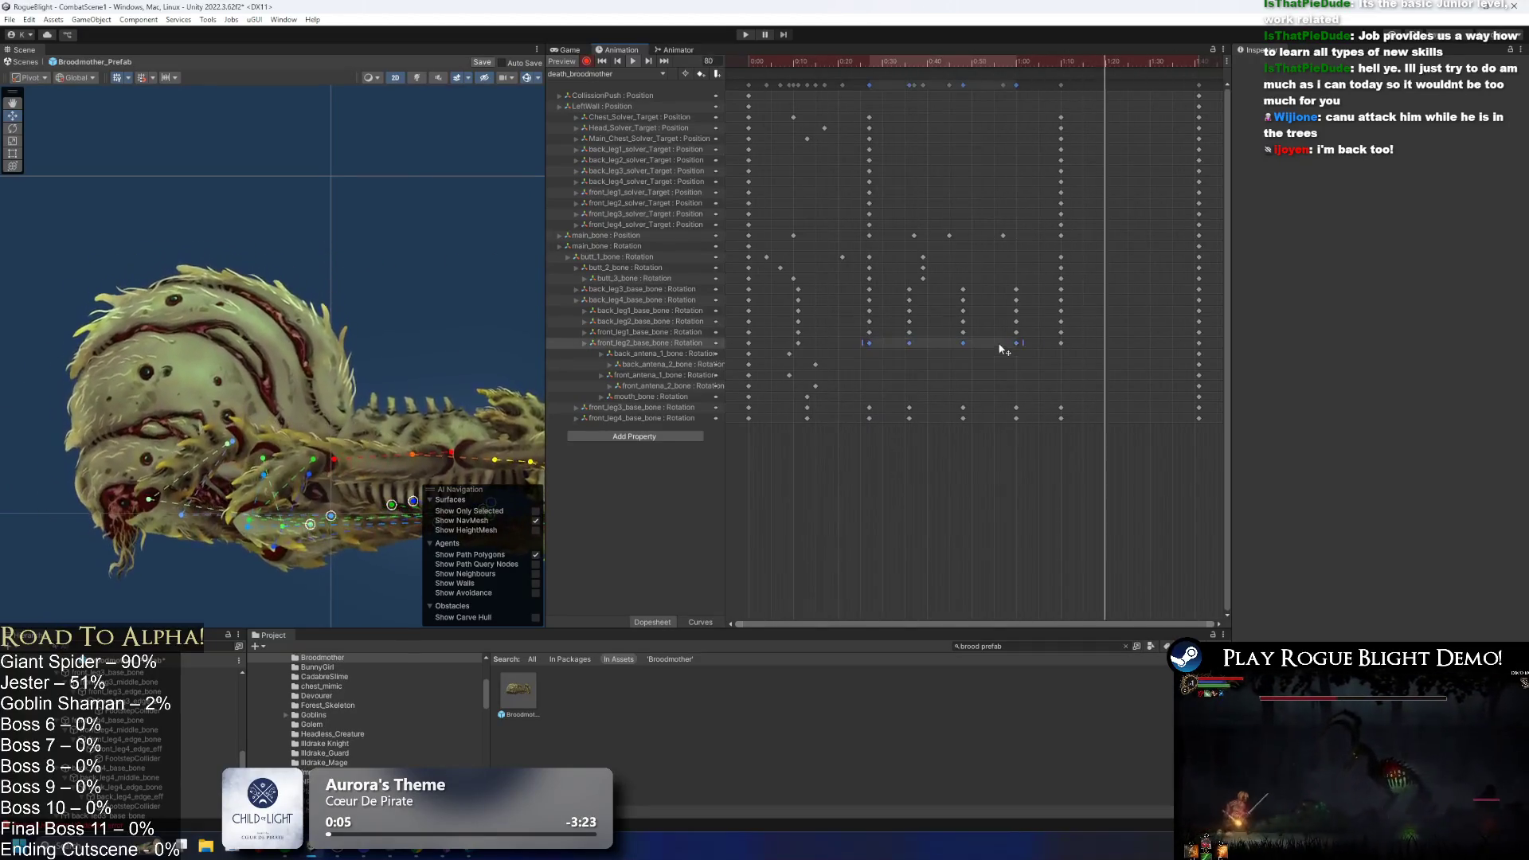
drag(863, 418, 1033, 418)
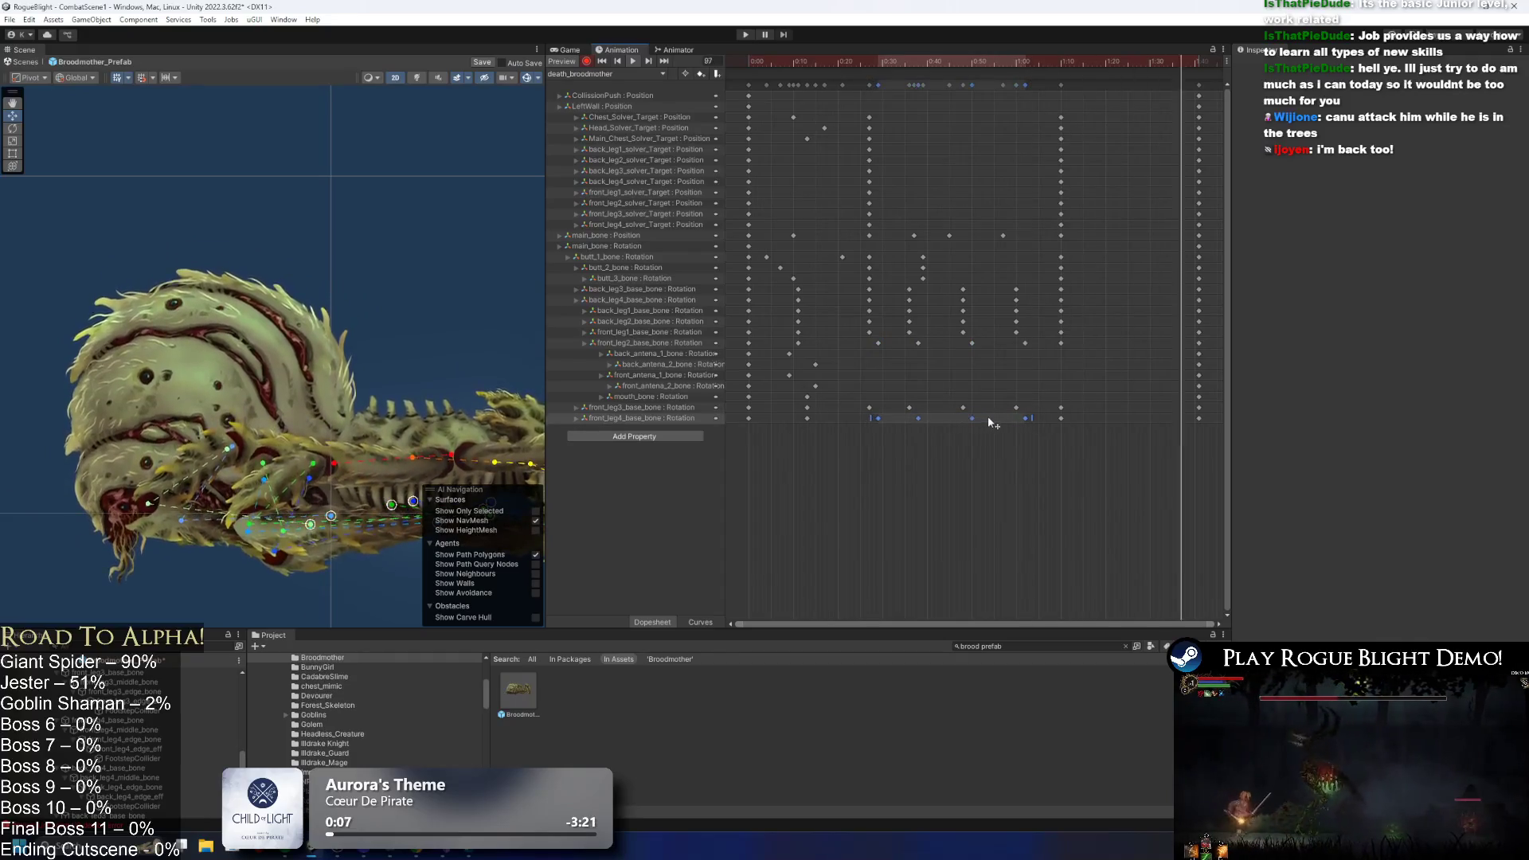
mouse_move(859, 317)
mouse_down()
mouse_move(988, 326)
mouse_move(972, 327)
mouse_up()
mouse_move(846, 296)
mouse_down()
mouse_move(1010, 304)
mouse_move(981, 300)
mouse_up()
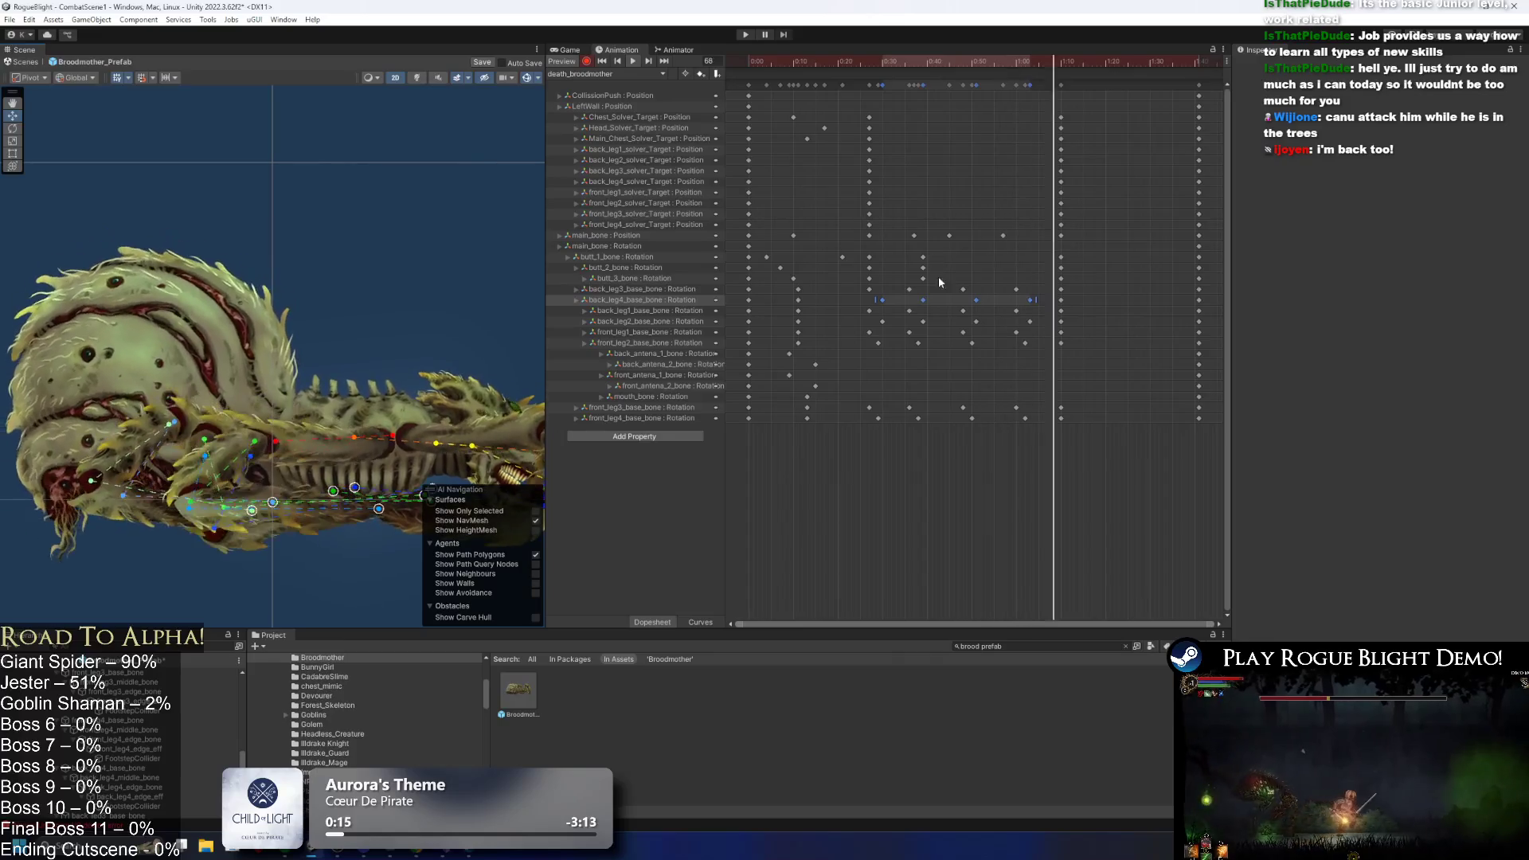
- Delay the chest and head solver target keys, pushing Main_Chest_Solver_Target furthest
mouse_move(1061, 61)
mouse_down()
mouse_move(1125, 61)
mouse_move(901, 60)
mouse_up()
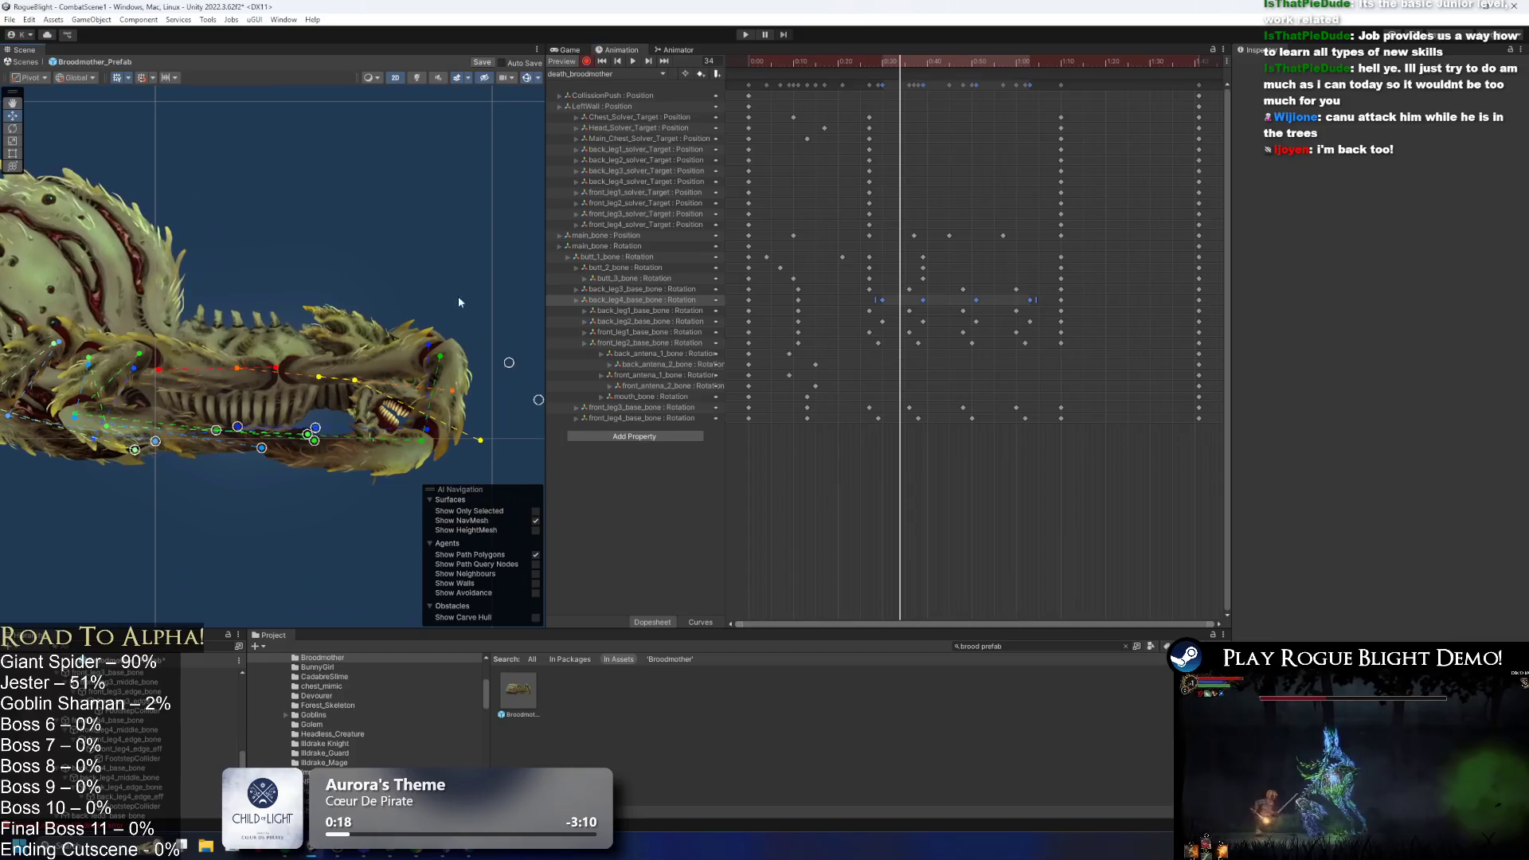
drag(510, 360, 488, 346)
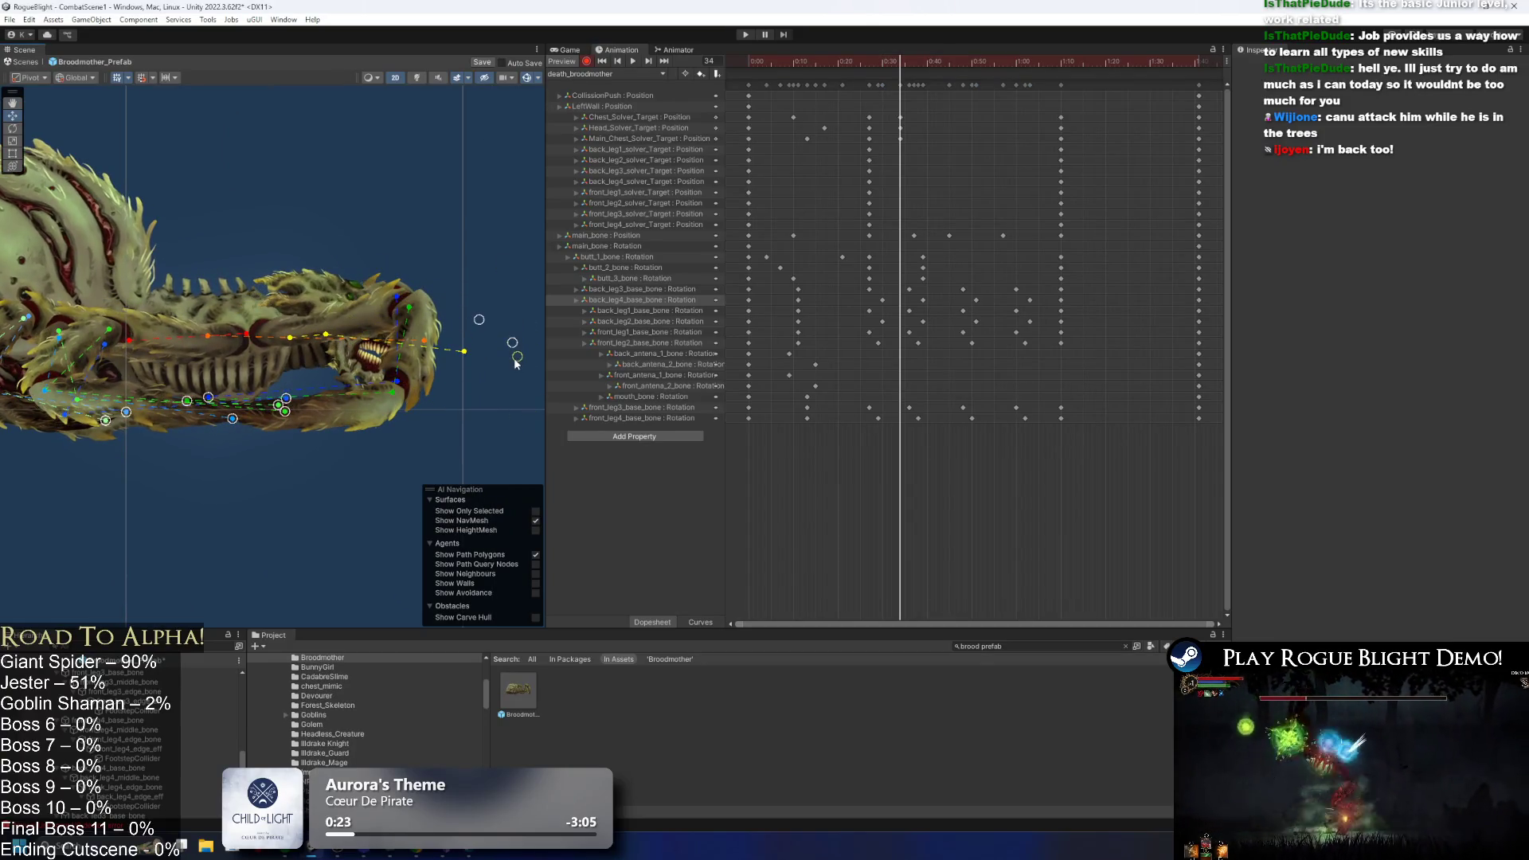
drag(910, 112, 892, 143)
drag(900, 139, 946, 140)
key(space)
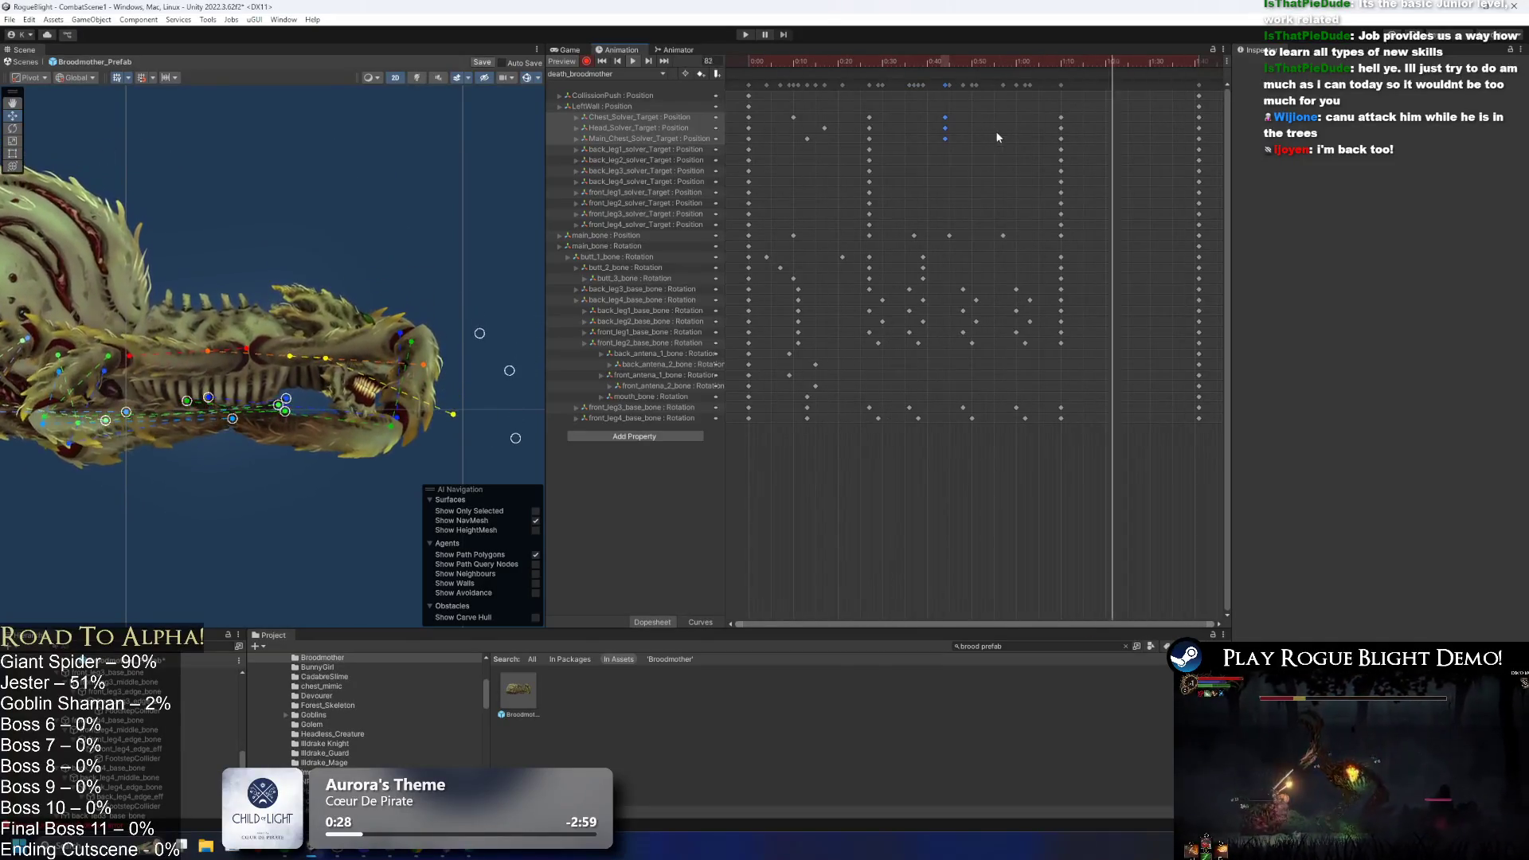
drag(977, 124, 945, 134)
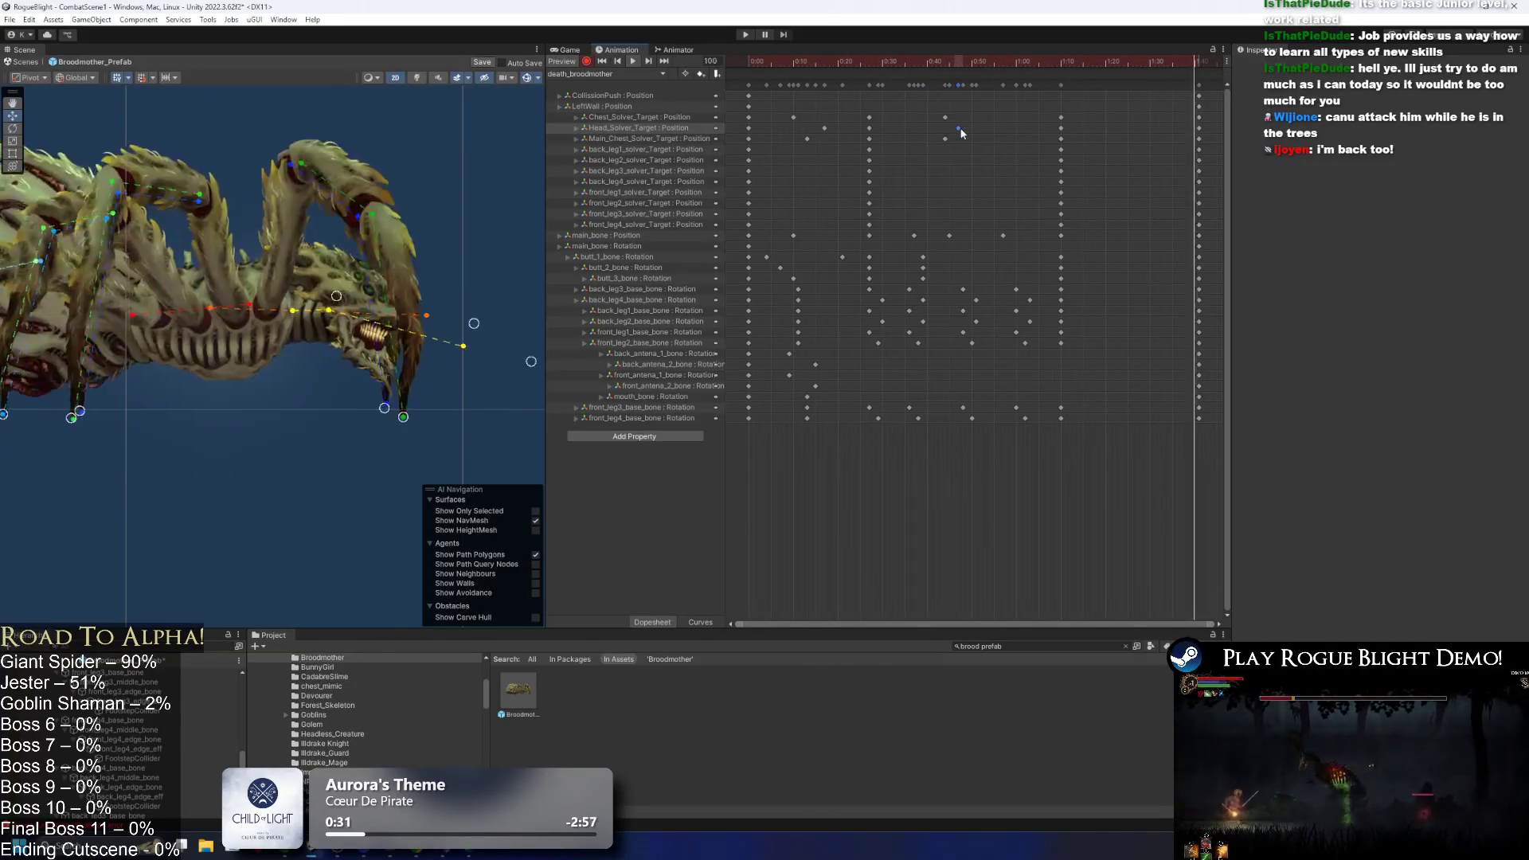
click(945, 140)
drag(945, 138, 994, 139)
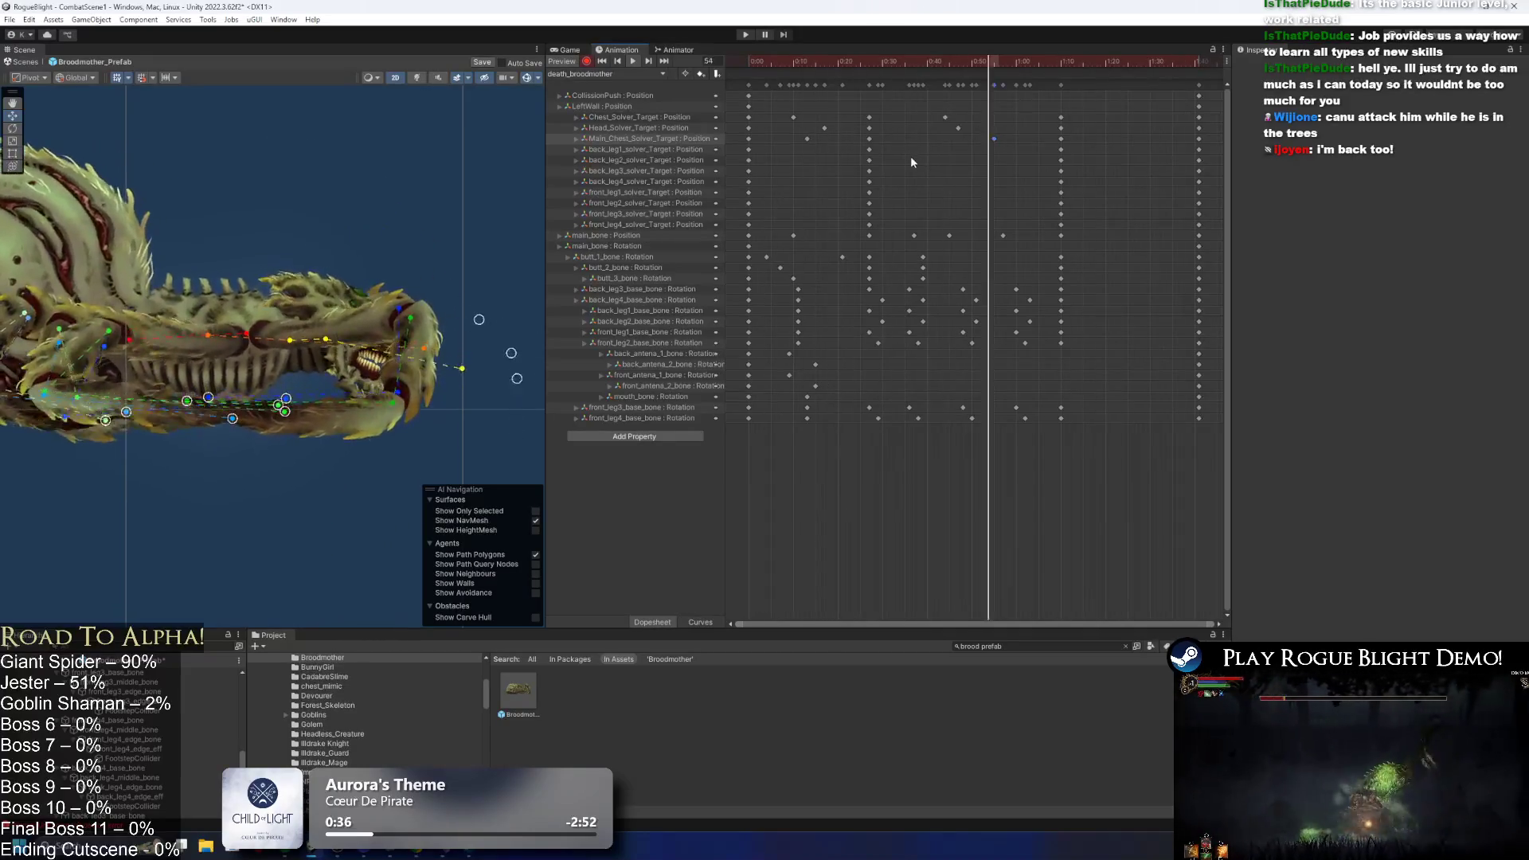
- Test a solver target pose at frame 72, undo it, and replay the clip
click(1071, 69)
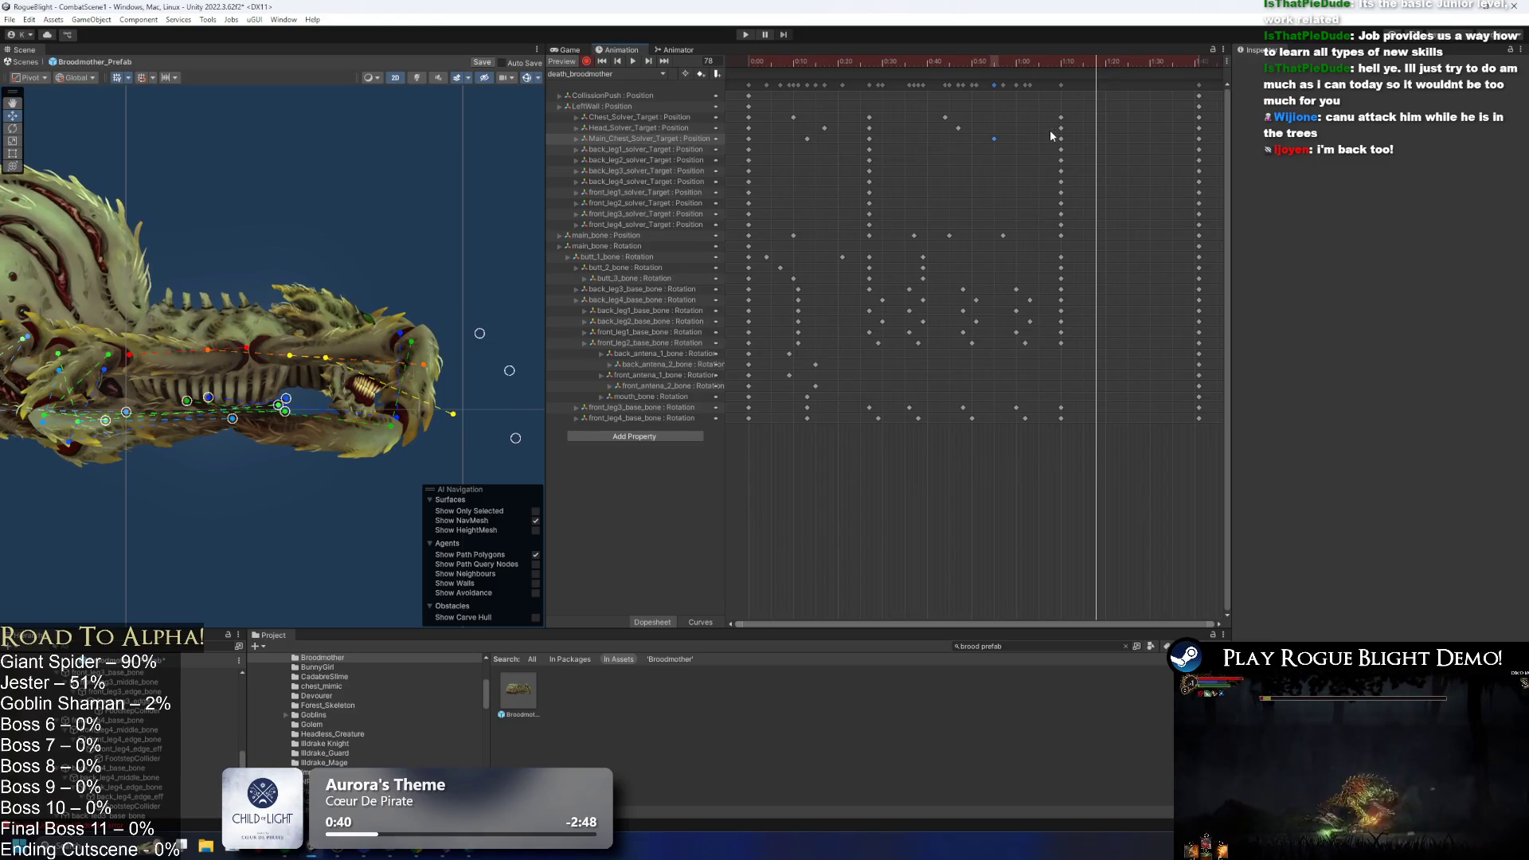
drag(482, 334, 496, 357)
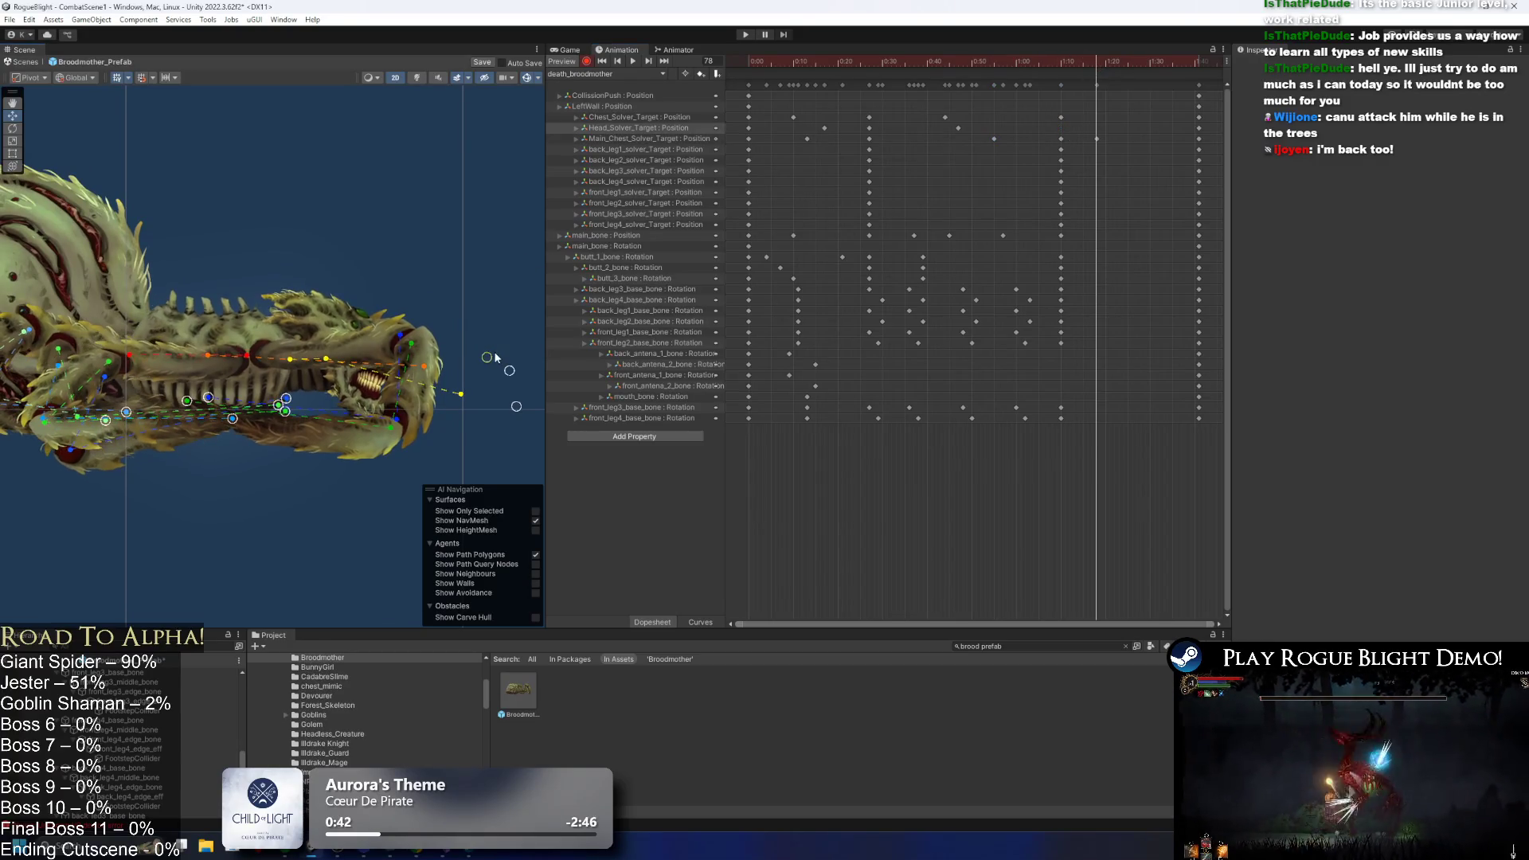
key(ctrl+z)
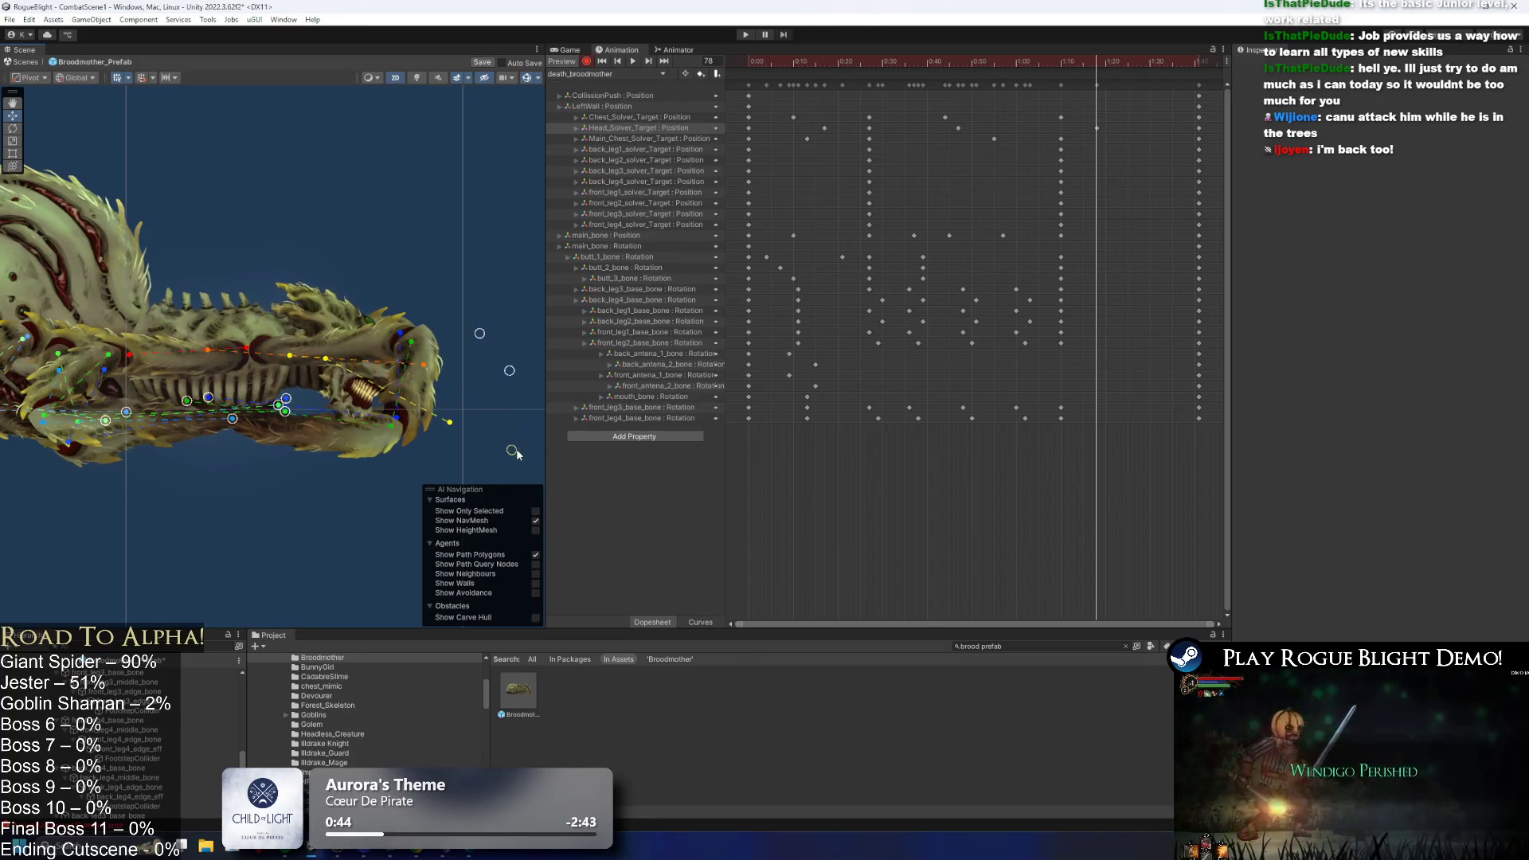
key(space)
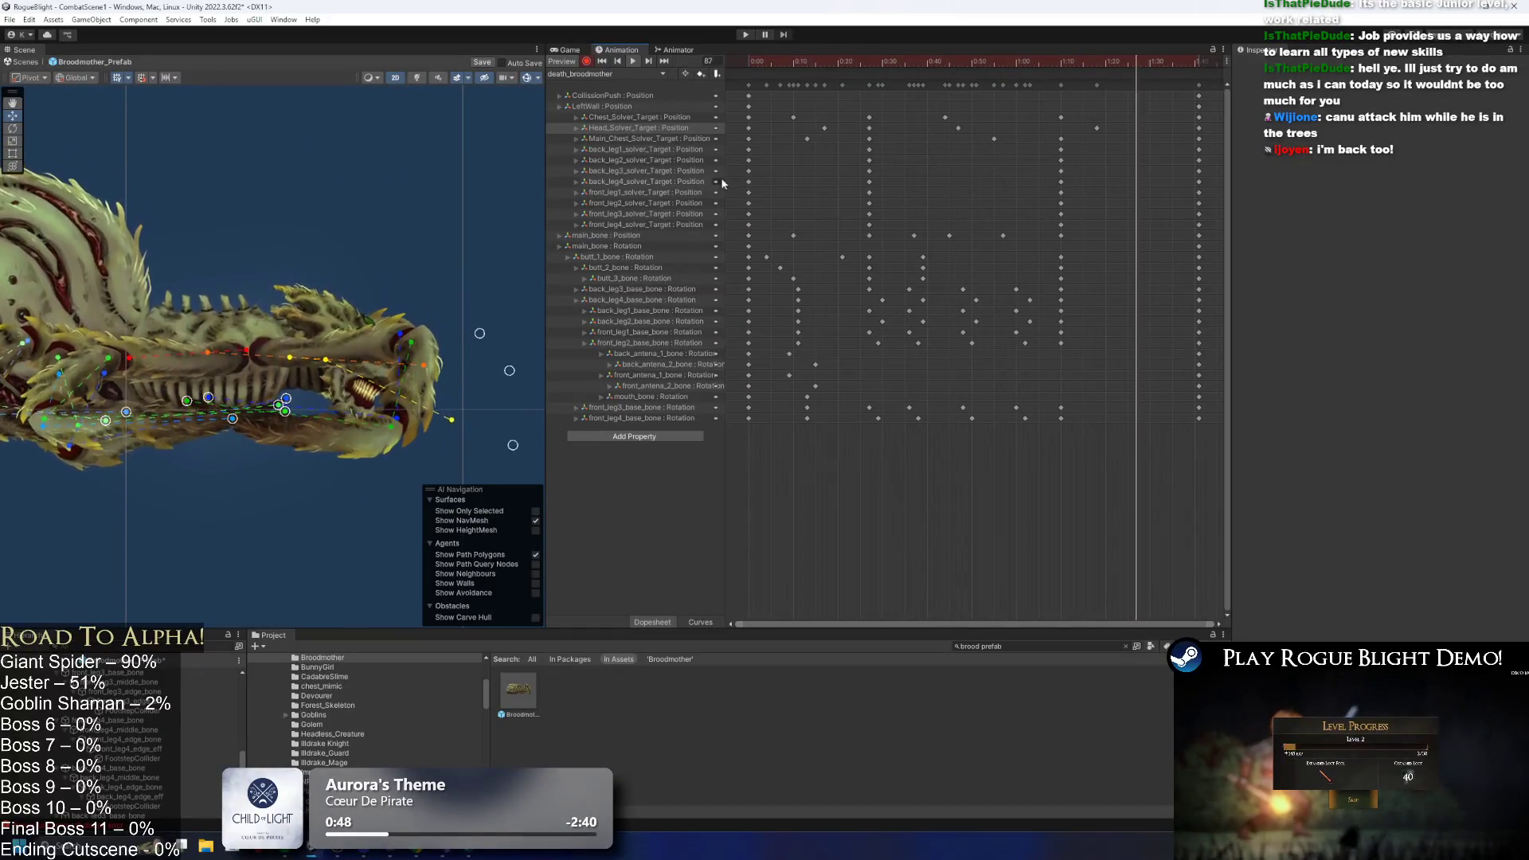
- Push the Main_Chest_Solver_Target keyframe later, to about 1:29
drag(1089, 63, 1098, 64)
scroll(478, 318, down, 2)
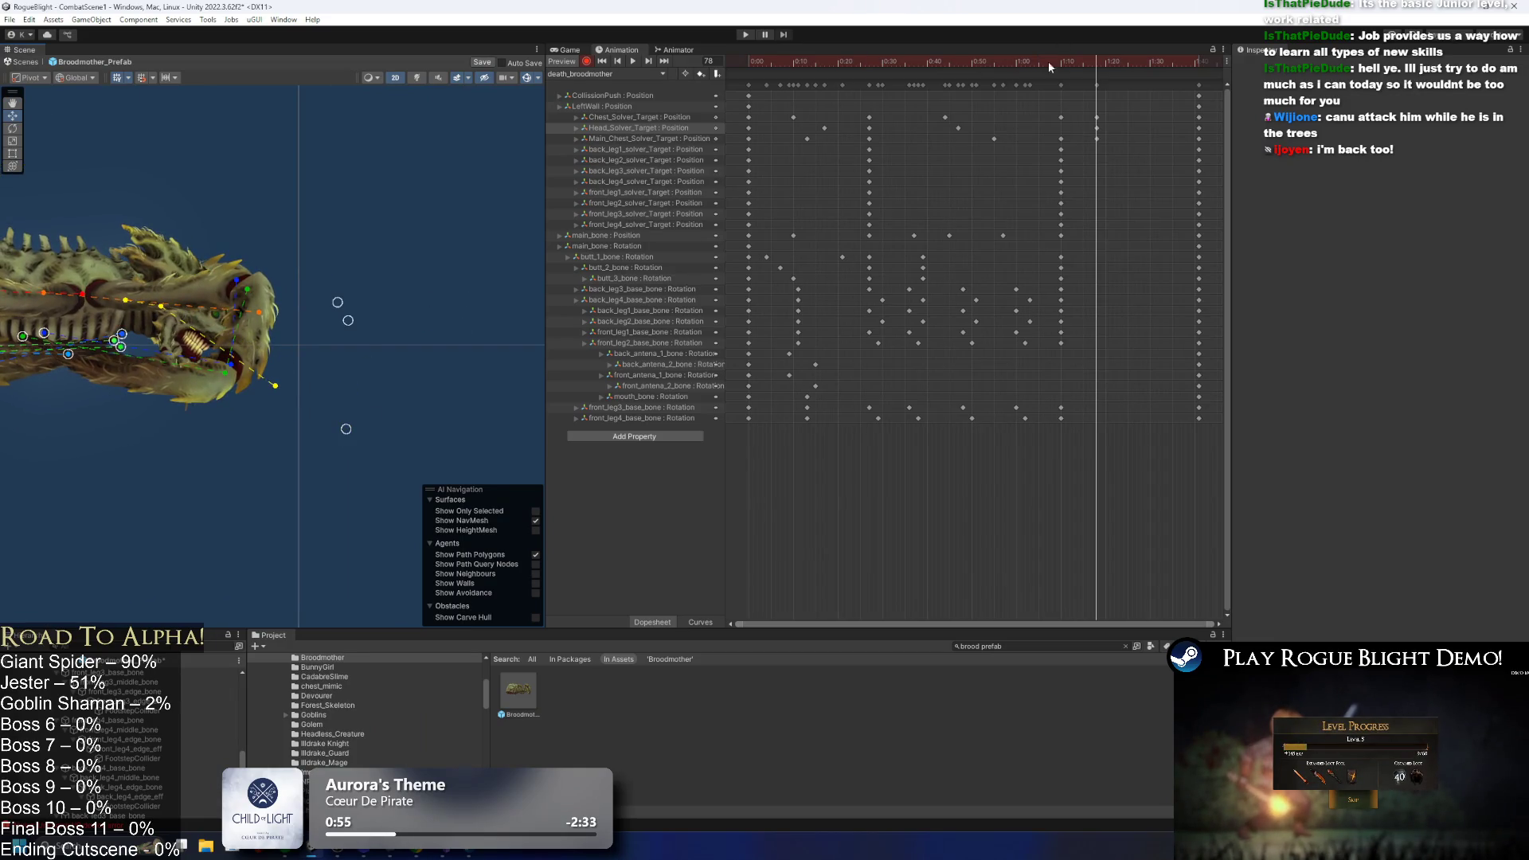
drag(1099, 139, 1131, 143)
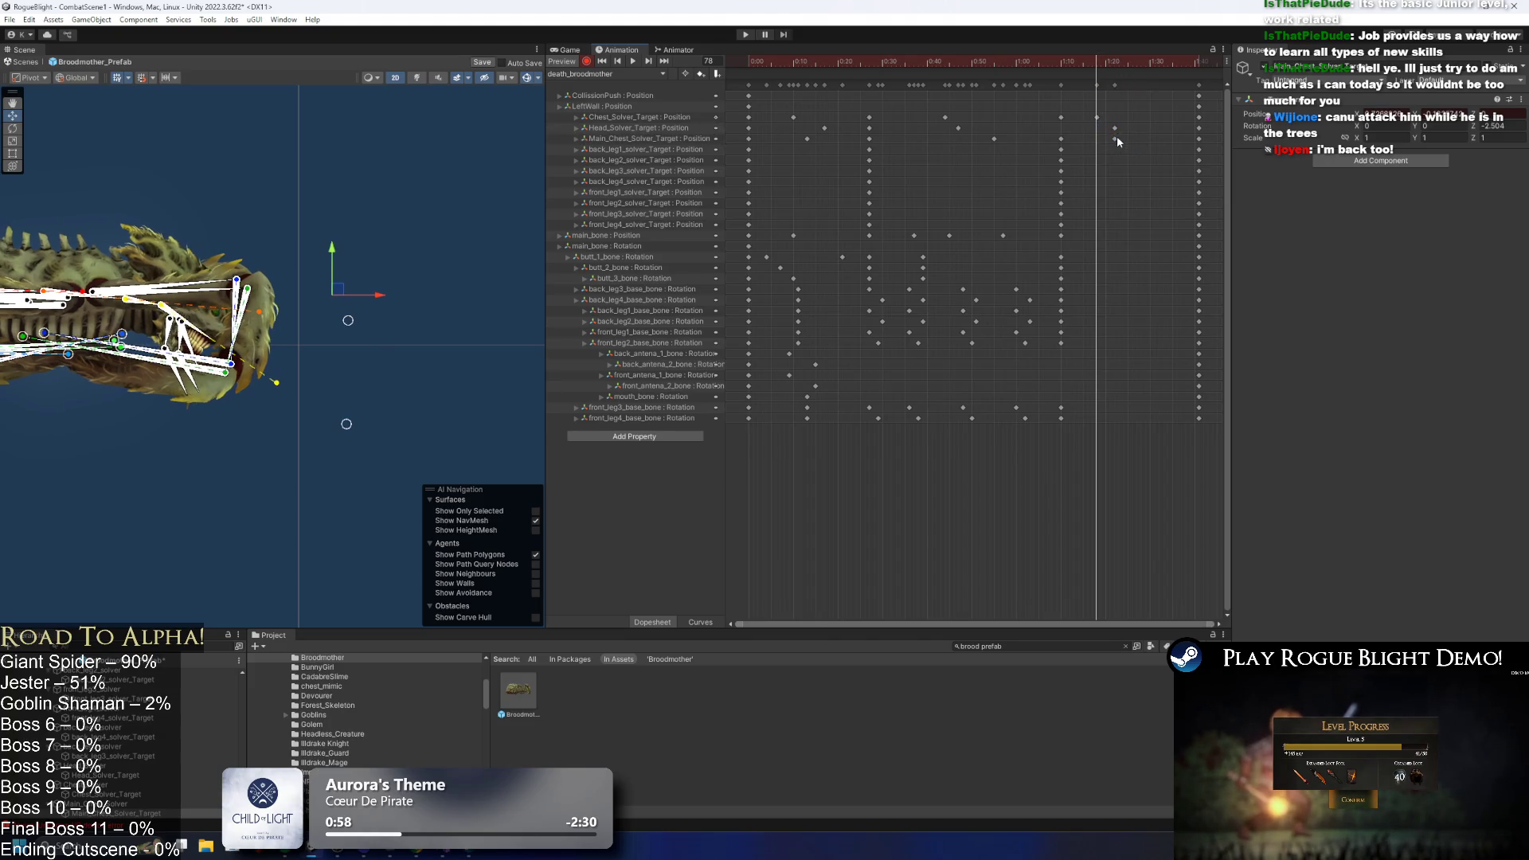
drag(1115, 139, 1143, 142)
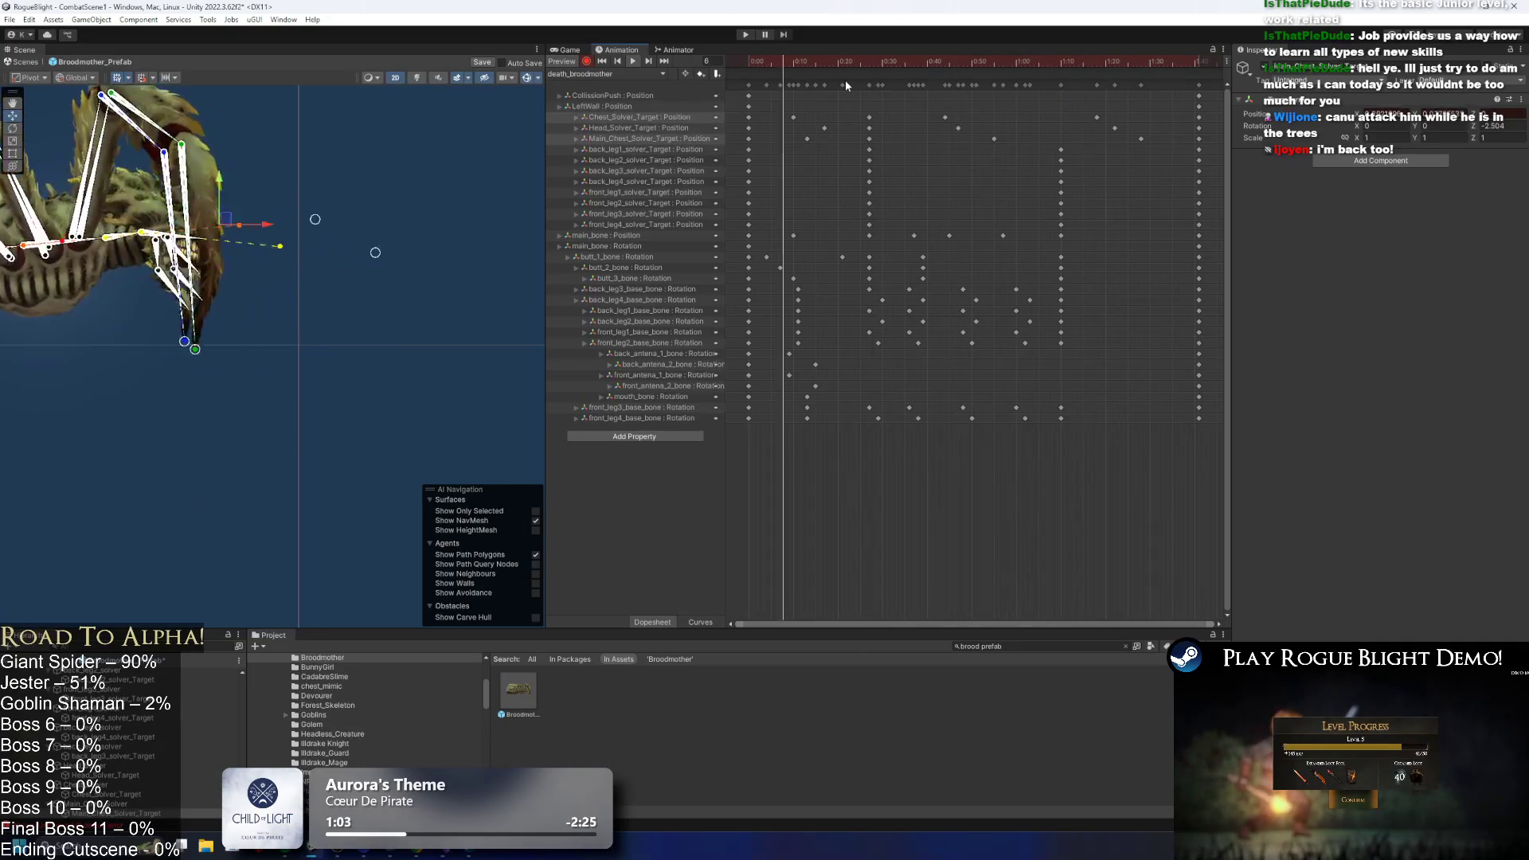
- Copy the clip's final keyframes to frame 109, undoing the stray back_leg1 key
key(f)
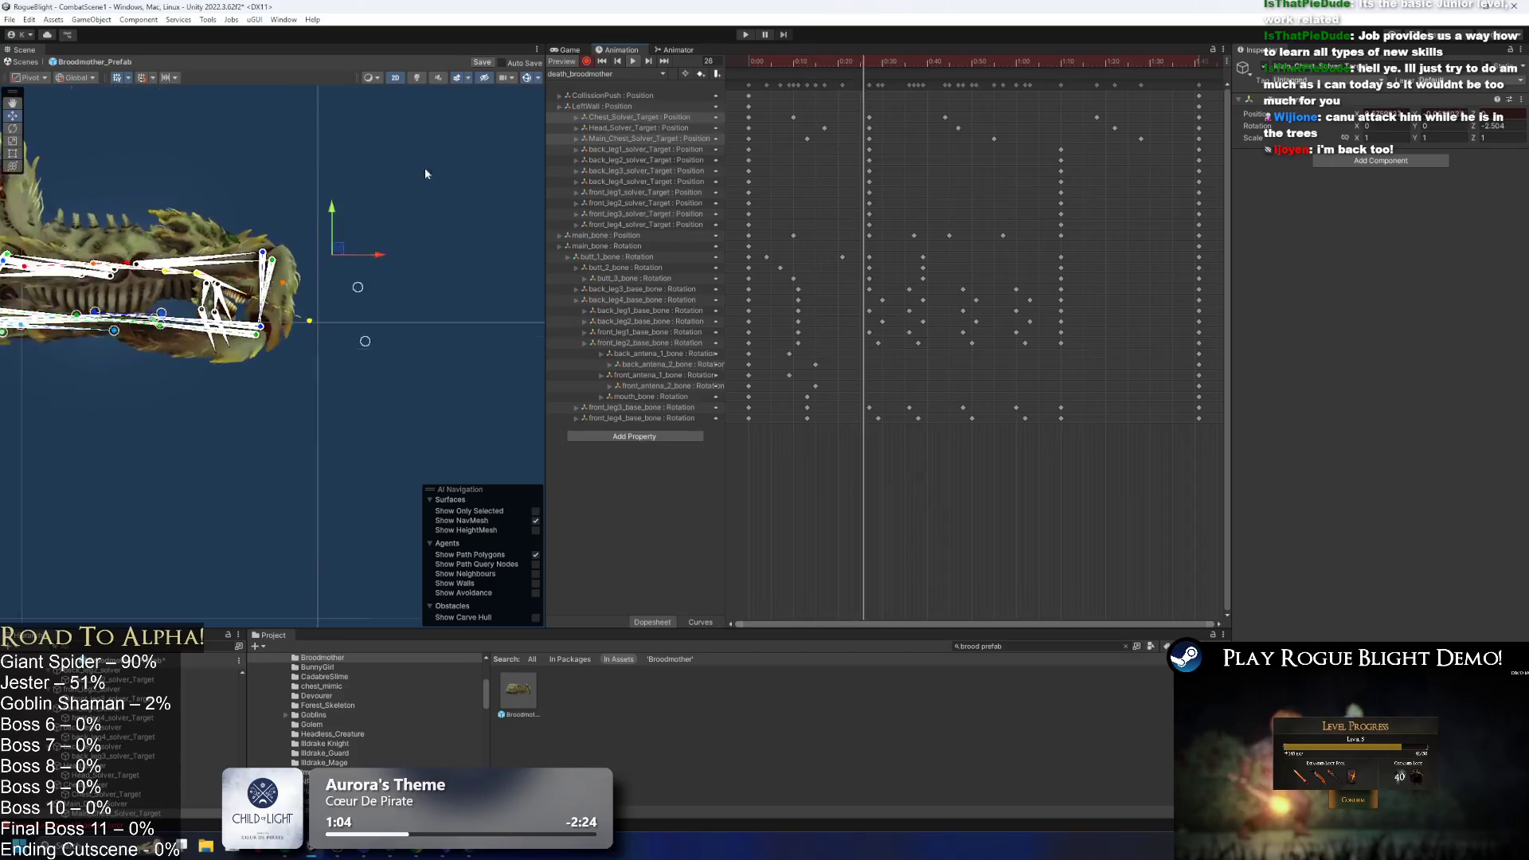
click(453, 107)
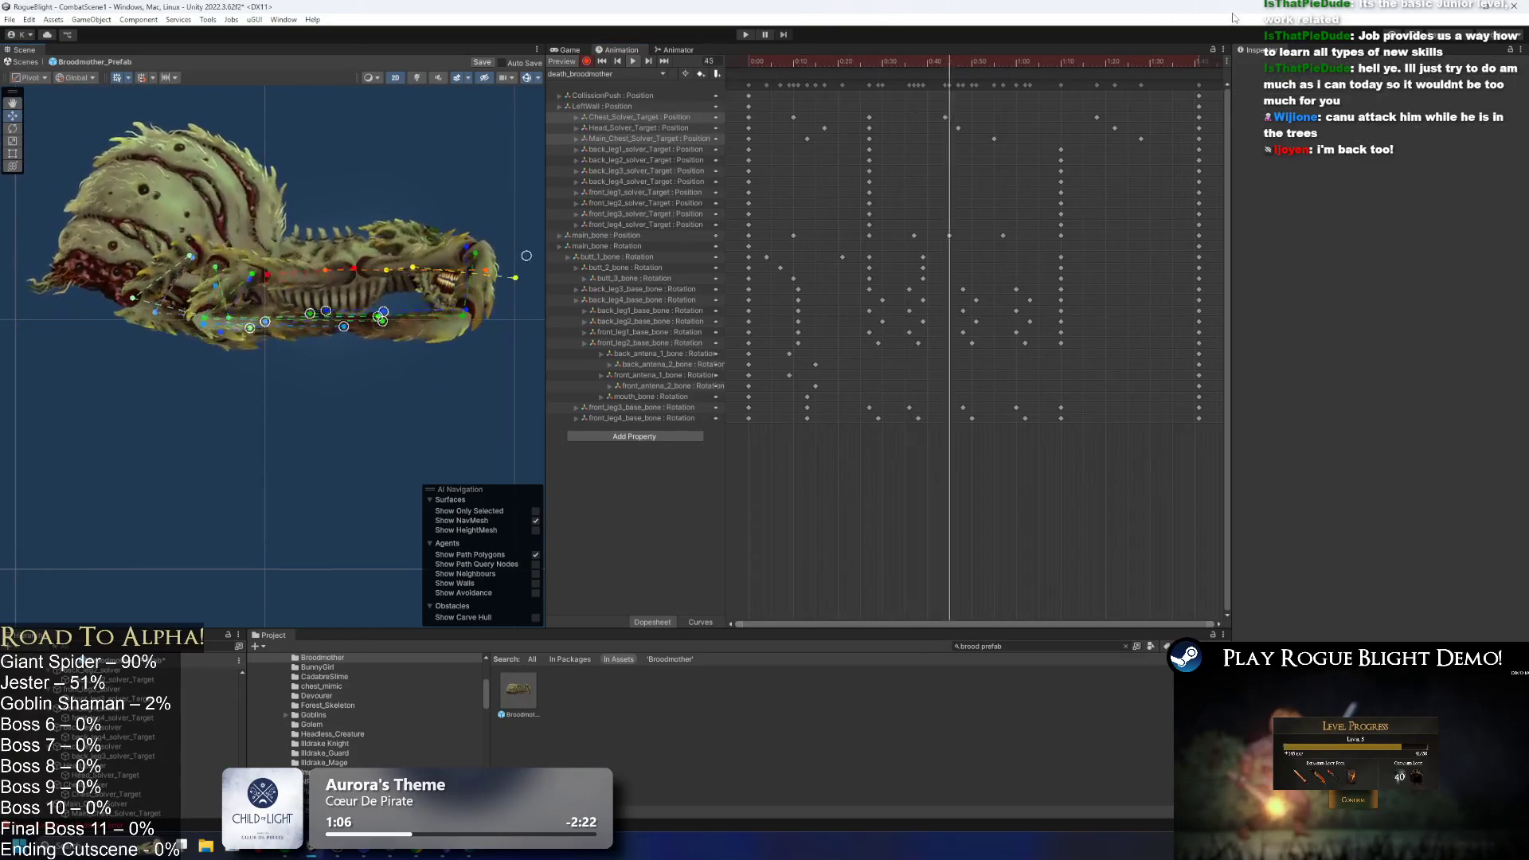
mouse_move(1058, 60)
mouse_down()
mouse_move(1195, 70)
mouse_move(1026, 105)
mouse_up()
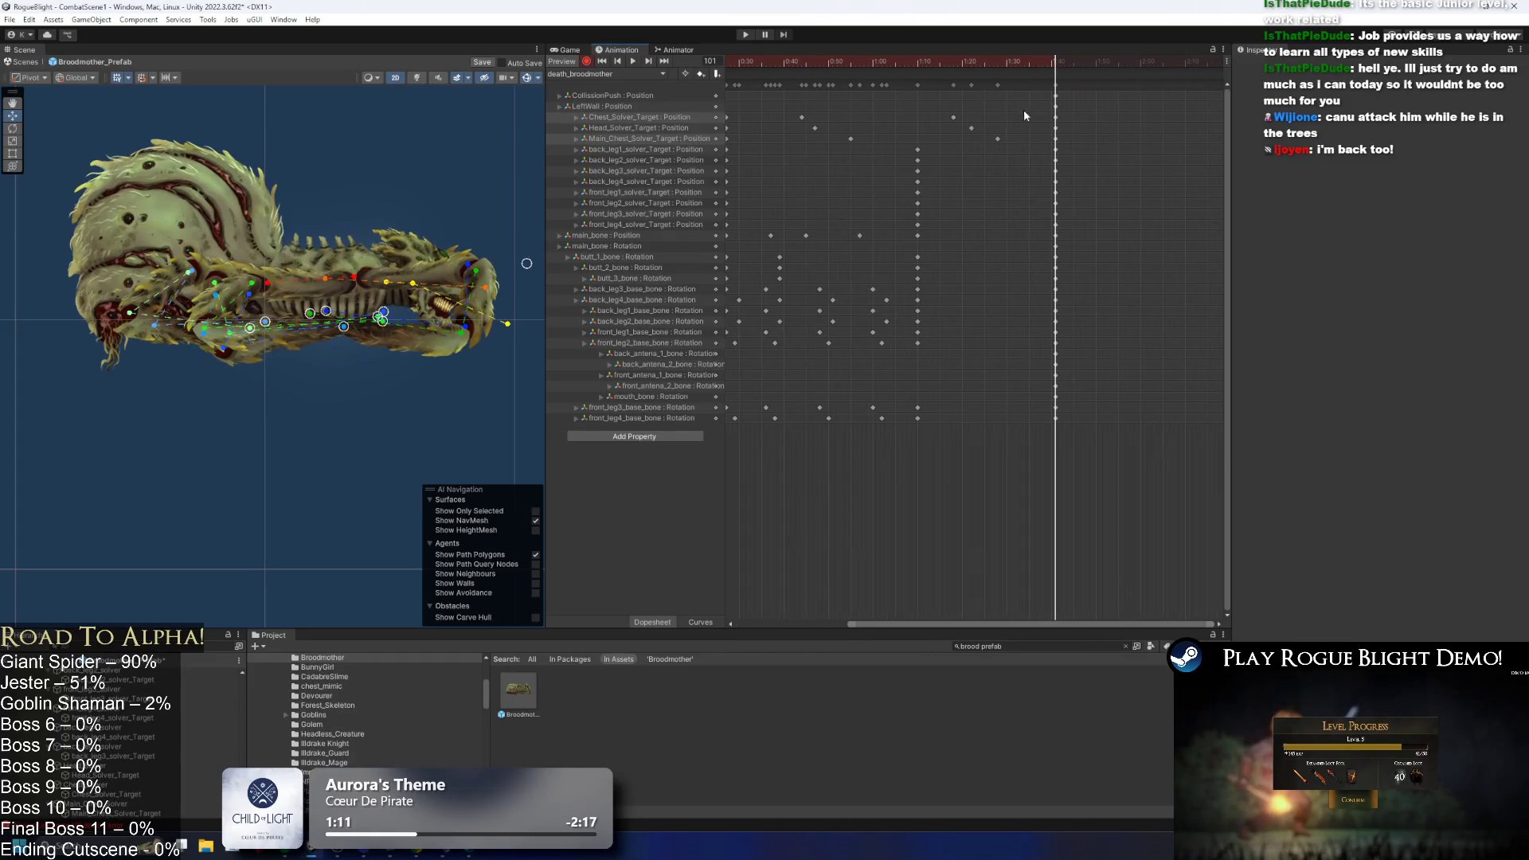
drag(916, 155, 915, 154)
key(ctrl+c)
click(1092, 59)
key(ctrl+v)
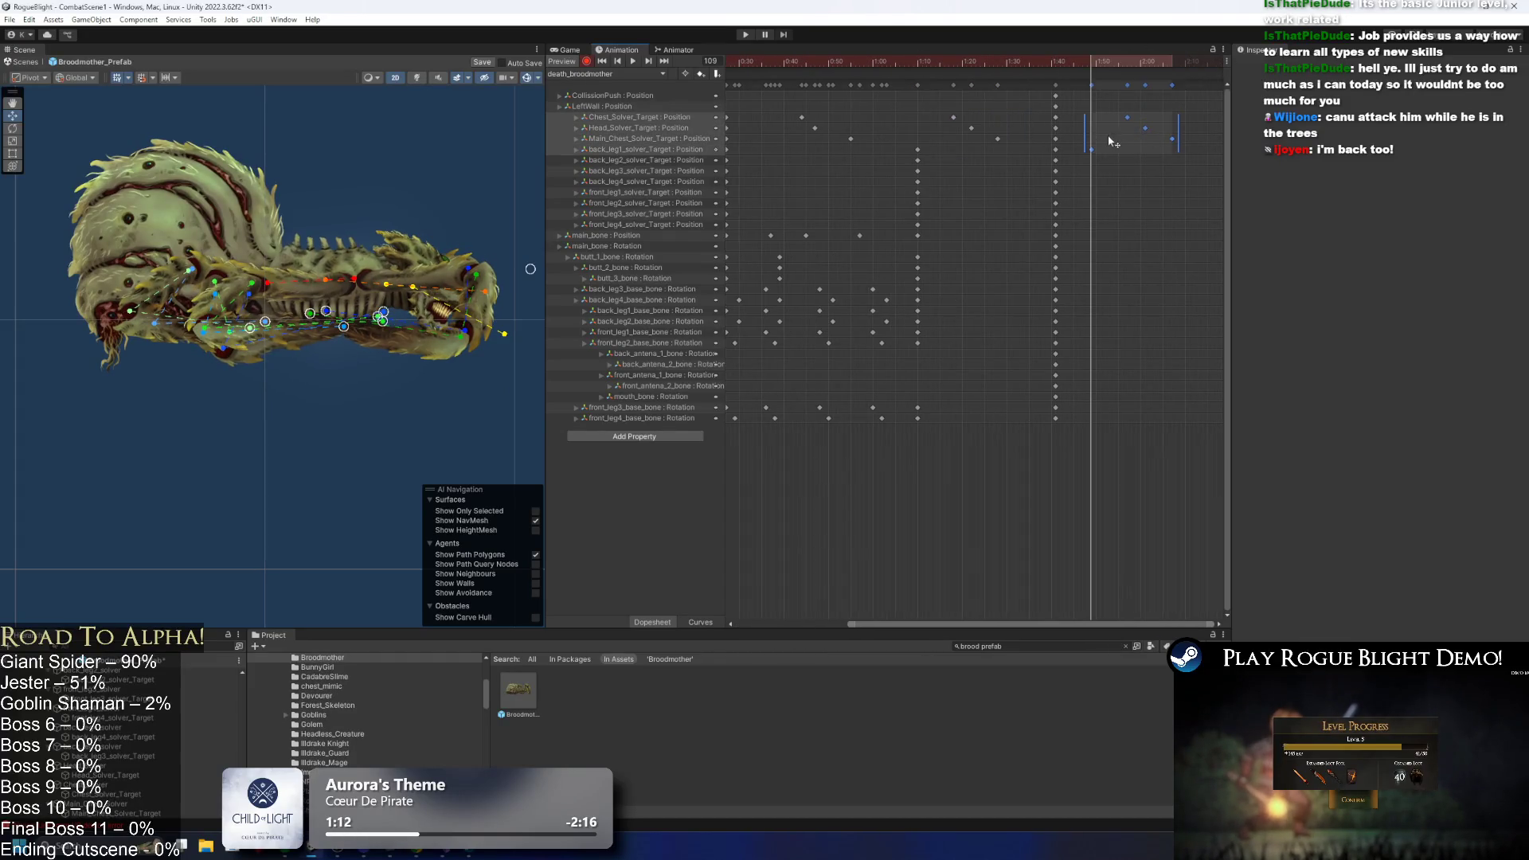
key(ctrl+z)
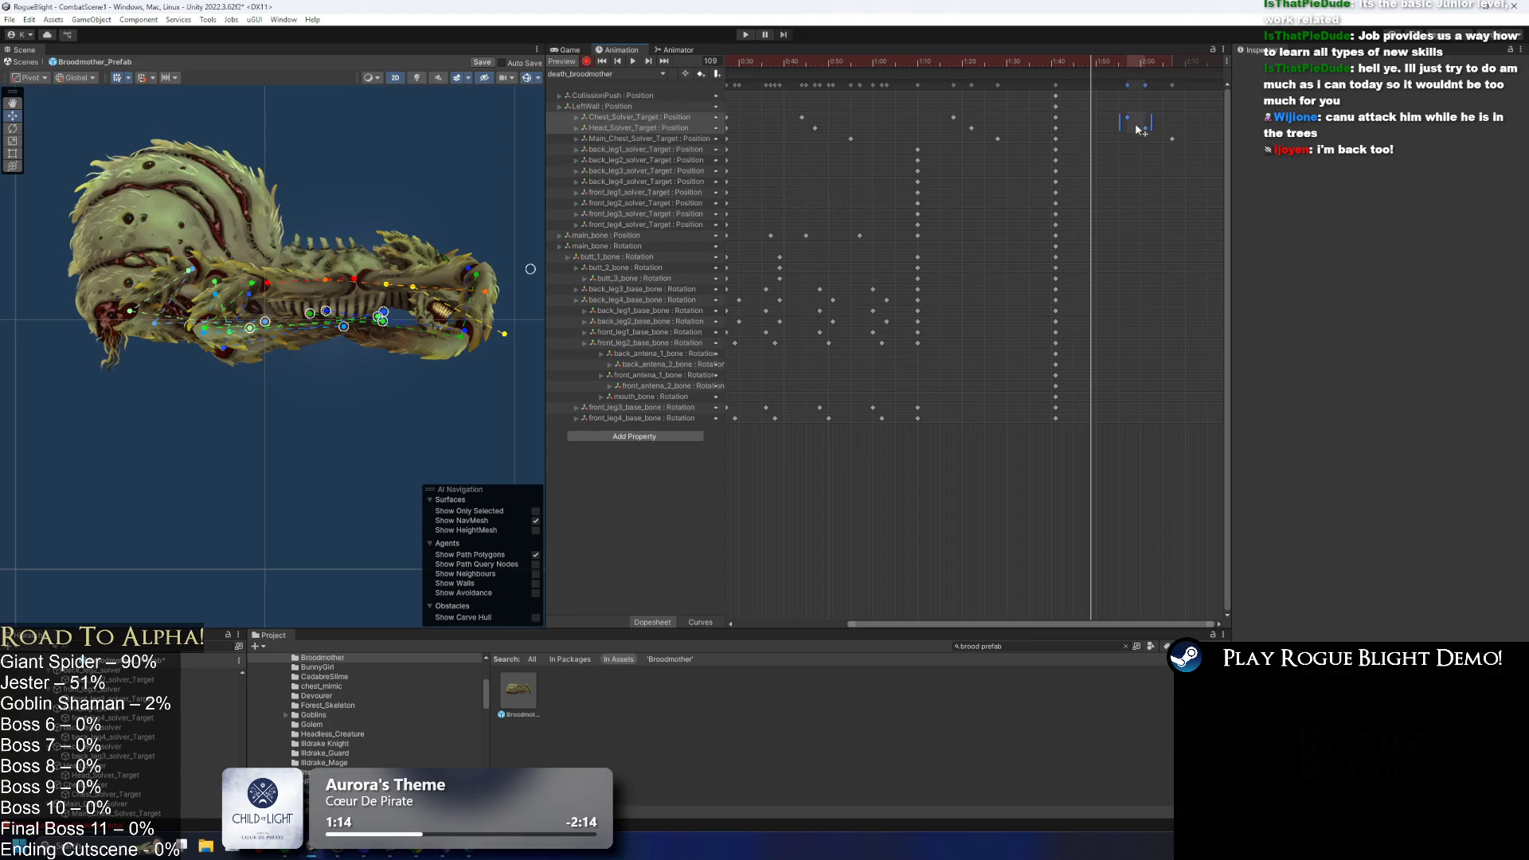
- Fit all keys in view, return to frame 12, and select the butt_2_bone key near 0:25
drag(1167, 114, 1125, 121)
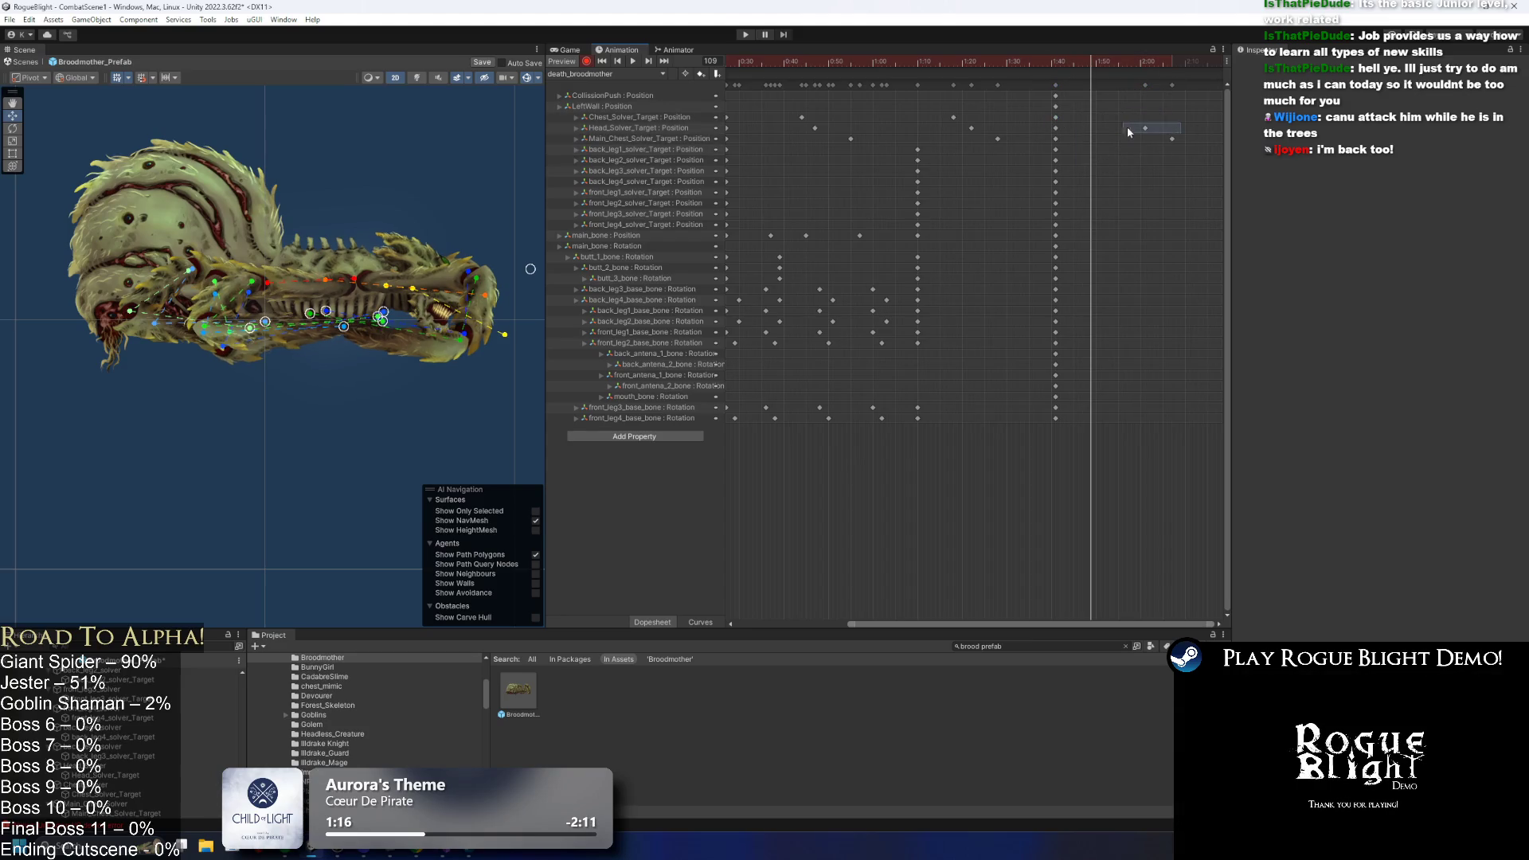
mouse_move(1155, 133)
mouse_down()
mouse_move(1177, 143)
mouse_move(1075, 147)
mouse_up()
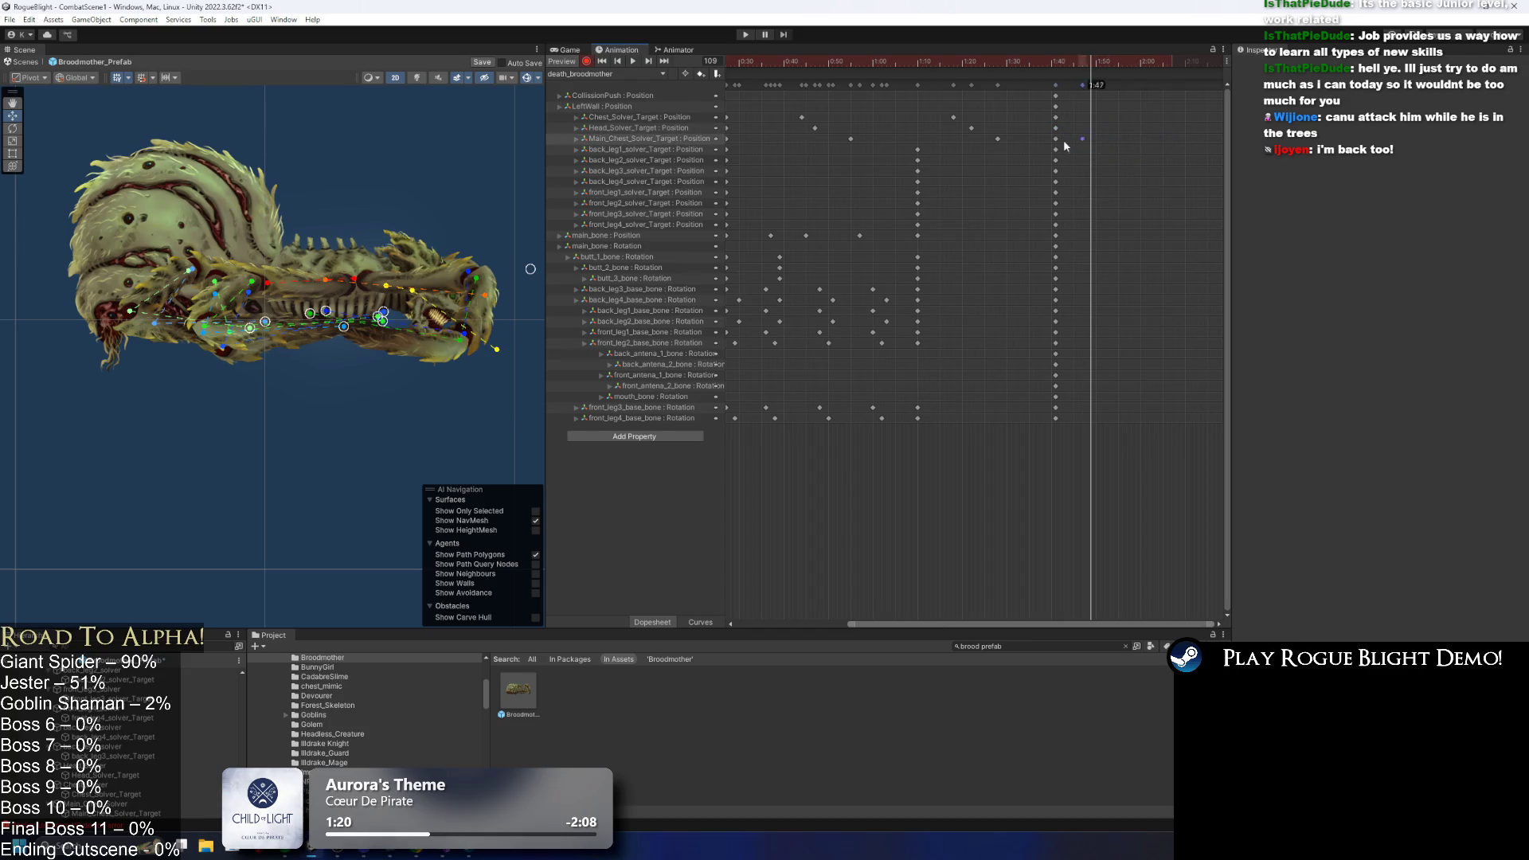
mouse_move(910, 61)
mouse_down()
mouse_move(880, 50)
mouse_move(905, 54)
mouse_move(247, 251)
mouse_up()
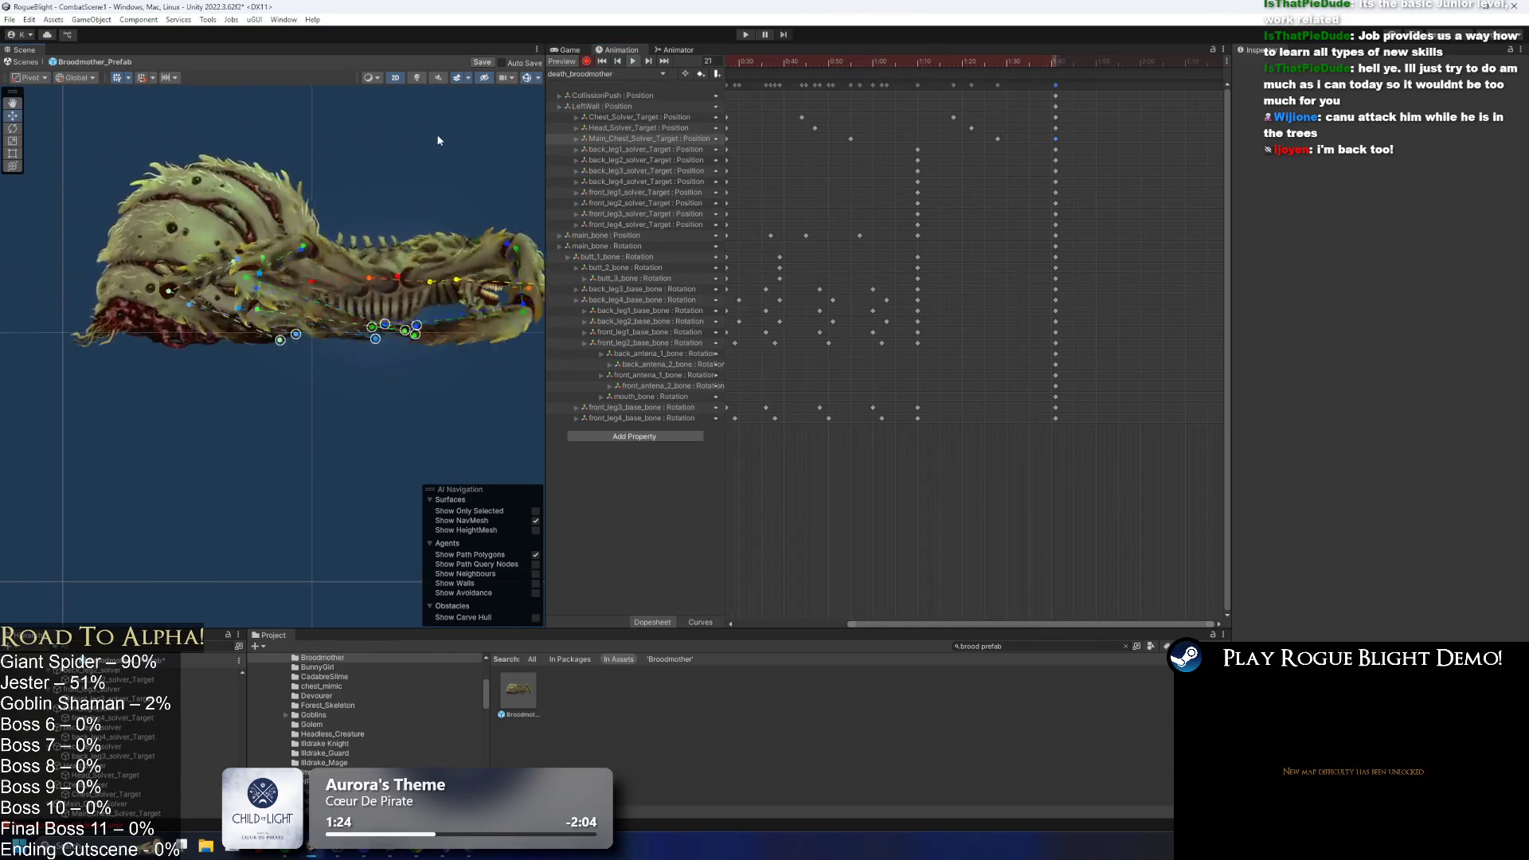
key(a)
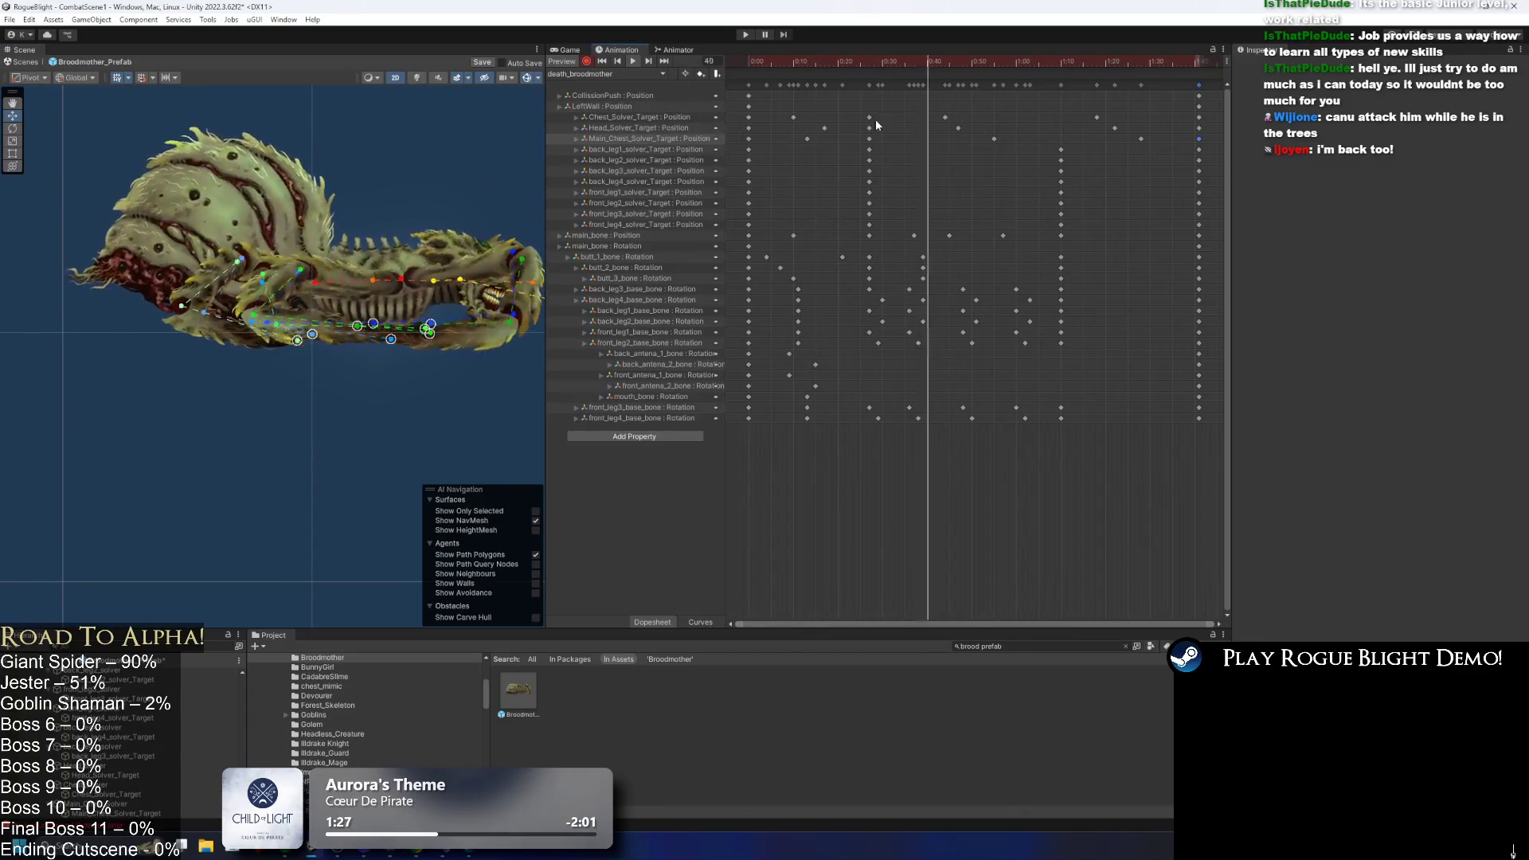
drag(756, 250, 803, 283)
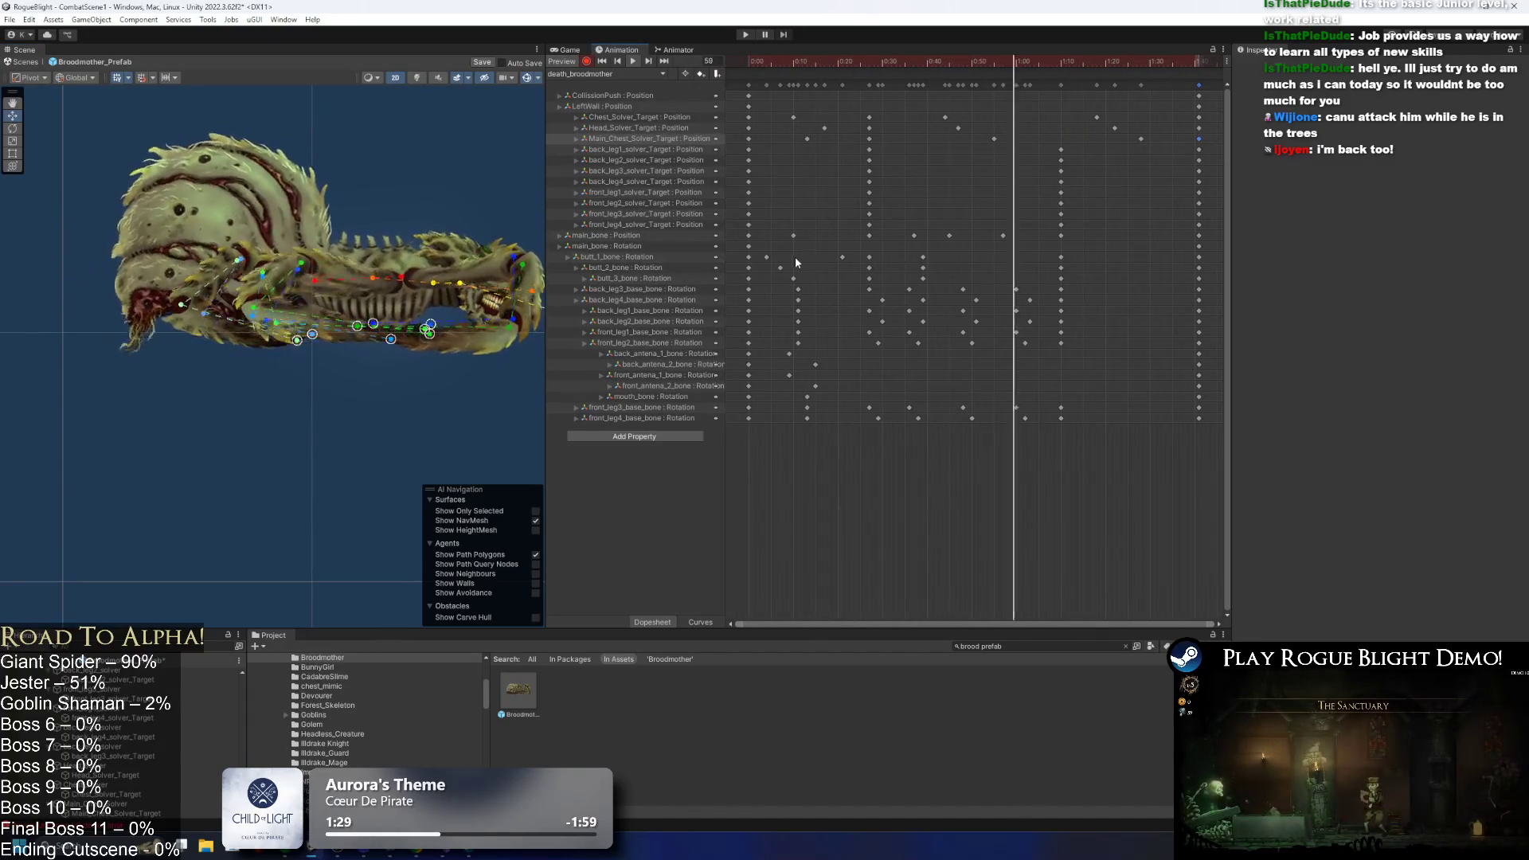
drag(753, 62, 838, 62)
click(860, 270)
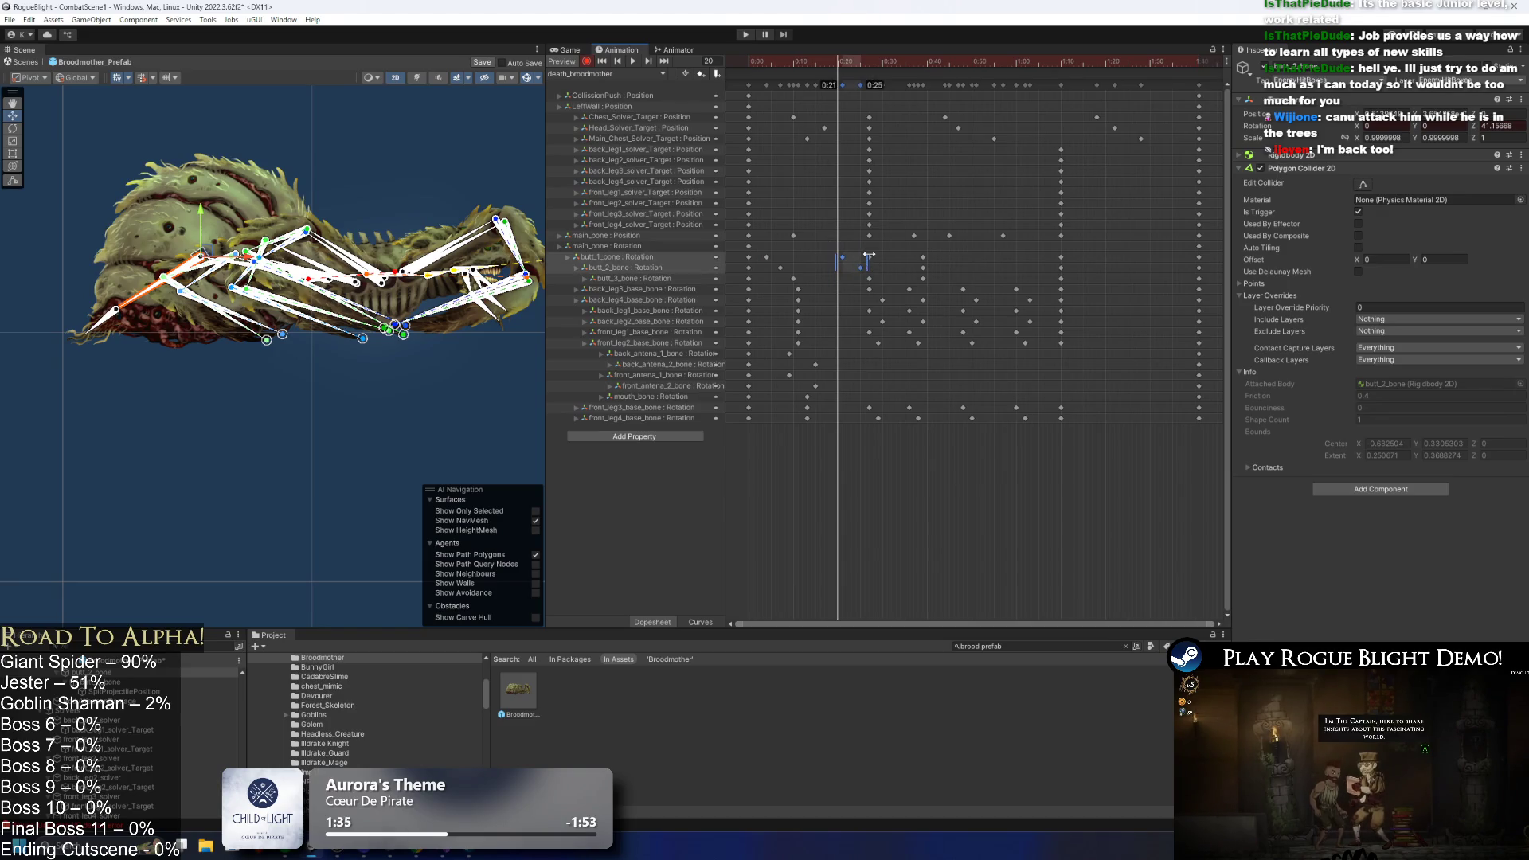
- Delete the butt_1/butt_2 keys near 0:25 and the tail keys near 0:35–0:38, previewing the tail
click(869, 257)
mouse_move(810, 67)
mouse_down()
mouse_move(873, 62)
mouse_move(944, 207)
mouse_move(936, 256)
mouse_up()
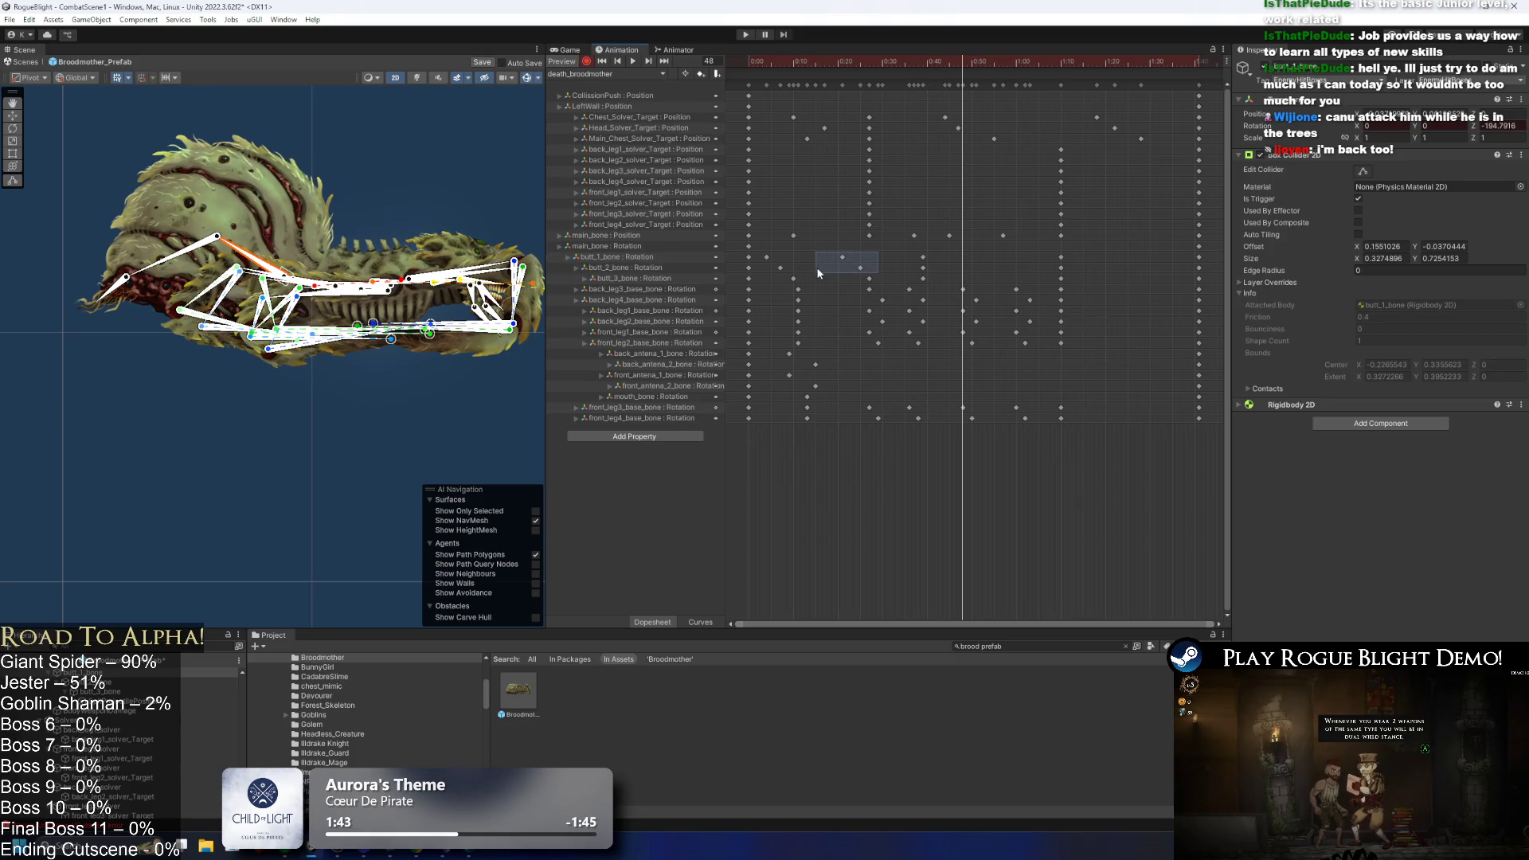
key(Delete)
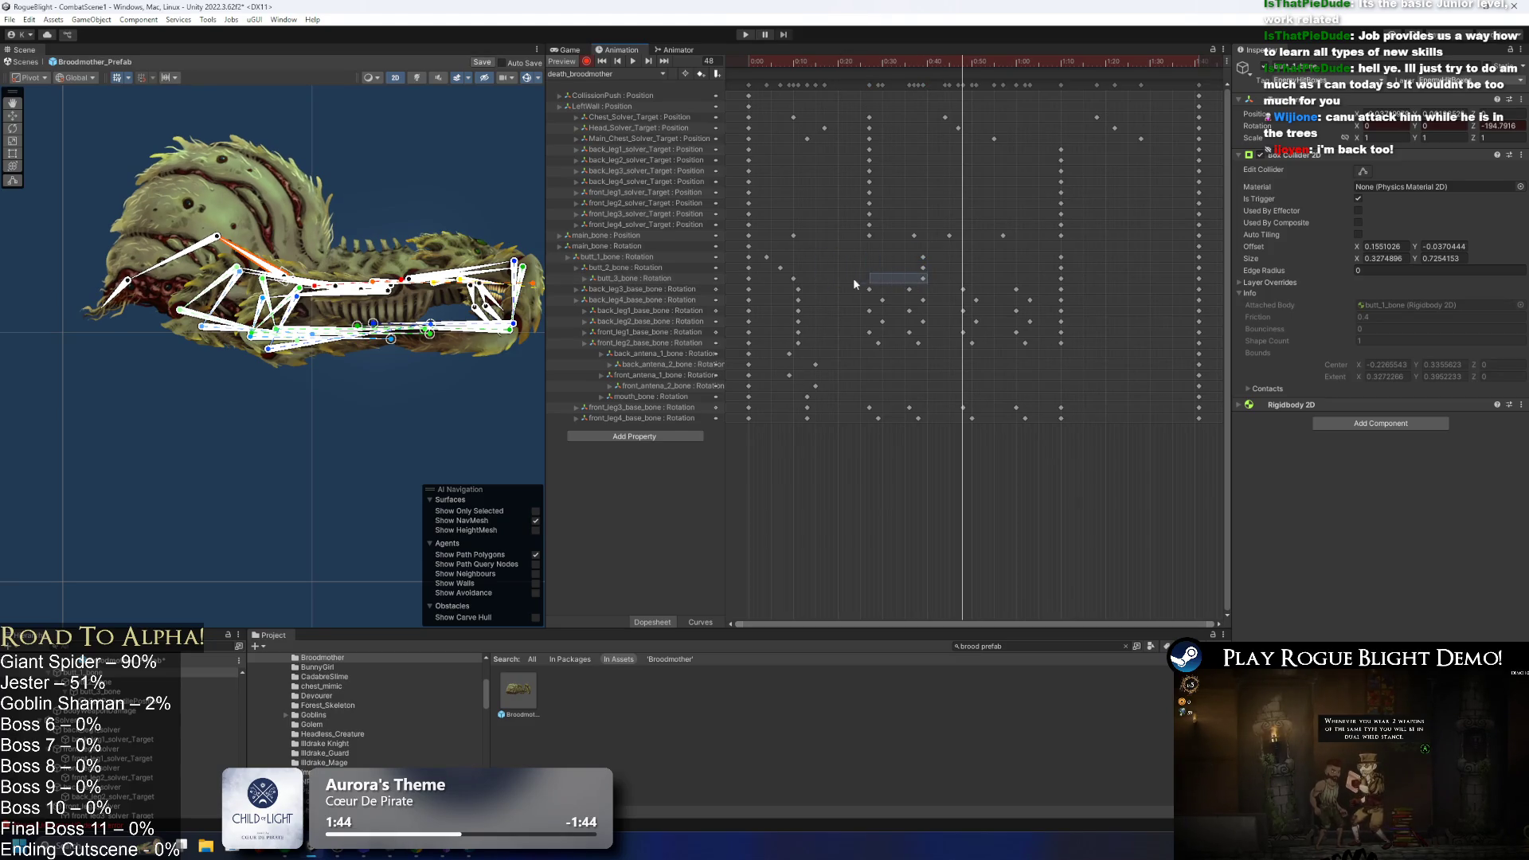
mouse_move(837, 278)
mouse_down()
mouse_move(884, 253)
mouse_move(843, 262)
mouse_move(838, 281)
mouse_move(830, 270)
mouse_move(843, 278)
mouse_up()
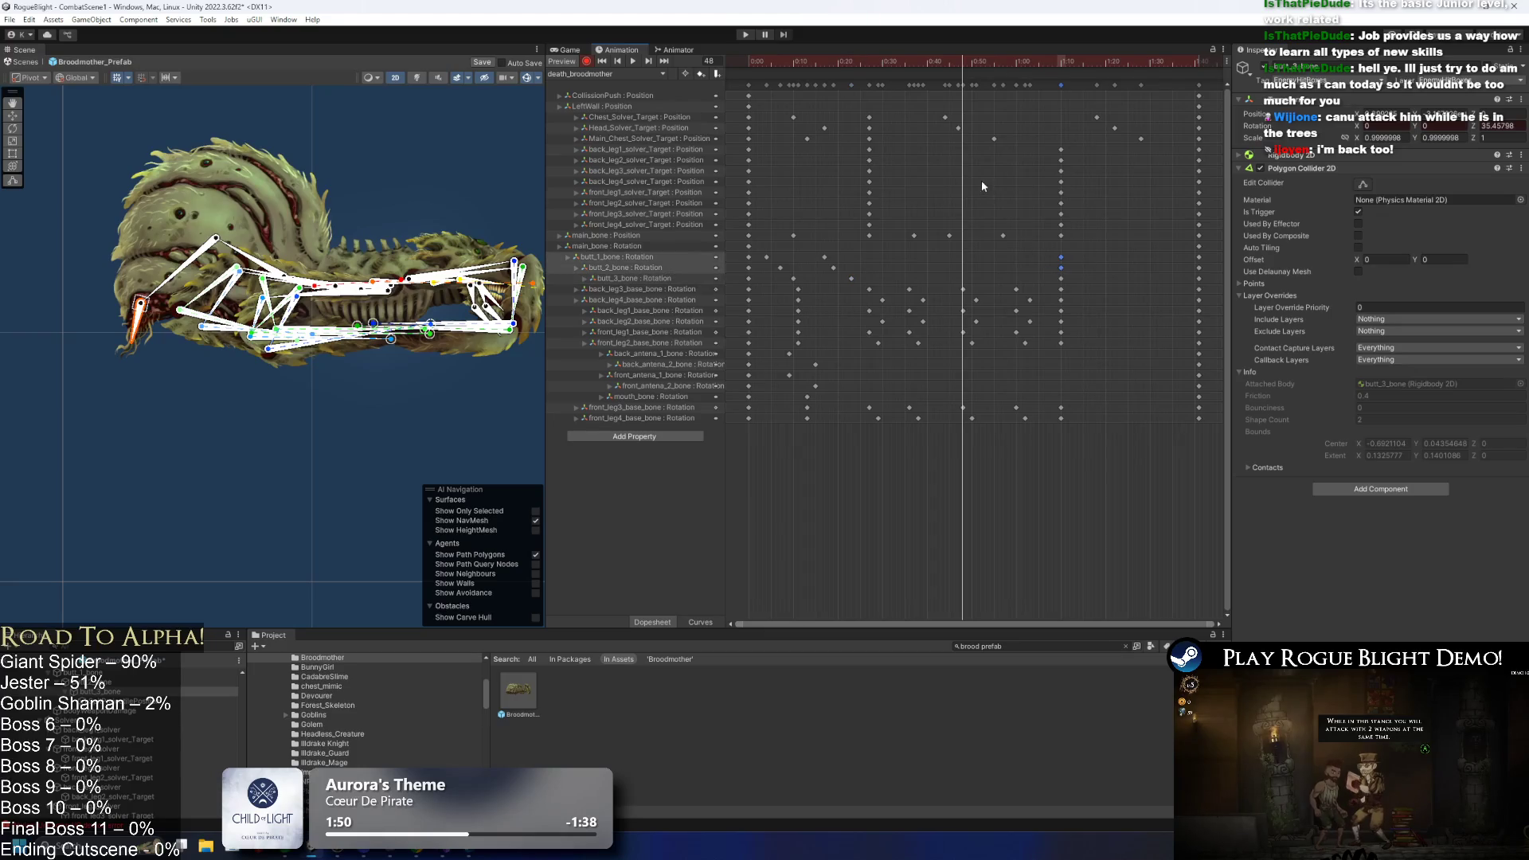
key(space)
key(Delete)
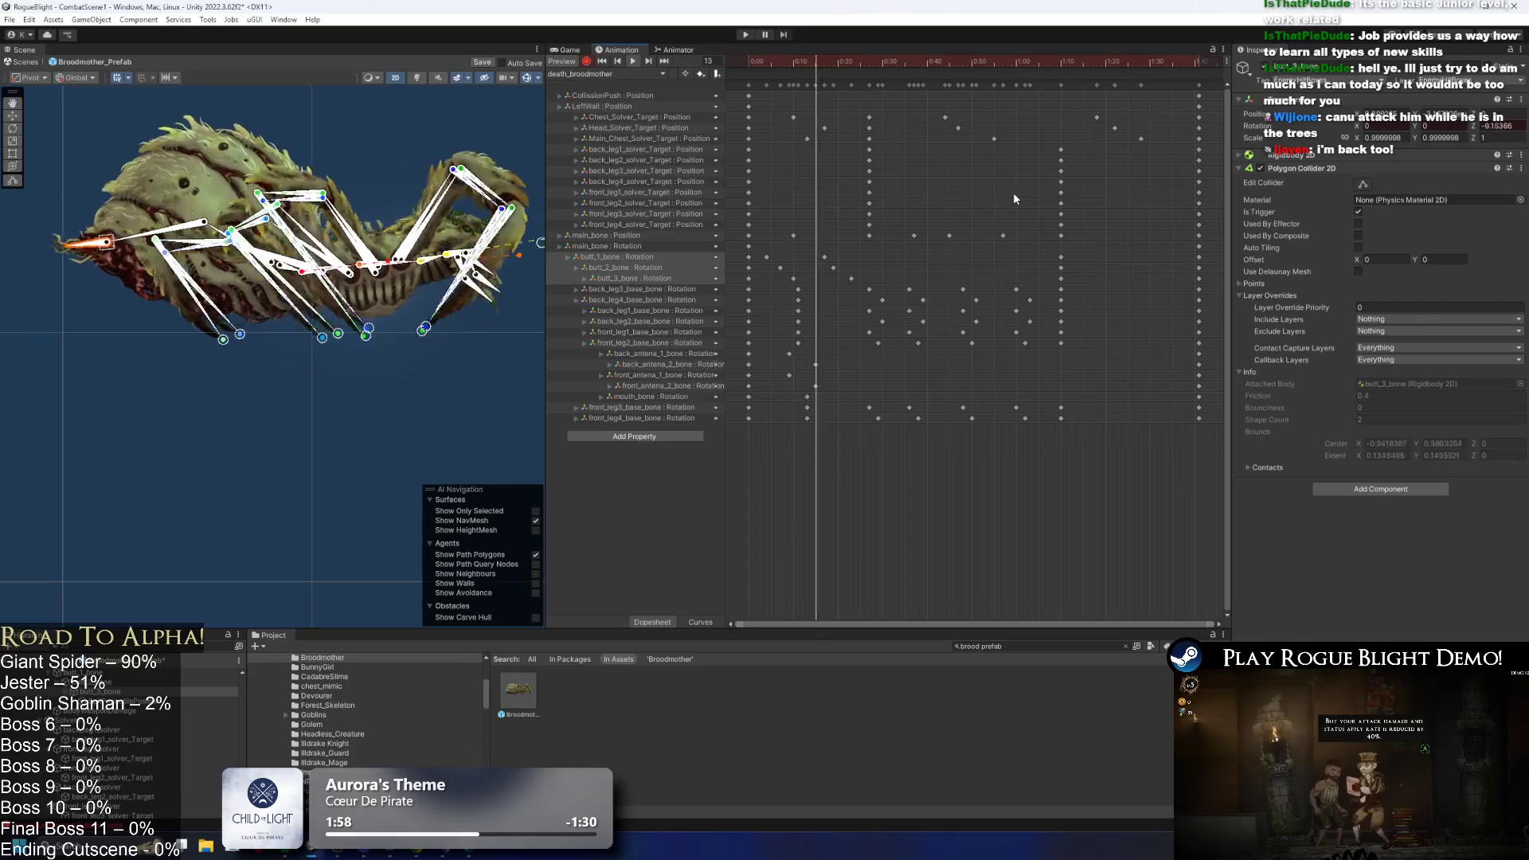
mouse_move(882, 242)
mouse_down()
mouse_move(761, 272)
mouse_move(892, 254)
mouse_move(776, 279)
mouse_move(820, 263)
mouse_move(864, 274)
mouse_move(836, 266)
mouse_up()
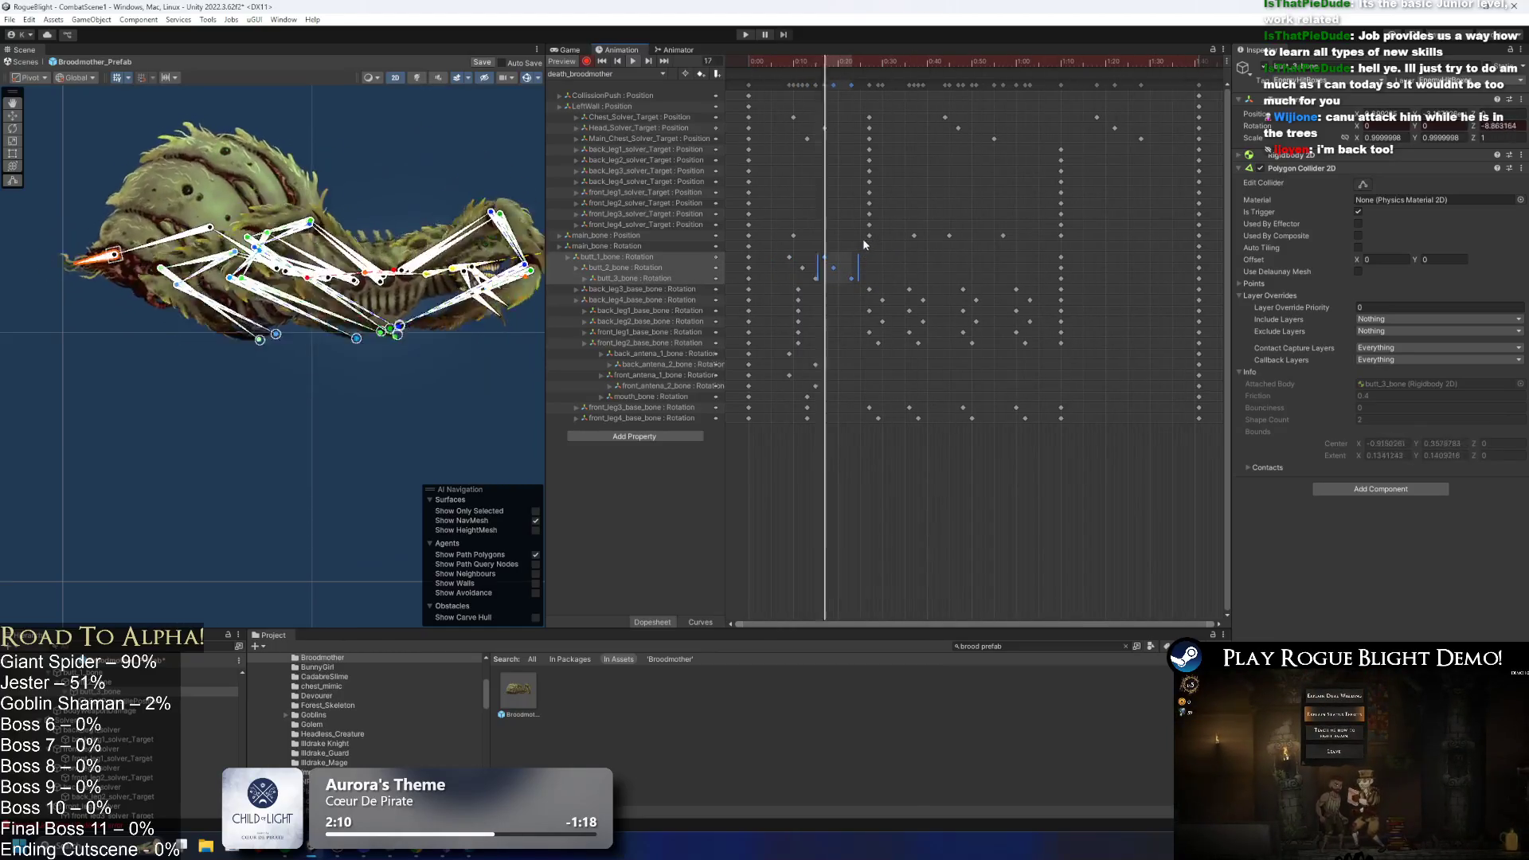
click(420, 137)
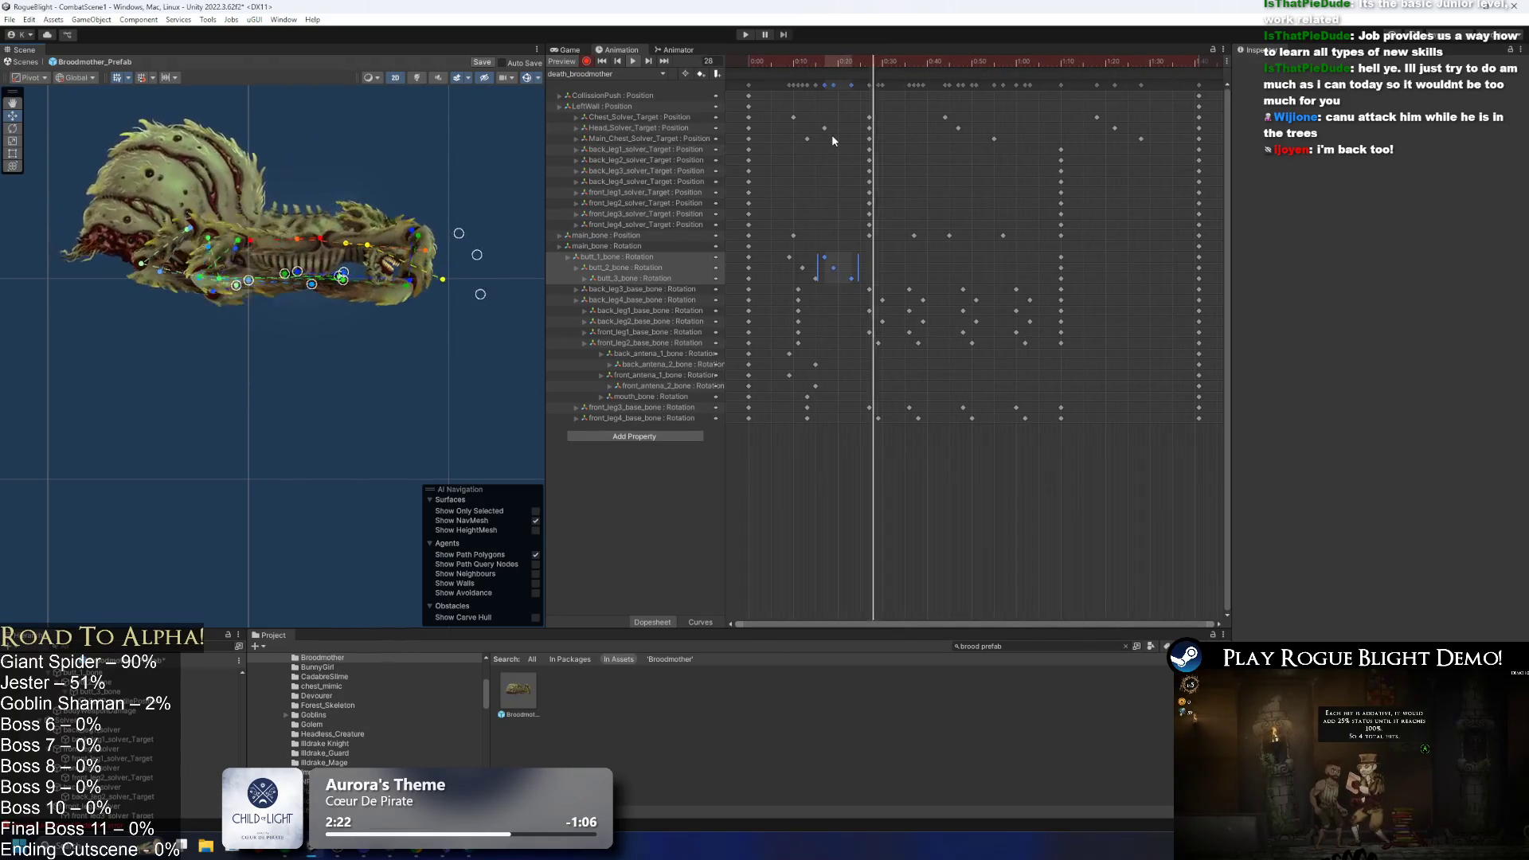
- Shift the butt-bone rotation keys a few frames earlier, undo two changes, and replay the tail
mouse_move(891, 252)
mouse_down()
mouse_move(765, 284)
mouse_move(817, 273)
mouse_up()
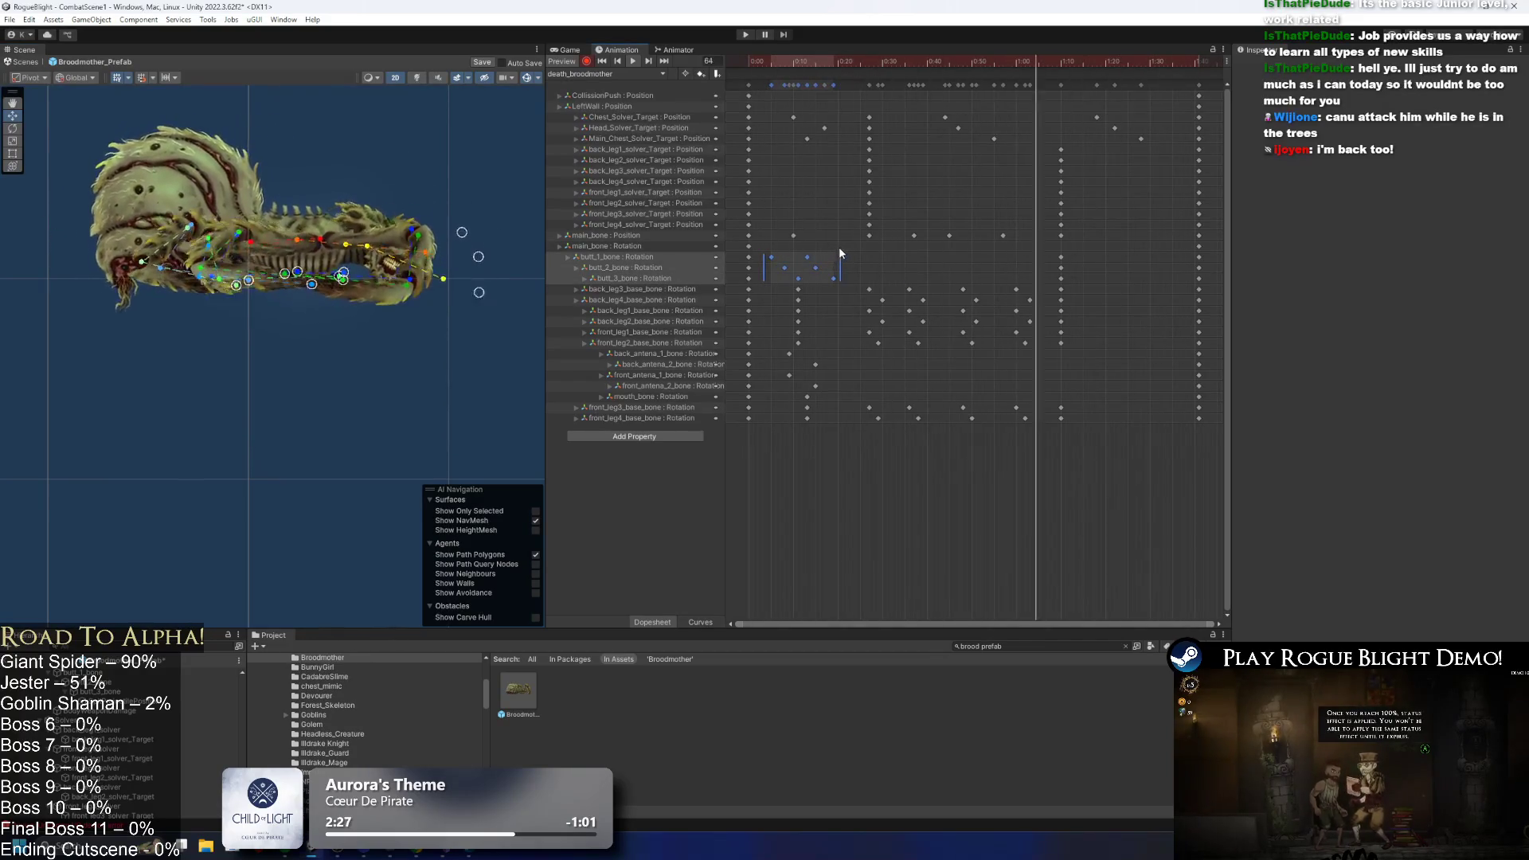
mouse_move(791, 251)
mouse_down()
mouse_move(818, 275)
mouse_move(889, 277)
mouse_up()
drag(761, 56, 820, 73)
click(268, 244)
scroll(267, 243, up, 4)
key(ctrl+z)
key(ctrl+z)
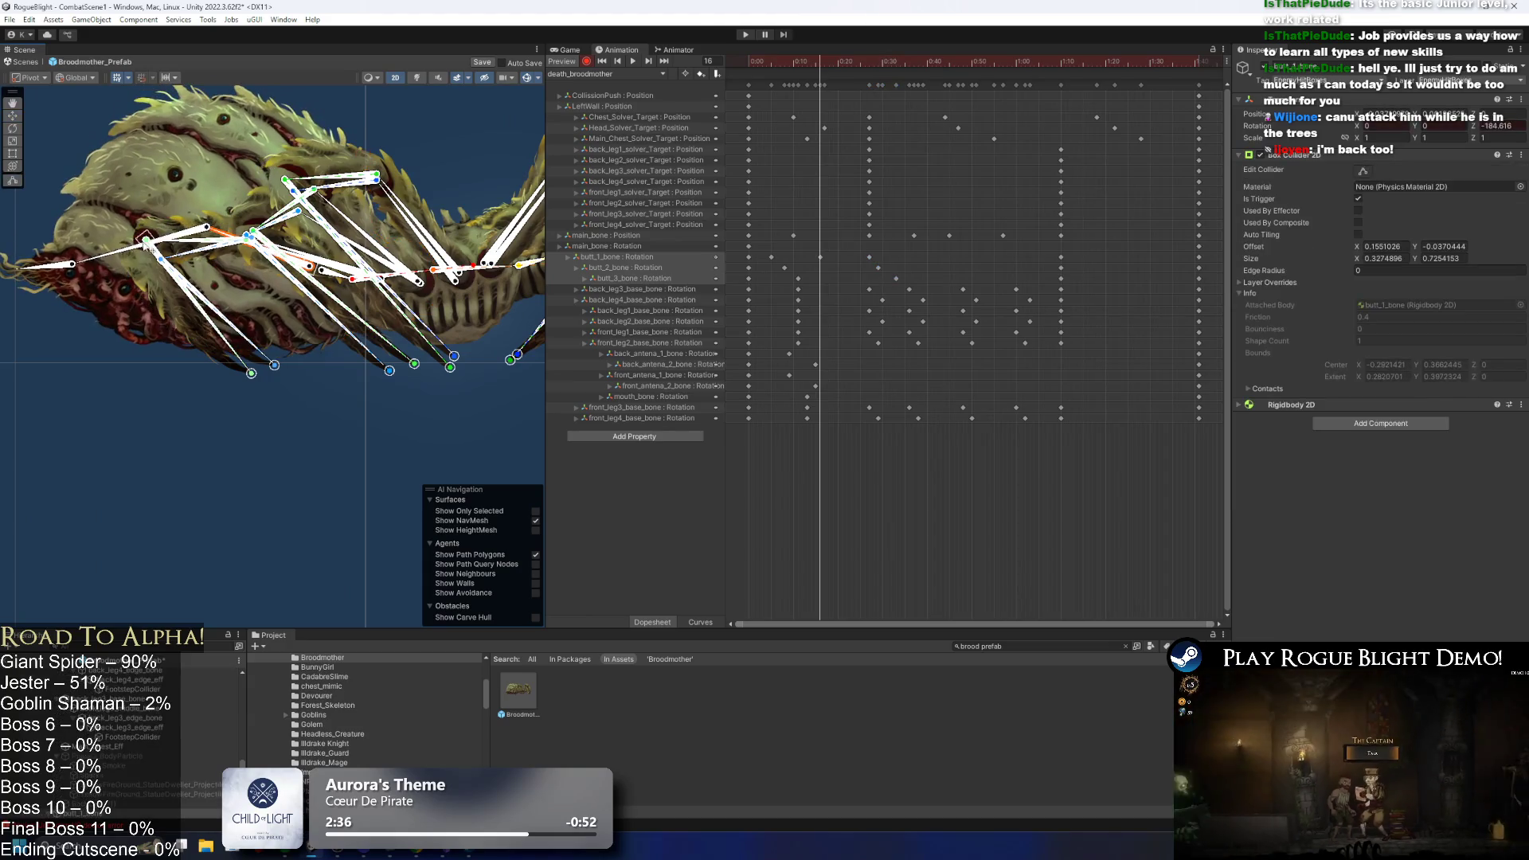
key(ctrl+z)
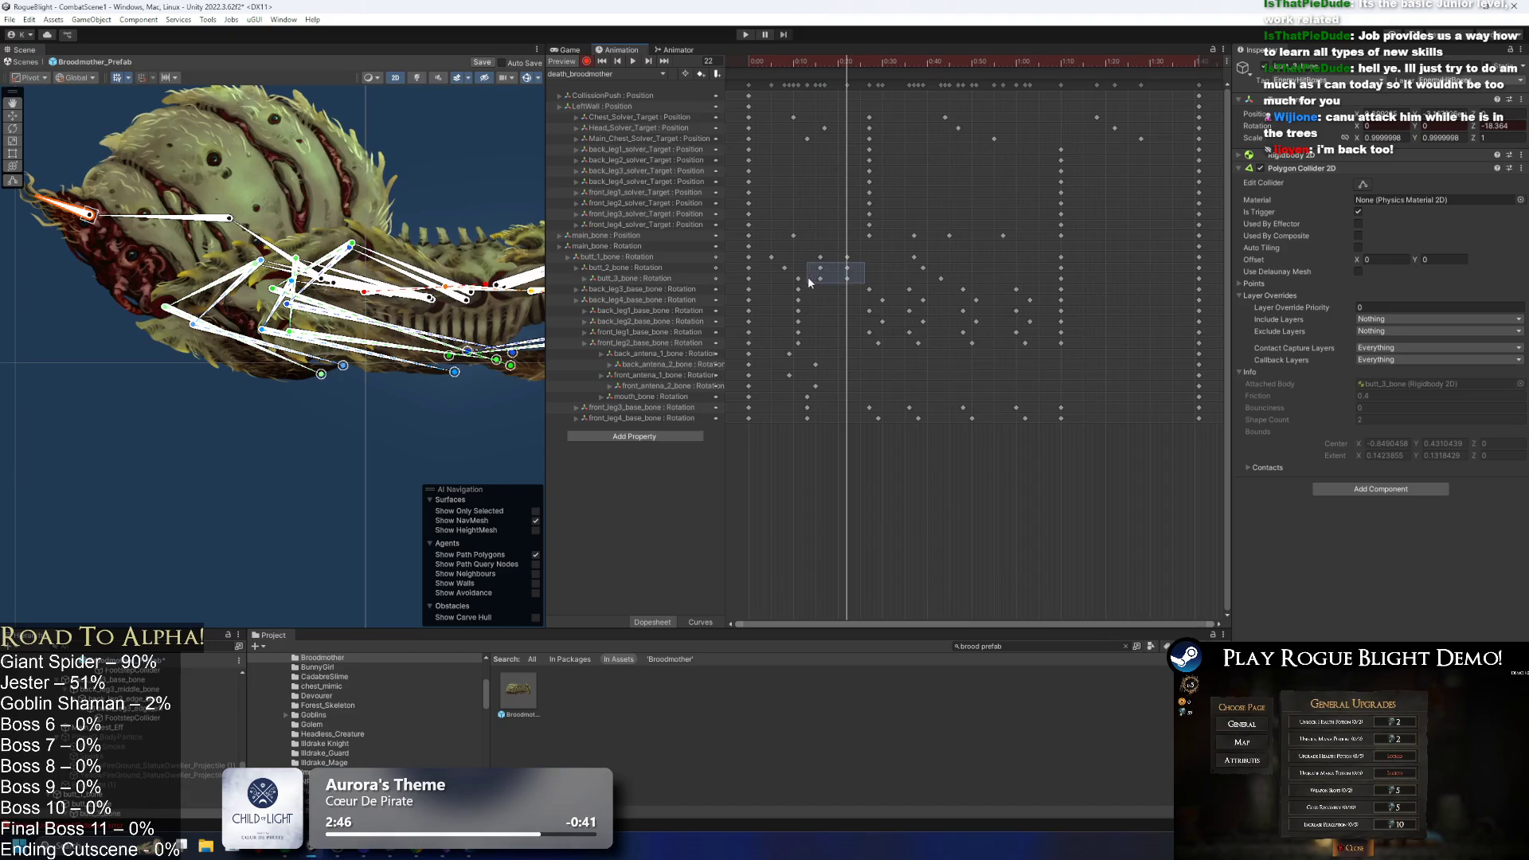
key(space)
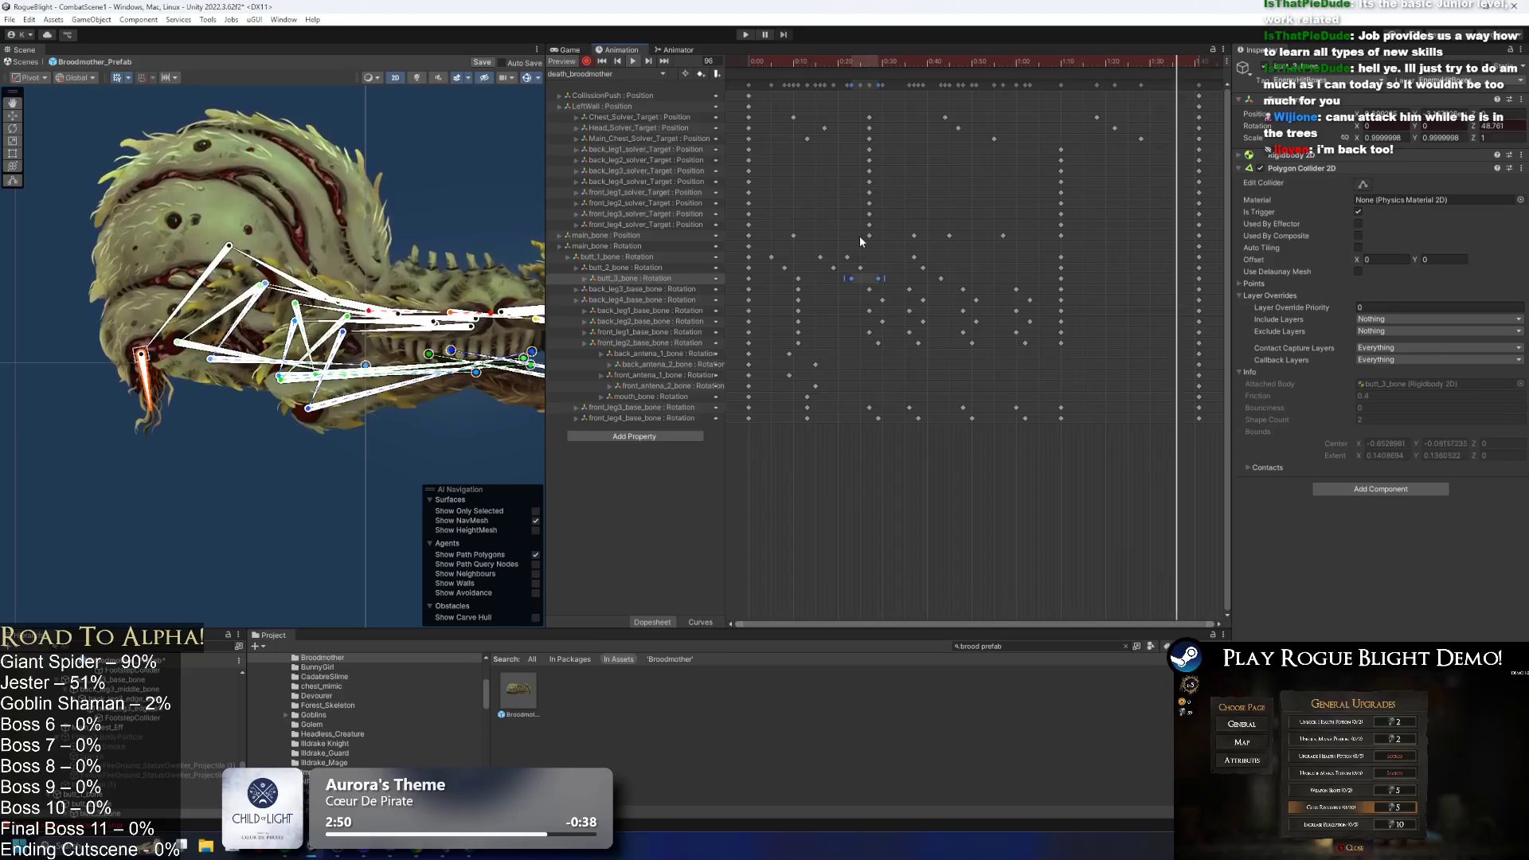
- Paste the butt_1–3 bone keys at frame 20 and again further along, then preview
mouse_move(860, 237)
mouse_down()
mouse_move(861, 270)
mouse_move(803, 268)
mouse_up()
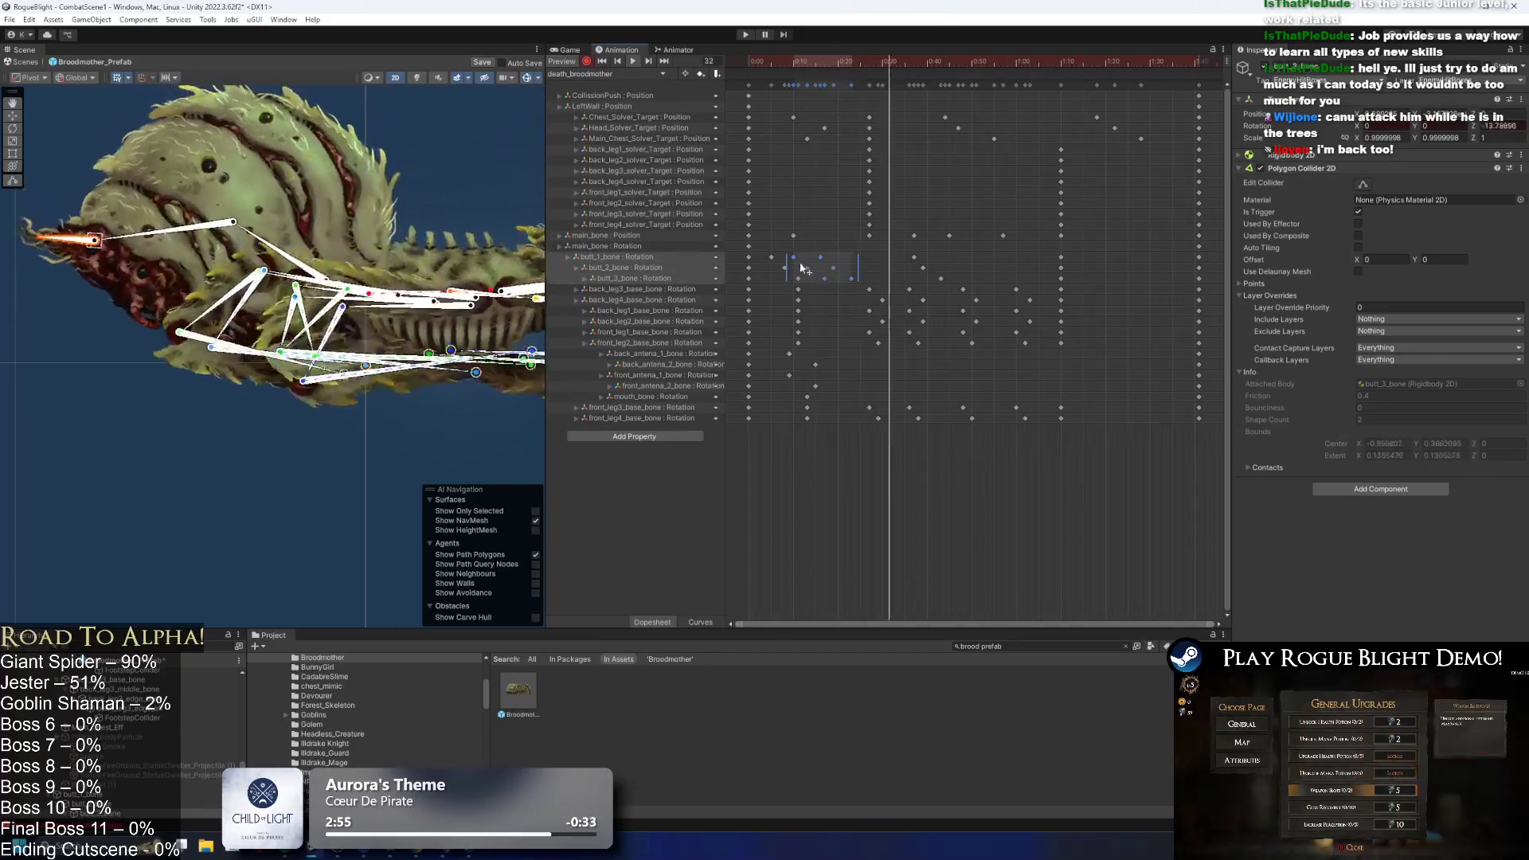
click(785, 283)
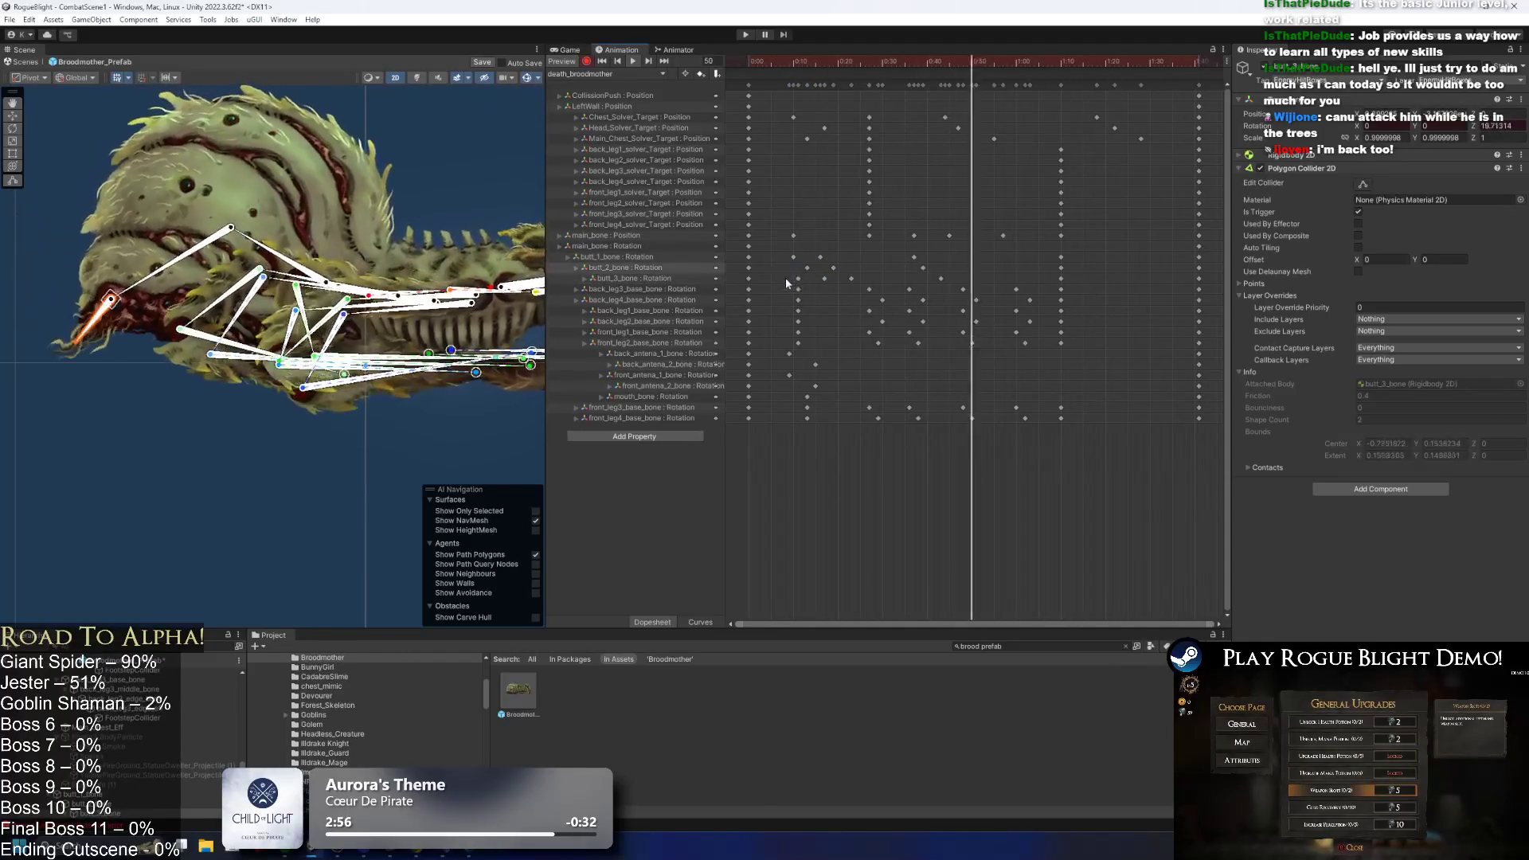
mouse_move(881, 253)
mouse_down()
mouse_move(785, 284)
mouse_move(808, 276)
mouse_move(772, 268)
mouse_move(811, 280)
mouse_up()
click(836, 58)
key(ctrl+v)
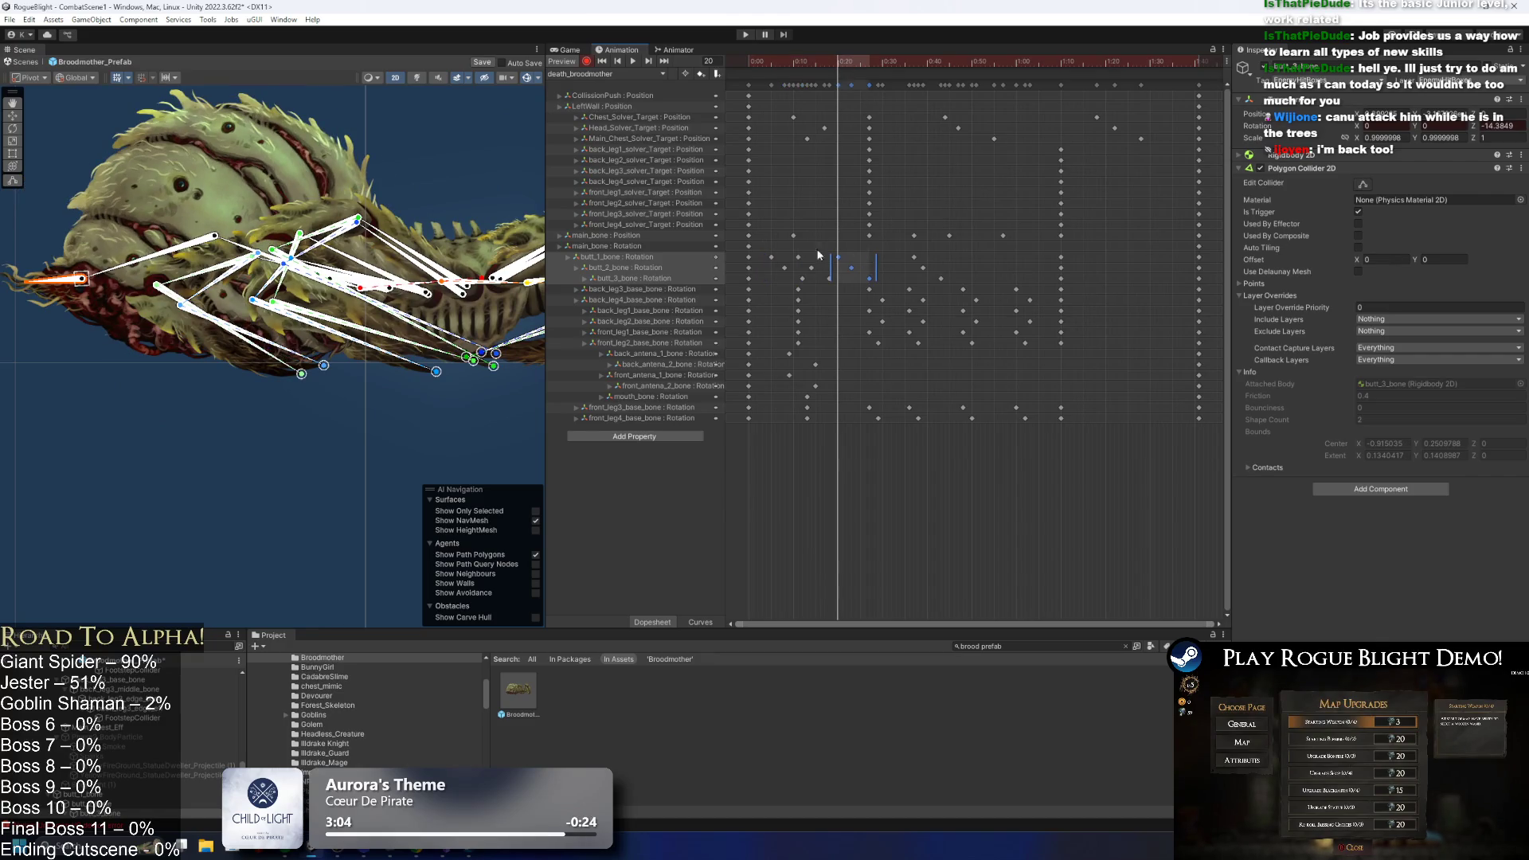
click(876, 59)
key(ctrl+v)
key(space)
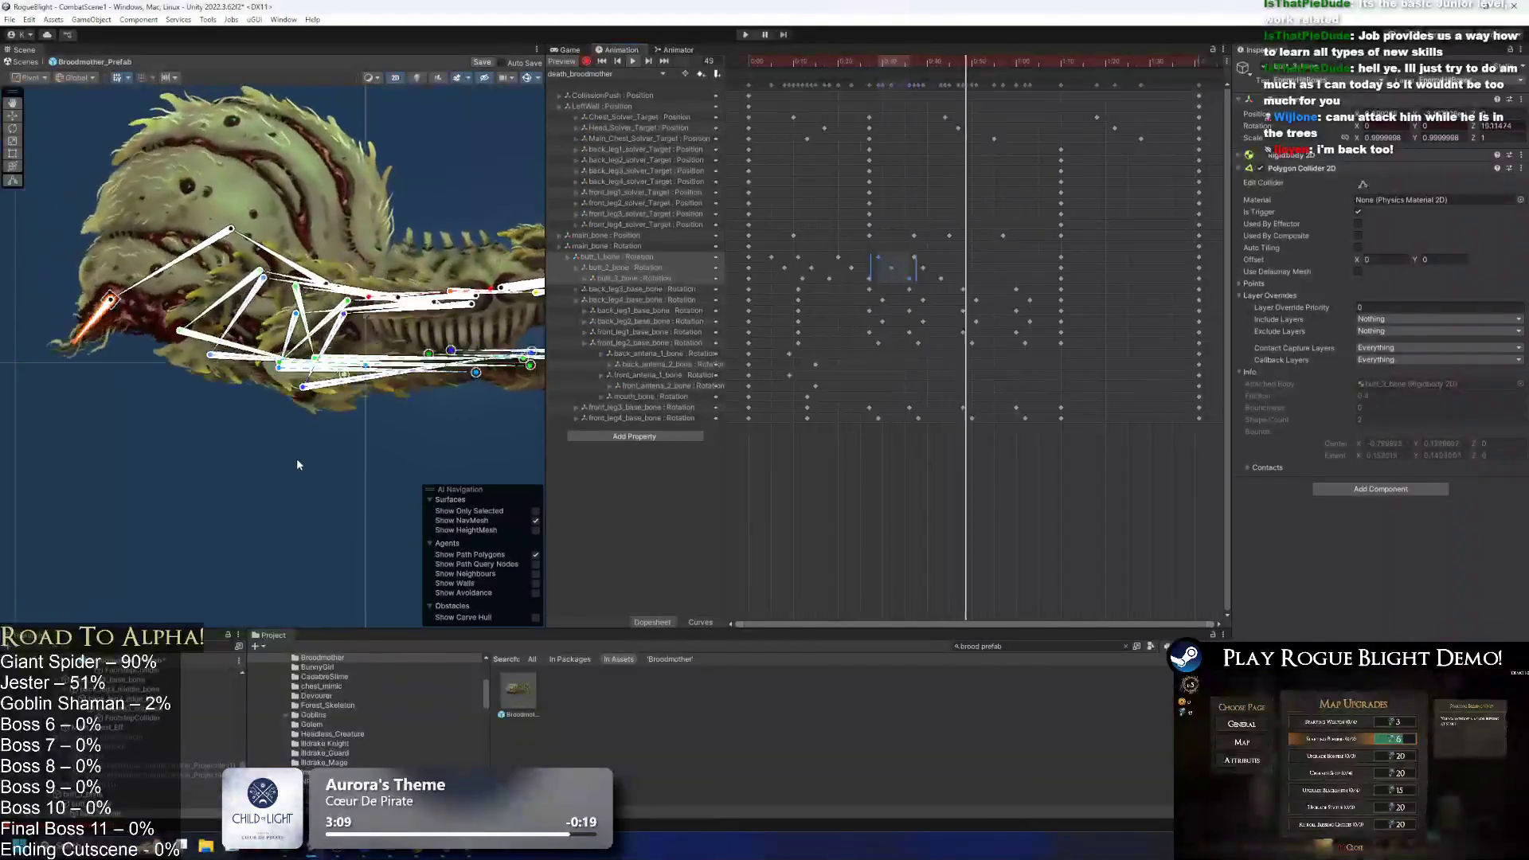
click(296, 460)
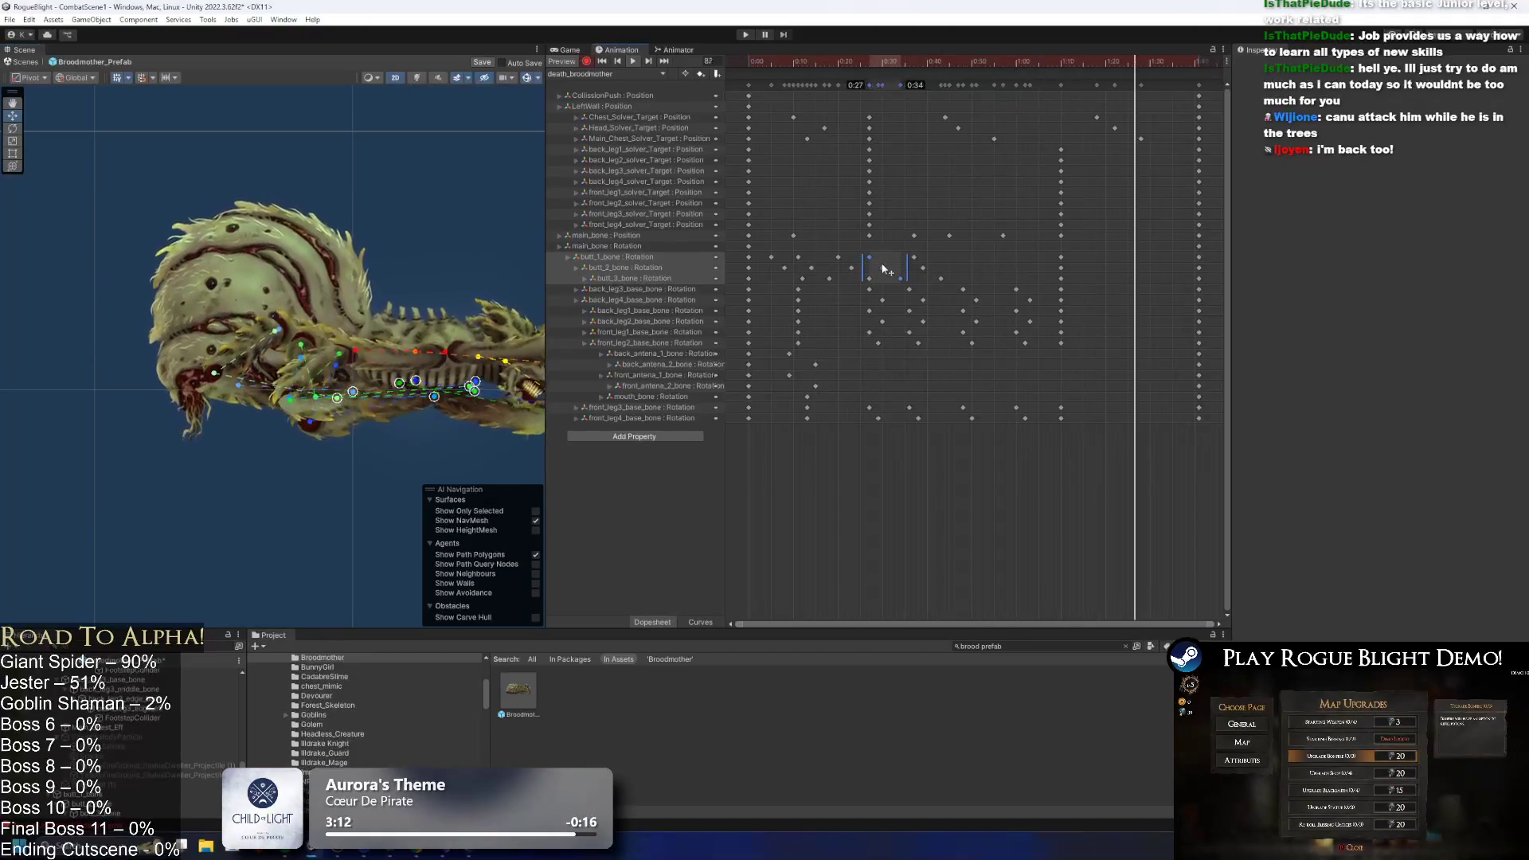
- Move the butt_3_bone key later and the three tail keys slightly earlier, checking frame 25
mouse_move(913, 283)
mouse_down()
mouse_move(749, 258)
mouse_move(868, 266)
mouse_move(821, 280)
mouse_move(854, 273)
mouse_up()
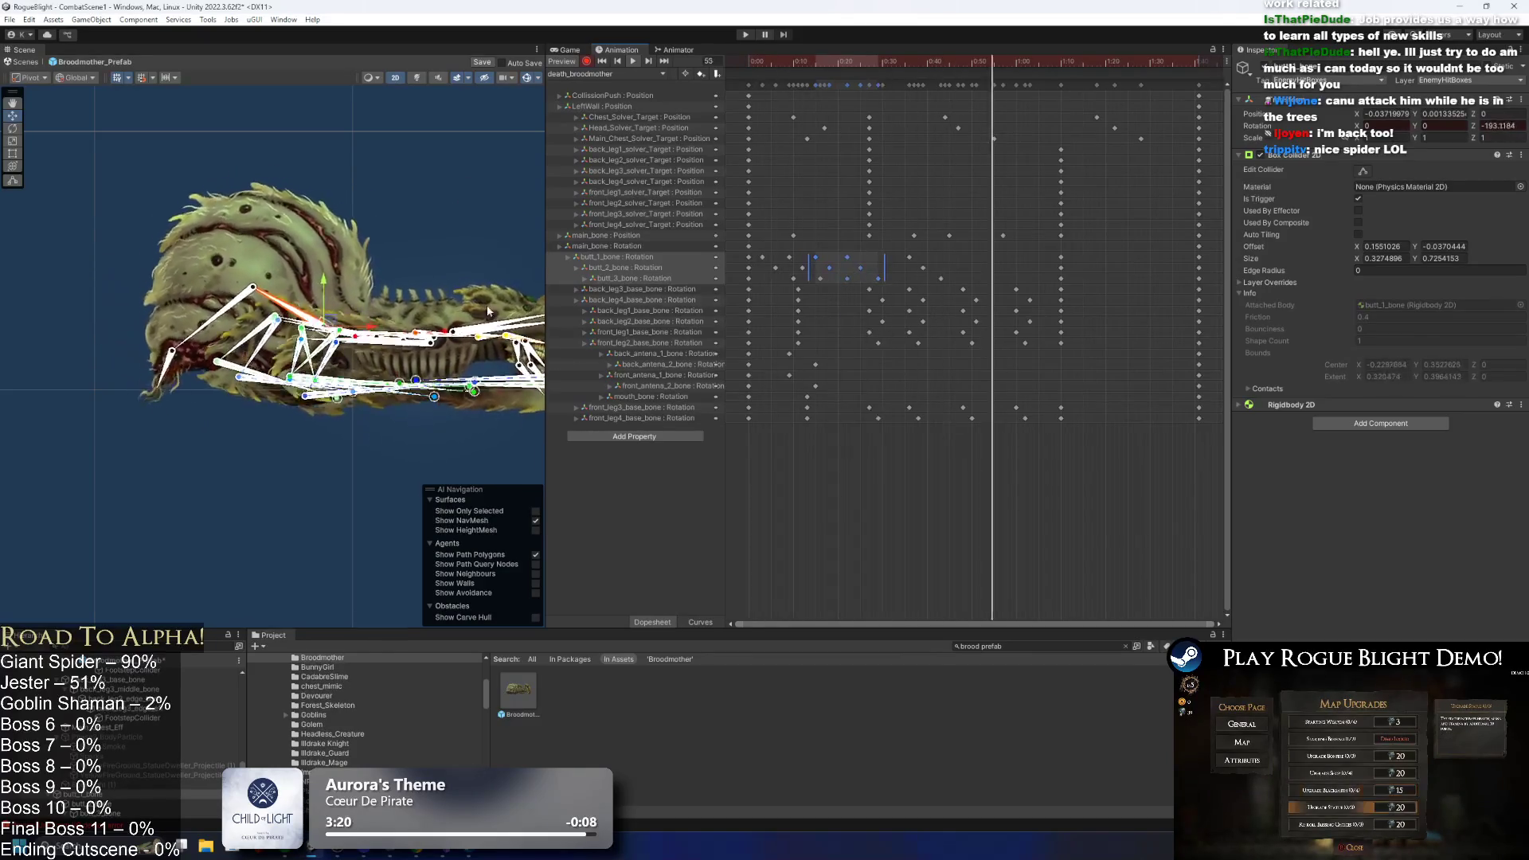
click(440, 168)
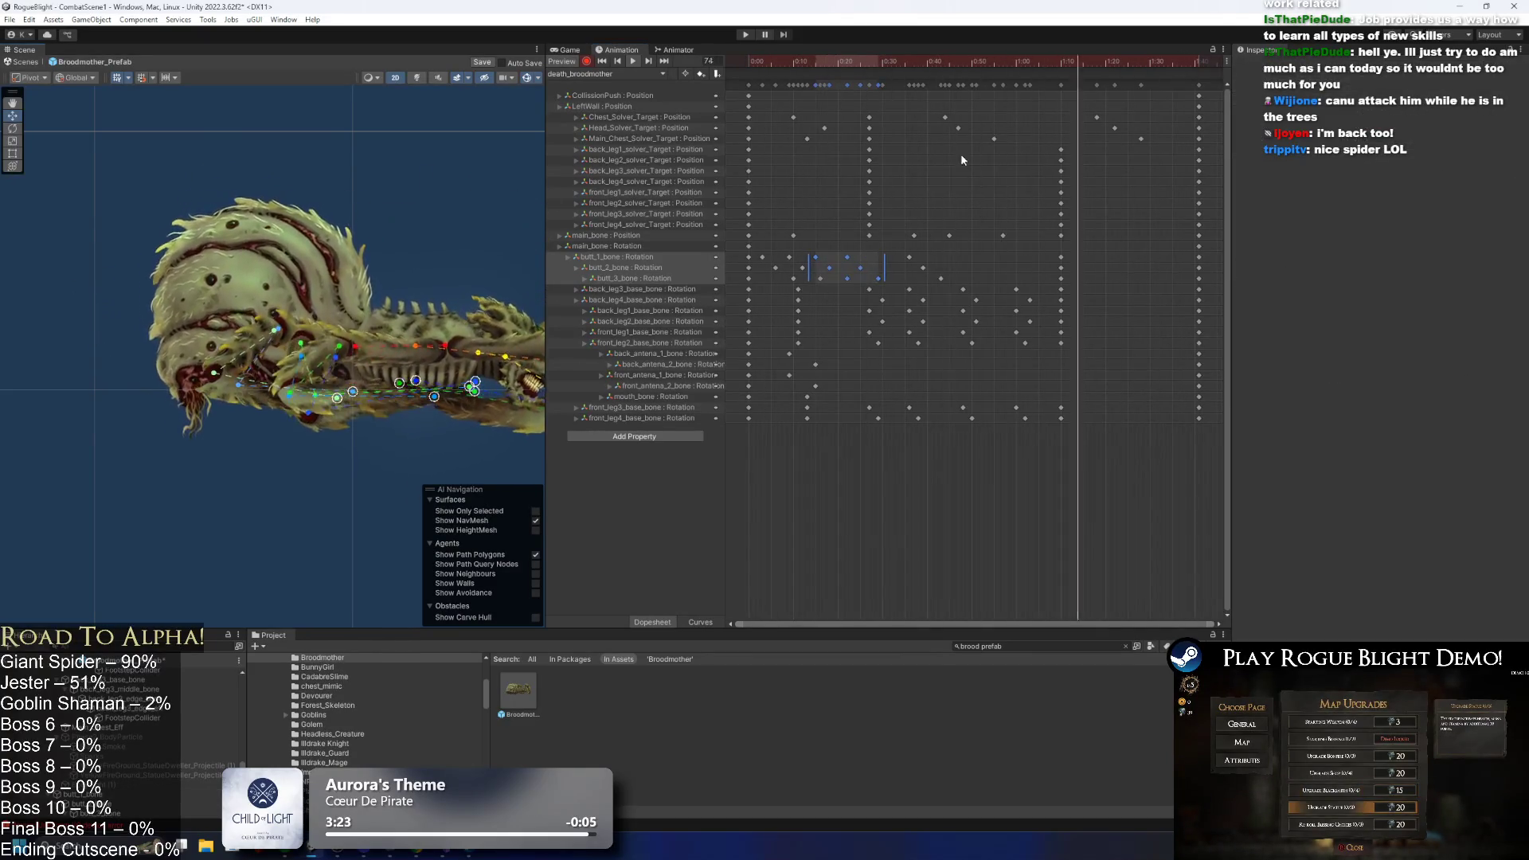
drag(763, 60, 864, 62)
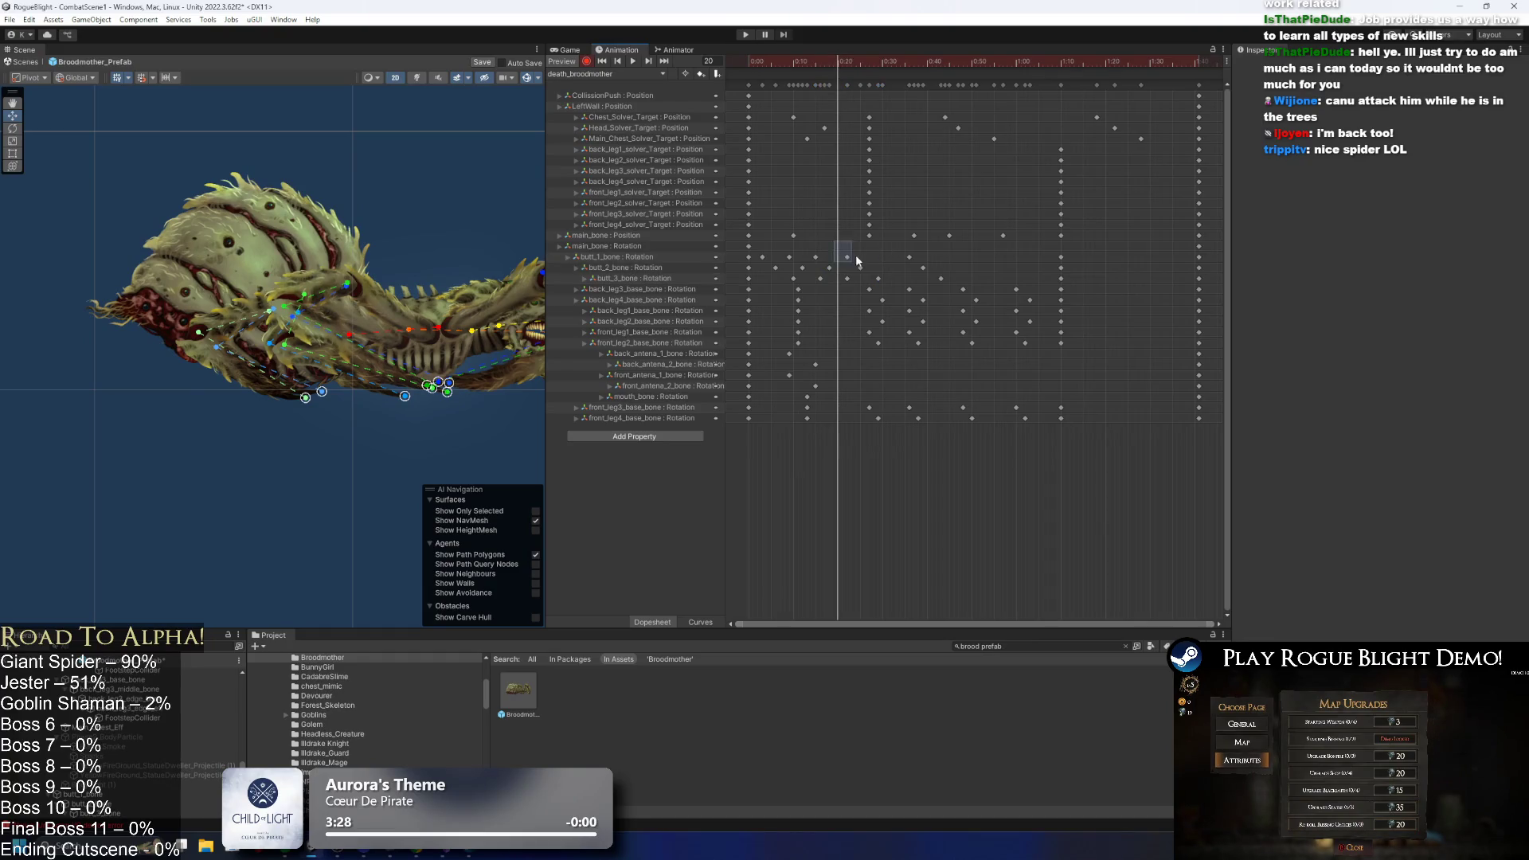
drag(882, 280, 940, 254)
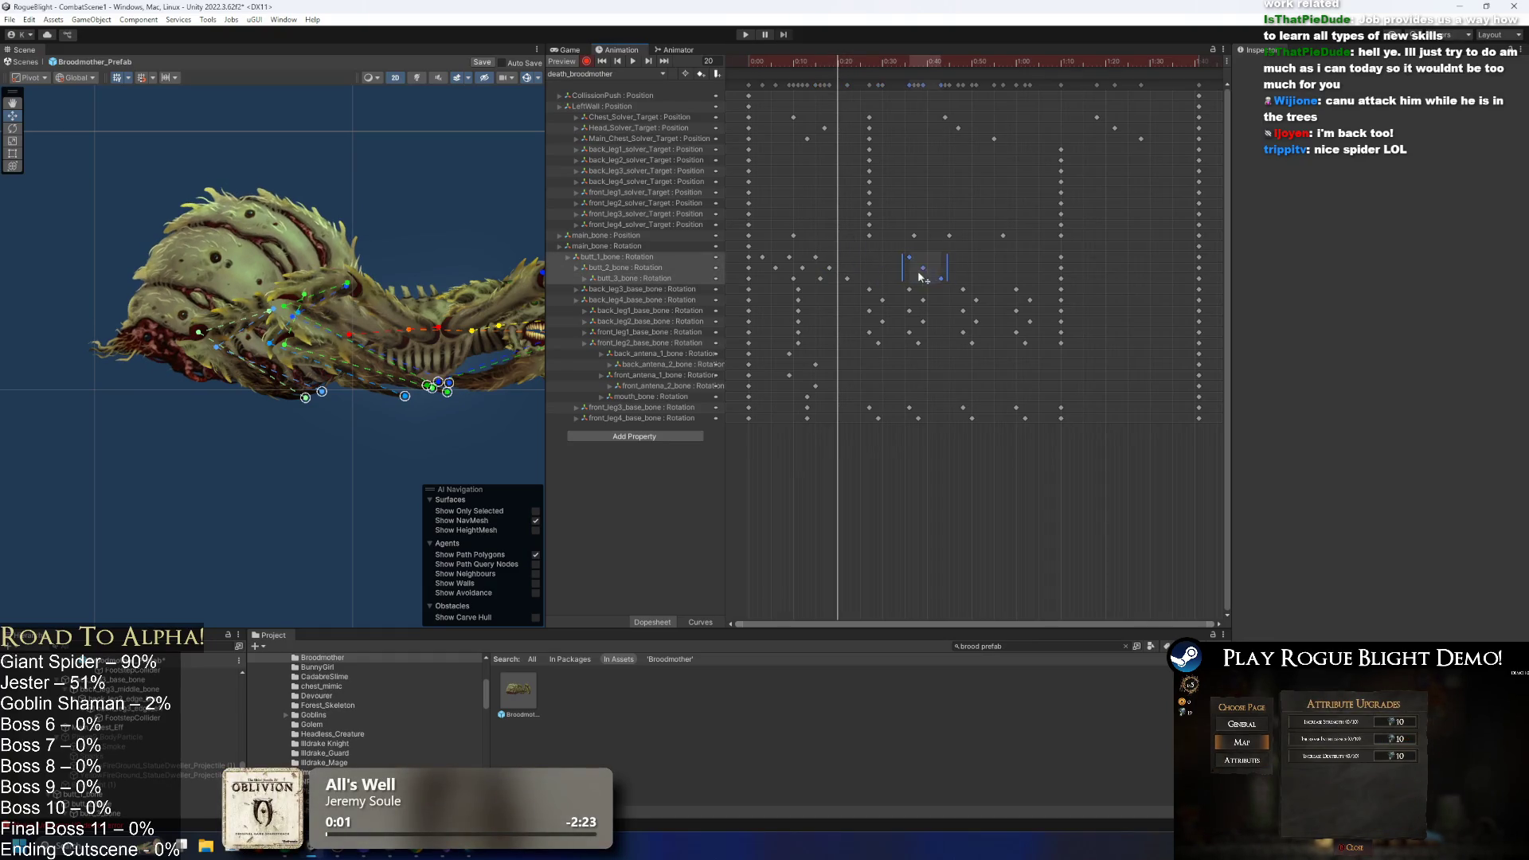
key(space)
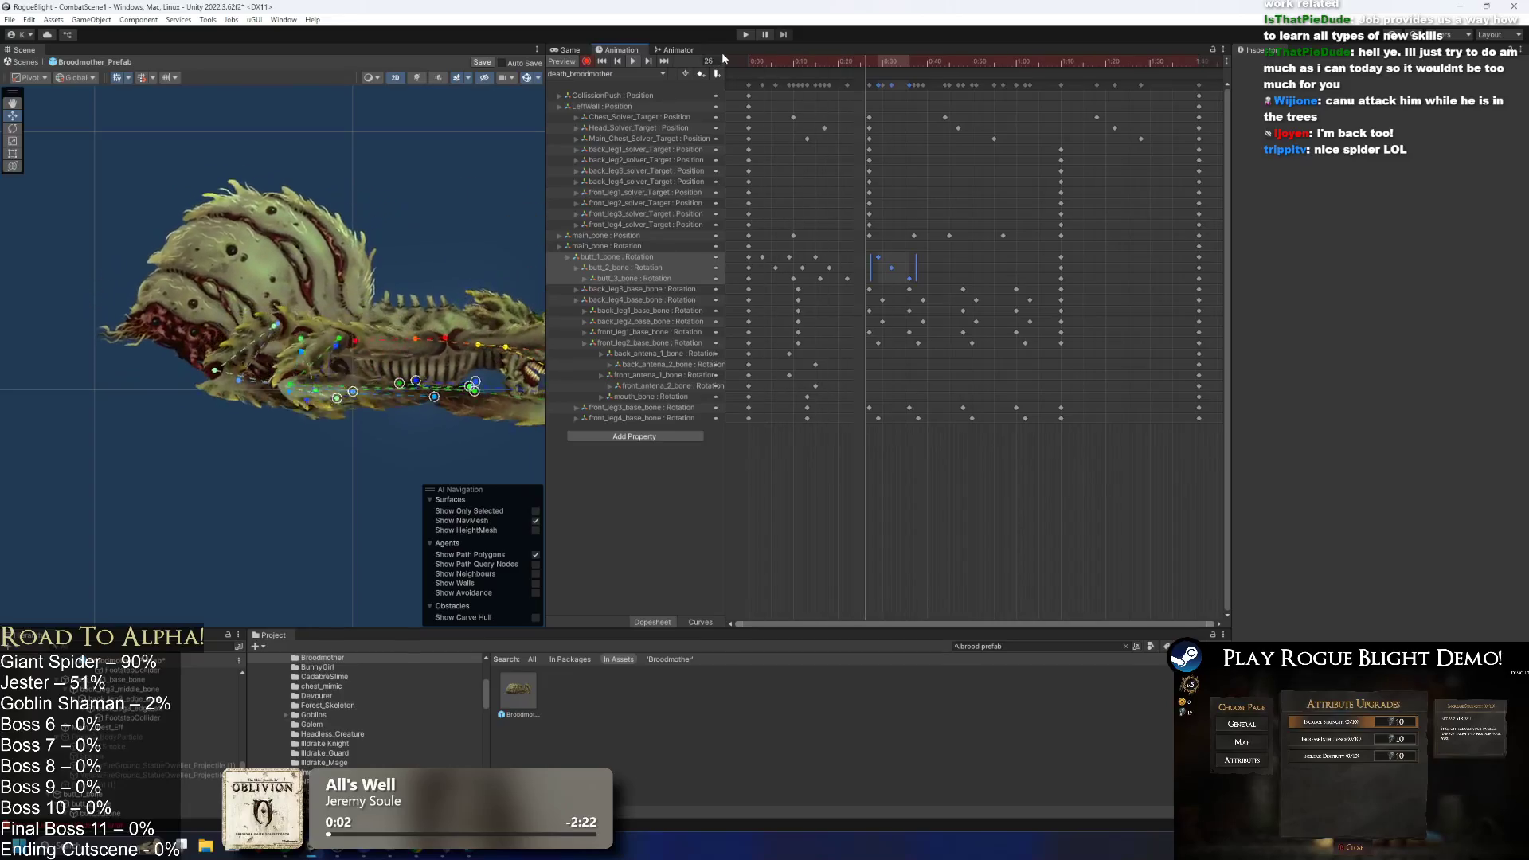
mouse_move(887, 268)
mouse_down()
mouse_move(867, 272)
mouse_move(892, 263)
mouse_up()
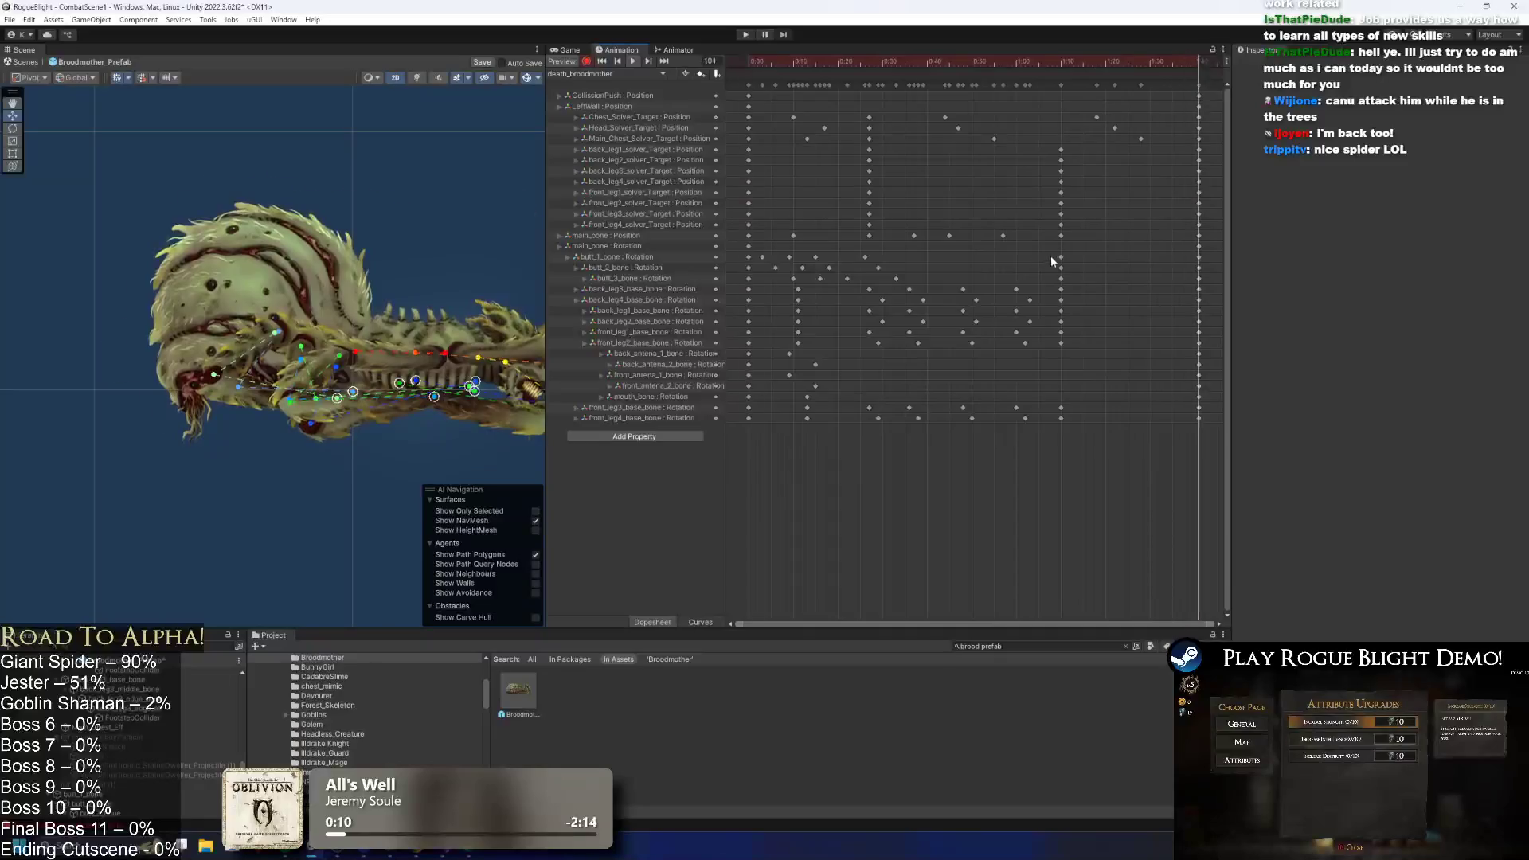
- Nudge butt_2_bone later, pull the three later butt-bone keys earlier, and jump to frame 50
drag(1065, 263, 1031, 257)
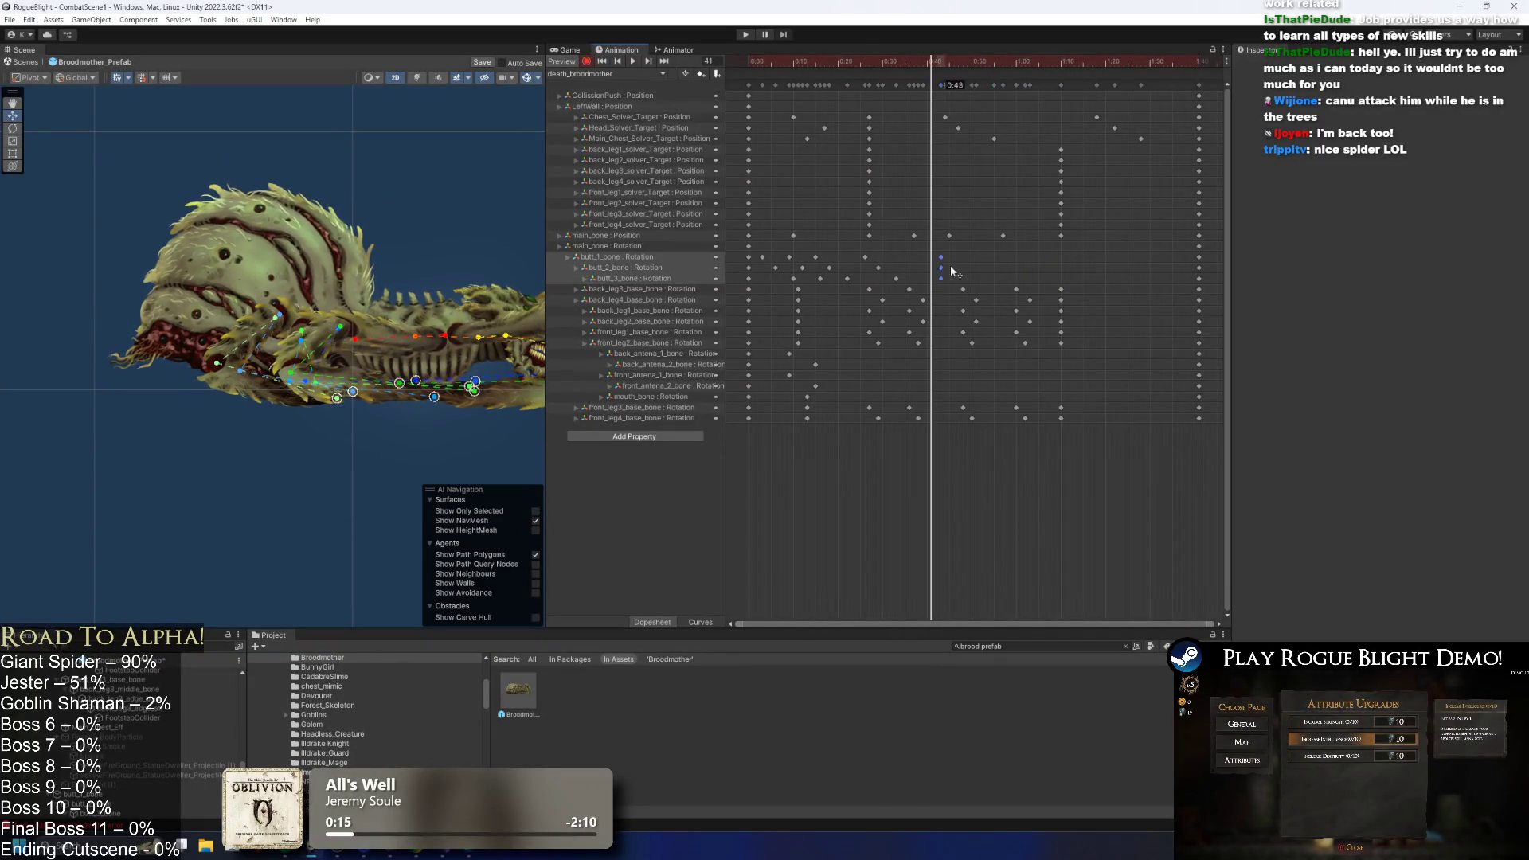
drag(959, 268, 965, 271)
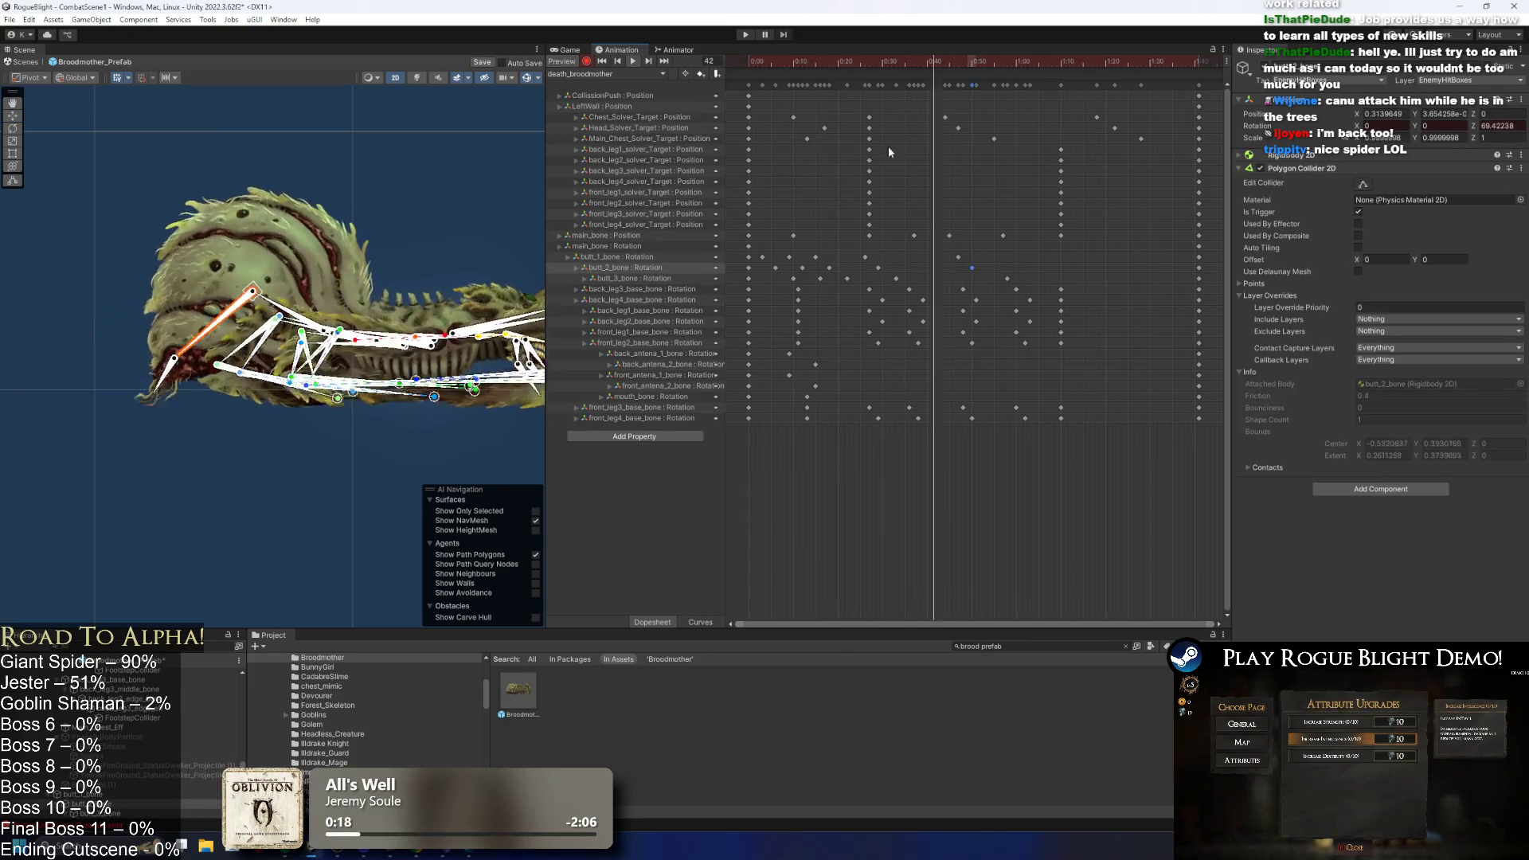
click(381, 129)
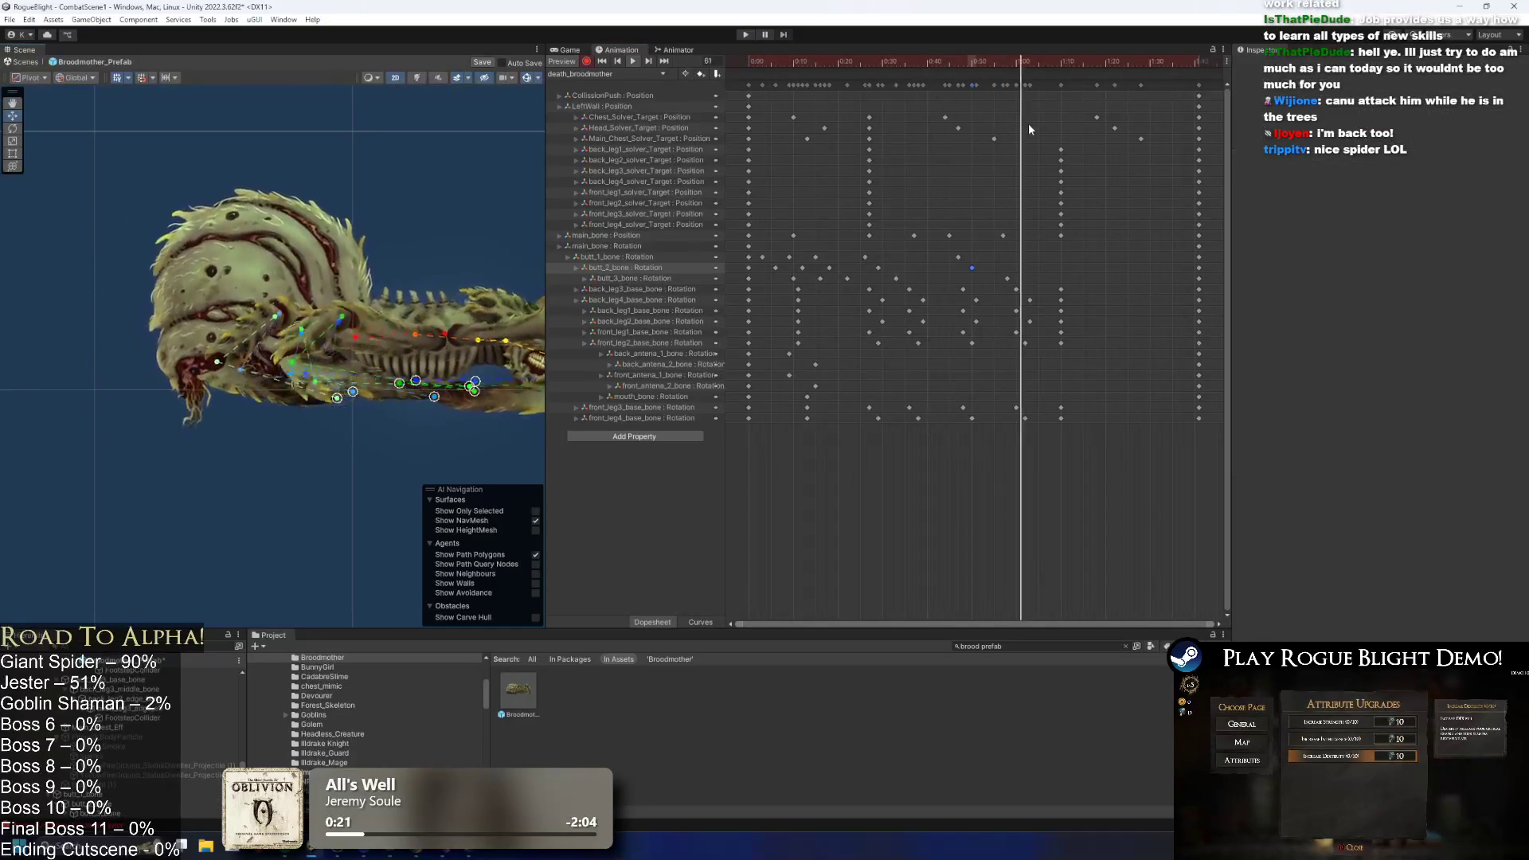
click(973, 268)
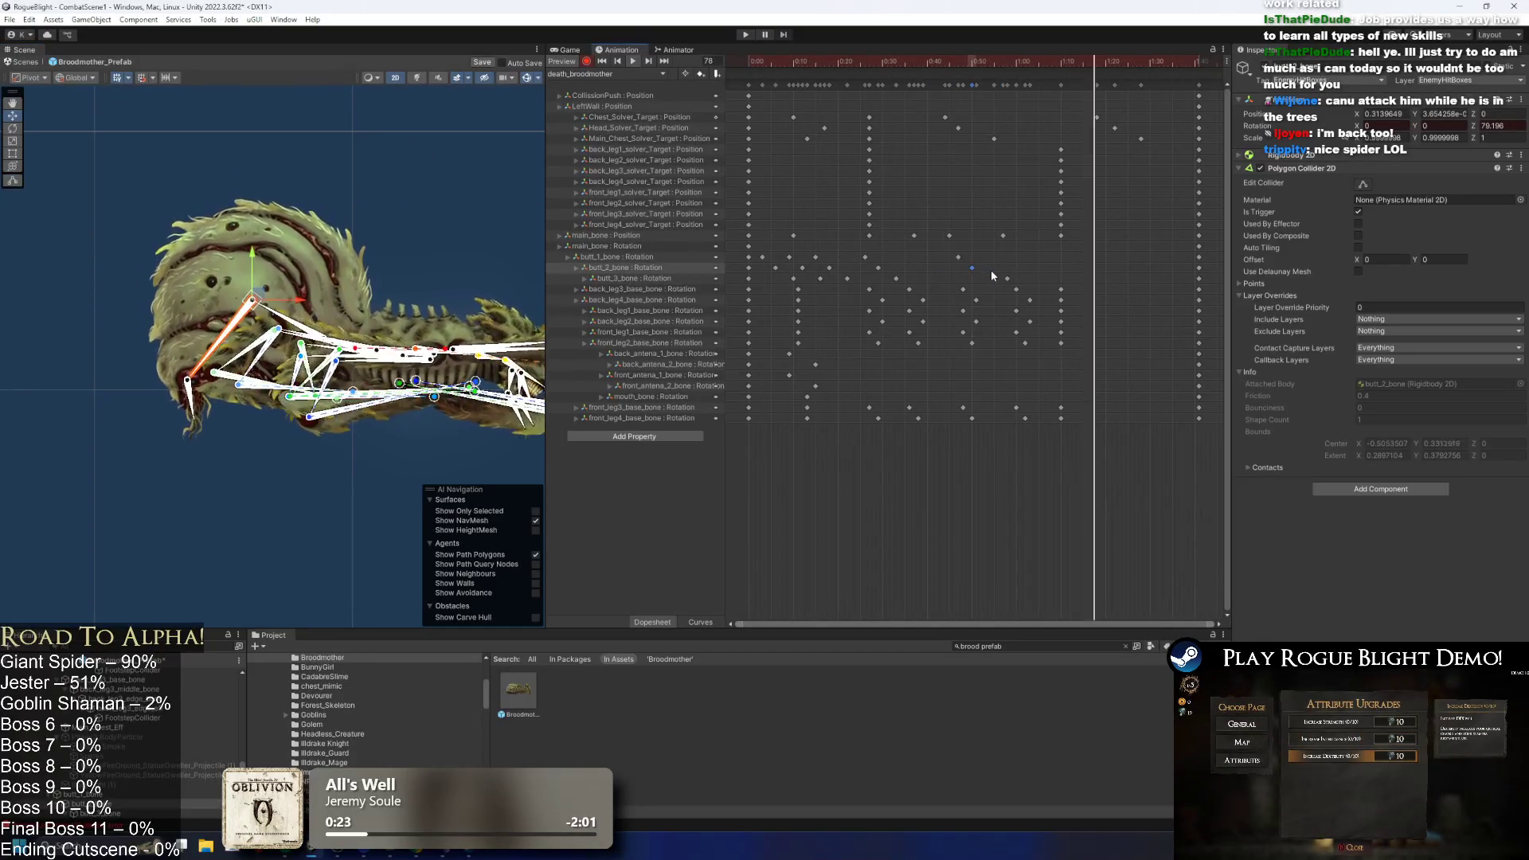
drag(1014, 255, 906, 281)
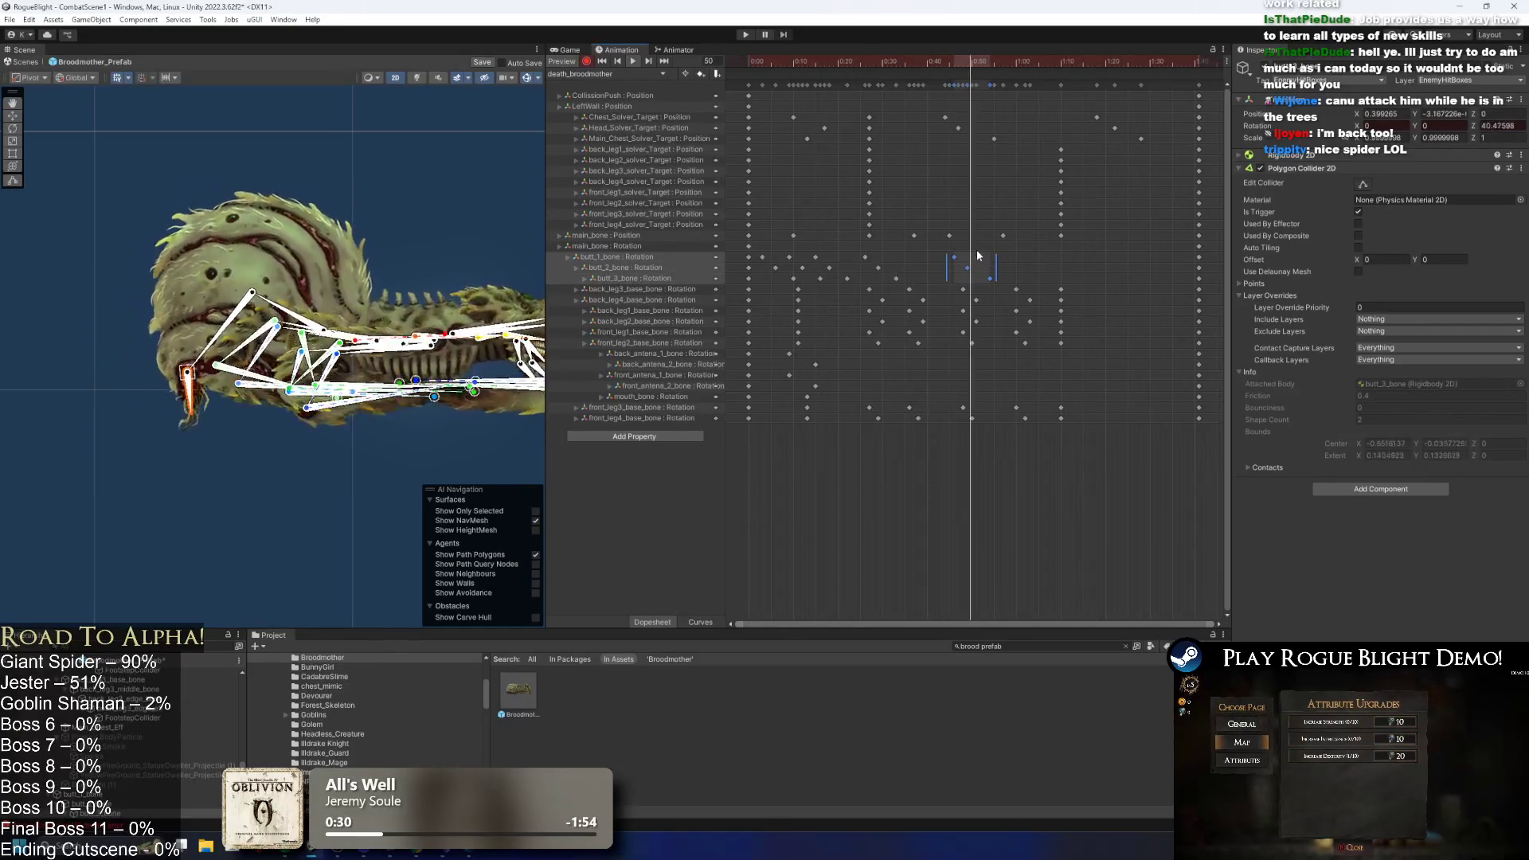
drag(978, 273, 916, 274)
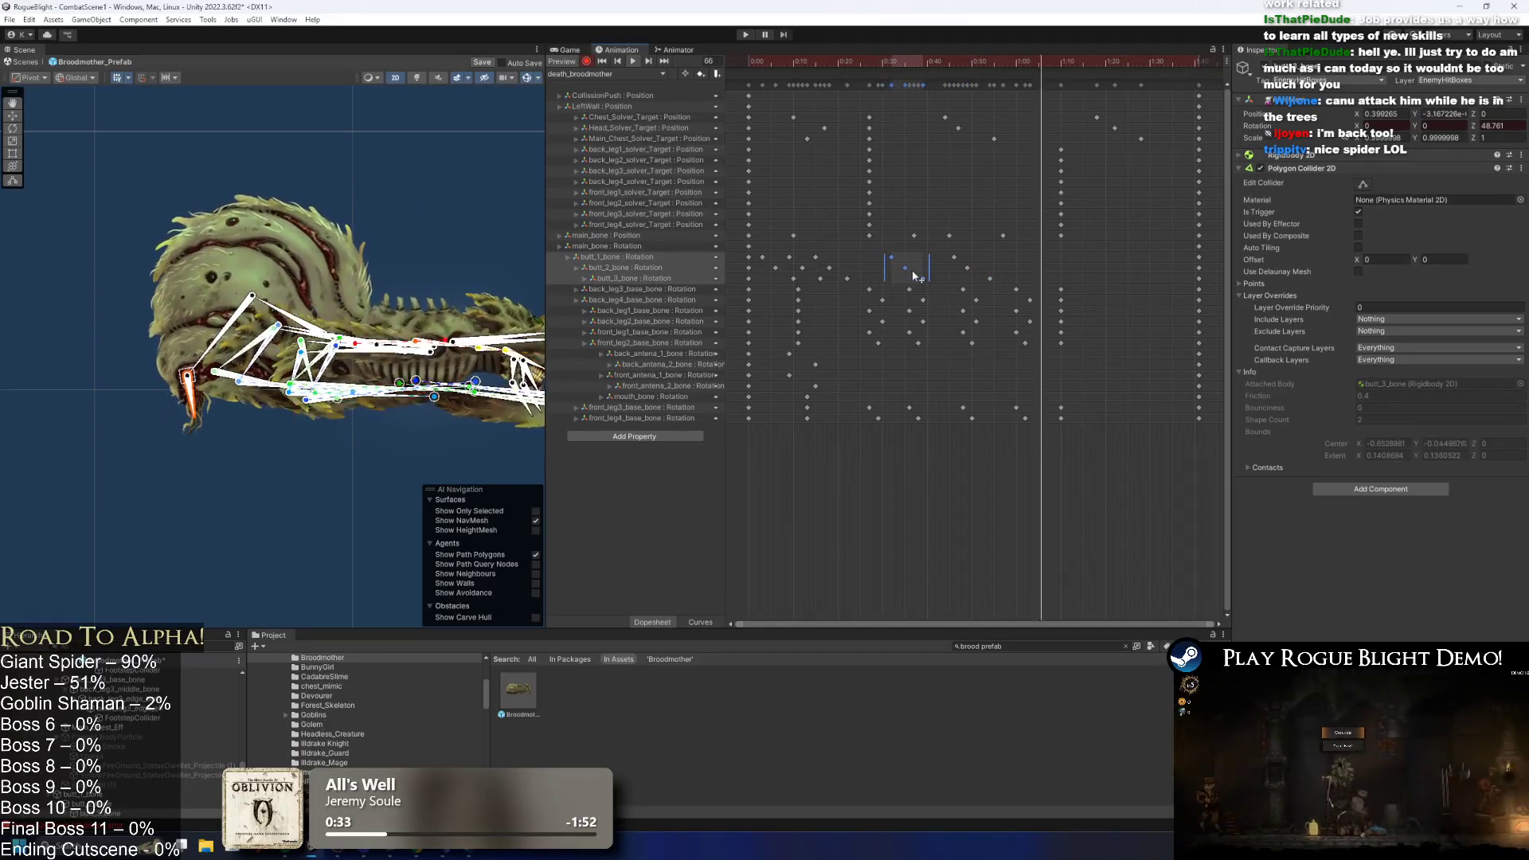
drag(1026, 242, 952, 280)
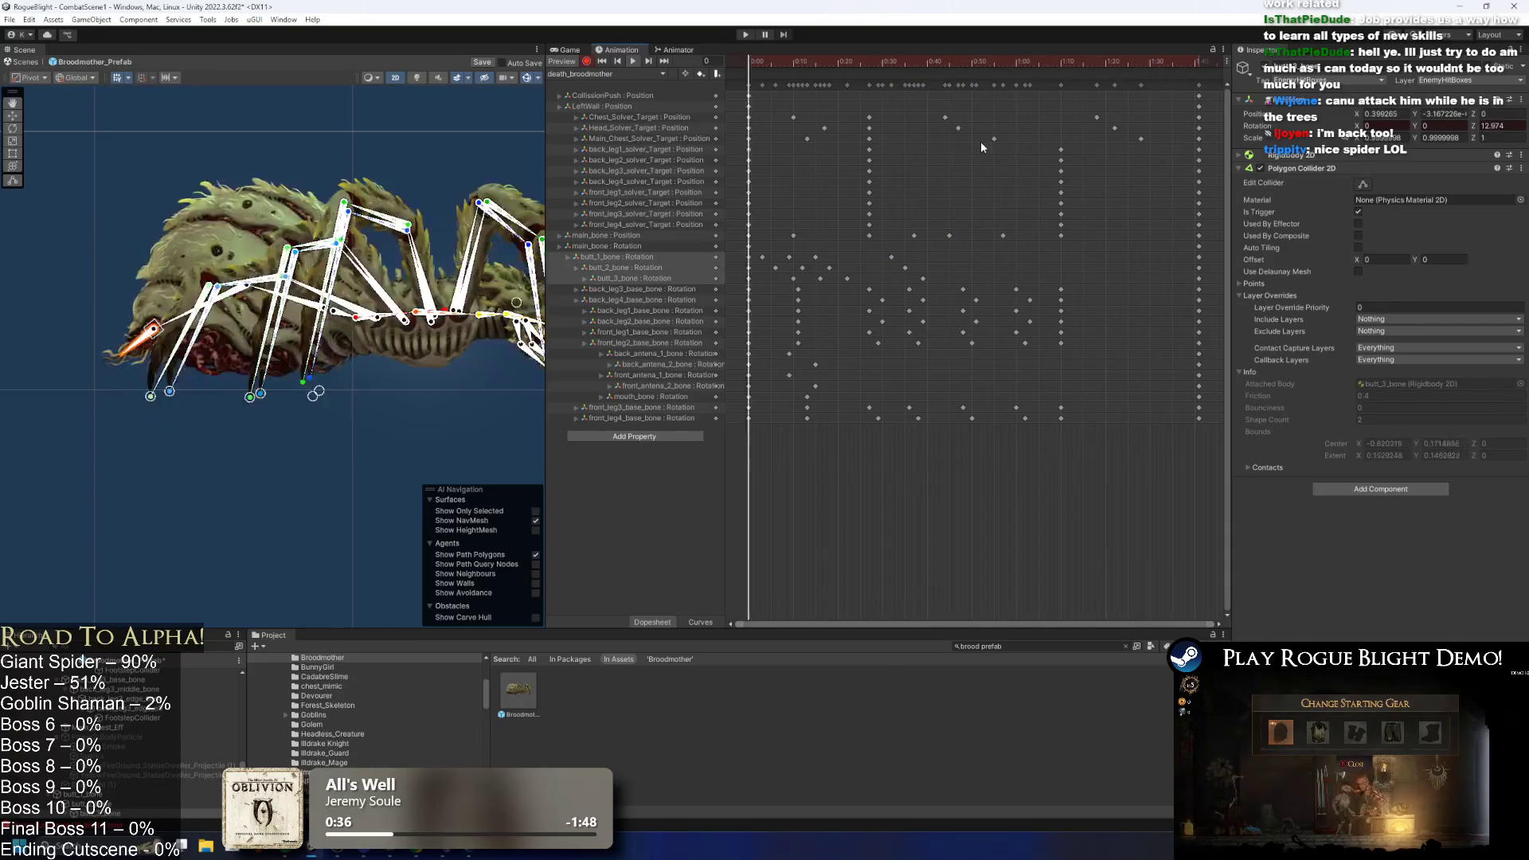
click(973, 64)
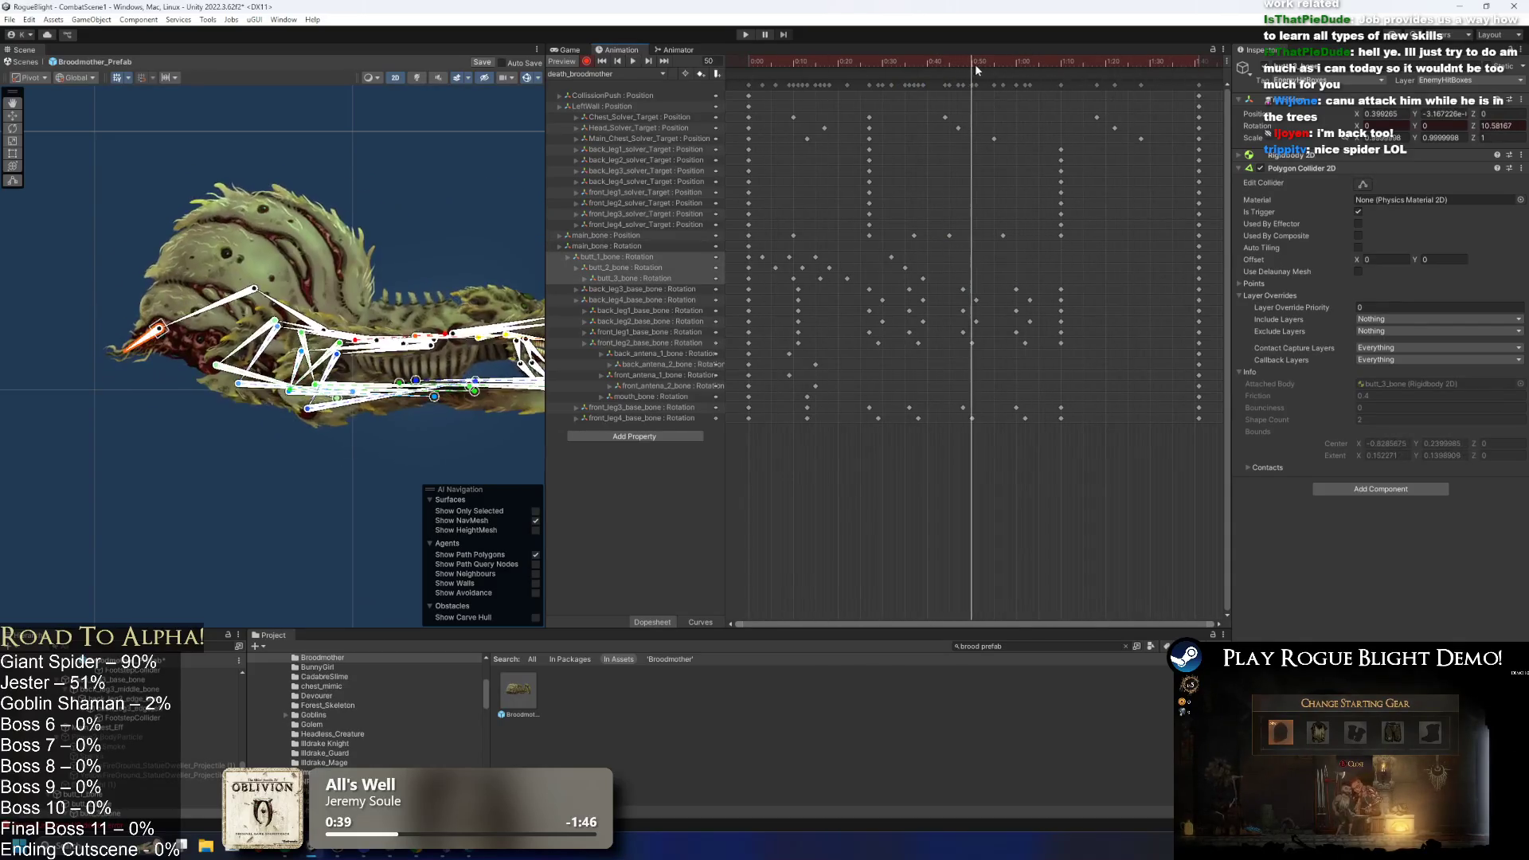
- Select the moved butt-bone keys and the neck and body bones, and preview the death animation
drag(925, 247, 885, 280)
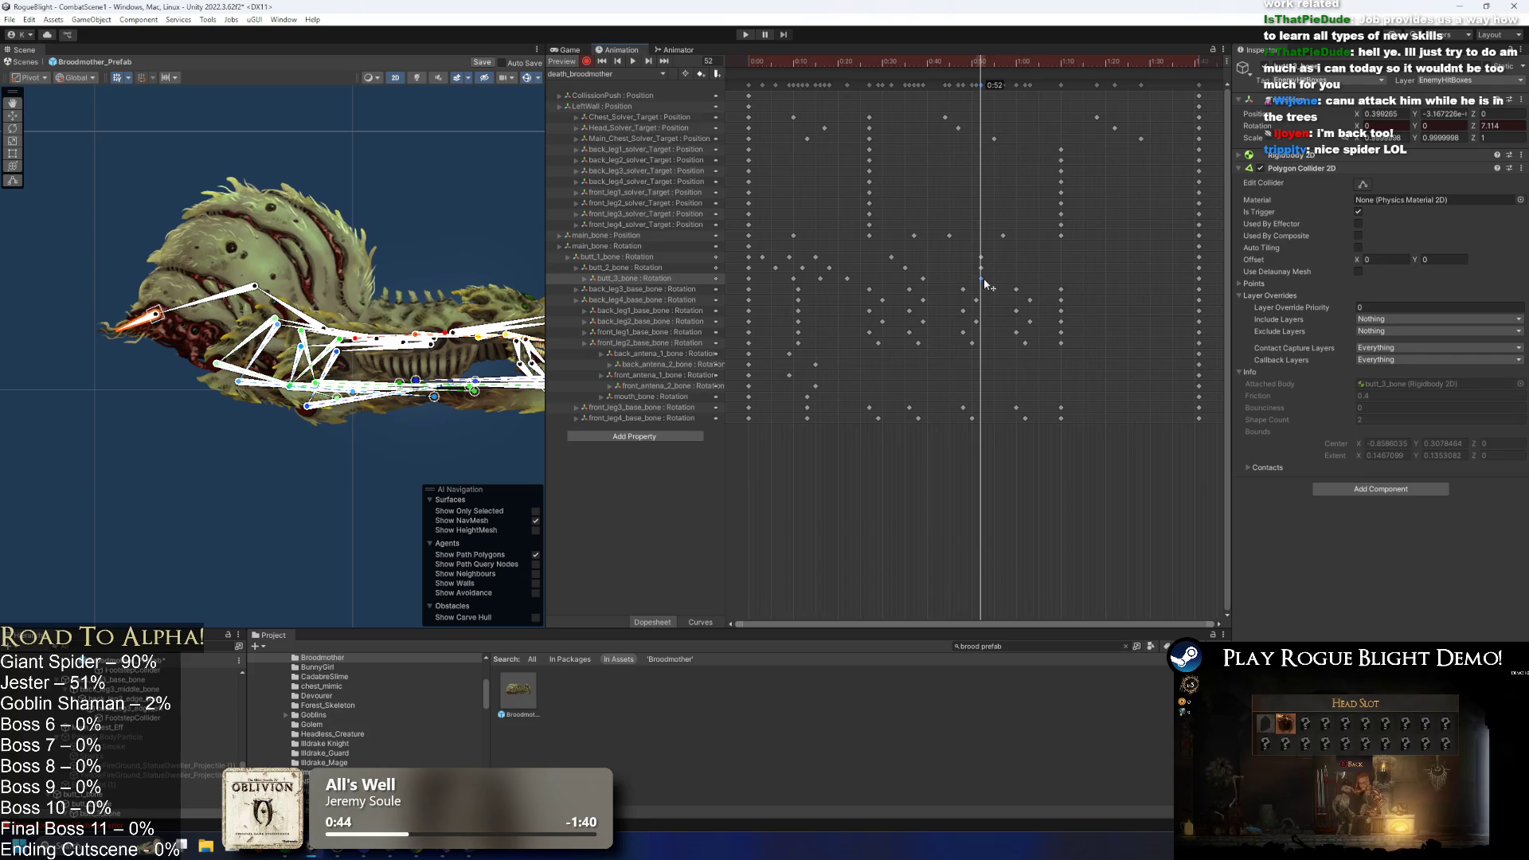
click(281, 313)
click(216, 341)
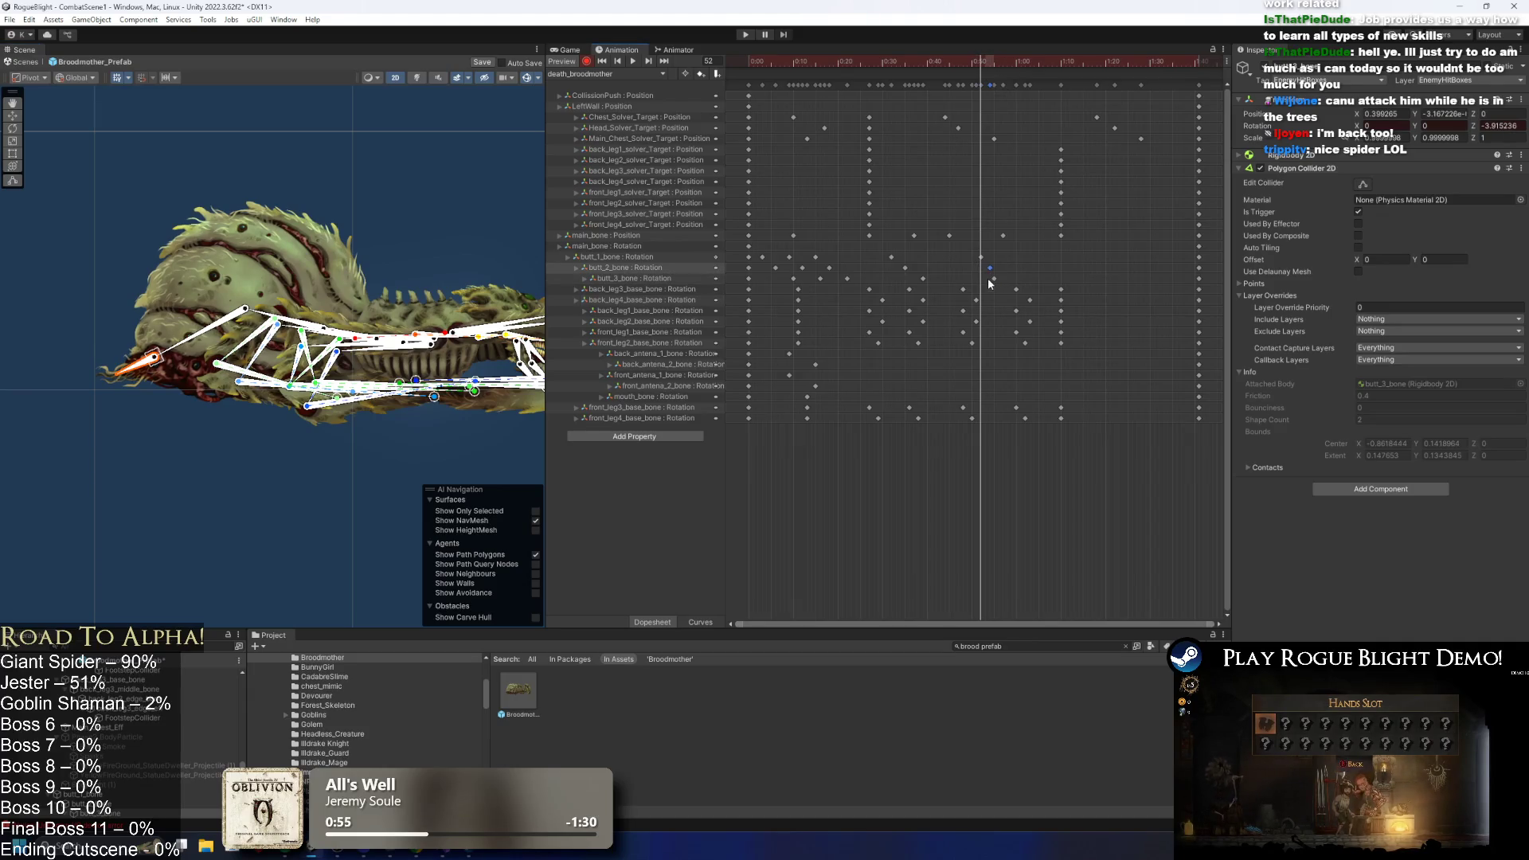
key(space)
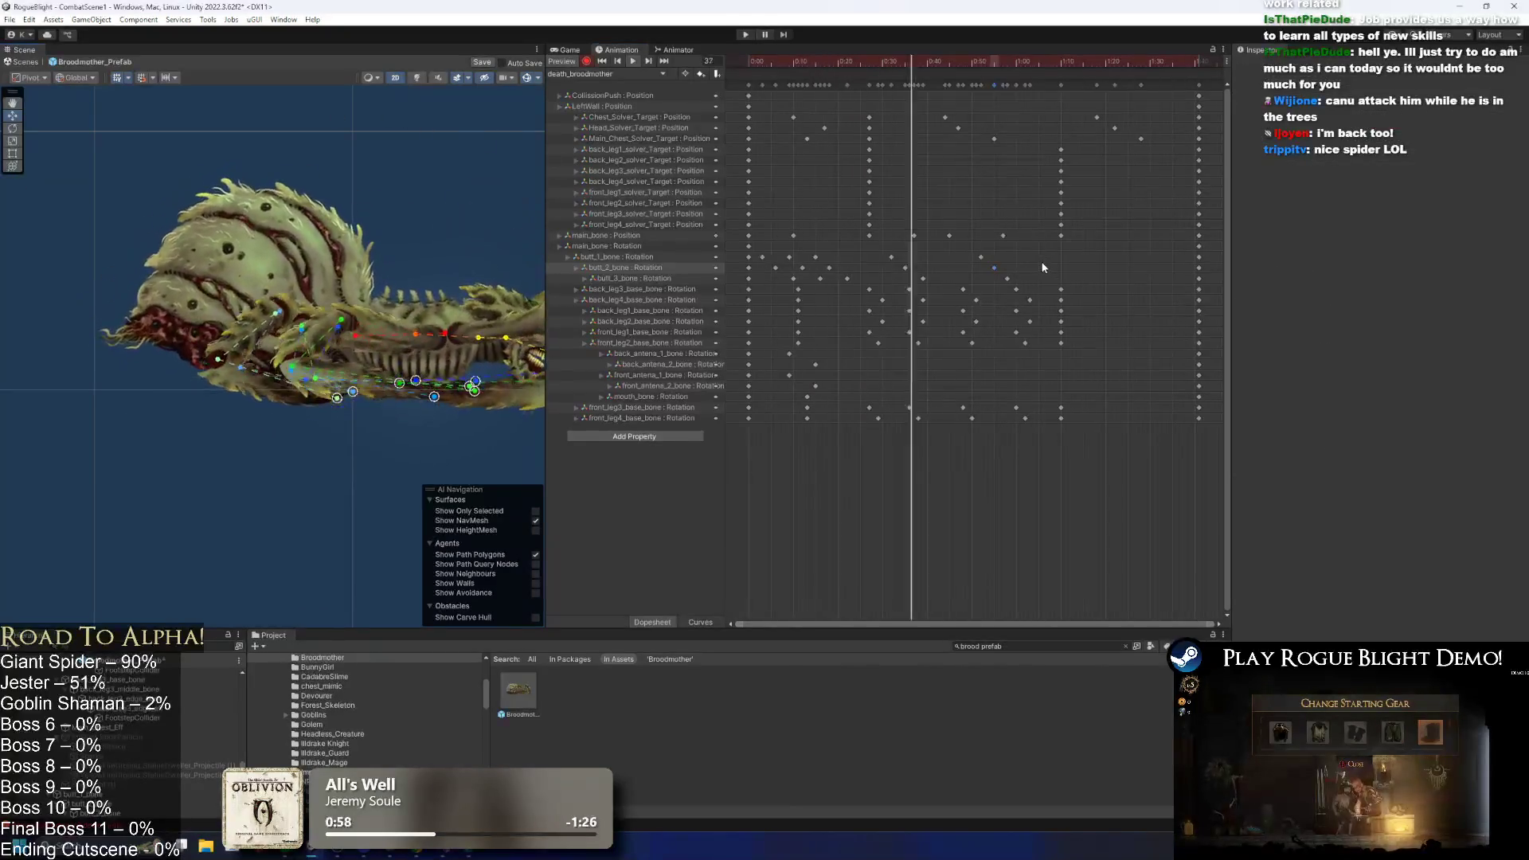
drag(1031, 252, 991, 276)
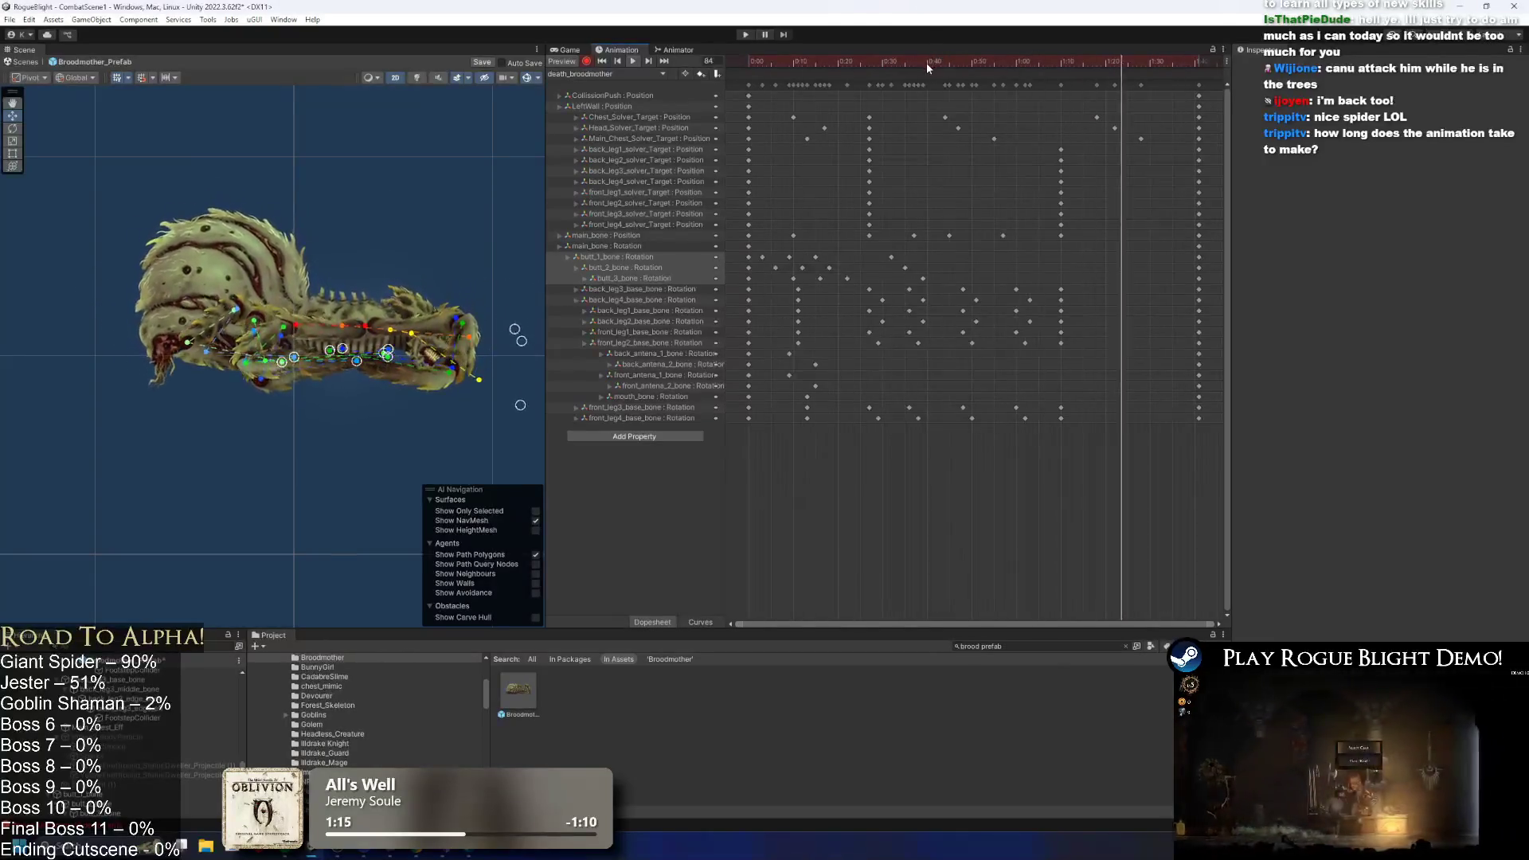
click(176, 291)
scroll(212, 284, up, 2)
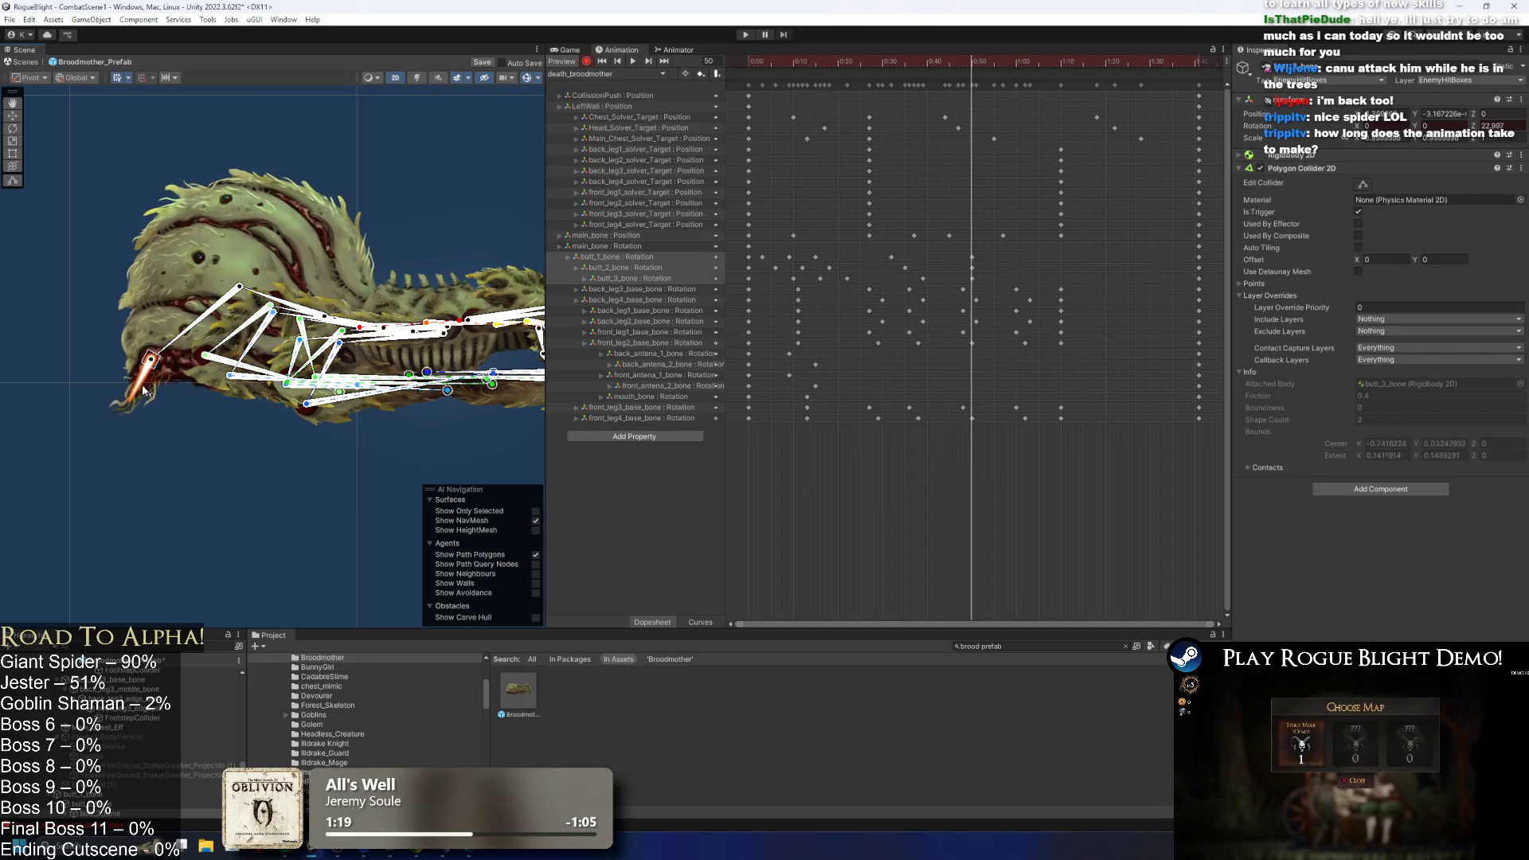
- Delete the three butt_1–3 bone keys and replay the preview
click(974, 272)
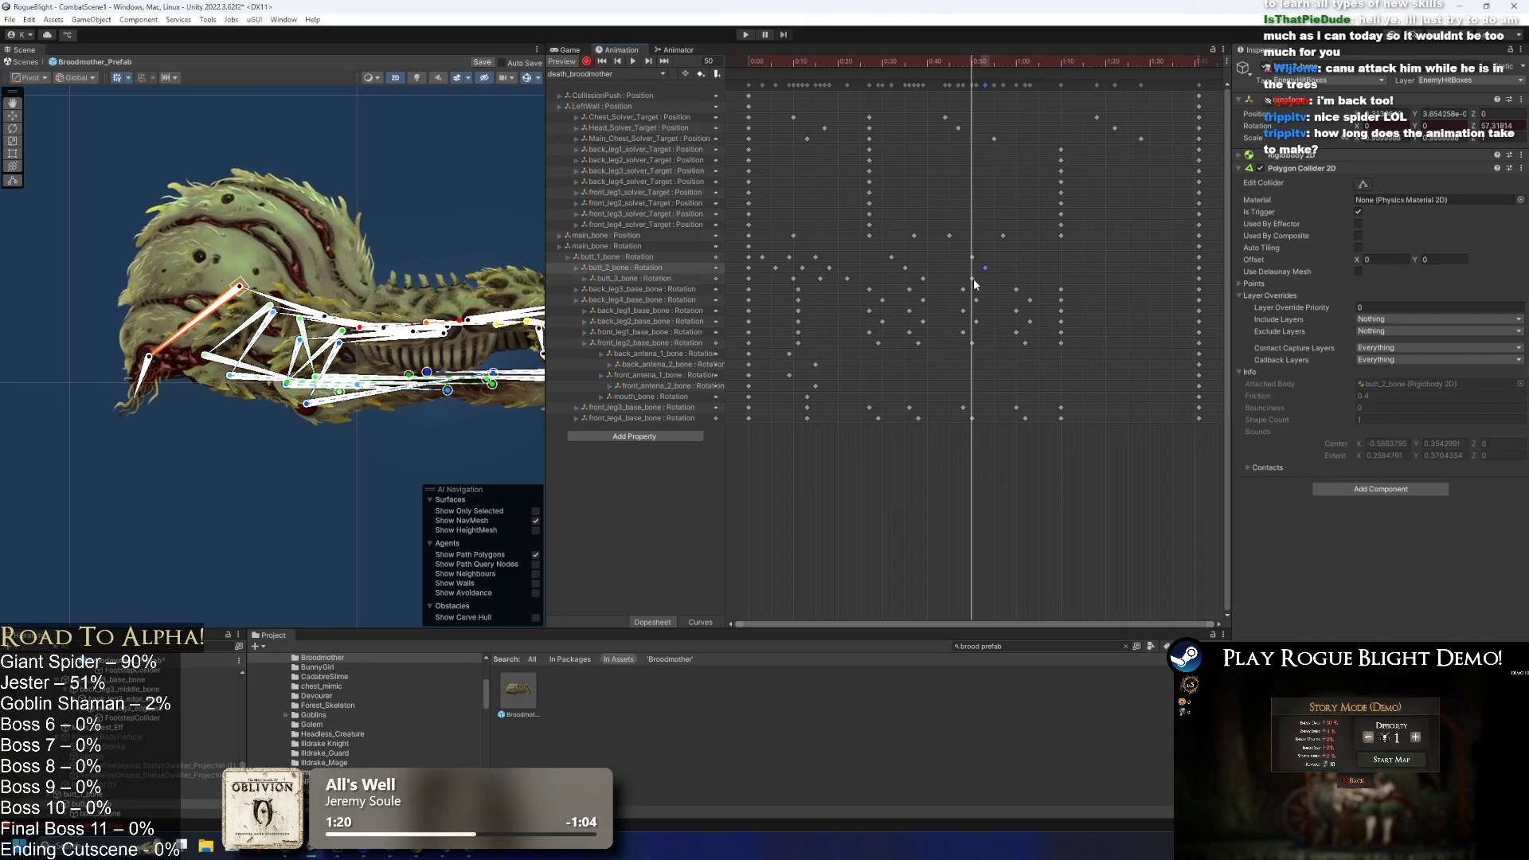
mouse_move(977, 62)
mouse_down()
mouse_move(903, 60)
mouse_move(943, 63)
mouse_up()
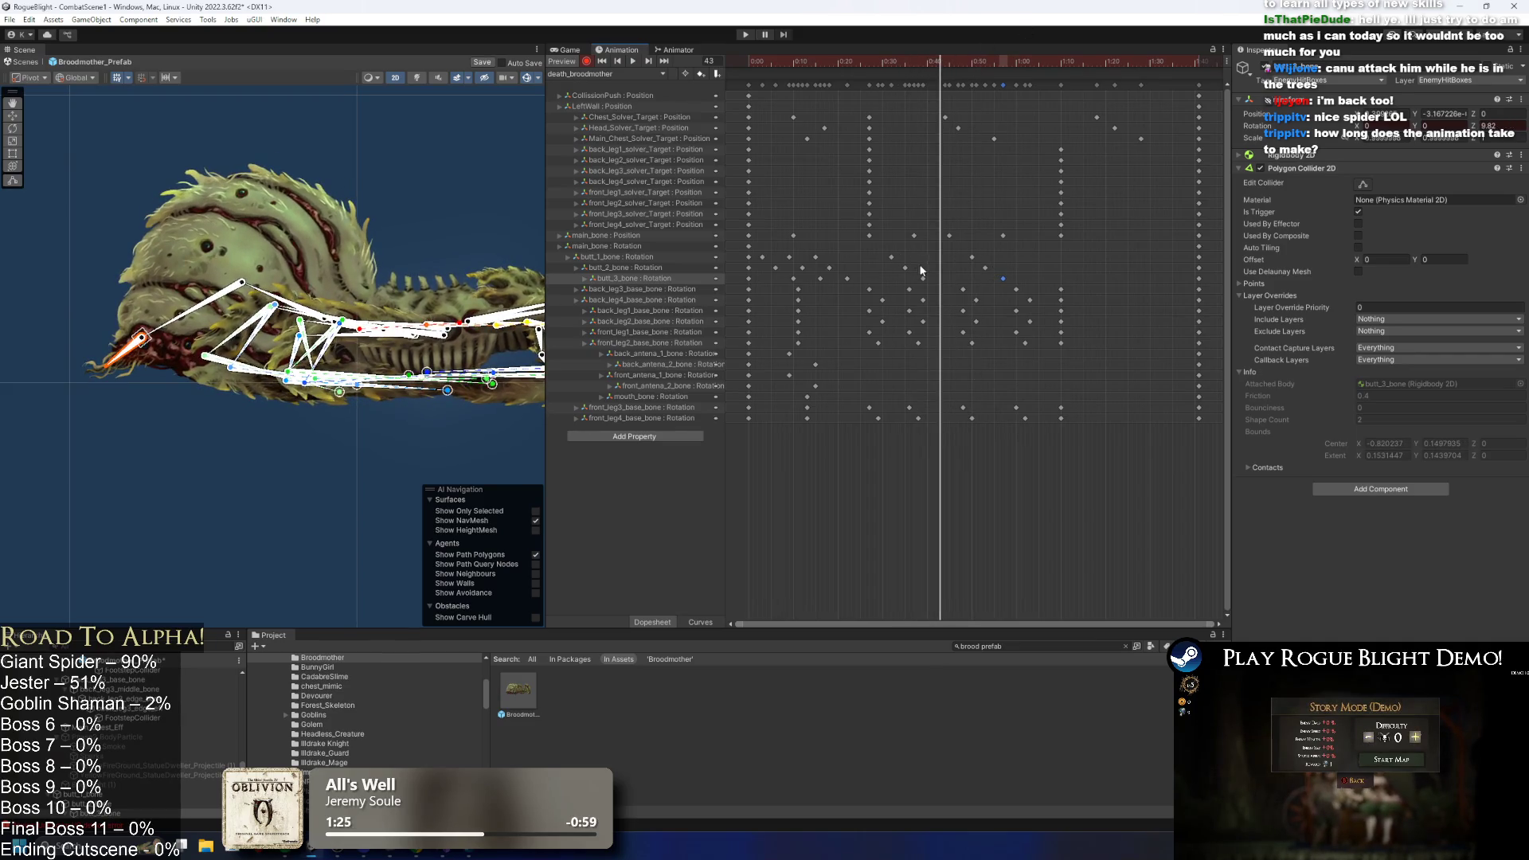
key(Delete)
key(space)
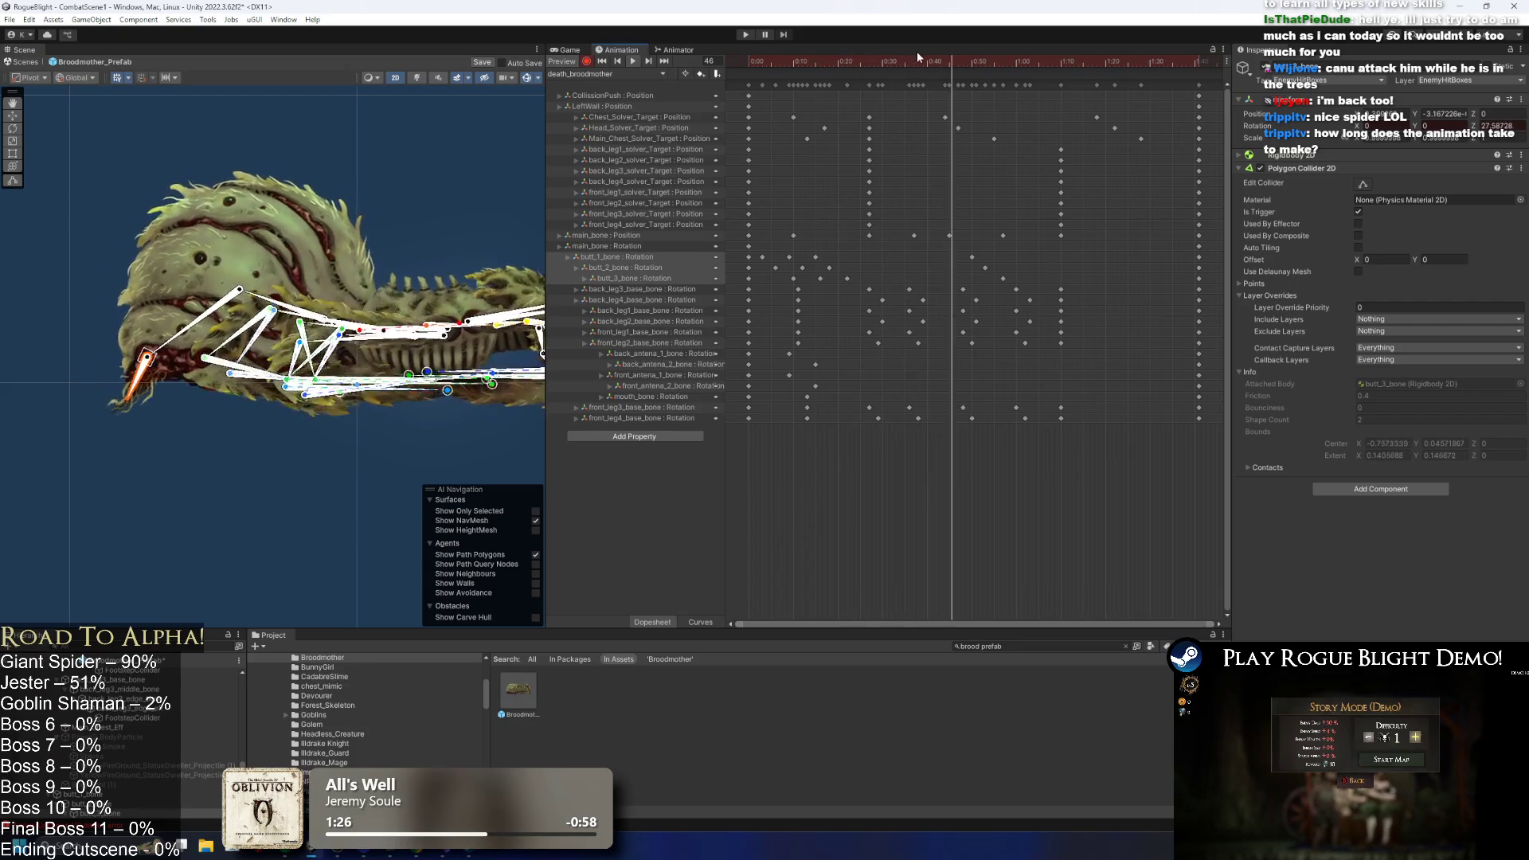
mouse_move(1023, 258)
mouse_down()
mouse_move(952, 281)
mouse_move(908, 264)
mouse_move(924, 261)
mouse_up()
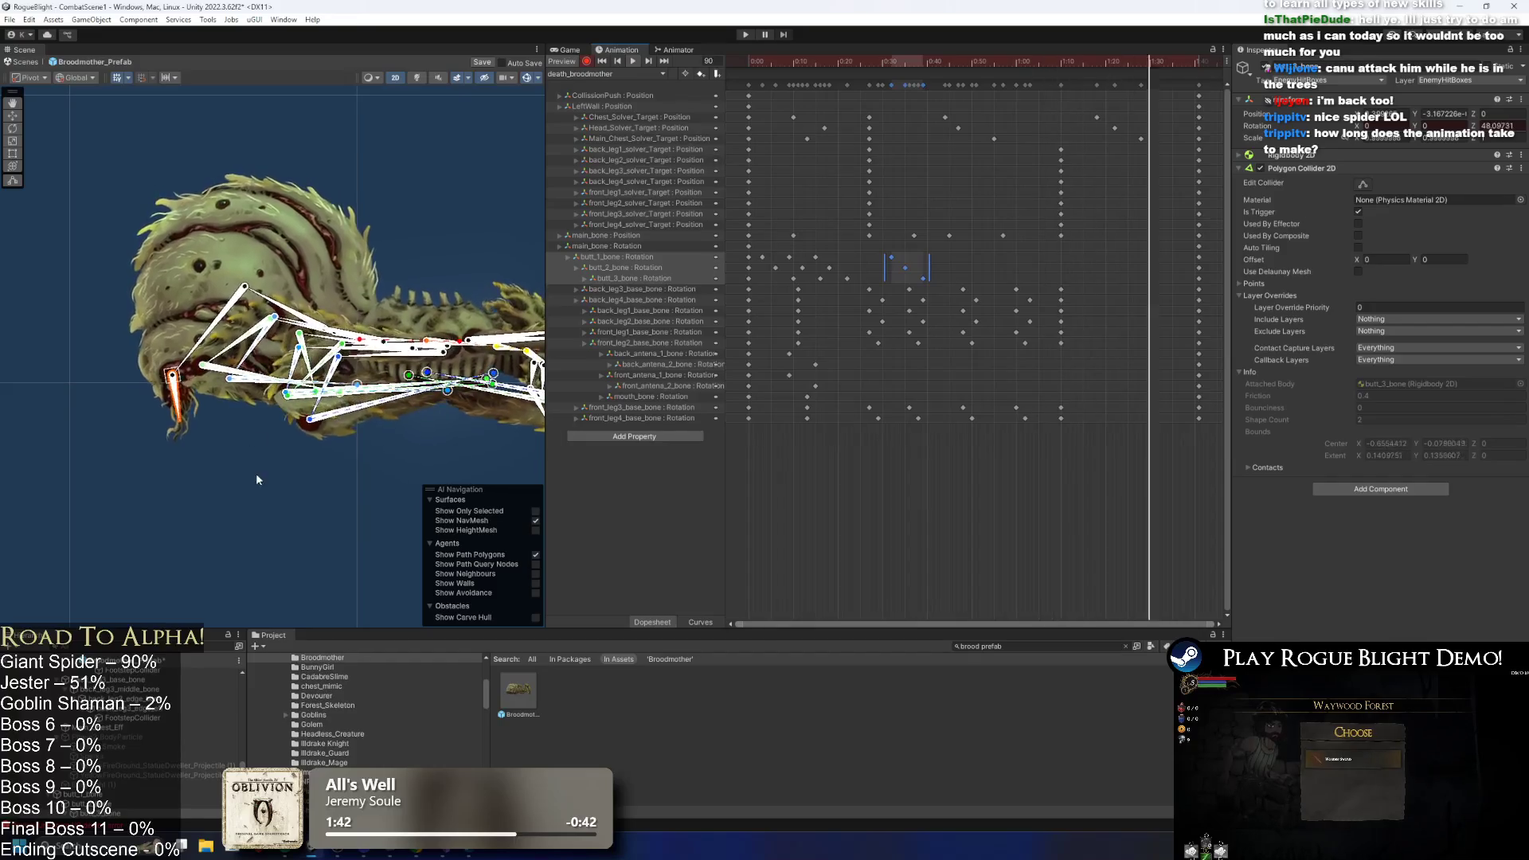
- Pan the Scene view to center the Broodmother and select a leg sprite
click(277, 452)
scroll(277, 453, down, 1)
drag(277, 453, 342, 383)
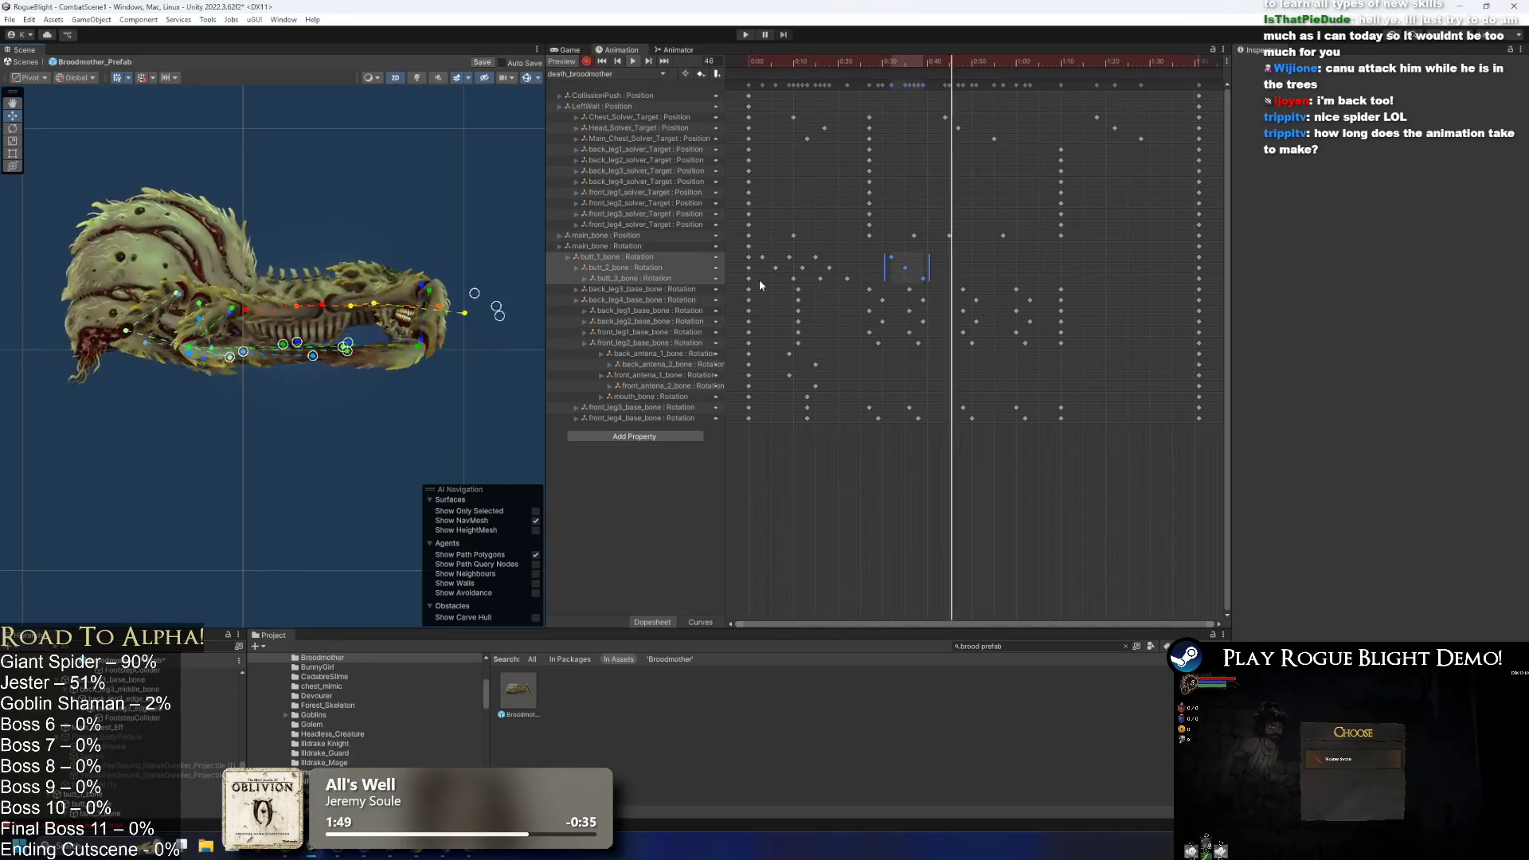
click(161, 244)
scroll(160, 244, up, 3)
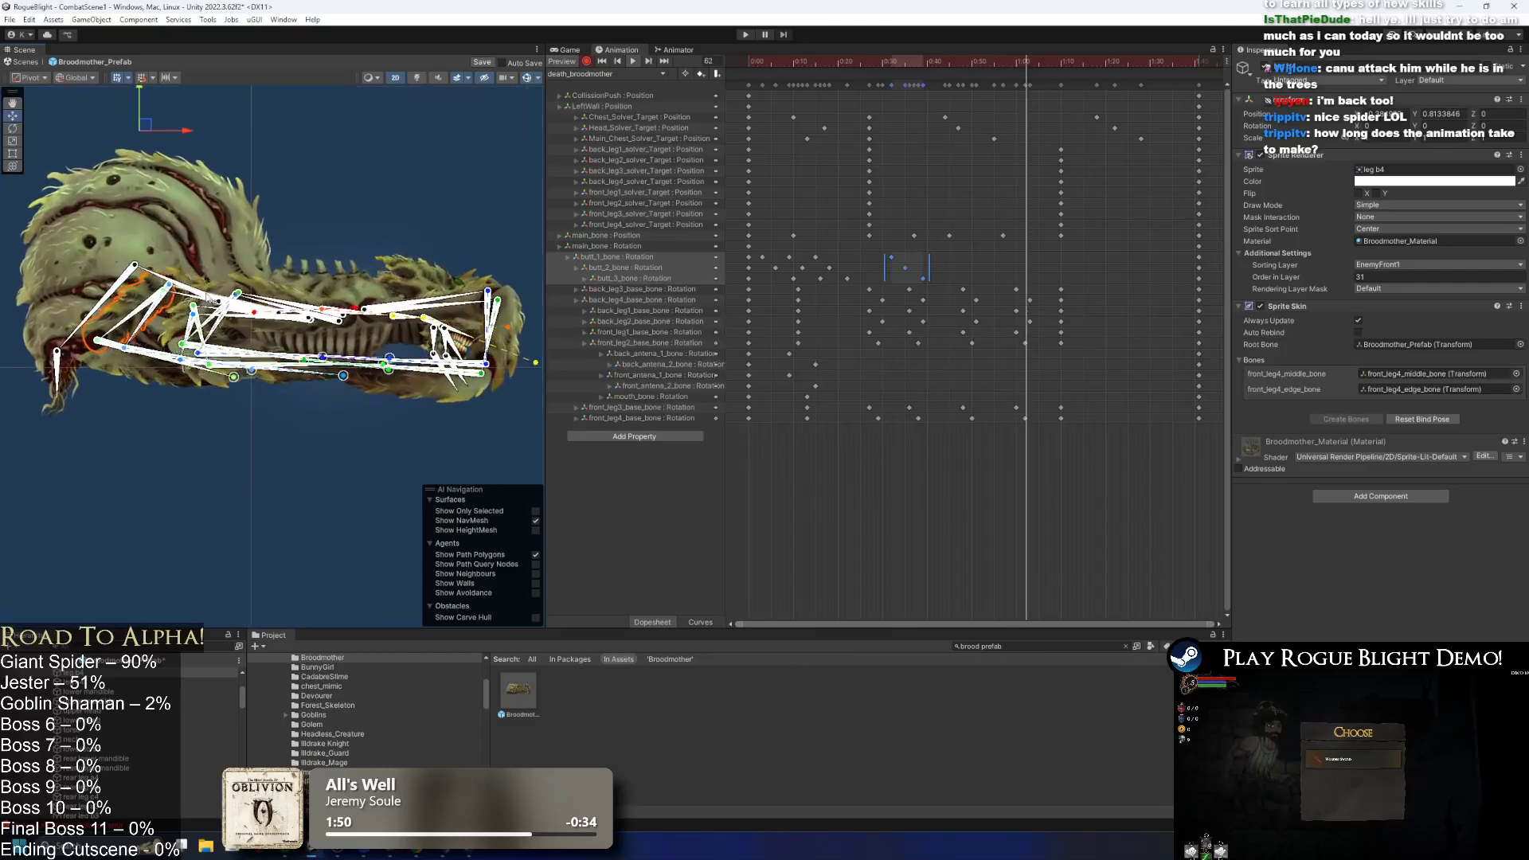
- Preview the clip between frames 26 and 67 and move the butt_1_bone Scale key earlier
click(198, 285)
click(929, 65)
drag(929, 66, 1047, 67)
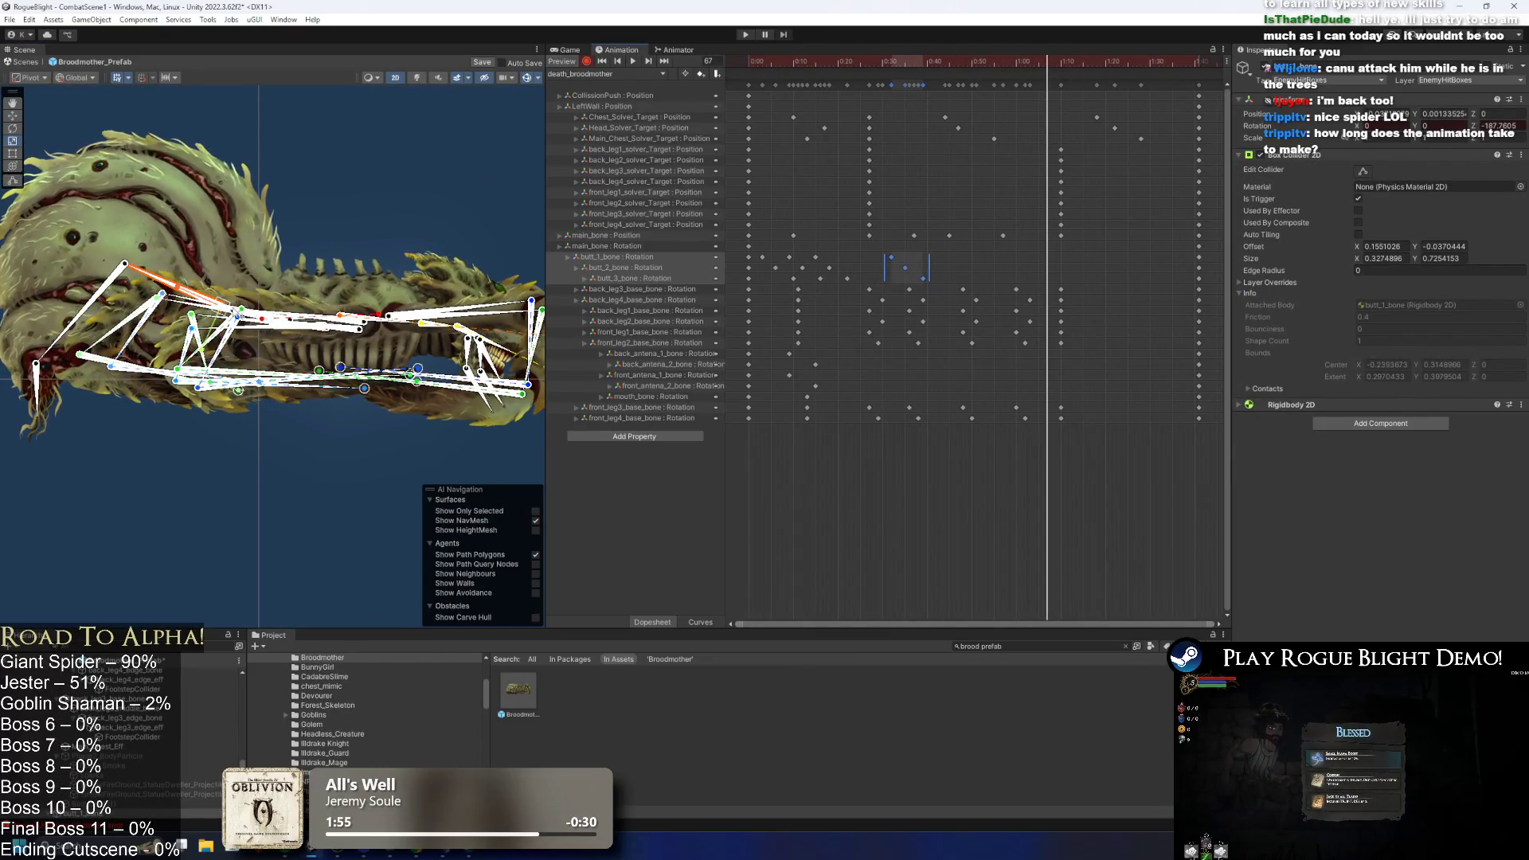
scroll(232, 313, up, 5)
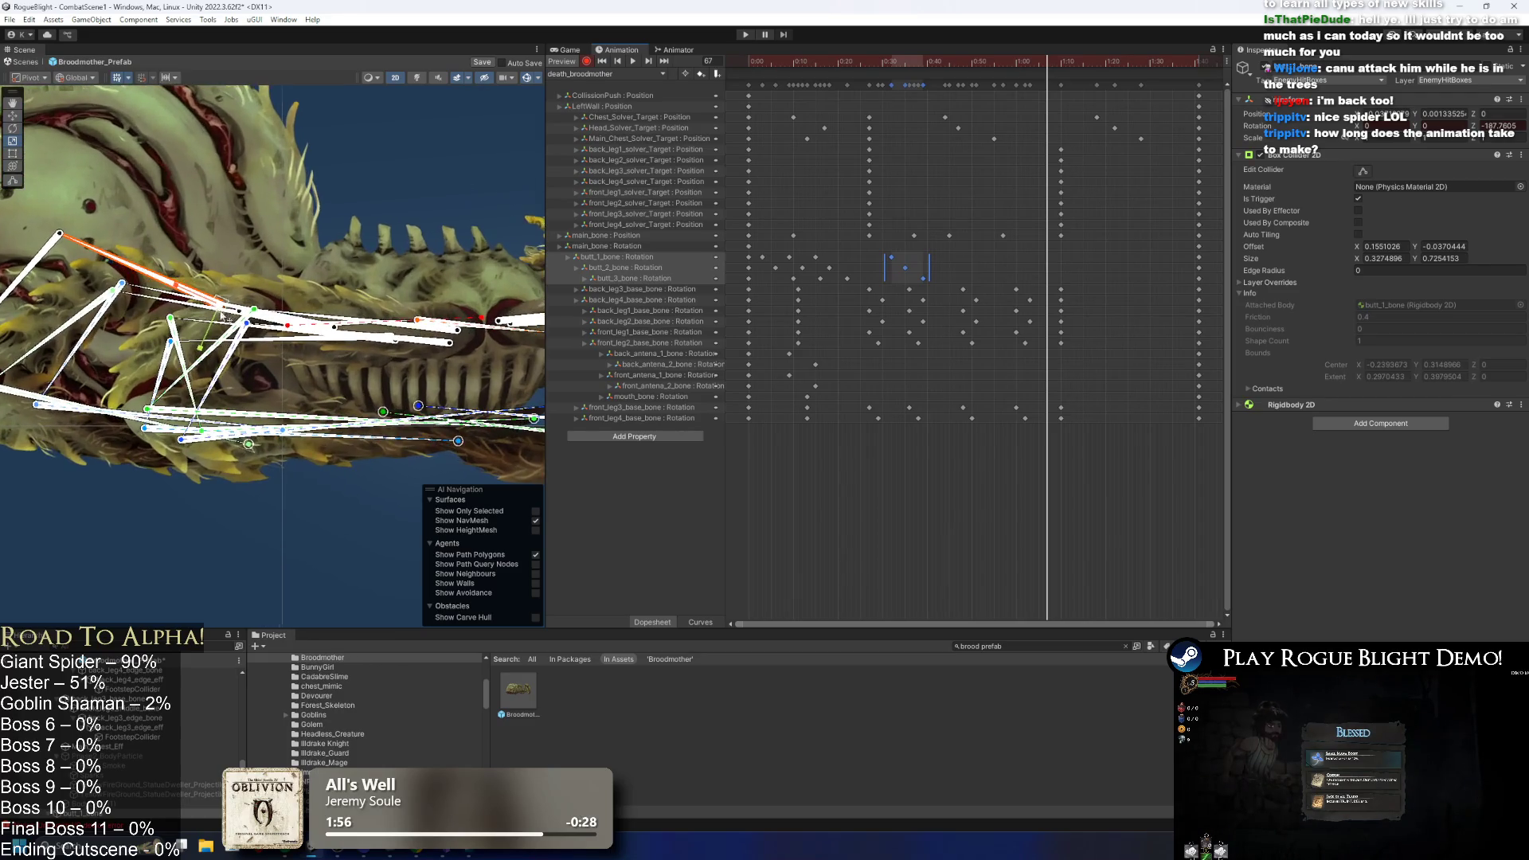
scroll(224, 304, down, 3)
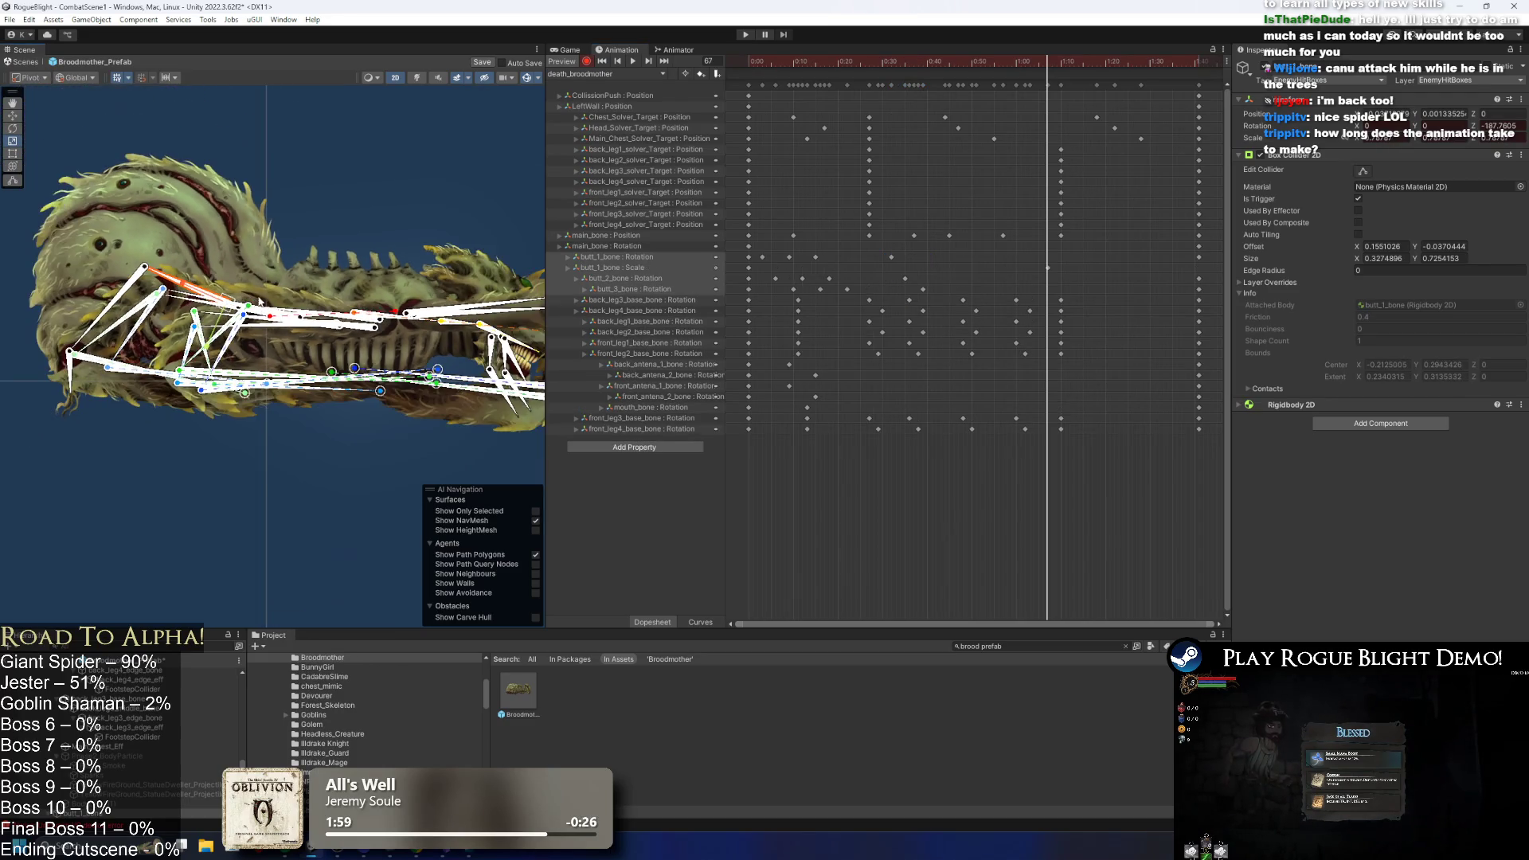
key(space)
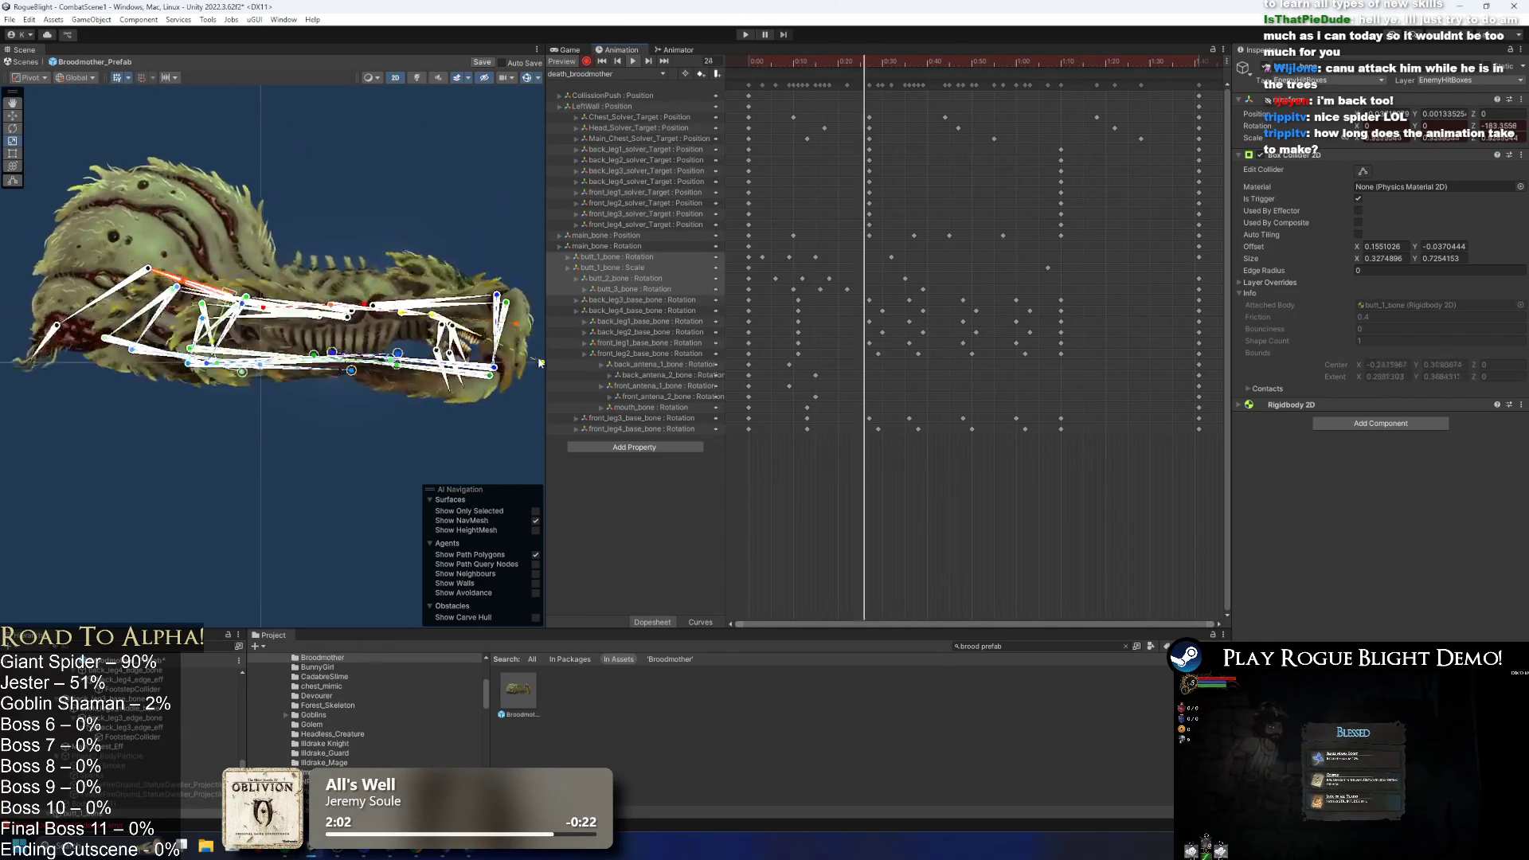
click(864, 65)
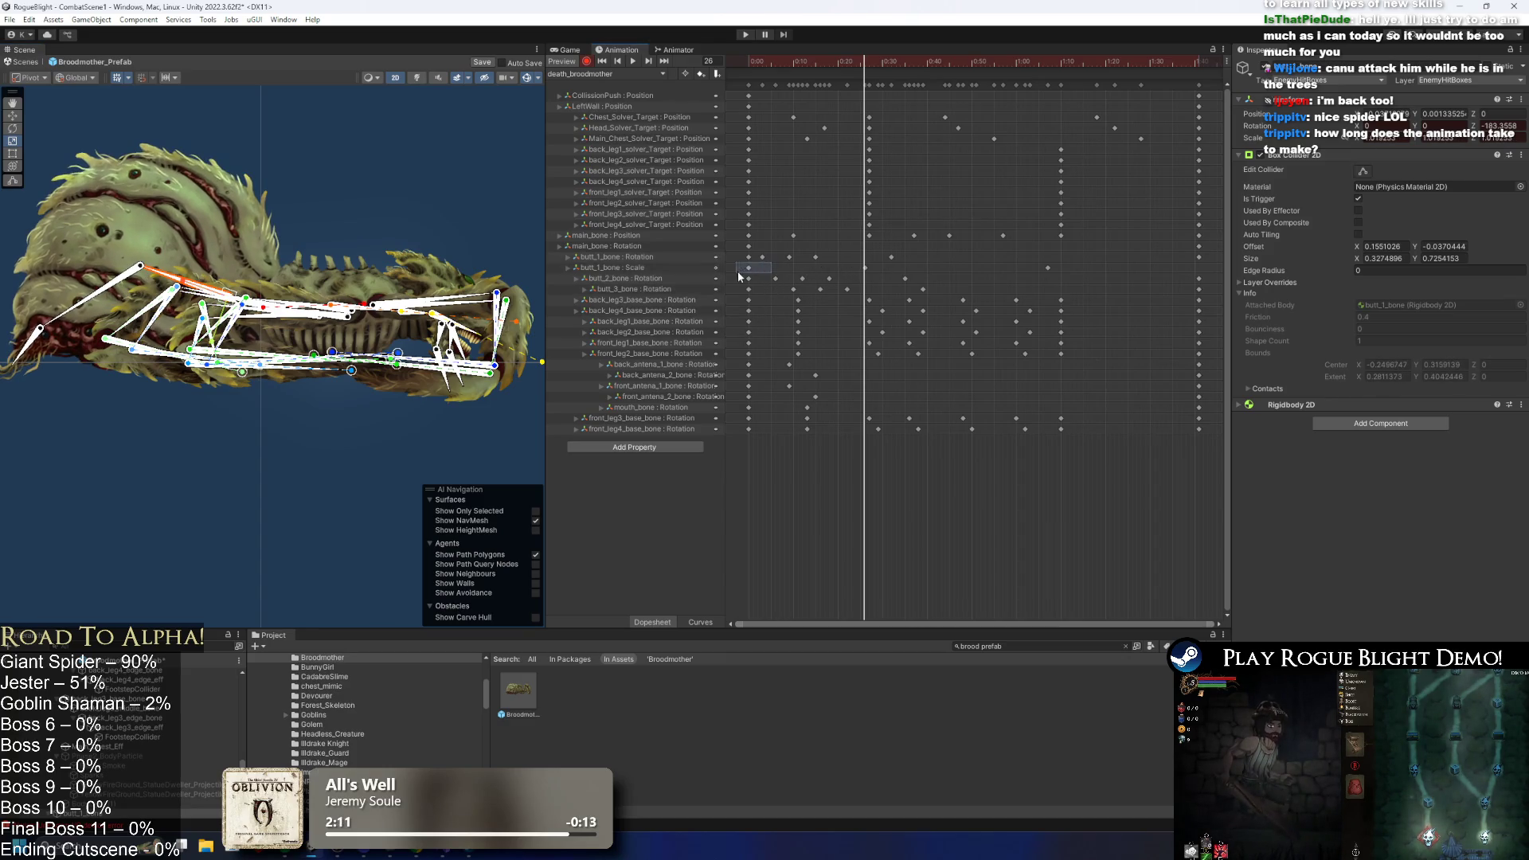
key(space)
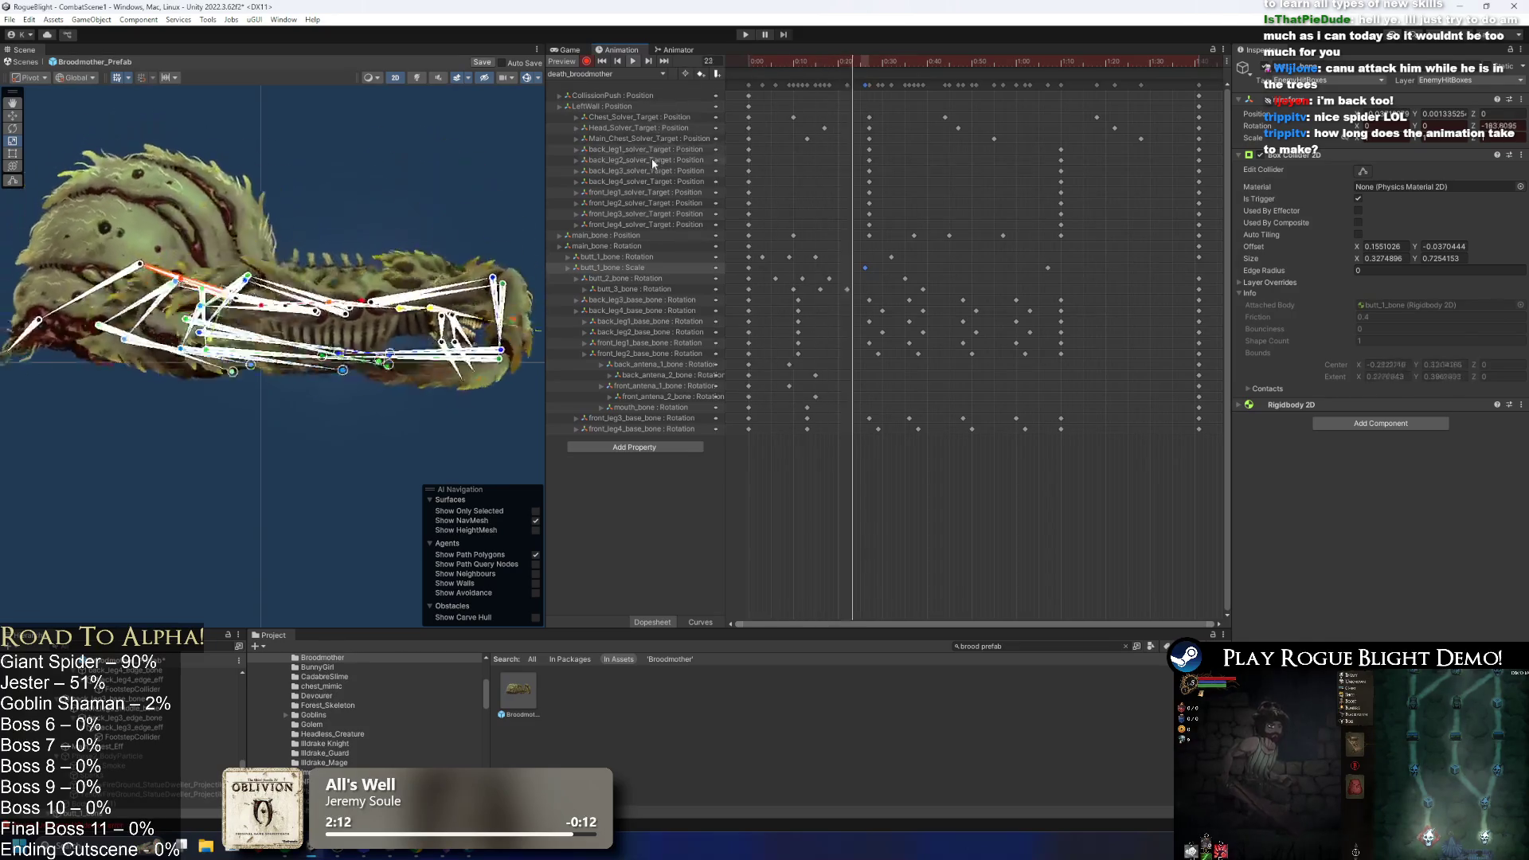
drag(865, 268, 802, 268)
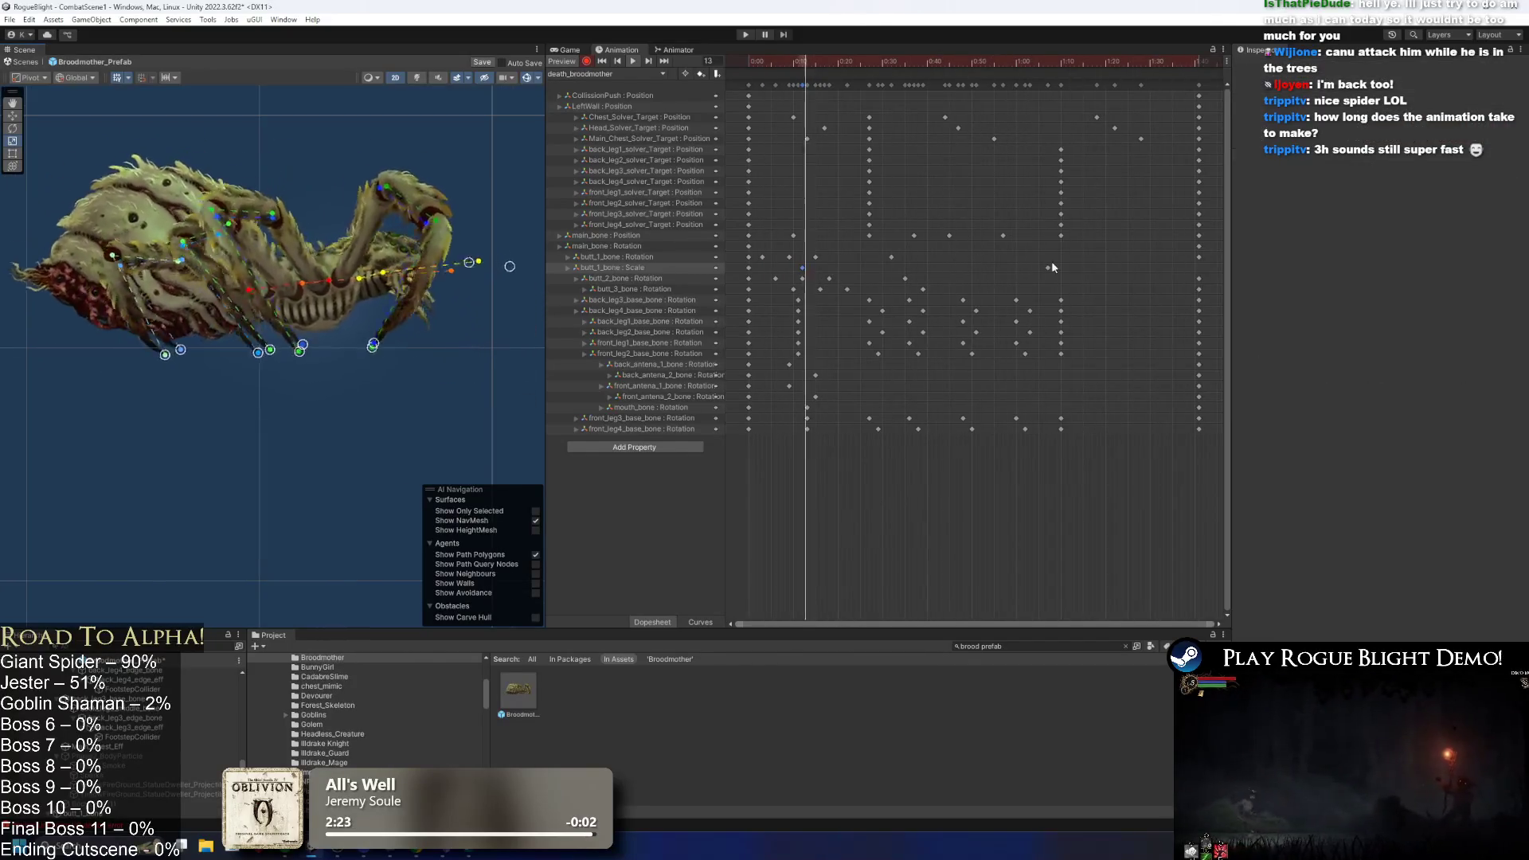
drag(1015, 61, 1048, 63)
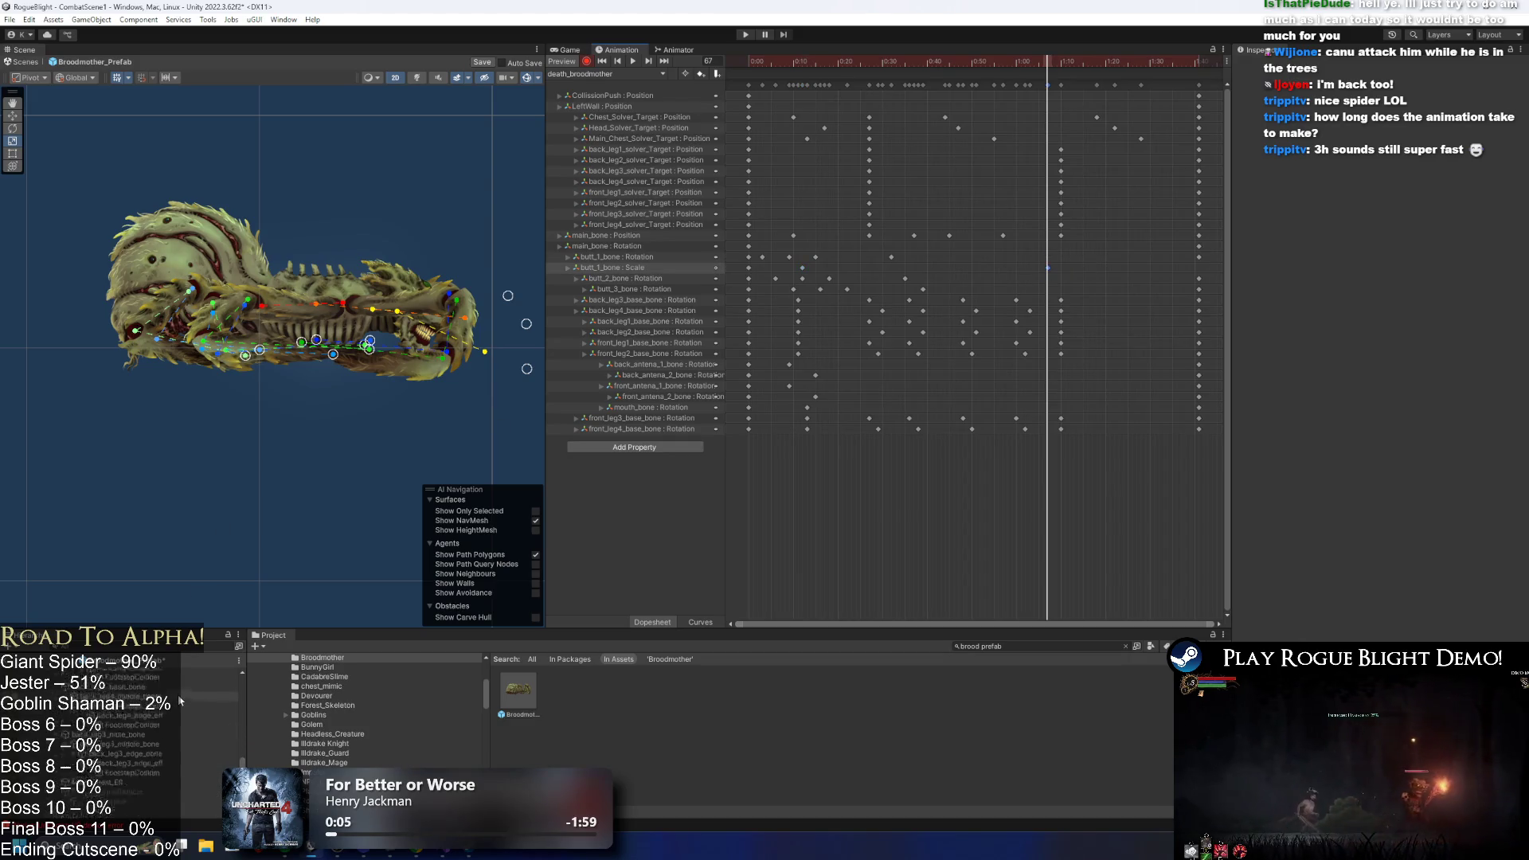
scroll(158, 281, up, 4)
click(158, 281)
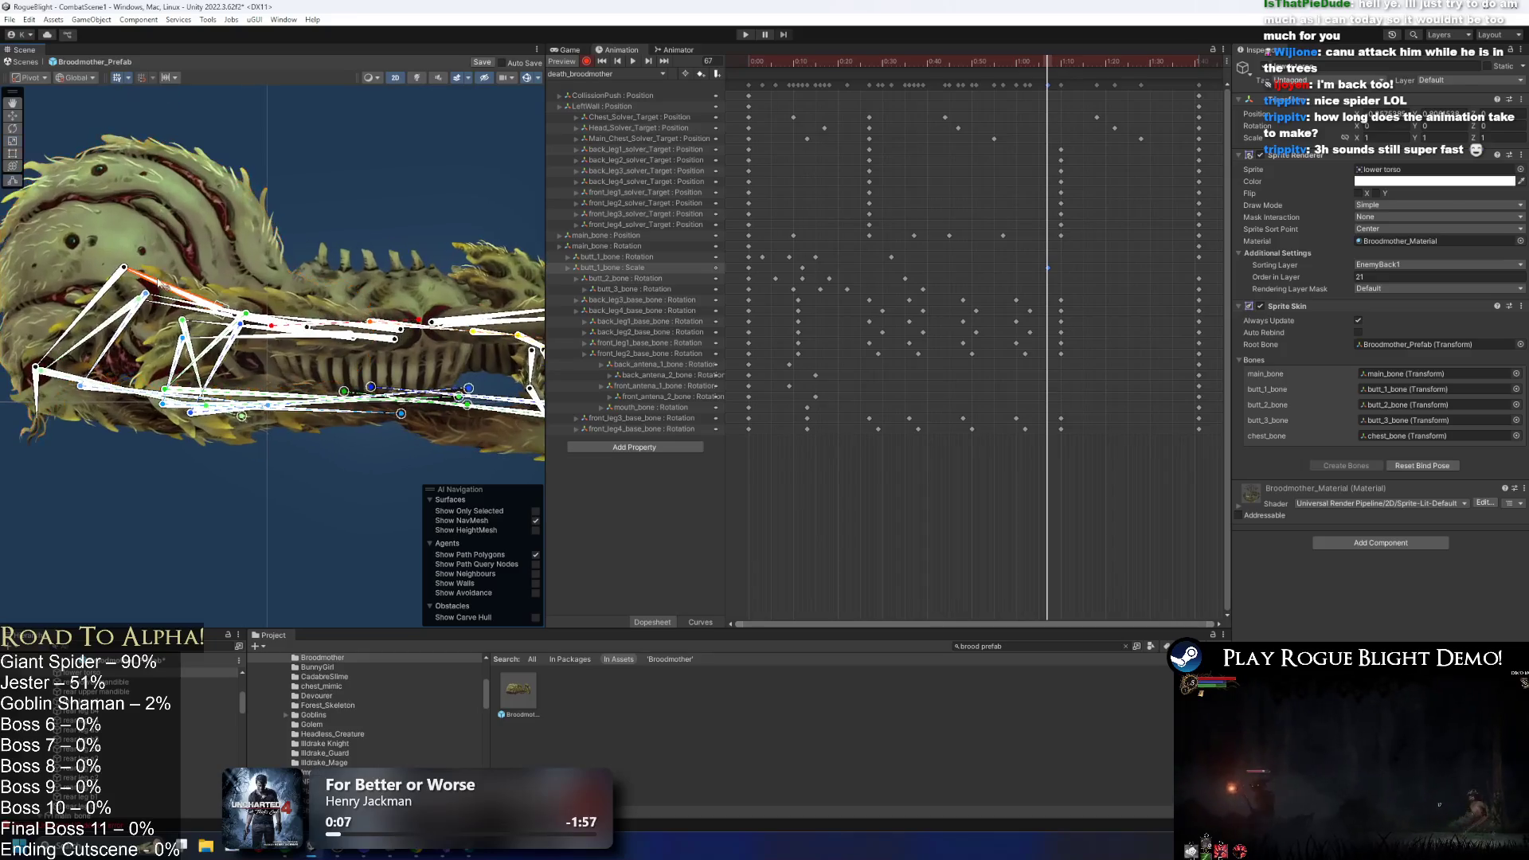
click(204, 296)
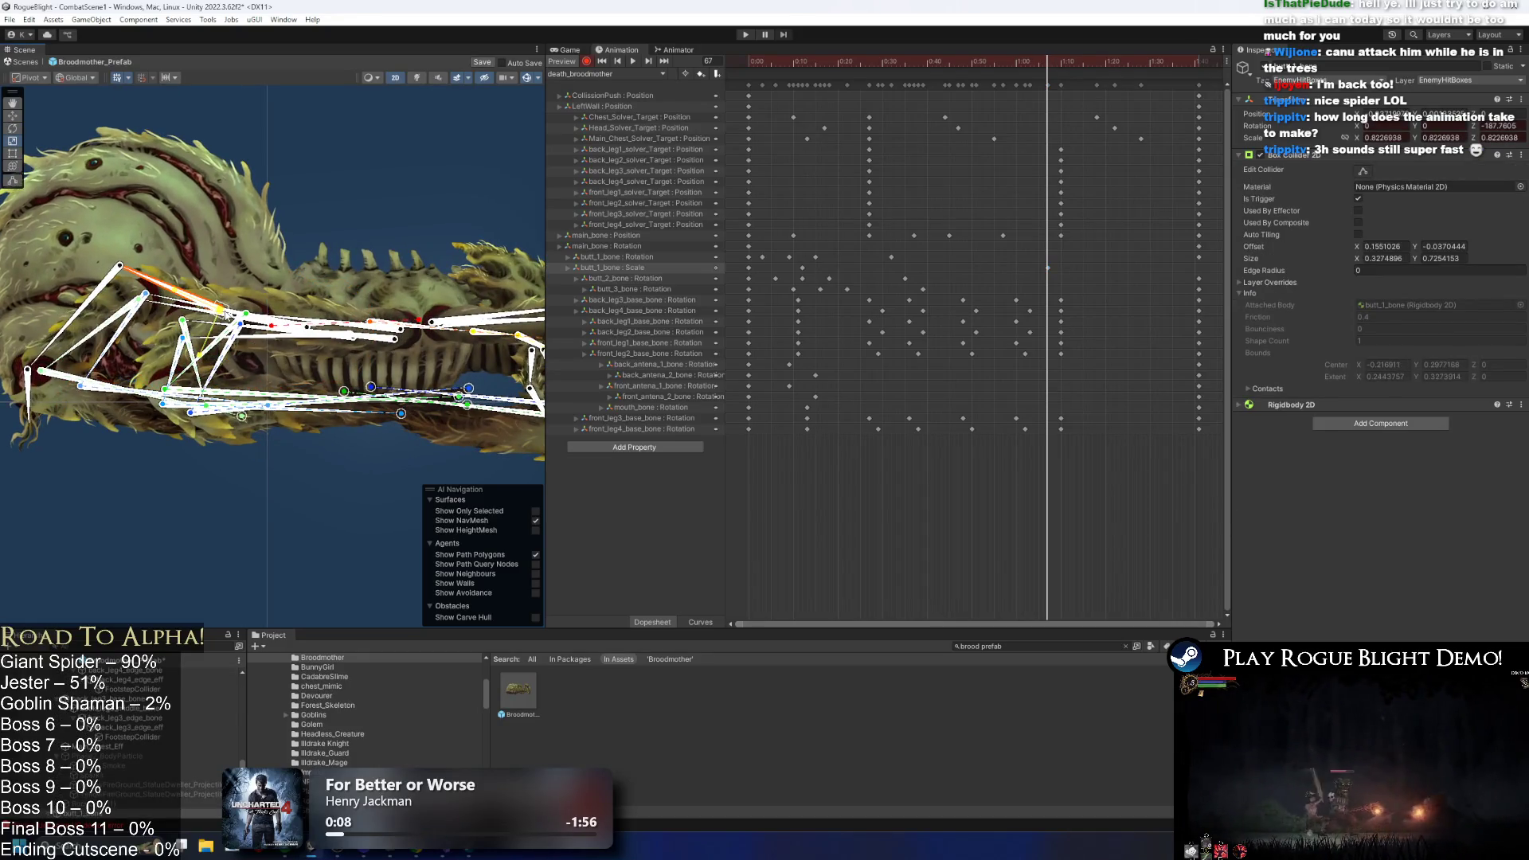
key(space)
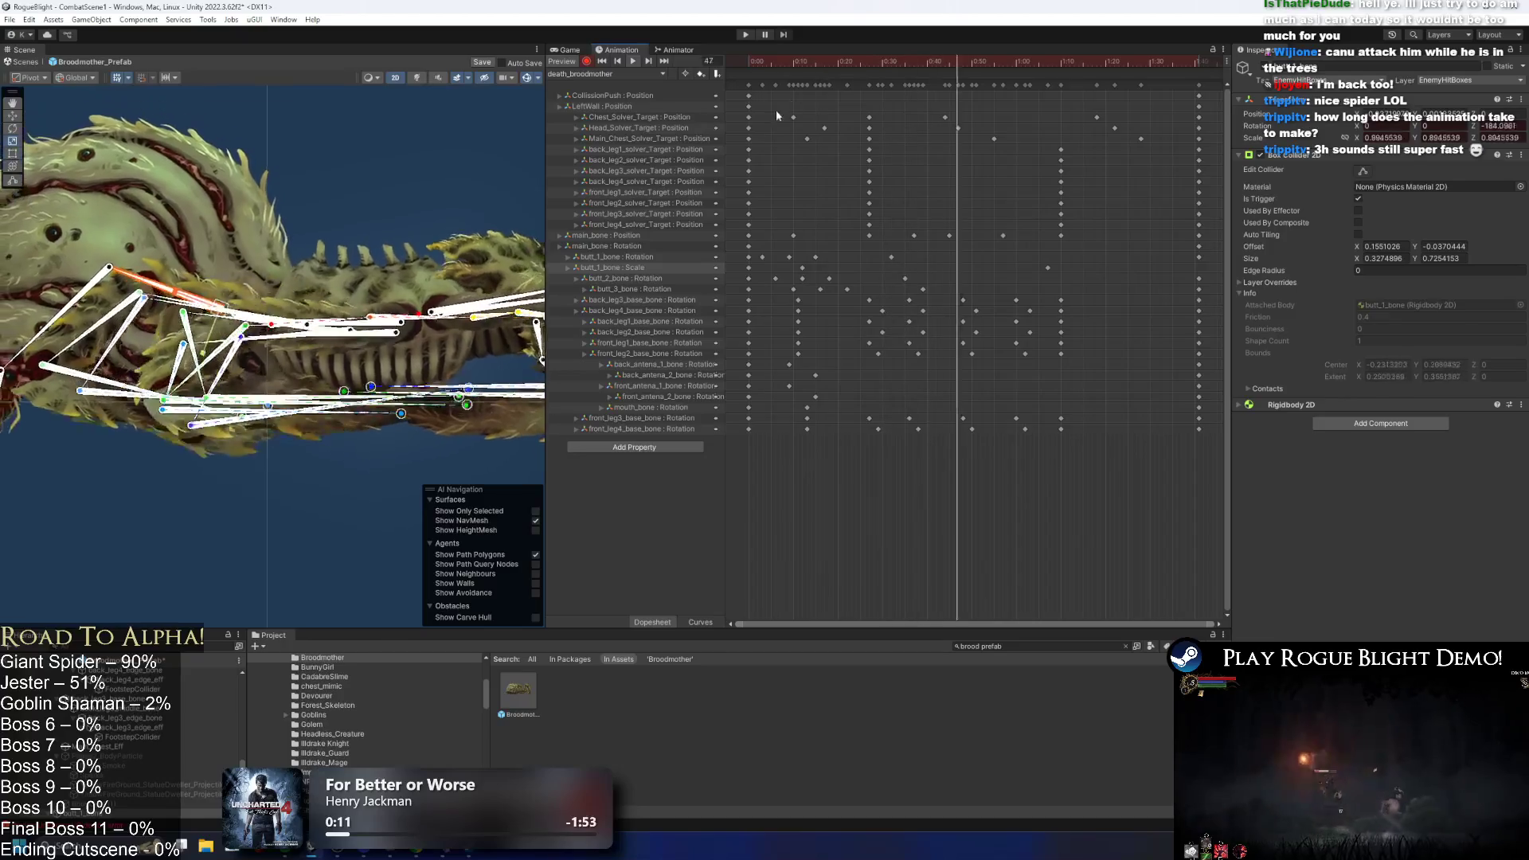
click(278, 476)
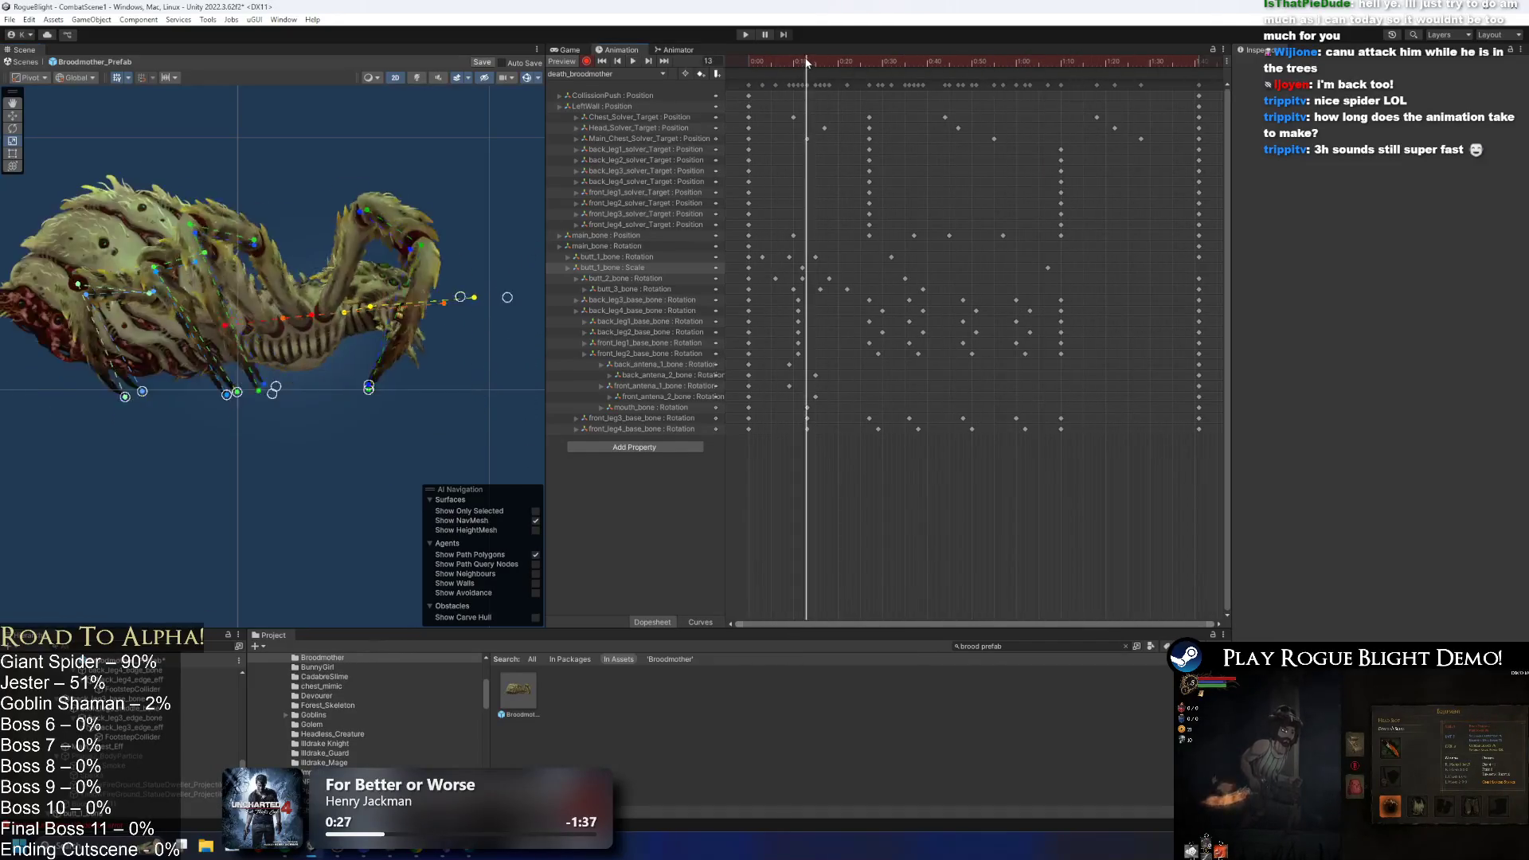
scroll(358, 319, up, 1)
- Select the mouth_bone and antenna bone colliders on the Broodmother's head
click(358, 319)
scroll(393, 327, up, 2)
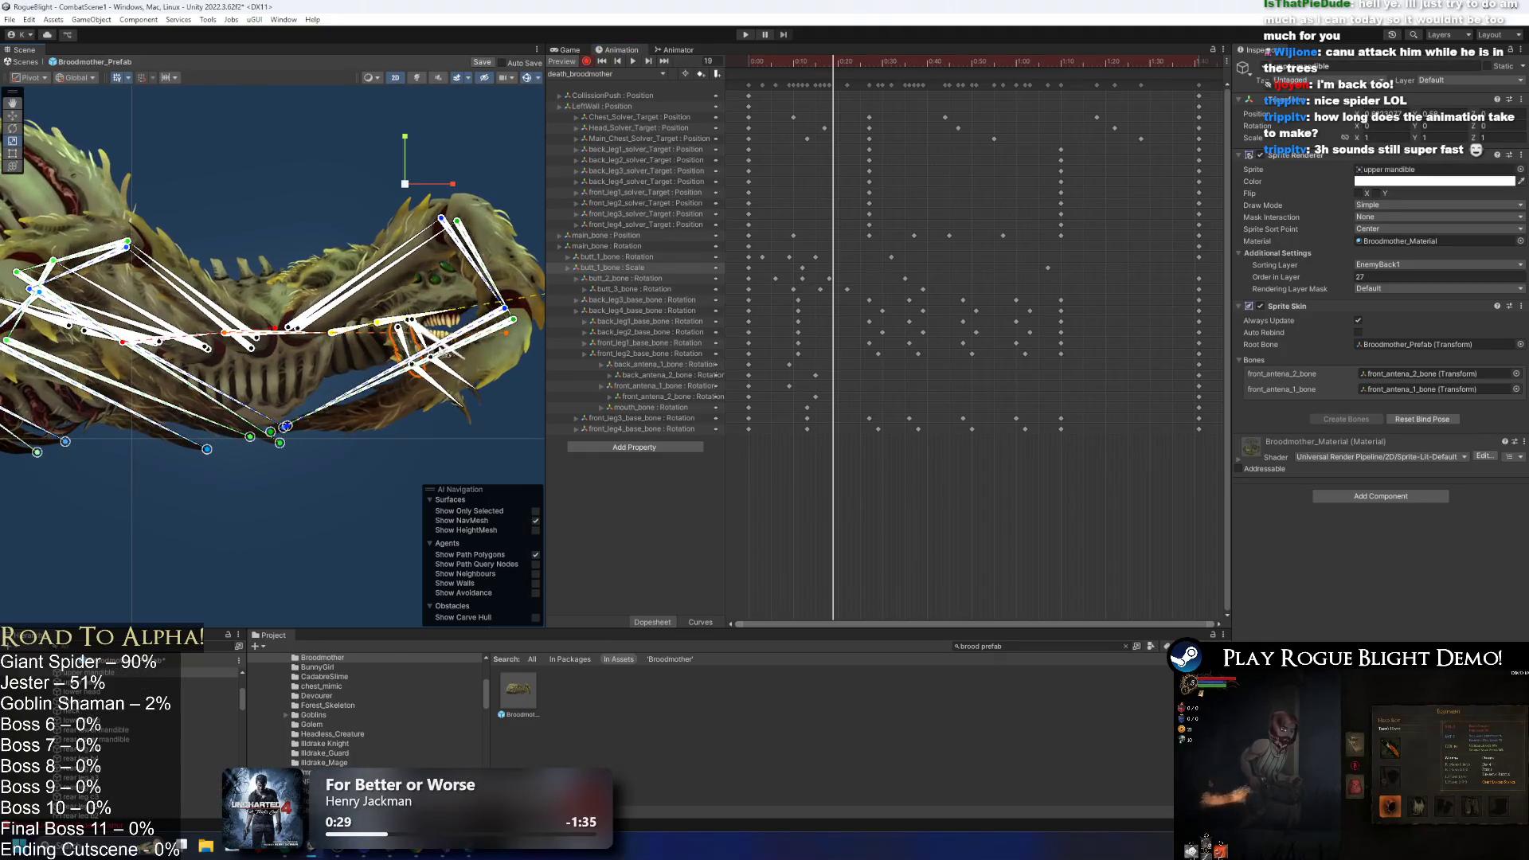
click(435, 355)
click(436, 344)
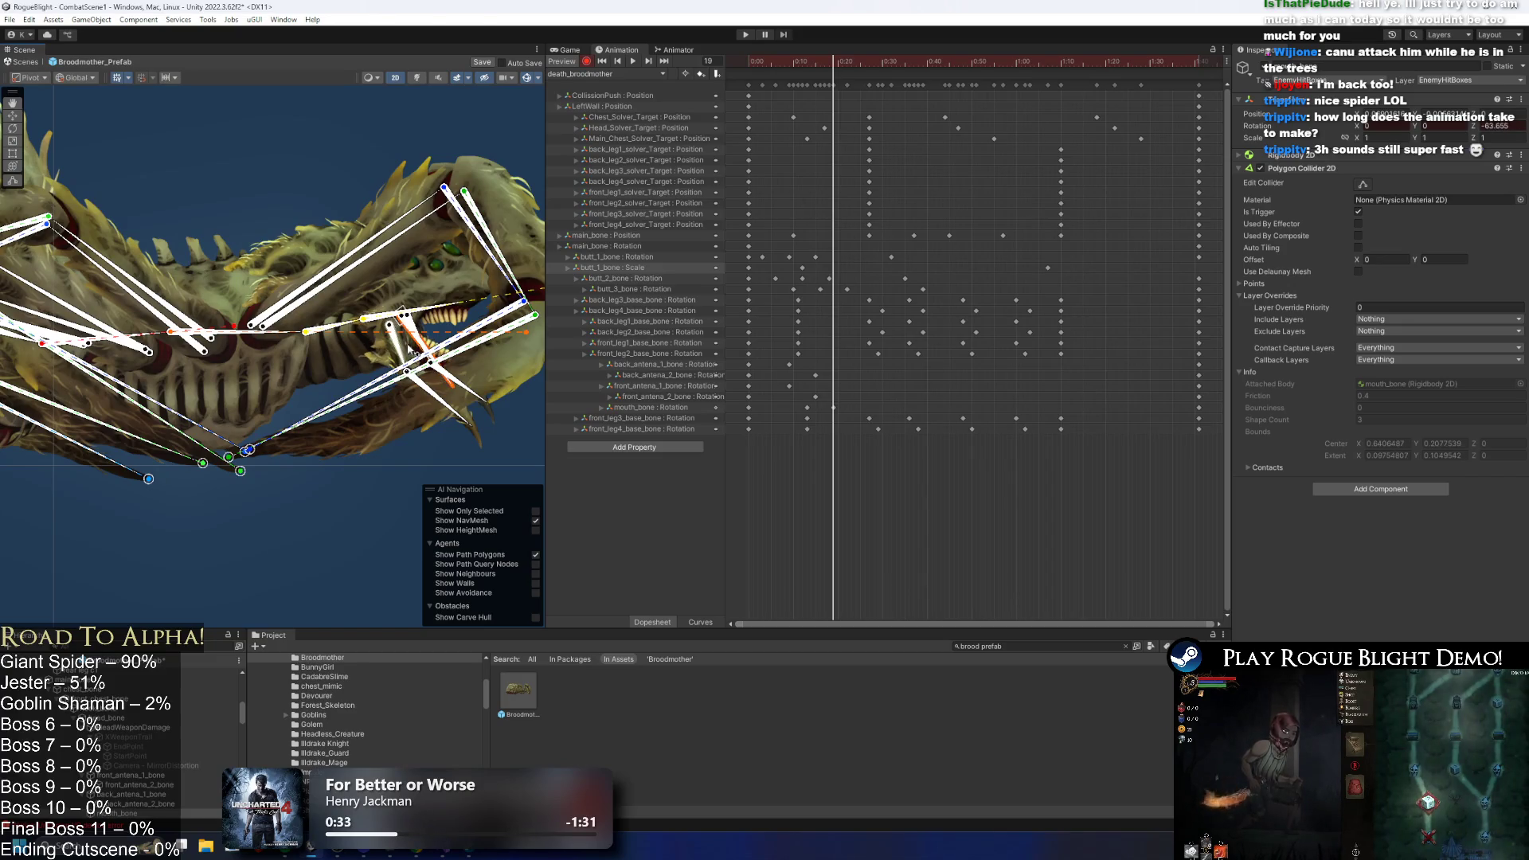
click(398, 359)
click(415, 351)
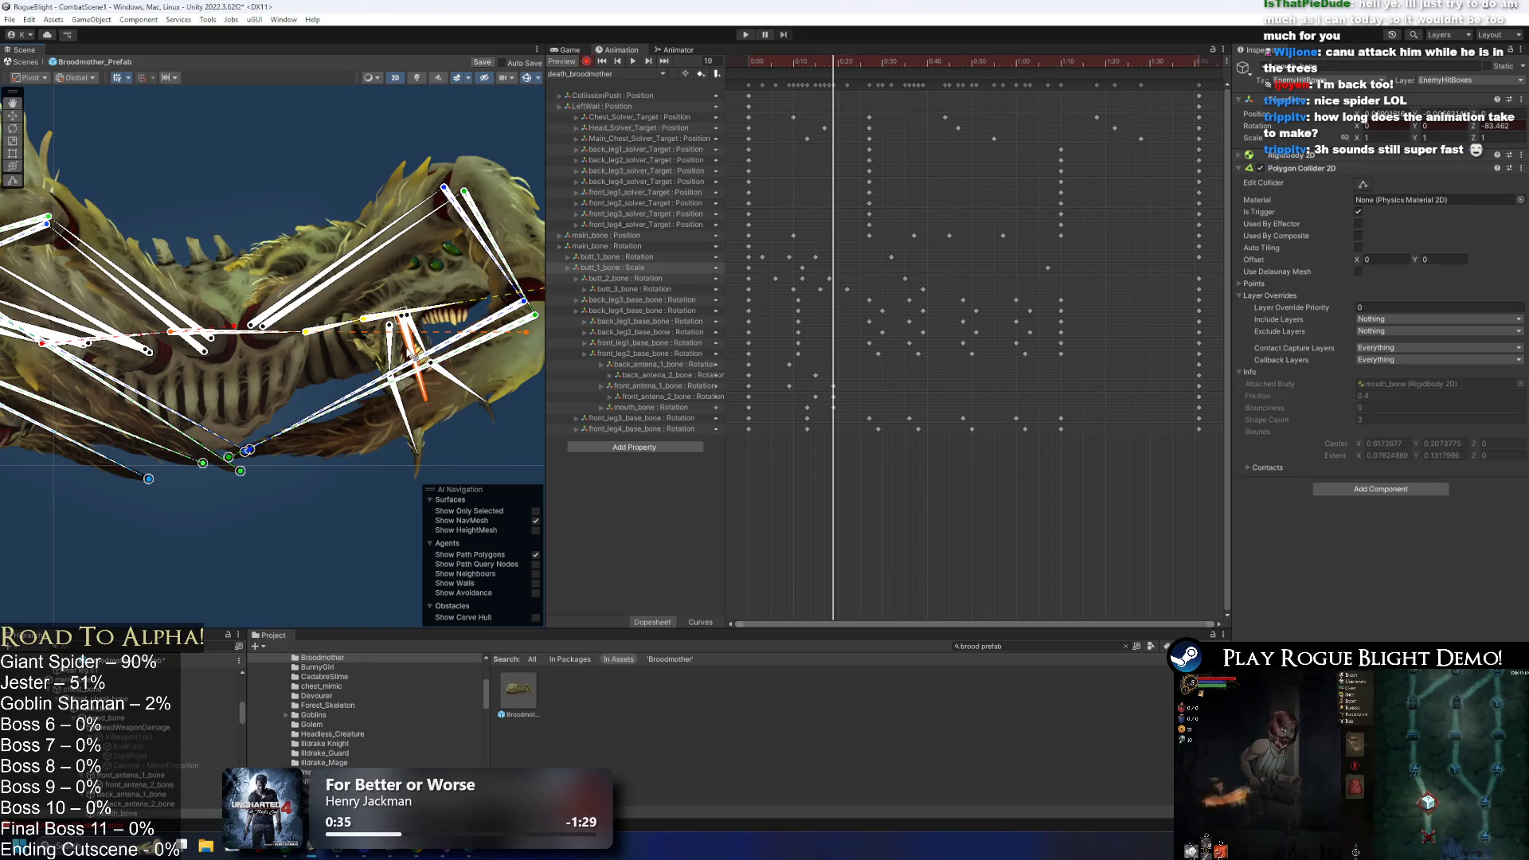
click(422, 351)
click(433, 404)
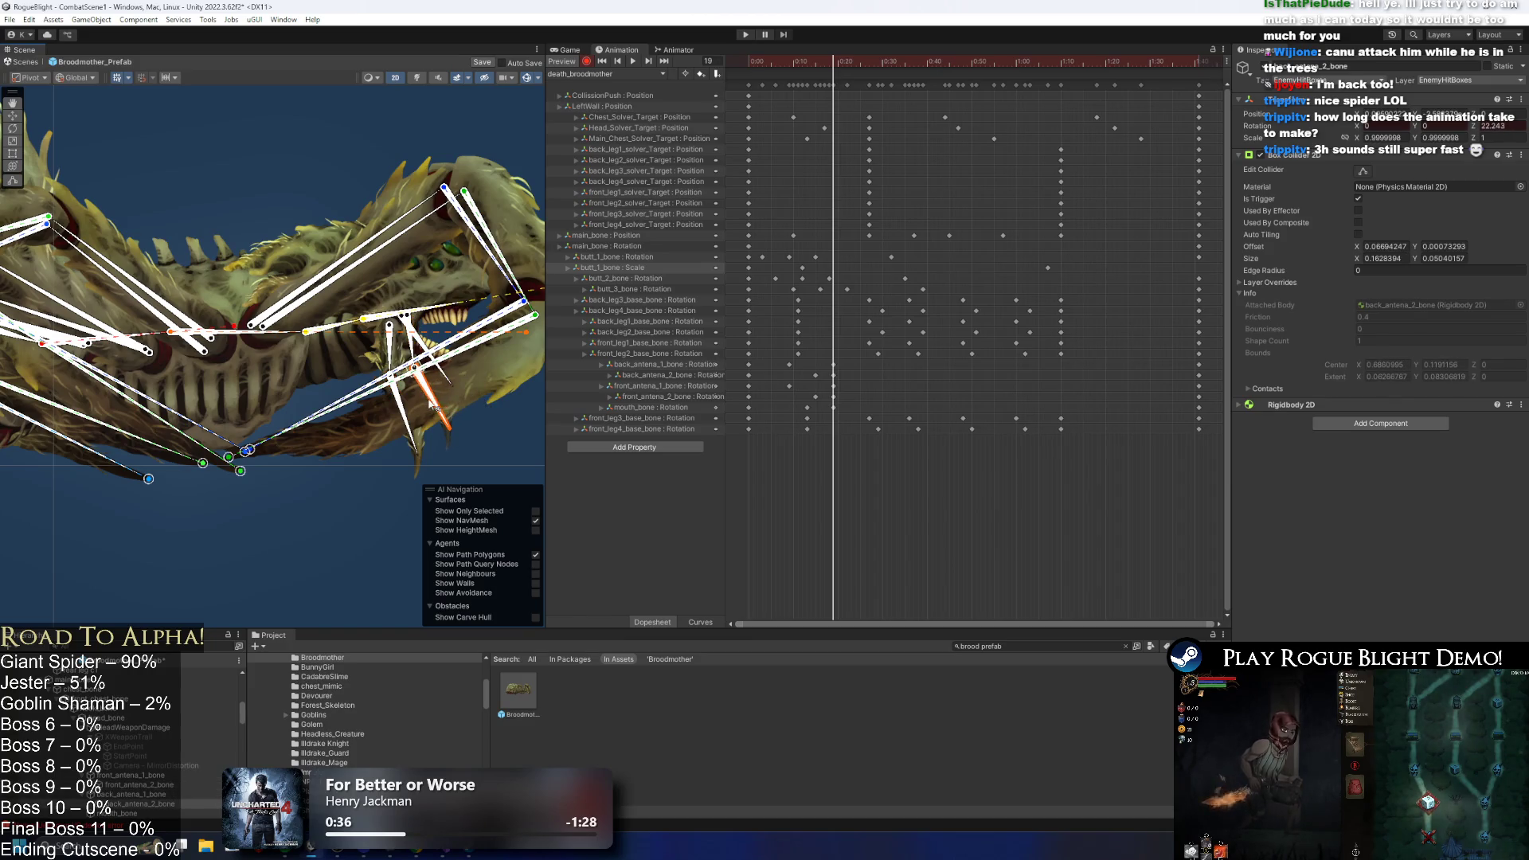
- Select the antenna and mouth_bone keys around 0:05–0:10 and move the playhead to frame 27
mouse_move(823, 359)
mouse_down()
mouse_move(787, 398)
mouse_move(821, 385)
mouse_move(793, 386)
mouse_move(783, 369)
mouse_move(801, 366)
mouse_move(840, 380)
mouse_move(804, 414)
mouse_move(850, 408)
mouse_up()
click(821, 375)
click(803, 365)
drag(757, 63, 886, 92)
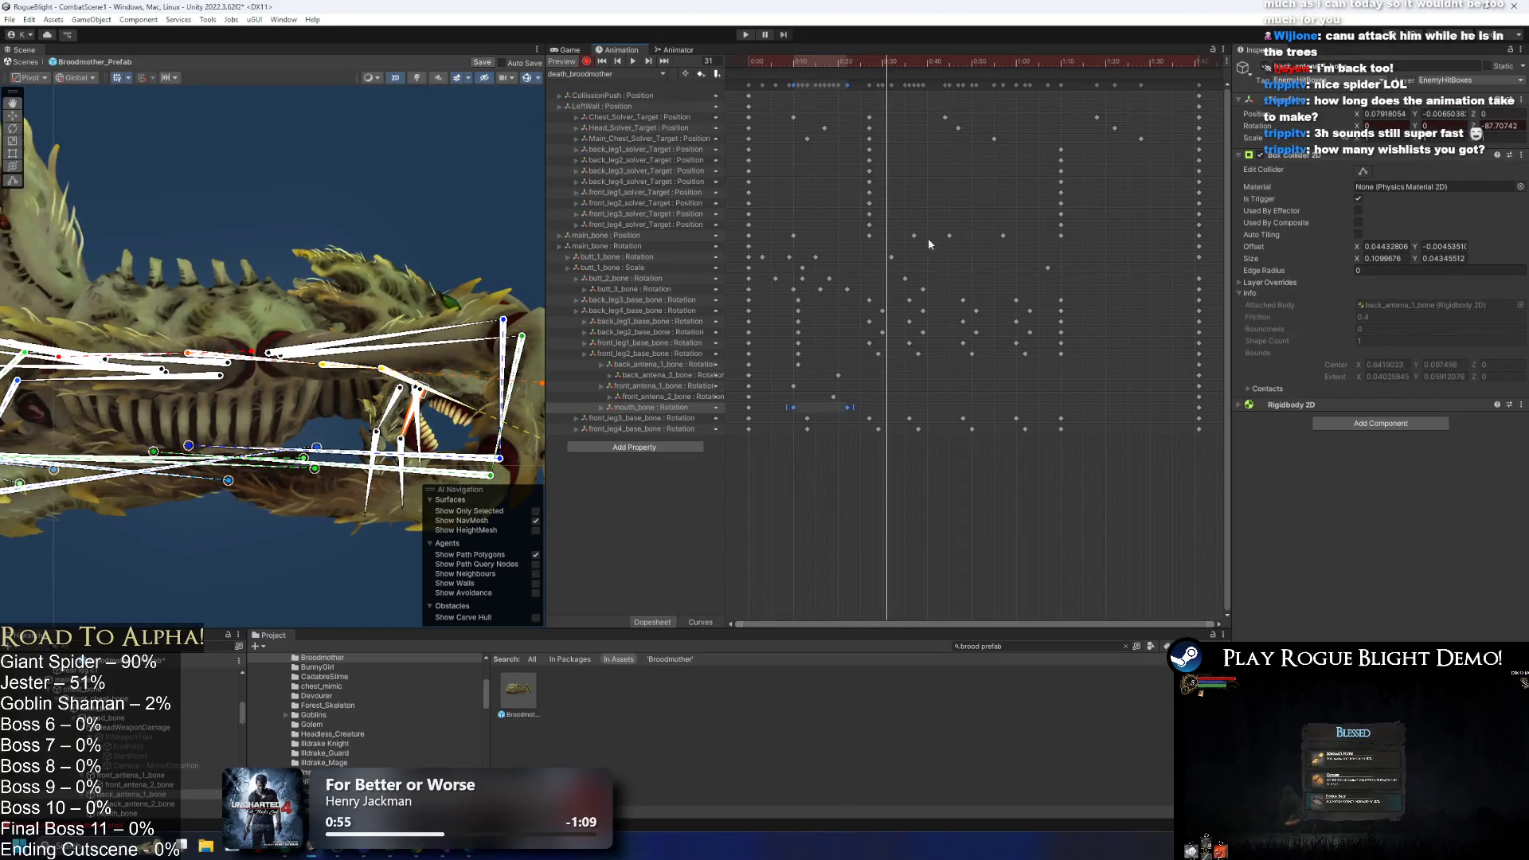
drag(789, 61, 846, 65)
click(867, 62)
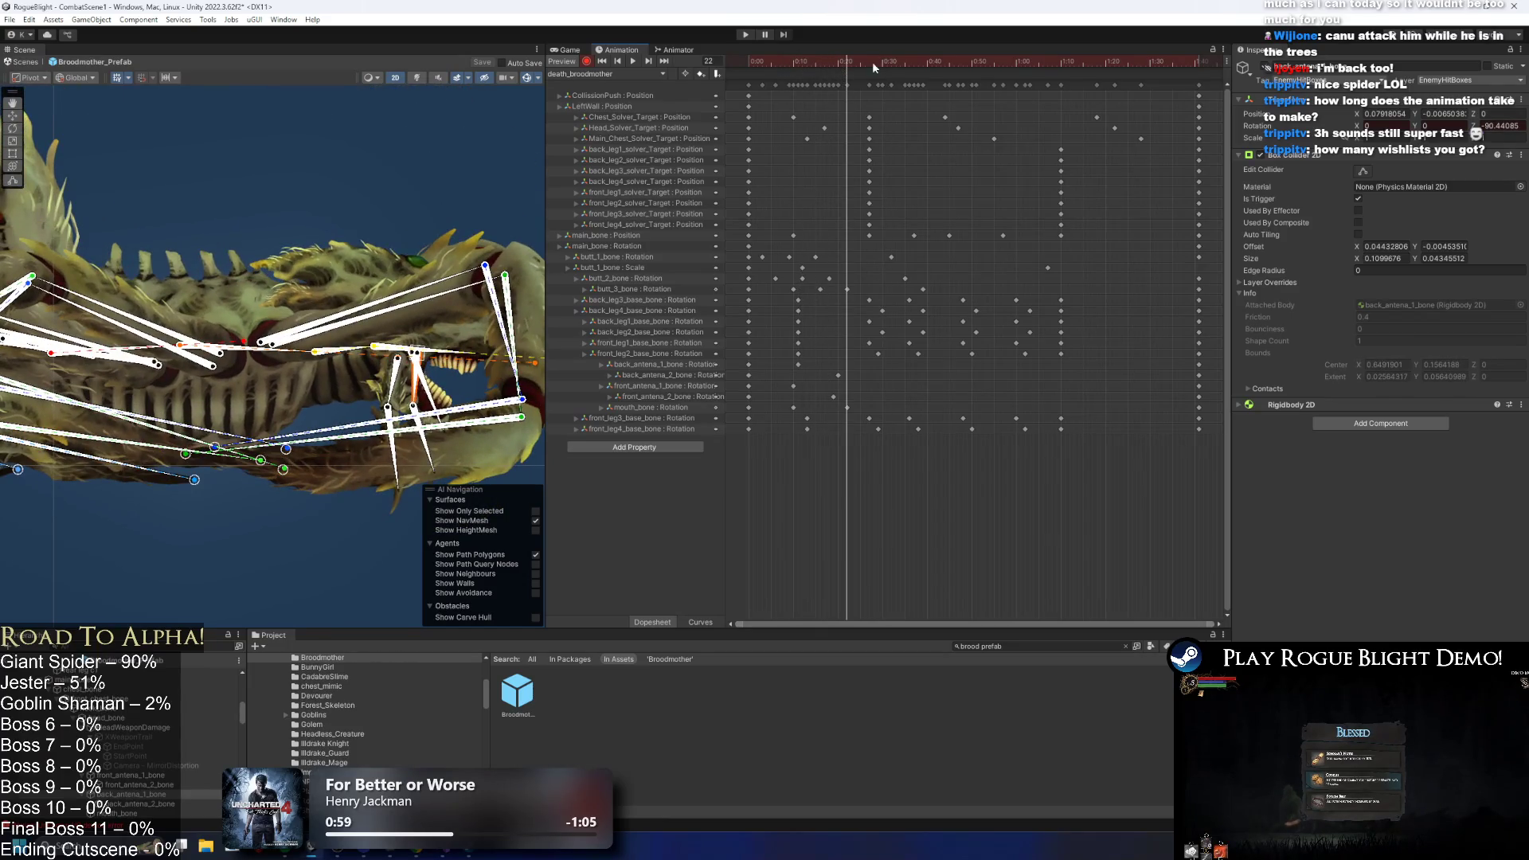
- Select the back and front antenna bones on the rig at frame 27
click(434, 443)
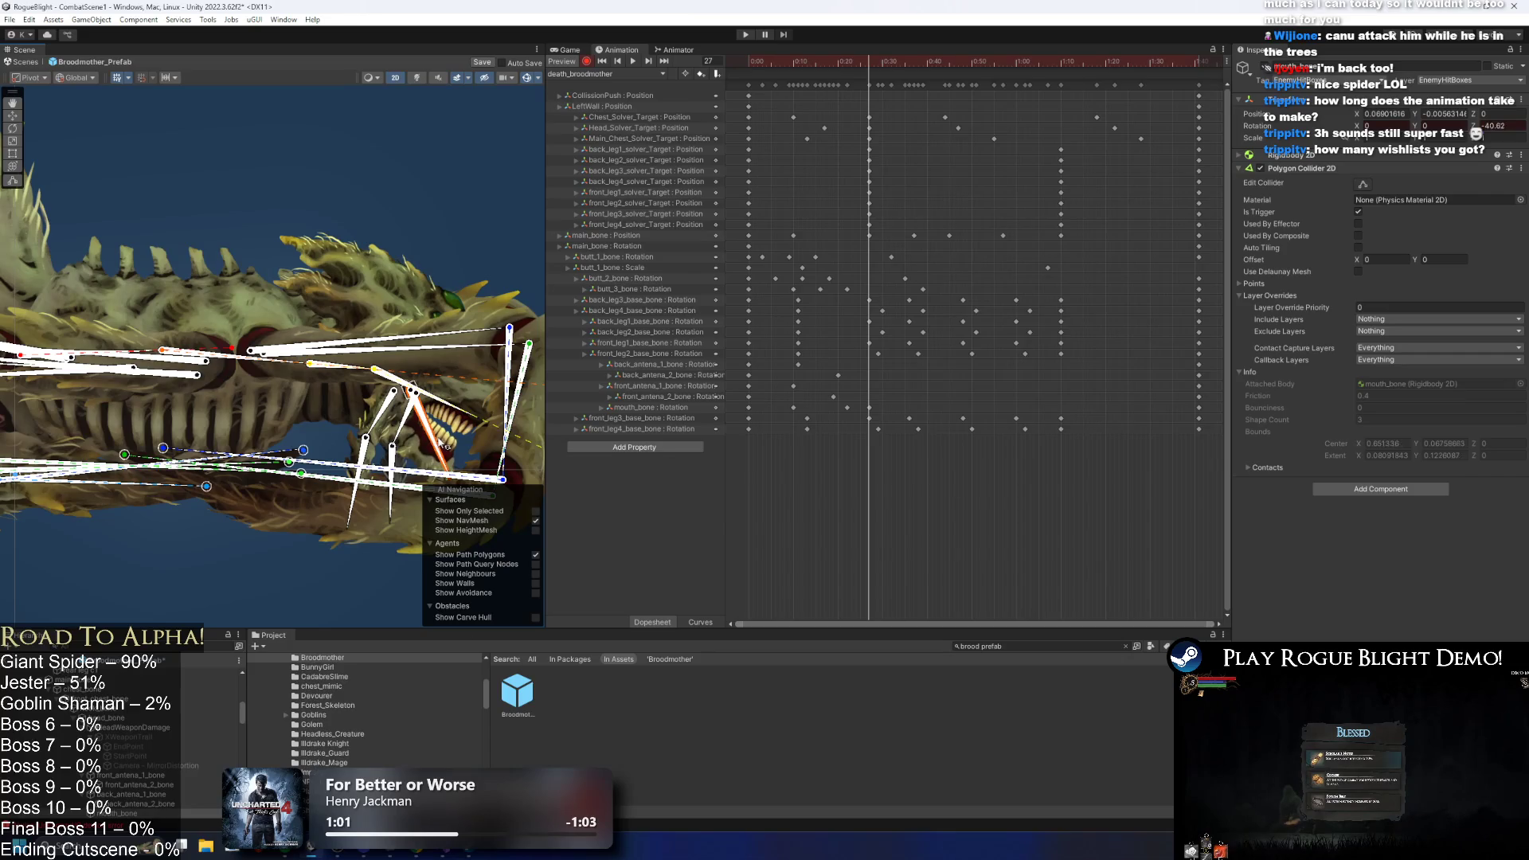
click(414, 455)
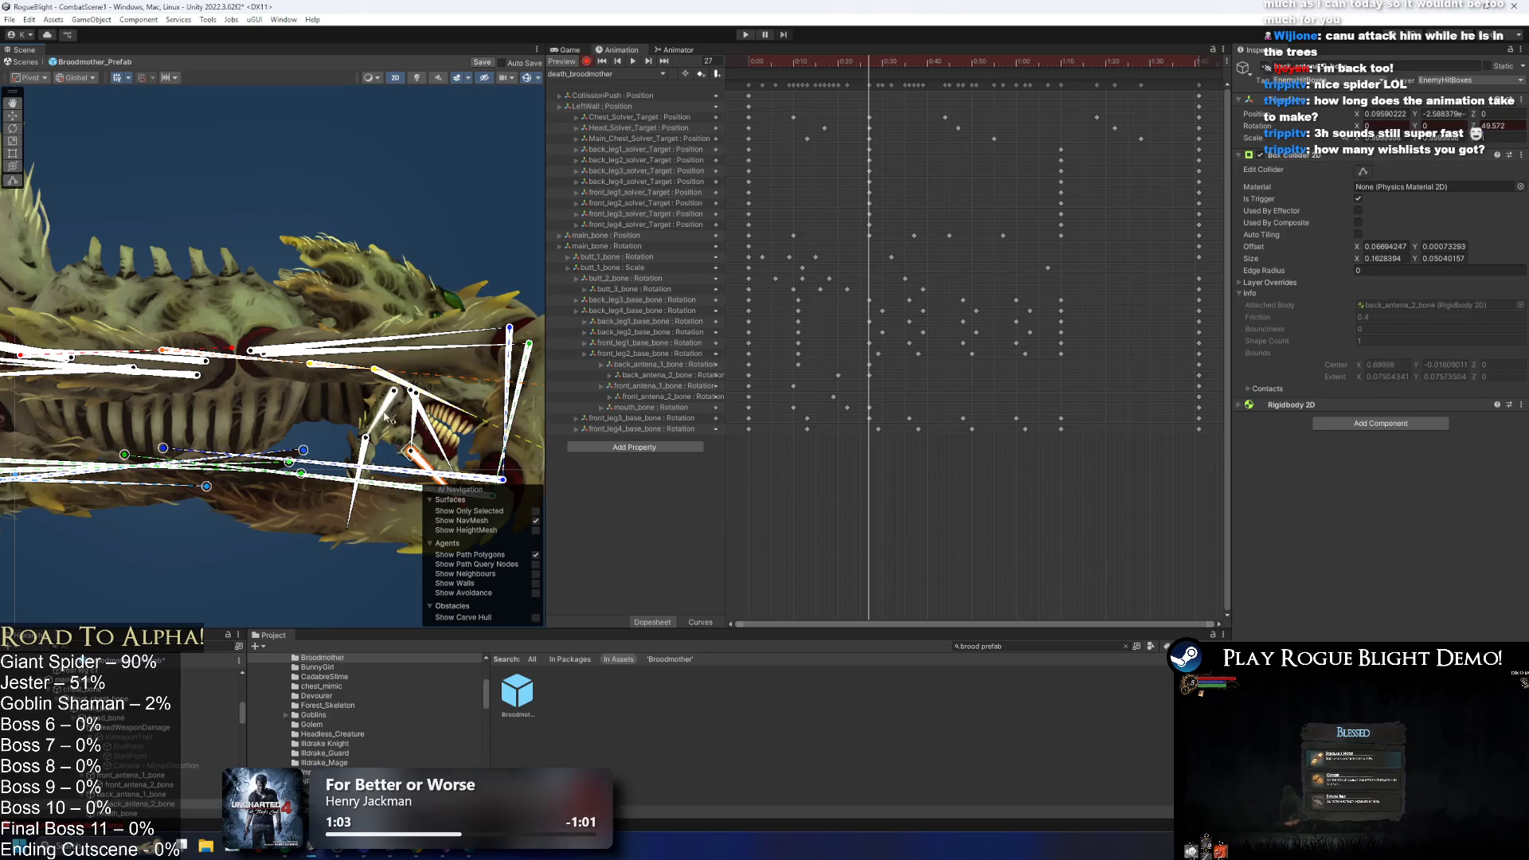
click(411, 436)
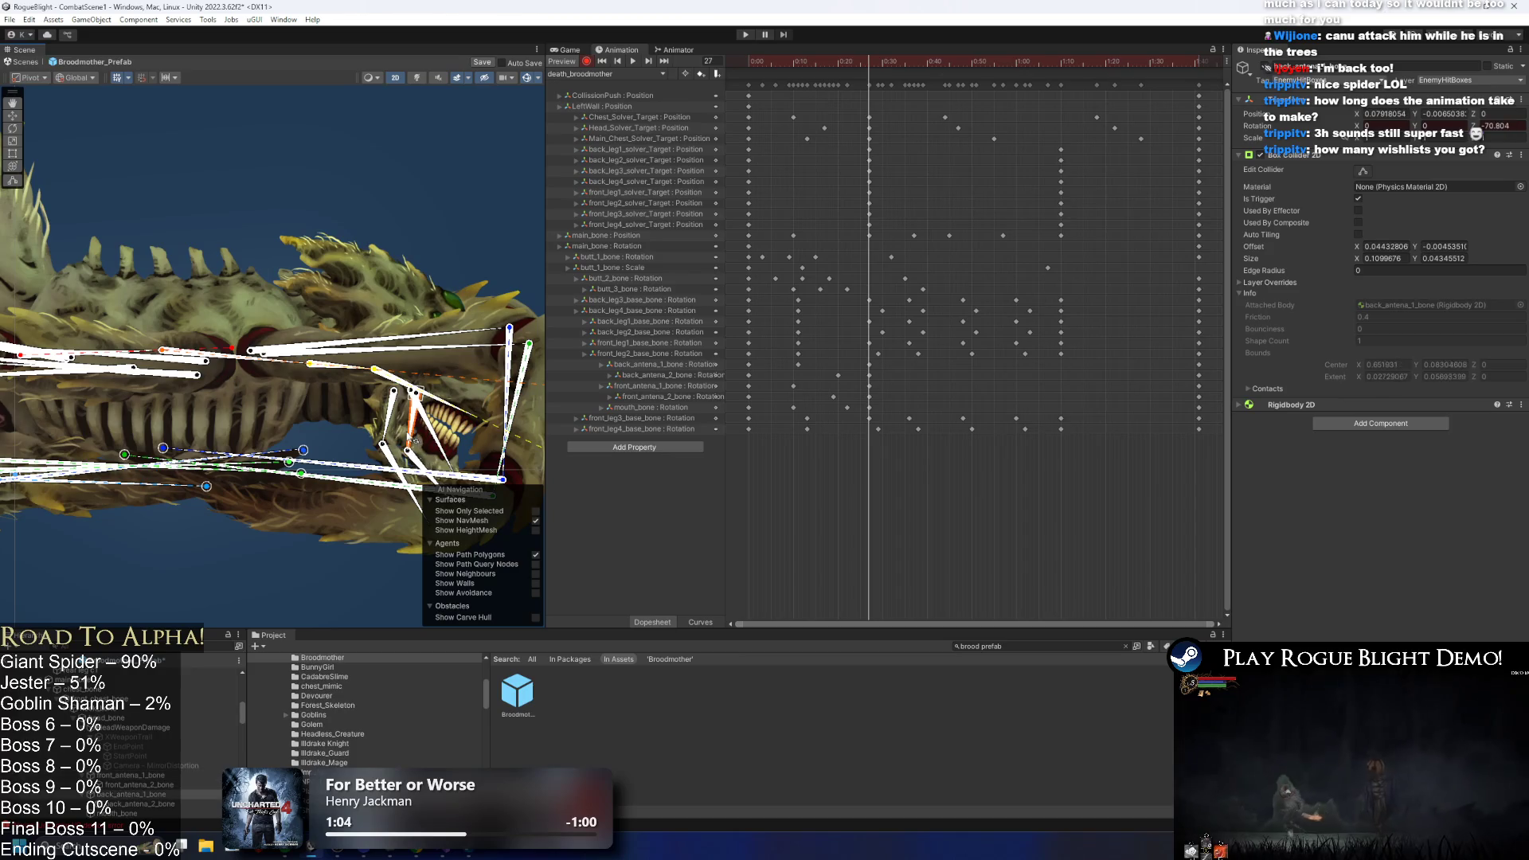
click(390, 468)
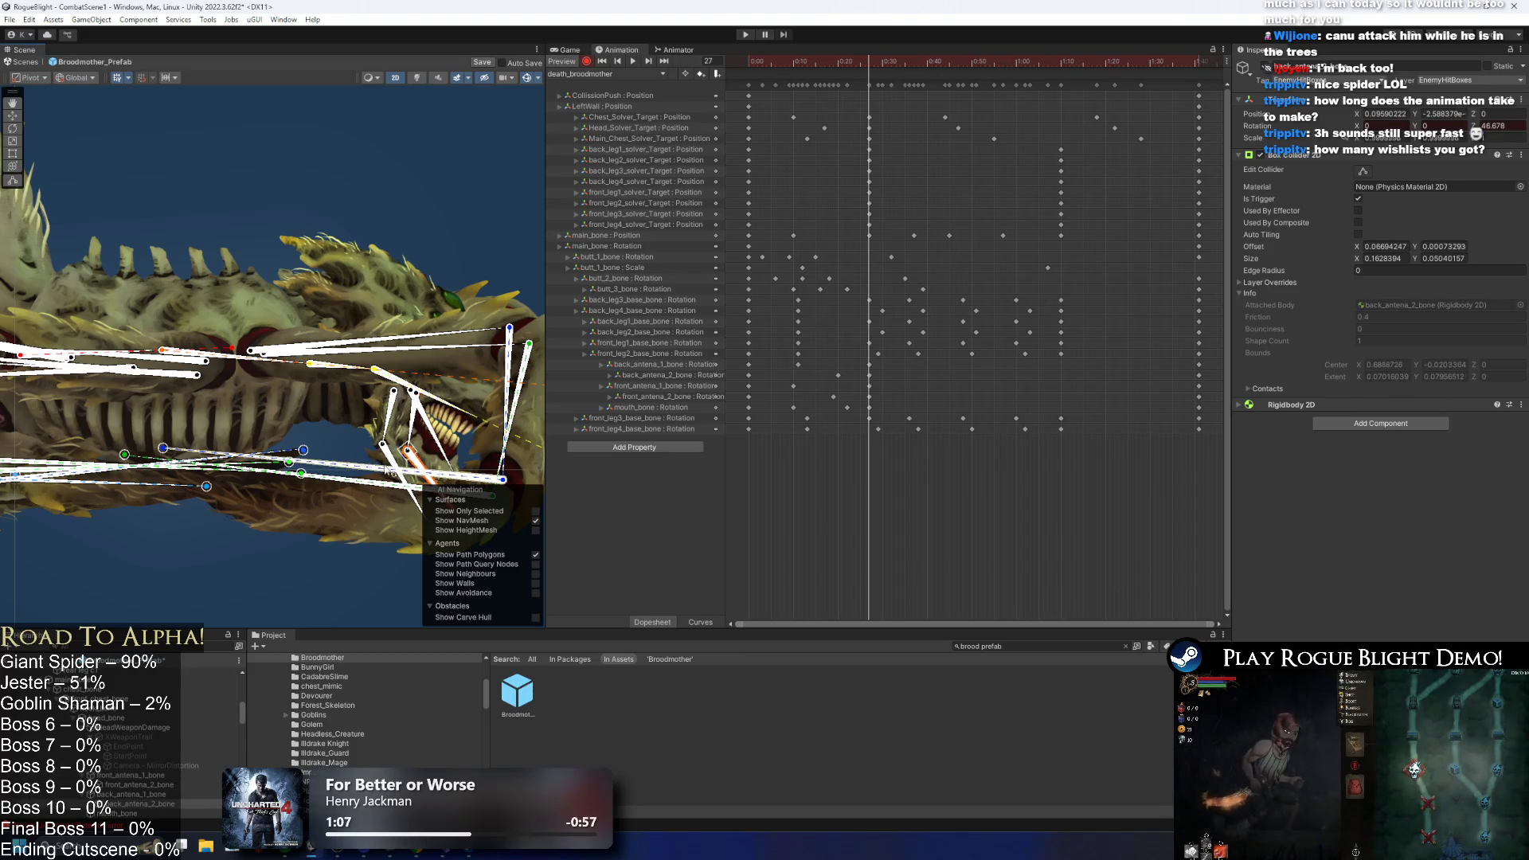
click(394, 462)
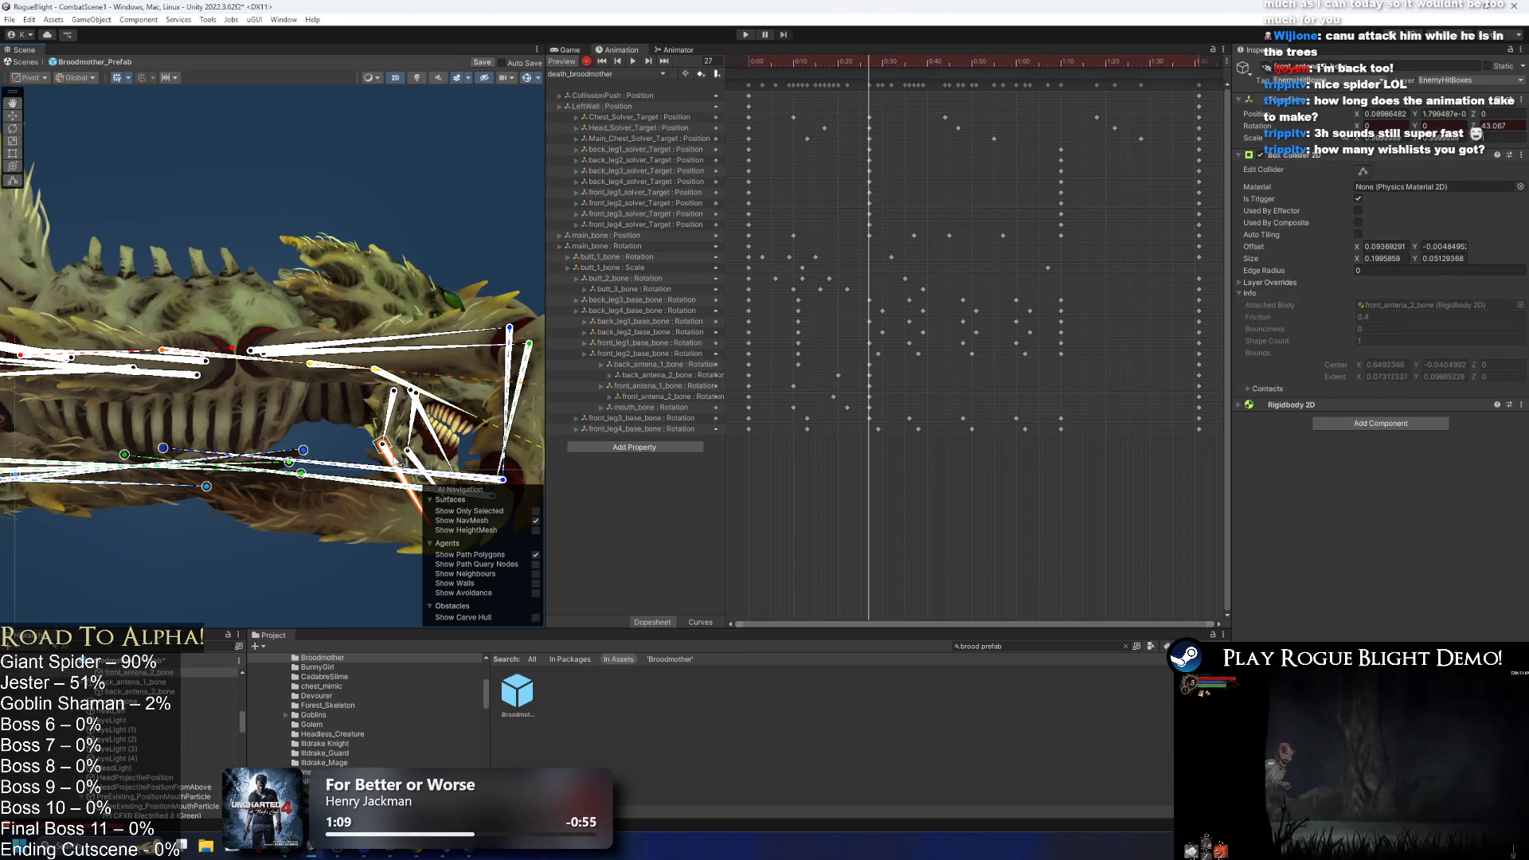
click(402, 456)
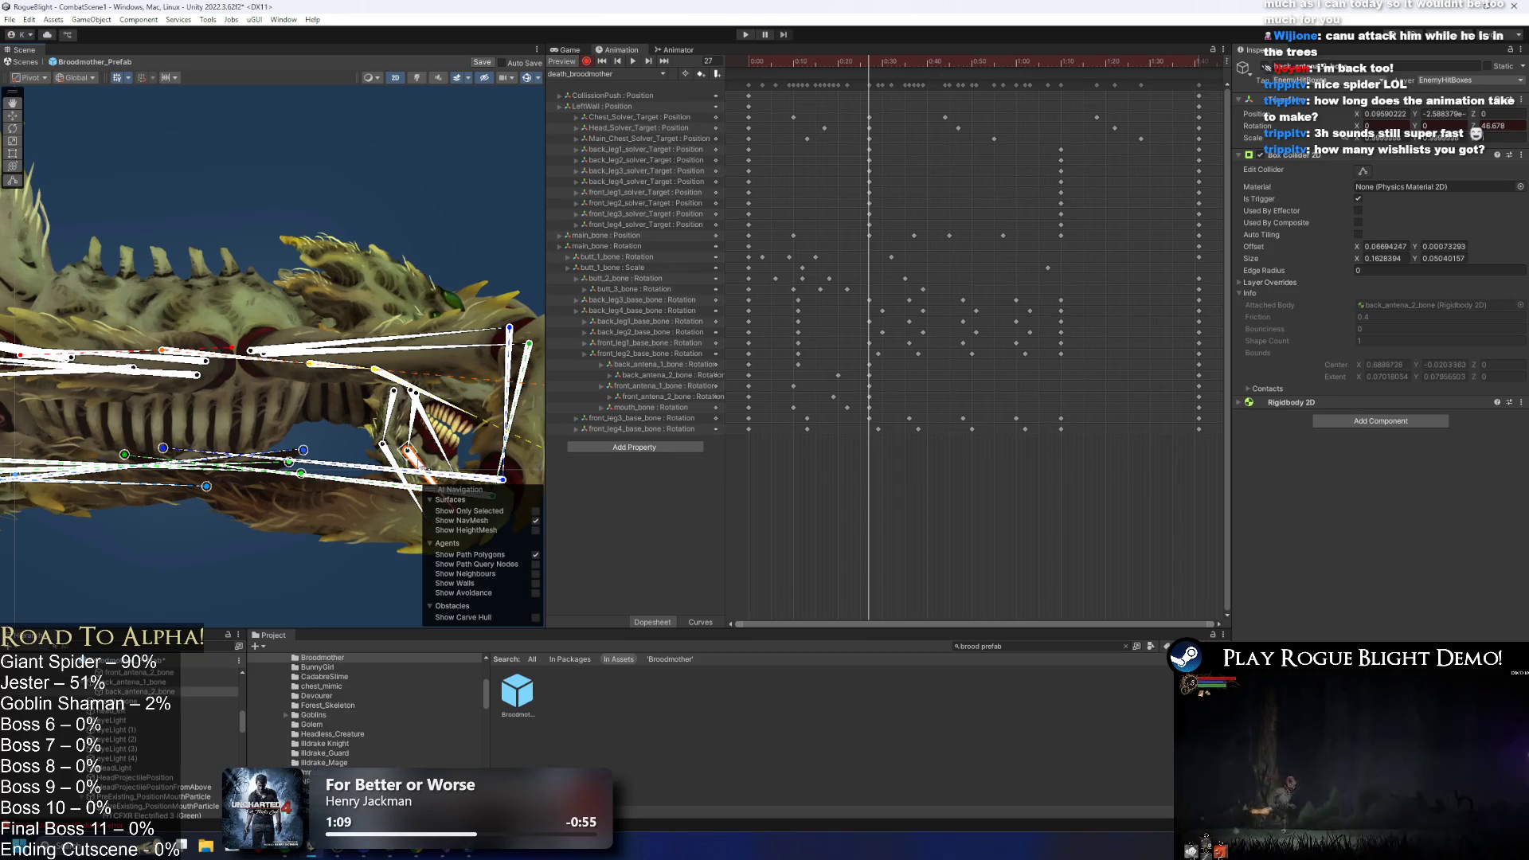
- Shift the antenna and mouth keys later, then key mouth_bone drooping to about -39.7 Z at frame 43
click(870, 385)
click(869, 376)
click(887, 398)
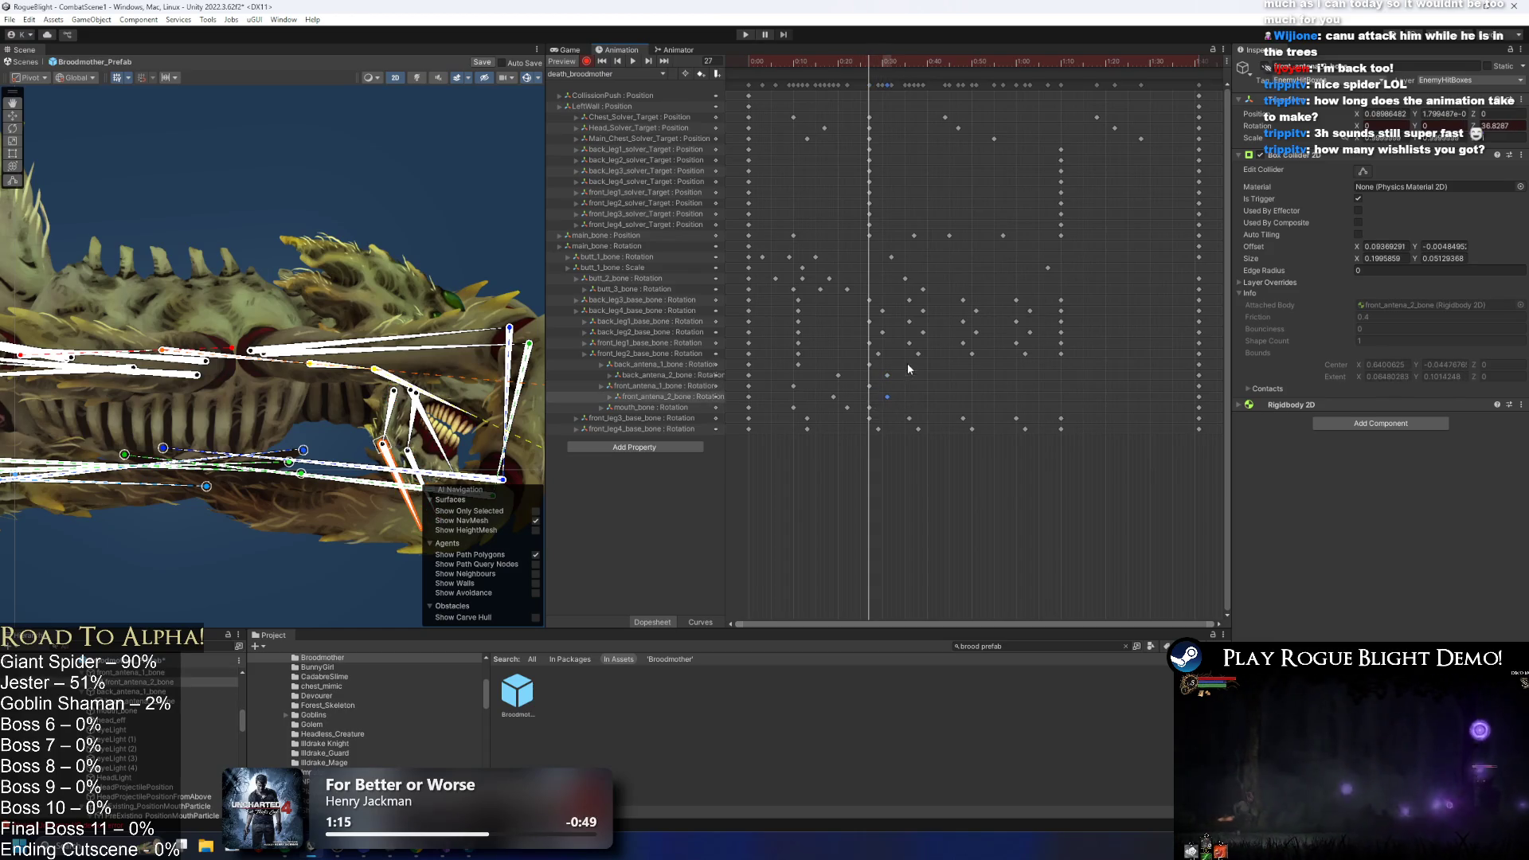
drag(906, 365, 862, 402)
drag(882, 386, 907, 409)
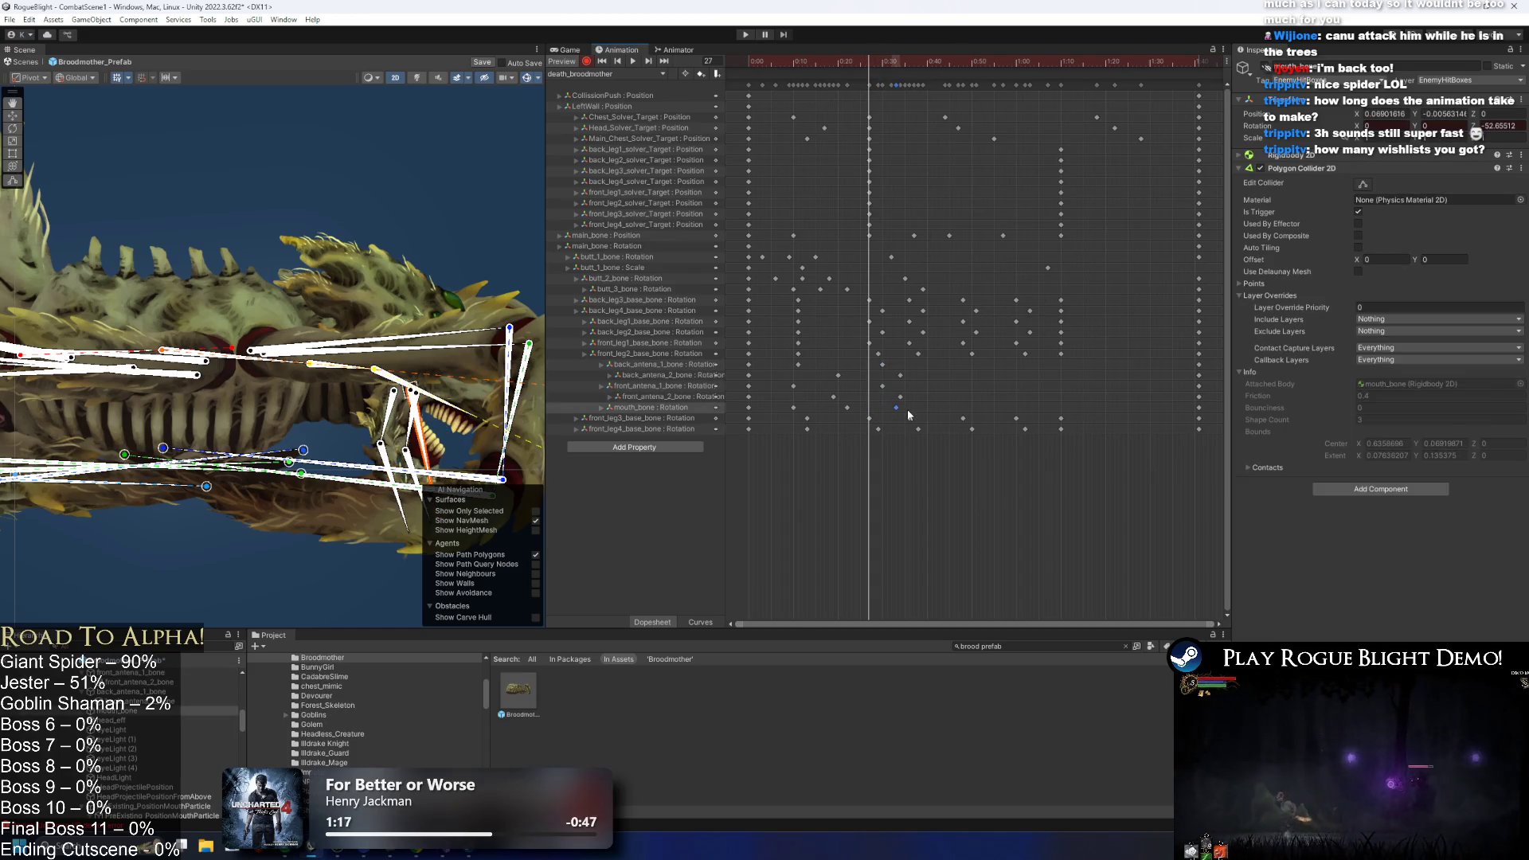
mouse_move(881, 72)
mouse_down()
mouse_move(791, 56)
mouse_move(1029, 52)
mouse_move(1014, 60)
mouse_up()
mouse_move(462, 410)
mouse_down()
mouse_move(446, 442)
mouse_move(476, 464)
mouse_up()
- Undo the accidental back_antena_2_bone position key and check the antenna and mouth_bone keys near 1:00
click(404, 410)
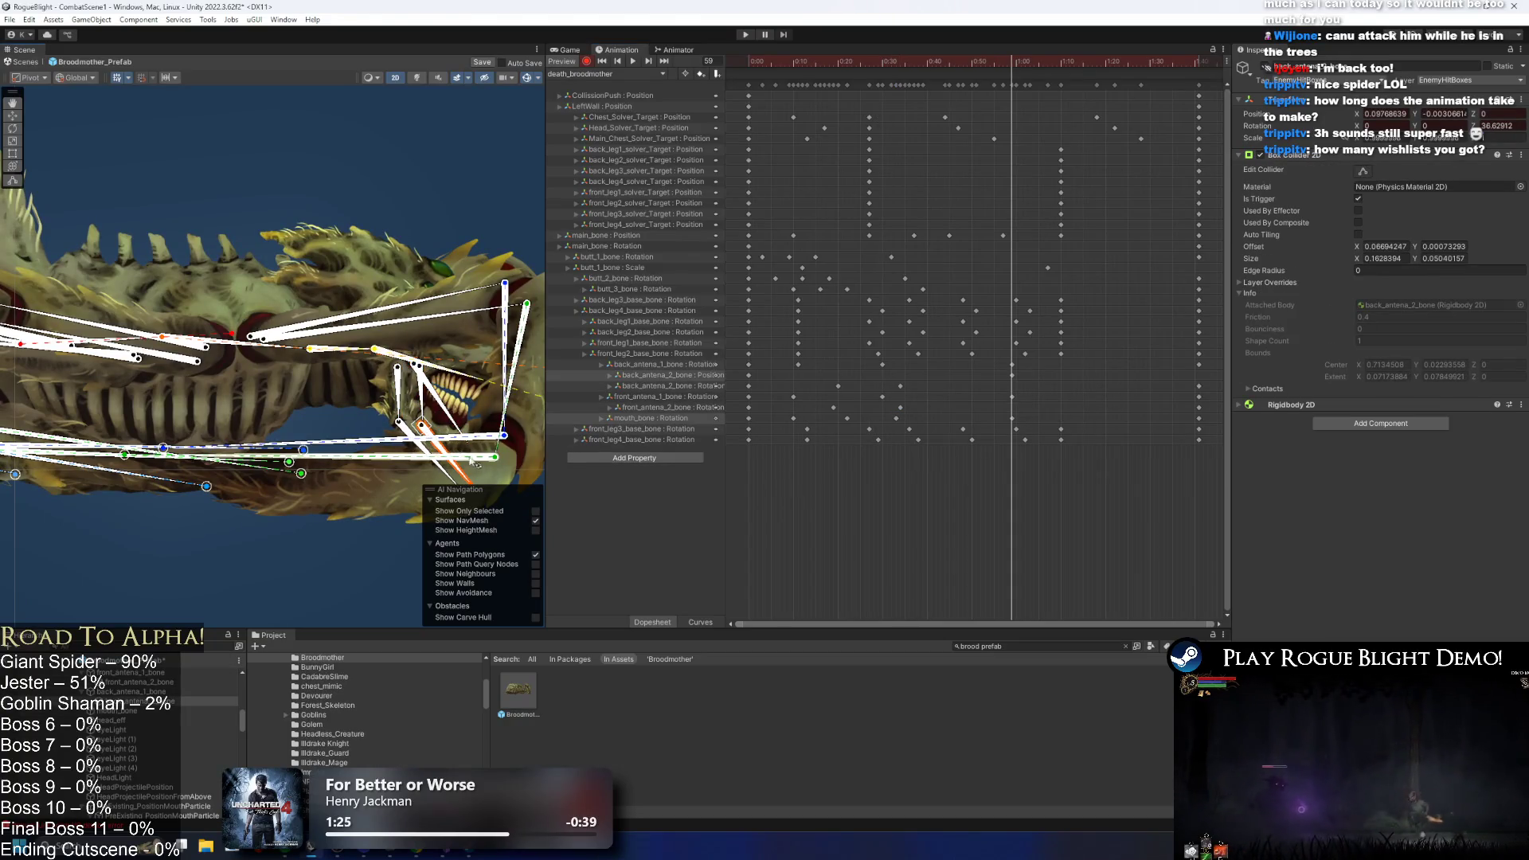
key(ctrl+z)
scroll(462, 458, up, 2)
click(421, 456)
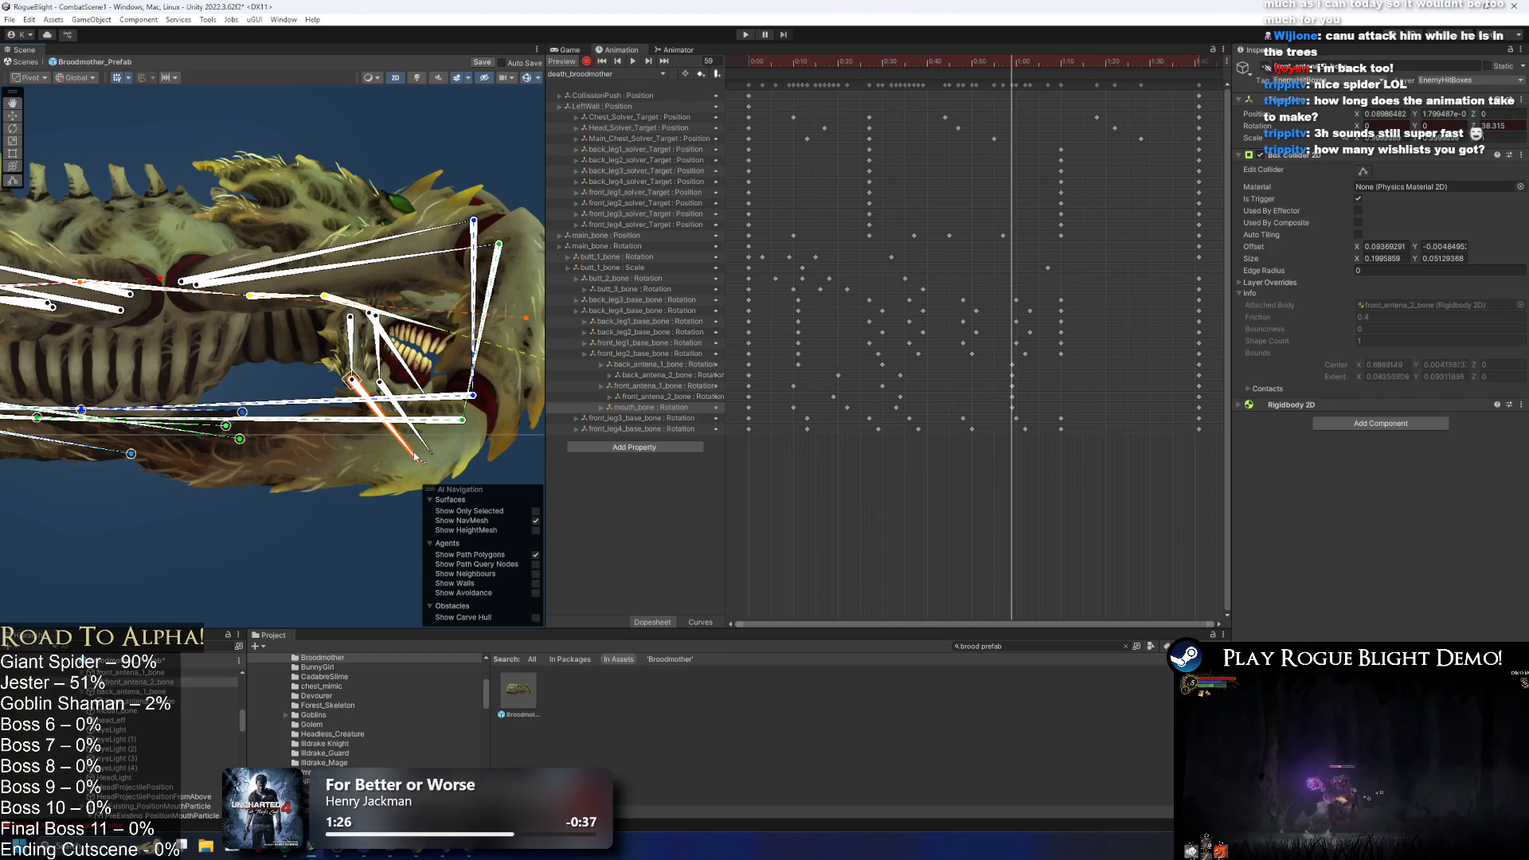
click(1016, 375)
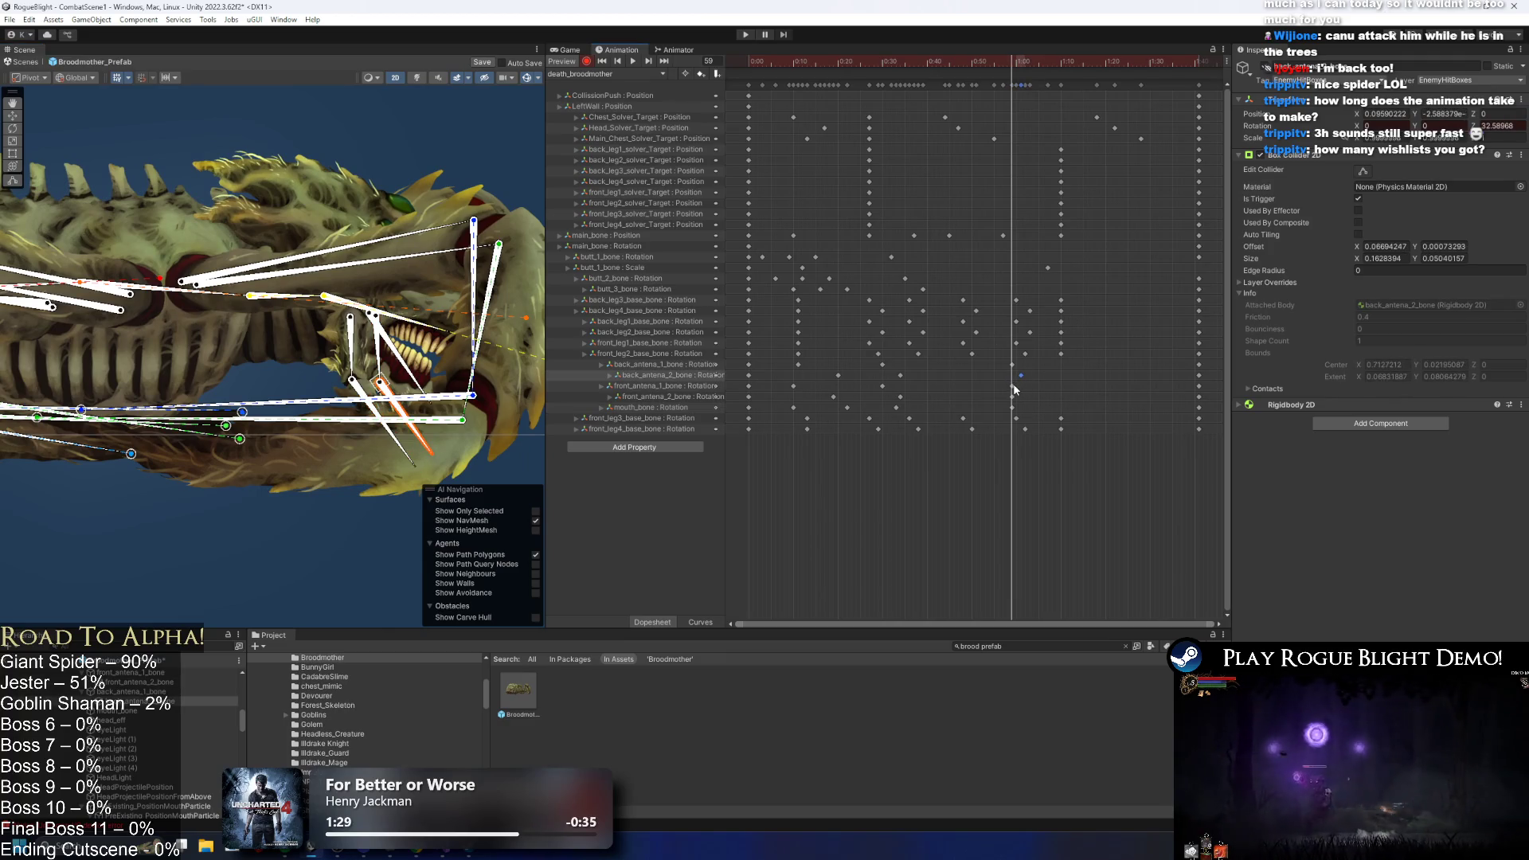
click(1013, 397)
click(1012, 408)
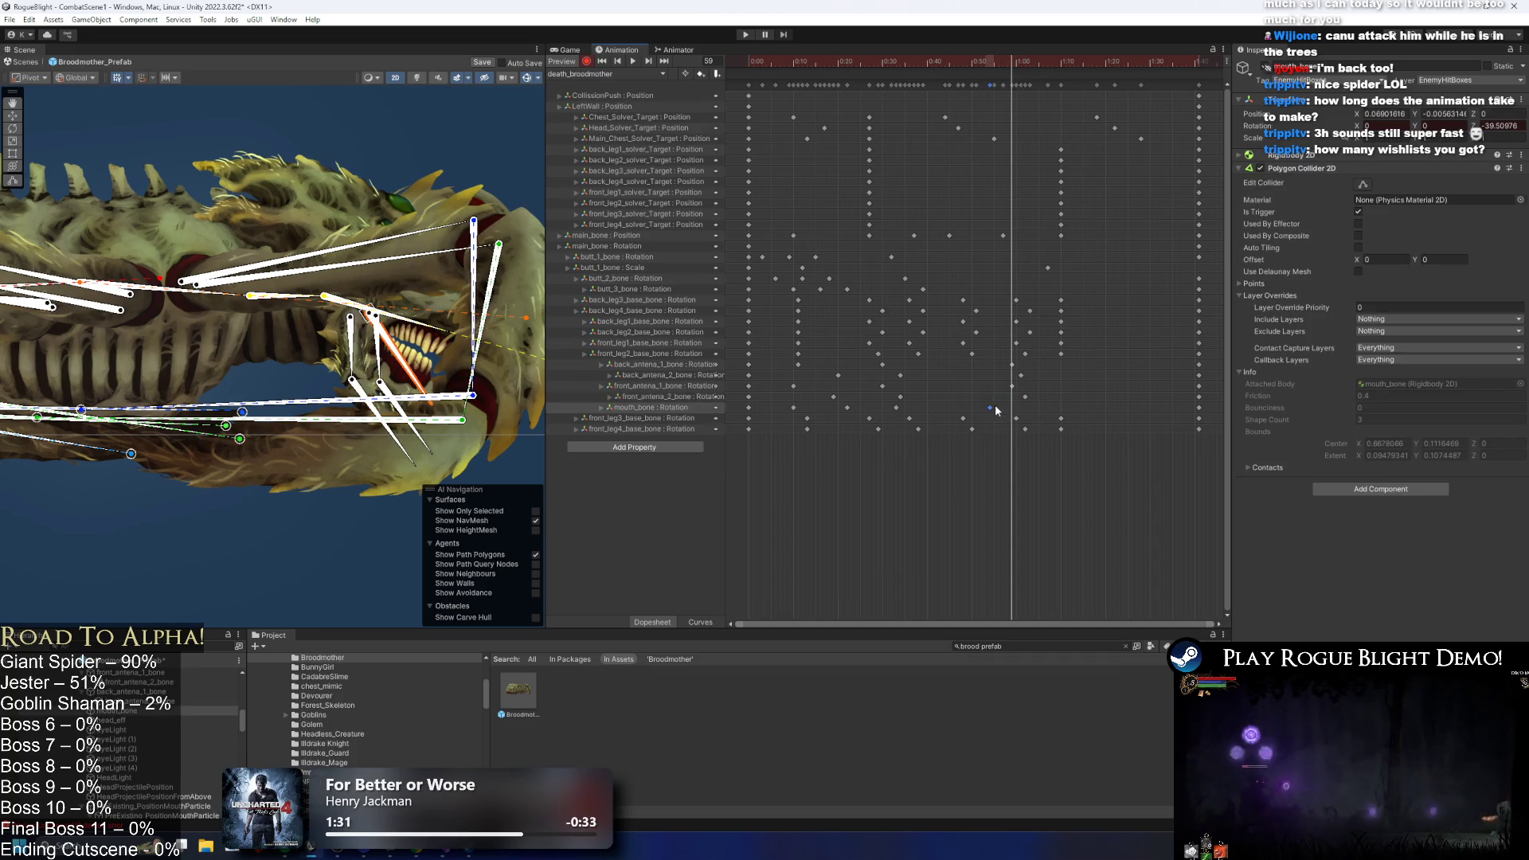
- Play the death clip from frame 69 and scrub through to review the collapse
drag(1018, 59, 1058, 63)
key(space)
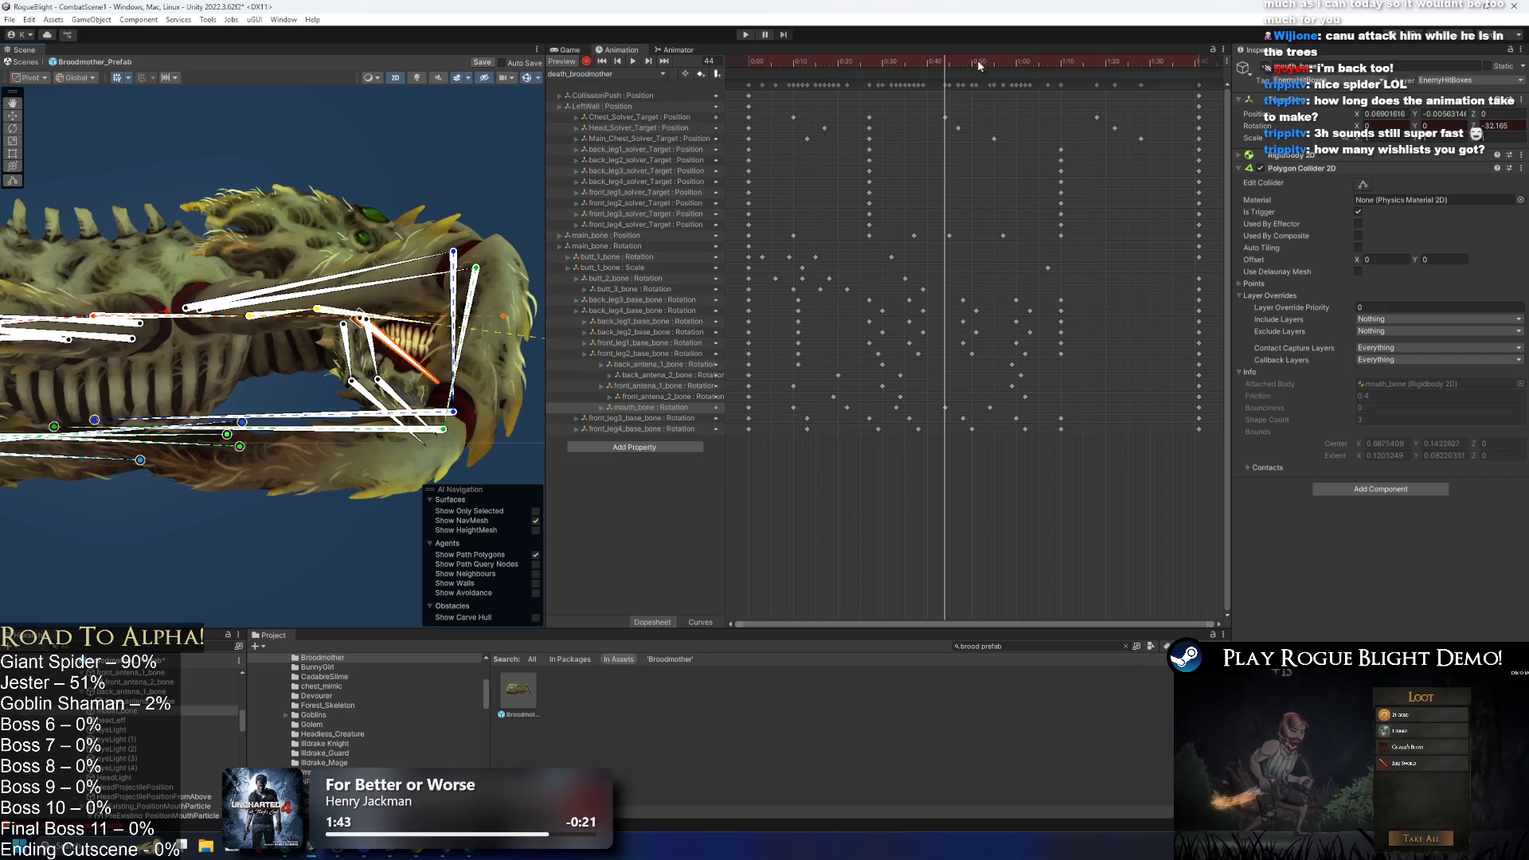
click(208, 543)
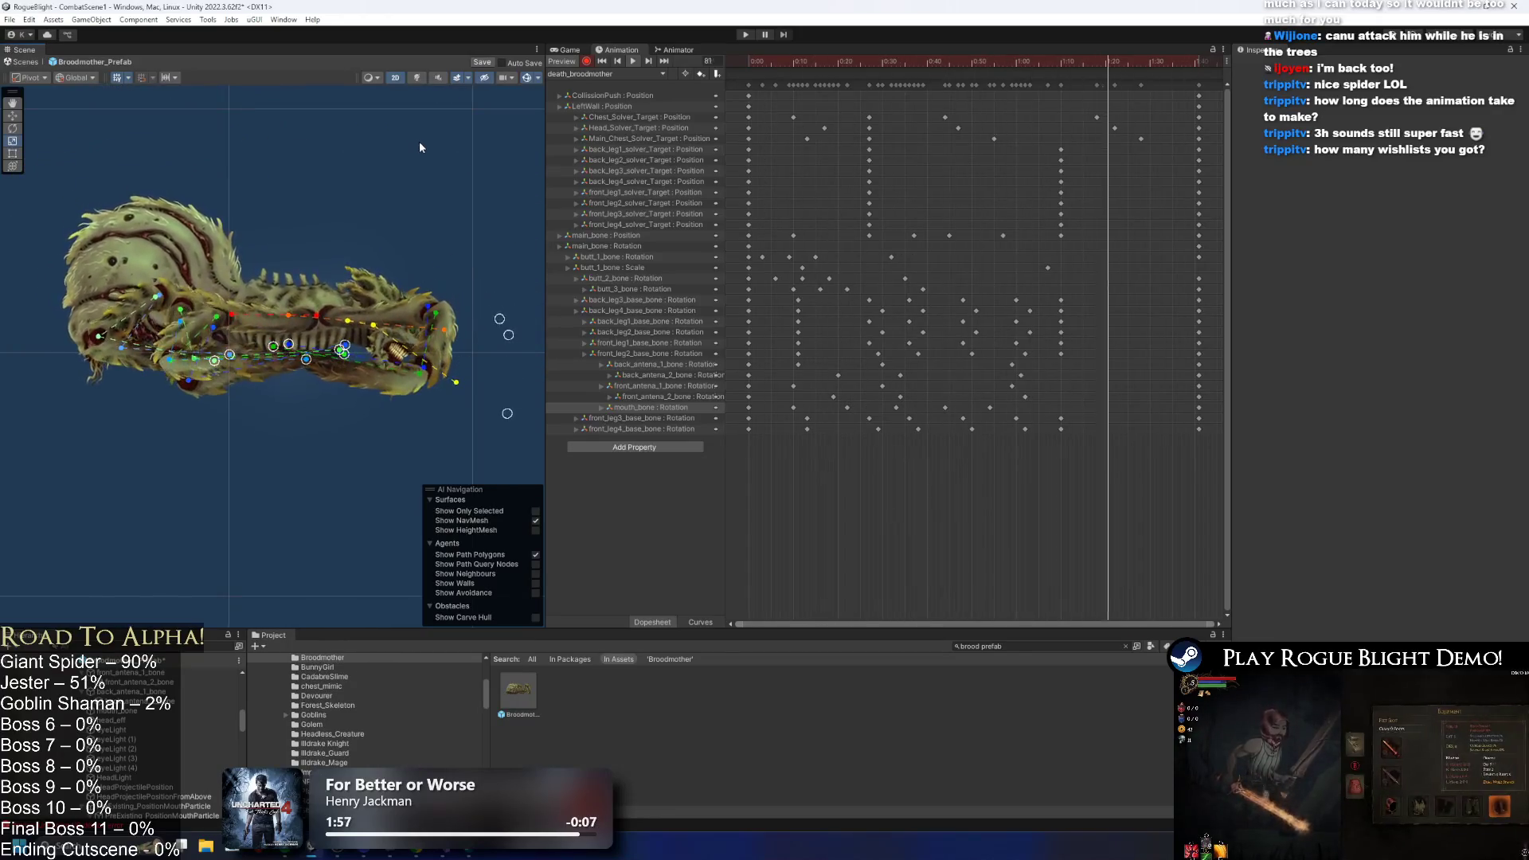
mouse_move(920, 57)
mouse_down()
mouse_move(770, 55)
mouse_move(946, 57)
mouse_up()
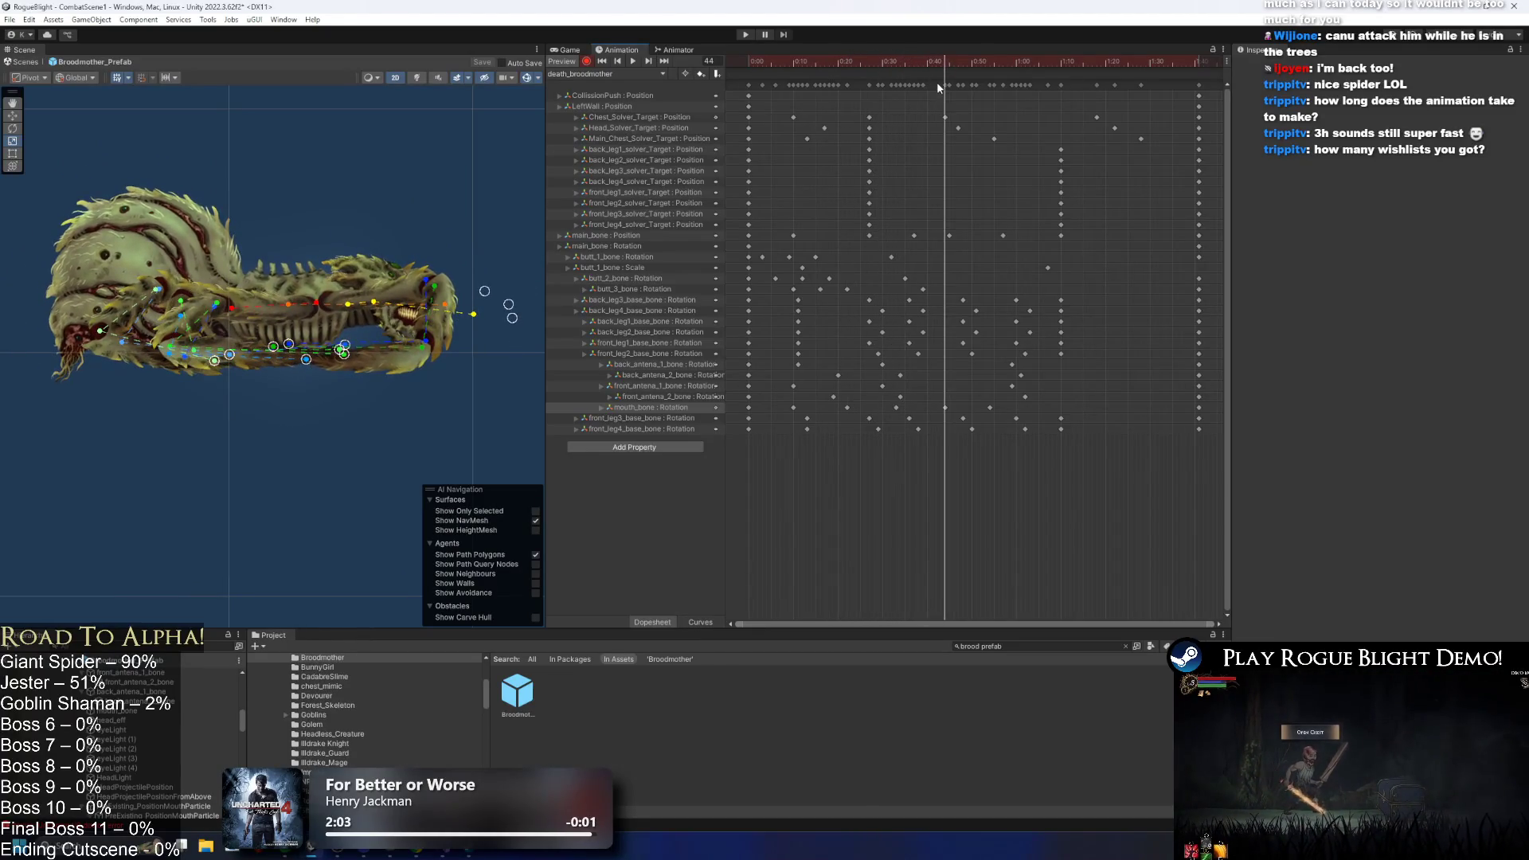
- Add an animation event at frame 44 calling EnemyDeathFade's Fade (int), then select the Project search text
right_click(944, 84)
click(988, 83)
click(1383, 94)
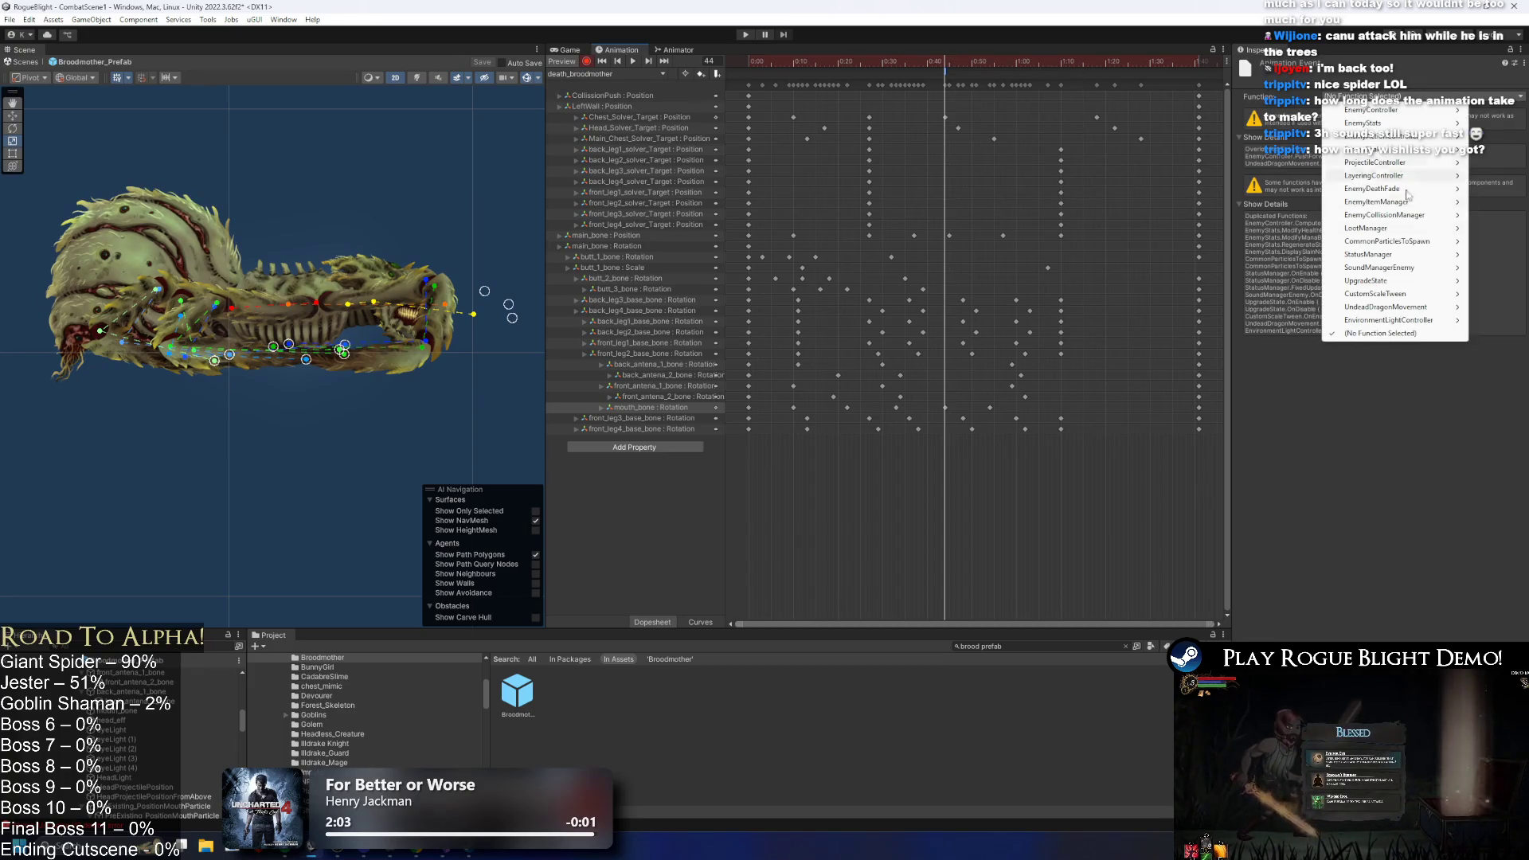
mouse_move(1396, 188)
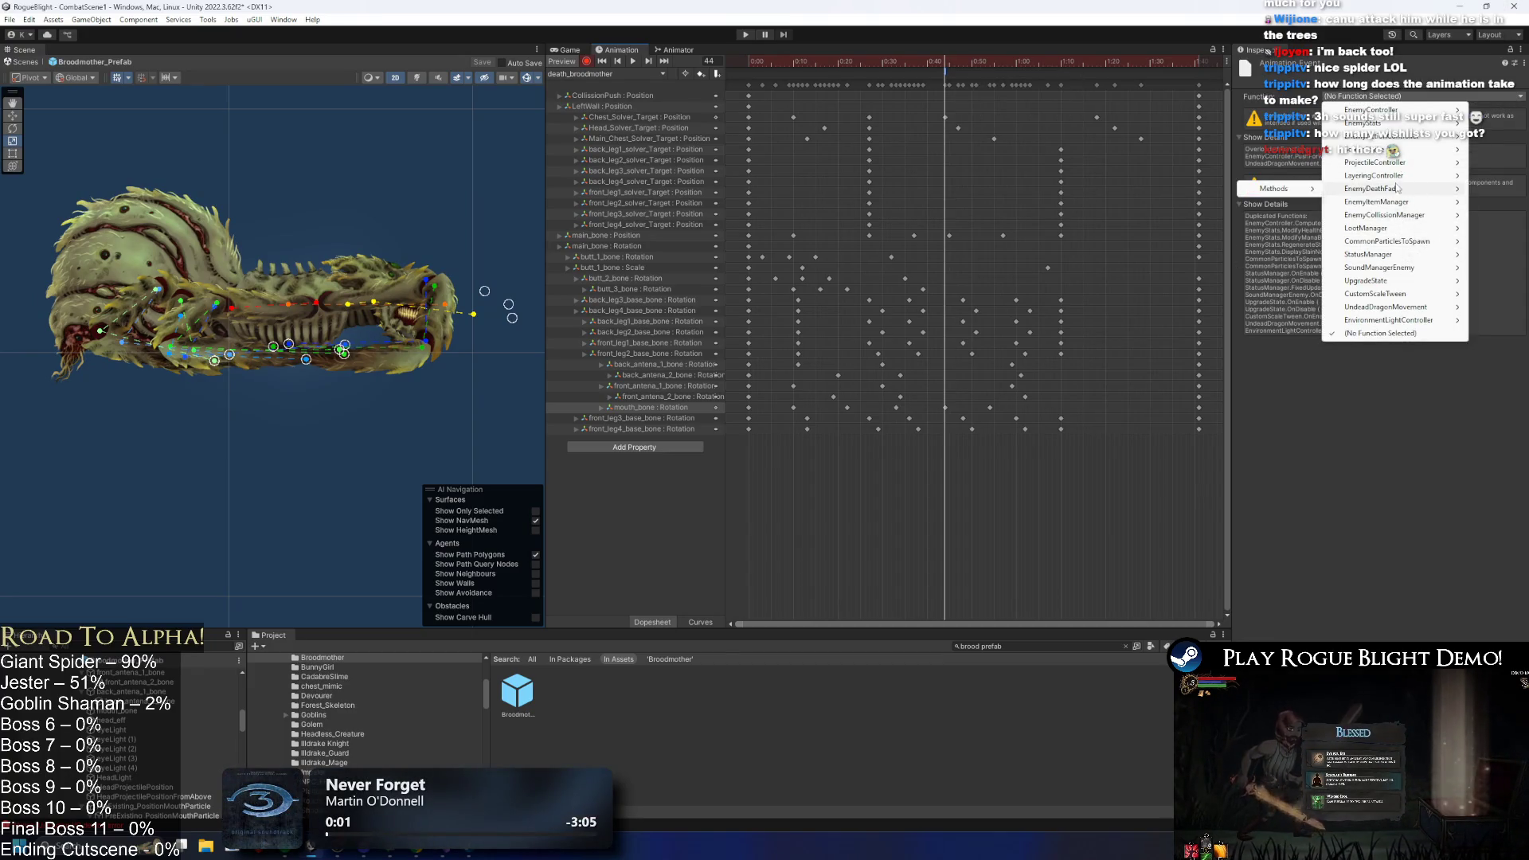
mouse_move(1313, 192)
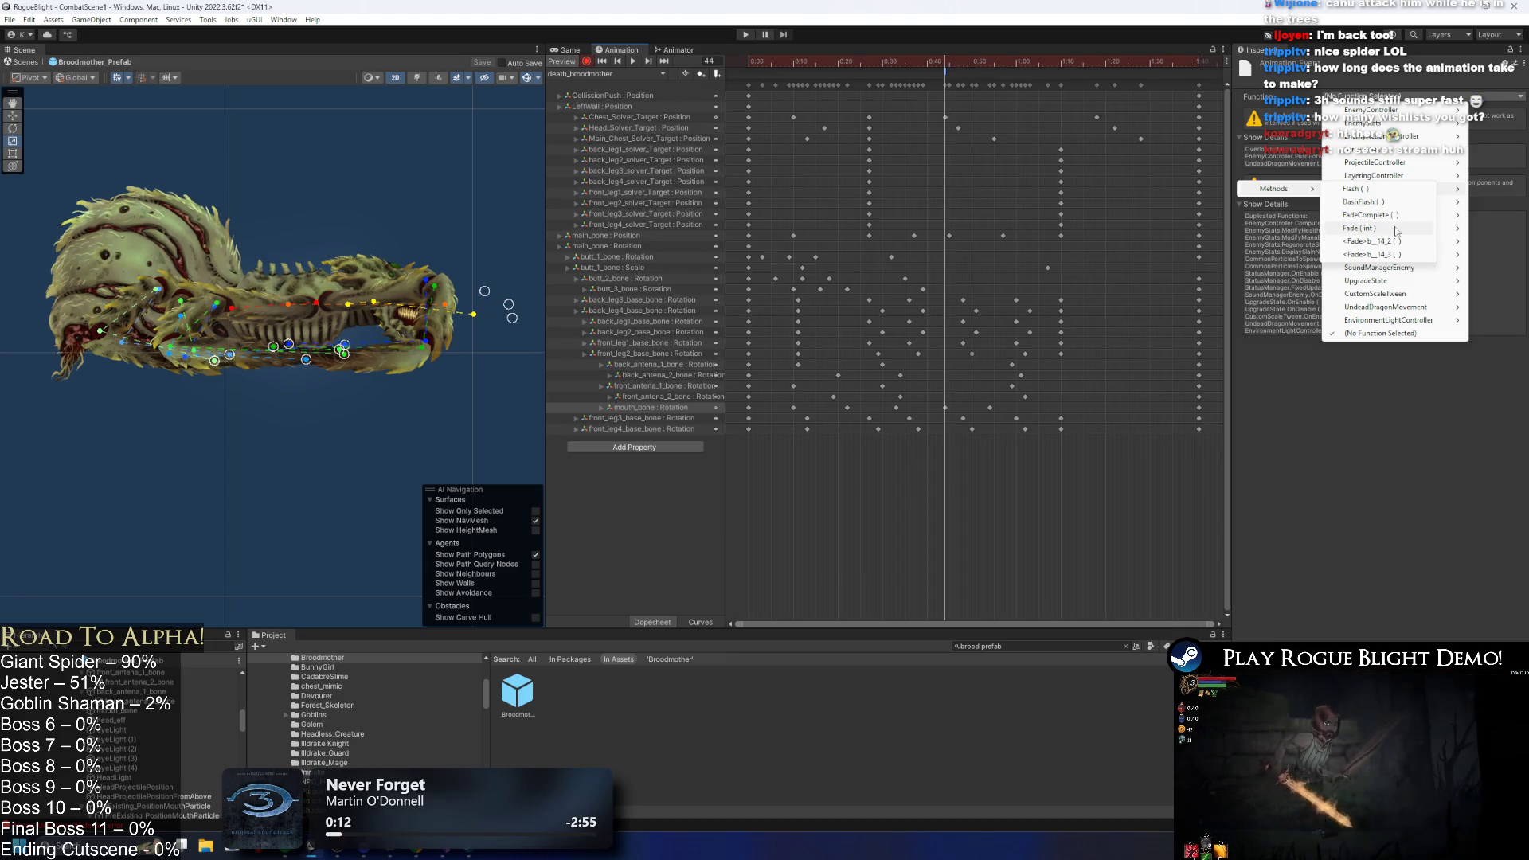
click(1392, 229)
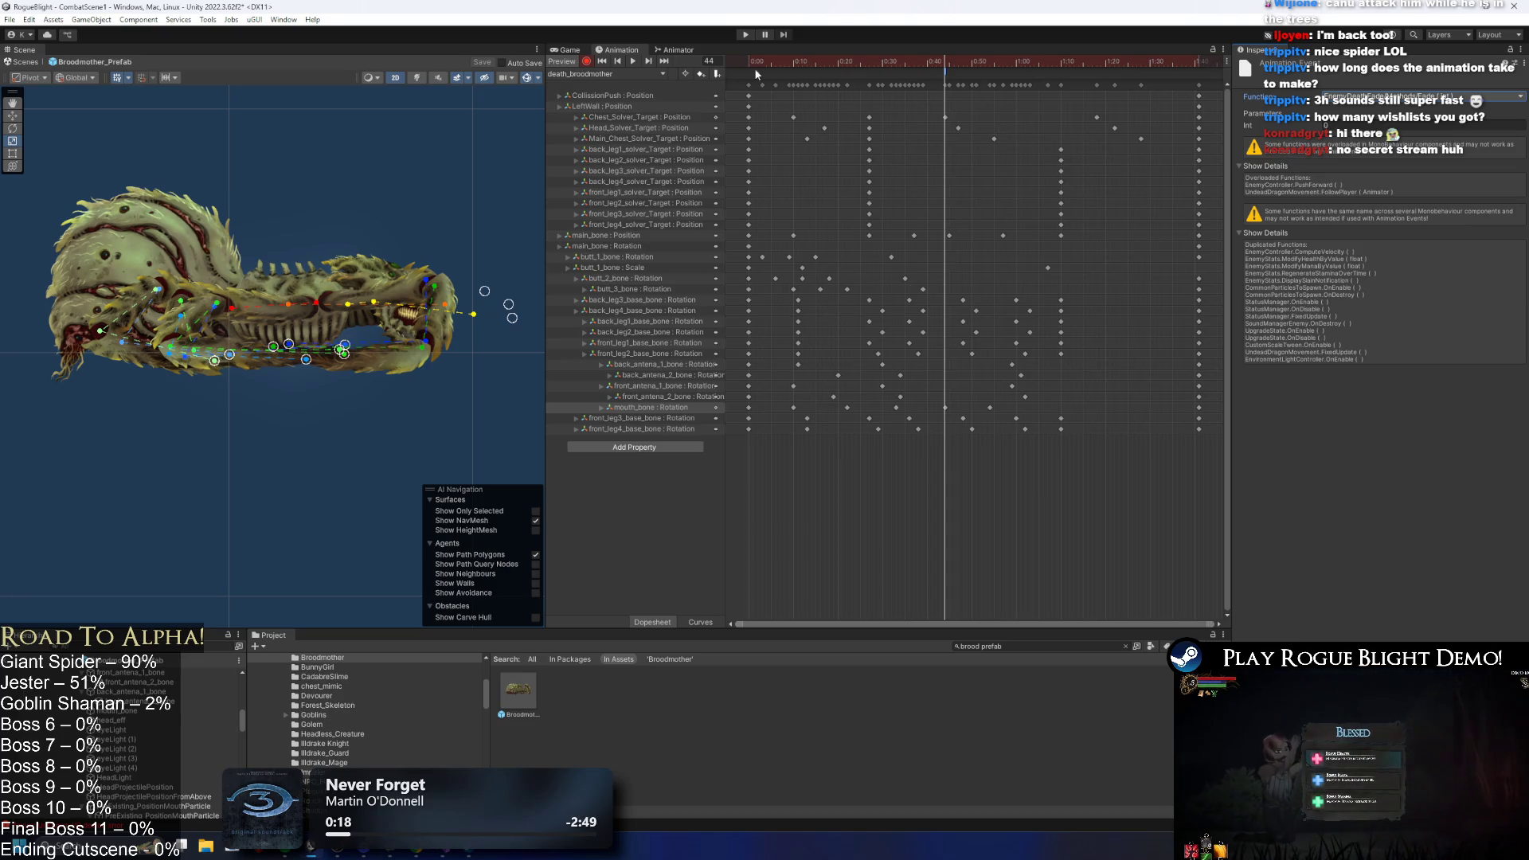
click(1039, 643)
- Open the spider prefab, inspect its death clip's Fade event, and preview the clip
text(spider)
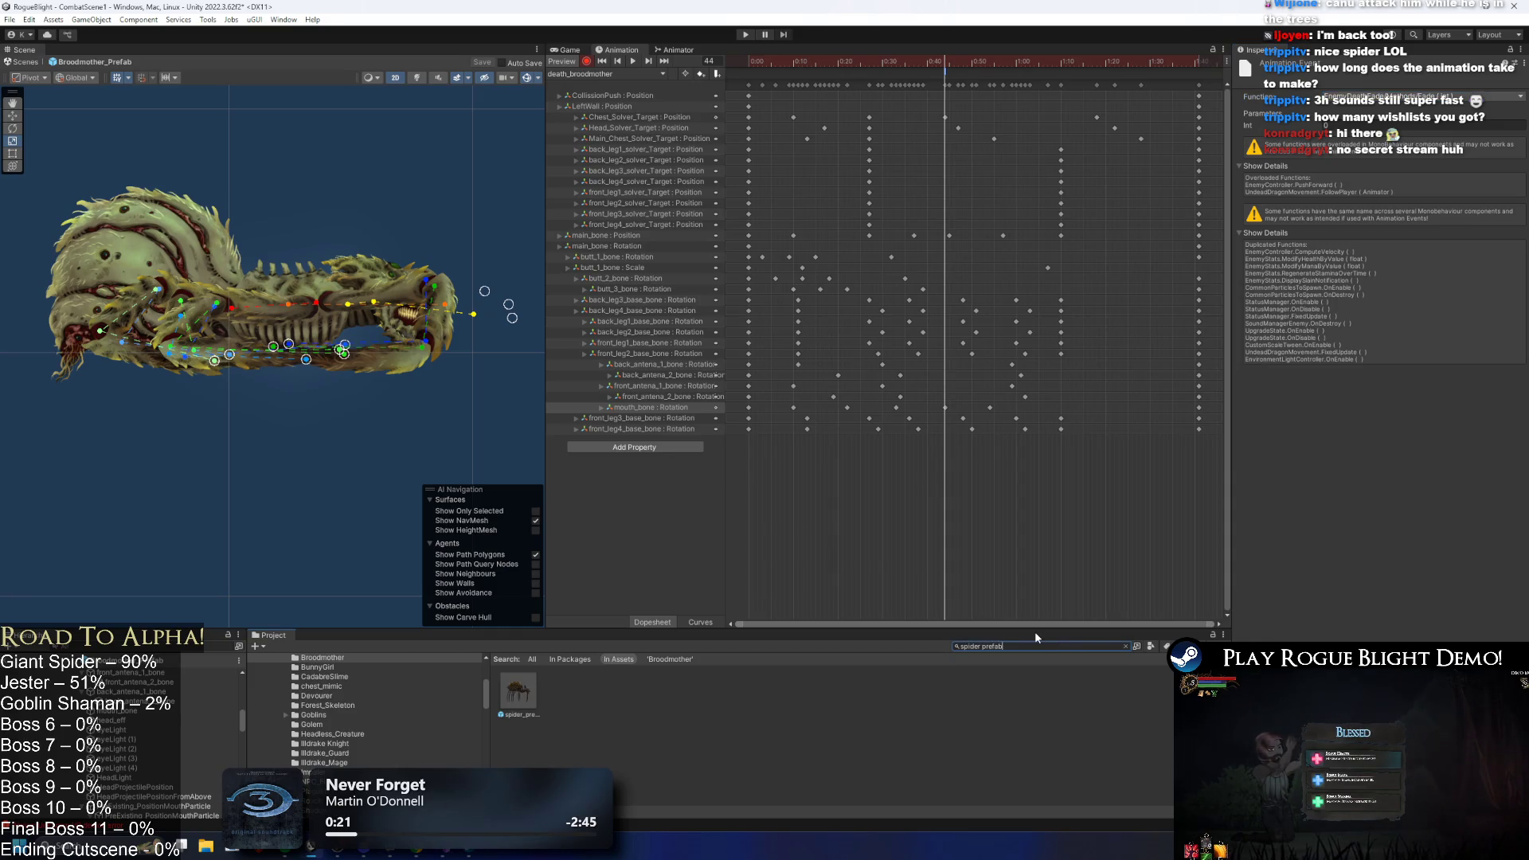
double_click(519, 693)
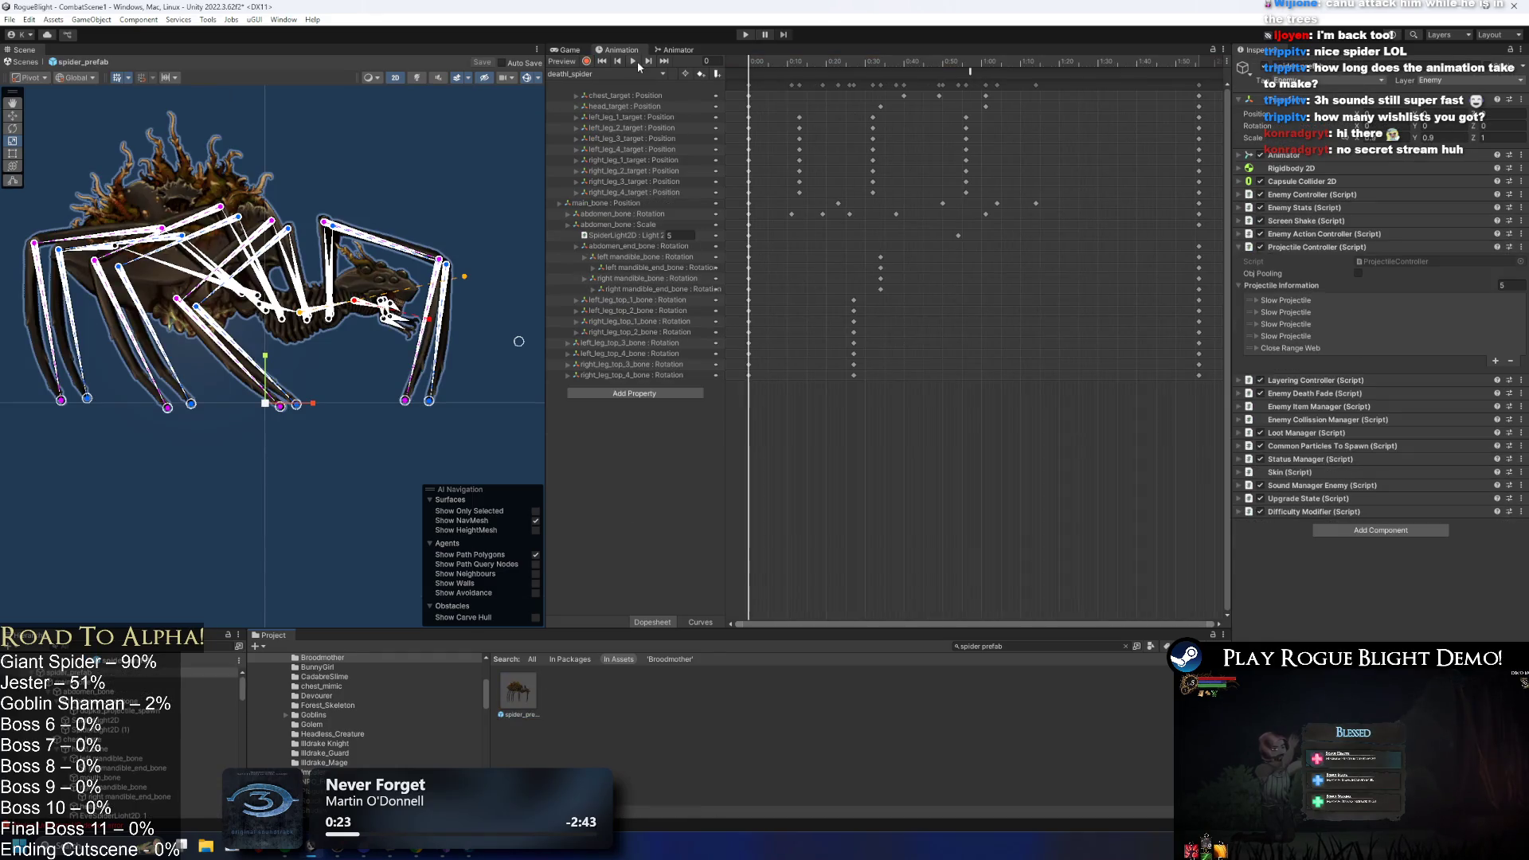
click(974, 62)
click(970, 71)
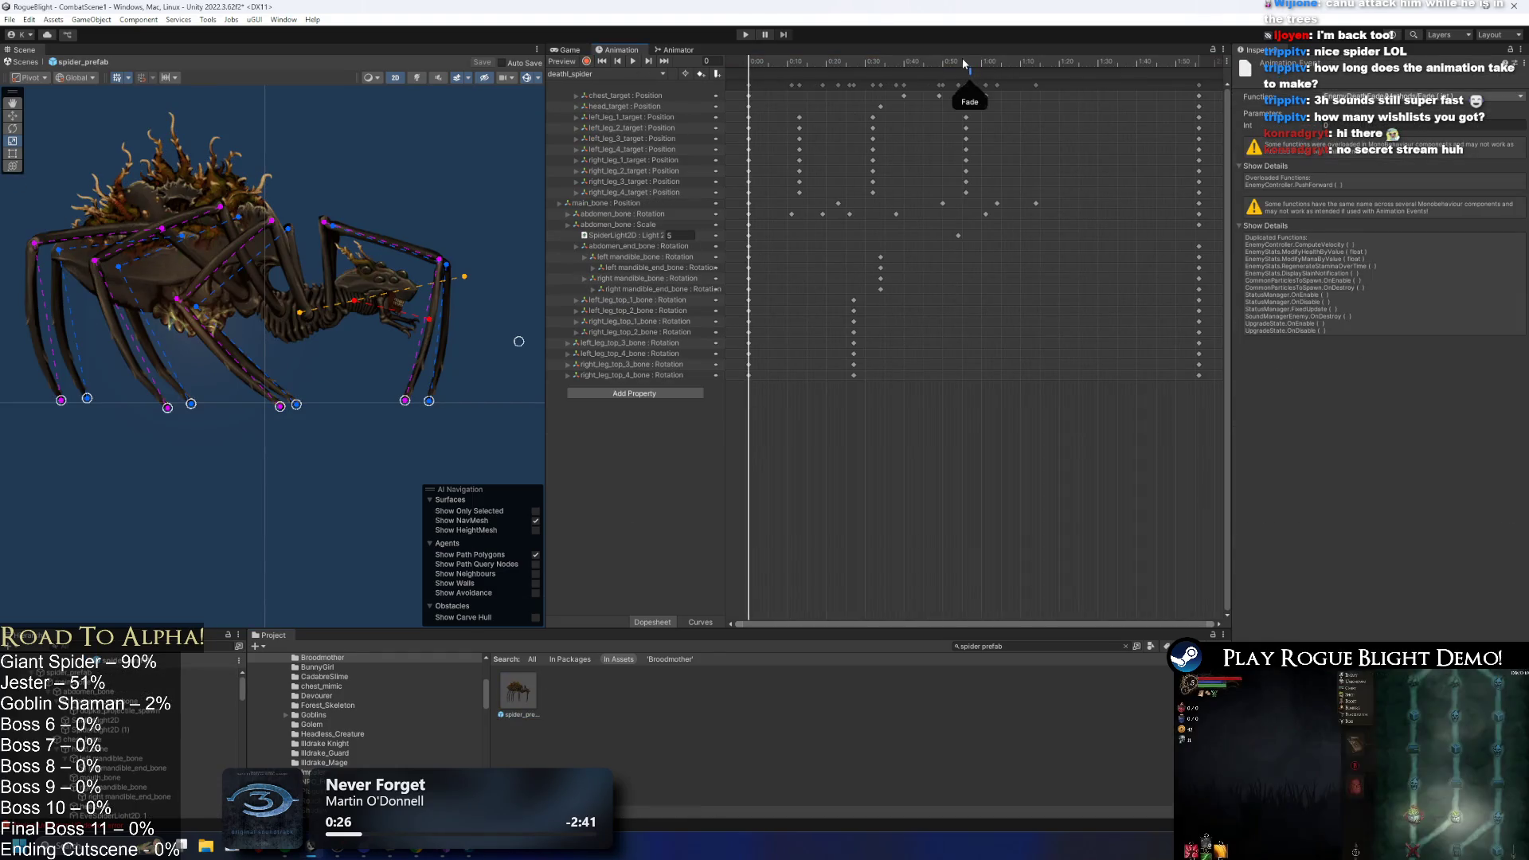
key(space)
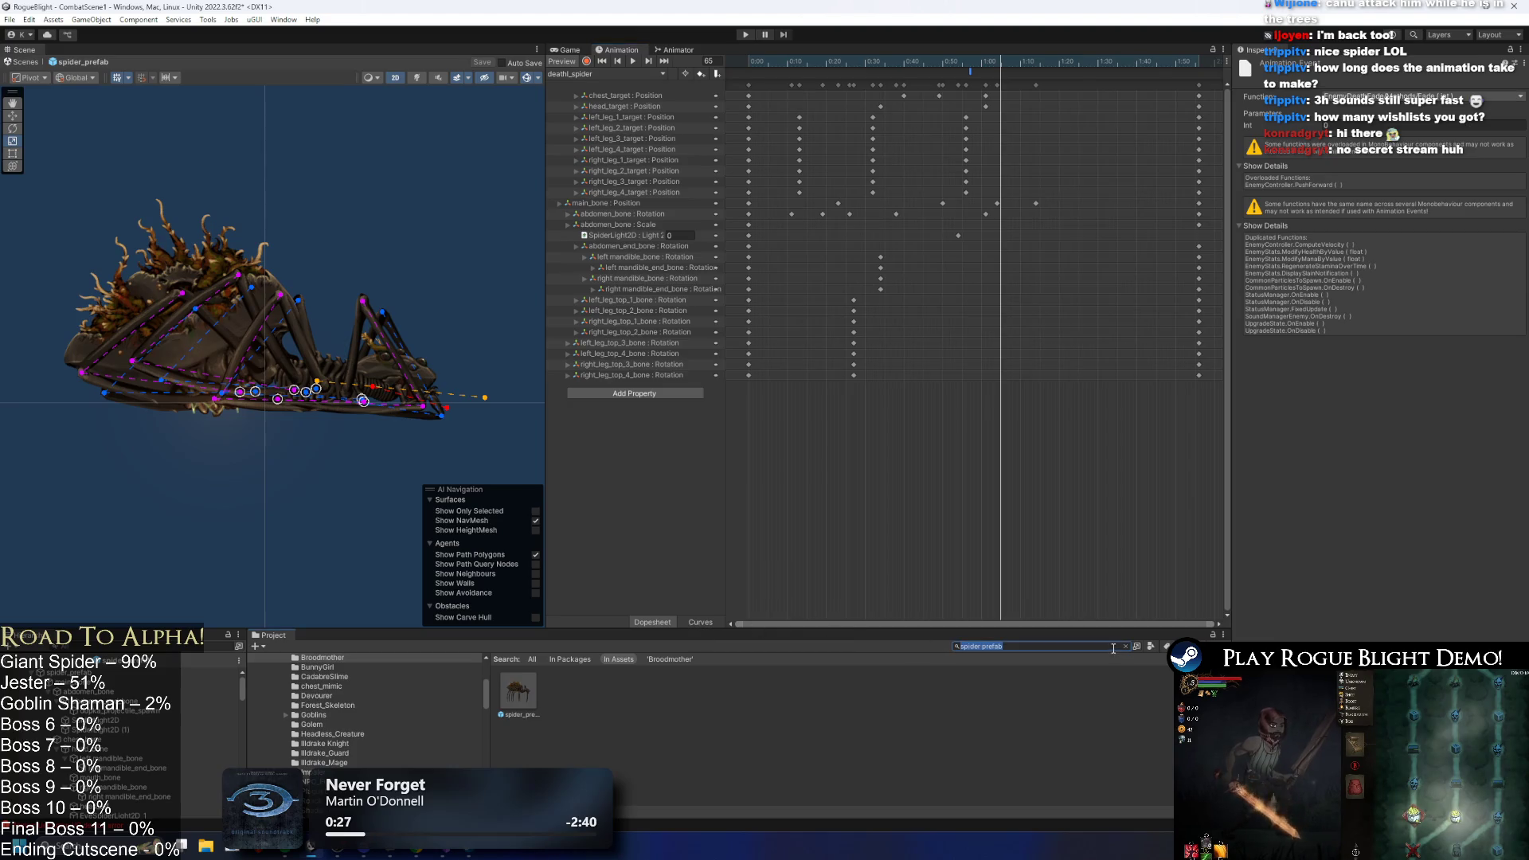
- Reopen Broodmother_Prefab on the death_broodmother clip and collapse the Projectile Controller component
text(brood prefab)
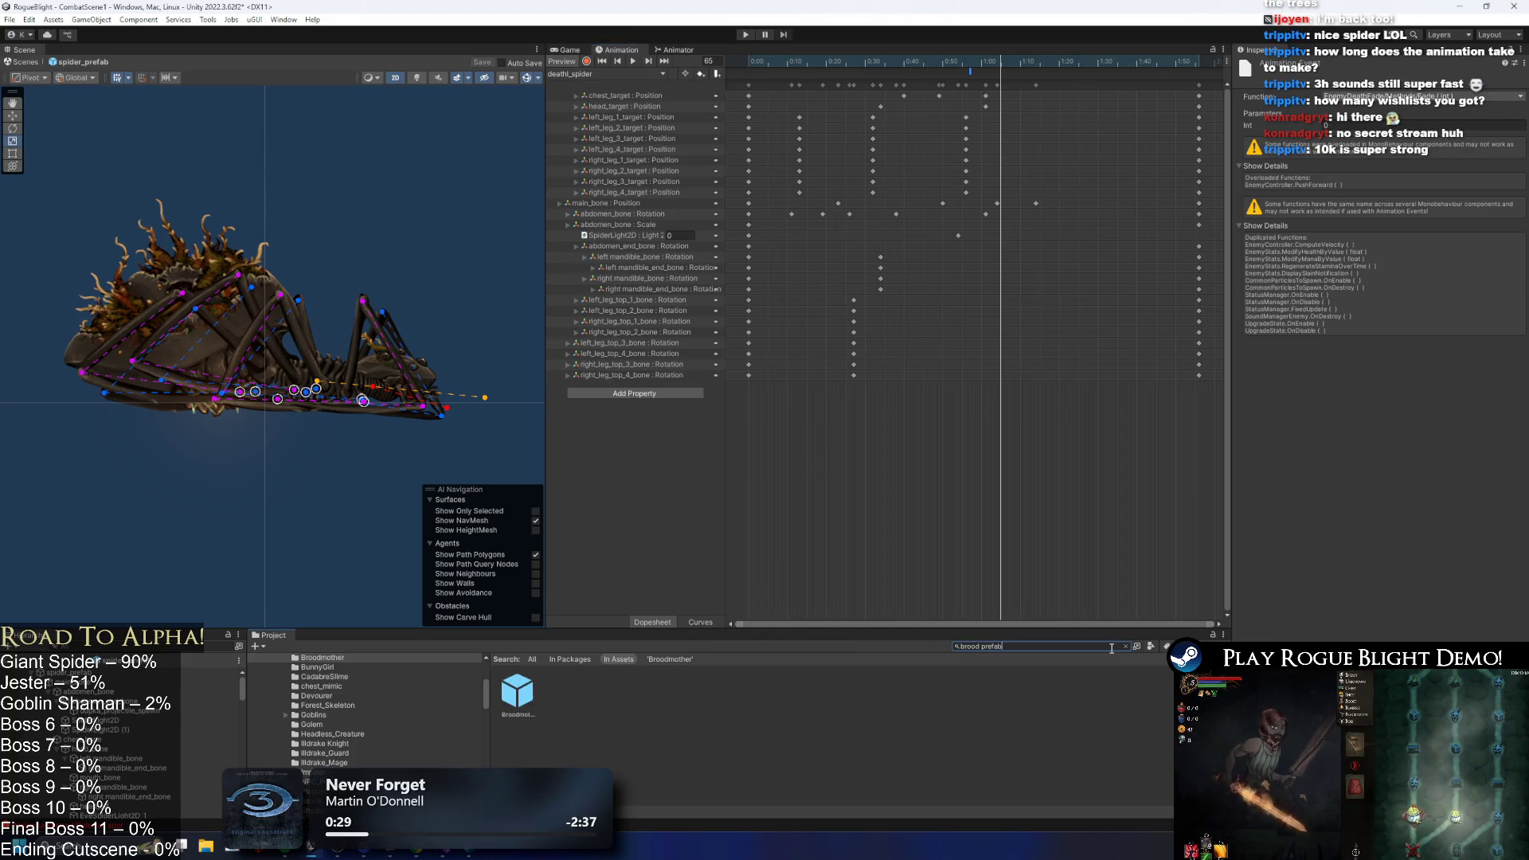
double_click(517, 693)
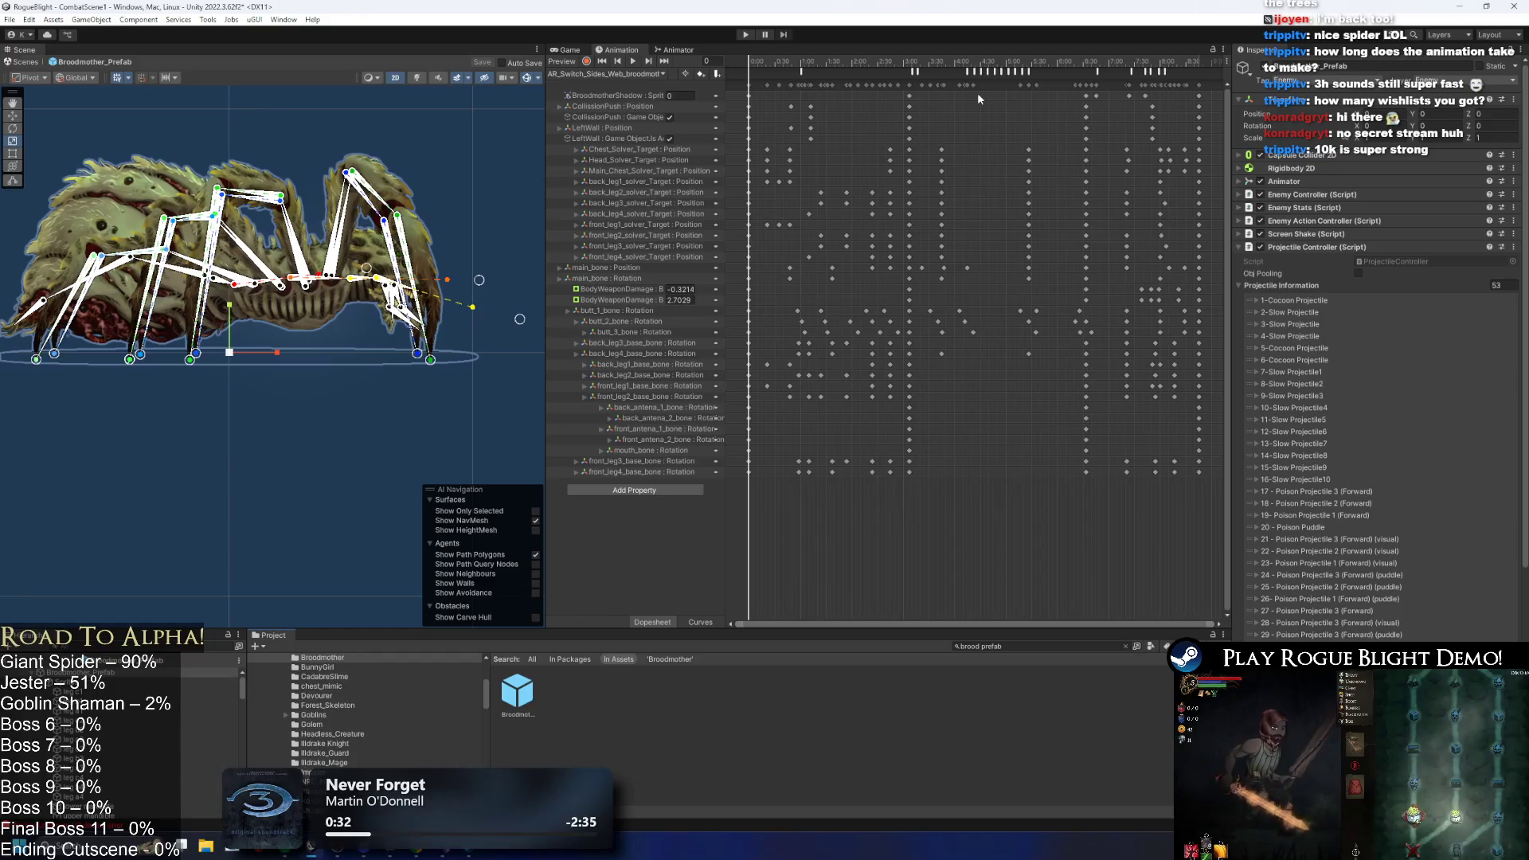
click(589, 75)
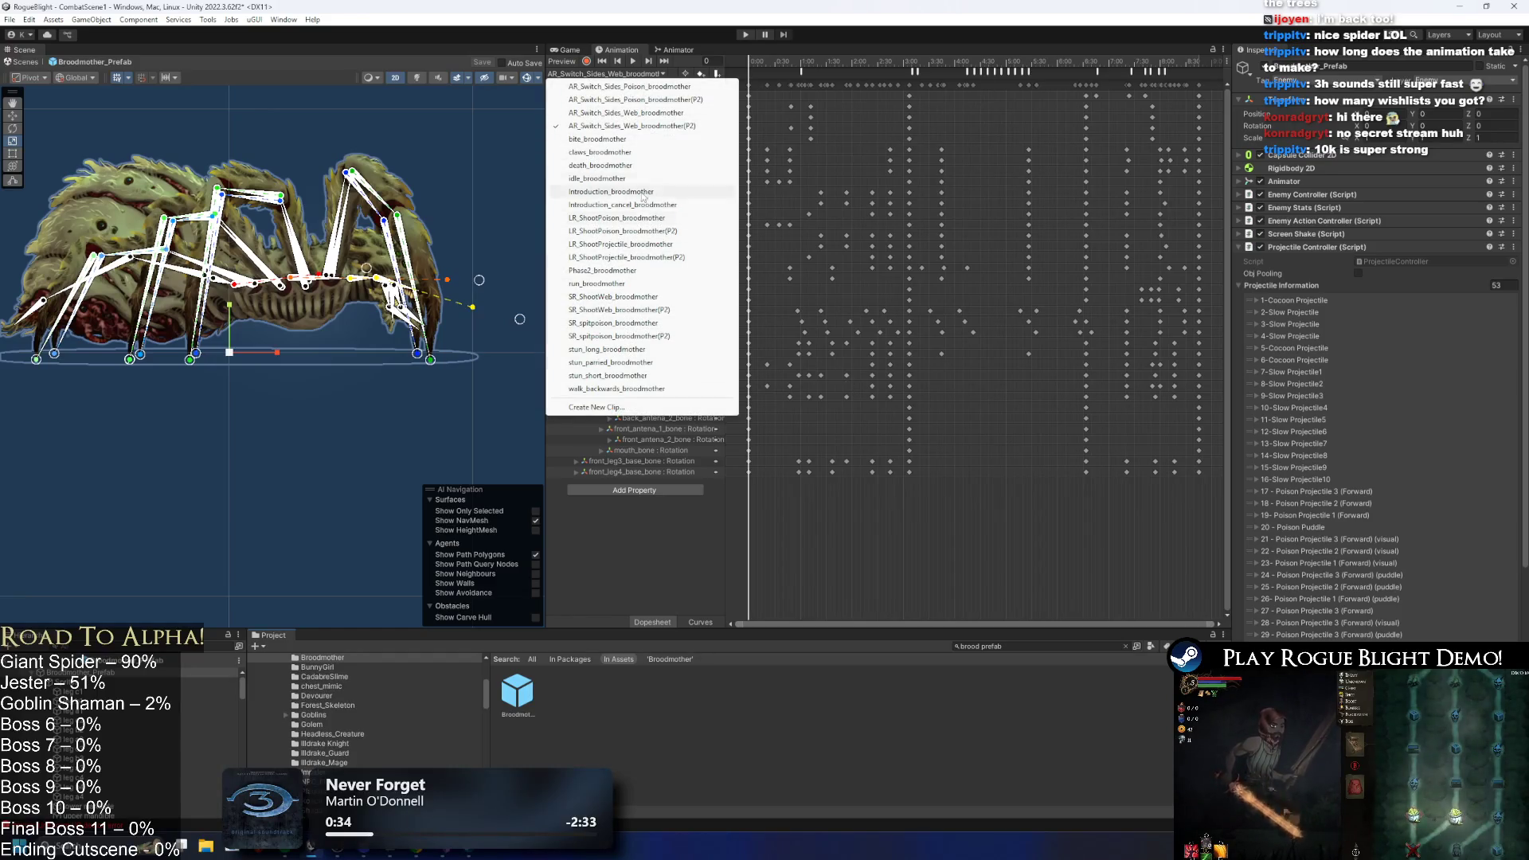
click(624, 164)
drag(858, 63, 985, 56)
click(1311, 247)
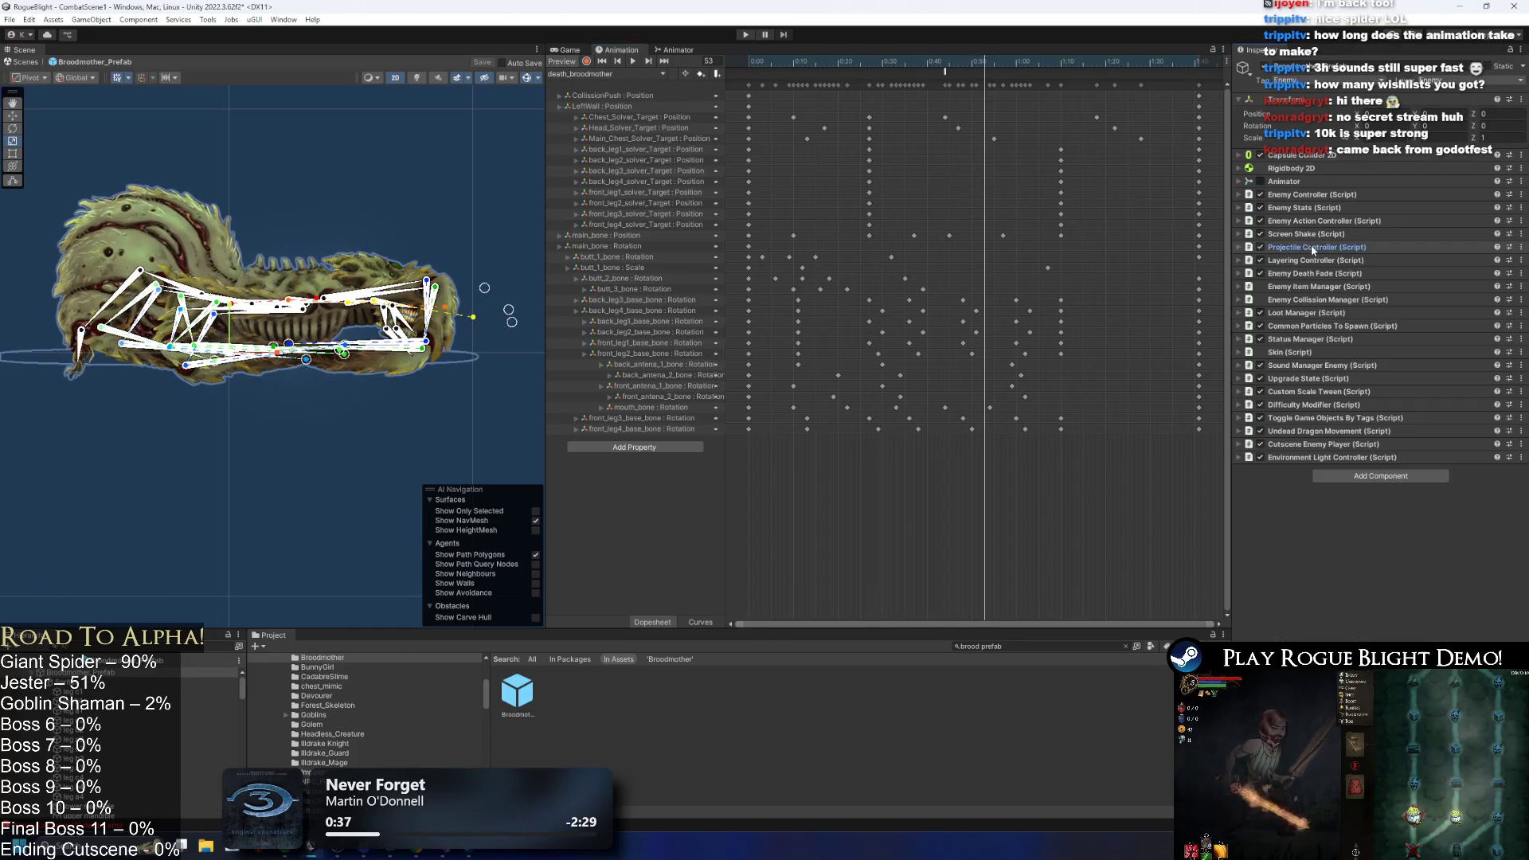
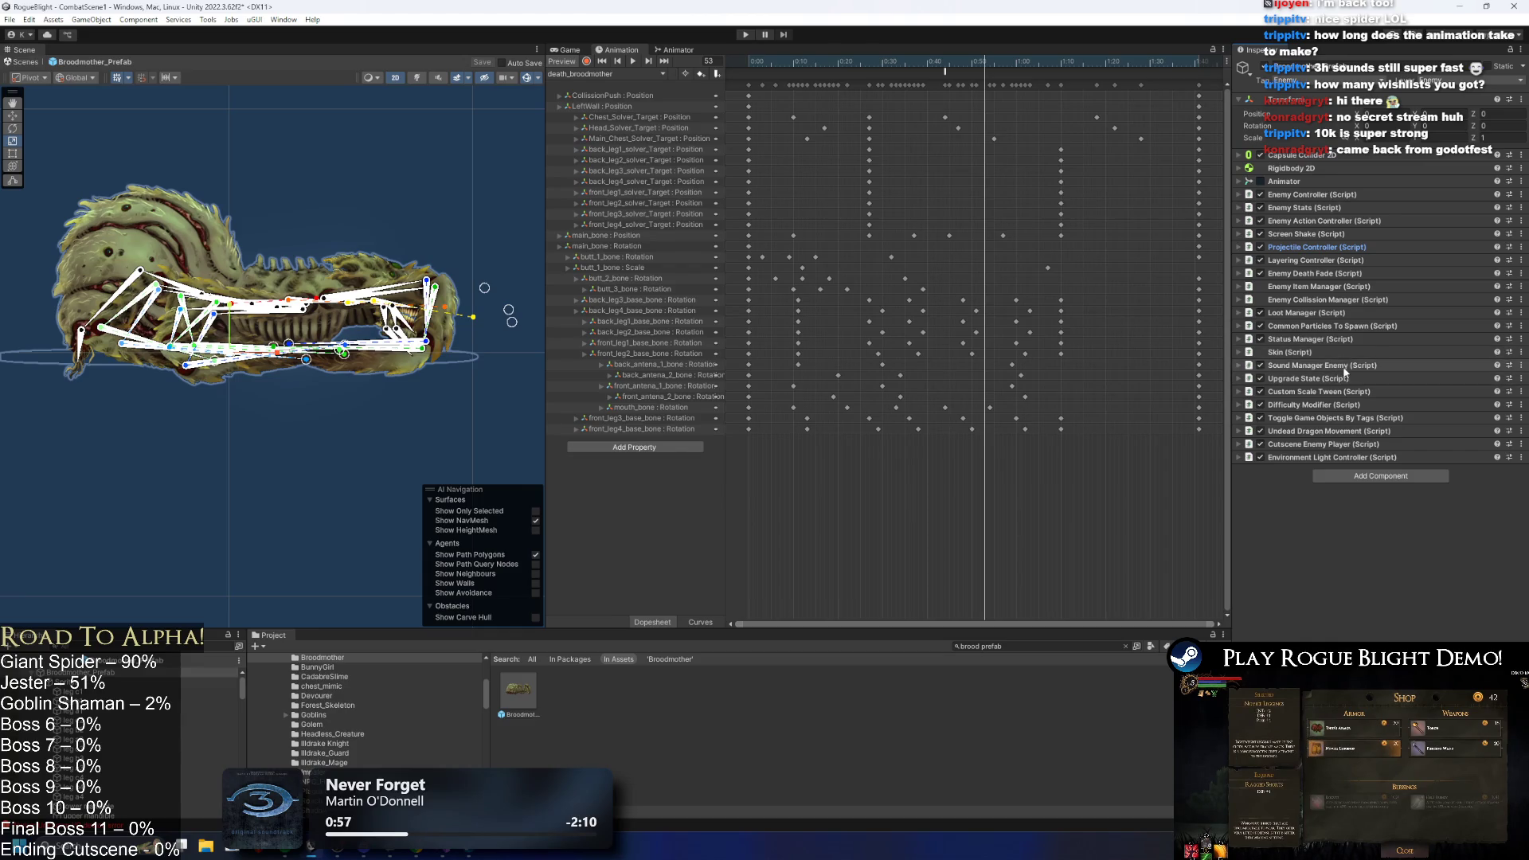
- Glance over the Undead Dragon Movement, Cutscene Enemy Player and Environment Light Controller components
click(1354, 431)
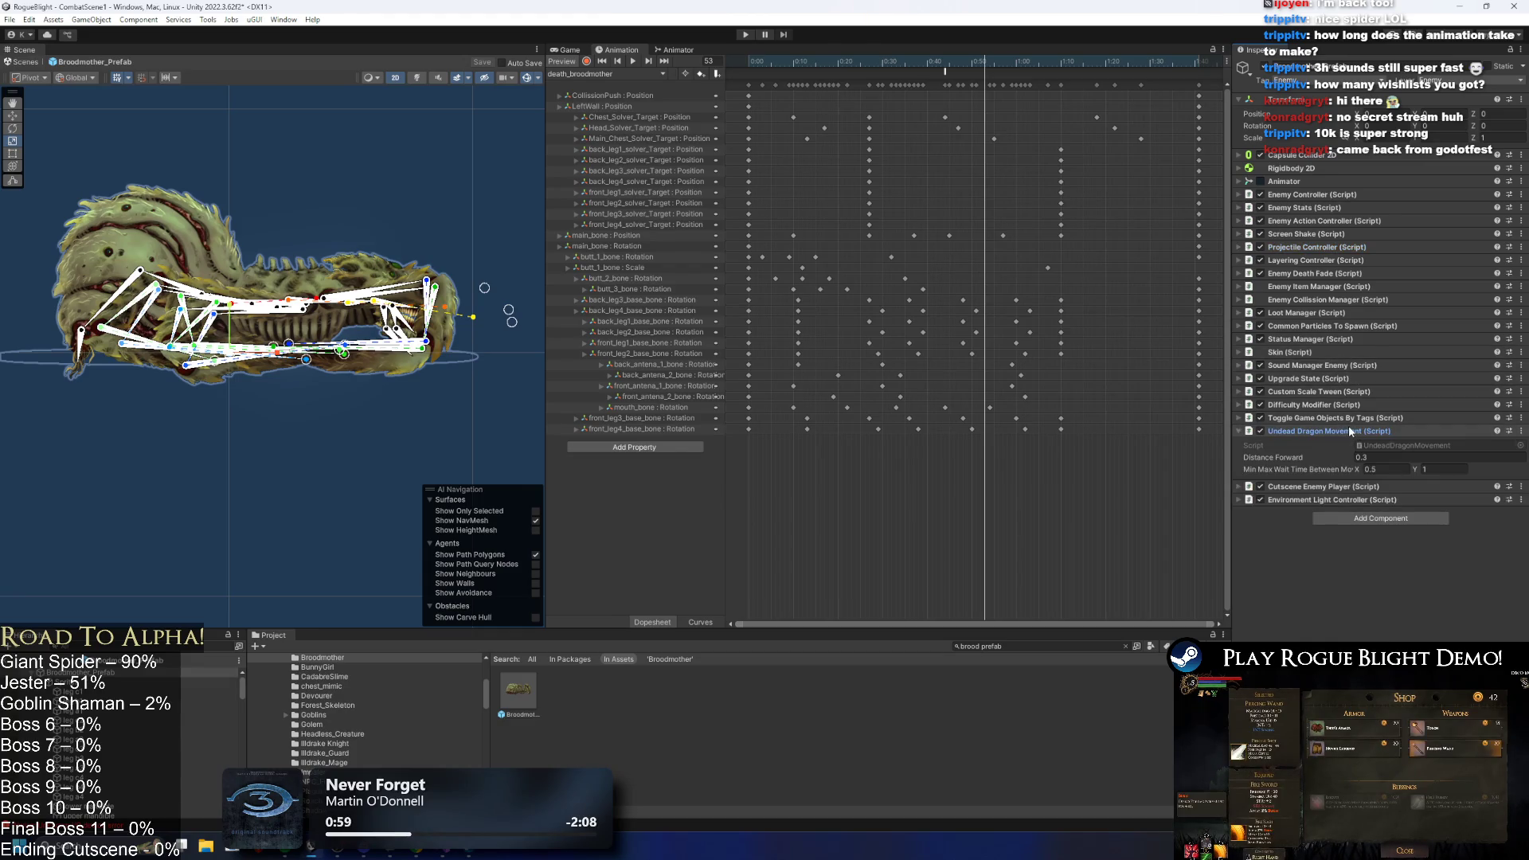
click(1355, 431)
click(1361, 447)
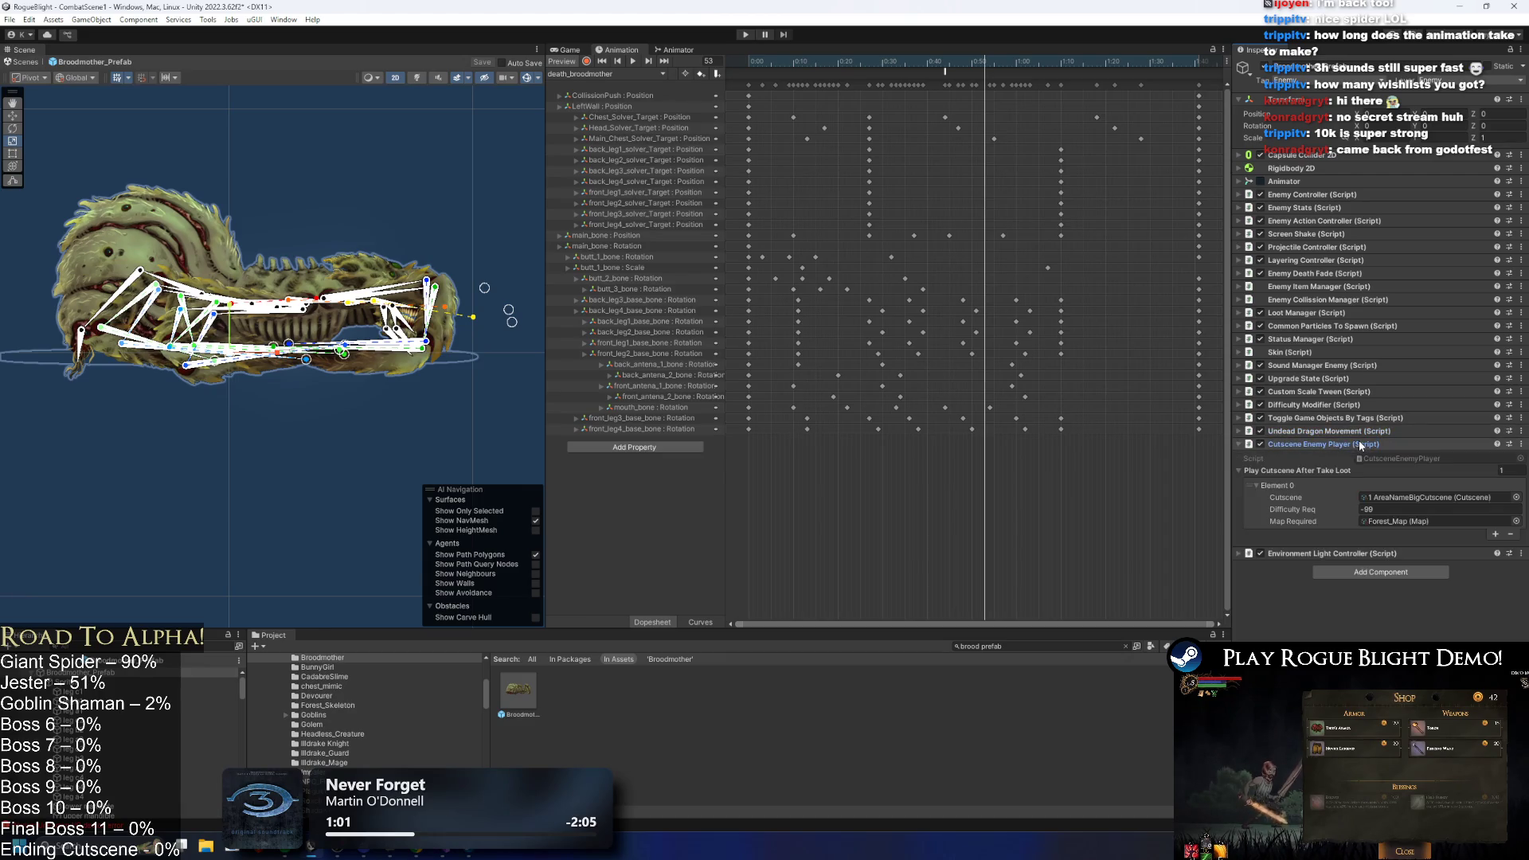
click(1361, 444)
click(1362, 457)
click(1362, 457)
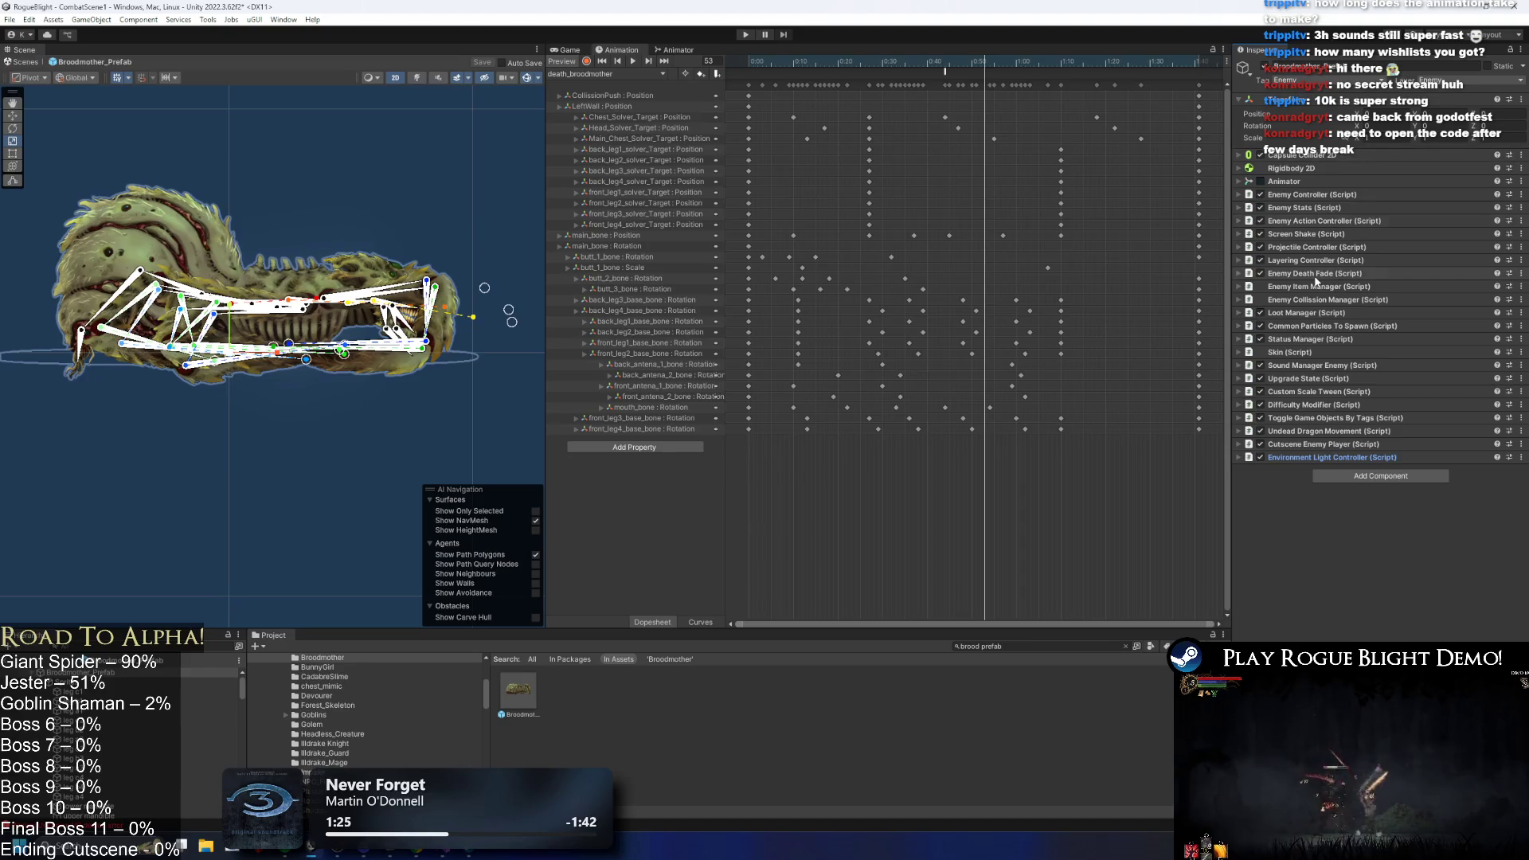
- Review the Sound Manager Enemy, Difficulty Modifier, Toggle Game Objects By Tags and Undead Dragon Movement settings
click(1343, 367)
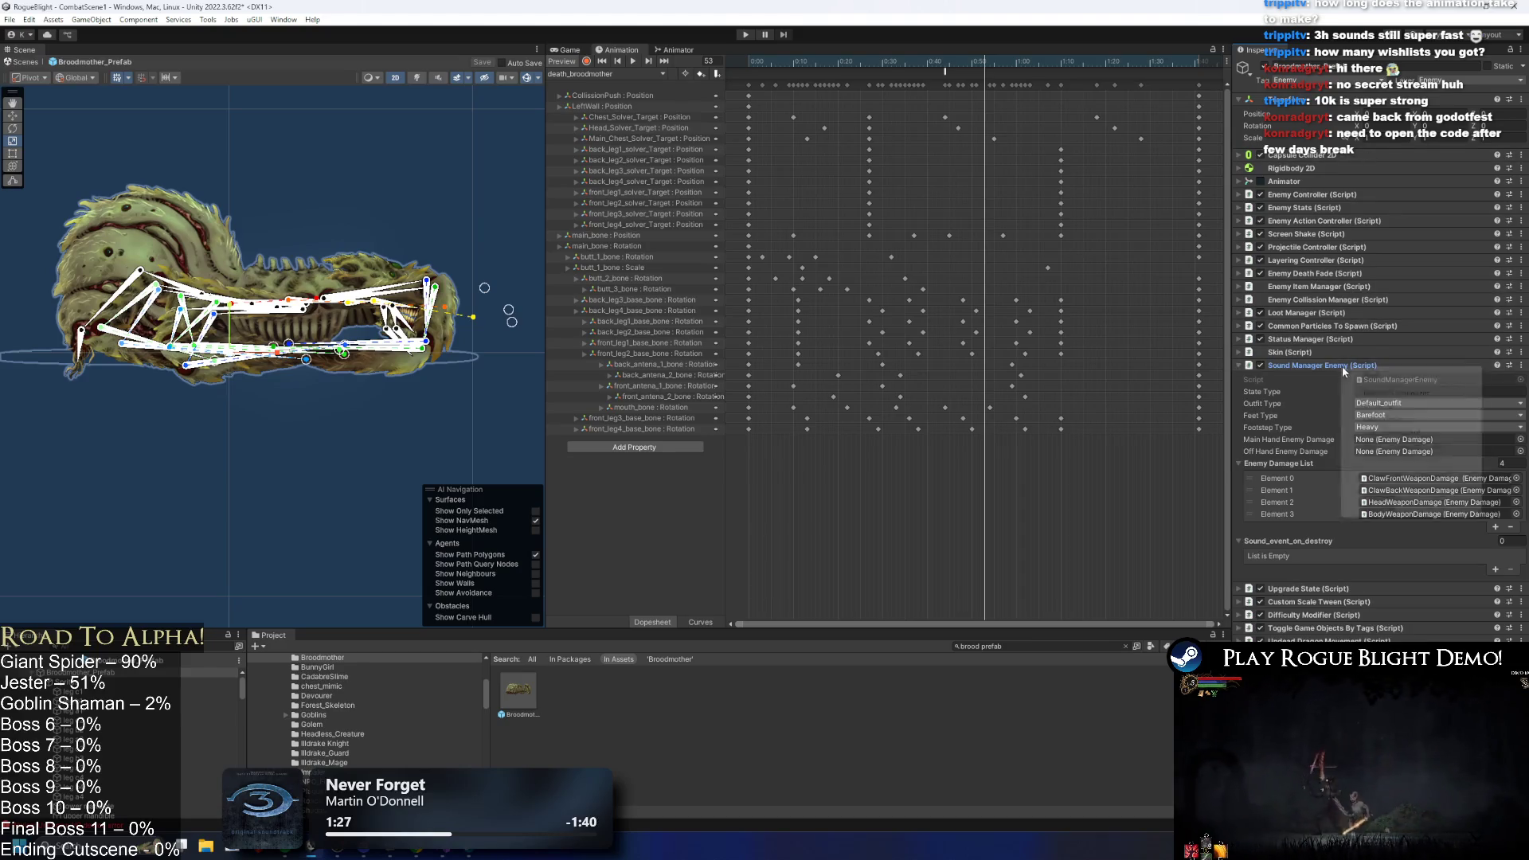
click(1343, 368)
click(1332, 404)
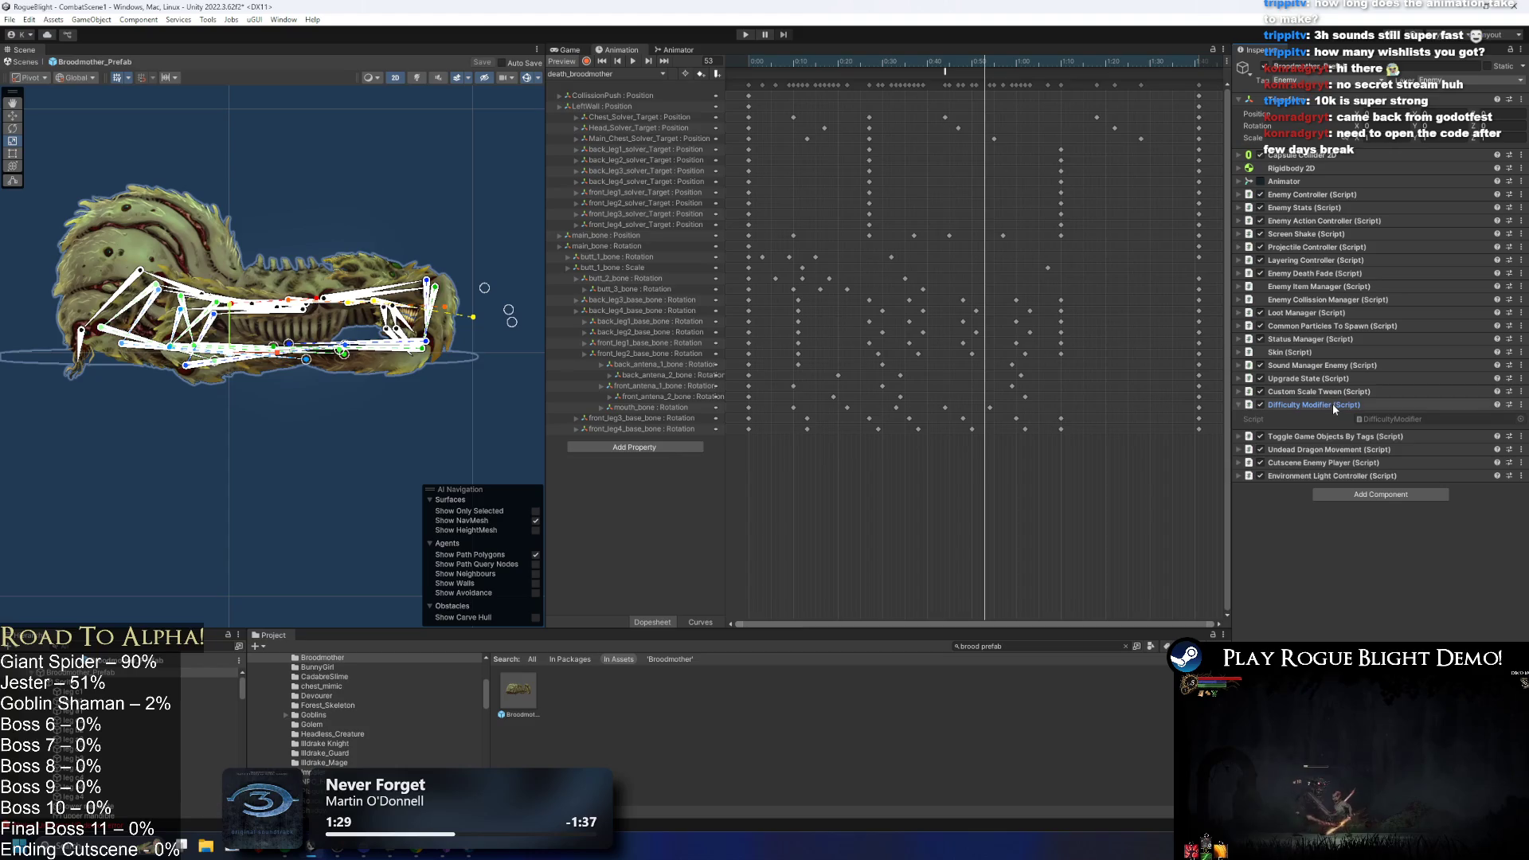
click(1332, 403)
click(1339, 417)
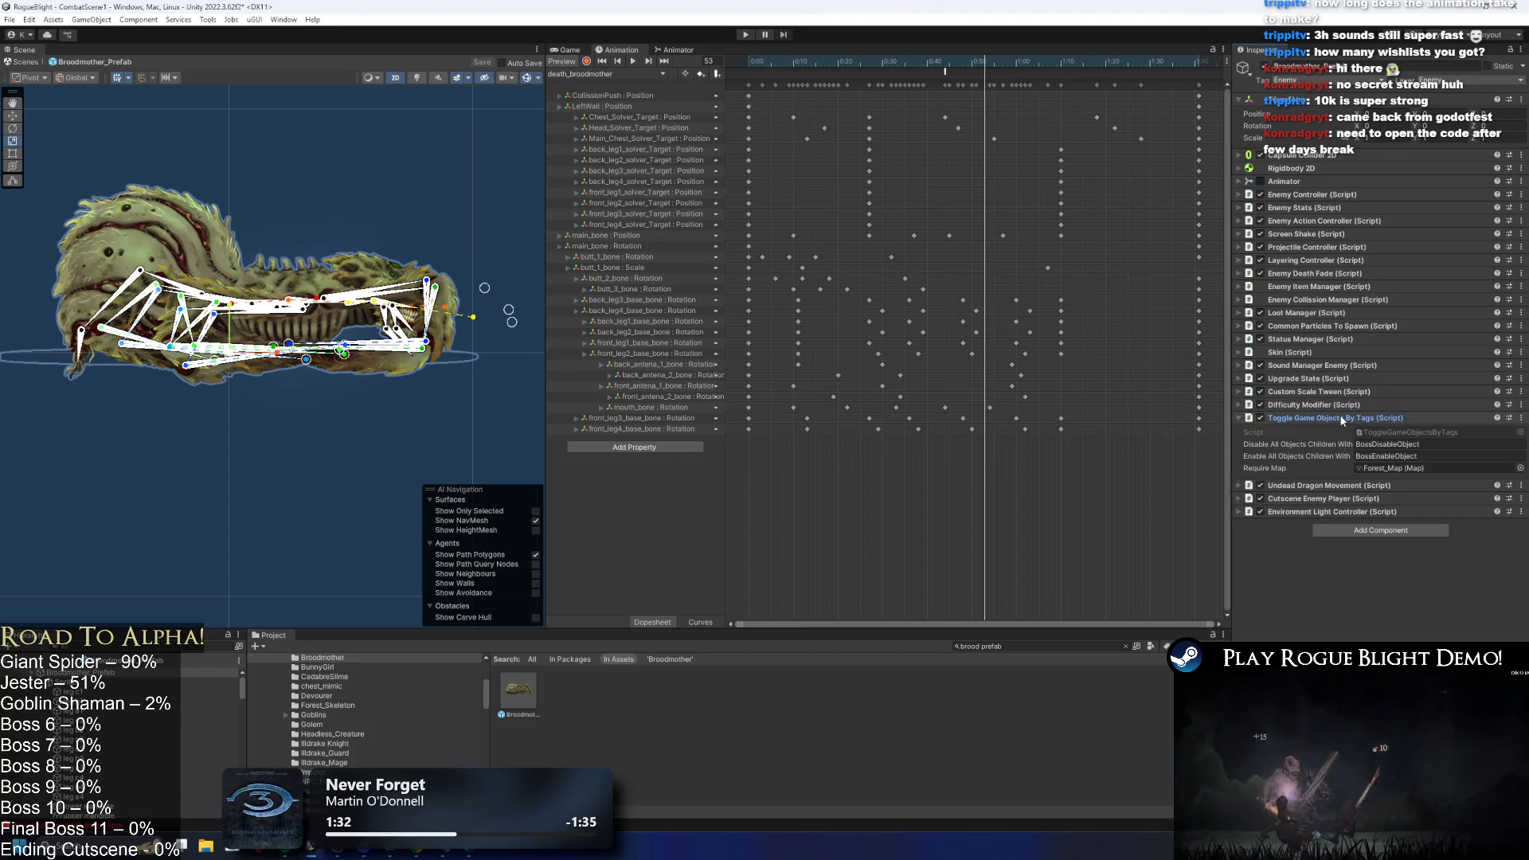
click(1342, 417)
click(1328, 431)
click(1332, 431)
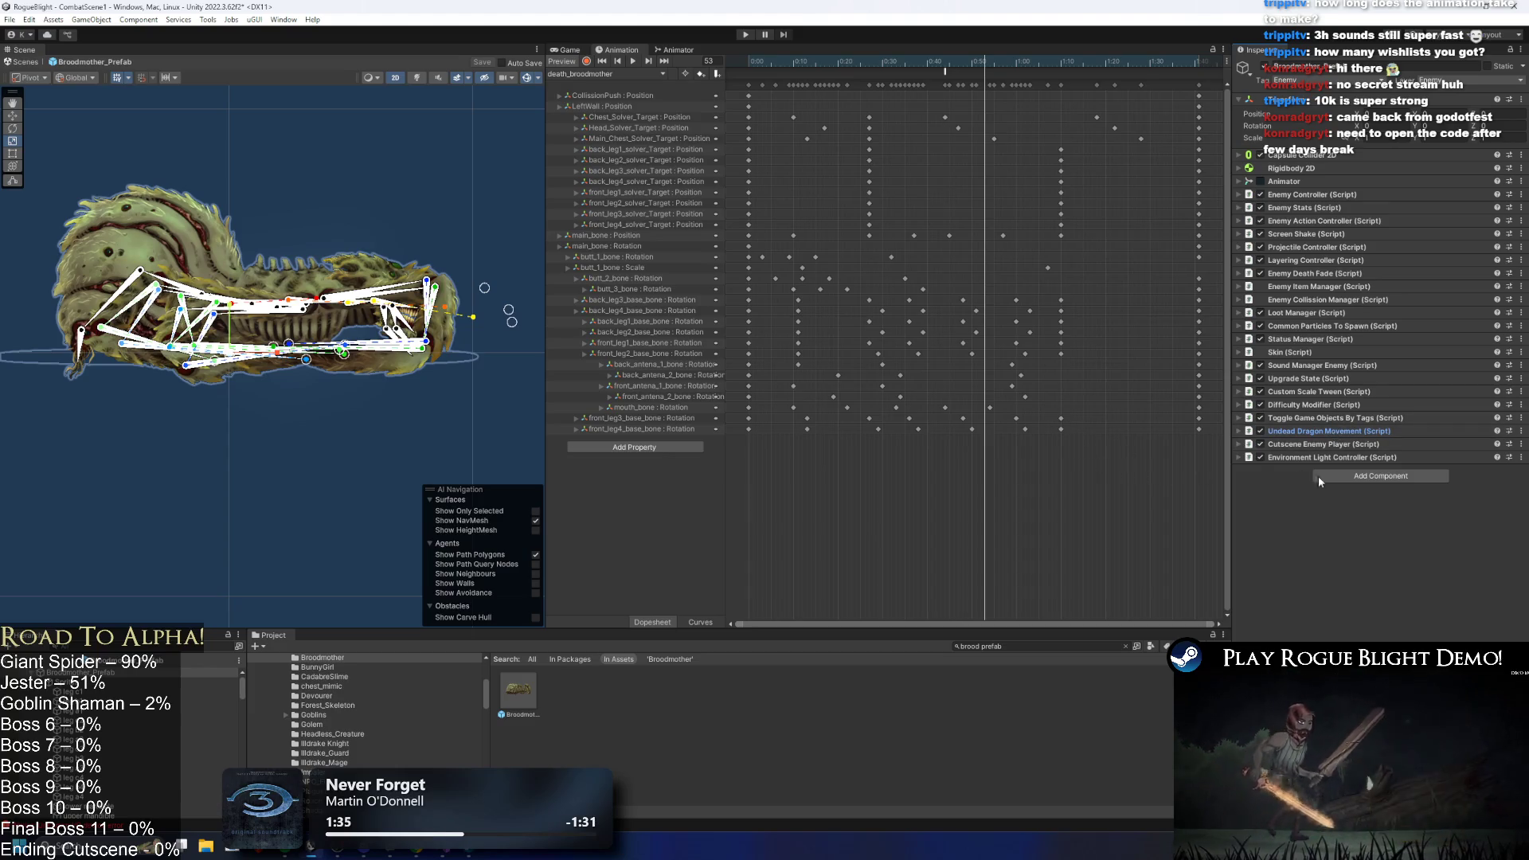
- Inspect the Cutscene Enemy Player and Environment Light Controller settings, then fold them away
click(1331, 444)
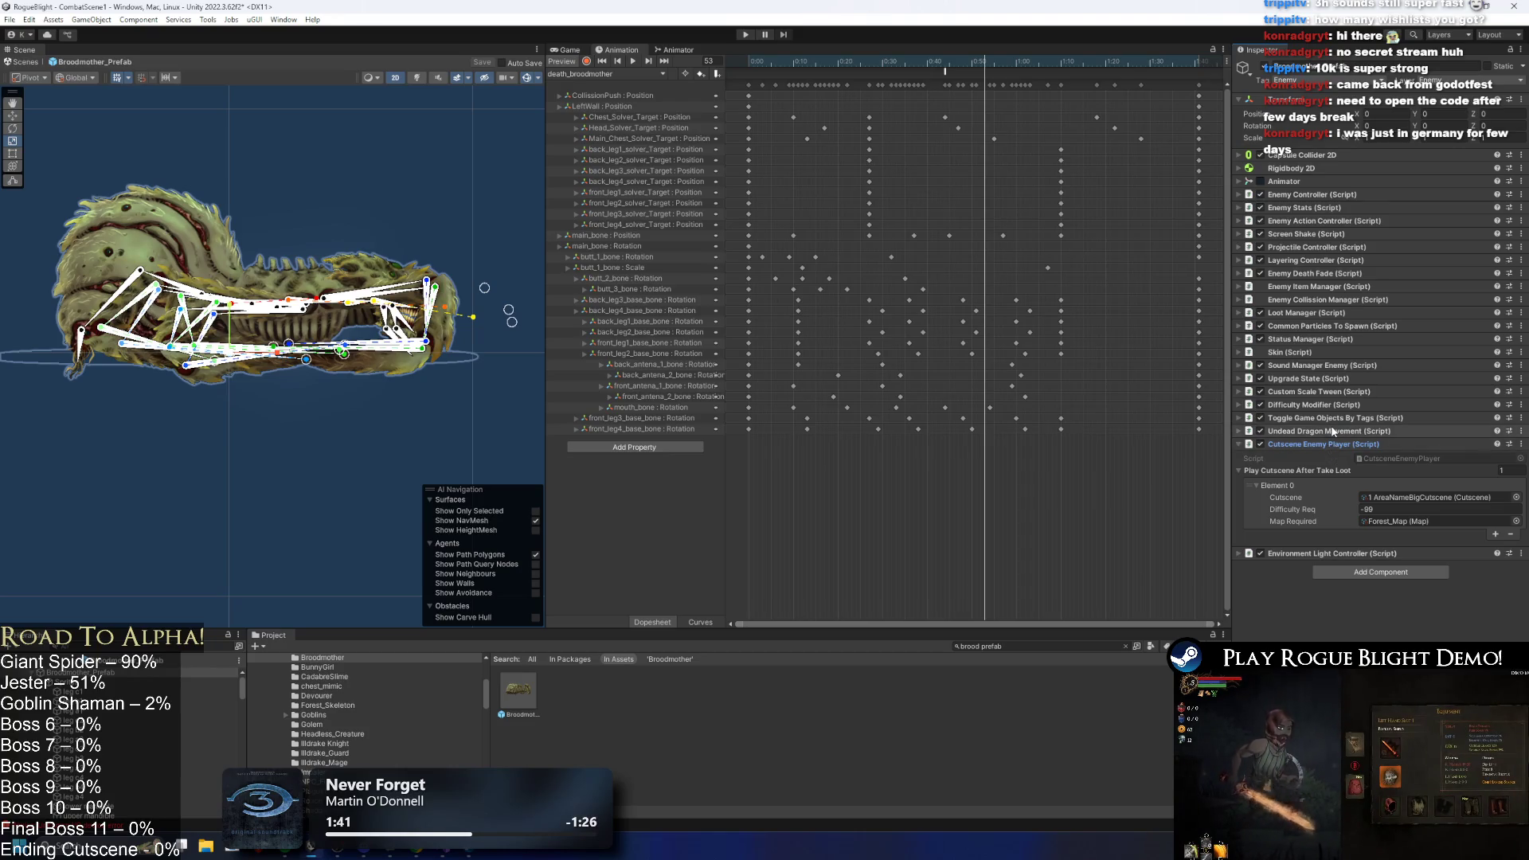
click(1336, 444)
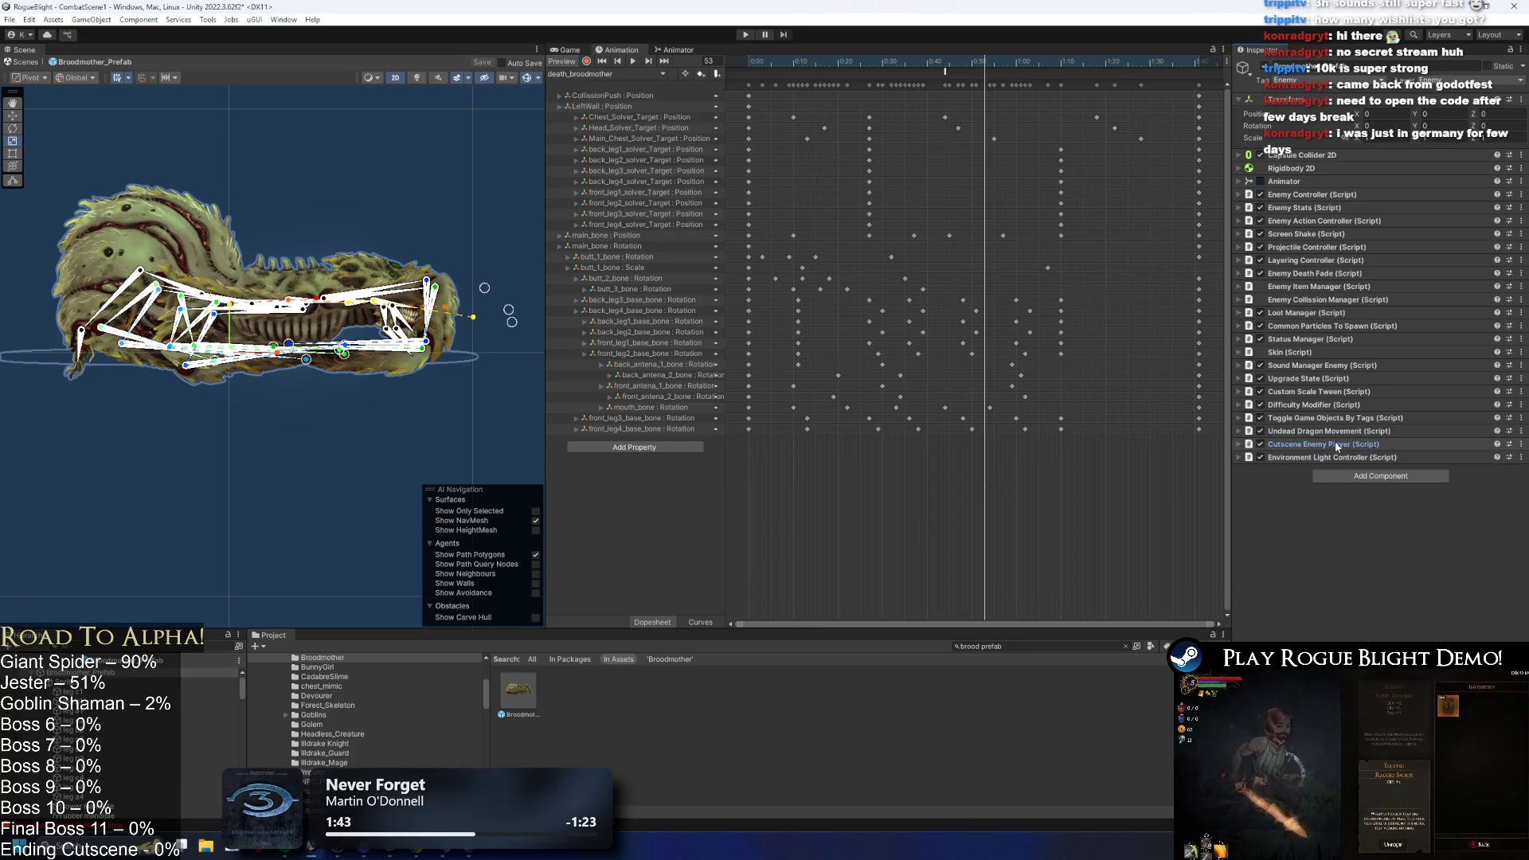
click(1342, 457)
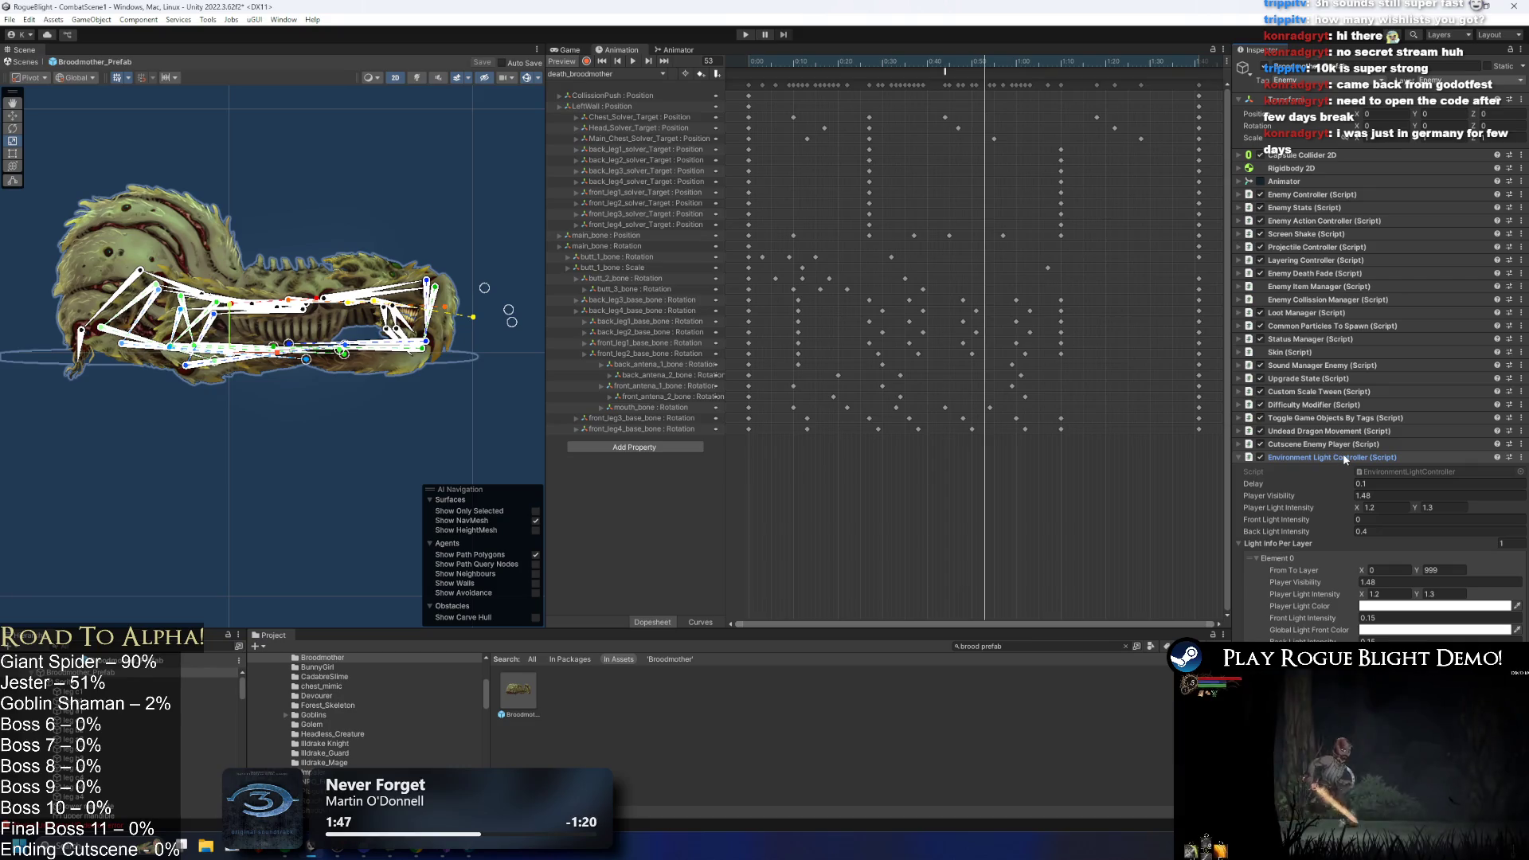
click(1308, 457)
click(1321, 416)
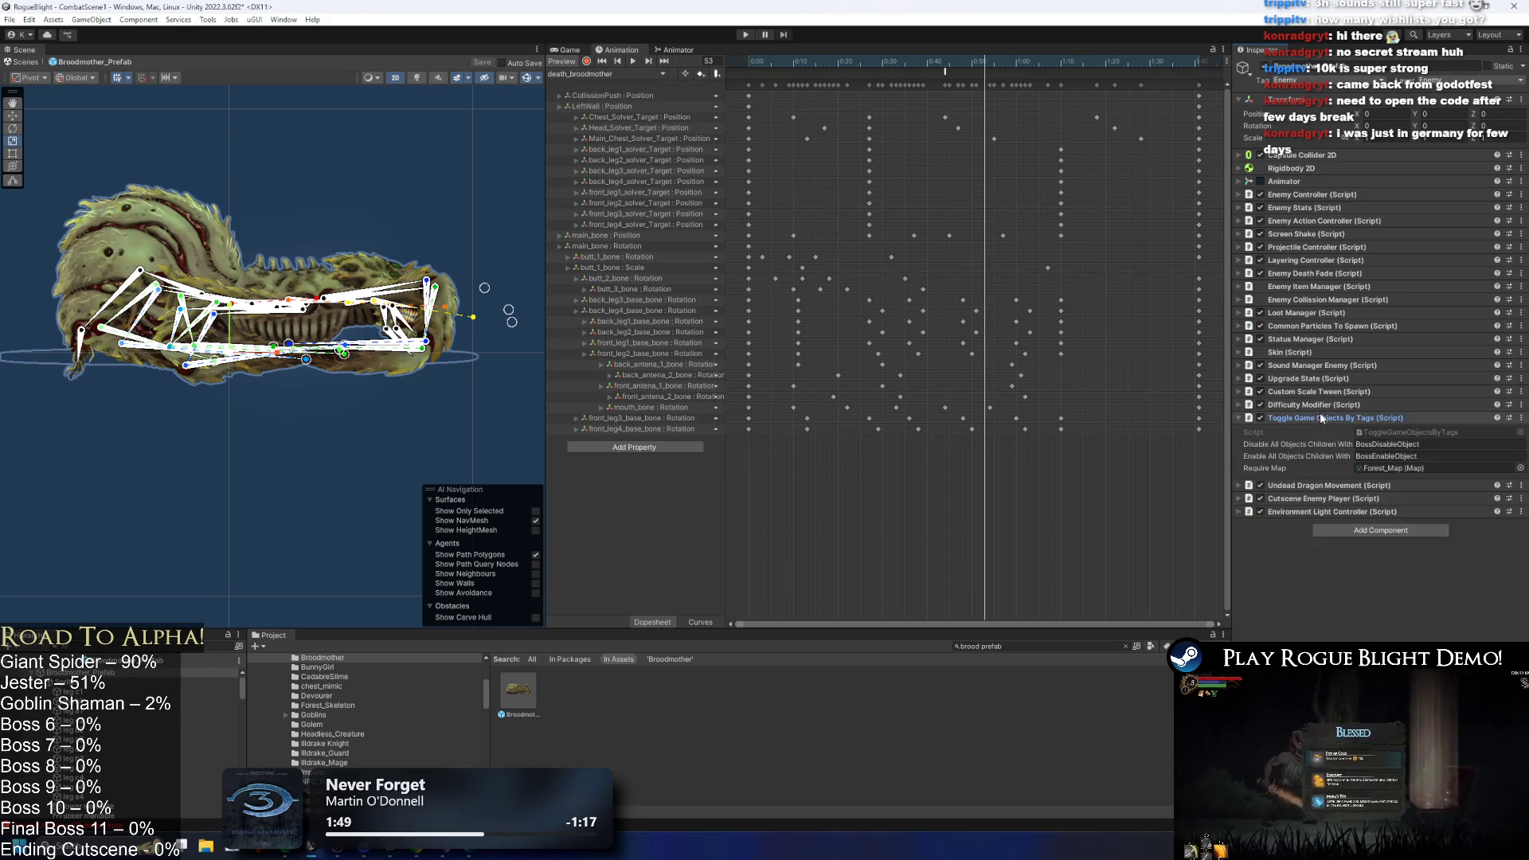
click(1320, 416)
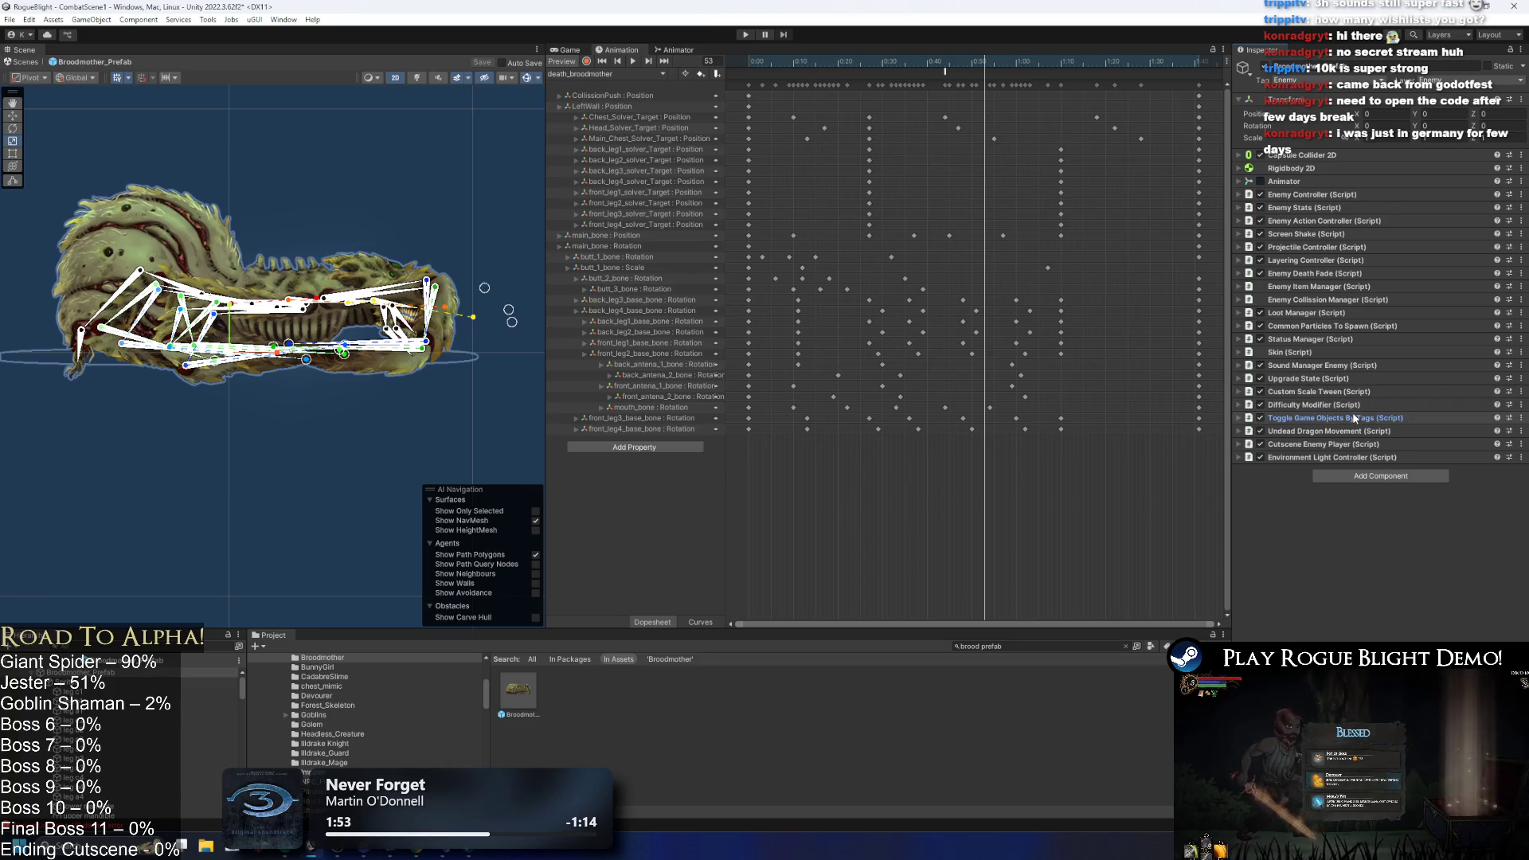
- Check Sound Manager Enemy and Common Particles To Spawn, then expand Enemy Death Fade
click(1336, 365)
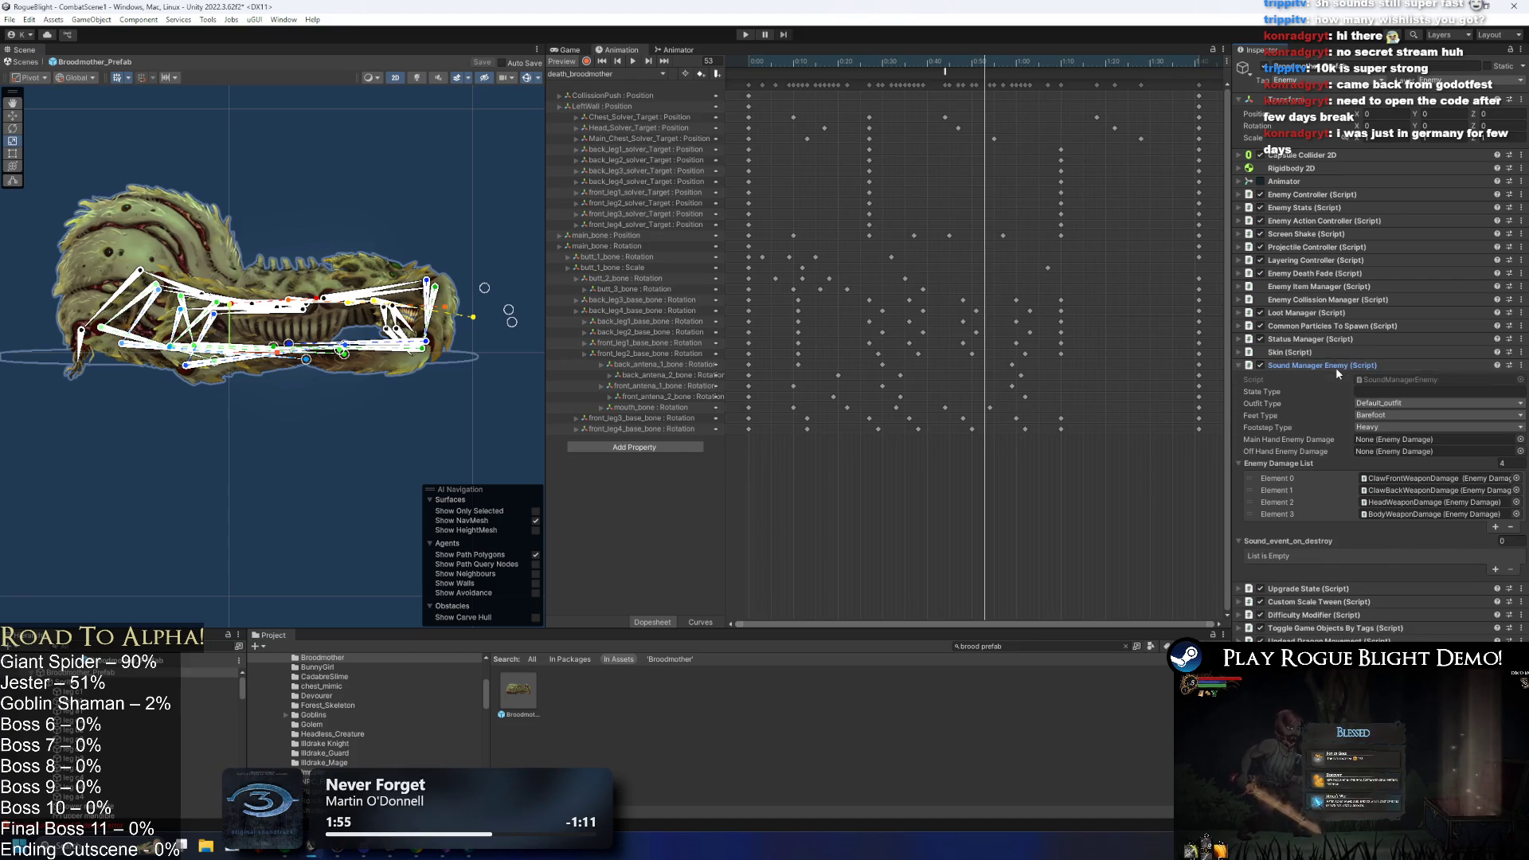
click(1328, 327)
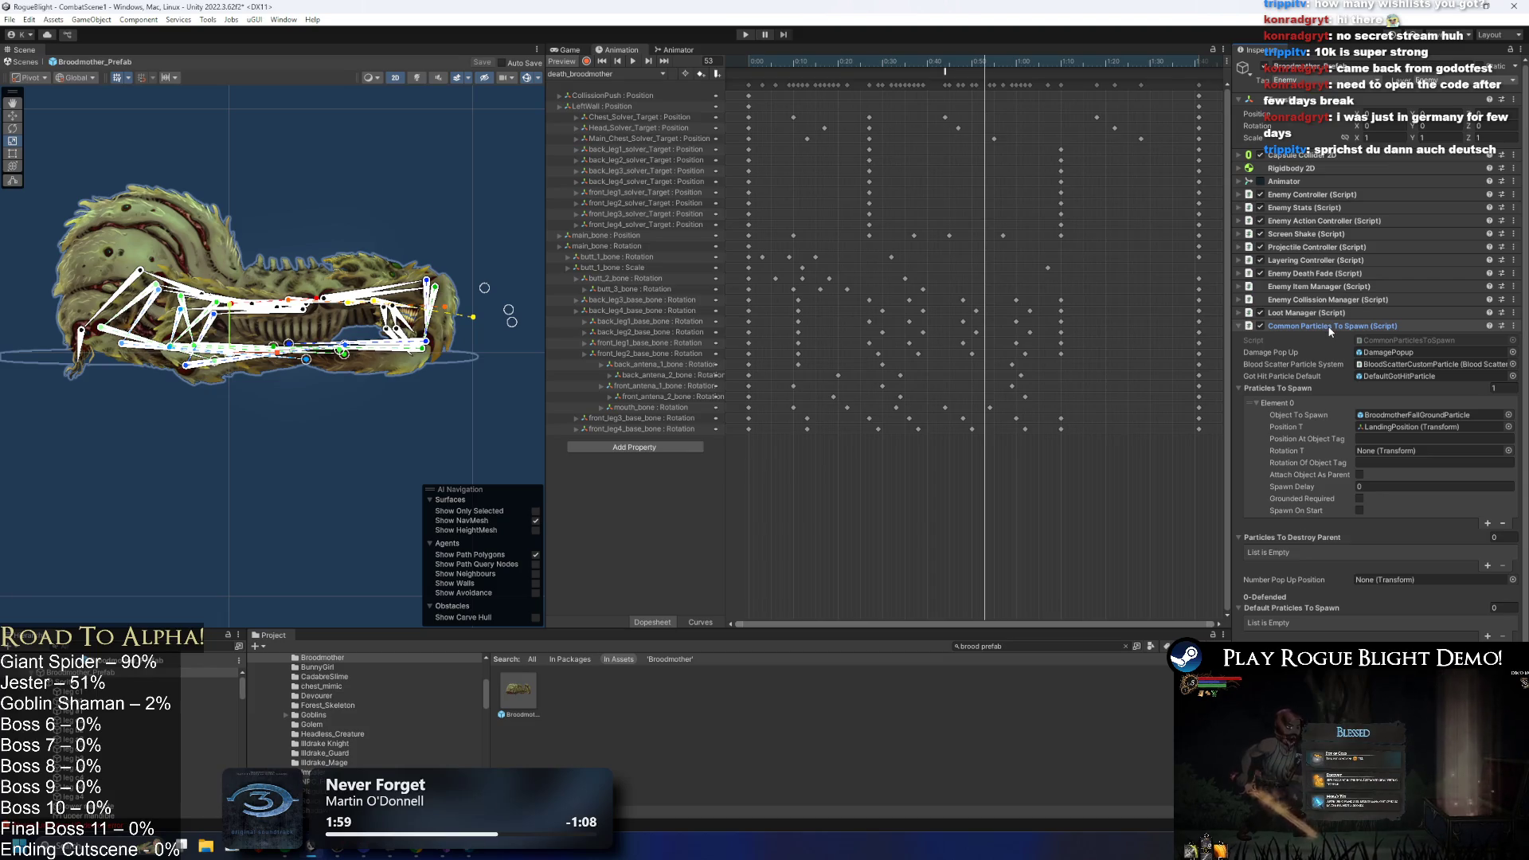
click(1330, 327)
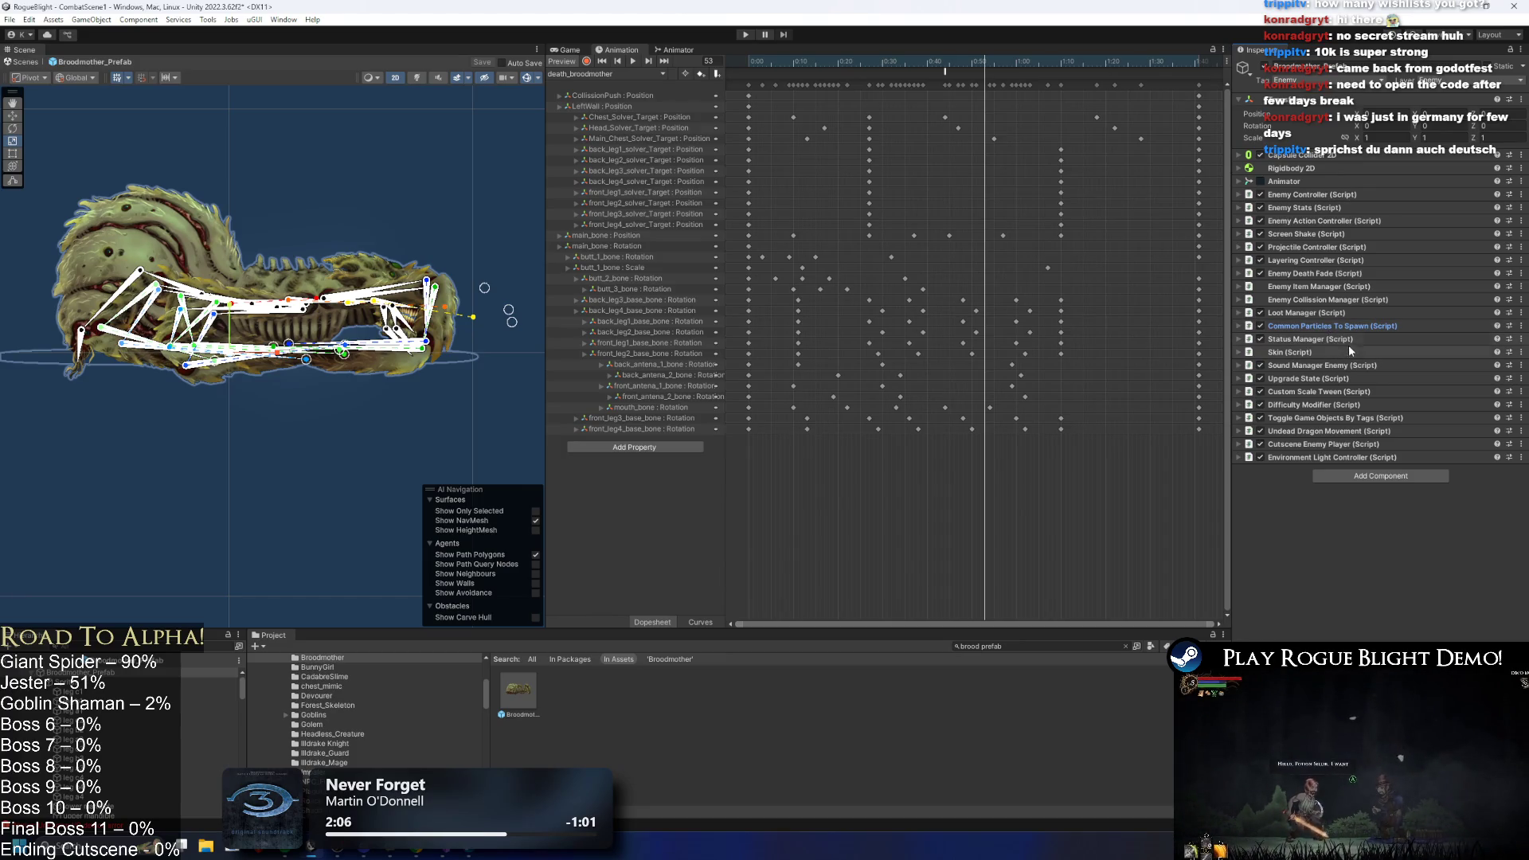
click(1340, 274)
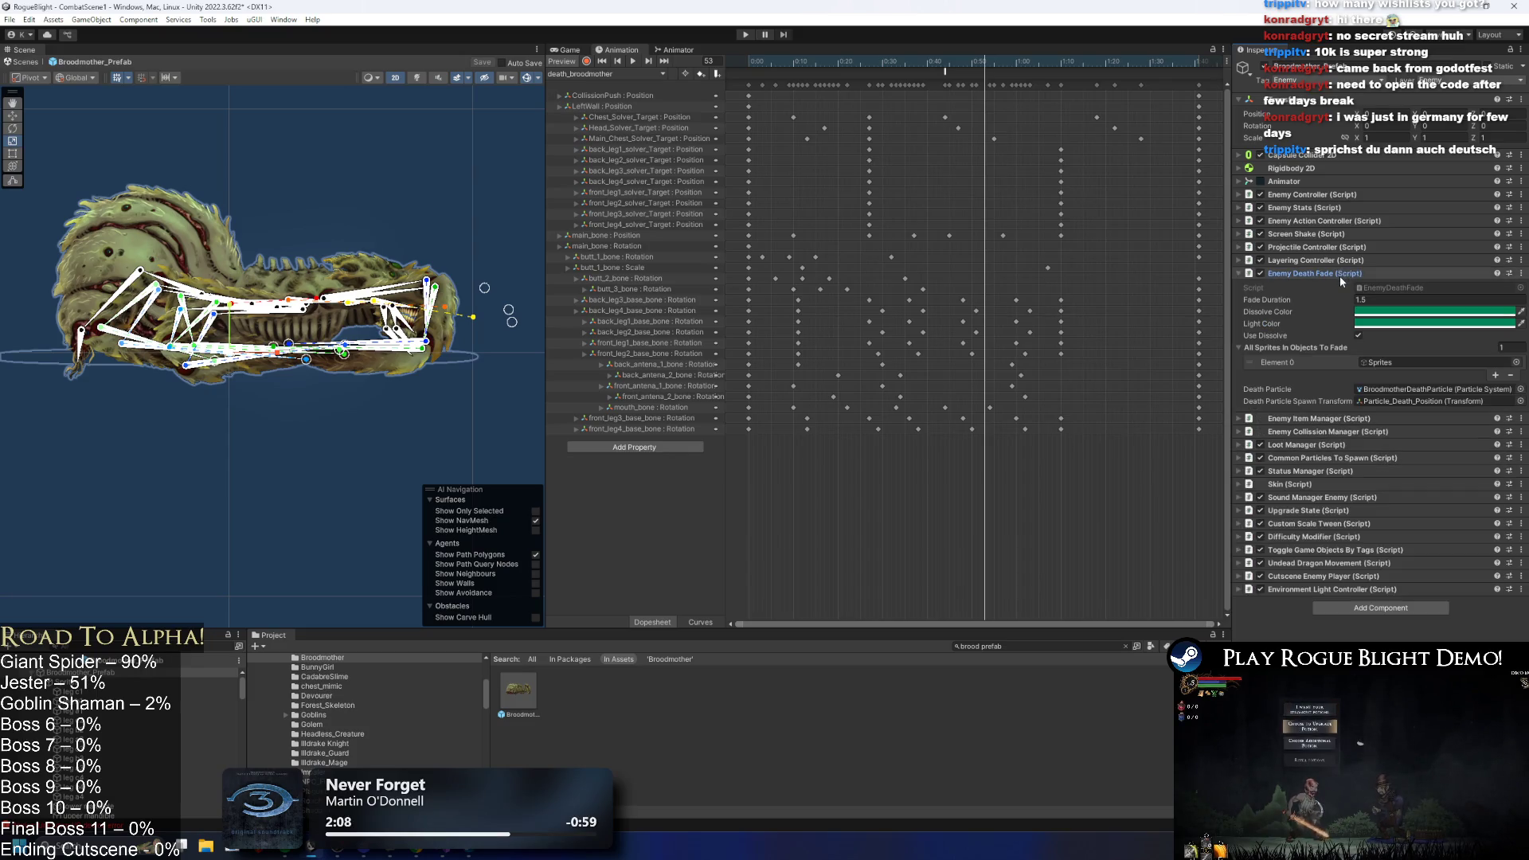
click(1345, 195)
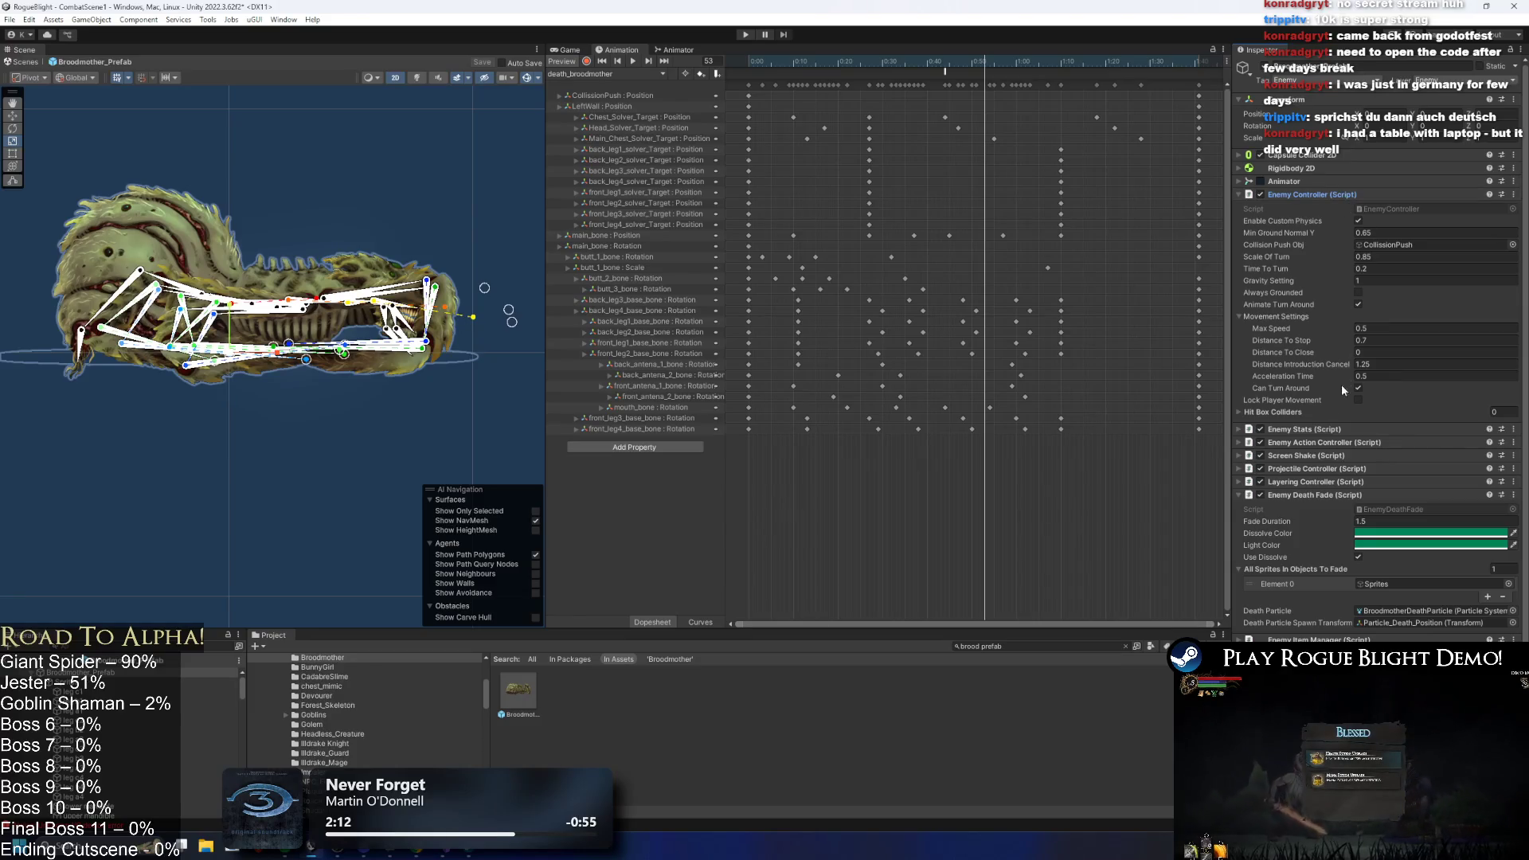
click(1308, 413)
click(1308, 413)
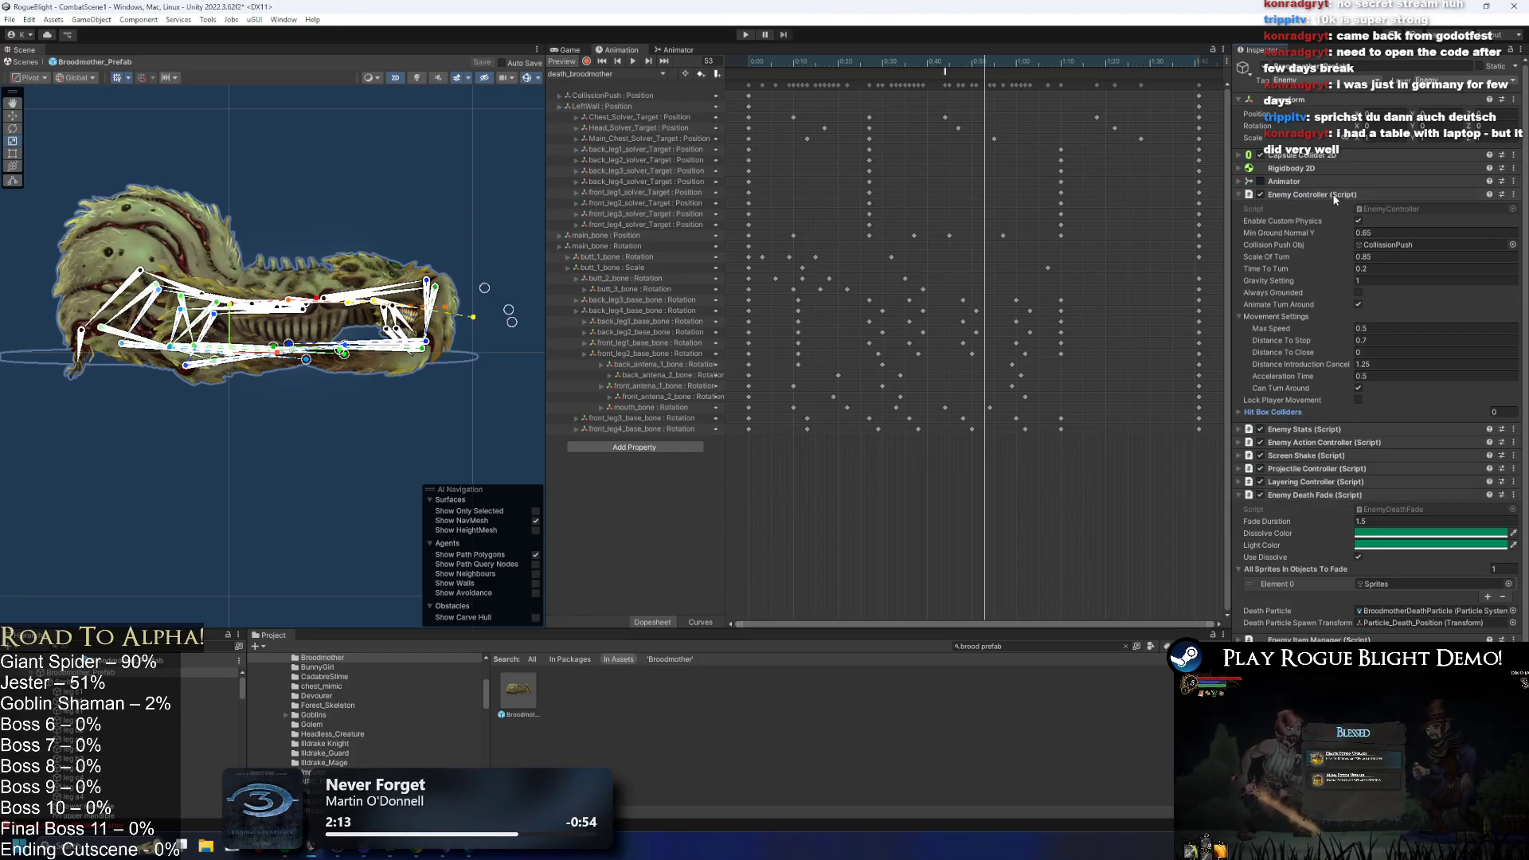
click(1310, 196)
click(1316, 208)
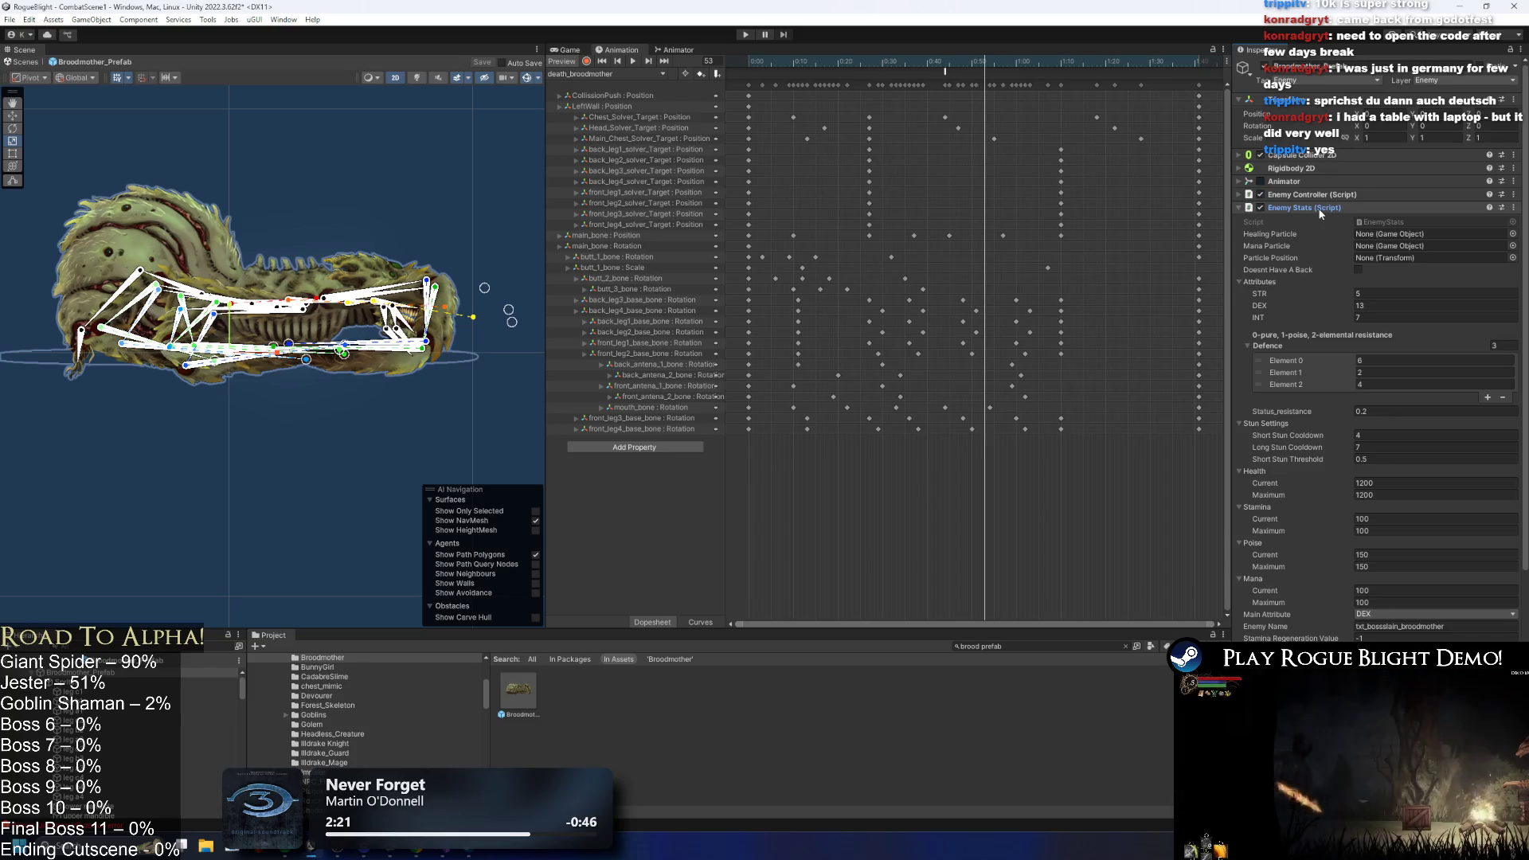
click(1319, 208)
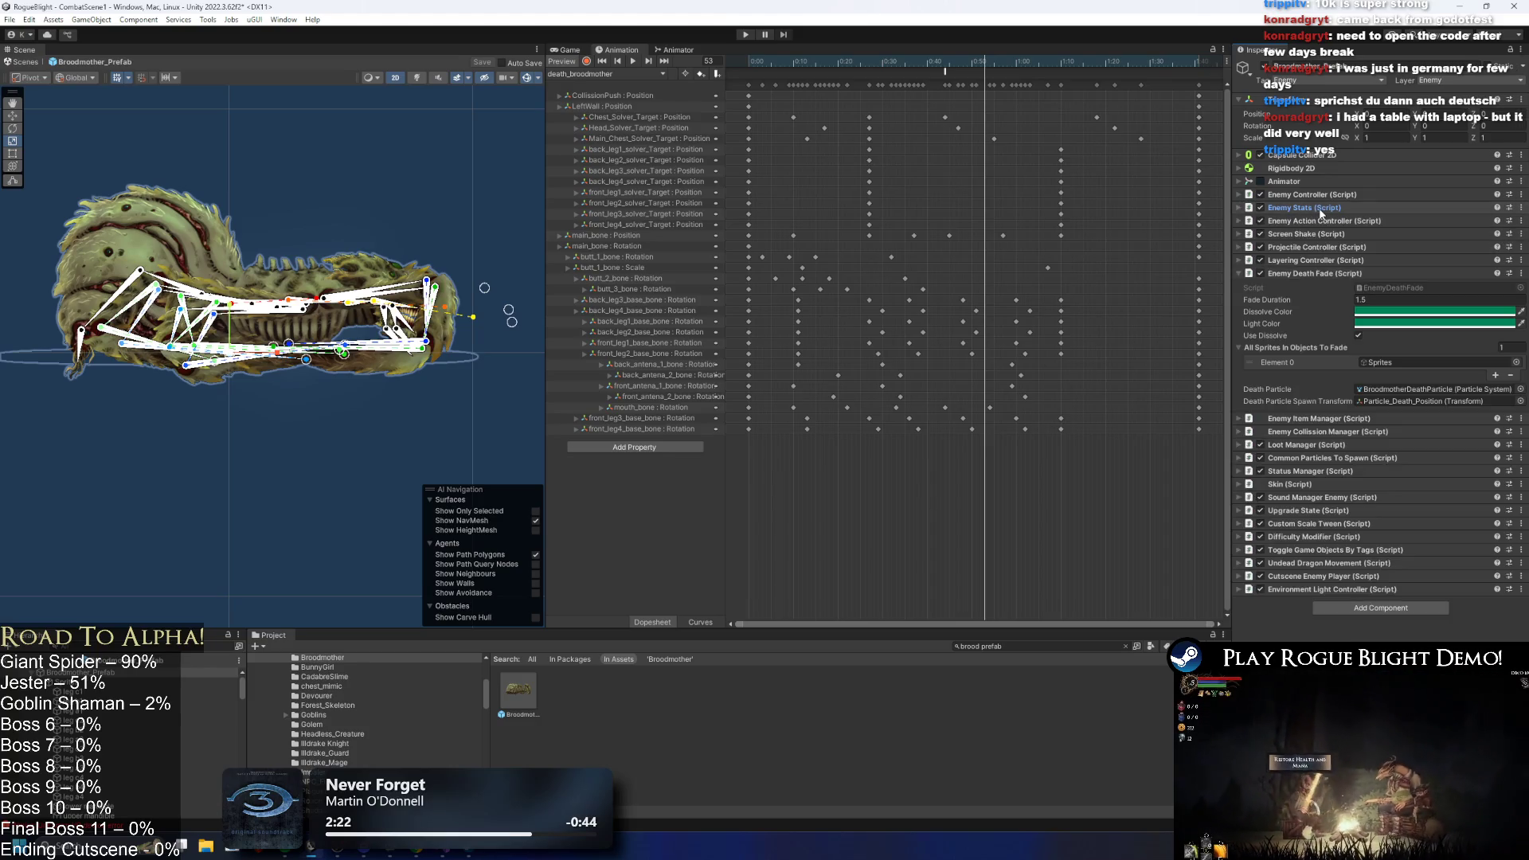
click(1314, 273)
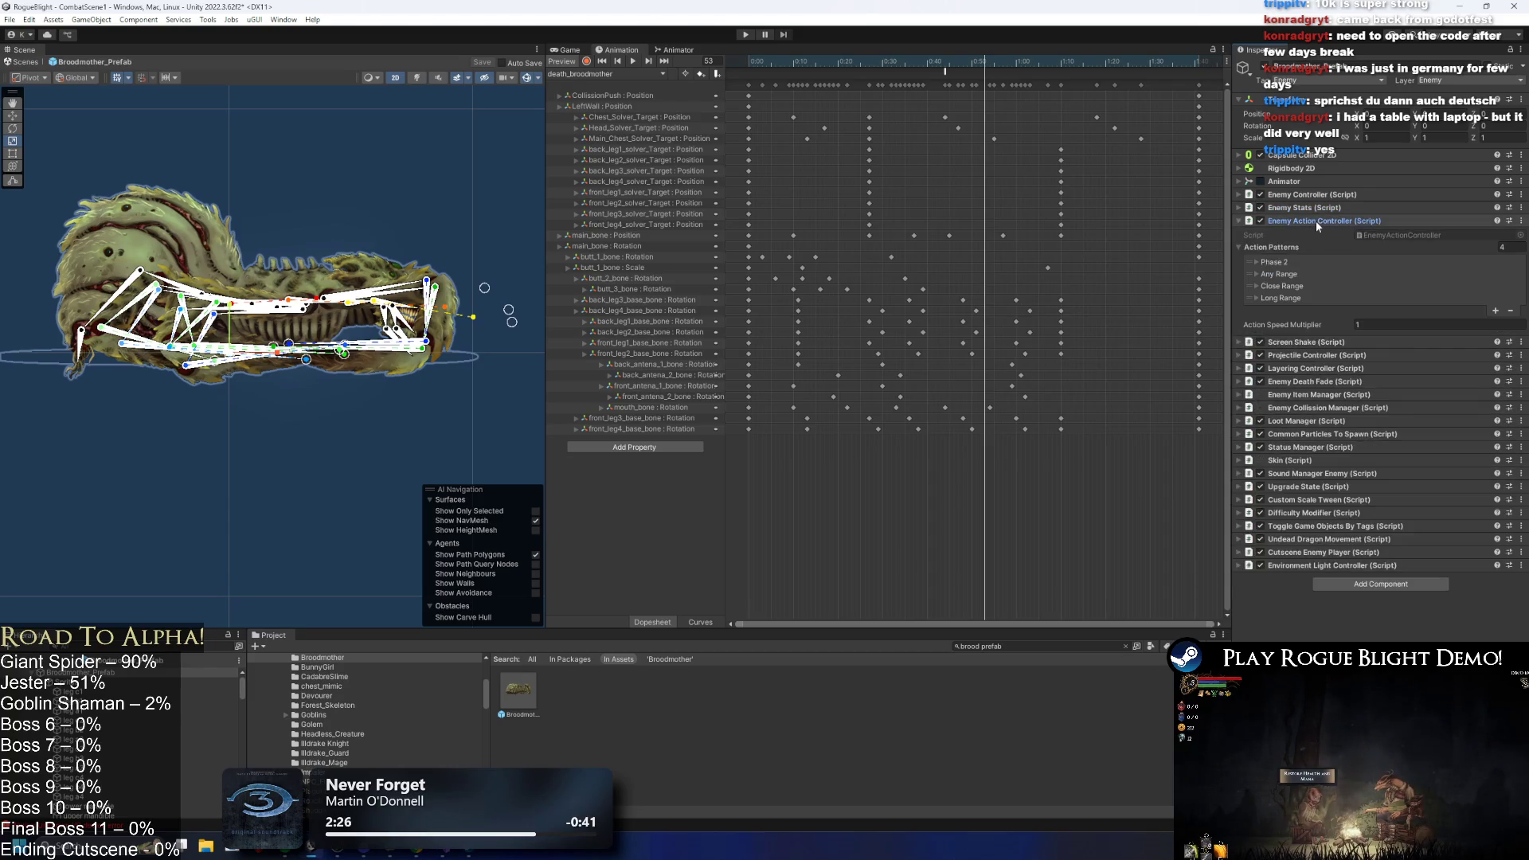
click(1323, 232)
click(1322, 232)
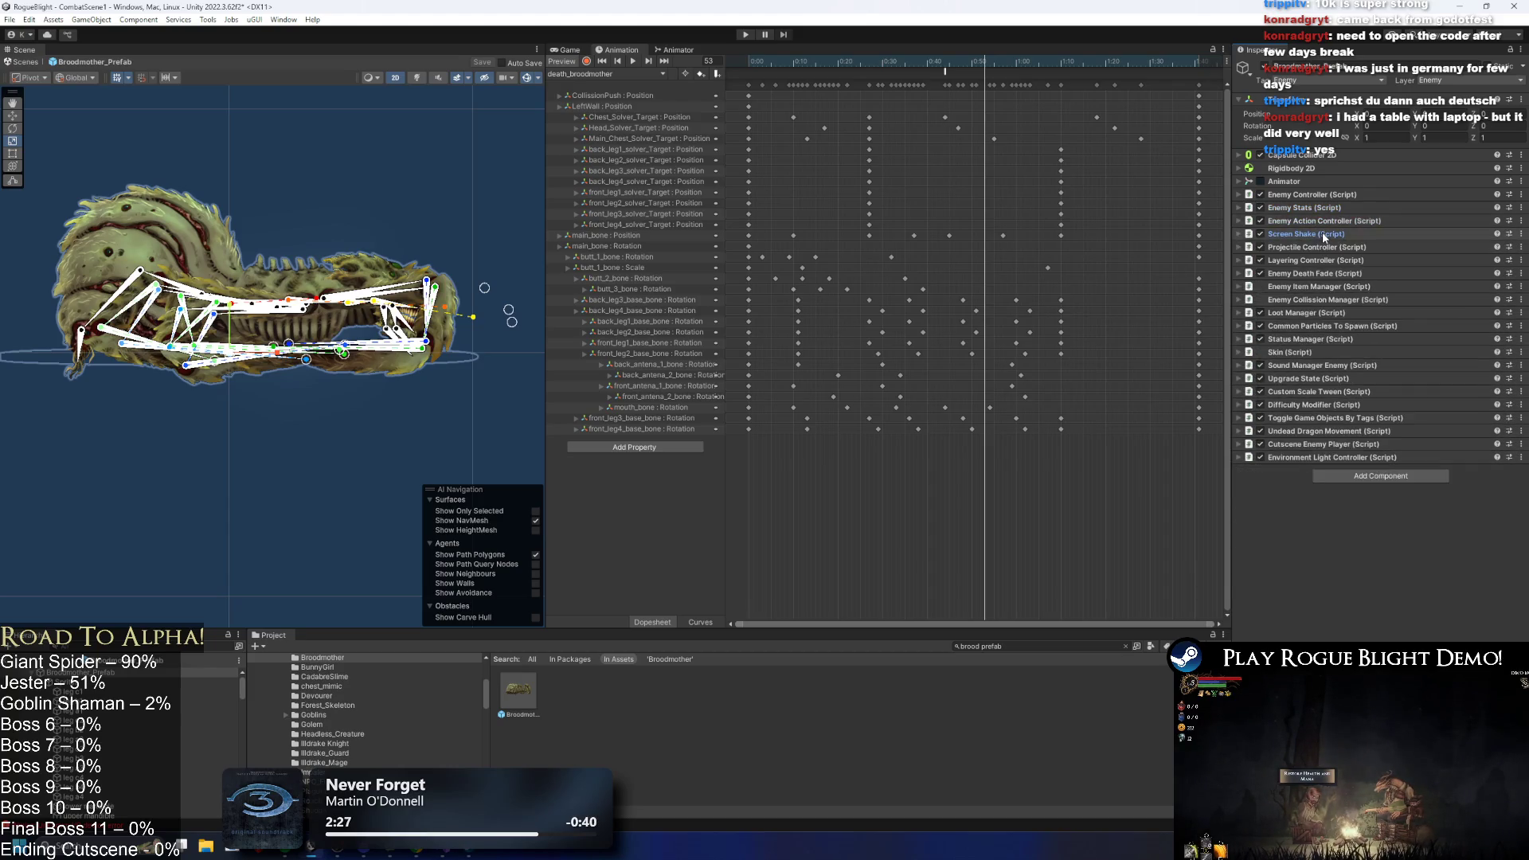
click(1326, 246)
click(1325, 246)
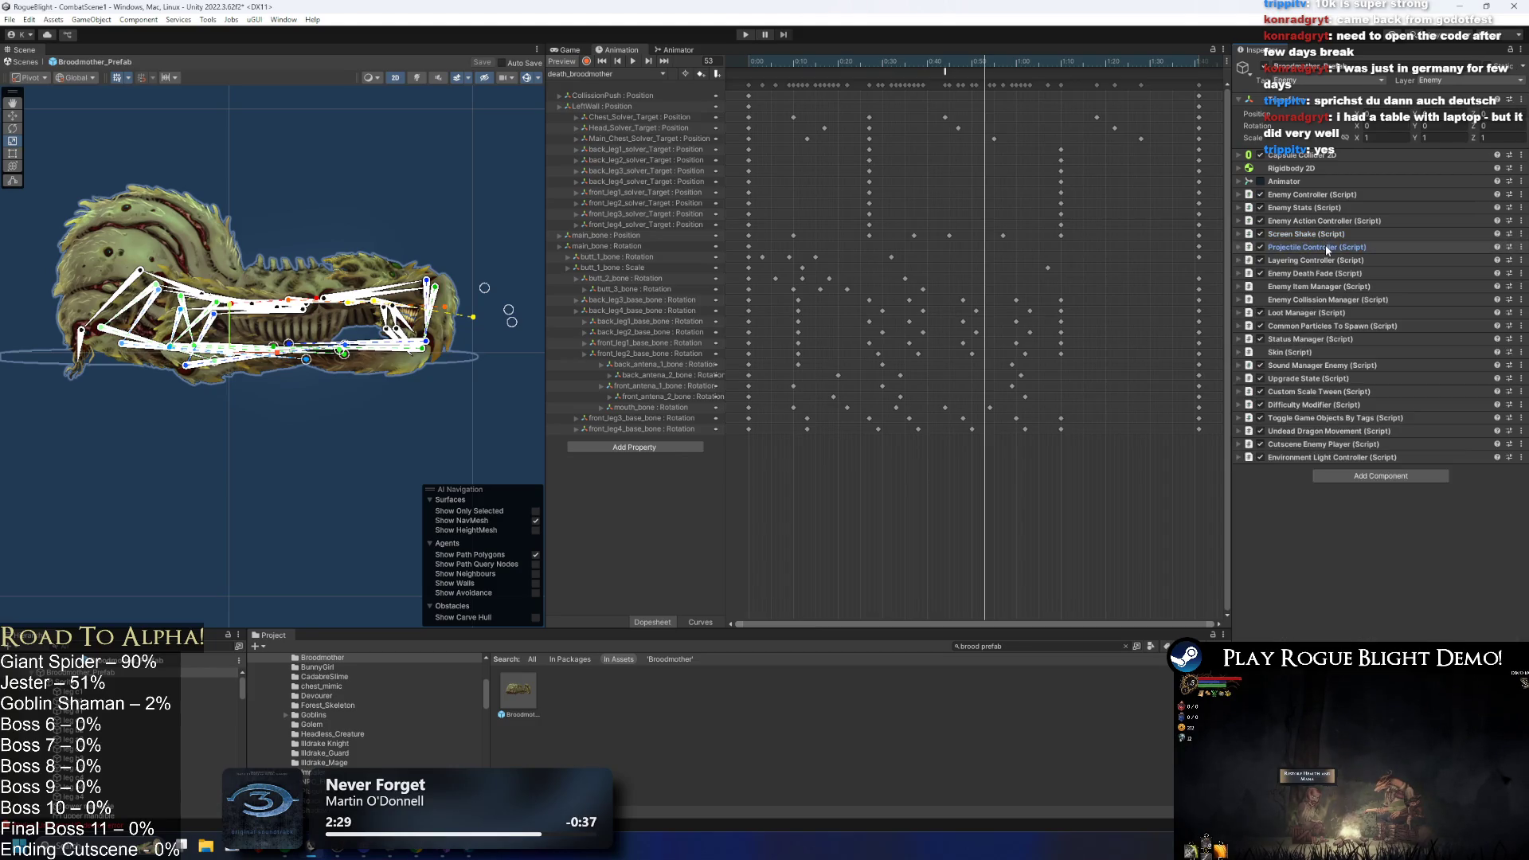
click(1330, 259)
click(1331, 260)
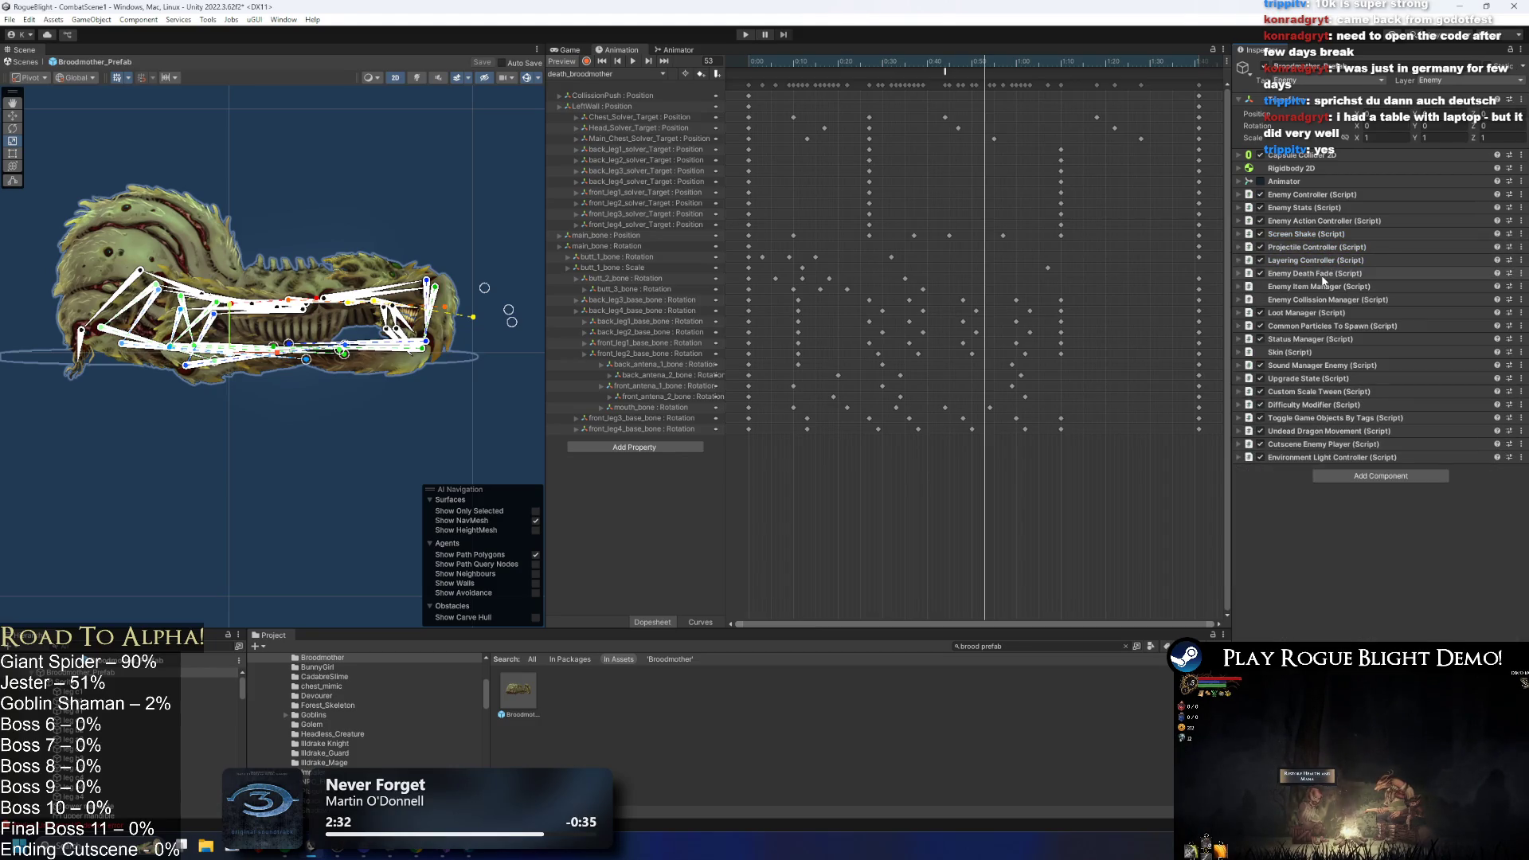
click(1320, 274)
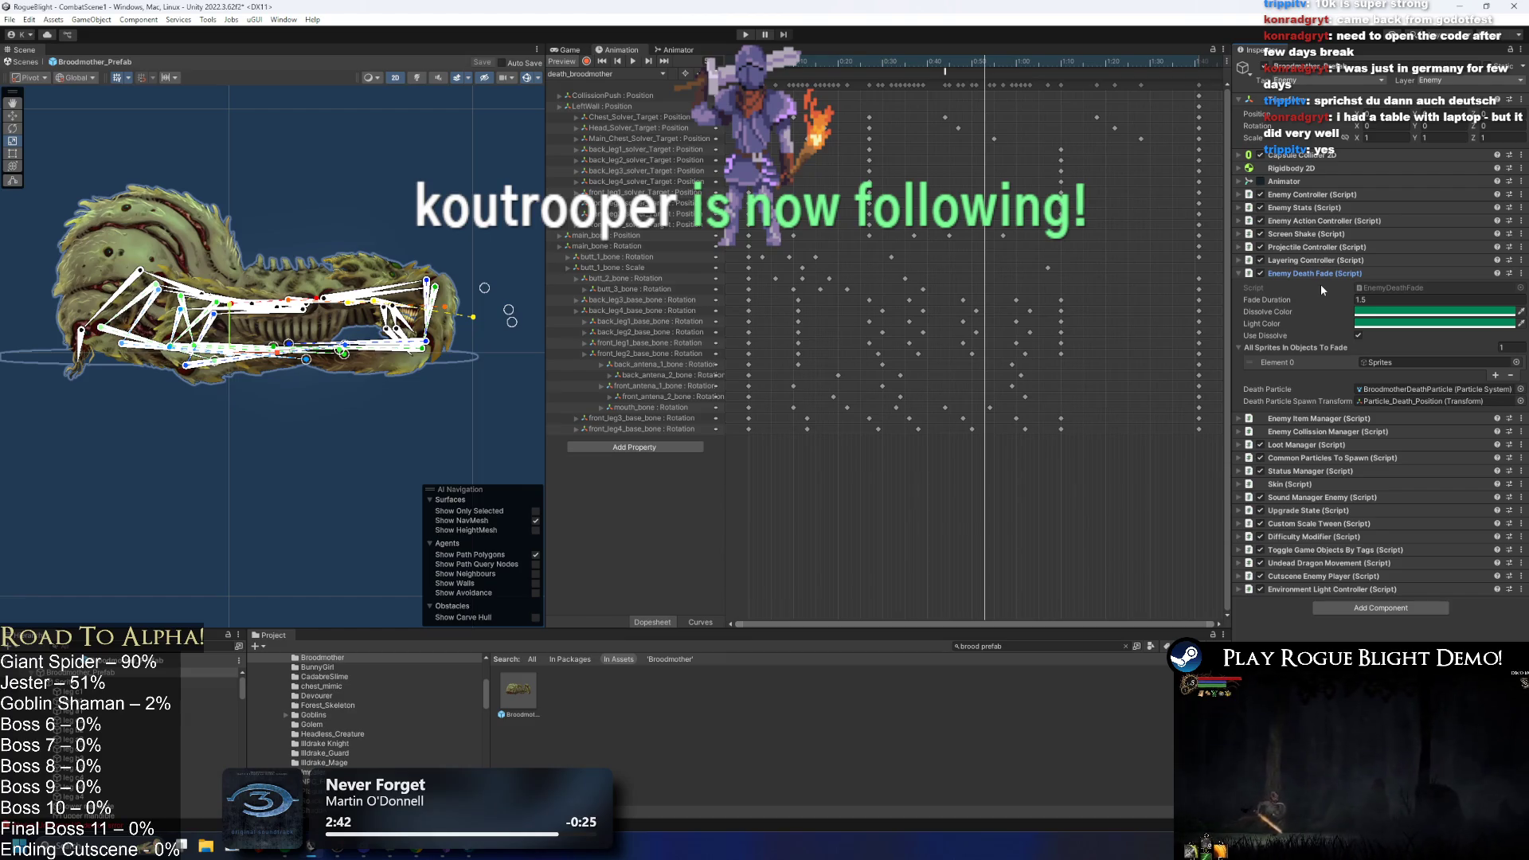
- Locate the Particle_Death_Position spawn point object, then return to the Broodmother prefab's components
click(1394, 400)
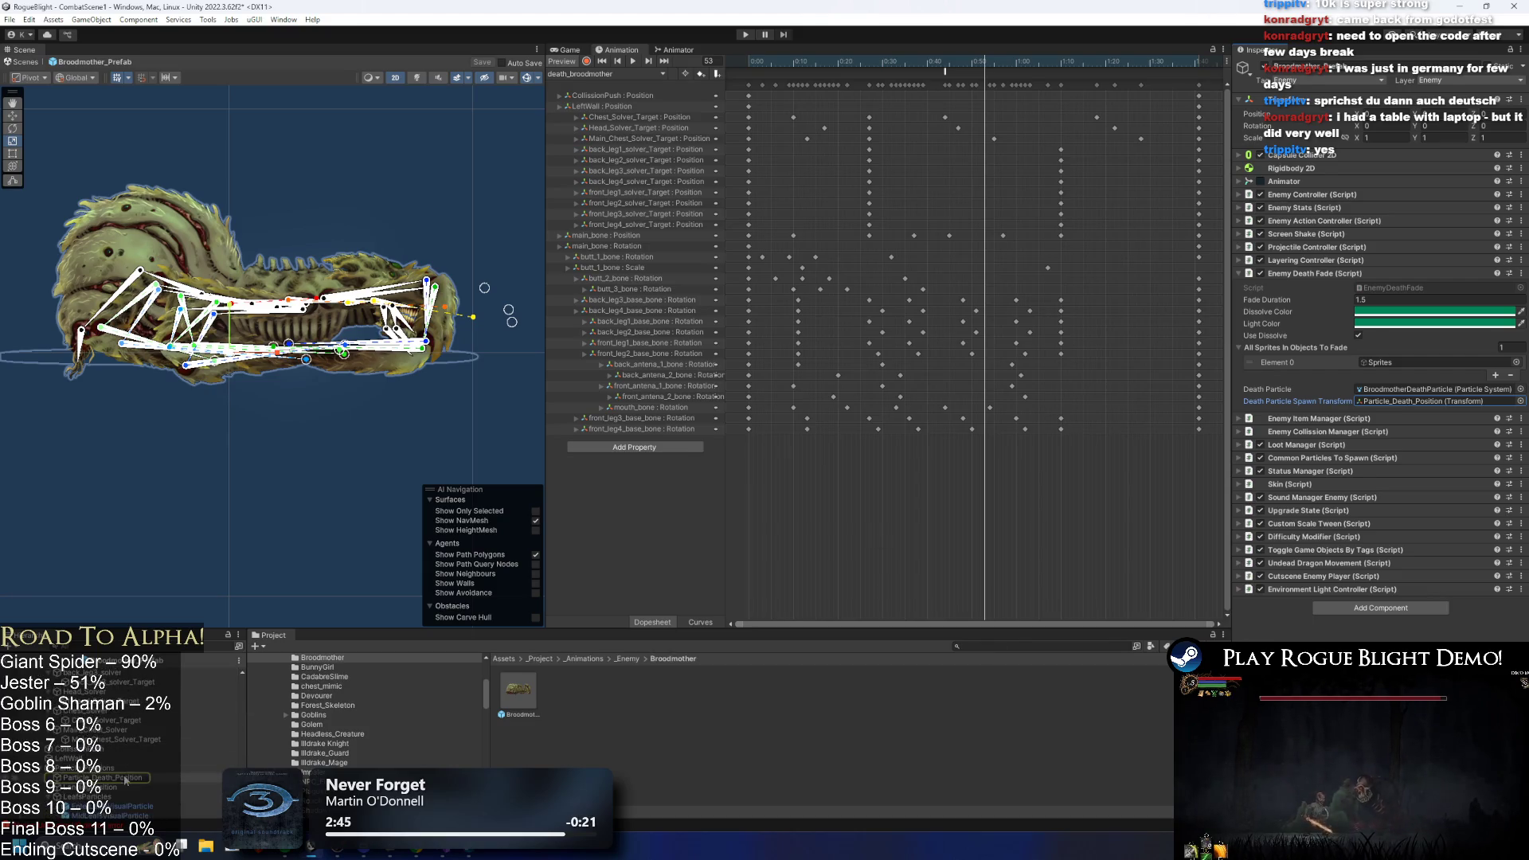
click(125, 779)
key(ctrl+z)
- Drag BroodmotherDeathParticle into the Broodmother_Prefab hierarchy and search the hierarchy for 'death'
click(1394, 389)
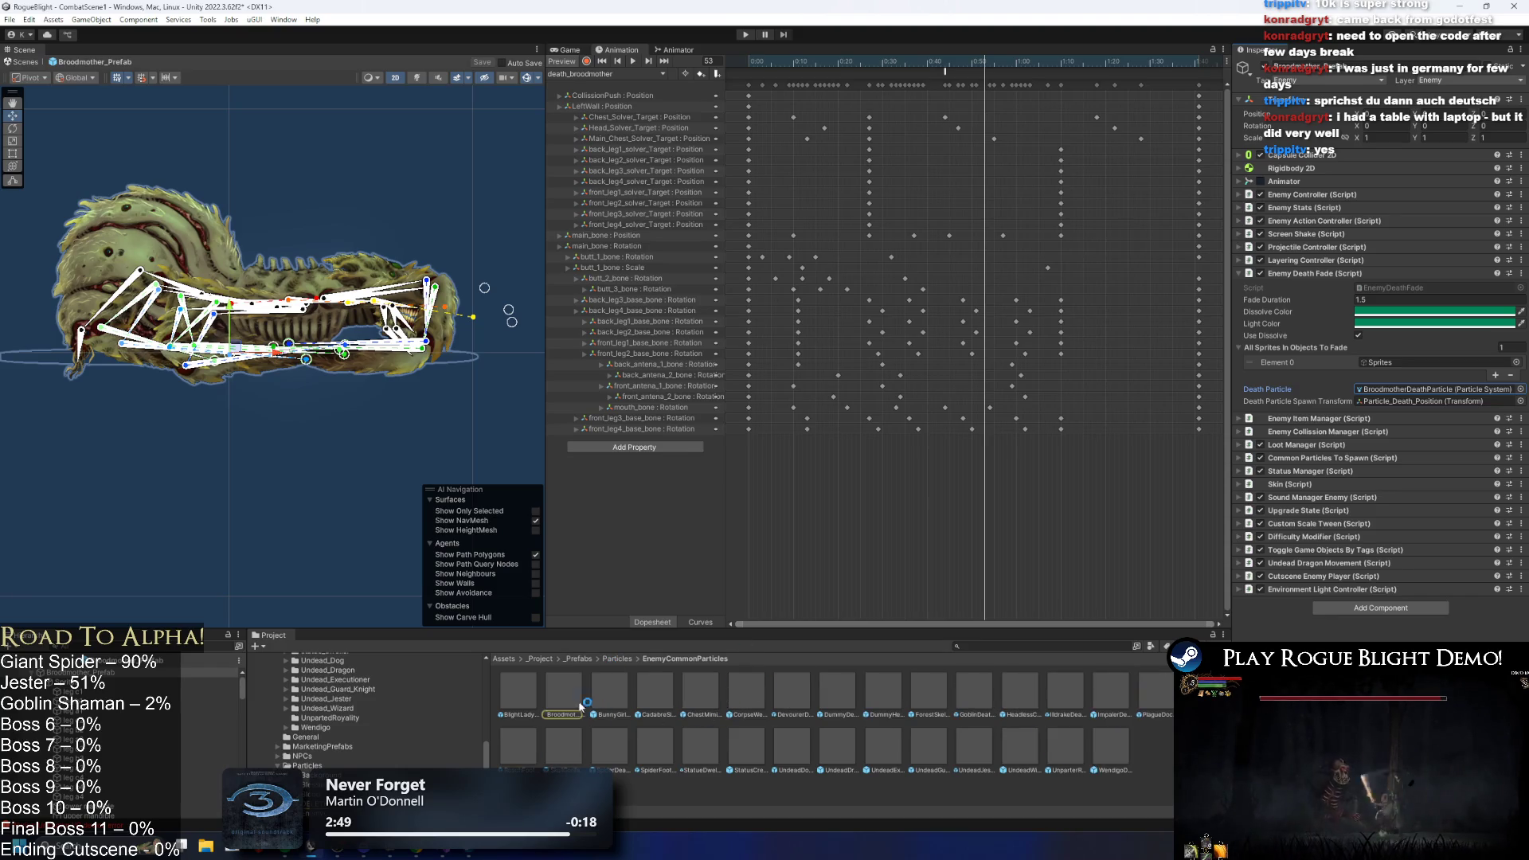
mouse_move(517, 707)
mouse_down()
mouse_move(159, 716)
mouse_move(214, 715)
mouse_move(231, 683)
mouse_move(440, 685)
mouse_up()
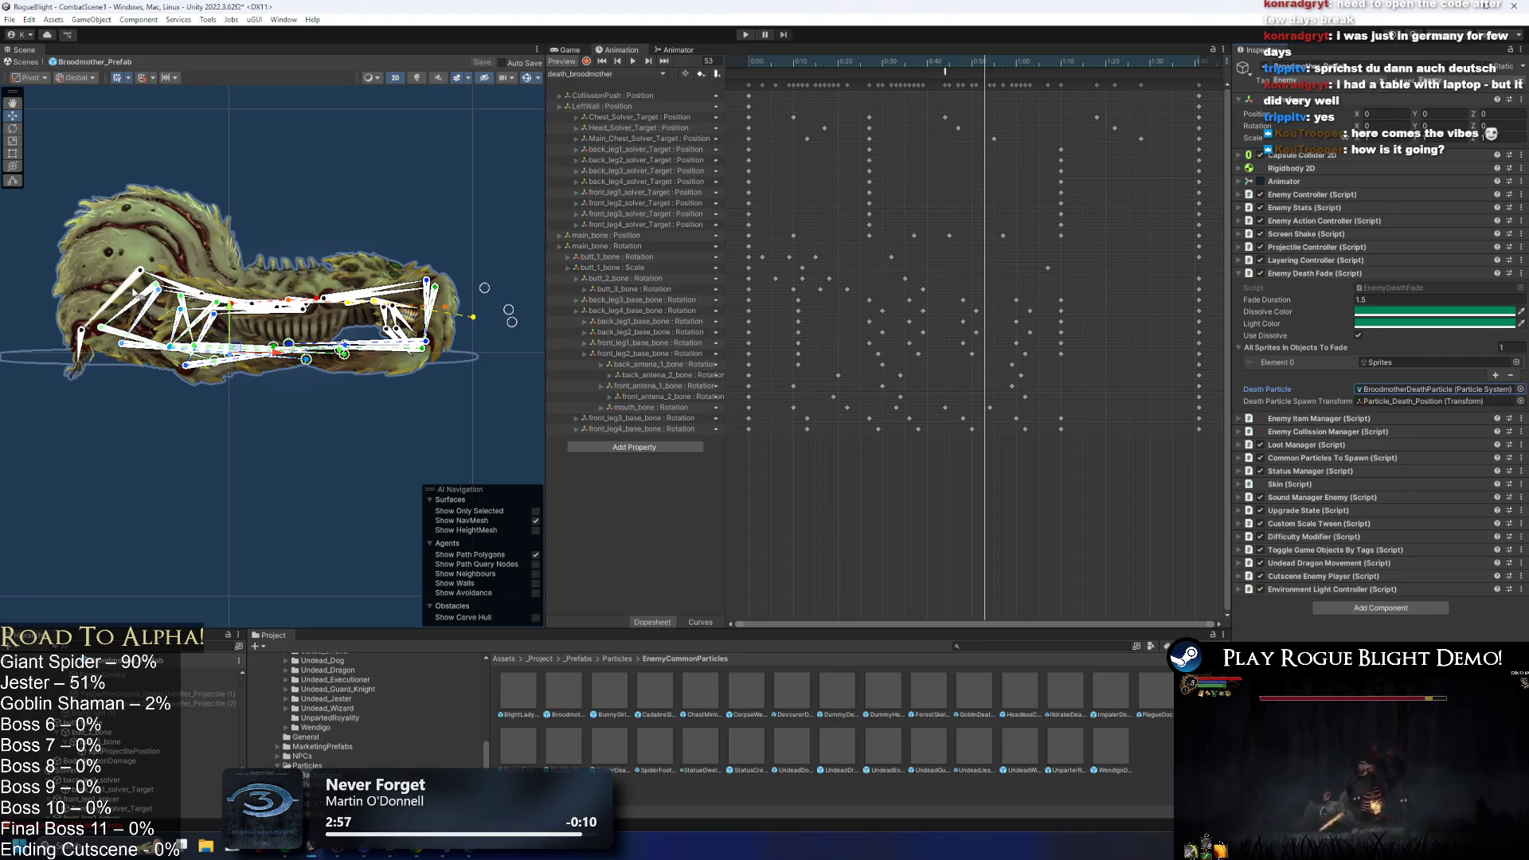
scroll(192, 301, up, 2)
scroll(189, 300, up, 4)
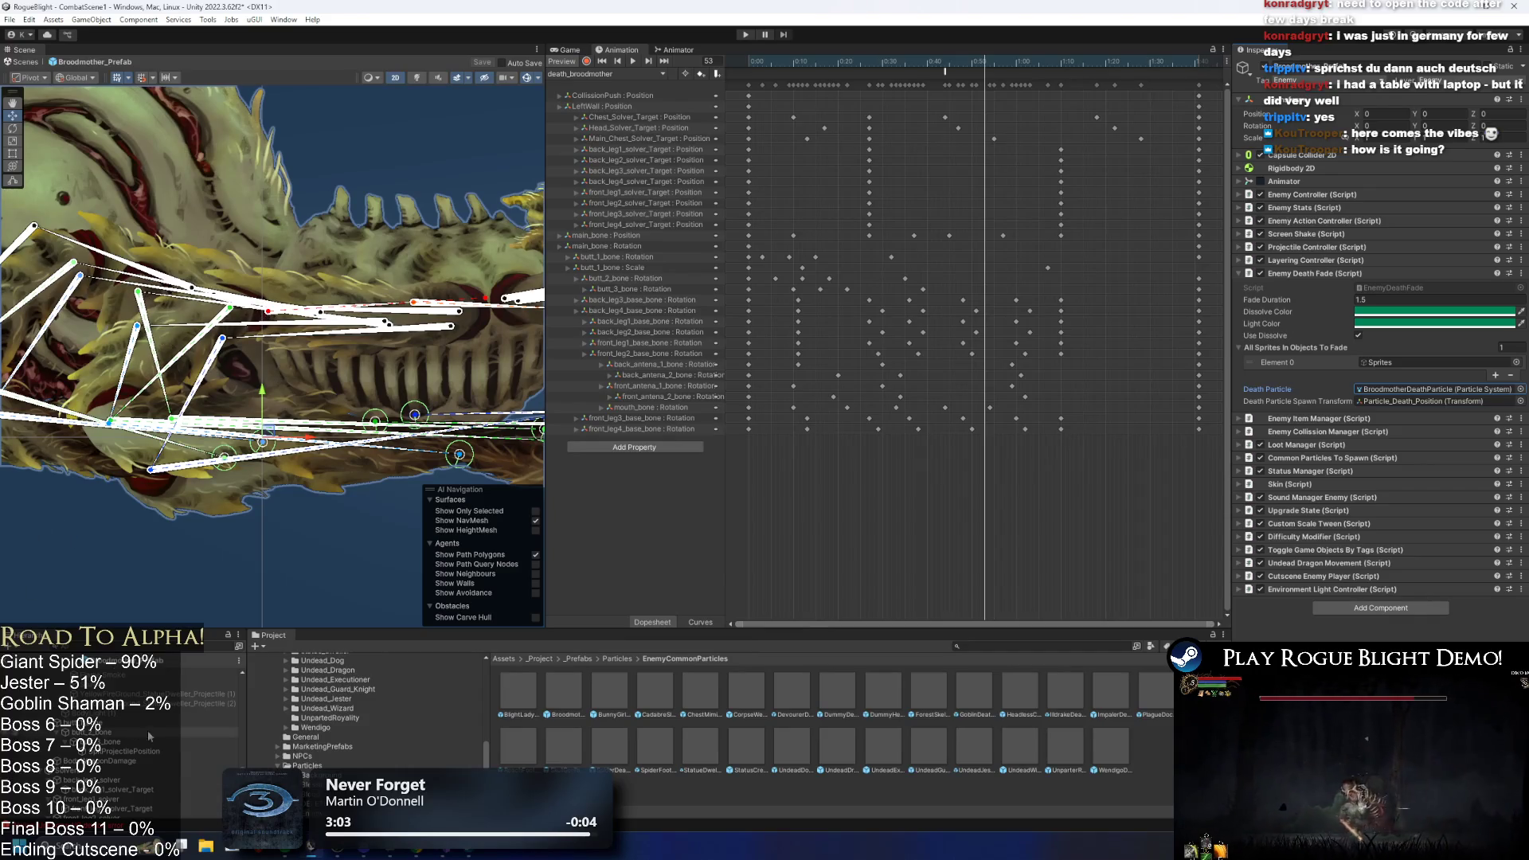
scroll(136, 748, down, 2)
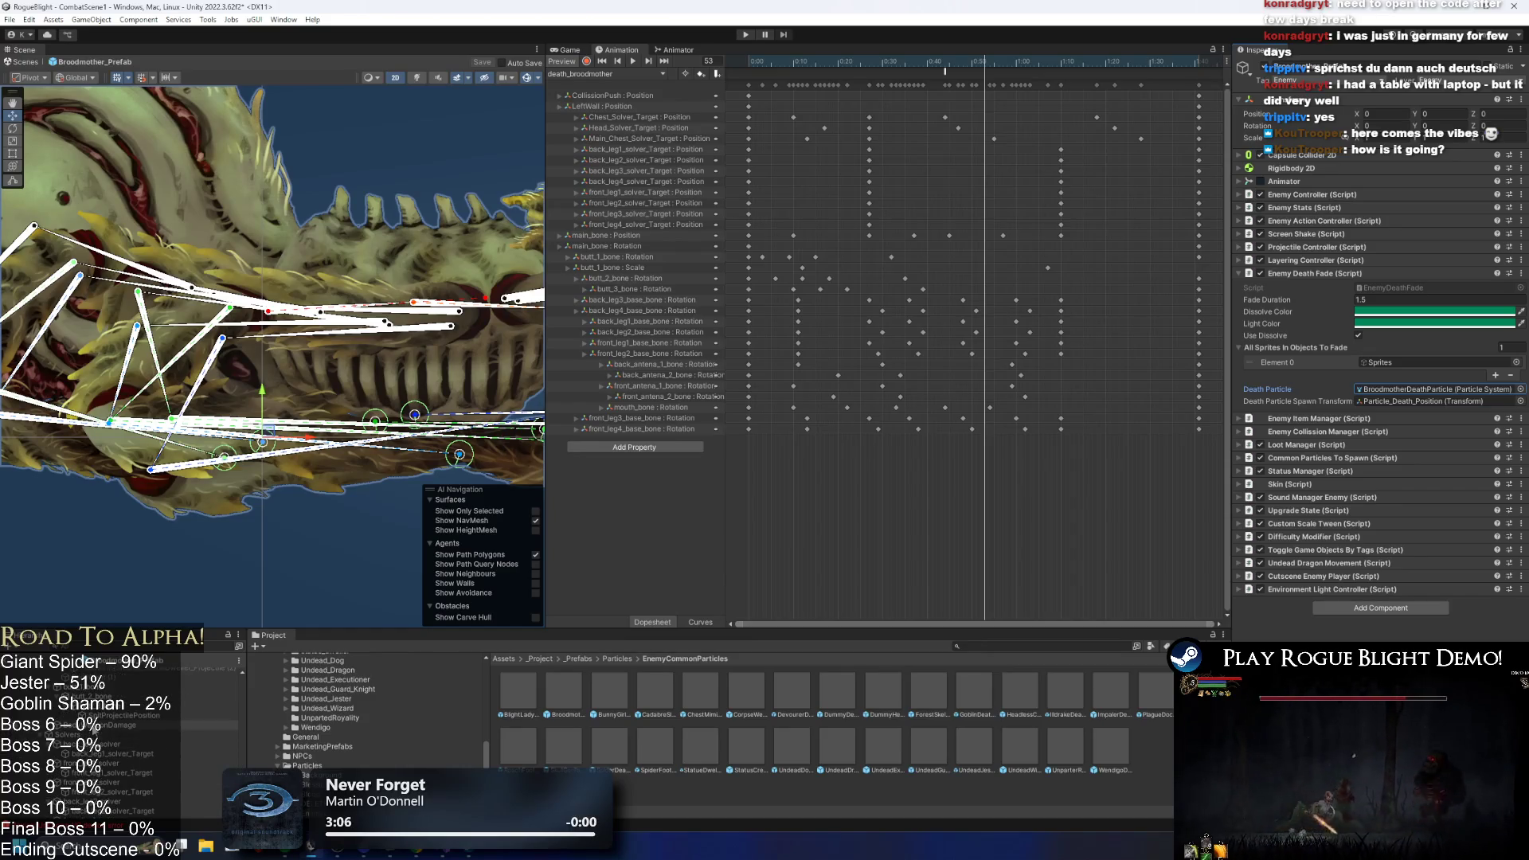
text(death)
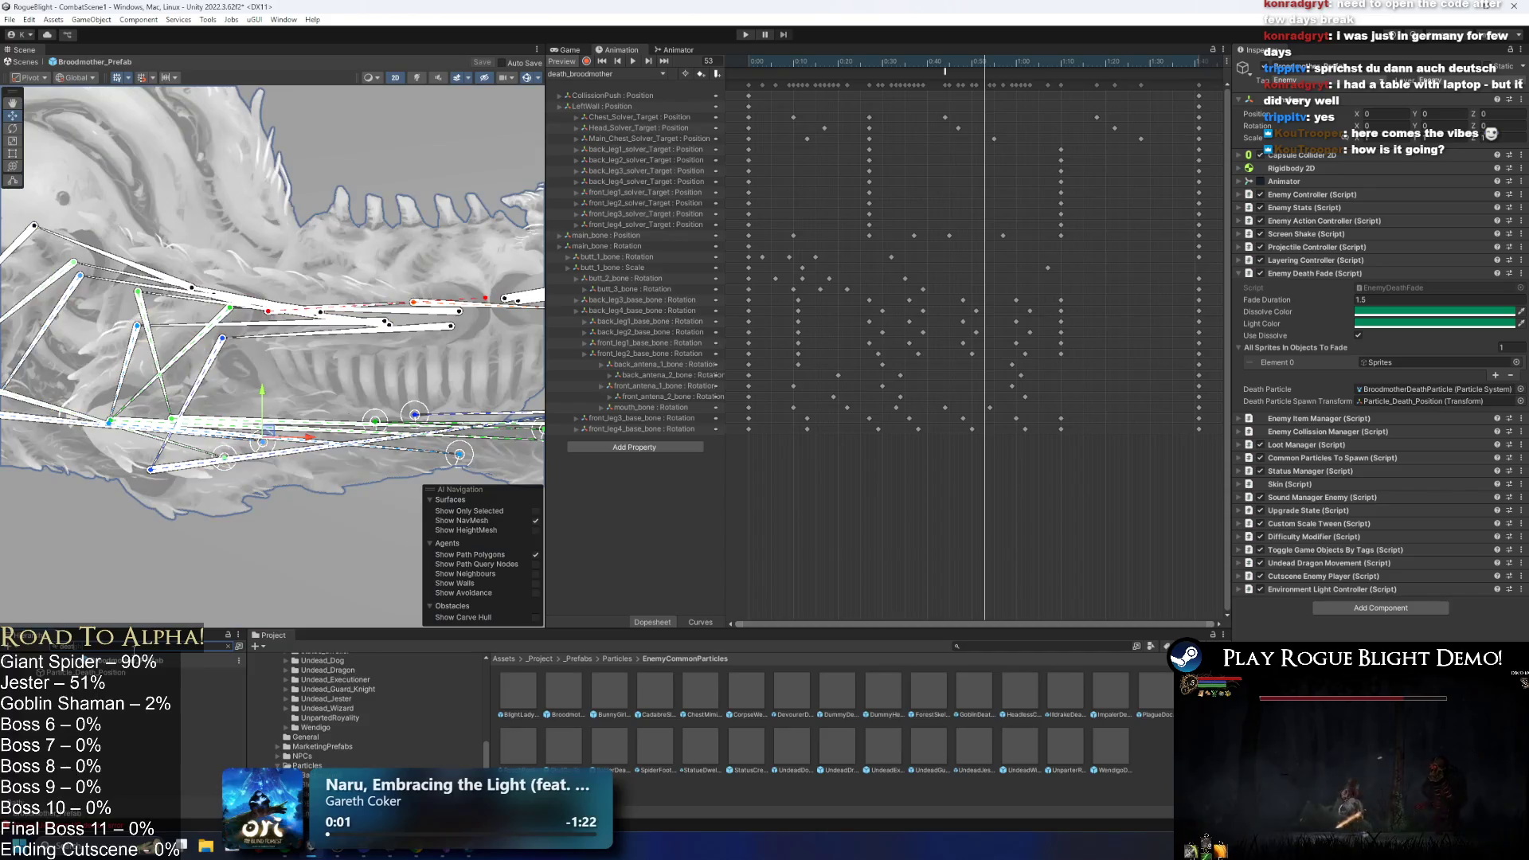
- Clear the hierarchy search, enlarge the bottom panels, collapse Sprites and select Broodmother_Prefab
click(119, 674)
click(239, 647)
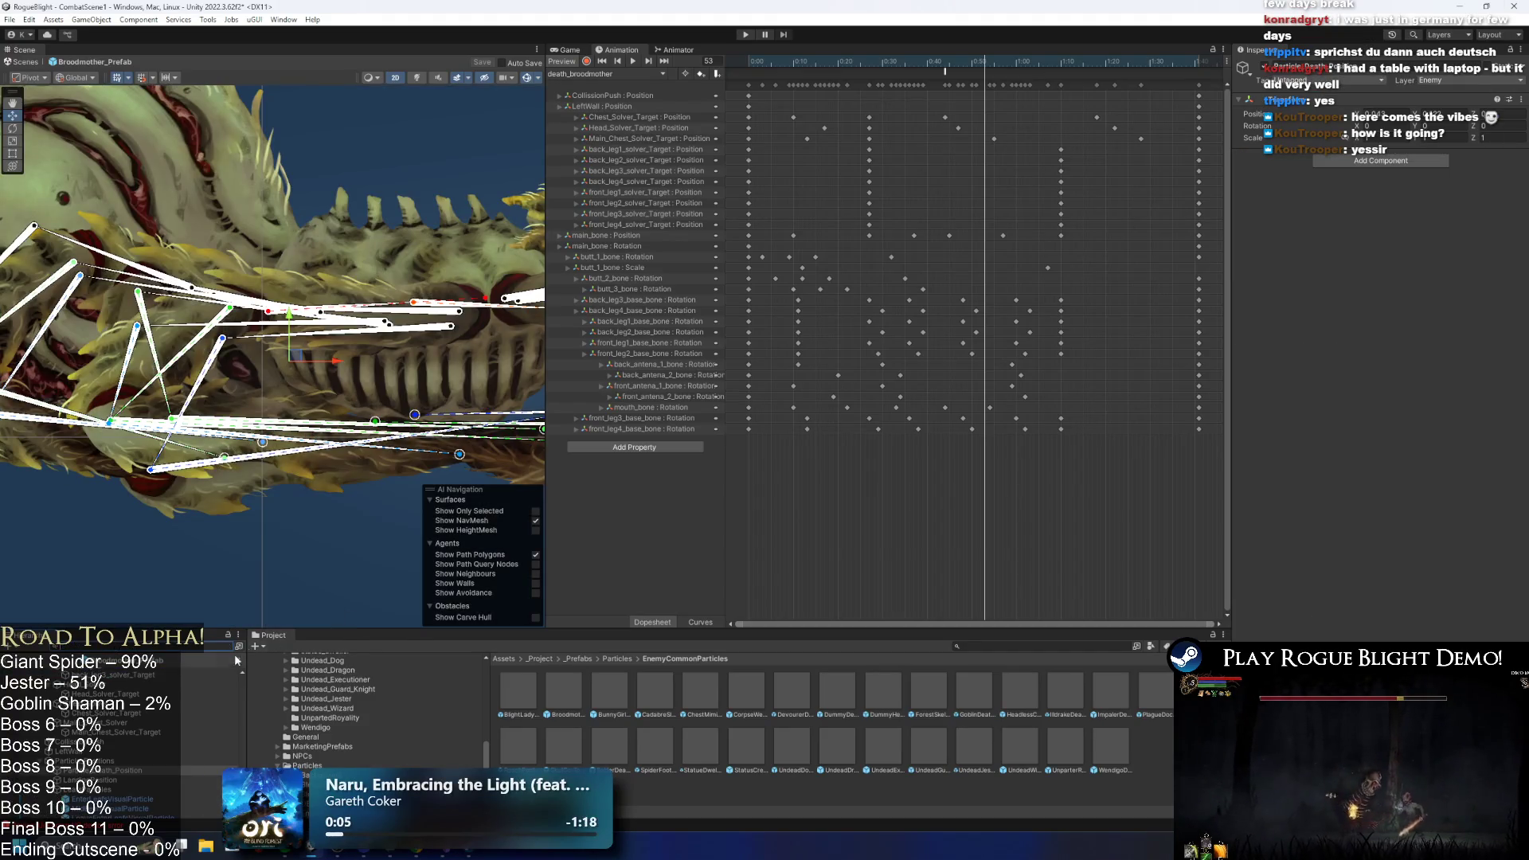
text(o)
click(239, 646)
drag(148, 633, 120, 456)
click(41, 510)
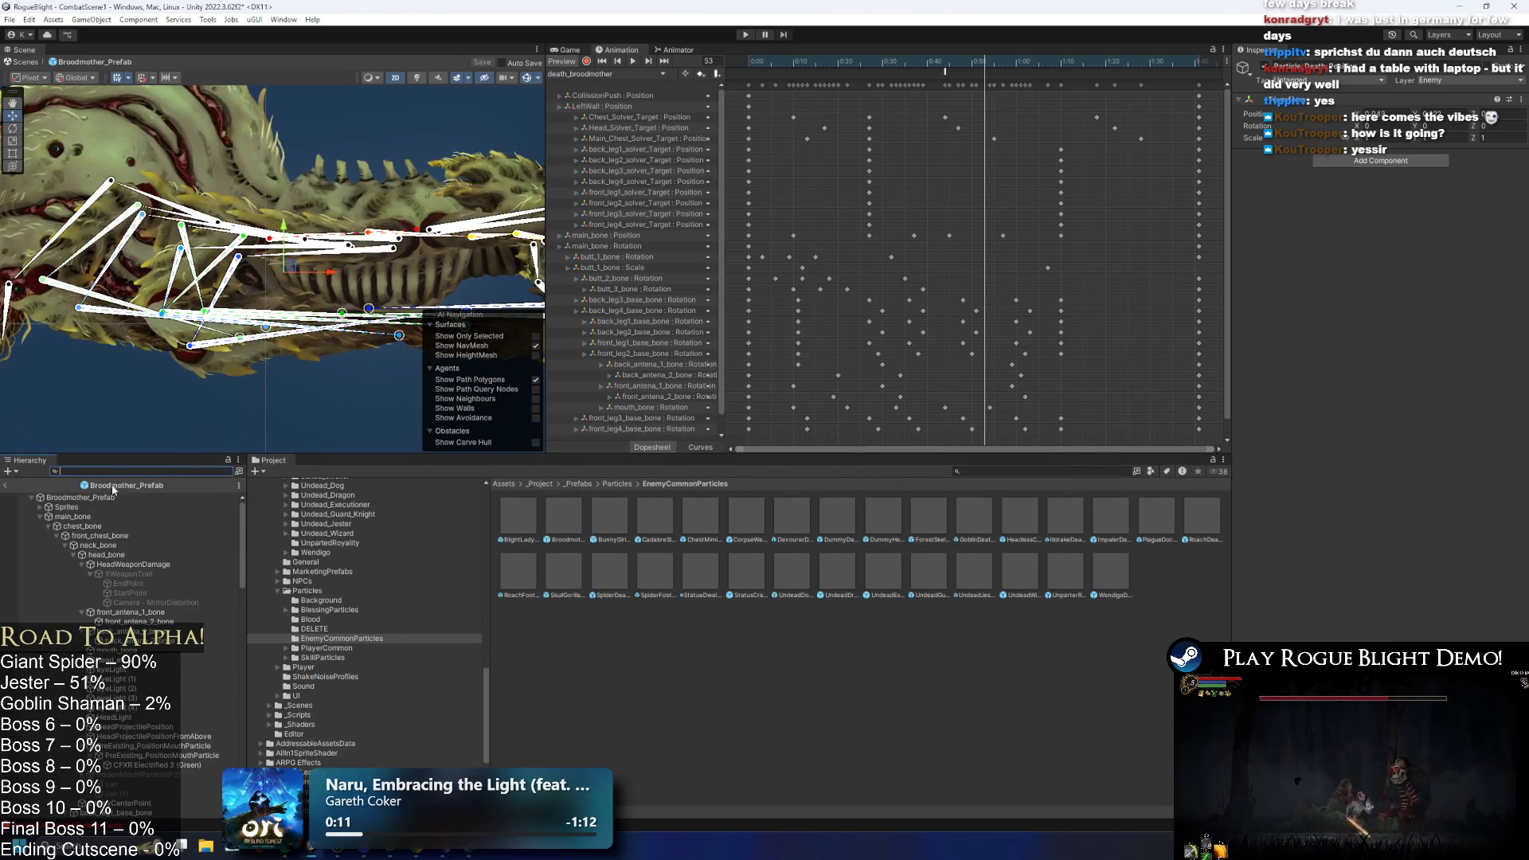
click(83, 498)
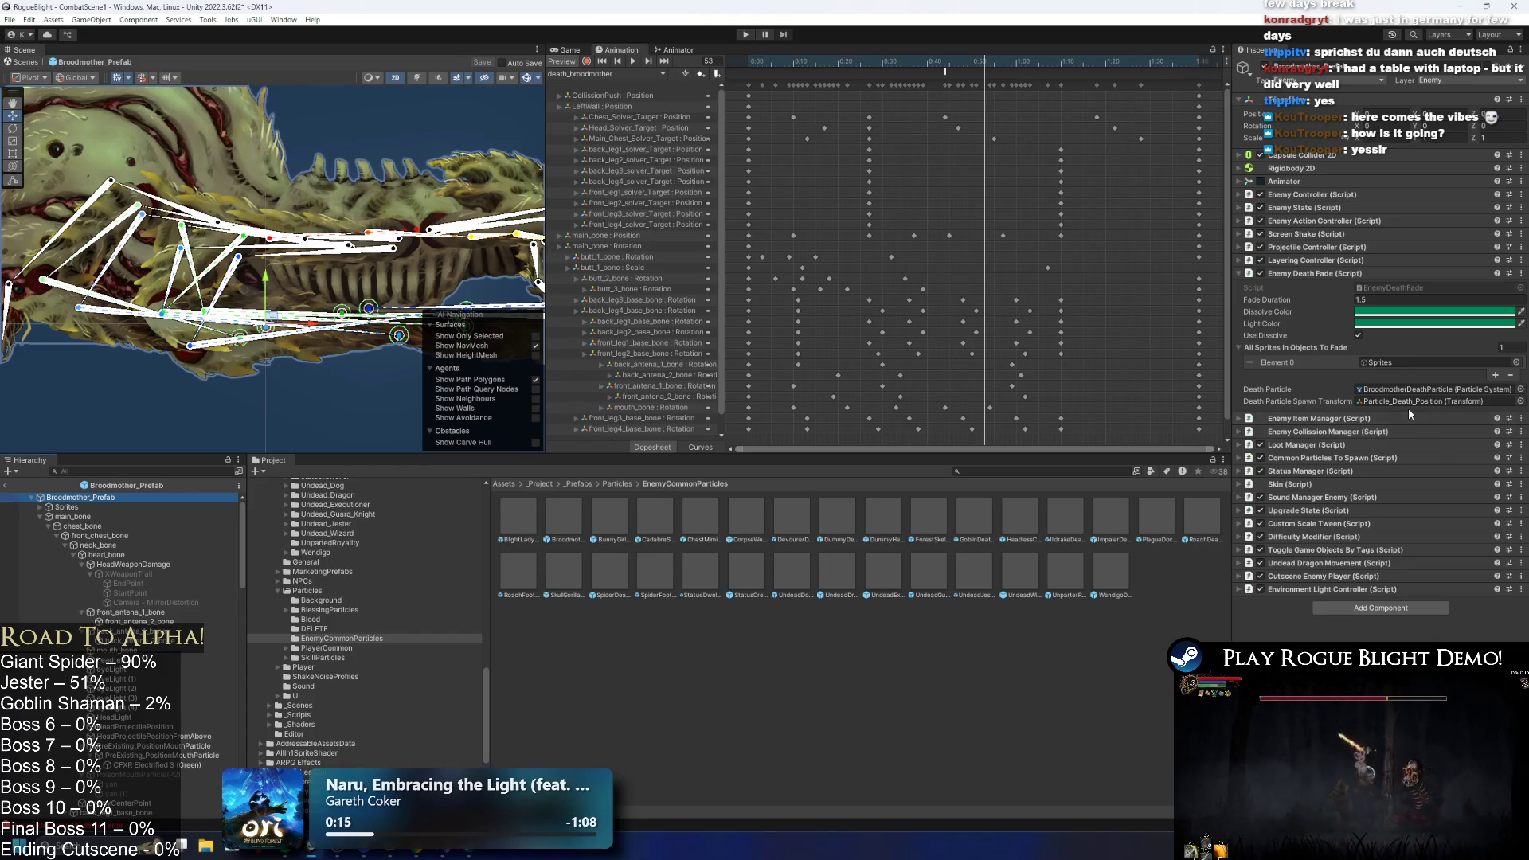
- Ping the death spawn point and Death Particle fields, then select BroodmotherDeathParticle
click(1415, 401)
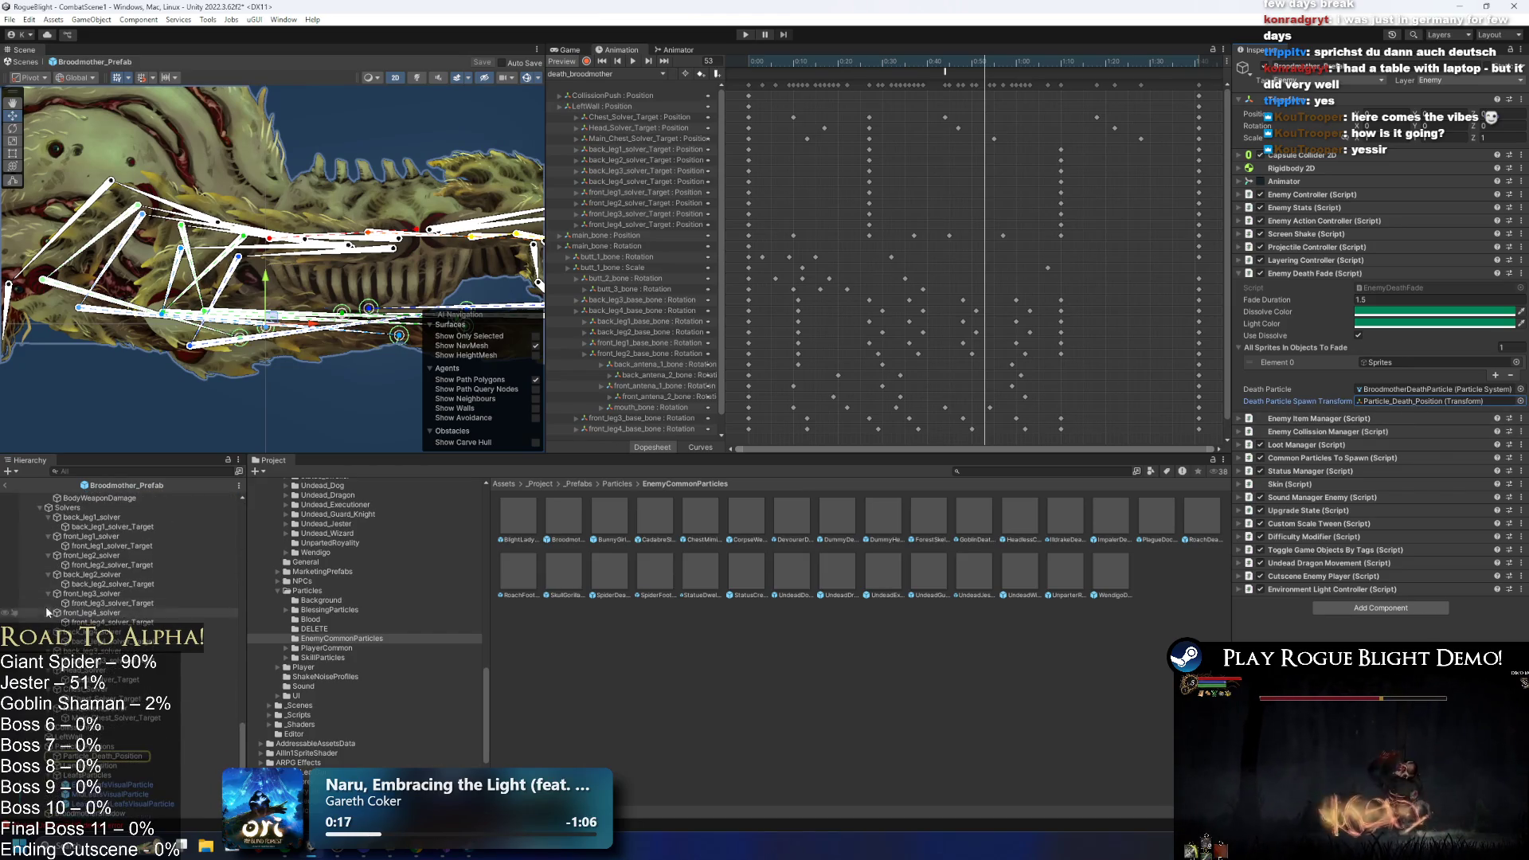
click(1415, 389)
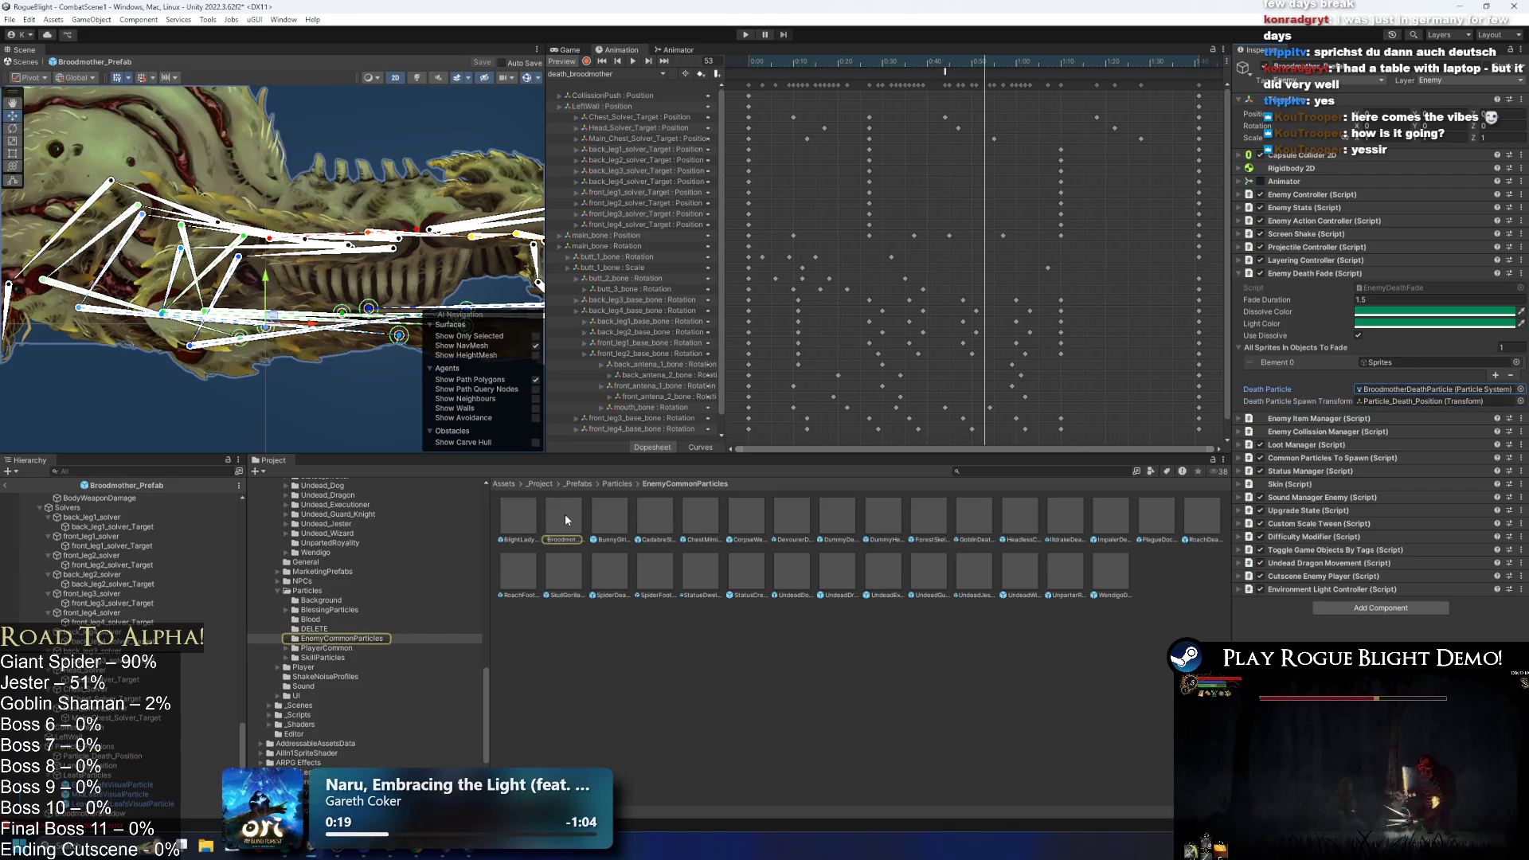
click(132, 765)
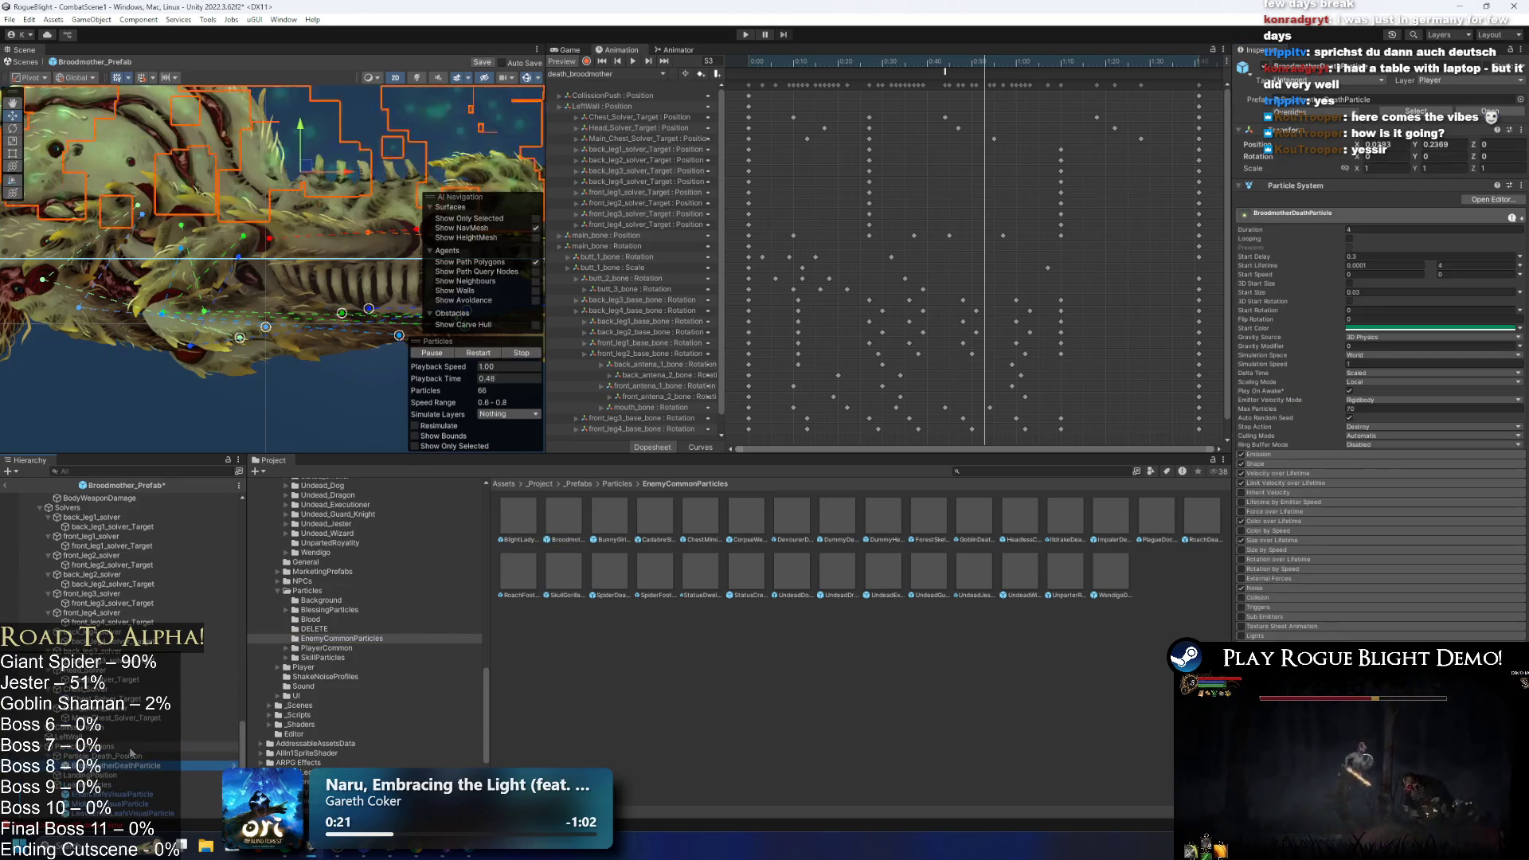
- Set the death particle's Position X to 0 and preview the burst
click(1408, 144)
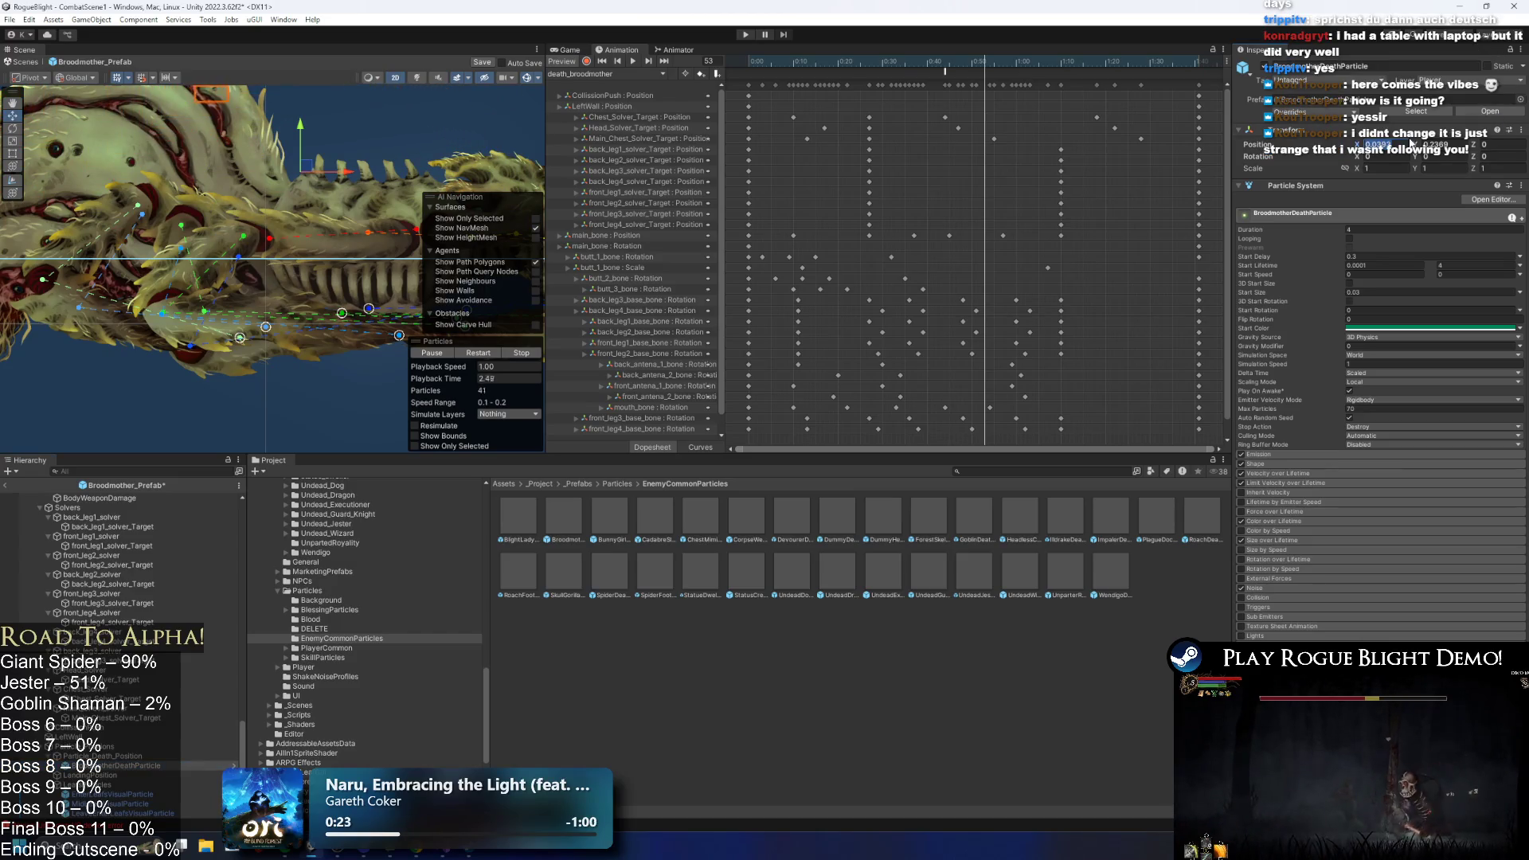
text(0)
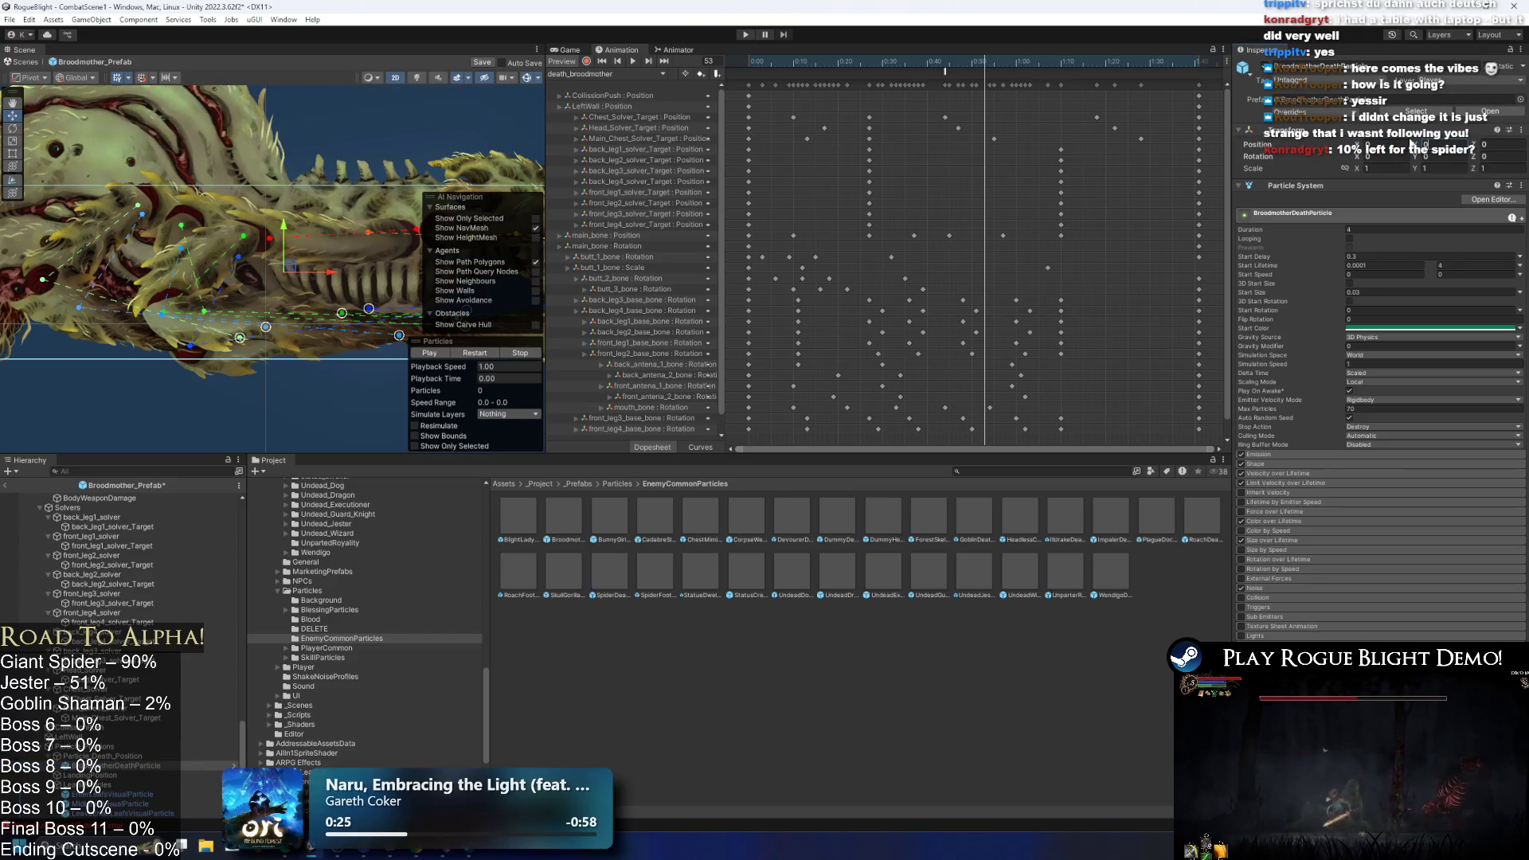
scroll(202, 252, down, 4)
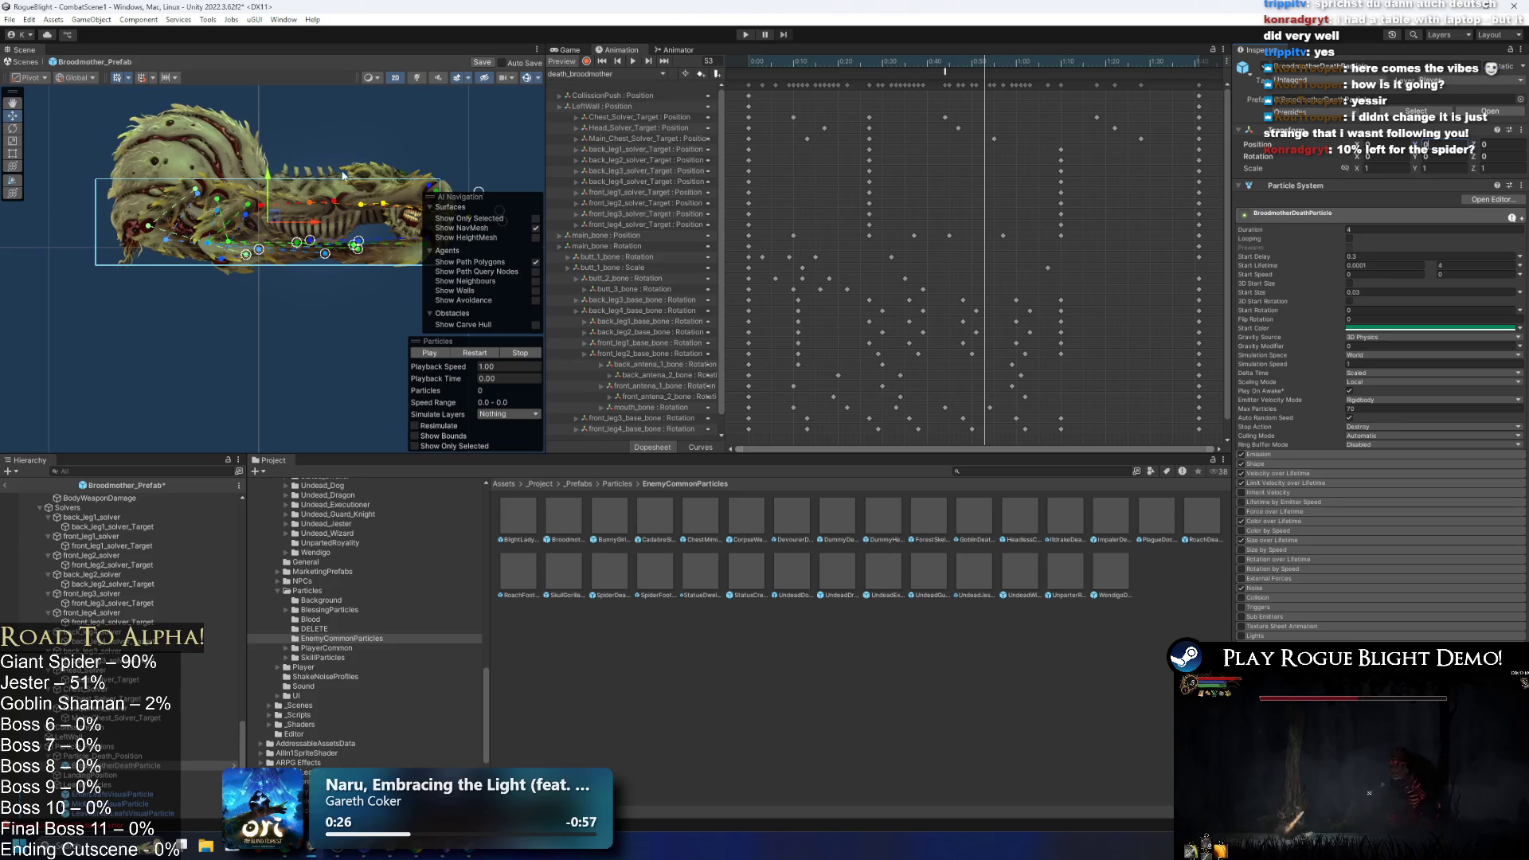
click(487, 355)
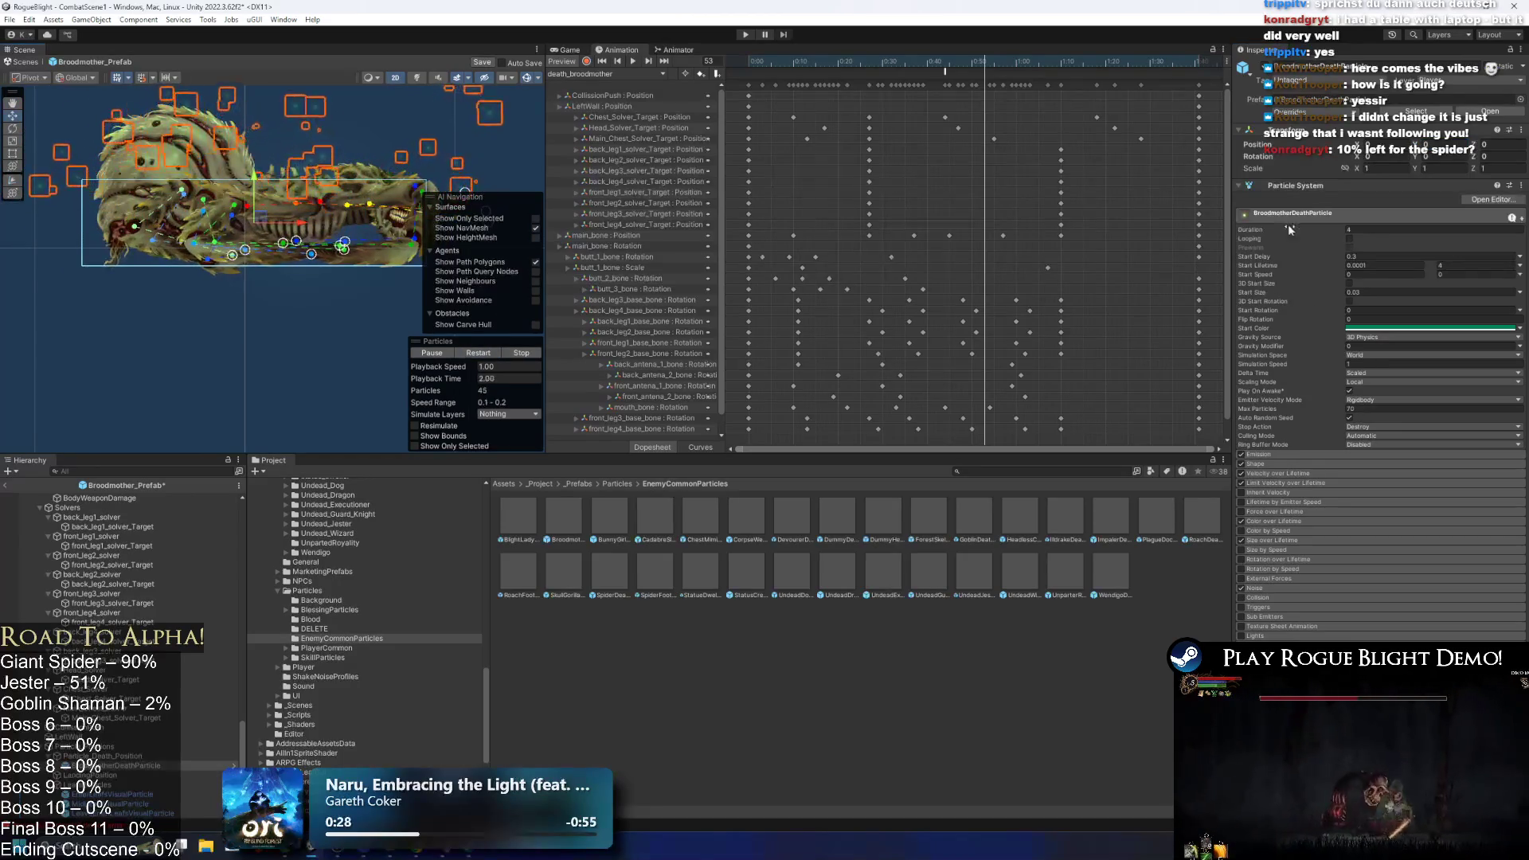
- Narrow the Shape module's emission box to Scale X 1.45
click(1358, 463)
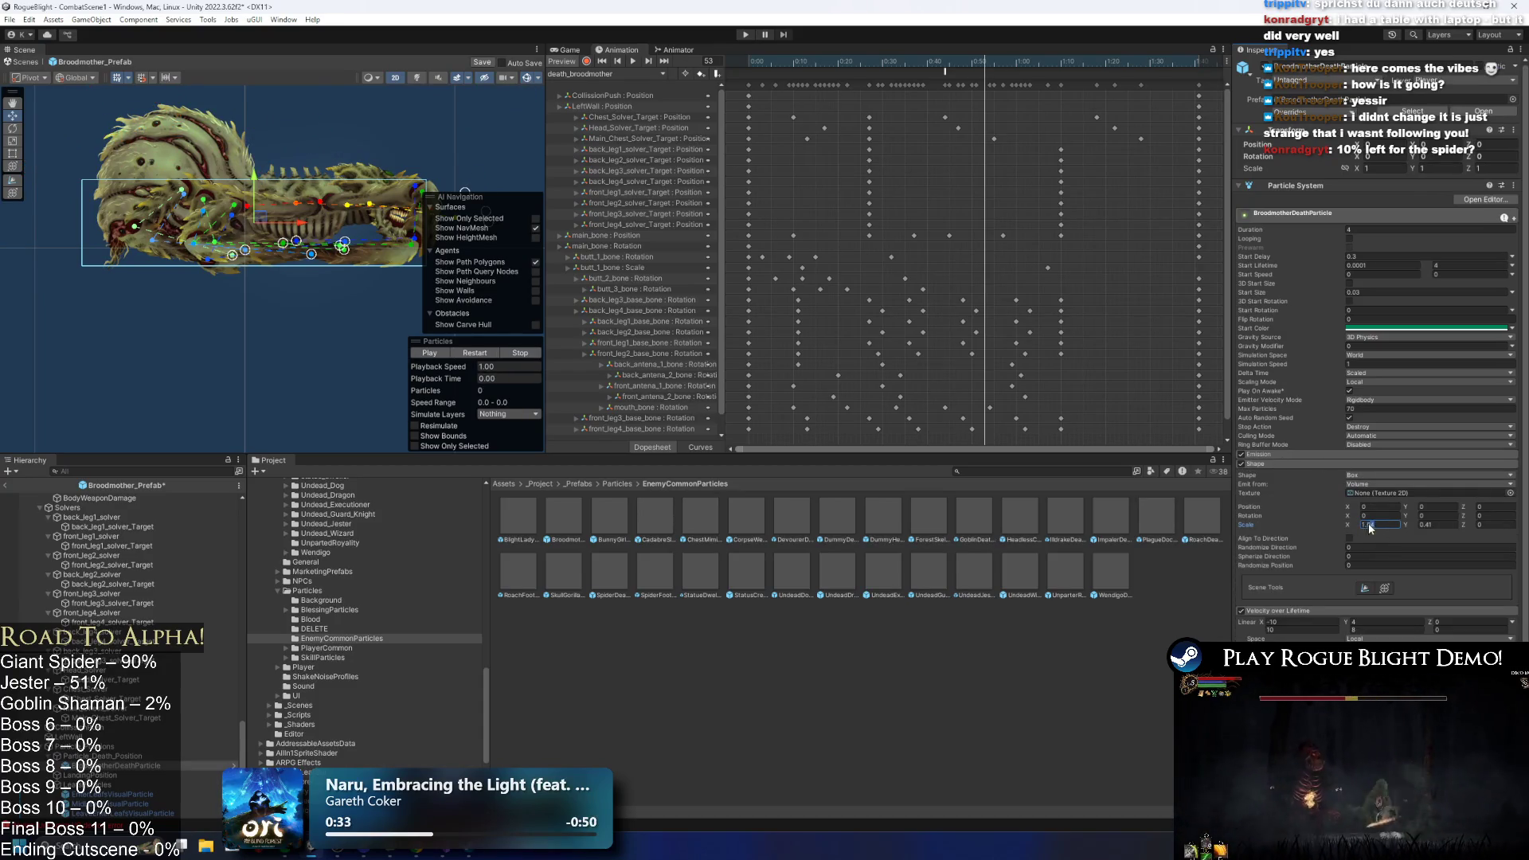
drag(330, 237, 308, 241)
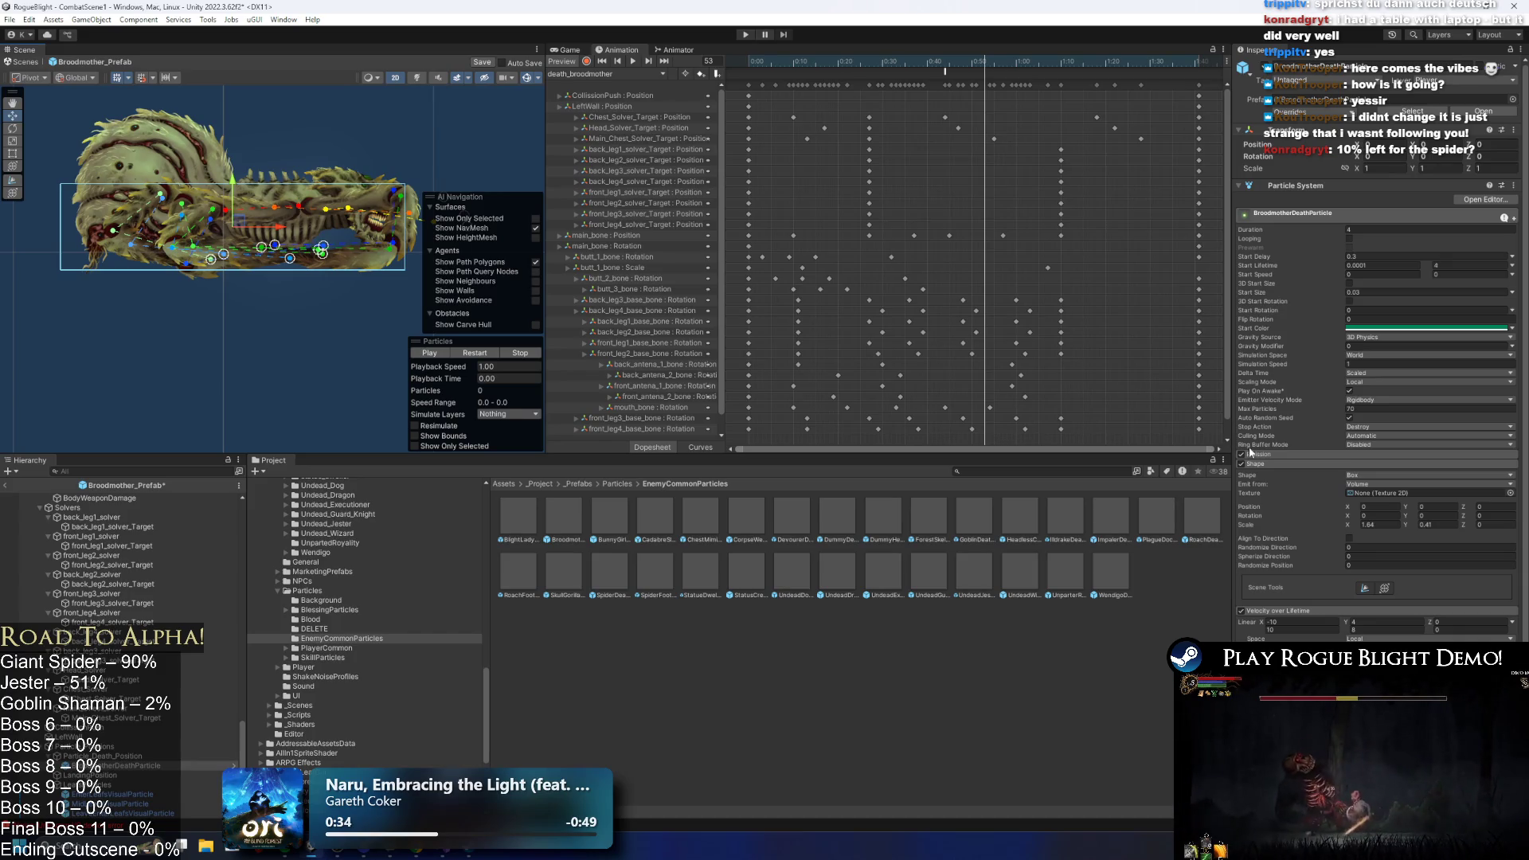
text(45)
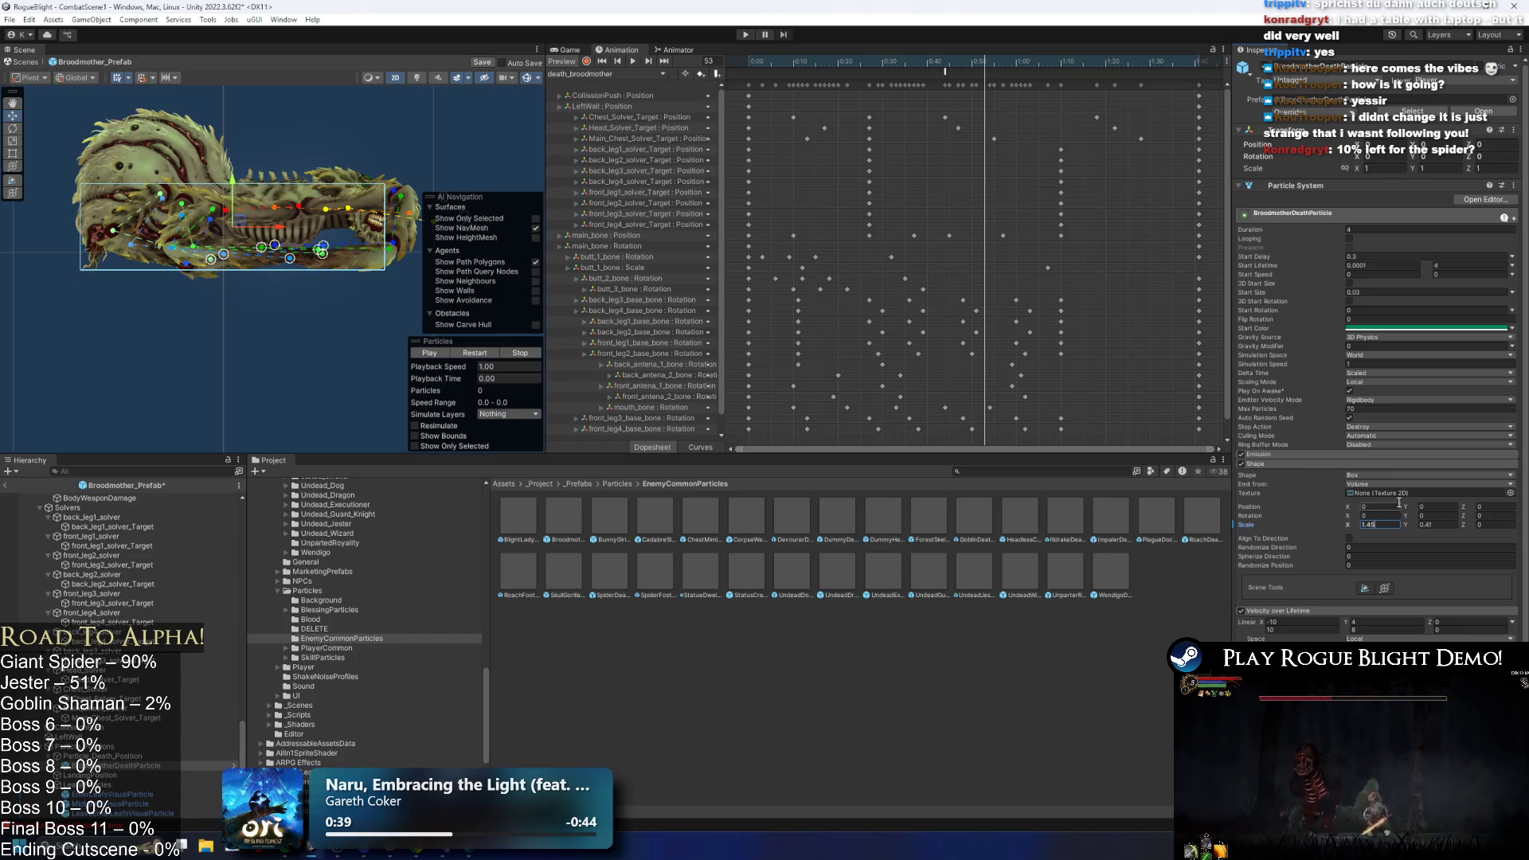
- Compare placement with Particle_Death_Position, replay the preview, and reveal the source prefab asset
click(199, 757)
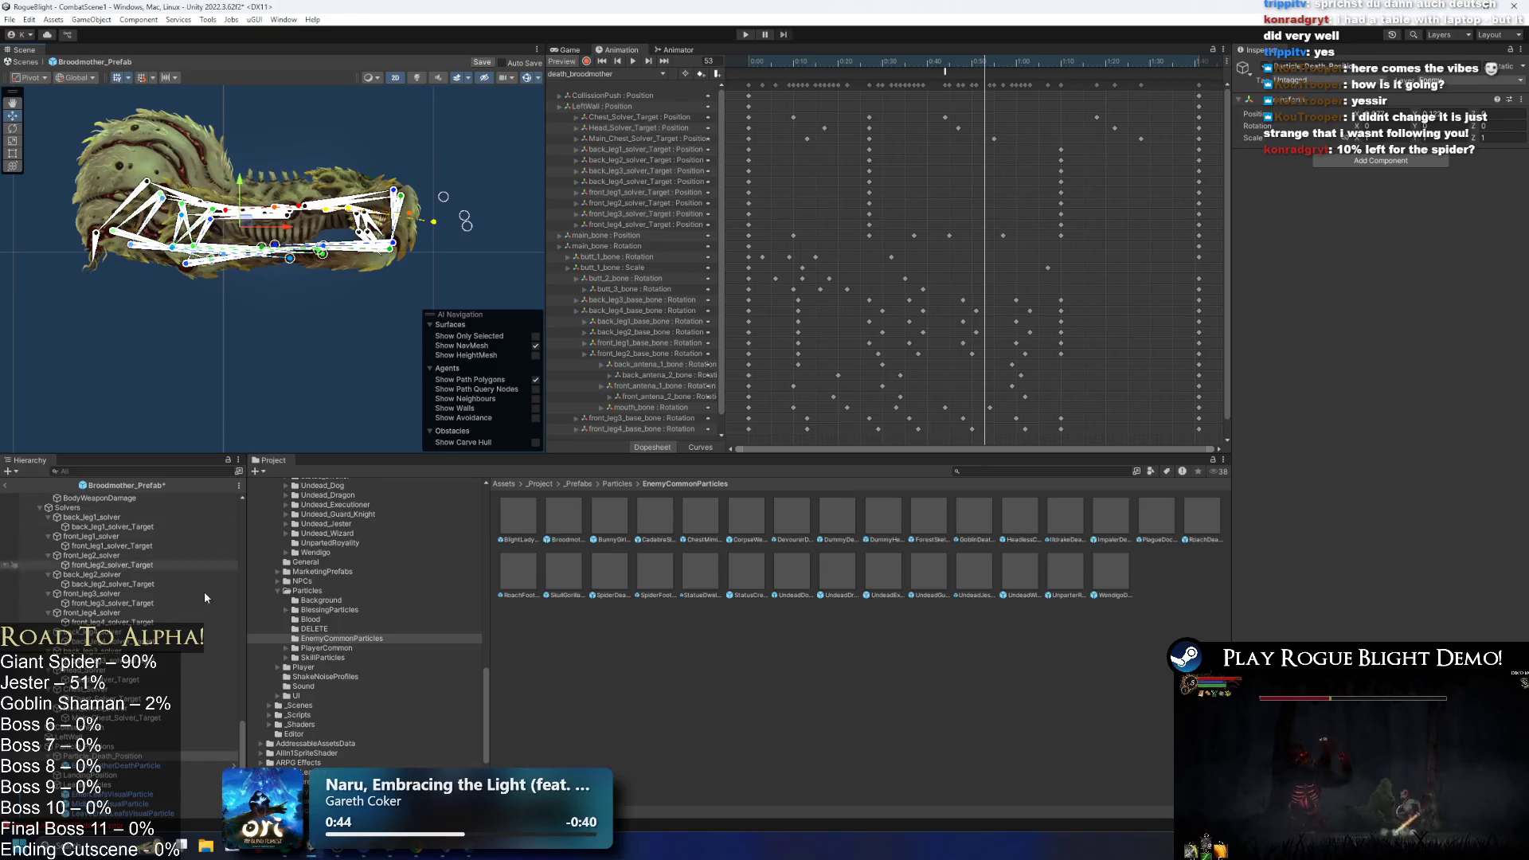
click(127, 765)
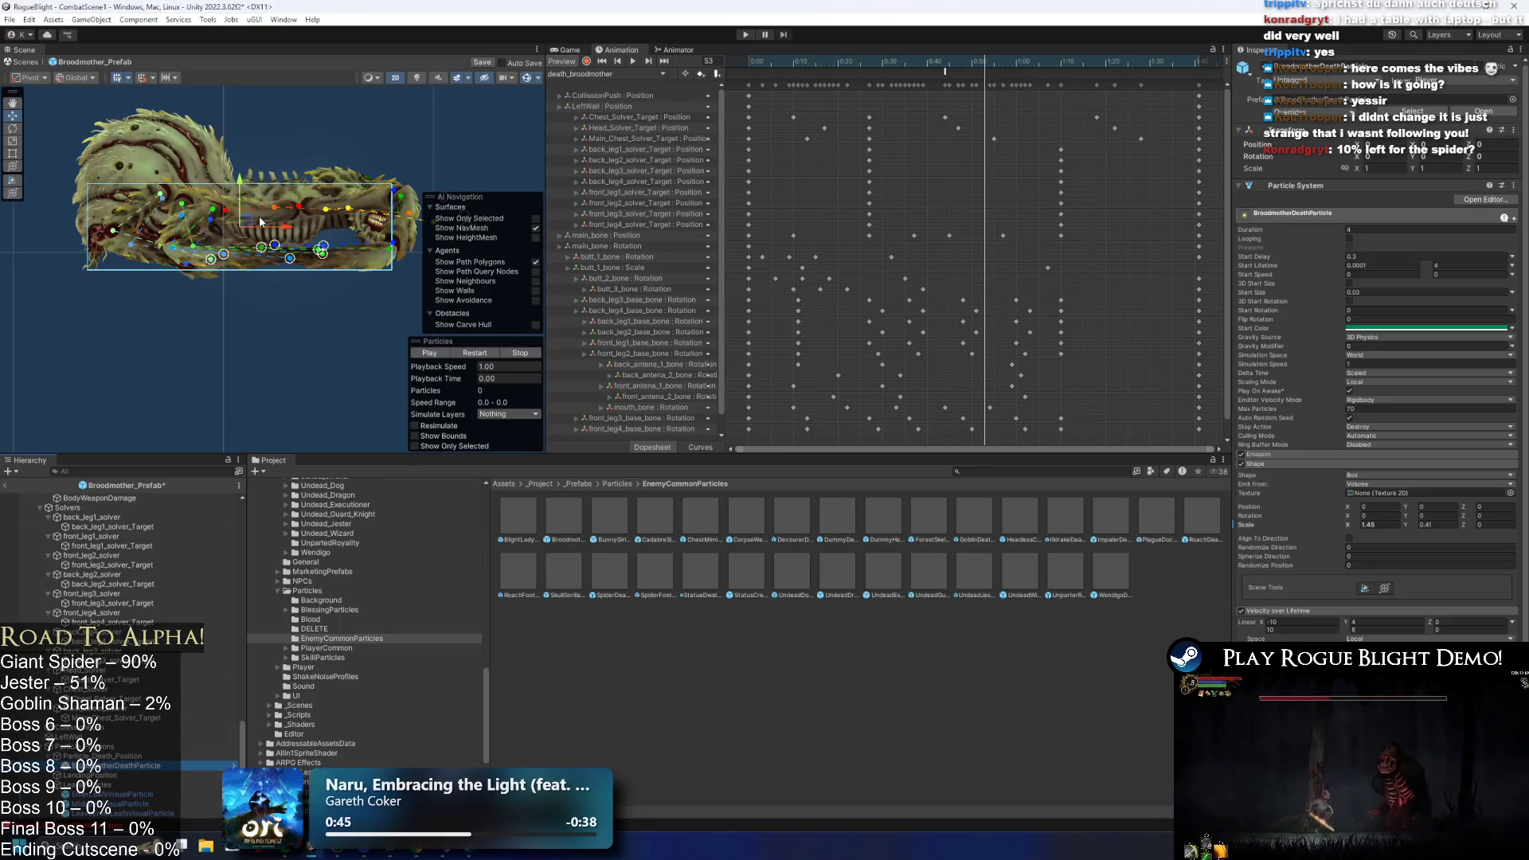
click(199, 756)
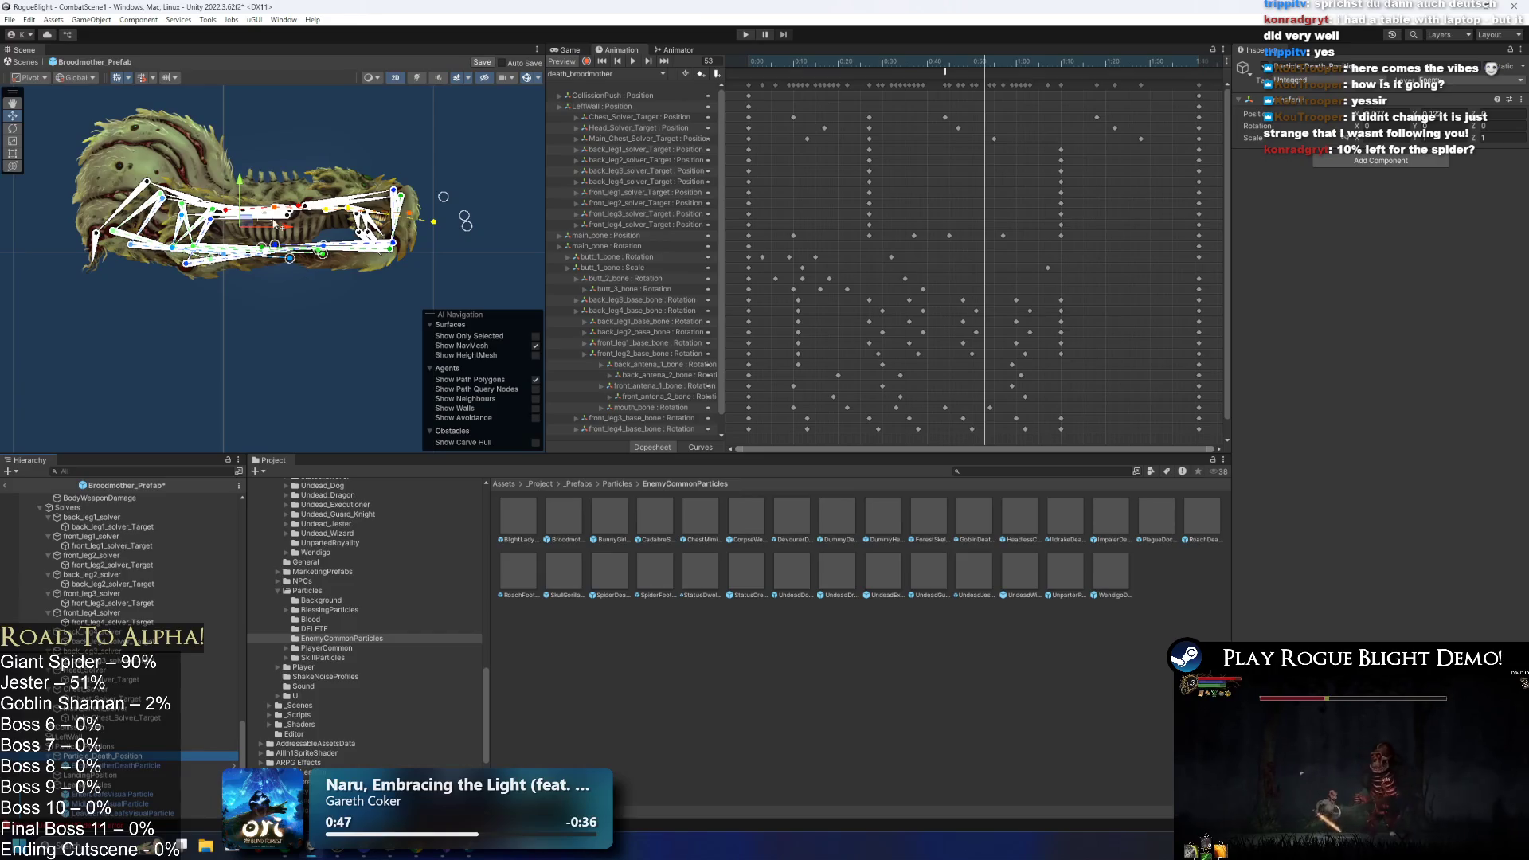
key(Down)
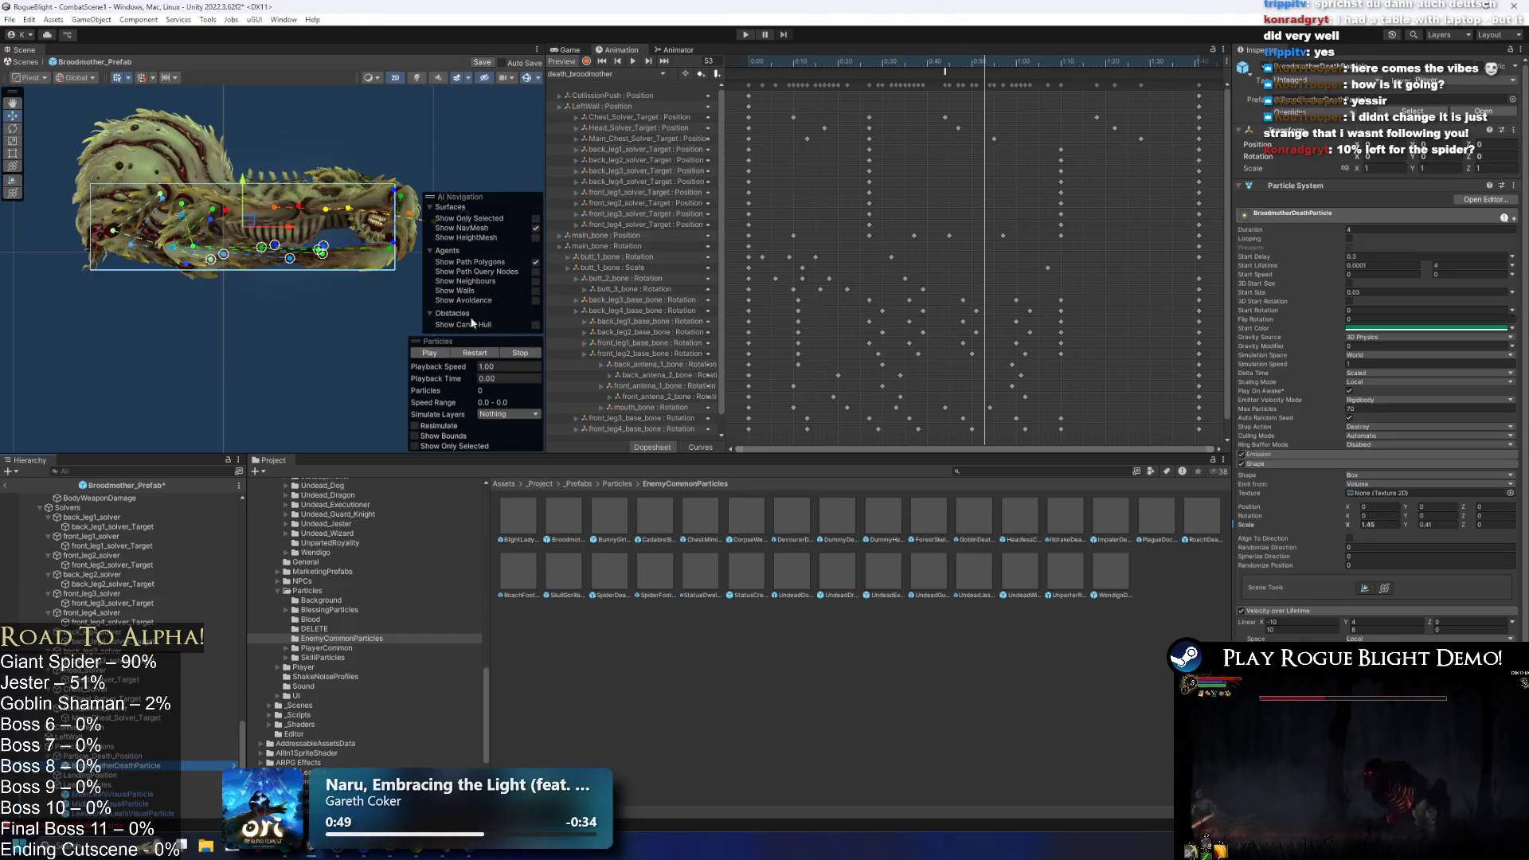
click(472, 354)
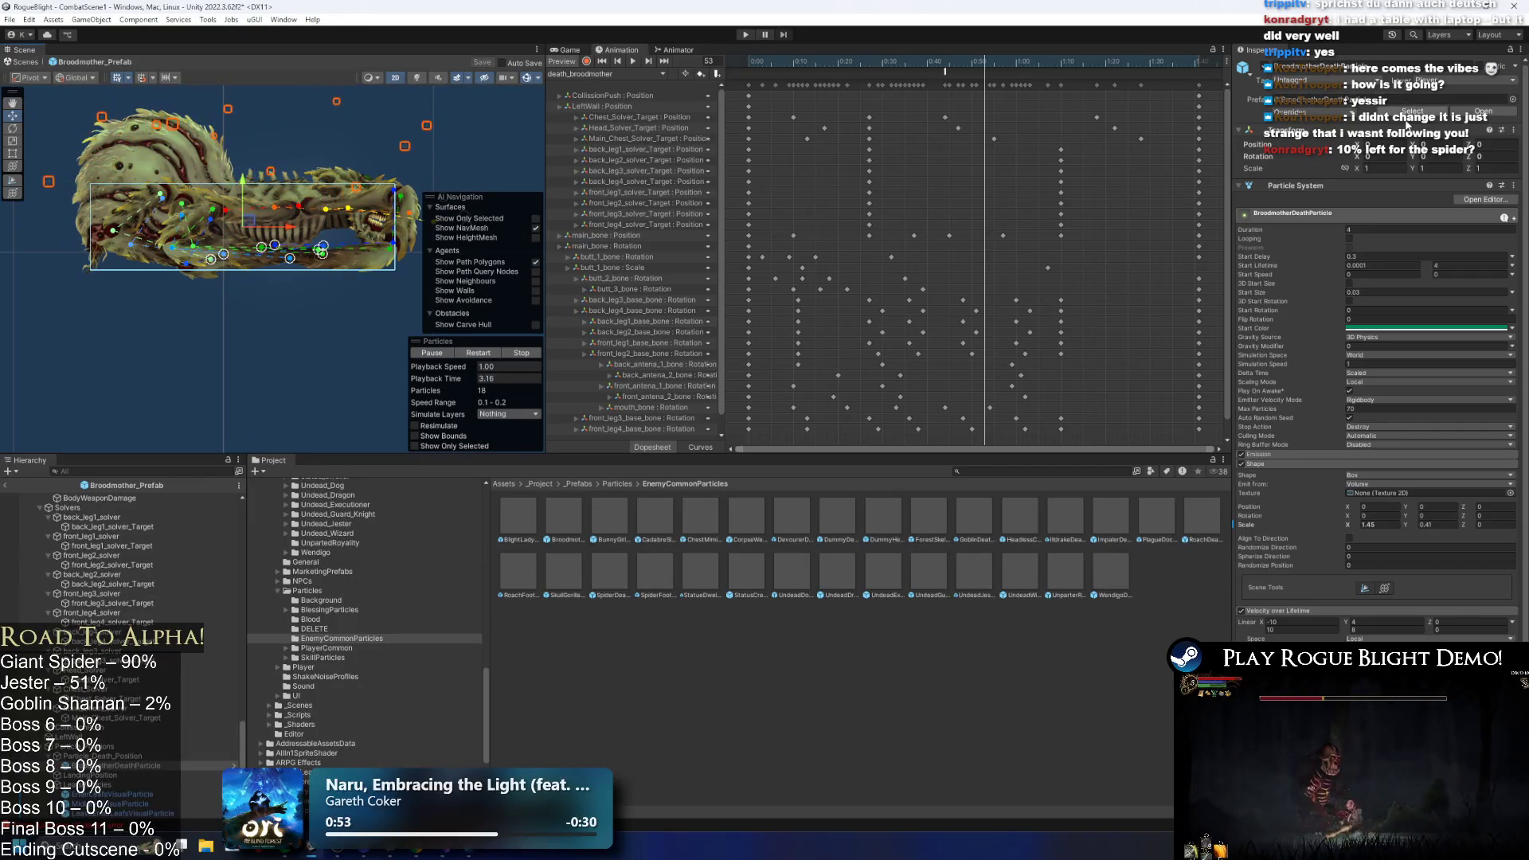
click(1410, 113)
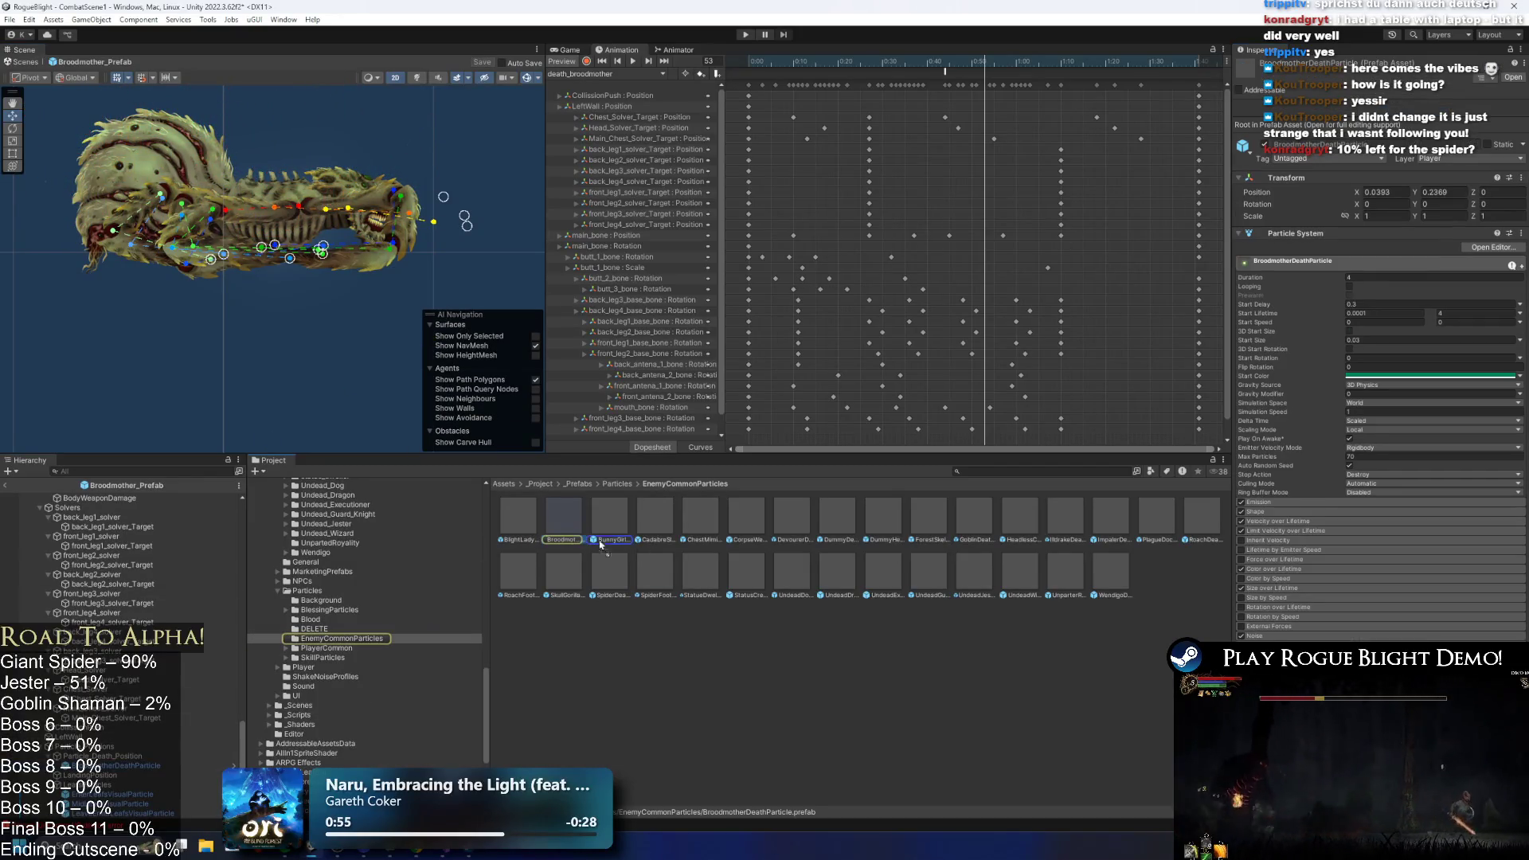
- Zero the BroodmotherDeathParticle prefab asset's position to X 0, Y 0
click(559, 518)
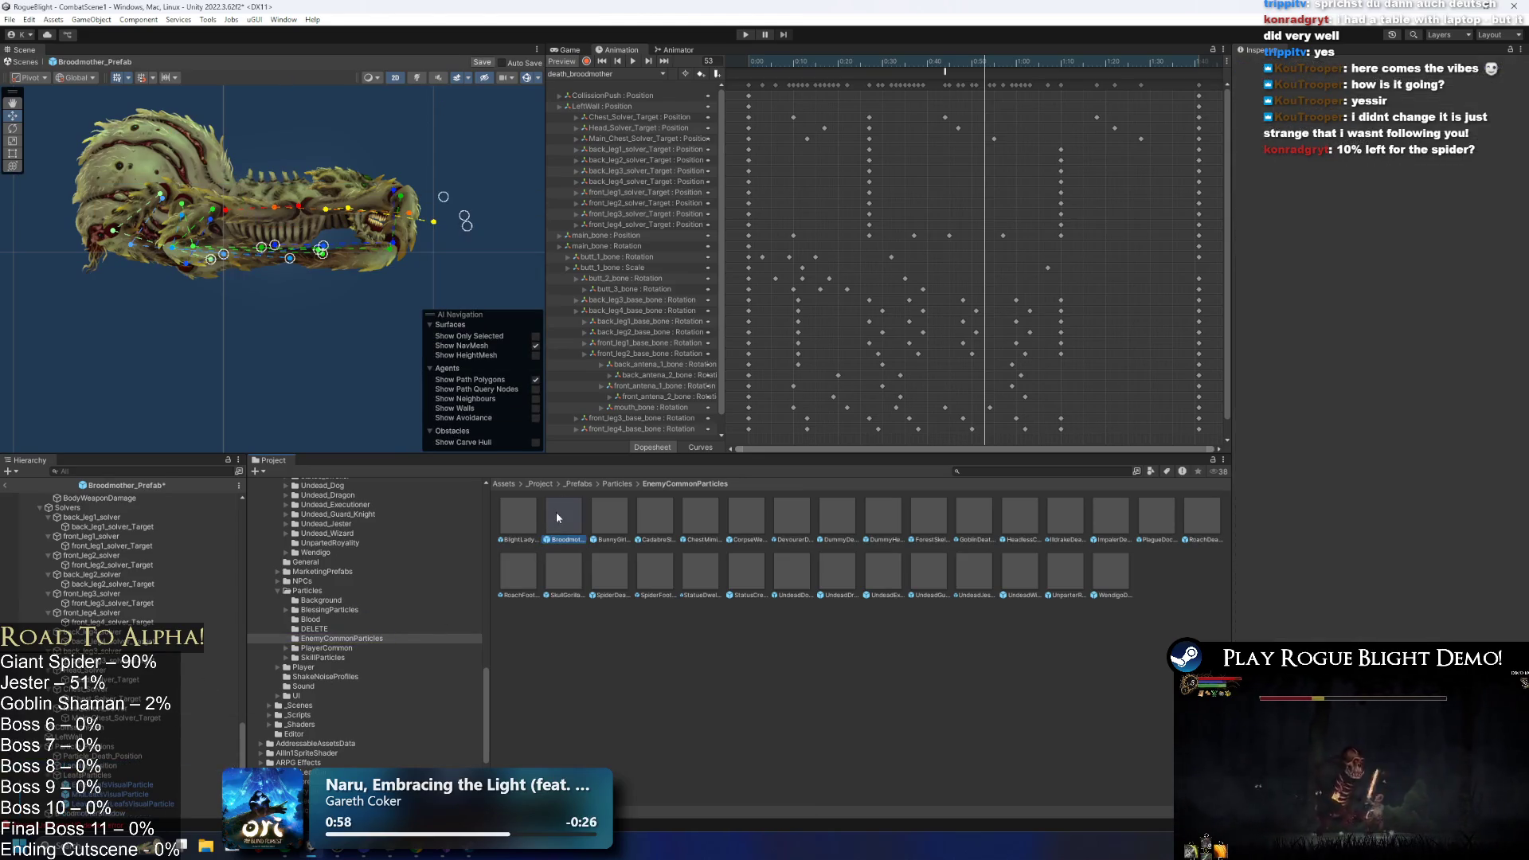
click(1386, 192)
text(0)
click(1457, 193)
text(0)
click(1443, 204)
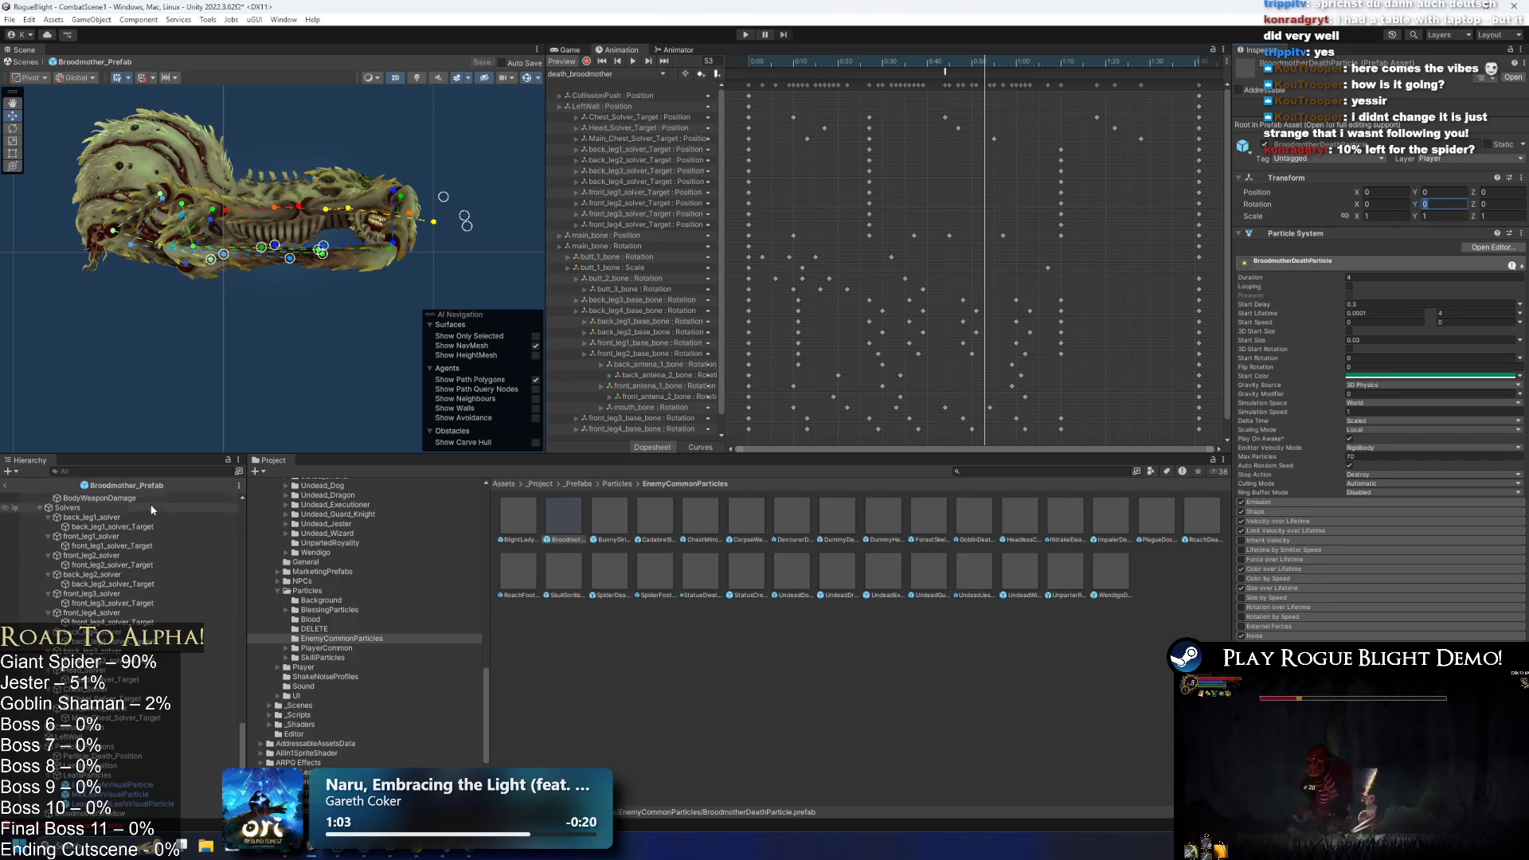
- Select Broodmother_Prefab to view its Enemy Death Fade, then select main_bone
scroll(95, 544, down, 10)
scroll(95, 544, up, 10)
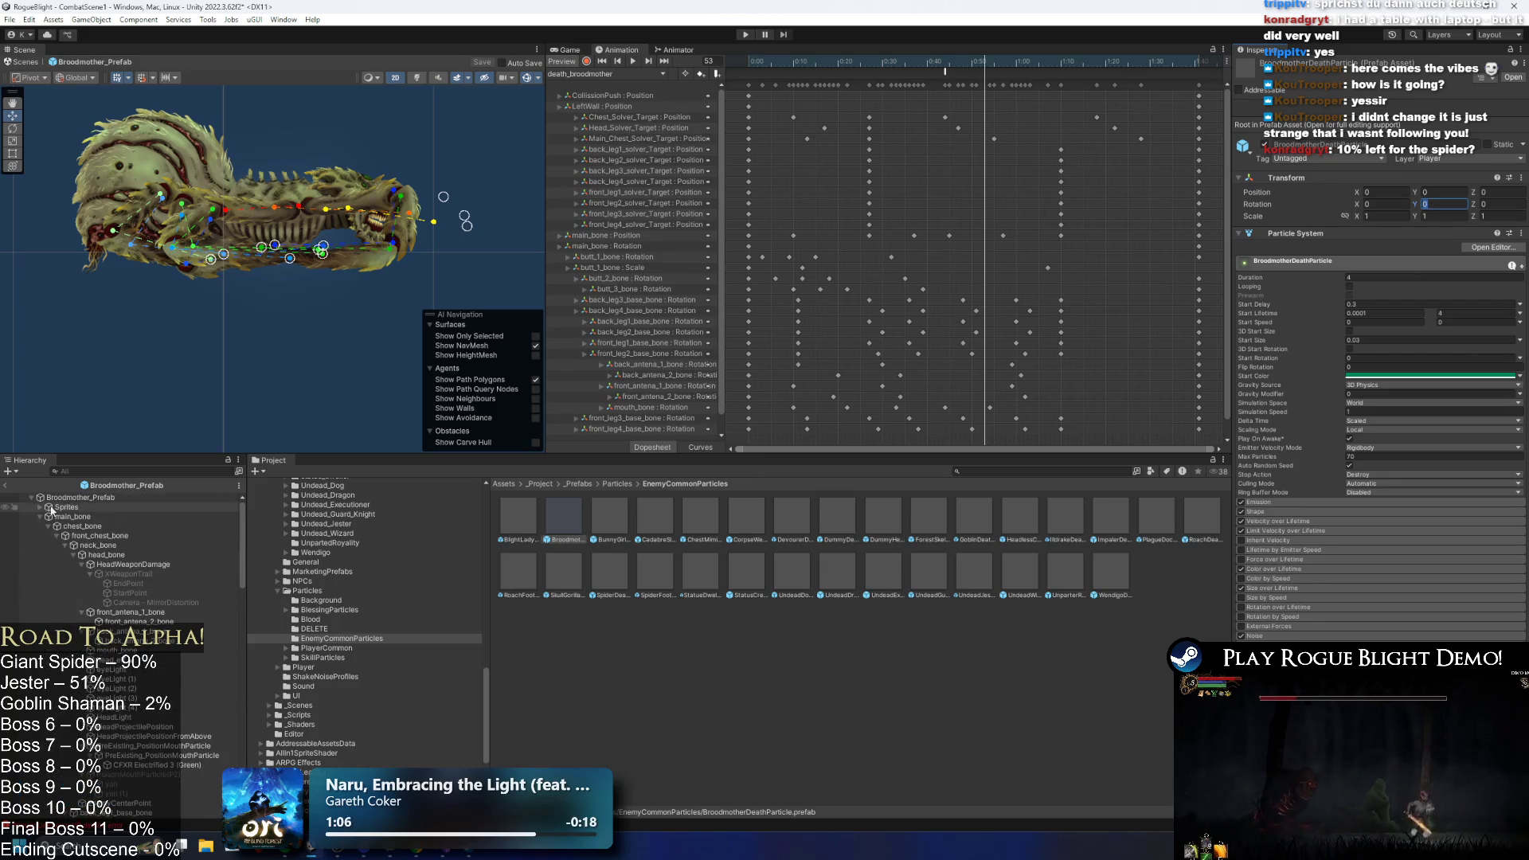
click(95, 498)
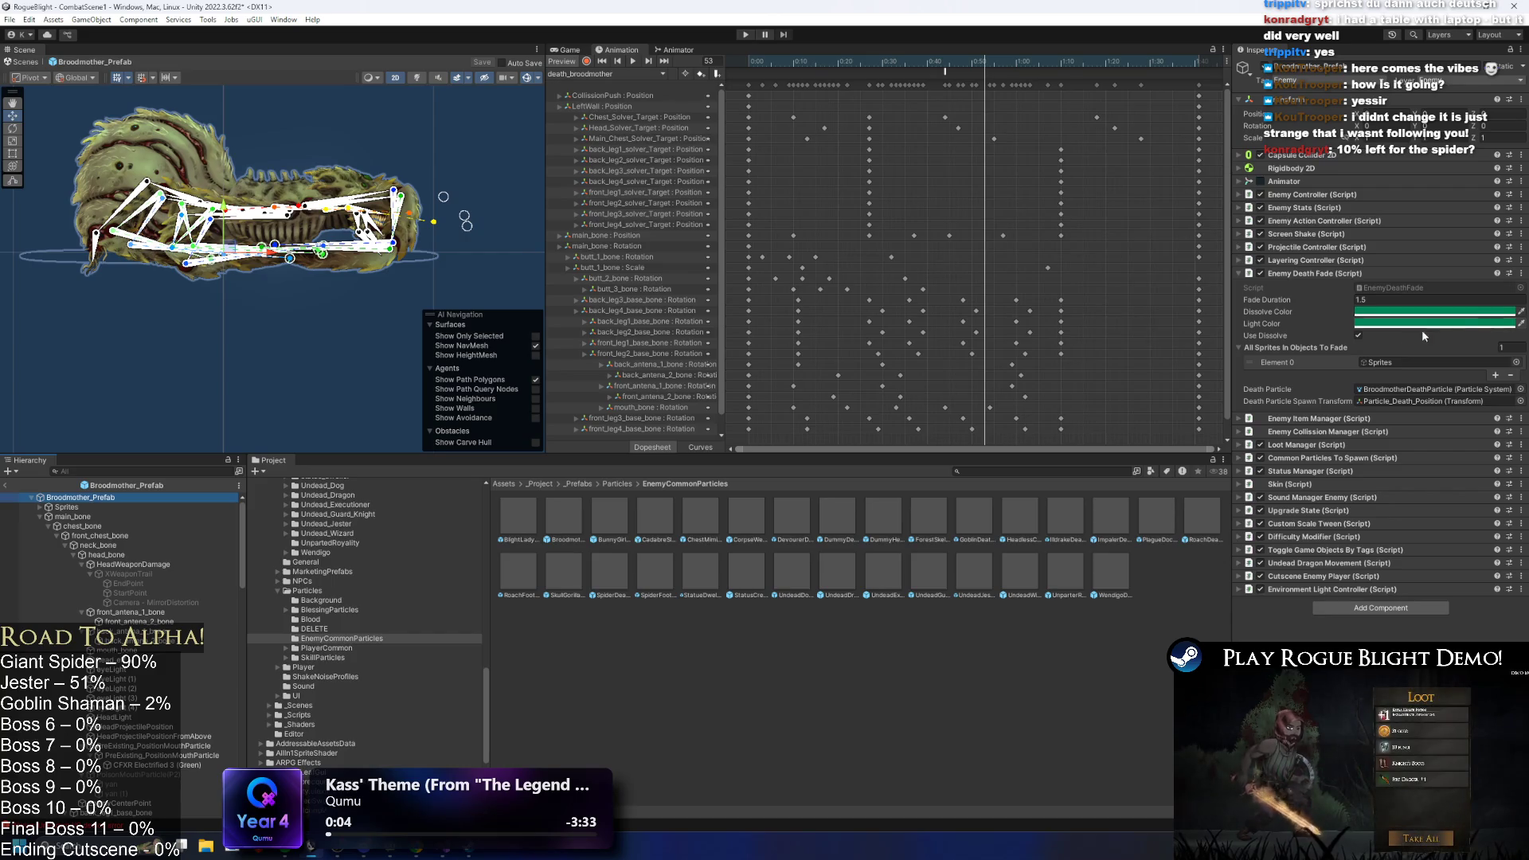
click(83, 517)
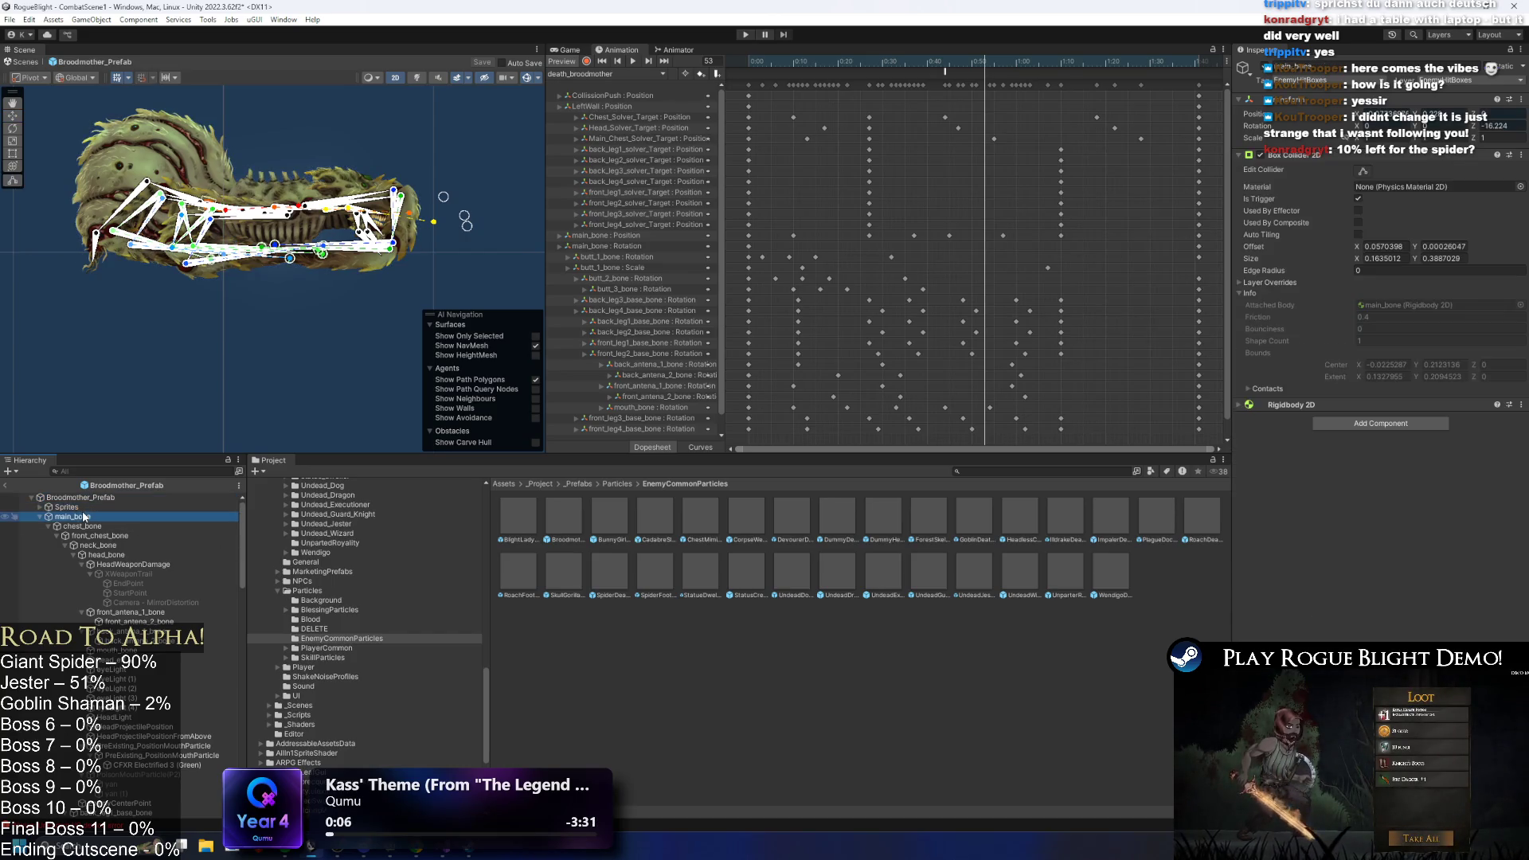
- Collapse the main_bone tree and move the hierarchy selection back to Broodmother_Prefab
key(Left)
key(Down)
key(Left)
key(Down)
key(Down)
key(Down)
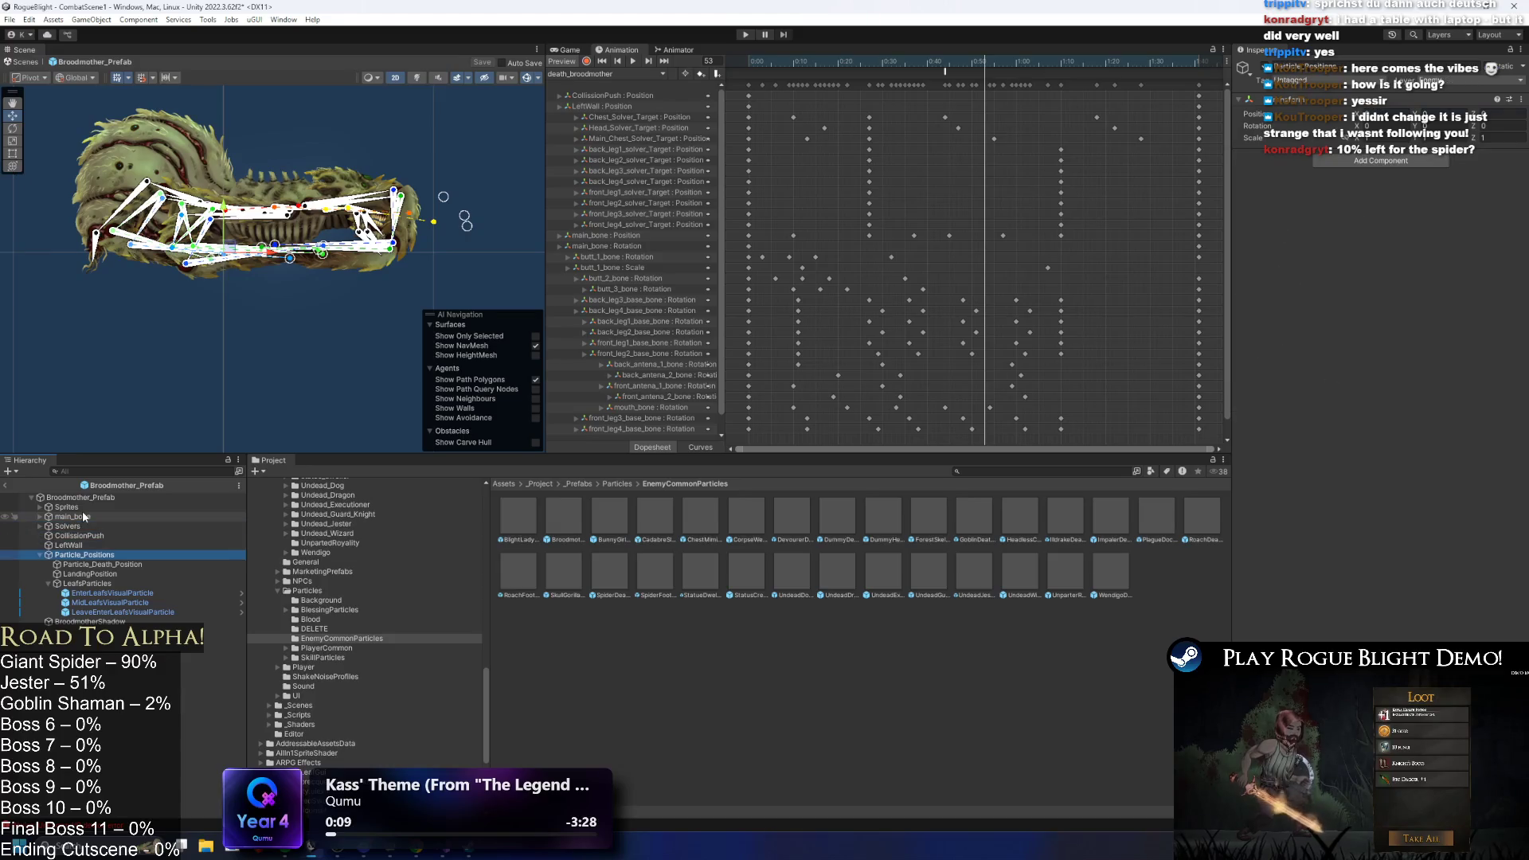
key(Up)
key(Up)
key(Up)
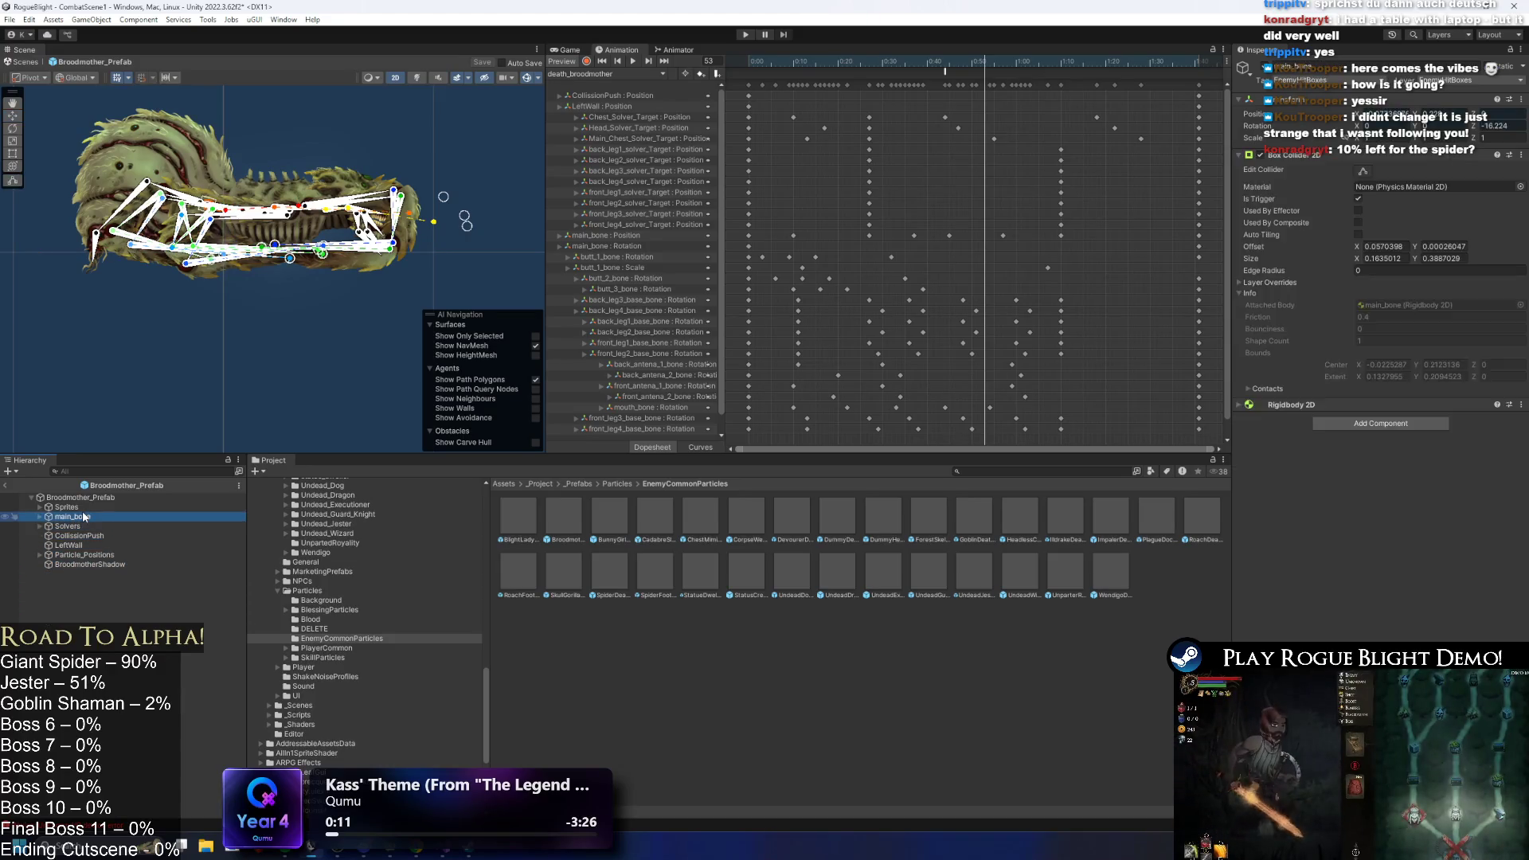
key(Up)
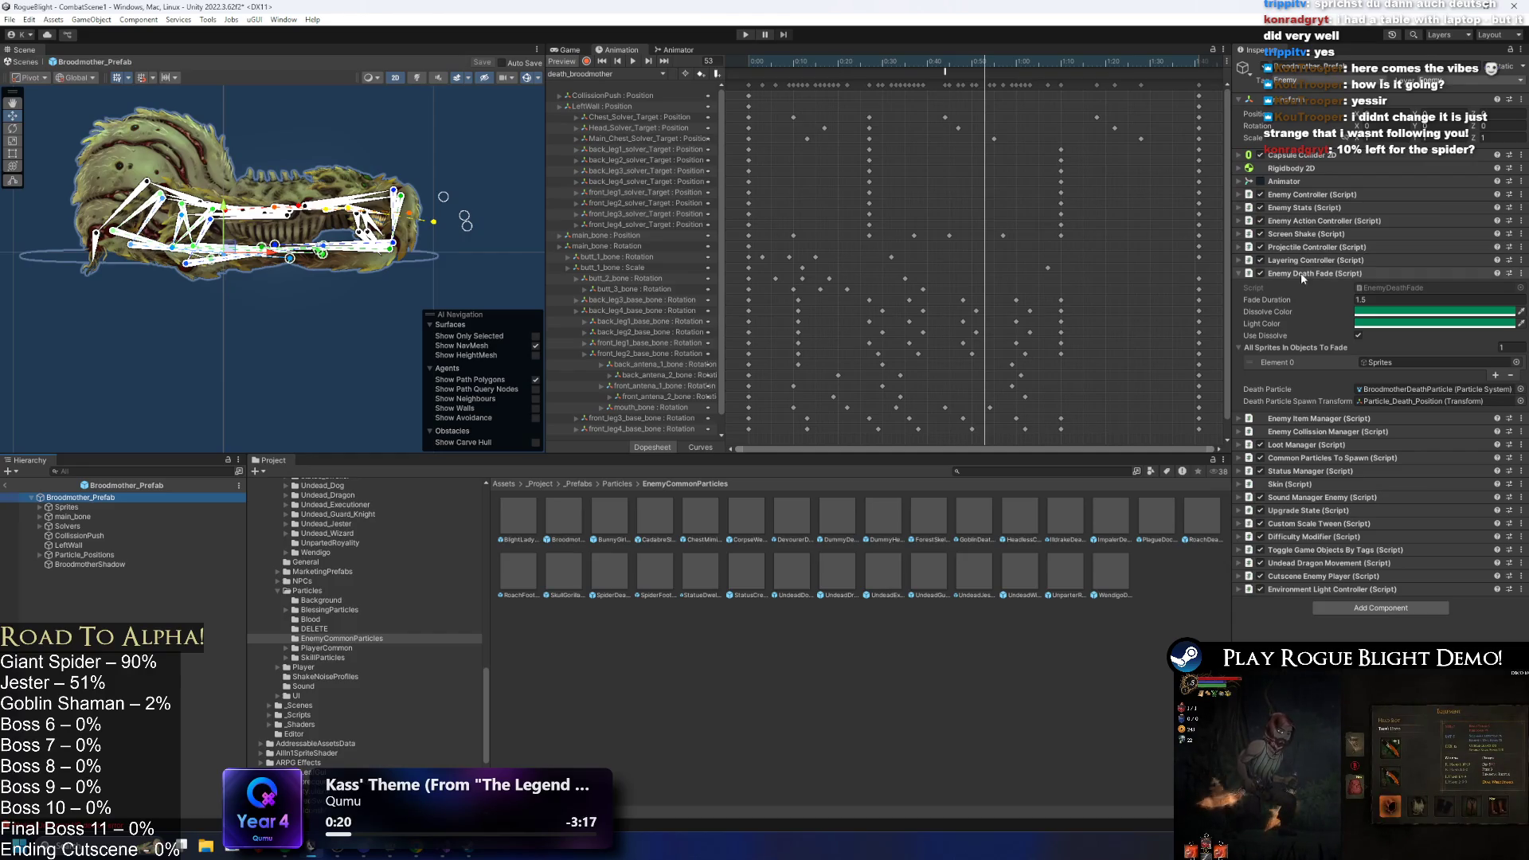
- Collapse Enemy Death Fade, peek at Enemy Controller, and expand Enemy Stats
click(1350, 273)
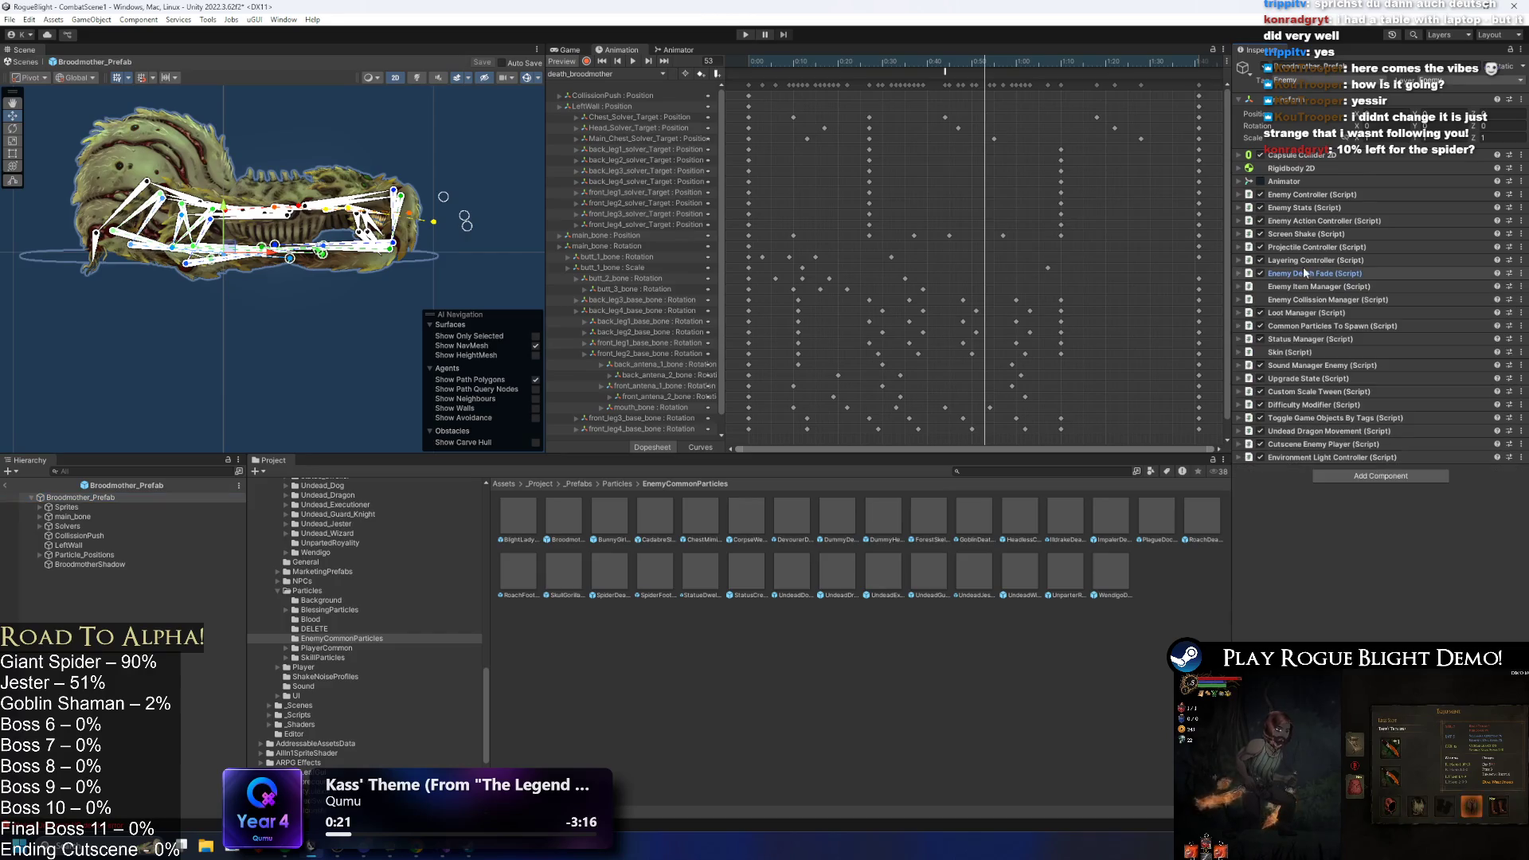
click(1344, 196)
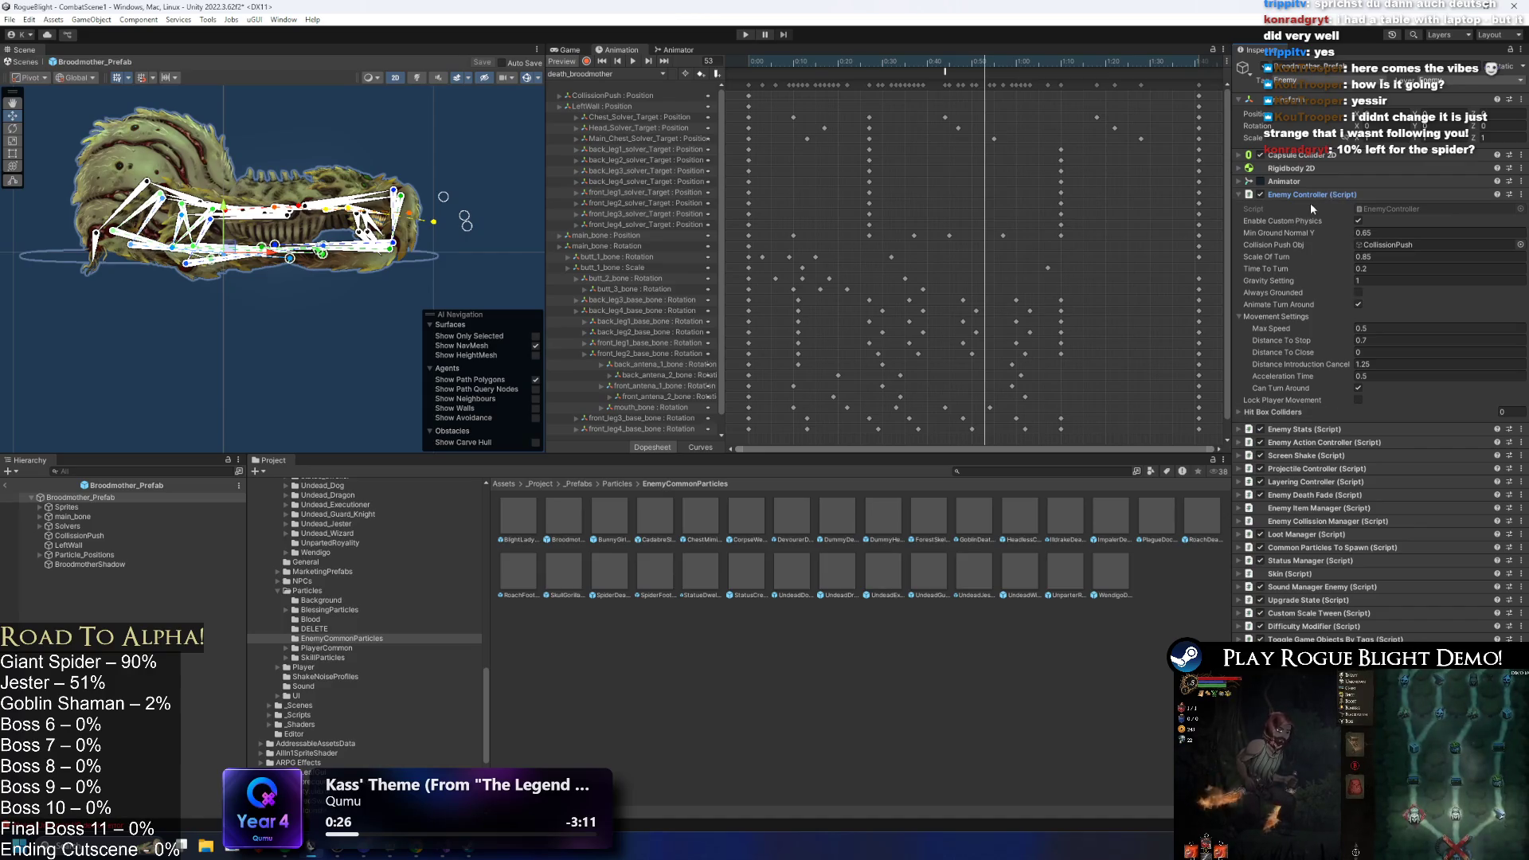
click(1313, 197)
click(1310, 208)
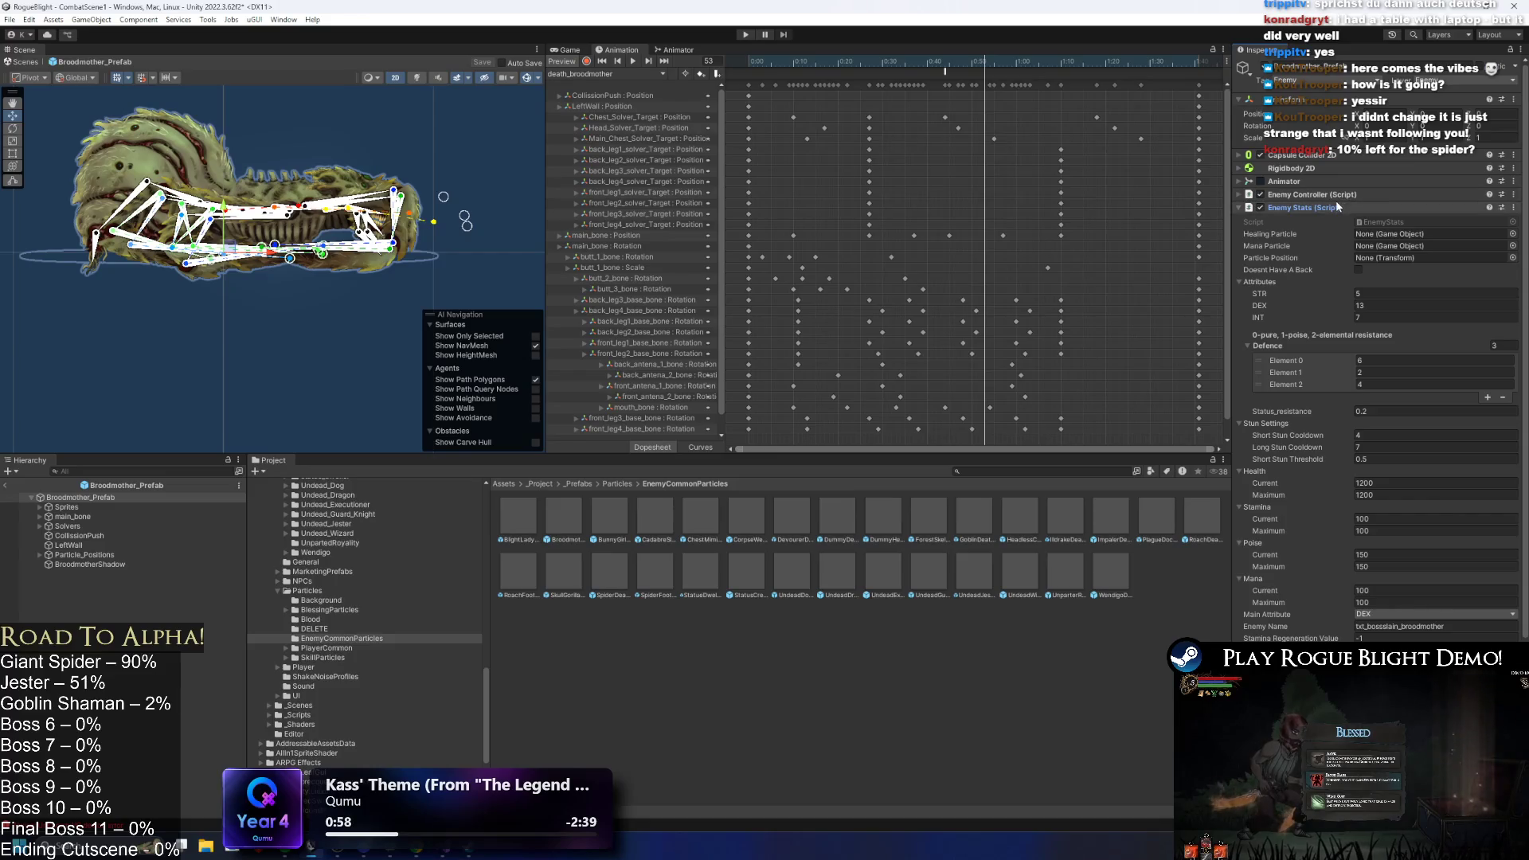
- Review Enemy Stats, Enemy Controller, Enemy Collision Manager, Enemy Item Manager and Enemy Death Fade
click(1295, 208)
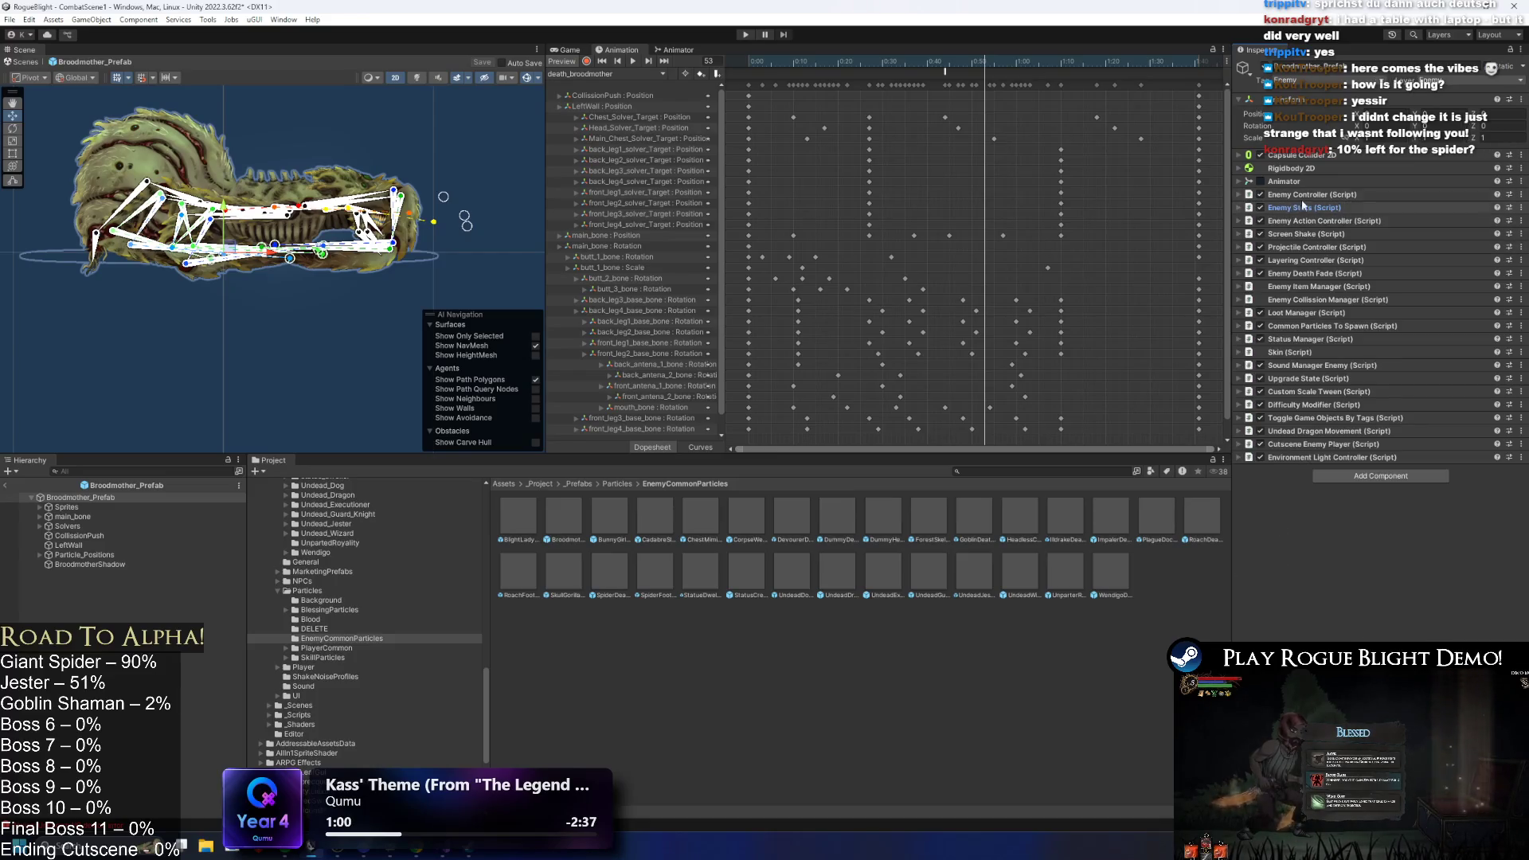
click(1308, 194)
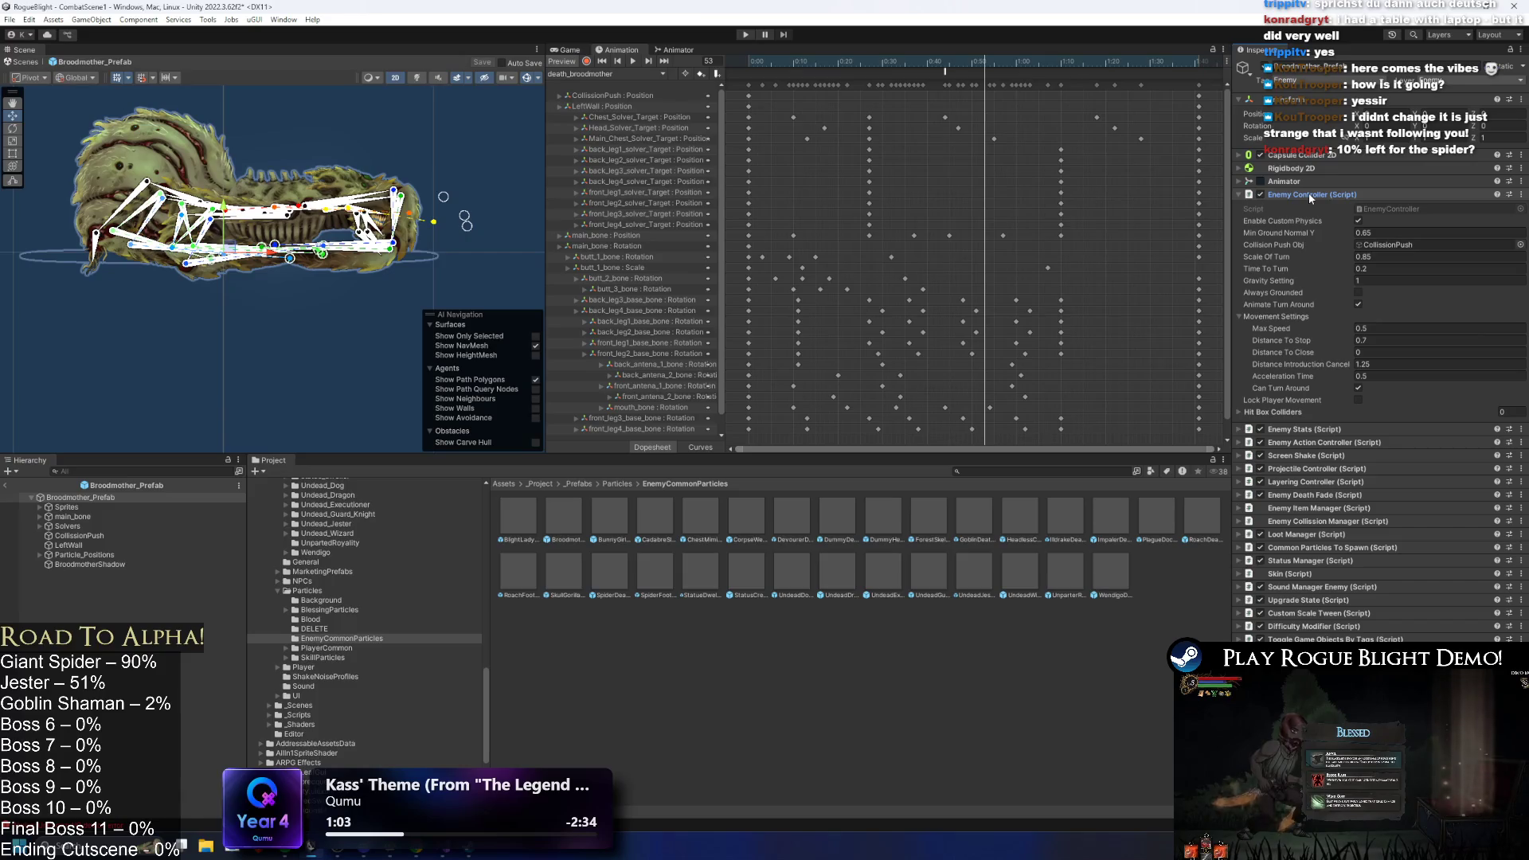
click(1307, 194)
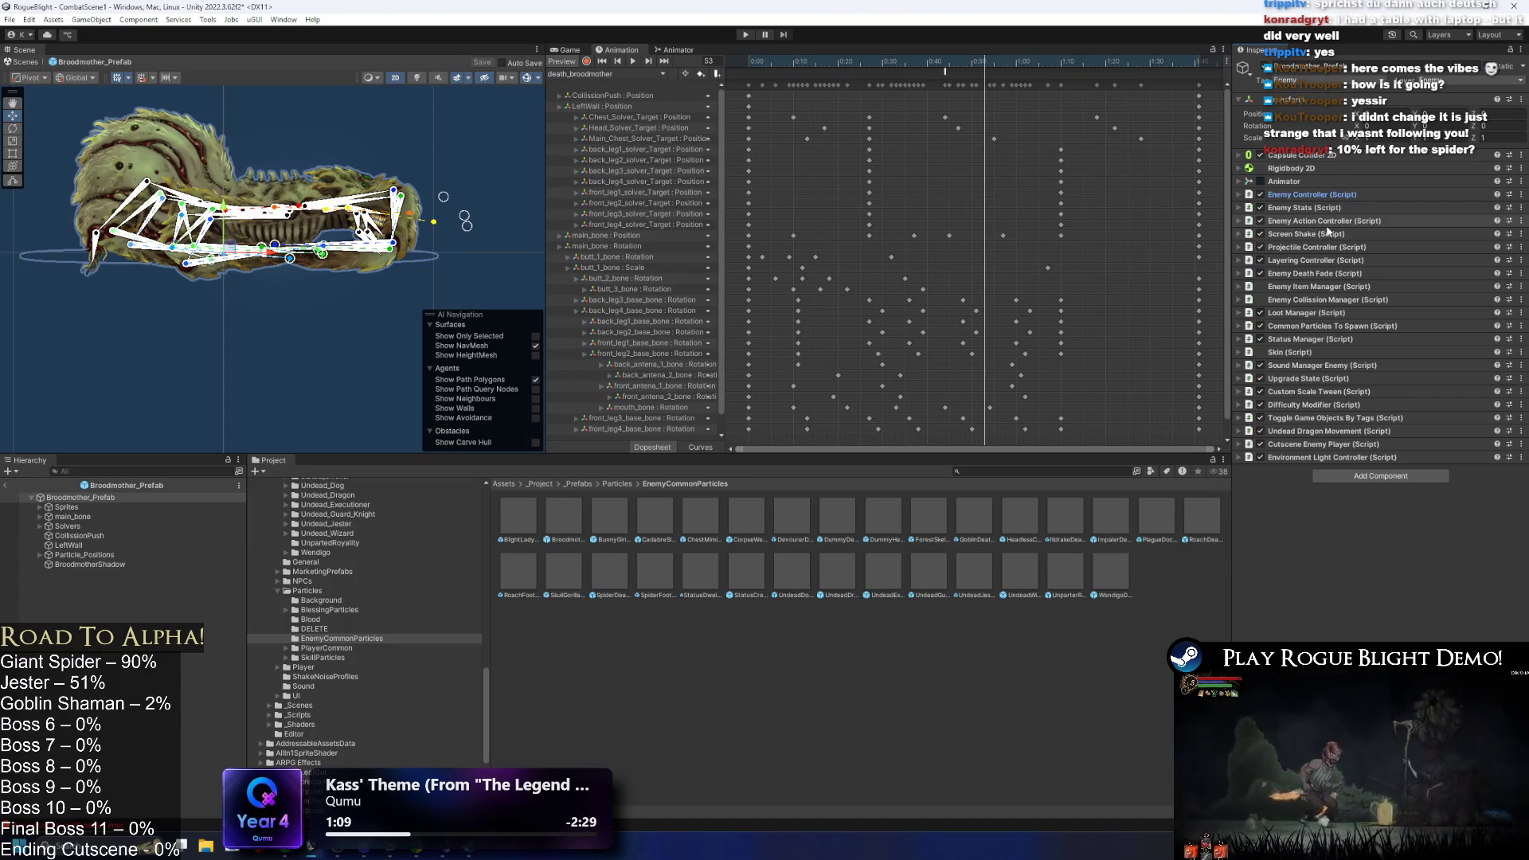
click(1321, 300)
click(1321, 299)
click(1326, 287)
click(1326, 287)
click(1328, 274)
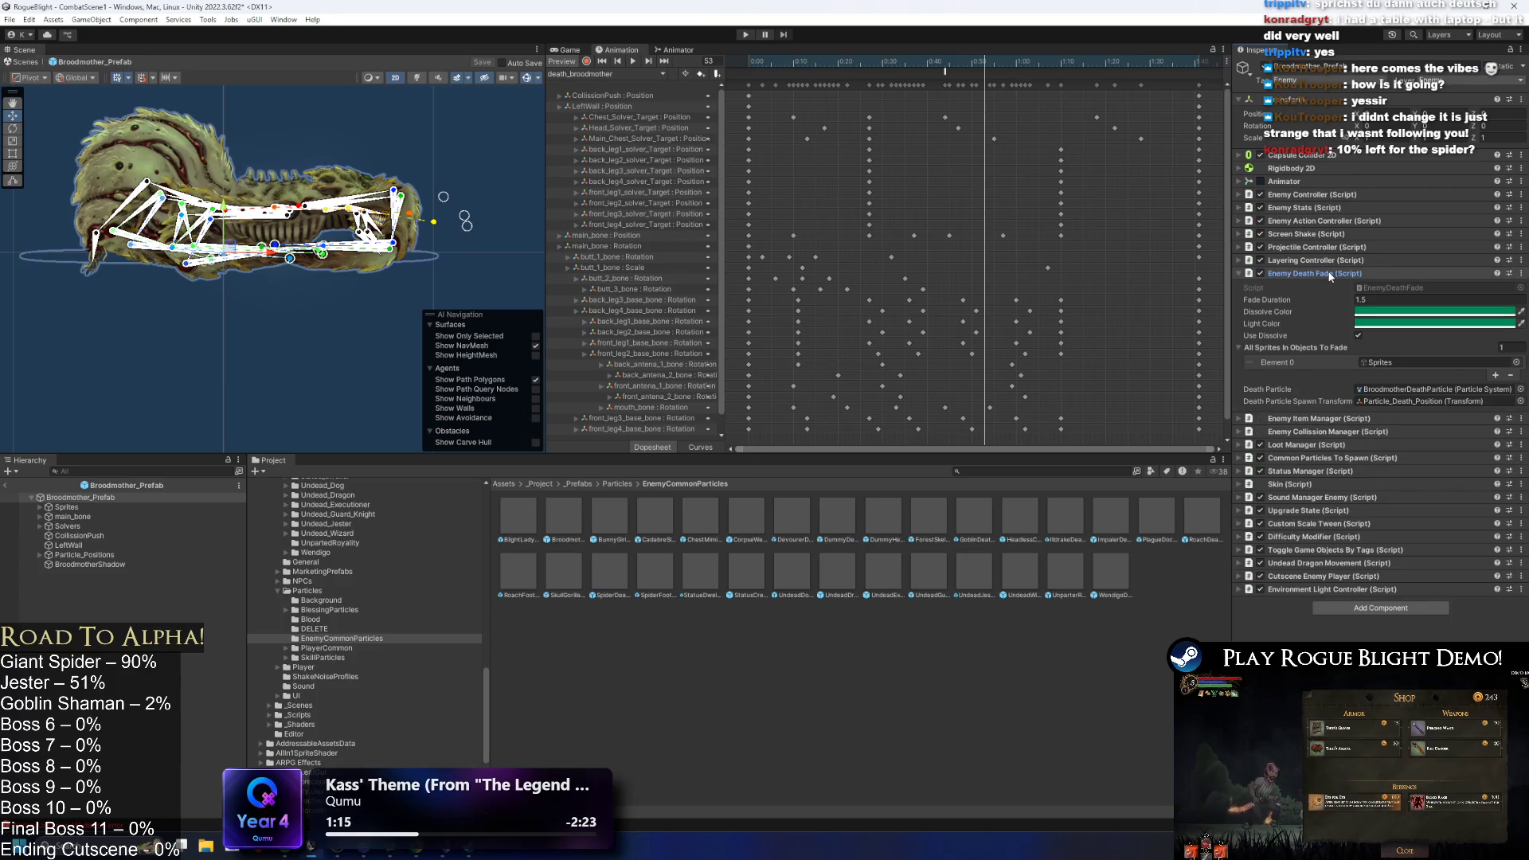
click(1327, 271)
click(1327, 271)
click(1327, 271)
- Peek at Layering Controller, Screen Shake, Enemy Action Controller and Enemy Stats, collapsing each
click(1327, 261)
click(1327, 261)
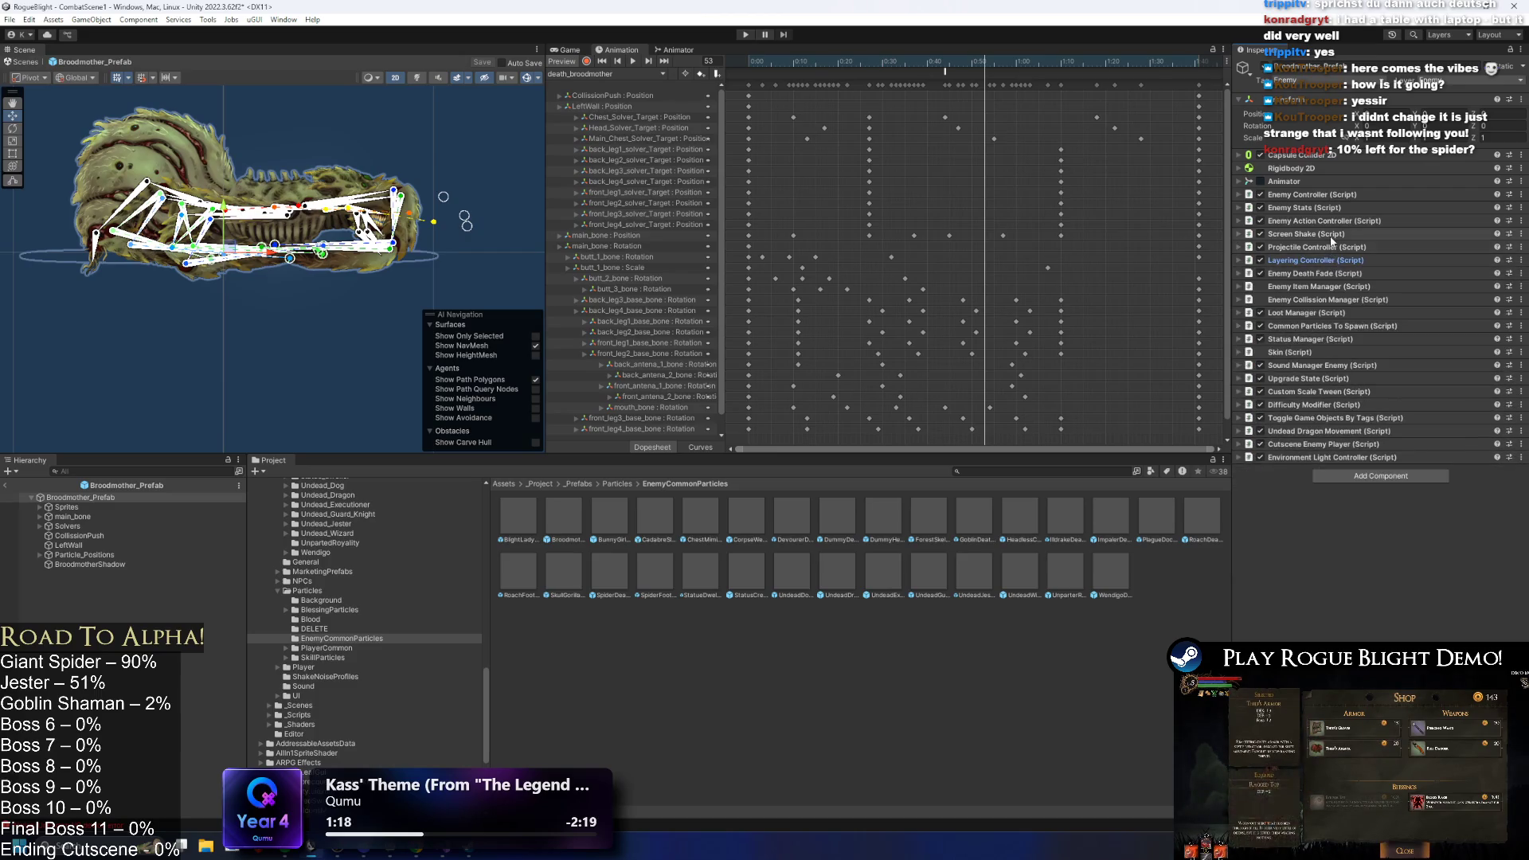
click(1330, 233)
click(1330, 234)
click(1329, 221)
click(1329, 220)
click(1329, 208)
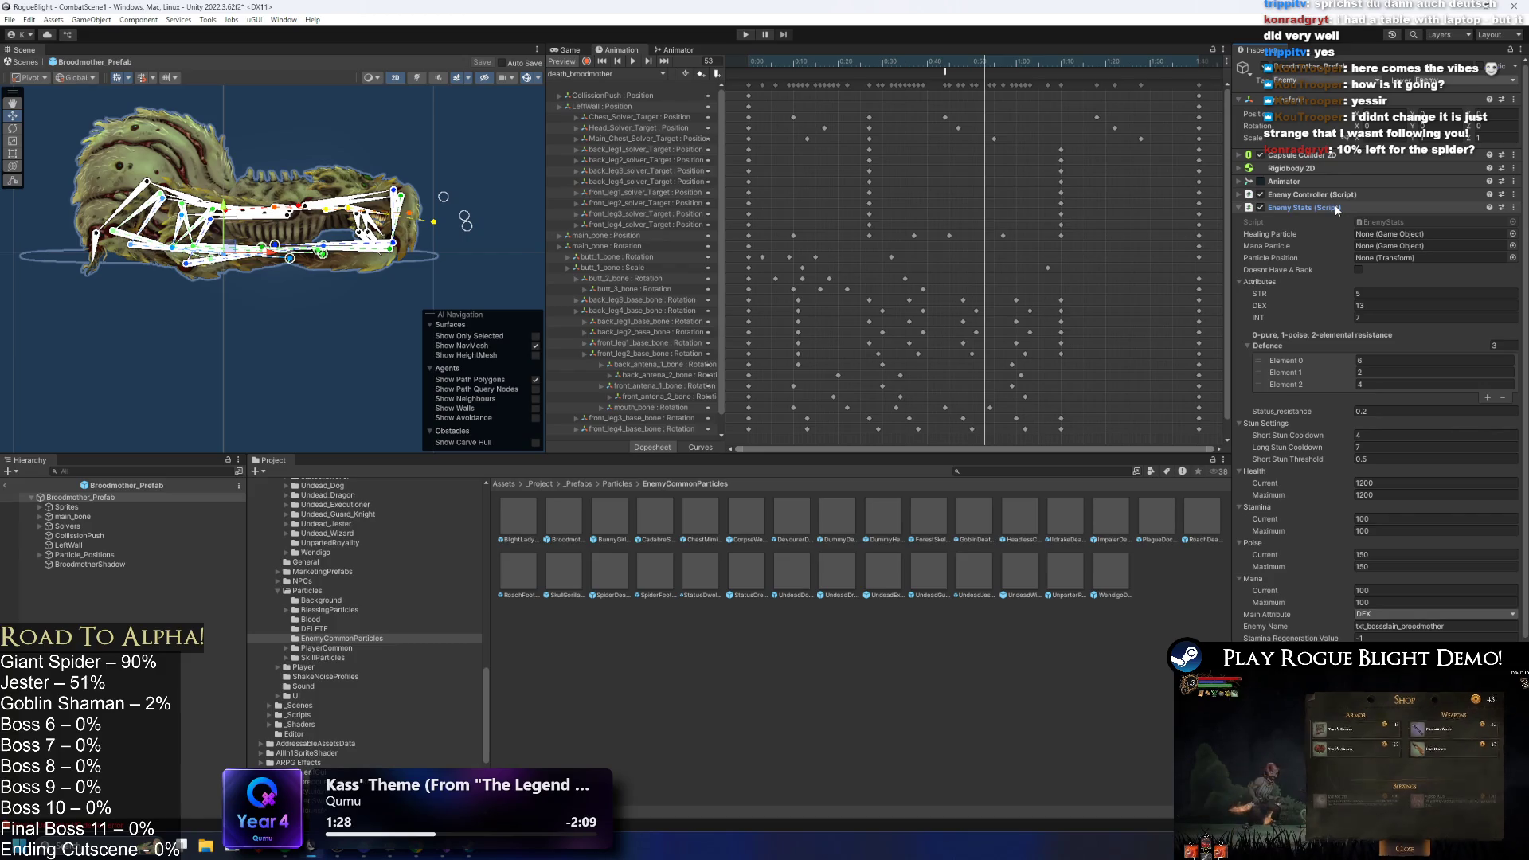
click(1338, 208)
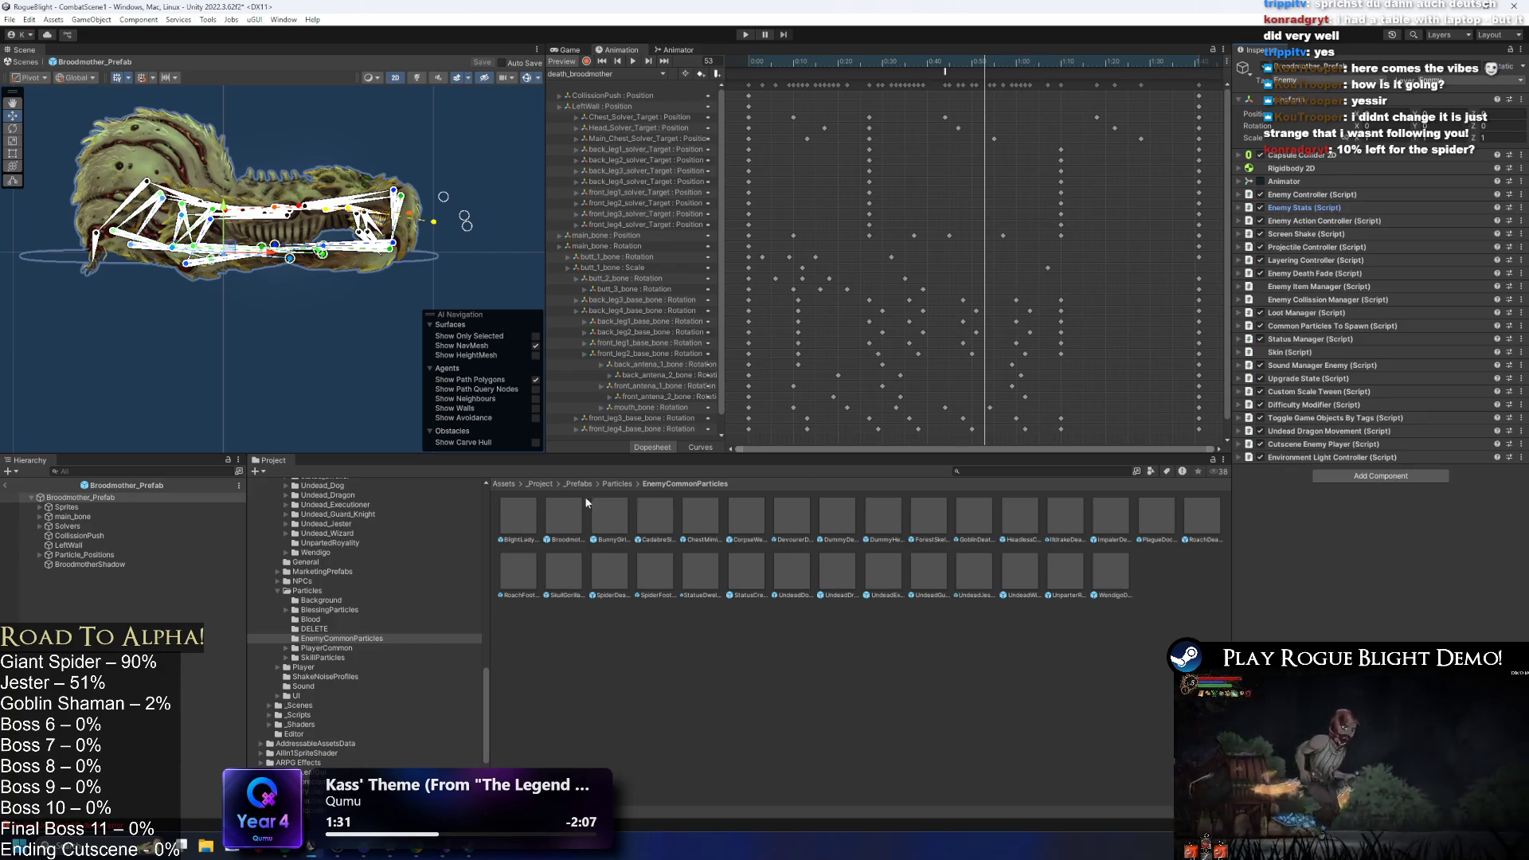
click(1061, 470)
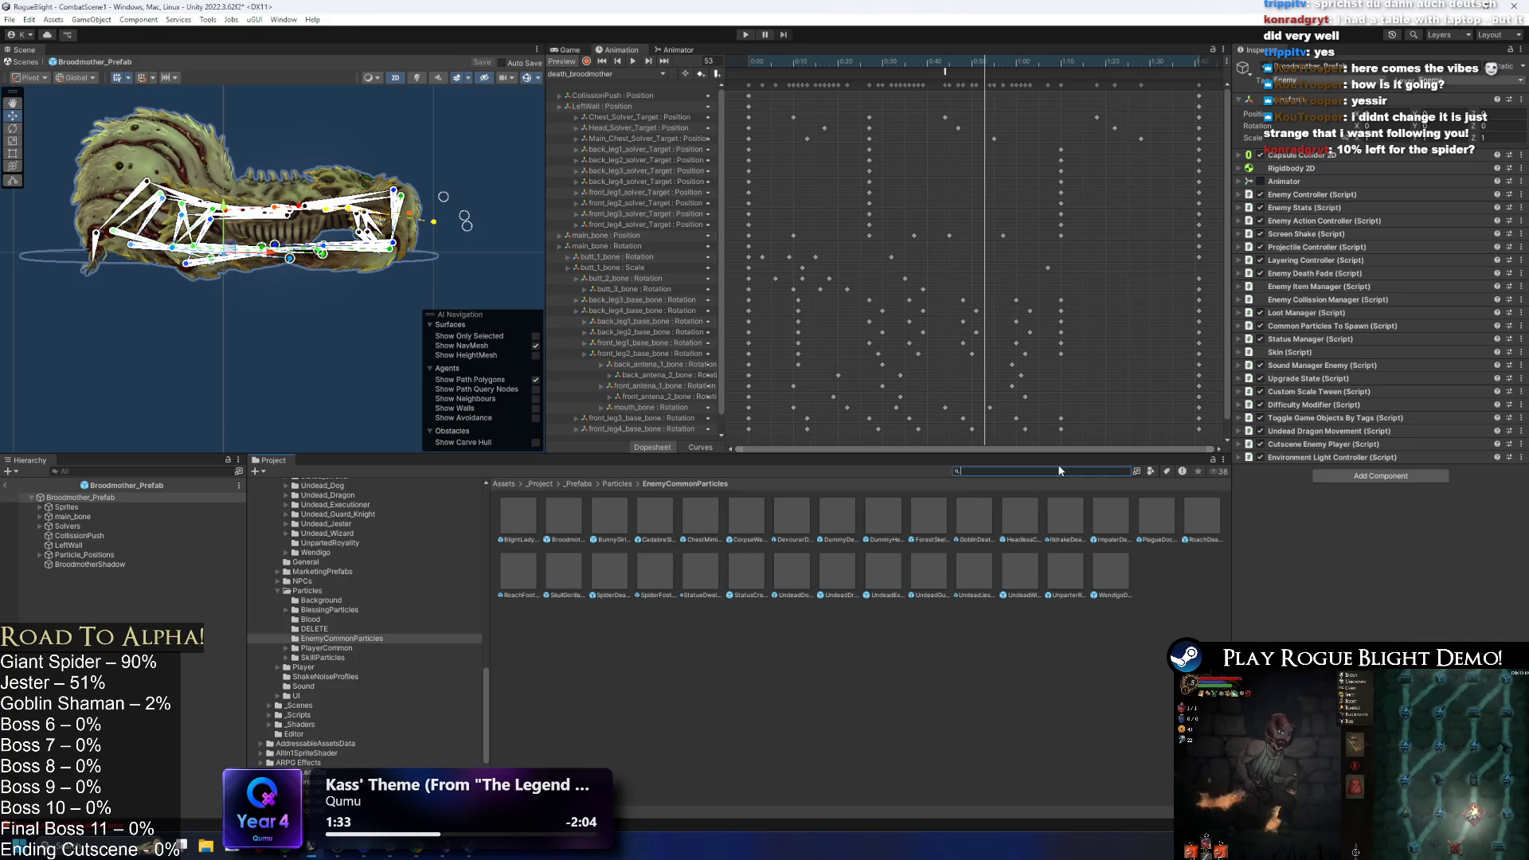
- Place the wendigo prefab in the scene and expand its main_bone and chest_bone
text(wendigo)
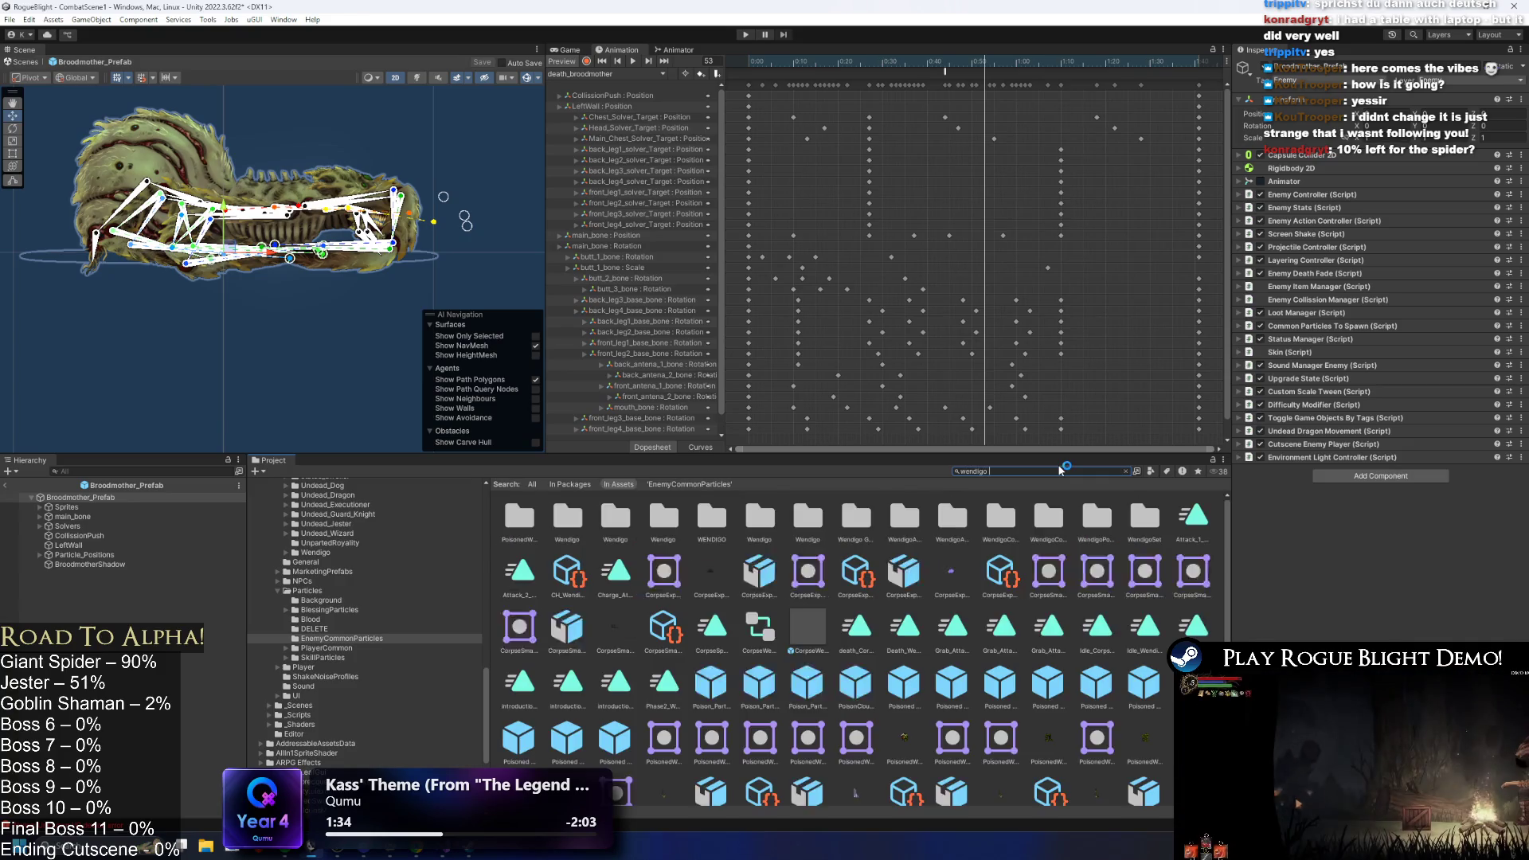
text( prefa)
mouse_move(562, 518)
mouse_down()
mouse_move(446, 302)
mouse_move(355, 323)
mouse_move(235, 239)
mouse_move(470, 231)
mouse_move(422, 255)
mouse_move(510, 255)
mouse_move(390, 275)
mouse_up()
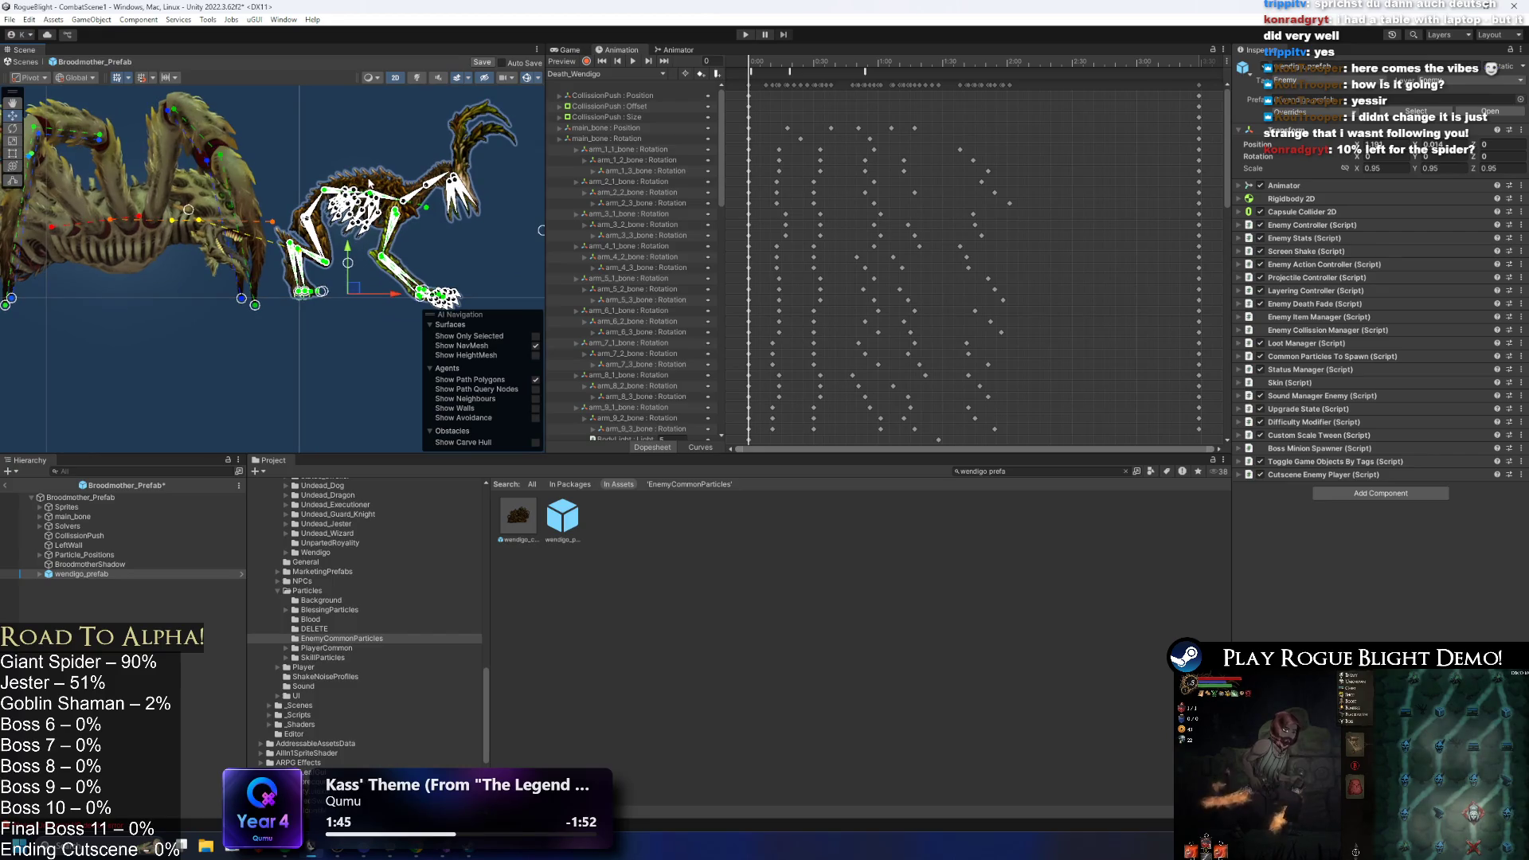
click(309, 211)
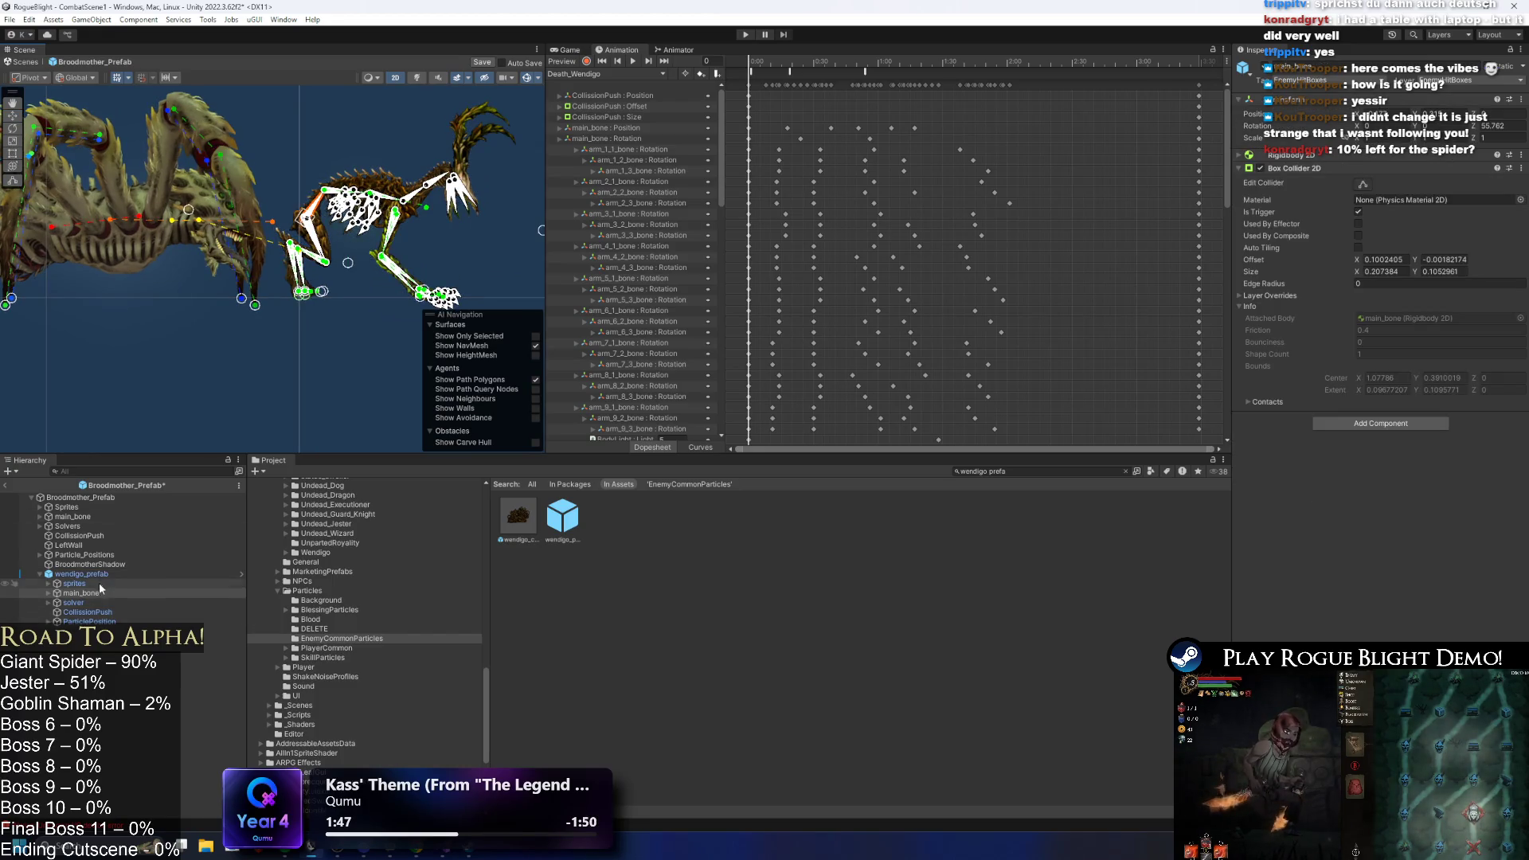
key(Right)
key(Down)
key(Right)
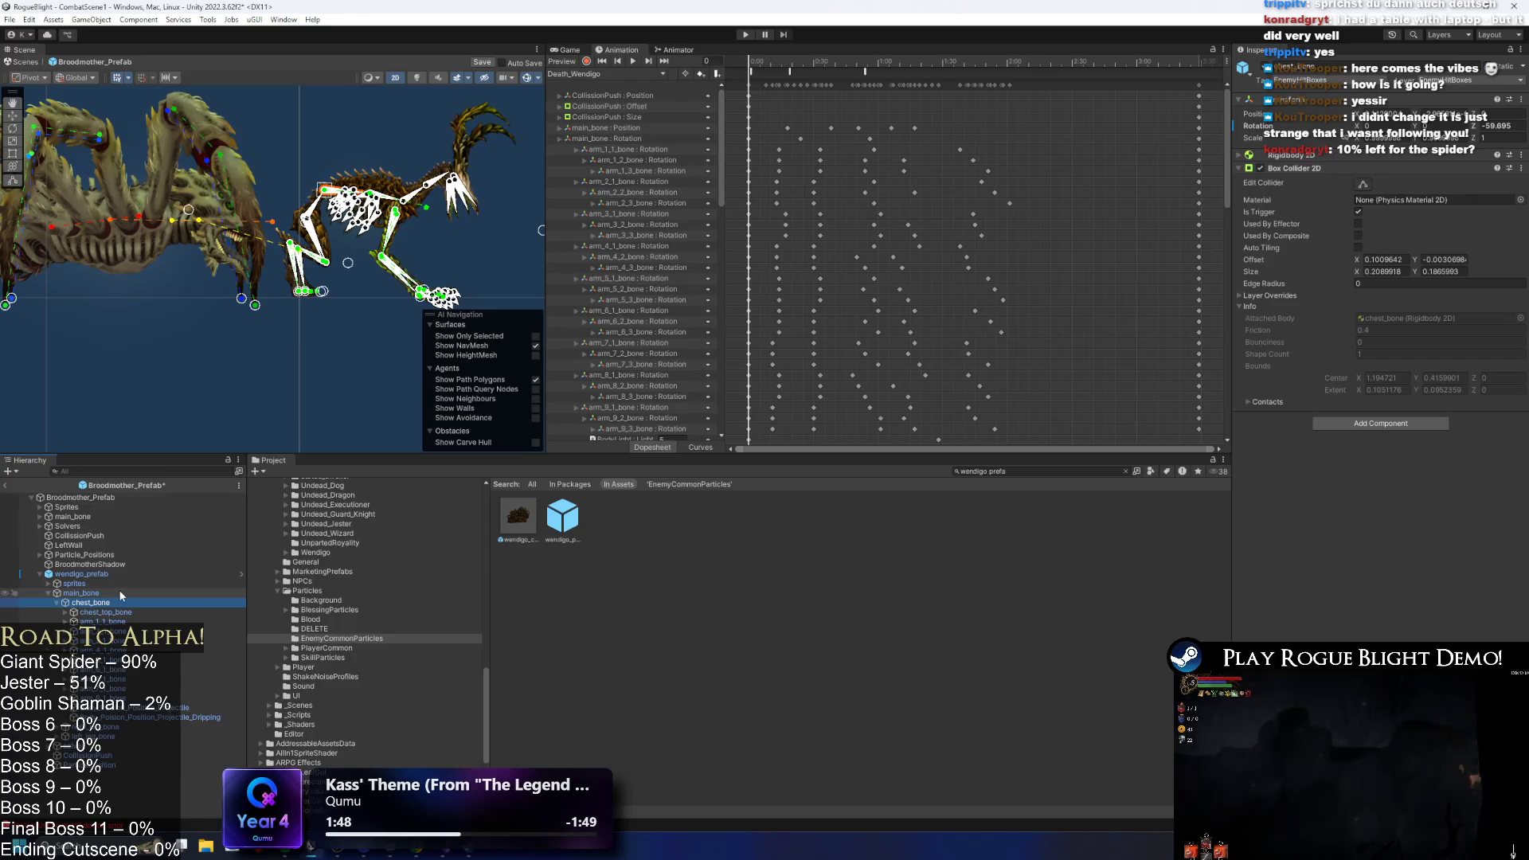
- Filter the hierarchy for 'came' and copy the BossCenterCamera object
click(120, 472)
text(cam)
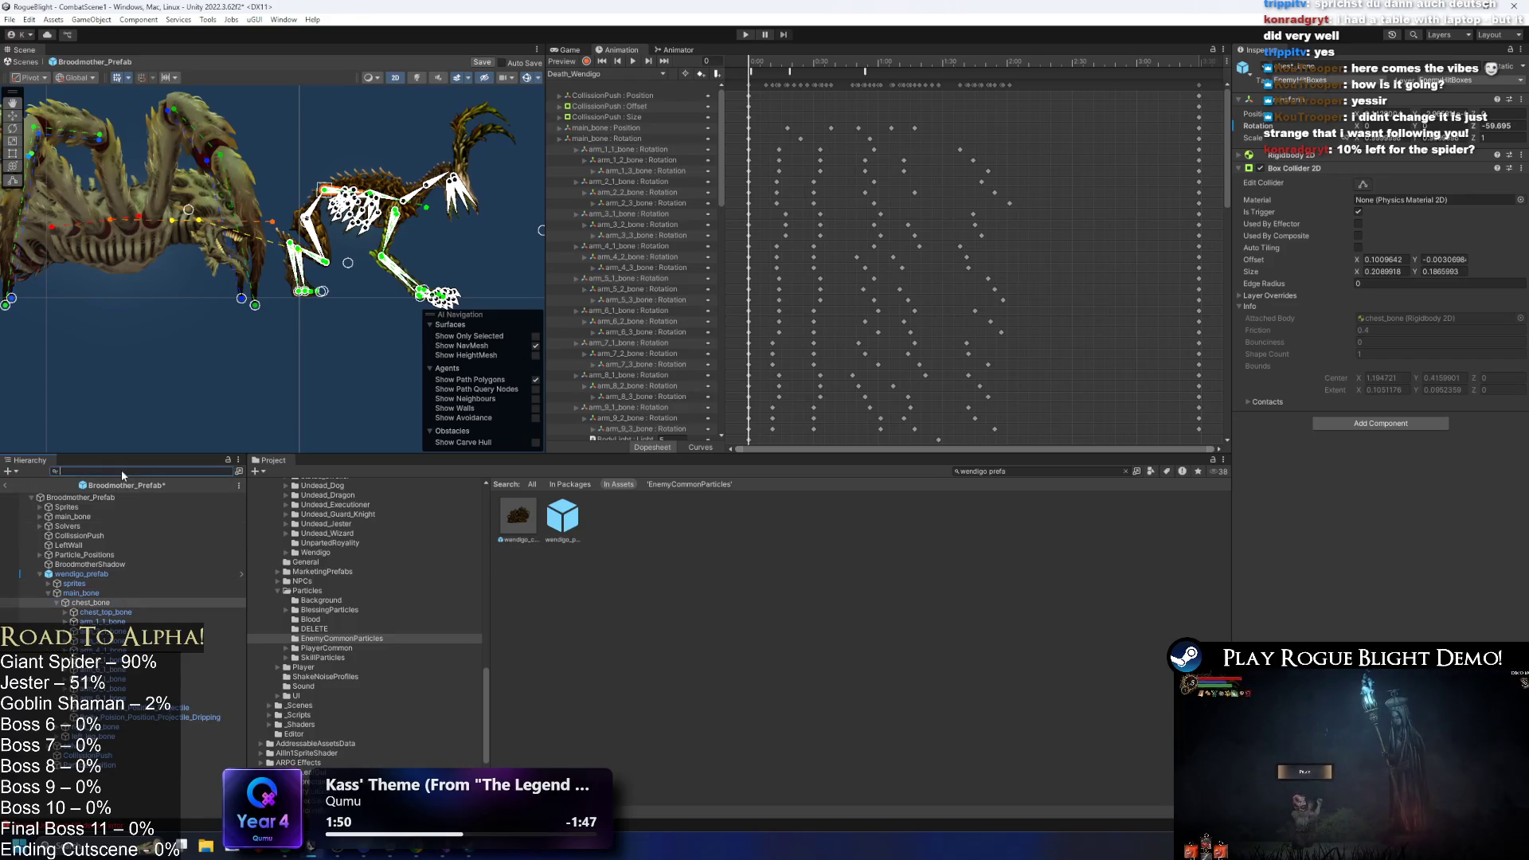
text(e)
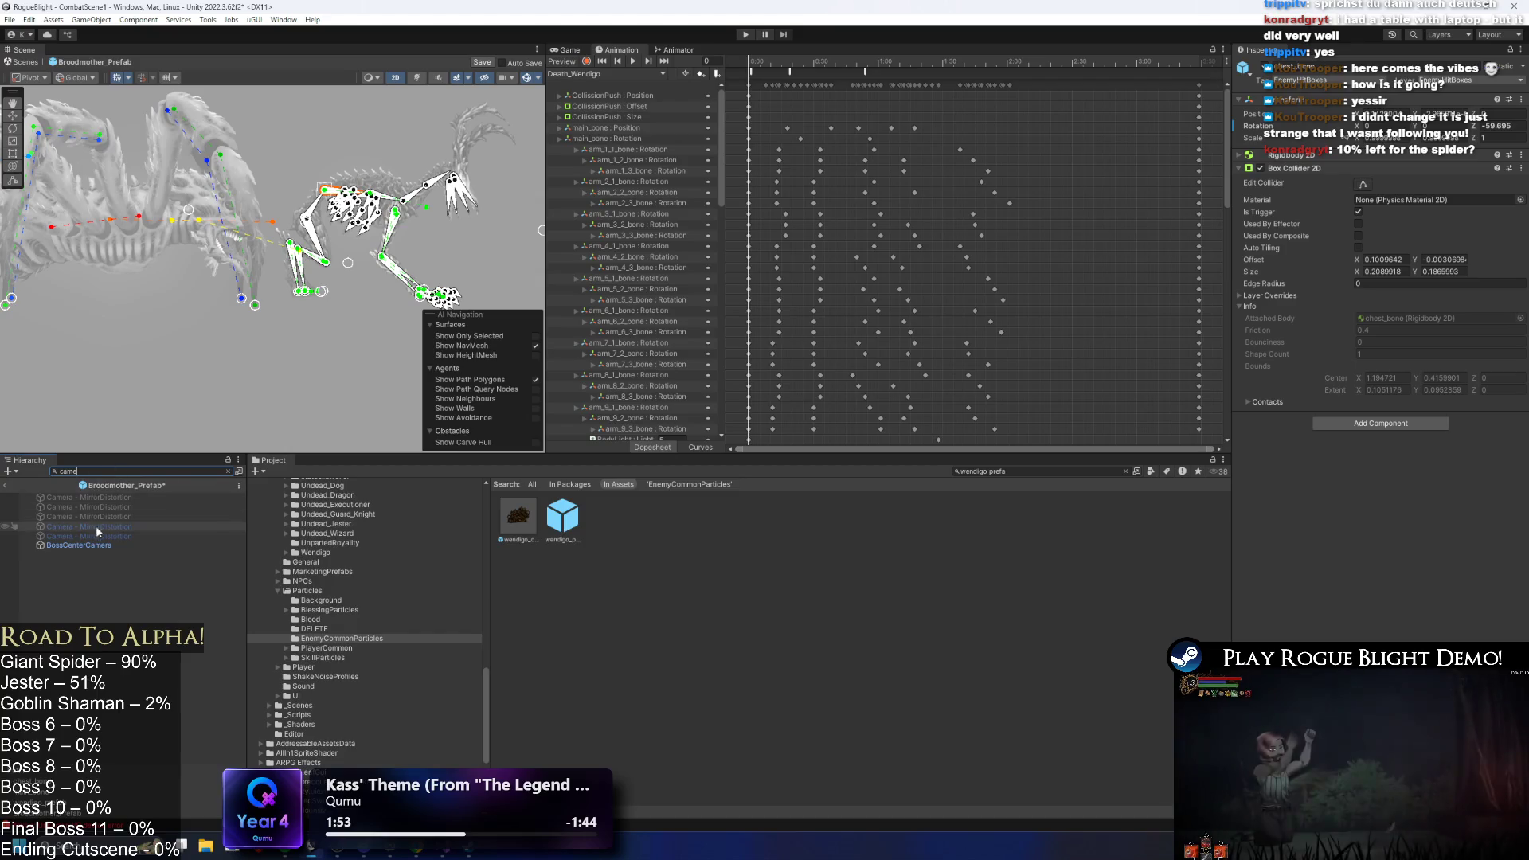
click(96, 546)
right_click(96, 545)
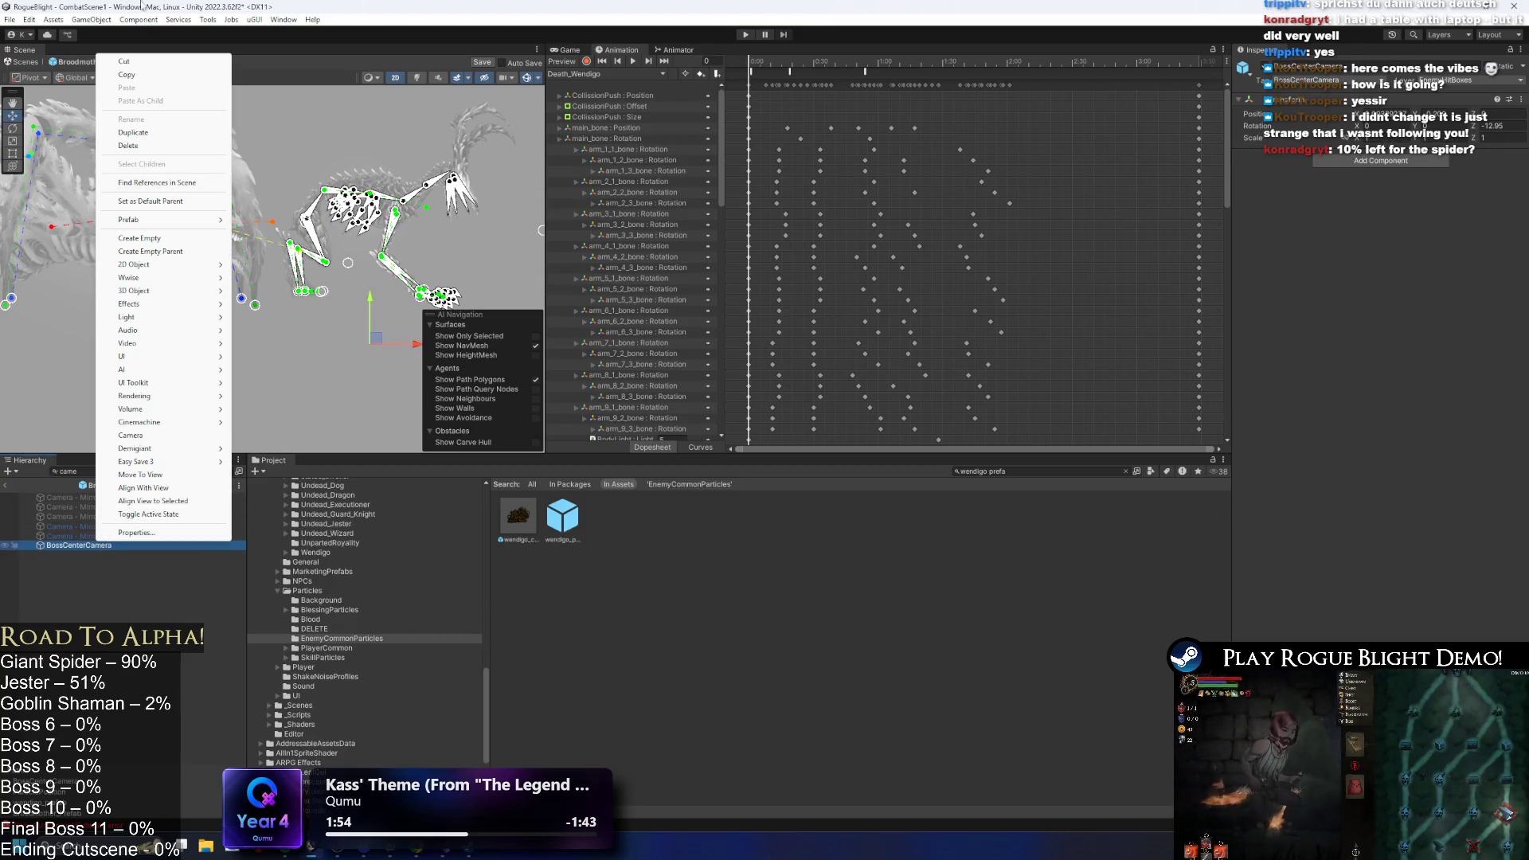
click(127, 76)
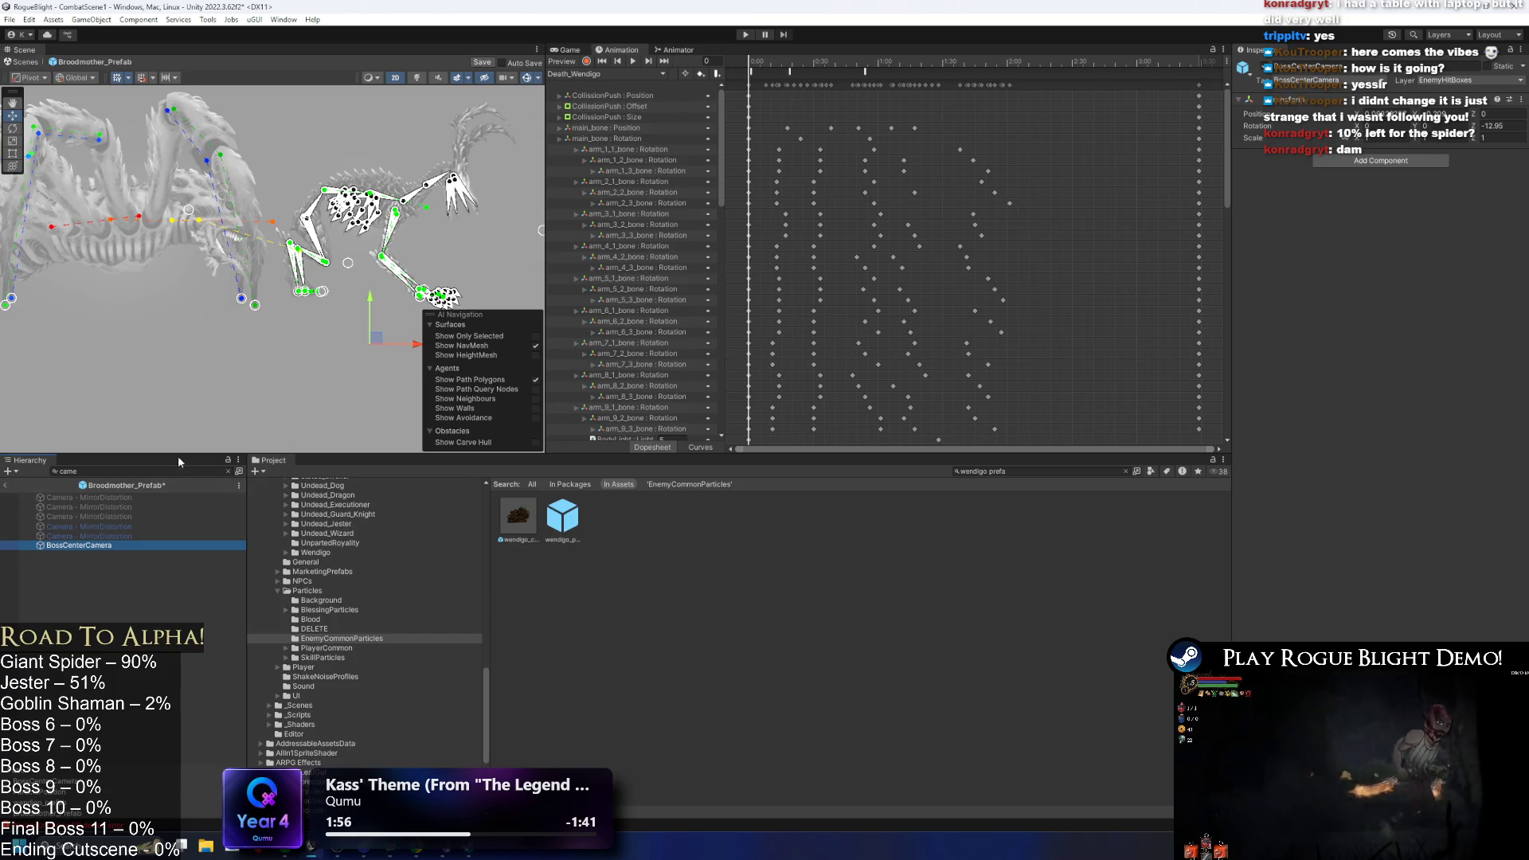
- Clear the filter and paste BossCenterCamera into the Broodmother prefab under Sprites
click(144, 470)
key(BackSpace)
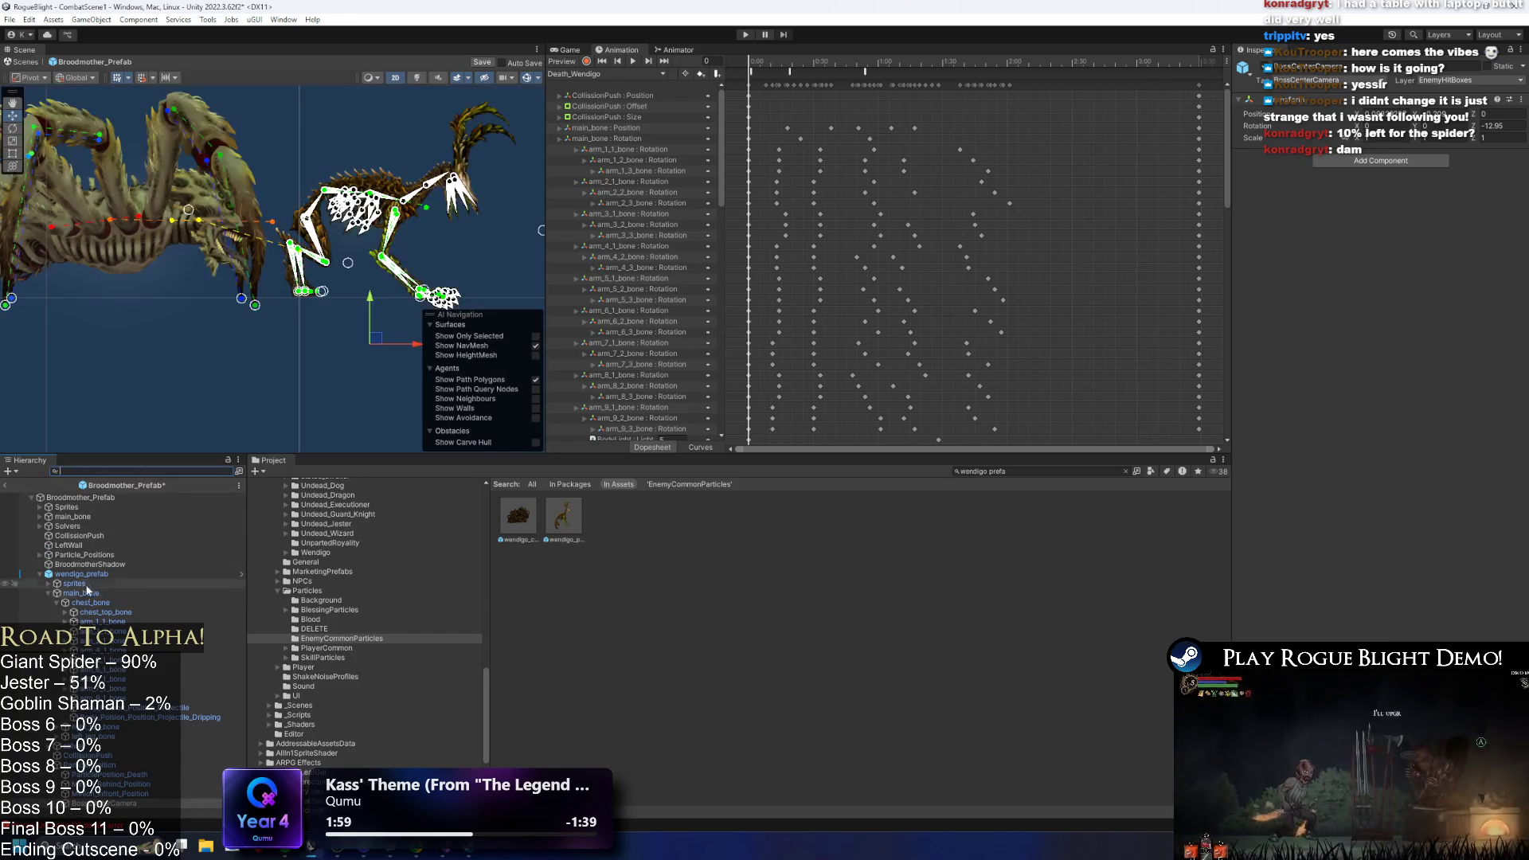
click(254, 277)
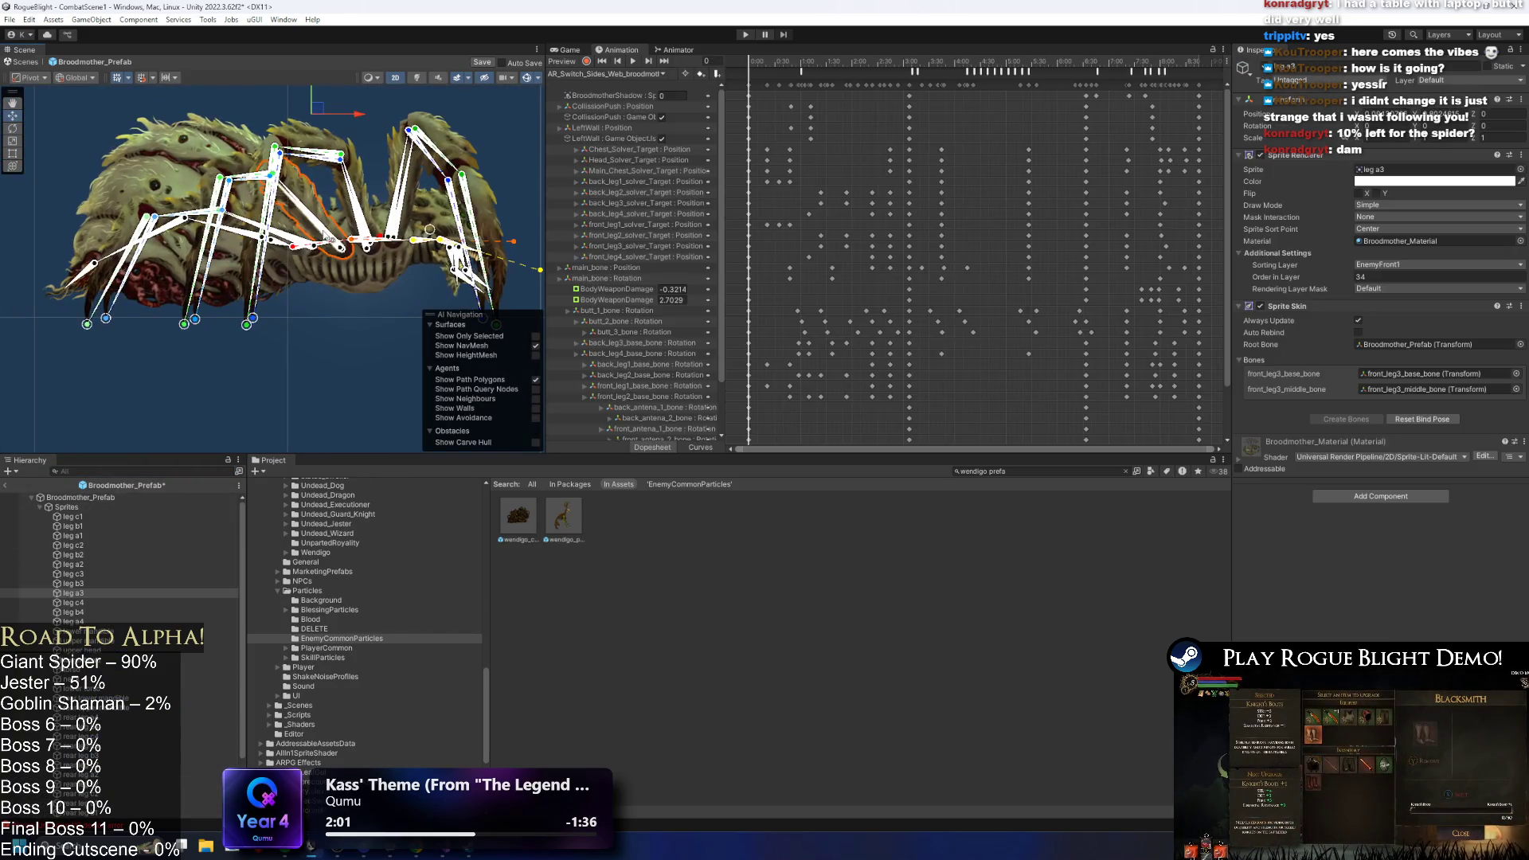
click(91, 507)
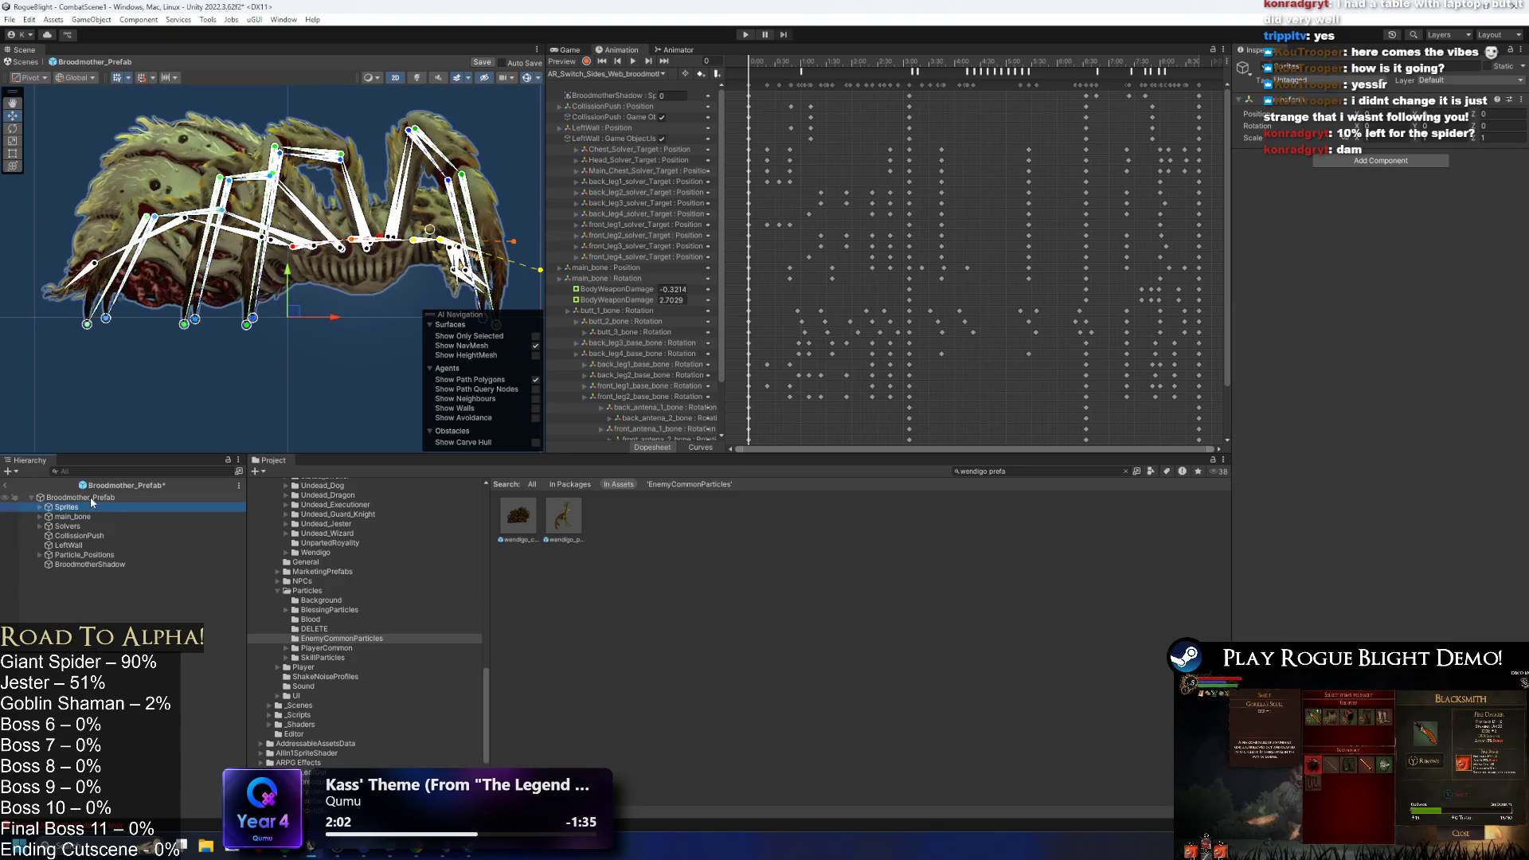
right_click(91, 503)
click(128, 68)
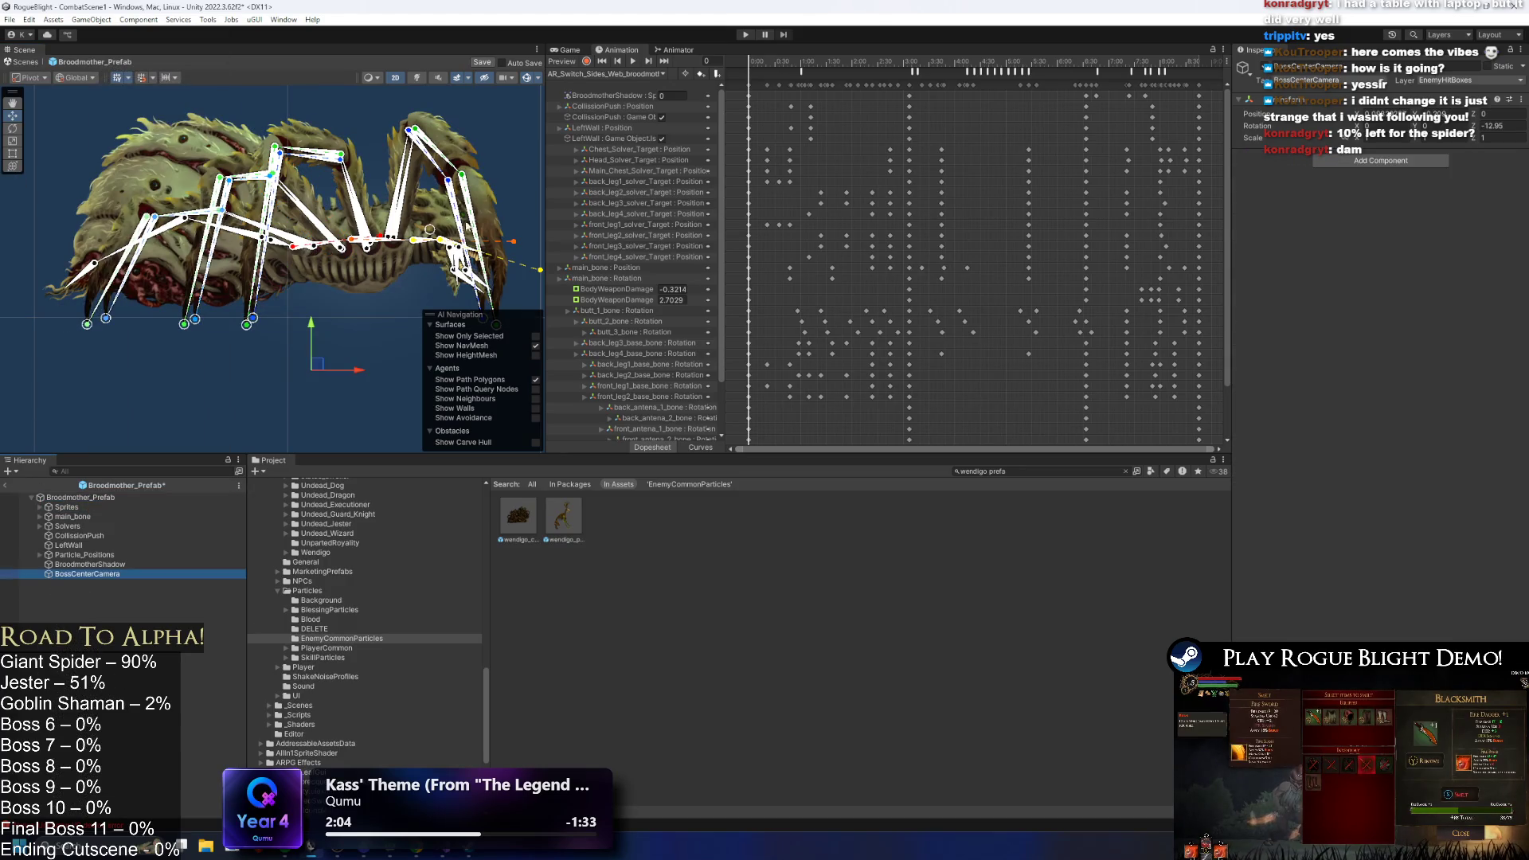
- Save the Broodmother prefab, review Enemy Controller and Enemy Stats, and start Play mode
key(ctrl+s)
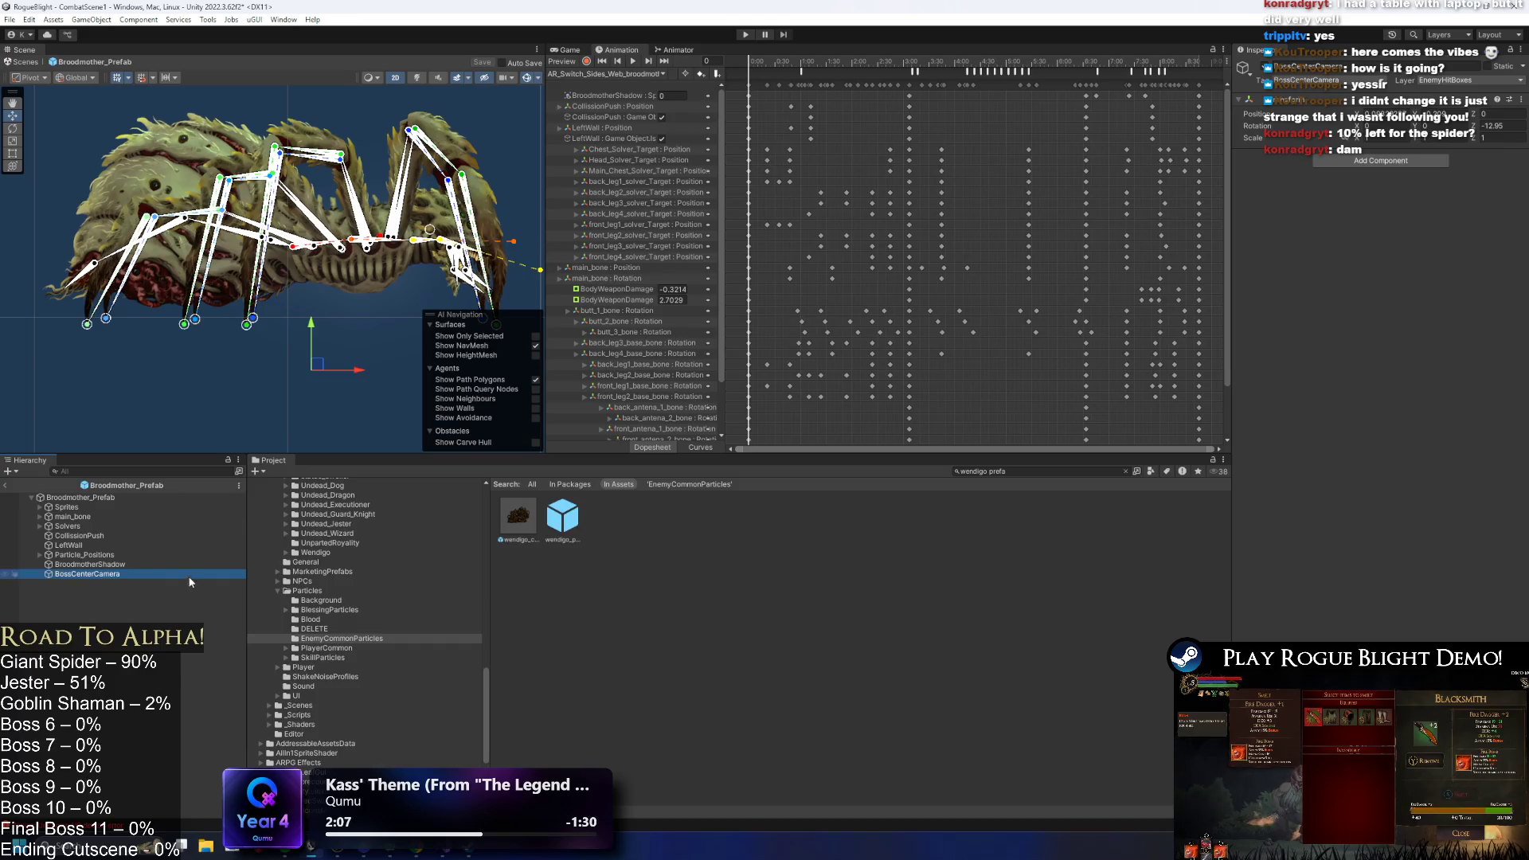
click(122, 497)
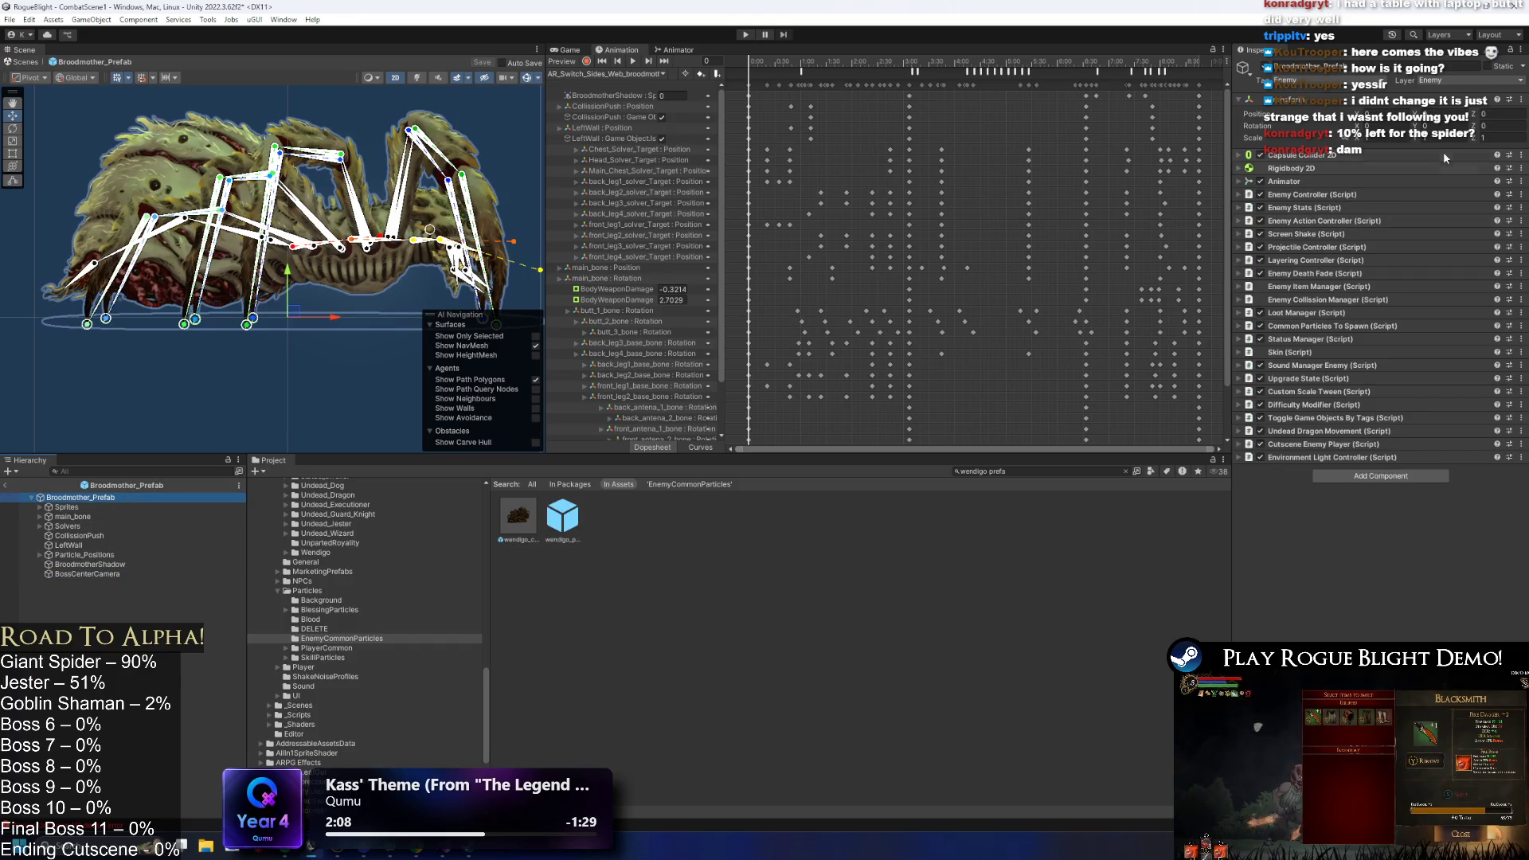
click(1342, 196)
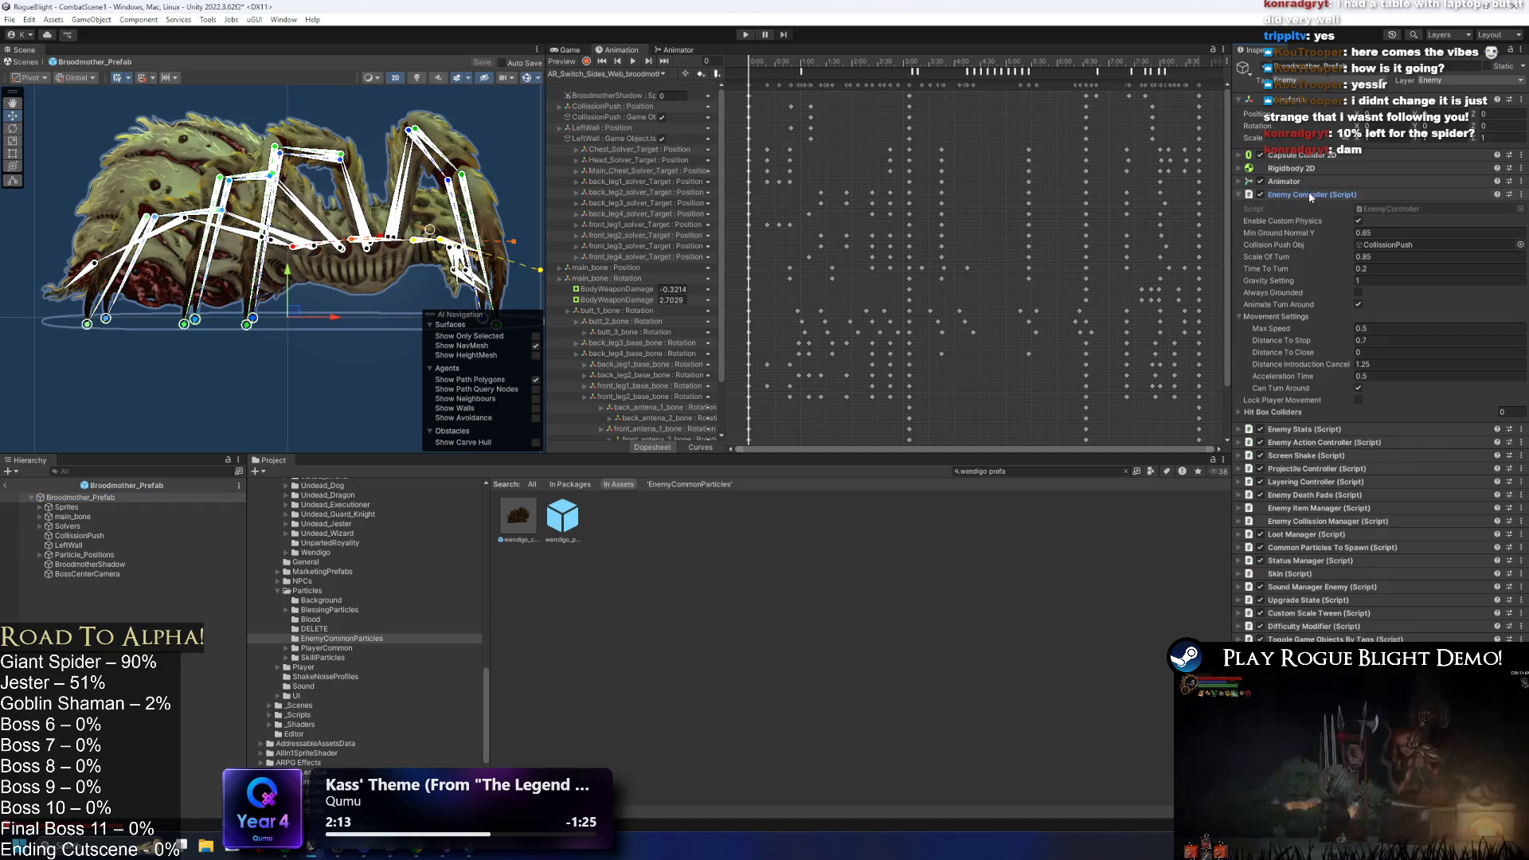
click(1310, 195)
click(1311, 207)
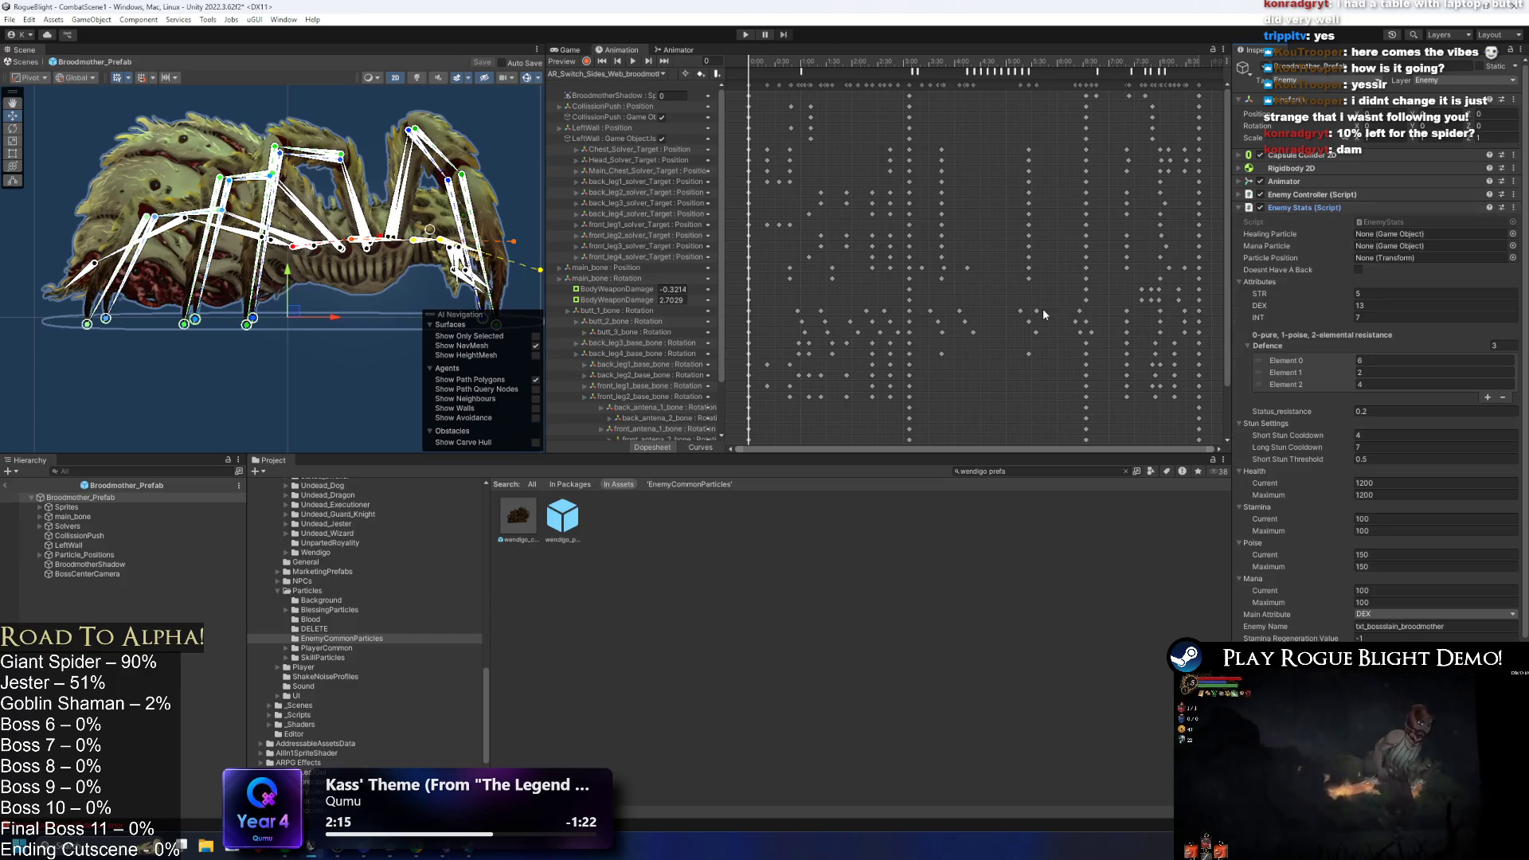
click(1016, 472)
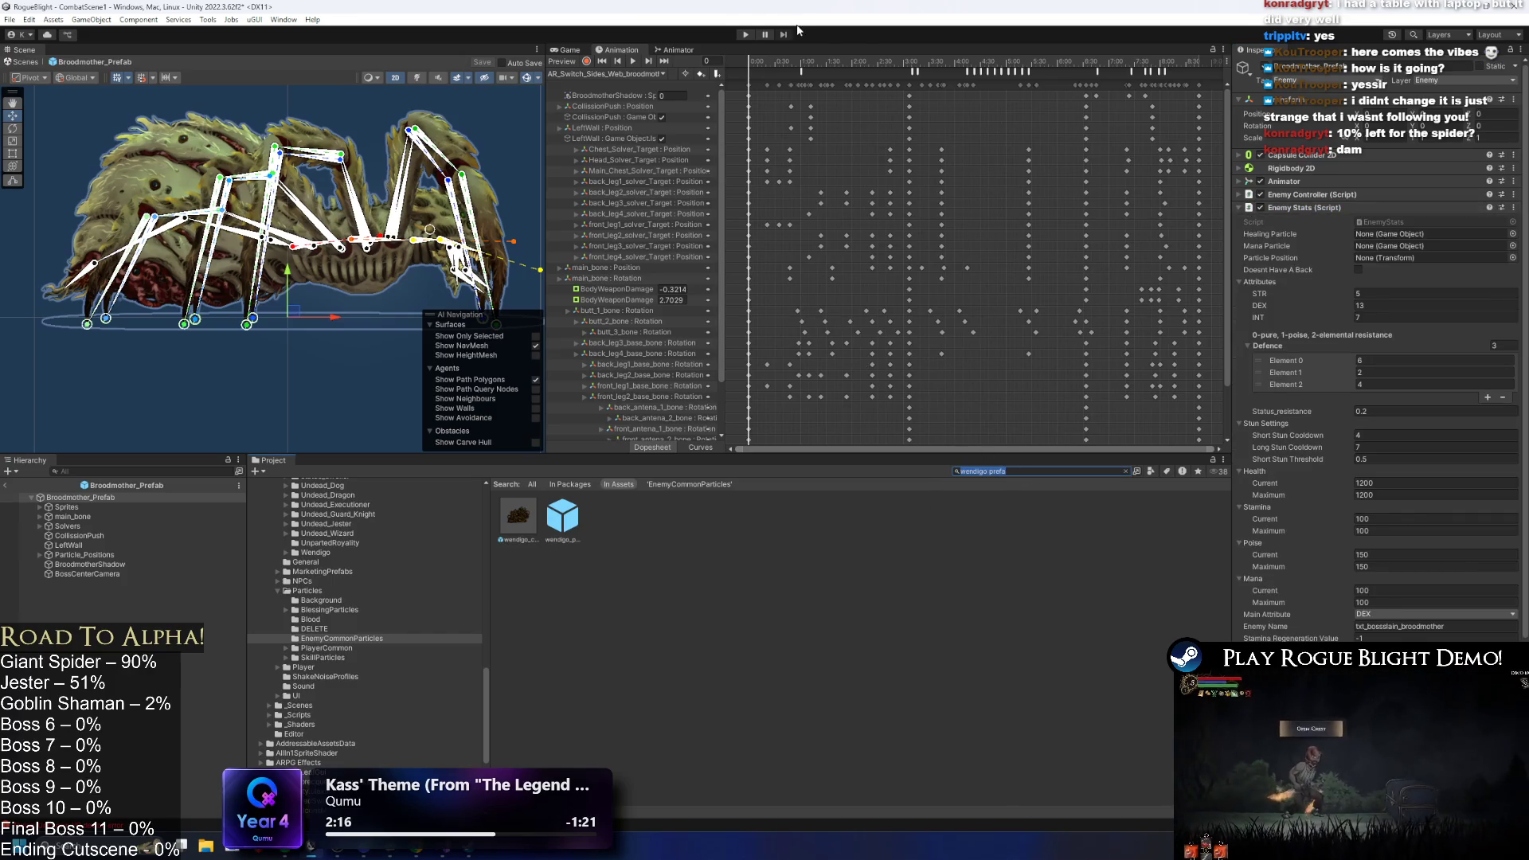
click(742, 35)
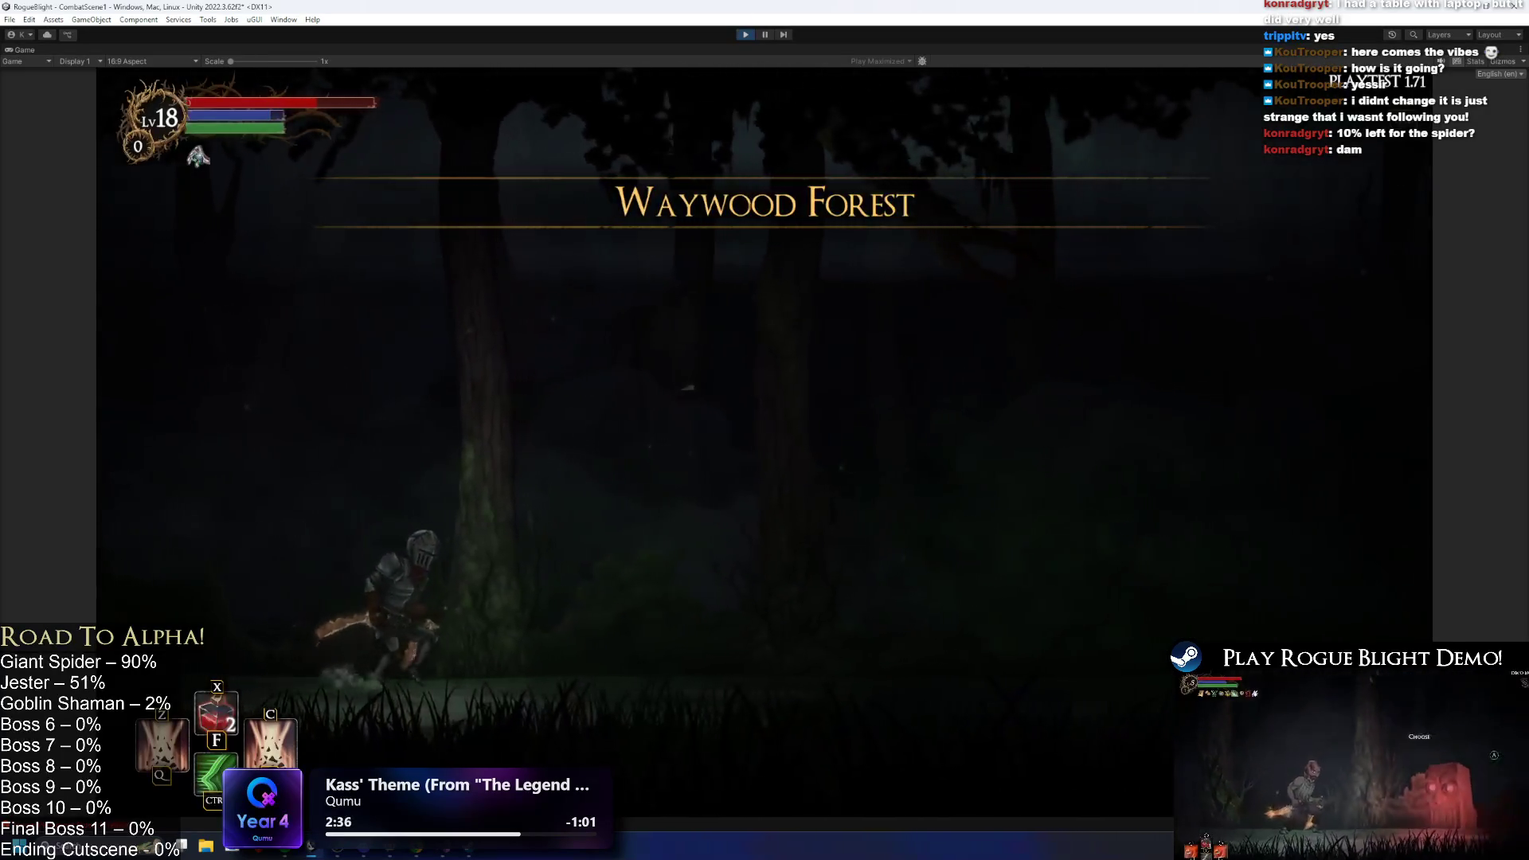
- Attack the Broodmother and enable the F1 cheat setting enemy health to 1
key(a)
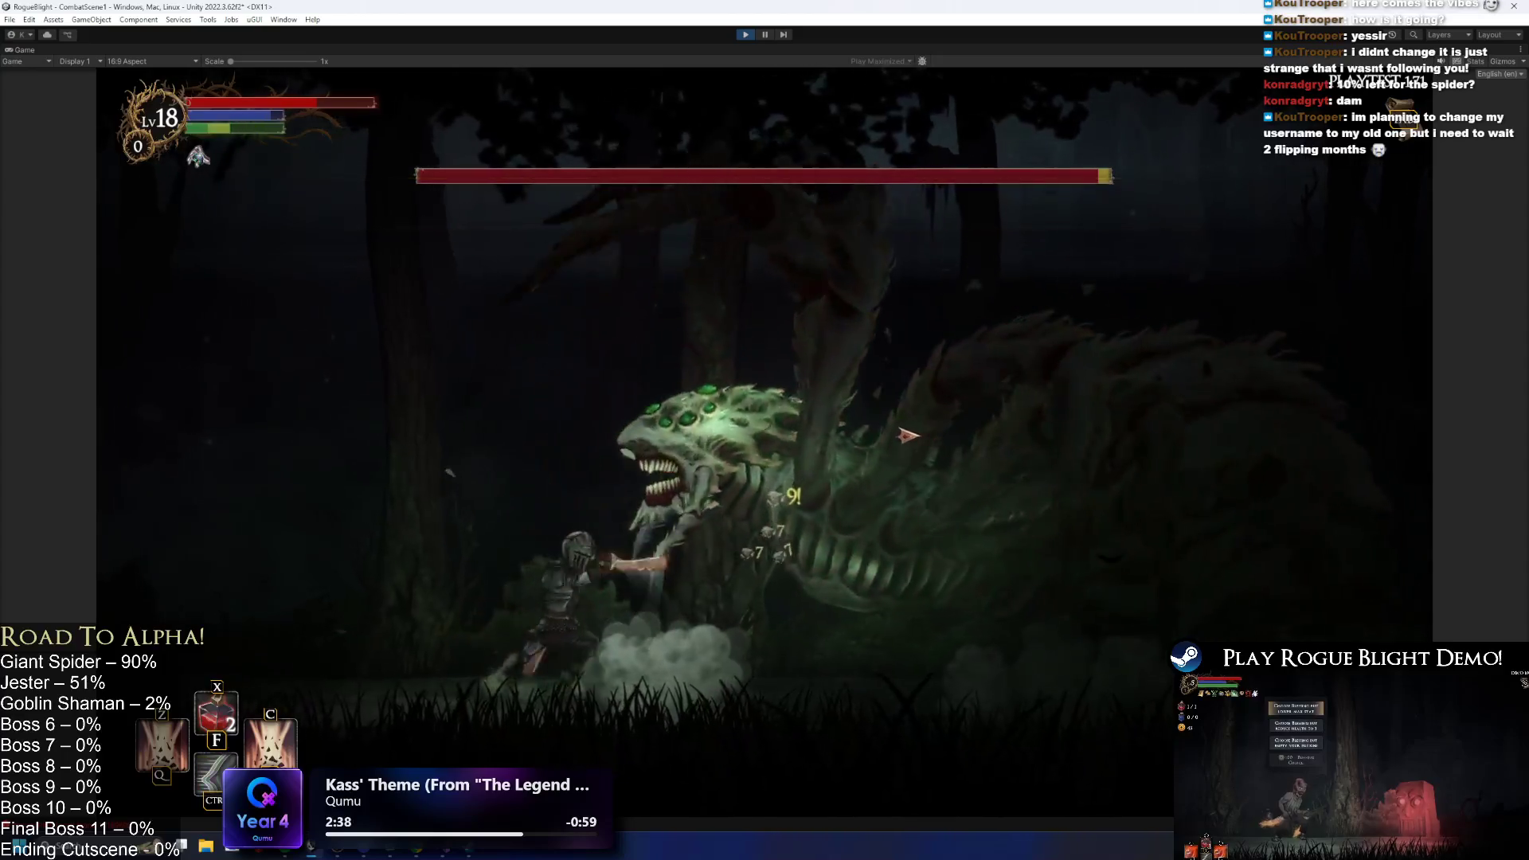
key(a)
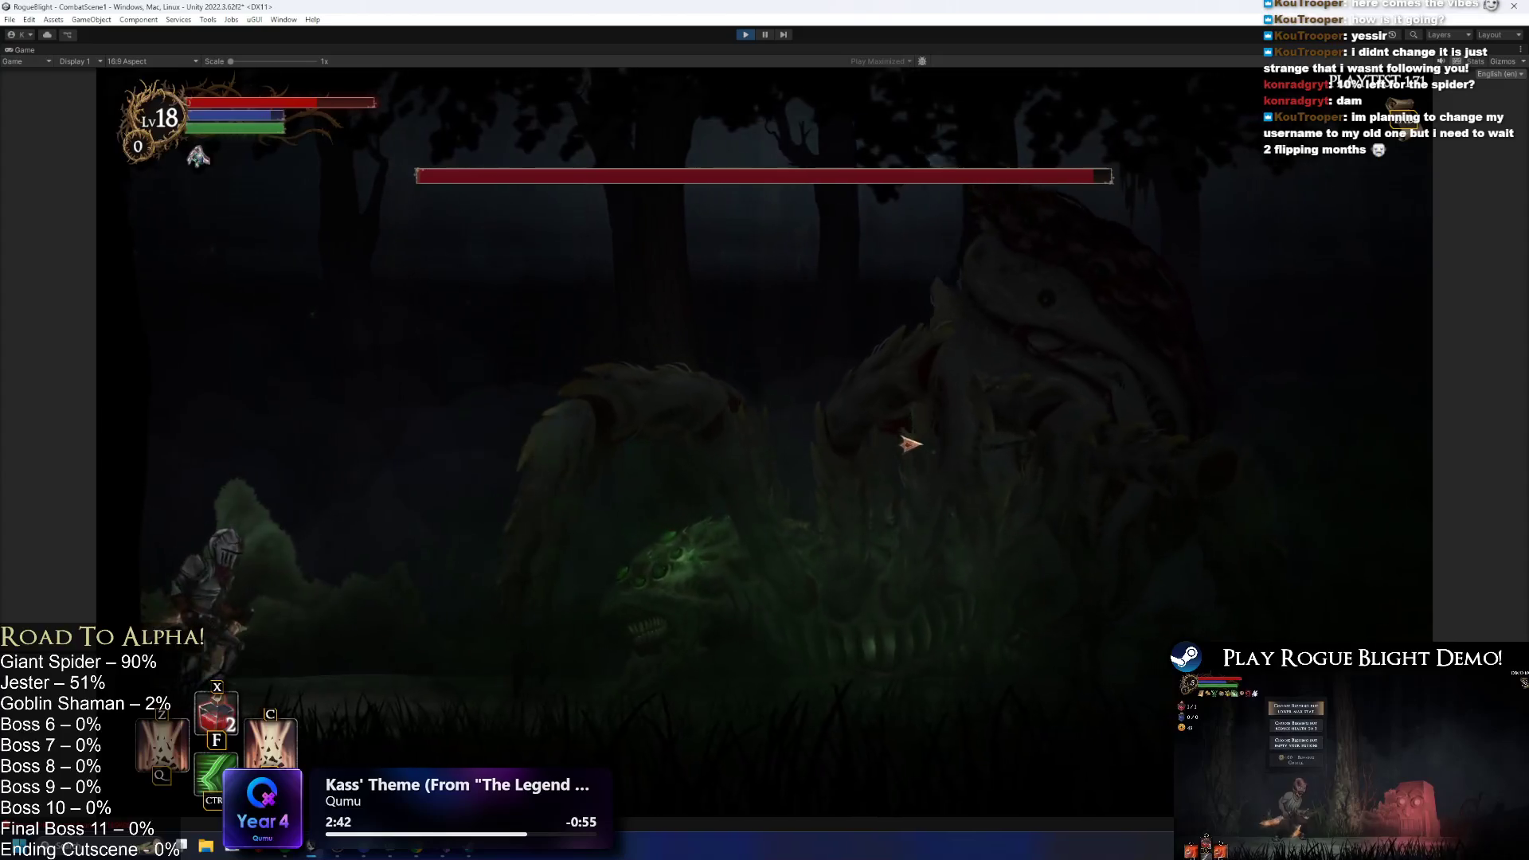
key(F1)
key(a)
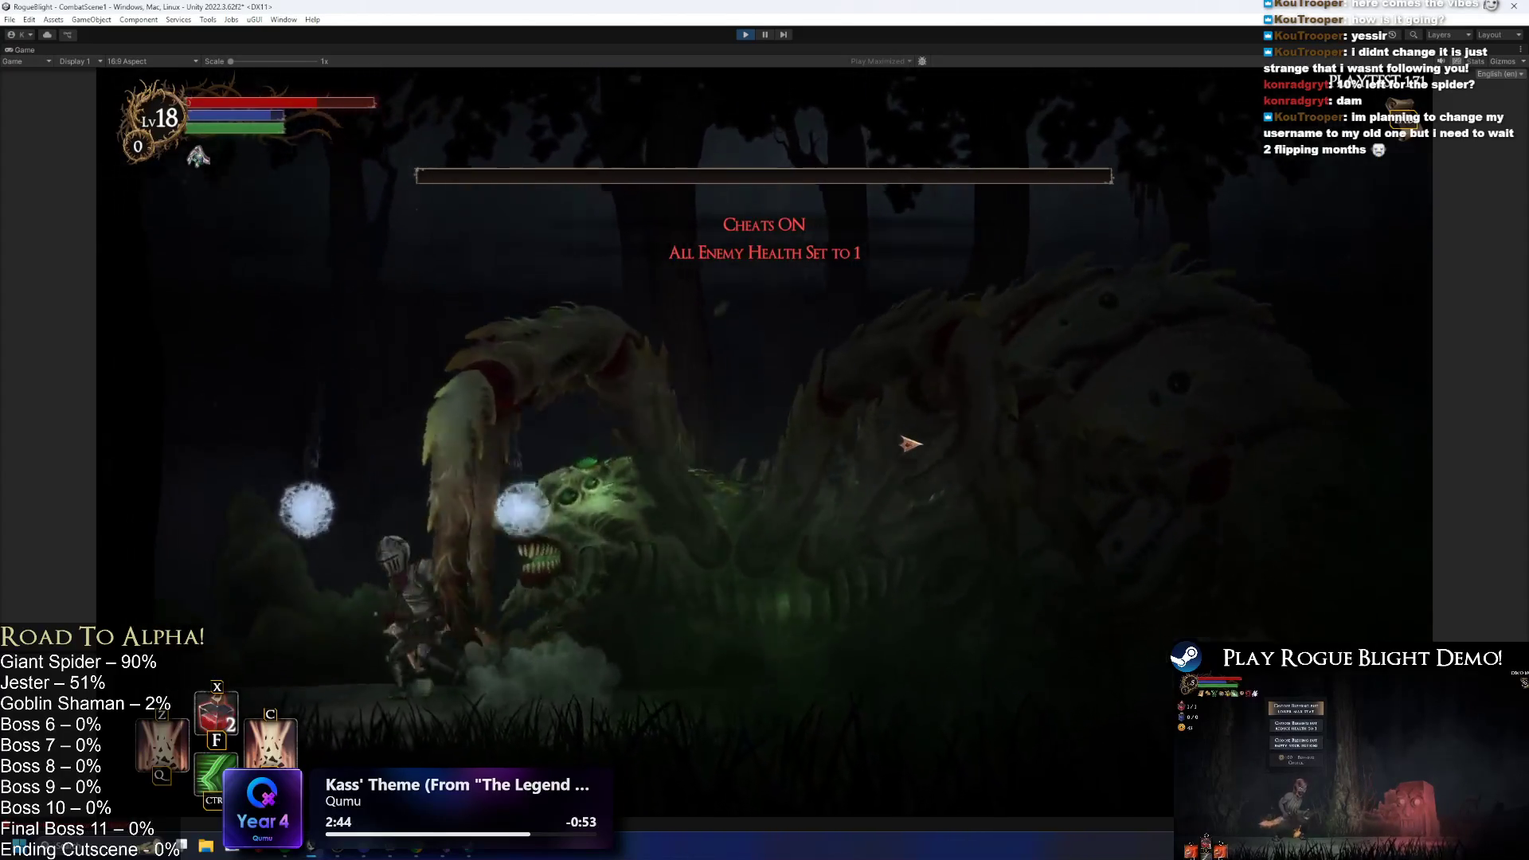
- Finish off the Broodmother with moves, a jump and the special skill, then stop
key(d)
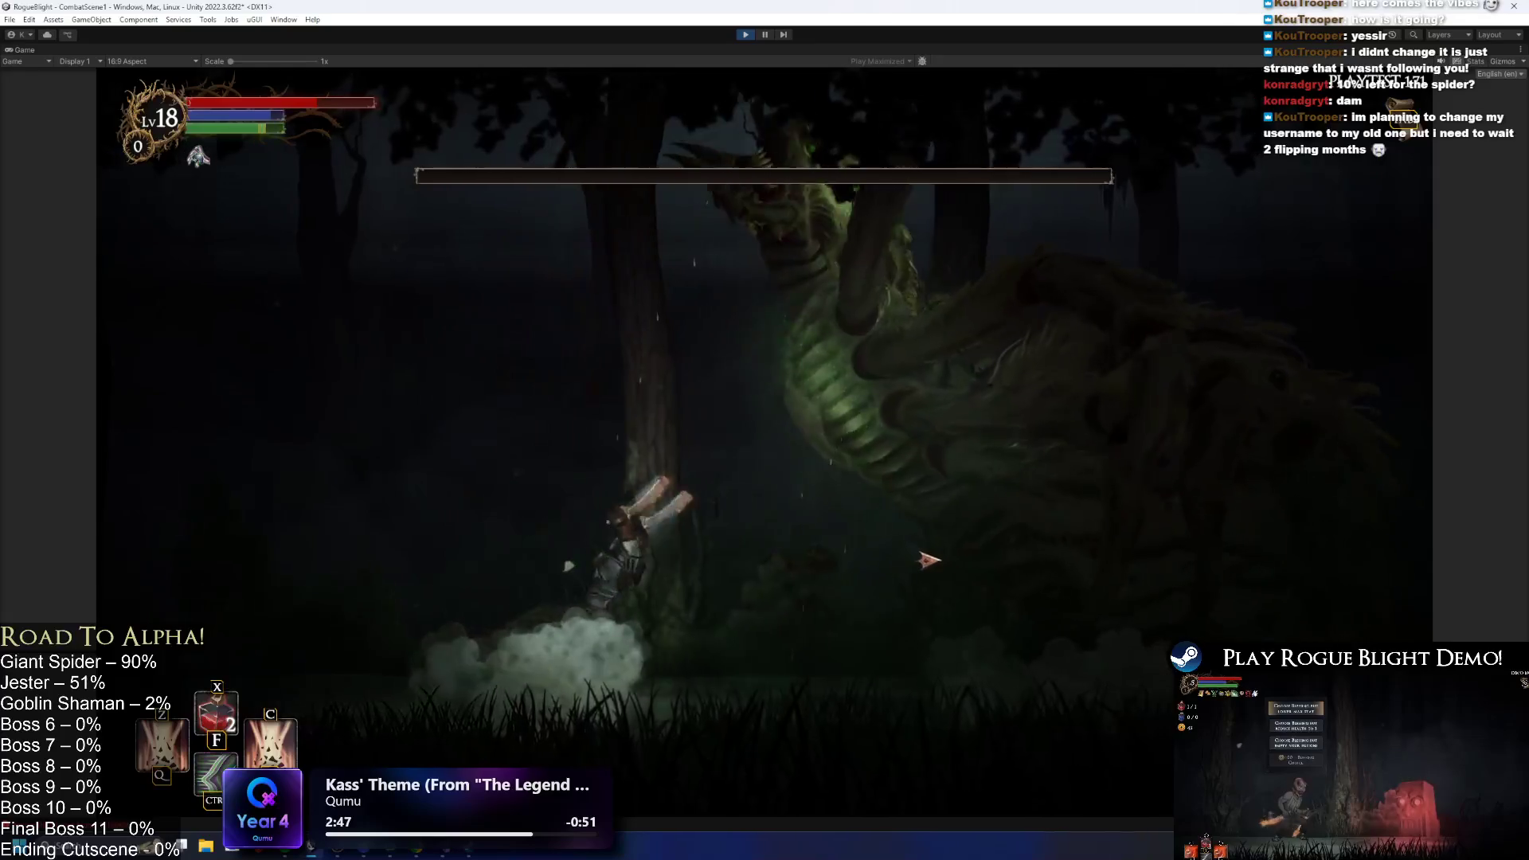
key(space)
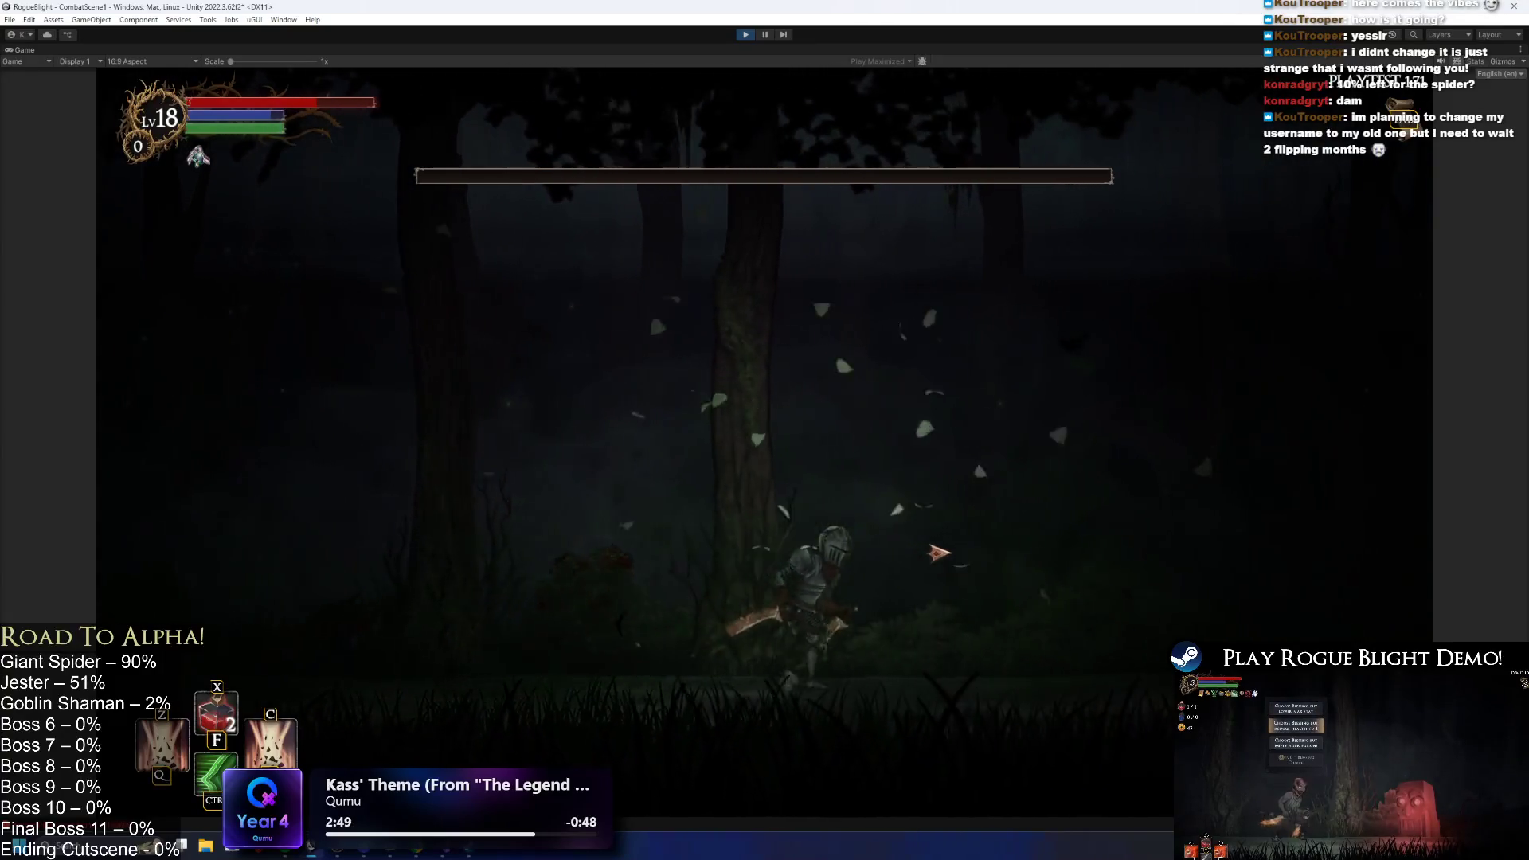
key(ctrl)
key(a)
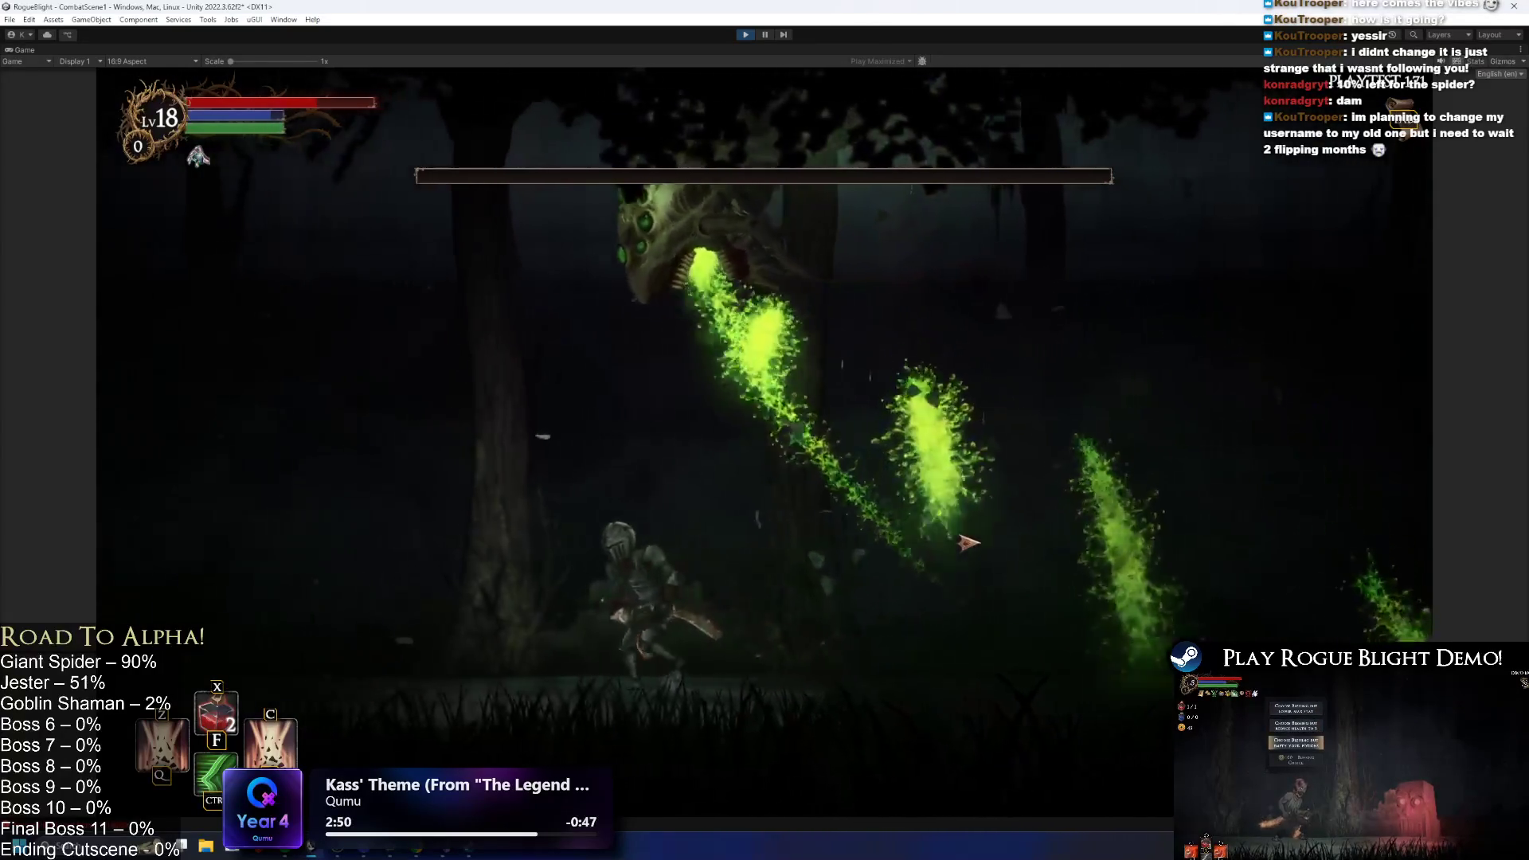
key(d)
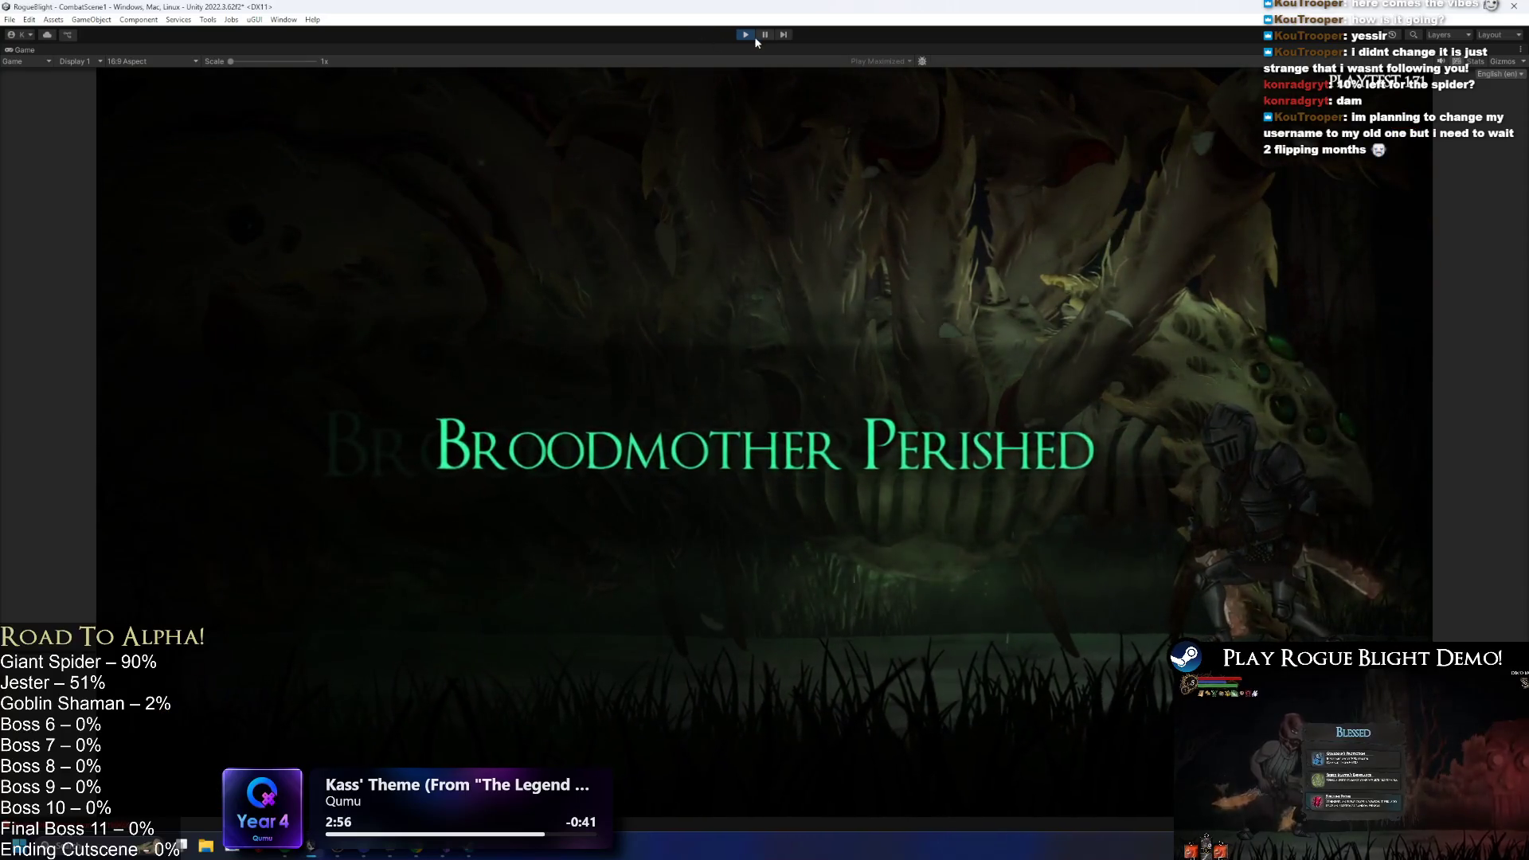
click(747, 33)
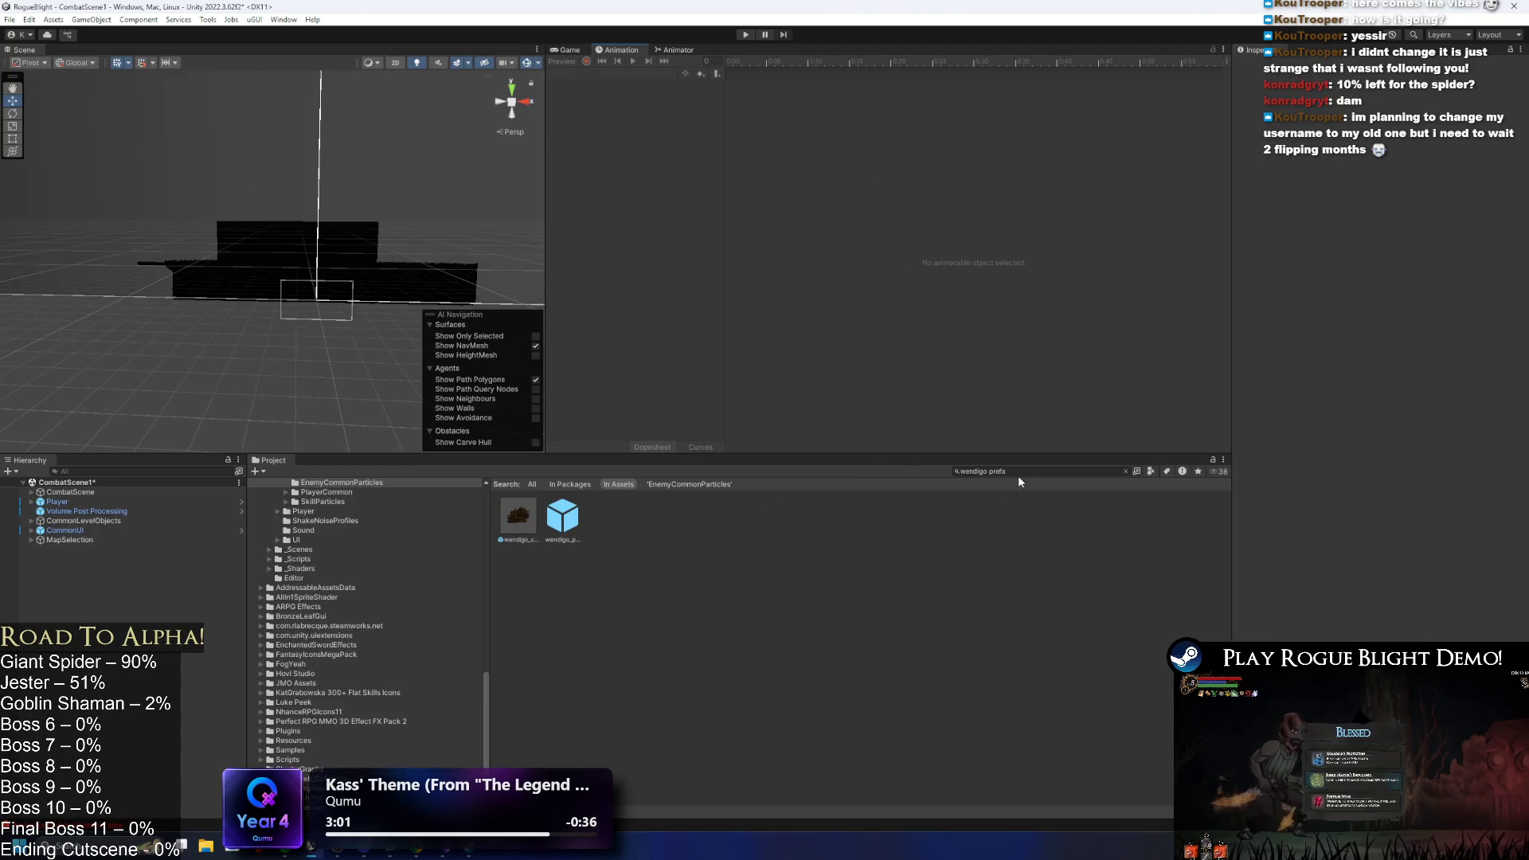
- Search the project for 'brood prefa', open Broodmother_Prefab, and check its animation clip list
text(broodp refab)
key(ctrl+a)
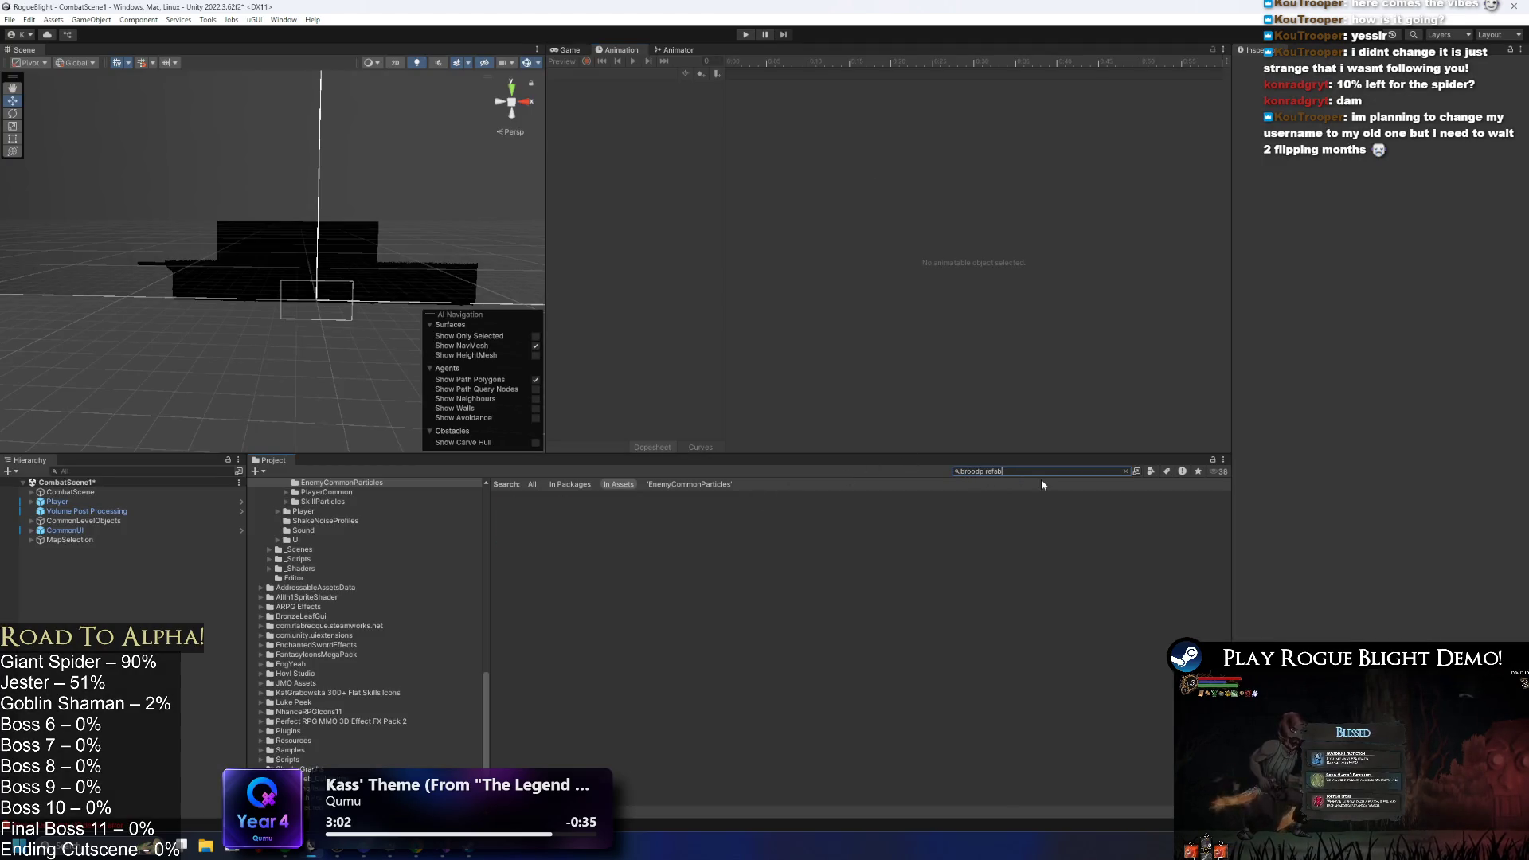
text(brood prefa)
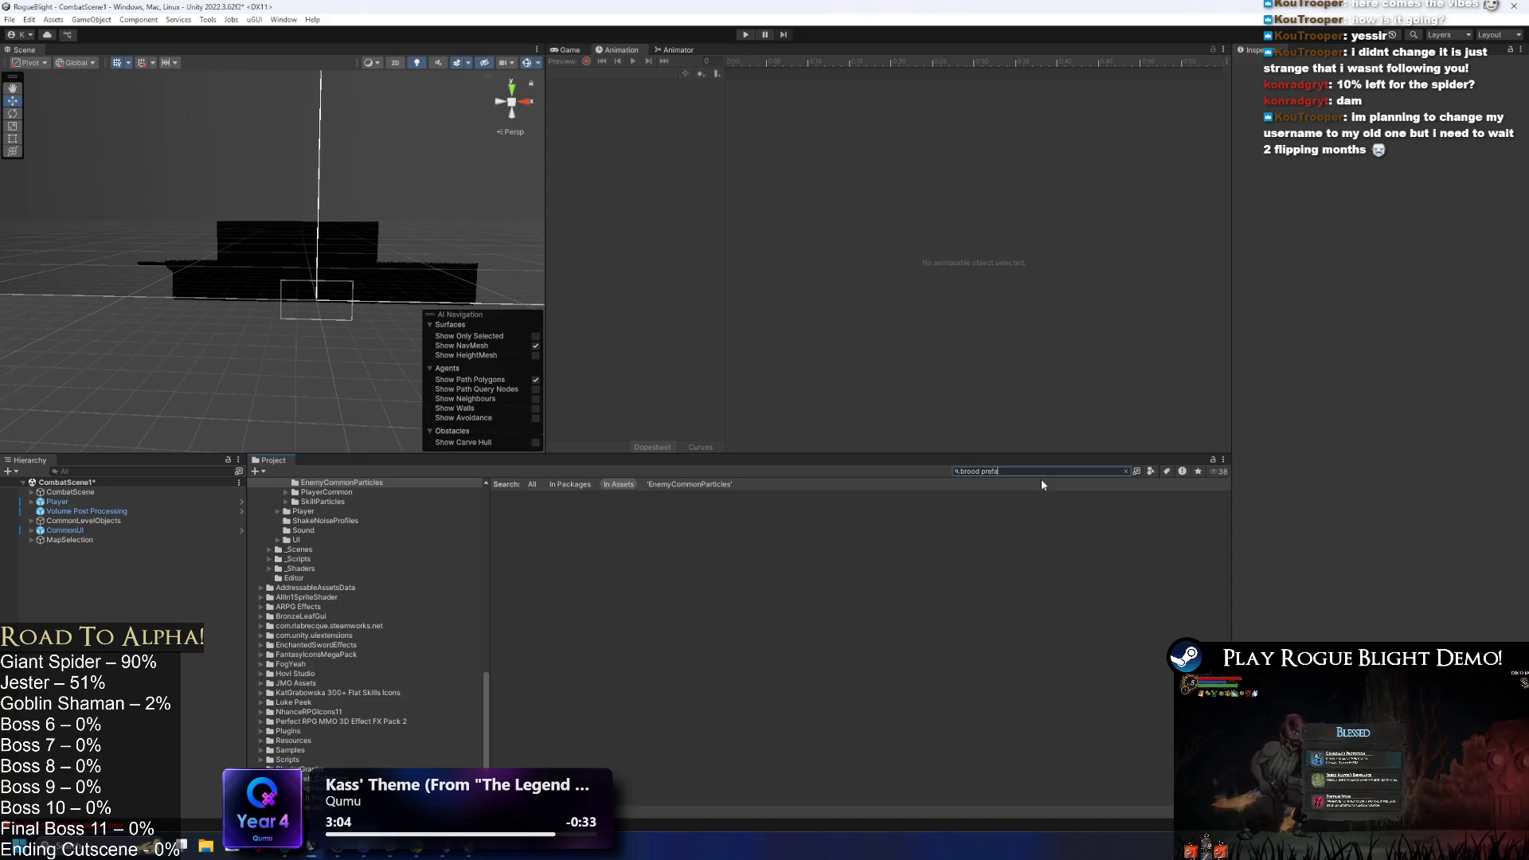
double_click(517, 516)
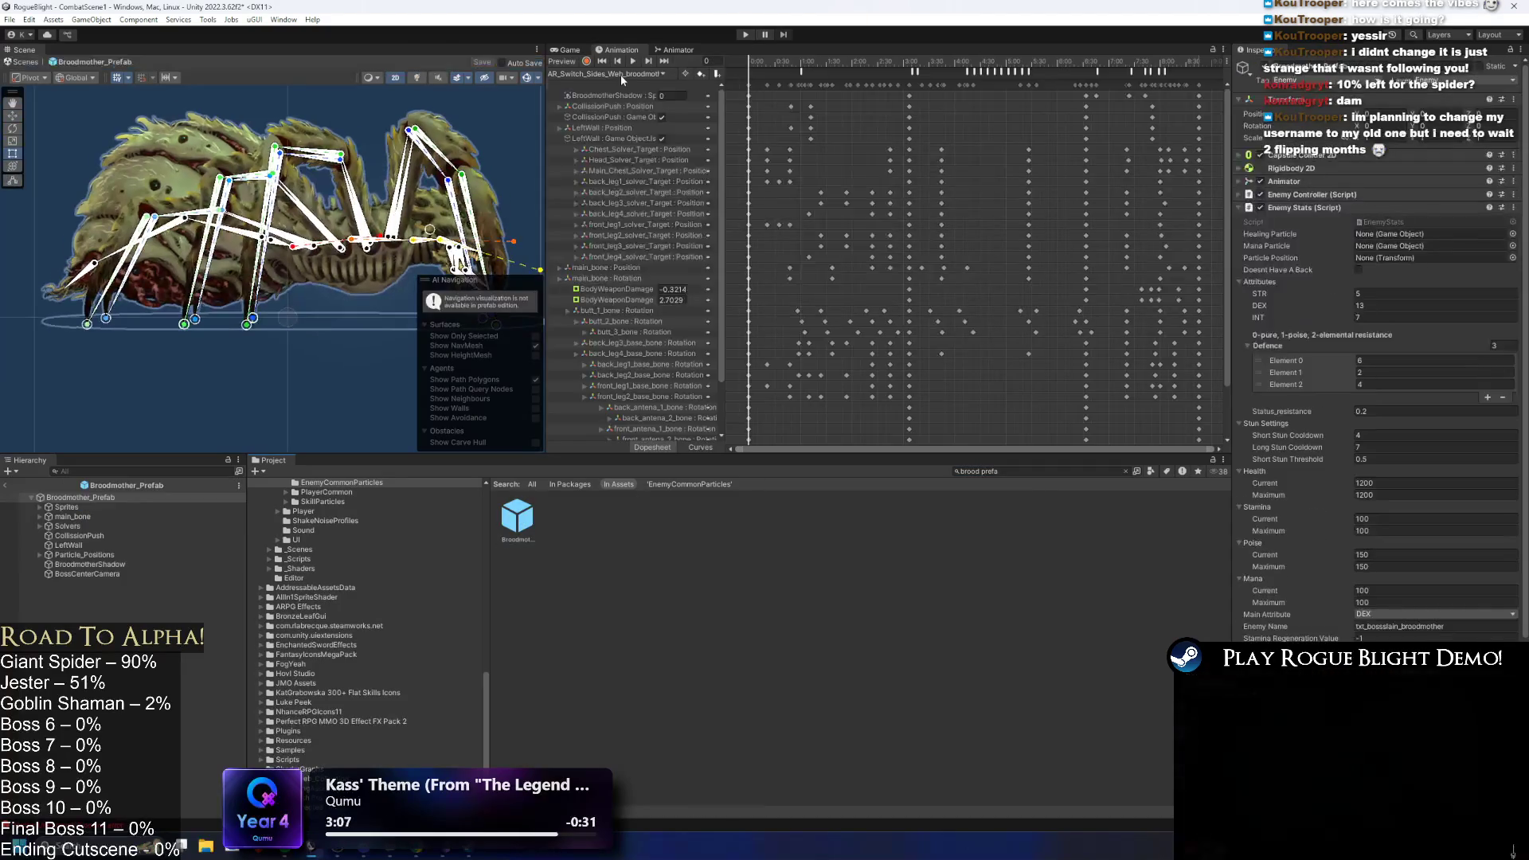
click(623, 74)
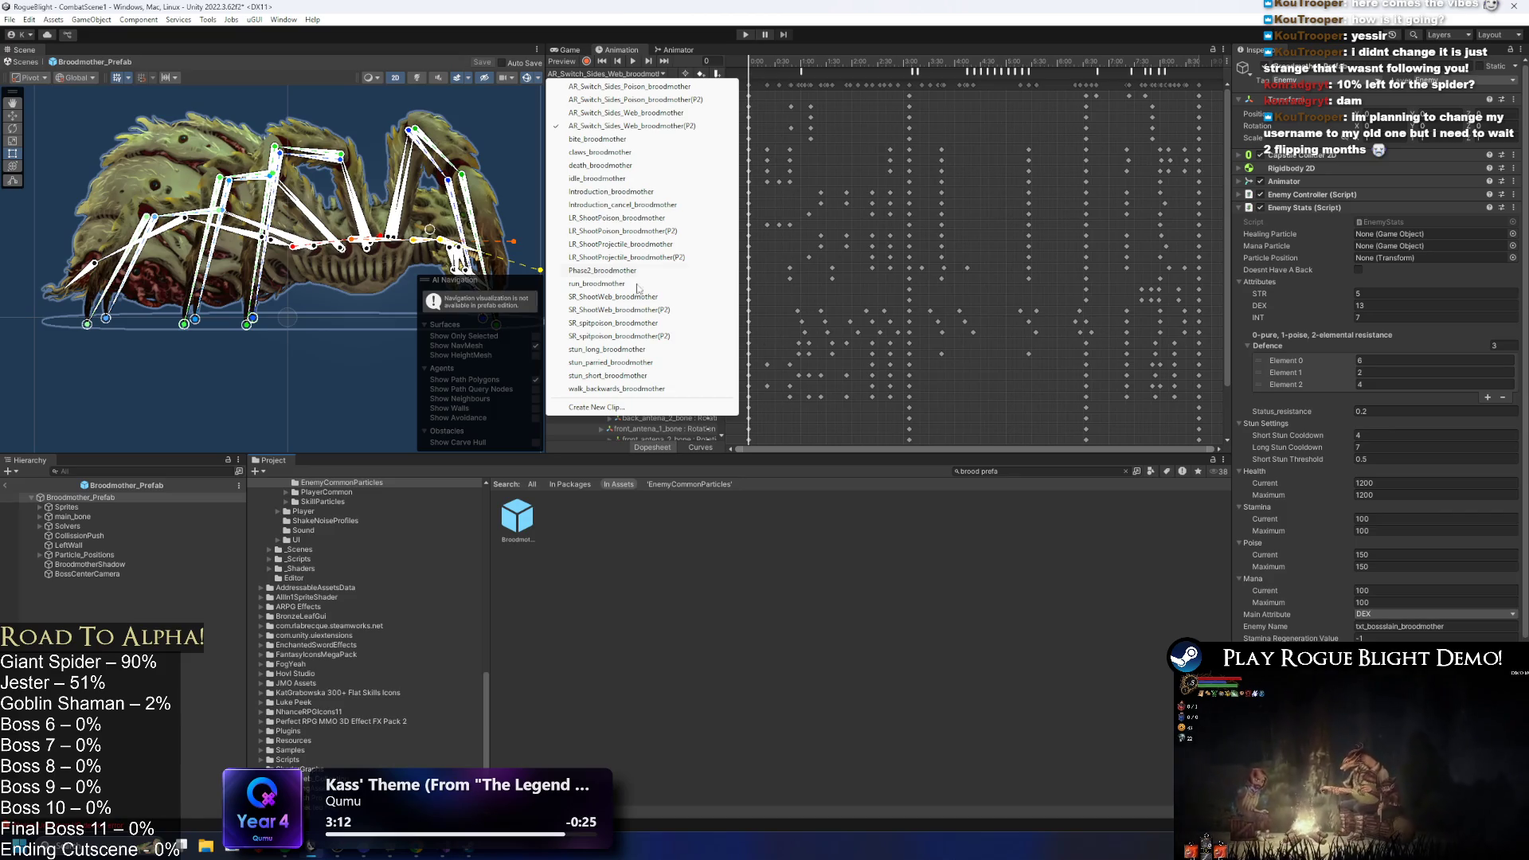
key(Escape)
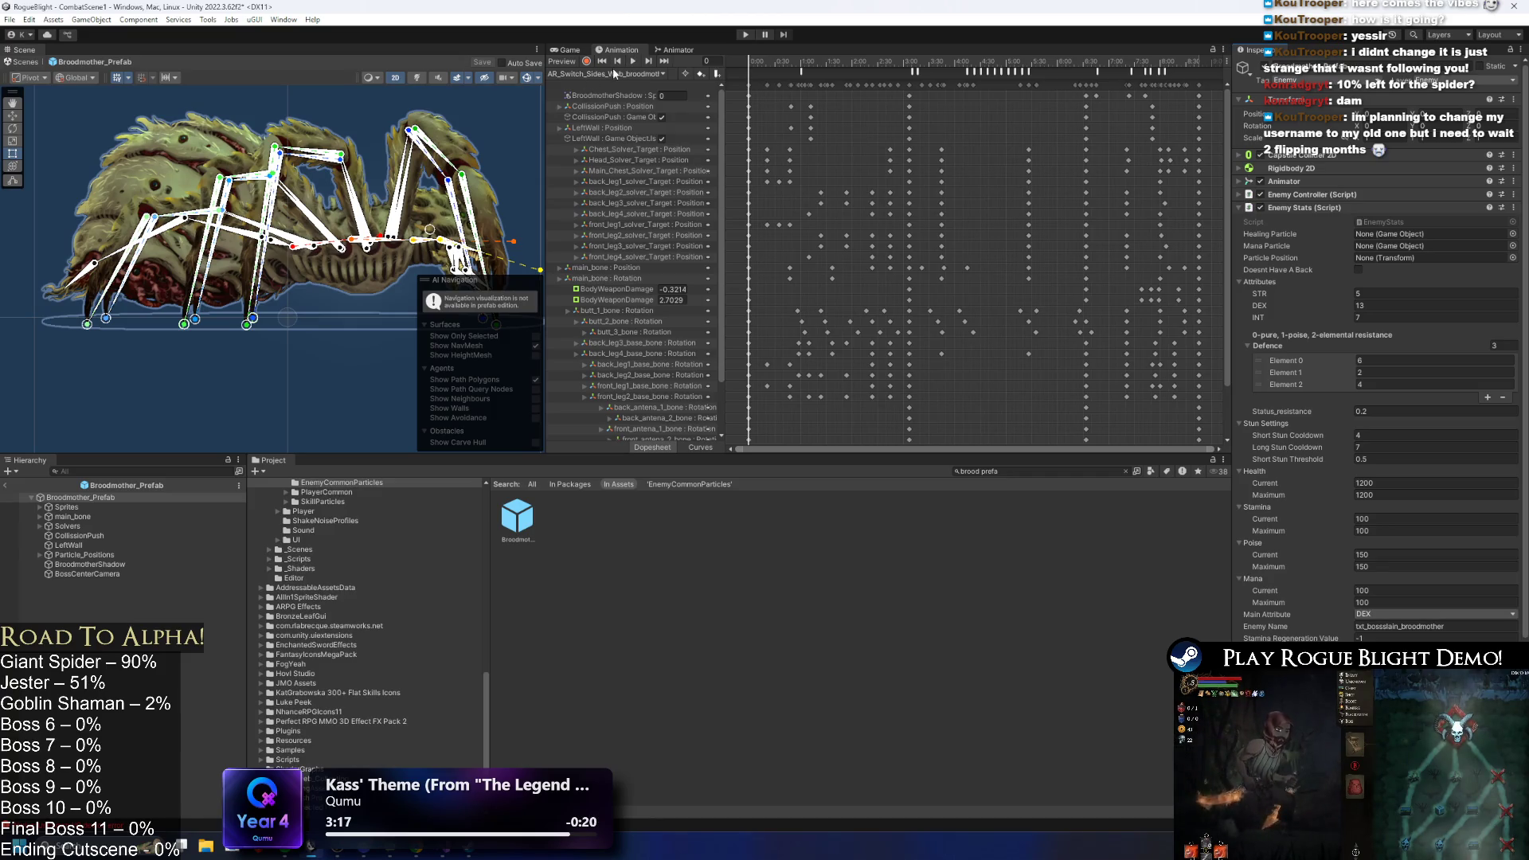
- Browse the Broodmother clips and animator graph, entering and leaving the EnemyAI sub-state machine
click(614, 73)
click(665, 52)
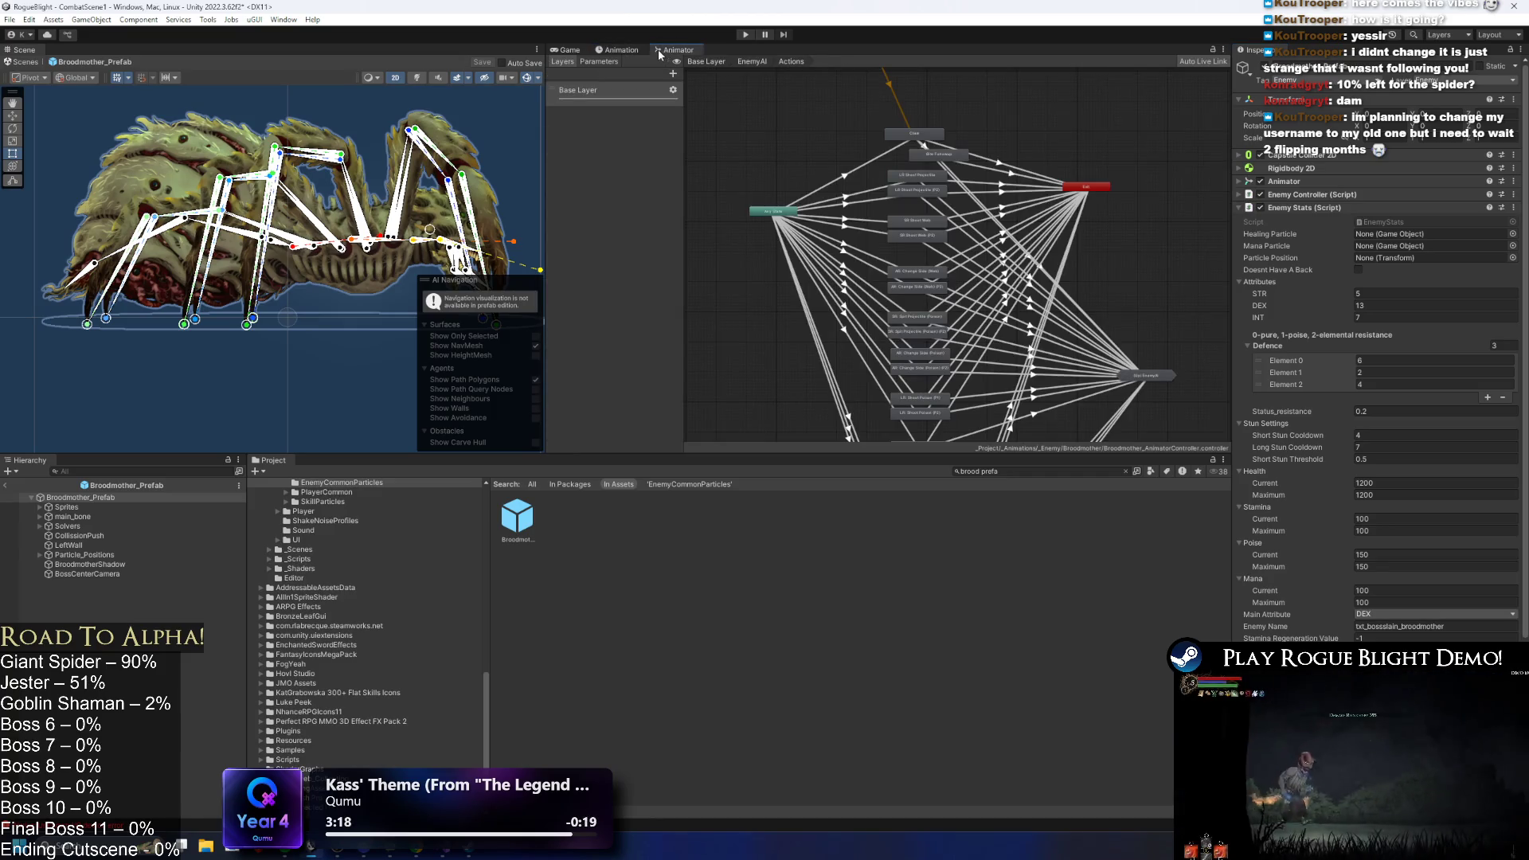
click(623, 49)
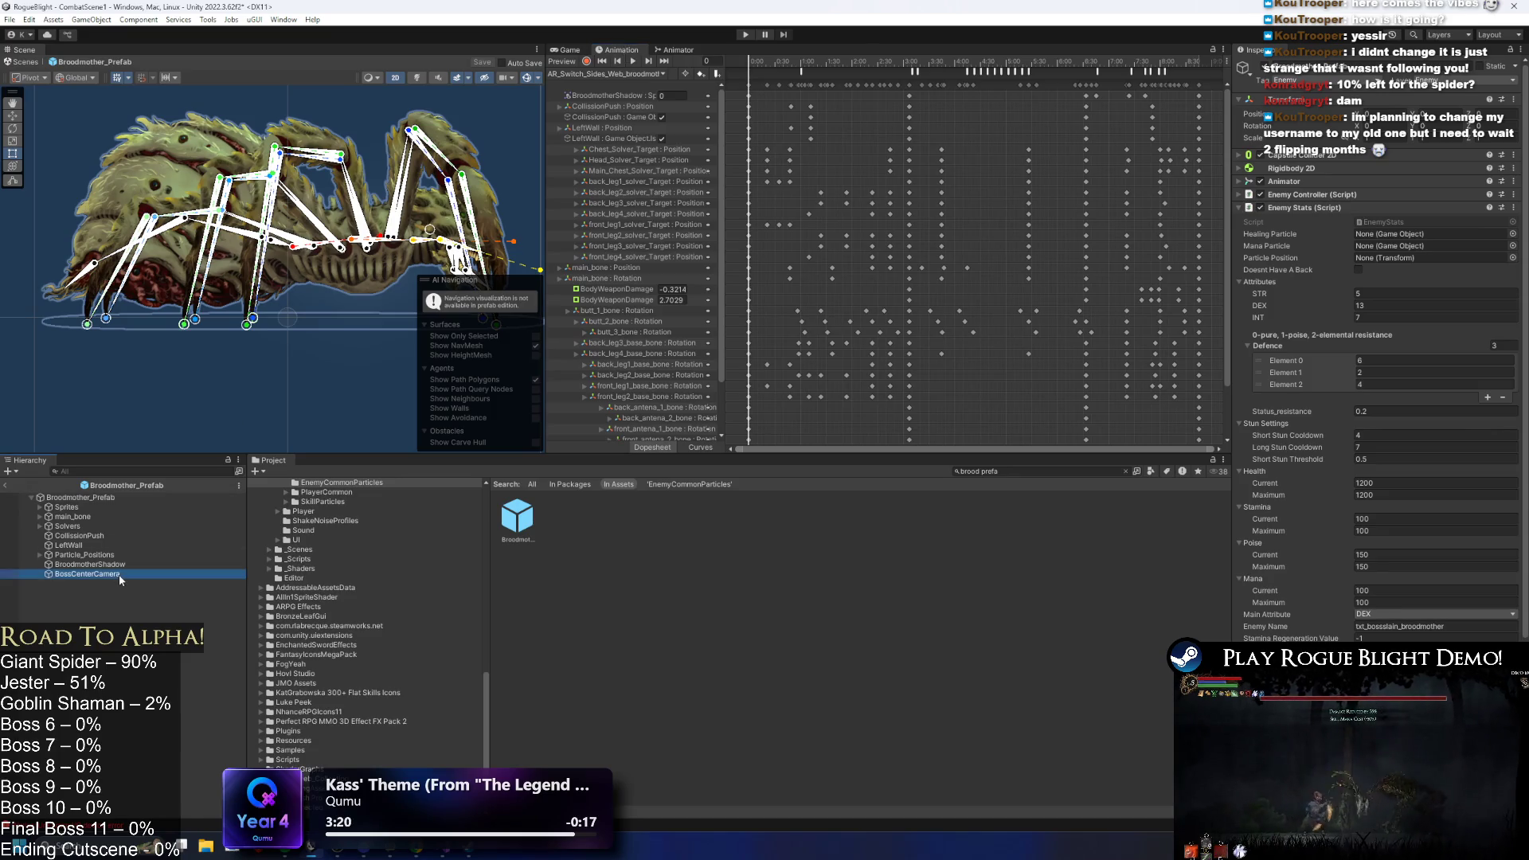
click(118, 574)
click(605, 74)
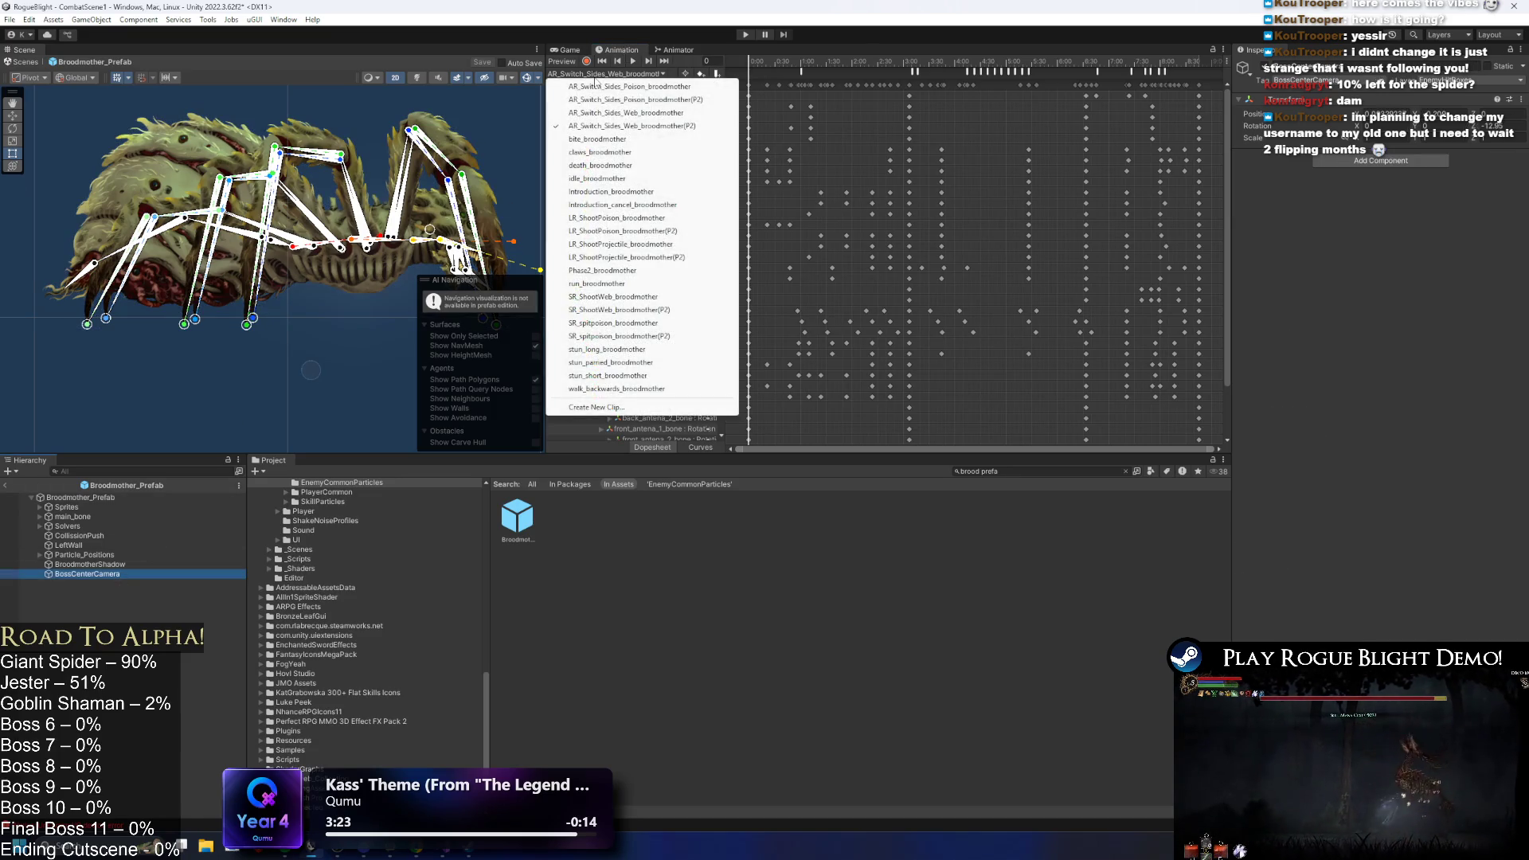
click(674, 49)
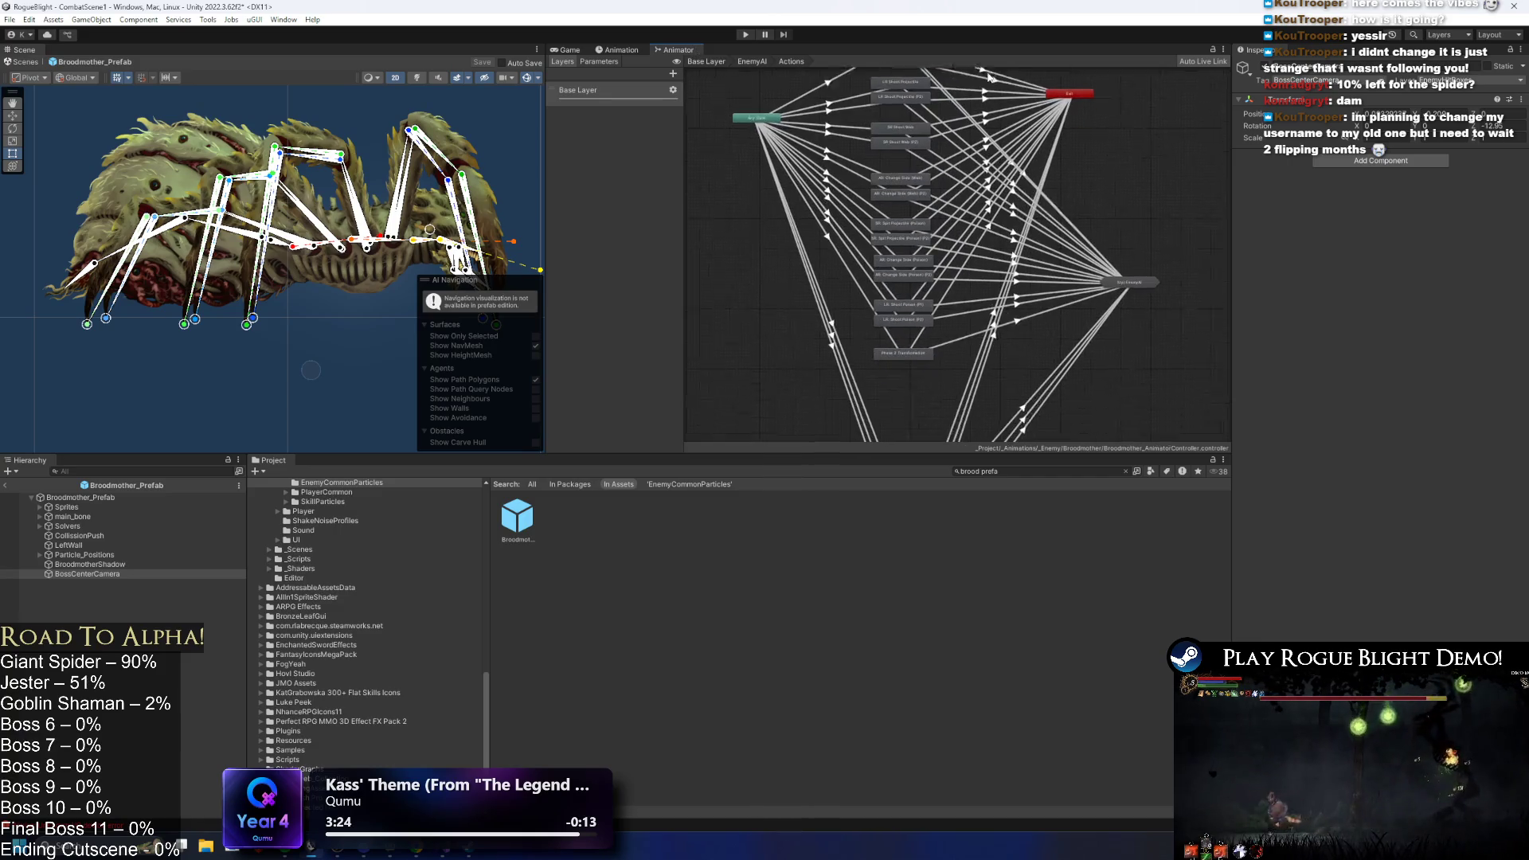
double_click(834, 369)
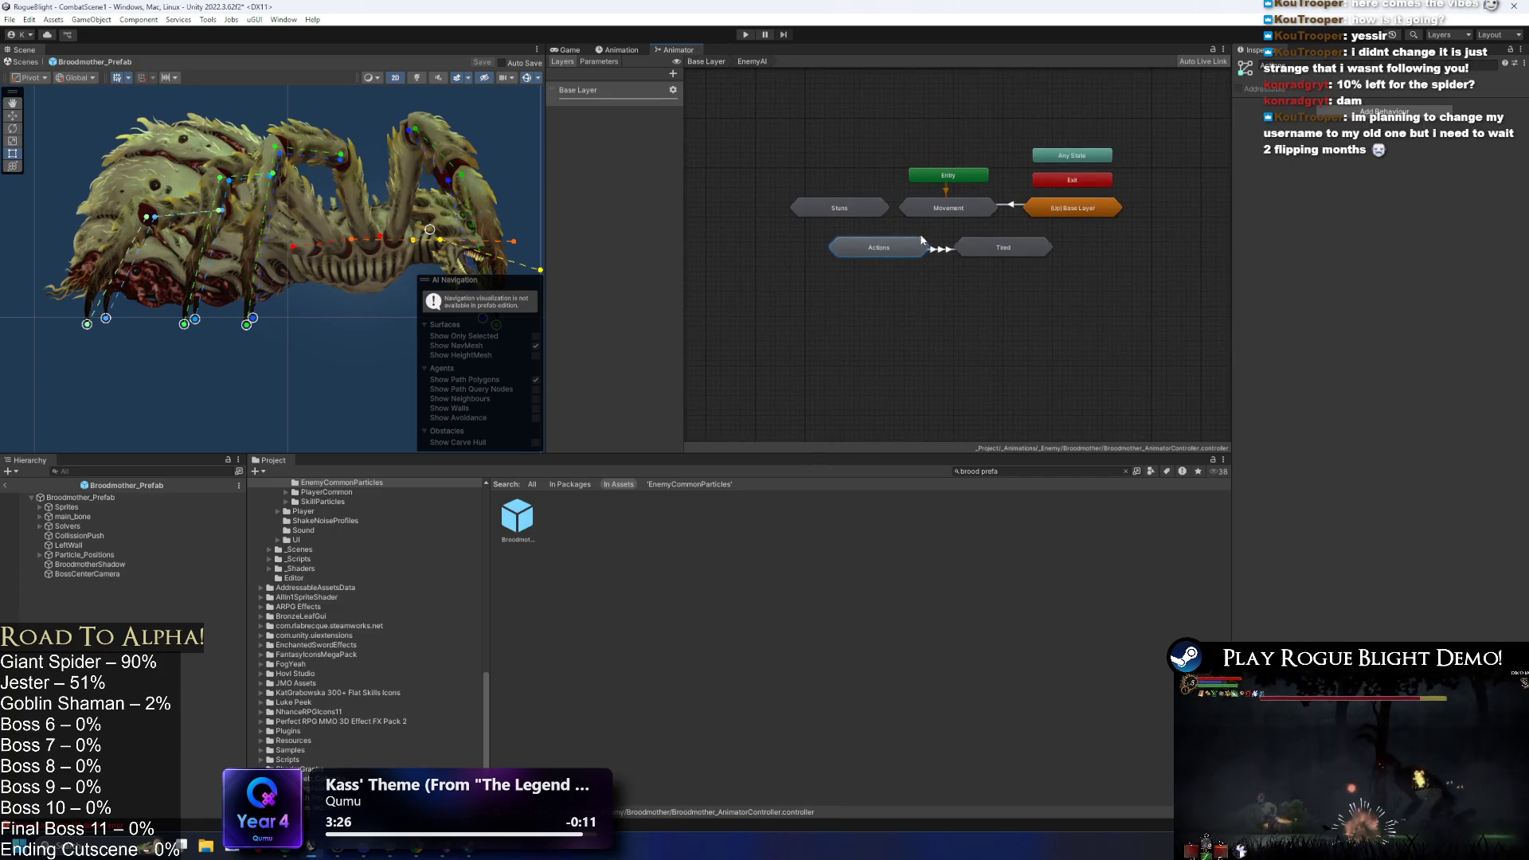
double_click(1043, 205)
- Assign the death_broodmother clip to the Death state's Motion field and start a play test
mouse_move(976, 140)
mouse_down()
mouse_move(845, 202)
mouse_move(847, 142)
mouse_move(857, 176)
mouse_move(1035, 308)
mouse_move(1004, 306)
mouse_up()
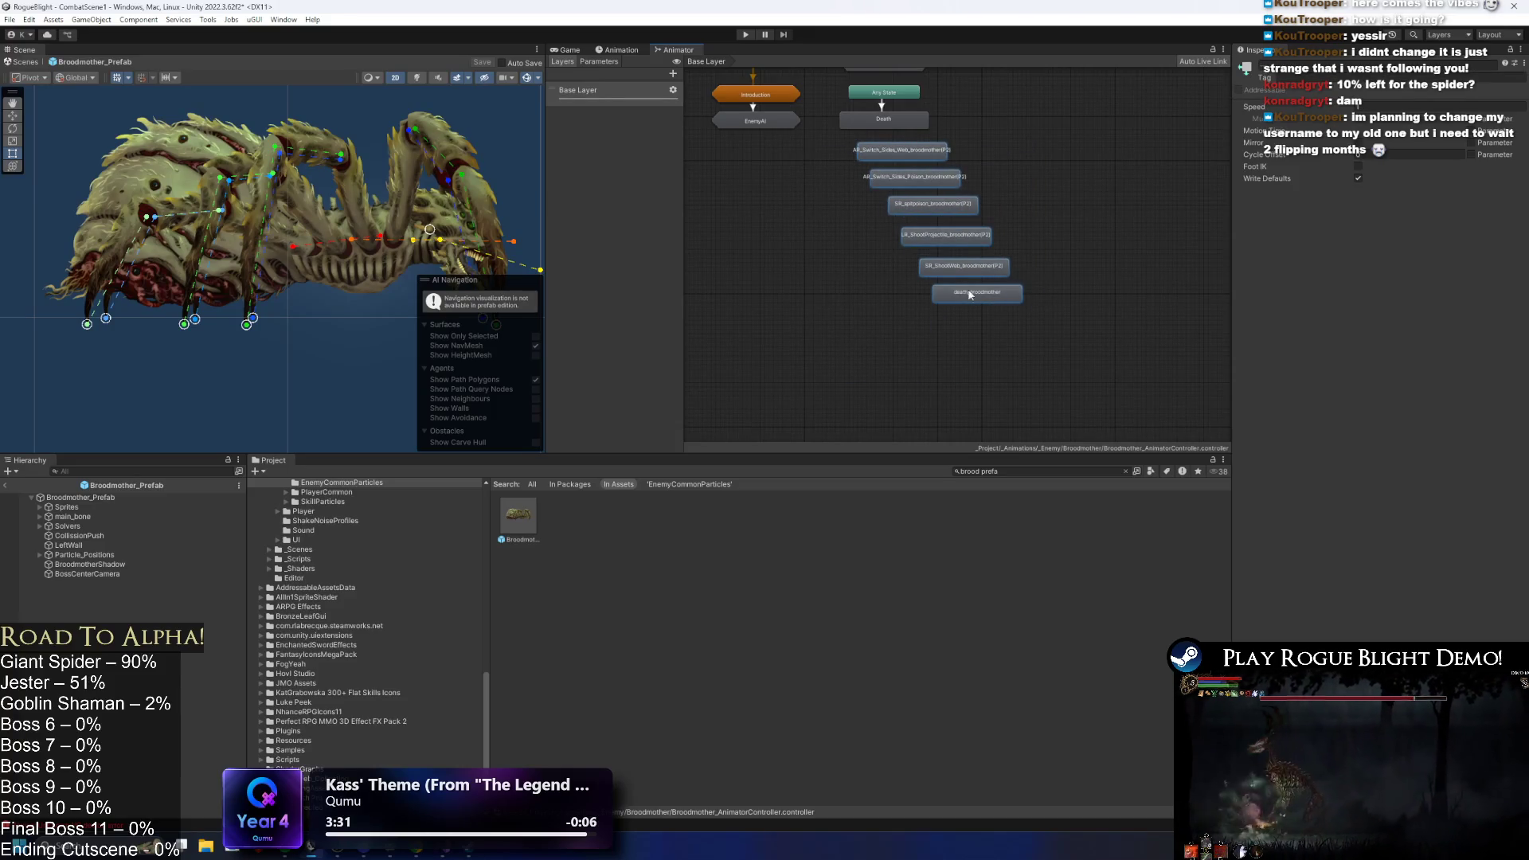
double_click(995, 295)
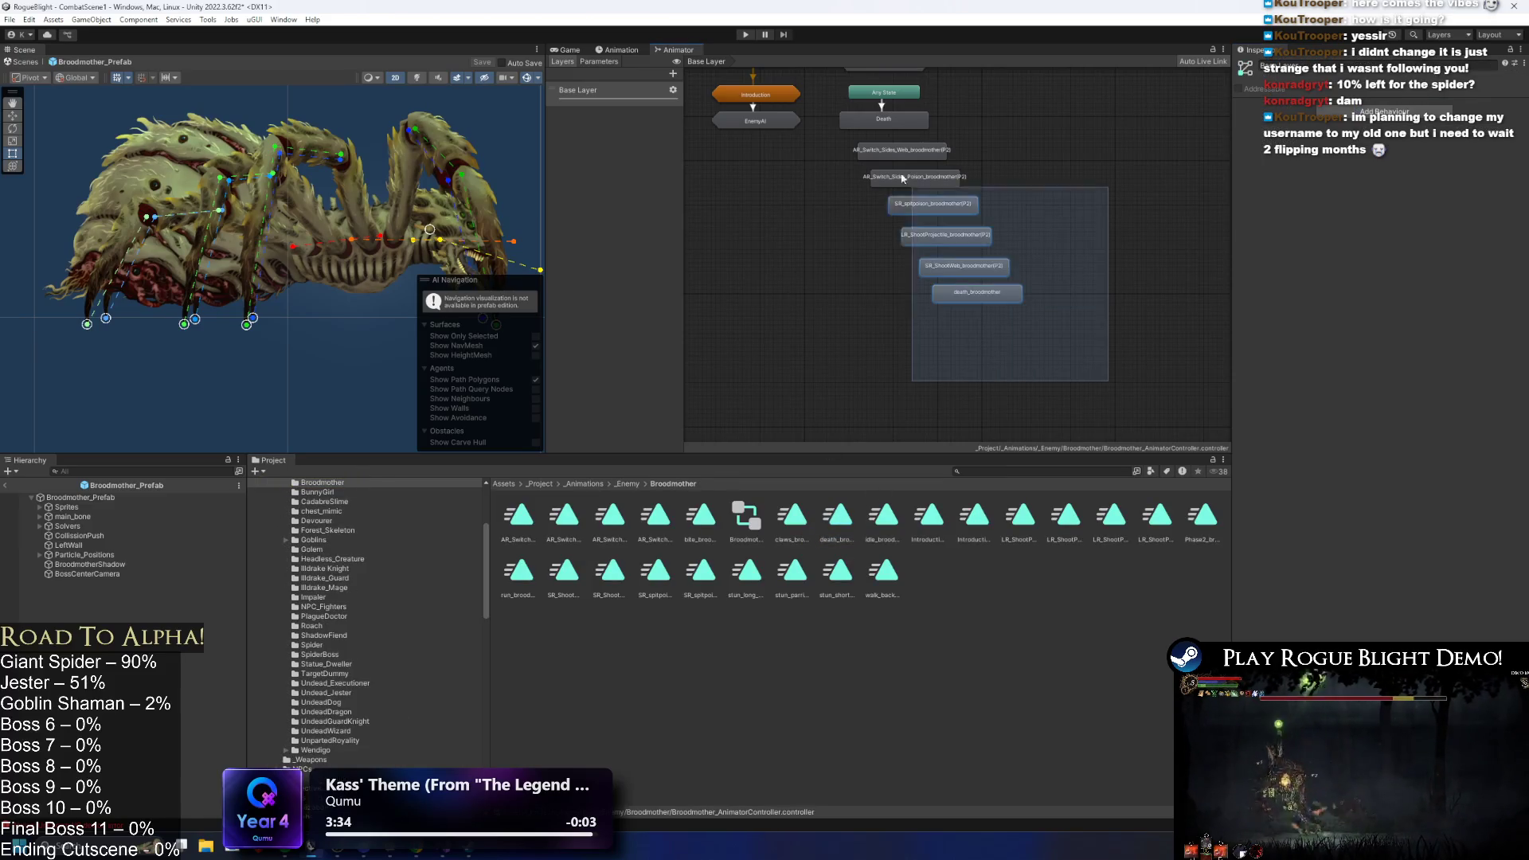
key(ctrl+z)
key(ctrl+z)
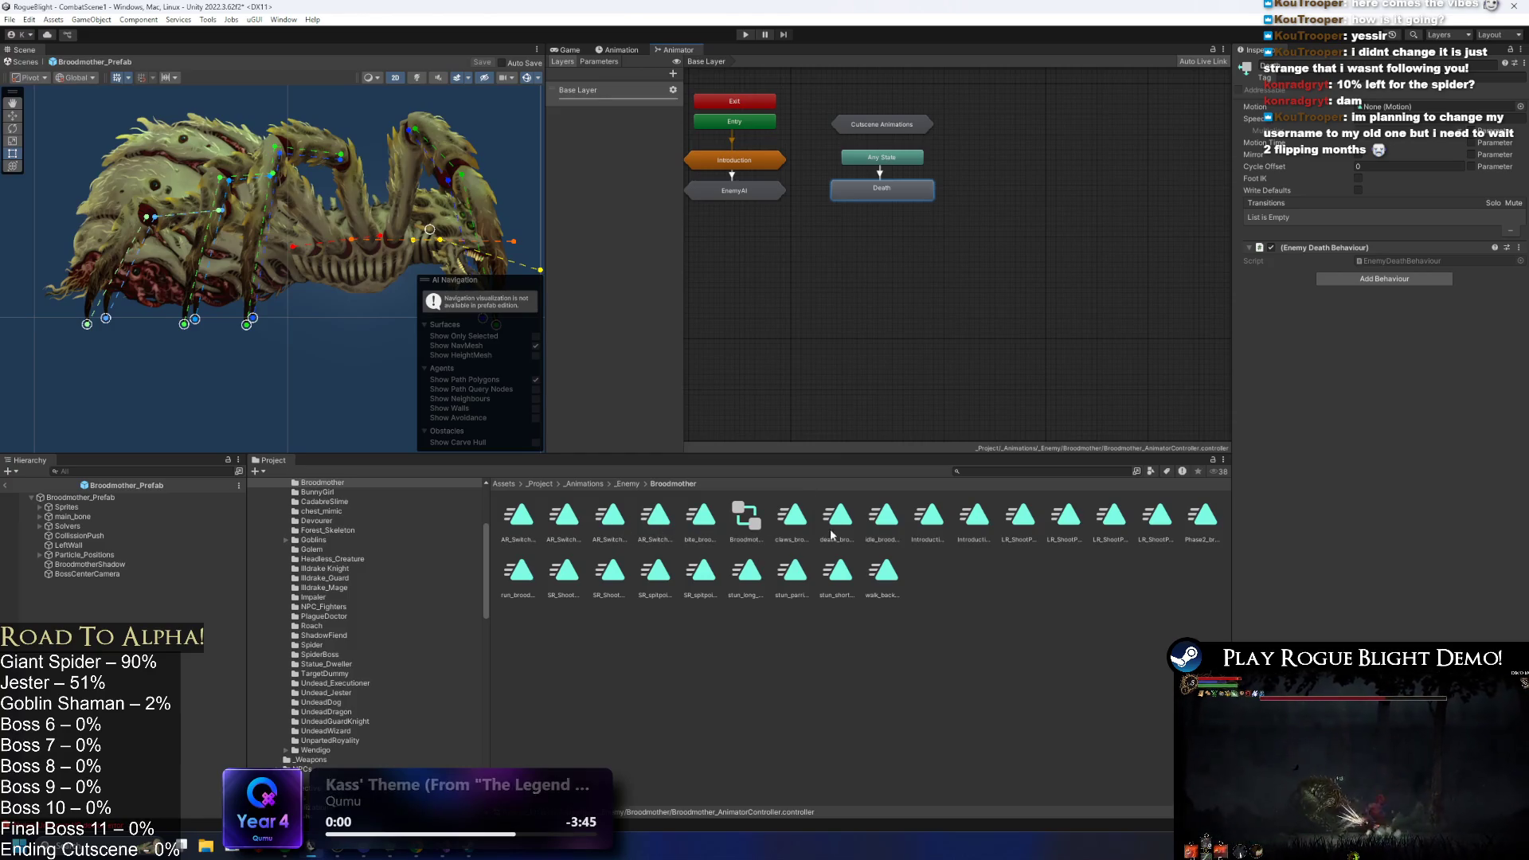
drag(838, 518, 1424, 108)
click(1425, 107)
click(743, 34)
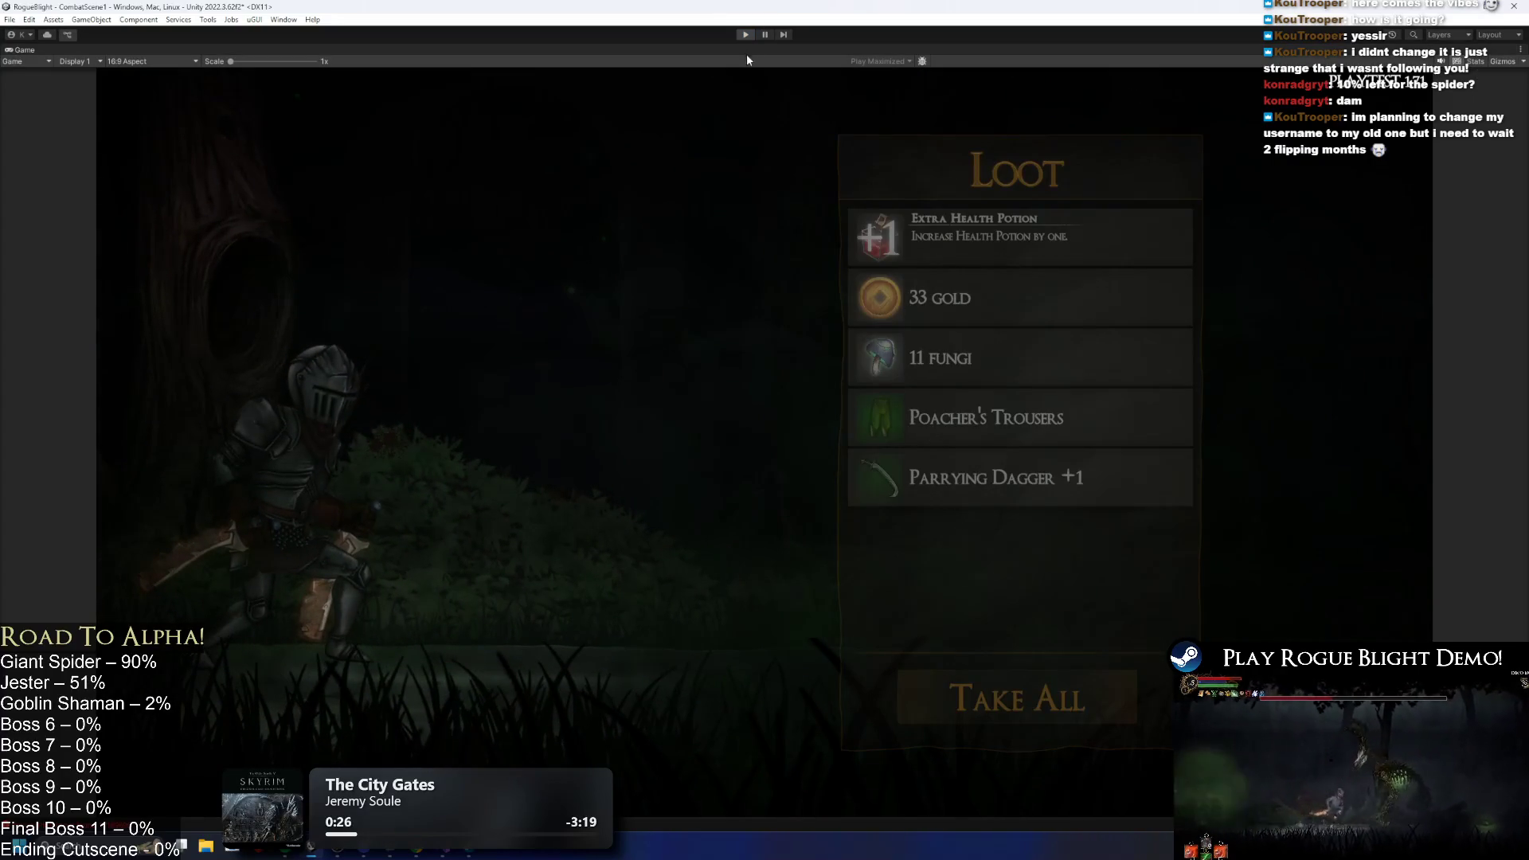
- Exit play mode with Ctrl+P once the Broodmother loot screen appears
key(ctrl+p)
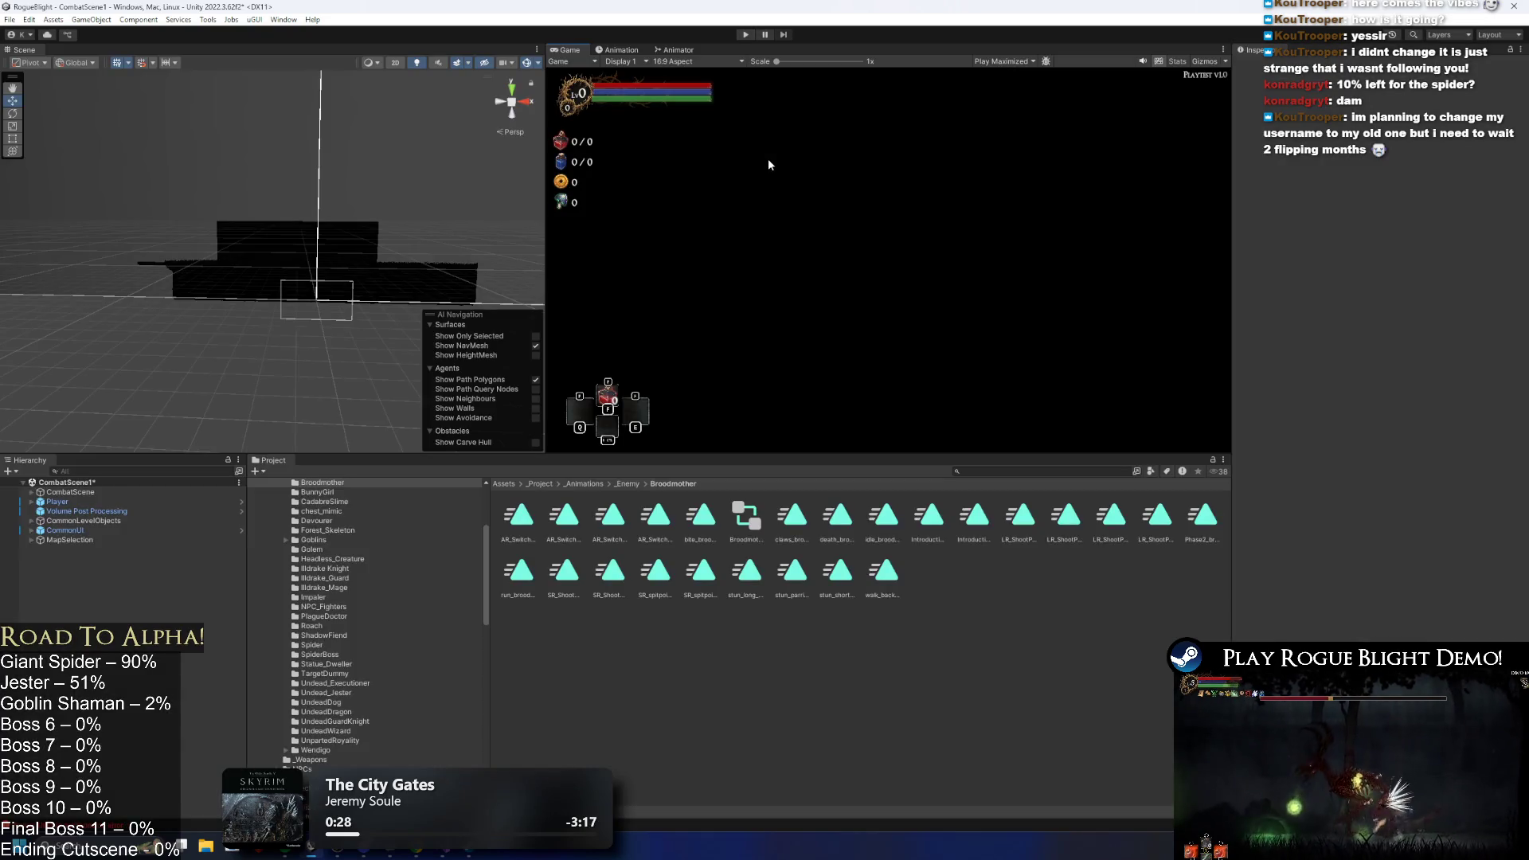
- Search the Project for 'rood' and open the Broodmother prefab
click(1015, 473)
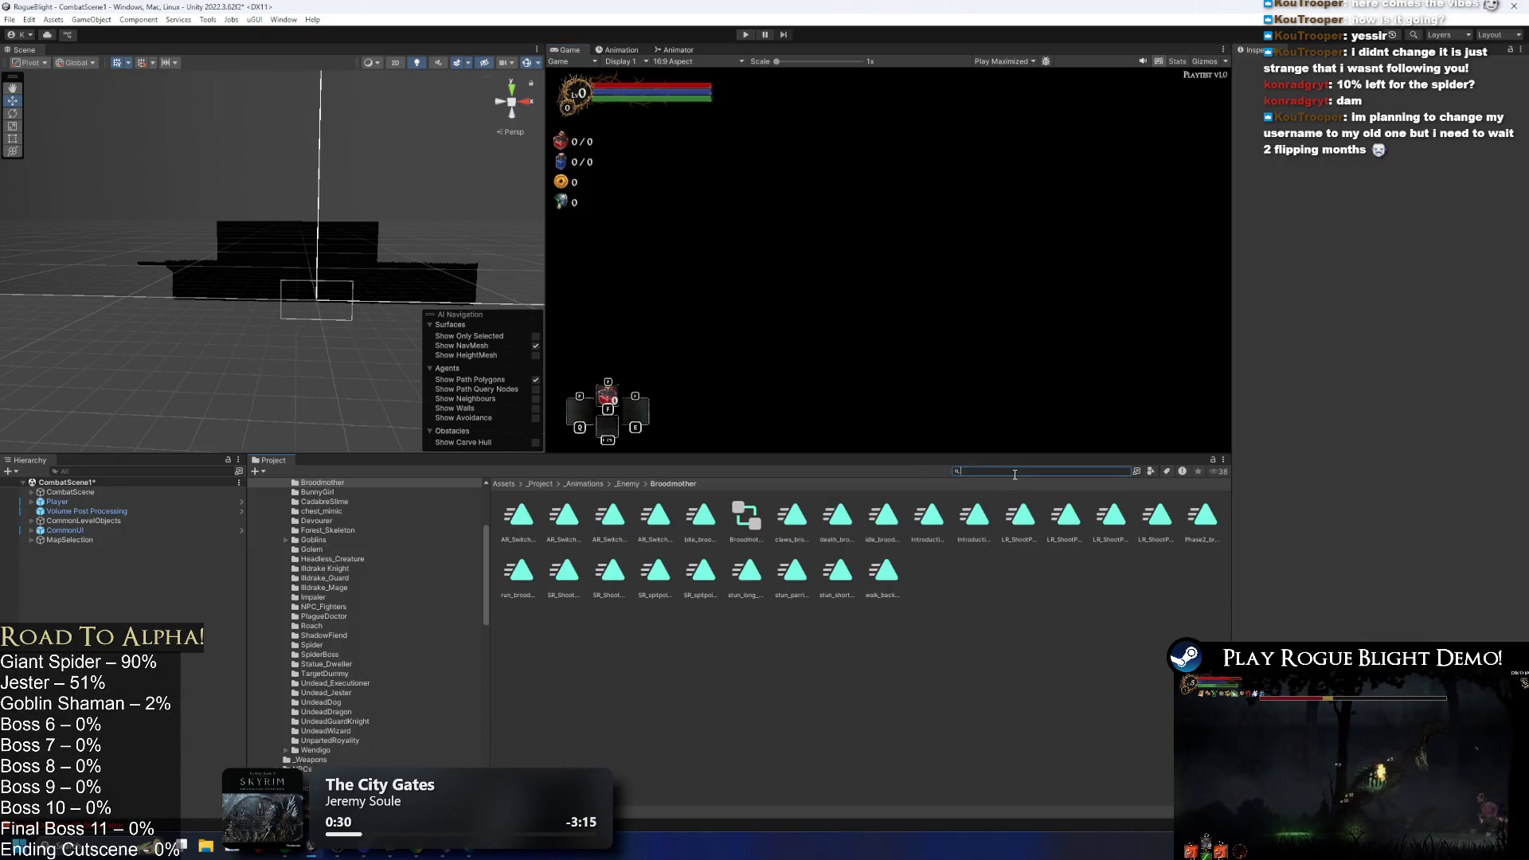
text(brood prefab)
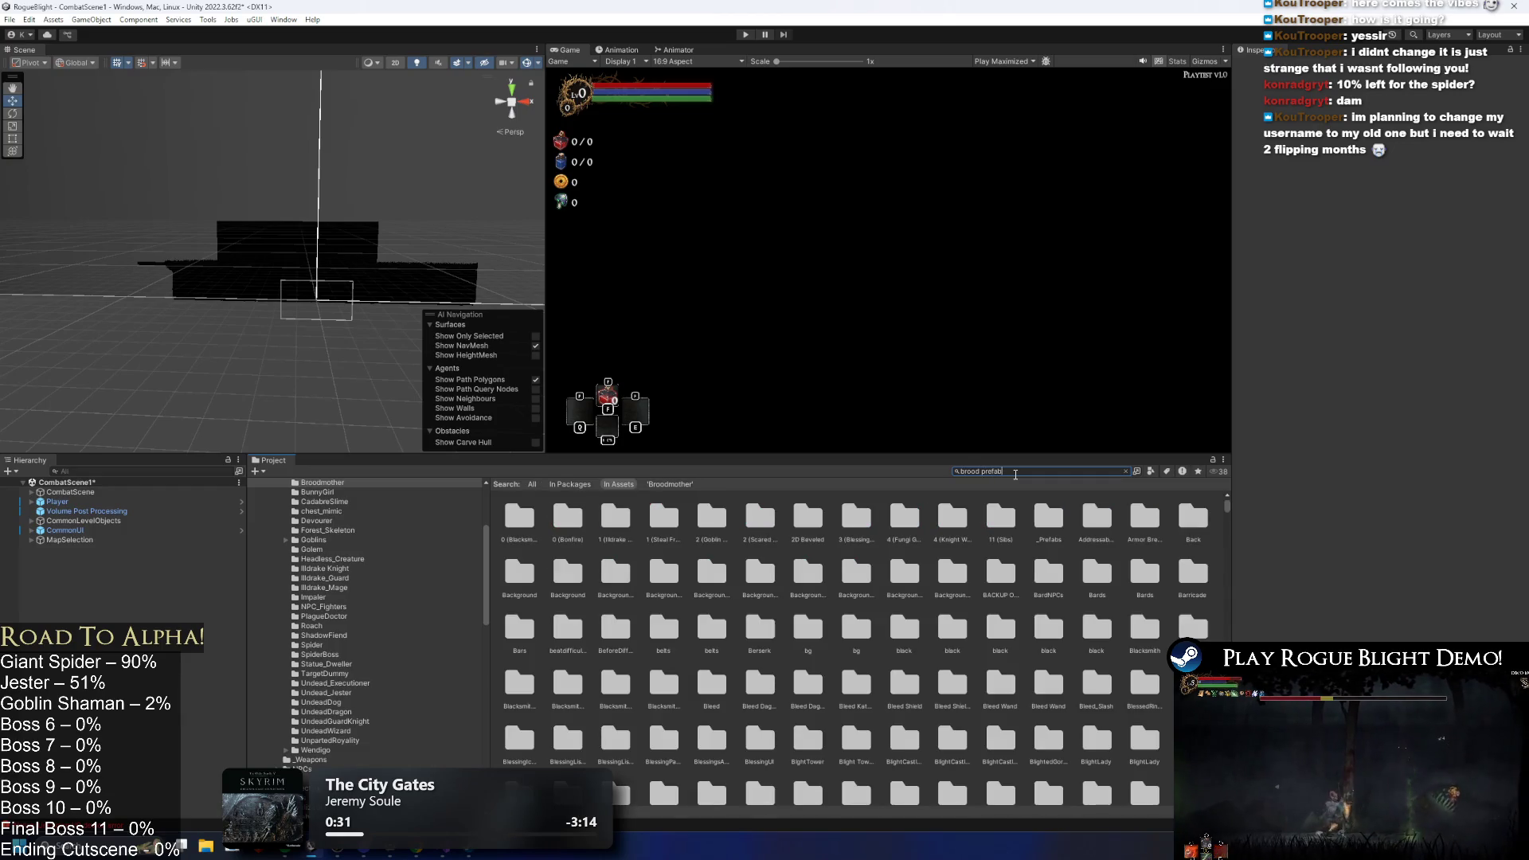
double_click(525, 513)
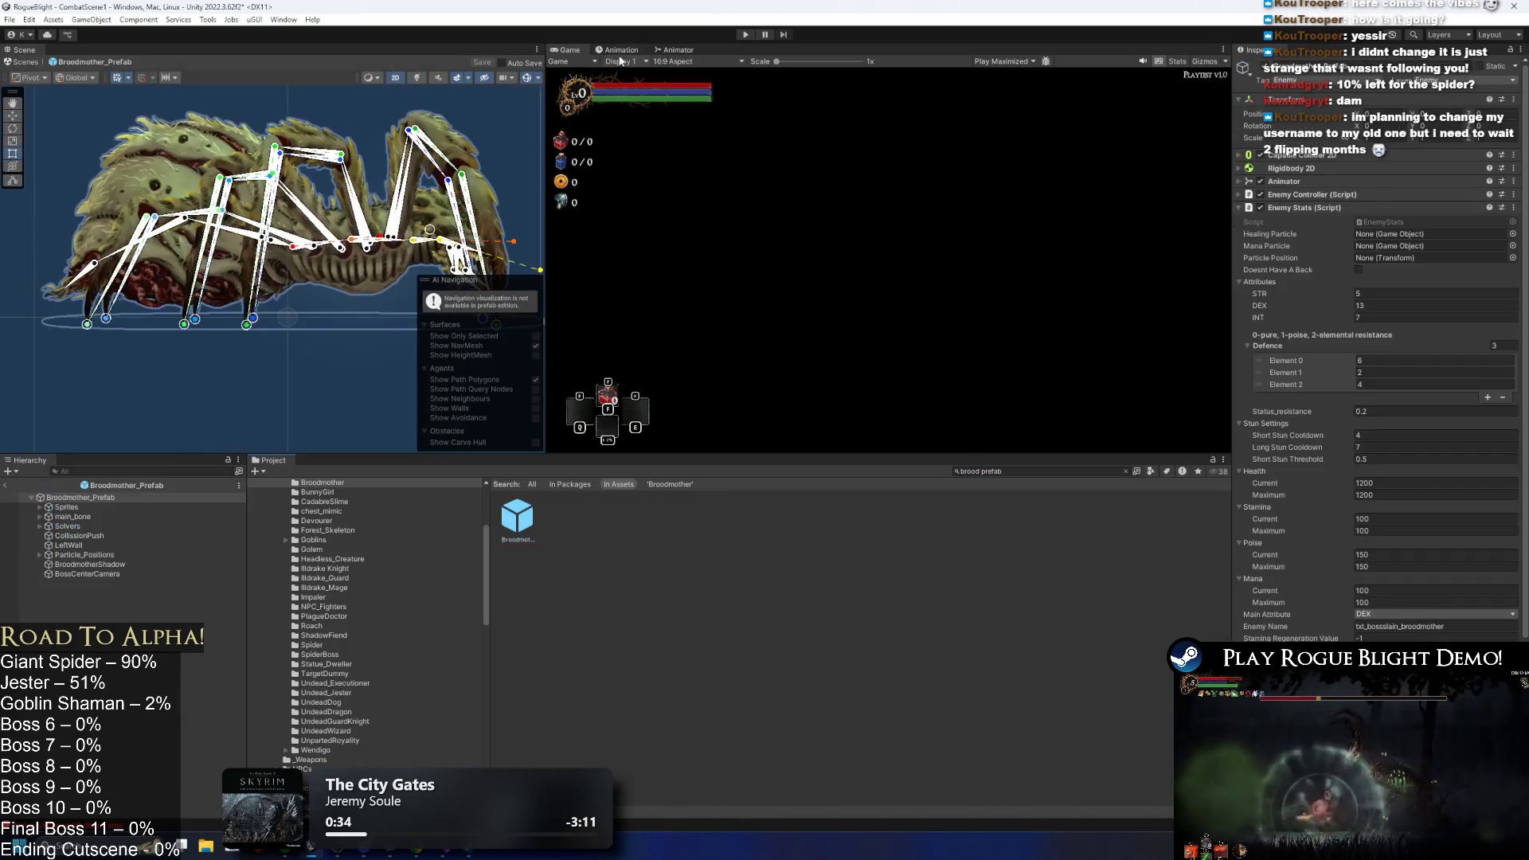
- Scrub the death animation timeline past the Fade event to frame 87
click(634, 48)
drag(764, 60, 1002, 60)
click(1049, 72)
key(space)
key(space)
key(period)
key(period)
key(period)
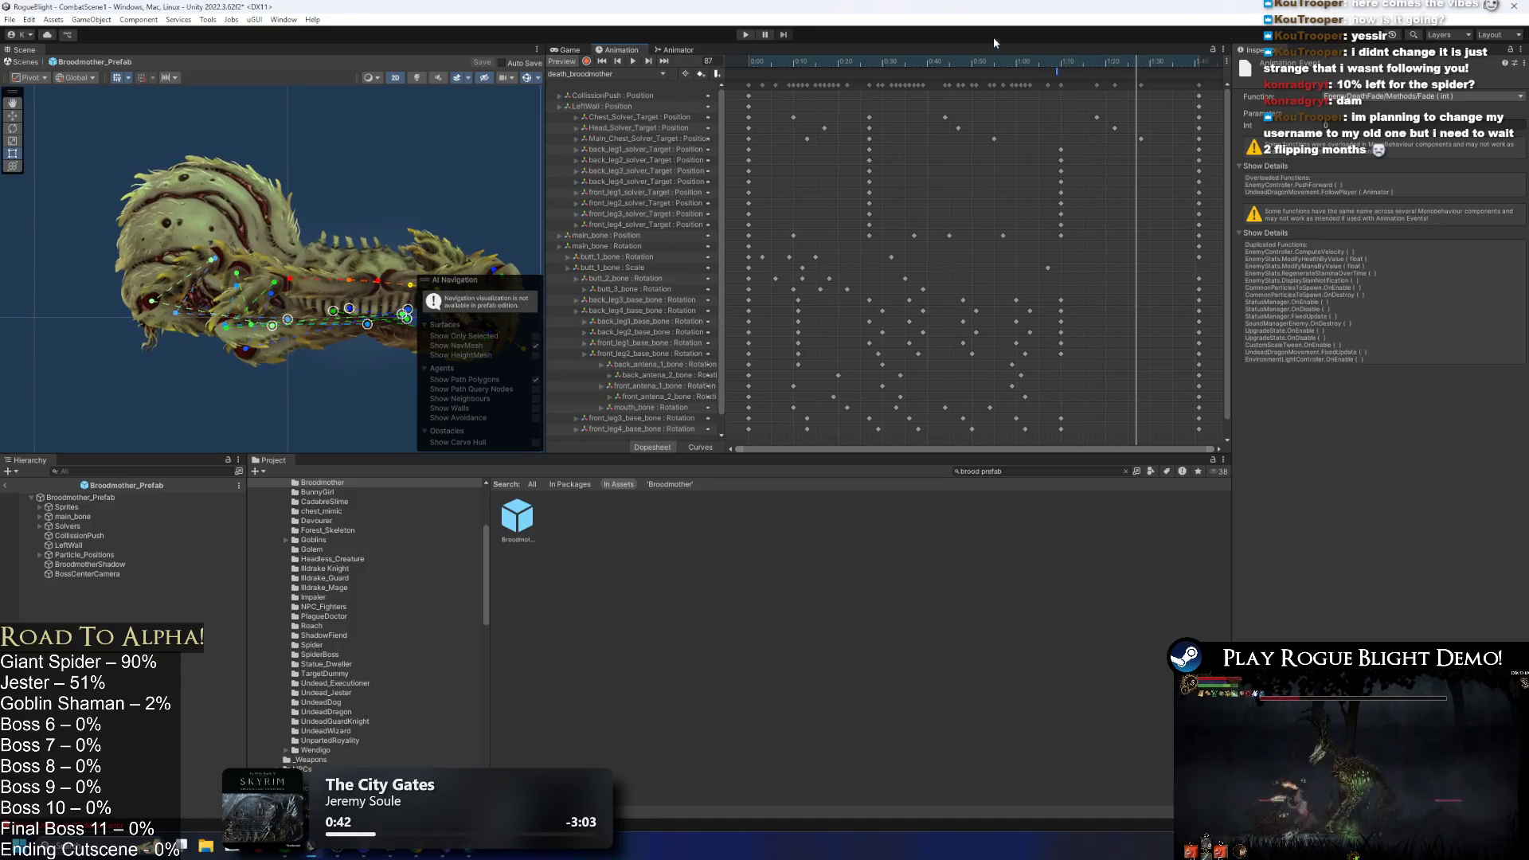
- Save the Broodmother prefab and start play mode
key(ctrl+s)
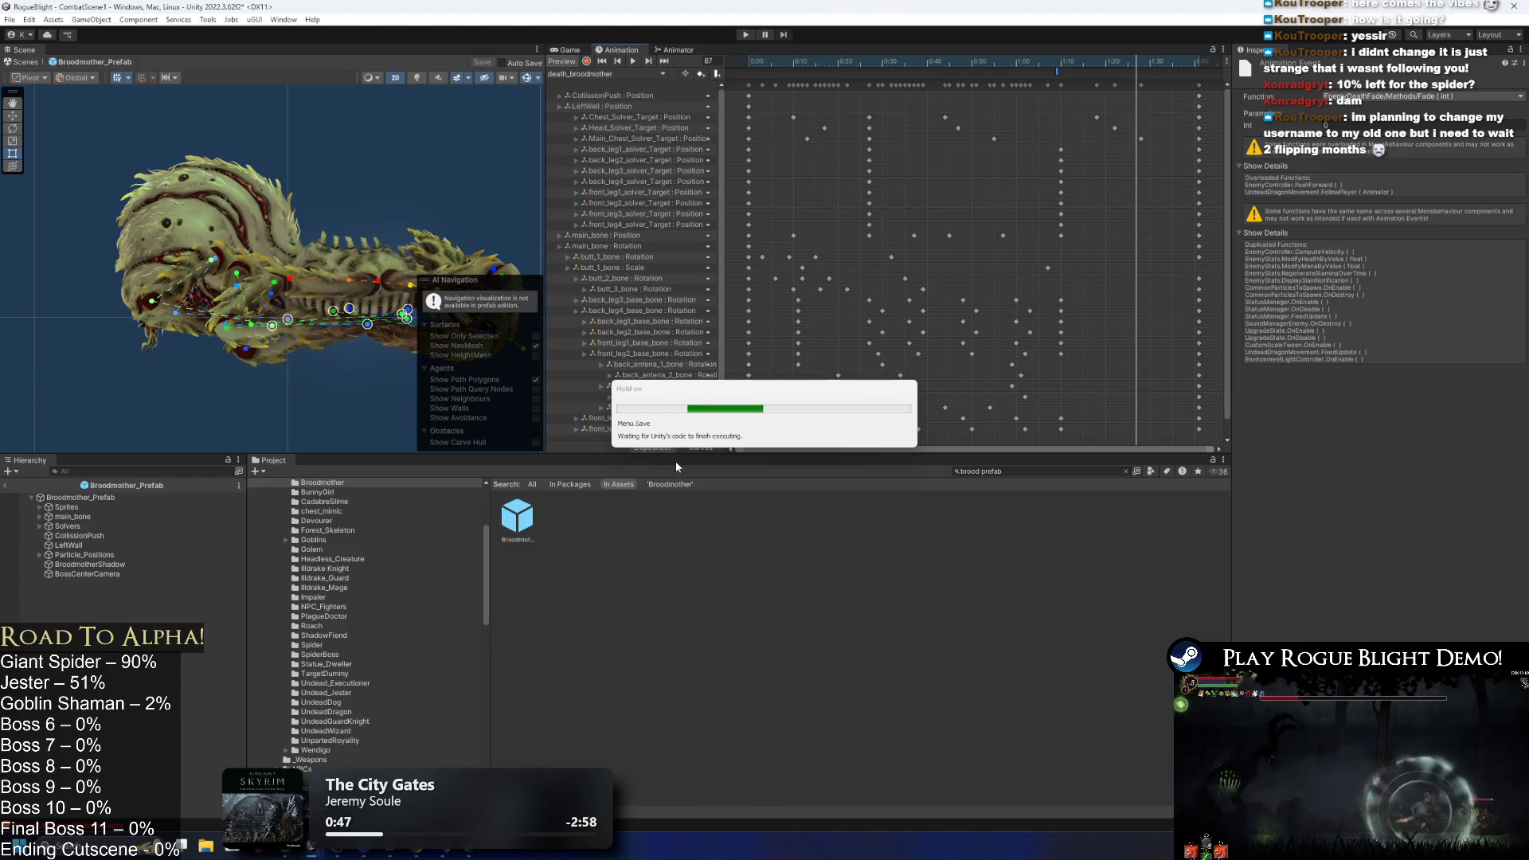
click(116, 499)
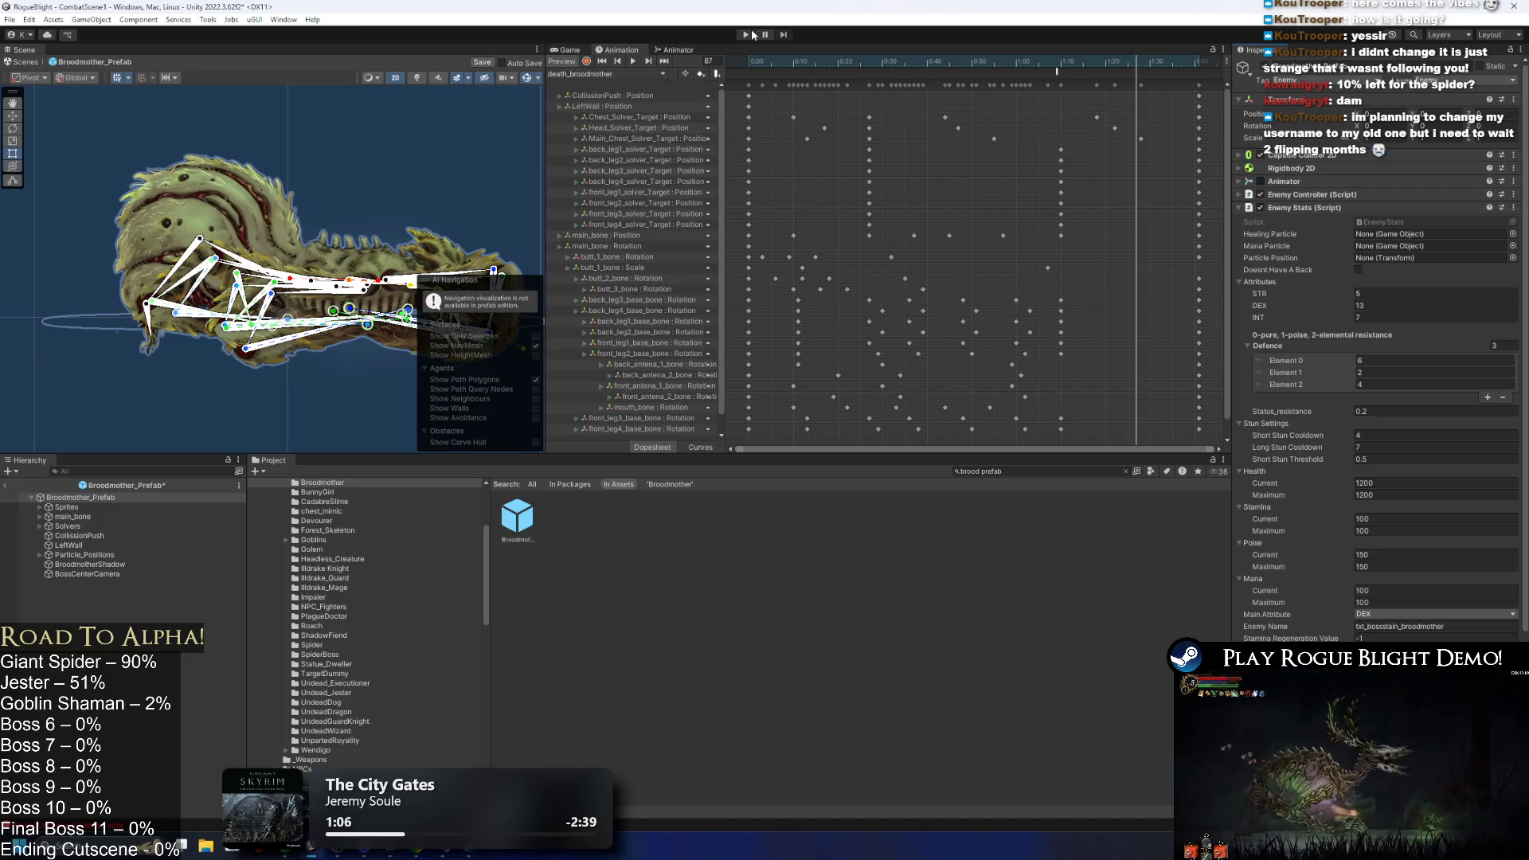
key(ctrl+s)
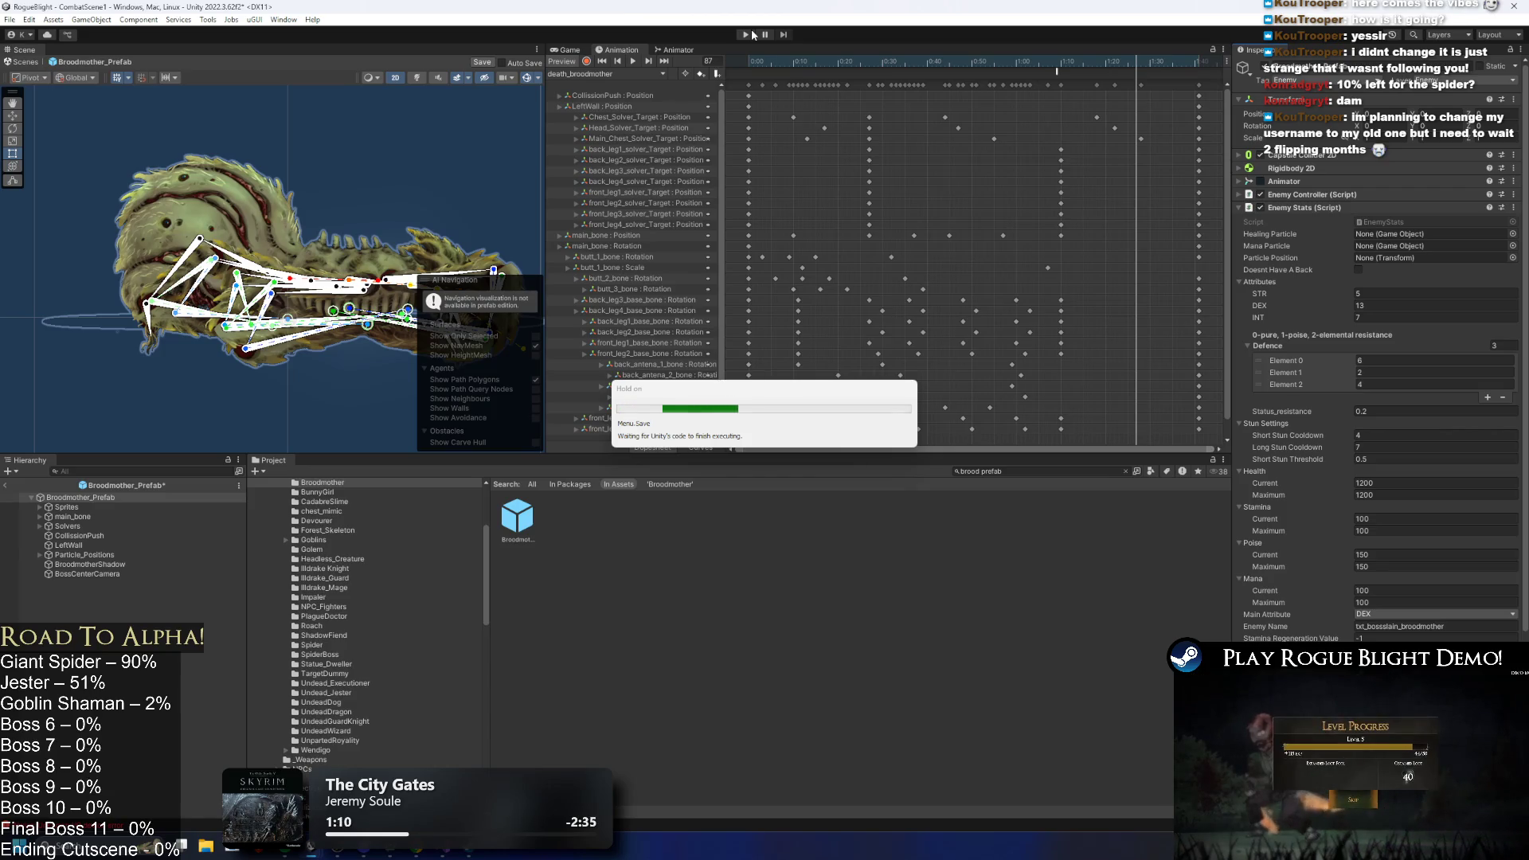
click(753, 34)
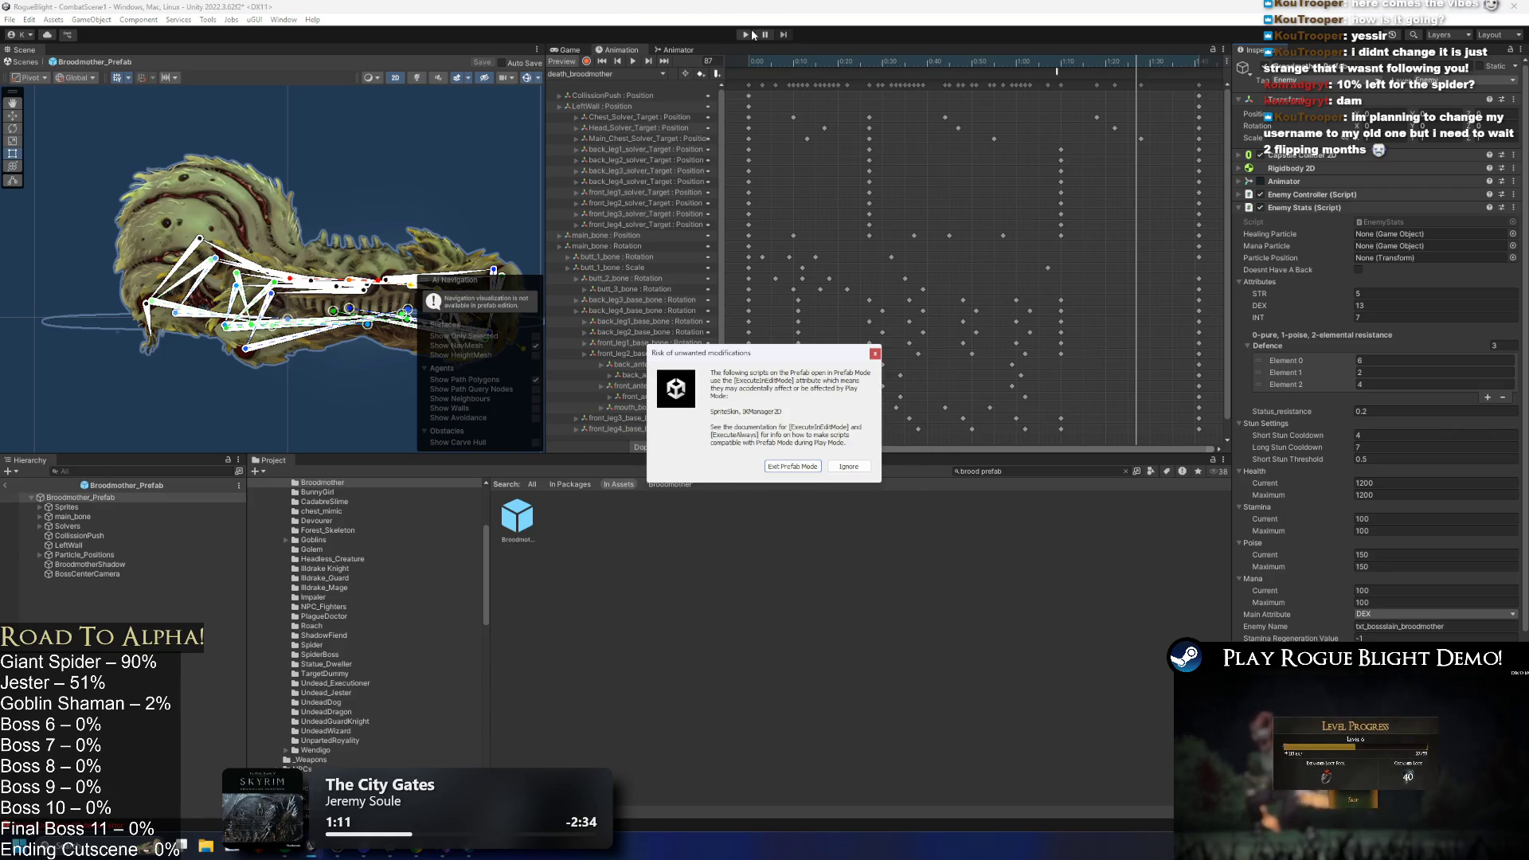
- Dismiss the play-mode warning, restore enemies to full health with H, then stop play mode
key(Escape)
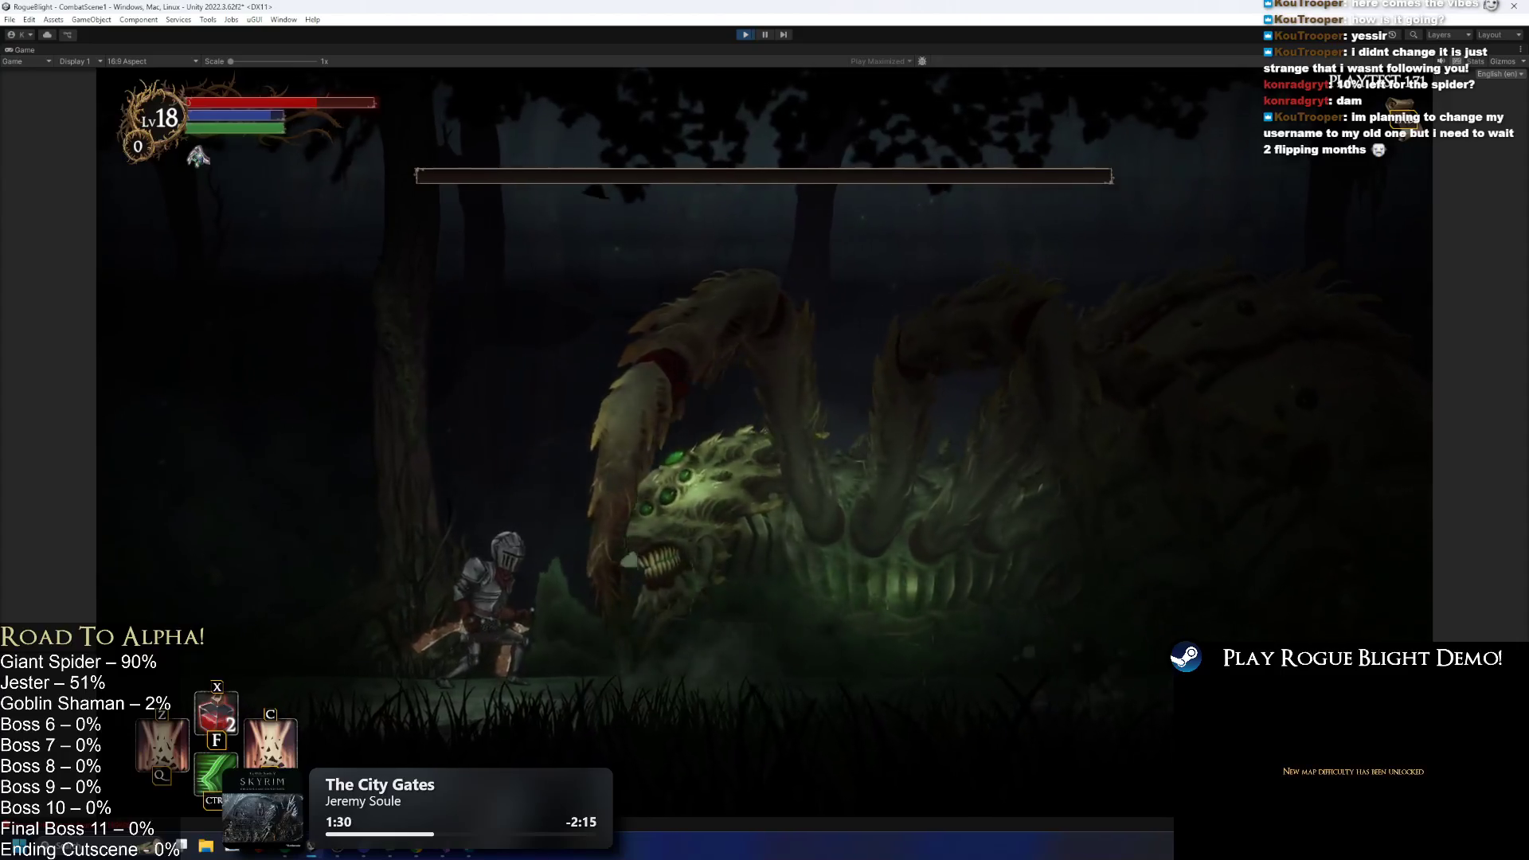
key(h)
key(h)
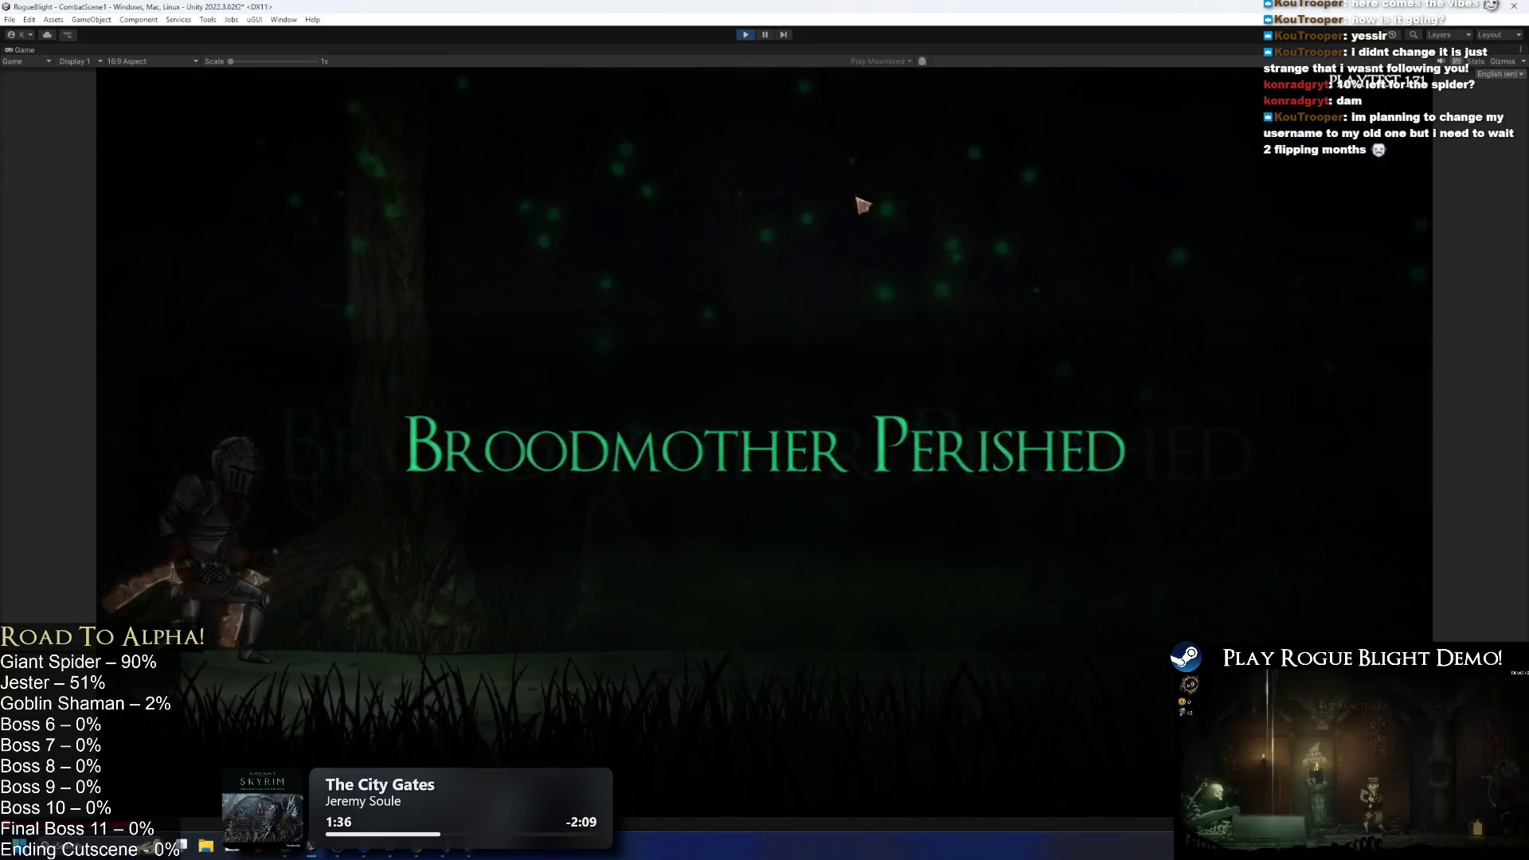
click(748, 39)
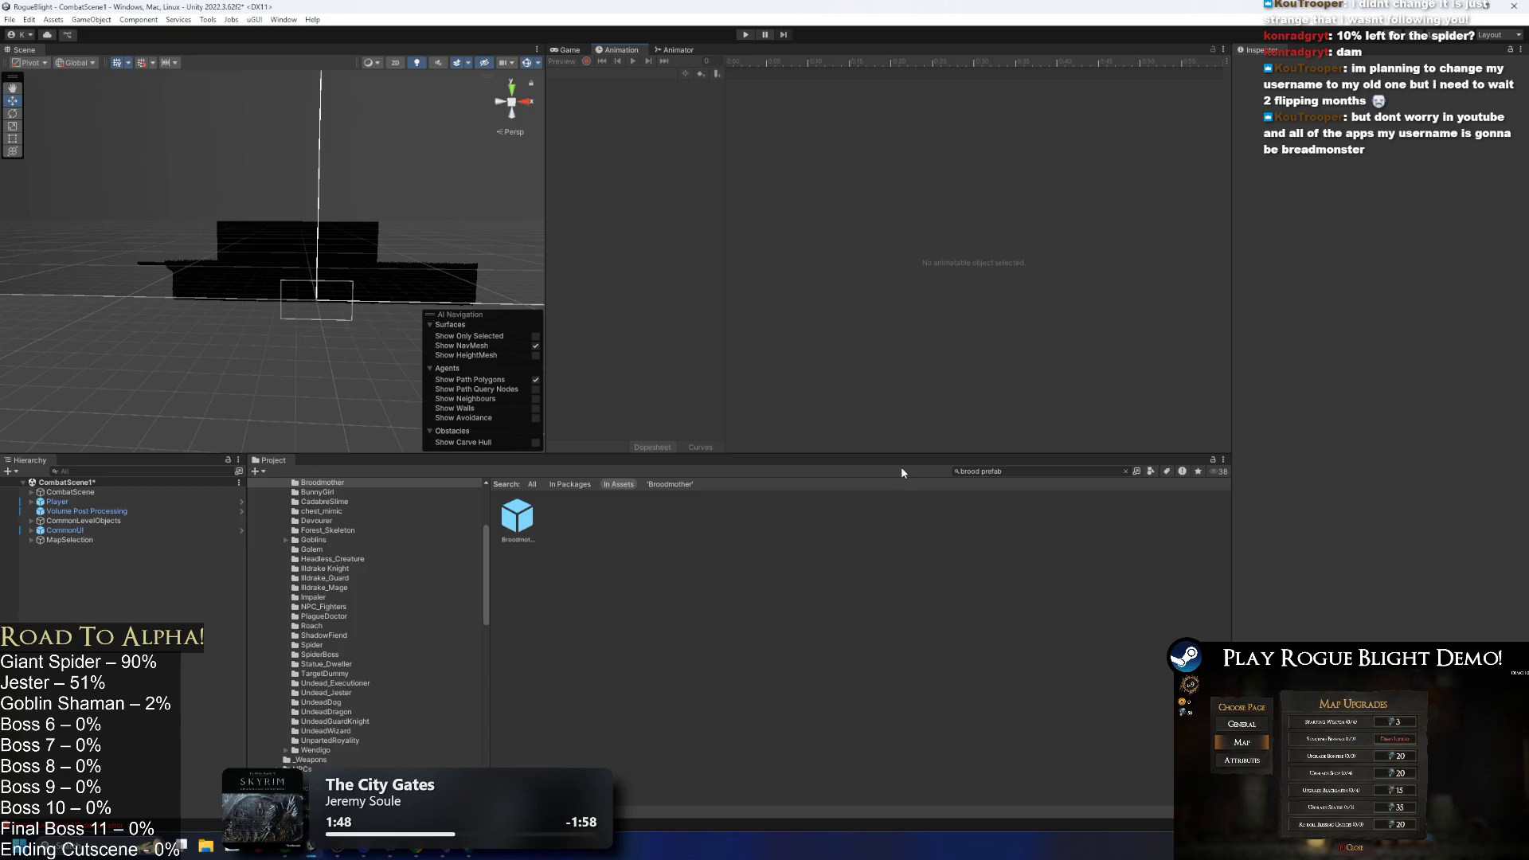
- Reopen Broodmother_Prefab in Prefab Mode from the Project window
double_click(517, 517)
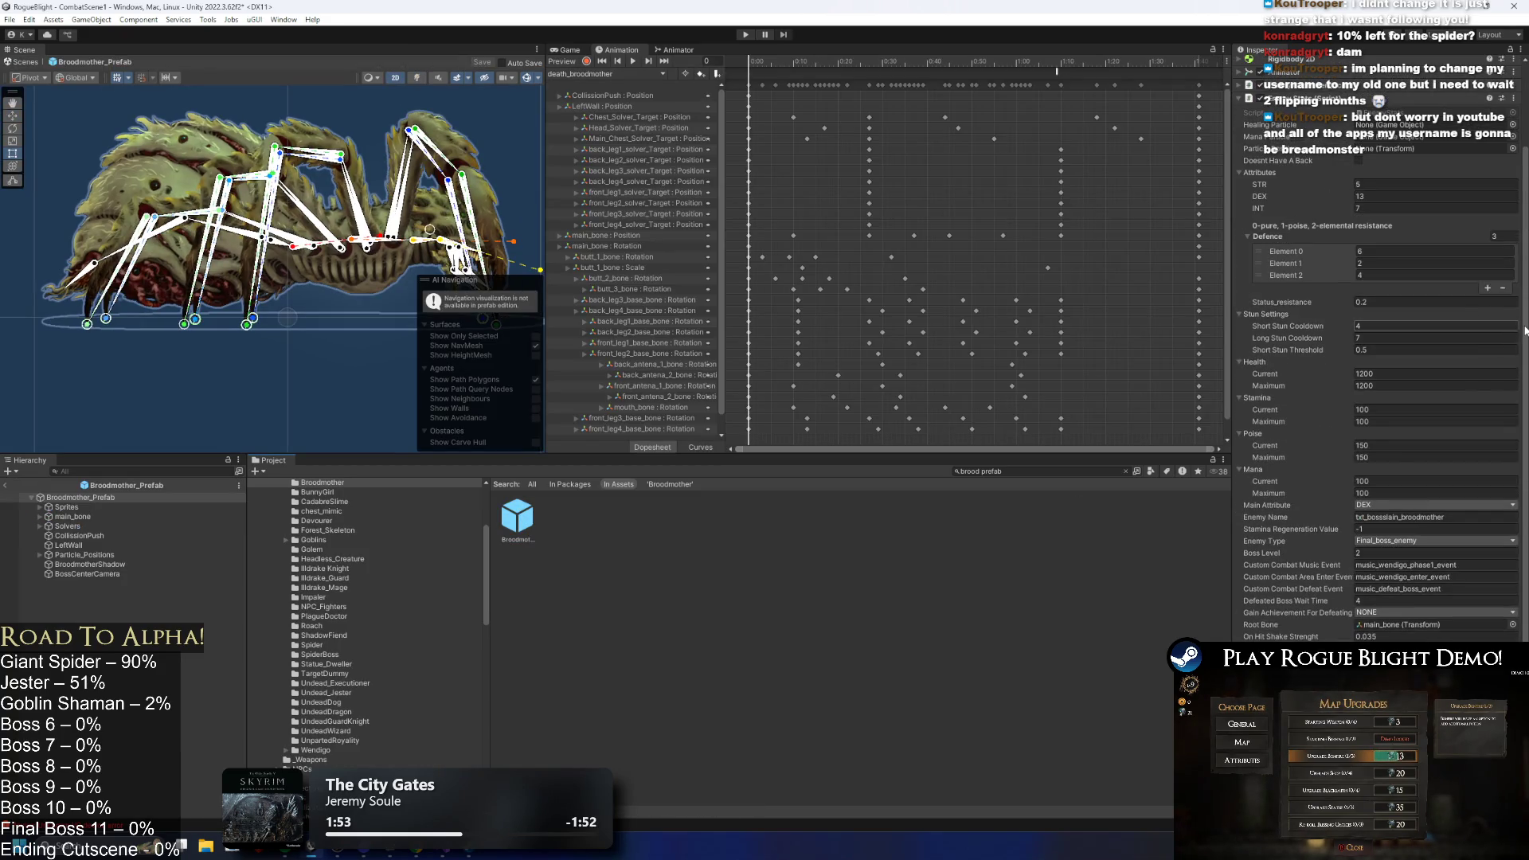
- Expand Enemy Death Fade and add Phase2_BodyParticle as Element 1 of the fade list
click(1306, 98)
click(1315, 273)
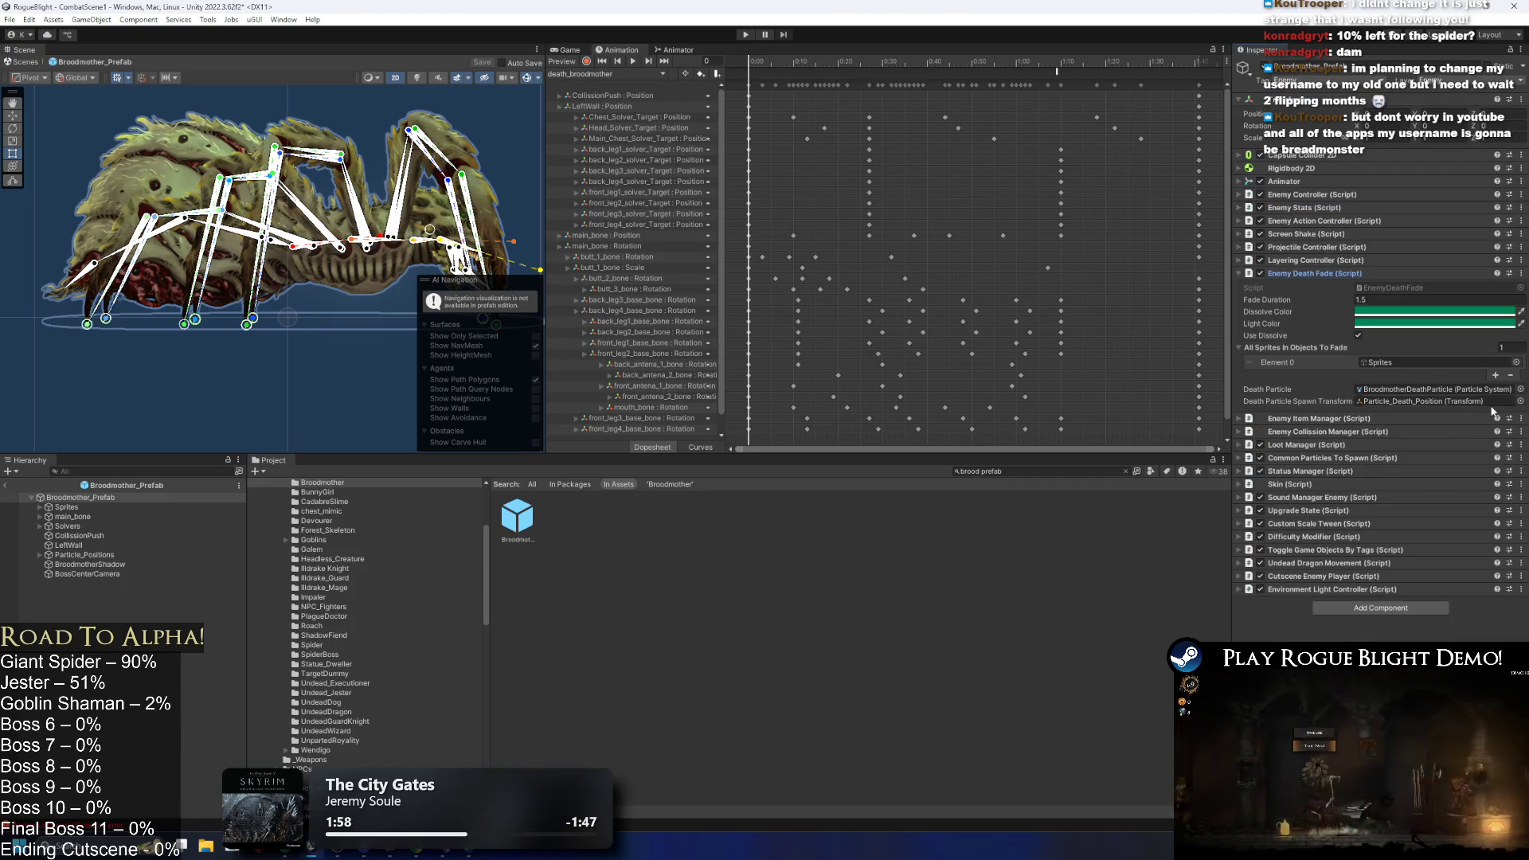
click(1495, 375)
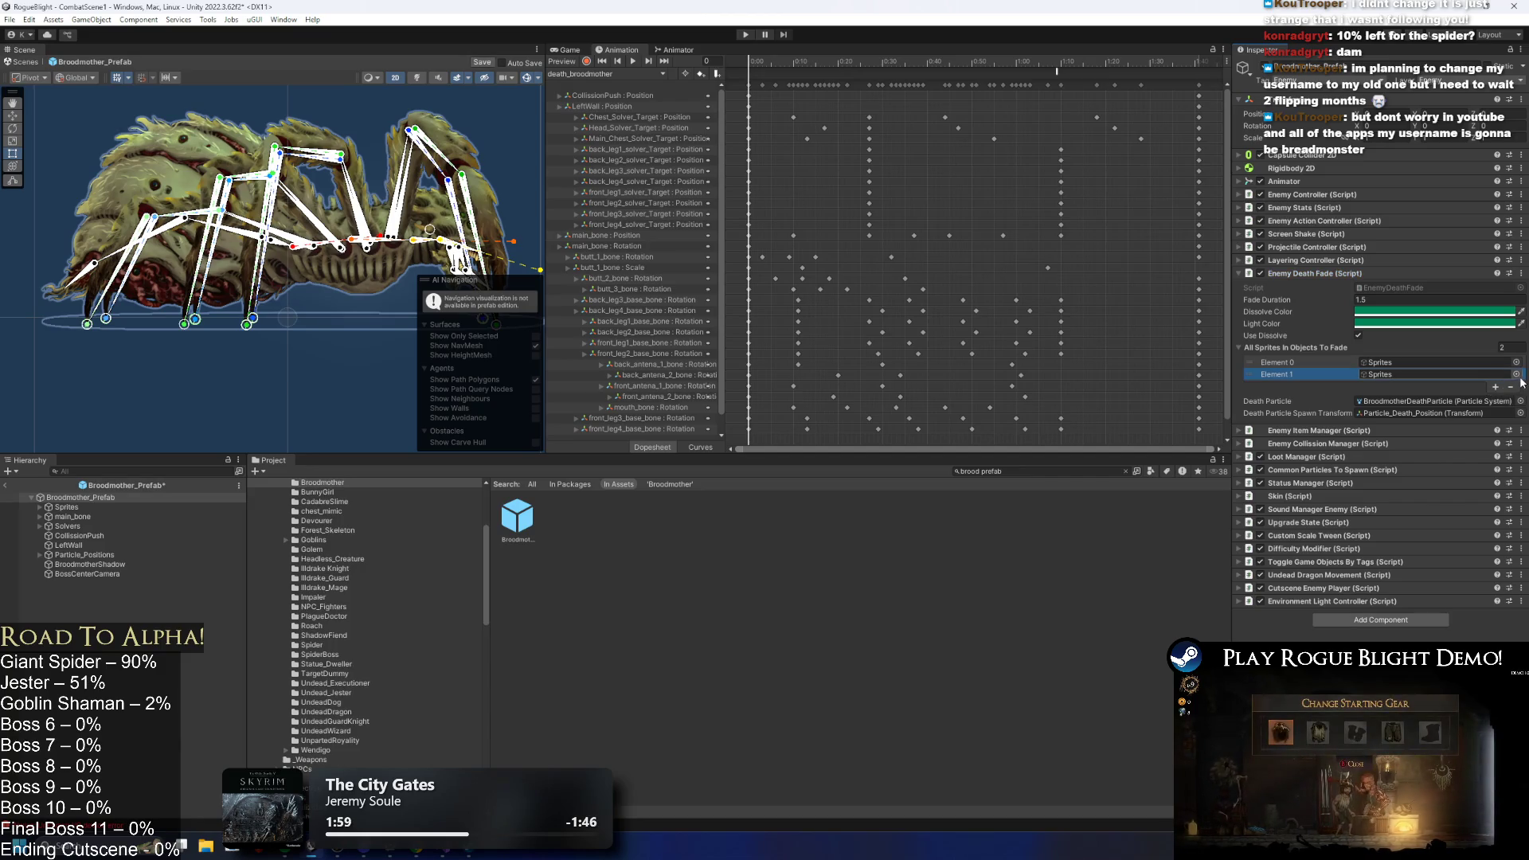
click(1517, 375)
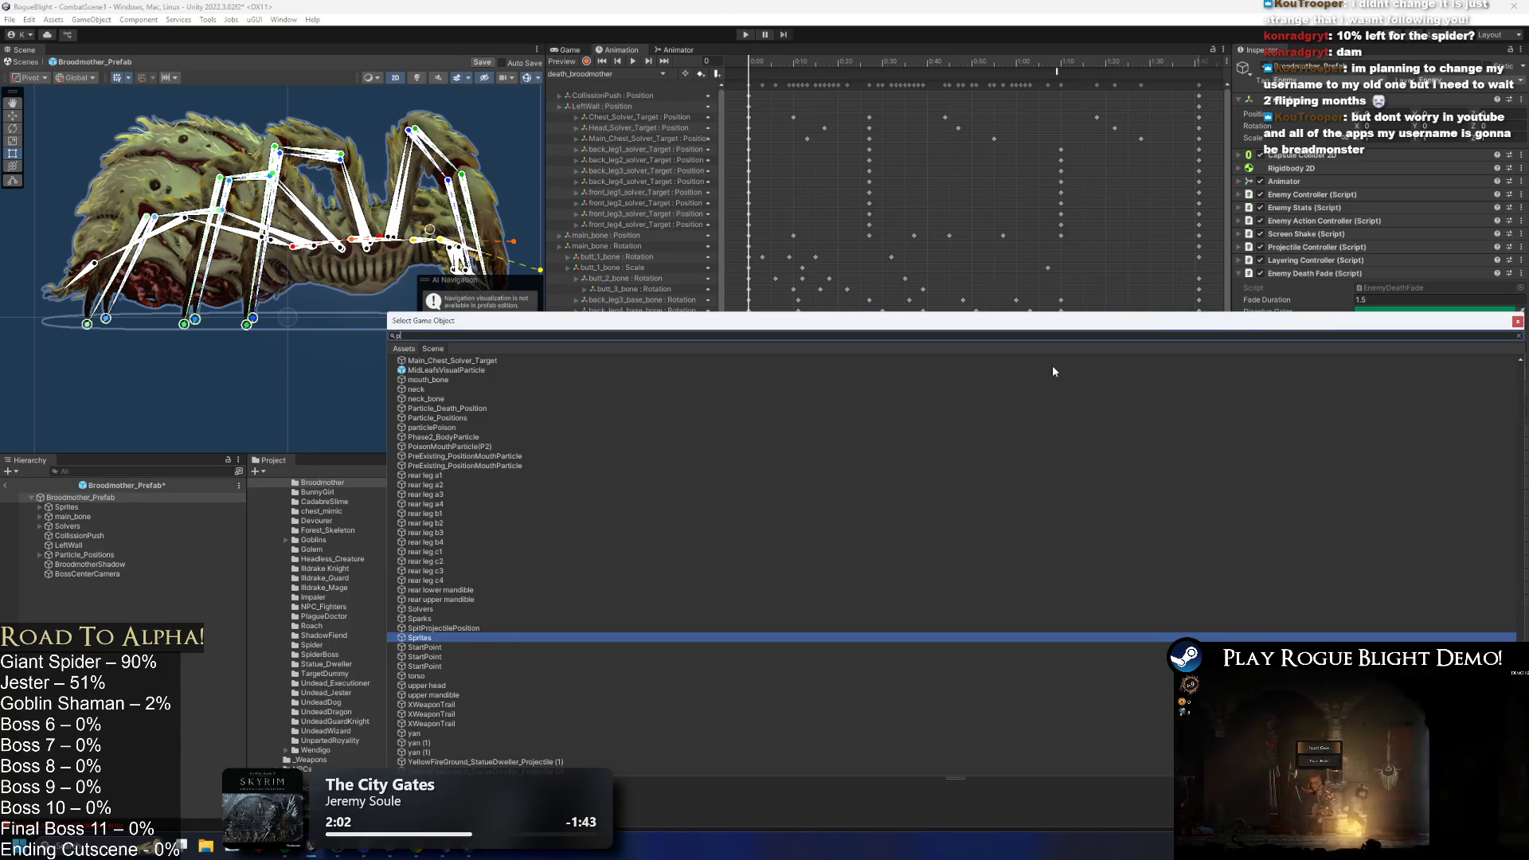
text(pha)
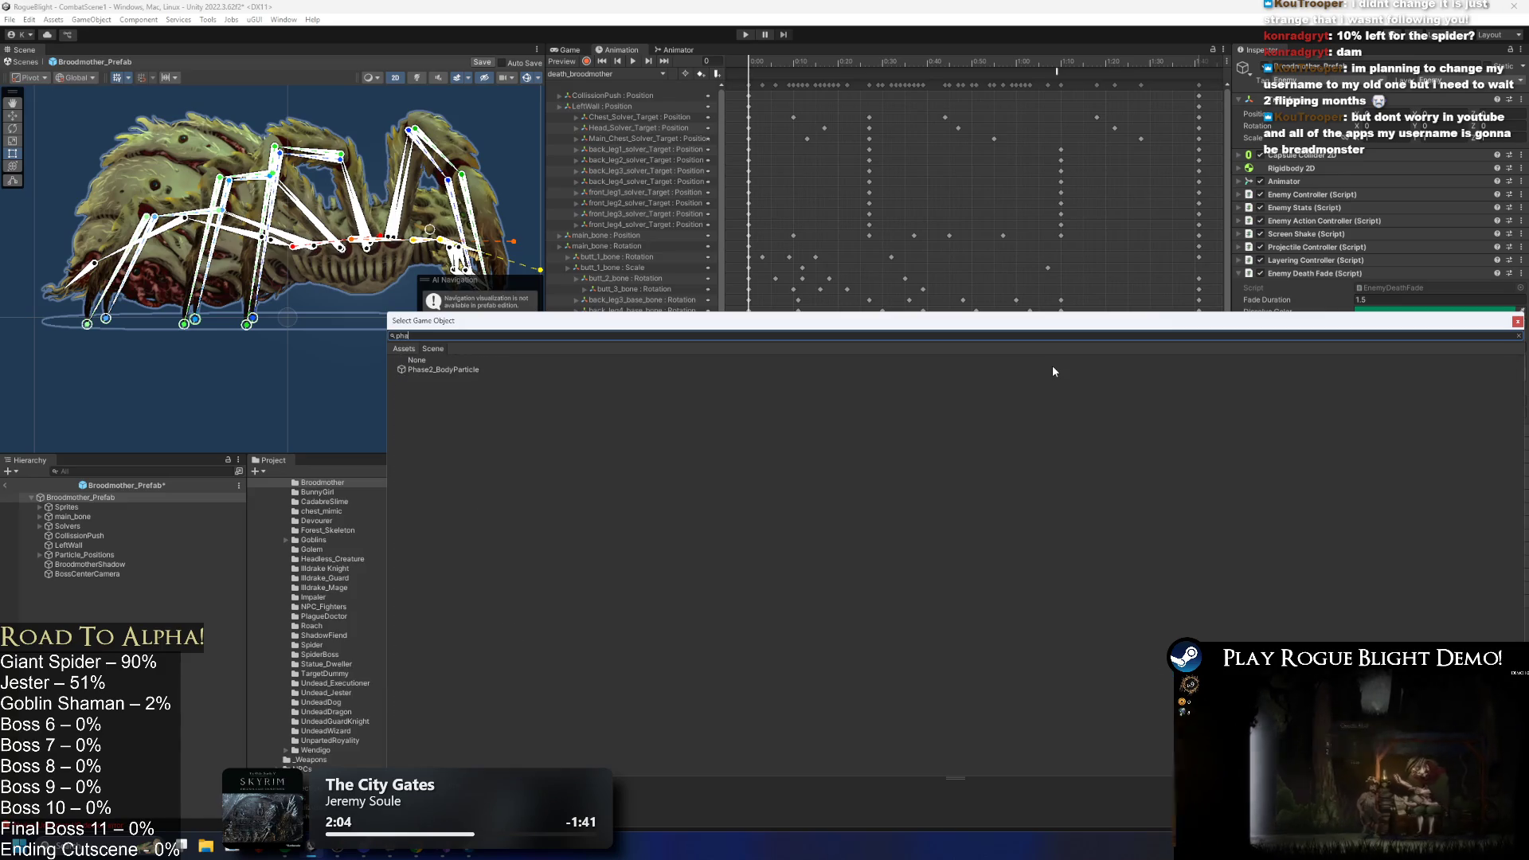
double_click(414, 369)
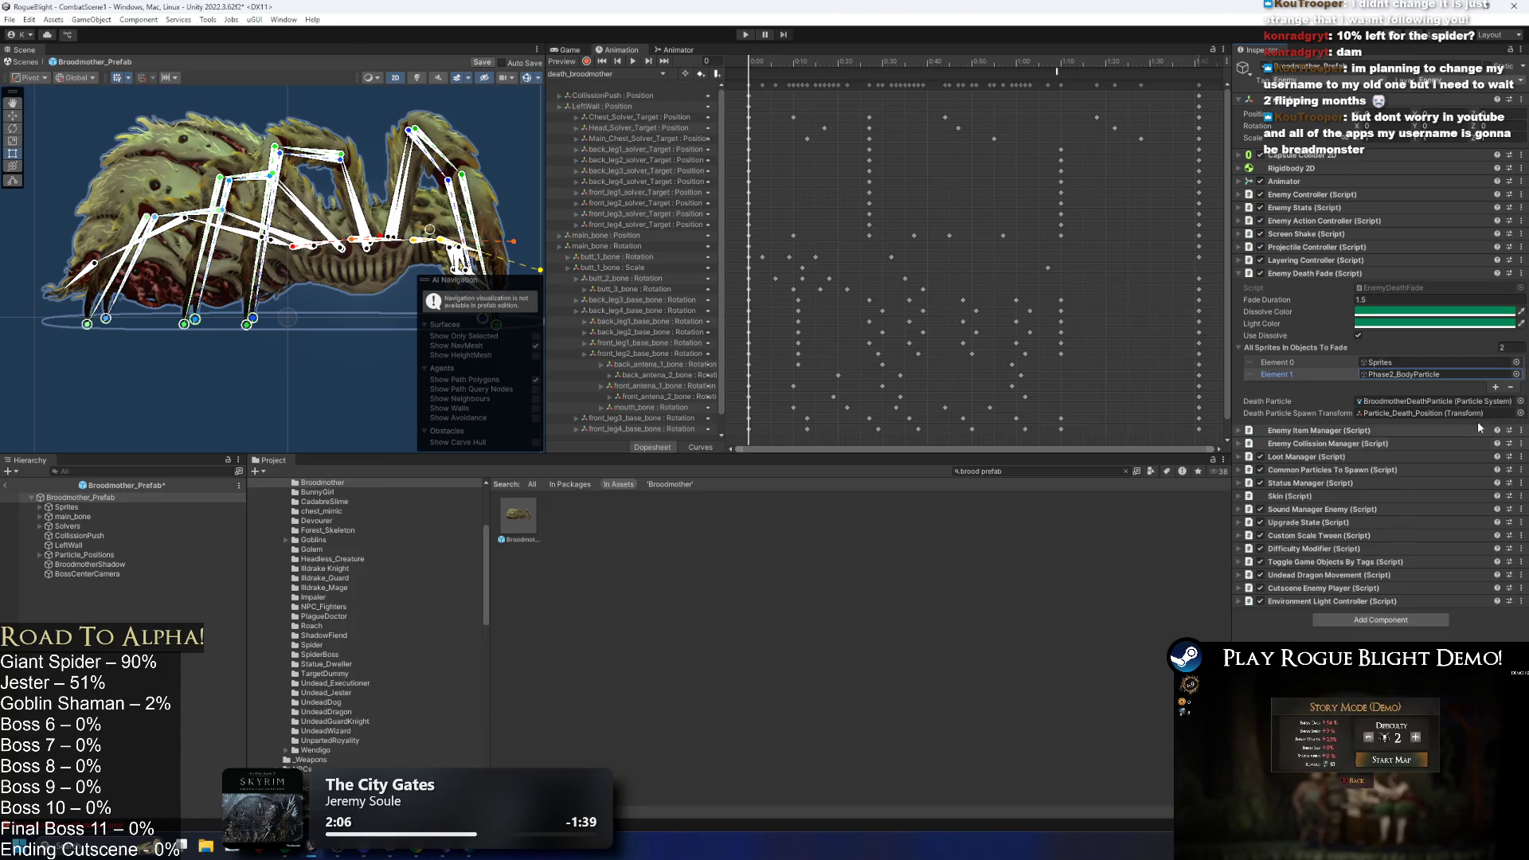
click(1397, 374)
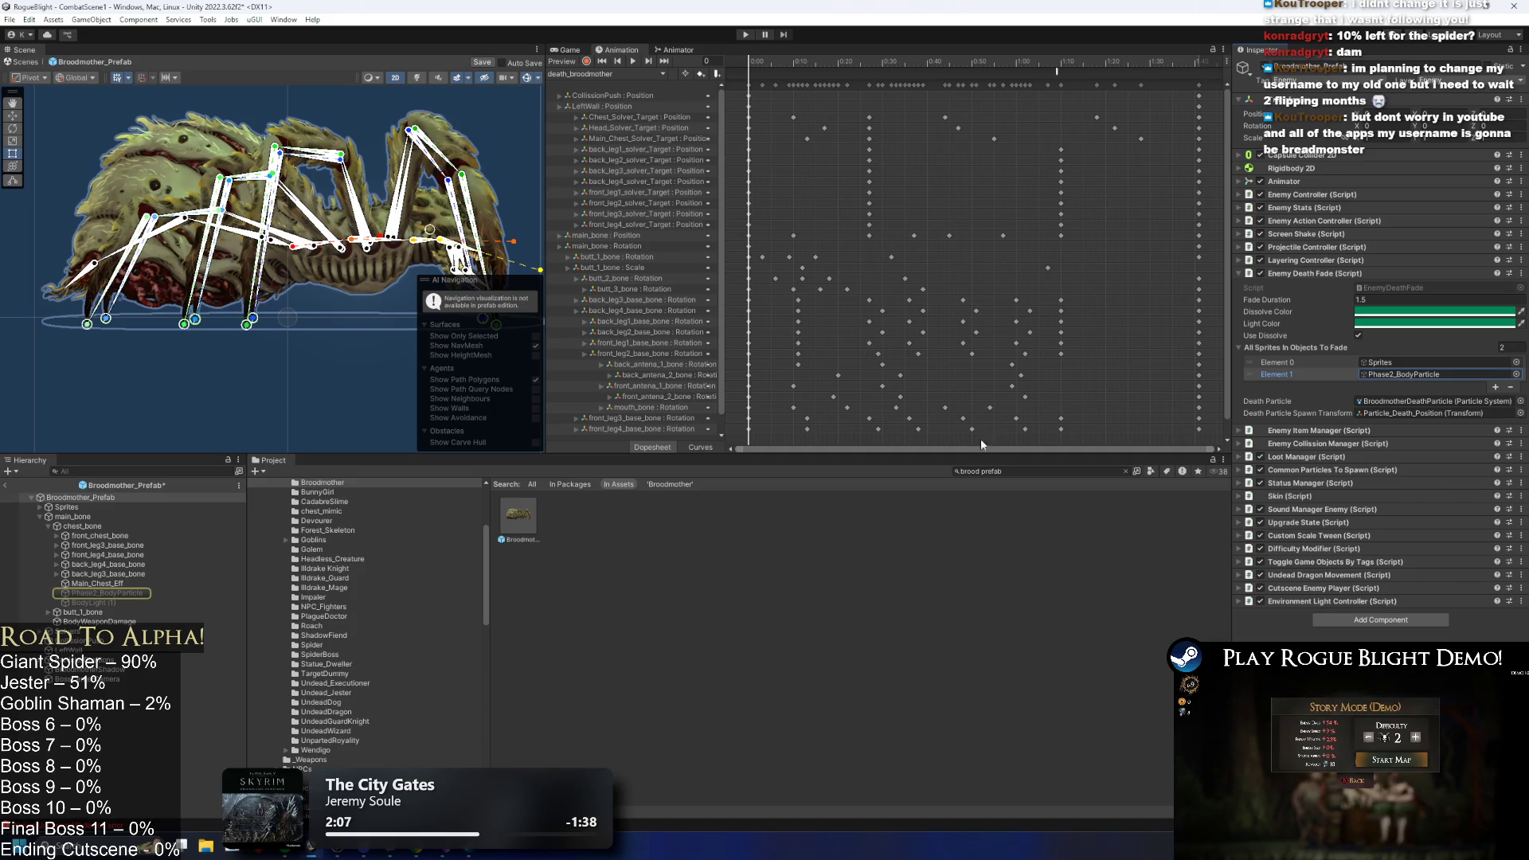
- Add Elements 2 and 3 to the fade list, filling them with BodyLight (1)
click(1494, 387)
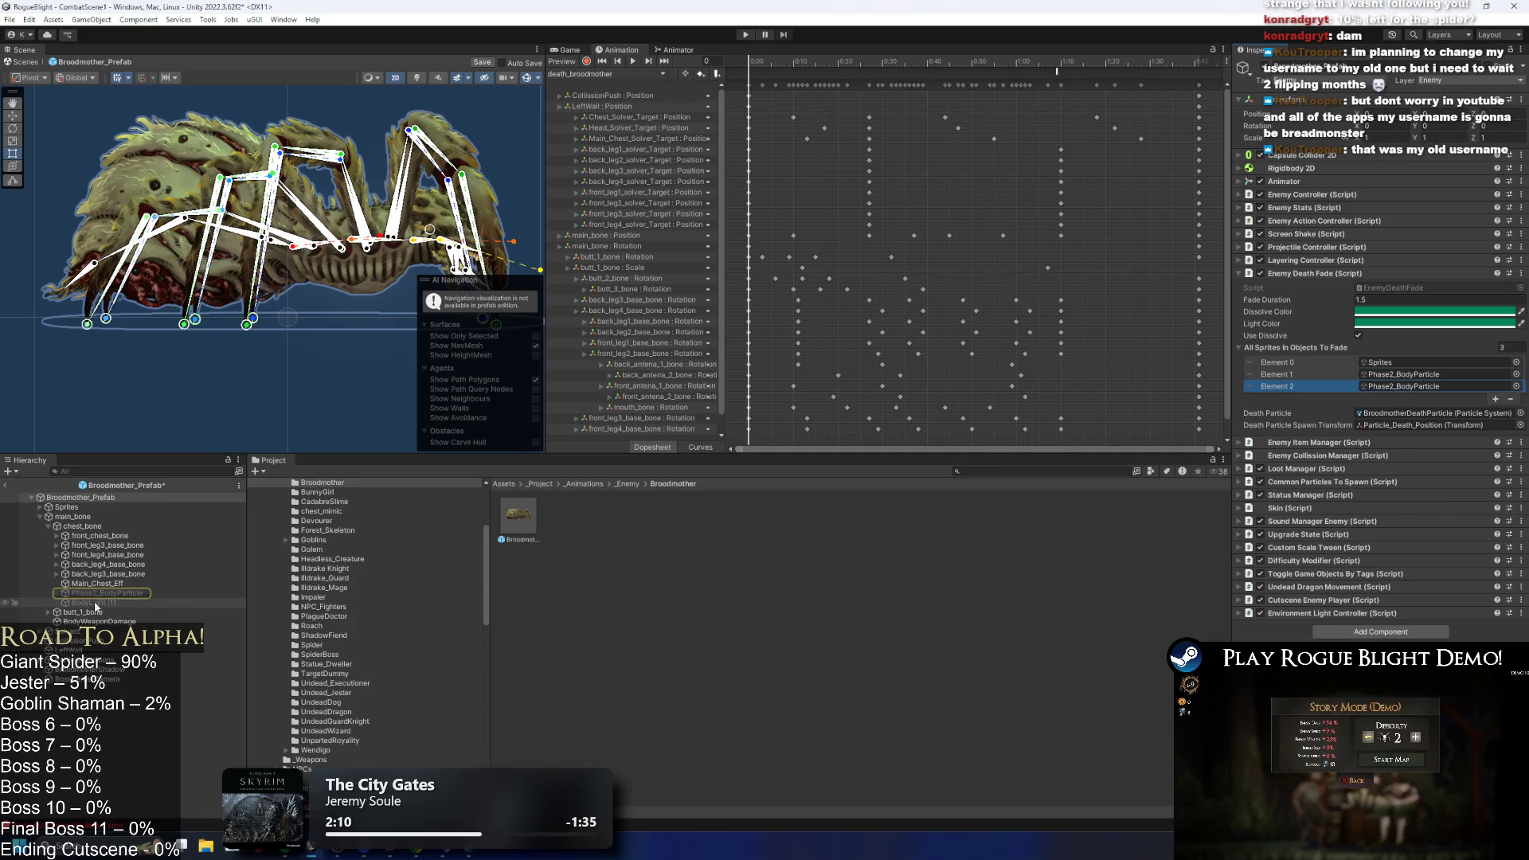
drag(1301, 348, 1402, 386)
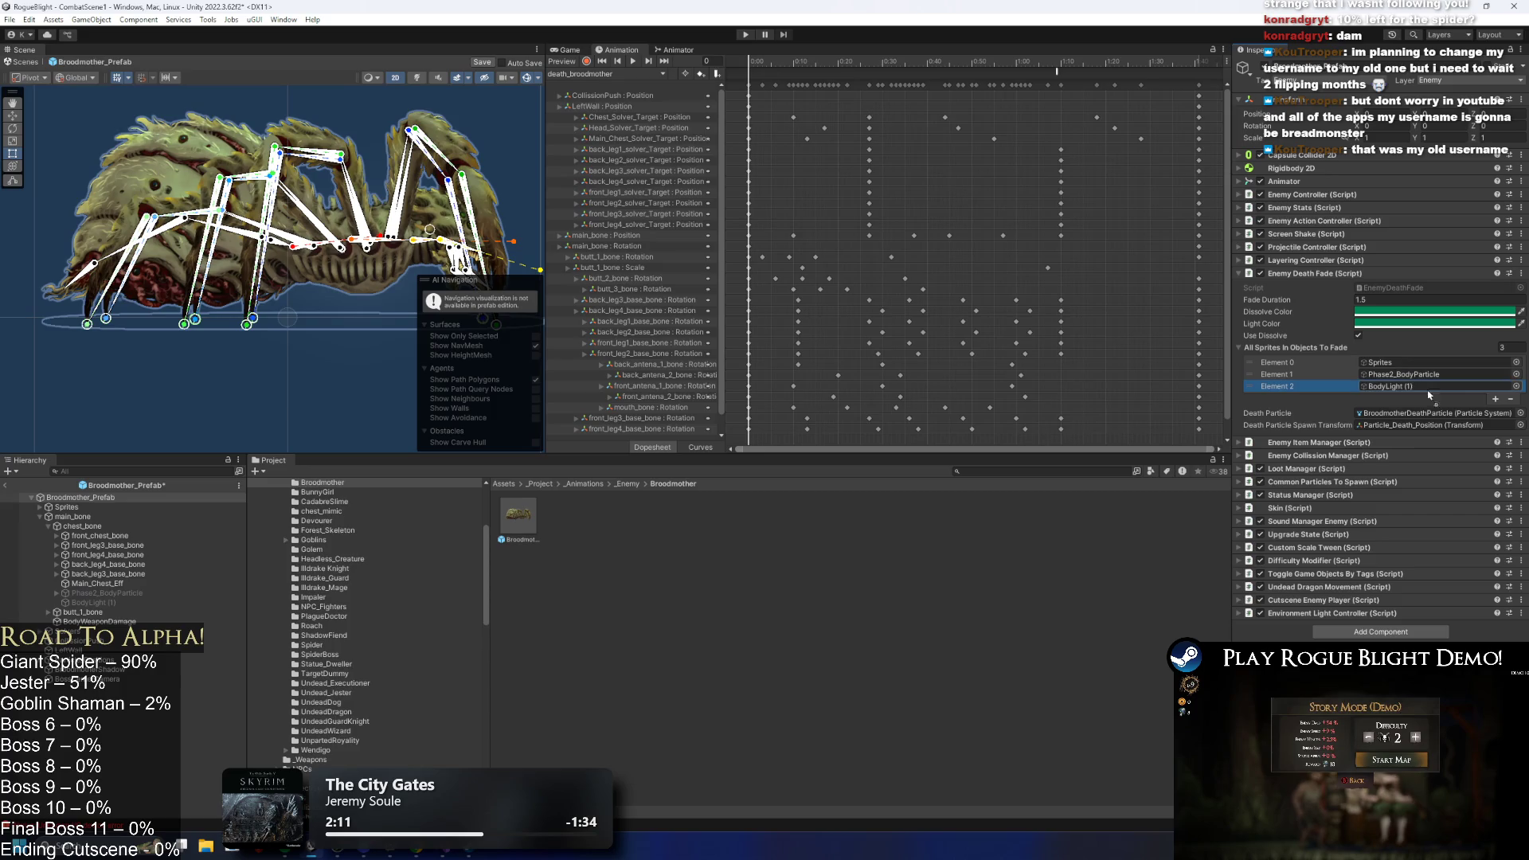
click(1496, 399)
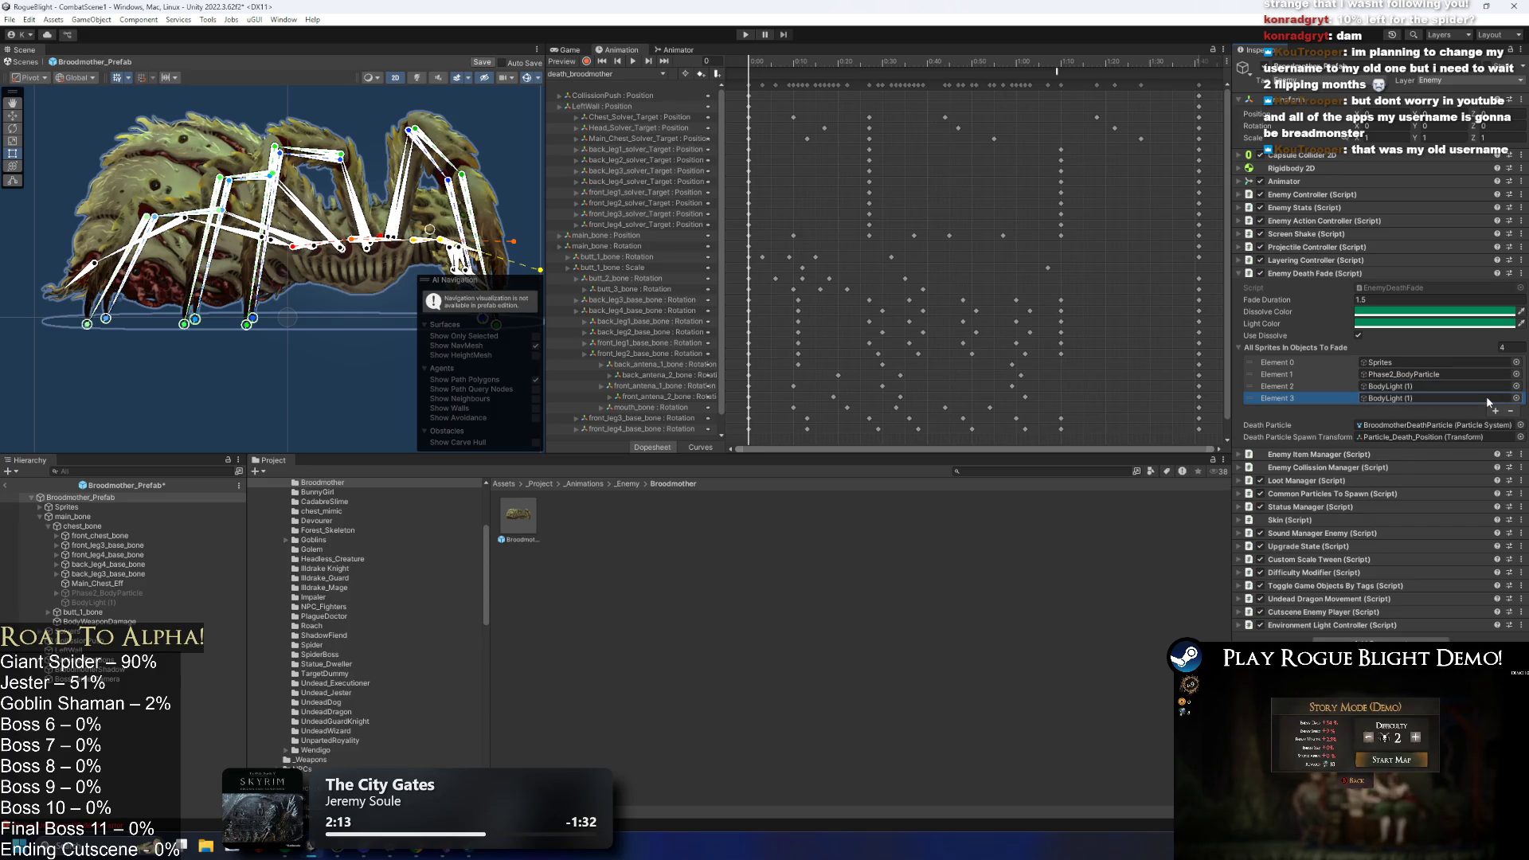
click(1405, 375)
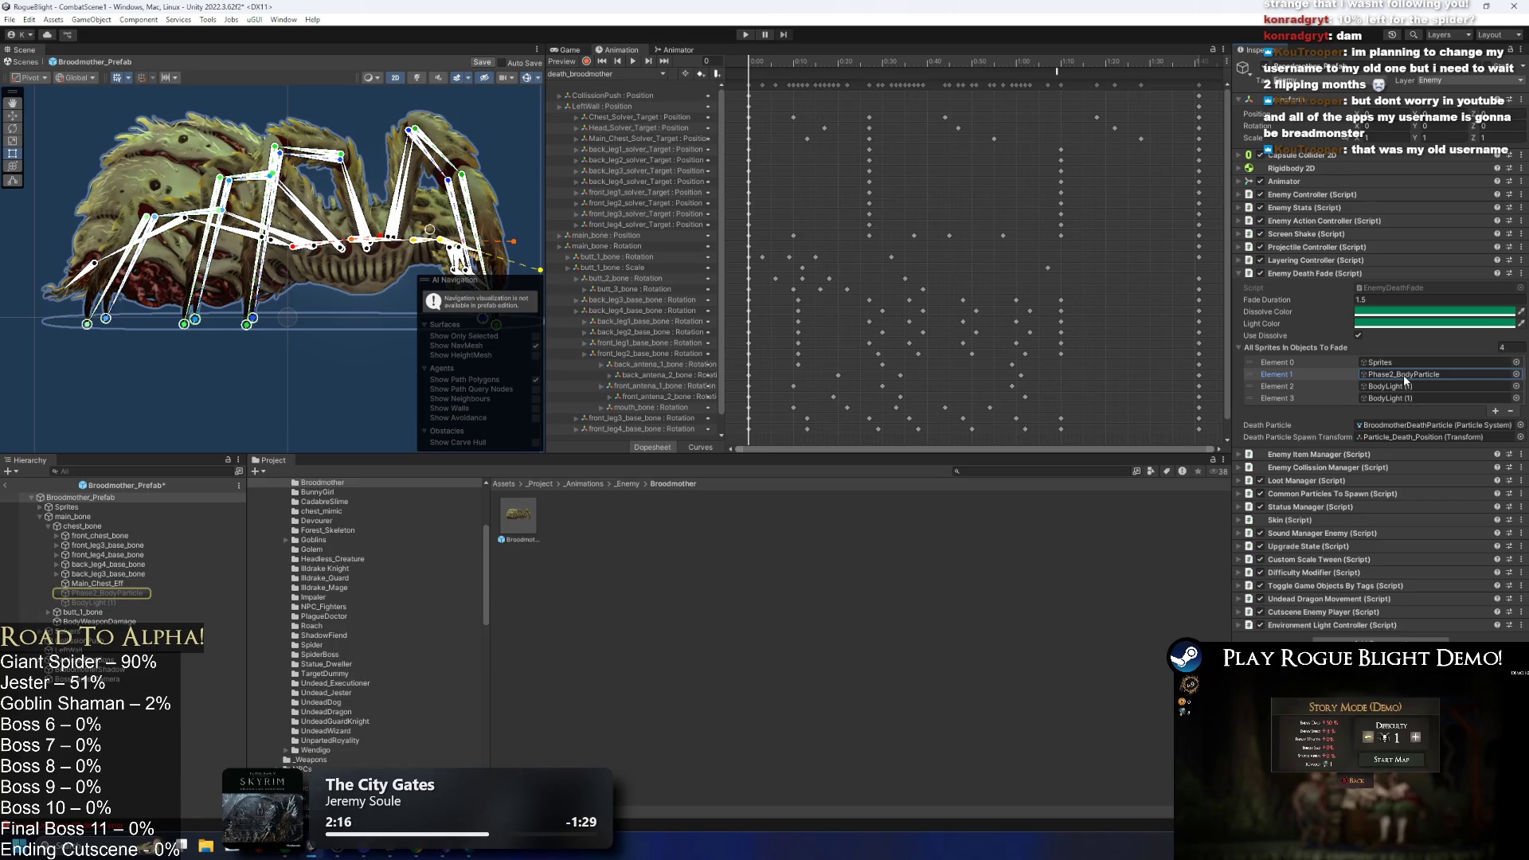
click(1407, 399)
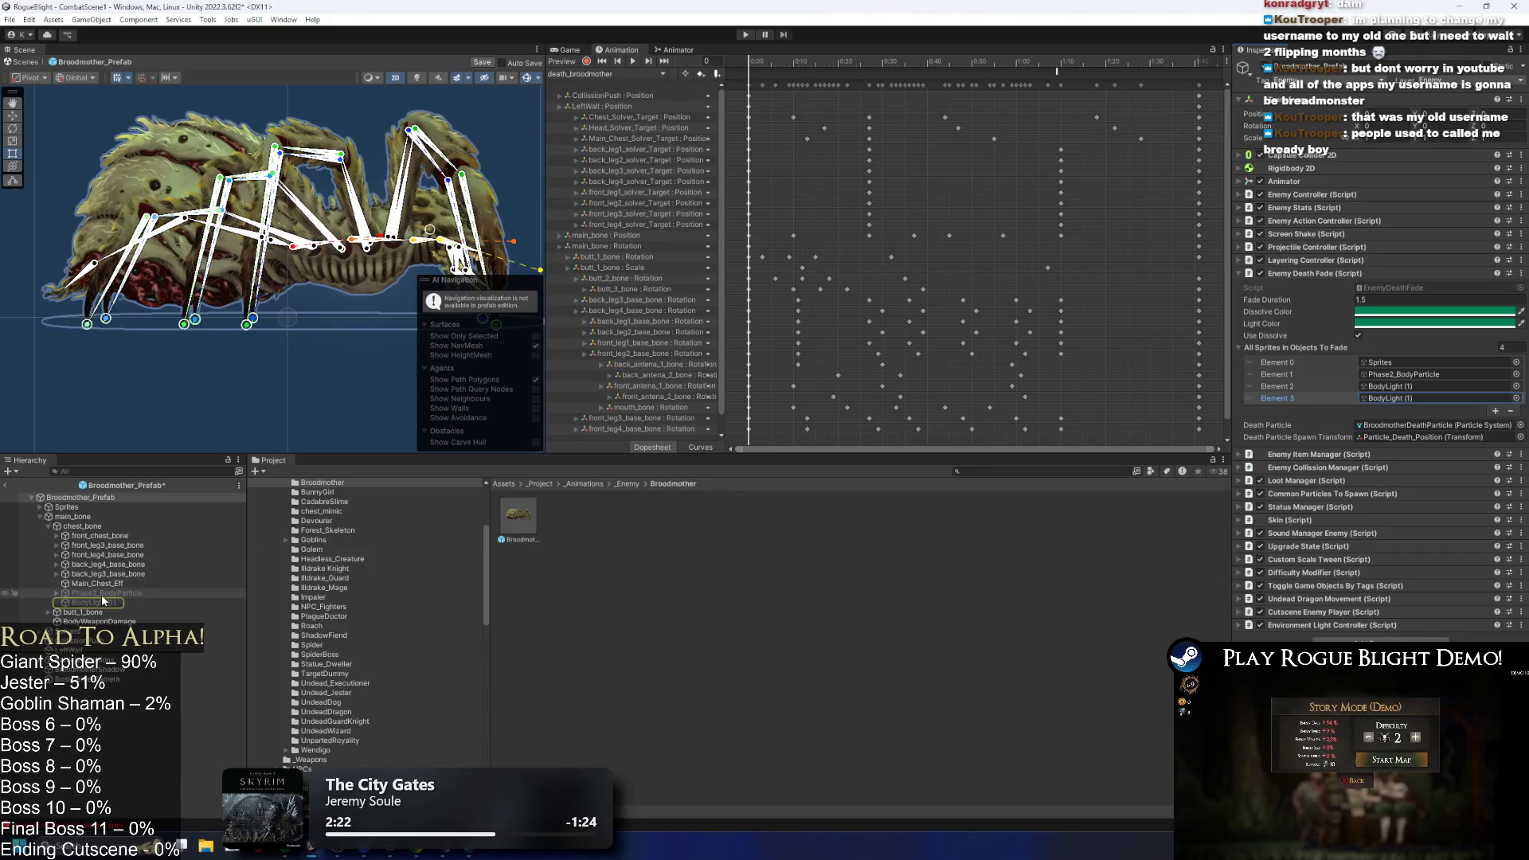
- Switch the timeline to Phase2_broodmother and check its StartScreenShake event around frame 22
click(603, 73)
click(601, 271)
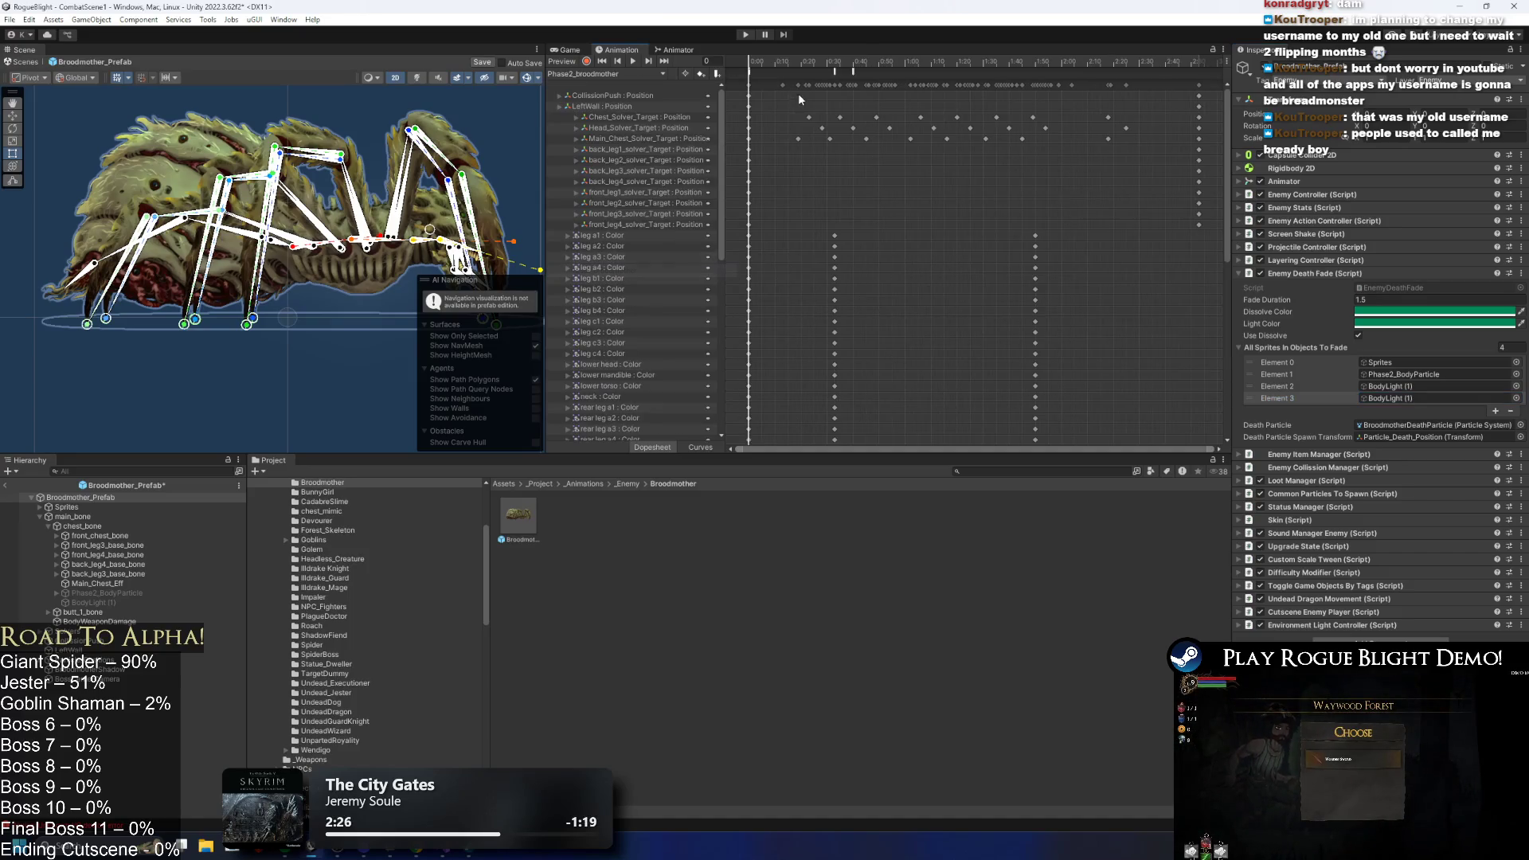
click(836, 70)
click(854, 70)
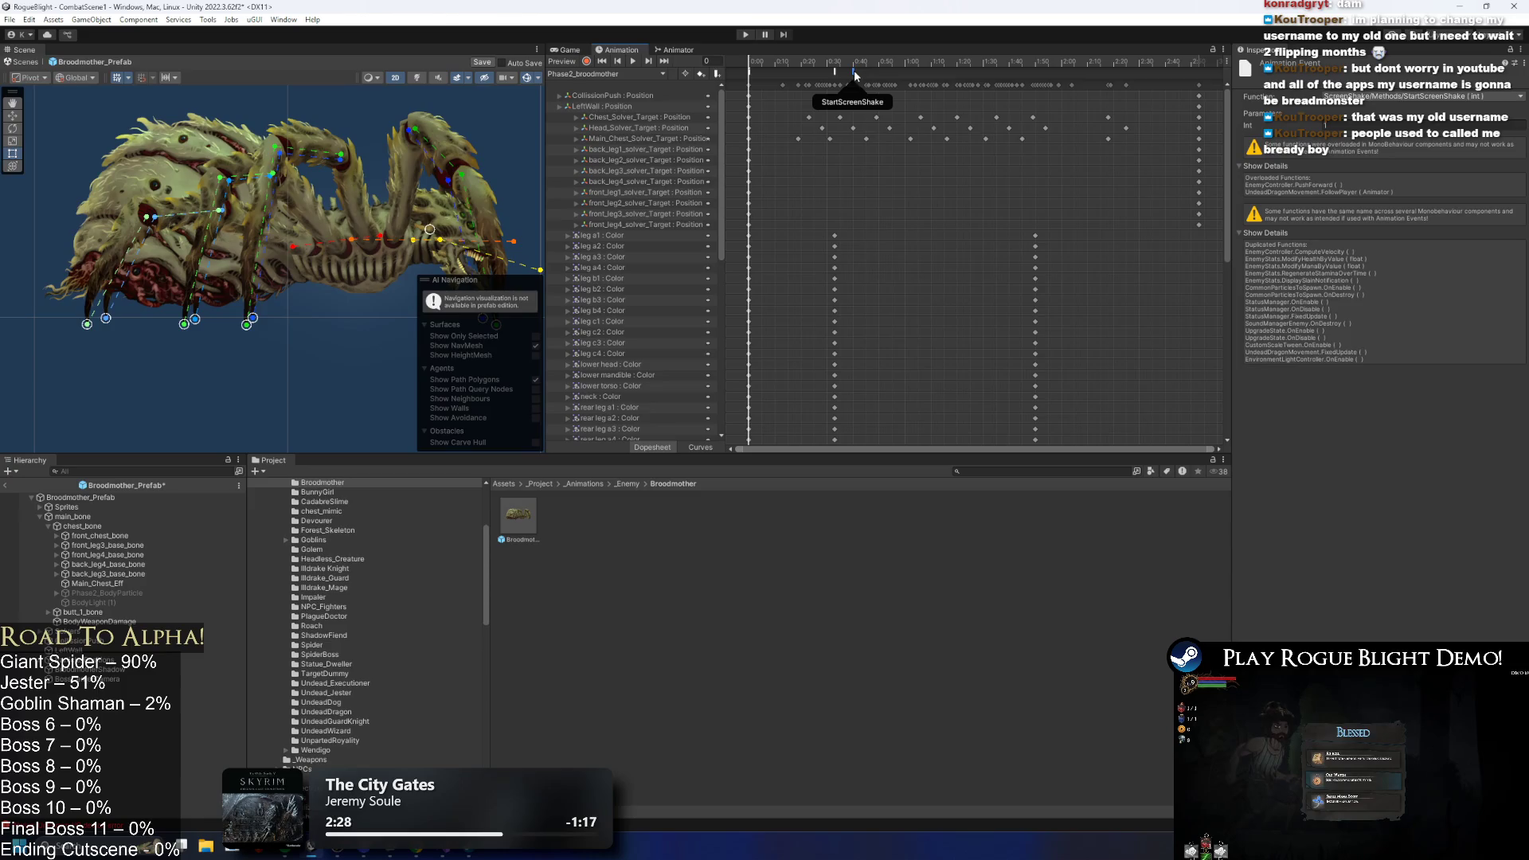
drag(776, 61, 806, 60)
click(1227, 185)
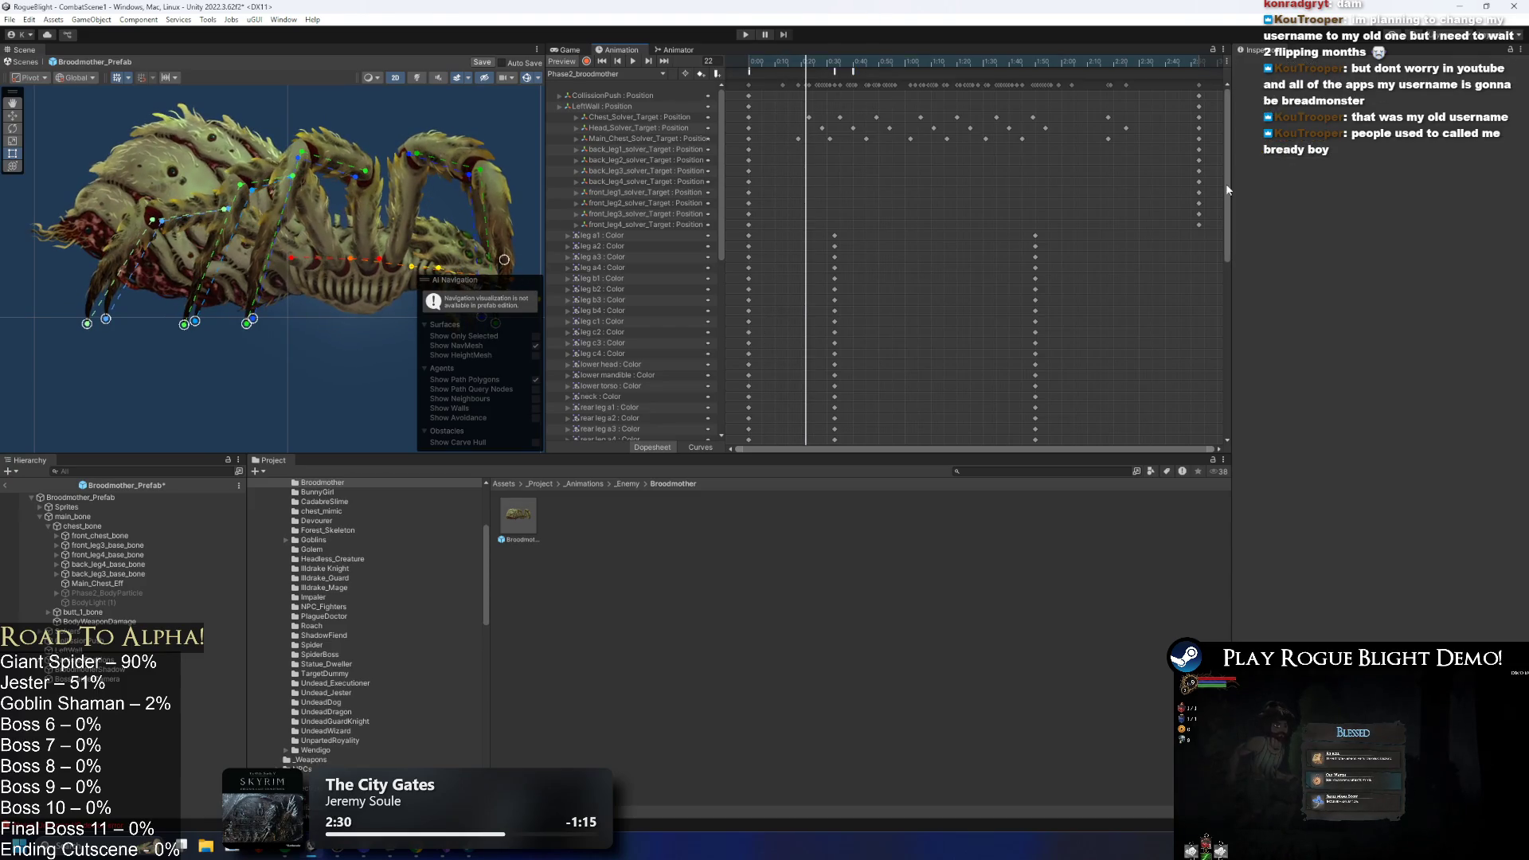
drag(1229, 231, 1195, 406)
- Locate the poison mouth particle in the hierarchy, then reselect the Broodmother_Prefab root
click(626, 300)
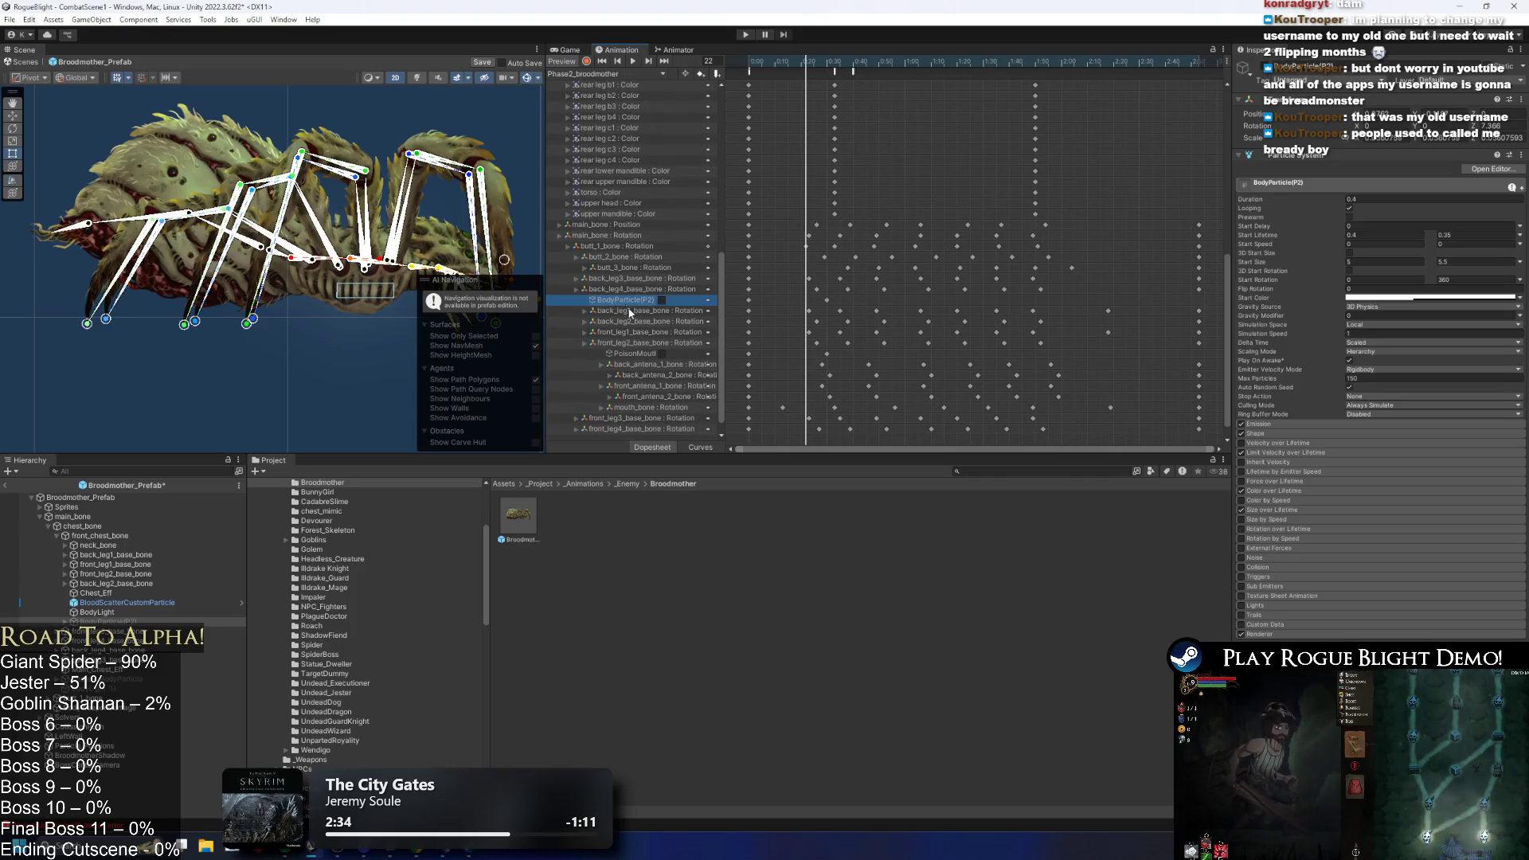
click(635, 354)
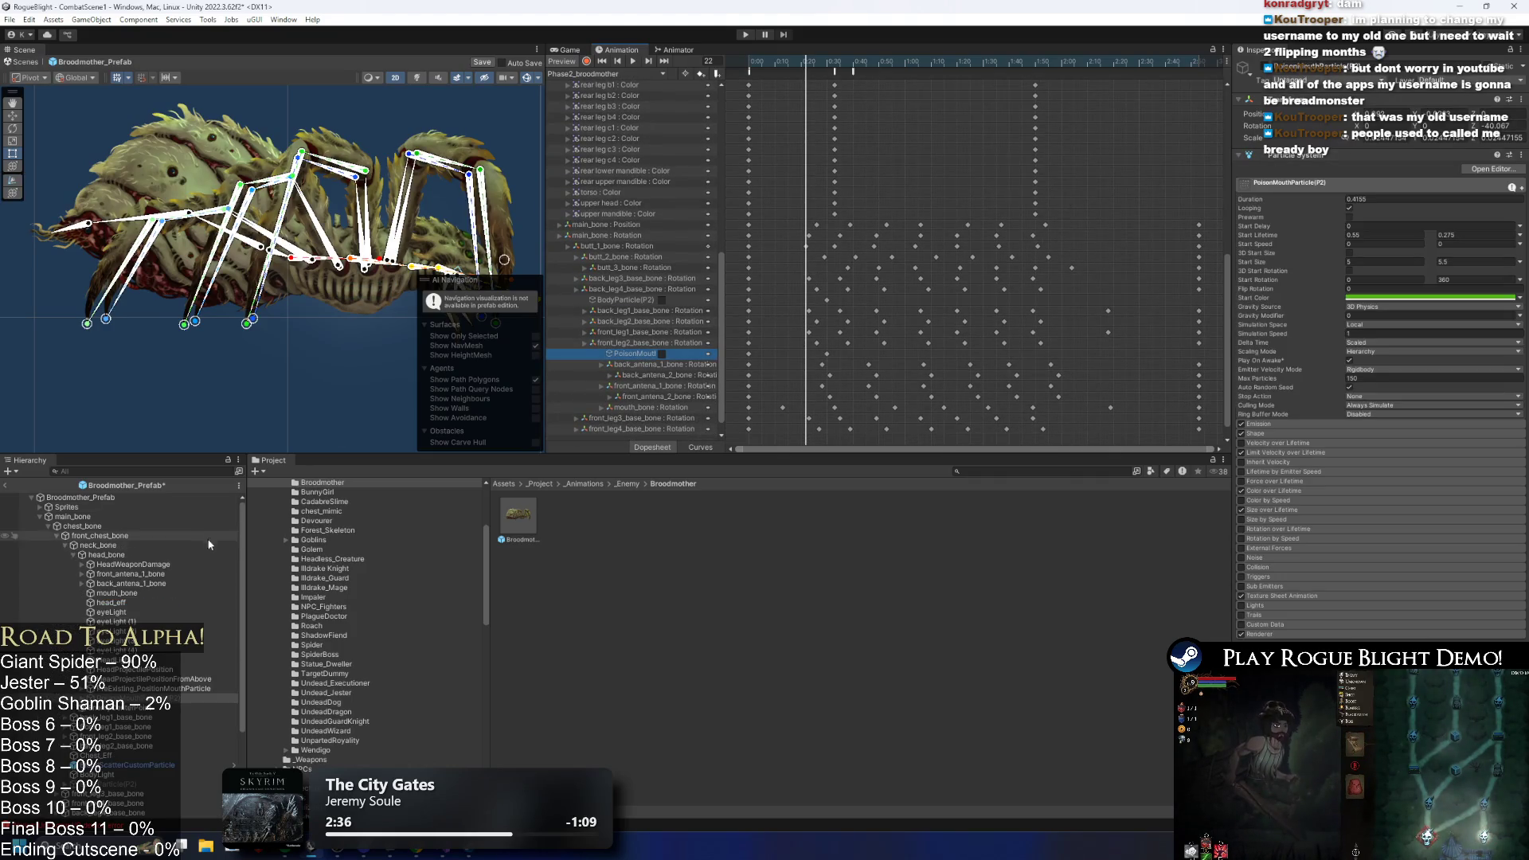
scroll(978, 253, down, 3)
click(80, 497)
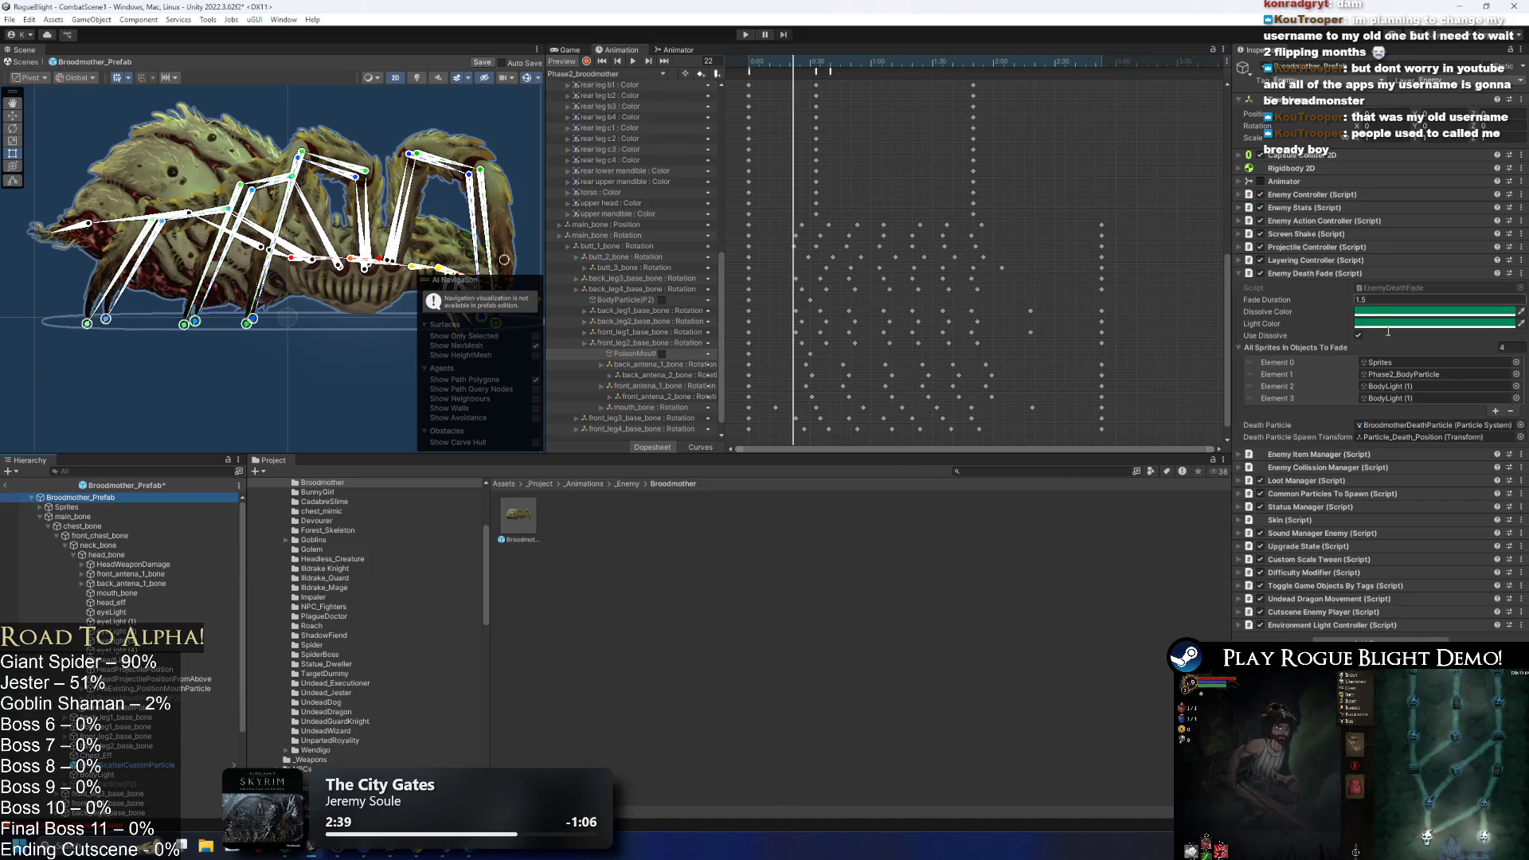
- Add PoisonMouthParticle(P2) as Element 4, plus an Element 5 left unassigned
click(1496, 411)
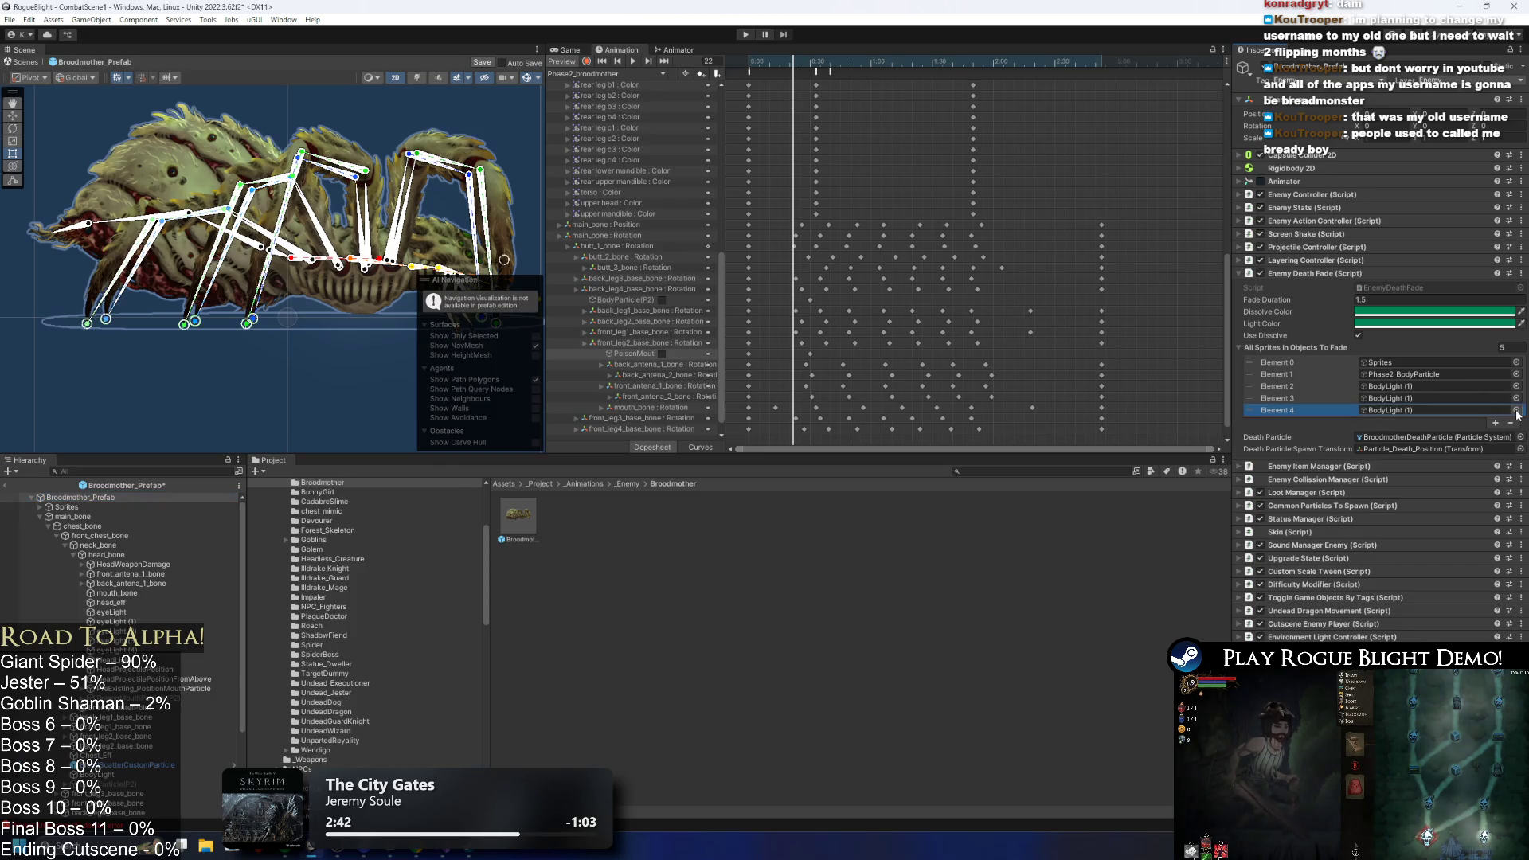
click(1517, 411)
text(oison mou)
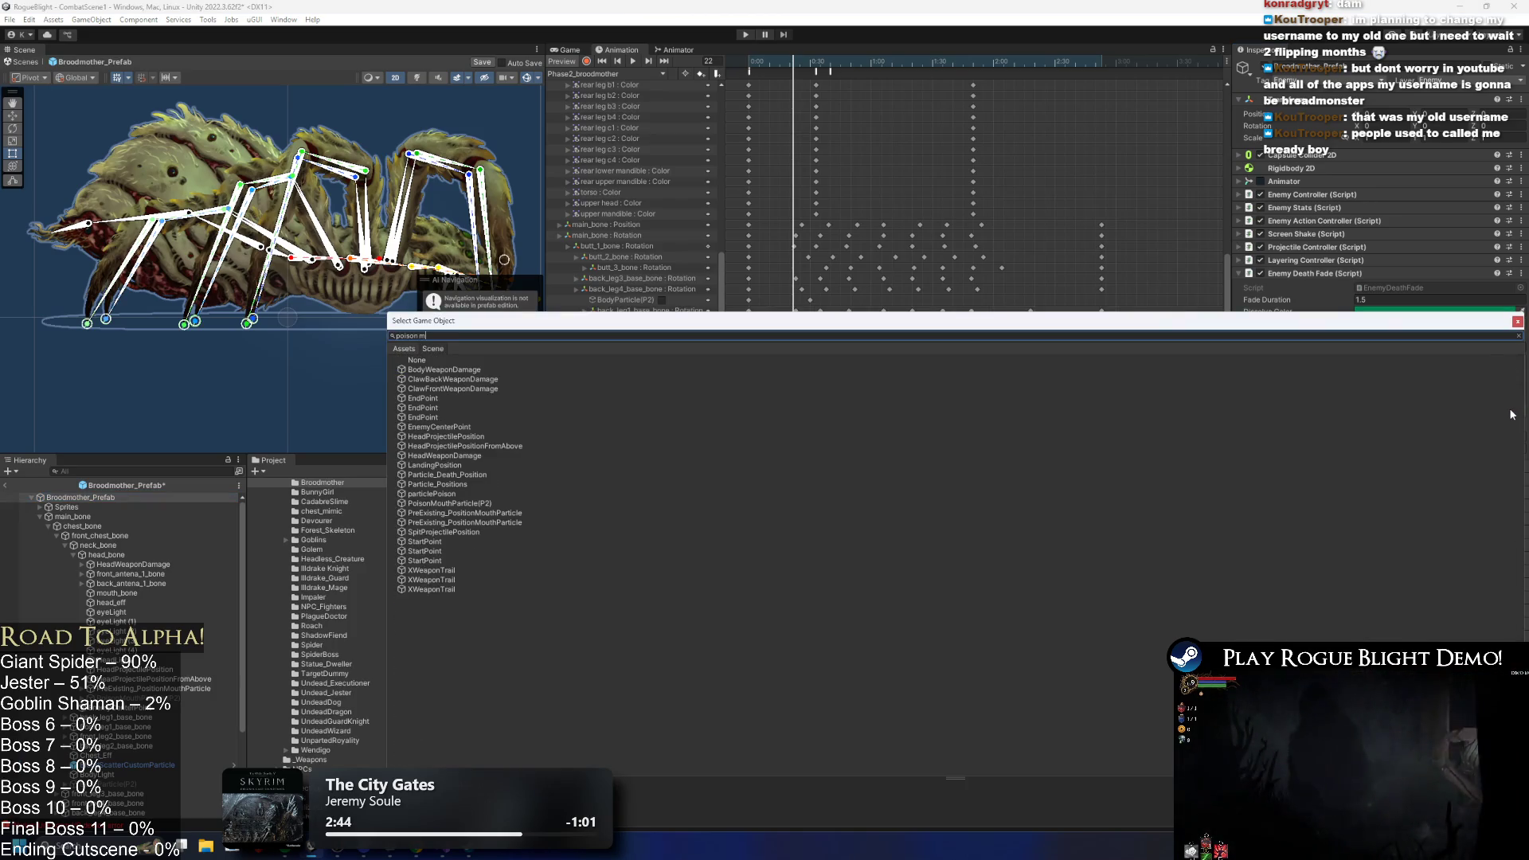
double_click(448, 370)
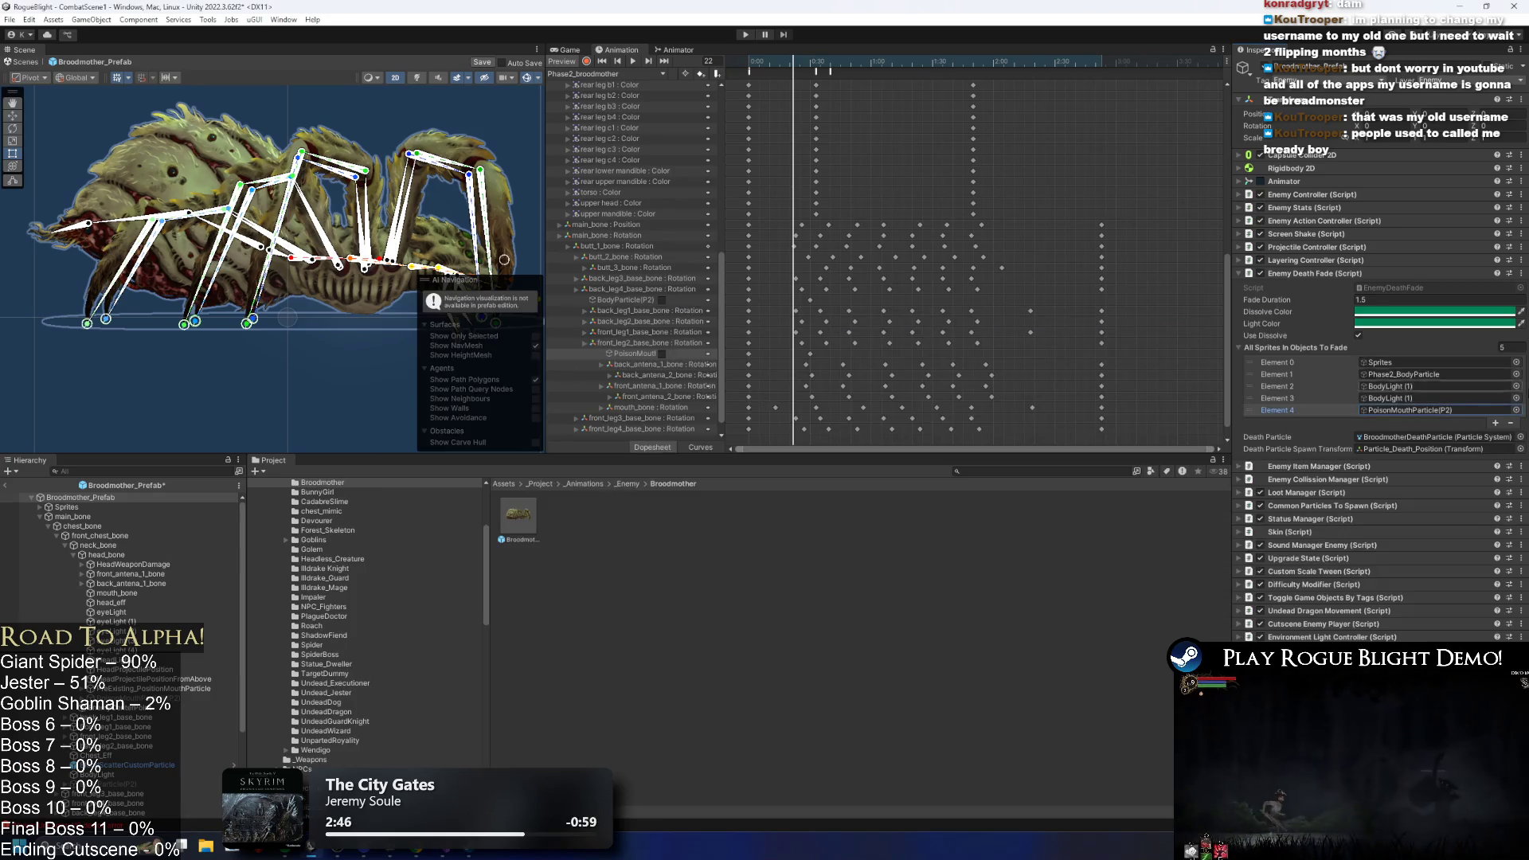
click(1491, 429)
click(1517, 422)
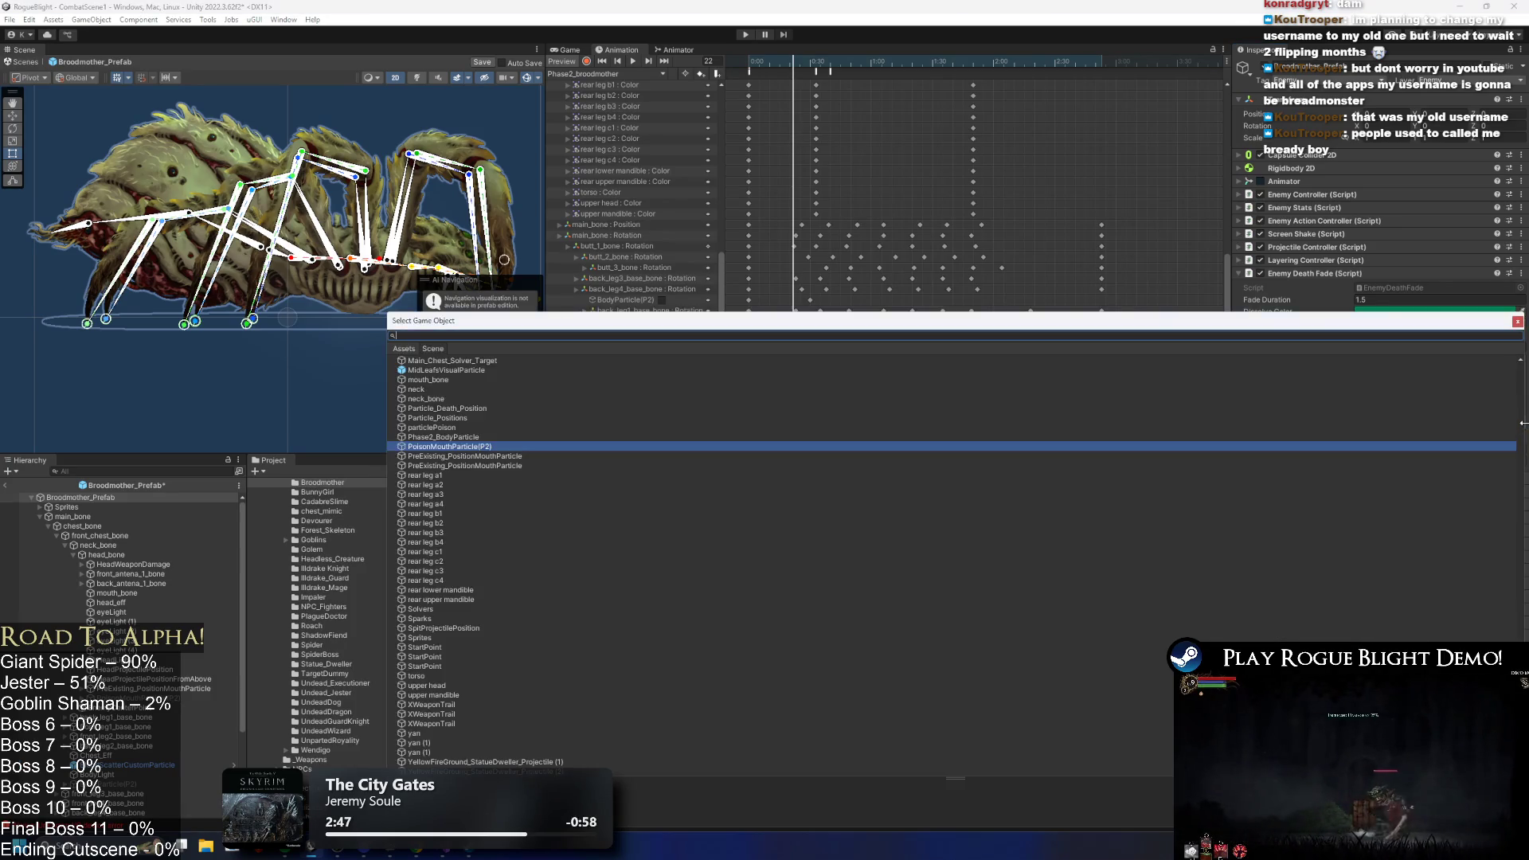
text(P2)
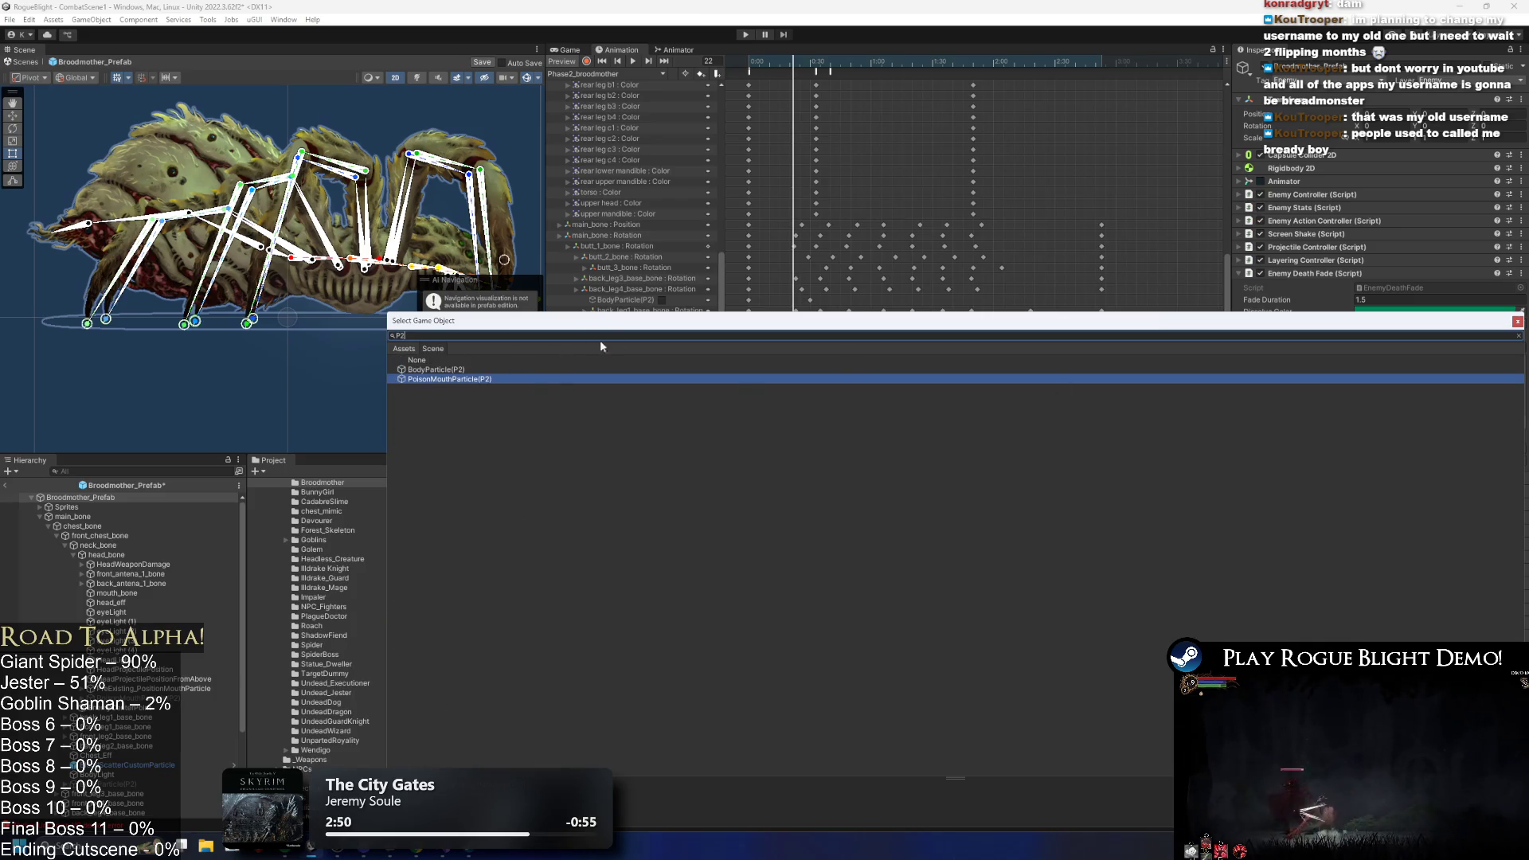
key(Escape)
key(Escape)
- Replace fade-list entries with head_bone and chest_bone and delete the duplicate BodyLight (1)
click(1391, 415)
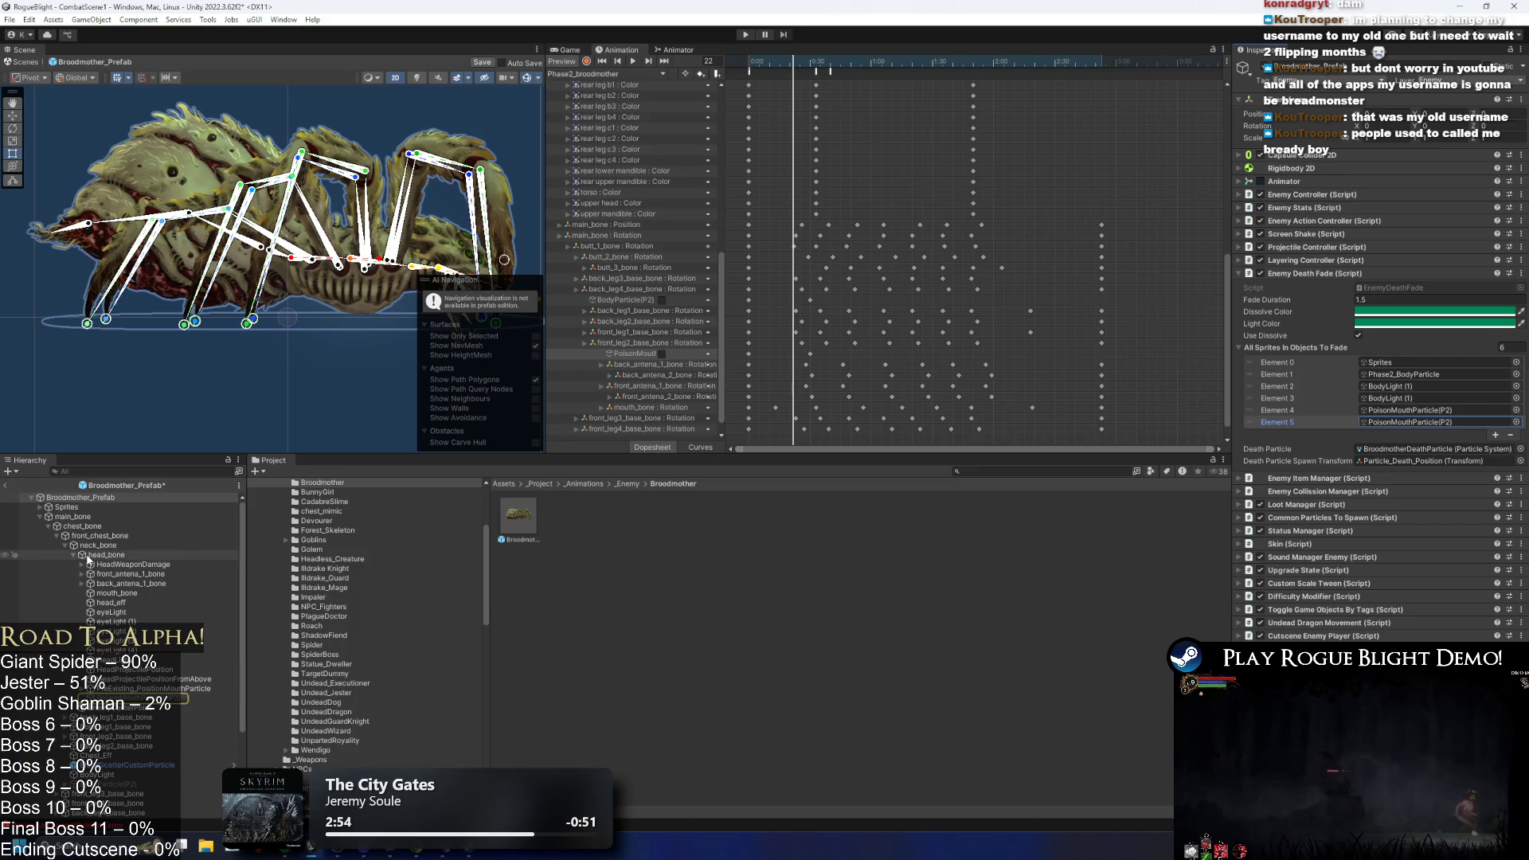
click(1405, 413)
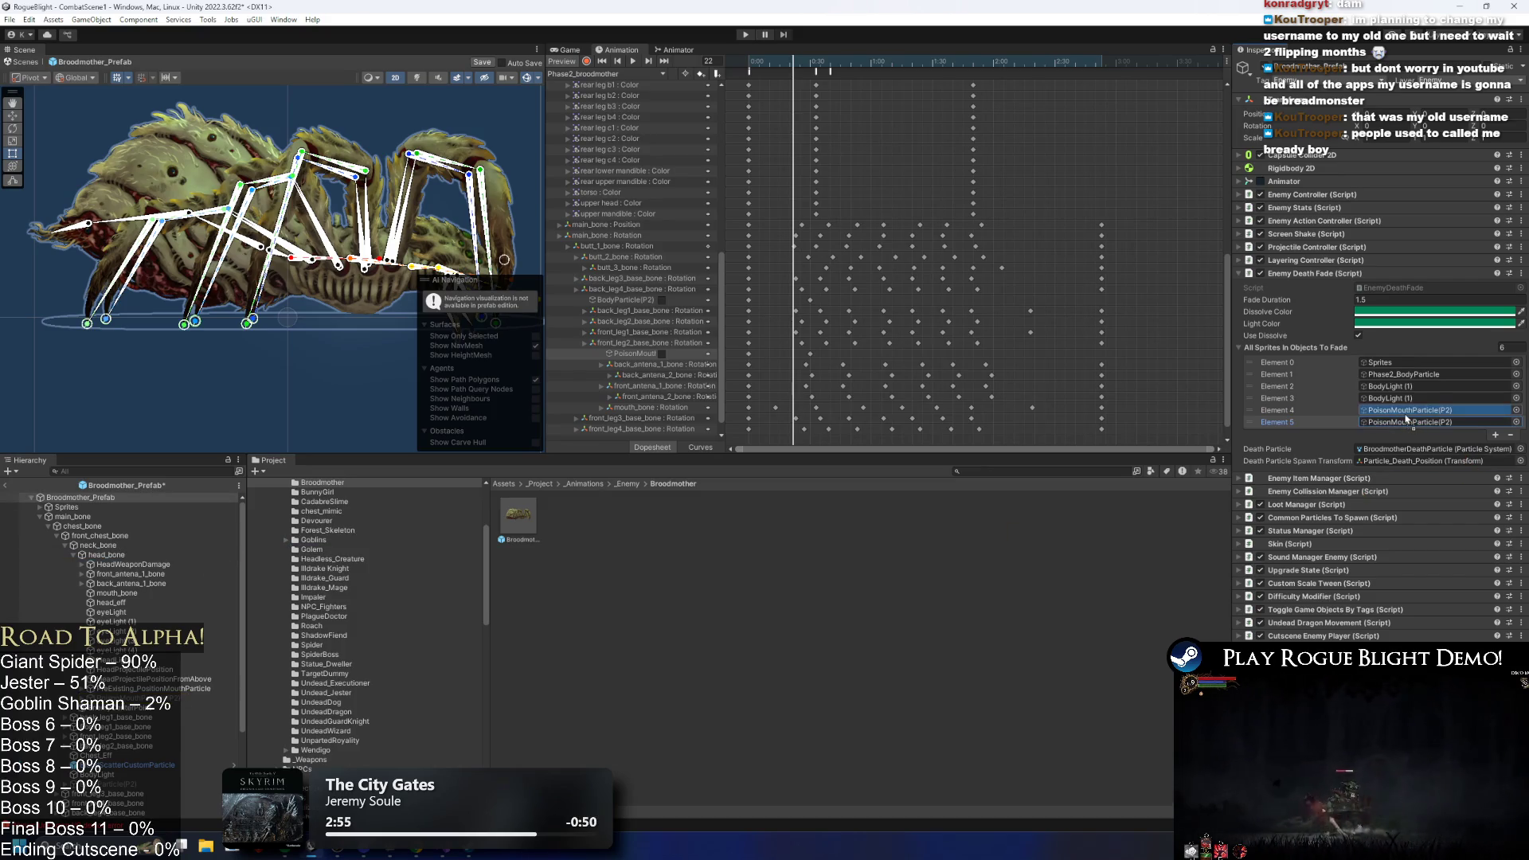
key(ctrl+z)
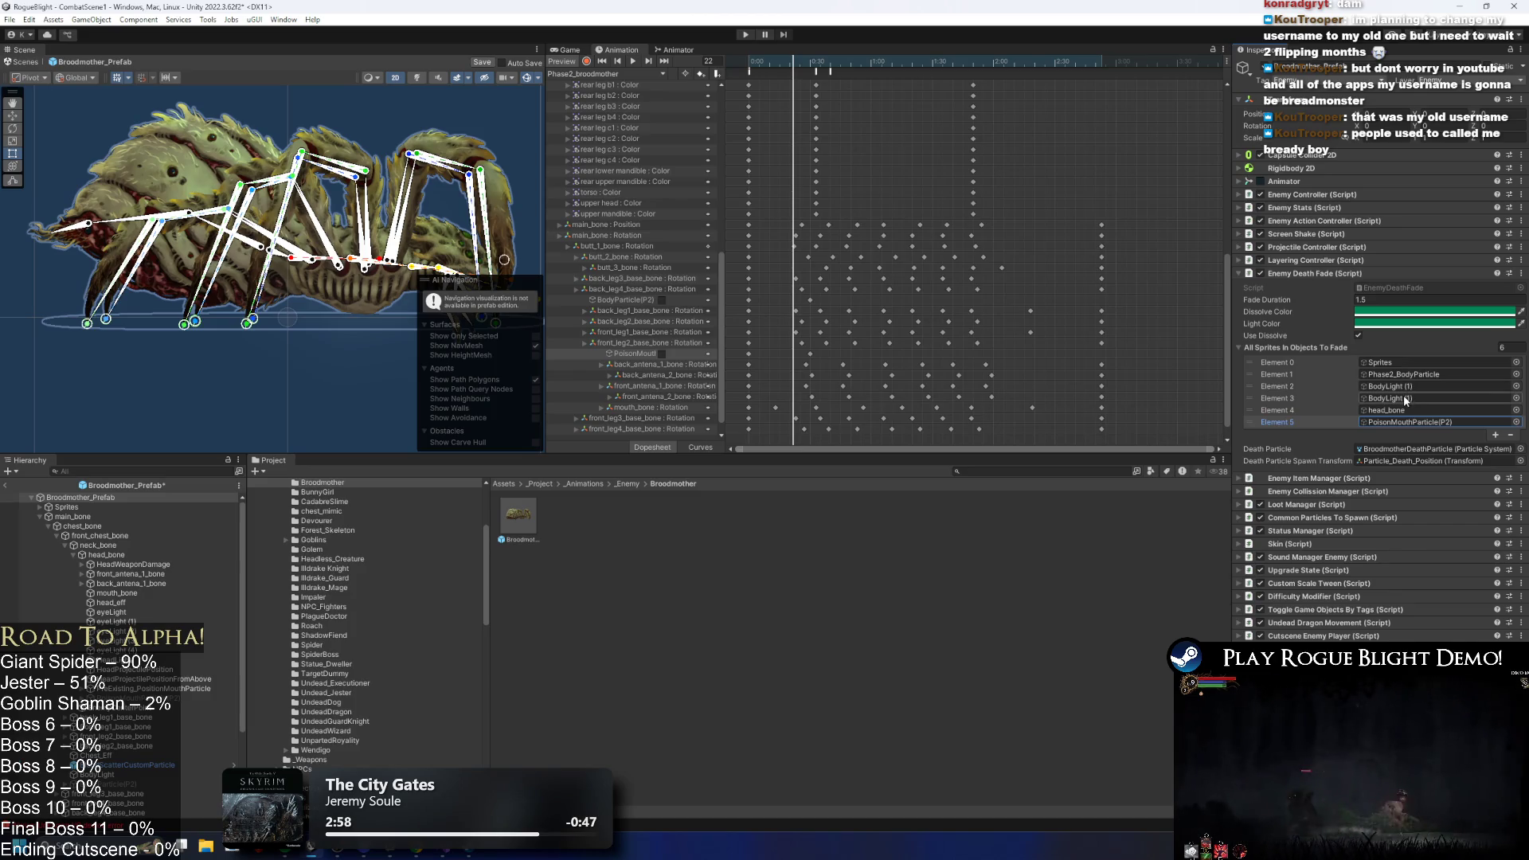
click(1406, 374)
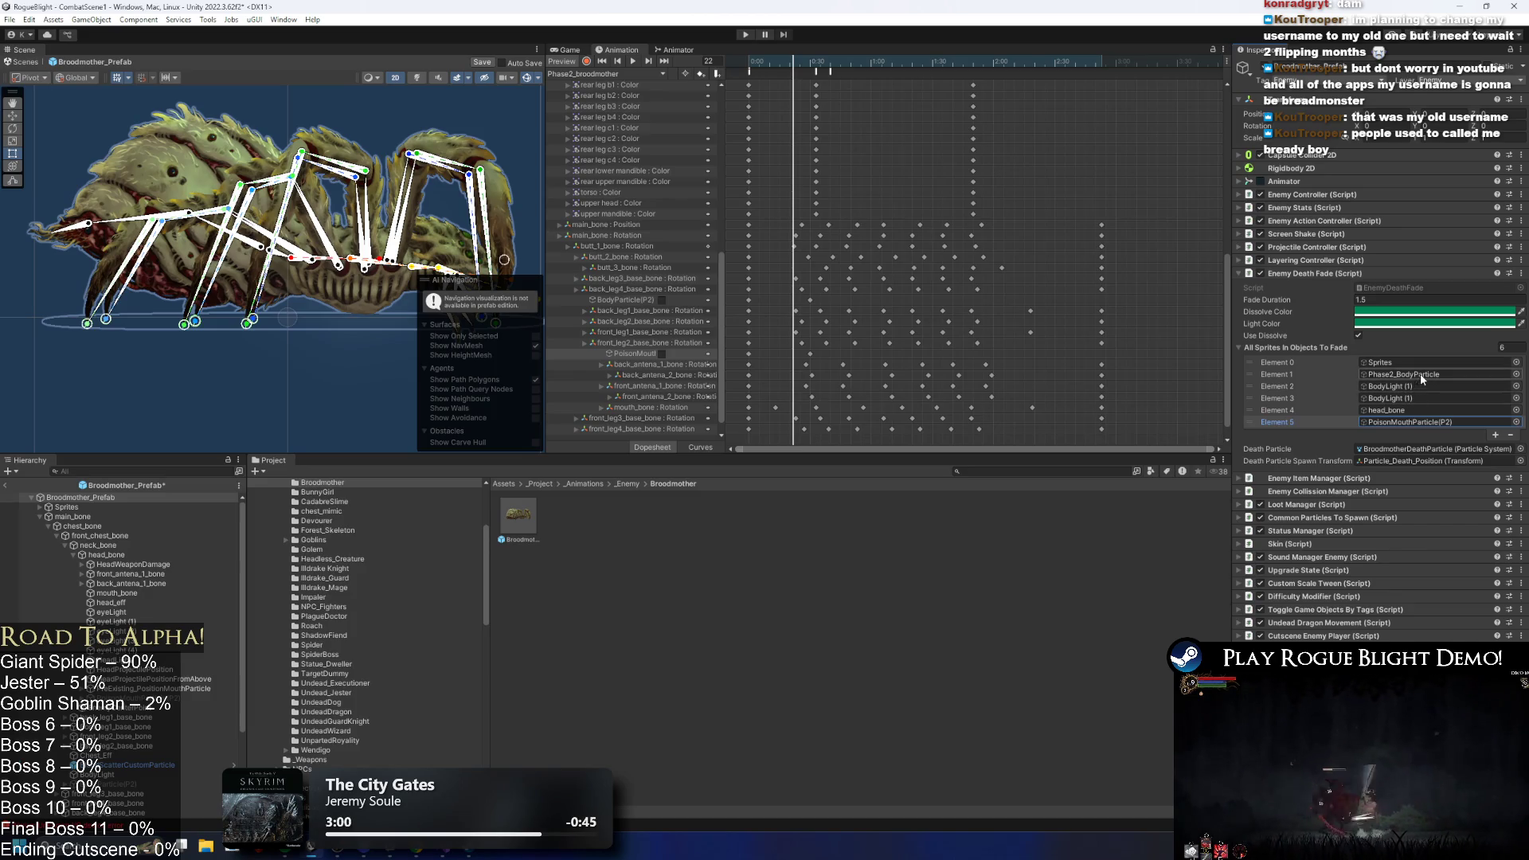
scroll(88, 548, up, 4)
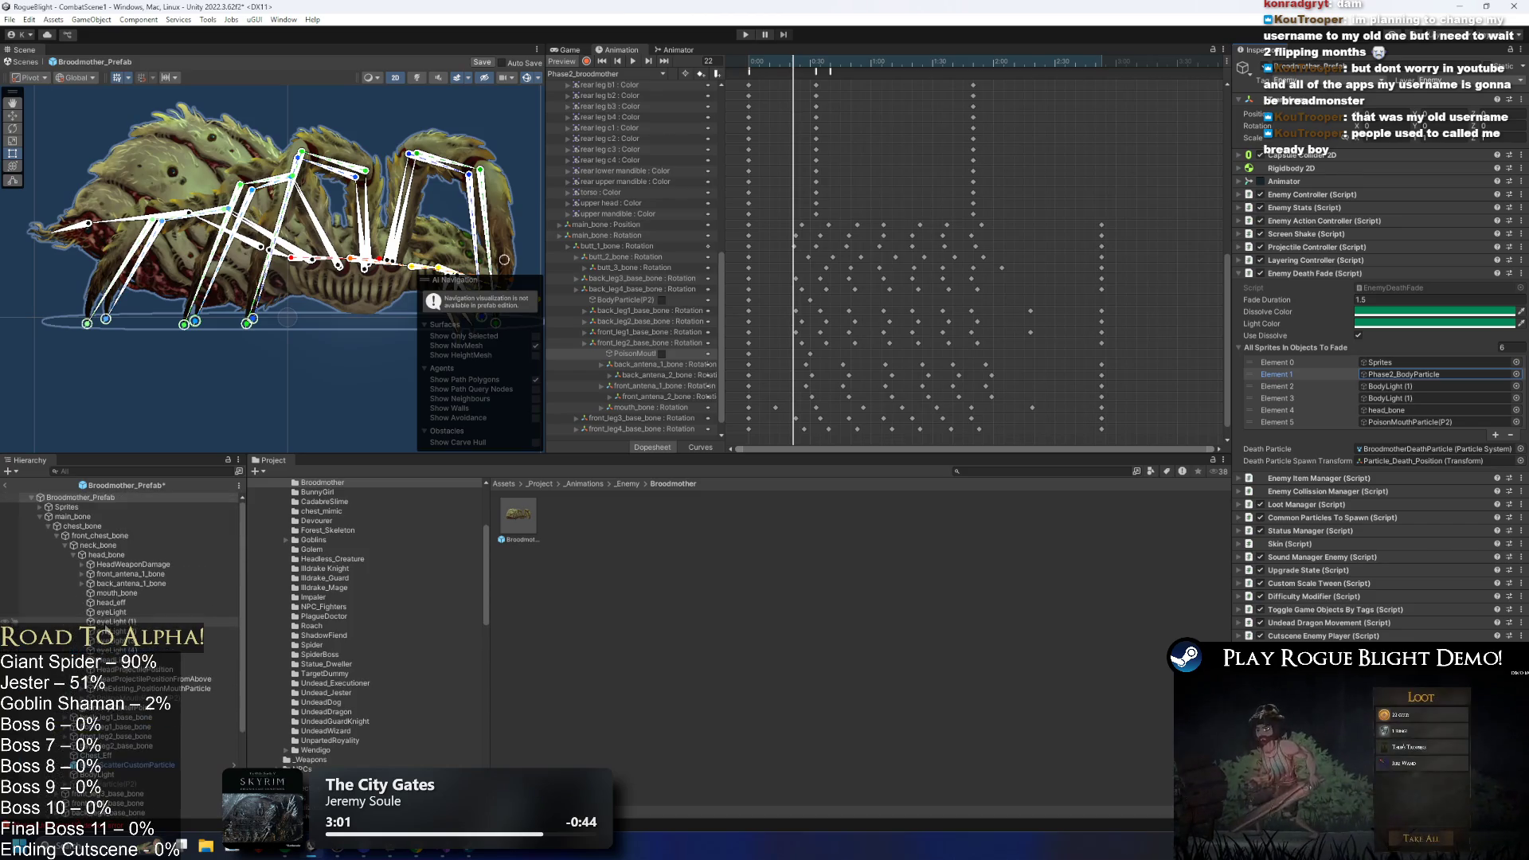
click(57, 536)
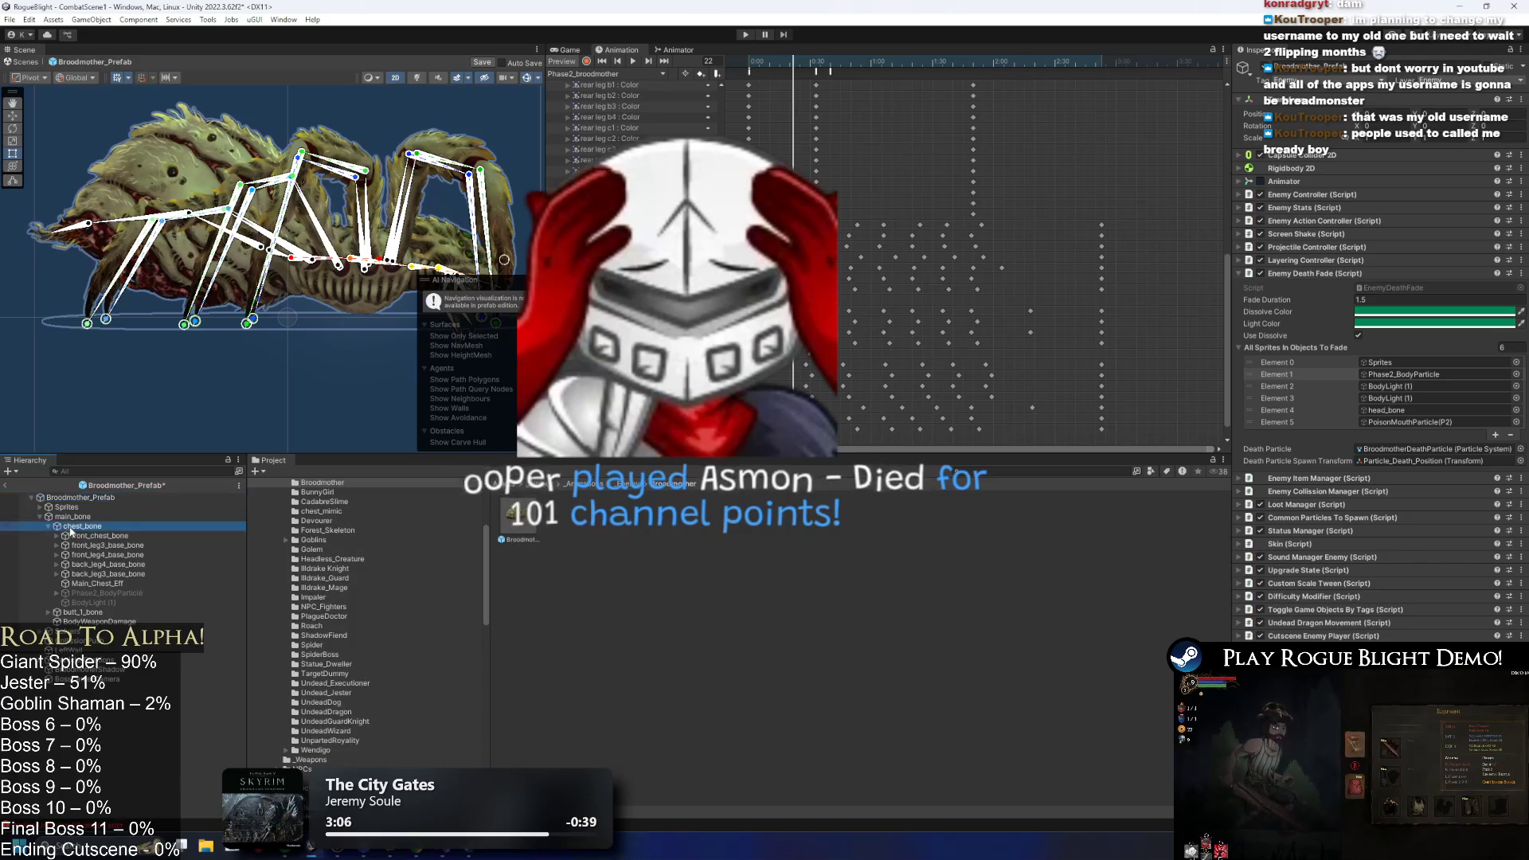
click(1414, 387)
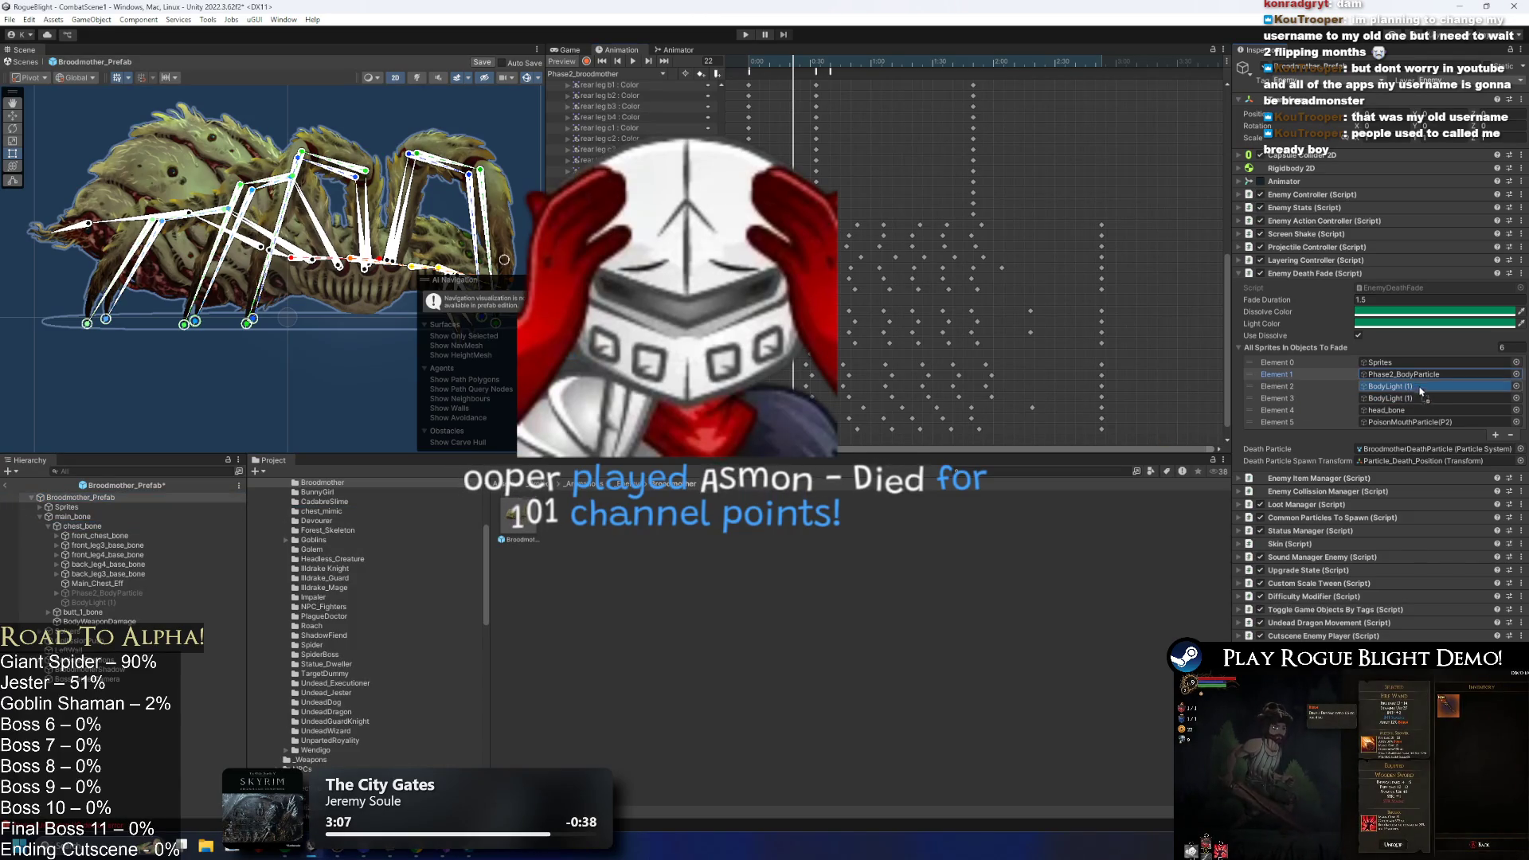
key(ctrl+z)
click(1262, 387)
key(Delete)
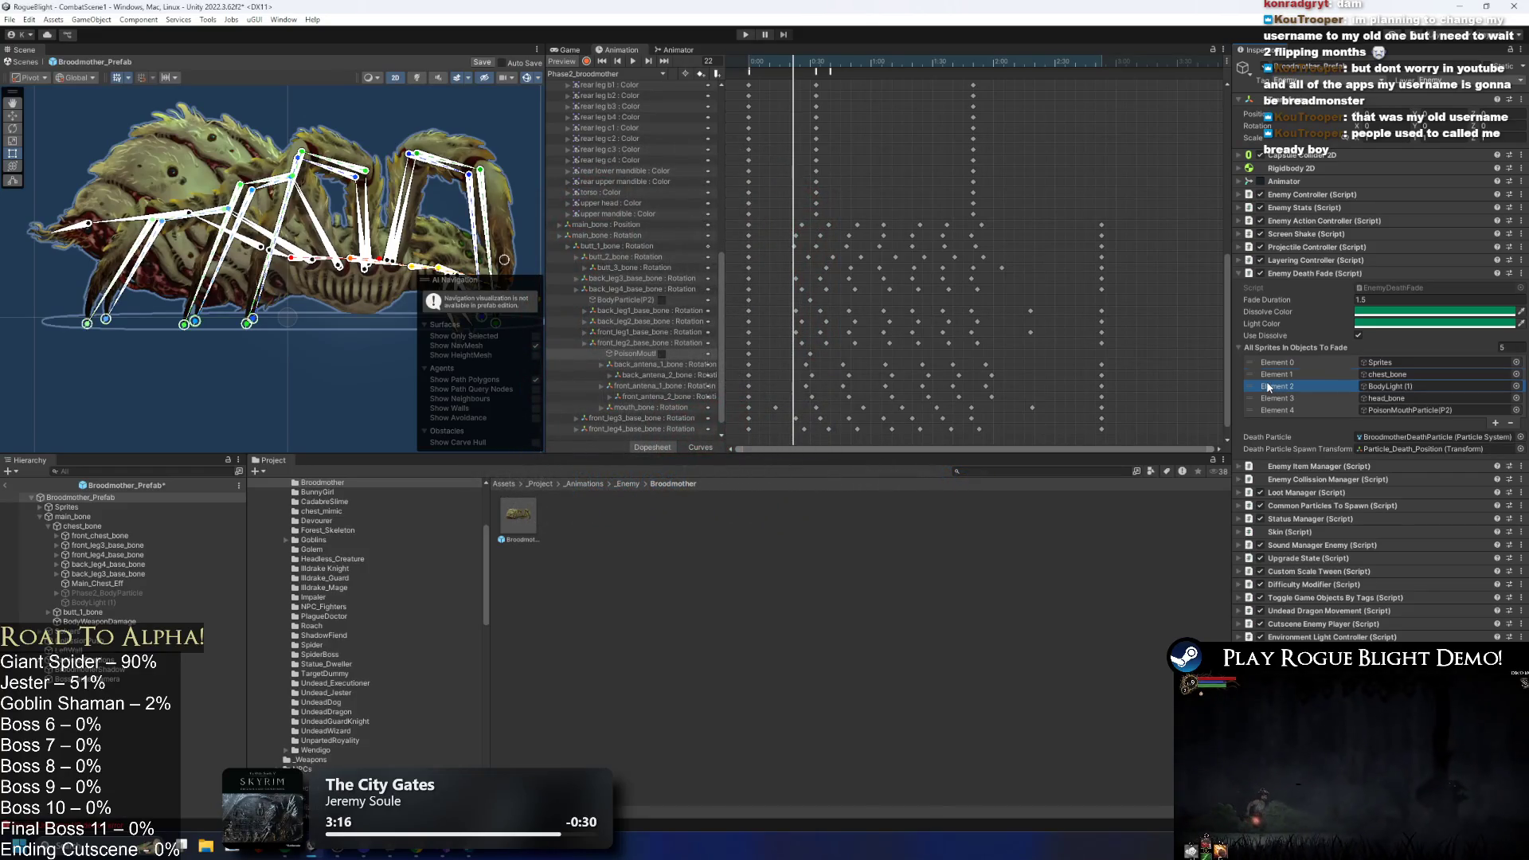
- Remove BodyLight (1) and PoisonMouthParticle(P2) from the fade list and save the prefab
click(1269, 388)
key(Delete)
click(1265, 398)
key(Delete)
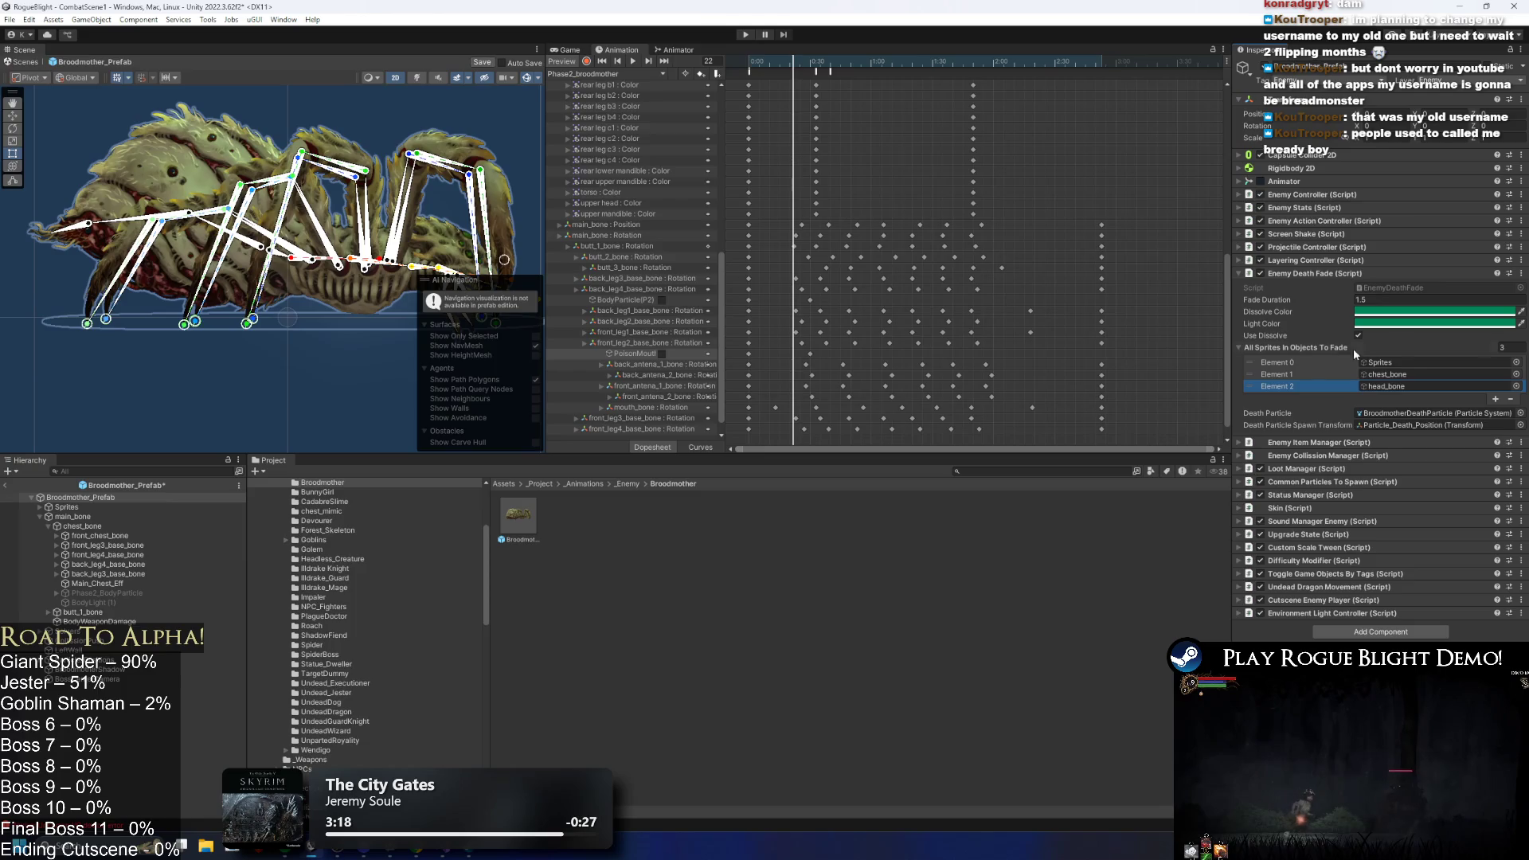
key(ctrl+s)
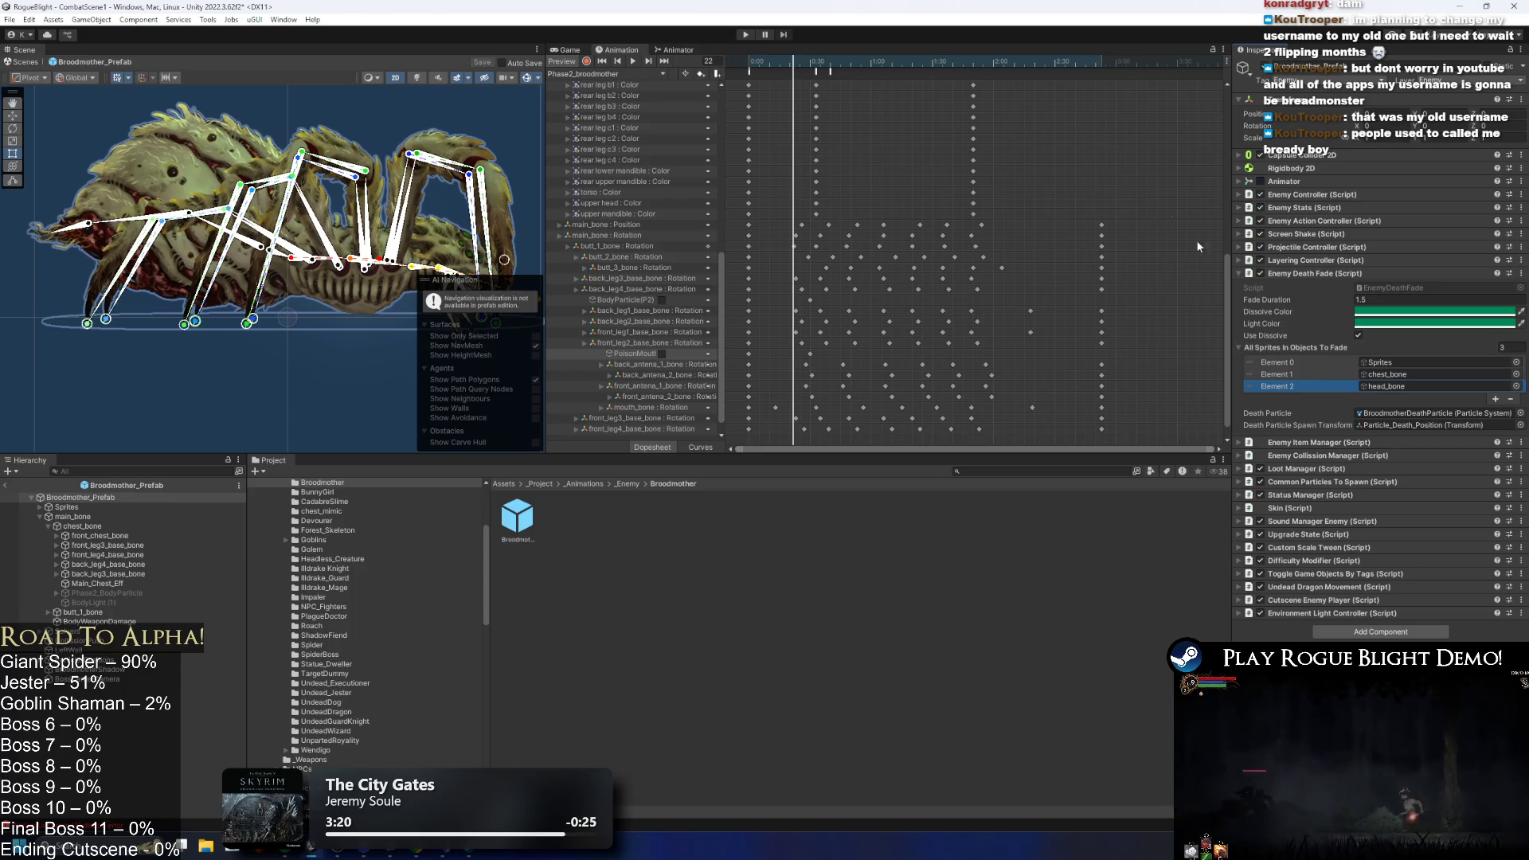
- Add eyeLight to the fade list, remove it again, save, and dismiss the prefab-mode warning
click(1495, 398)
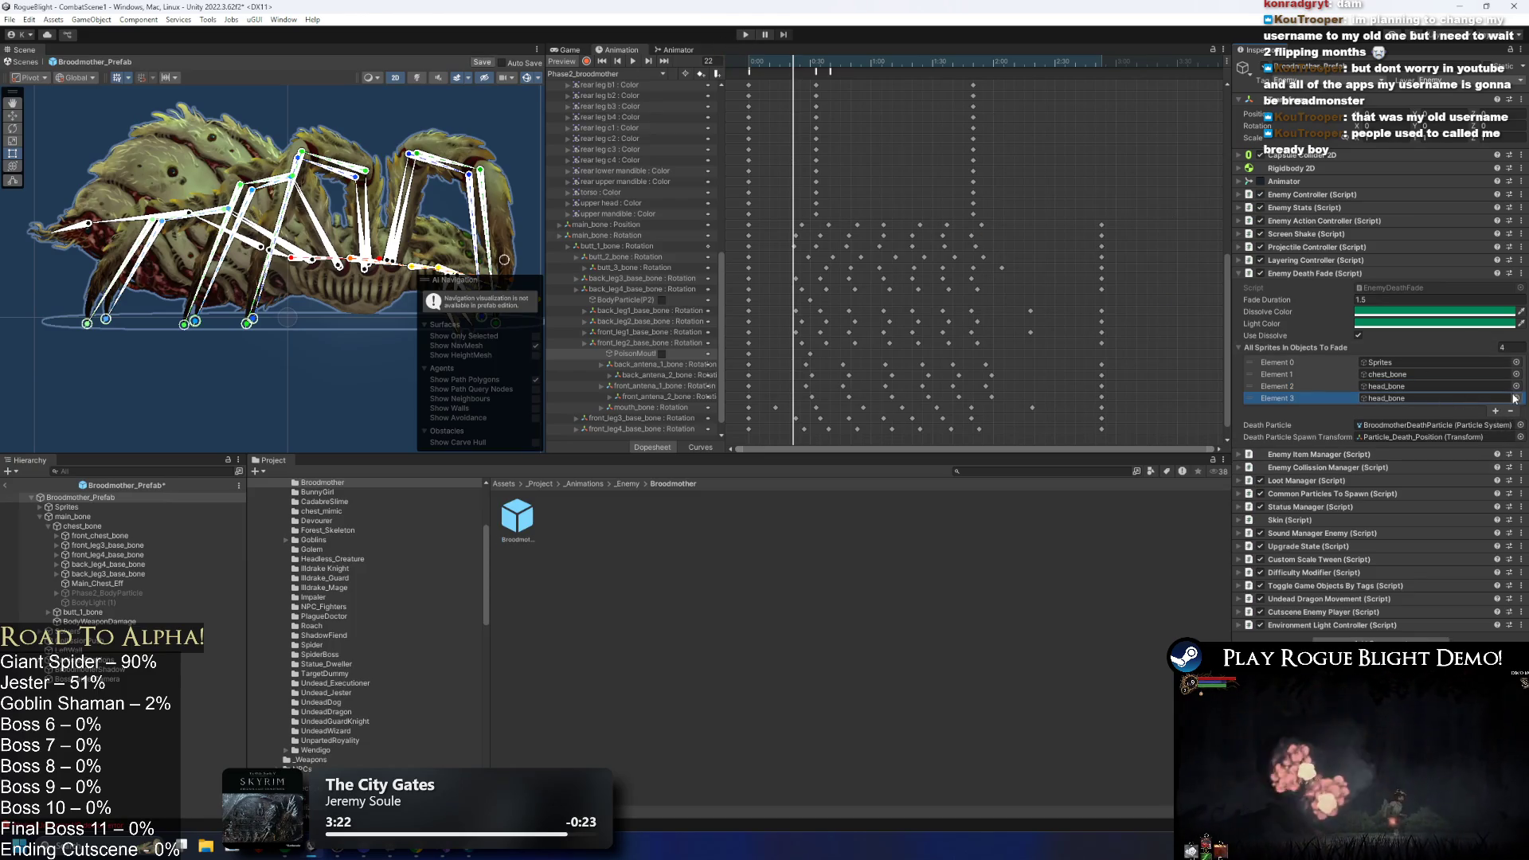
click(1517, 398)
text(ye)
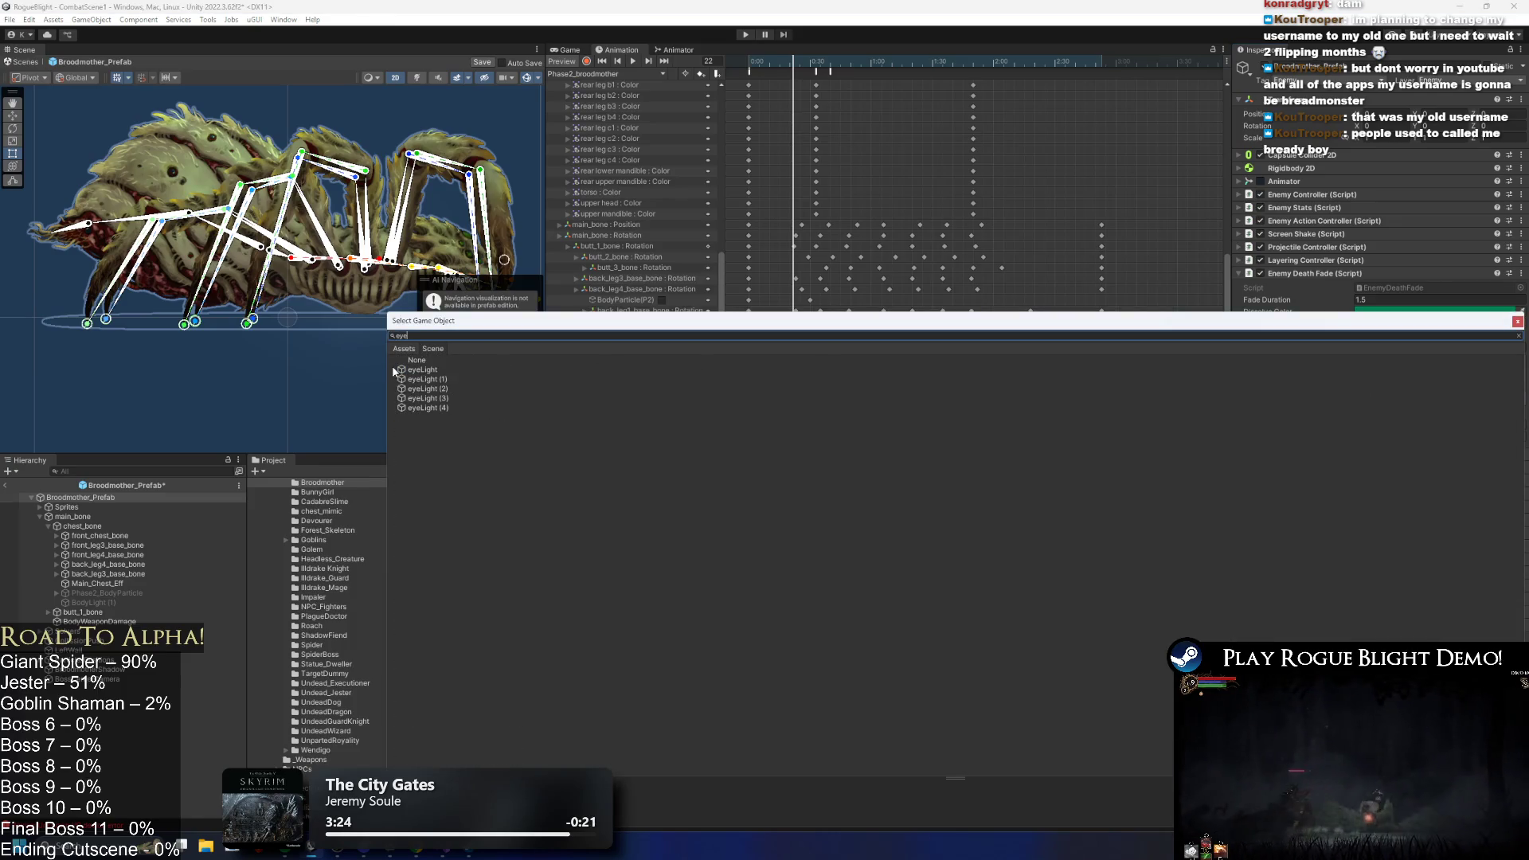
double_click(399, 371)
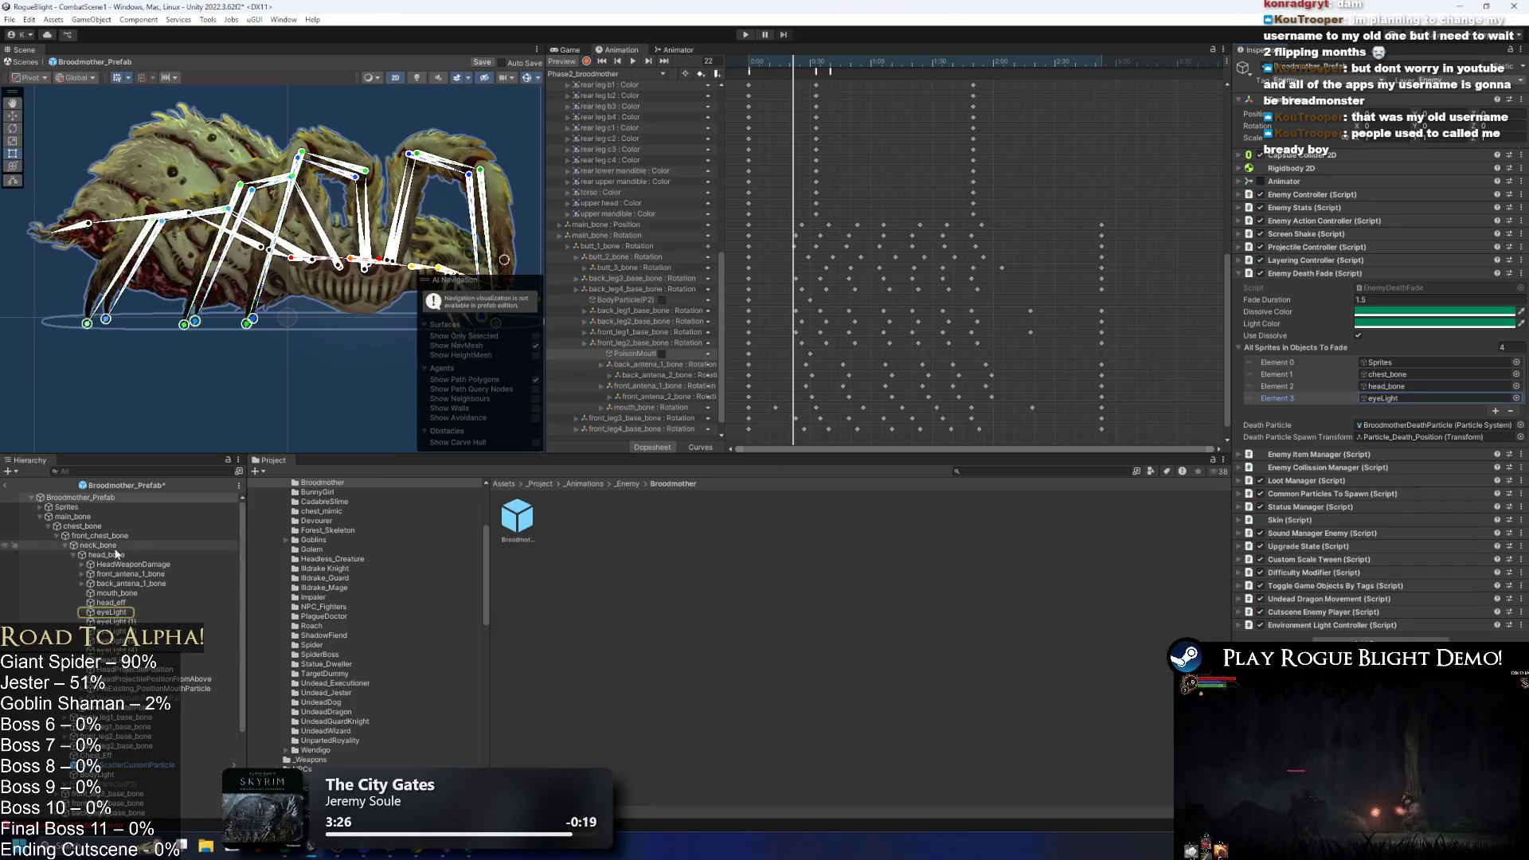
click(1291, 454)
click(1325, 399)
key(Delete)
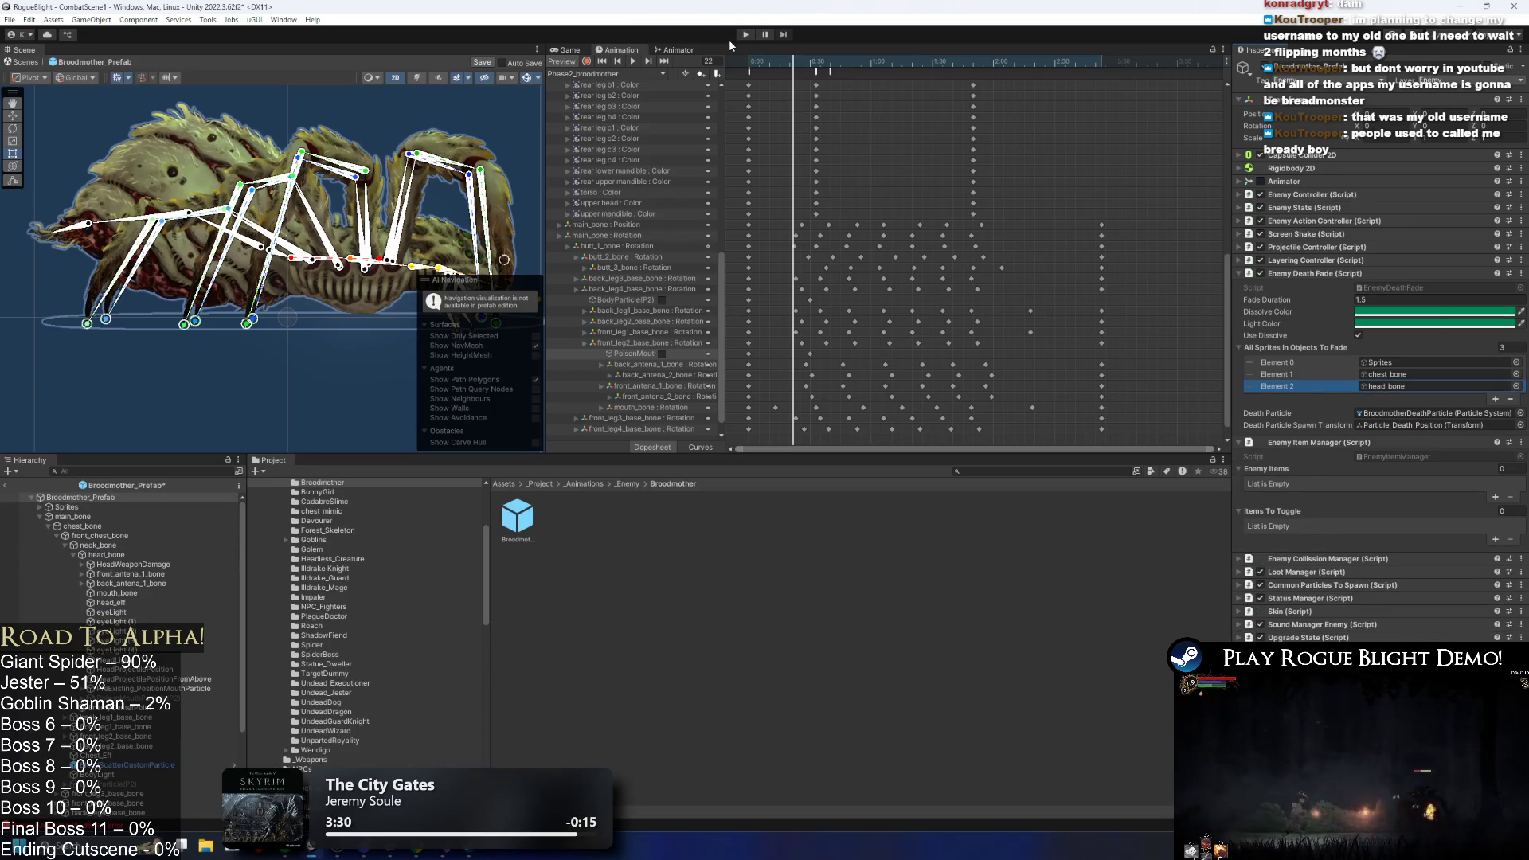
key(ctrl+s)
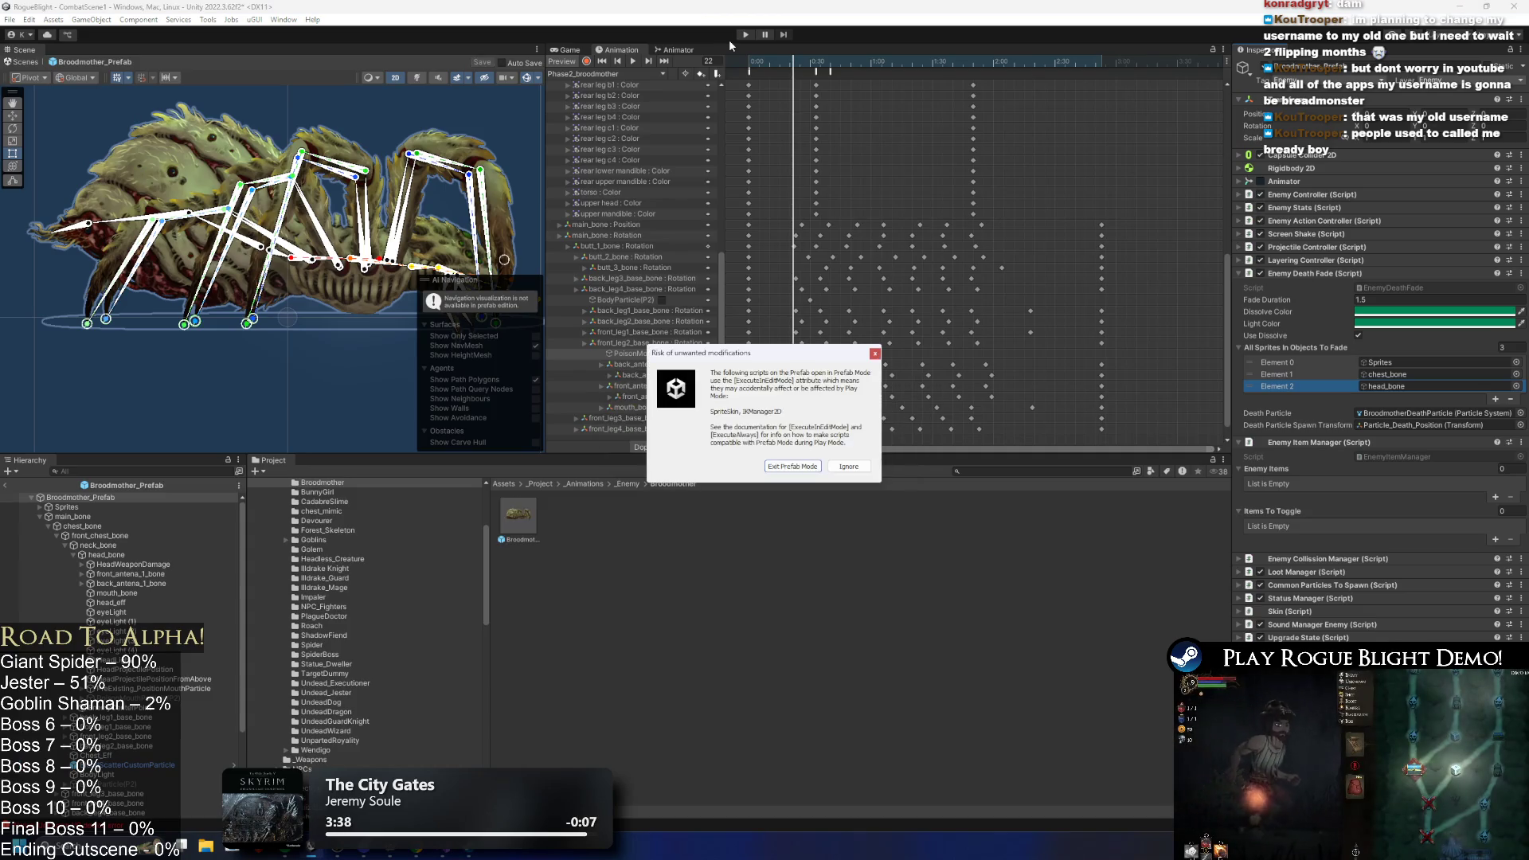
key(Escape)
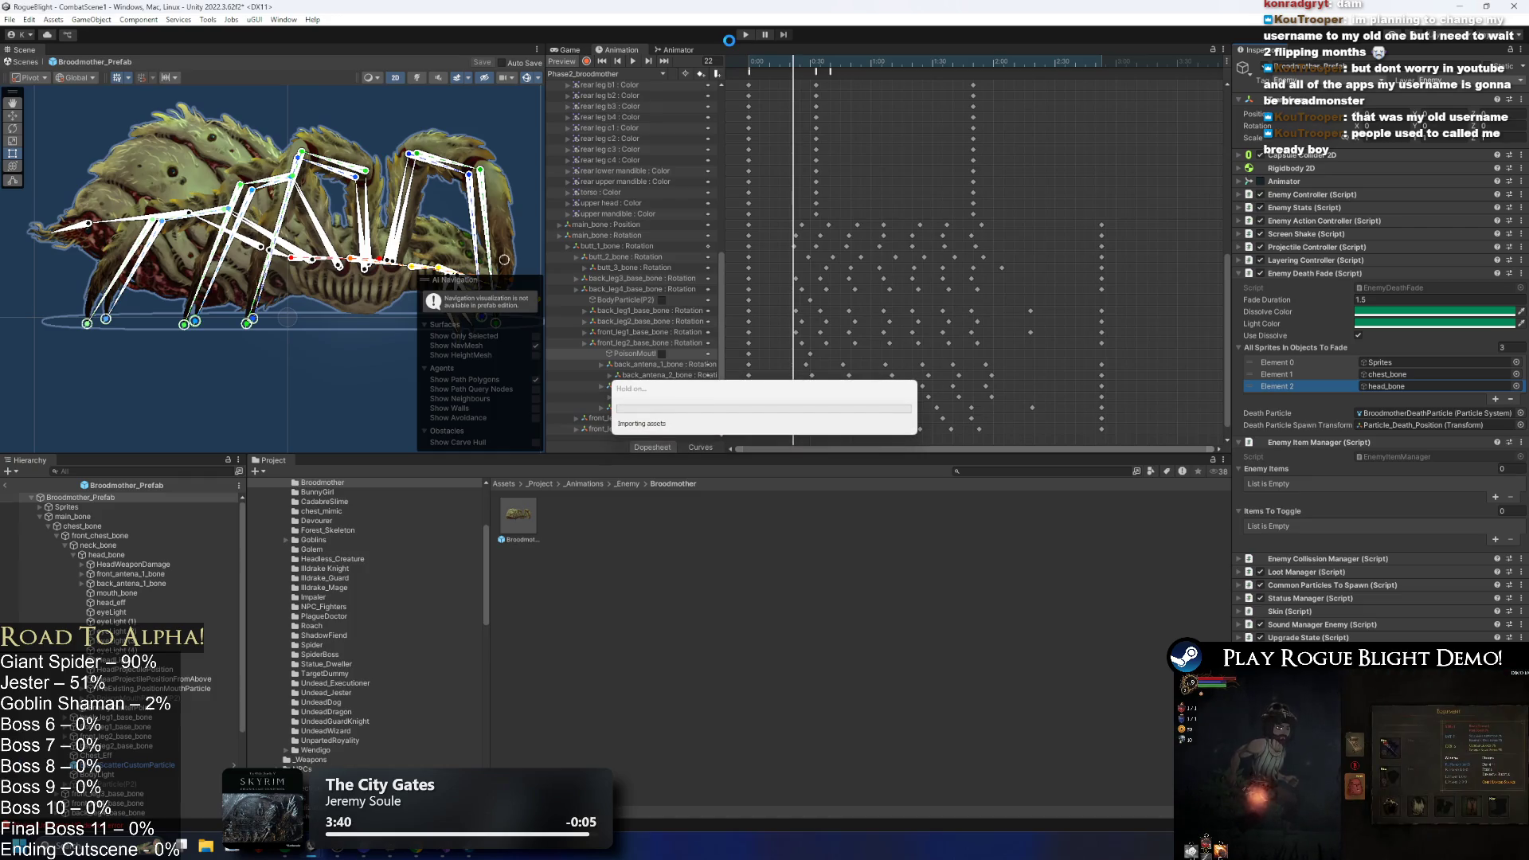